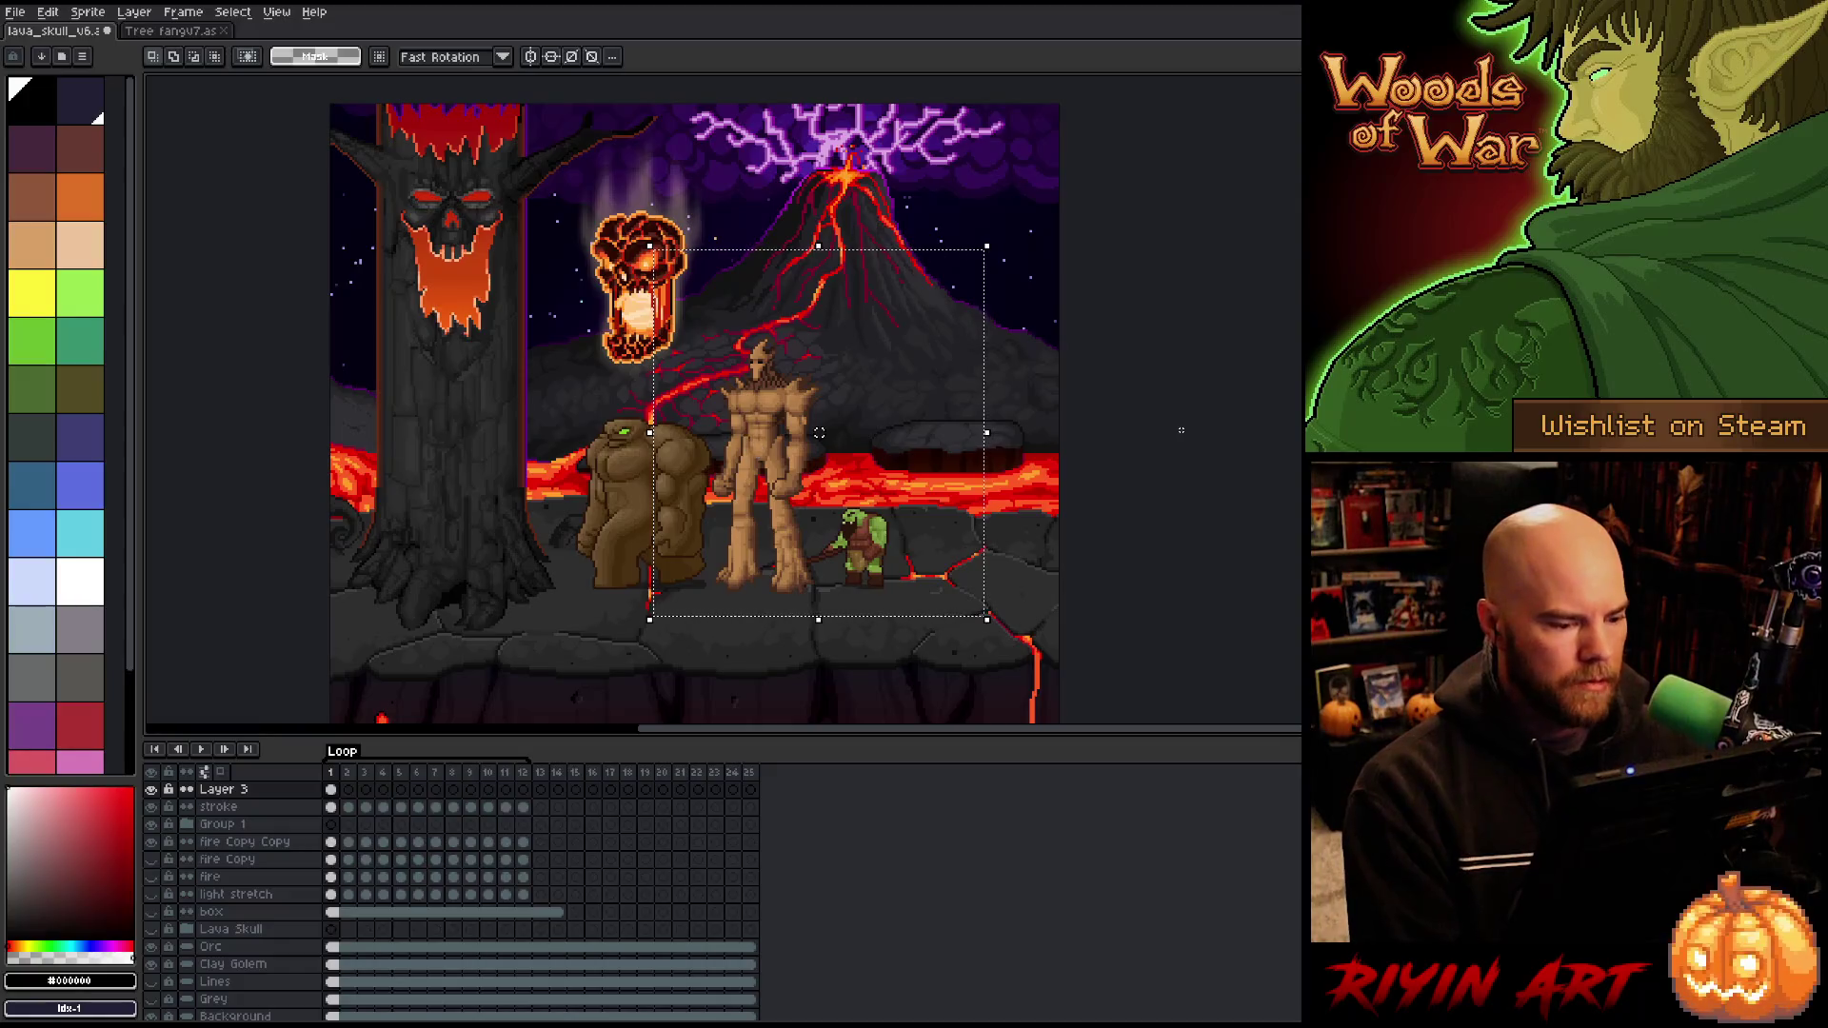
Step: Show Layer 3 and rescale the tree man to test his size beside the golem and orc
left_click(1179, 431)
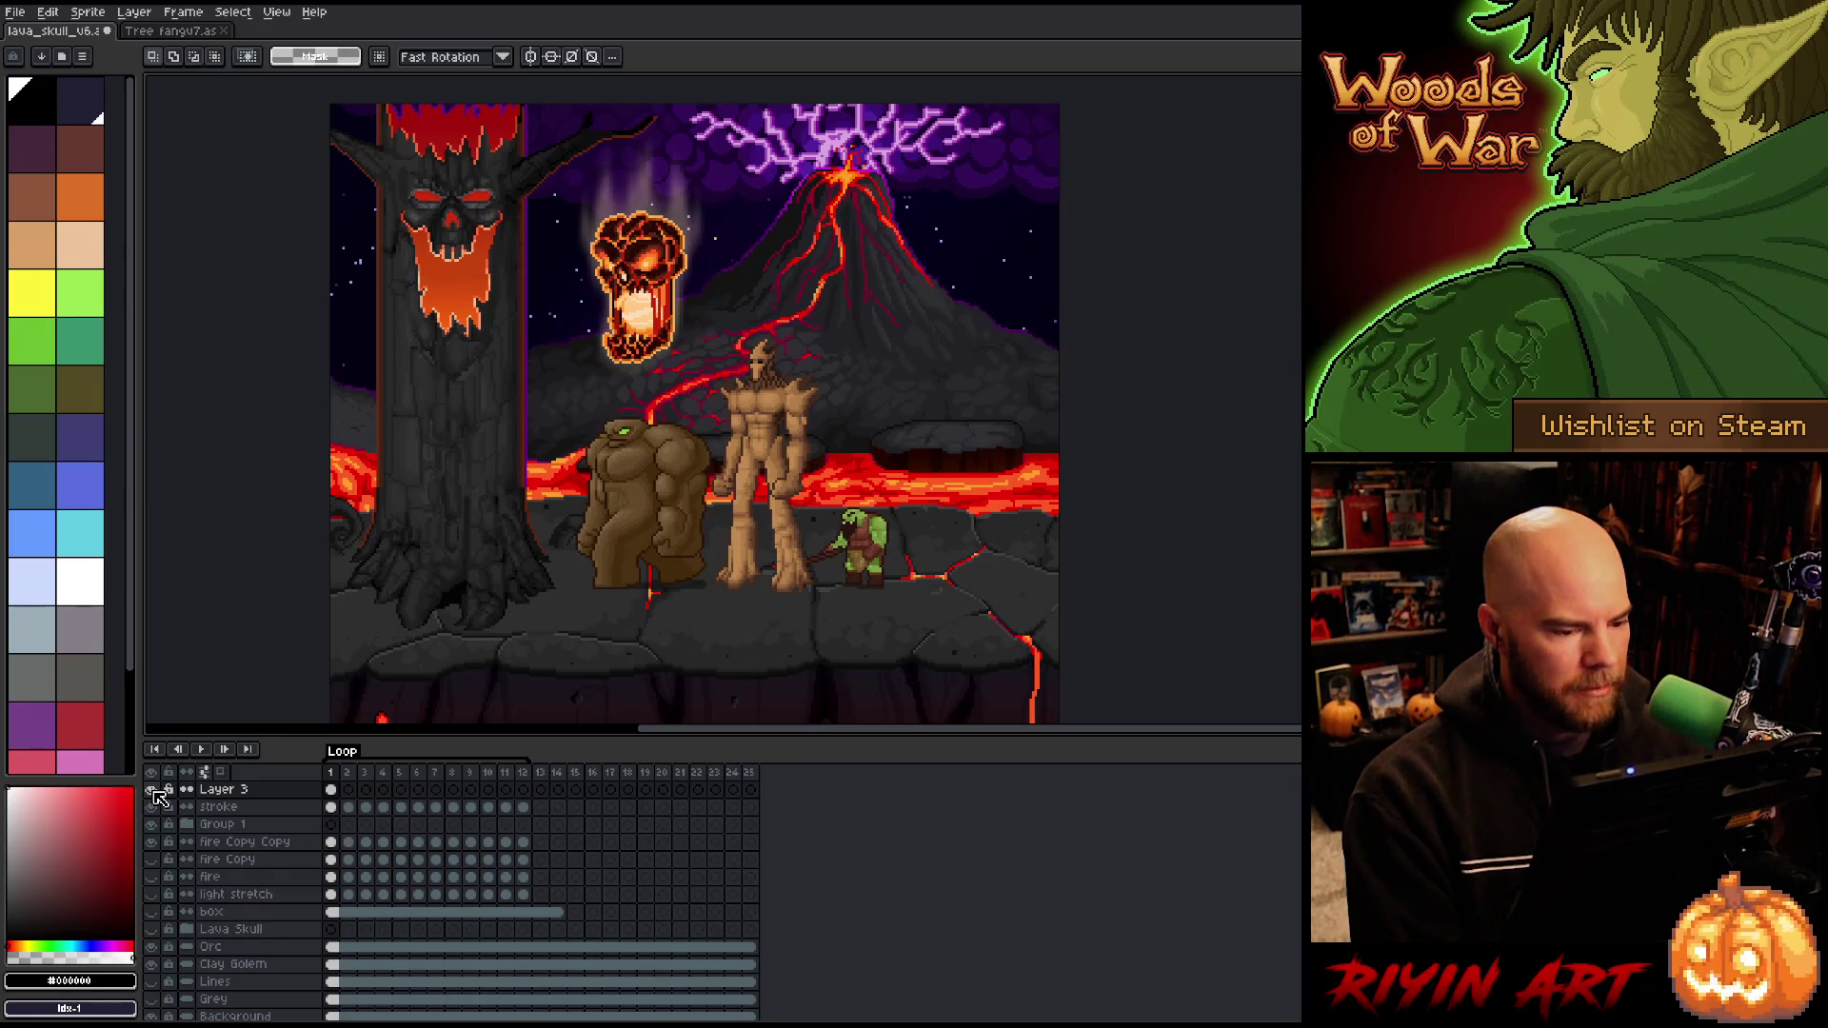
left_click(151, 789)
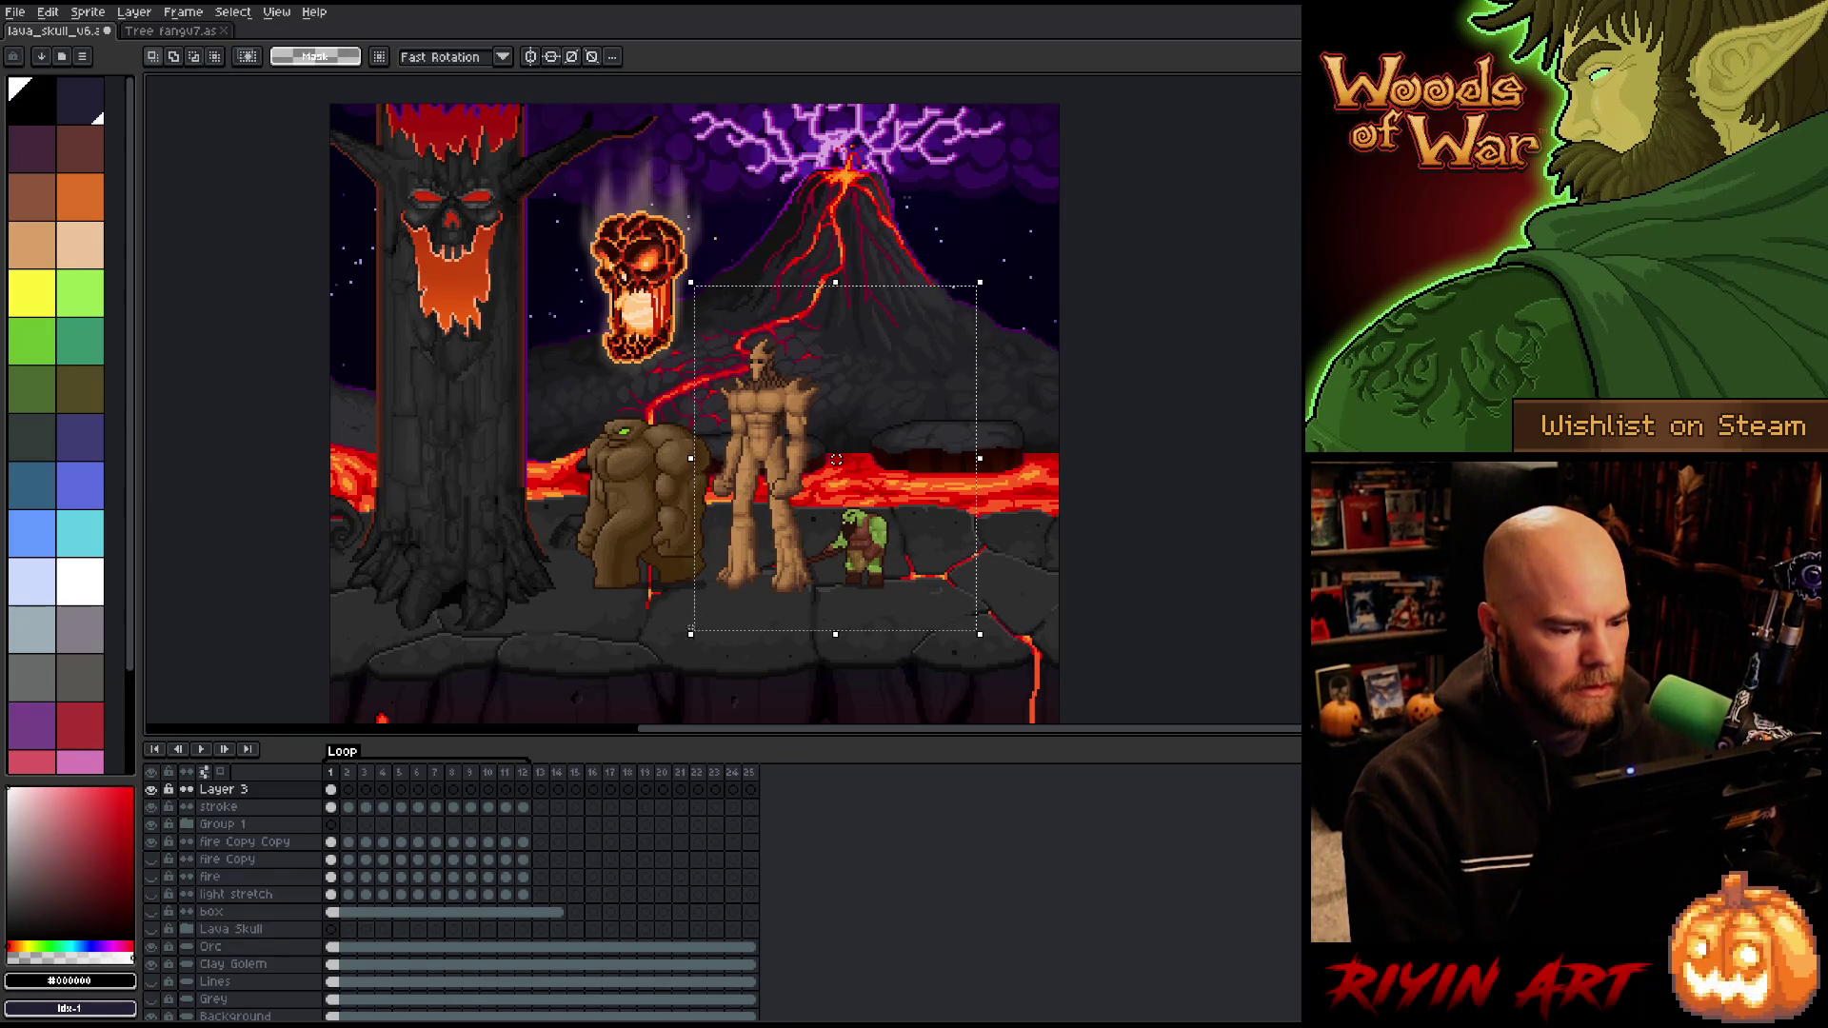
left_click_drag(707, 333, 824, 598)
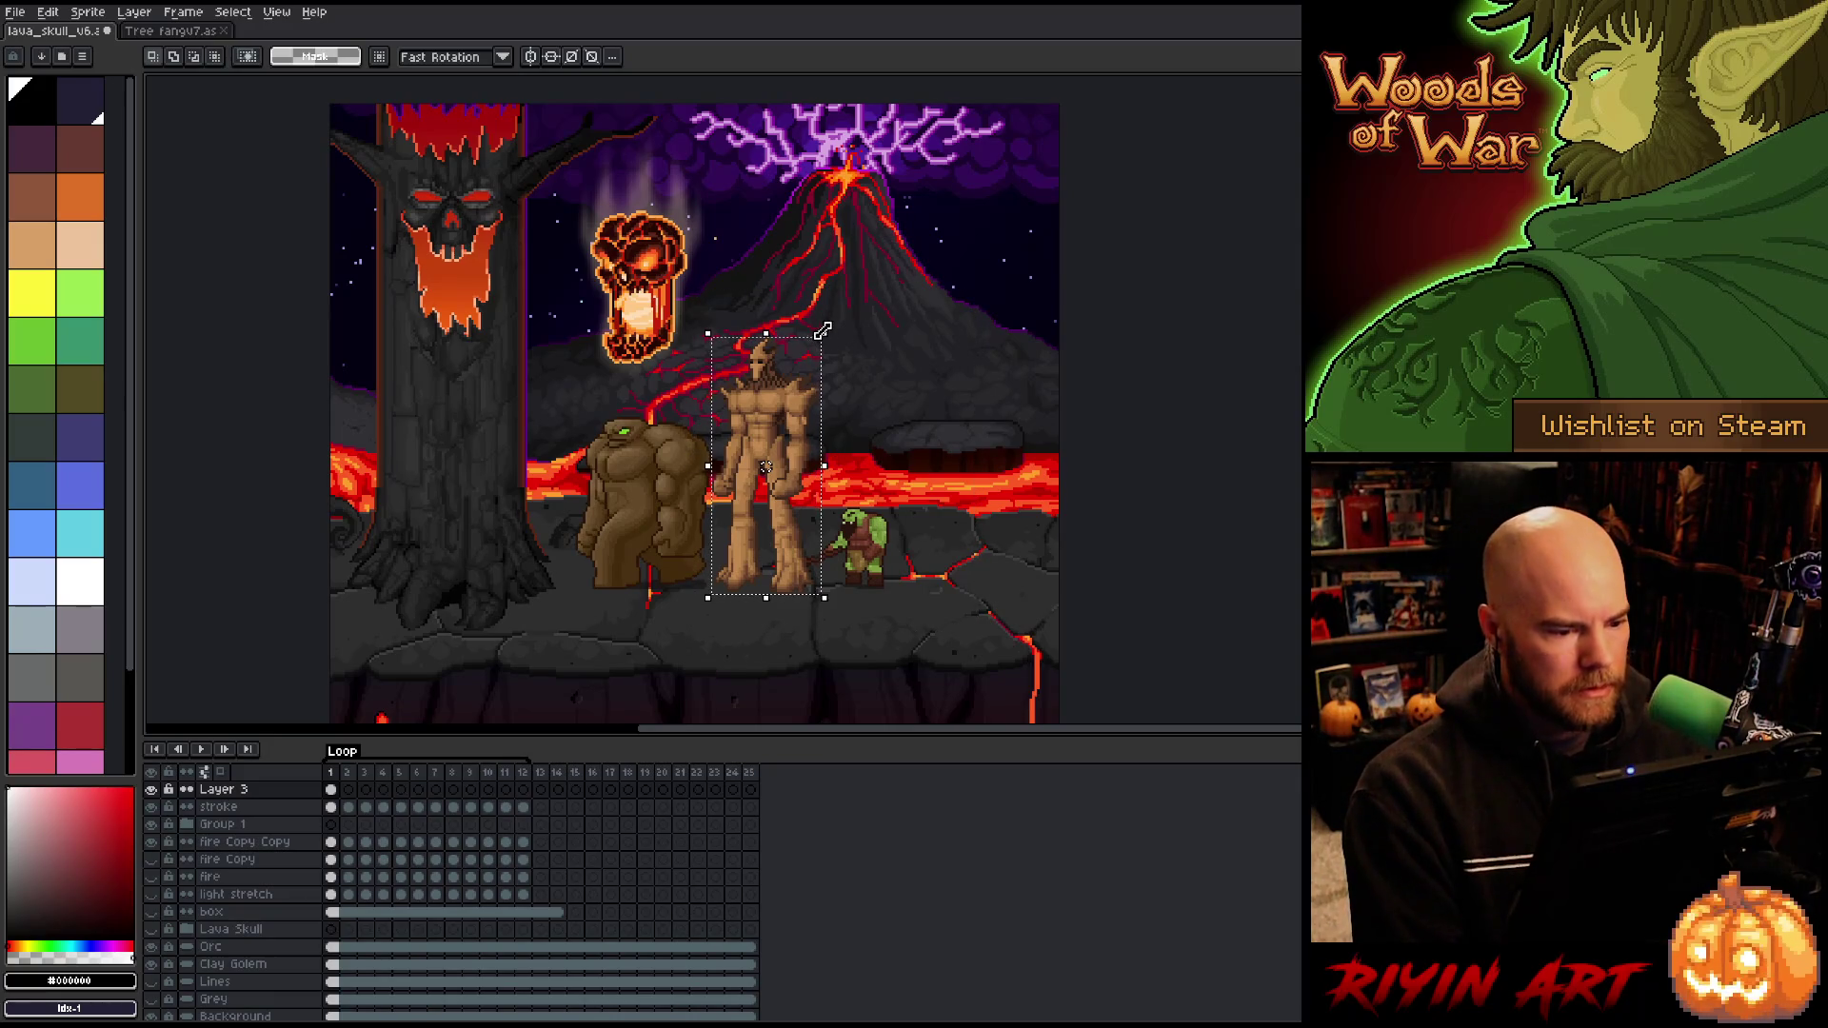
mouse_move(825, 333)
left_mouse_down()
mouse_move(811, 393)
mouse_move(830, 379)
left_mouse_up()
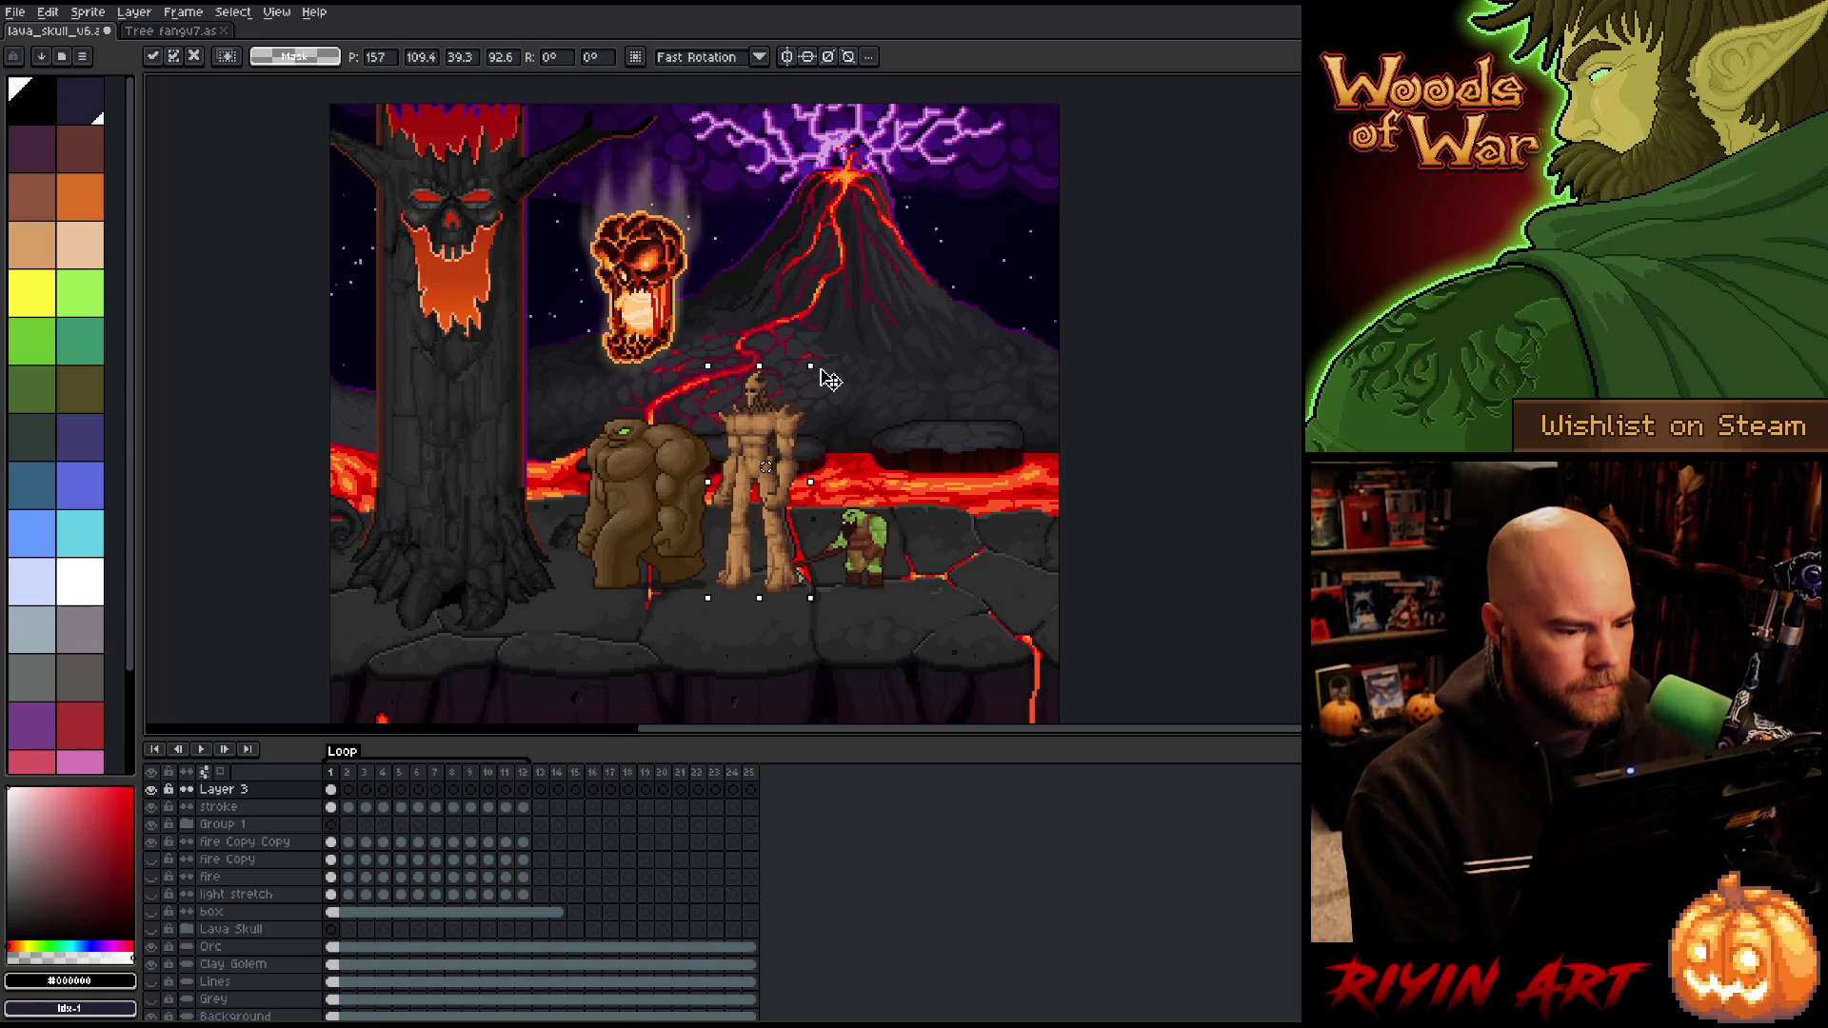
left_click_drag(831, 379, 837, 371)
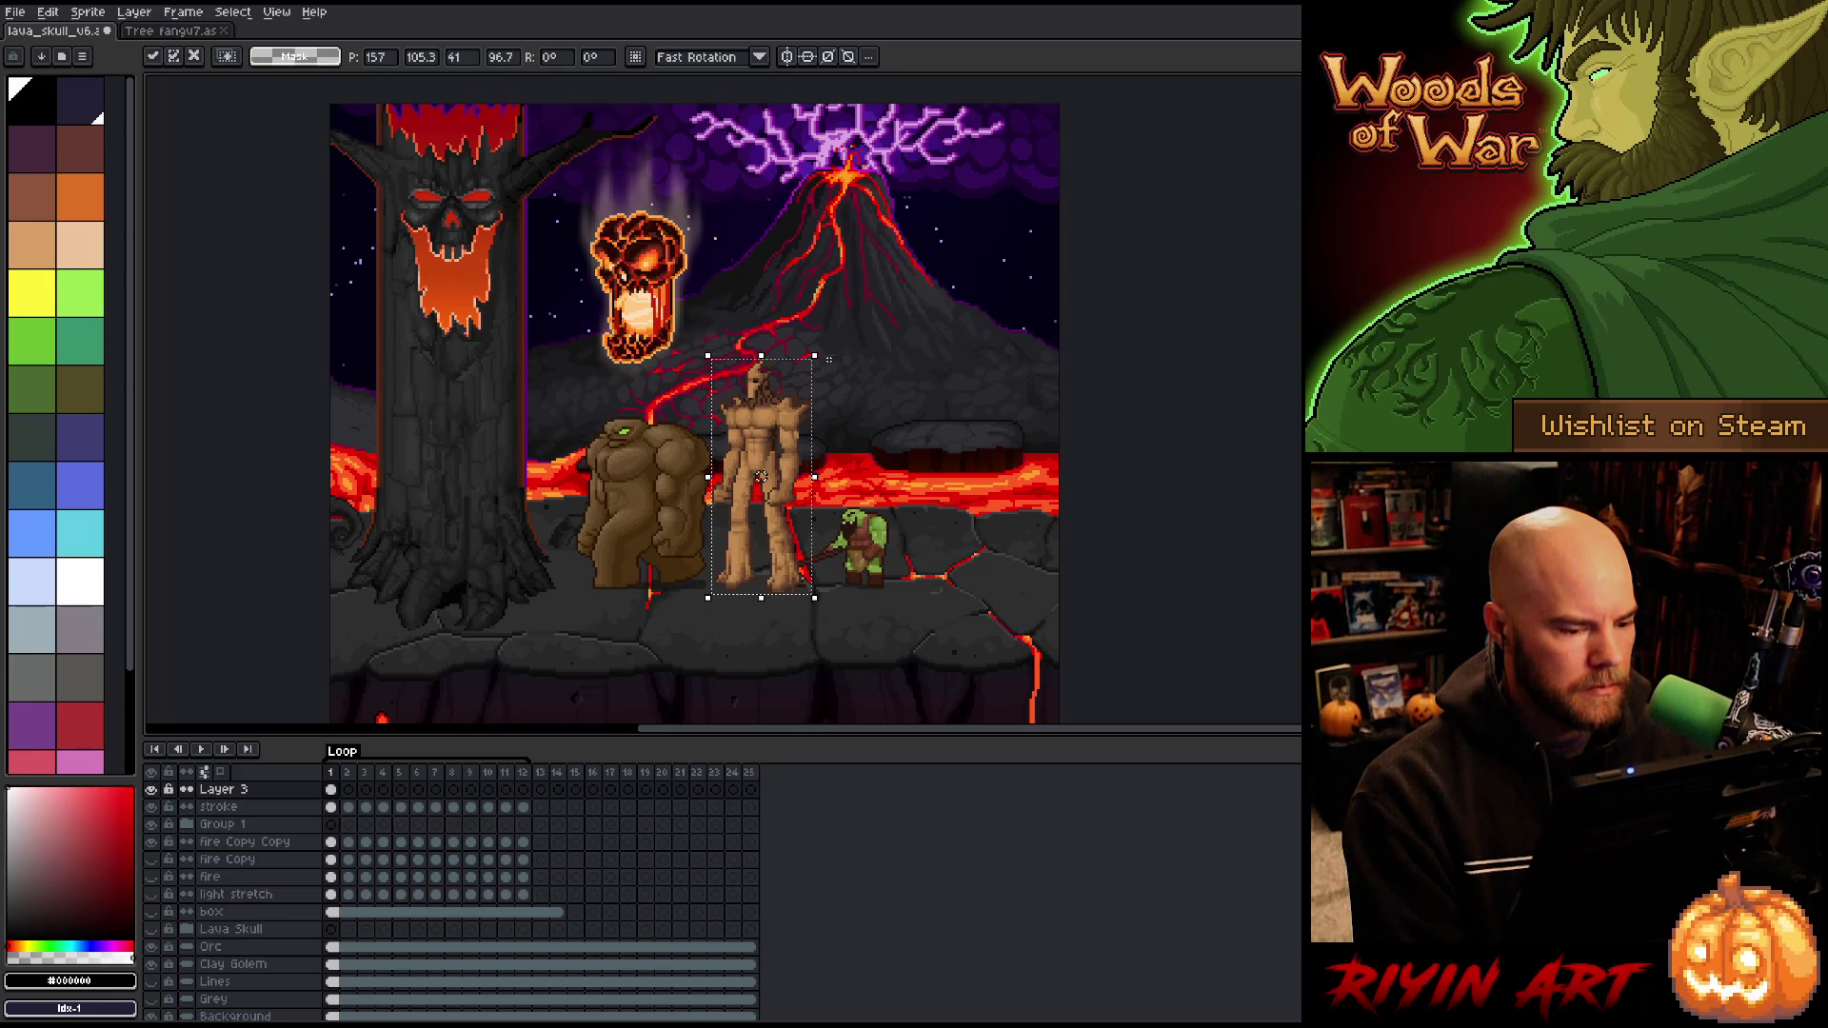
left_click(891, 426)
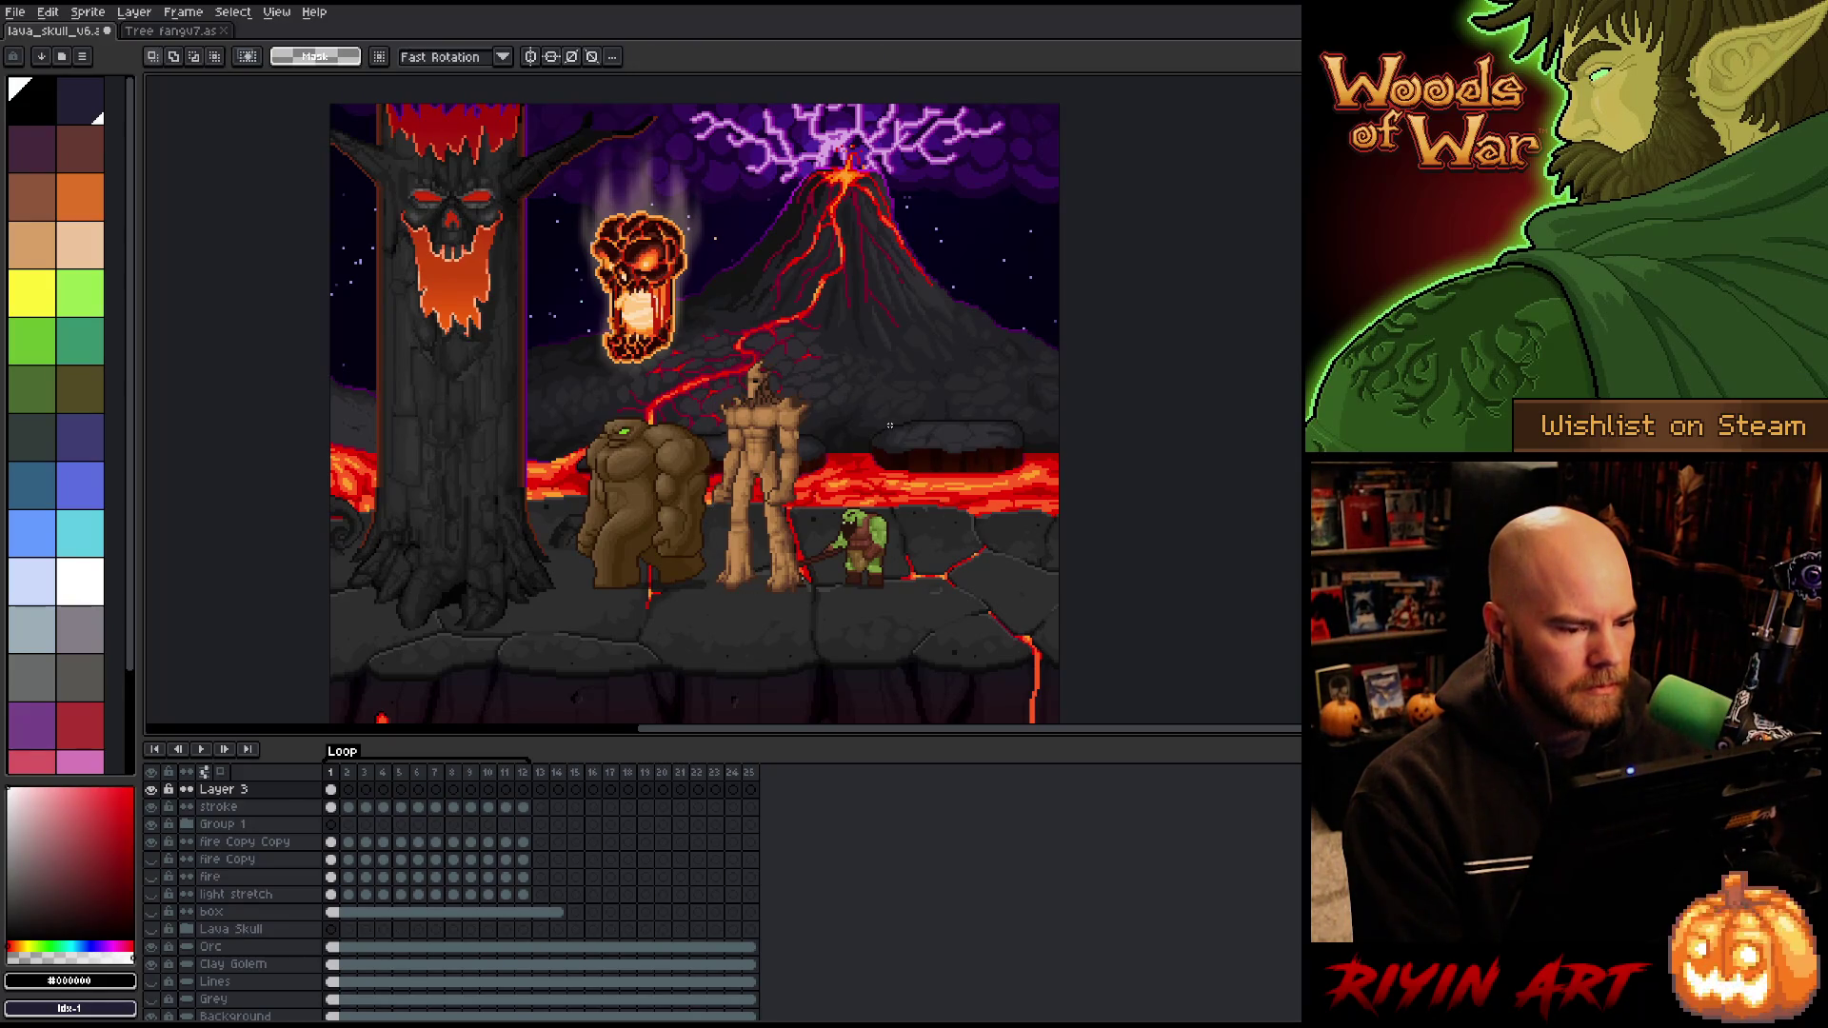
Step: Shrink the tree man a little more, then hide Layer 3 and clear the selection
left_click_drag(894, 288, 669, 617)
left_click_drag(893, 292, 886, 304)
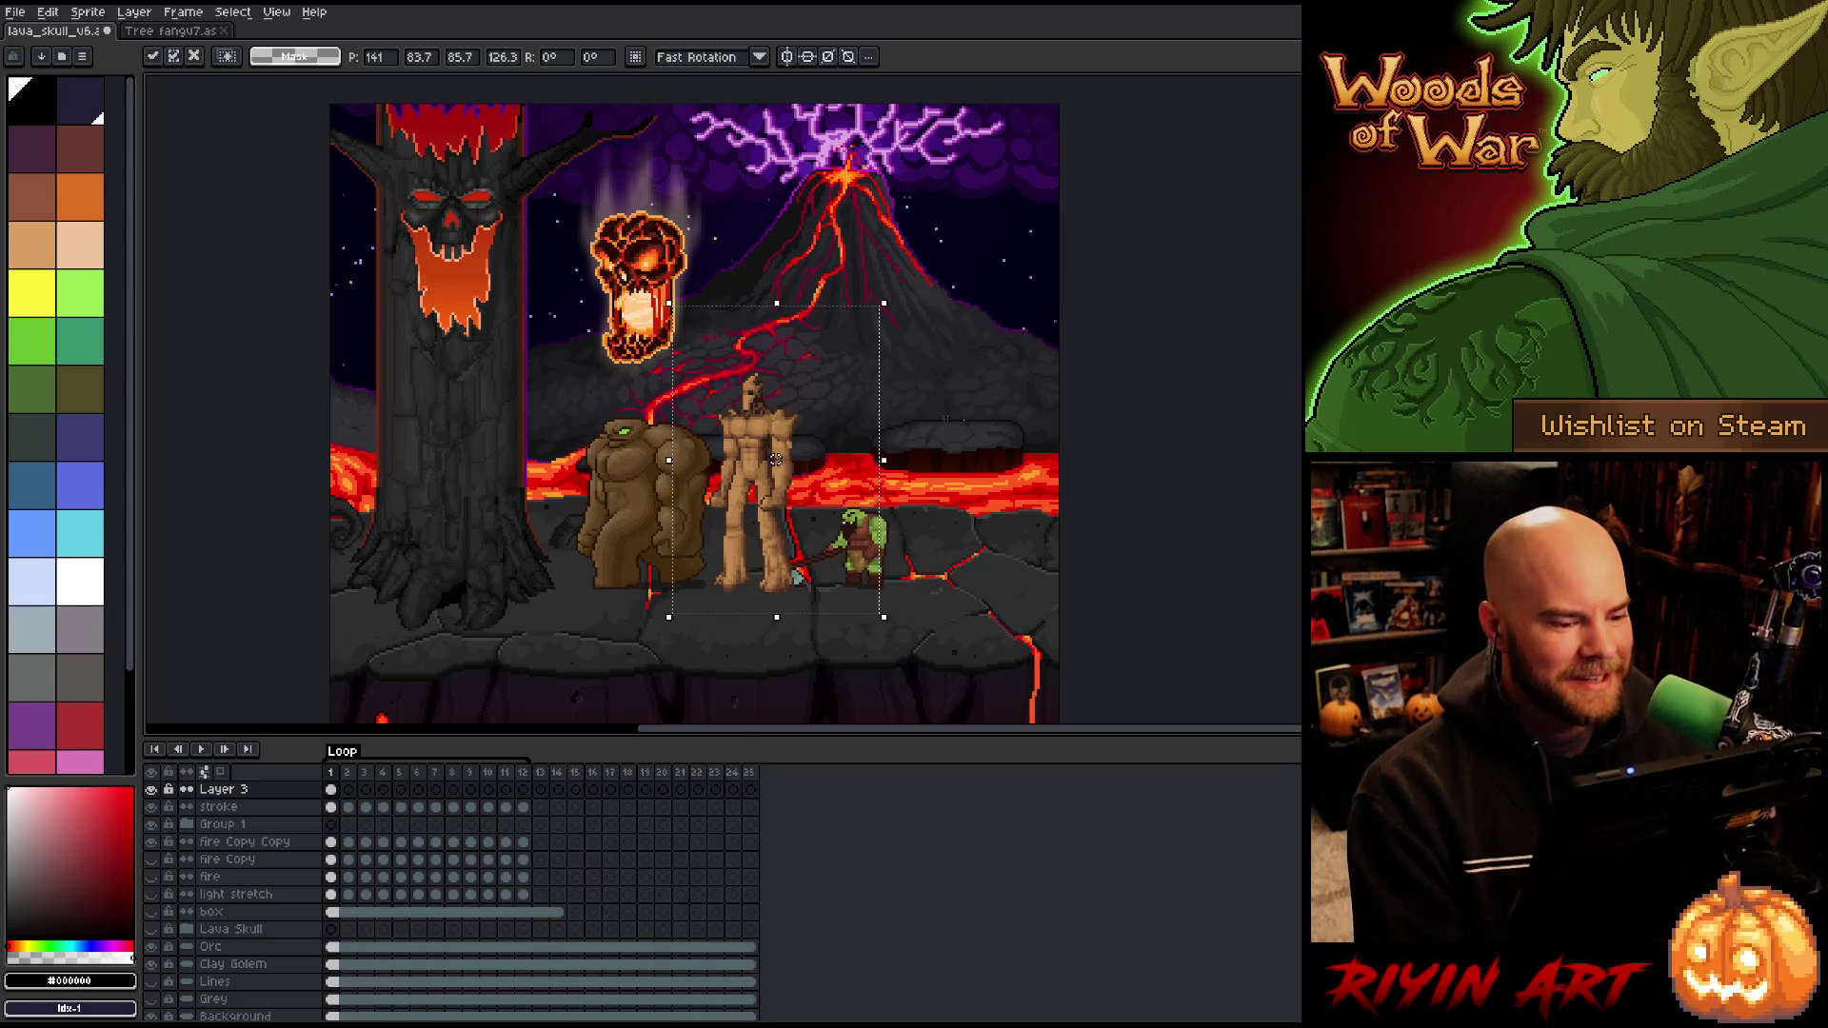
mouse_move(881, 292)
left_mouse_down()
mouse_move(755, 367)
mouse_move(664, 644)
left_mouse_up()
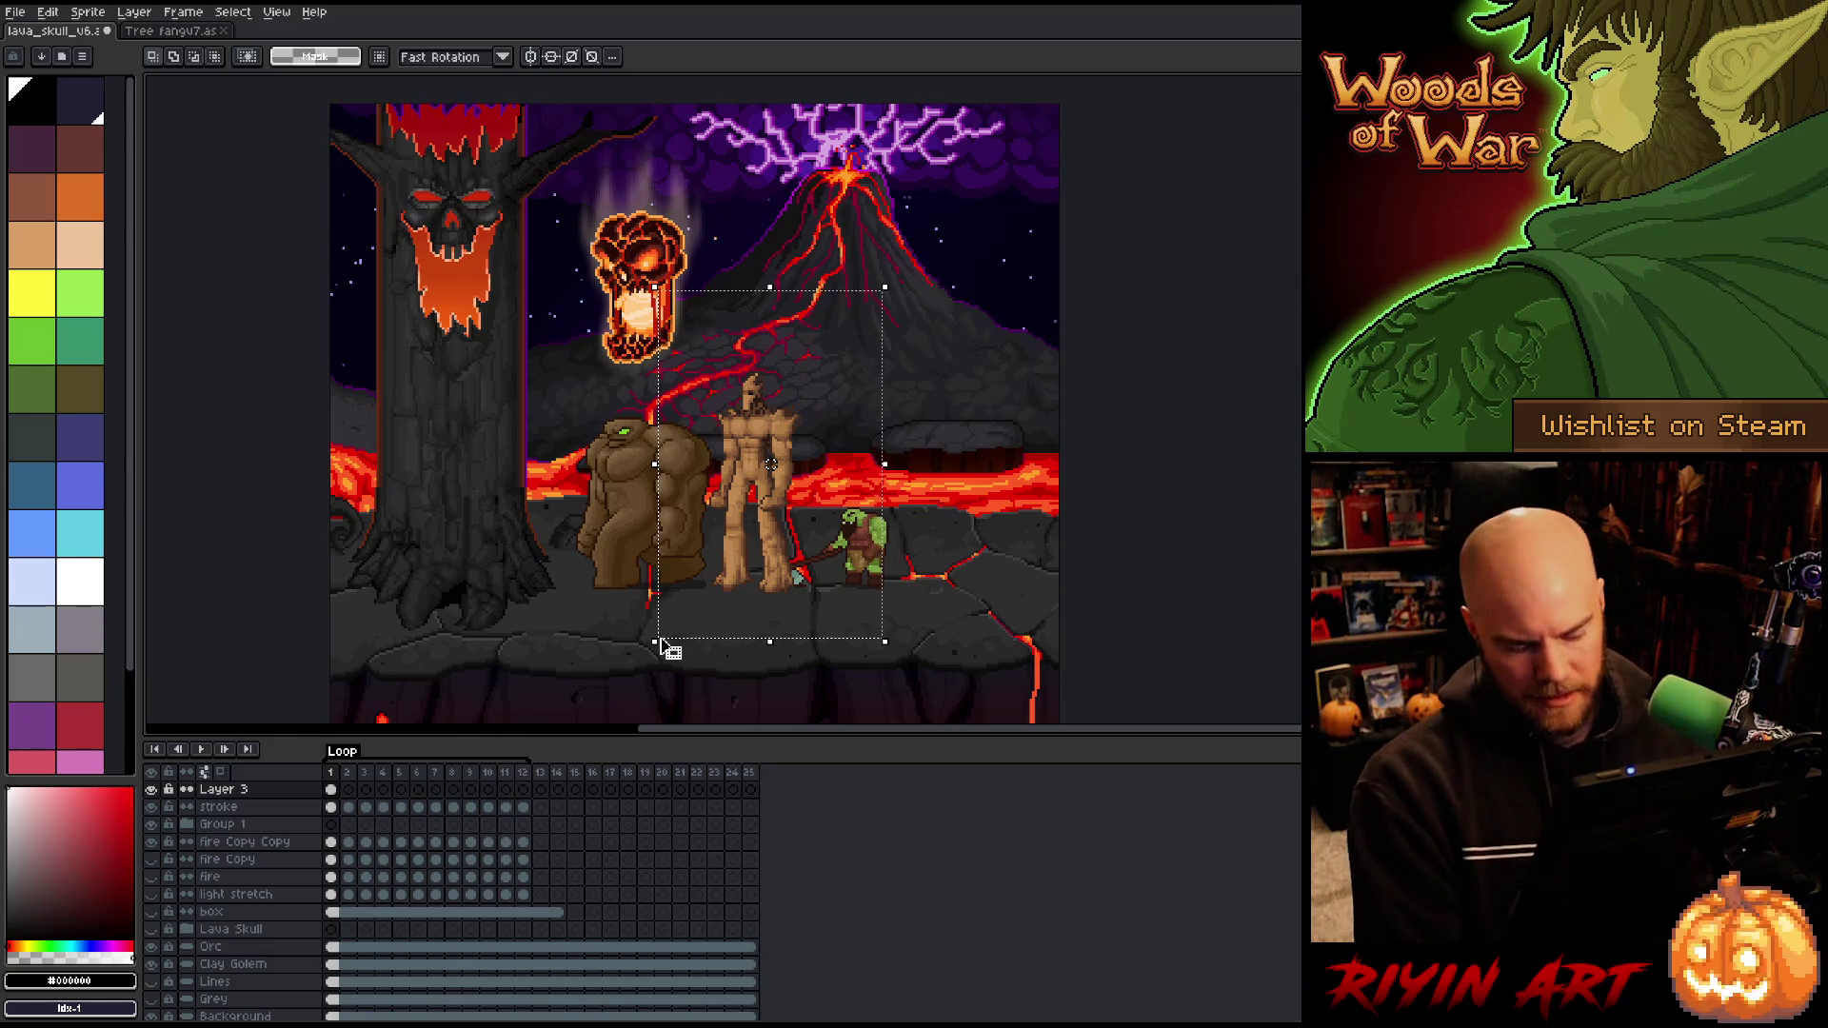
left_click(151, 791)
left_click(151, 791)
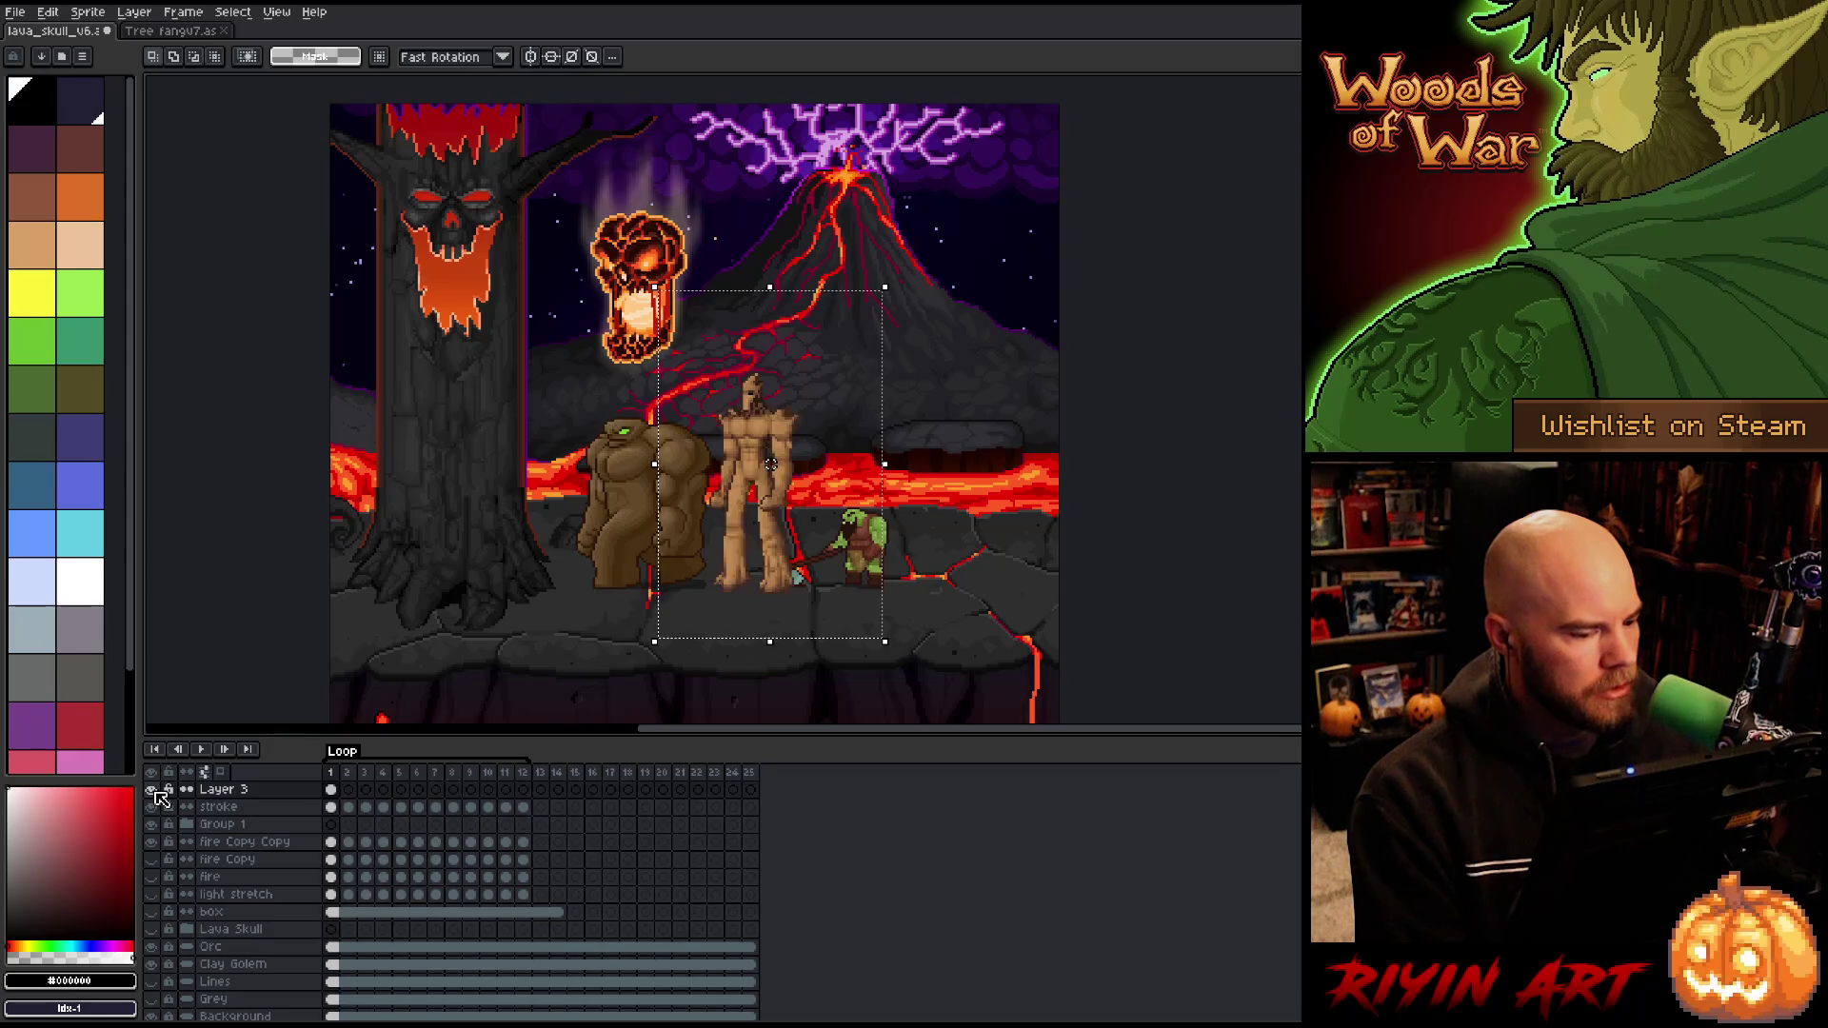
left_click(152, 790)
key("ctrl+d")
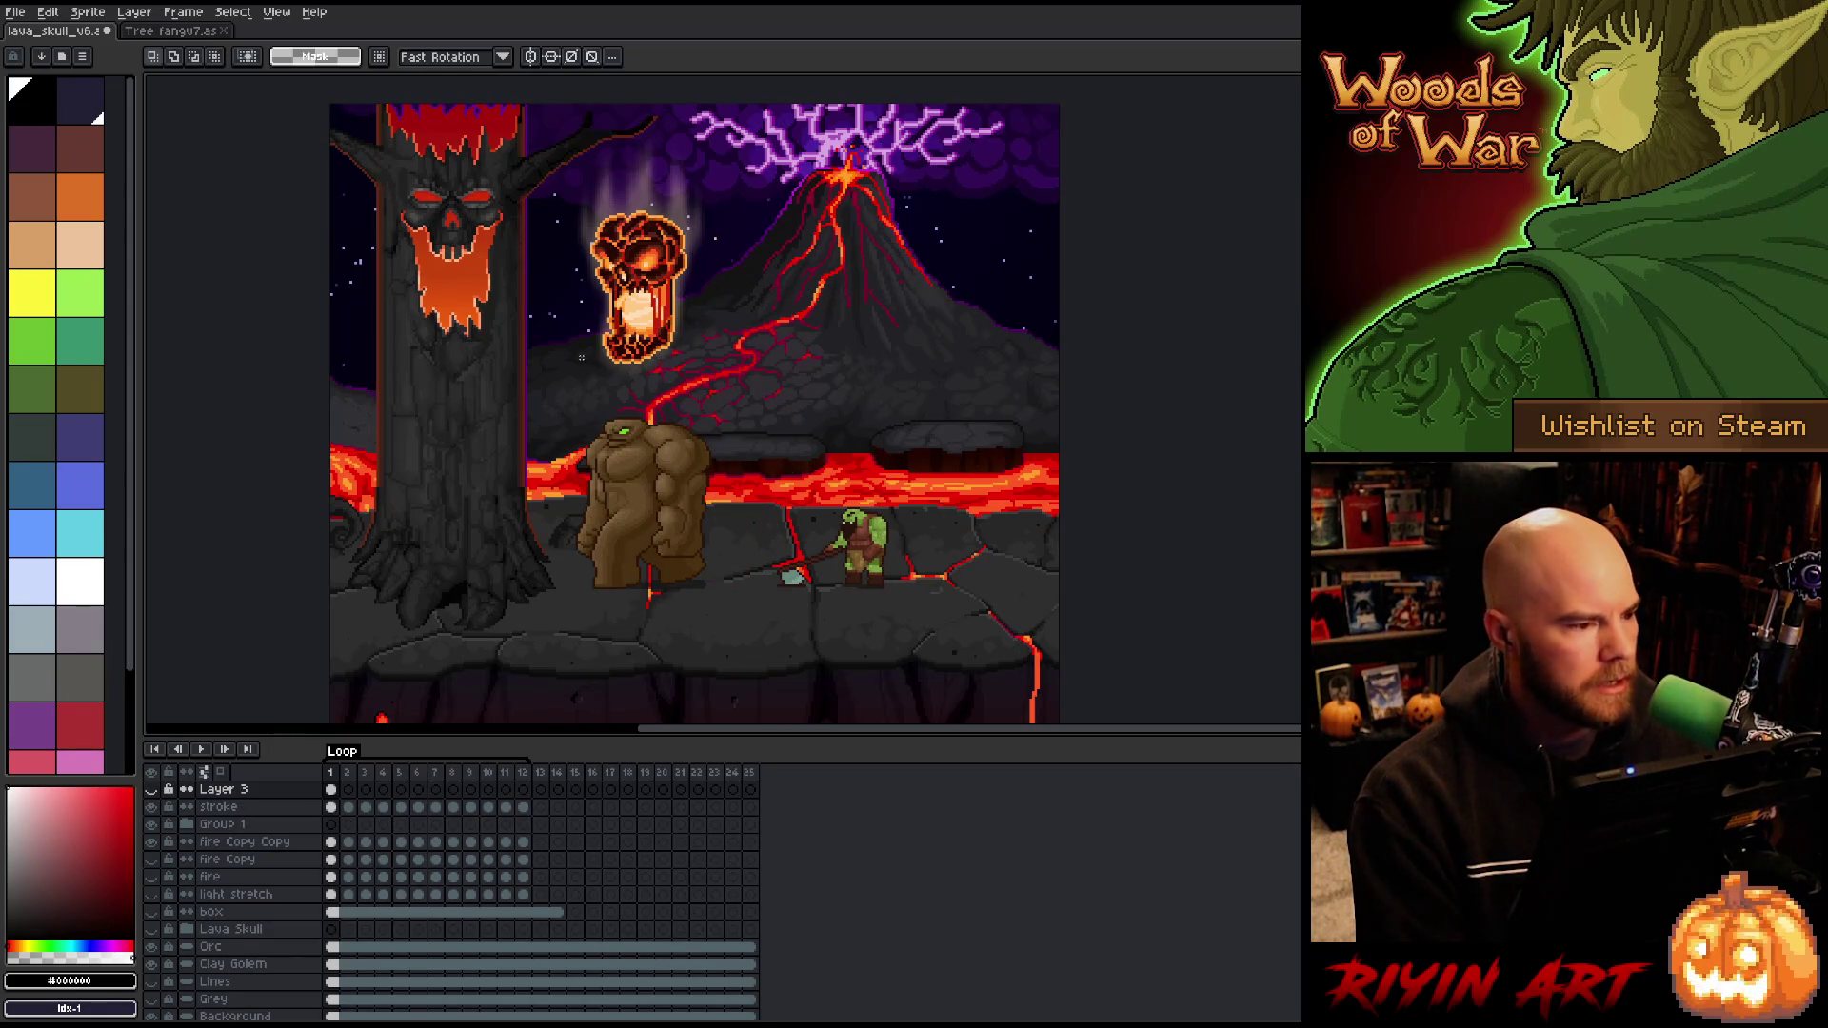
Step: Create a new blank sprite from Tree fangv7's copy and paste the tree man into it
left_click(157, 31)
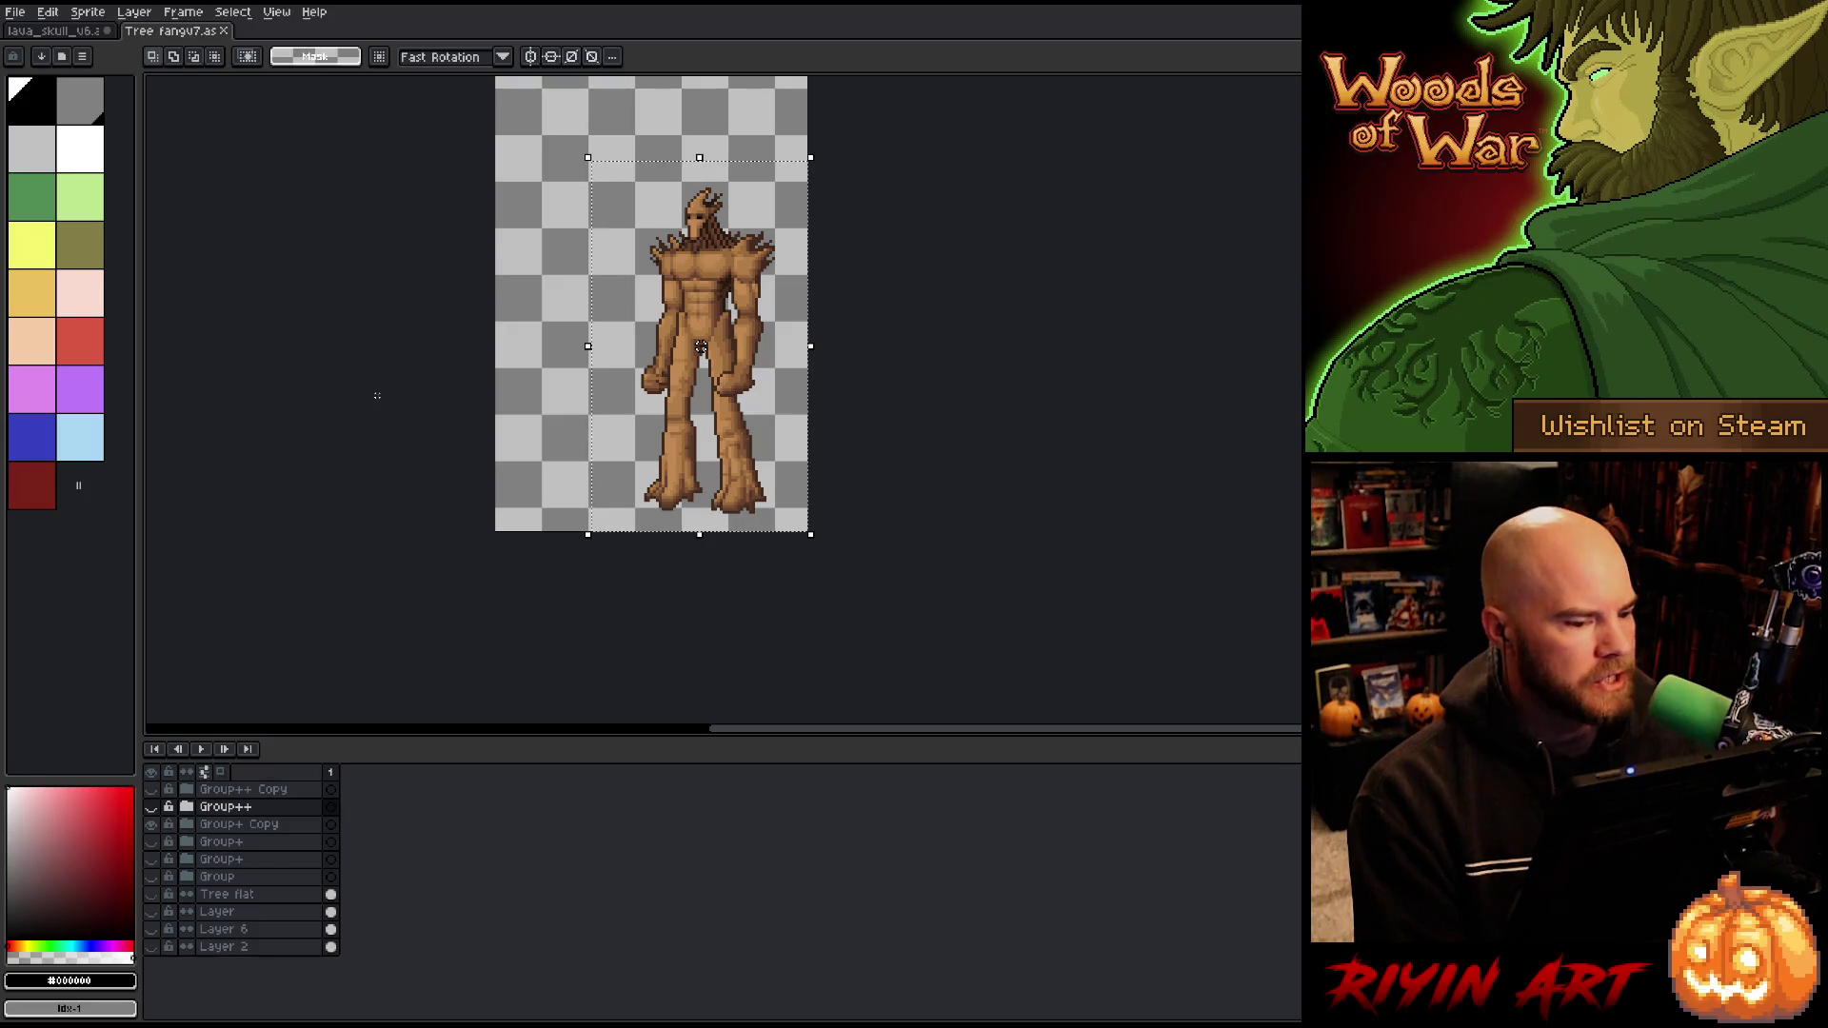
scroll(387, 339, "down", 1)
scroll(401, 288, "up", 1)
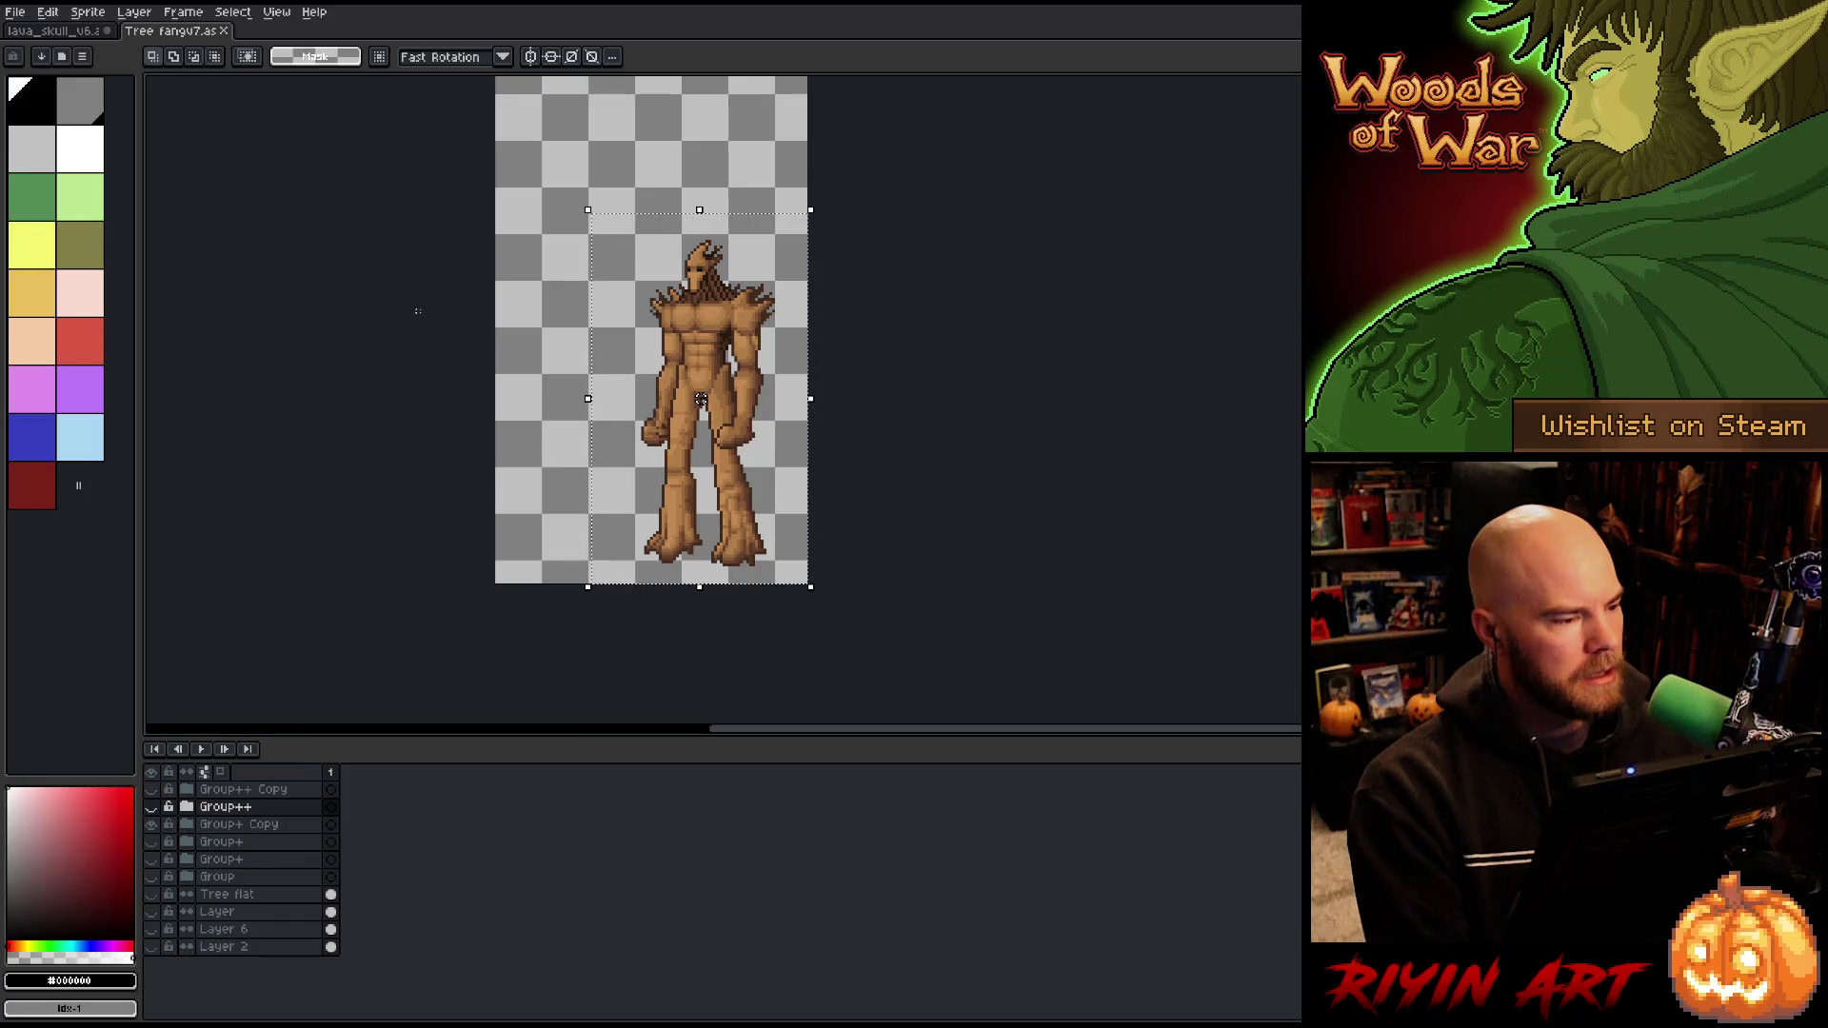
key("ctrl+n")
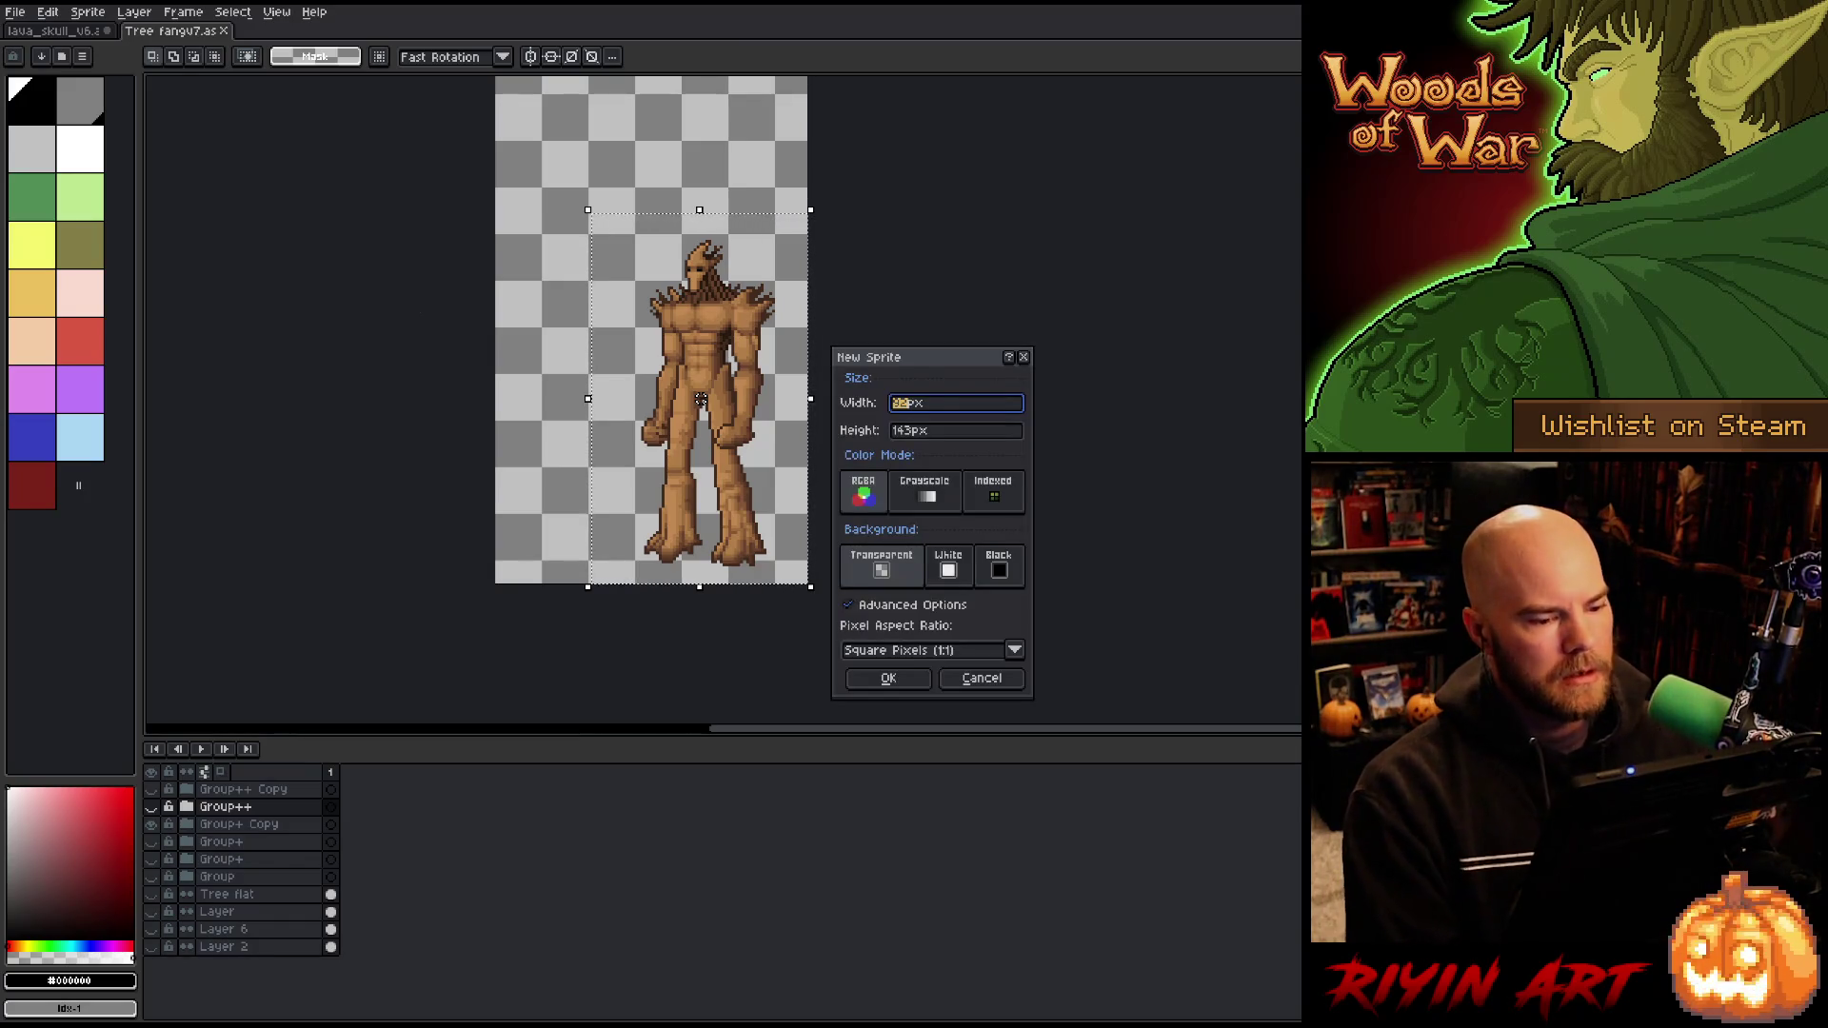
left_click(898, 676)
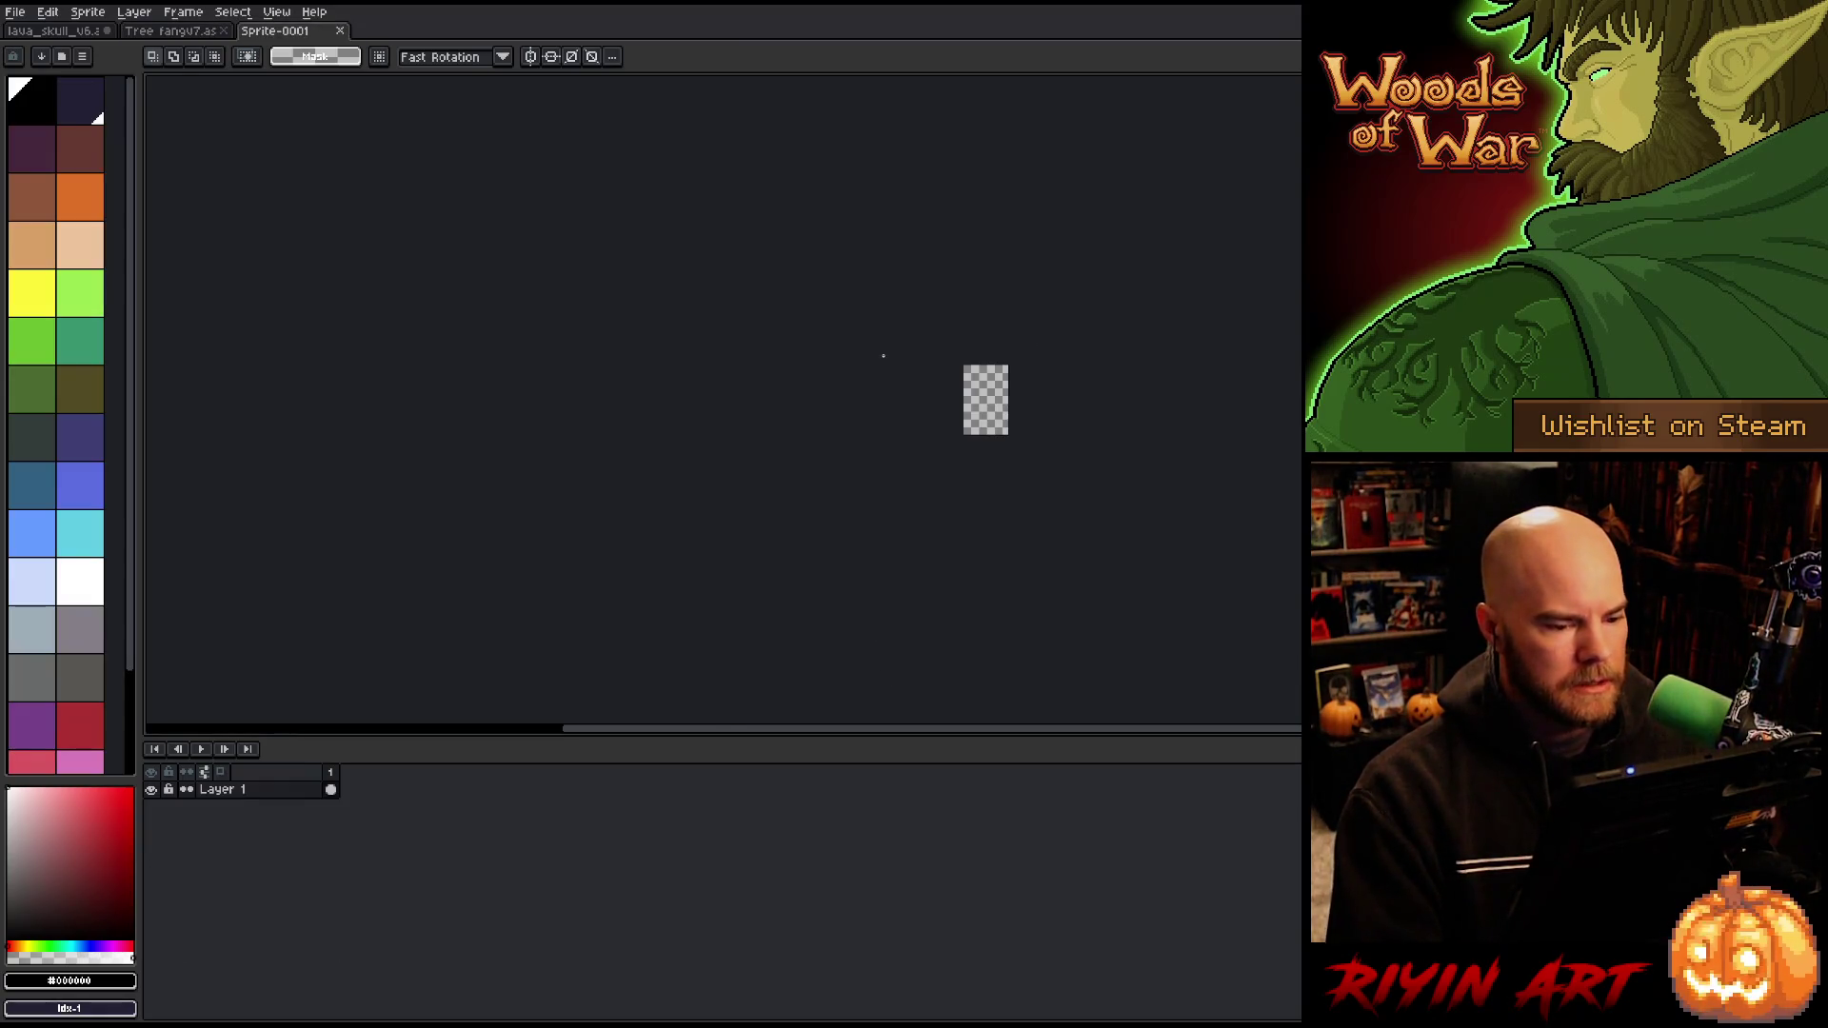
scroll(885, 356, "up", 4)
key("ctrl+v")
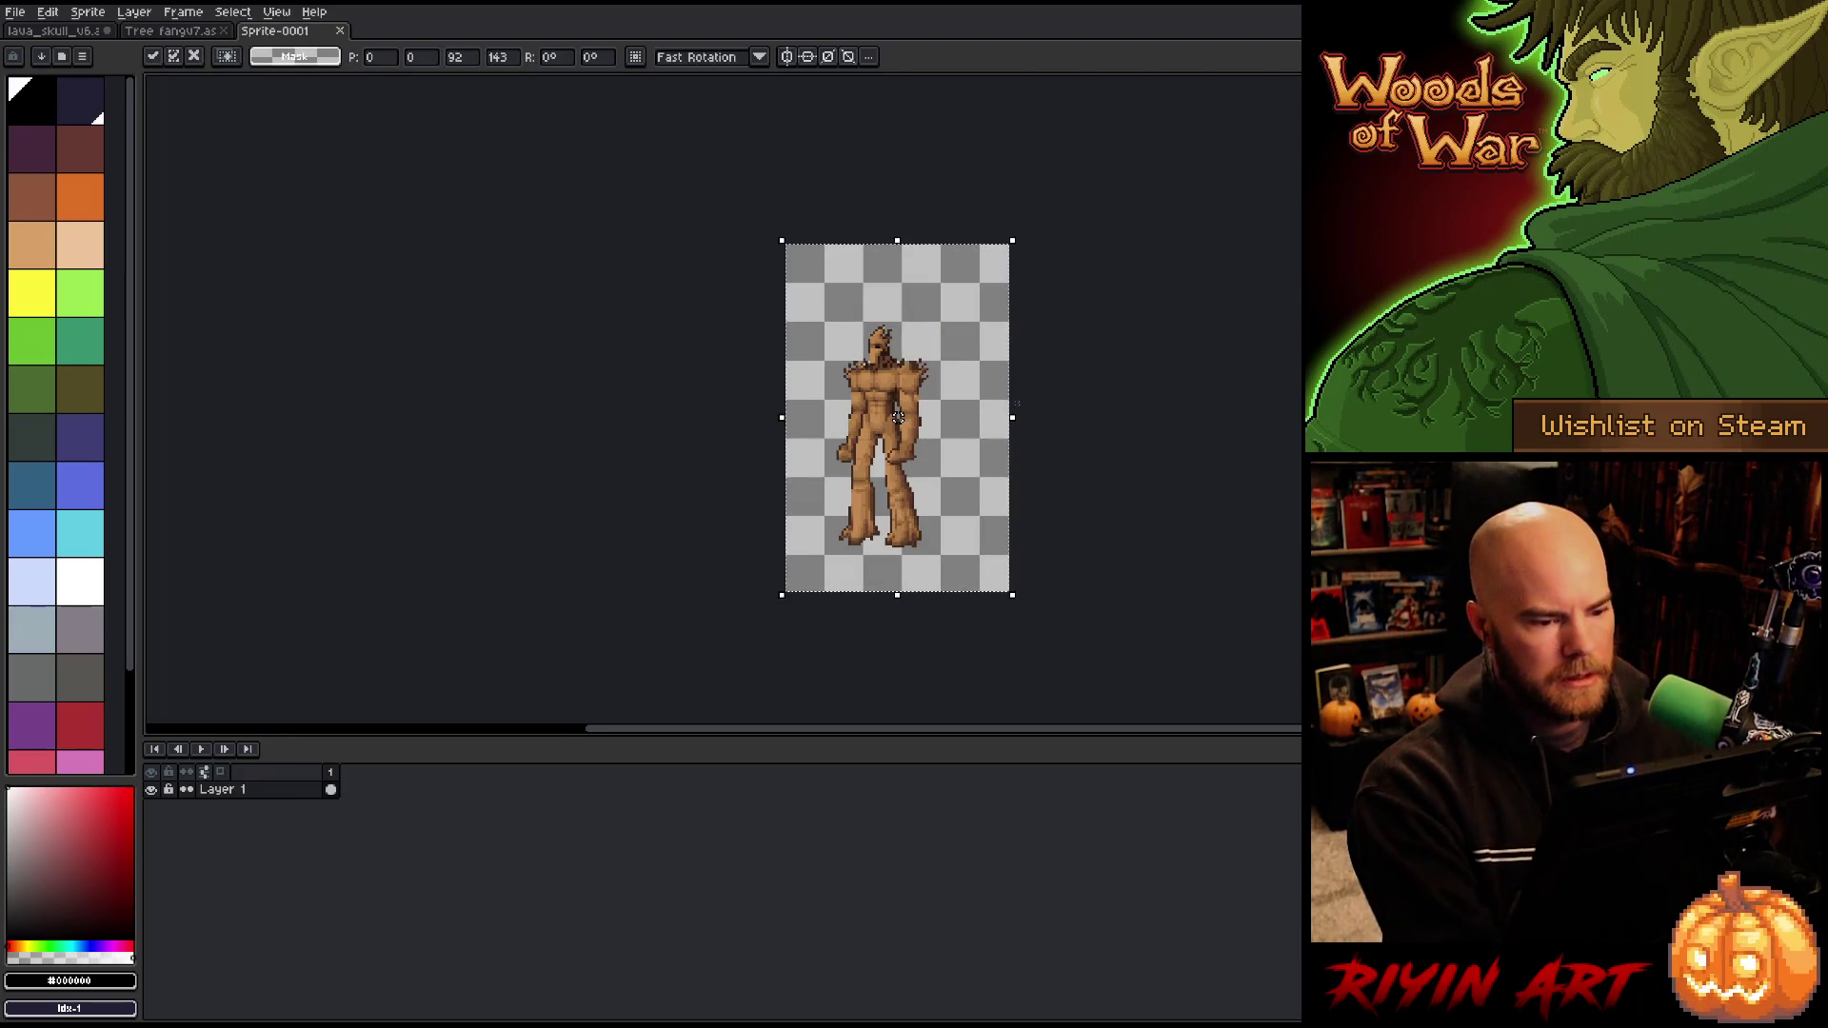
left_click_drag(1106, 416, 885, 432)
key("Return")
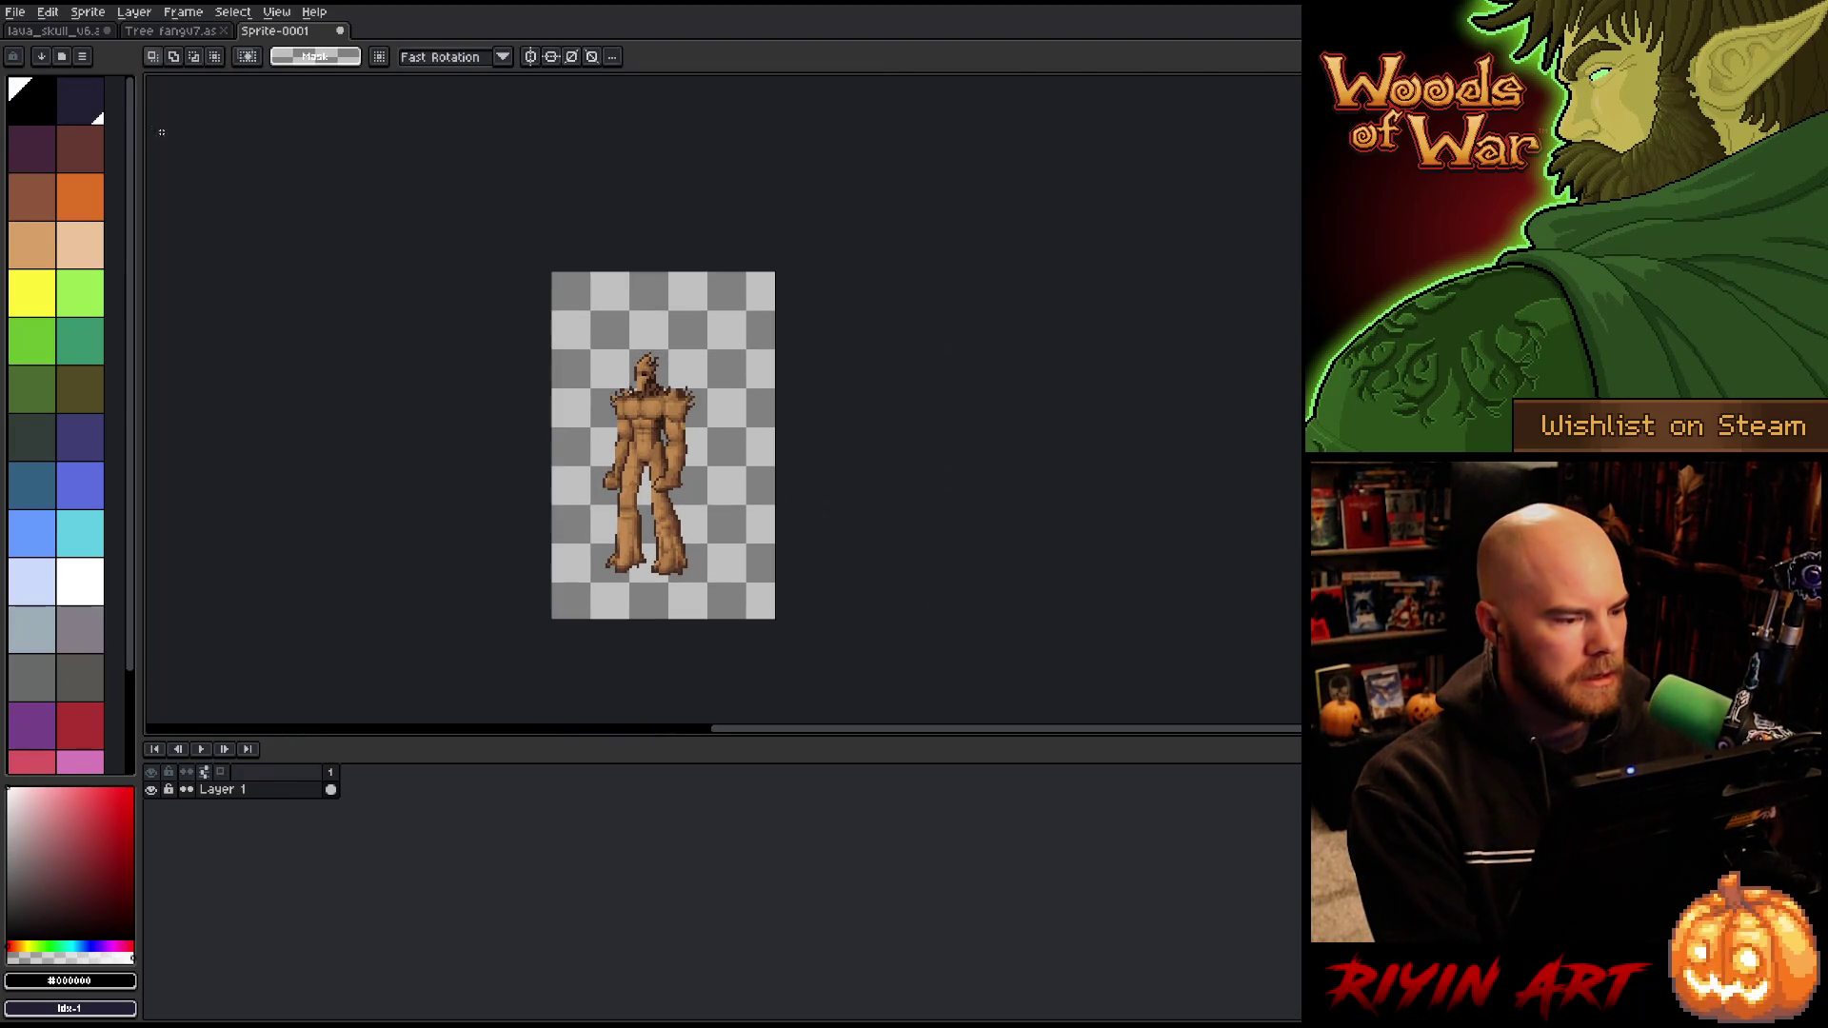
left_click(150, 33)
left_click(278, 32)
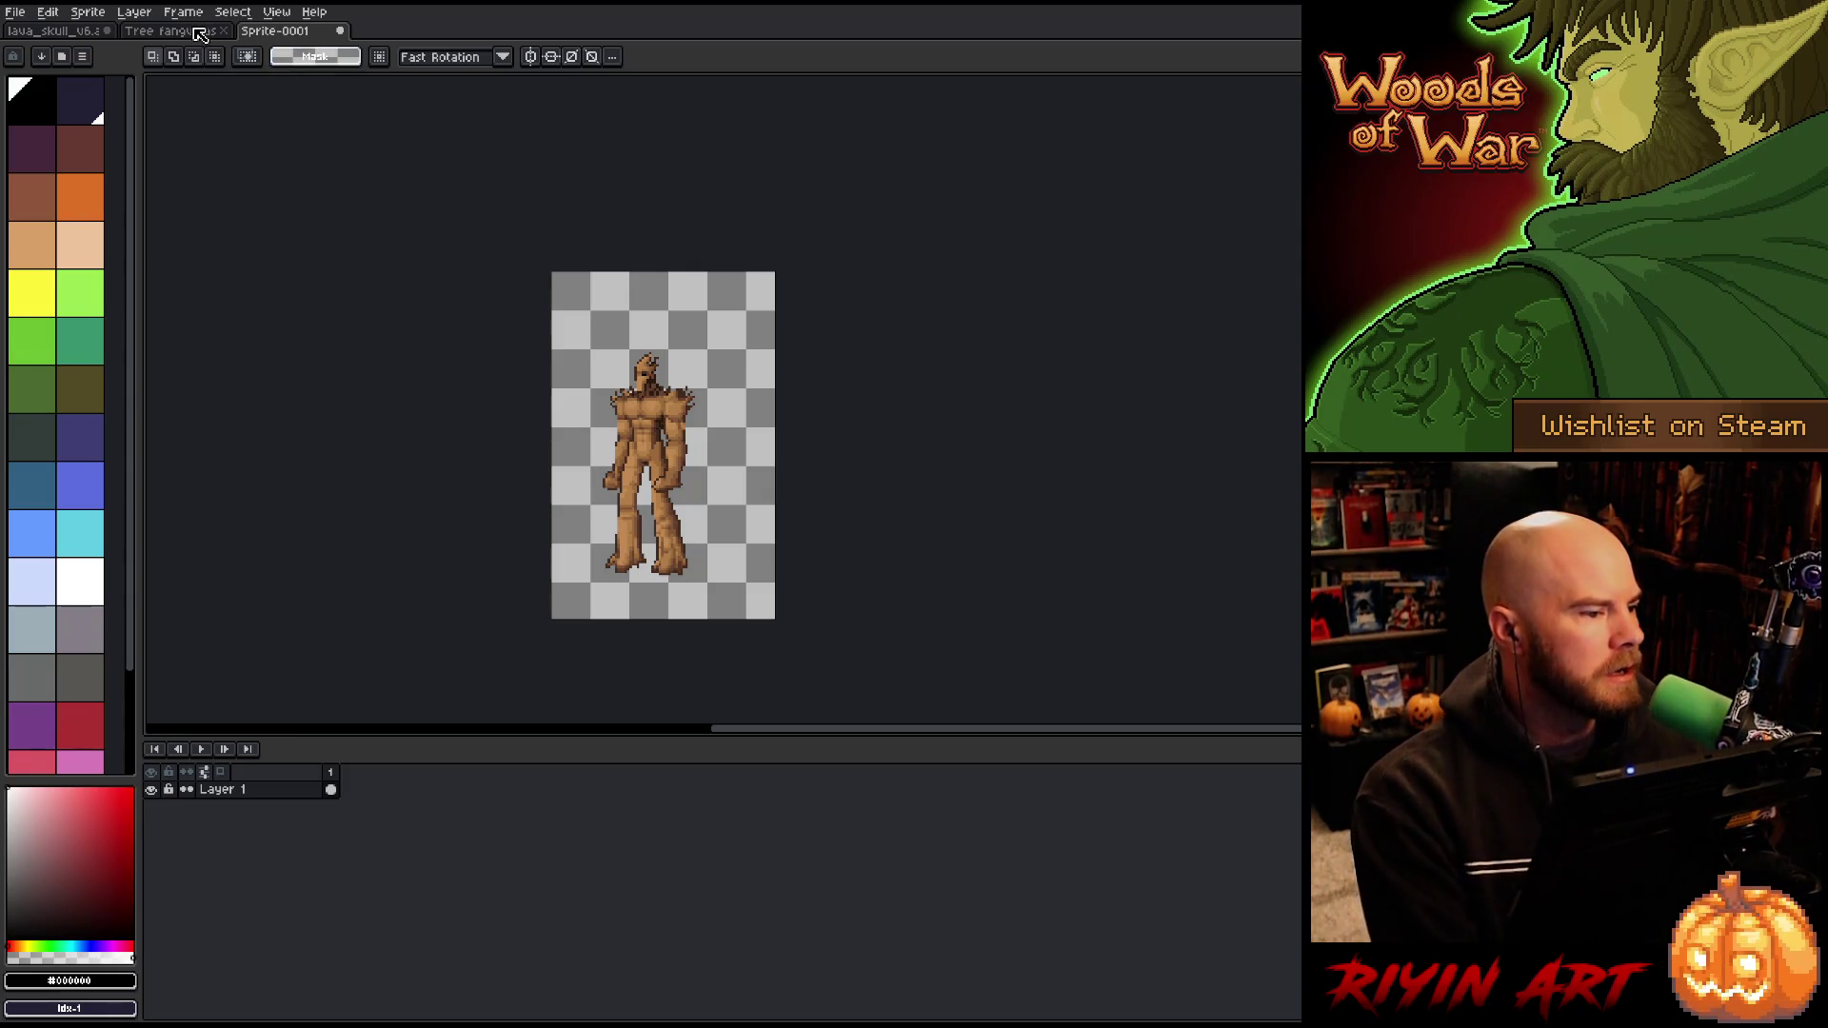
Step: Save the new sprite as tree_fangv8 in .aseprite format
left_click(17, 13)
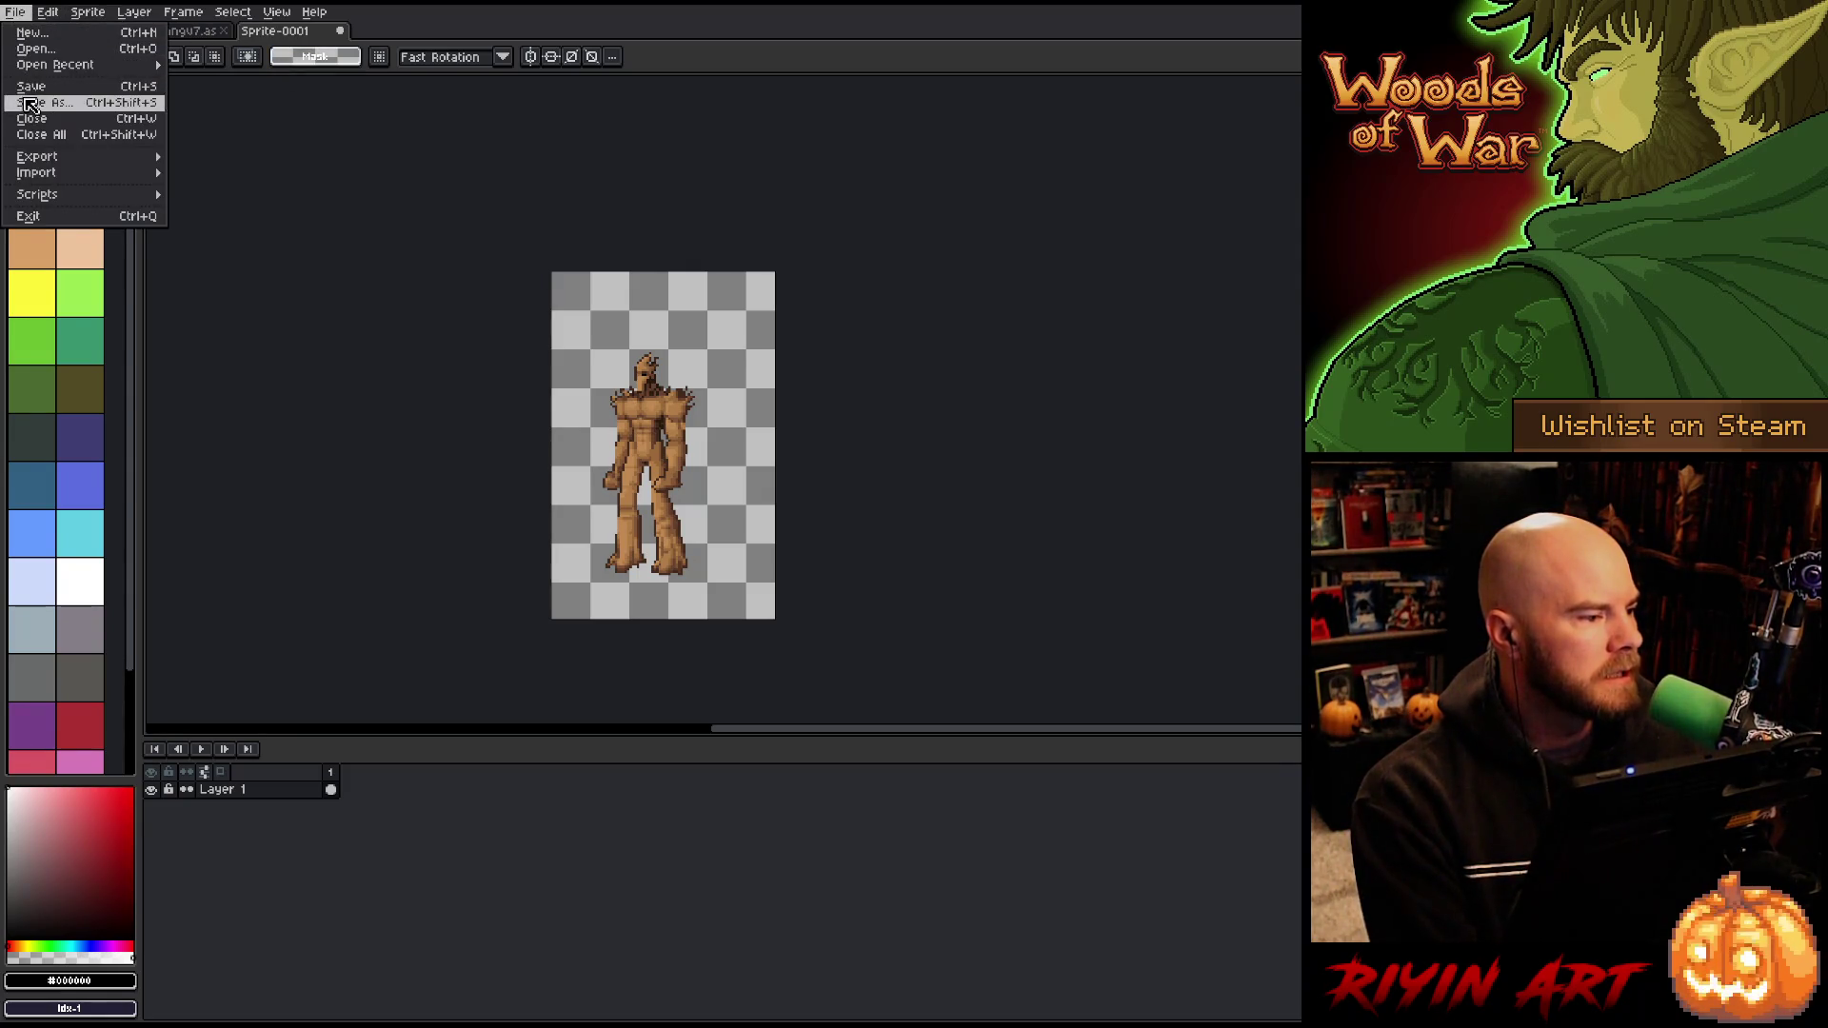
left_click(39, 109)
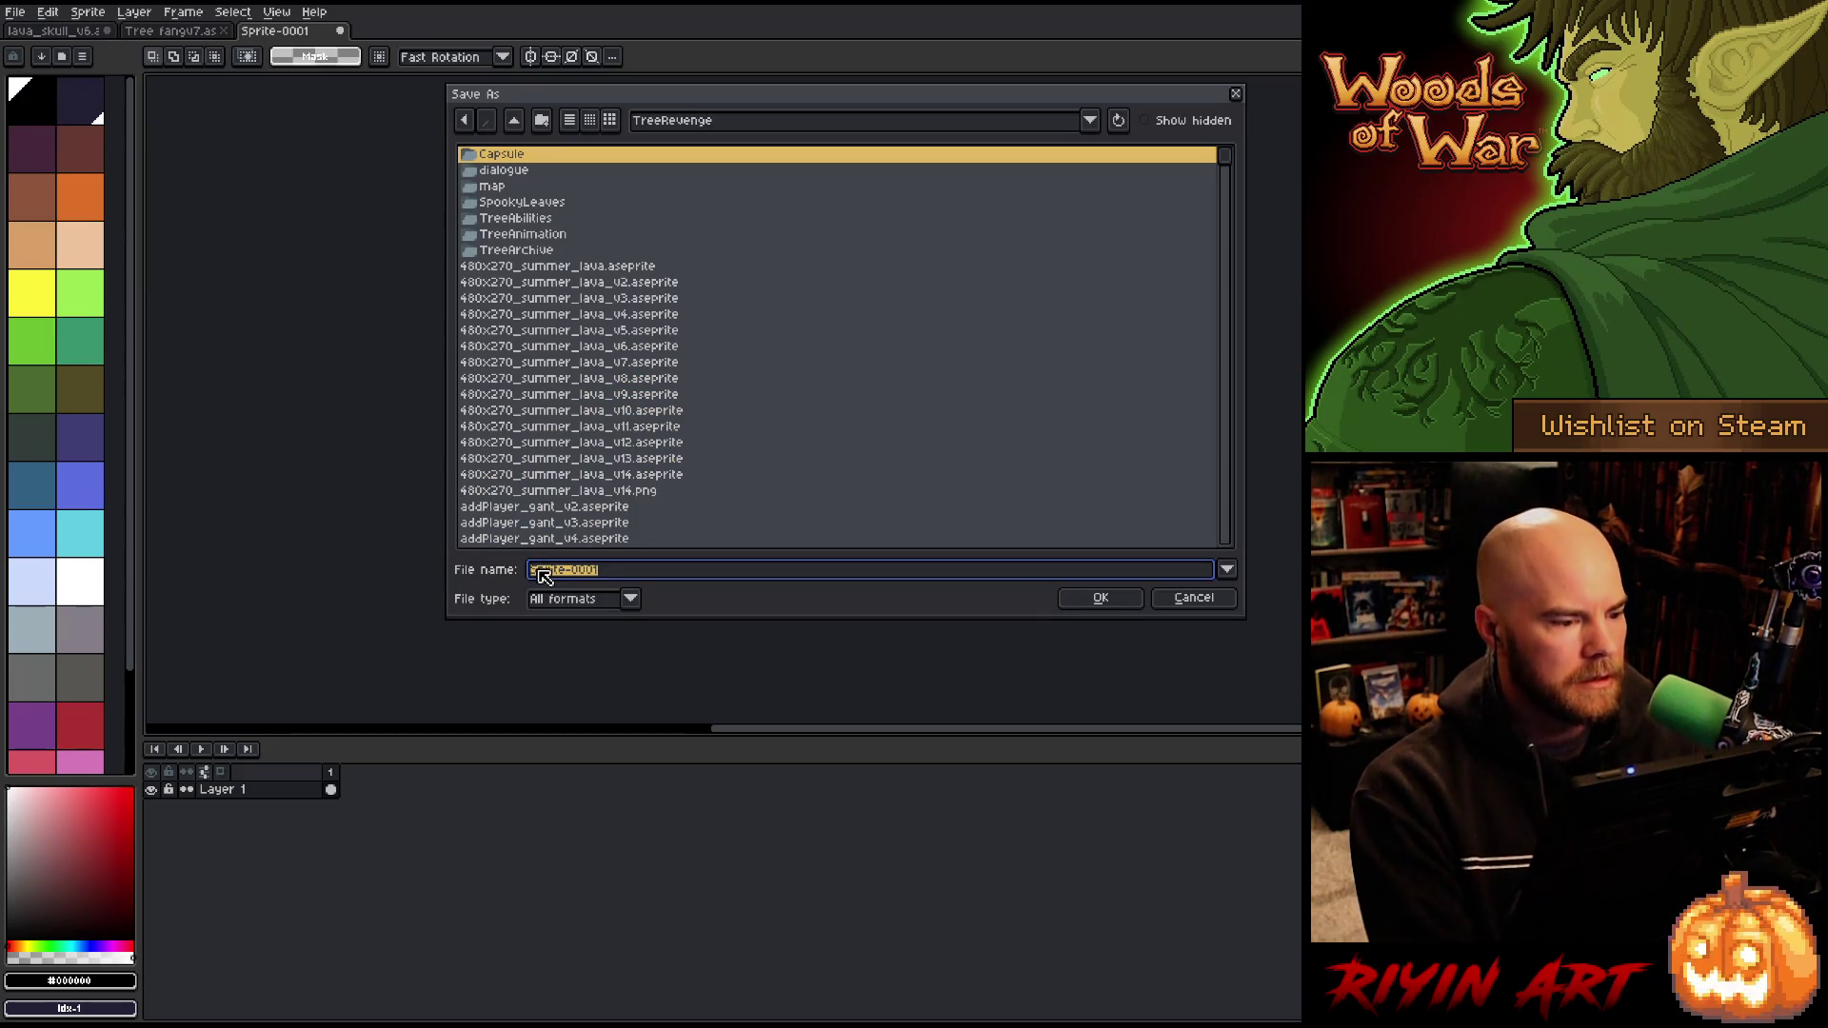
type("tree_")
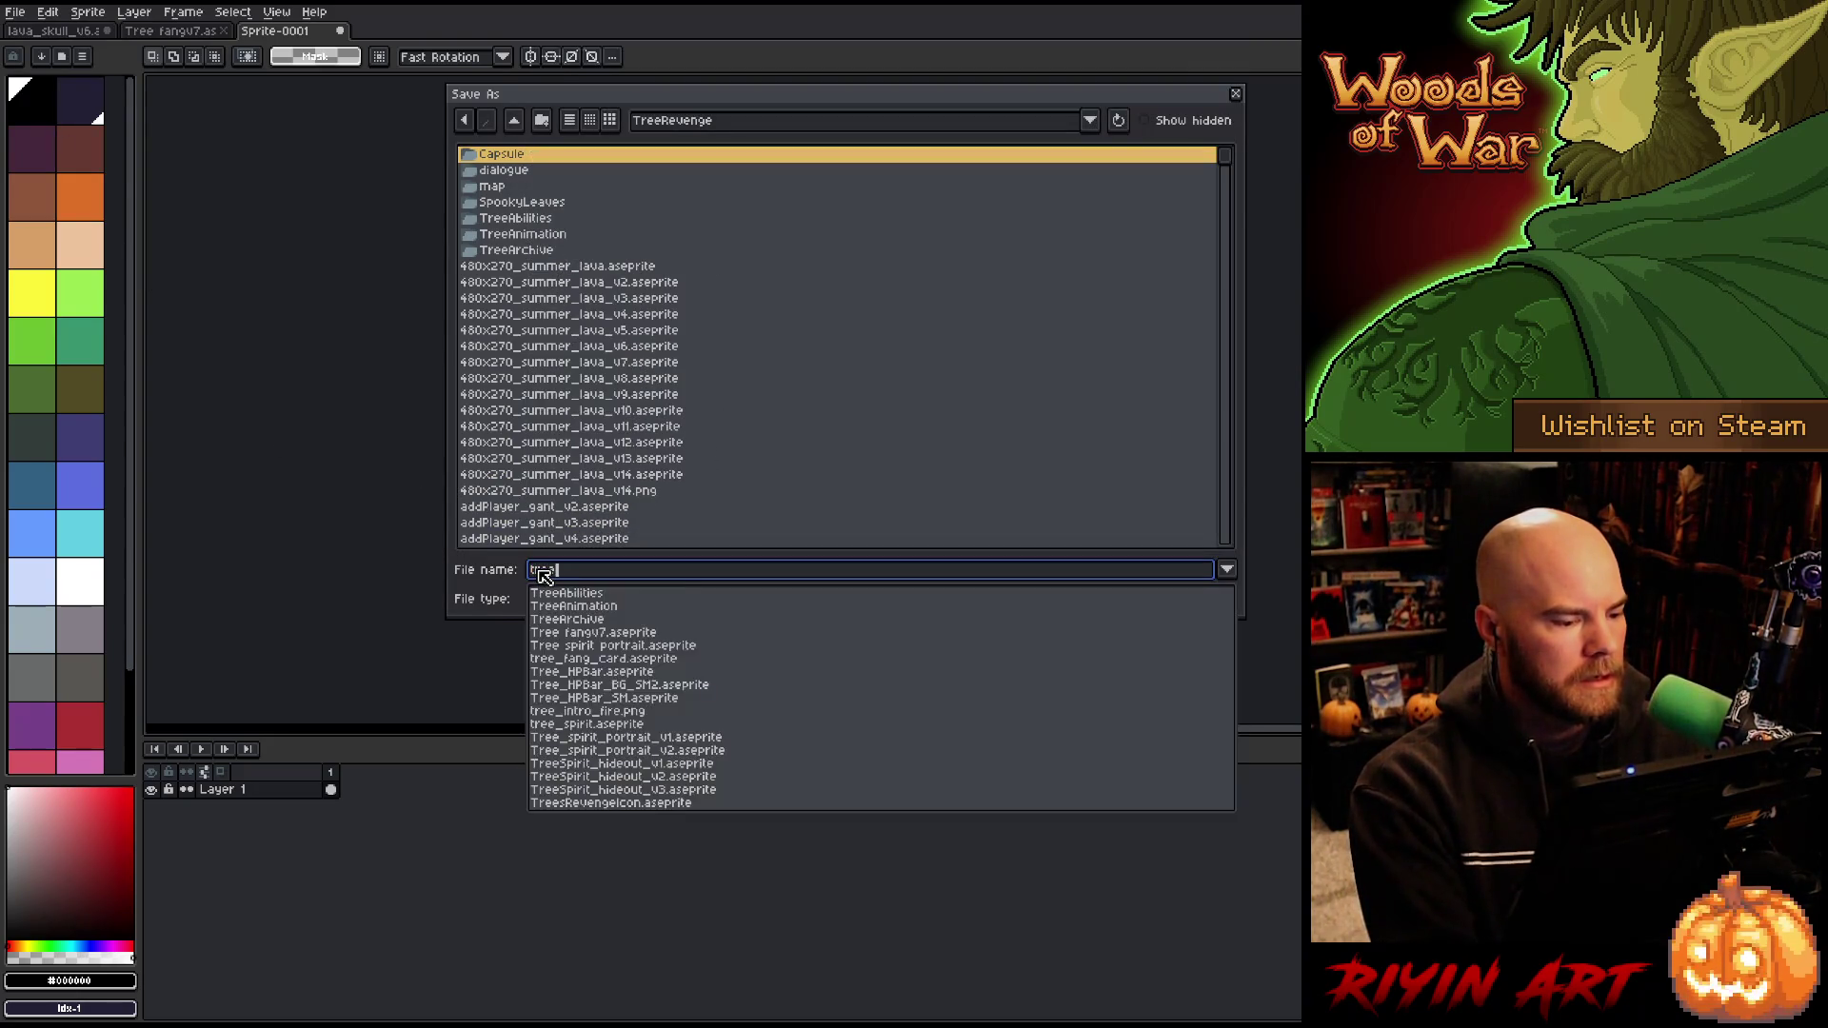
type("fang")
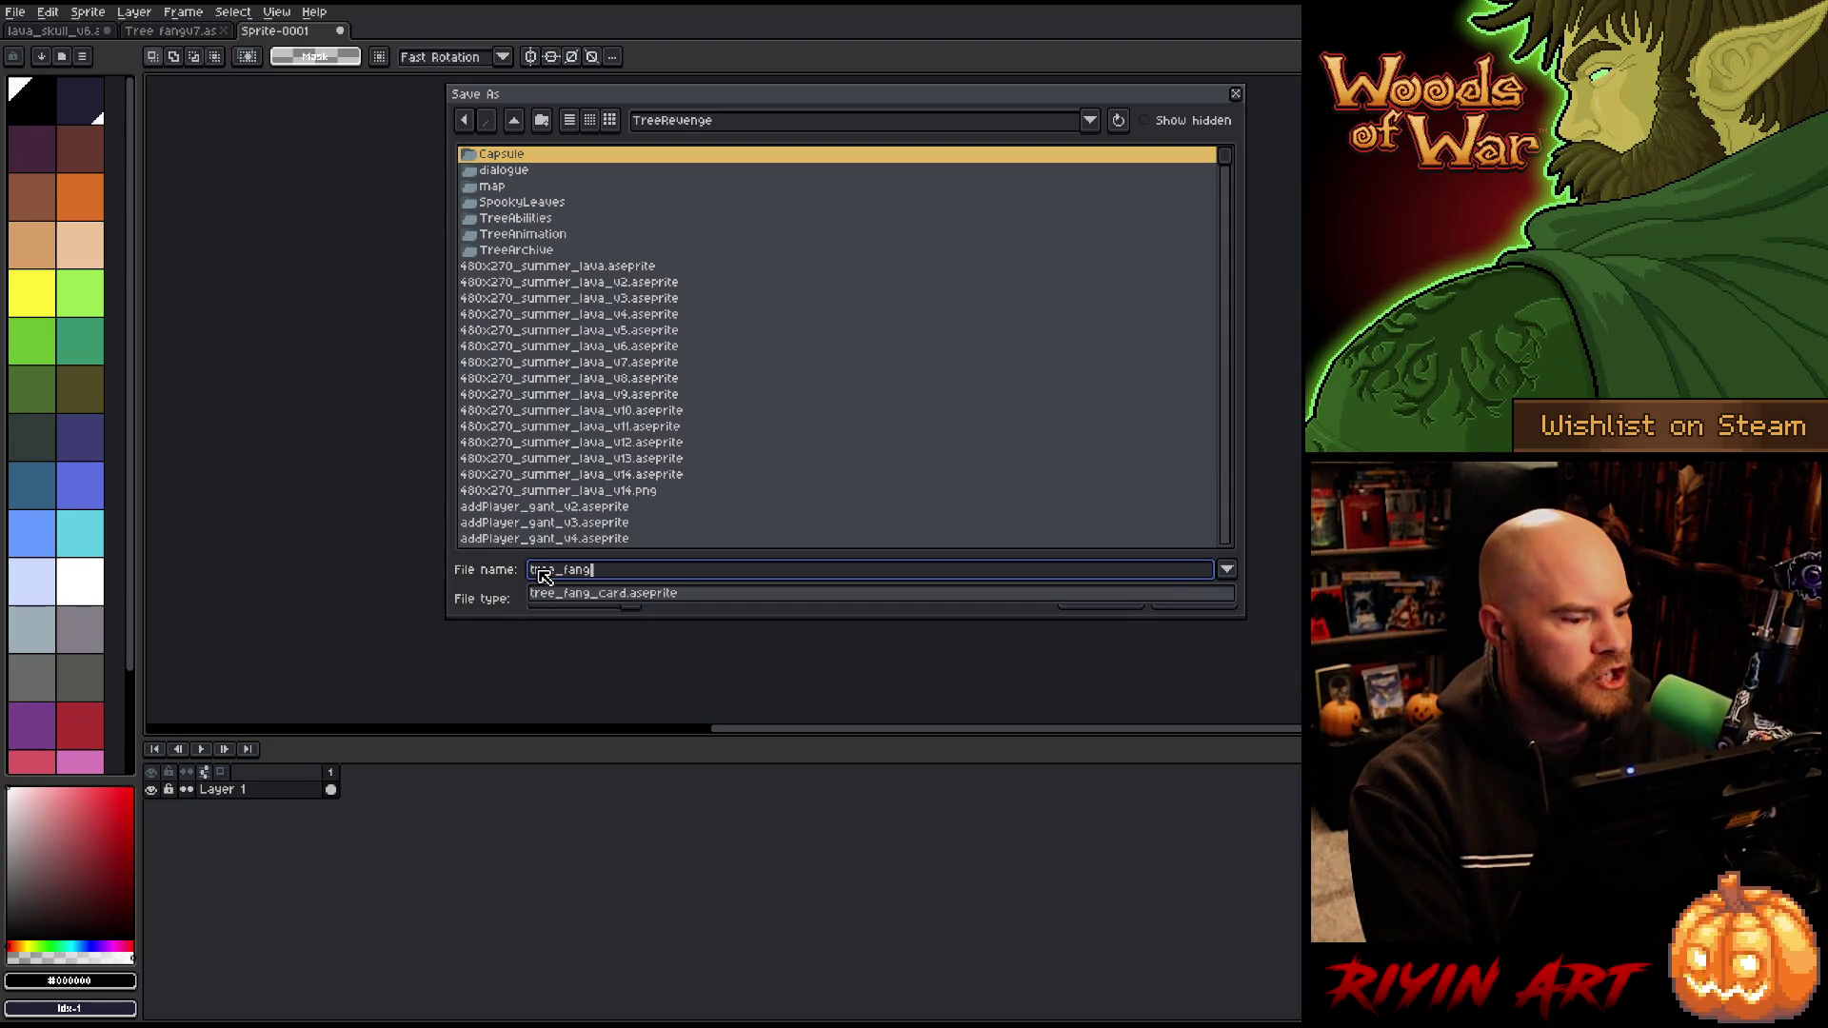
type("v578")
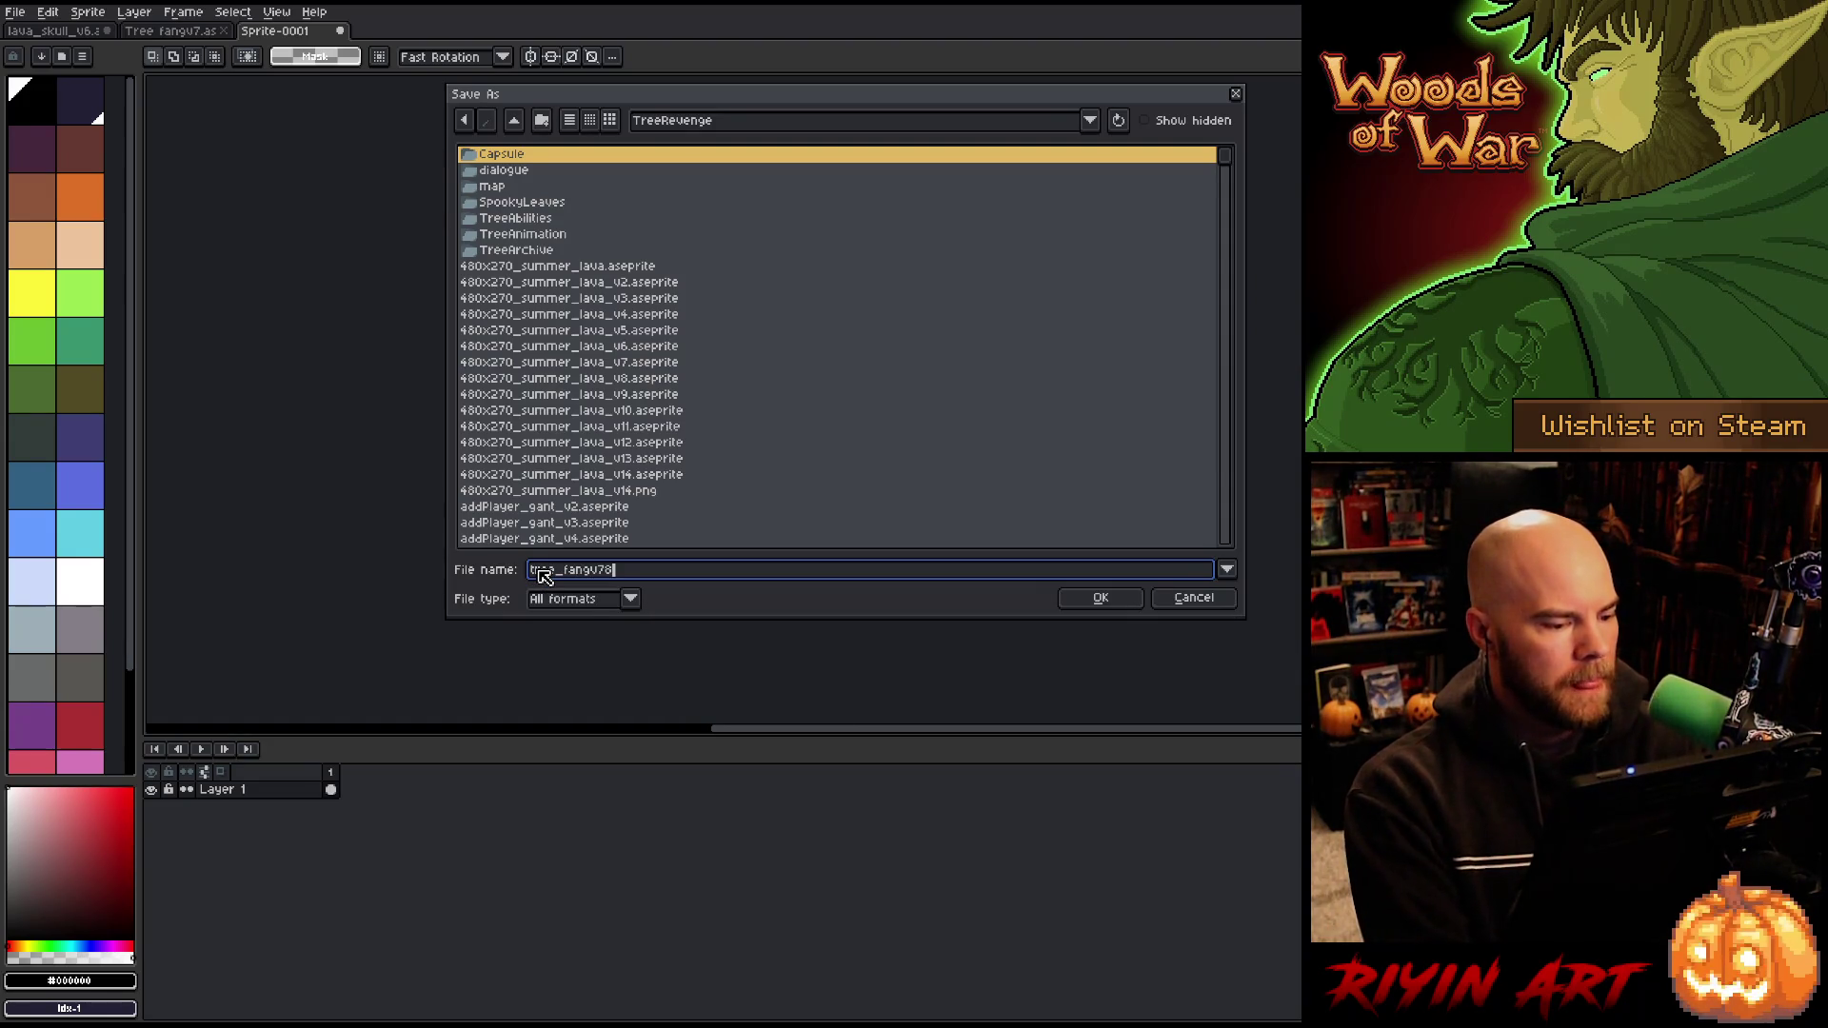
left_click(630, 598)
left_click(583, 650)
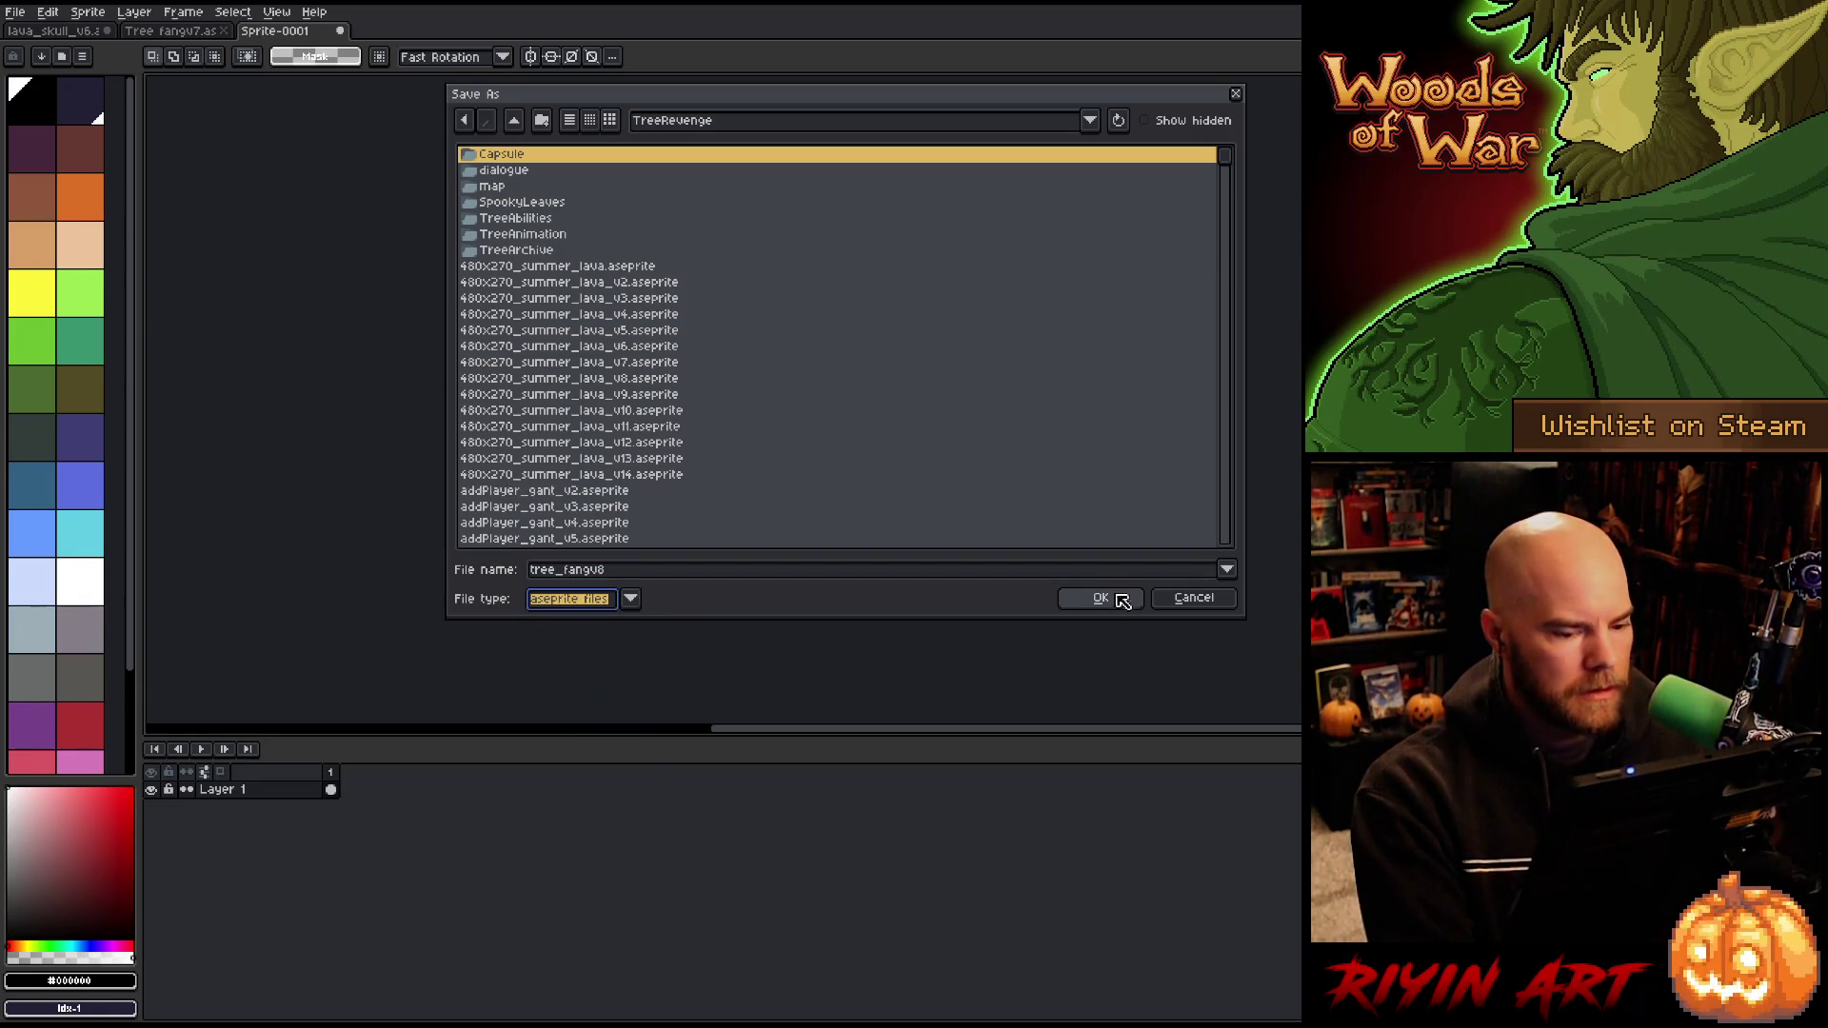
left_click(1101, 598)
scroll(465, 380, "up", 2)
scroll(466, 380, "down", 2)
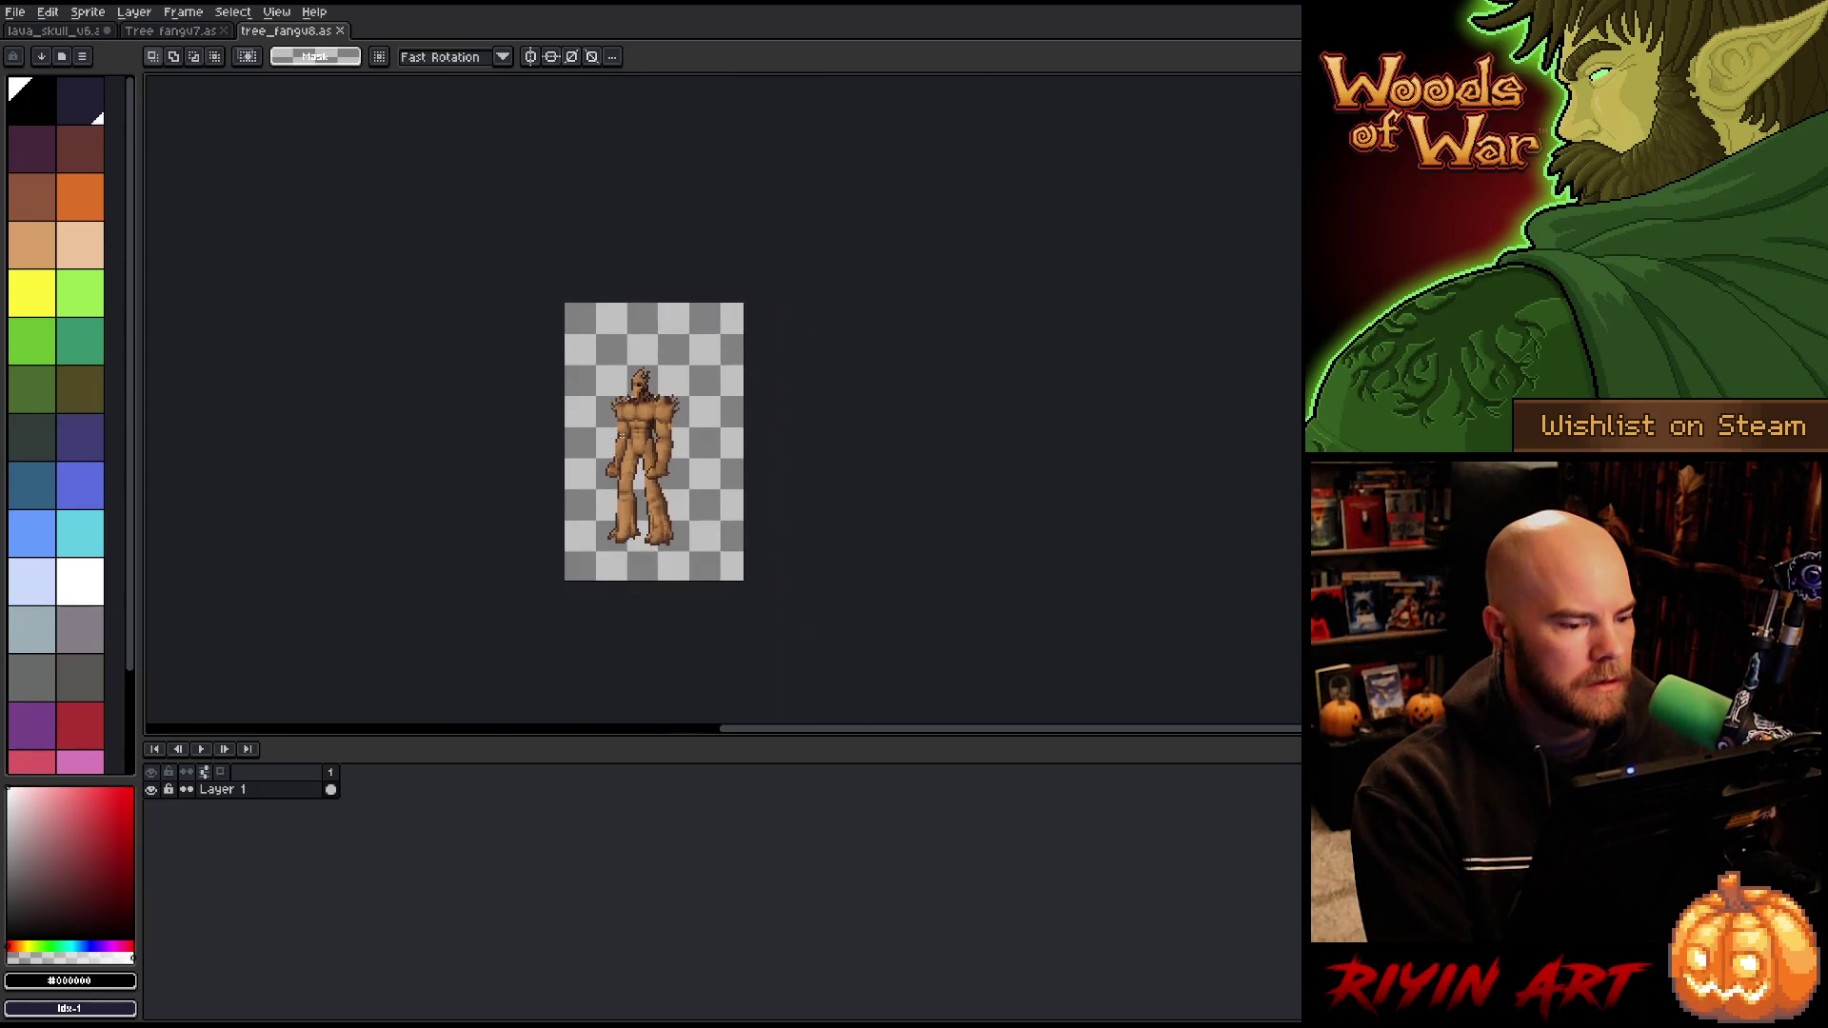
Step: Lower Layer 1's opacity to about 36%
double_click(240, 799)
left_click(559, 749)
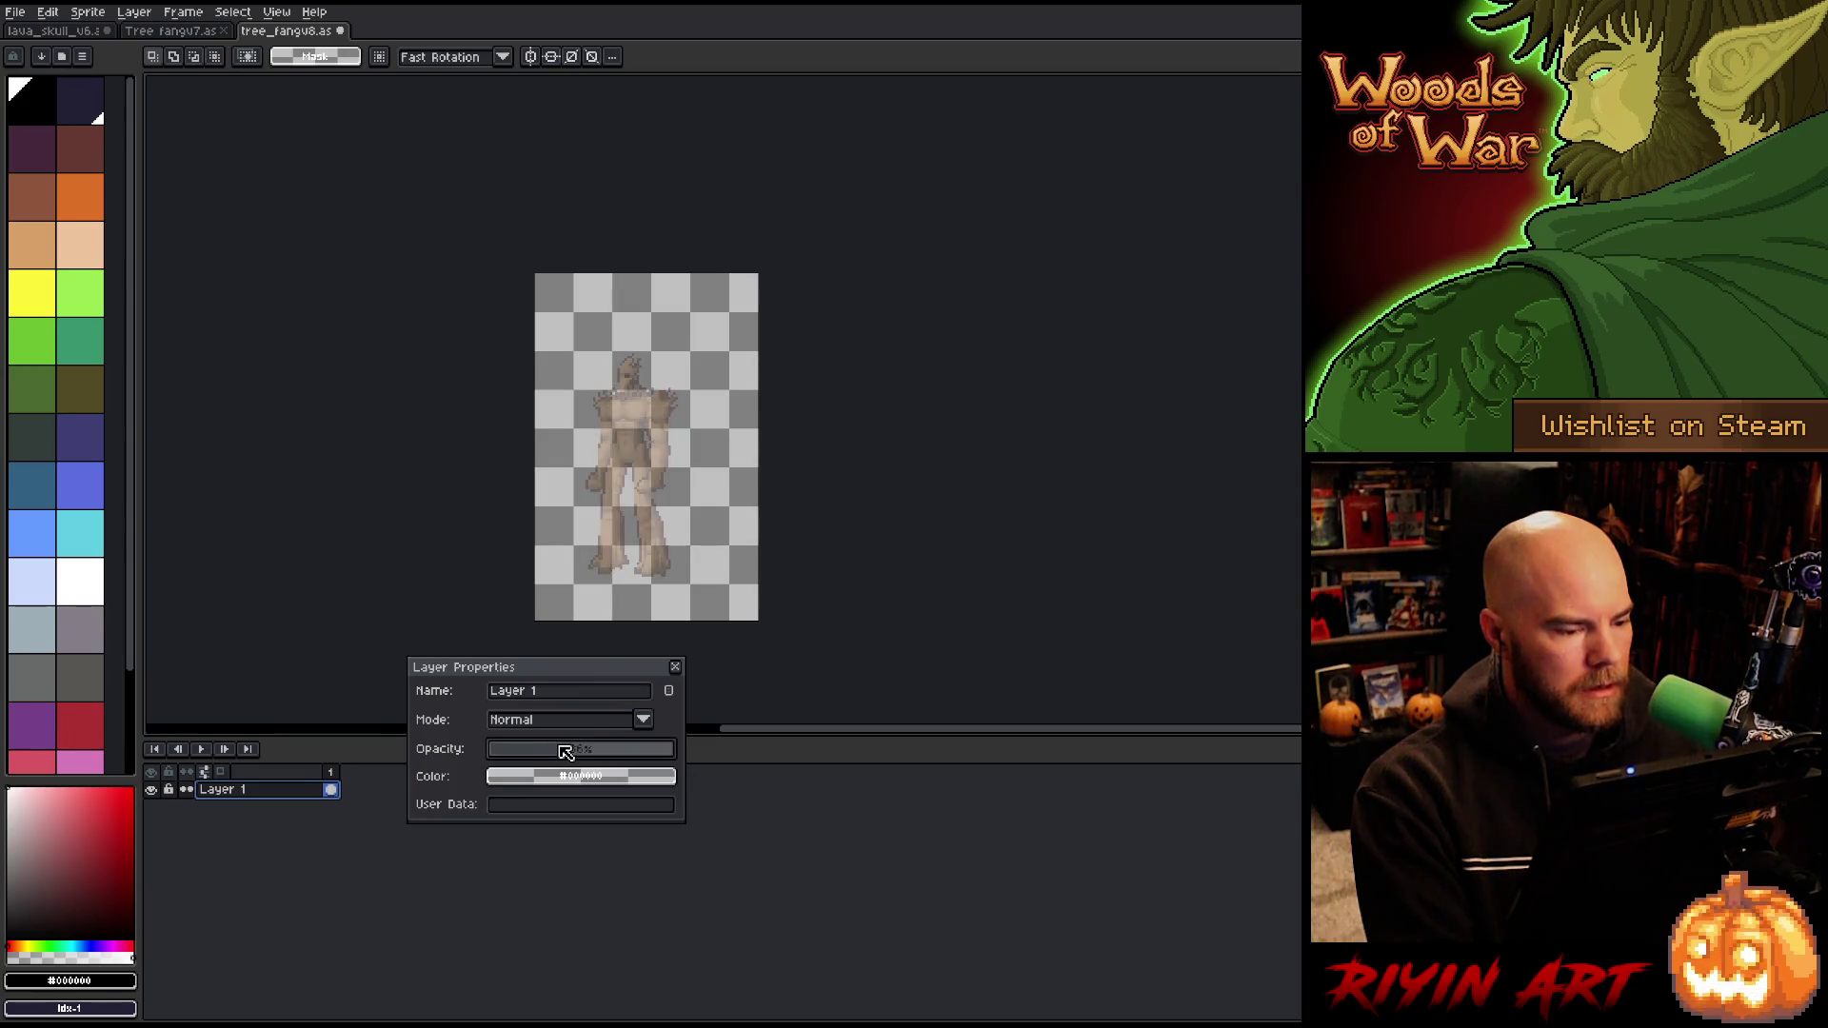
left_click(676, 667)
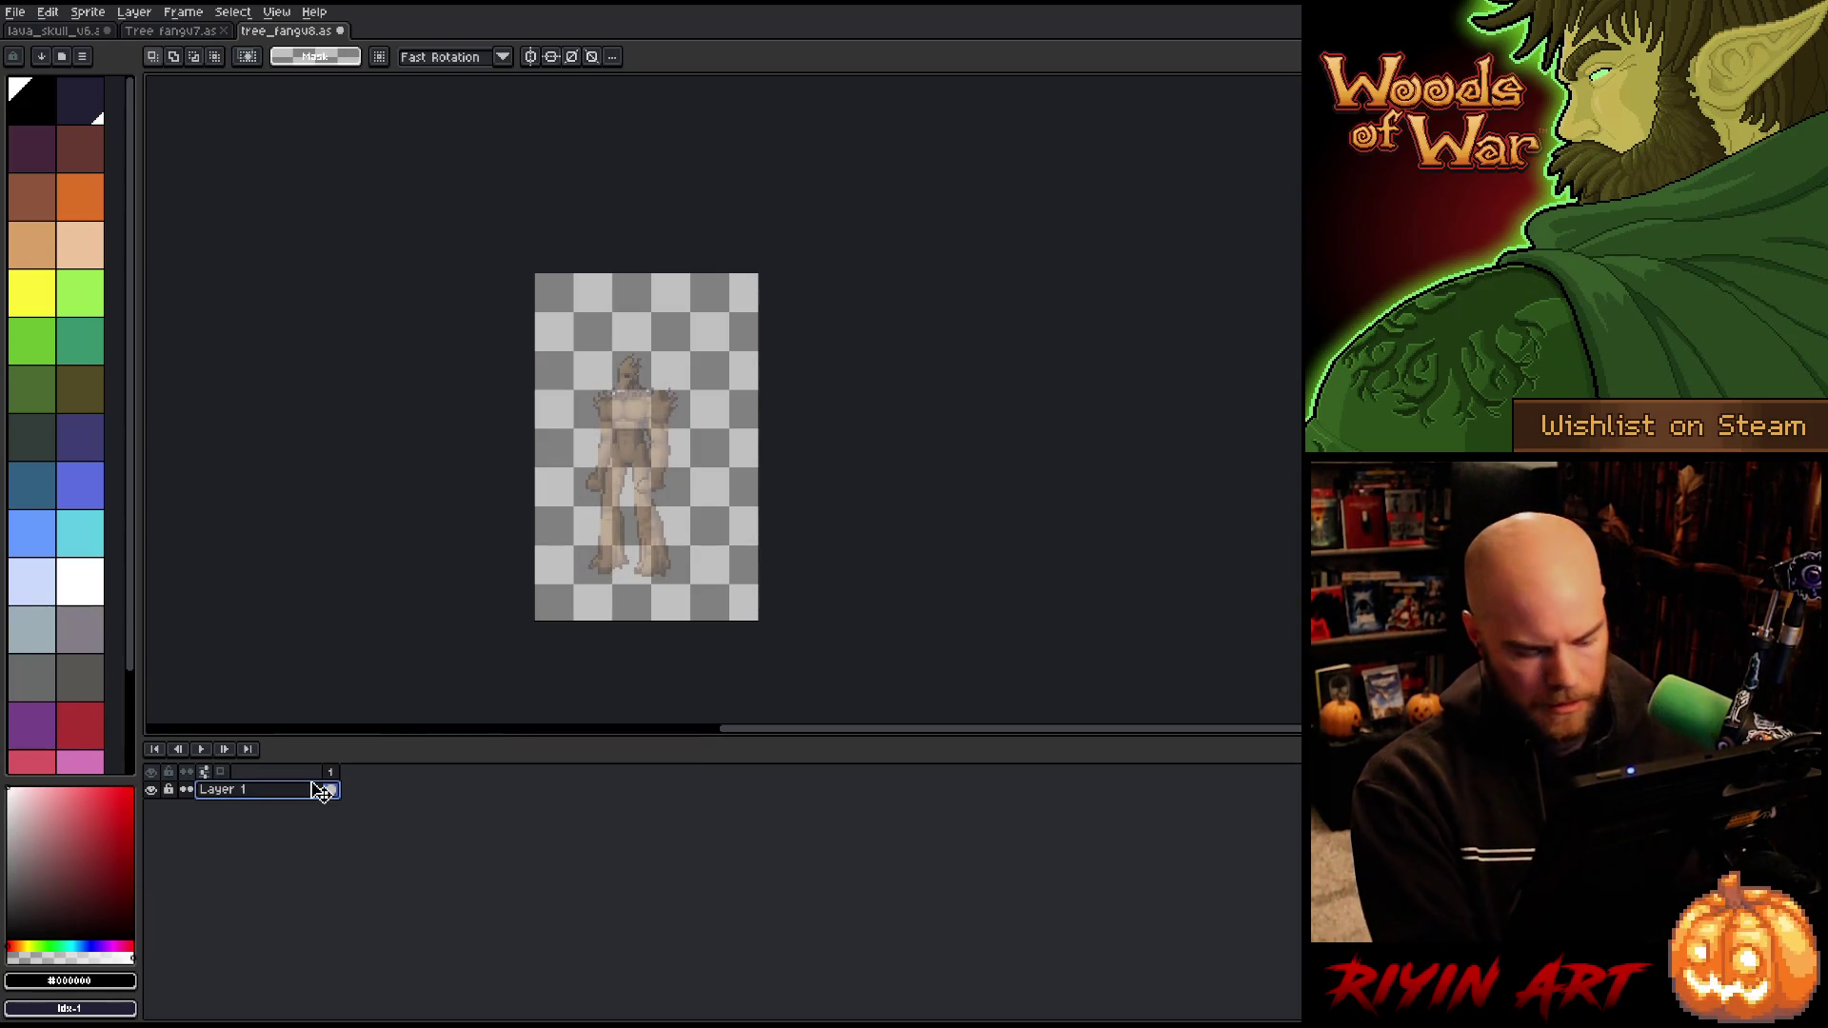
Step: Add a layer beneath Layer 1 and fill it grey behind the tree man
key("shift+n")
left_click_drag(286, 789, 284, 838)
left_click(65, 684)
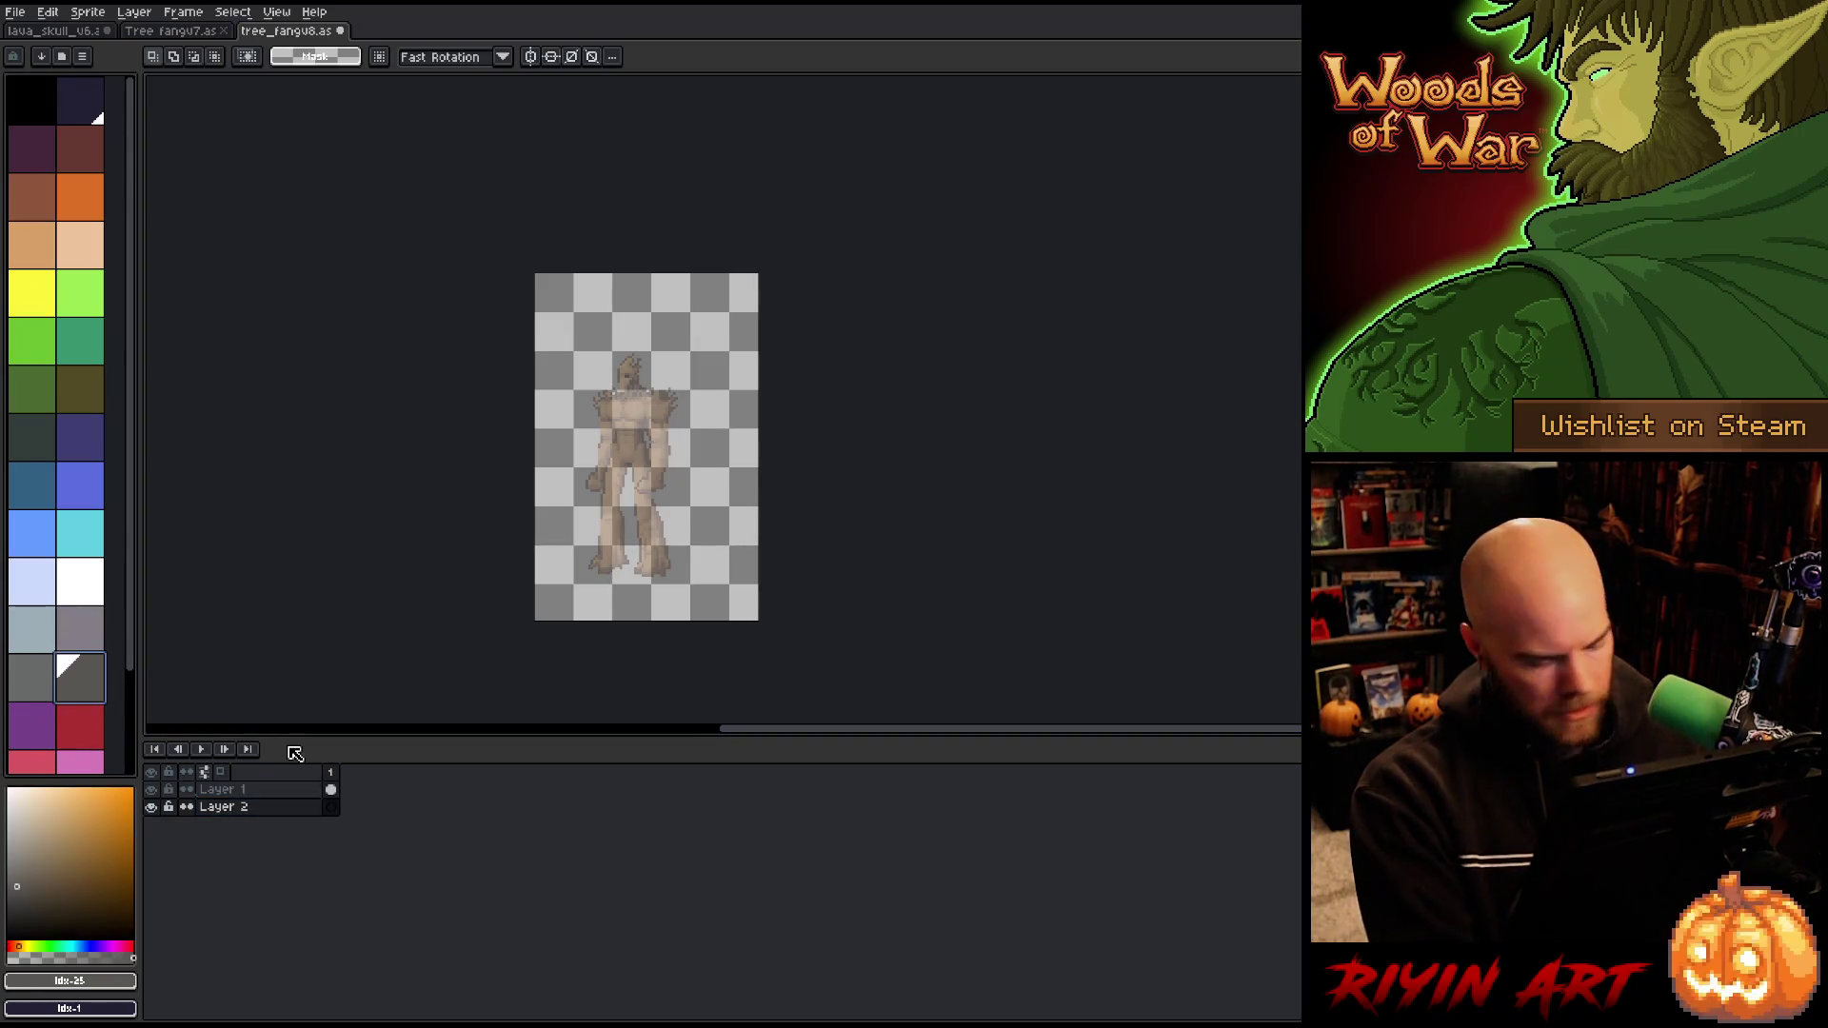
key("g")
left_click(743, 474)
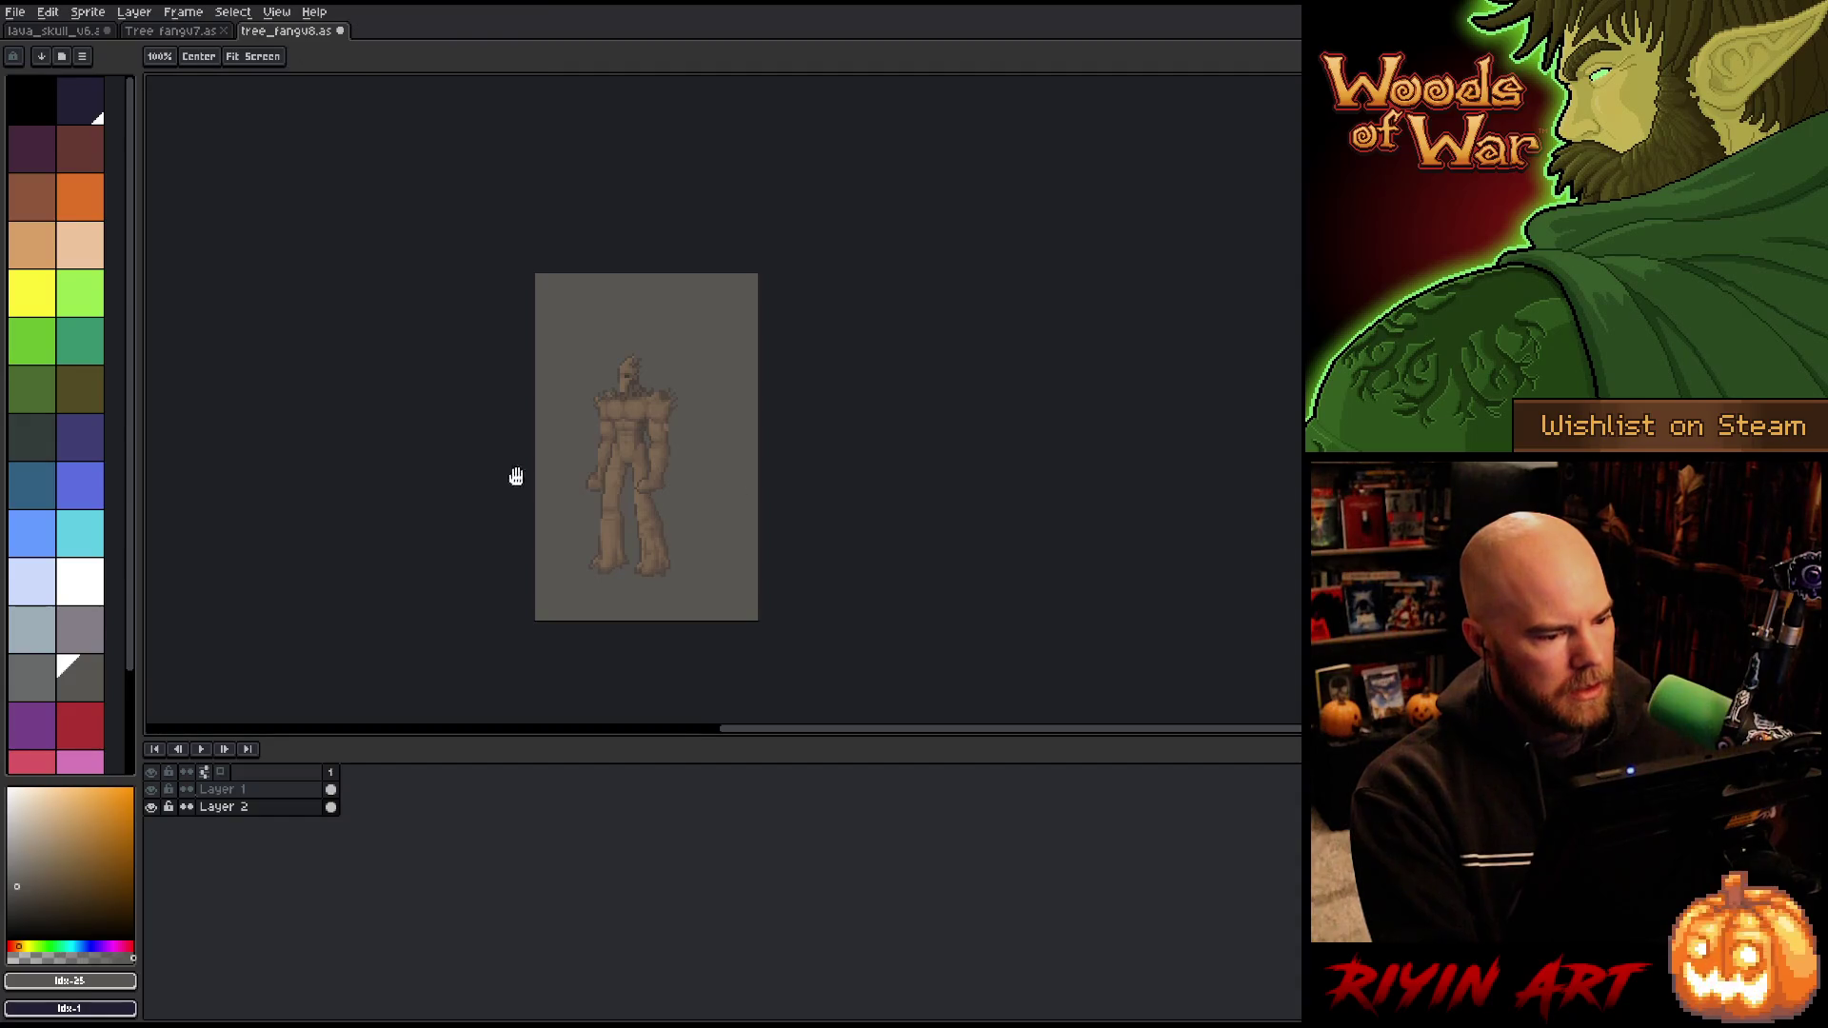
Step: Recentre the golem sprite and add a new empty layer above Layer 1
left_click_drag(514, 473, 555, 481)
scroll(759, 456, "up", 1)
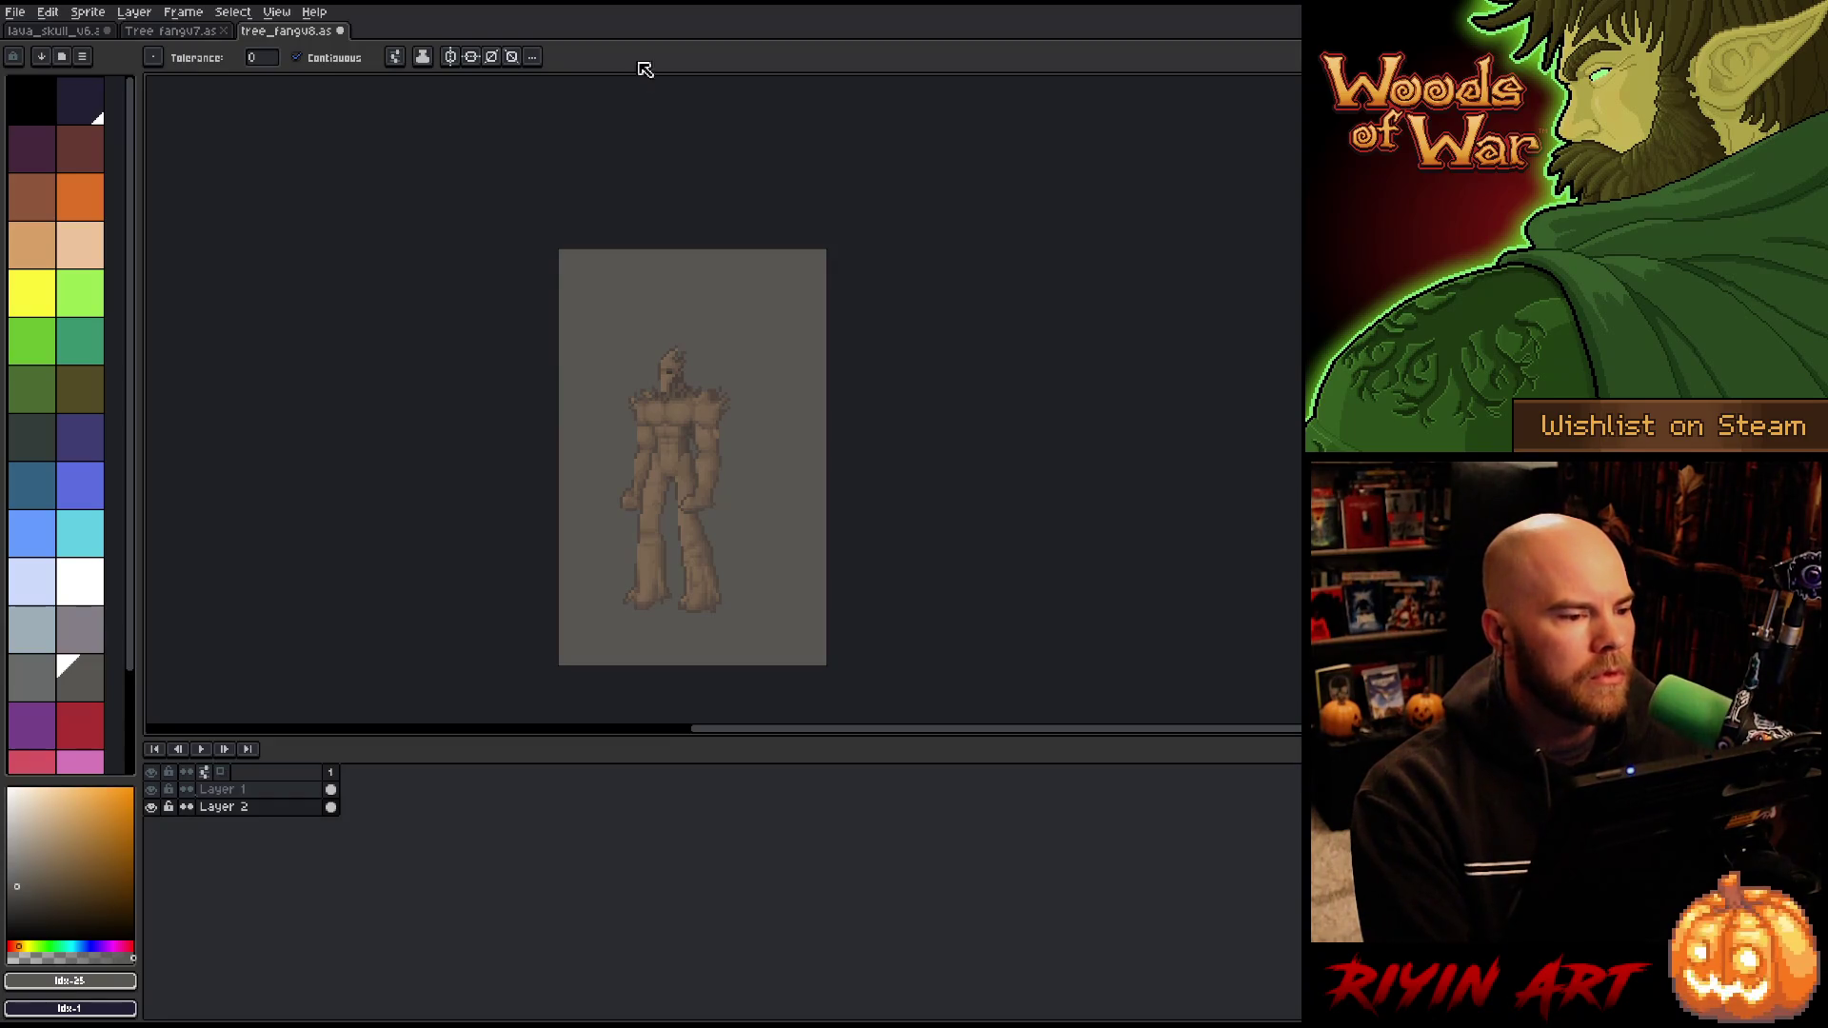
scroll(619, 362, "up", 1)
scroll(600, 343, "down", 1)
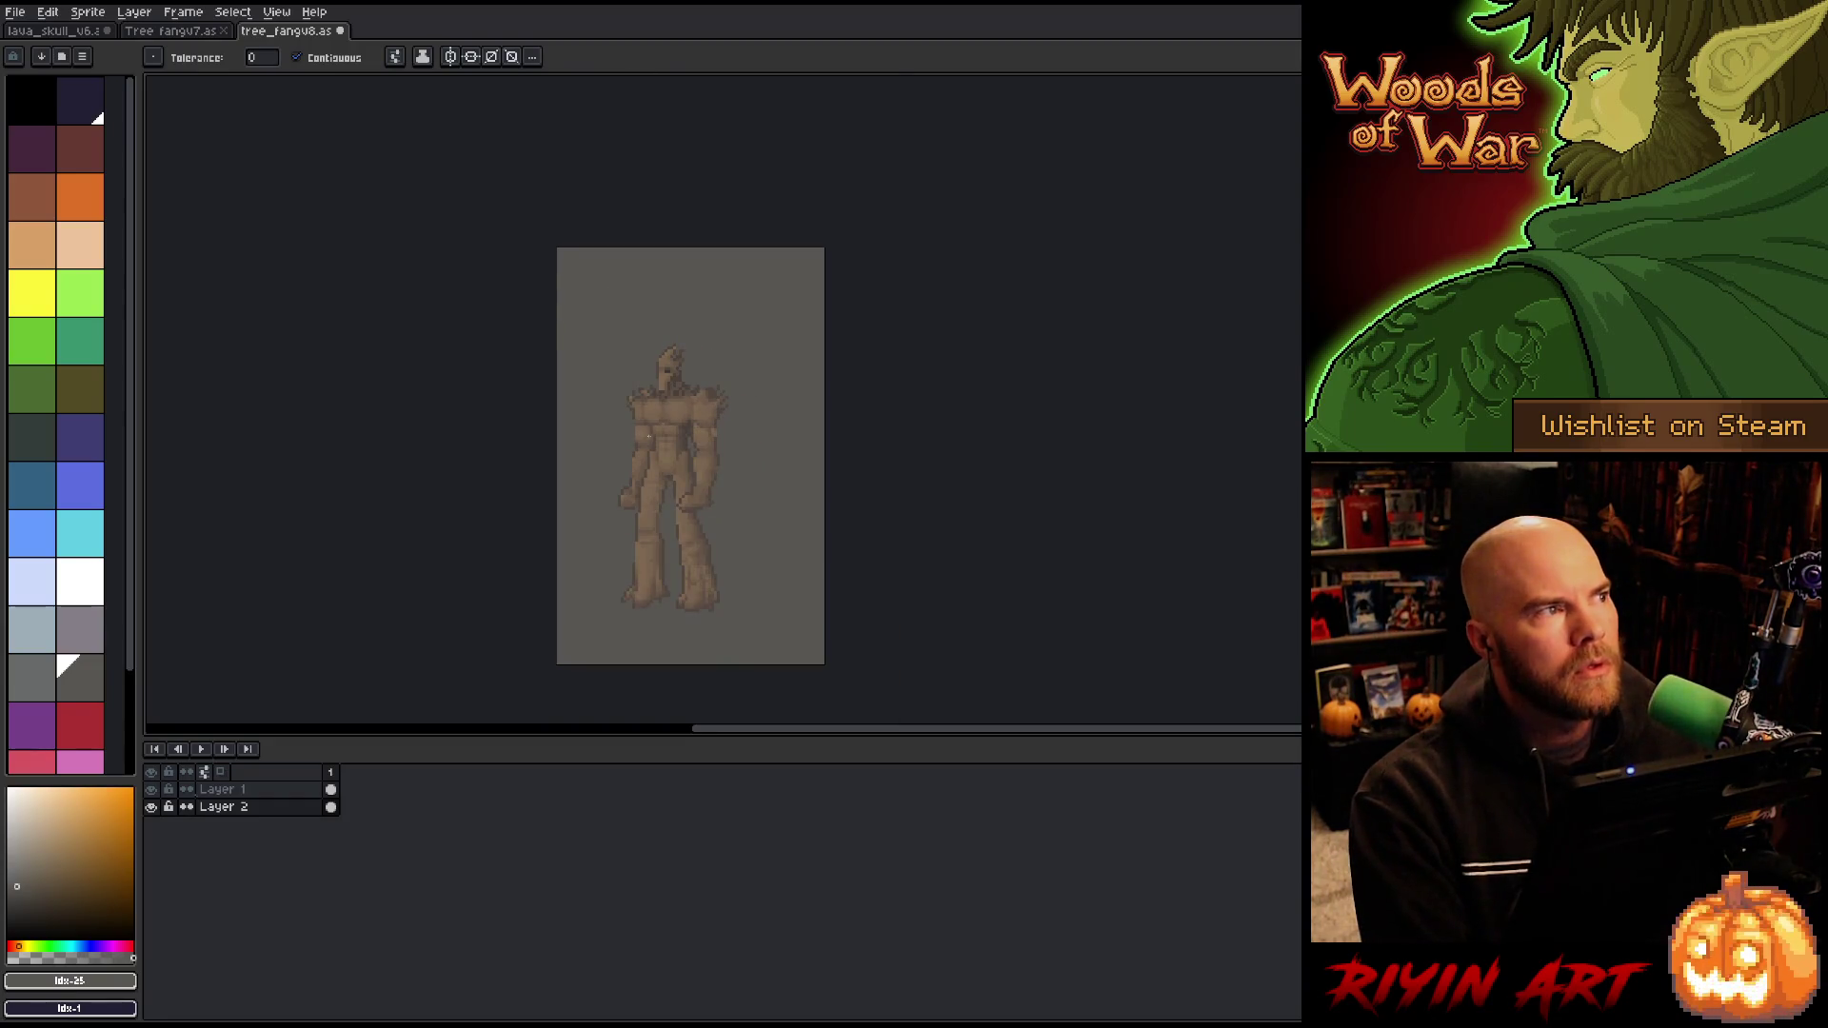
left_click_drag(592, 448, 660, 404)
scroll(667, 400, "up", 1)
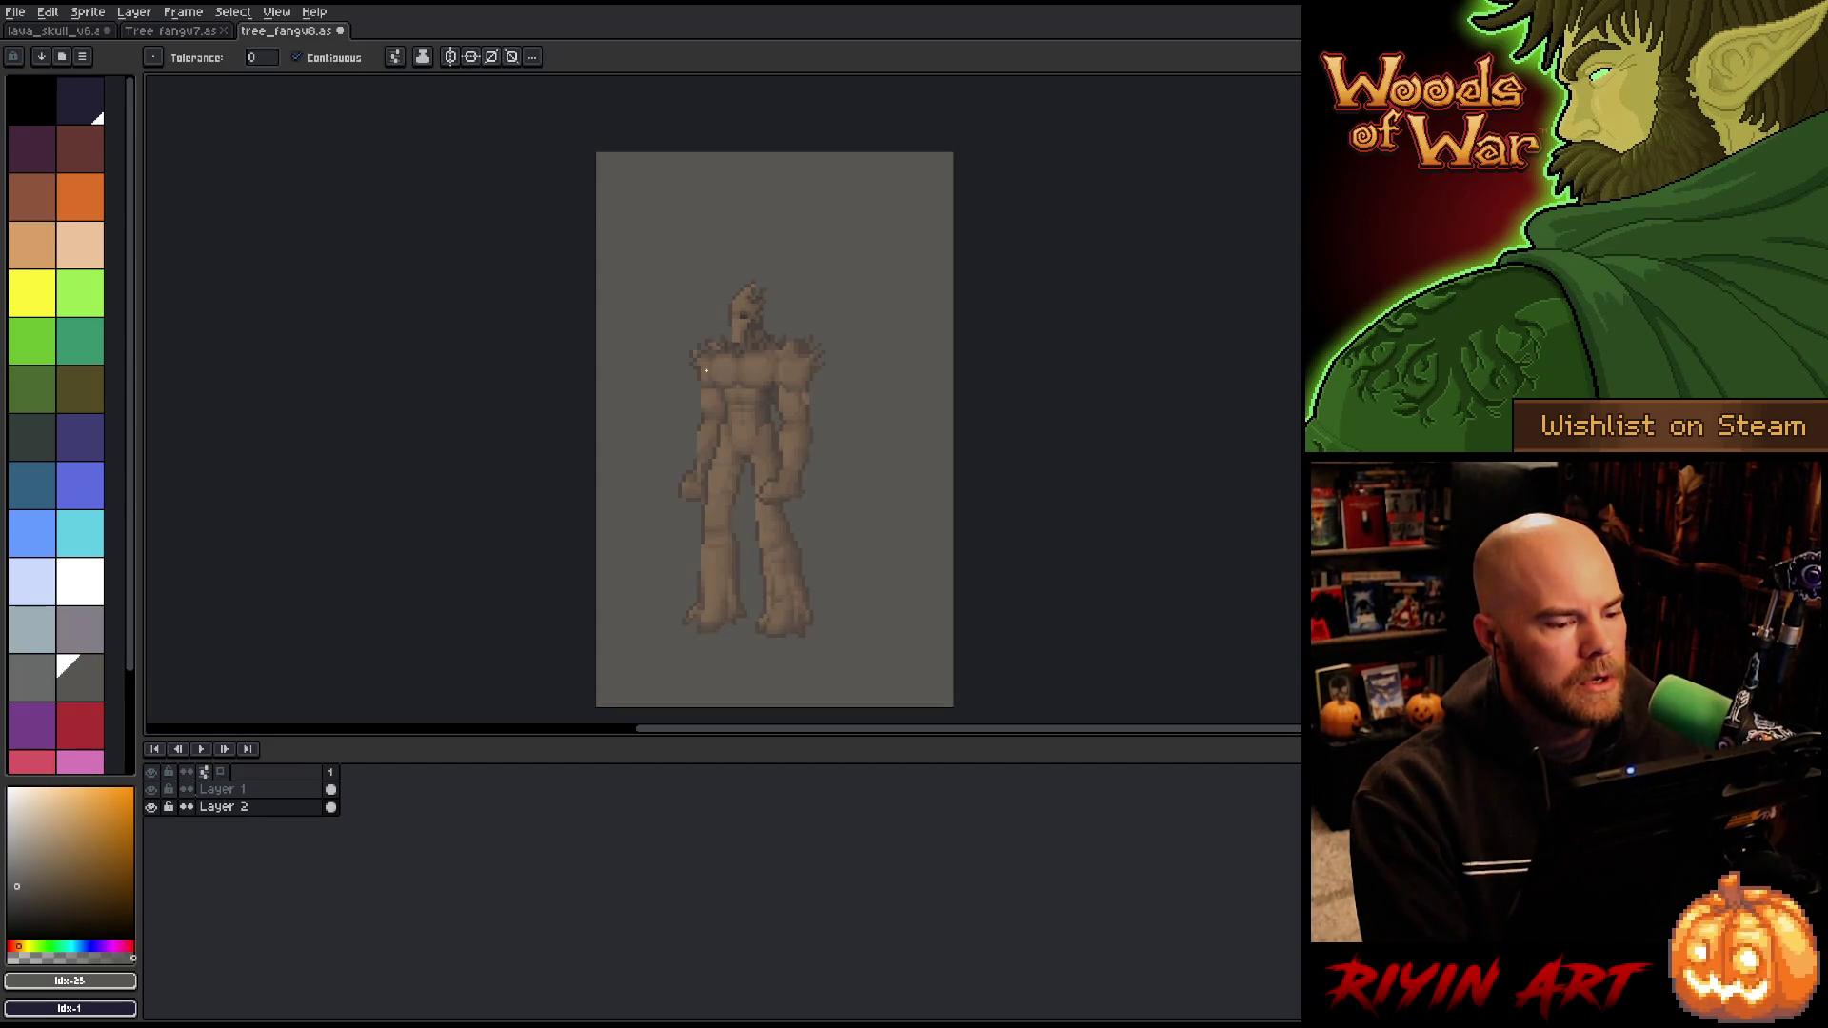
left_click(243, 798)
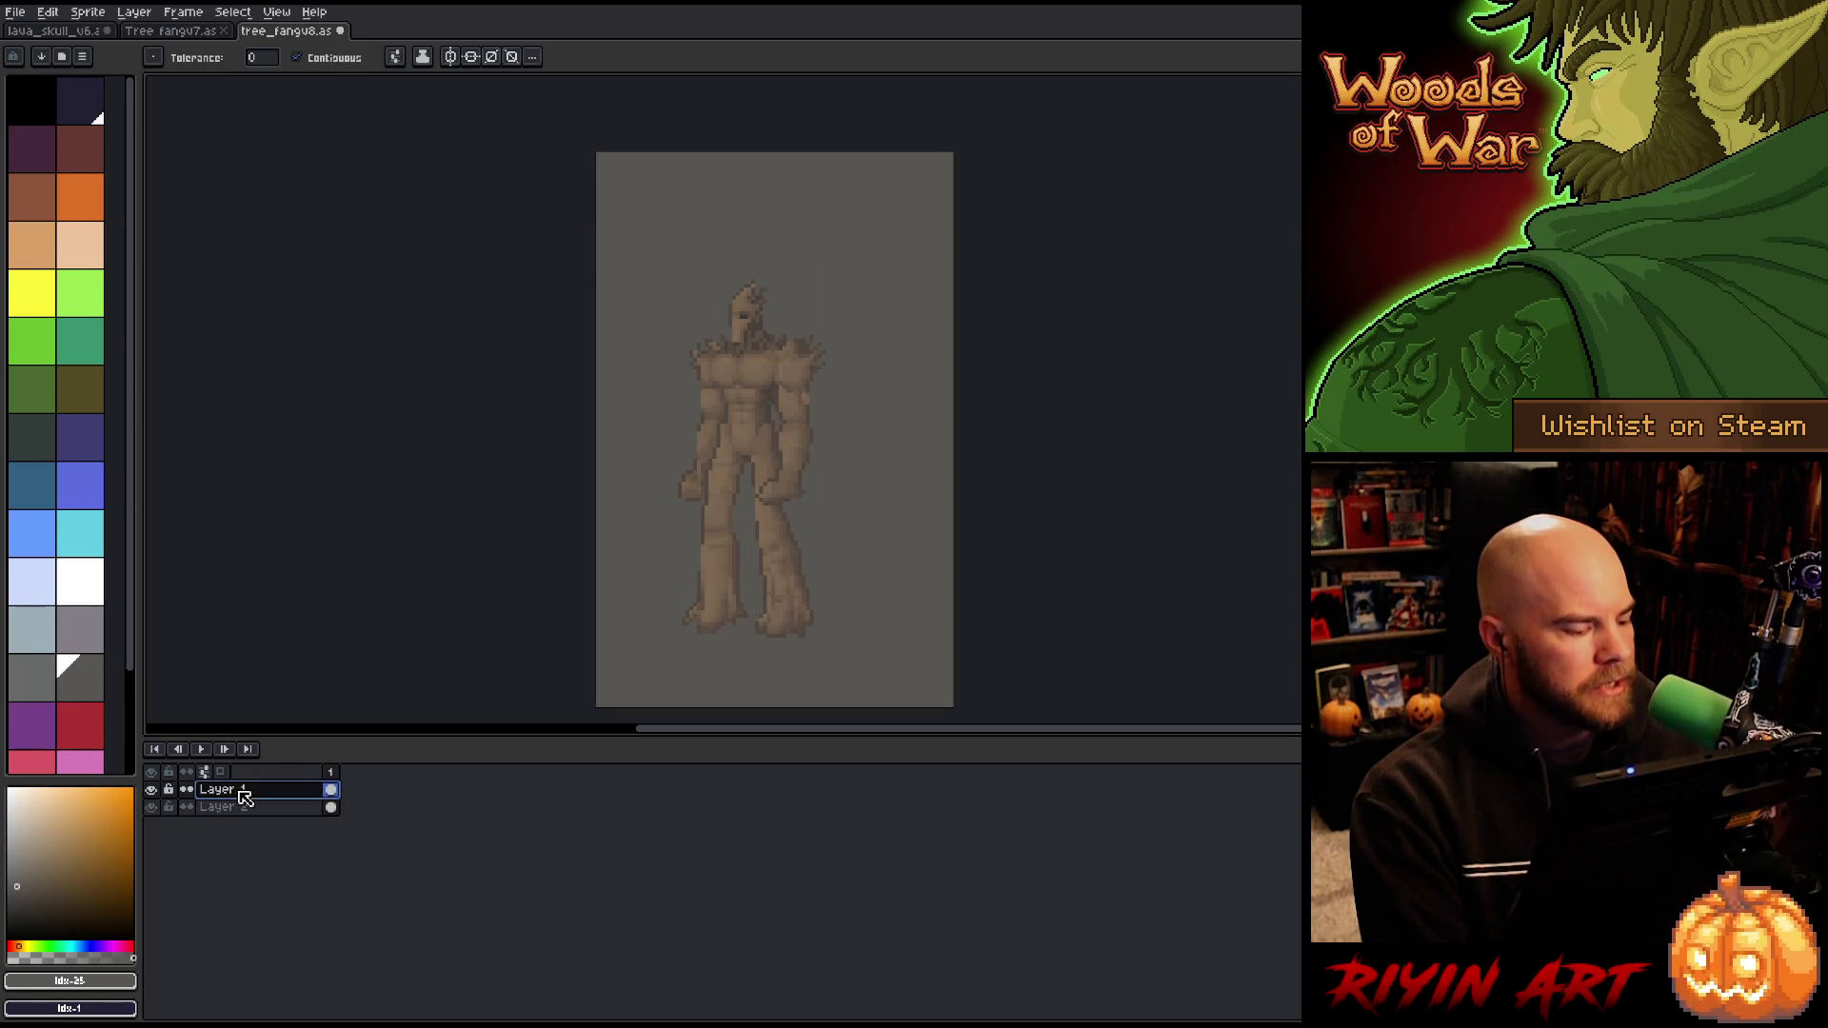
key("shift+n")
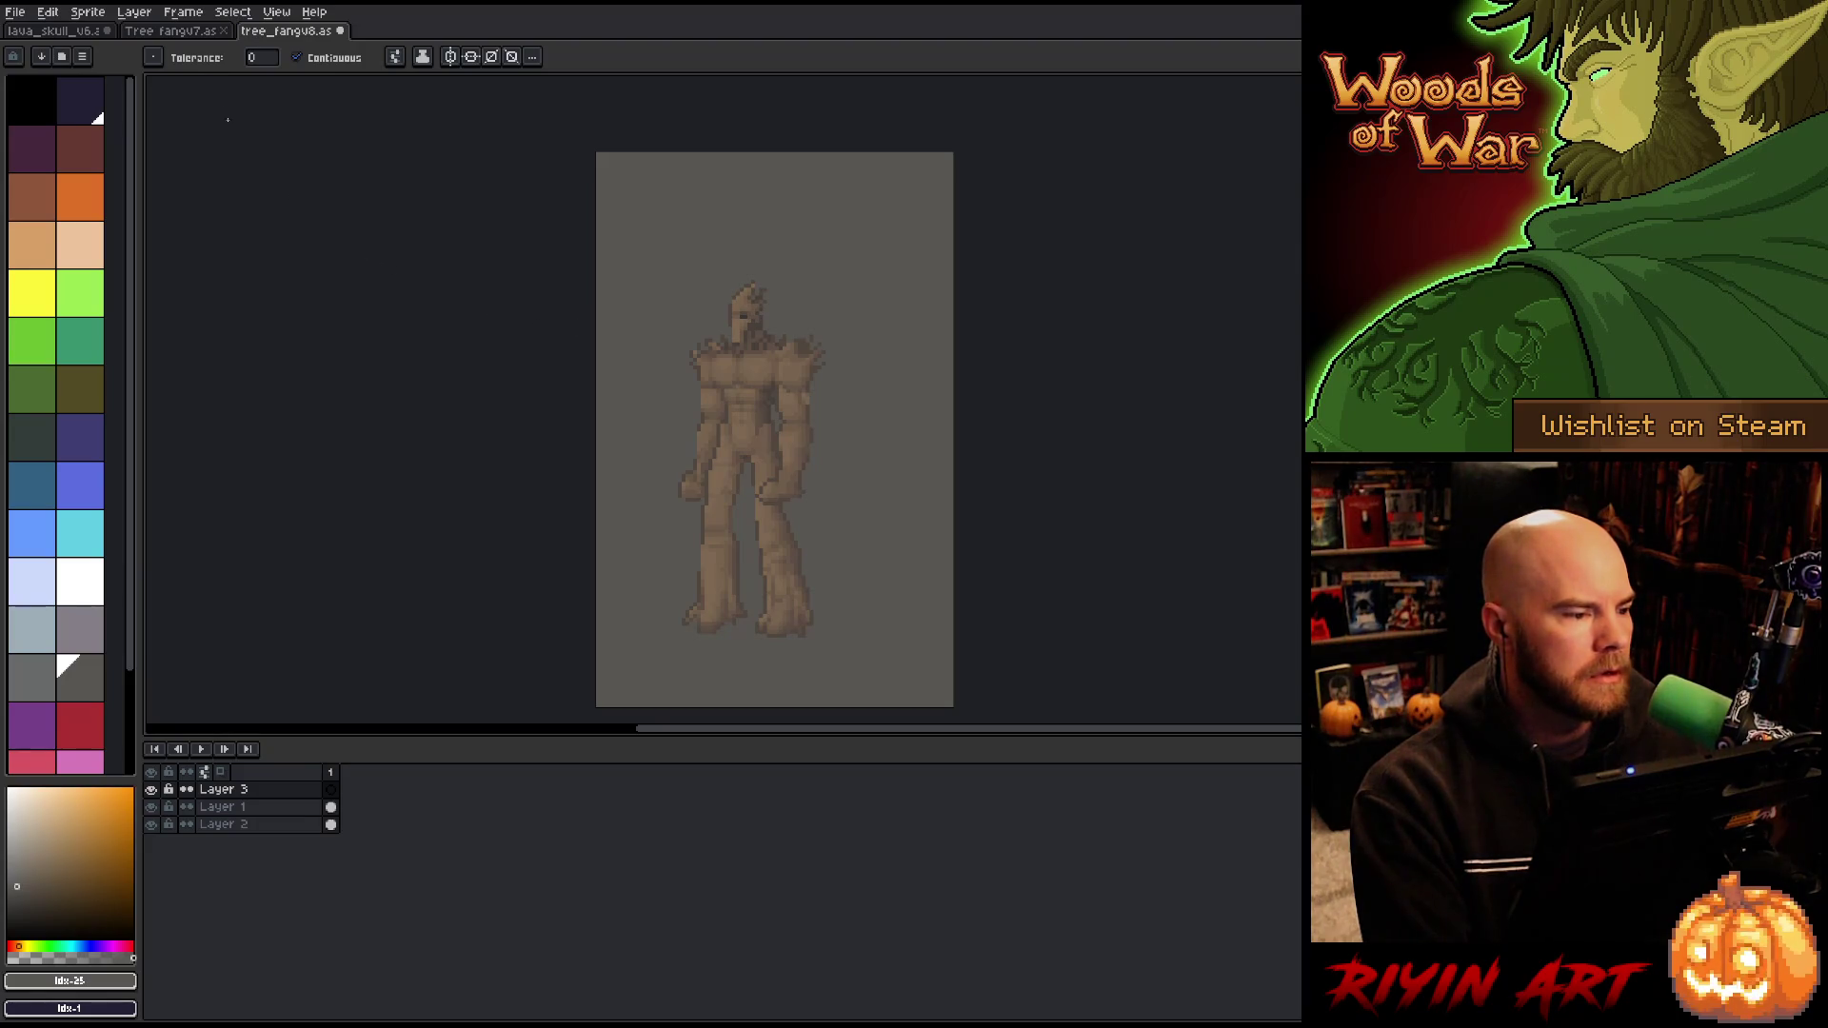
left_click(176, 32)
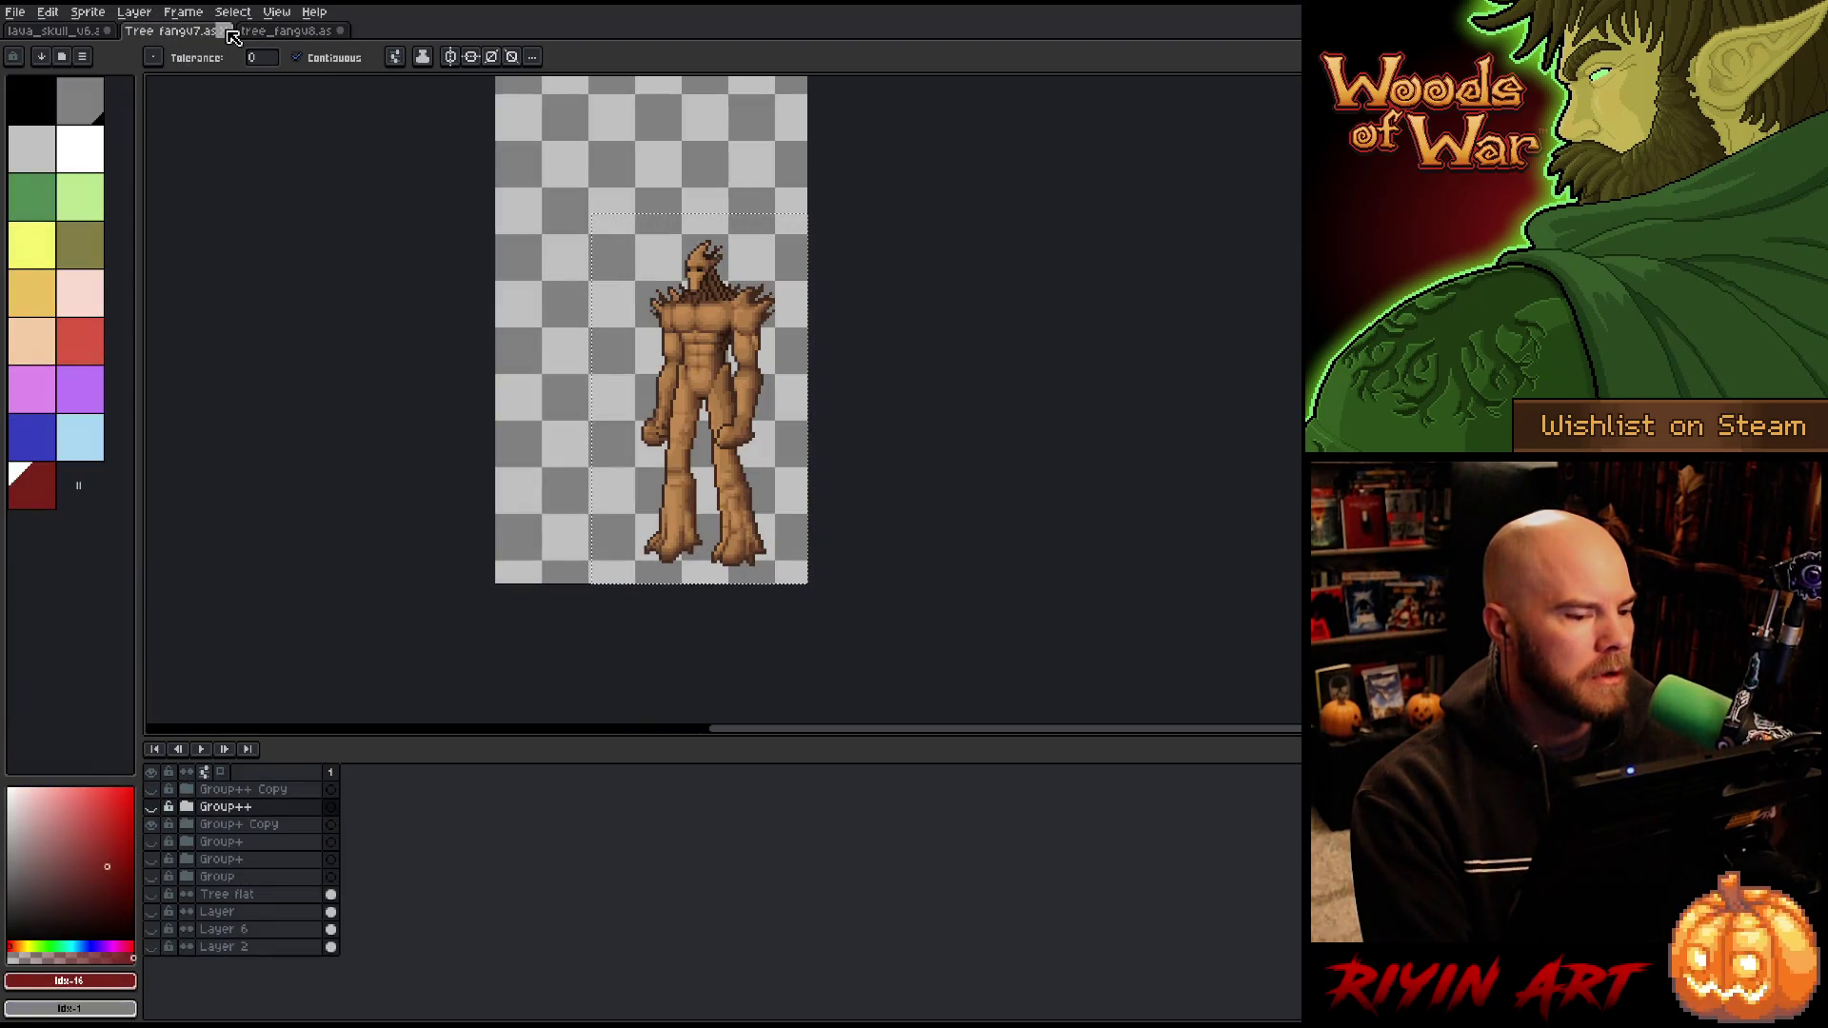
key("v")
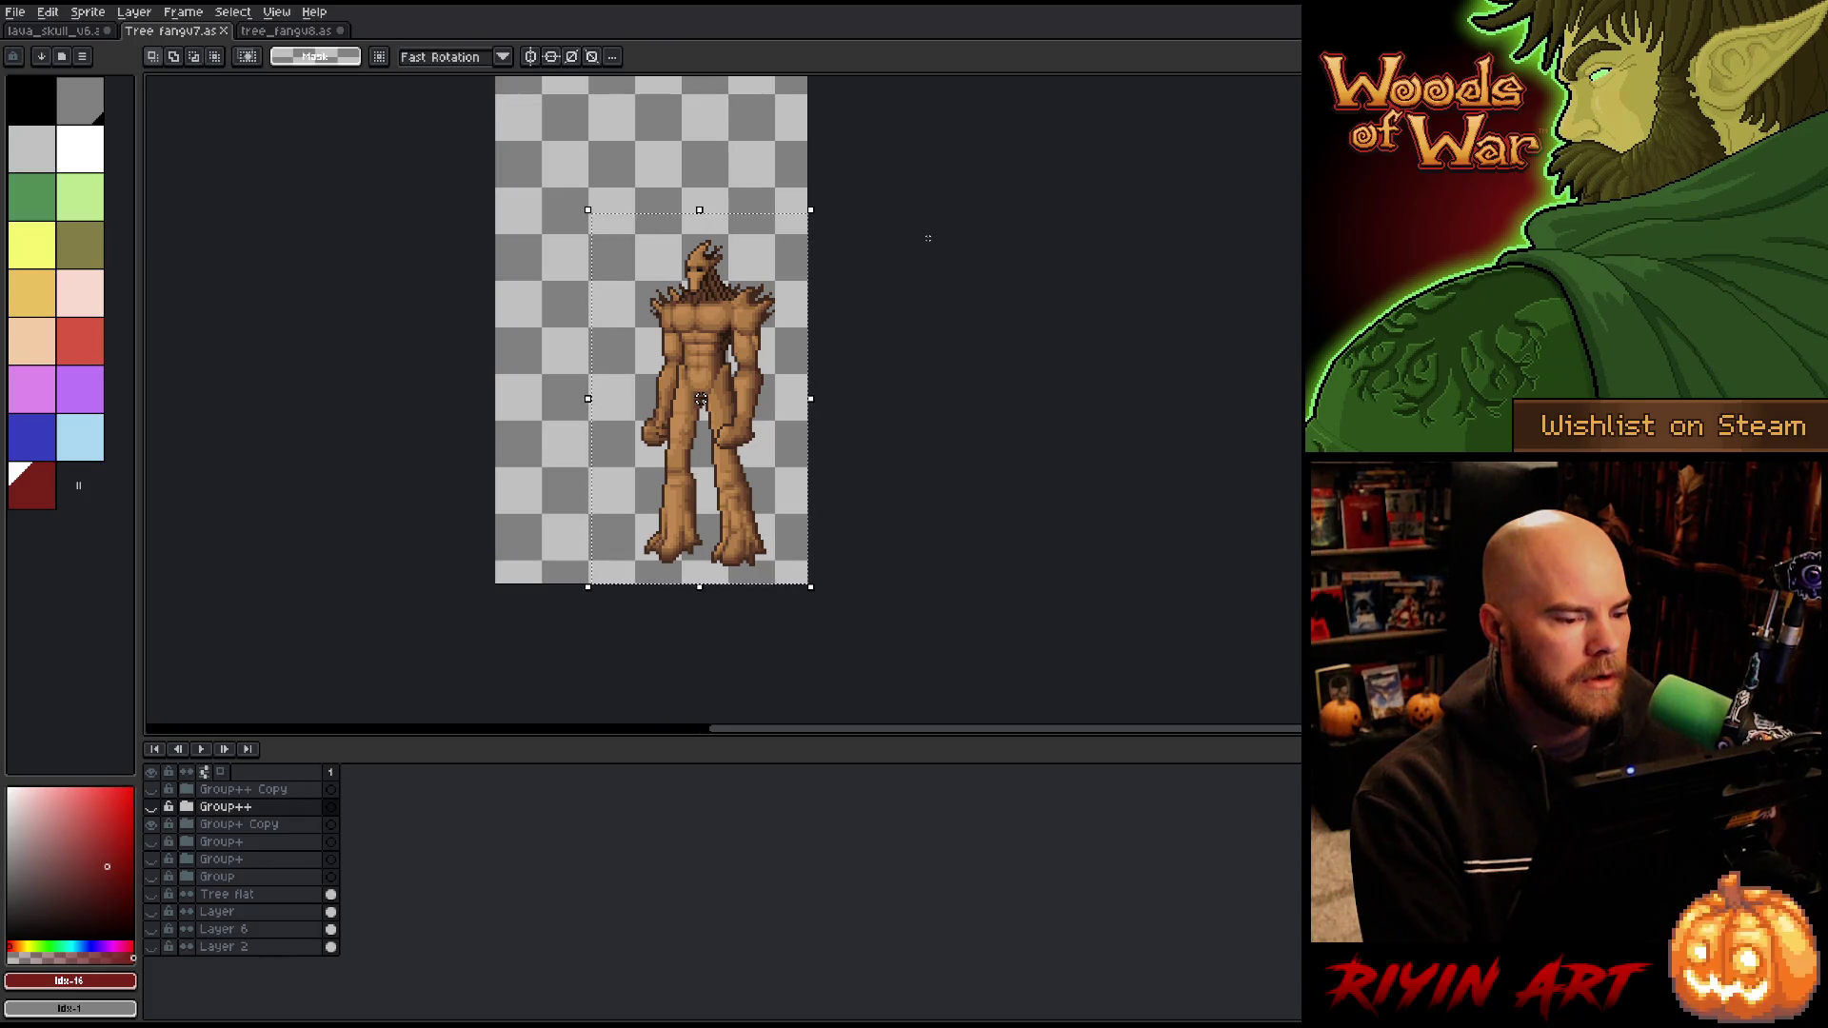
key("ctrl+d")
left_click_drag(776, 211, 623, 394)
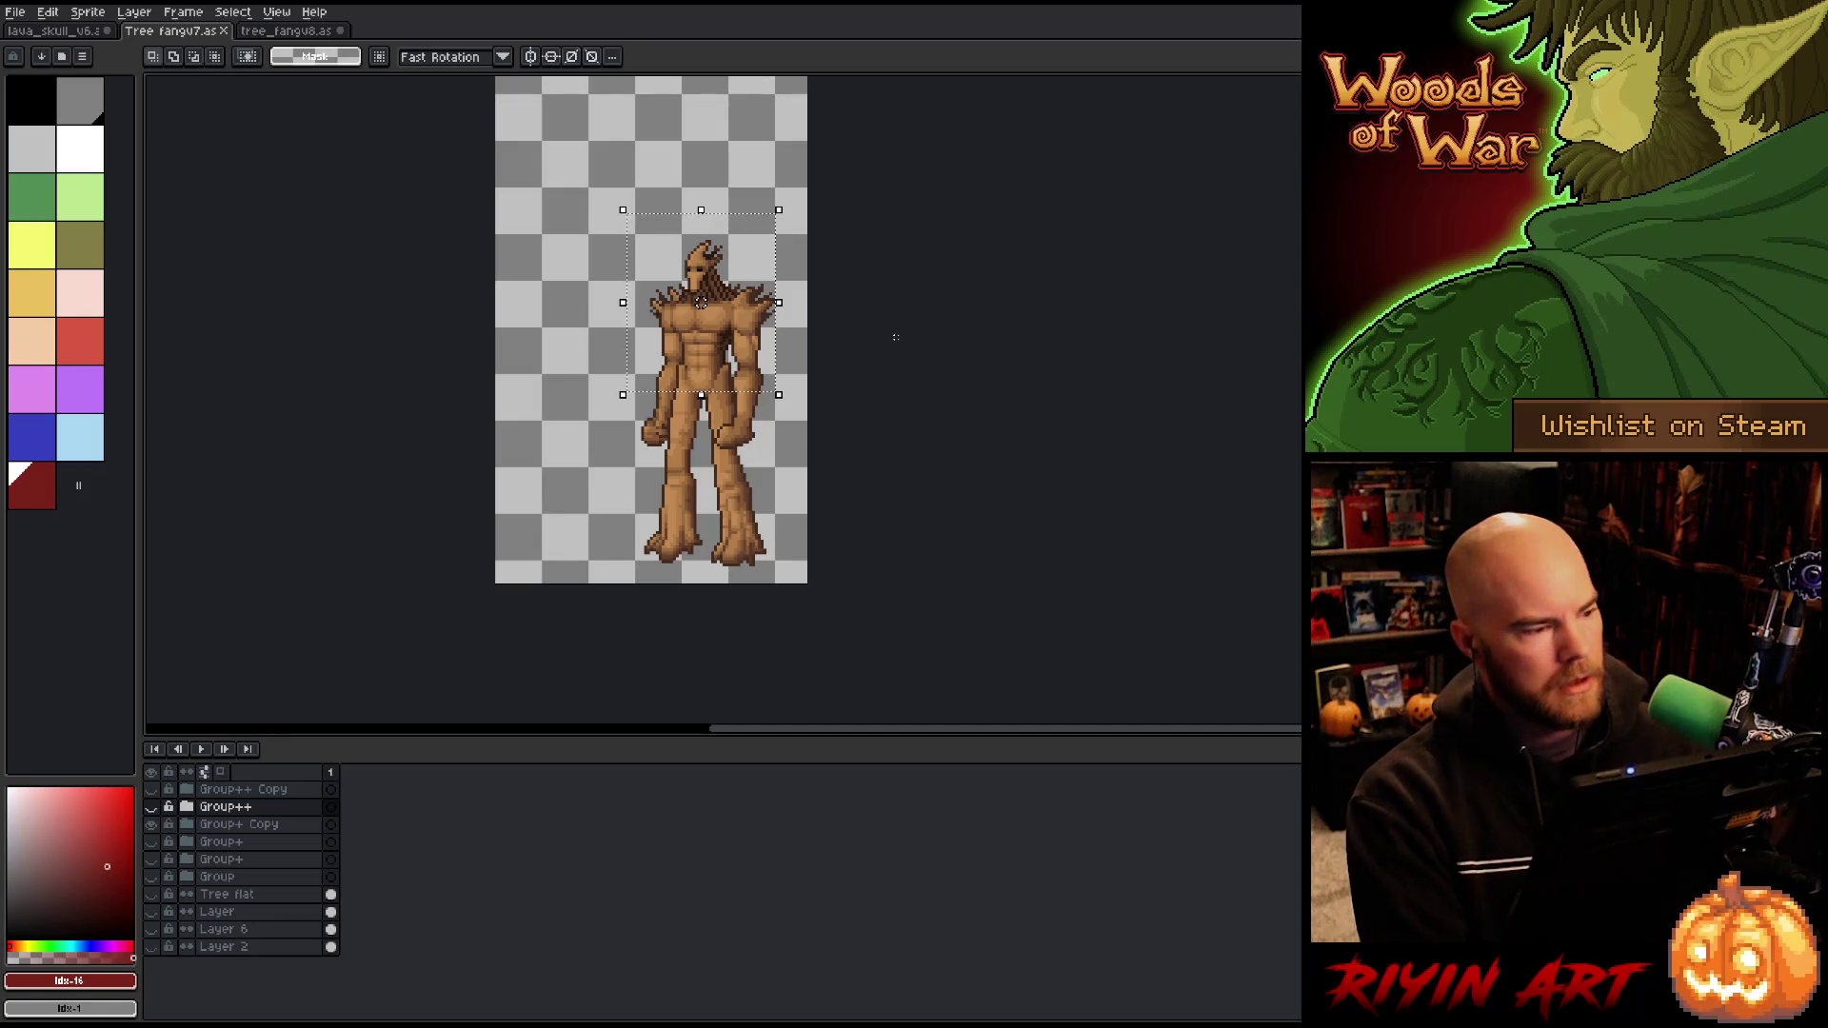
key("ctrl+d")
left_click(281, 32)
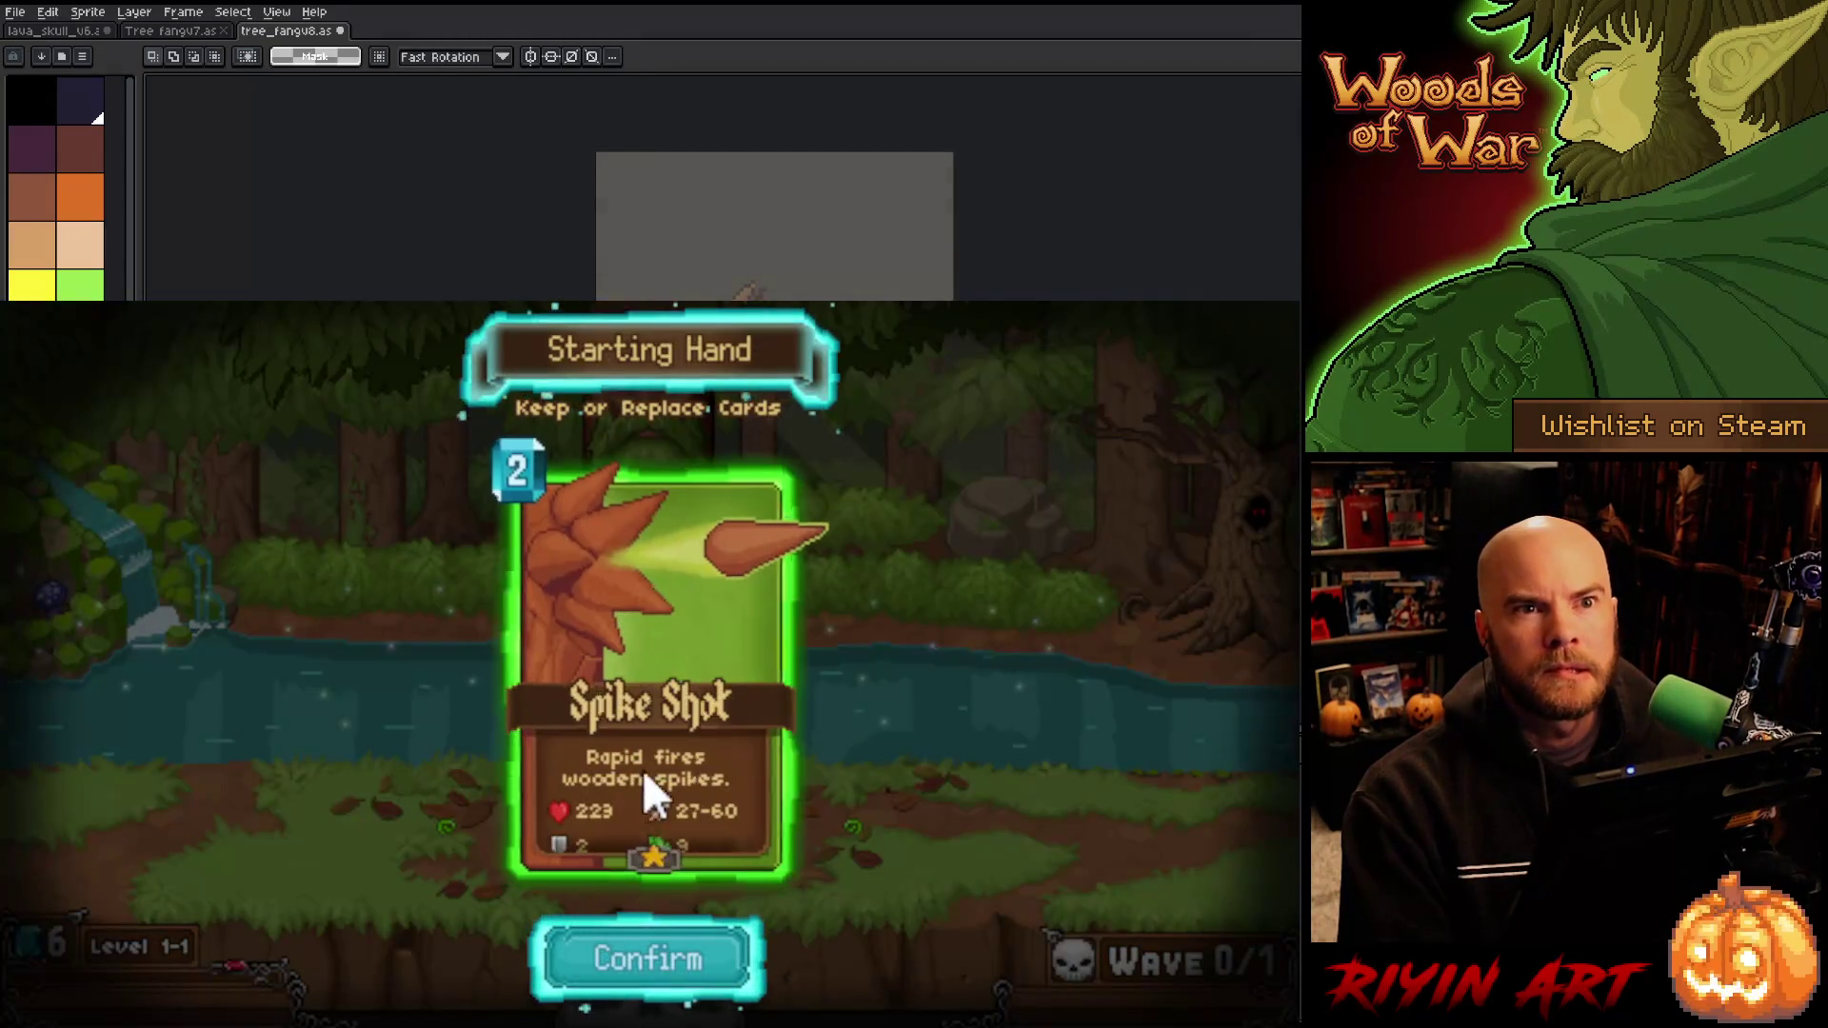
Step: Confirm the Spike Shot starting hand in the game, then create a new sprite in Aseprite
left_click(641, 960)
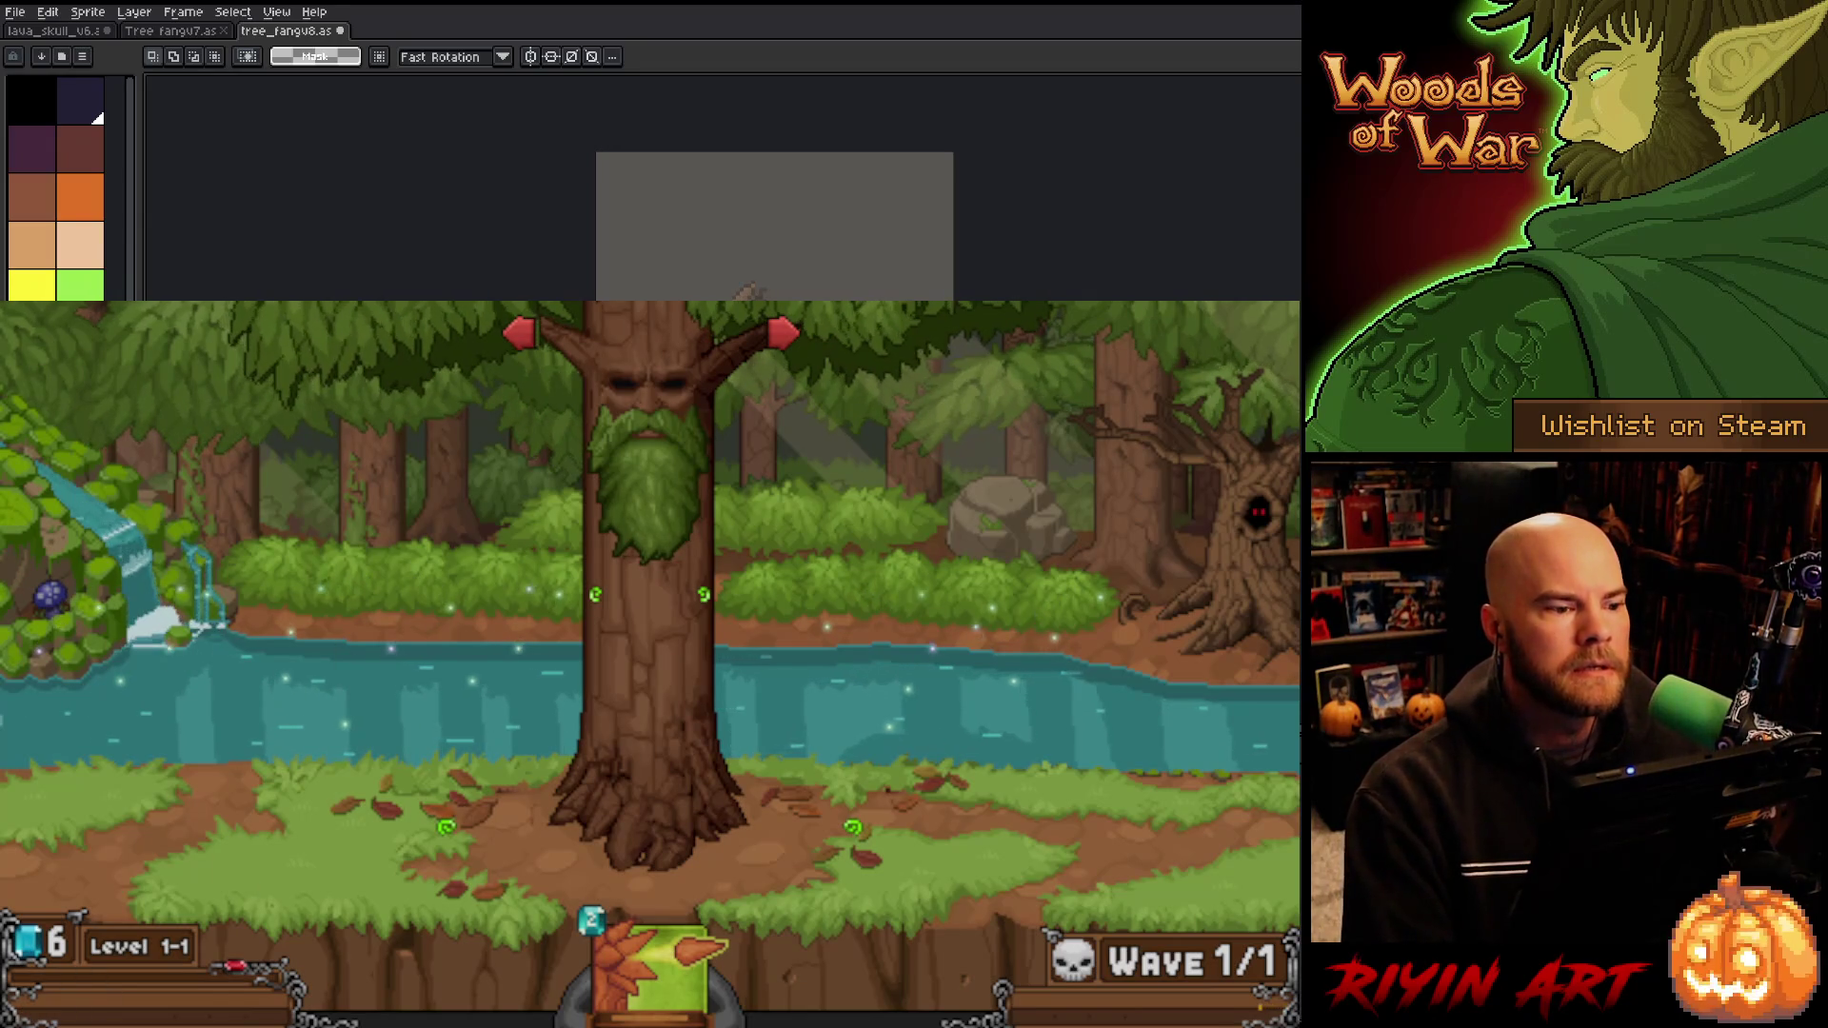
left_click(530, 56)
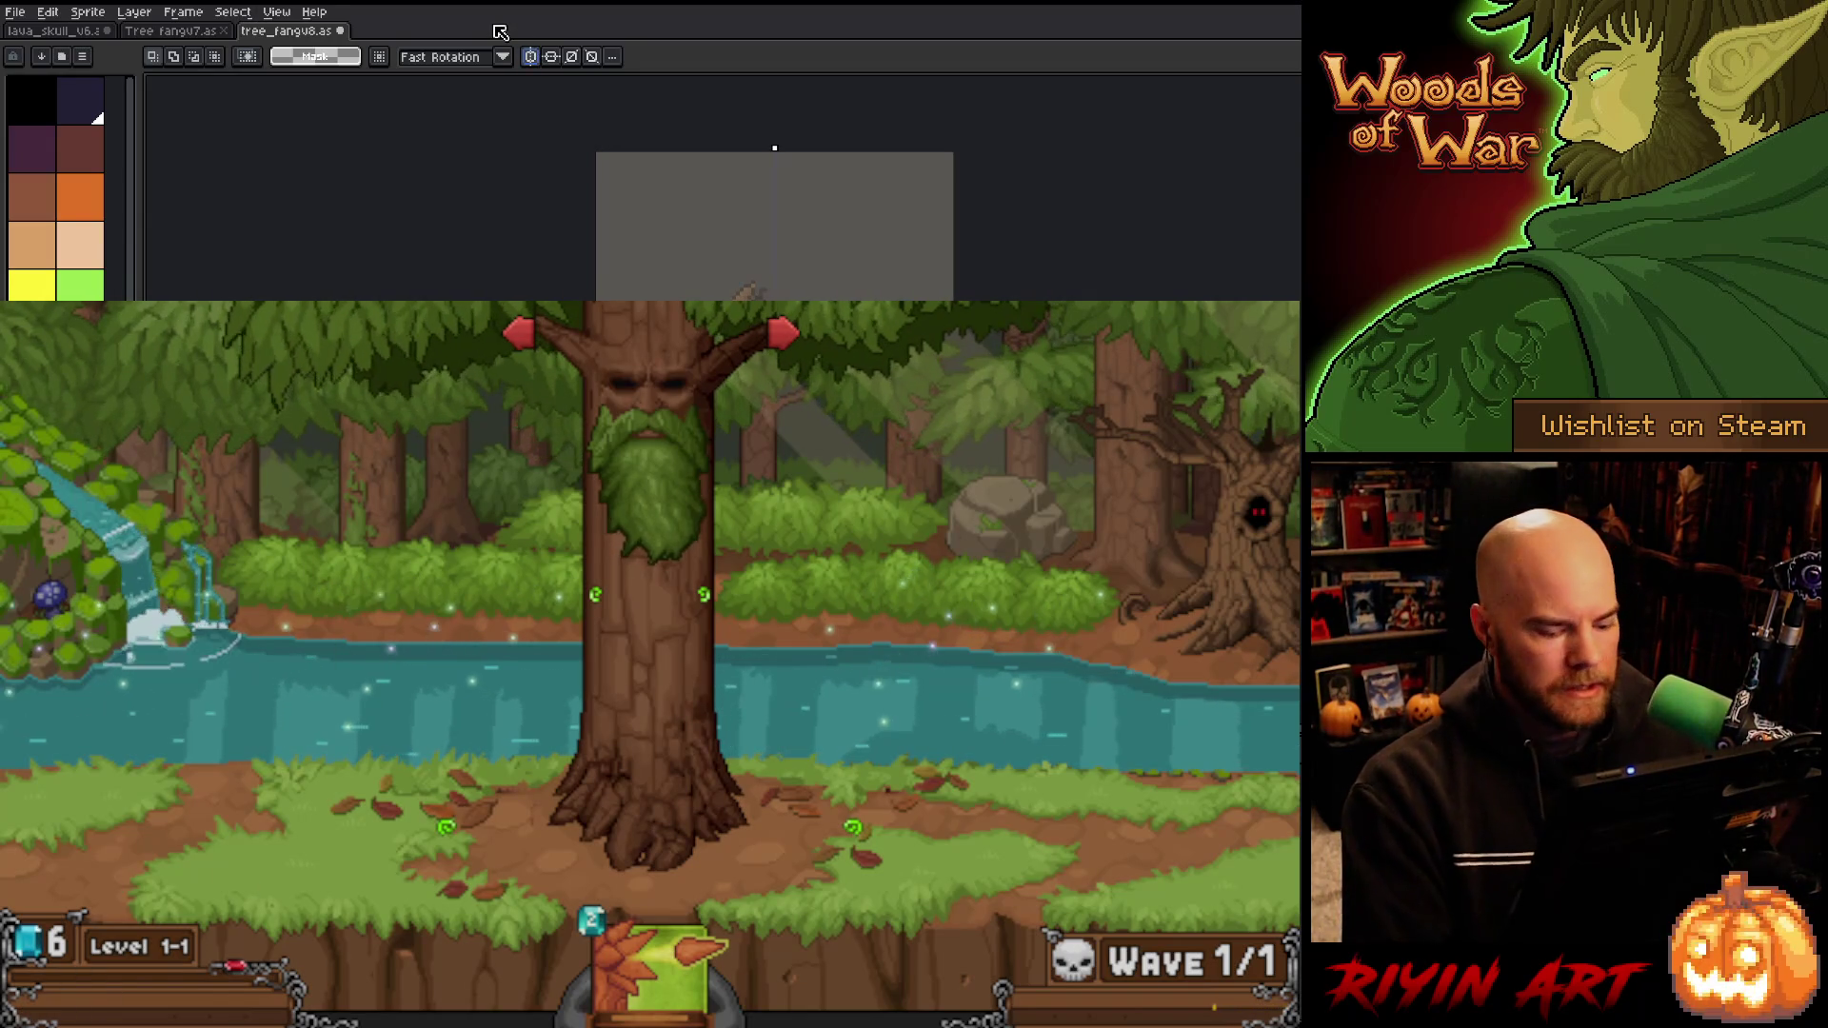
key("ctrl+alt+n")
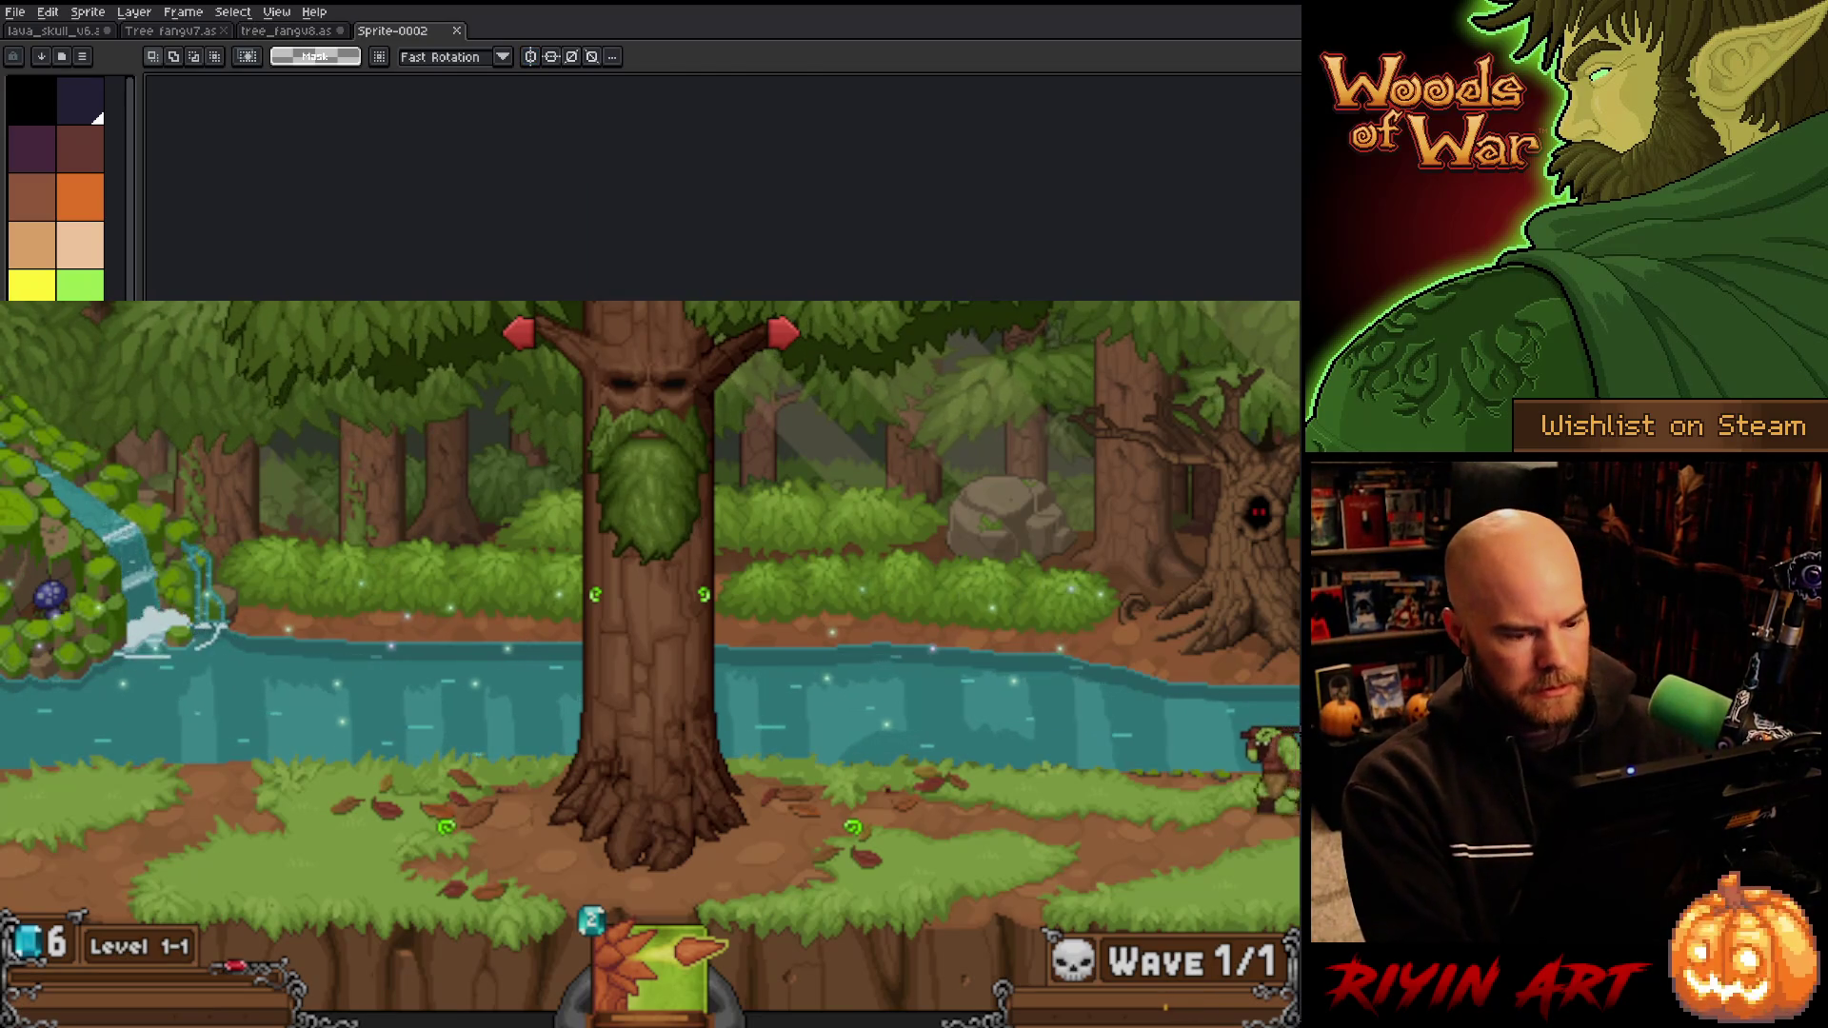
Step: Paste the Wave 1/1 forest screenshot into Sprite-0002, frame and commit it, then marquee its middle
key("ctrl+v")
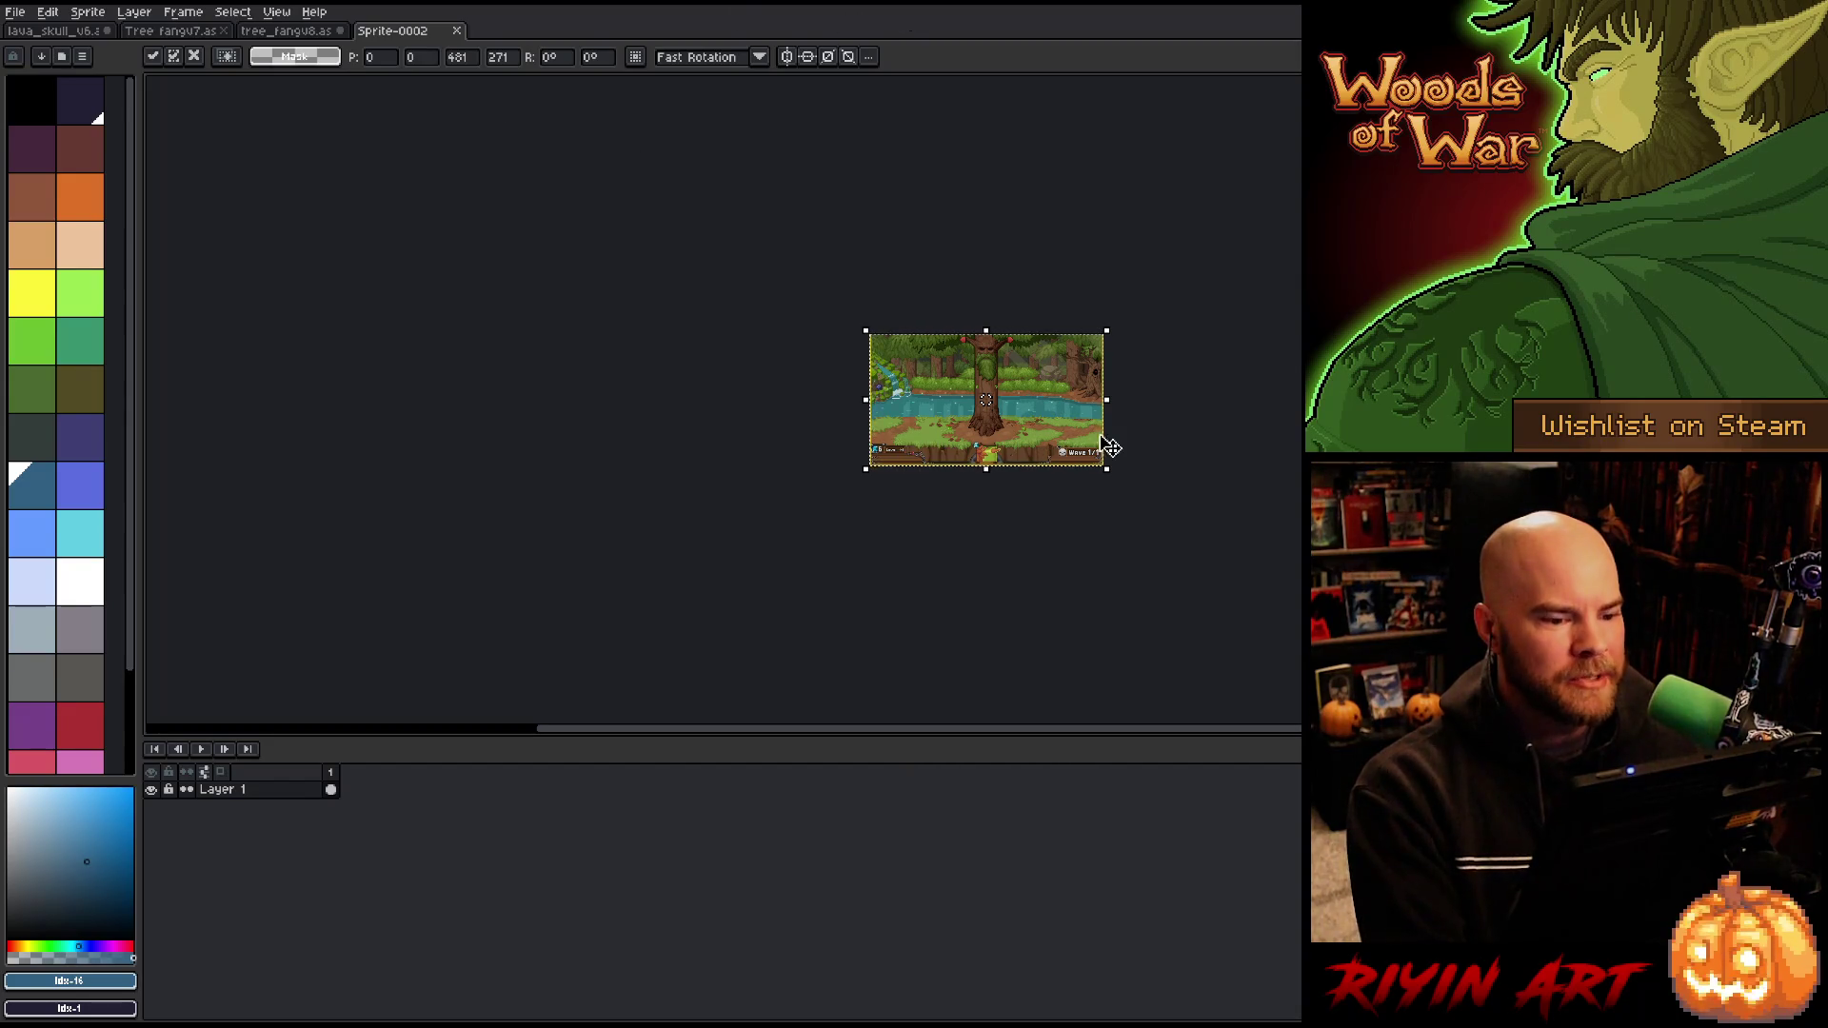
scroll(1105, 447, "up", 4)
scroll(653, 286, "down", 2)
left_click_drag(653, 286, 748, 435)
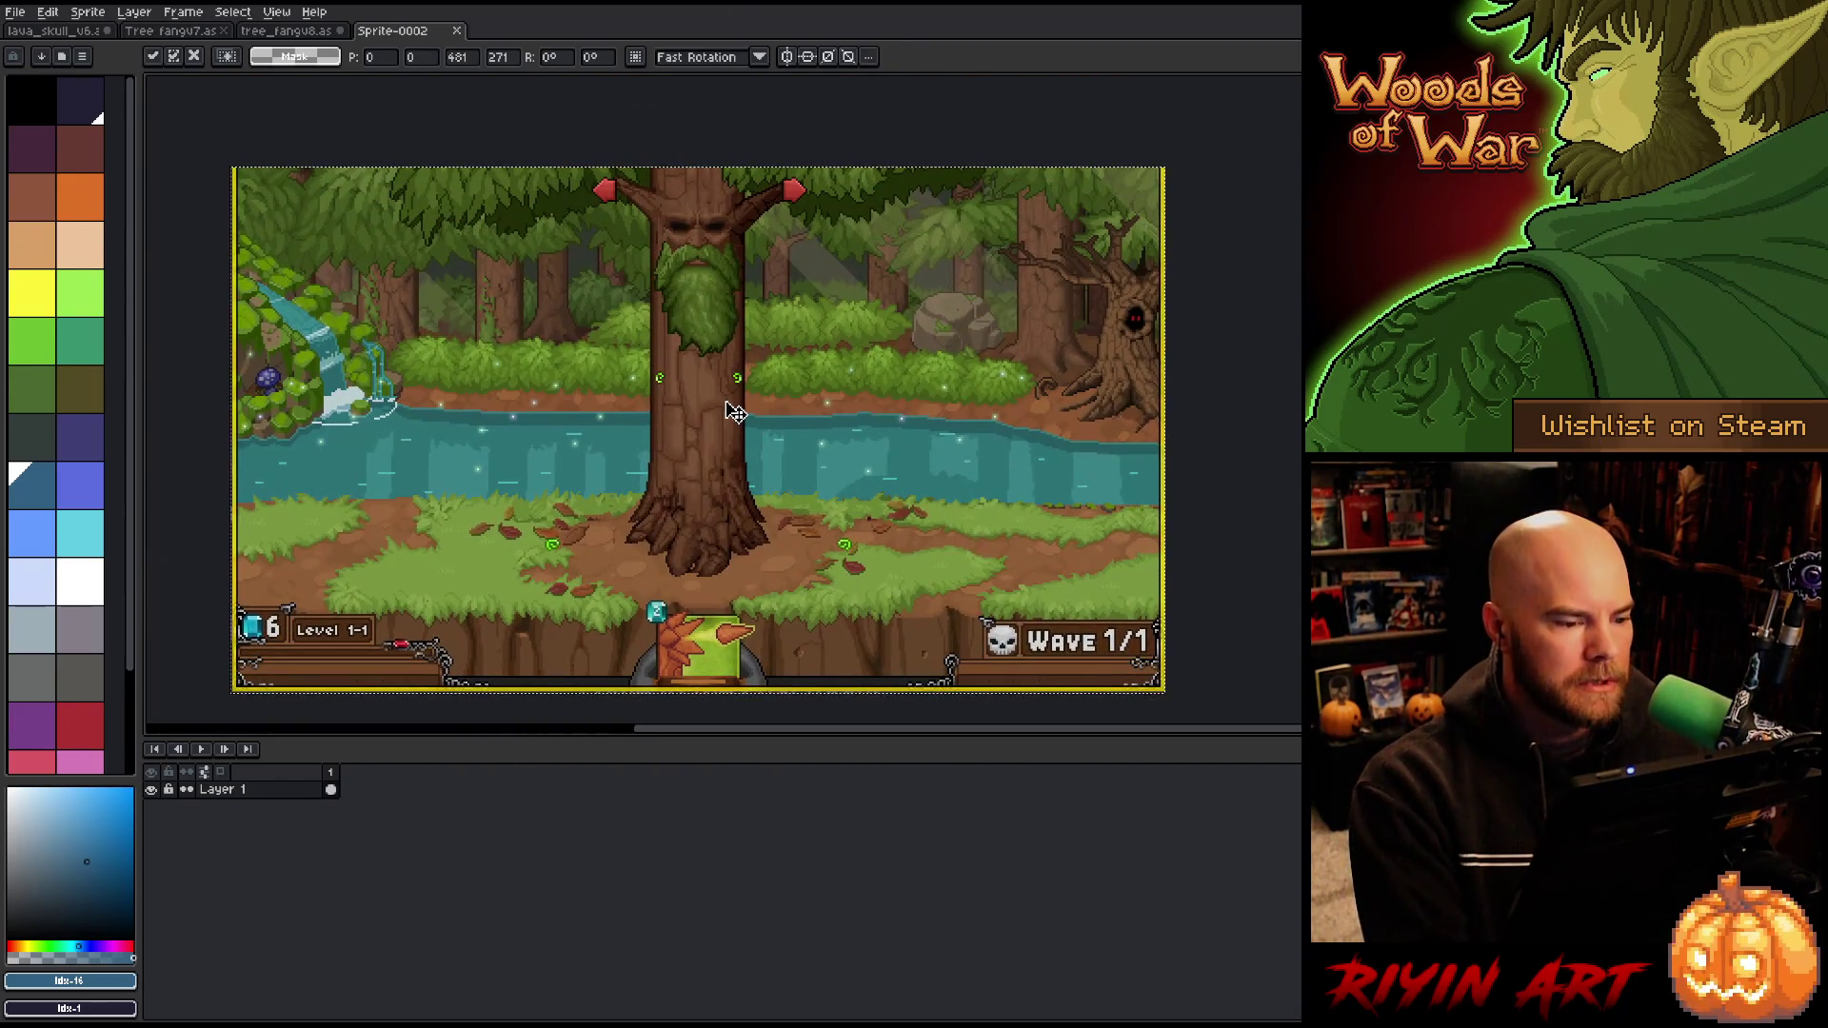
key("Return")
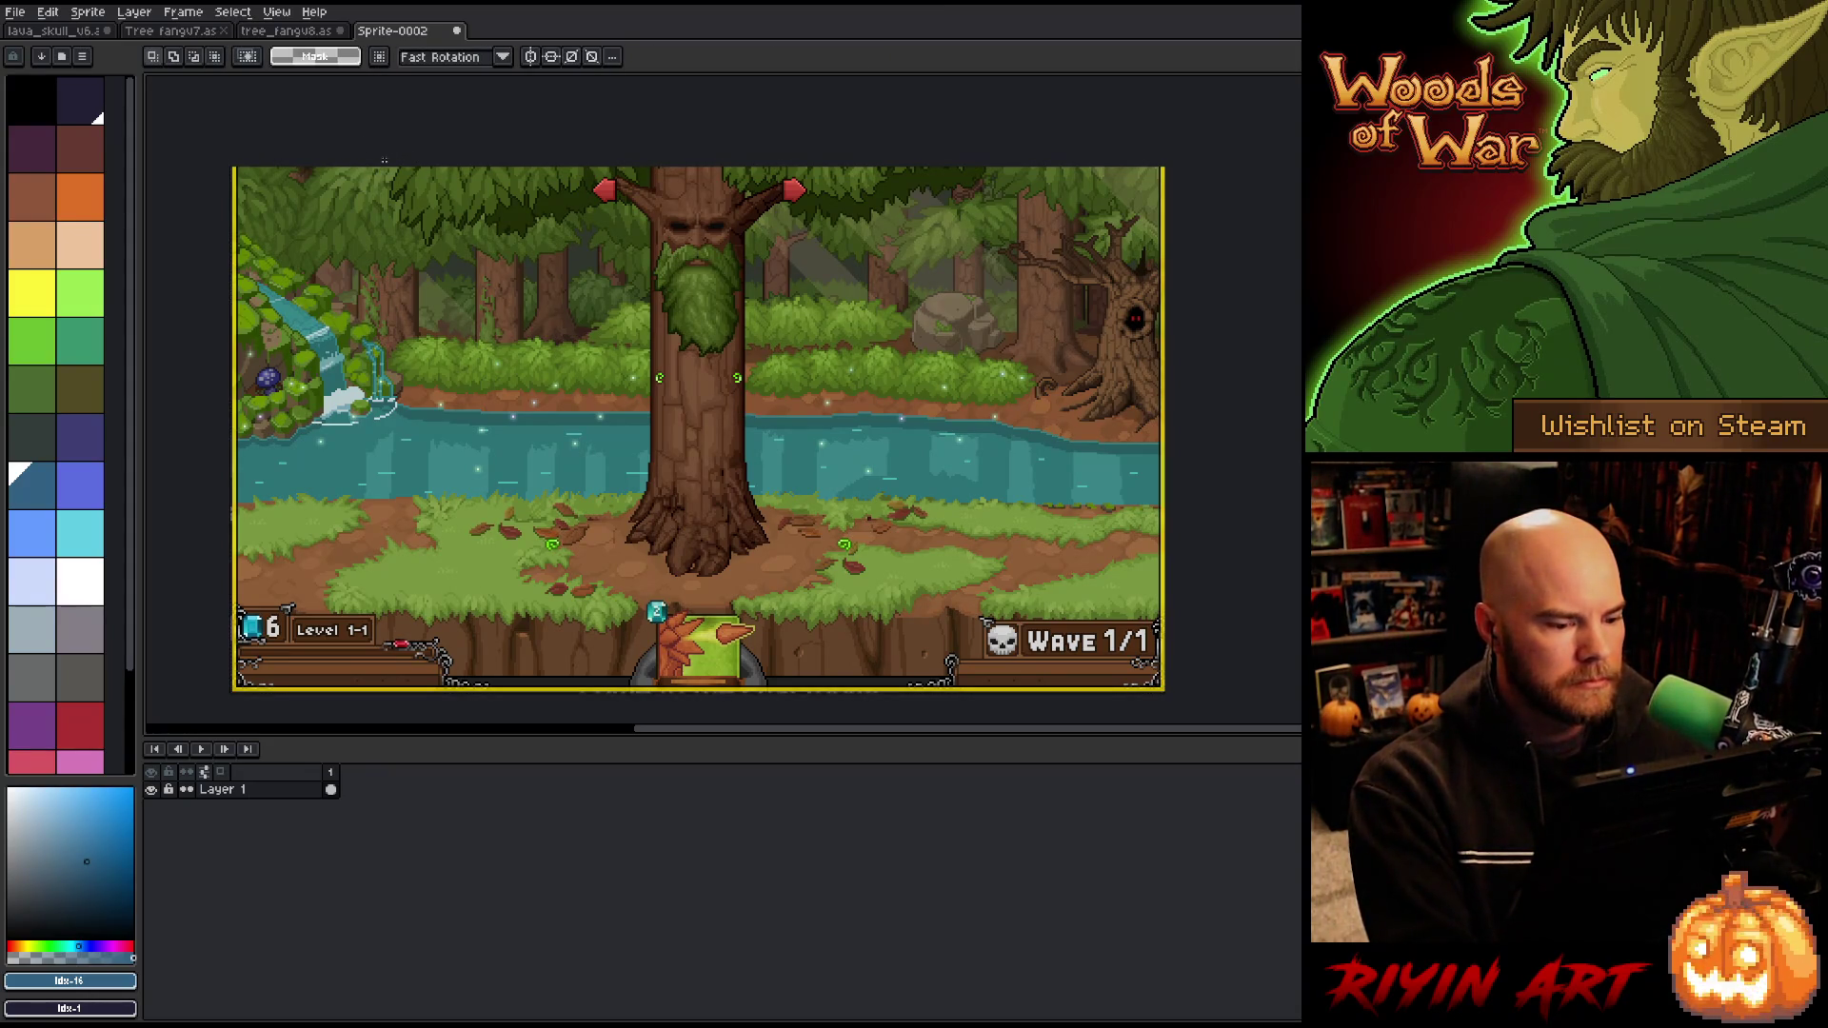
mouse_move(357, 164)
left_mouse_down()
mouse_move(942, 476)
mouse_move(1021, 607)
left_mouse_up()
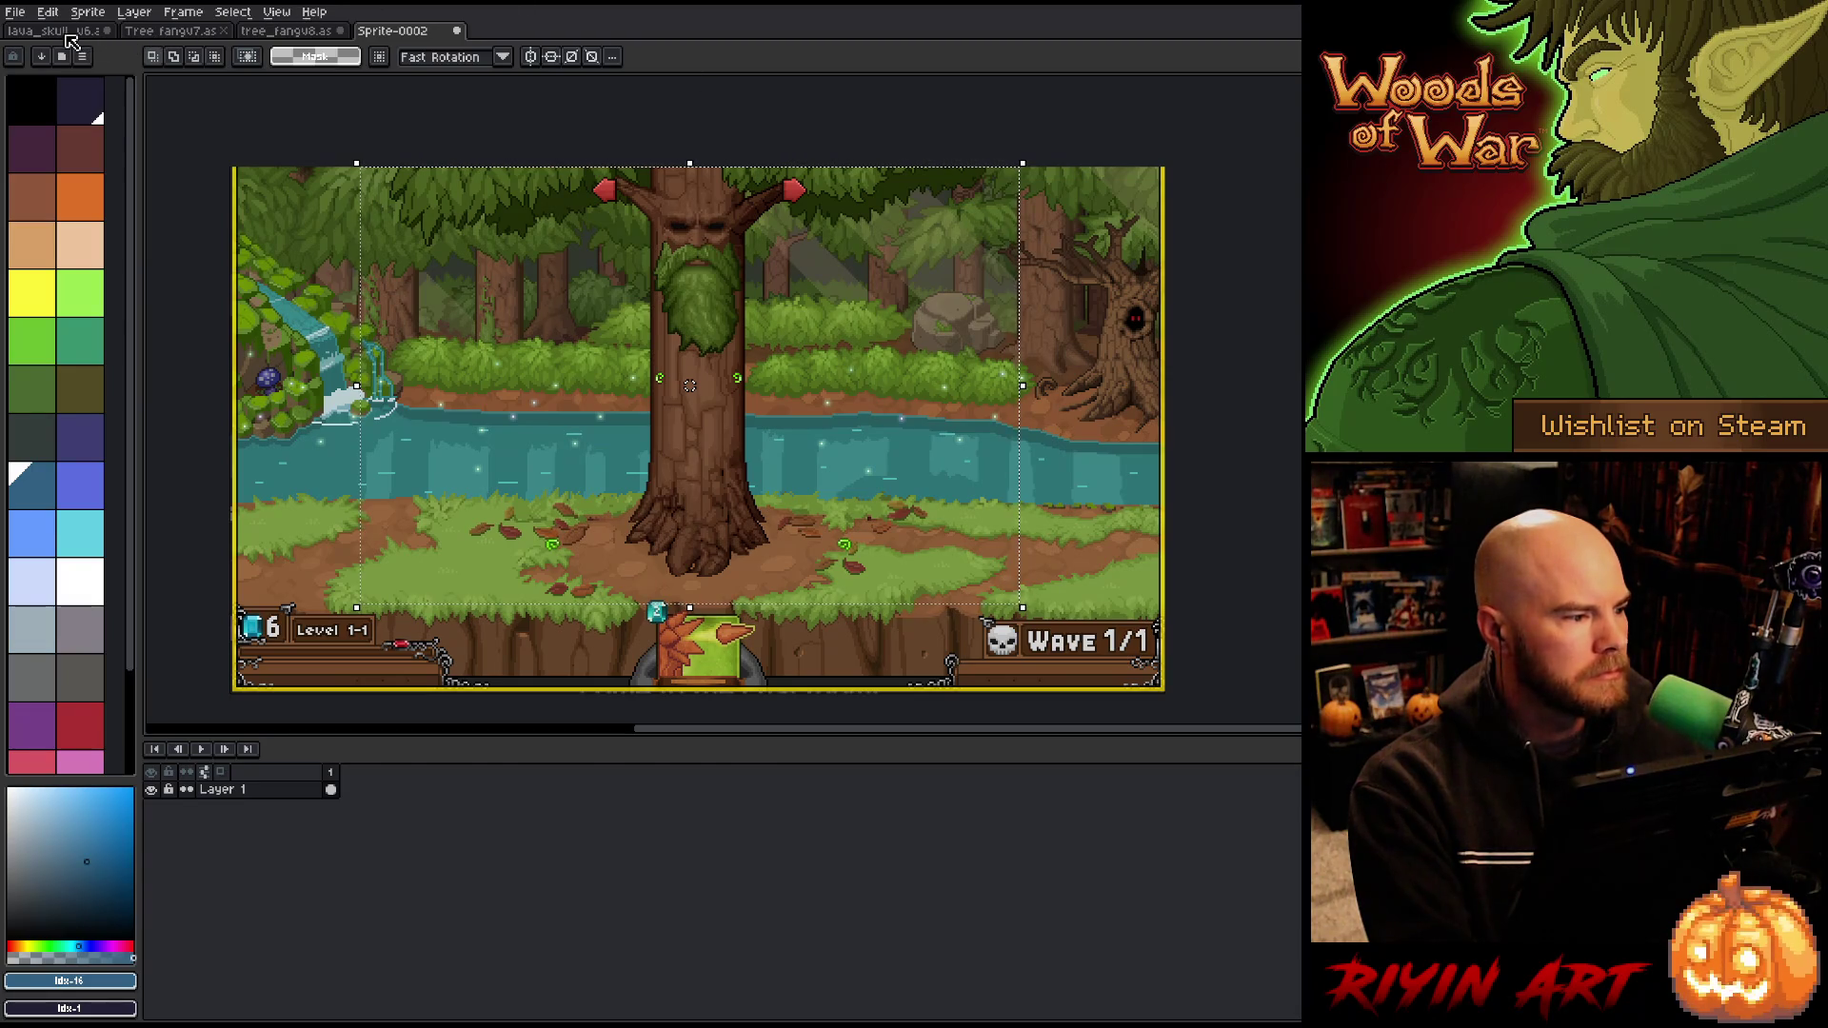
Step: Look through the lava skull scene and tree golem files, selecting the Orc and Clay Golem layers
left_click(67, 31)
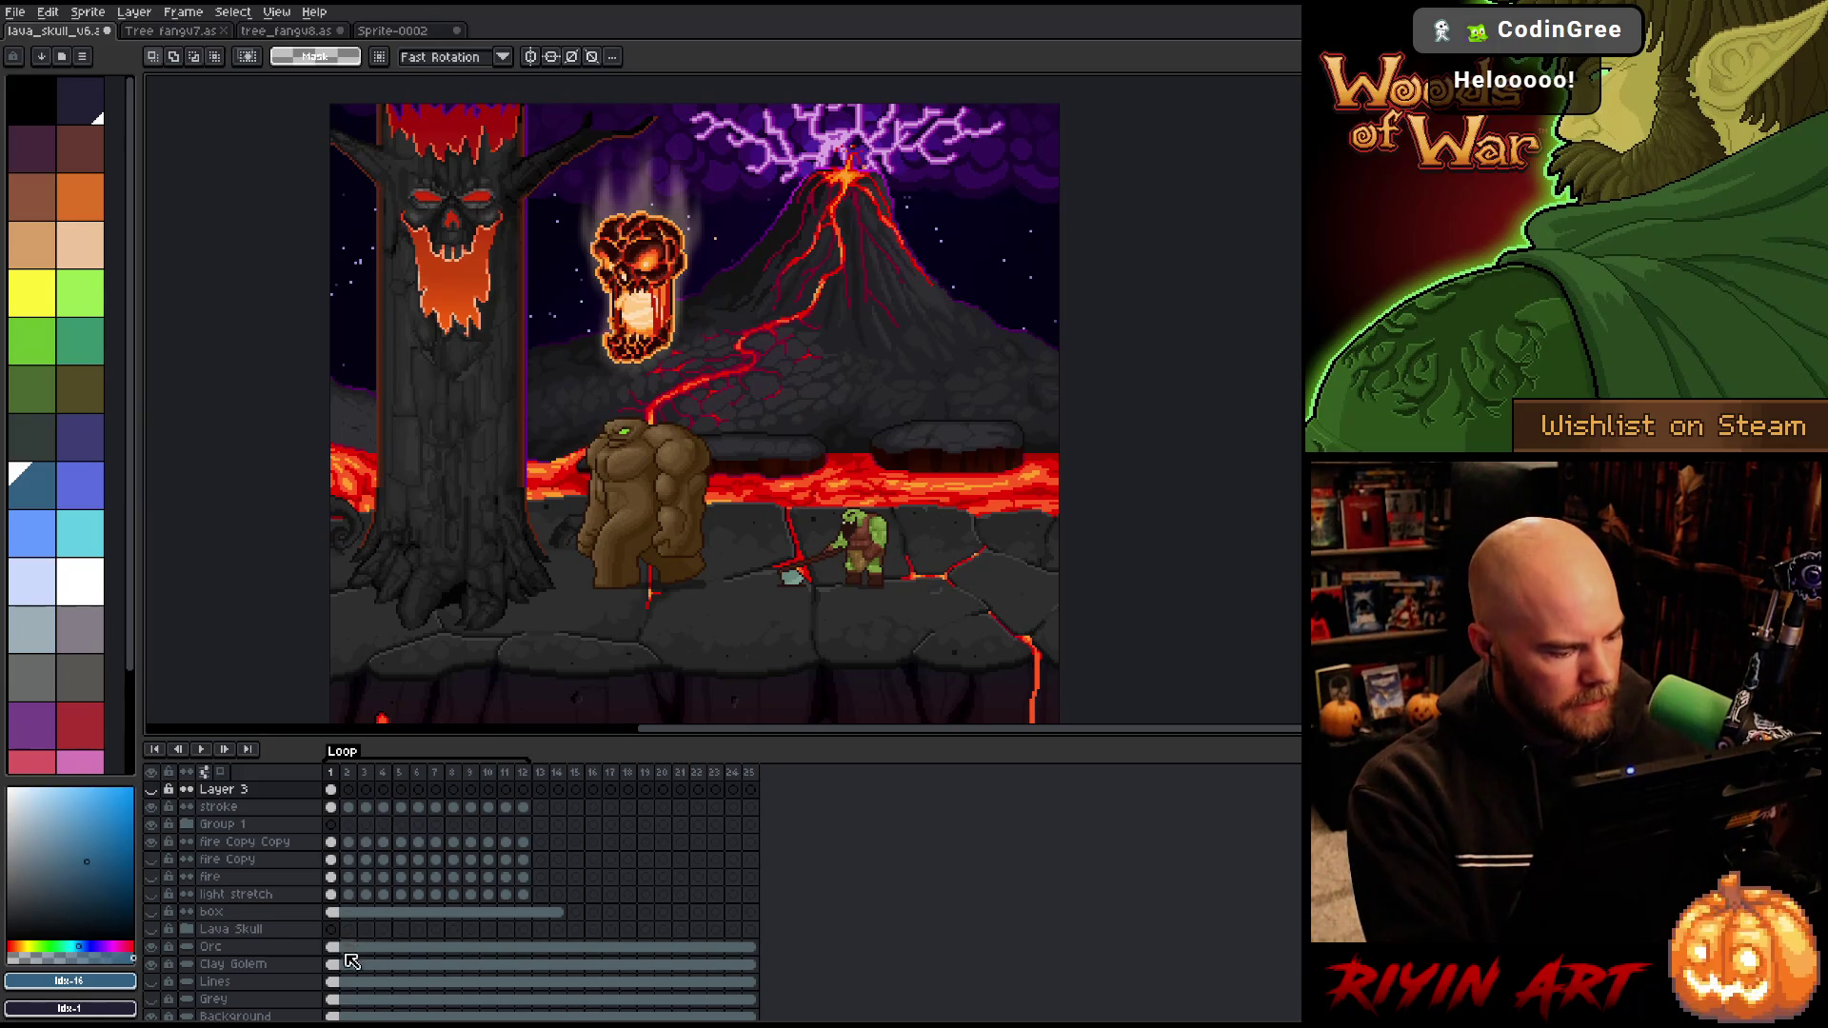
left_click_drag(333, 946, 336, 971)
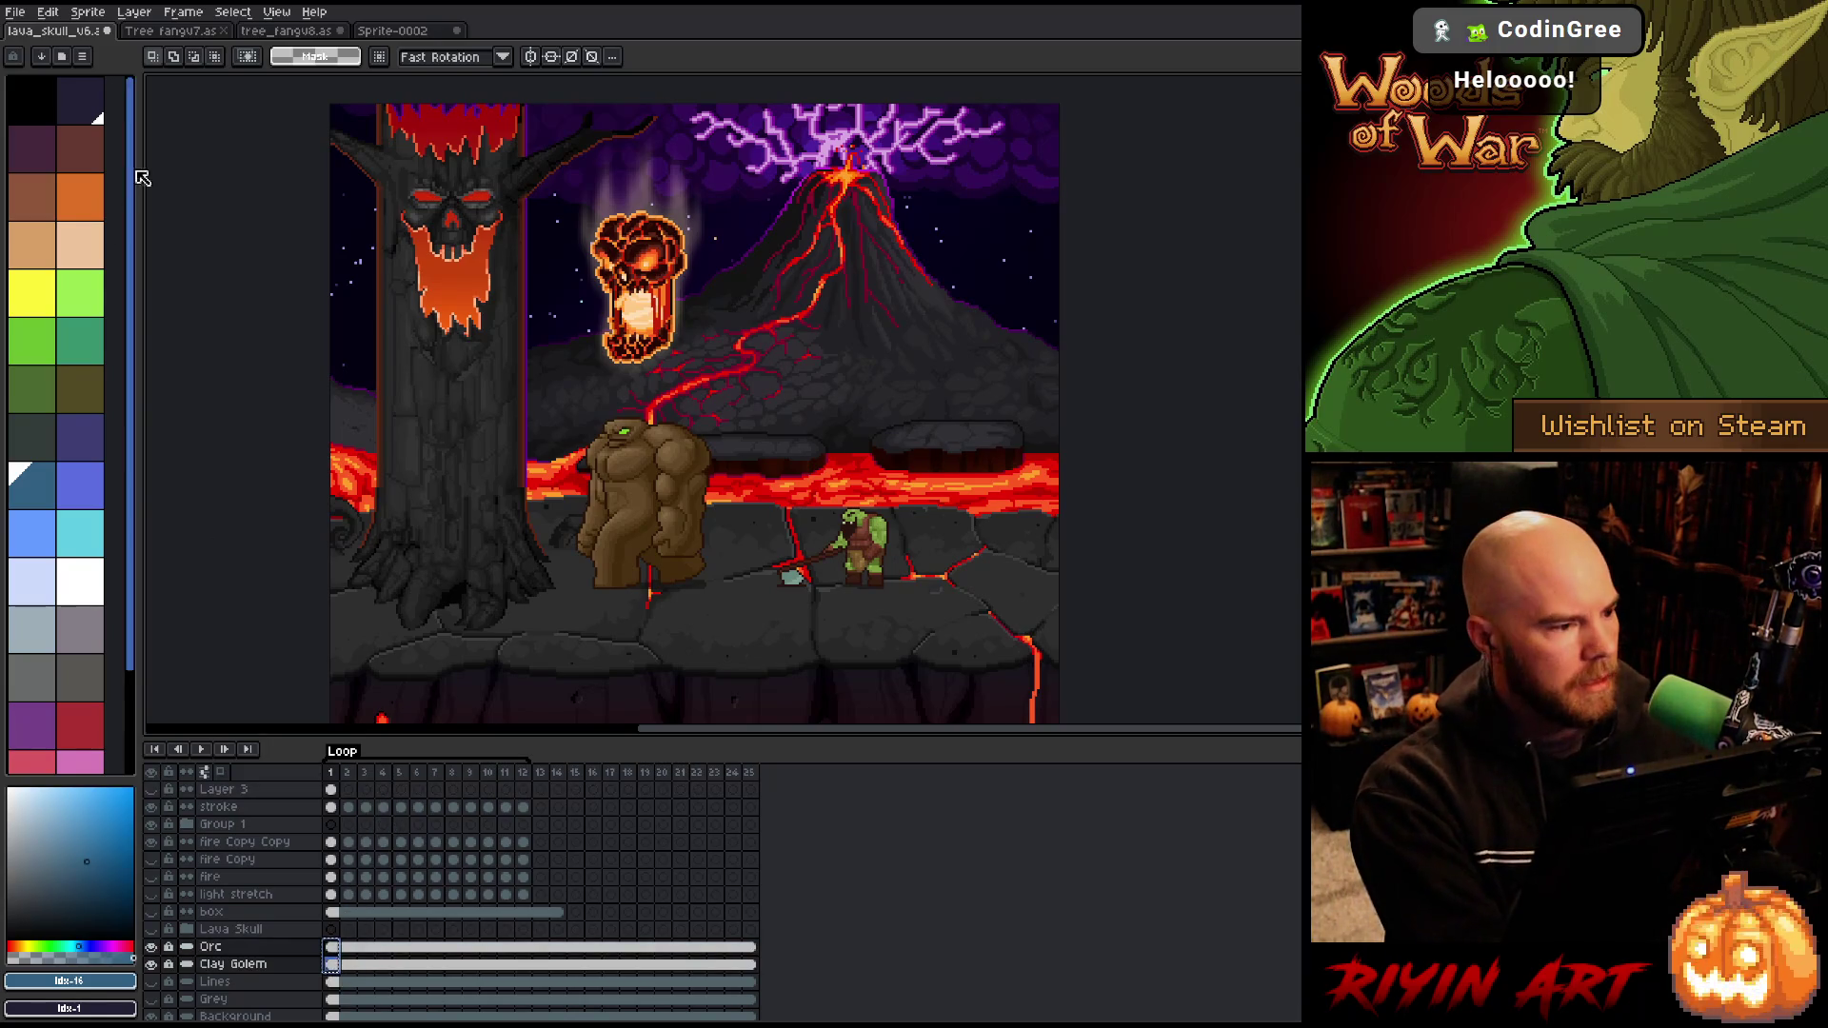
left_click(415, 35)
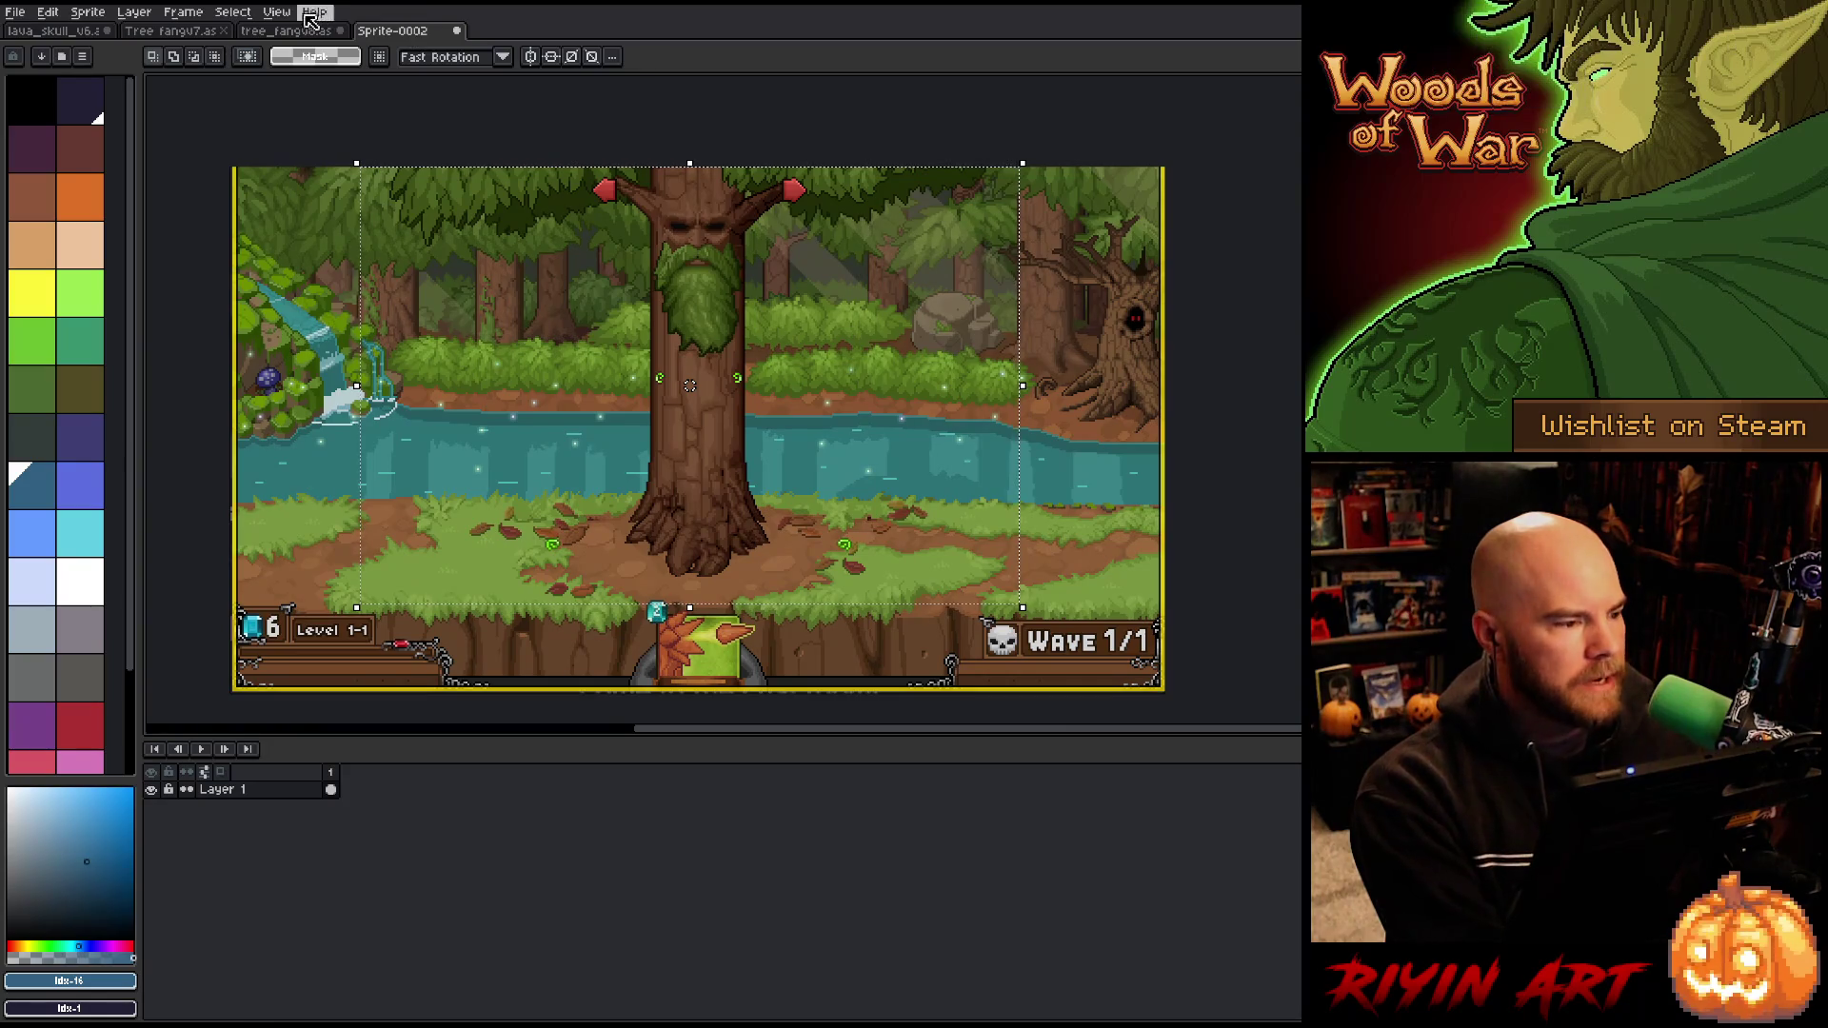
left_click(293, 31)
left_click(190, 32)
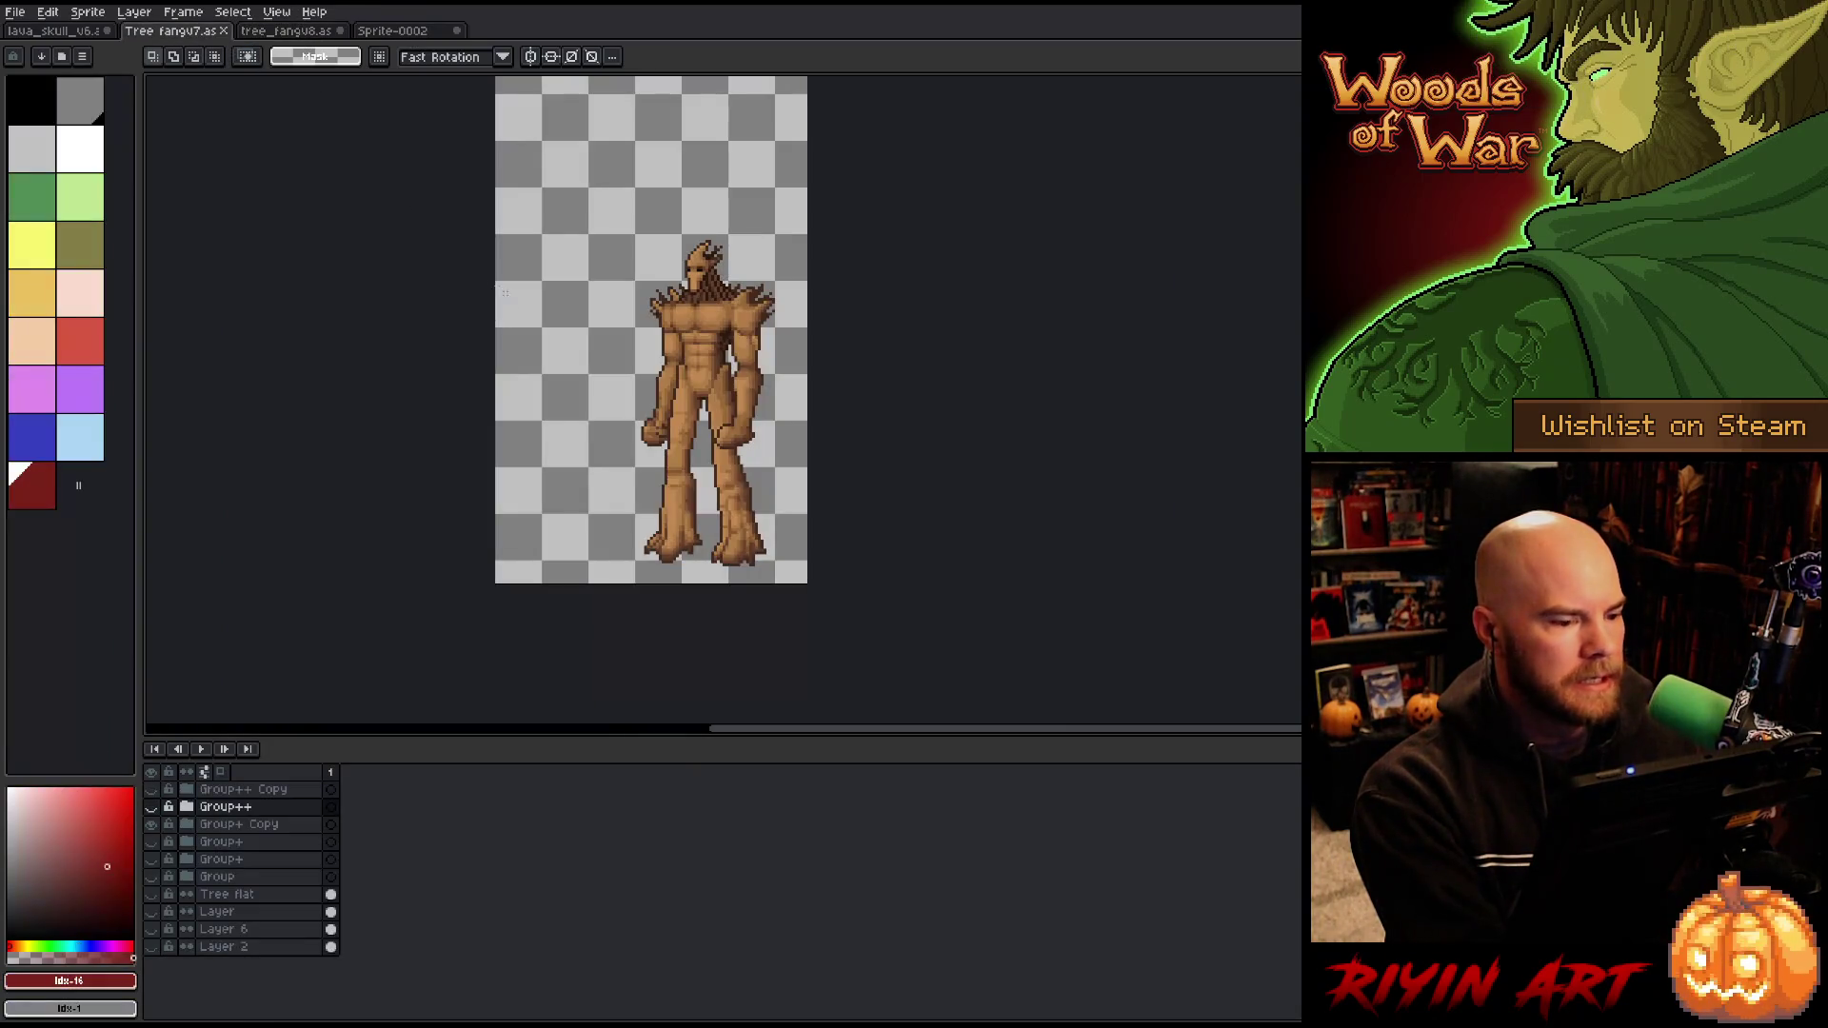
scroll(538, 539, "up", 1)
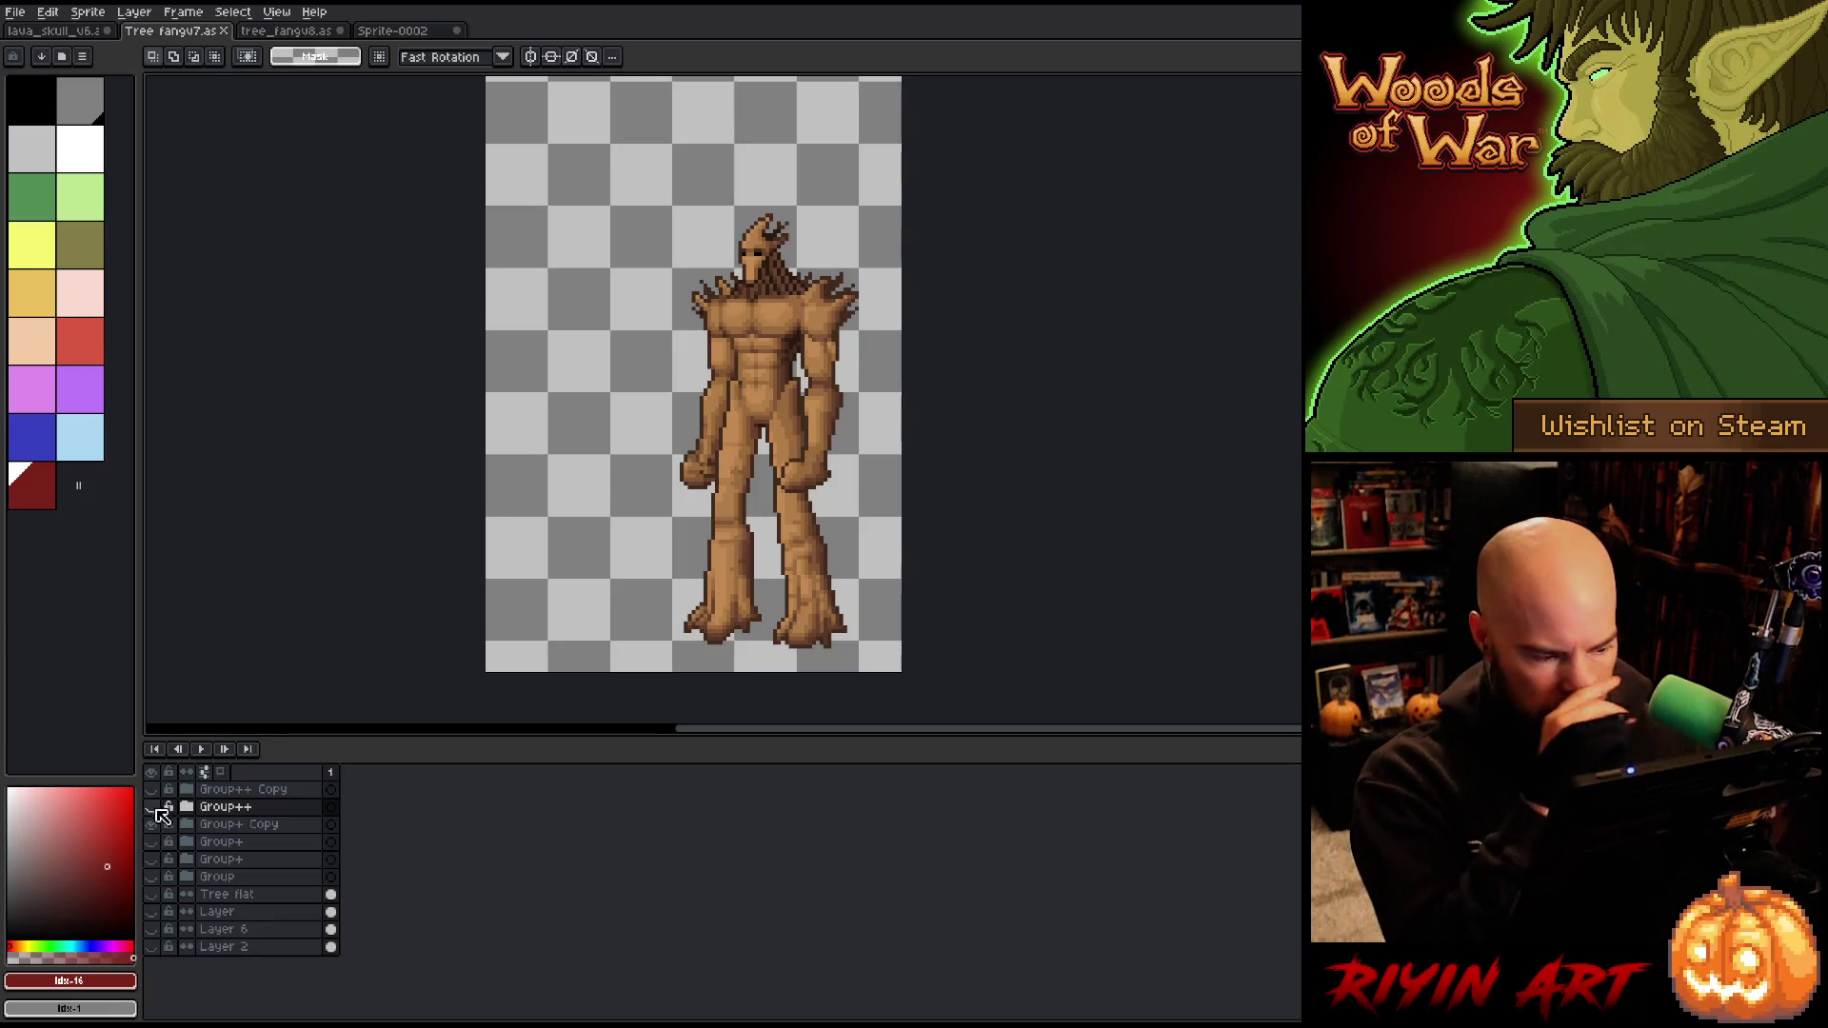
Step: Show and hide each golem version: green-sprouted, right-shifted, vine-covered, flat and minotaur
left_click(159, 830)
left_click(159, 830)
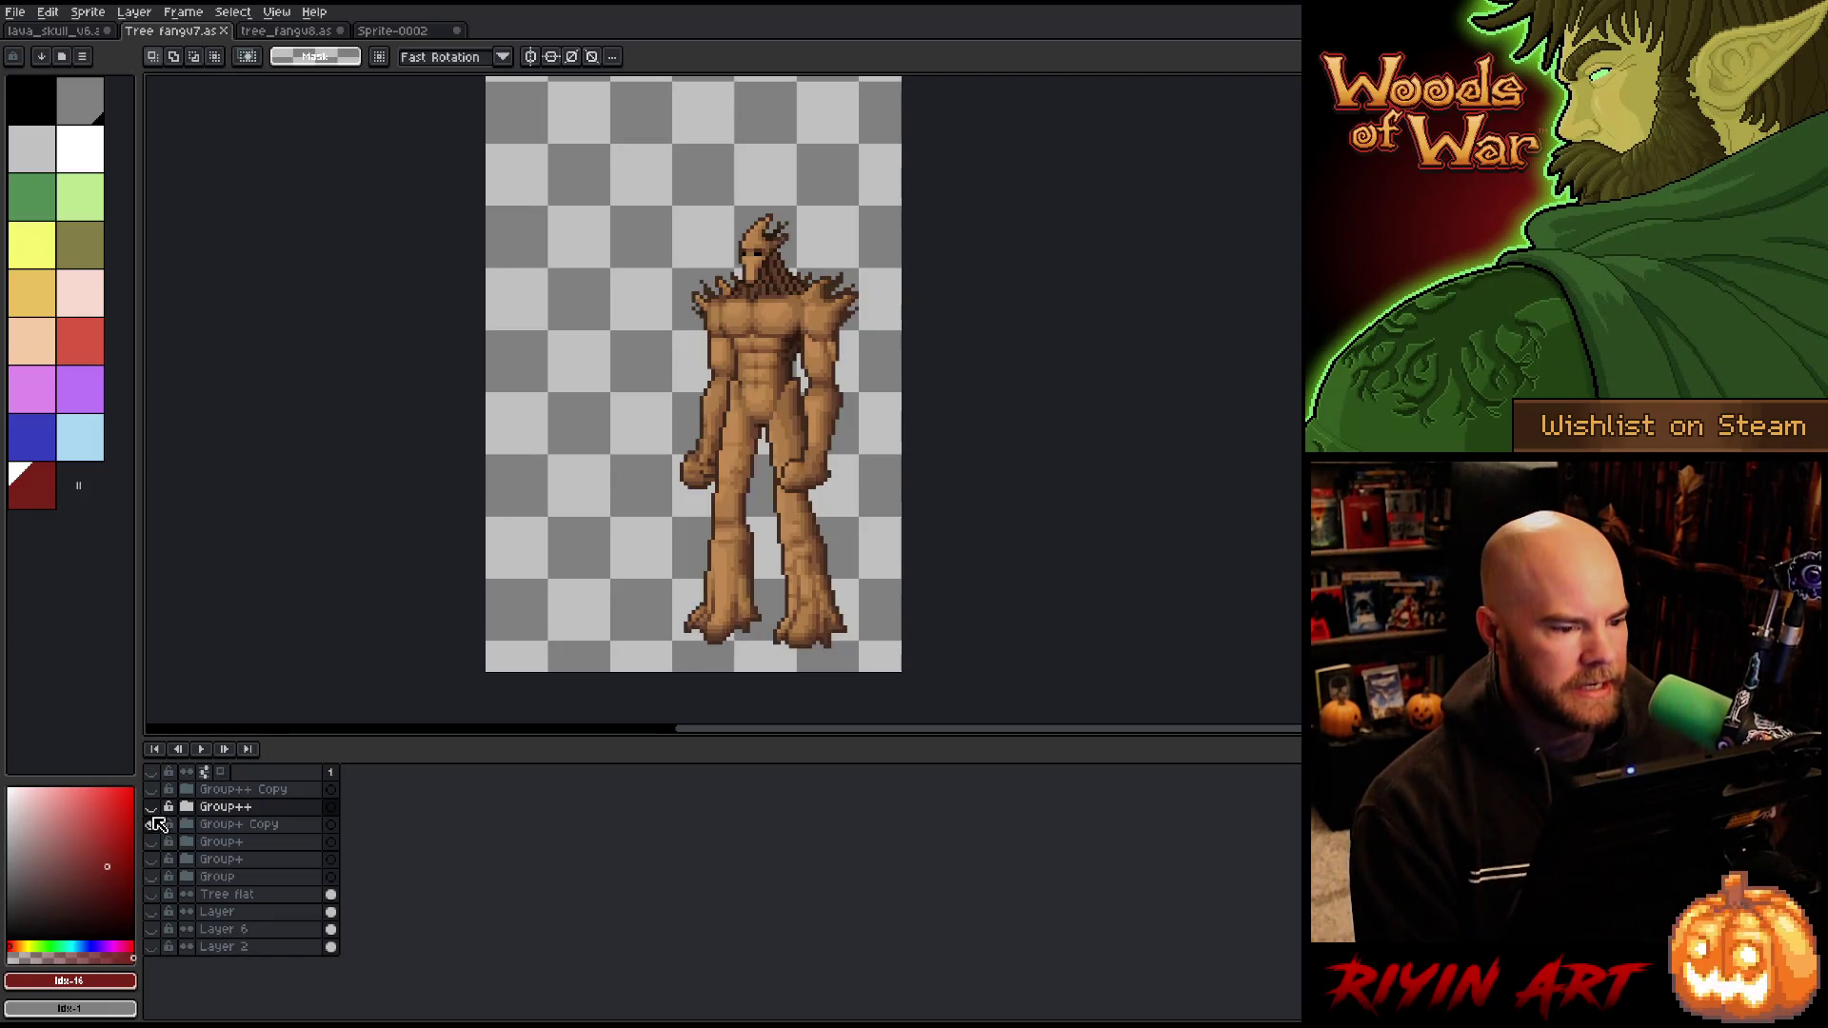
left_click(151, 807)
left_click(152, 790)
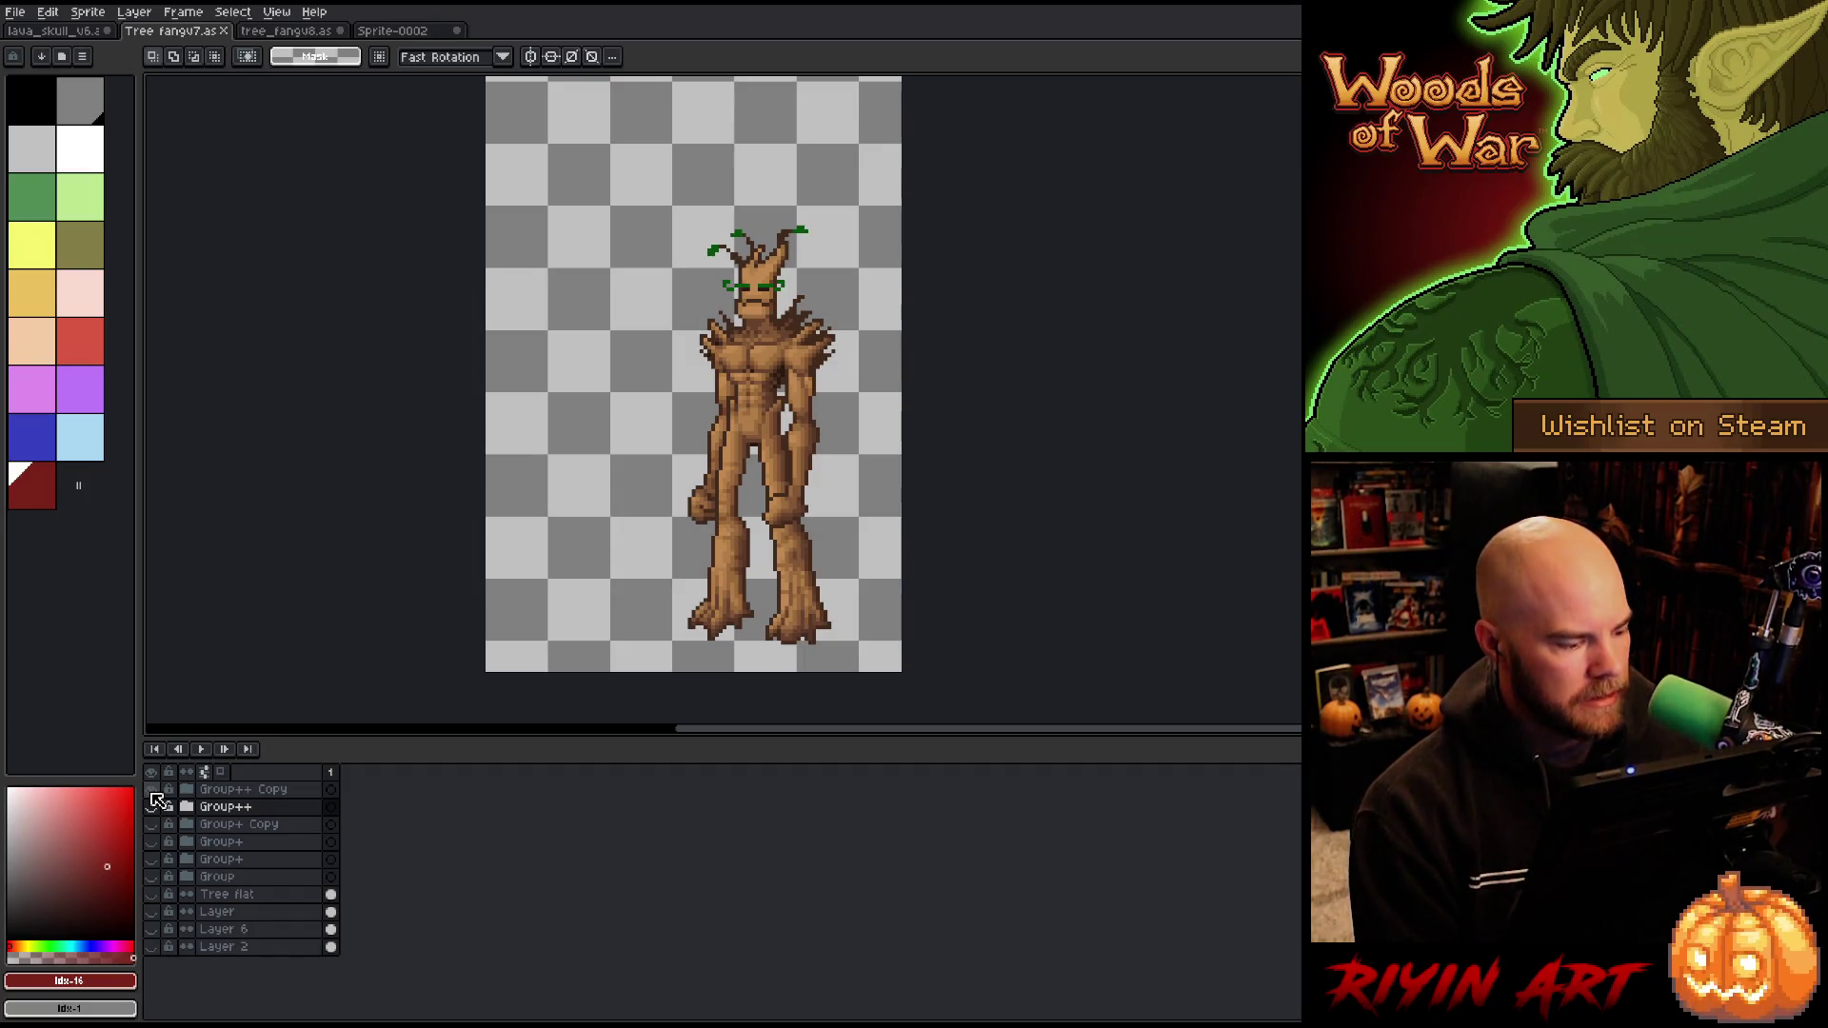
left_click(152, 791)
left_click(152, 841)
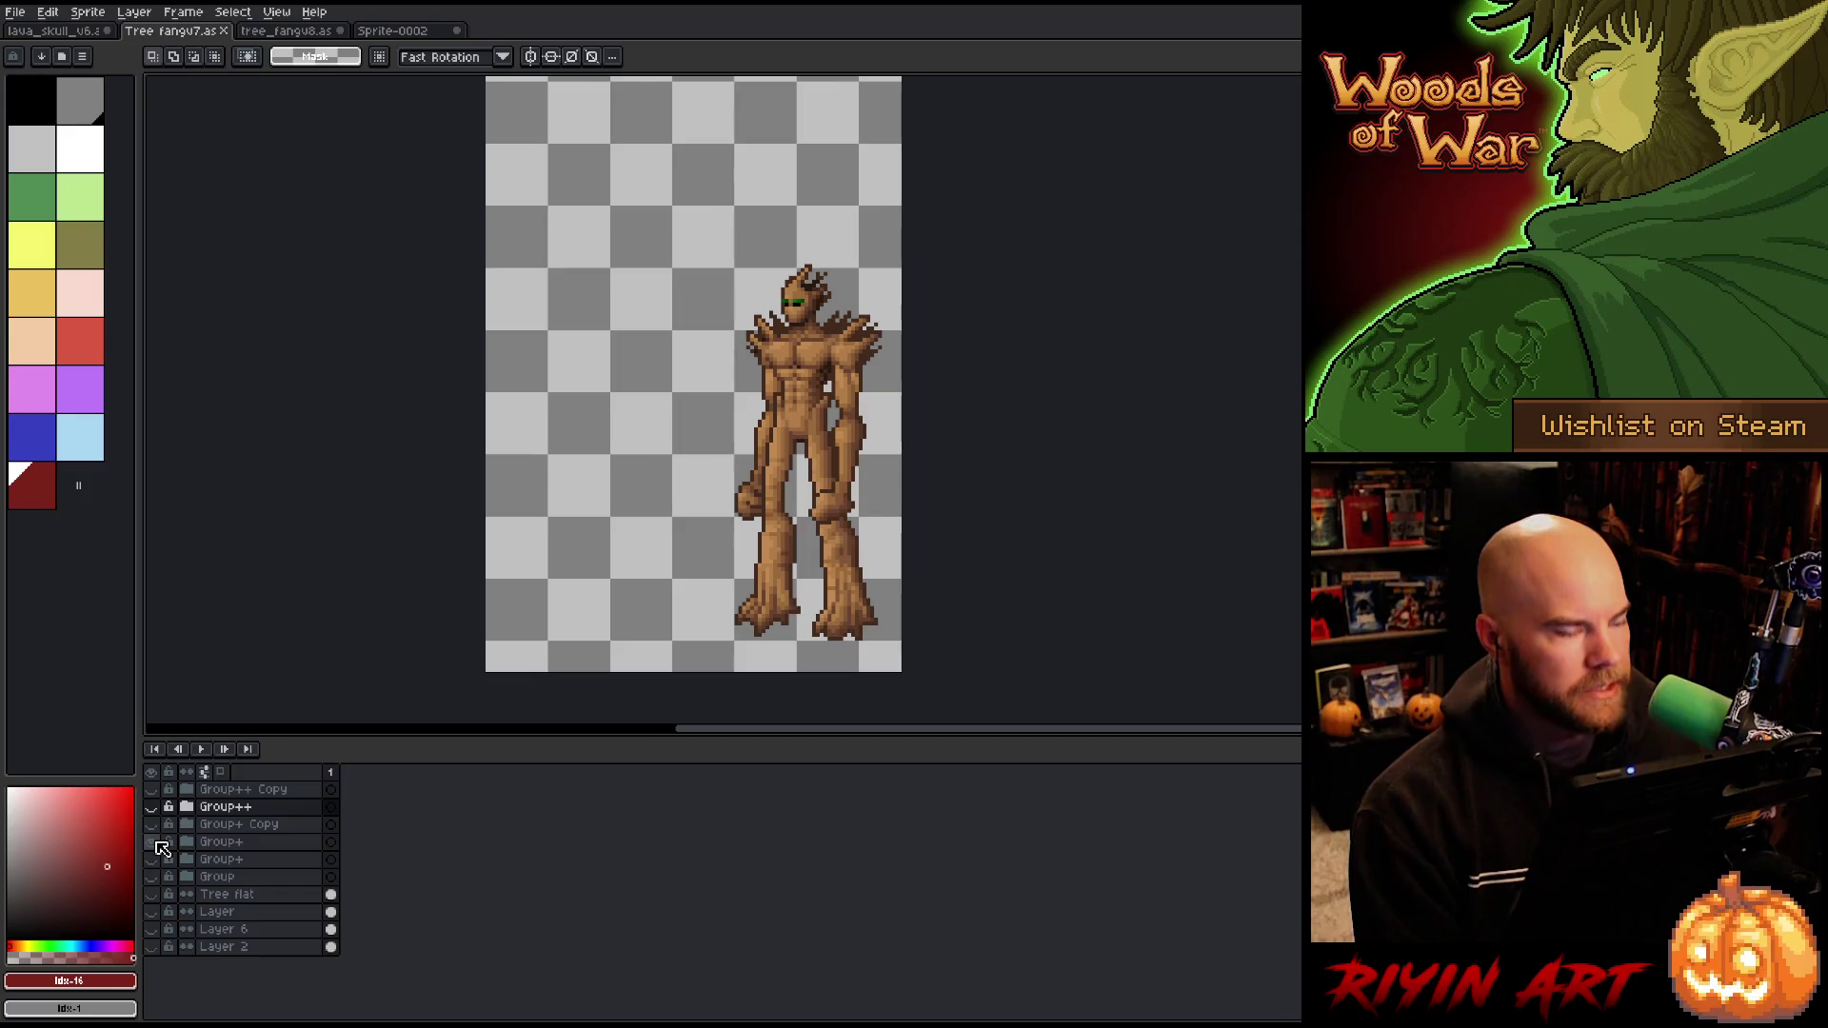
left_click(153, 842)
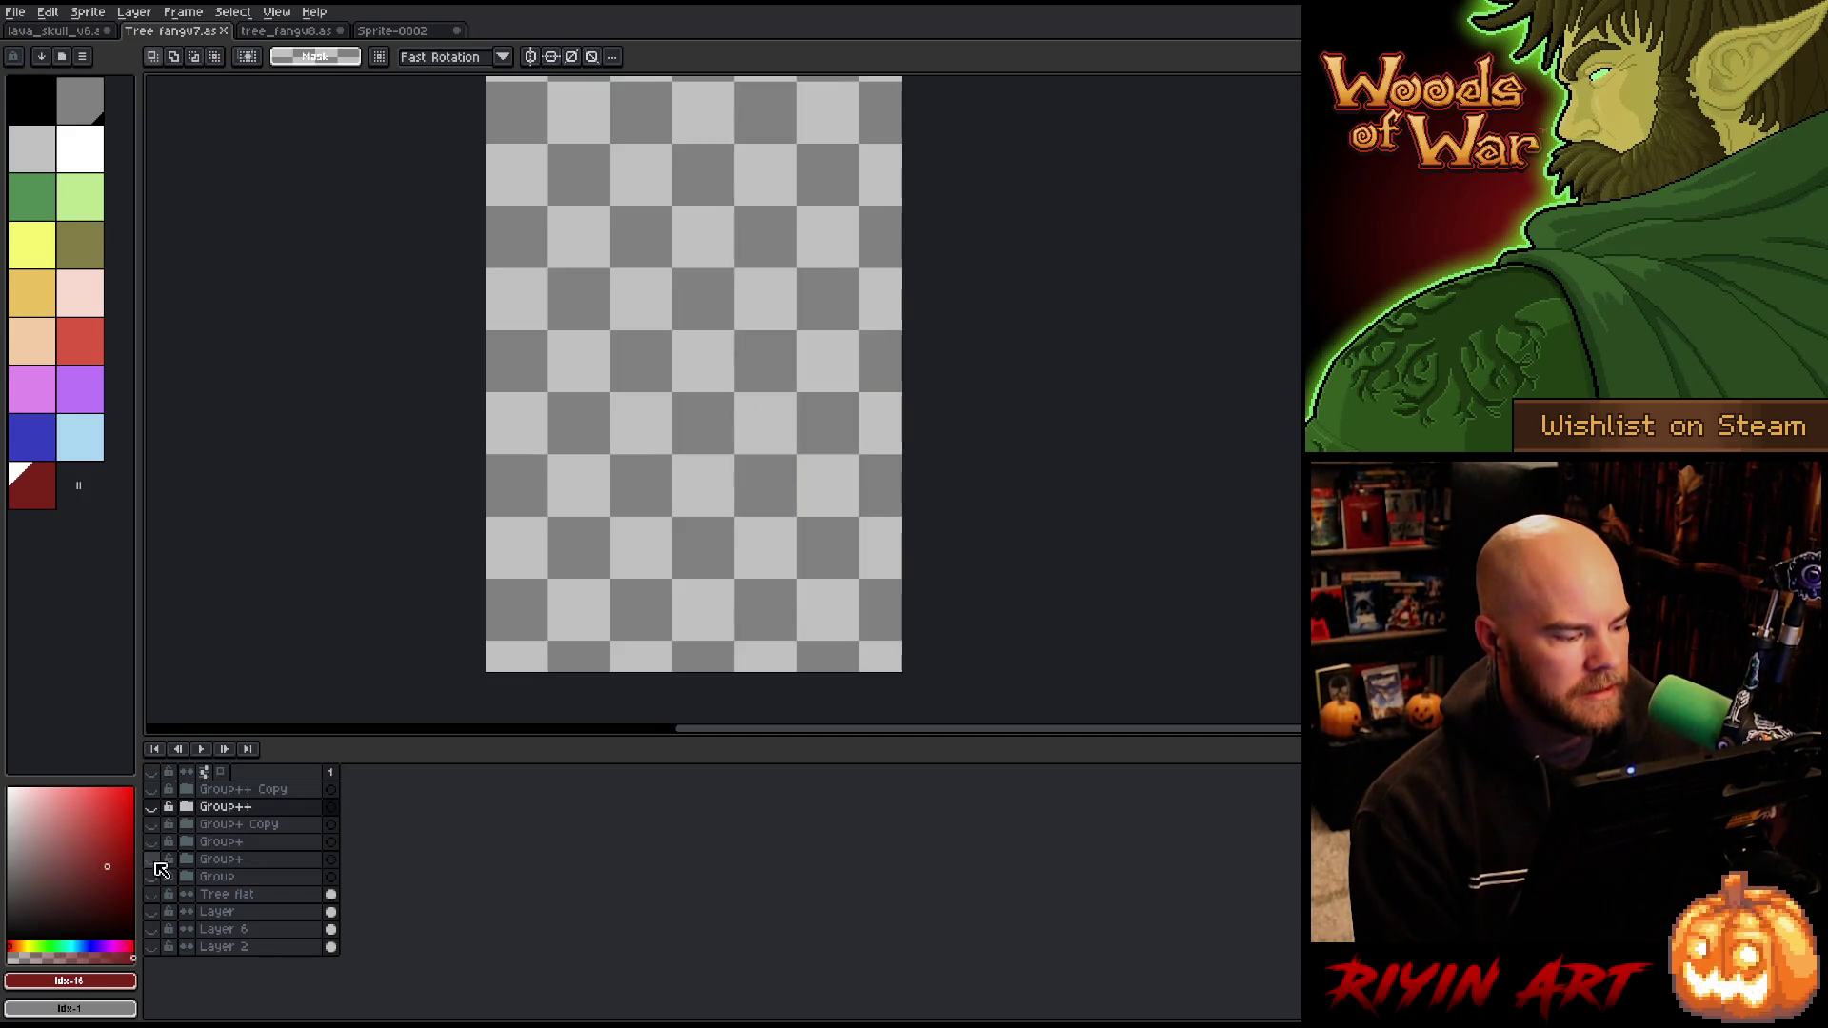
left_click(152, 860)
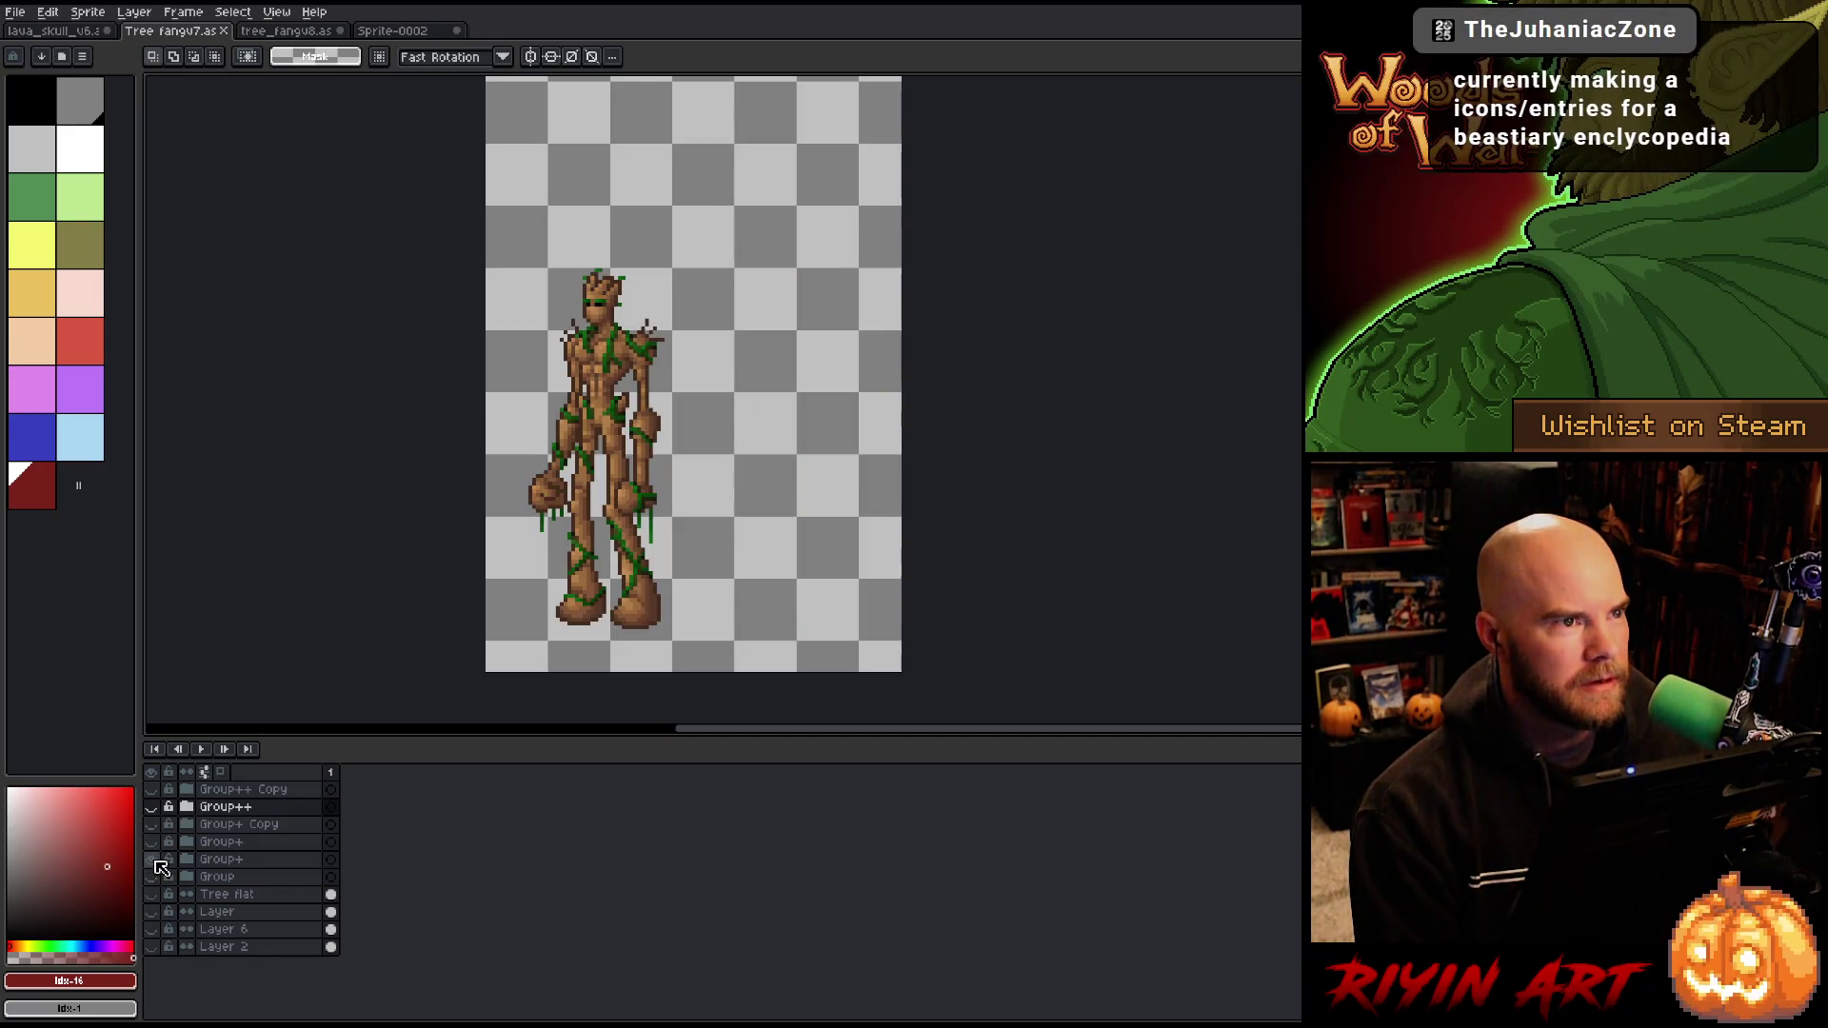
left_click(152, 860)
left_click(152, 877)
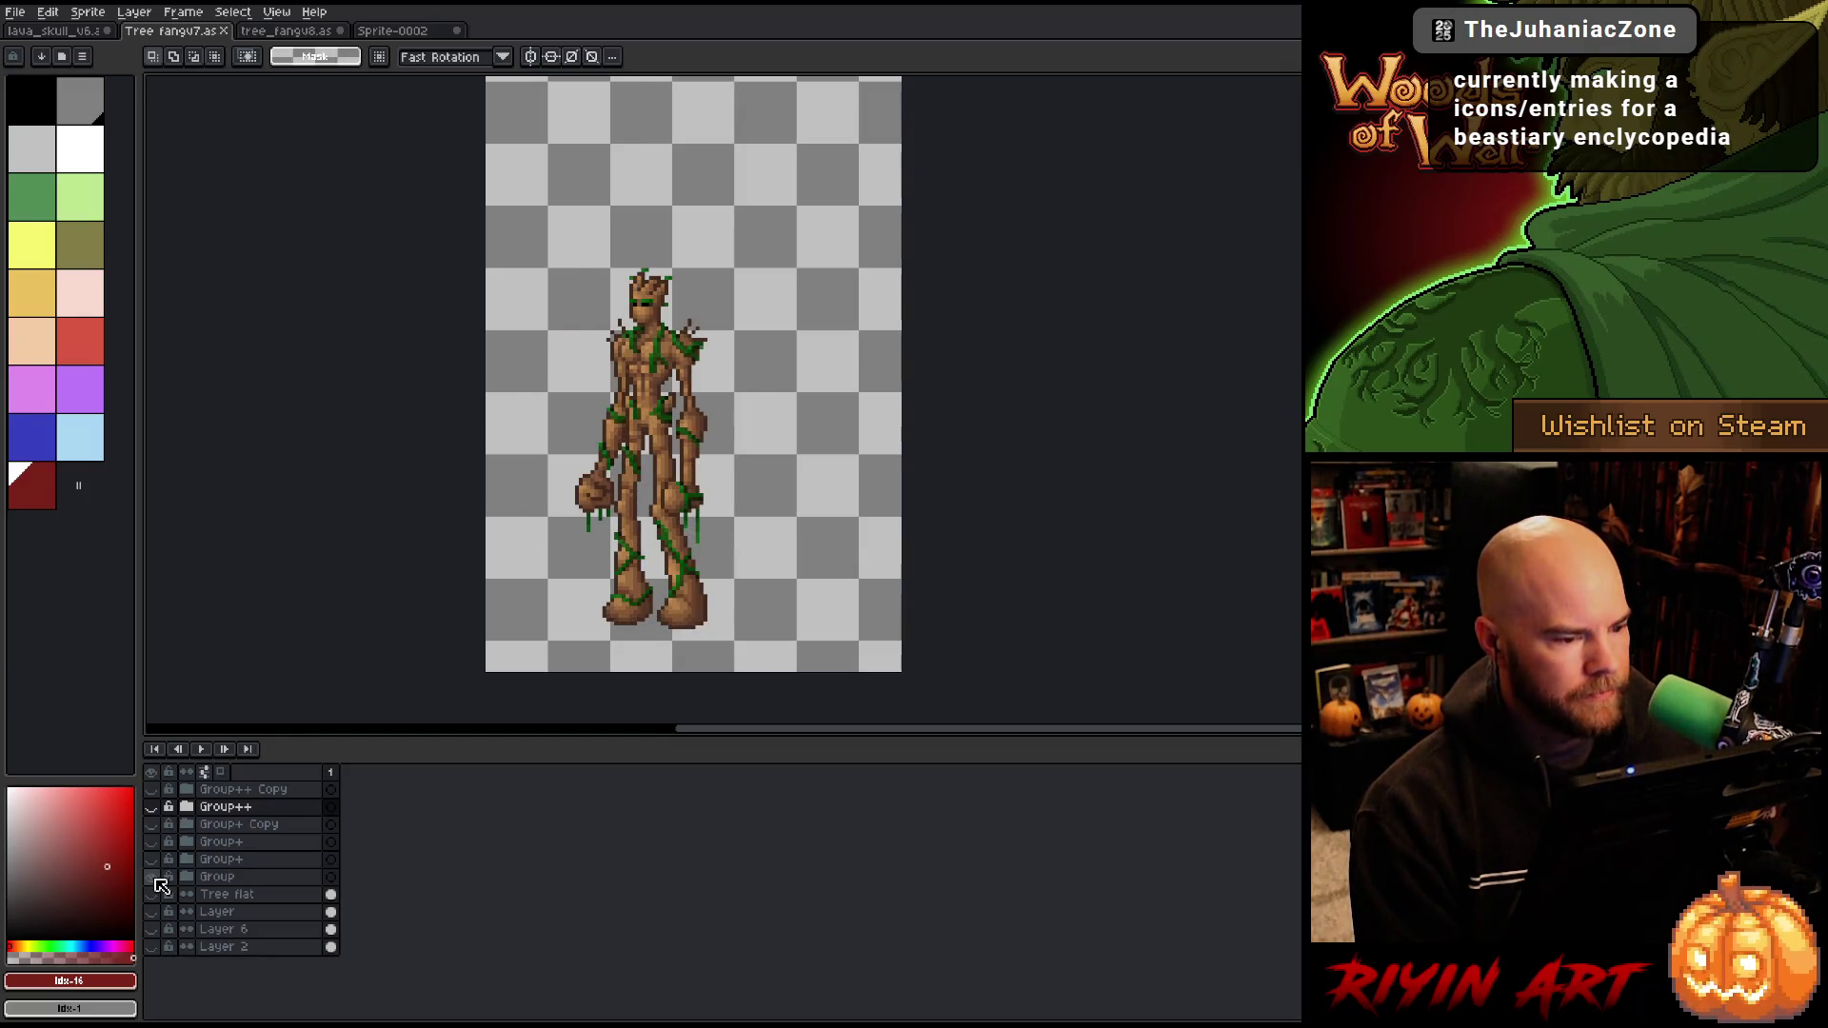
left_click(152, 877)
left_click(152, 894)
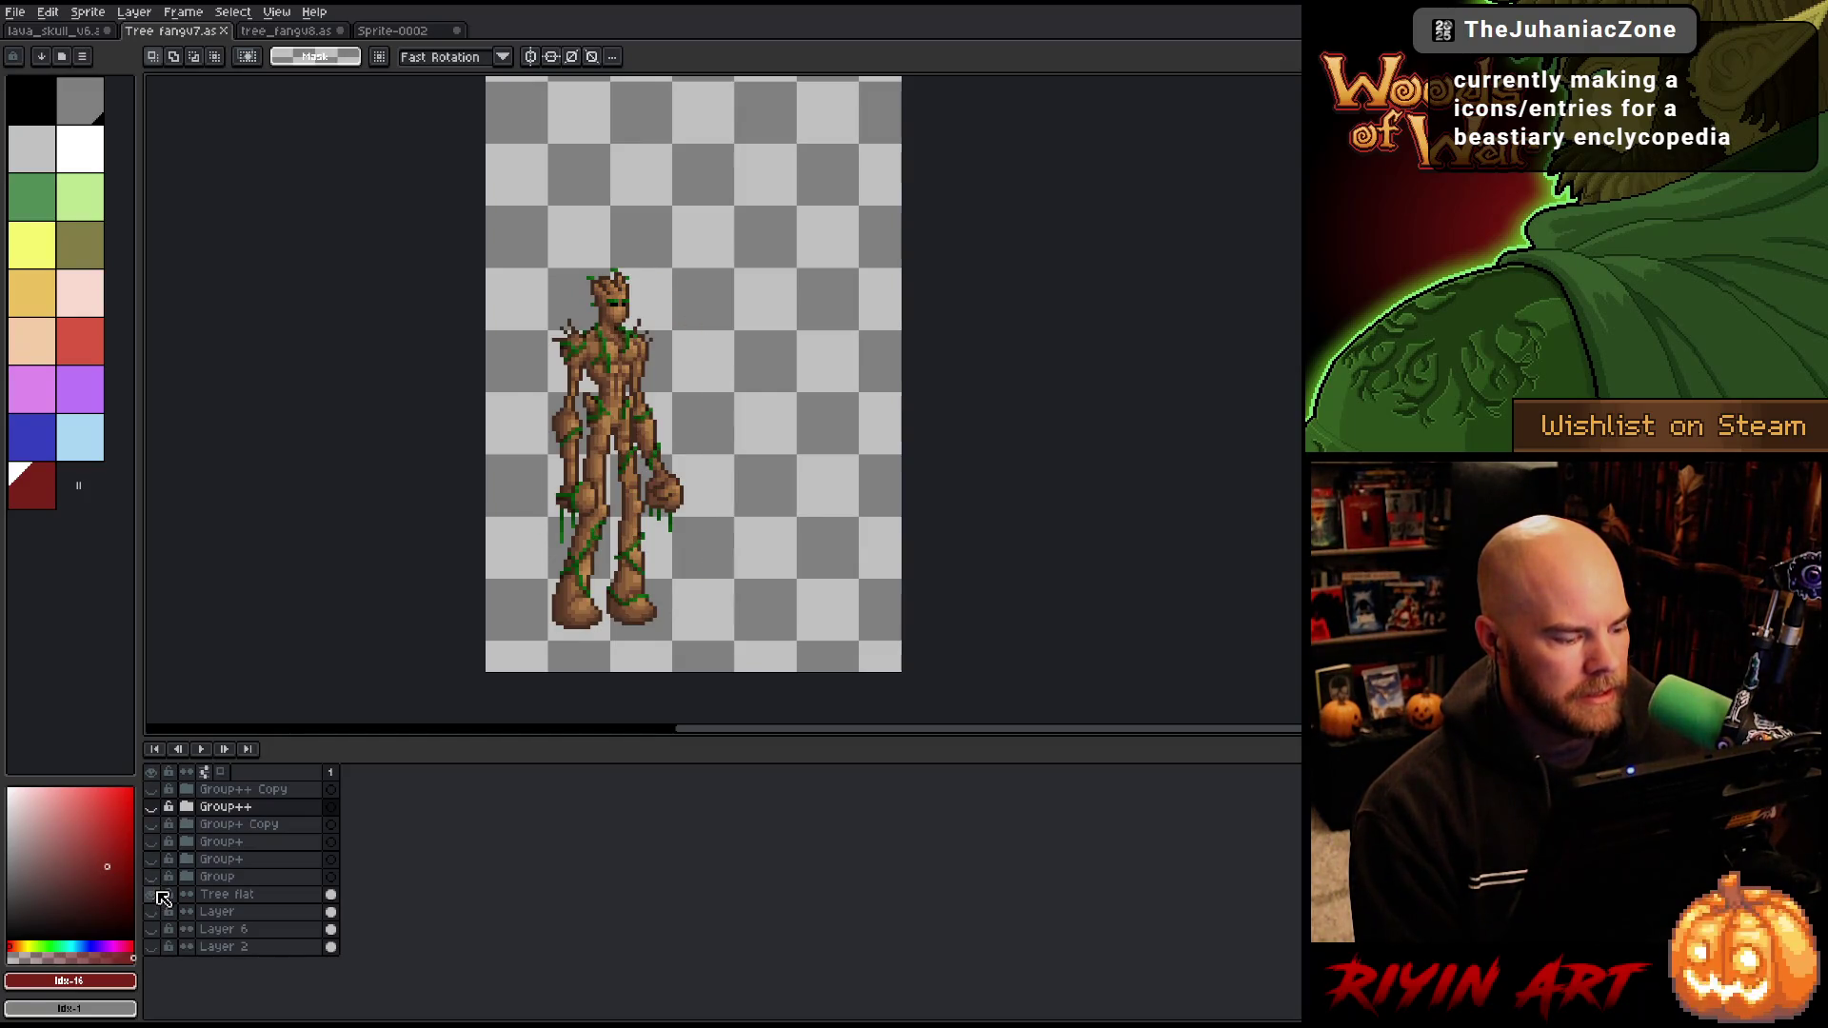
left_click(154, 895)
left_click(154, 913)
left_click(154, 912)
left_click(153, 912)
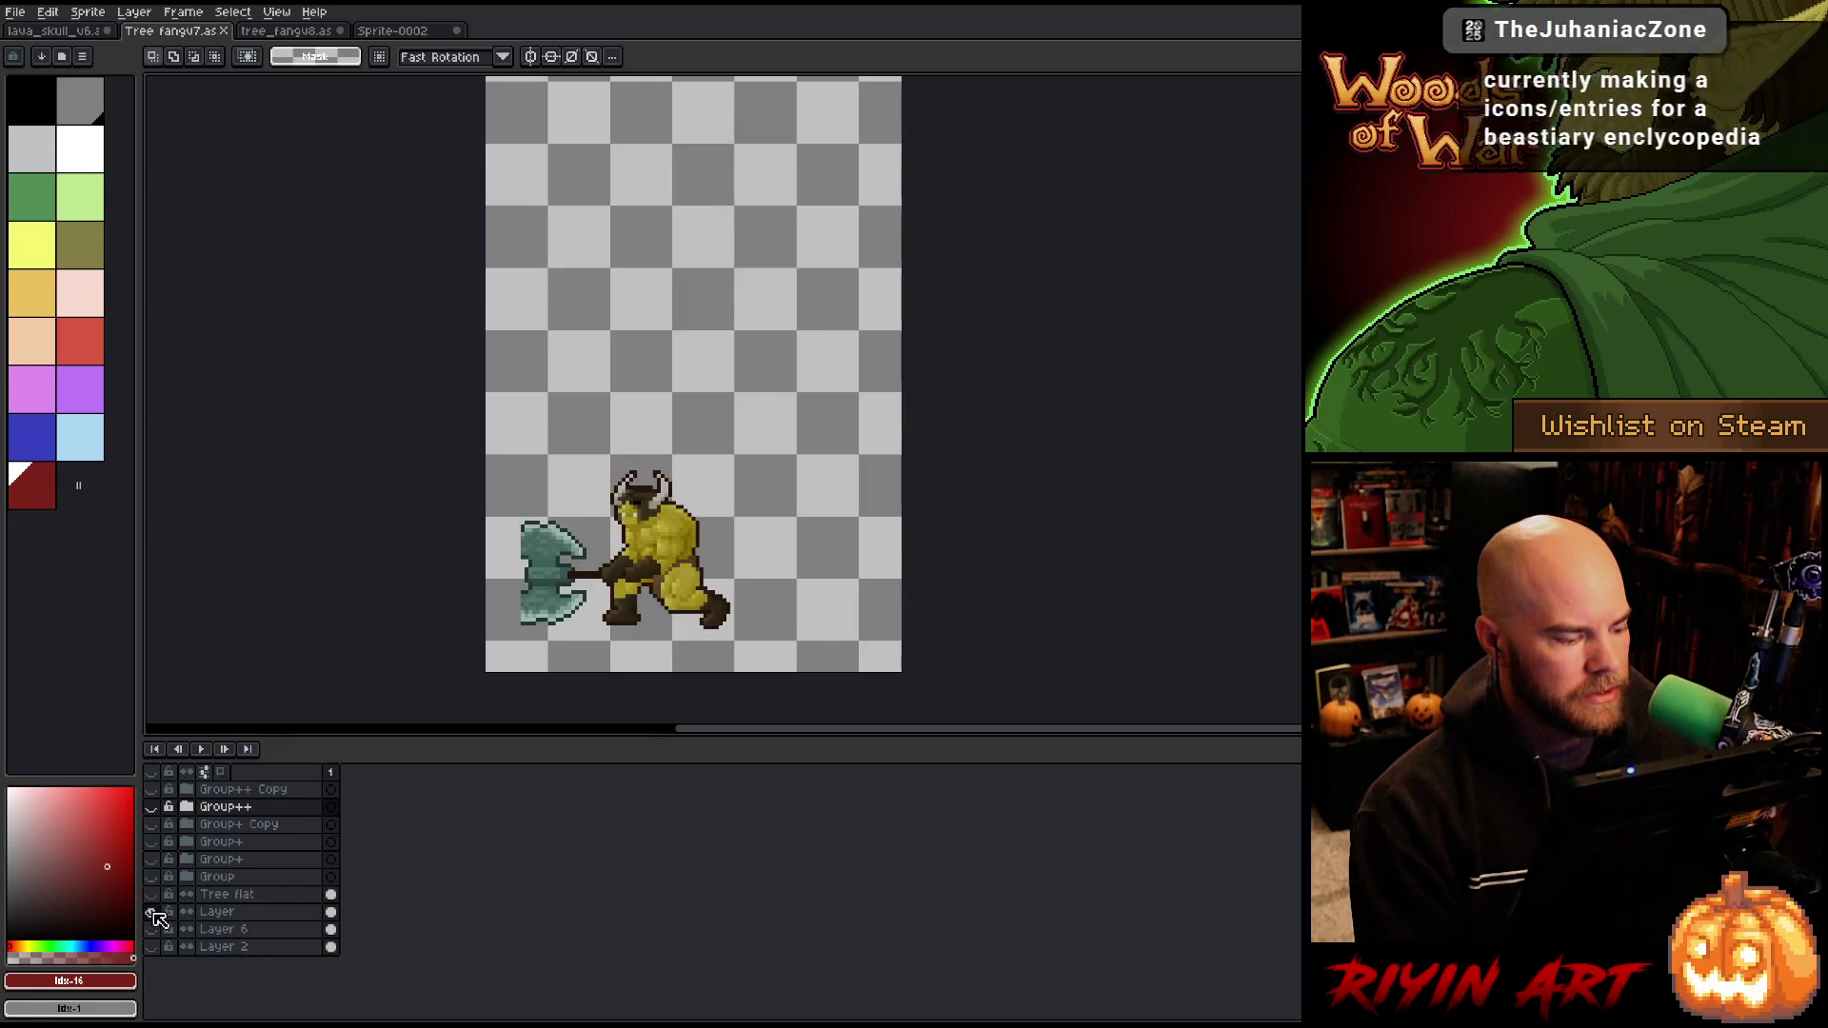
left_click(153, 912)
left_click(155, 896)
left_click(156, 896)
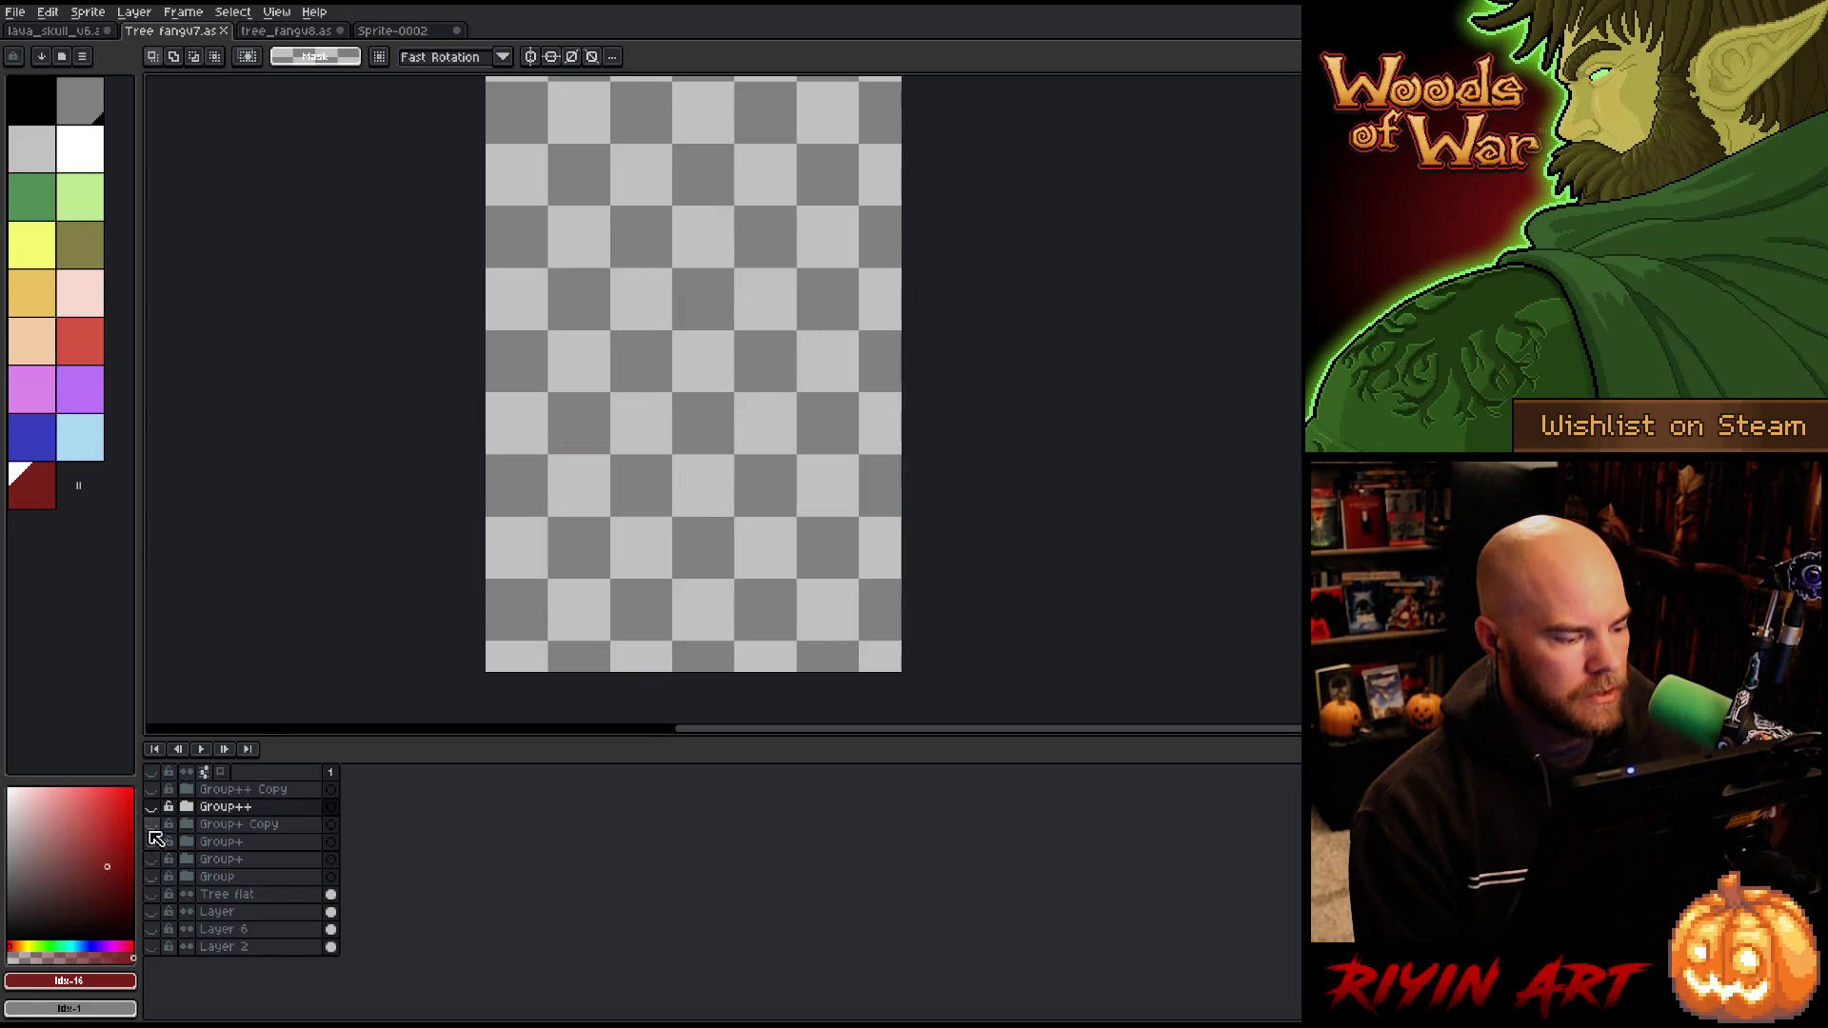
Step: Hide the sword-holding Group++ tree and show the plainer Group+ Copy version instead
left_click(153, 790)
left_click(155, 792)
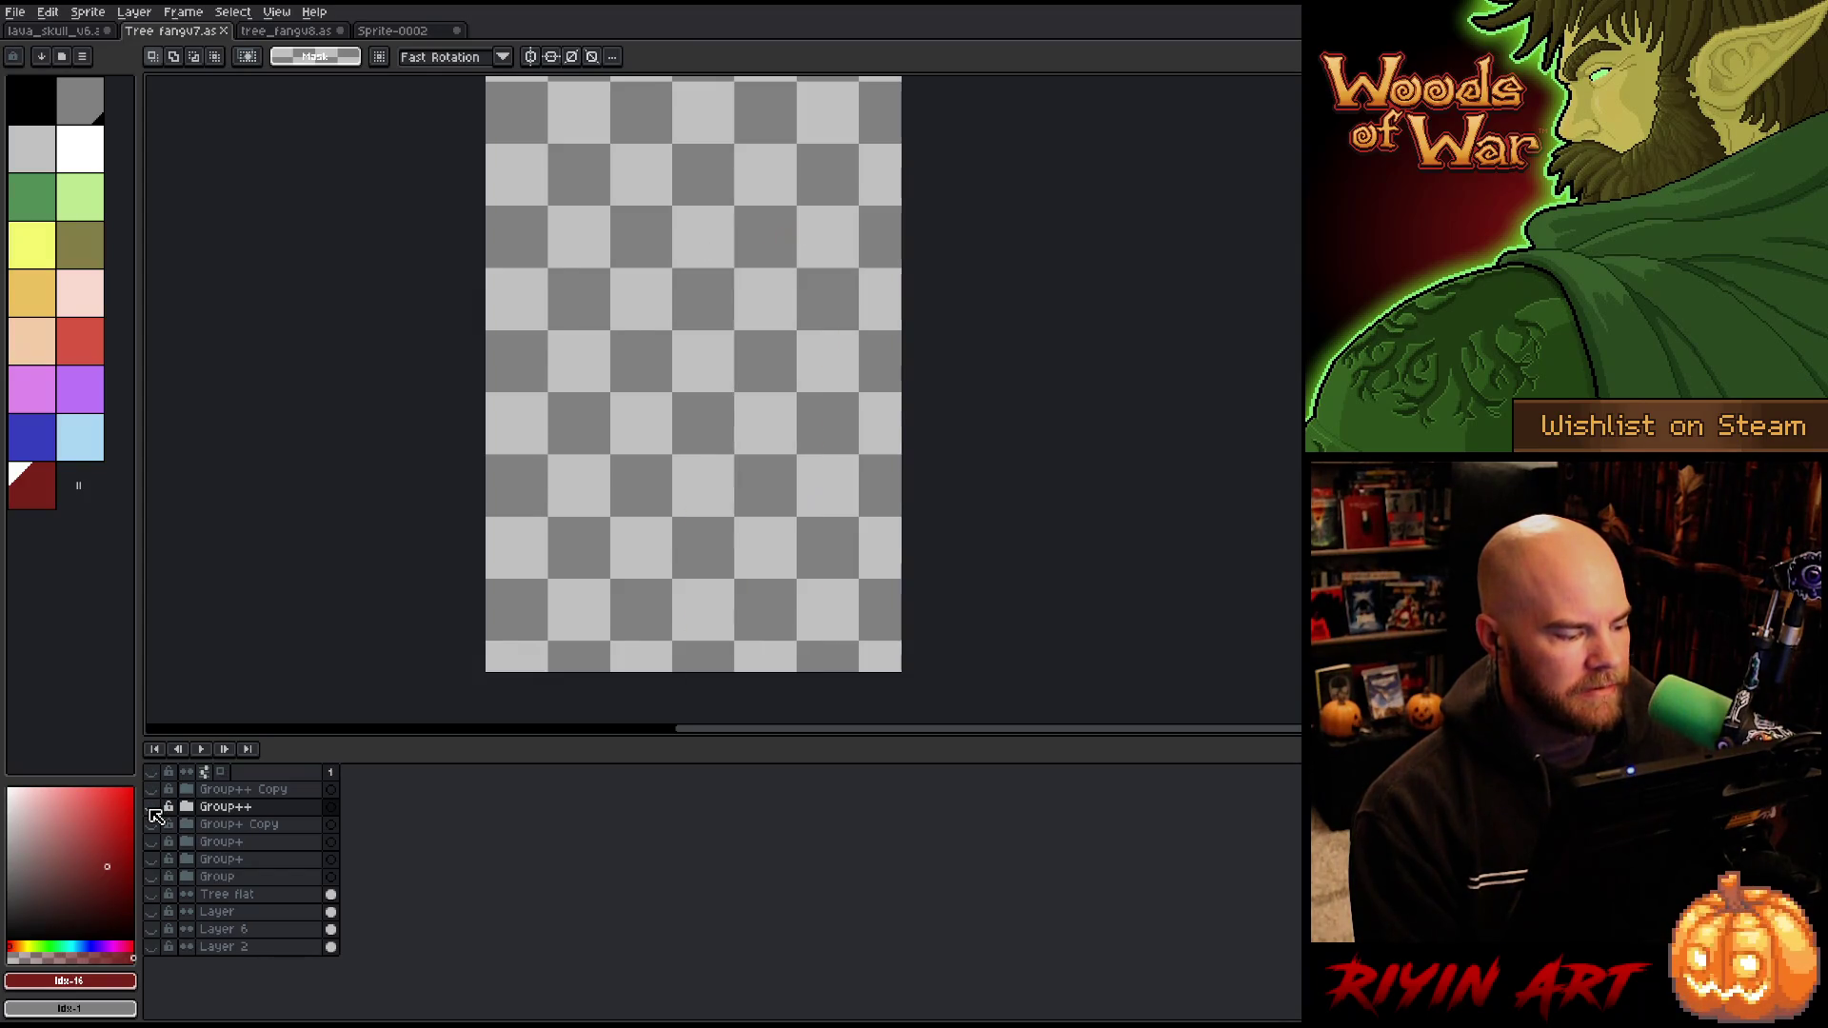
left_click(152, 808)
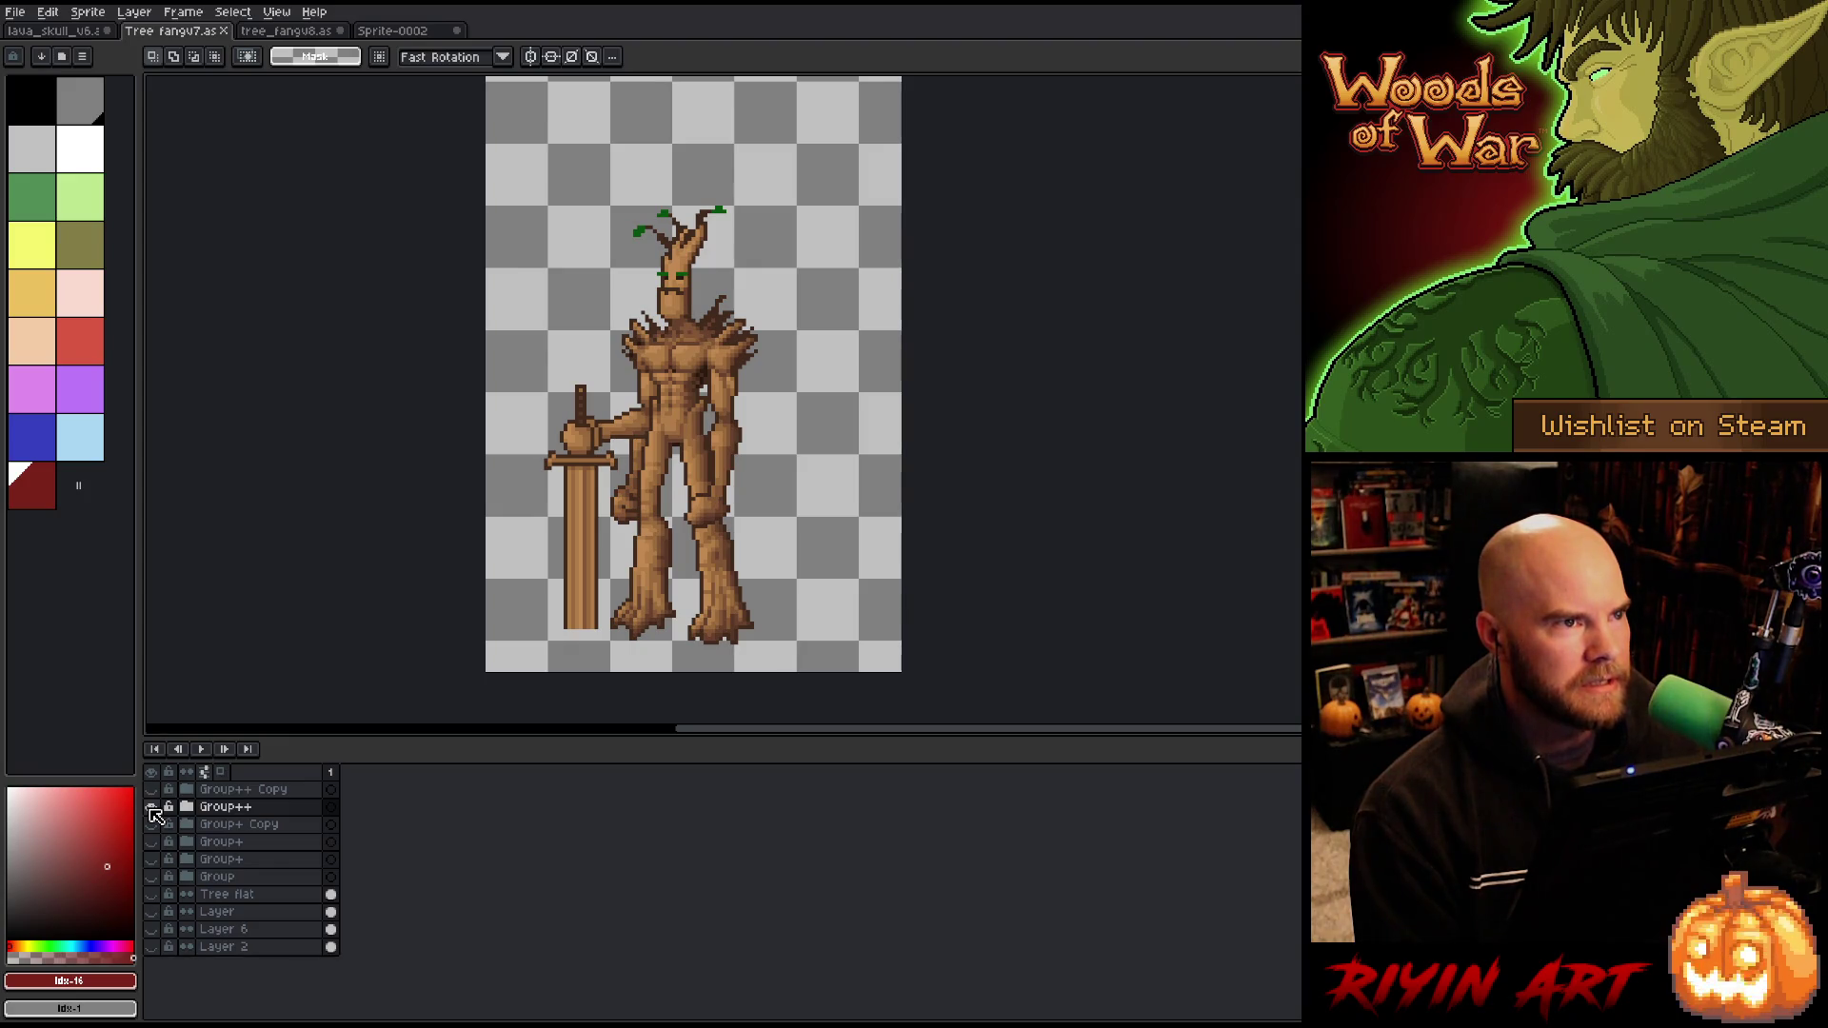
left_click(152, 807)
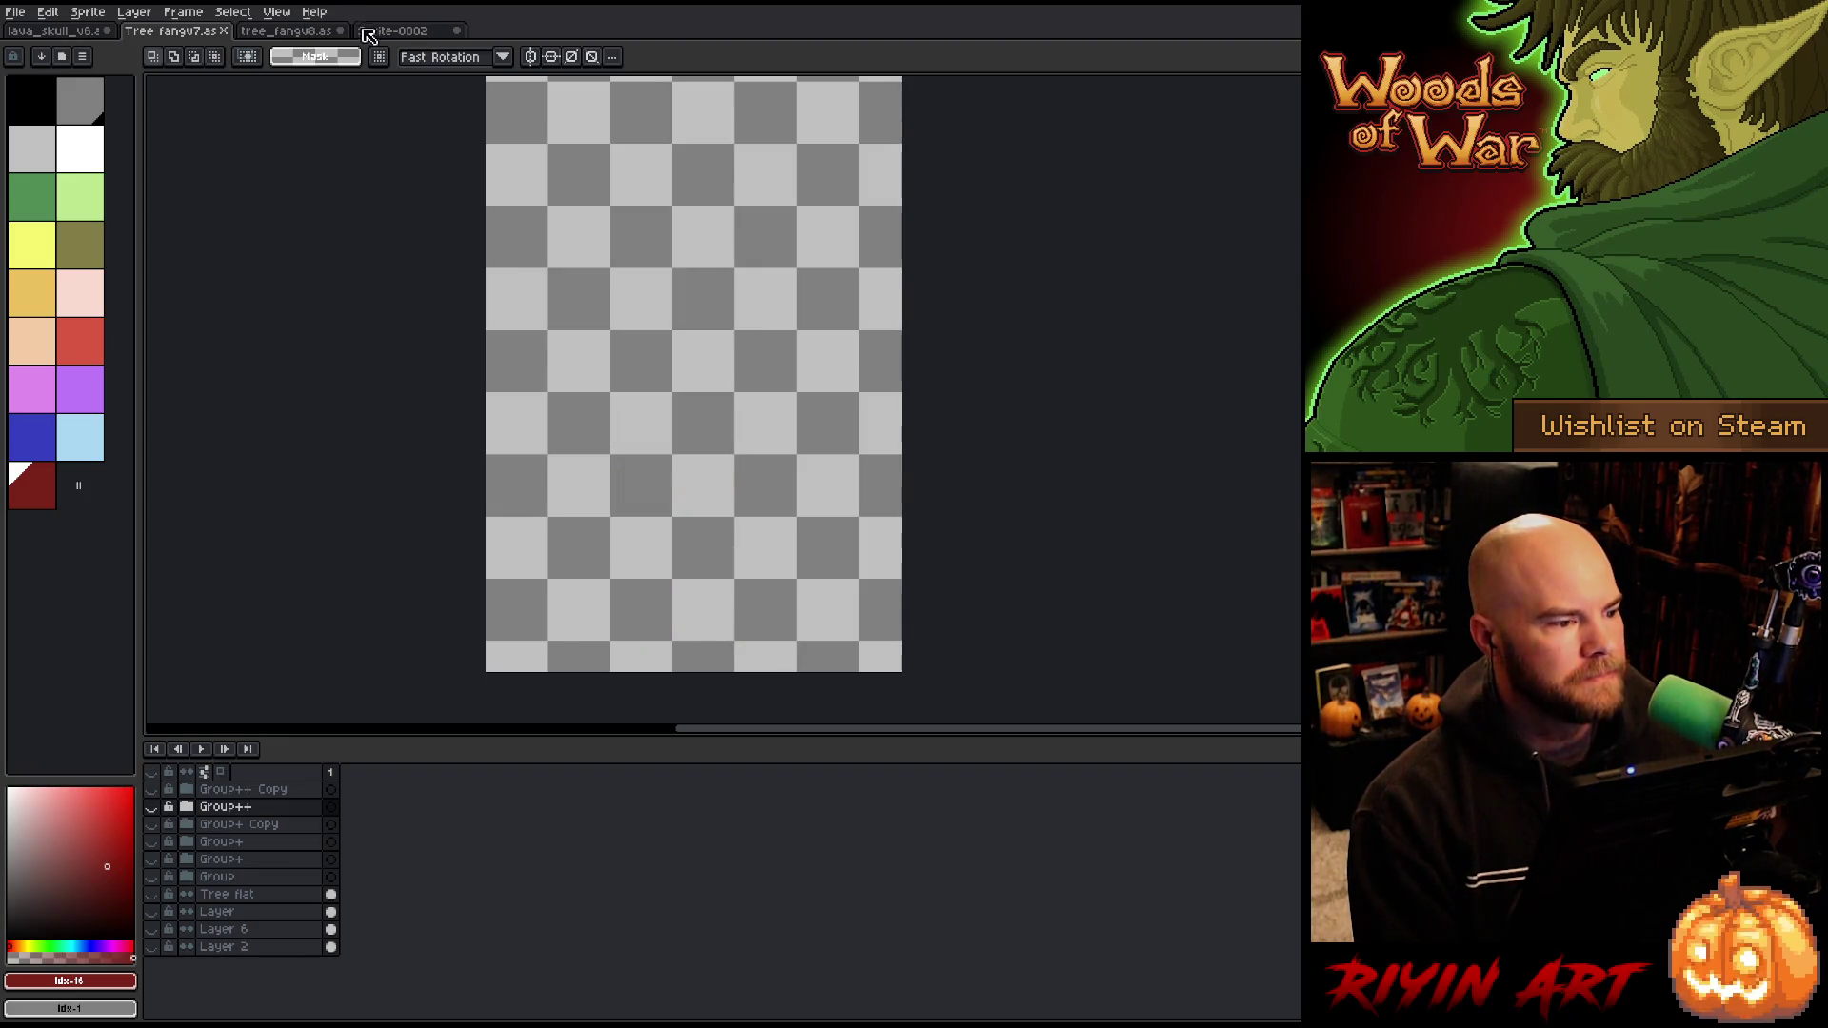
left_click(153, 807)
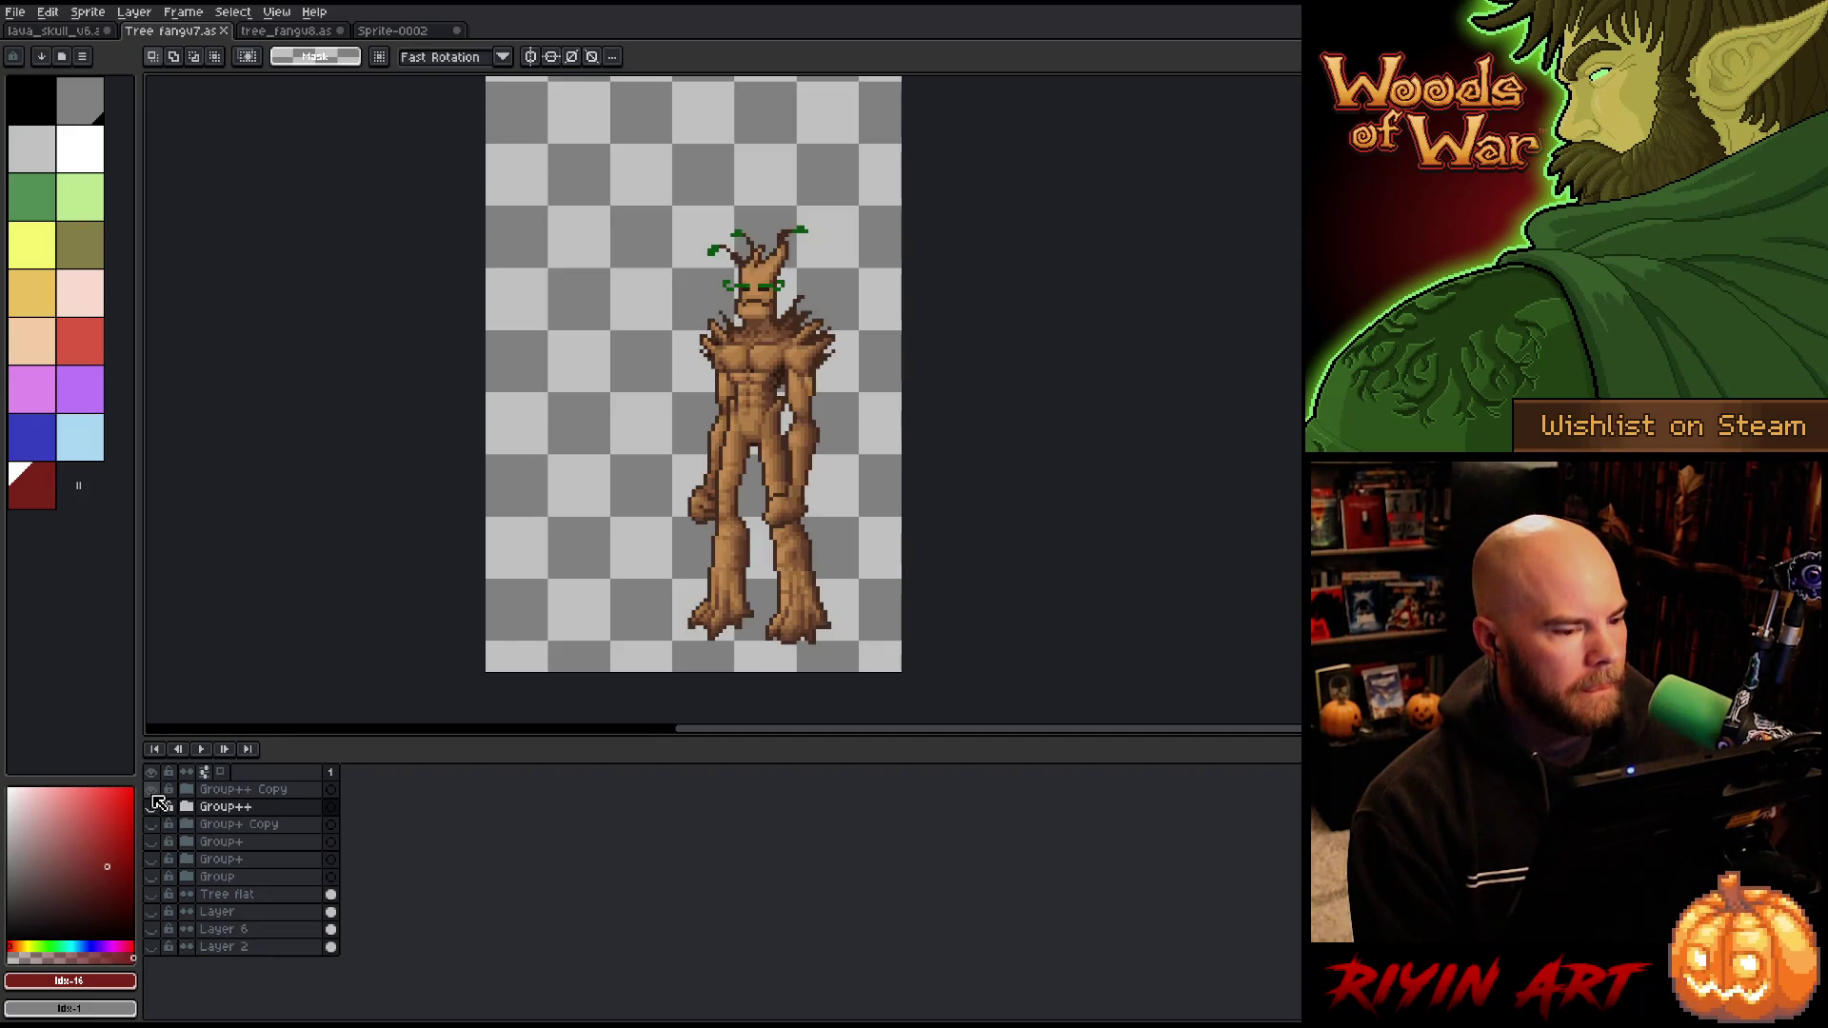
left_click(153, 807)
left_click(152, 825)
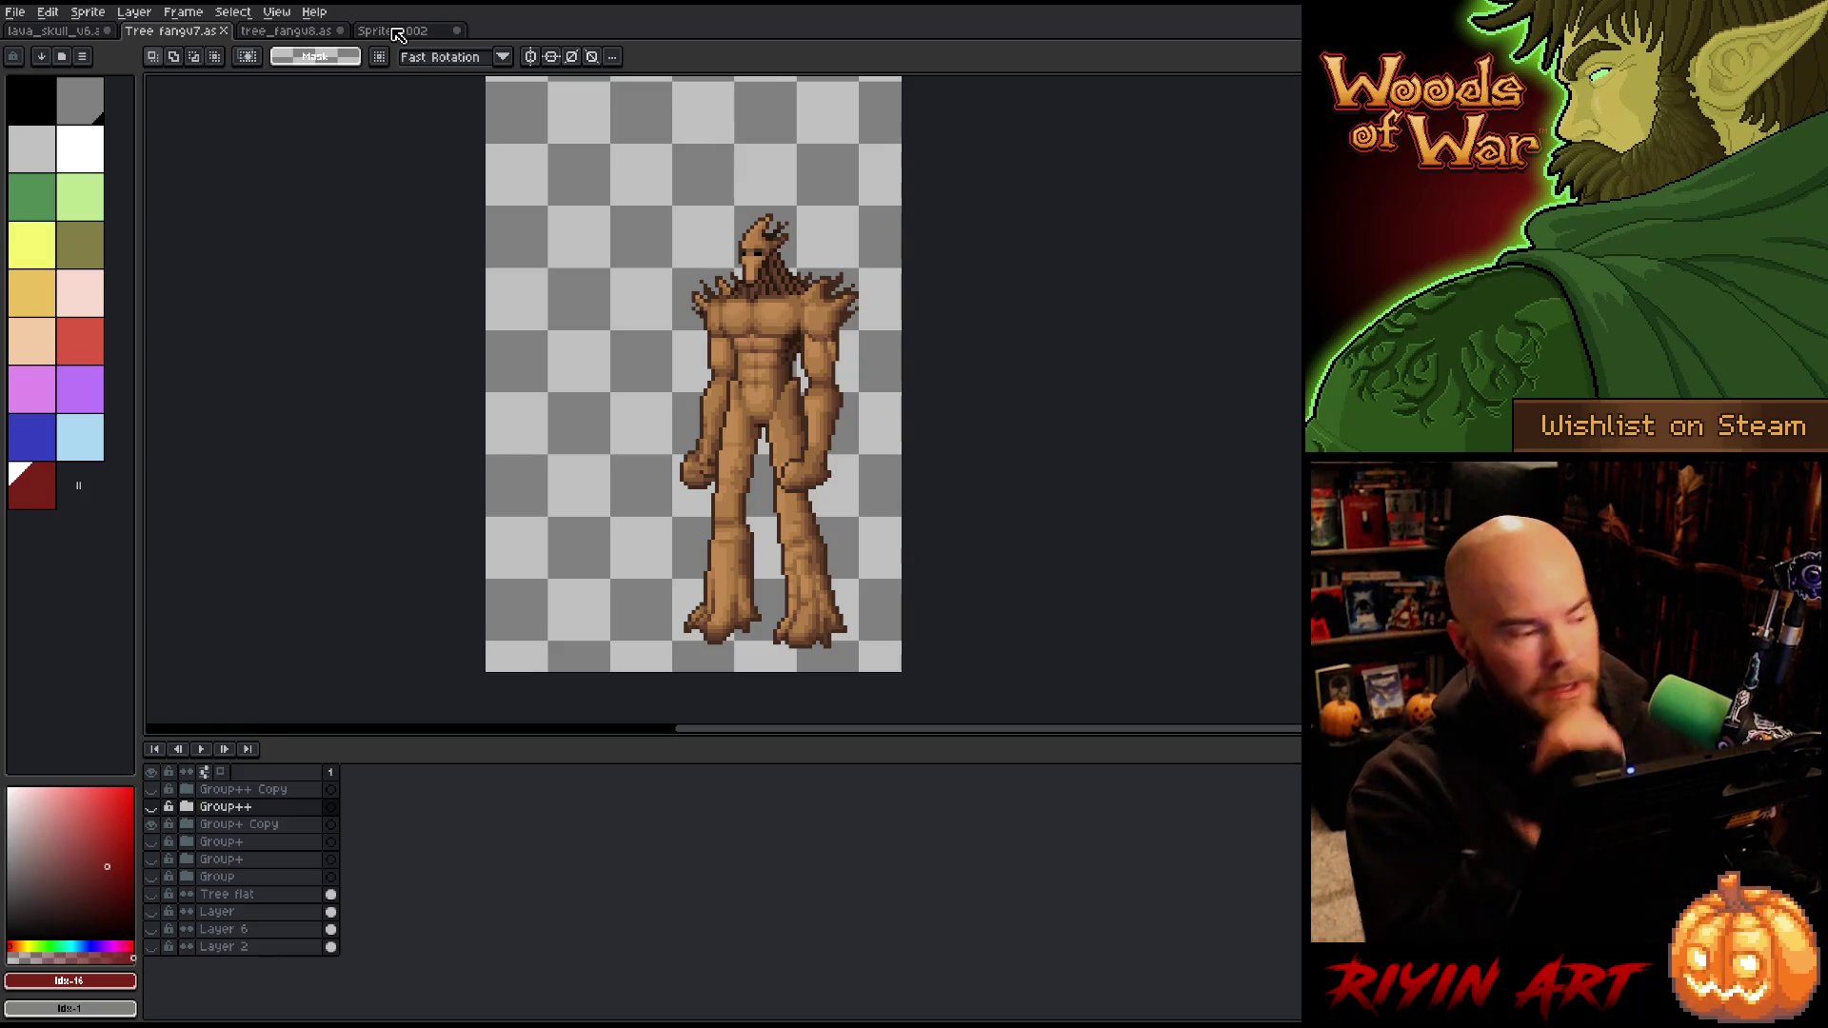
left_click(398, 34)
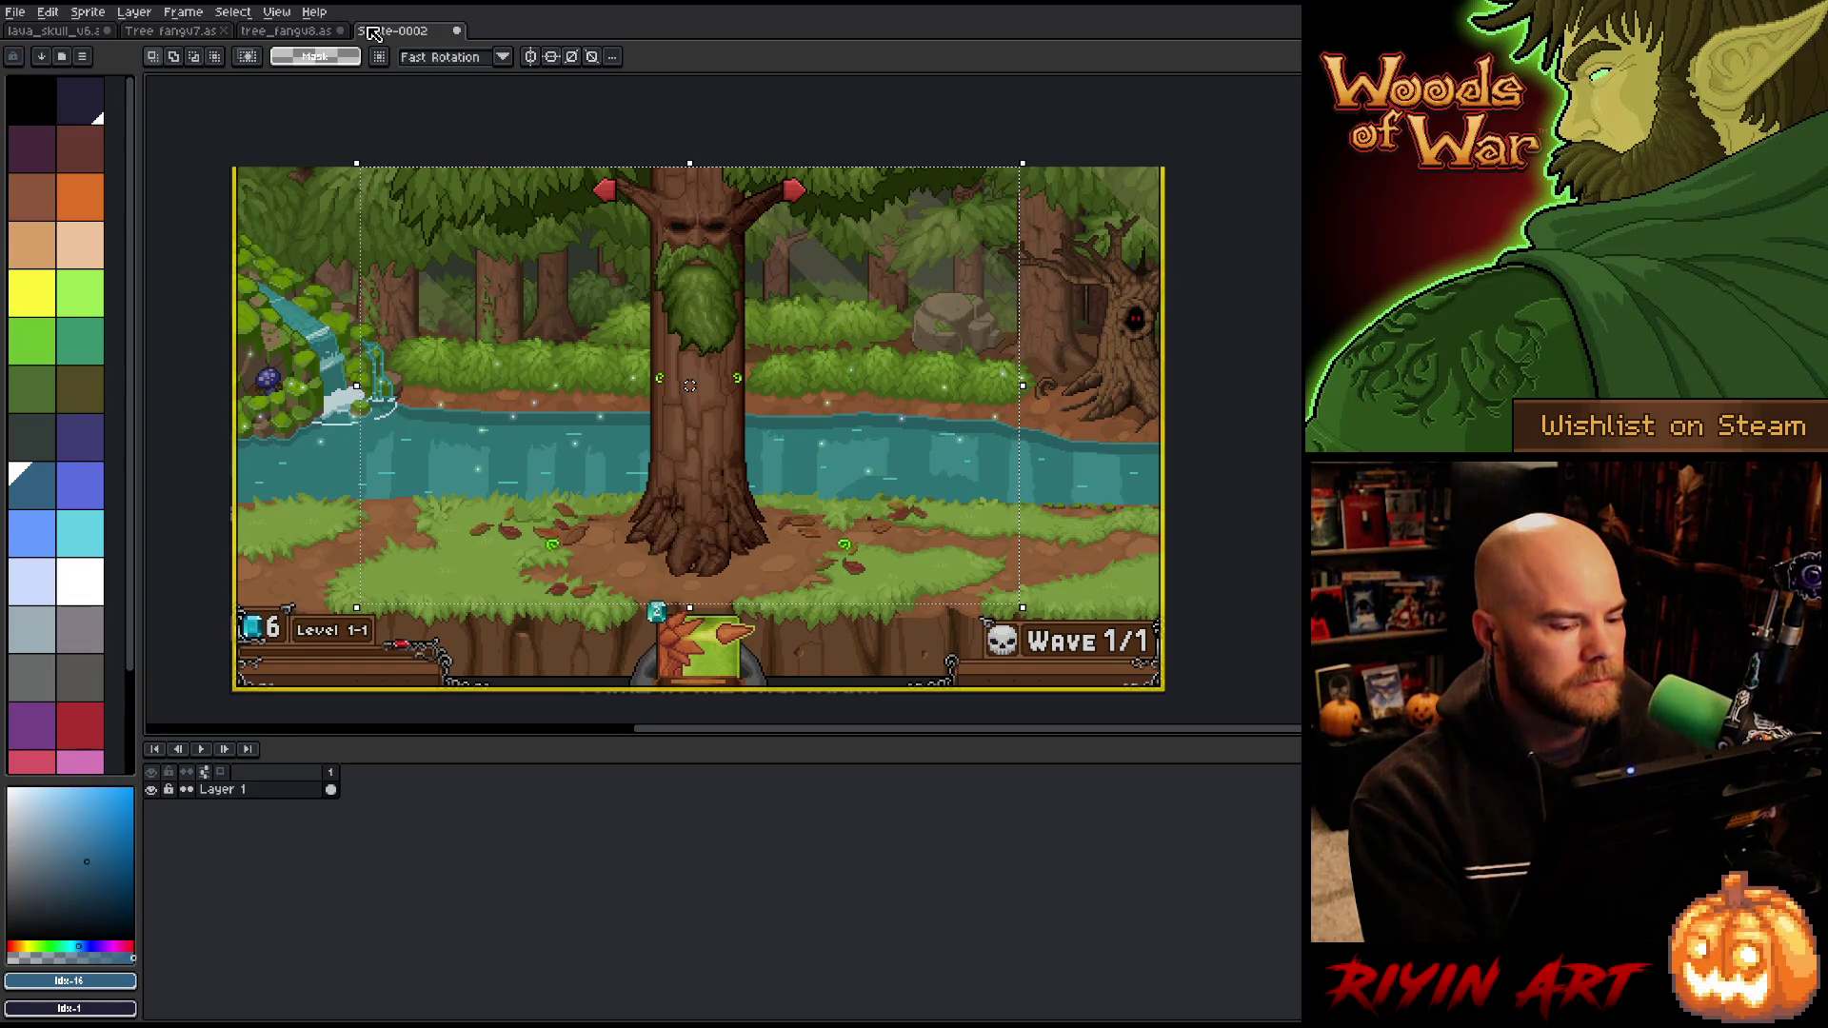
Step: Crop the scene to remove the bottom Level/Wave HUD bar
left_click(87, 12)
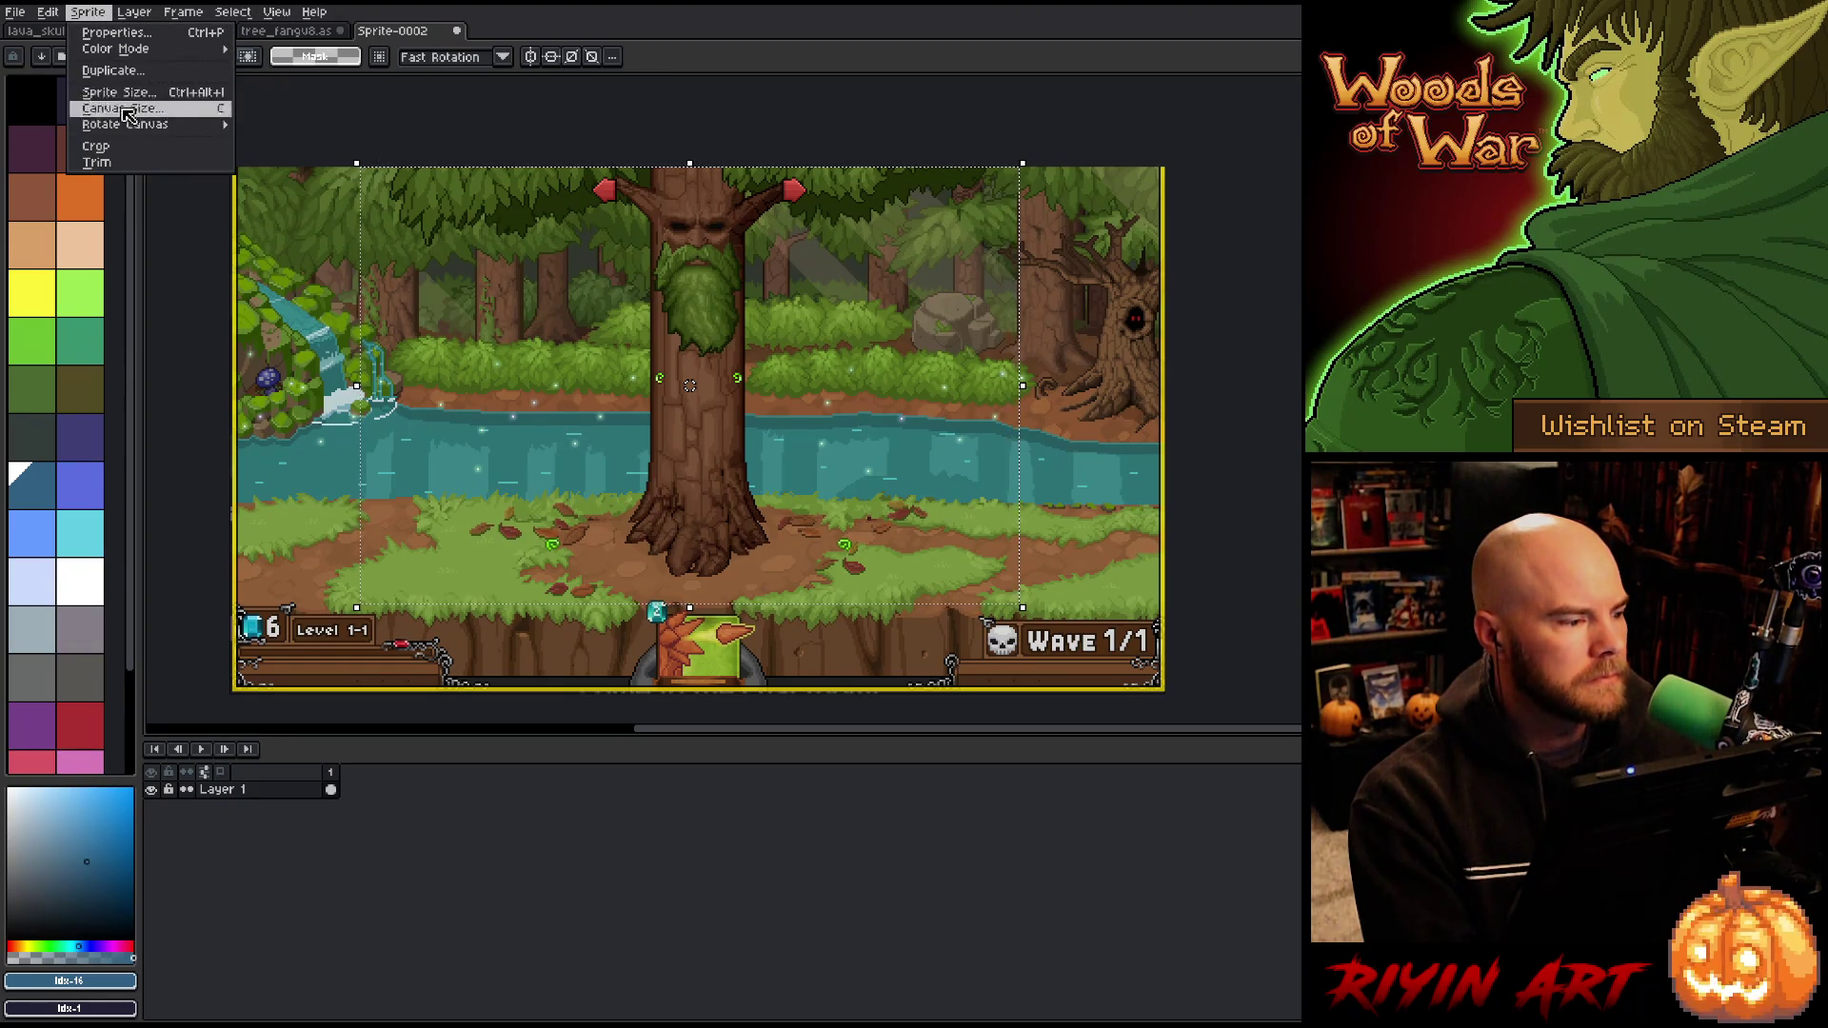
left_click(126, 147)
key("ctrl+d")
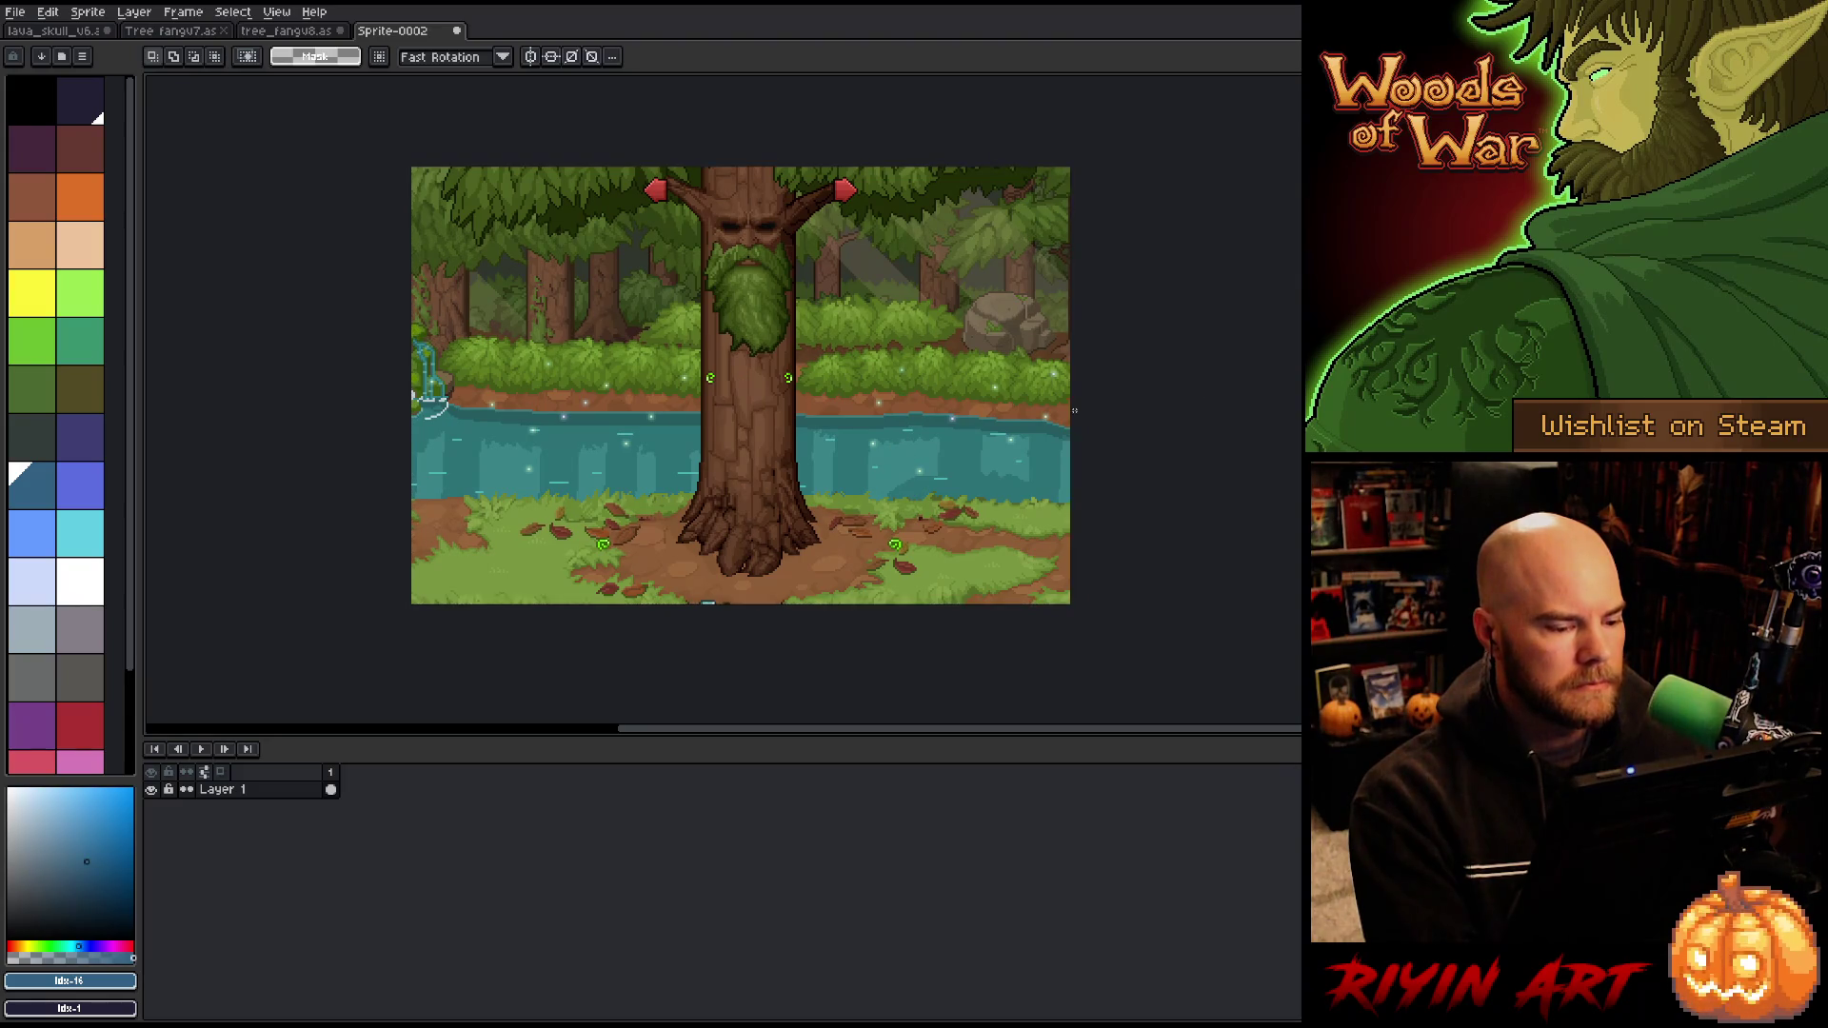
Step: Crop away the left waterfall strip and add a new empty layer
left_click_drag(1257, 355, 1171, 387)
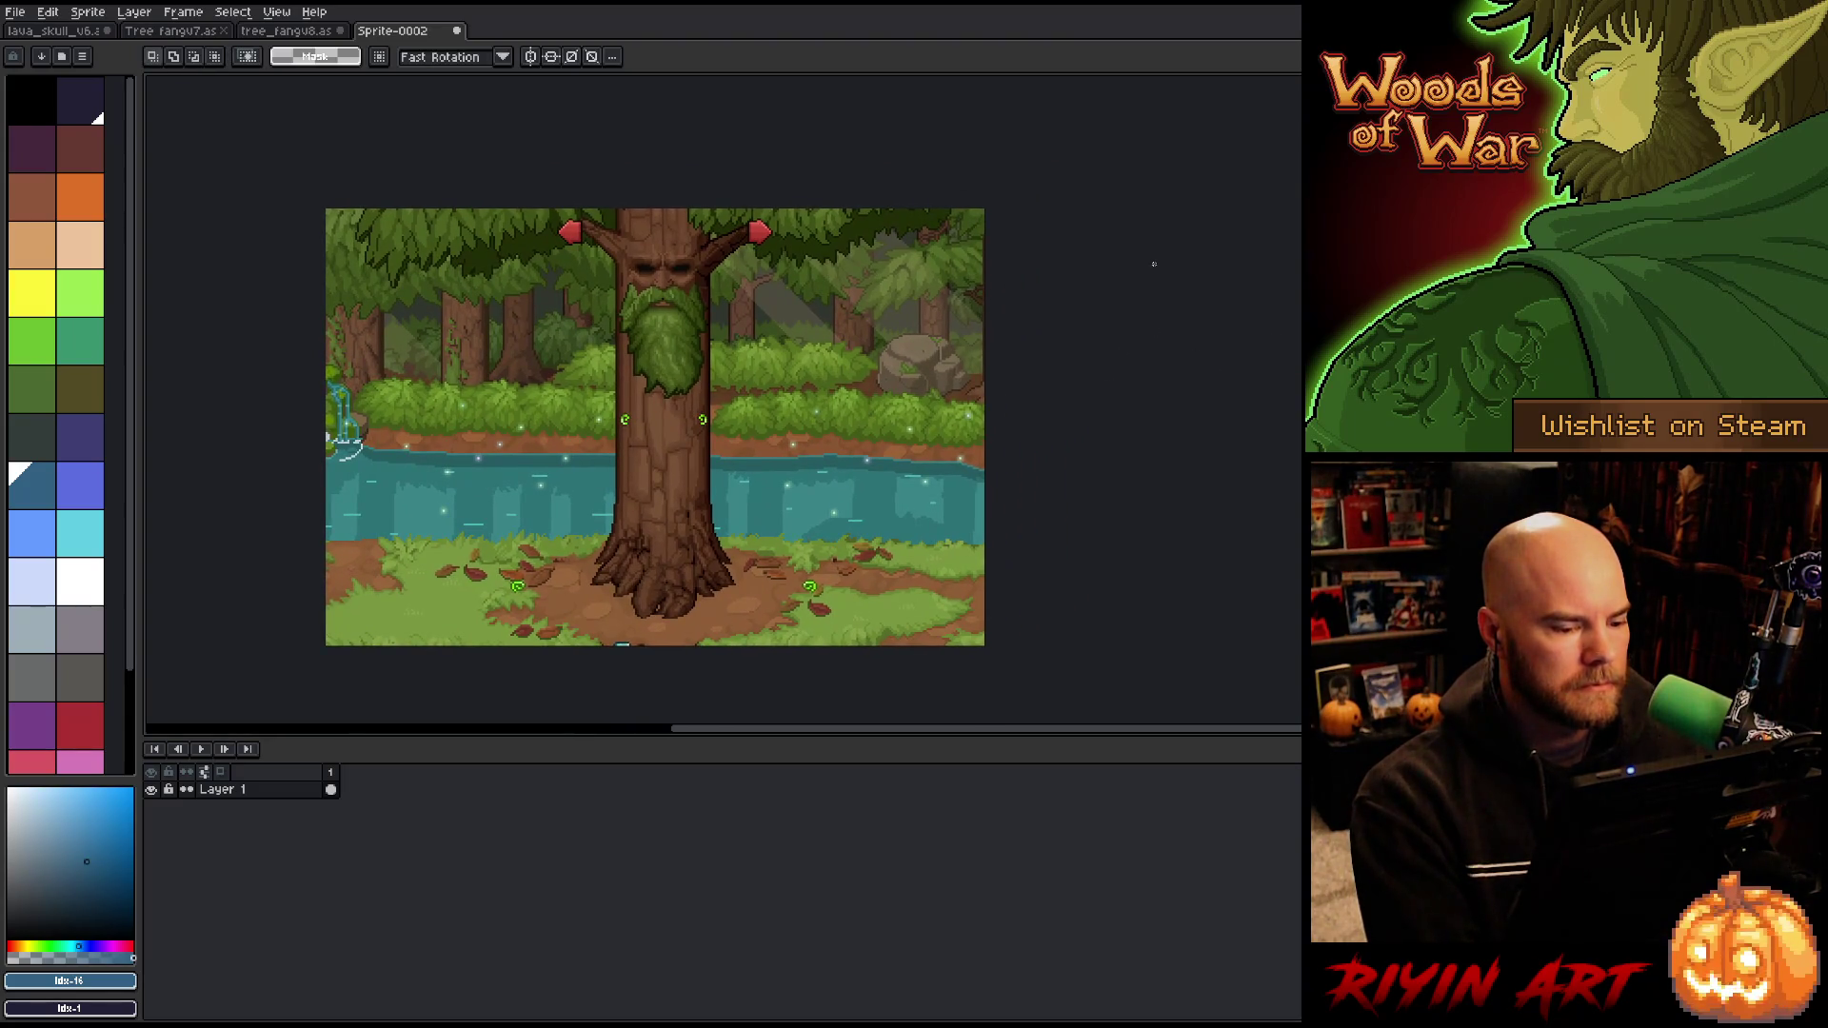
mouse_move(990, 234)
left_mouse_down()
mouse_move(328, 603)
mouse_move(362, 640)
left_mouse_up()
left_click(88, 11)
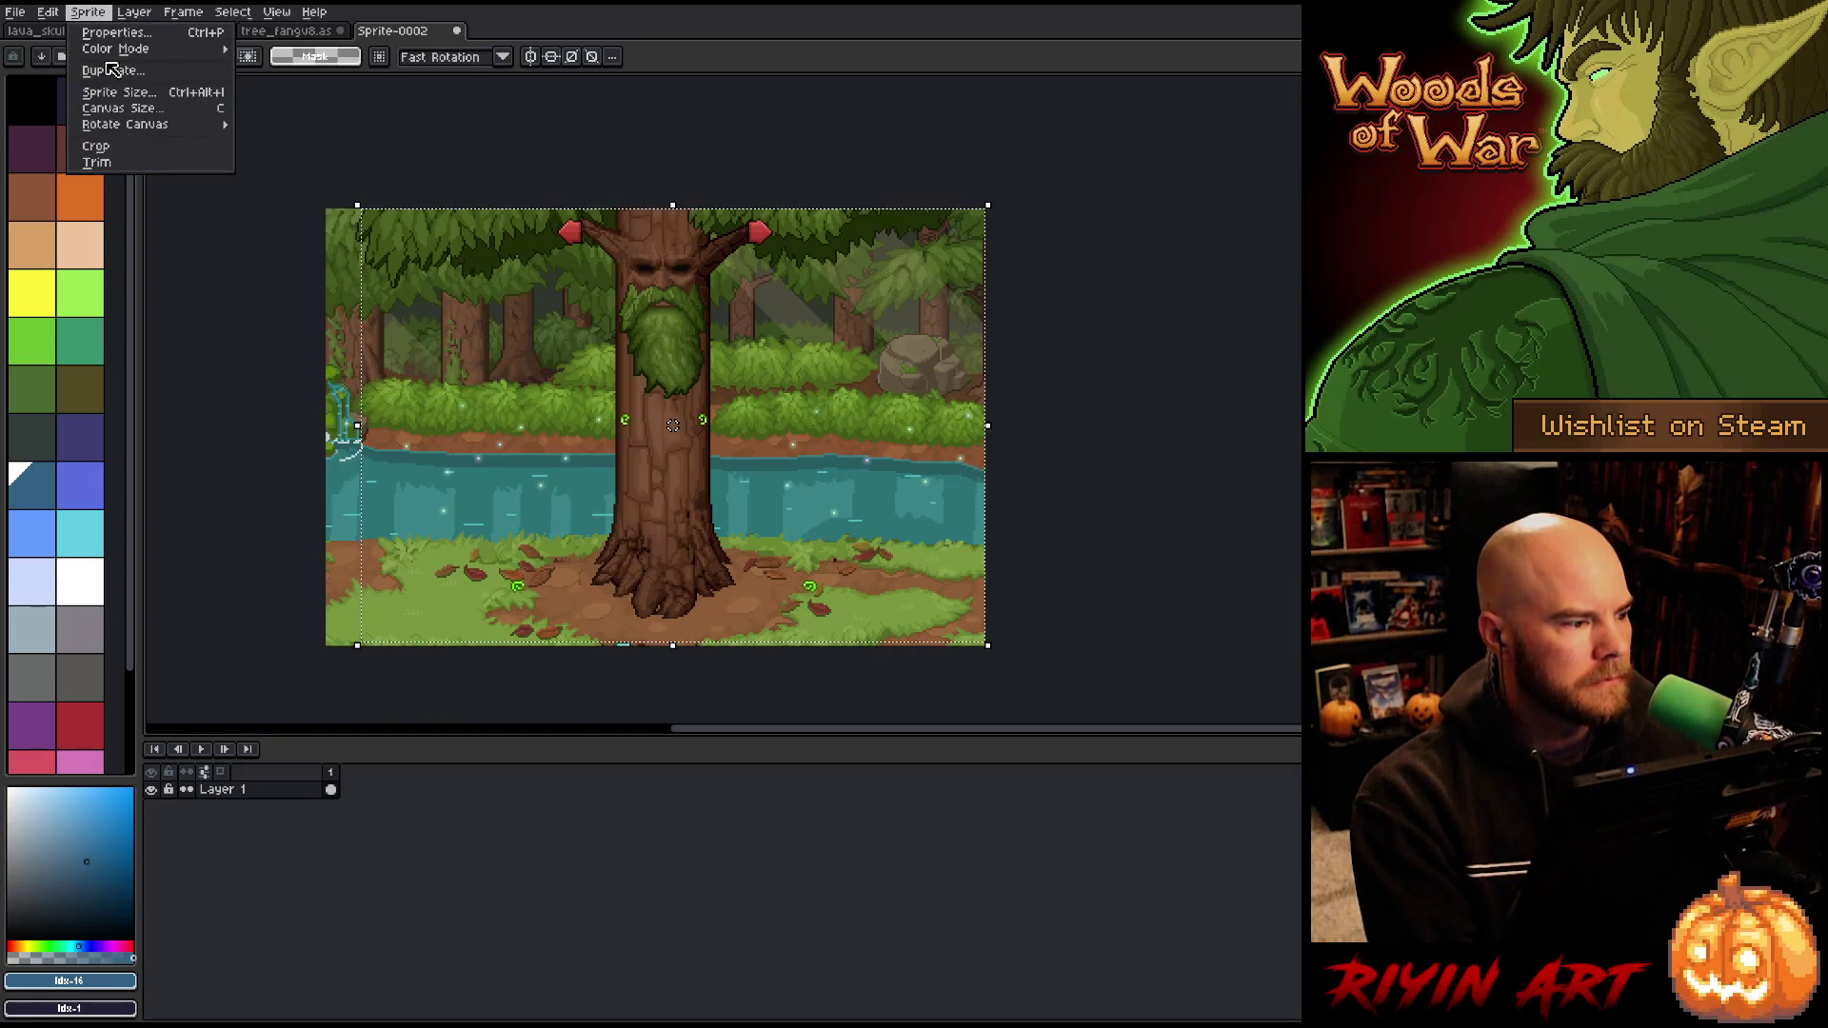
left_click(96, 146)
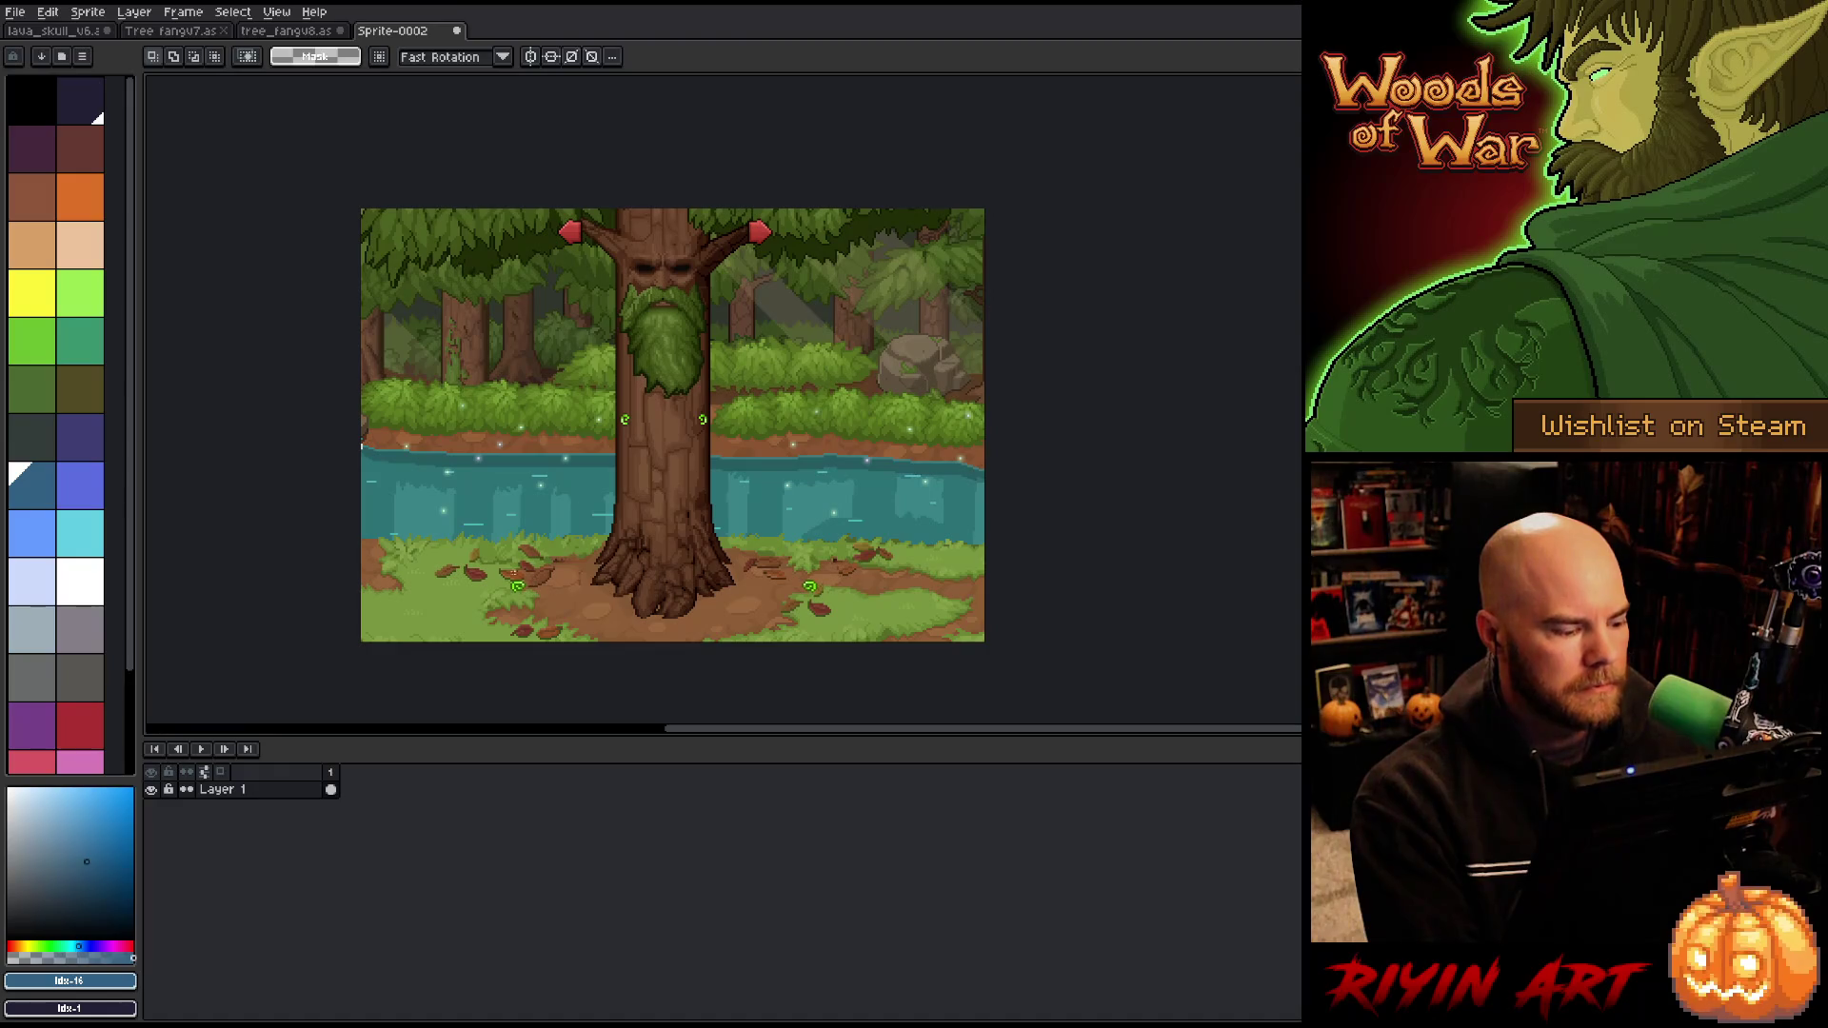
key("shift+n")
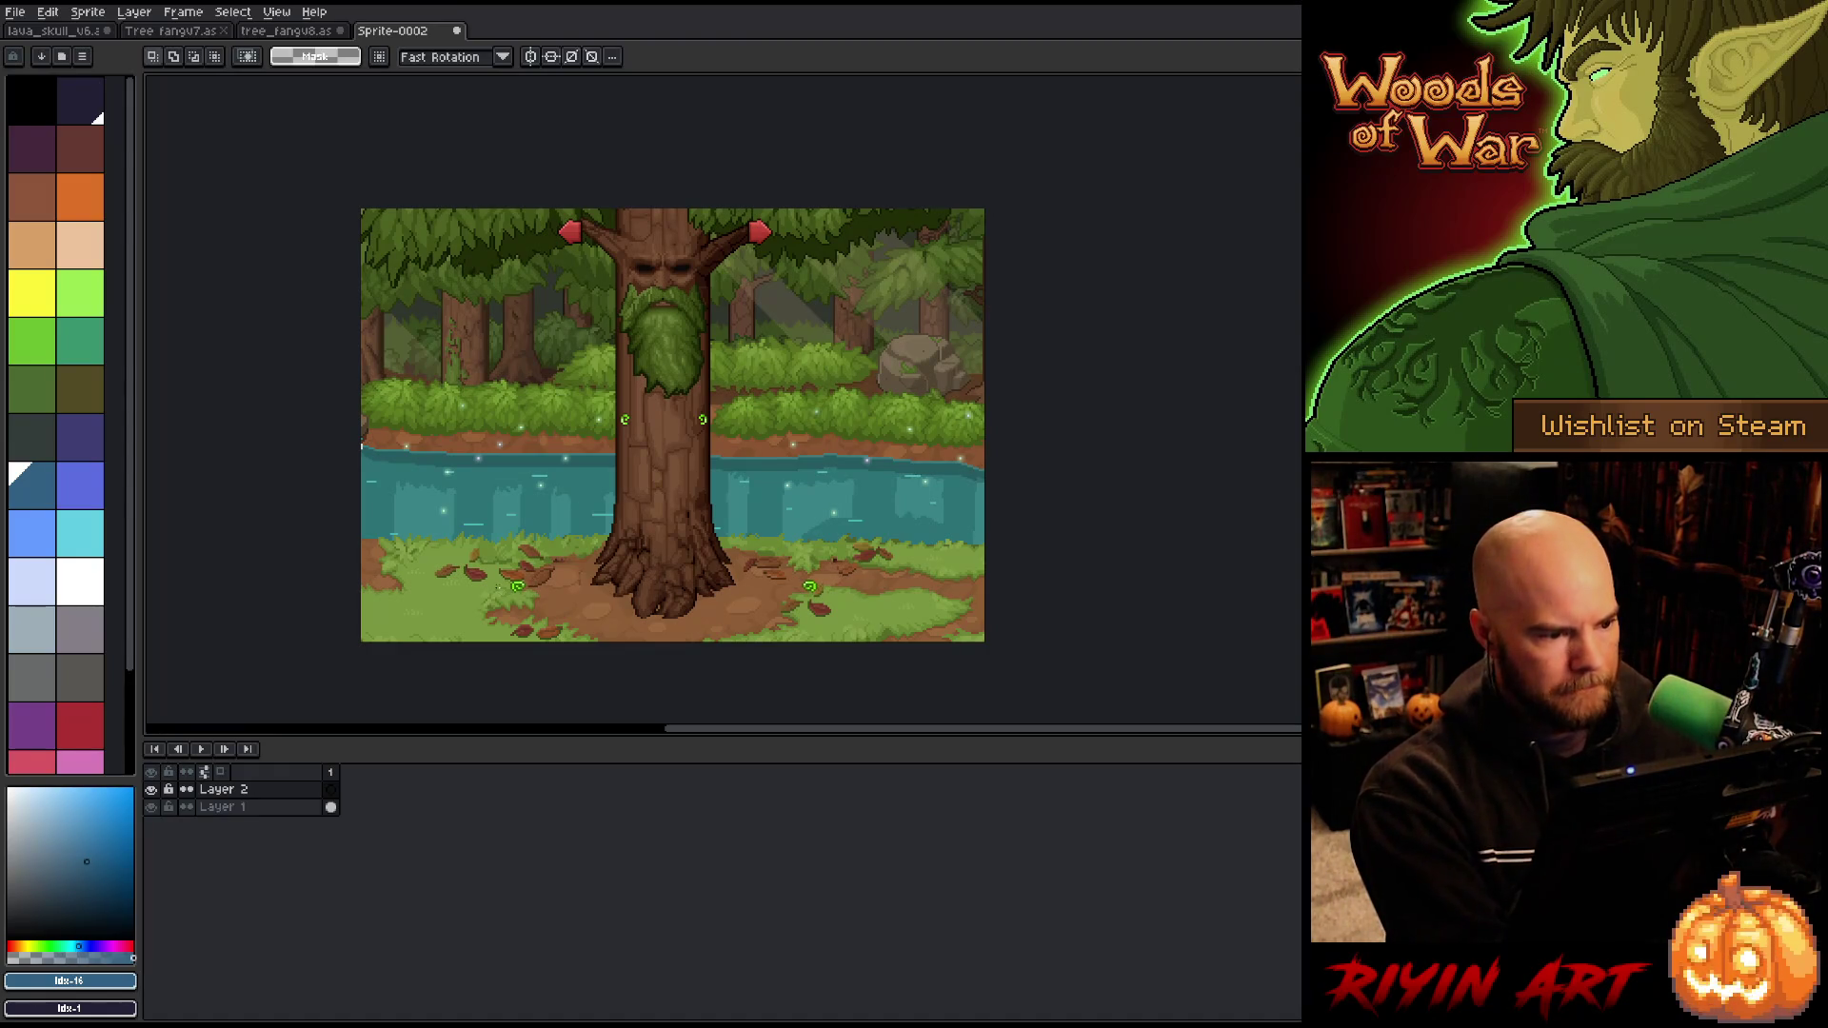
Step: Paste the golem and goblin onto a new layer and move the goblin to the right
key("ctrl+v")
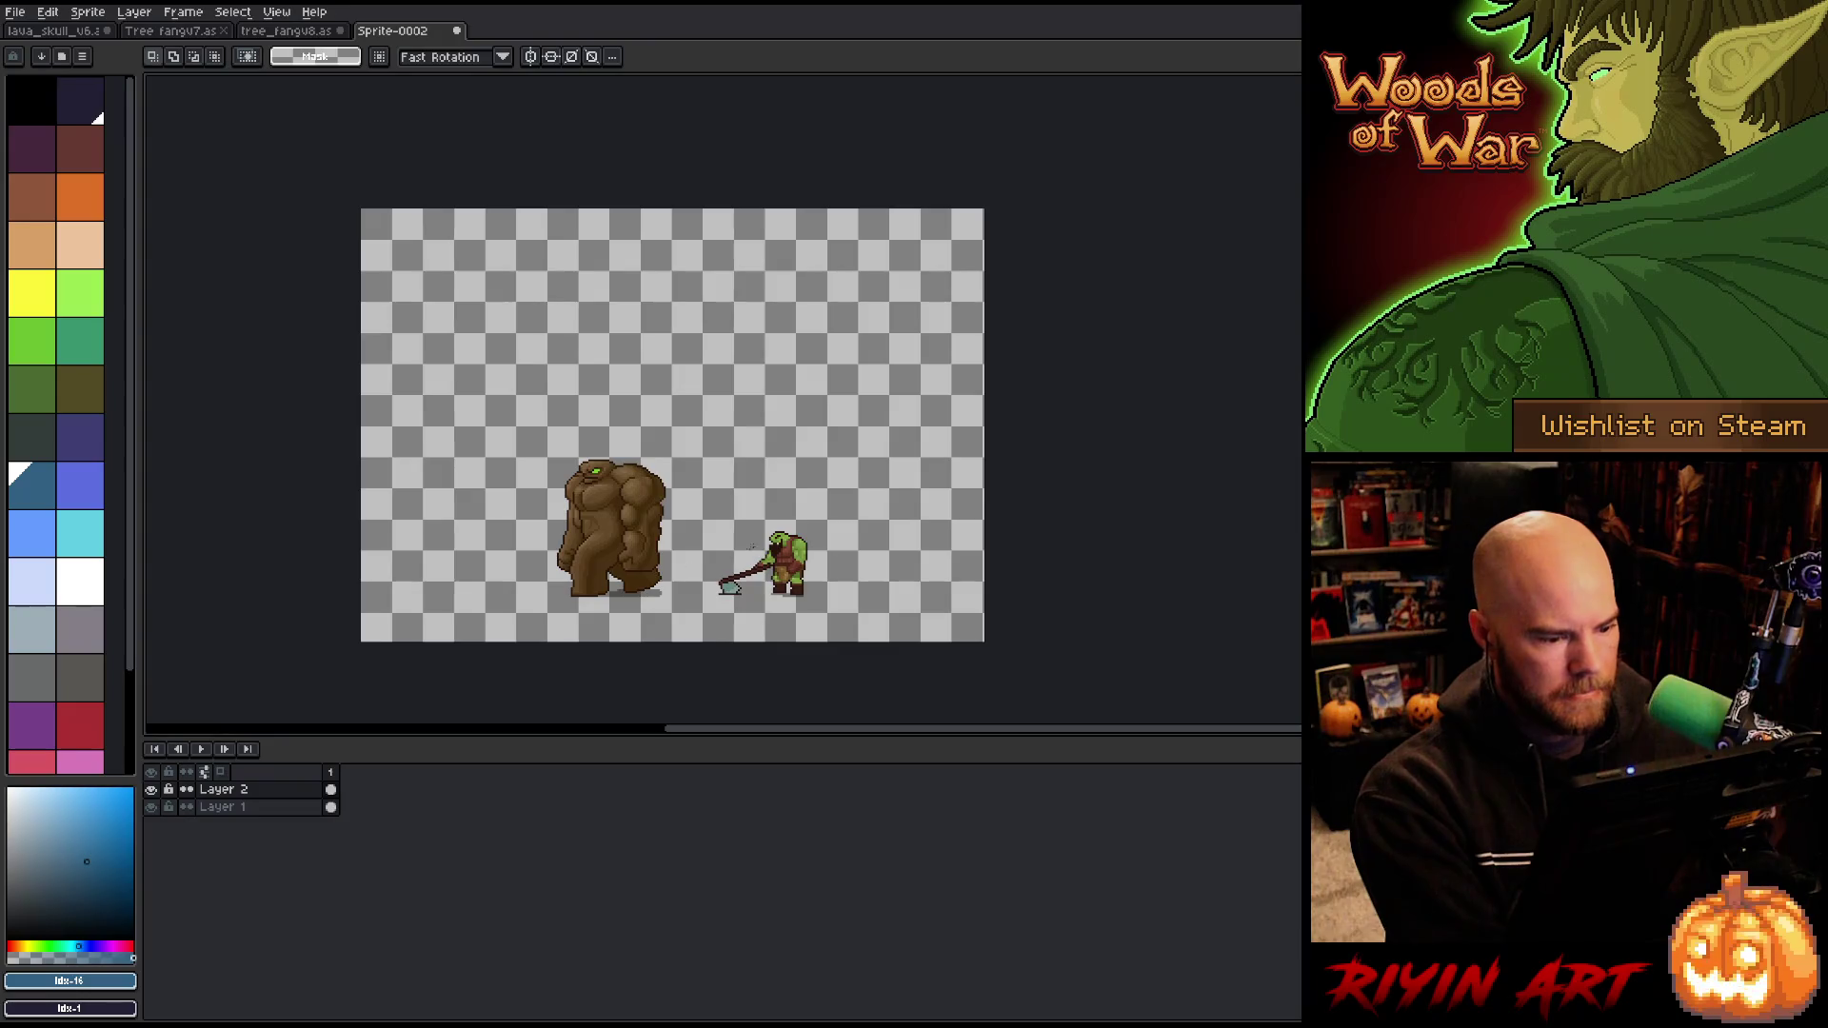
key("ctrl+z")
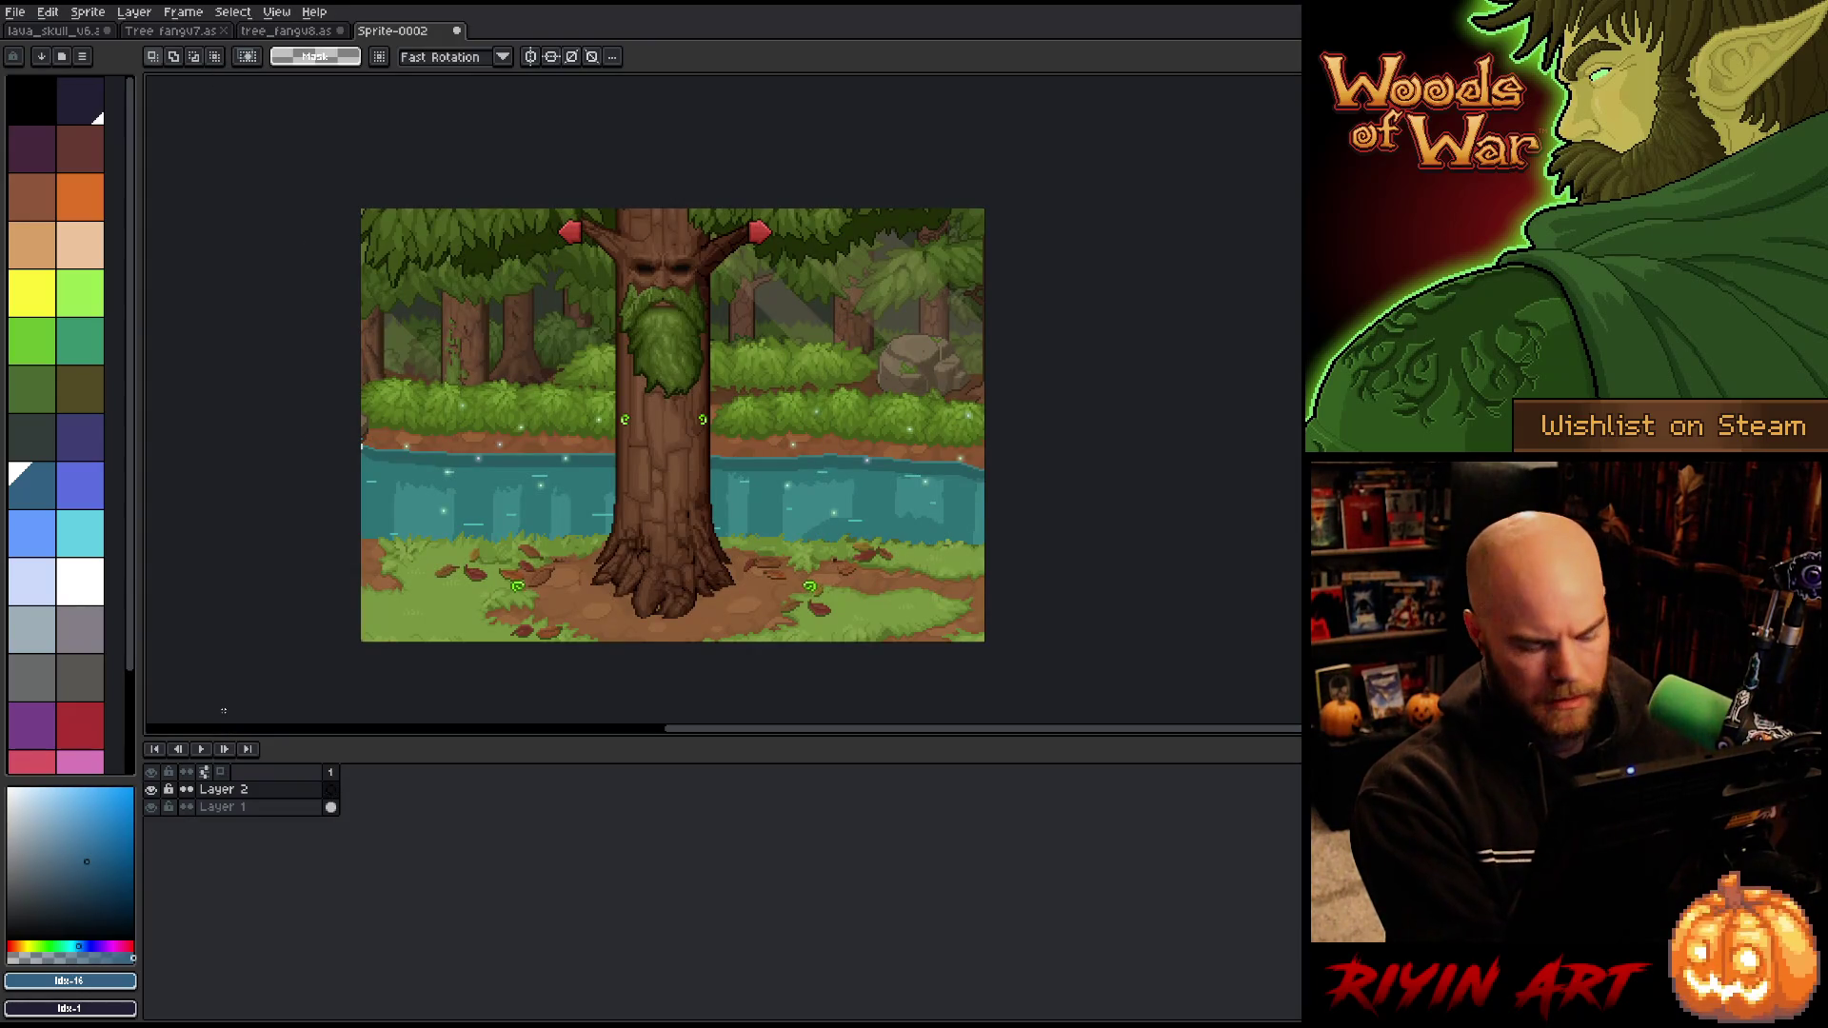
key("shift+n")
key("ctrl+v")
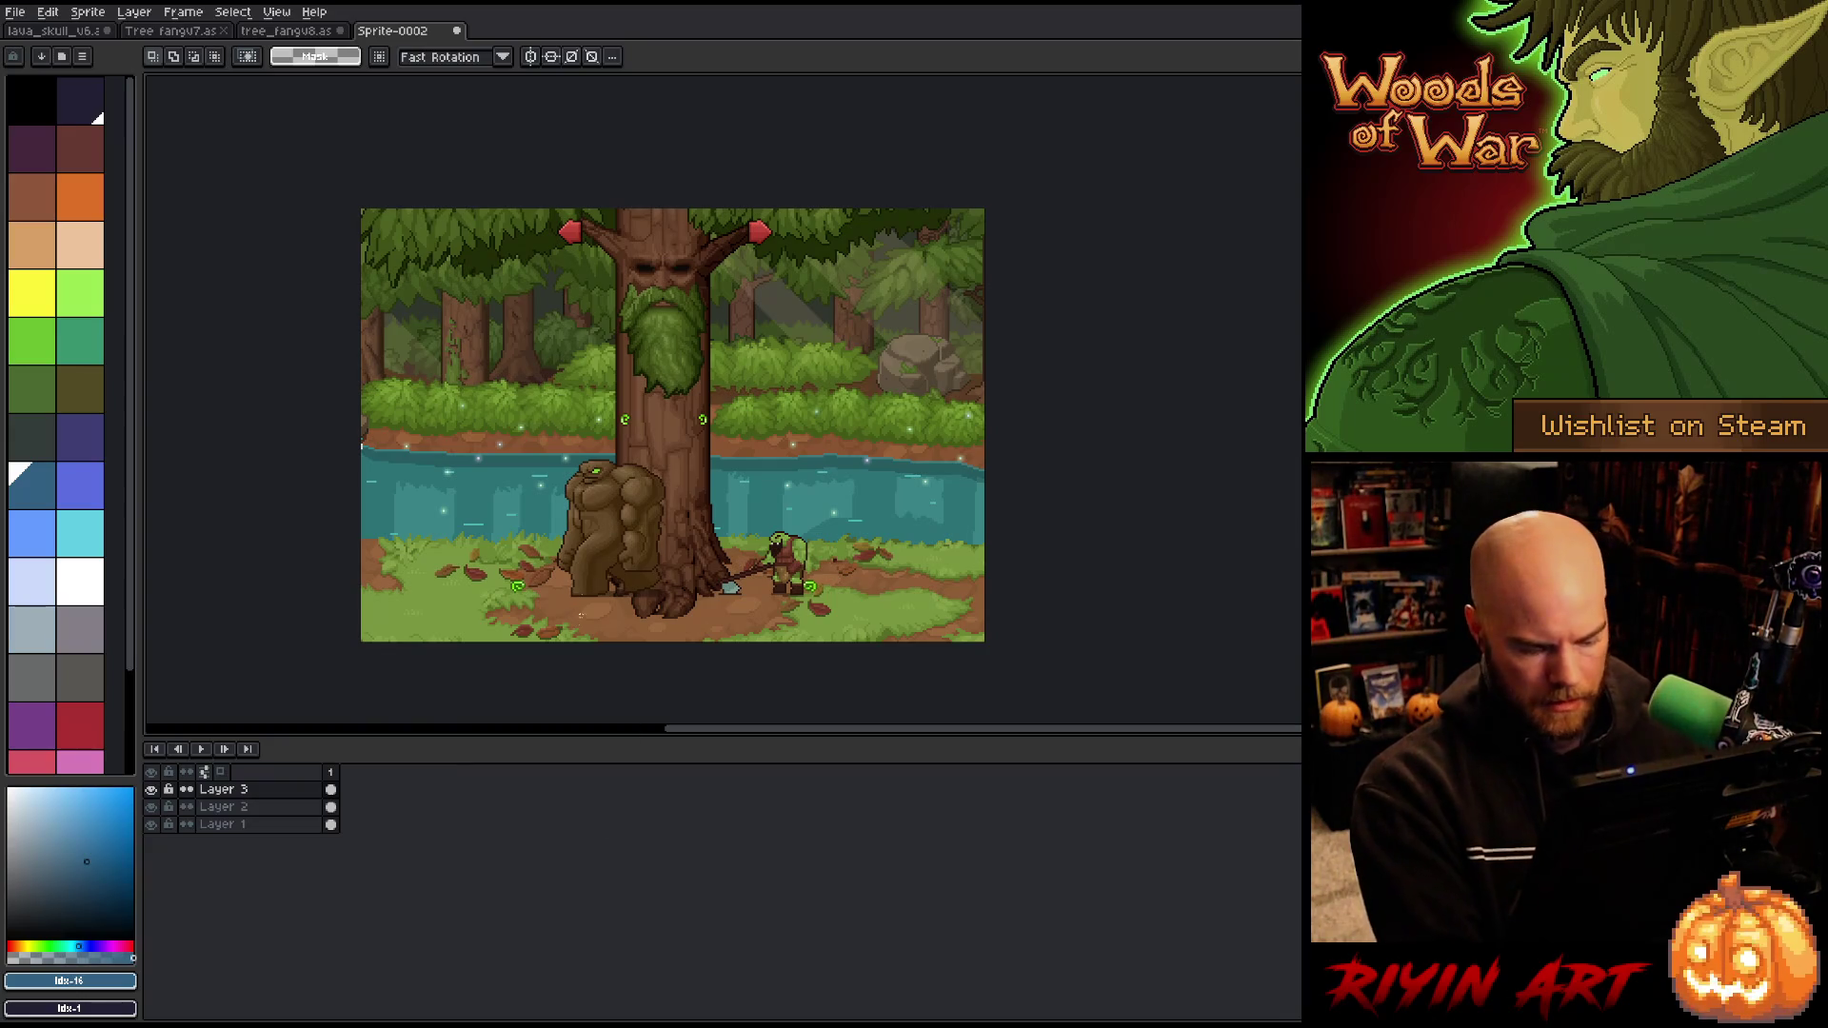
key("v")
mouse_move(801, 576)
left_mouse_down()
mouse_move(471, 572)
mouse_move(866, 548)
mouse_move(964, 580)
left_mouse_up()
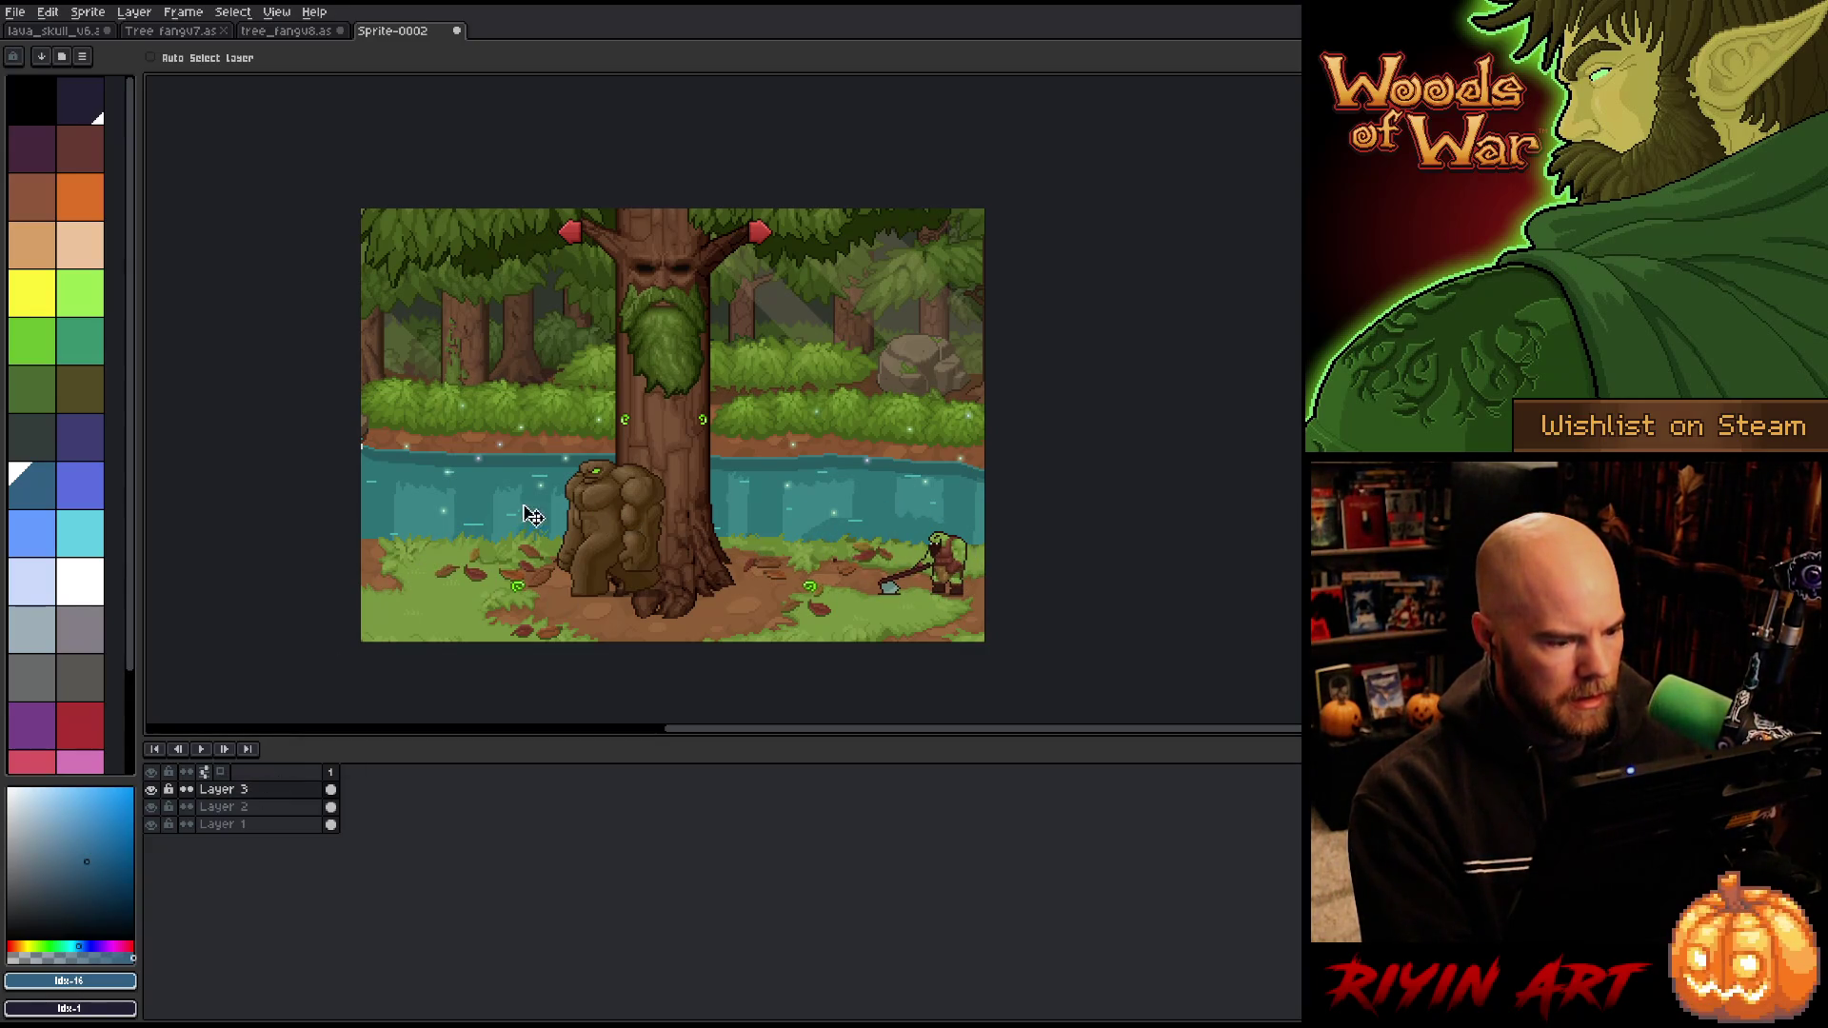
Step: Flip the golem horizontally and place it on the far-left riverbank
left_click_drag(611, 521, 477, 524)
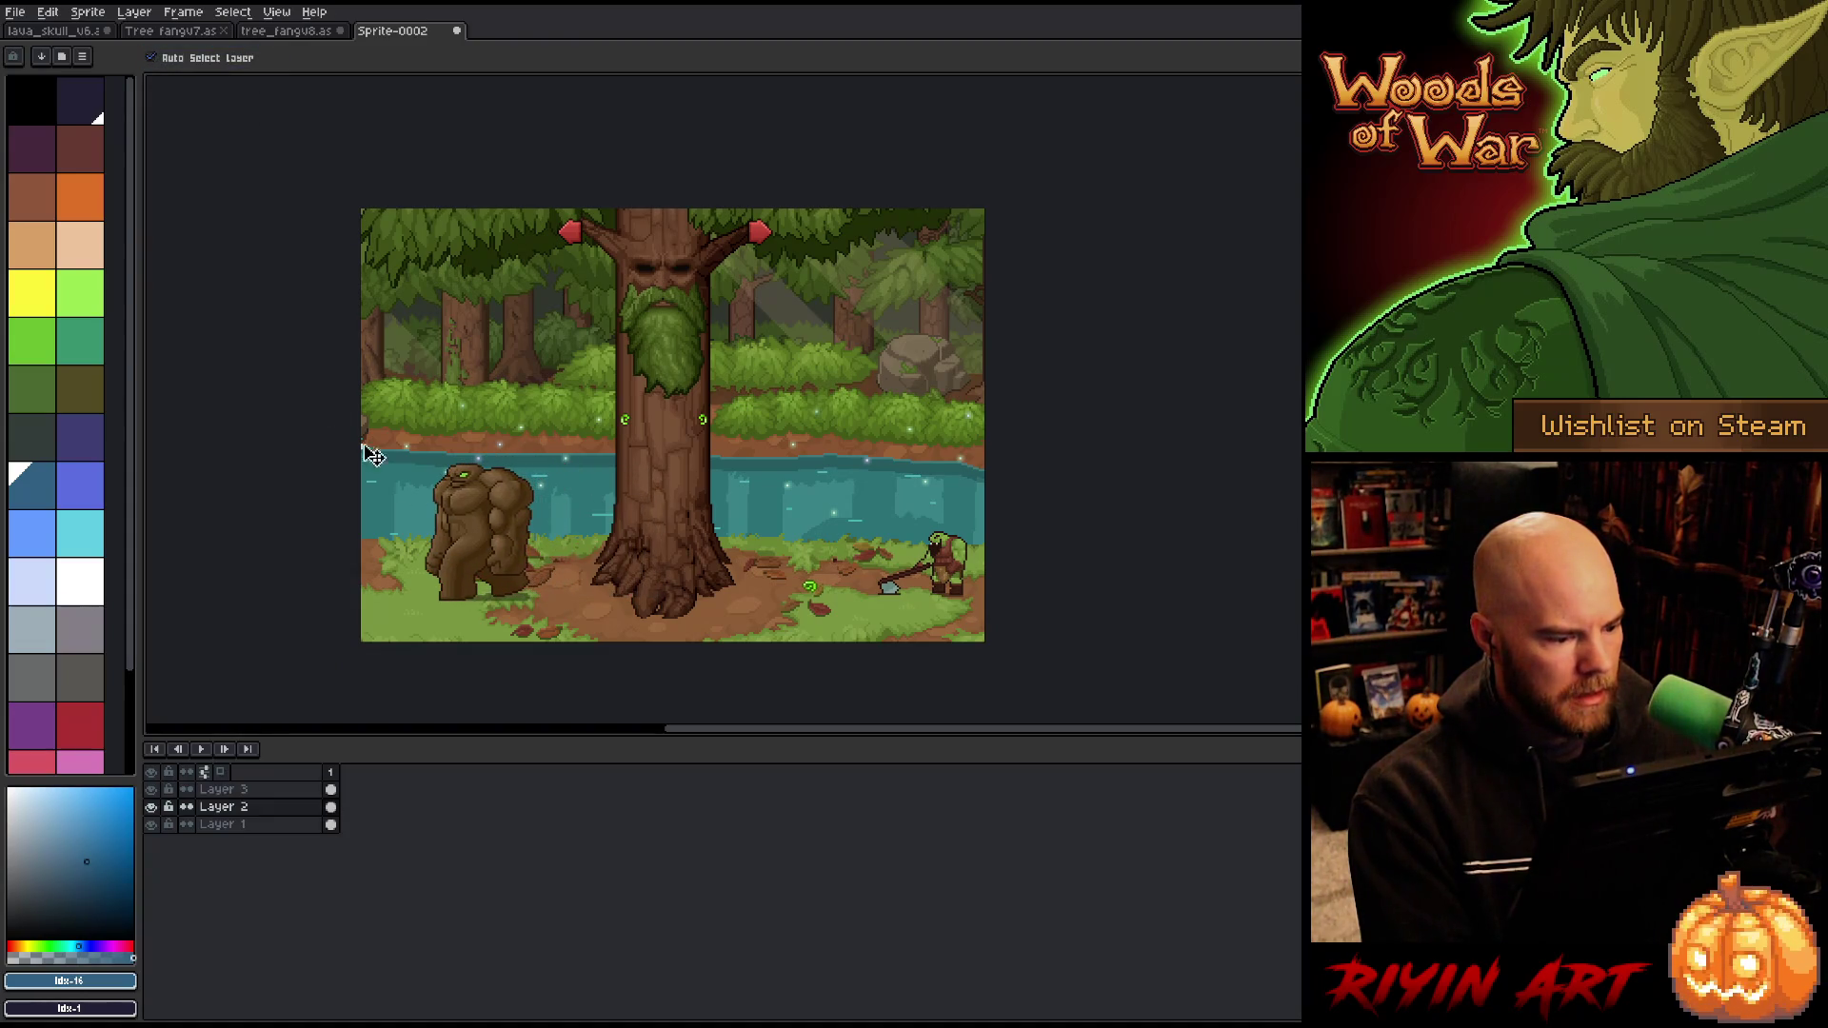
left_click(48, 12)
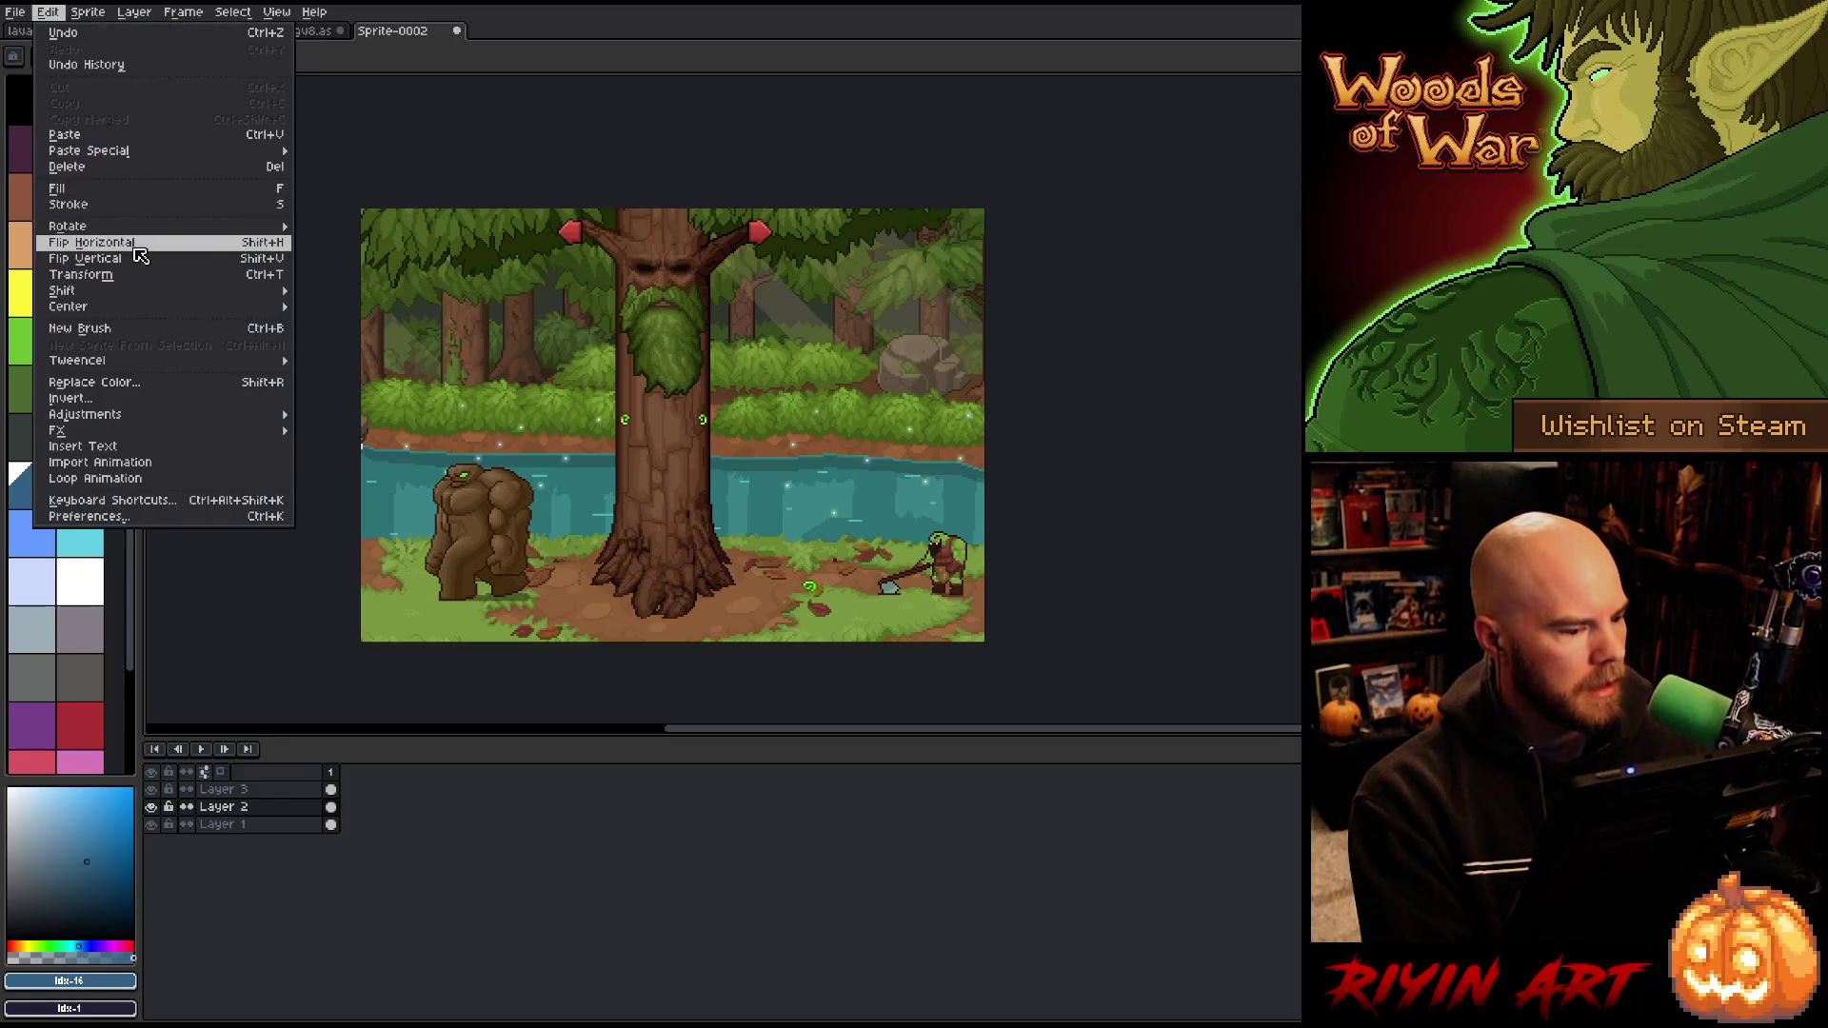
left_click(86, 241)
mouse_move(865, 521)
left_mouse_down()
mouse_move(412, 515)
mouse_move(437, 492)
left_mouse_up()
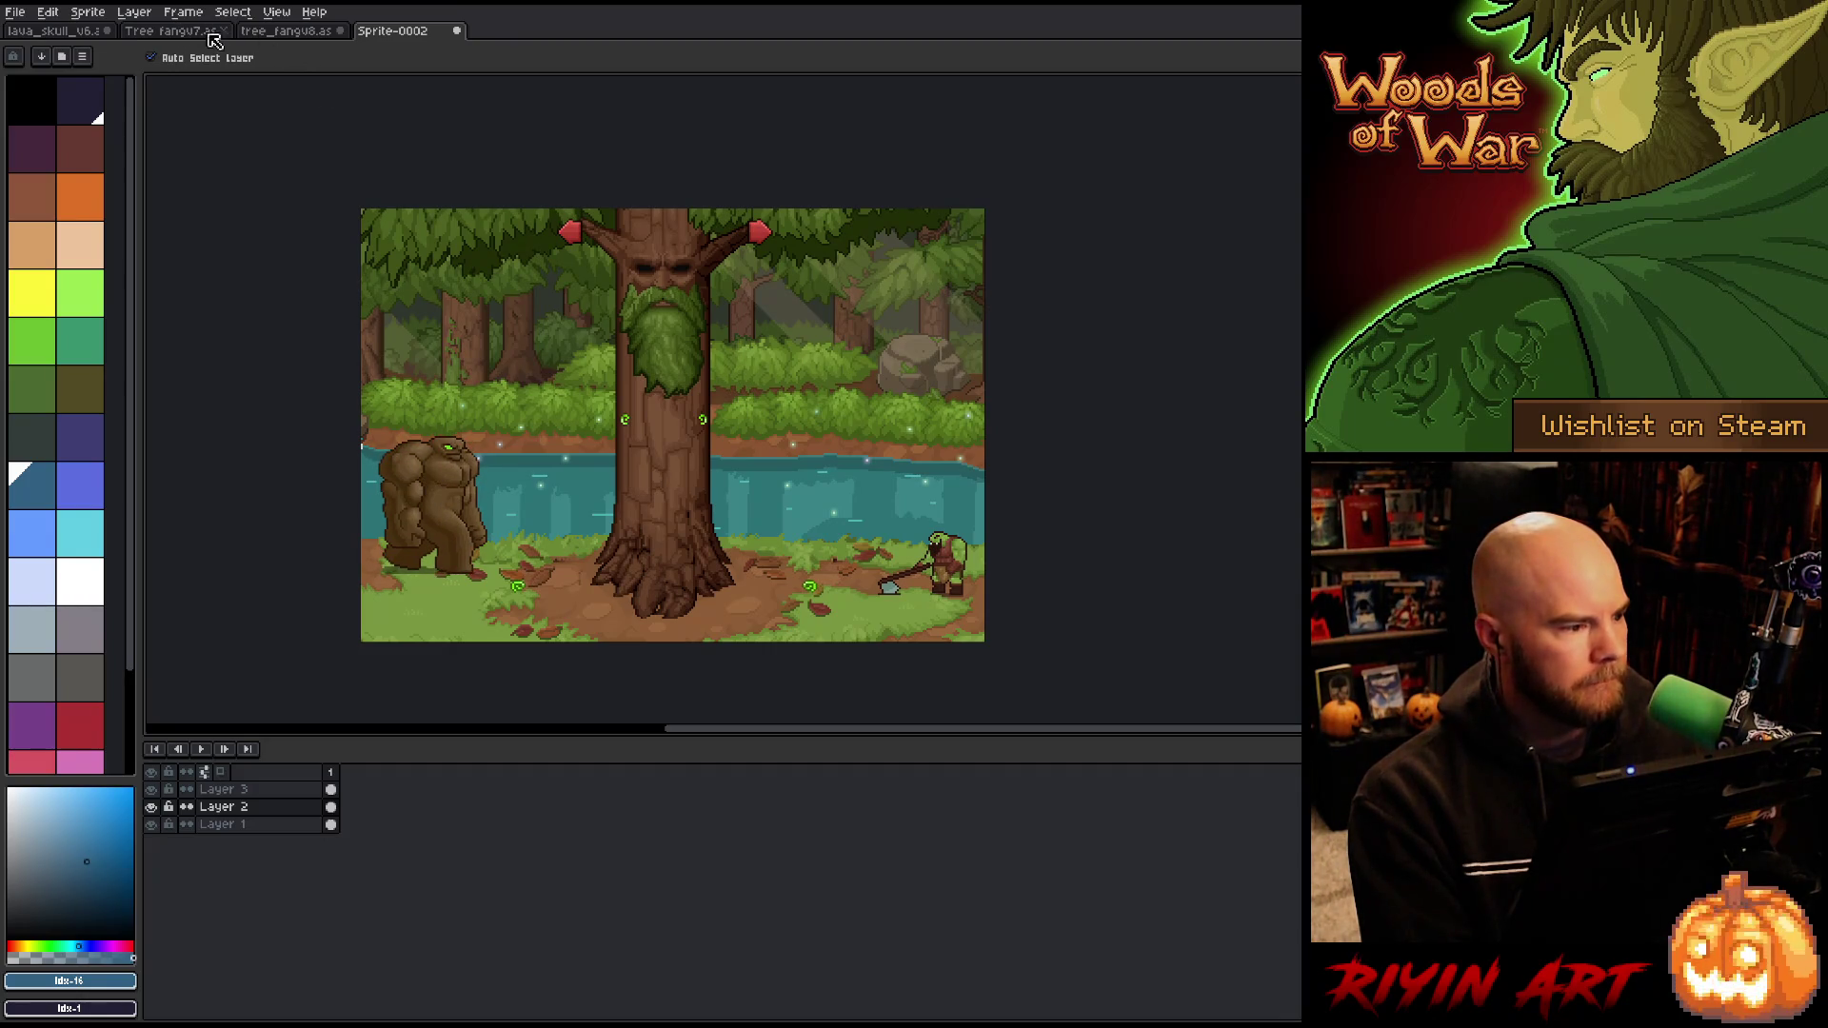
left_click(307, 36)
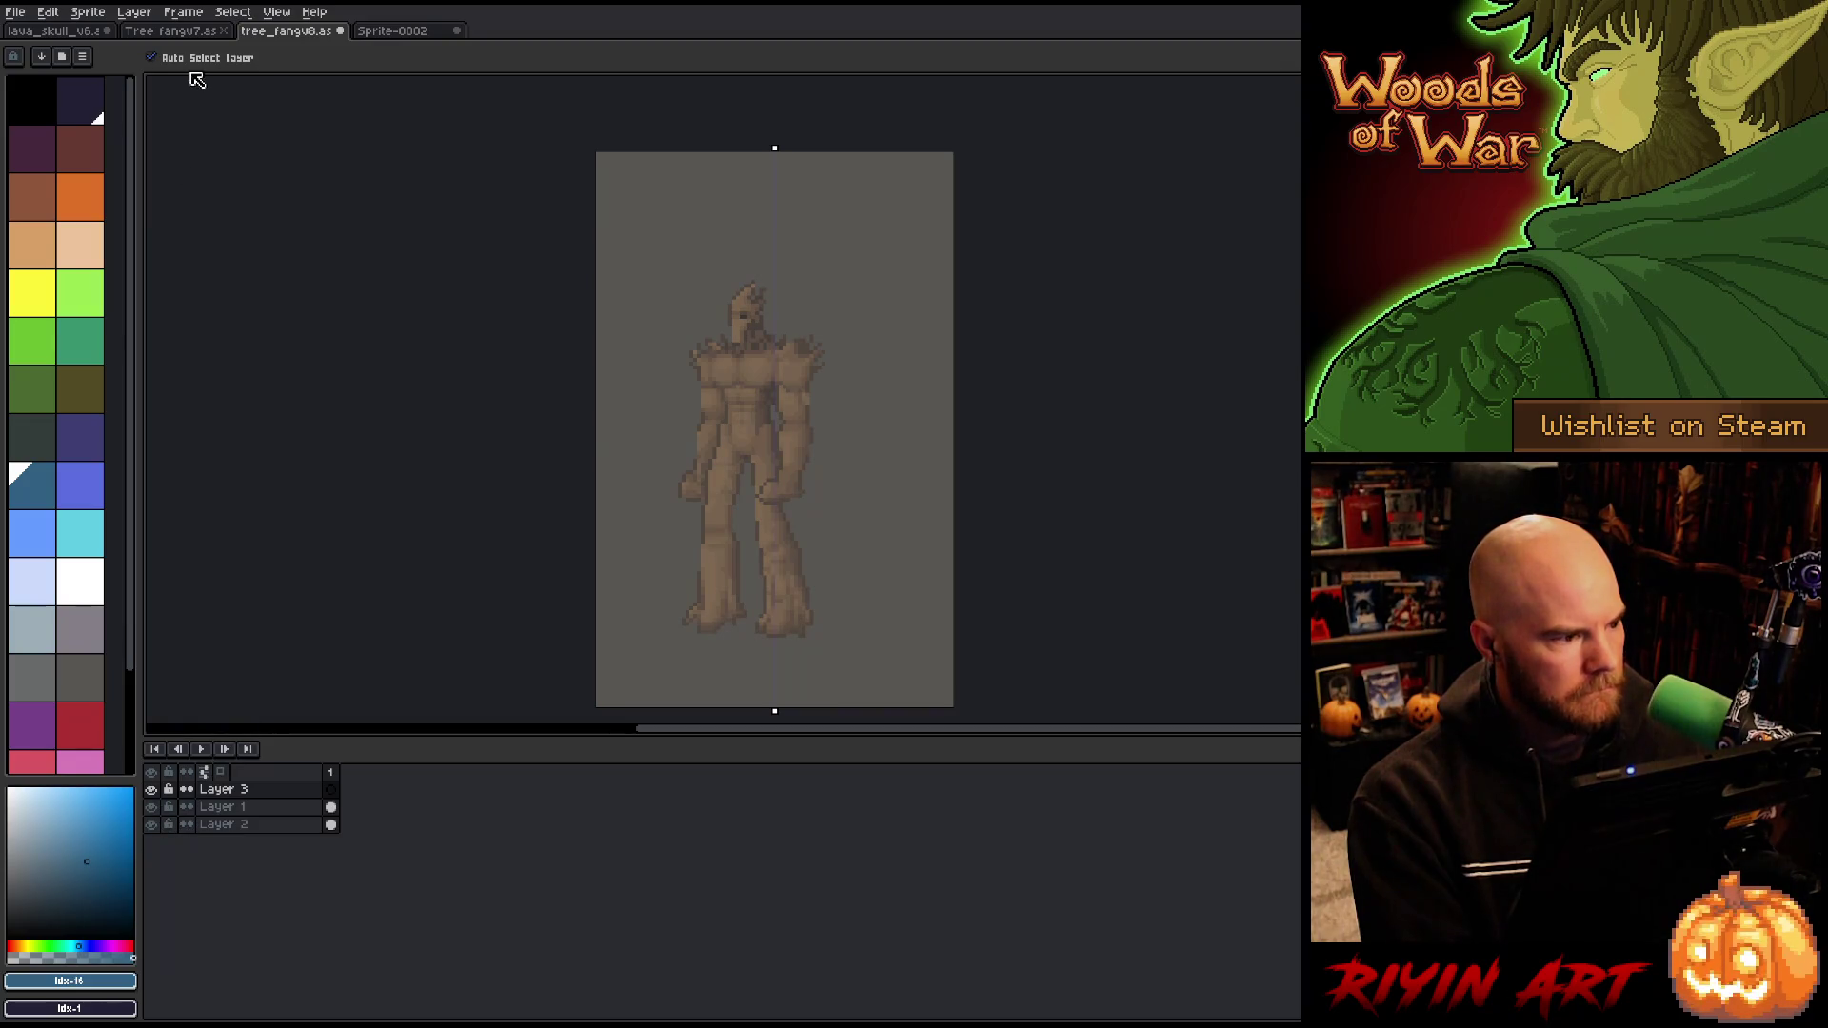
Step: Reveal and select the yellow axe-wielding creature's layer in Tree fangv7
left_click(191, 34)
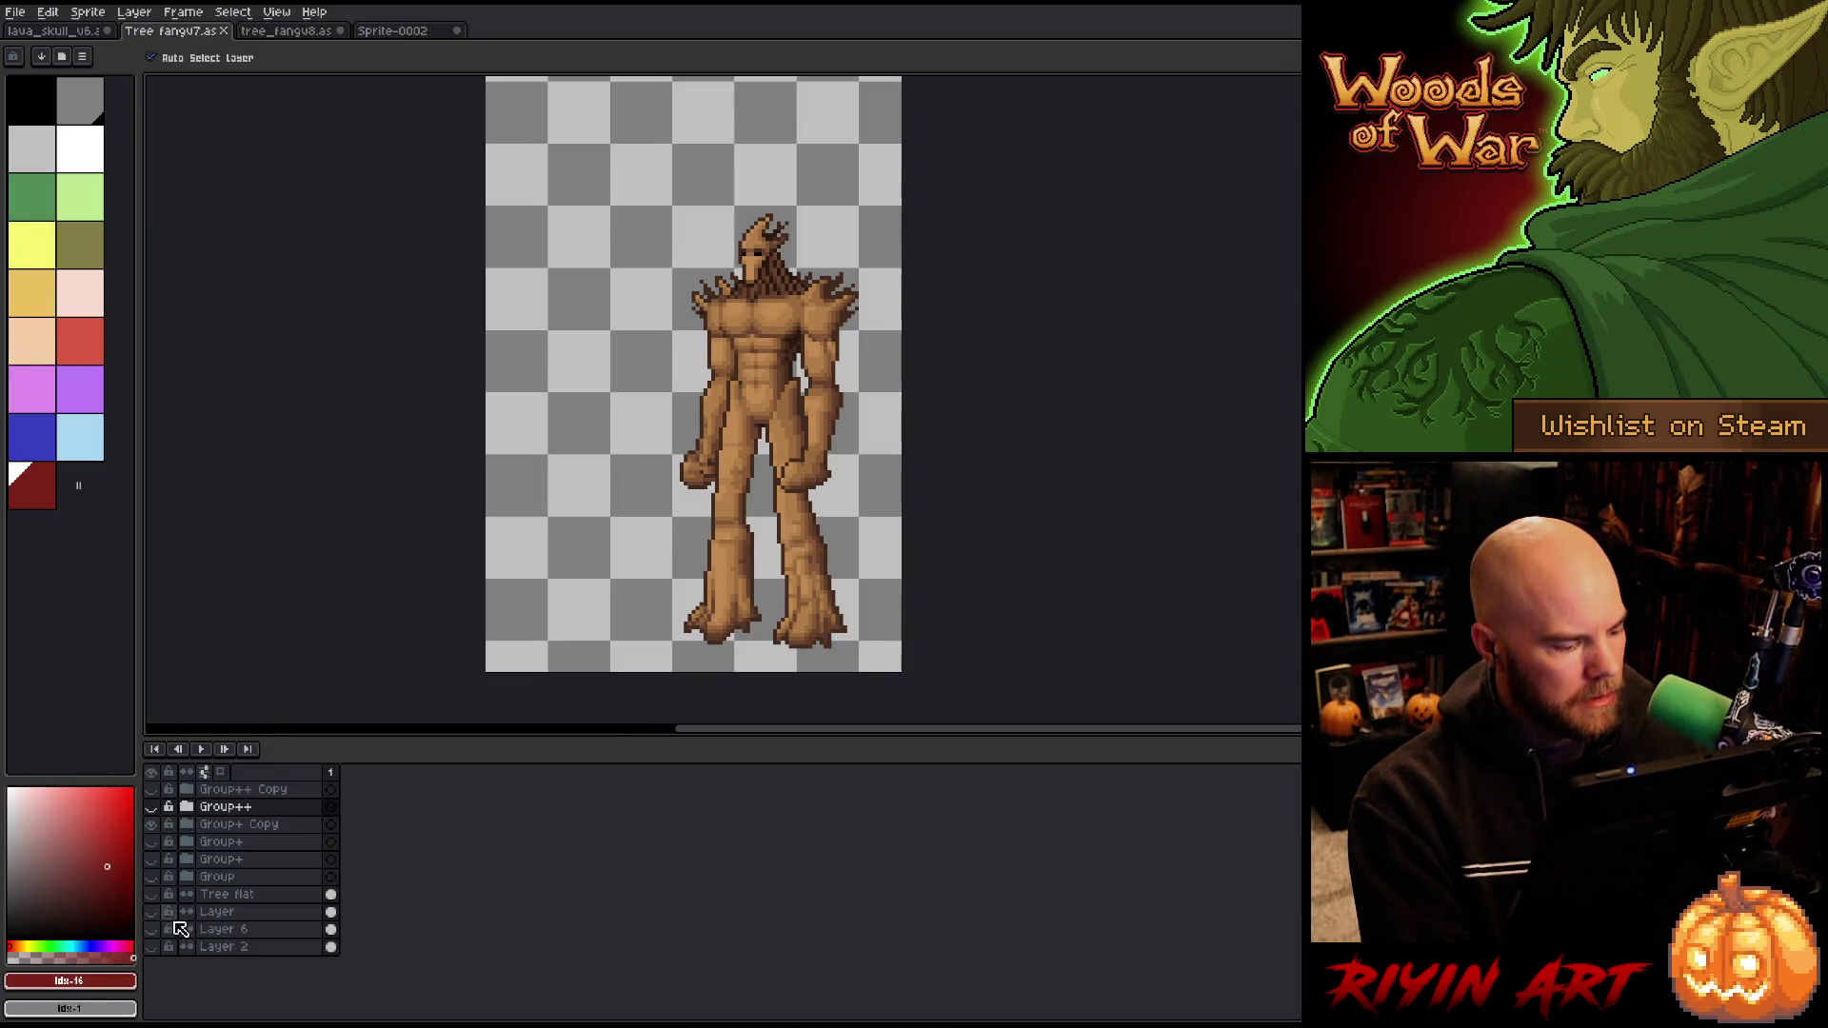
left_click(153, 894)
left_click(153, 894)
left_click(154, 911)
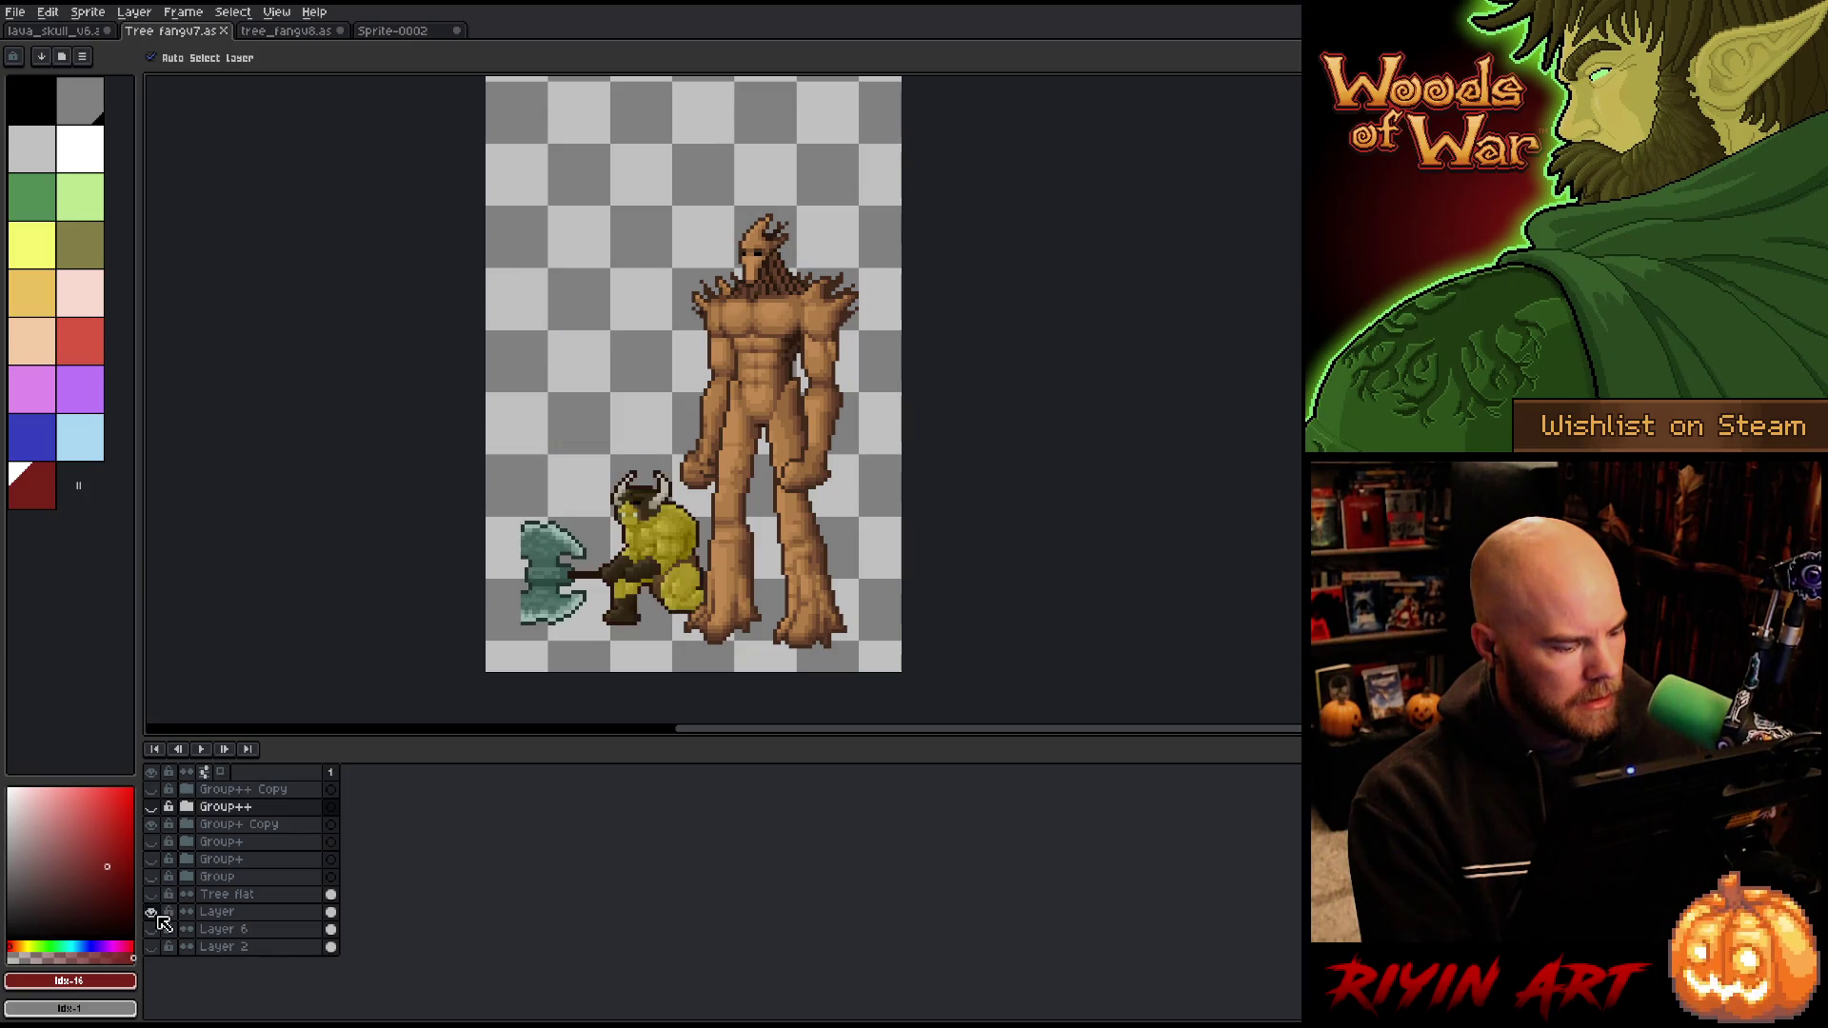
left_click(331, 912)
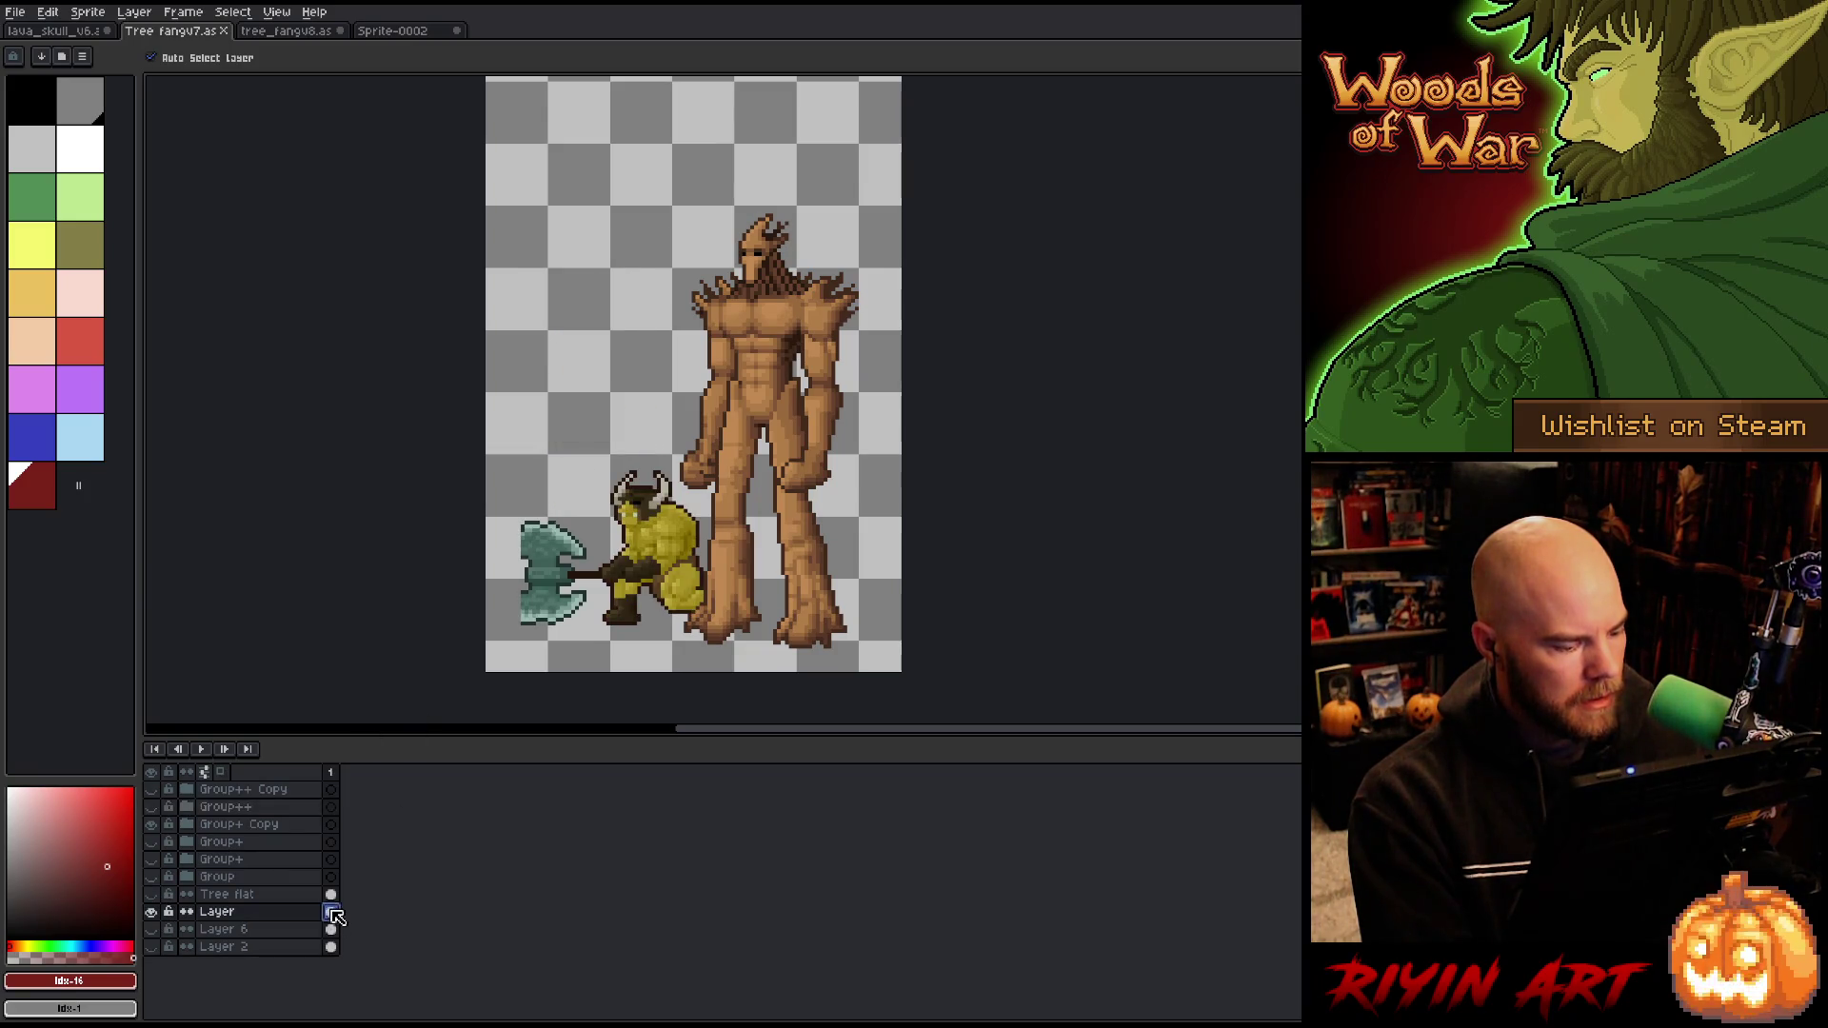
Step: Paste the axe creature onto Layer 4 beside the goblin and move Layer 5 to the top
left_click(389, 36)
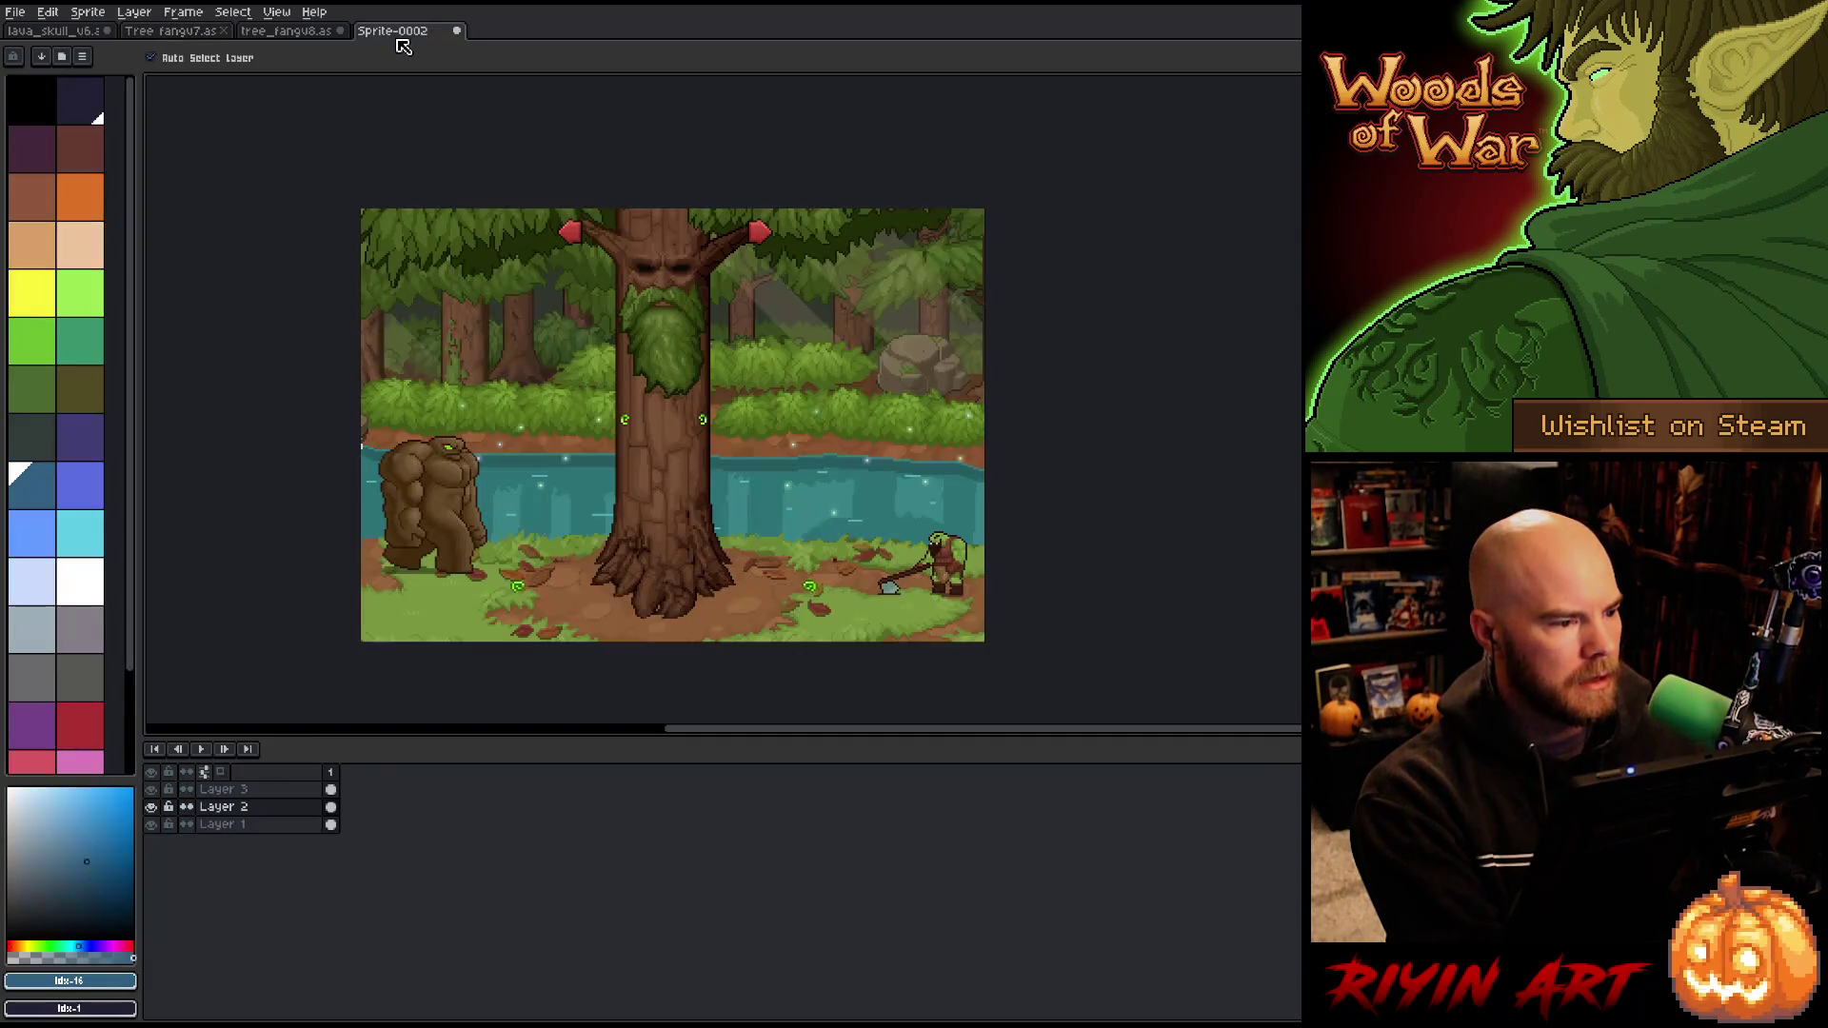
key("shift+n")
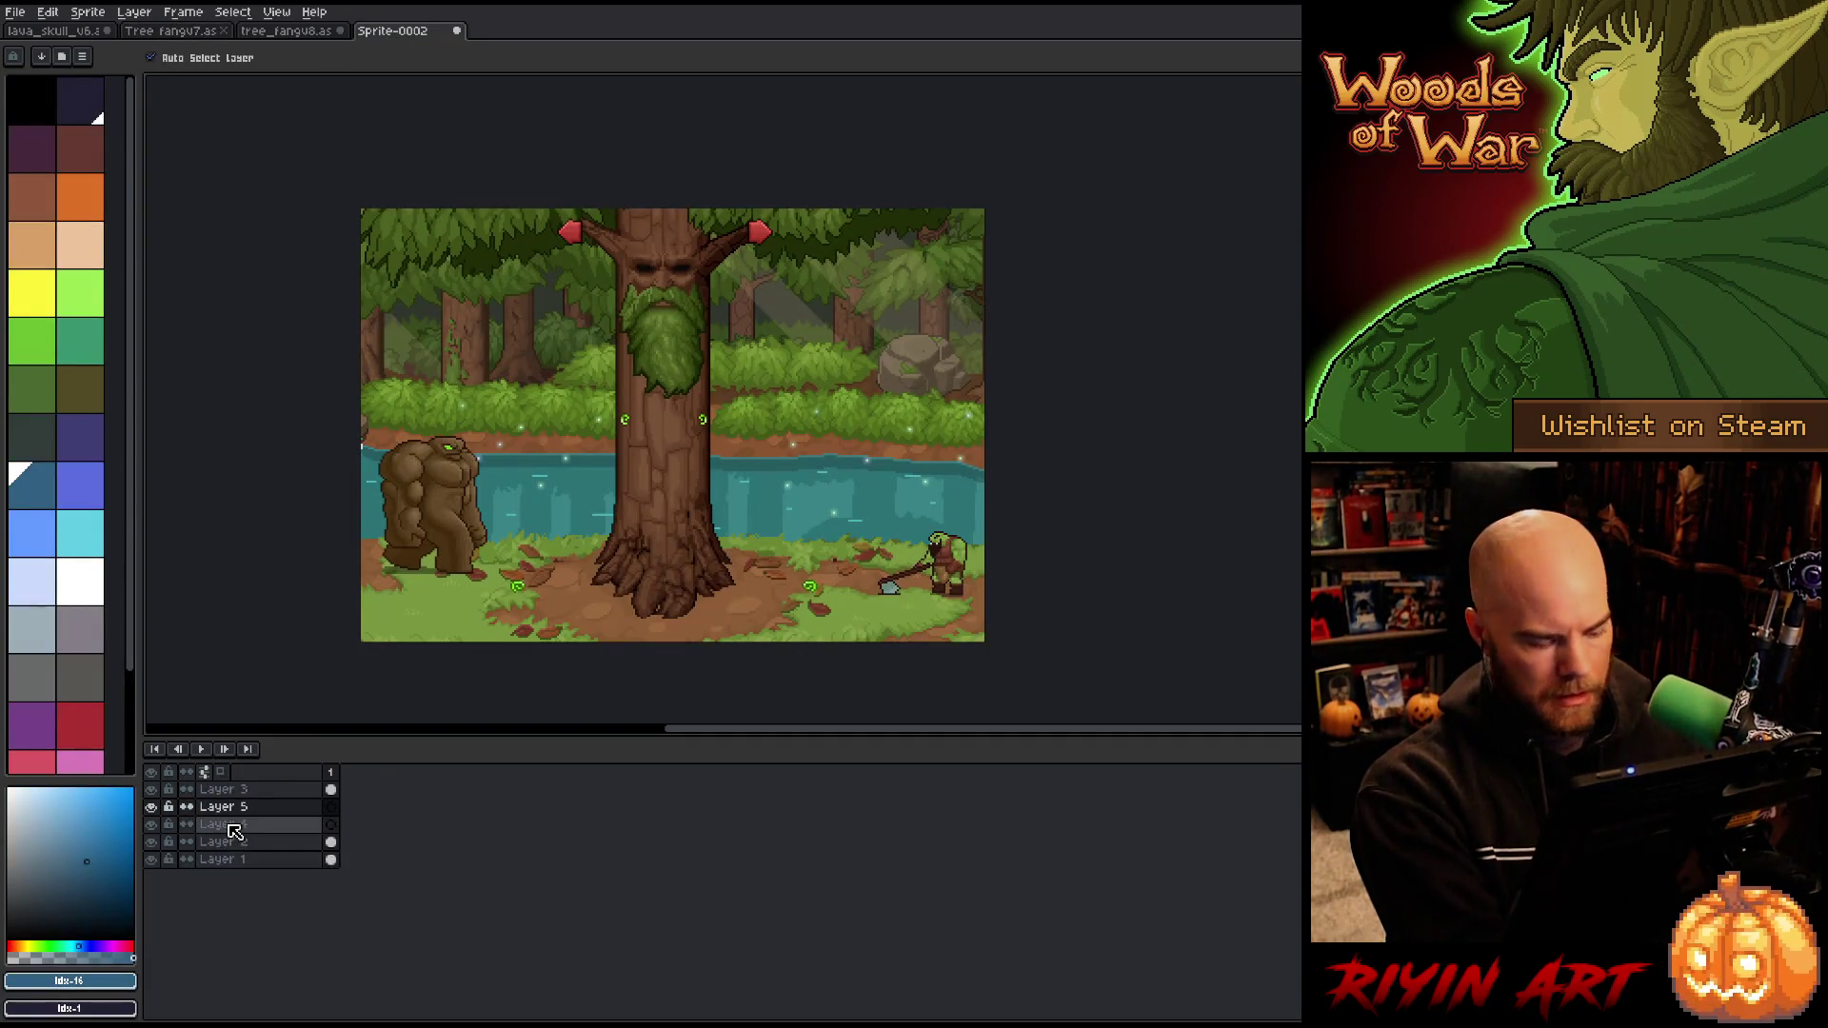
key("shift+n")
left_click(252, 824)
key("ctrl+v")
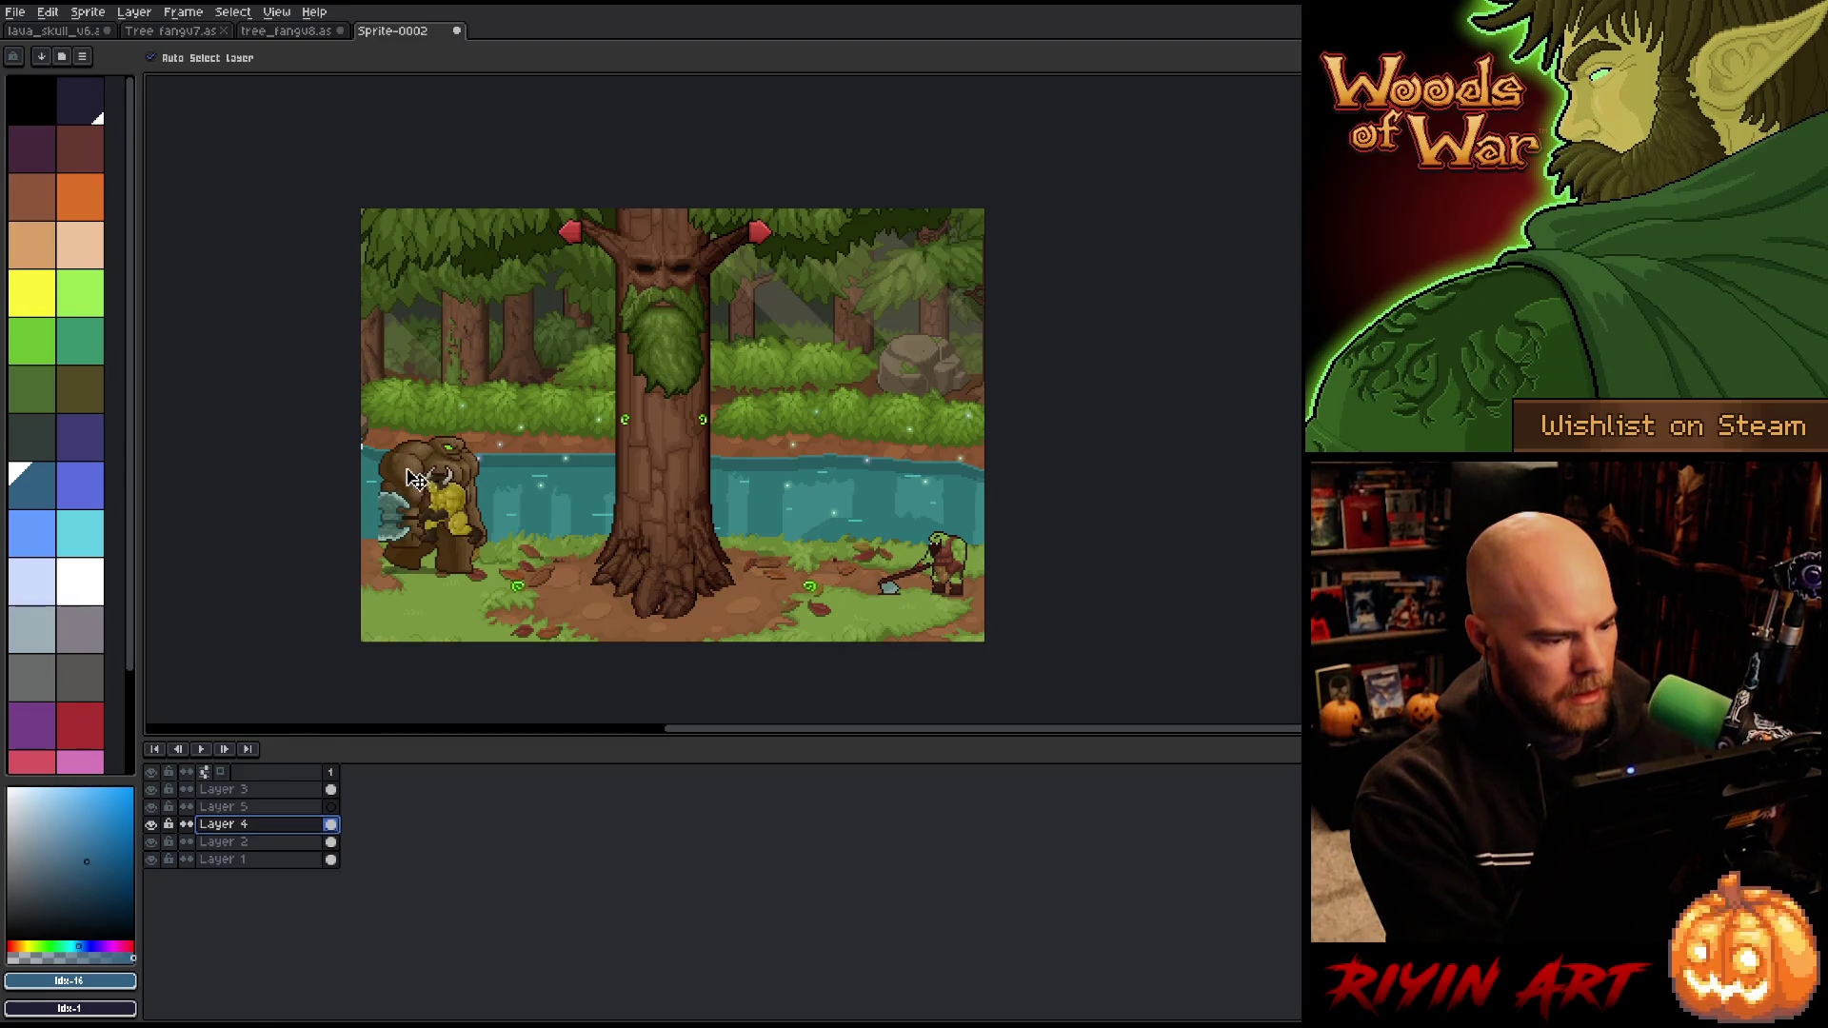
mouse_move(512, 520)
left_mouse_down()
mouse_move(634, 554)
mouse_move(896, 560)
left_mouse_up()
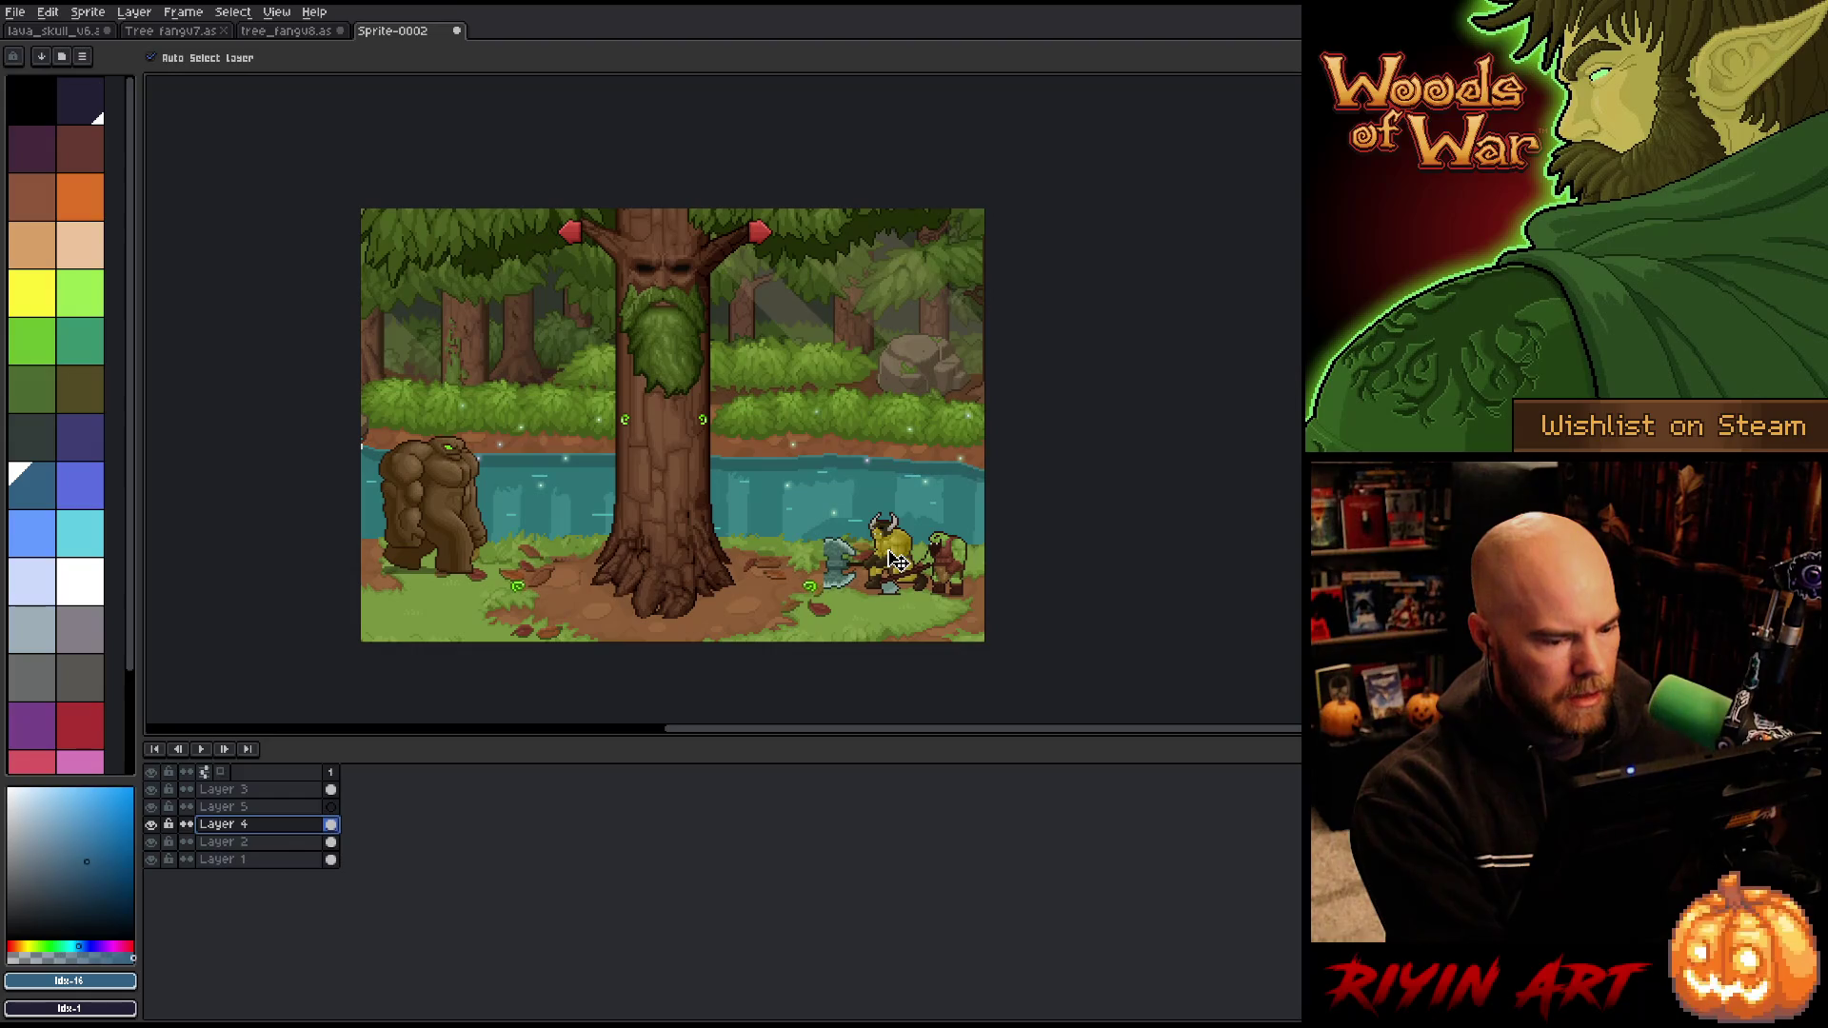
left_click(262, 806)
left_click_drag(257, 805, 257, 790)
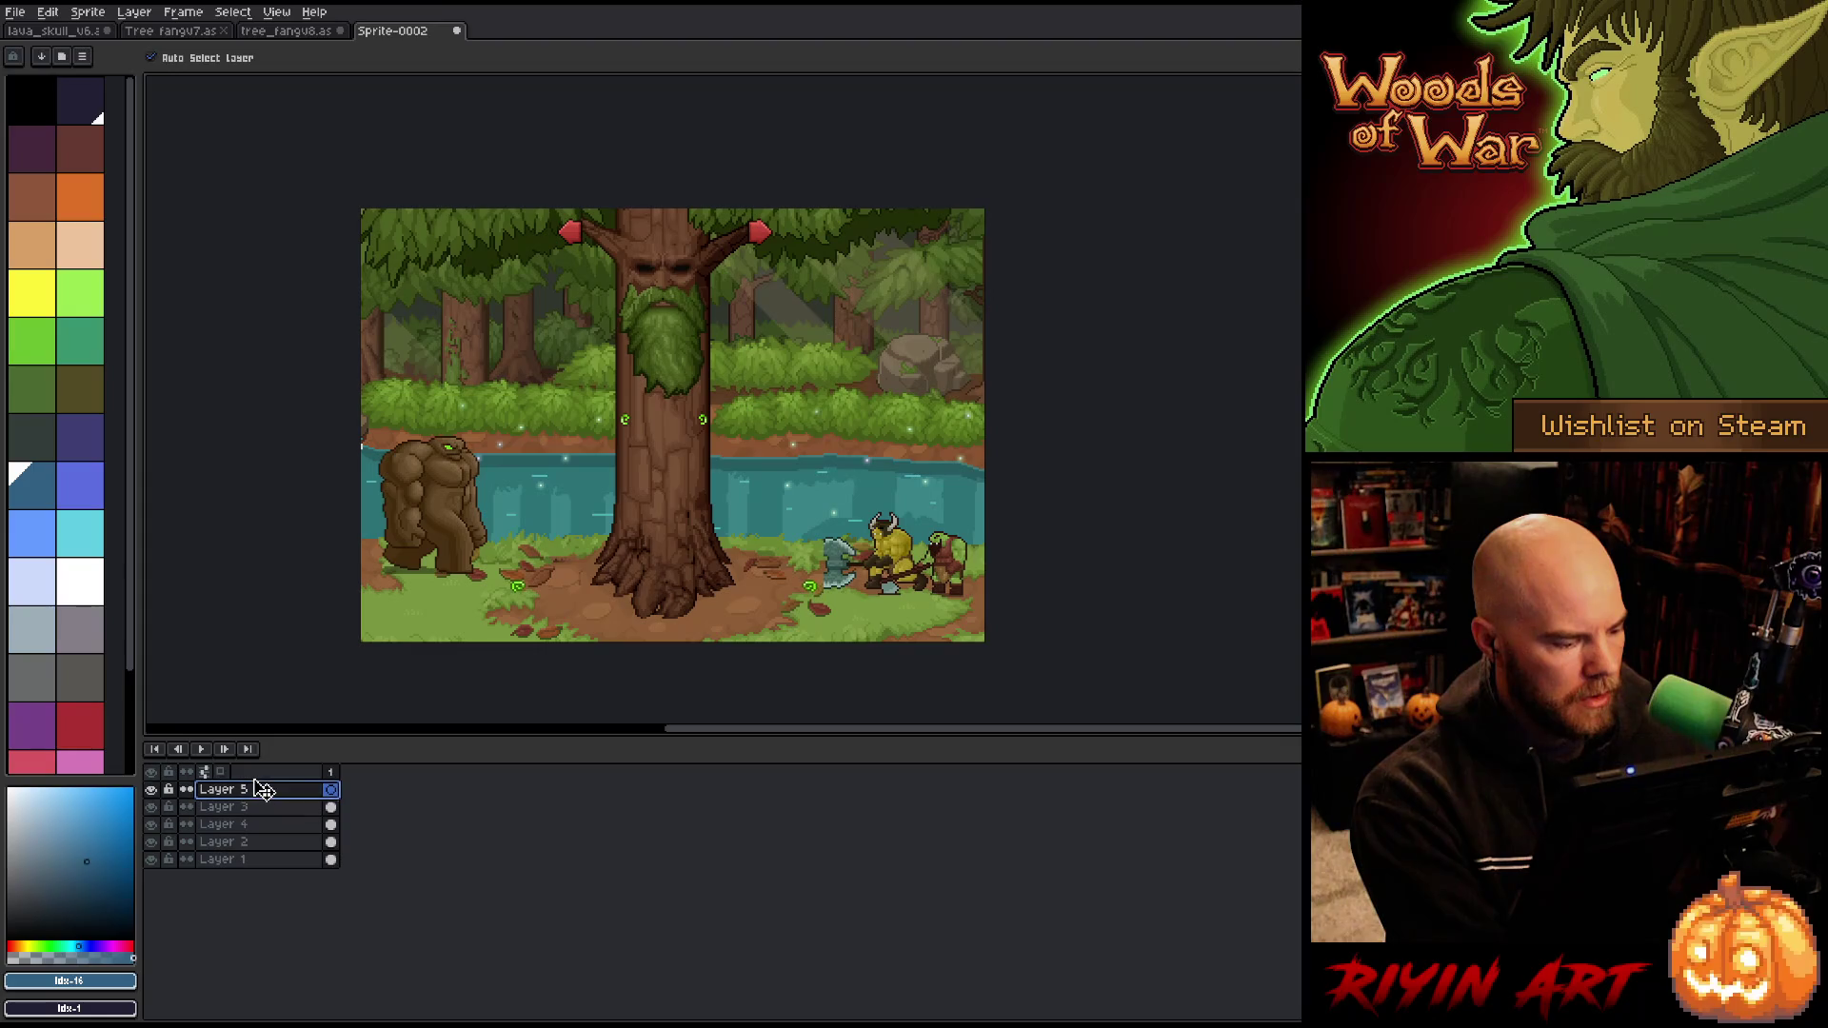
left_click(298, 33)
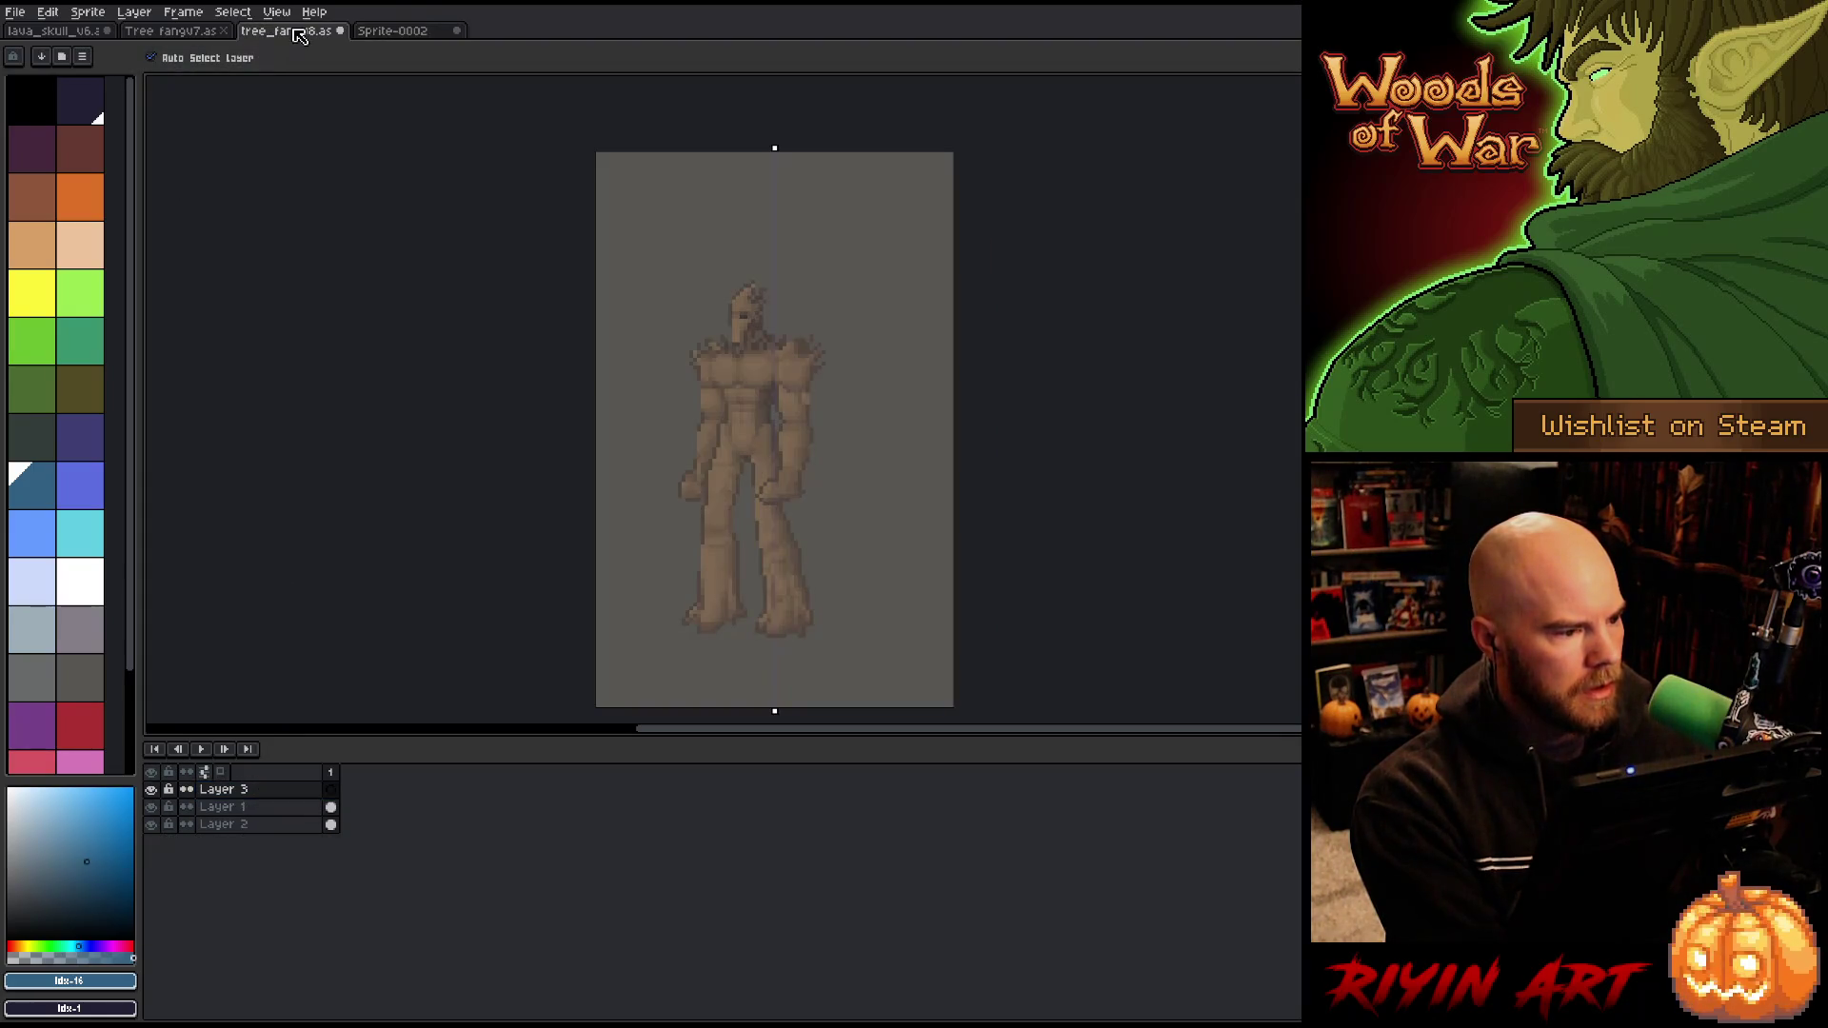
left_click(234, 807)
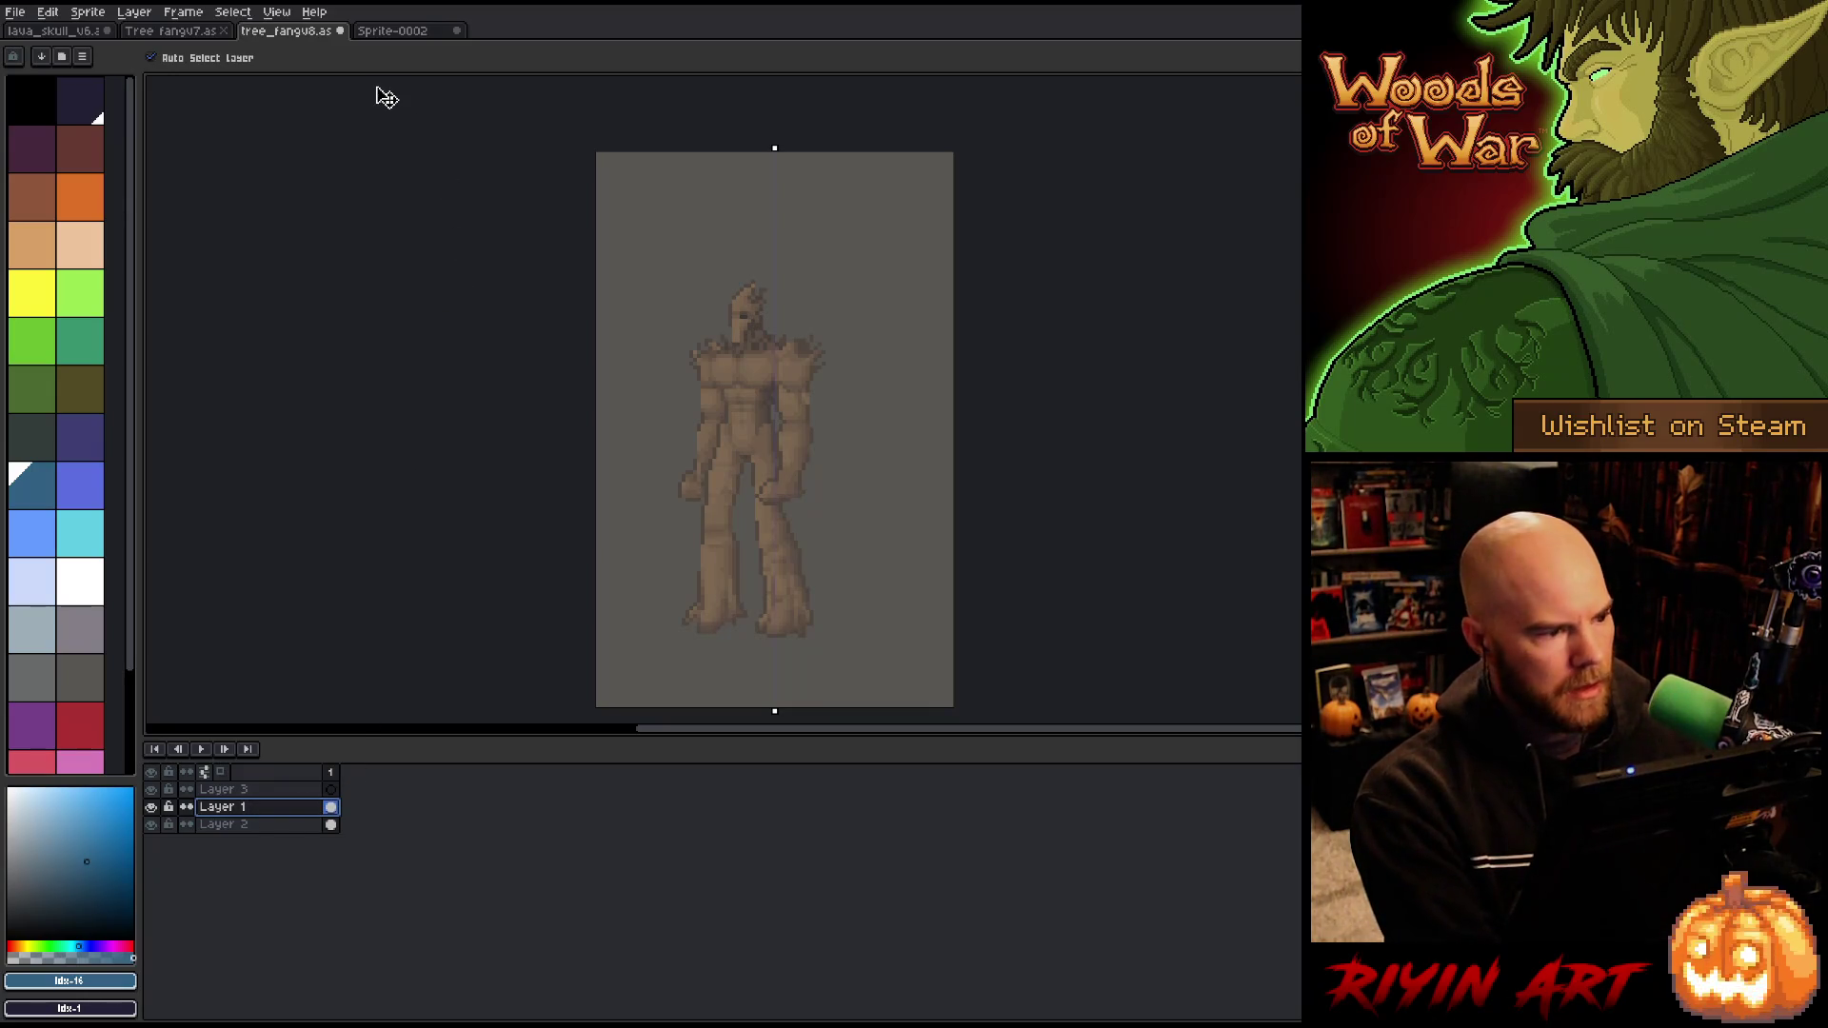
Step: Marquee-select the entire tree-creature sprite in tree_fangv8 and check Layer 1's properties
key("b")
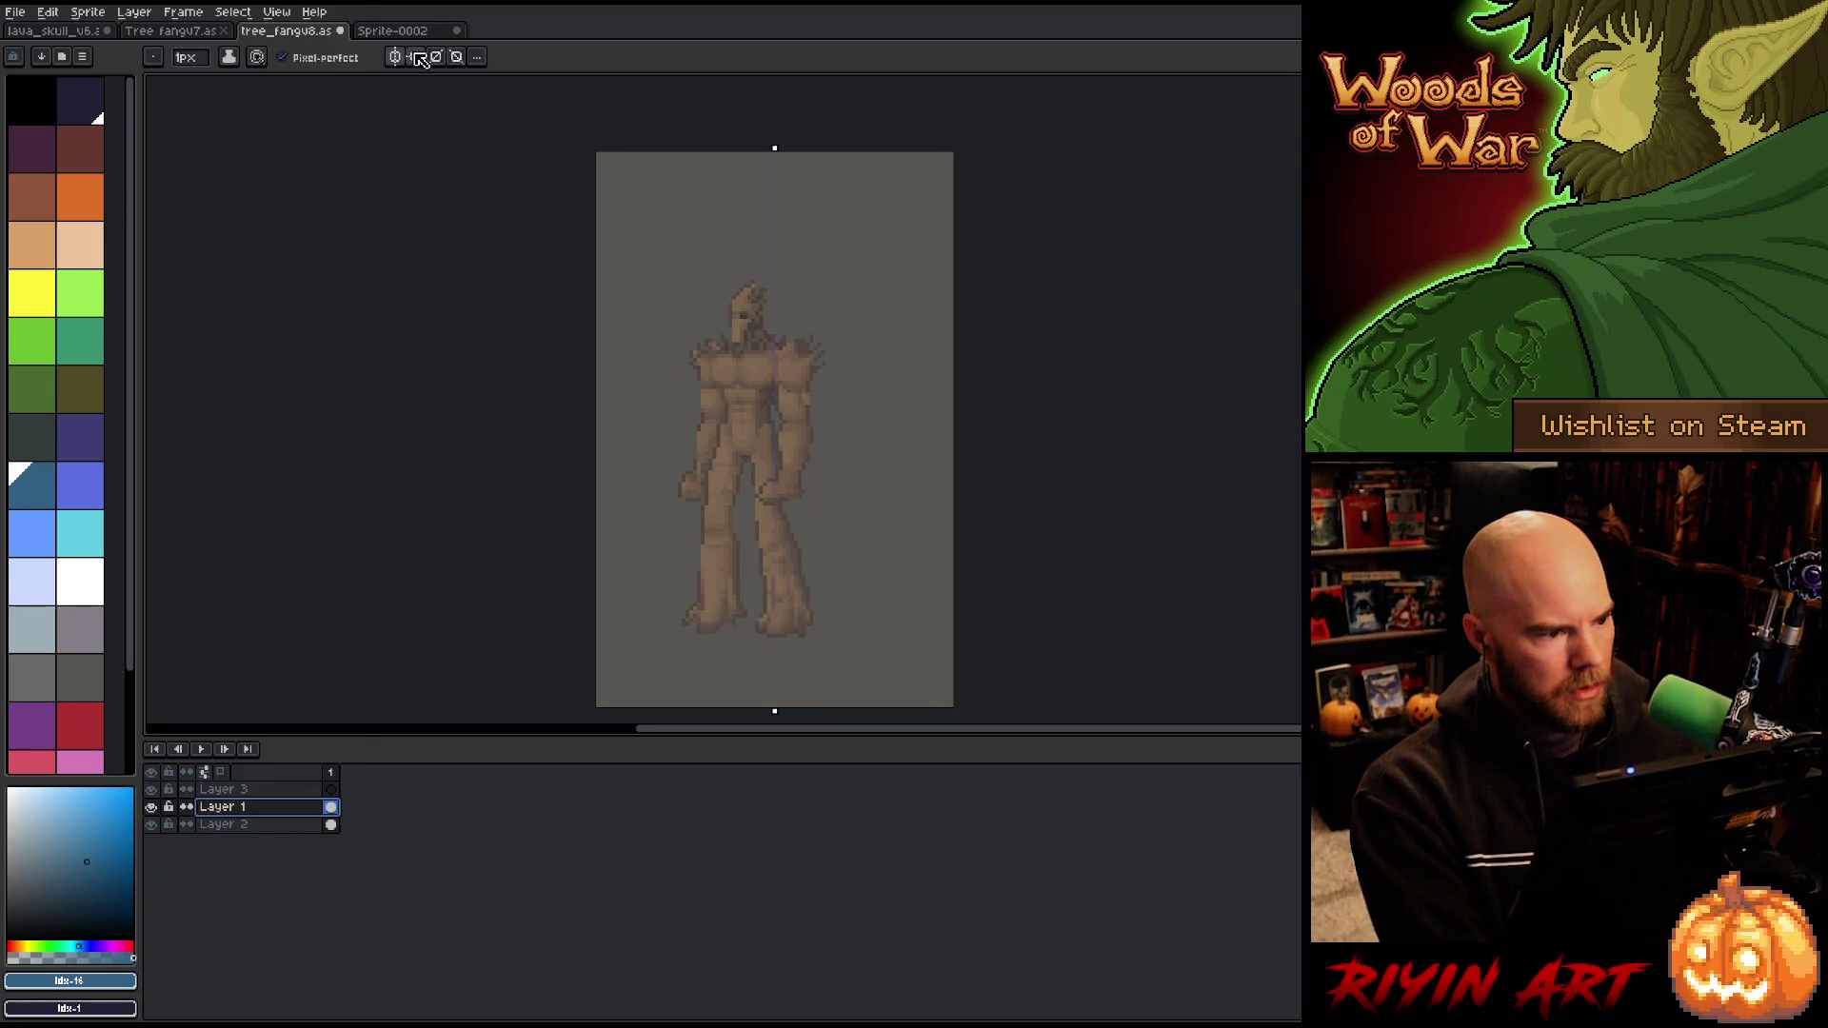
key("m")
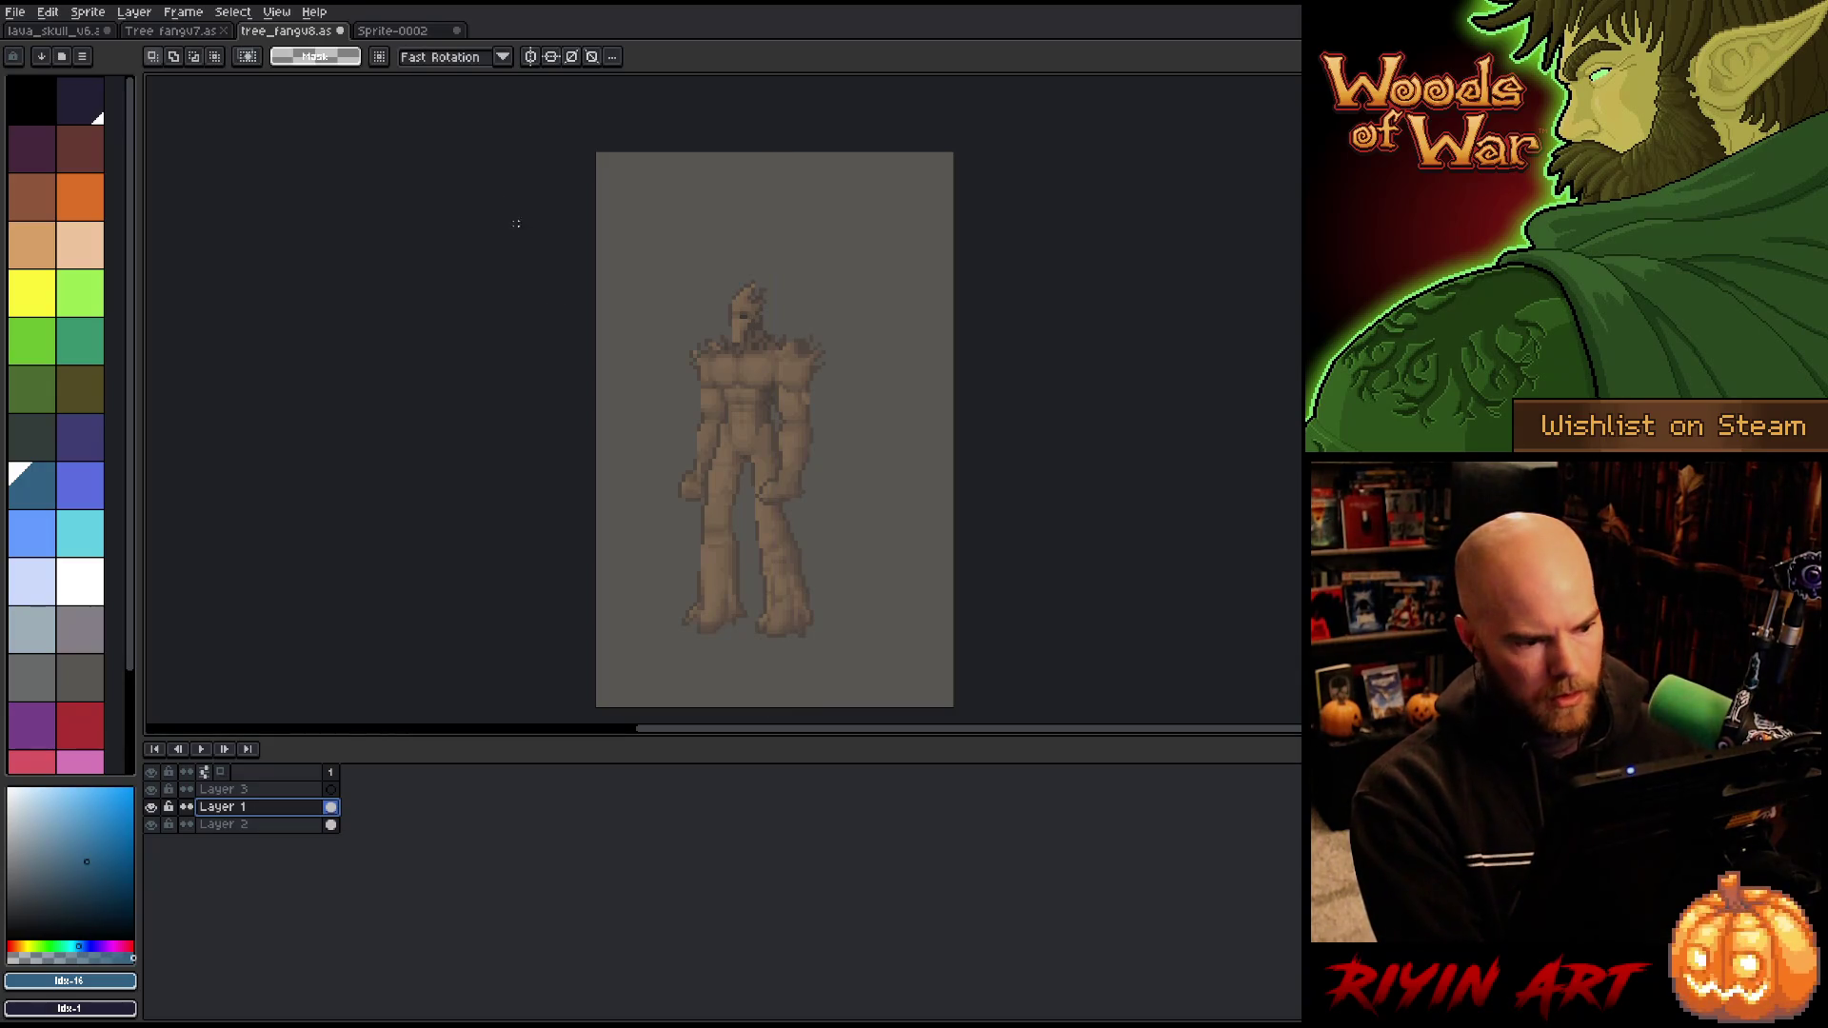
mouse_move(596, 151)
left_mouse_down()
mouse_move(848, 632)
mouse_move(941, 683)
left_mouse_up()
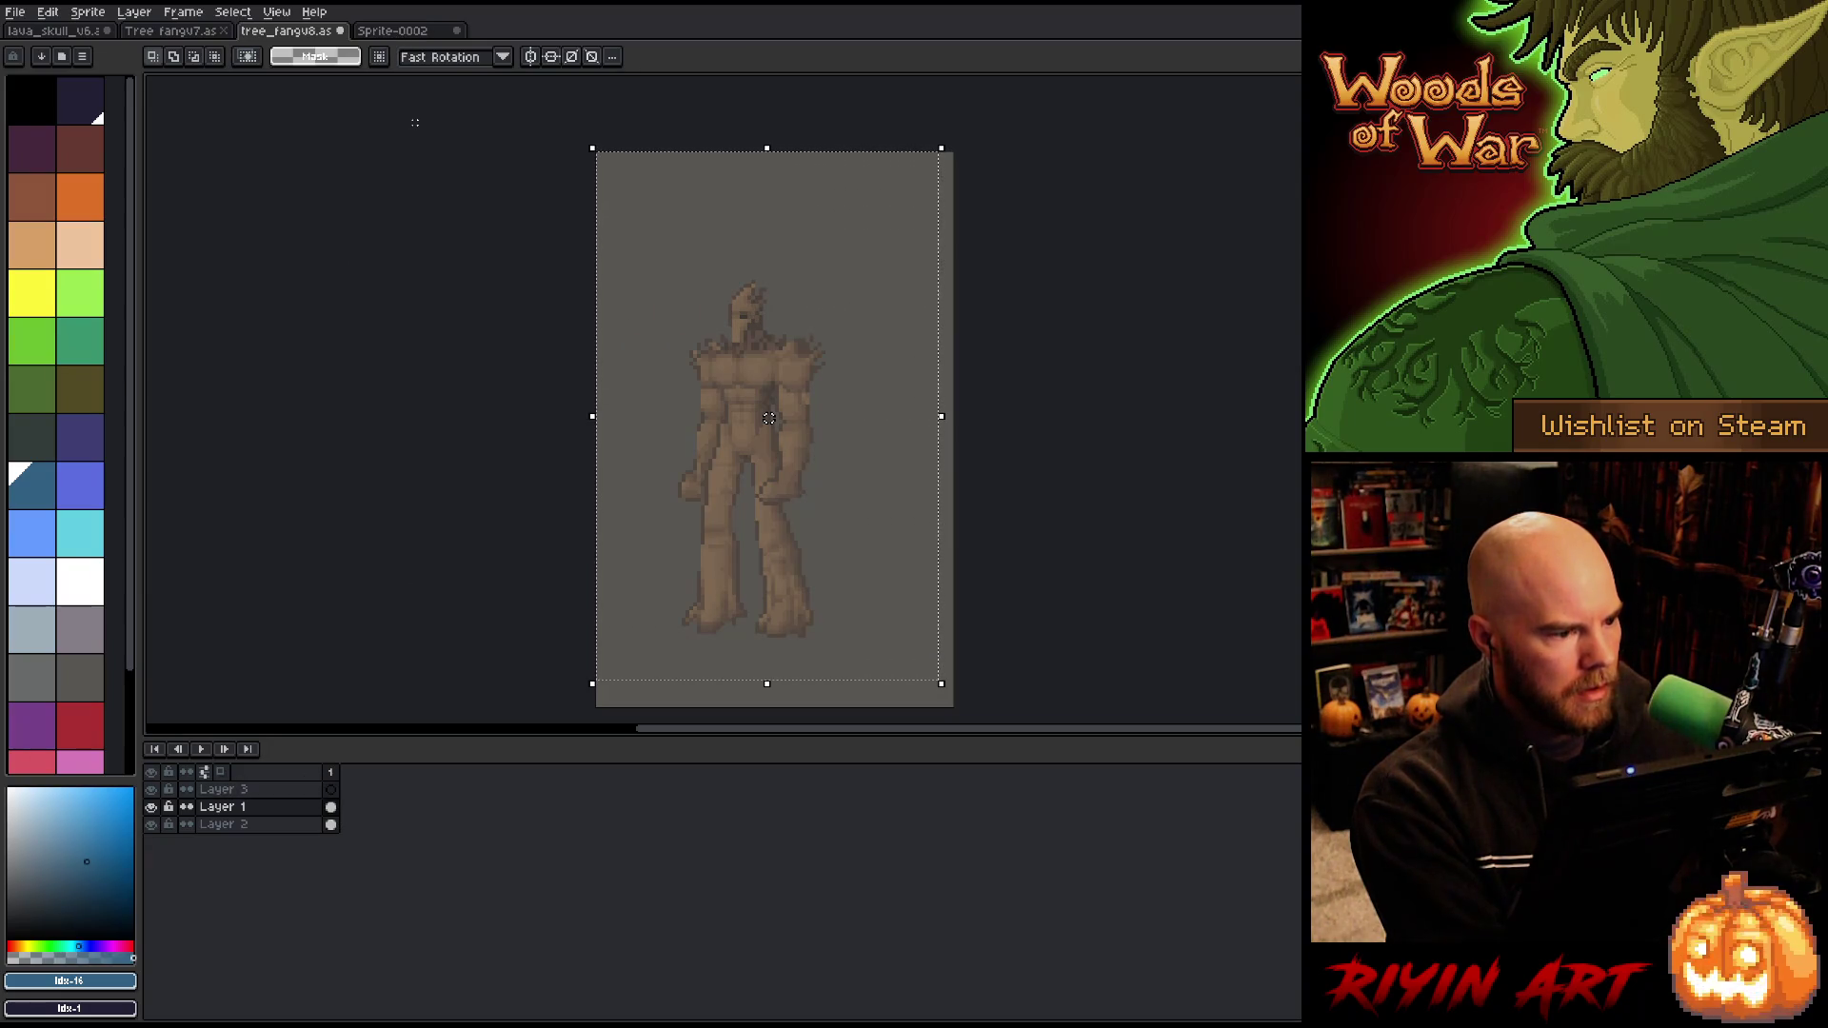
double_click(223, 806)
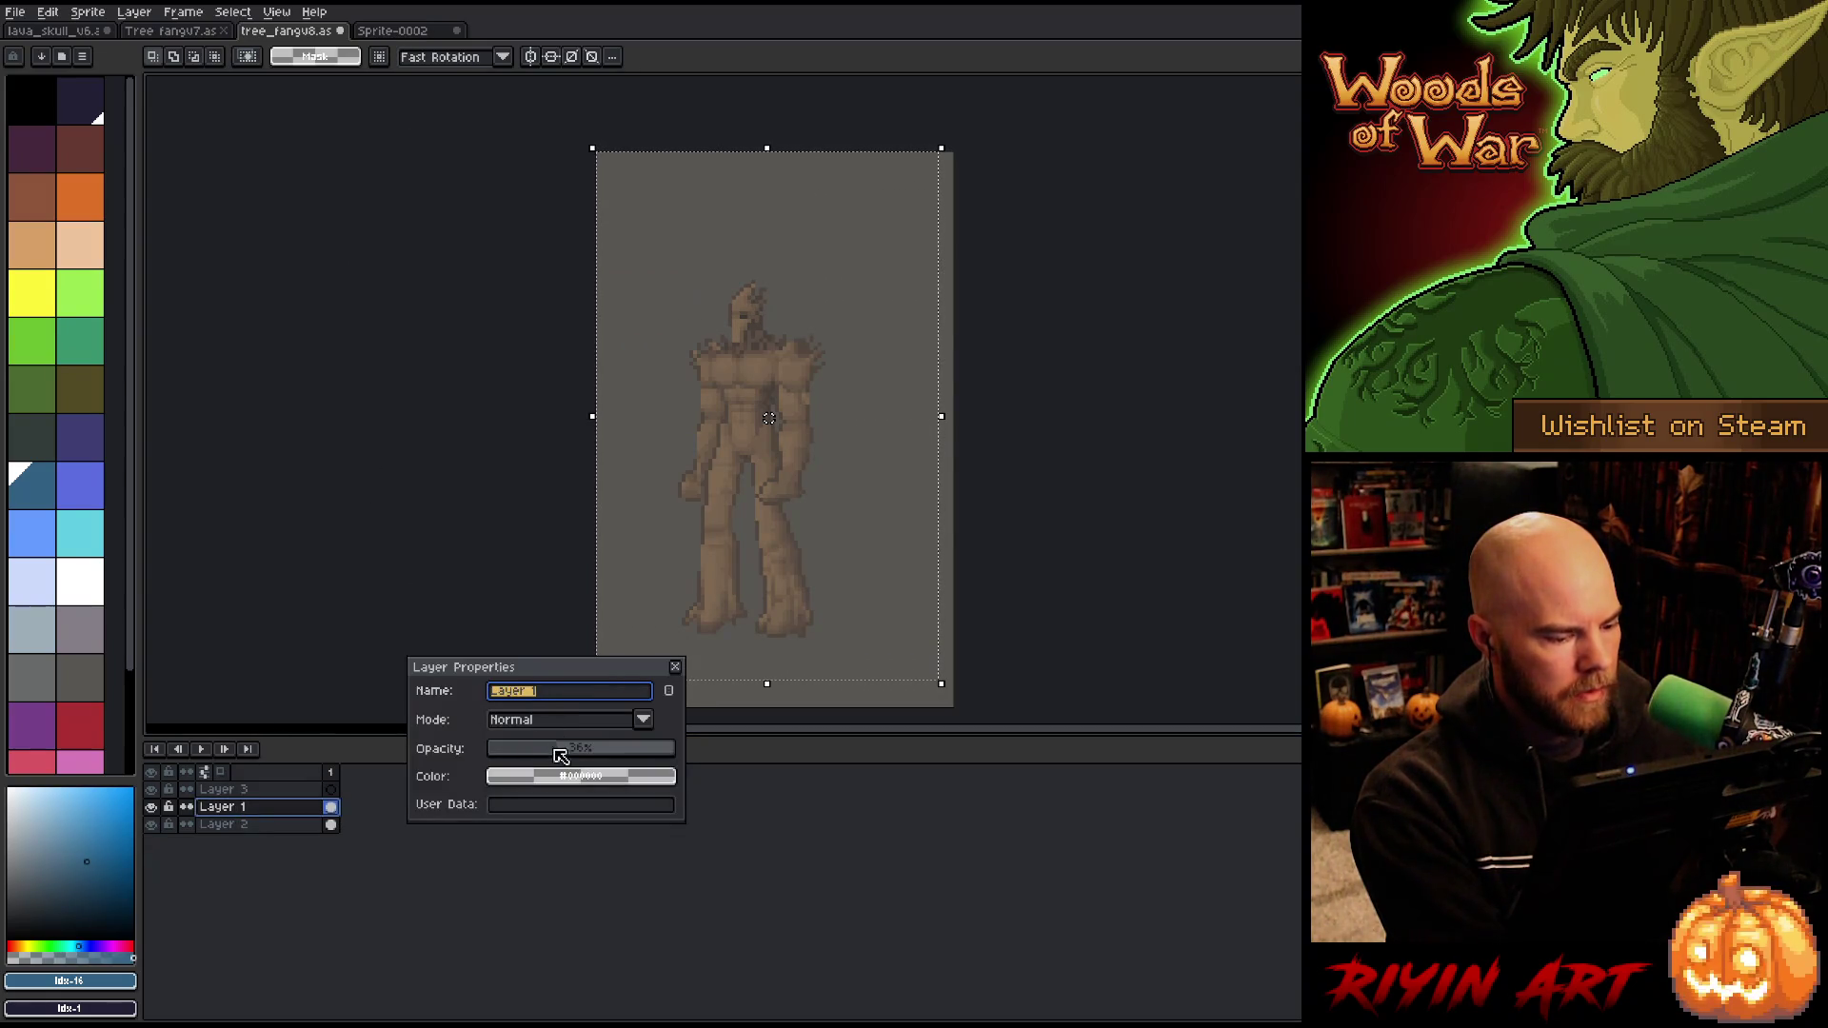
left_click(675, 667)
left_click(379, 33)
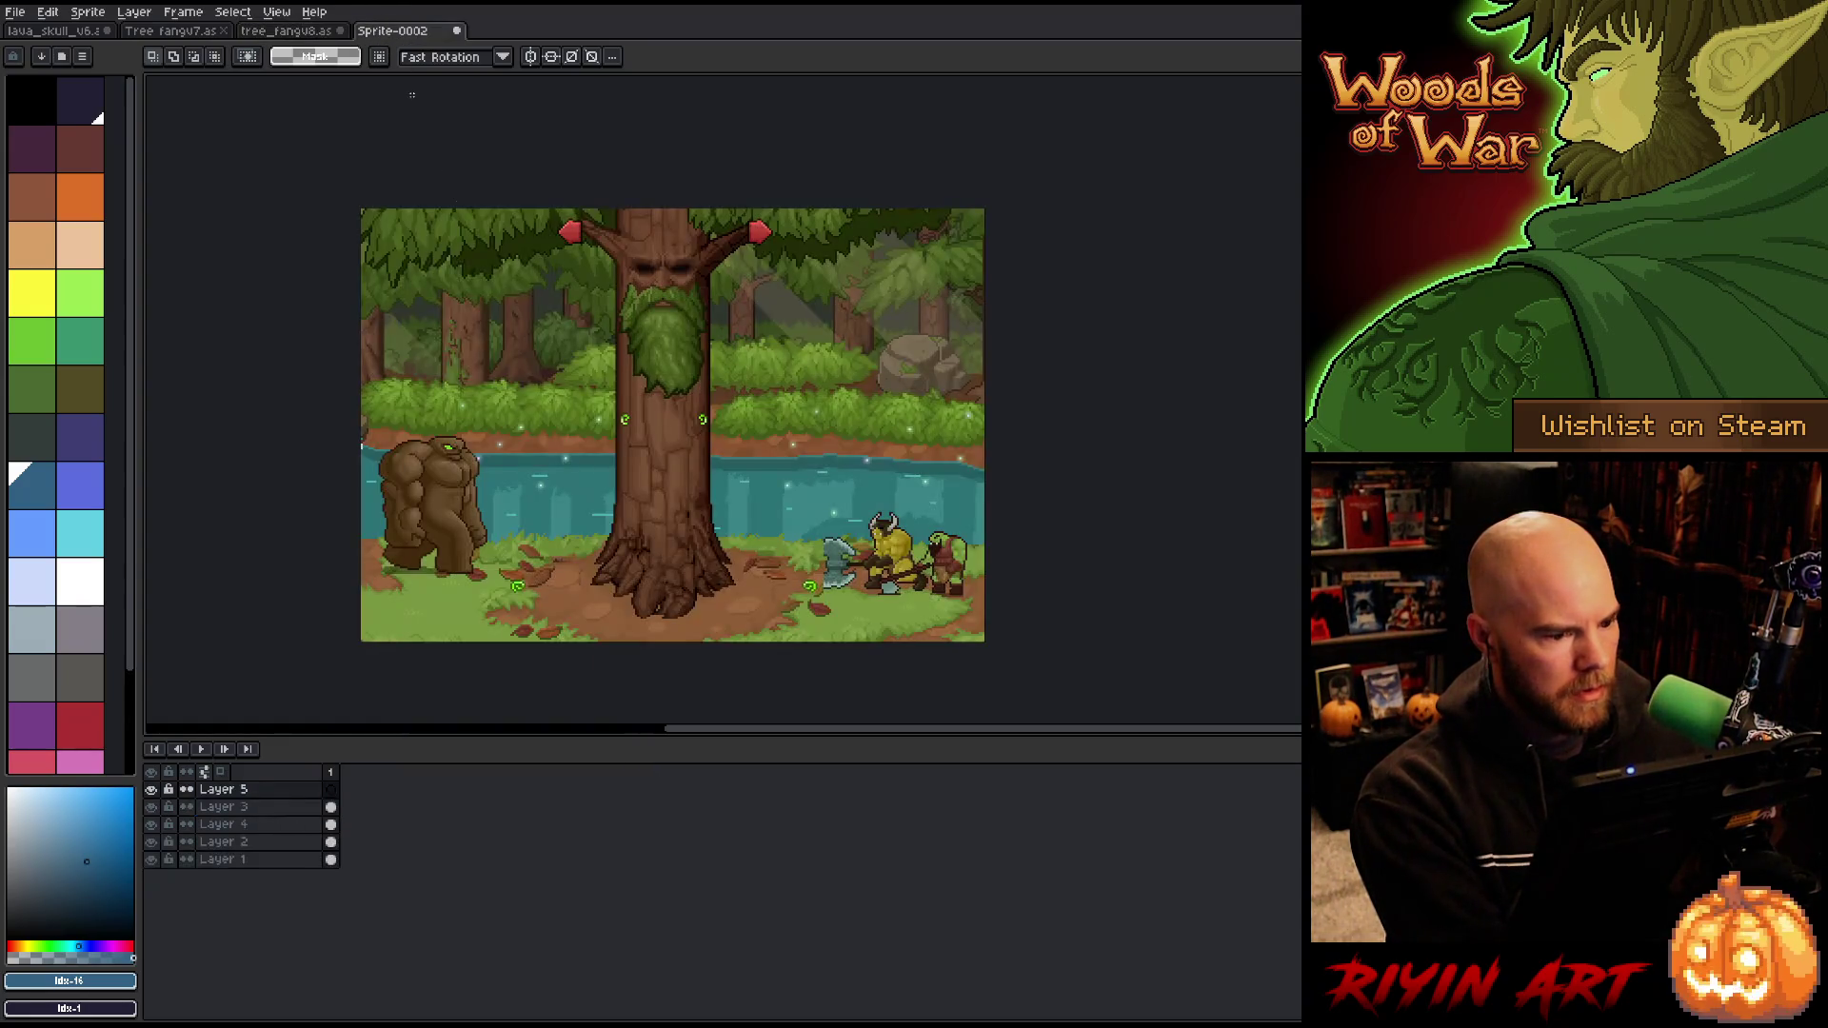
Step: Paste the wooden tree creature into the forest scene and drag it beside the big tree
key("ctrl+v")
key("v")
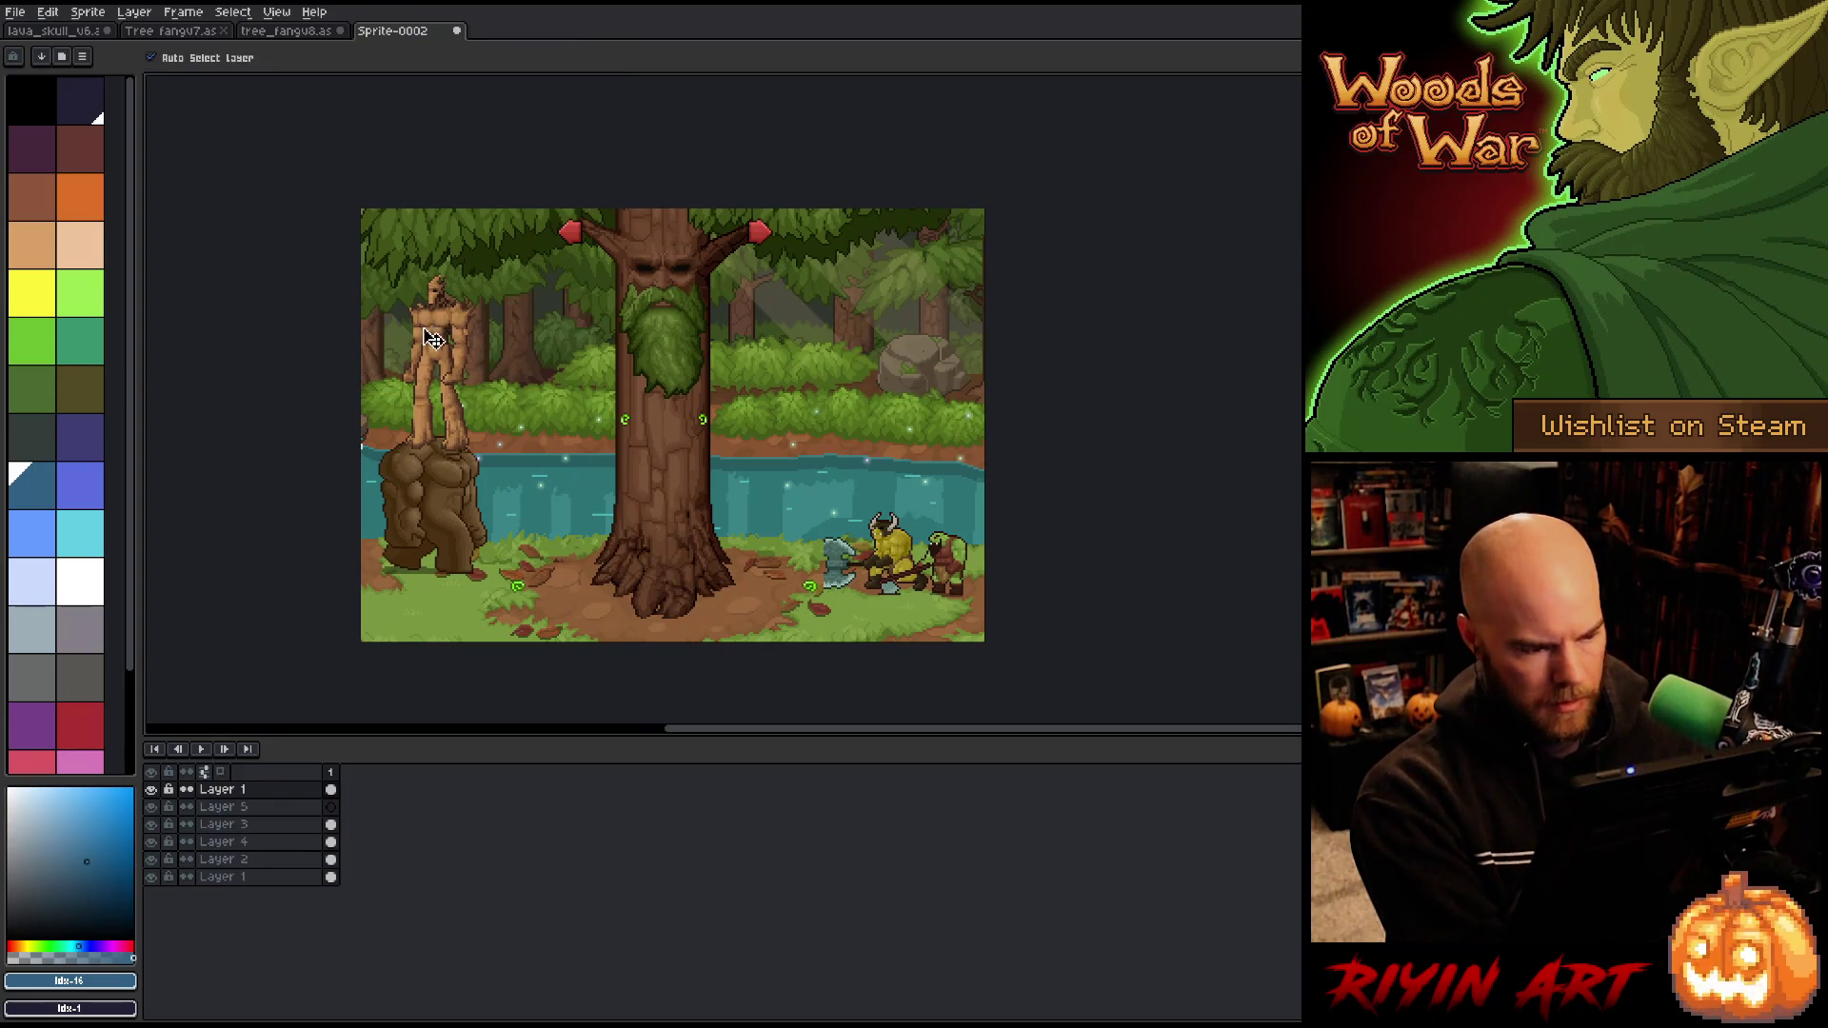
mouse_move(443, 341)
left_mouse_down()
mouse_move(825, 462)
mouse_move(753, 479)
mouse_move(773, 489)
left_mouse_up()
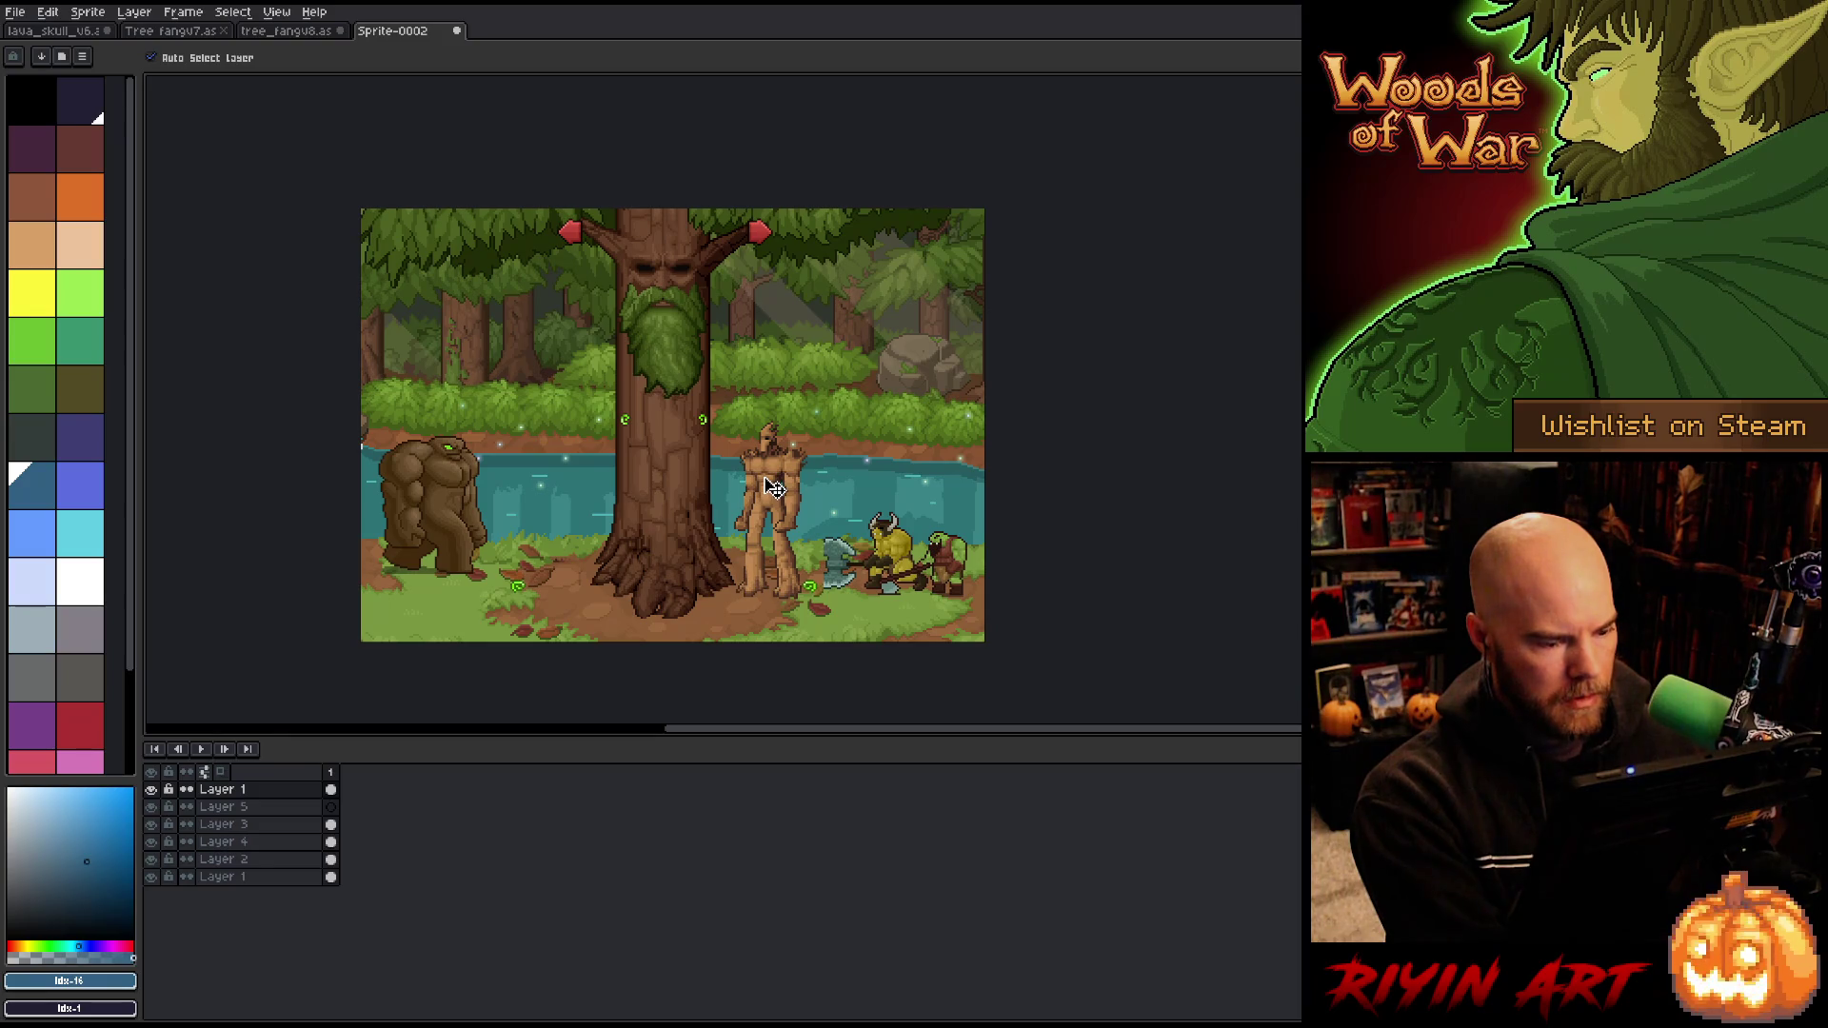
left_click_drag(773, 487, 479, 479)
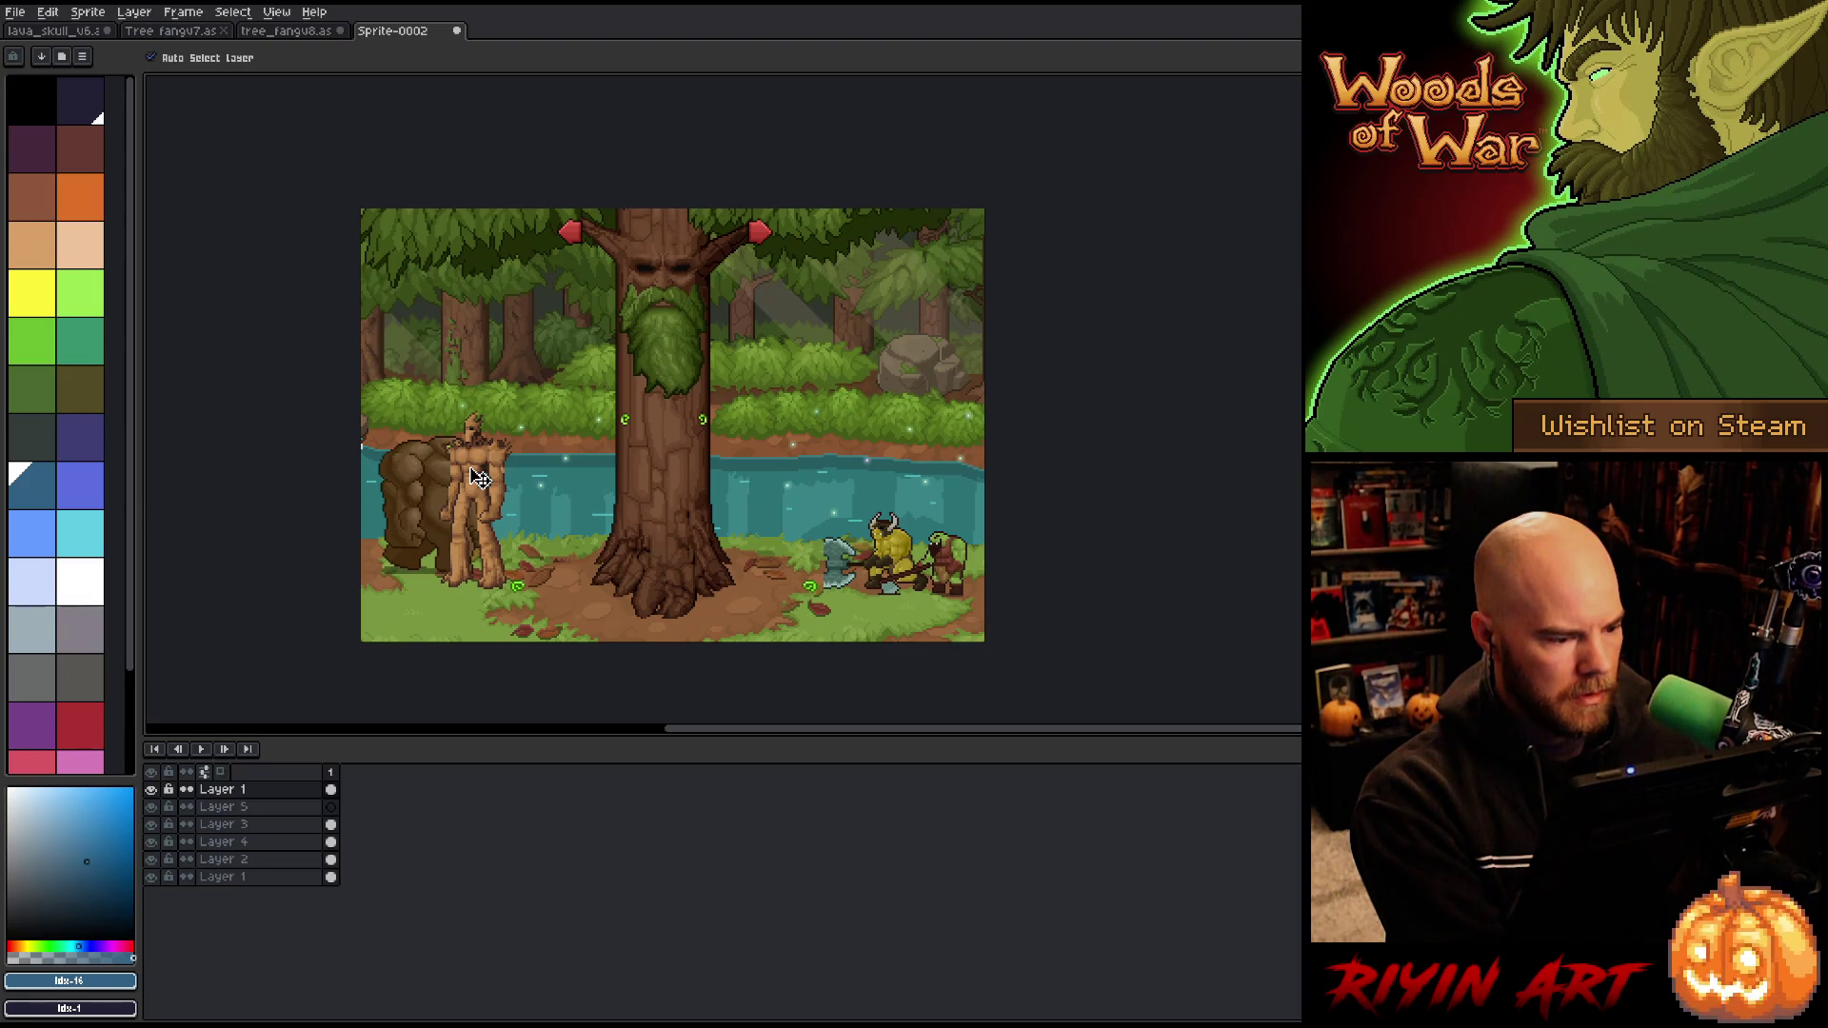
left_click_drag(479, 479, 776, 487)
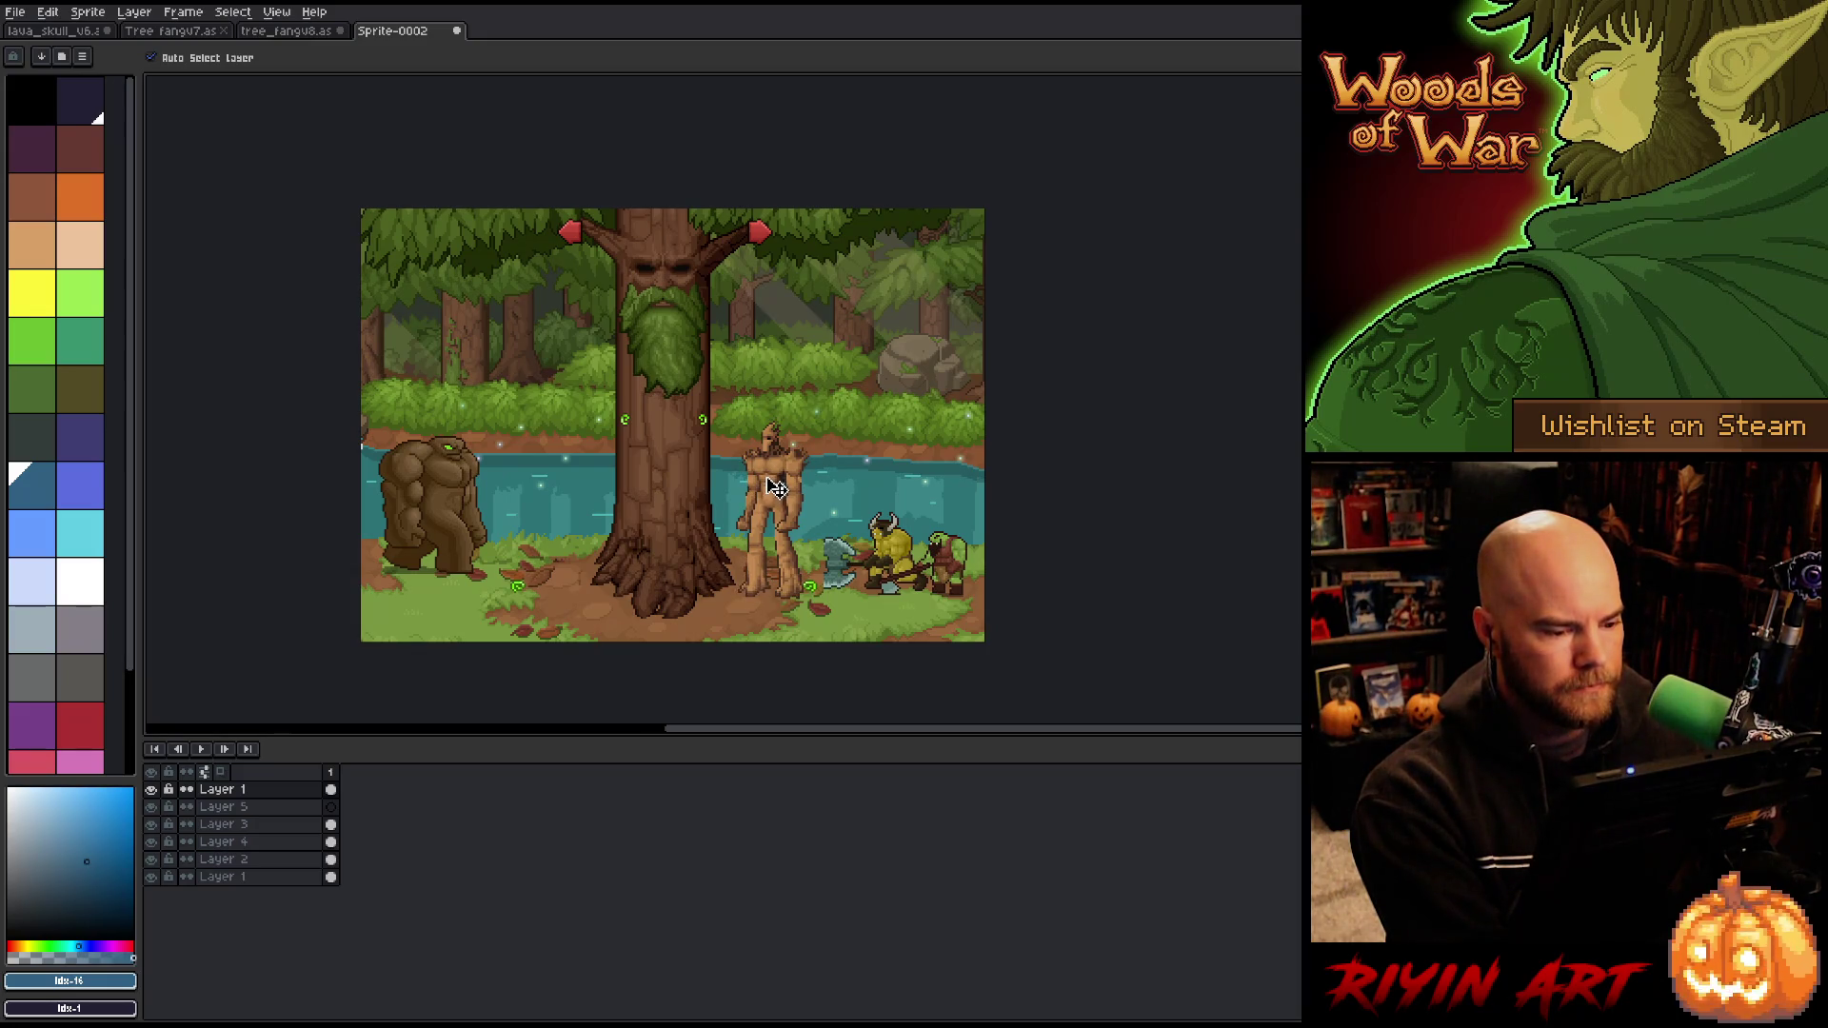
Step: Settle the creature just left of the big tree, then save the tree_fangv8 creature file
left_click_drag(773, 486, 771, 483)
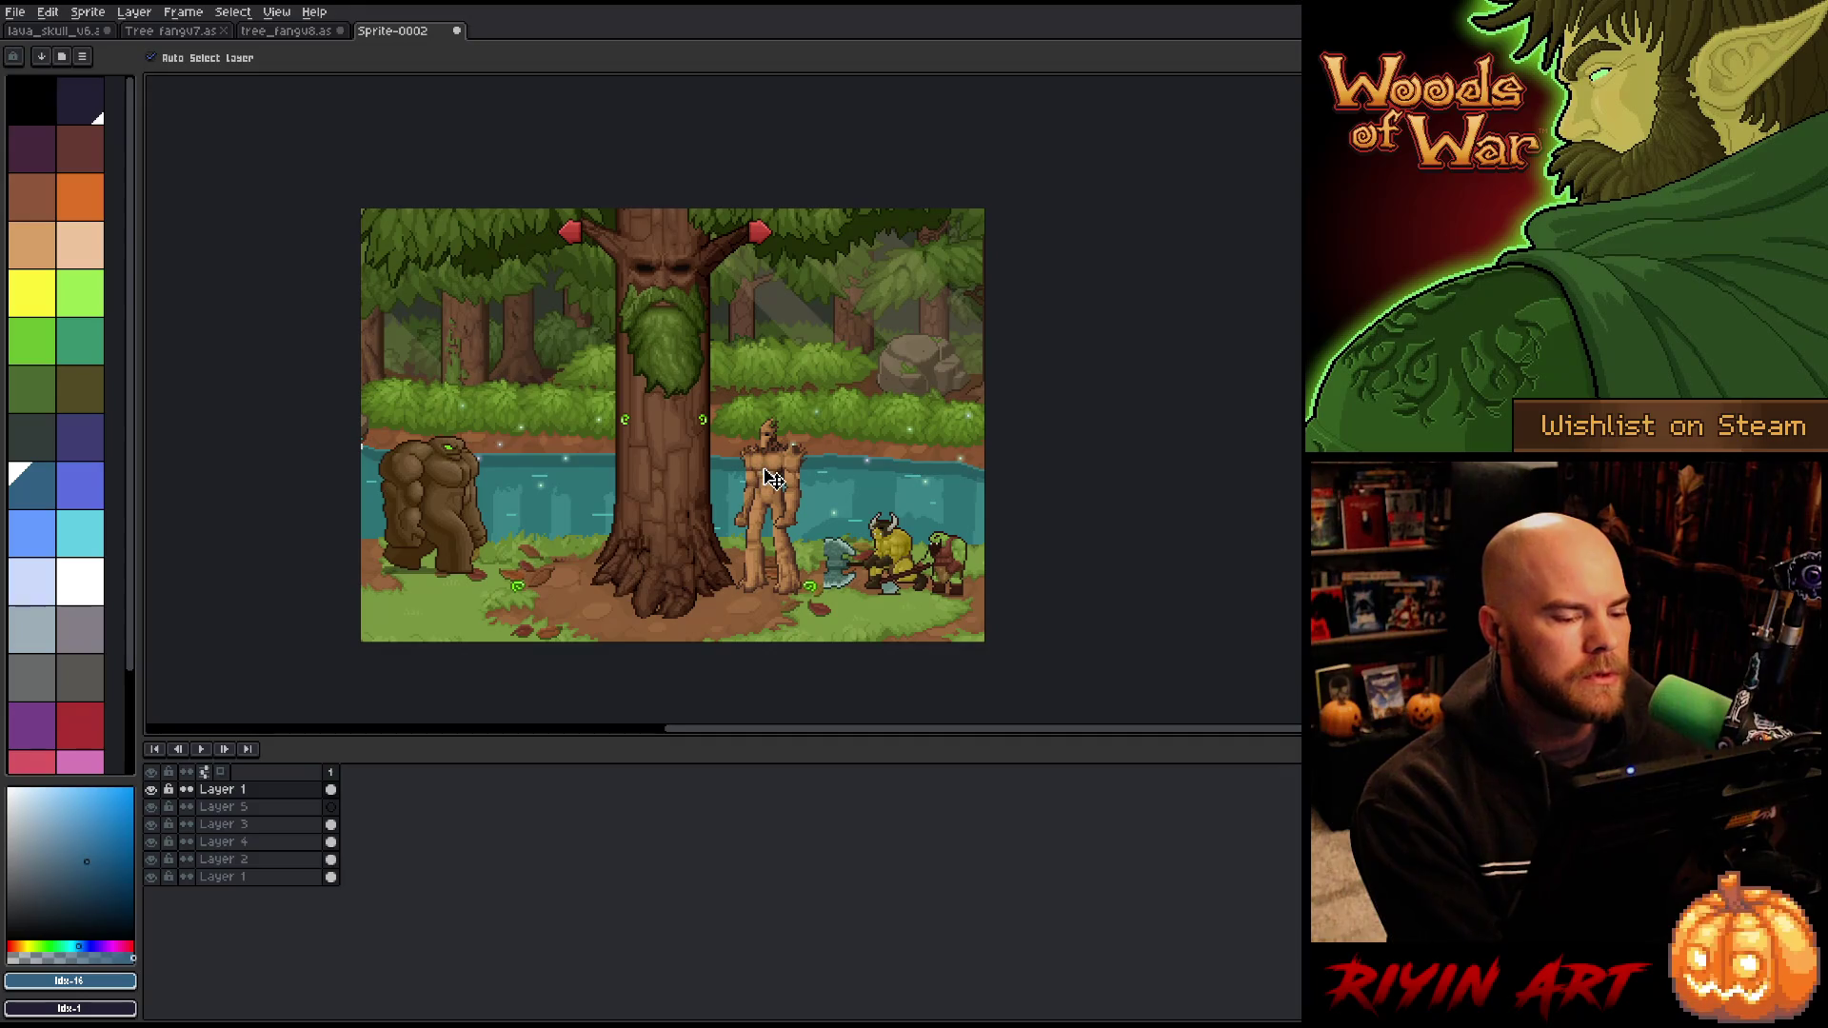
key("ctrl+z")
key("ctrl+z")
left_click_drag(778, 479, 577, 482)
key("ctrl+z")
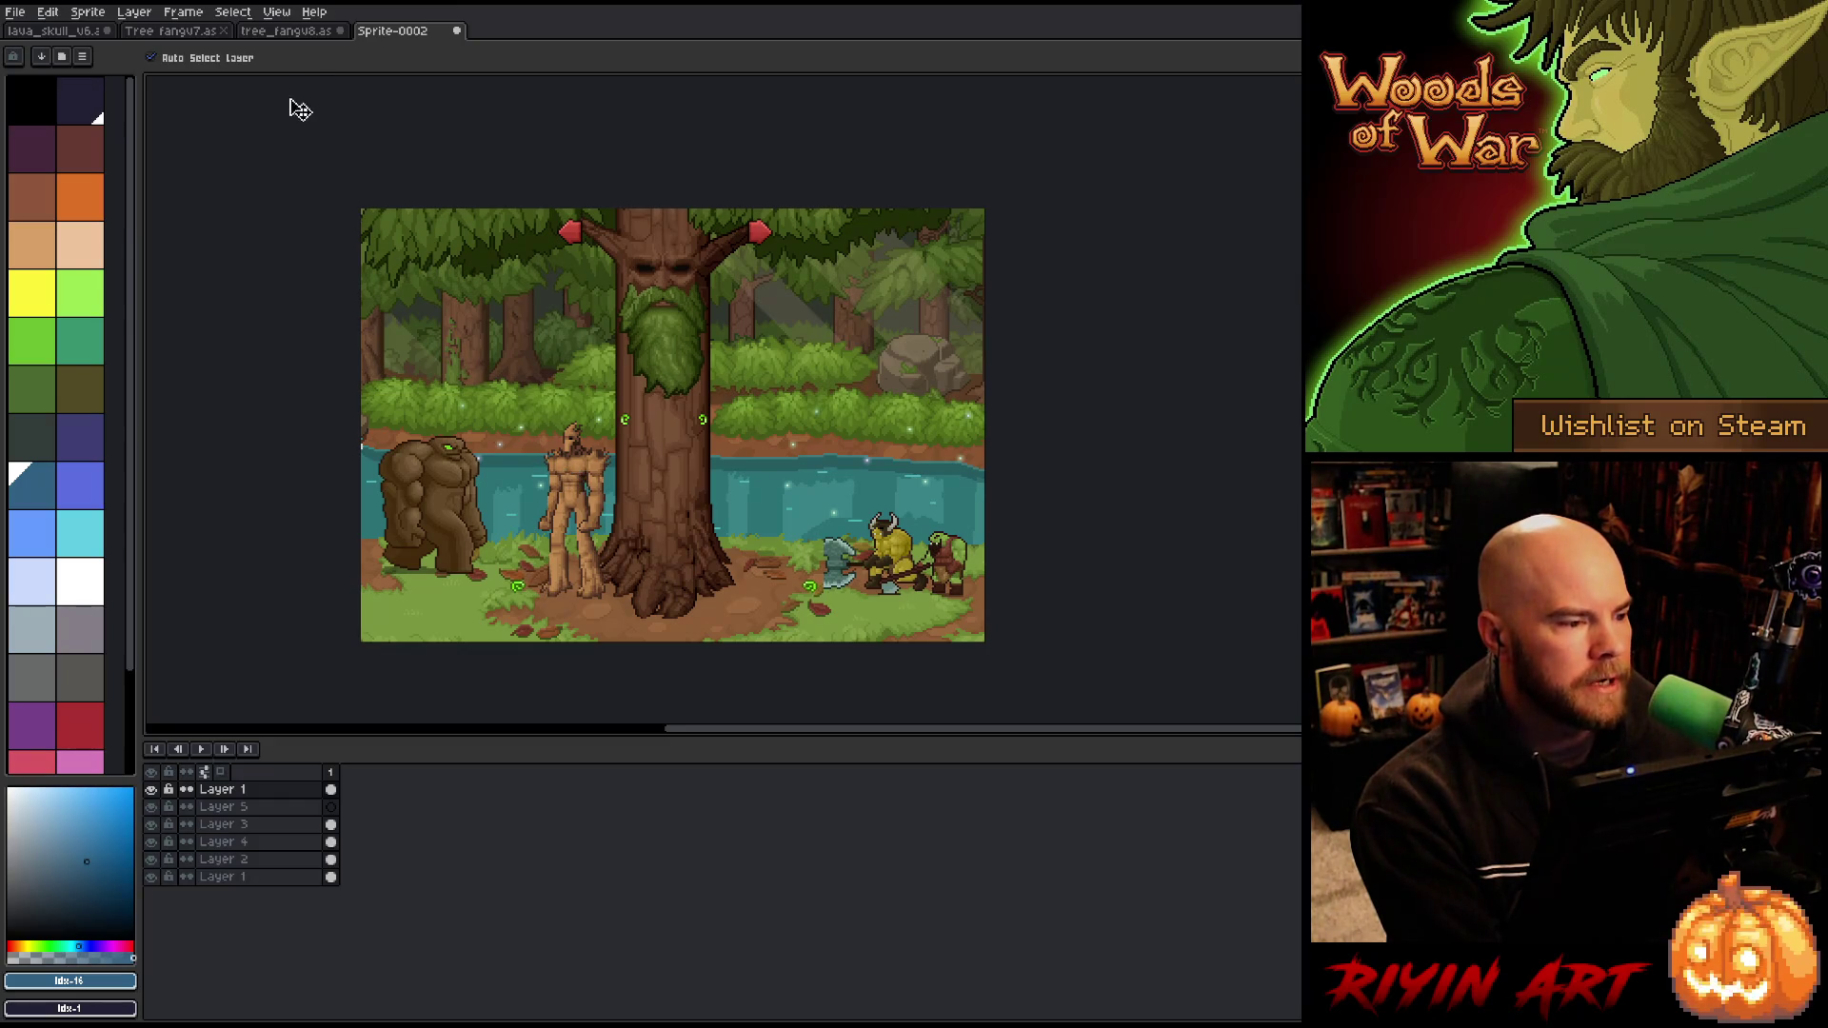
left_click(291, 32)
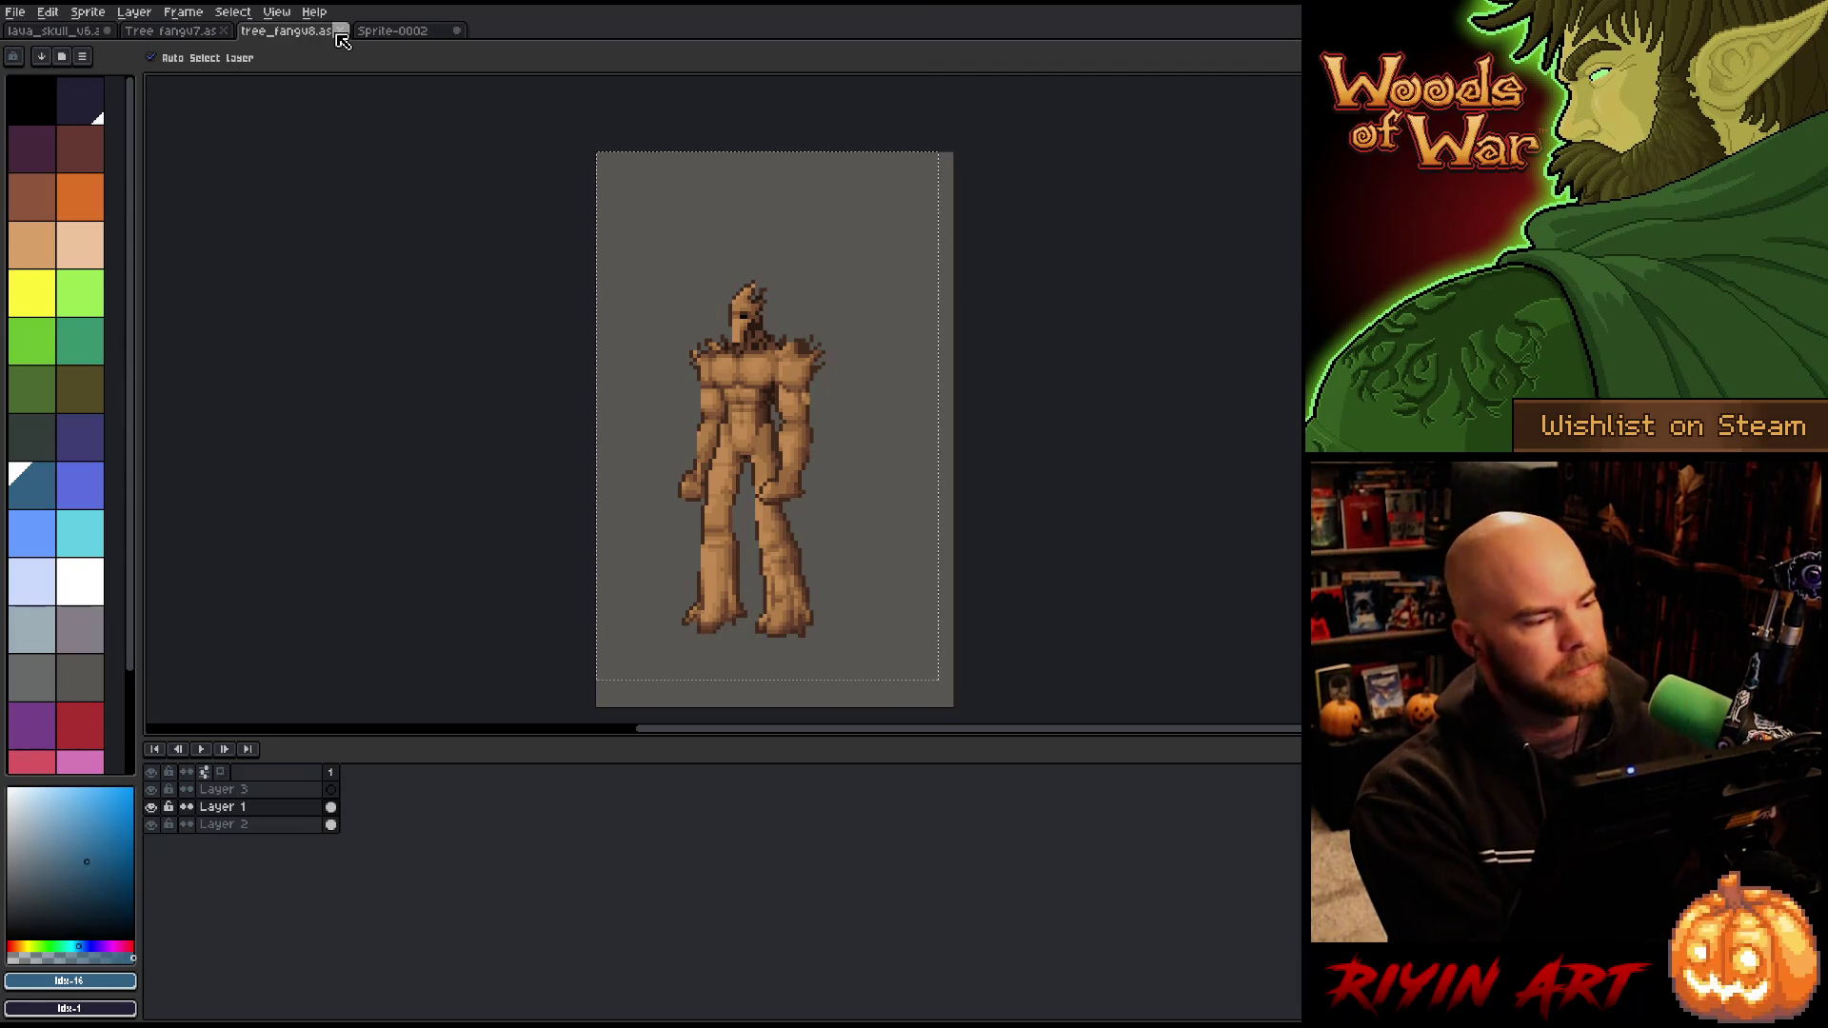
key("ctrl+s")
Step: Close tree_fangv8 and save the forest scene as an Aseprite file named tree_fangv9
left_click(340, 32)
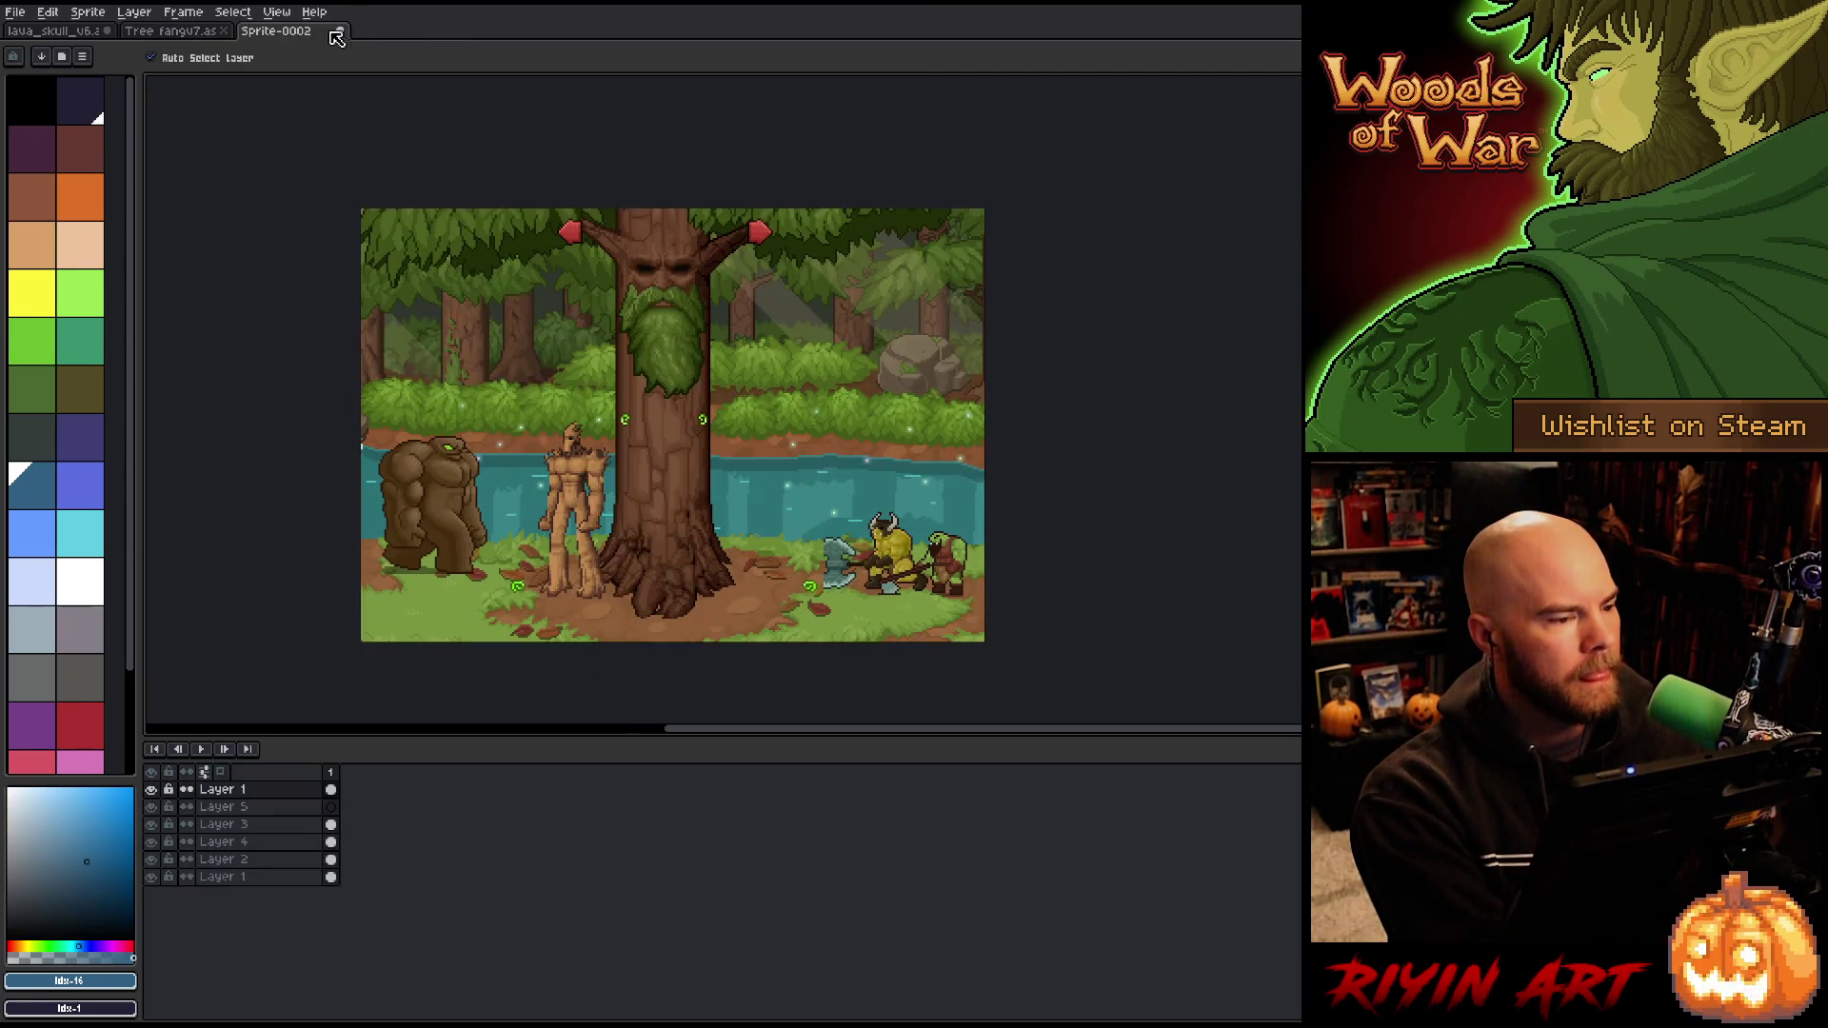
left_click(15, 11)
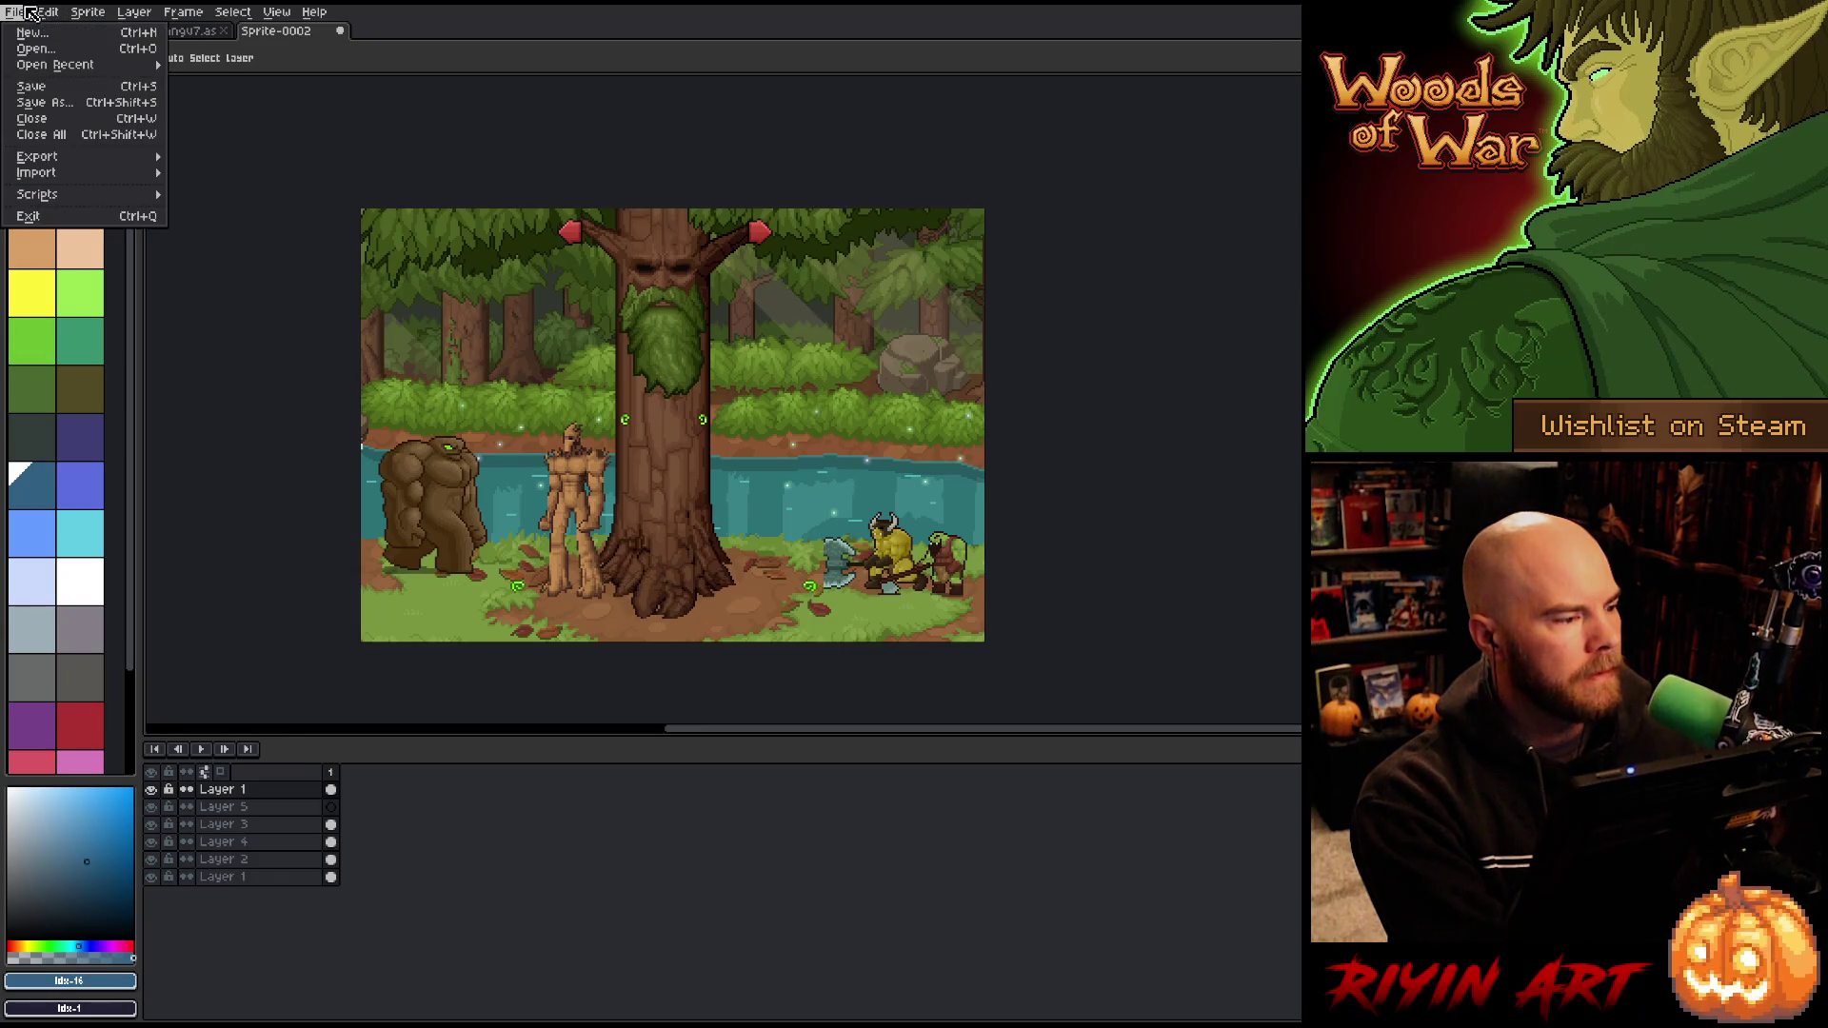
left_click(45, 103)
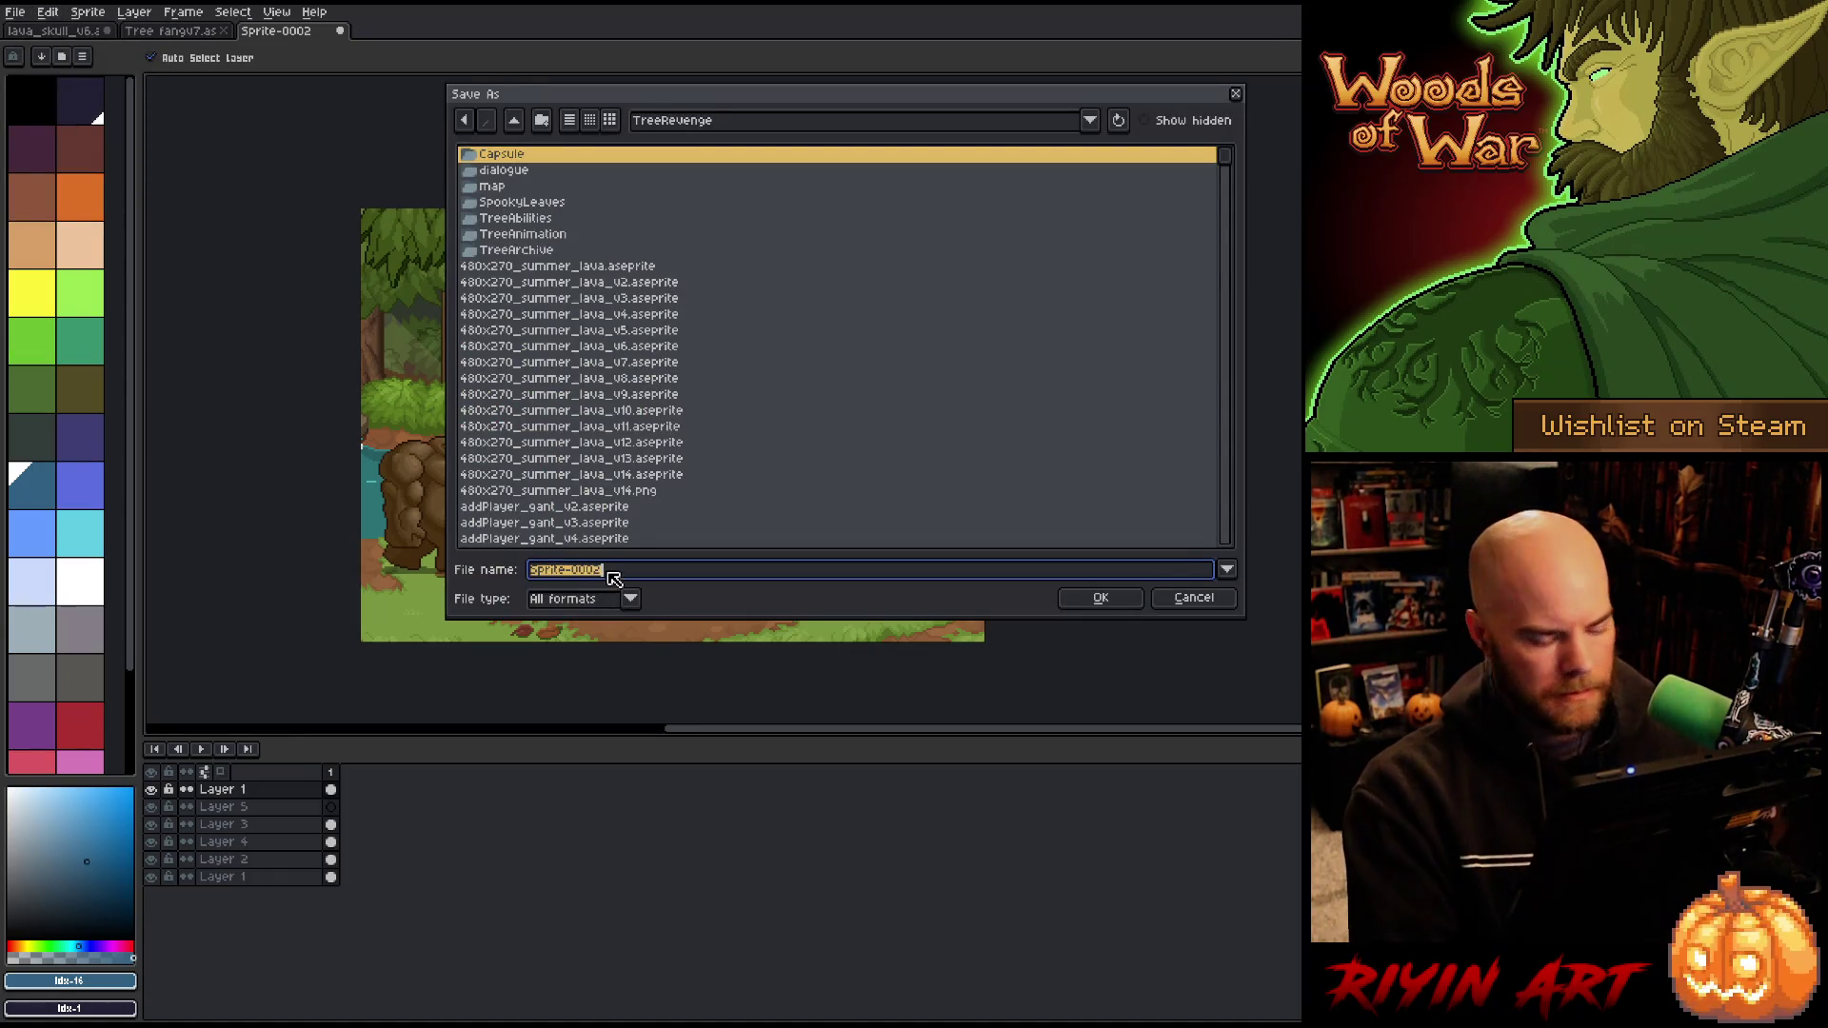
type("tree")
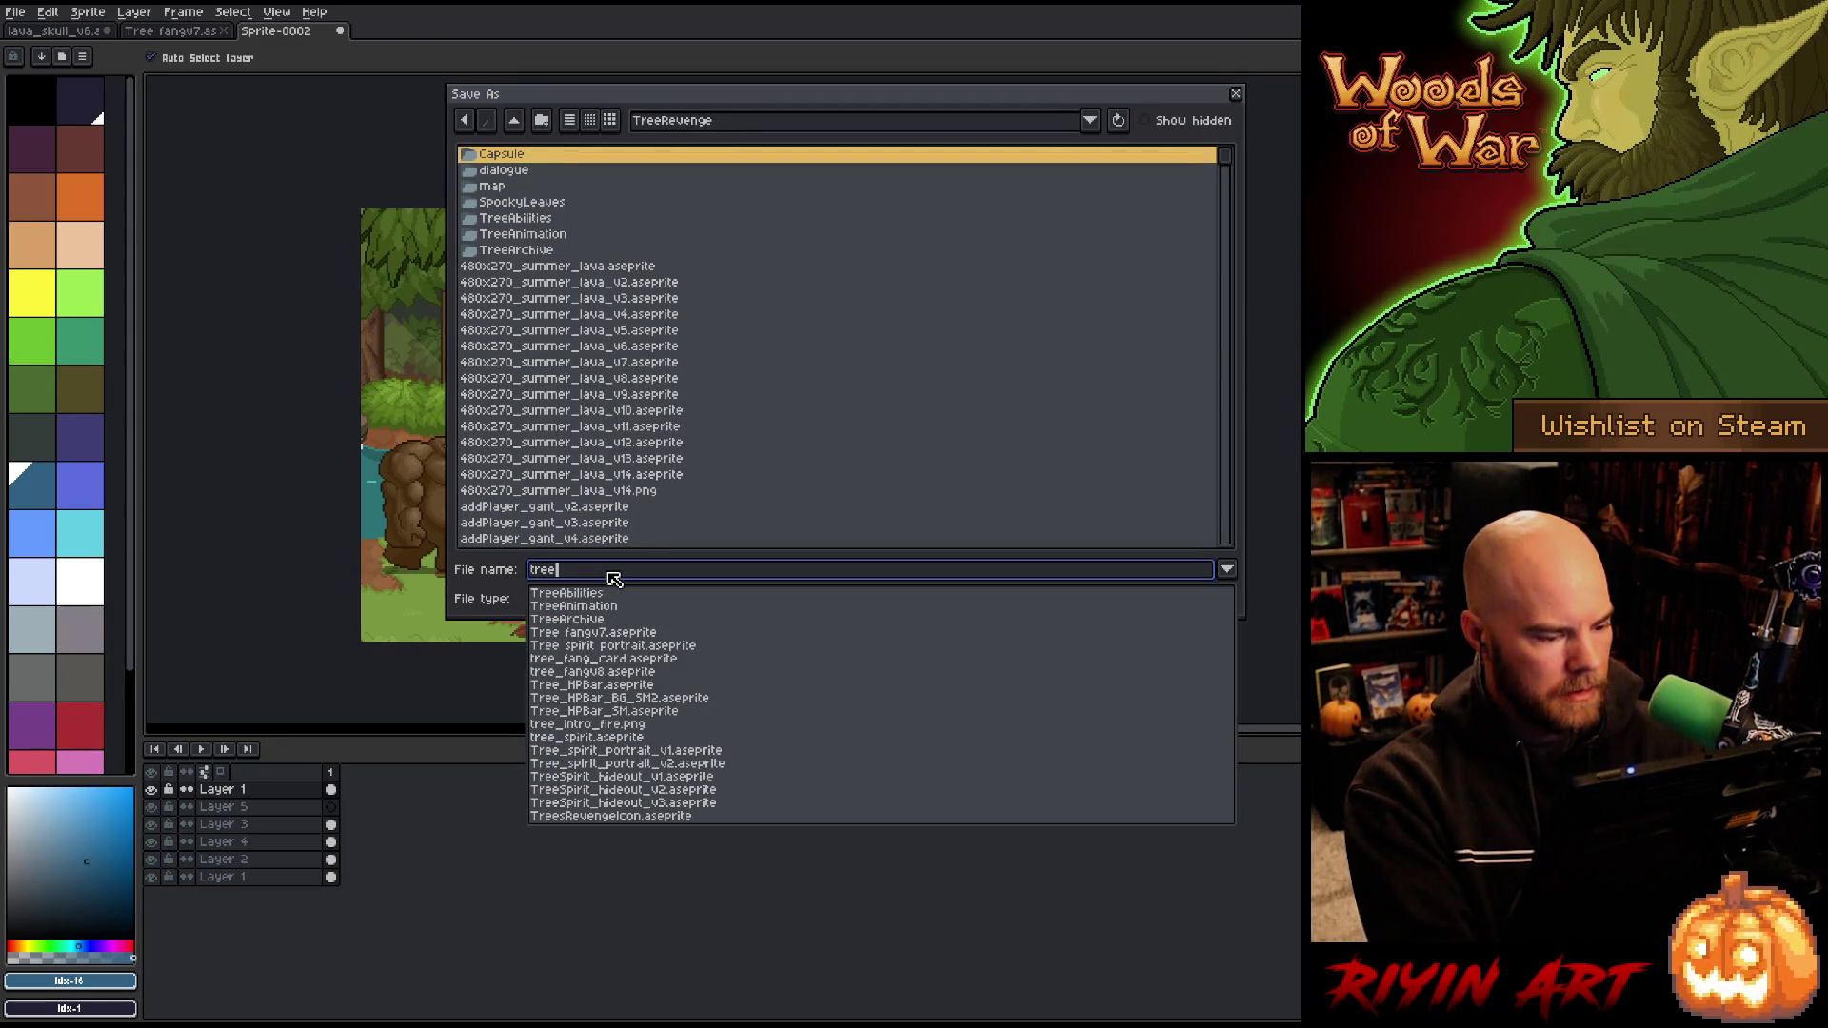
type("_fang")
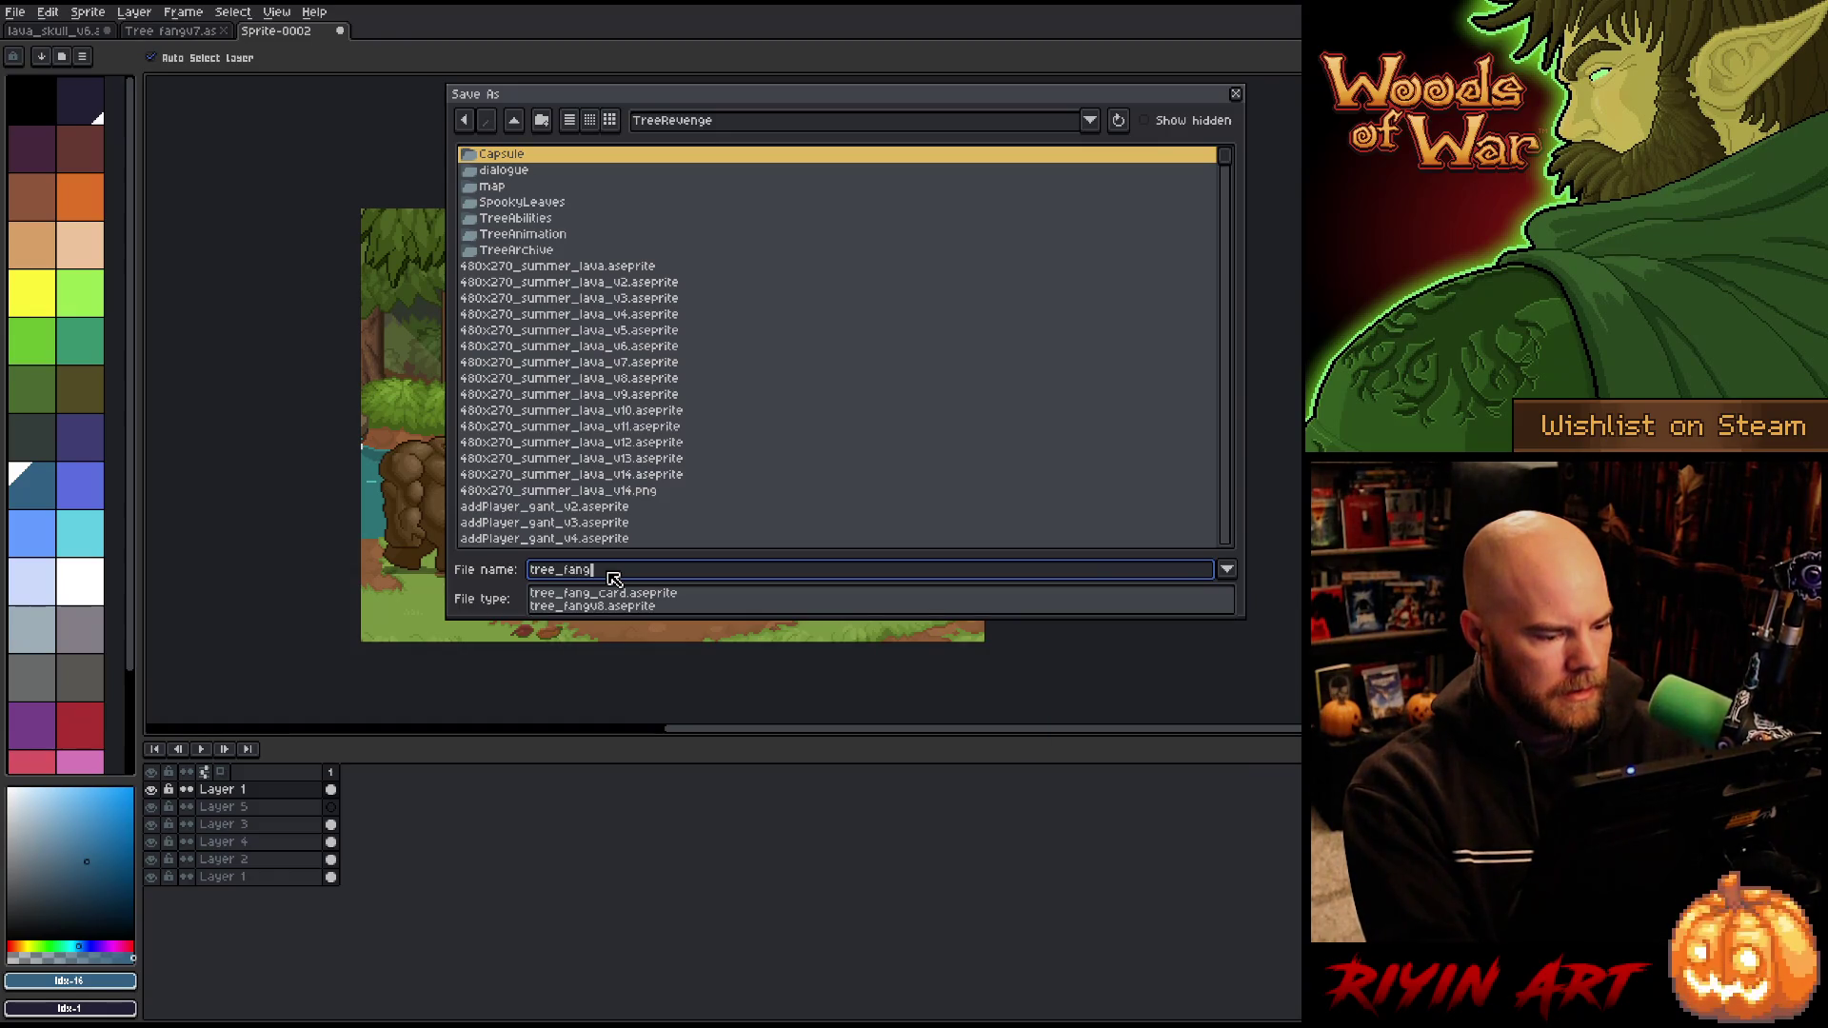
type("v0")
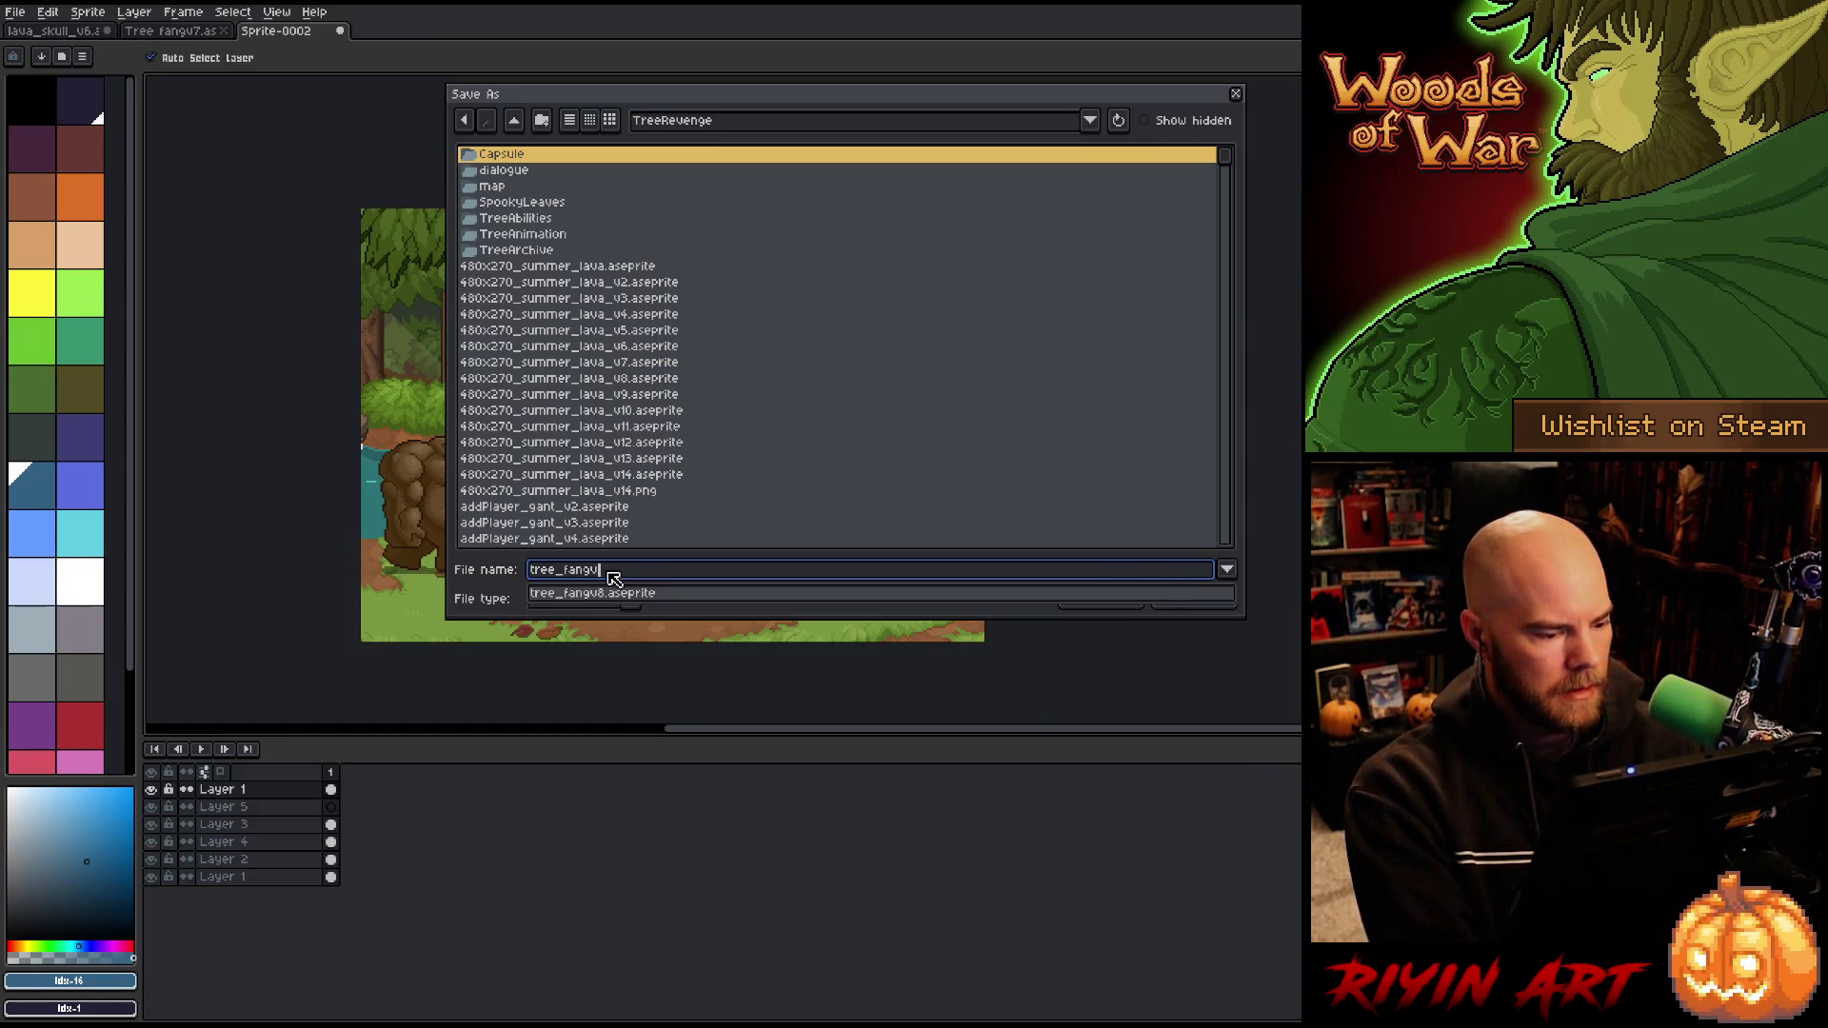
key("BackSpace")
type("9")
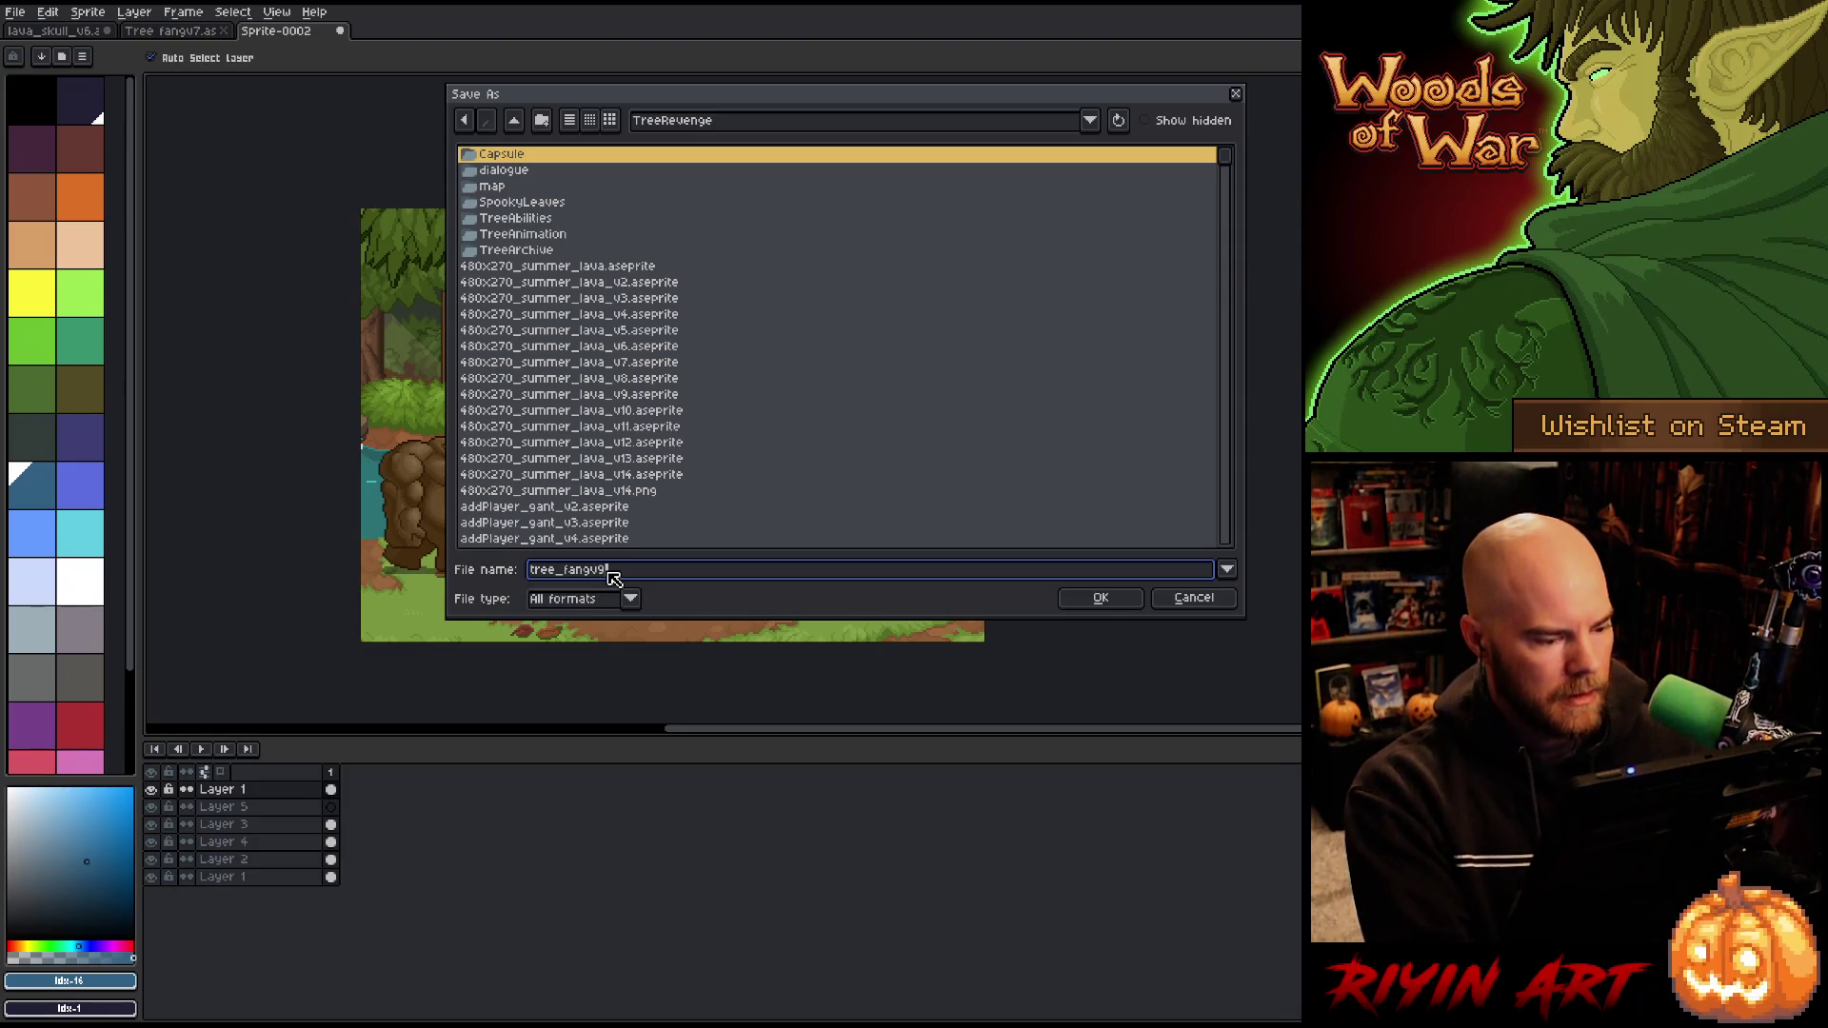
left_click(630, 598)
left_click(602, 659)
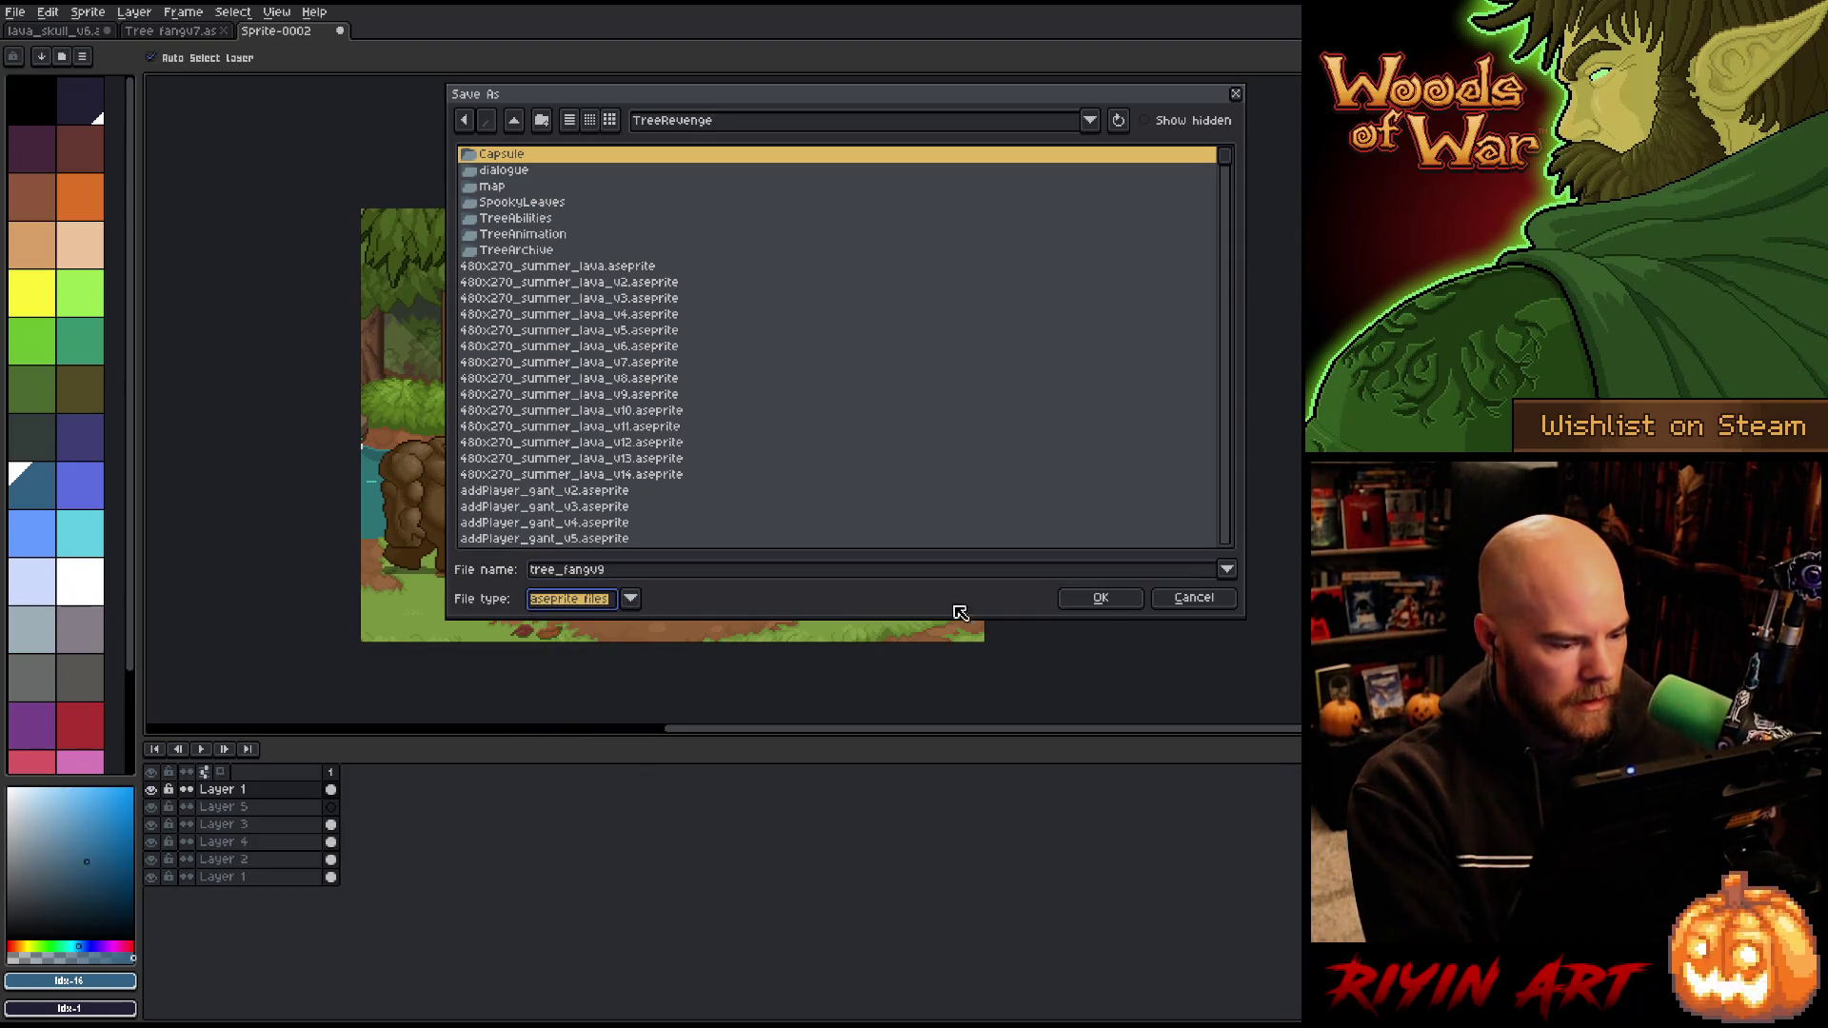
left_click(1101, 598)
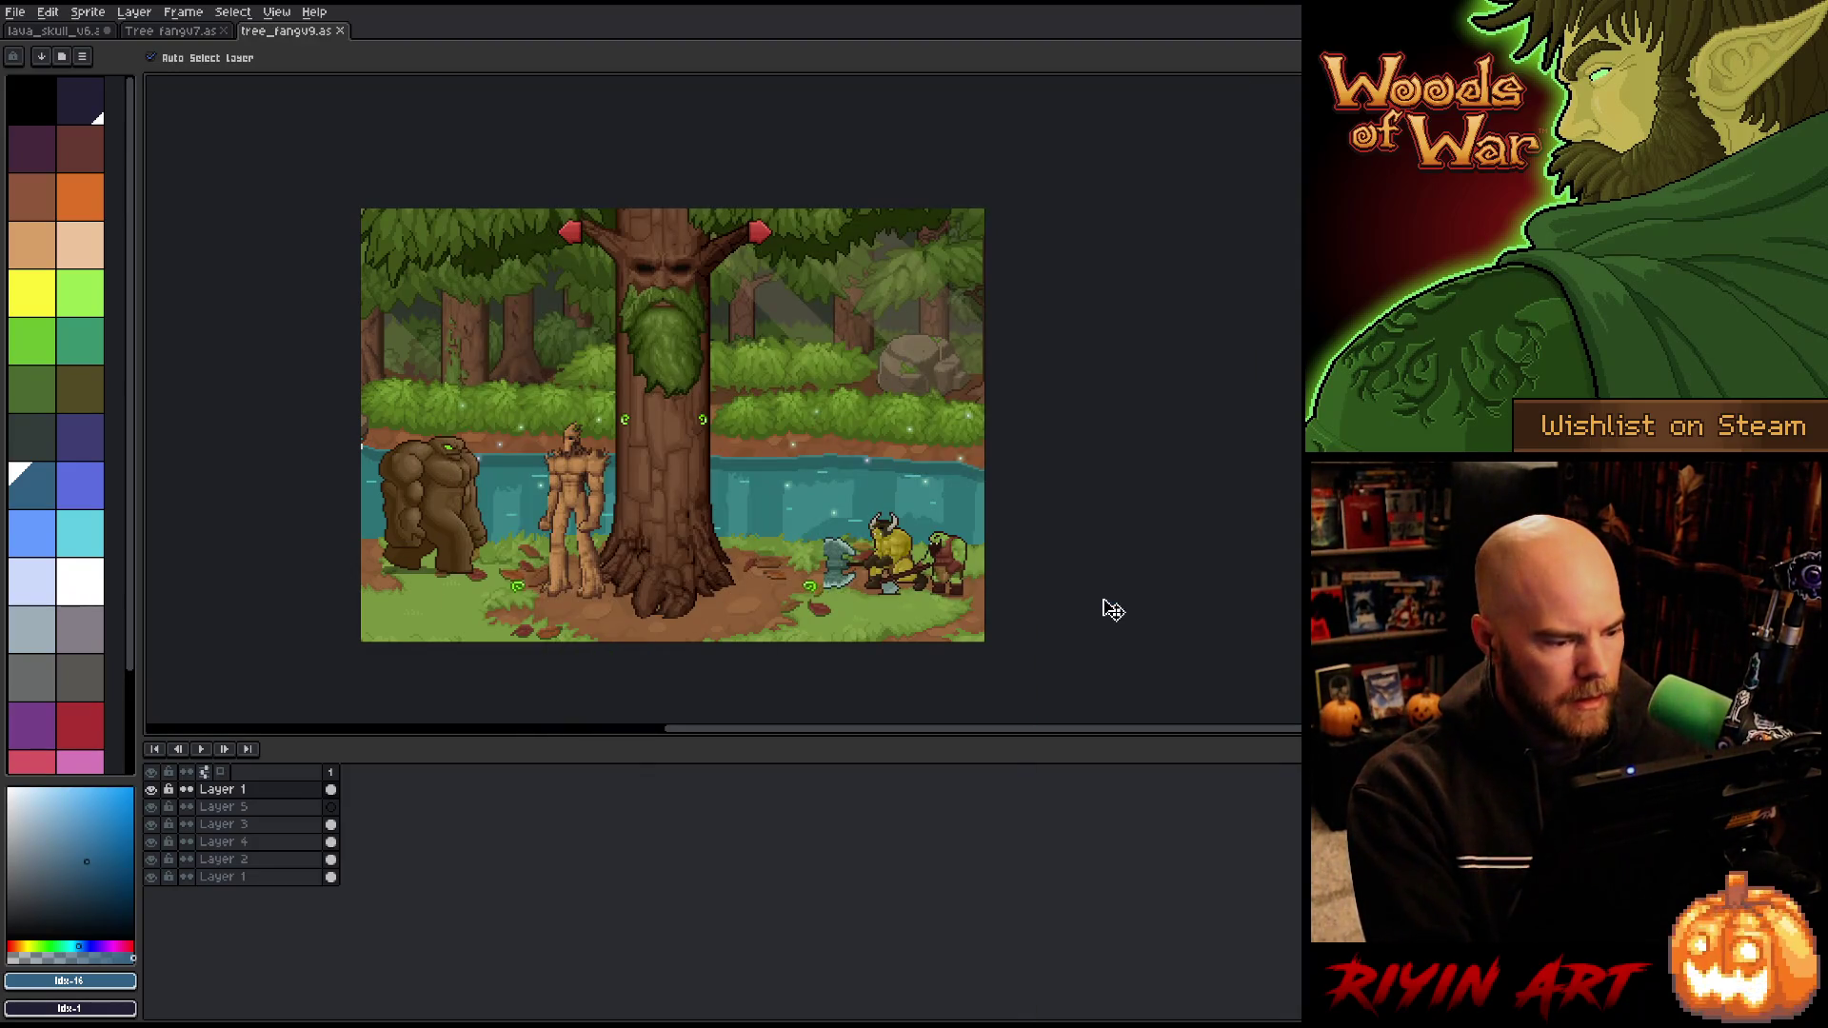
Step: Close Tree fangv7 and lava_skull_v6, discarding the lava scene's unsaved changes
left_click(217, 33)
left_click(224, 31)
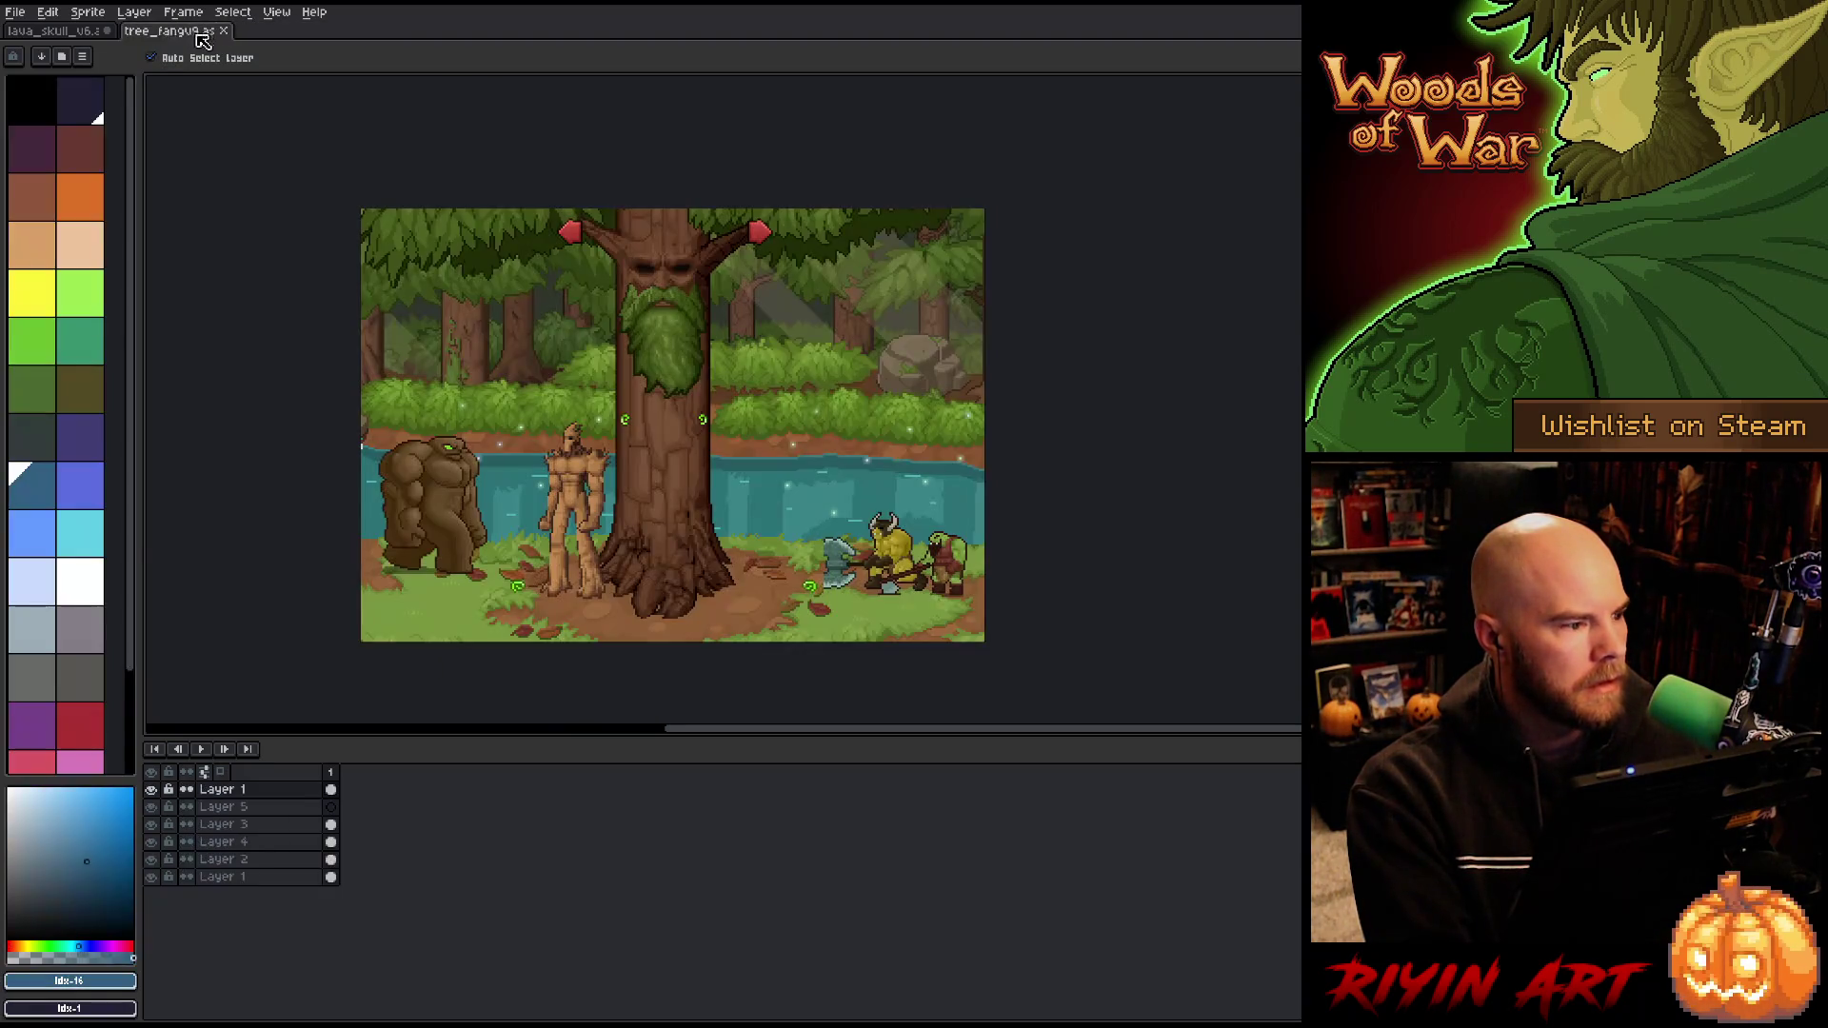
left_click(80, 33)
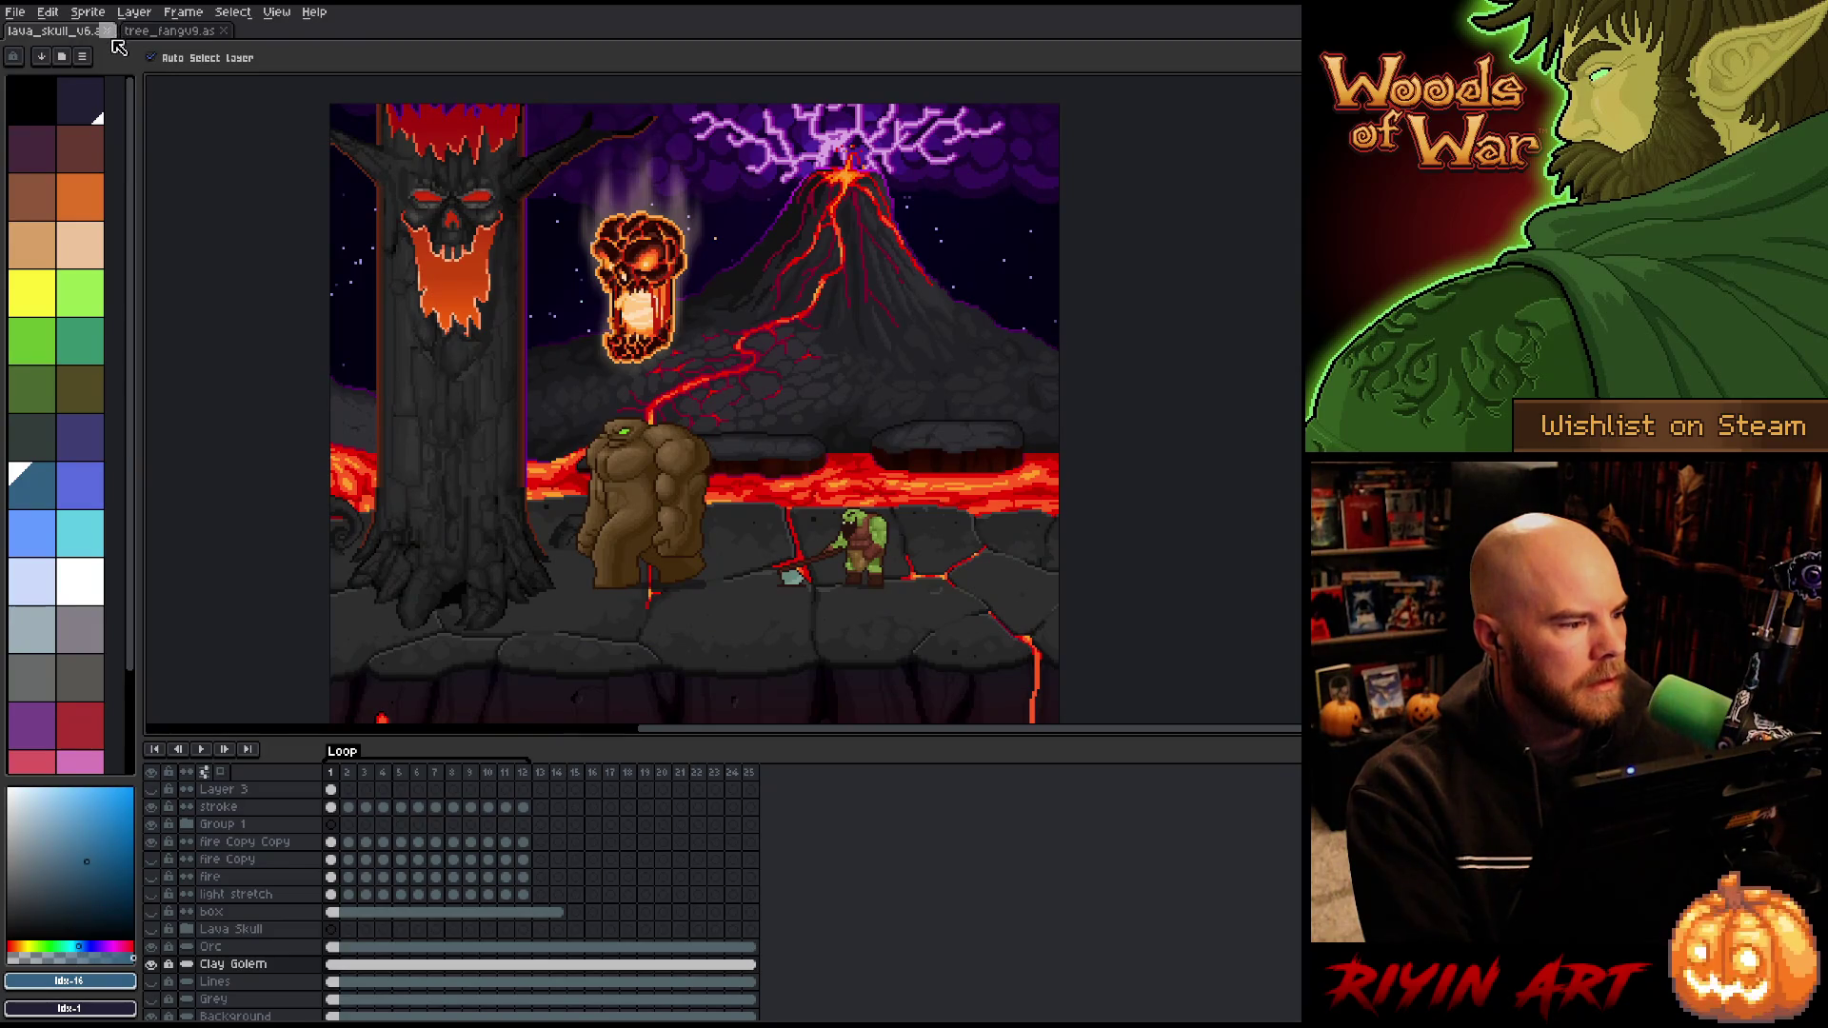
left_click(108, 33)
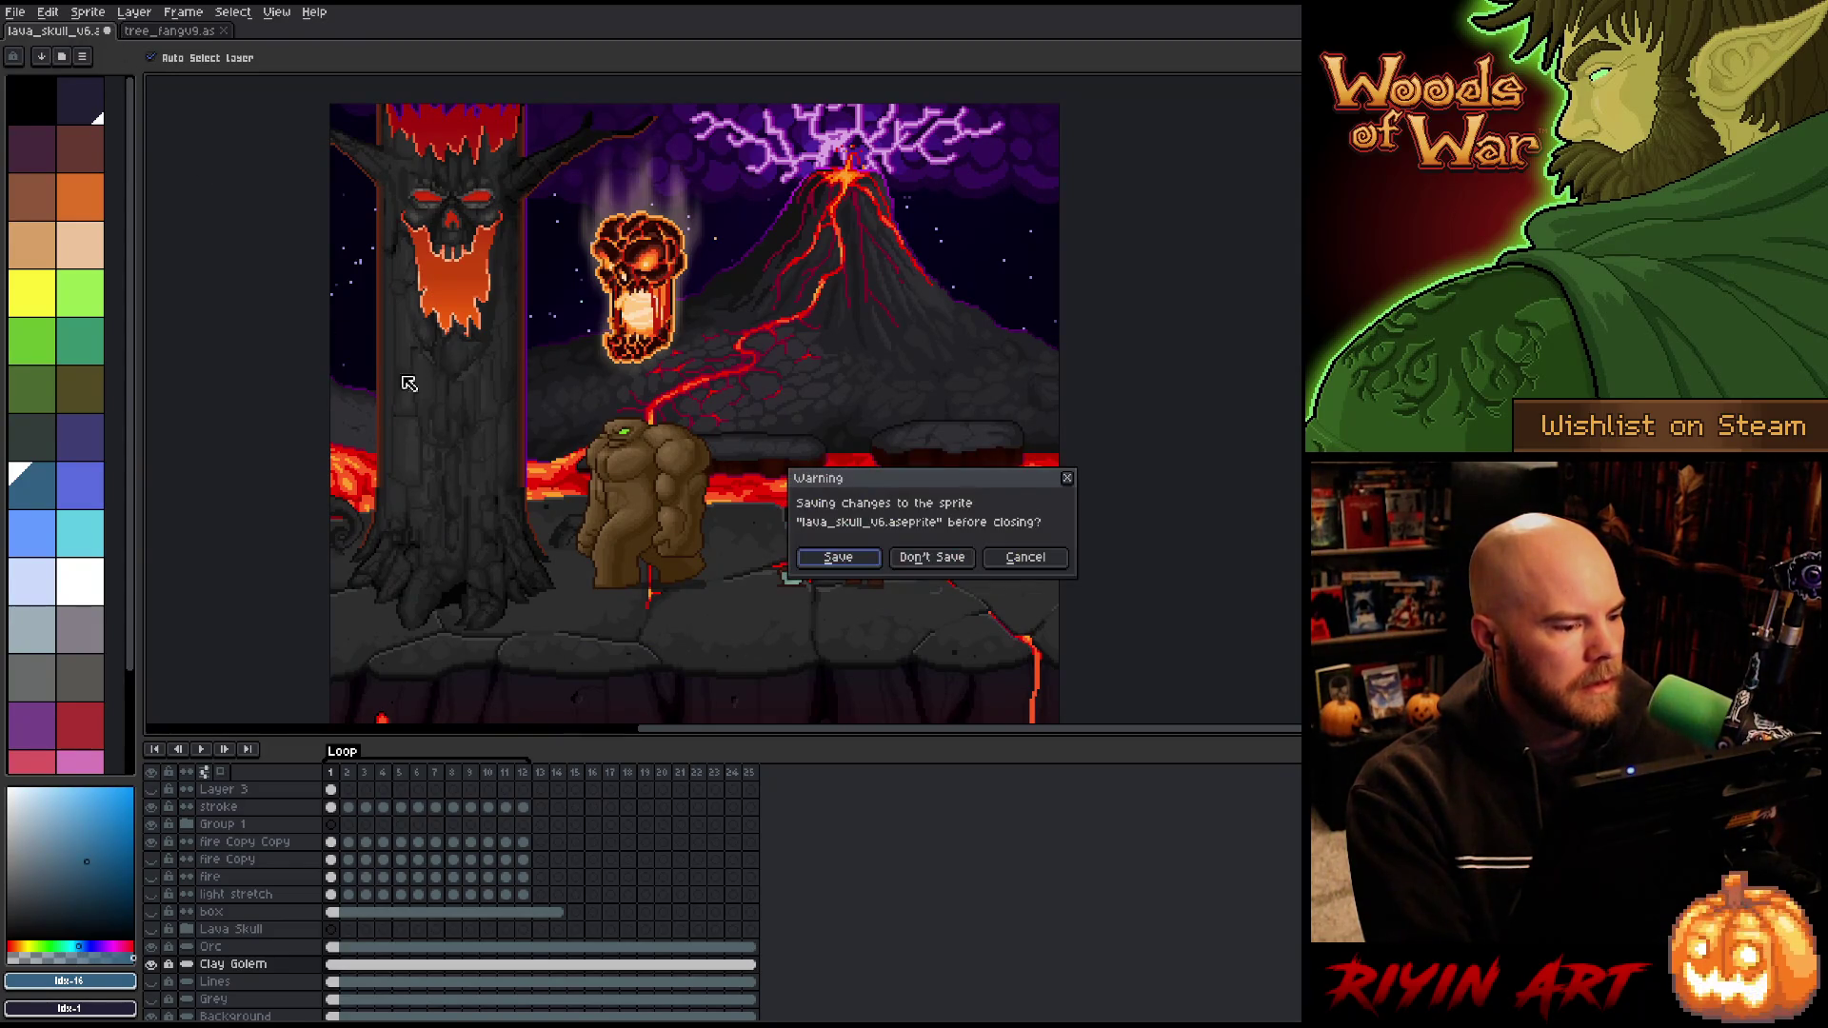
left_click(933, 559)
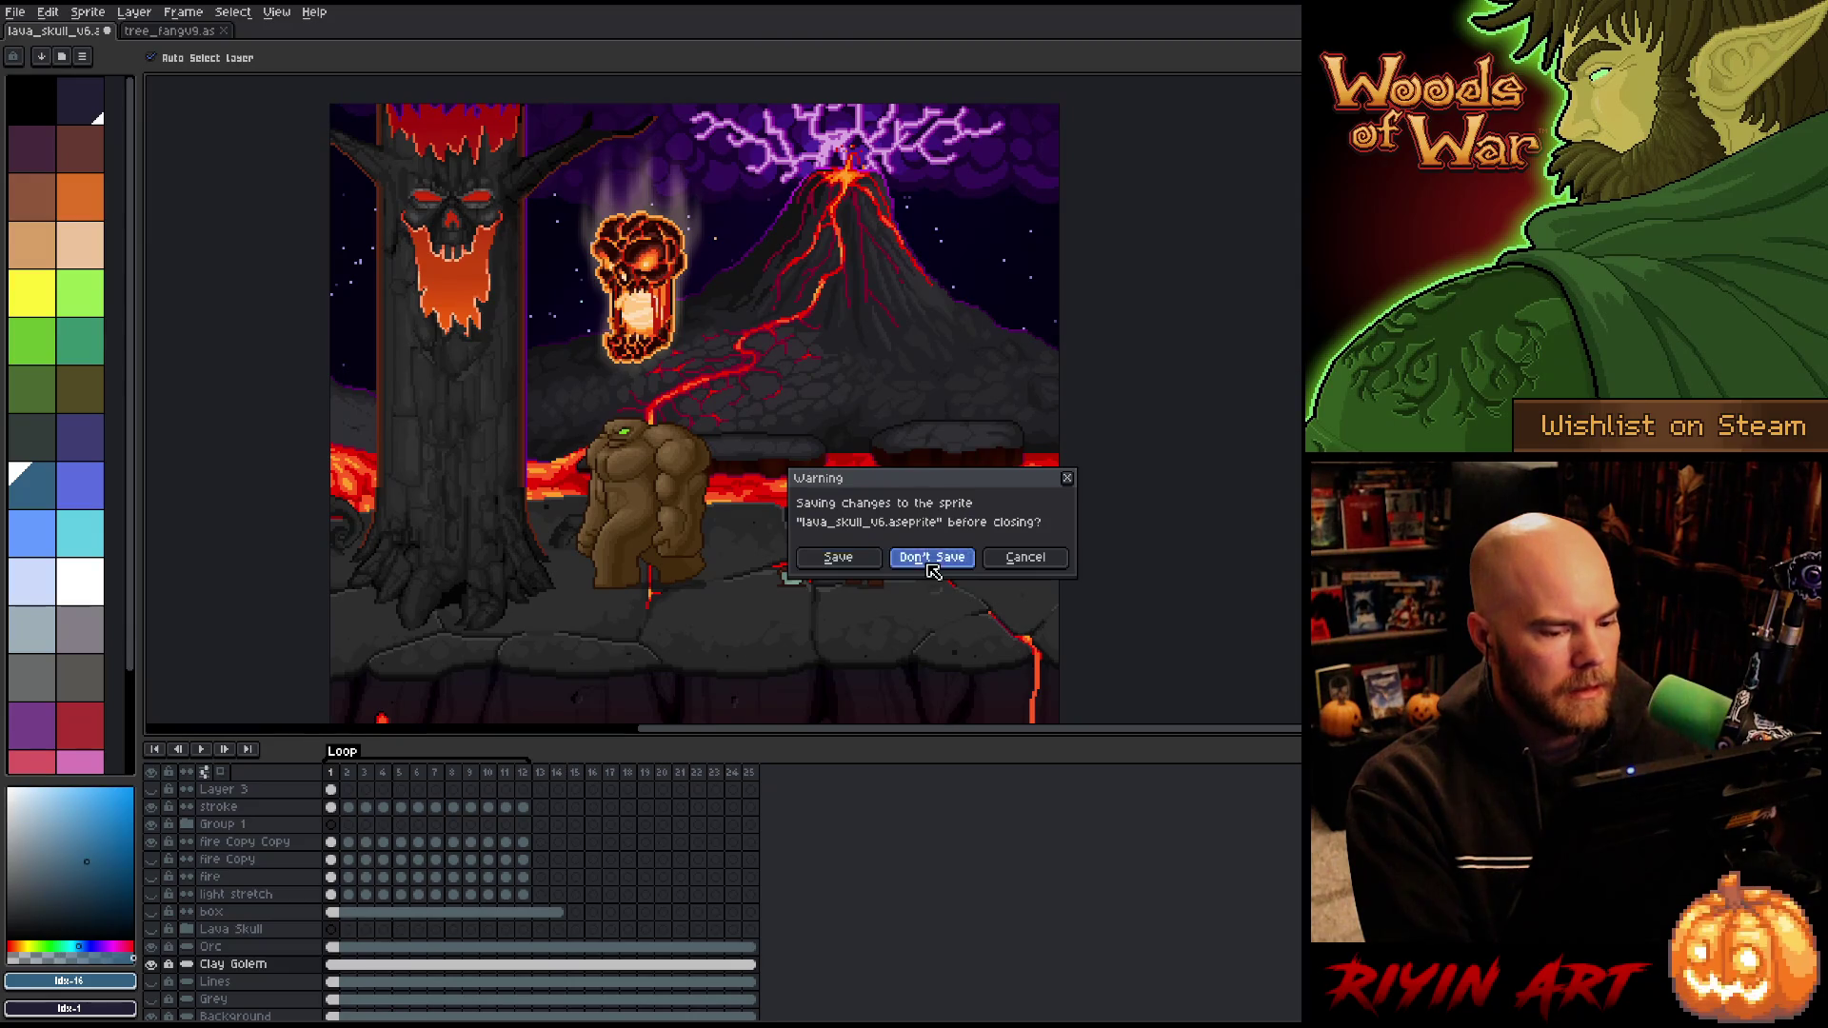
scroll(633, 411, "up", 1)
left_click_drag(564, 438, 615, 460)
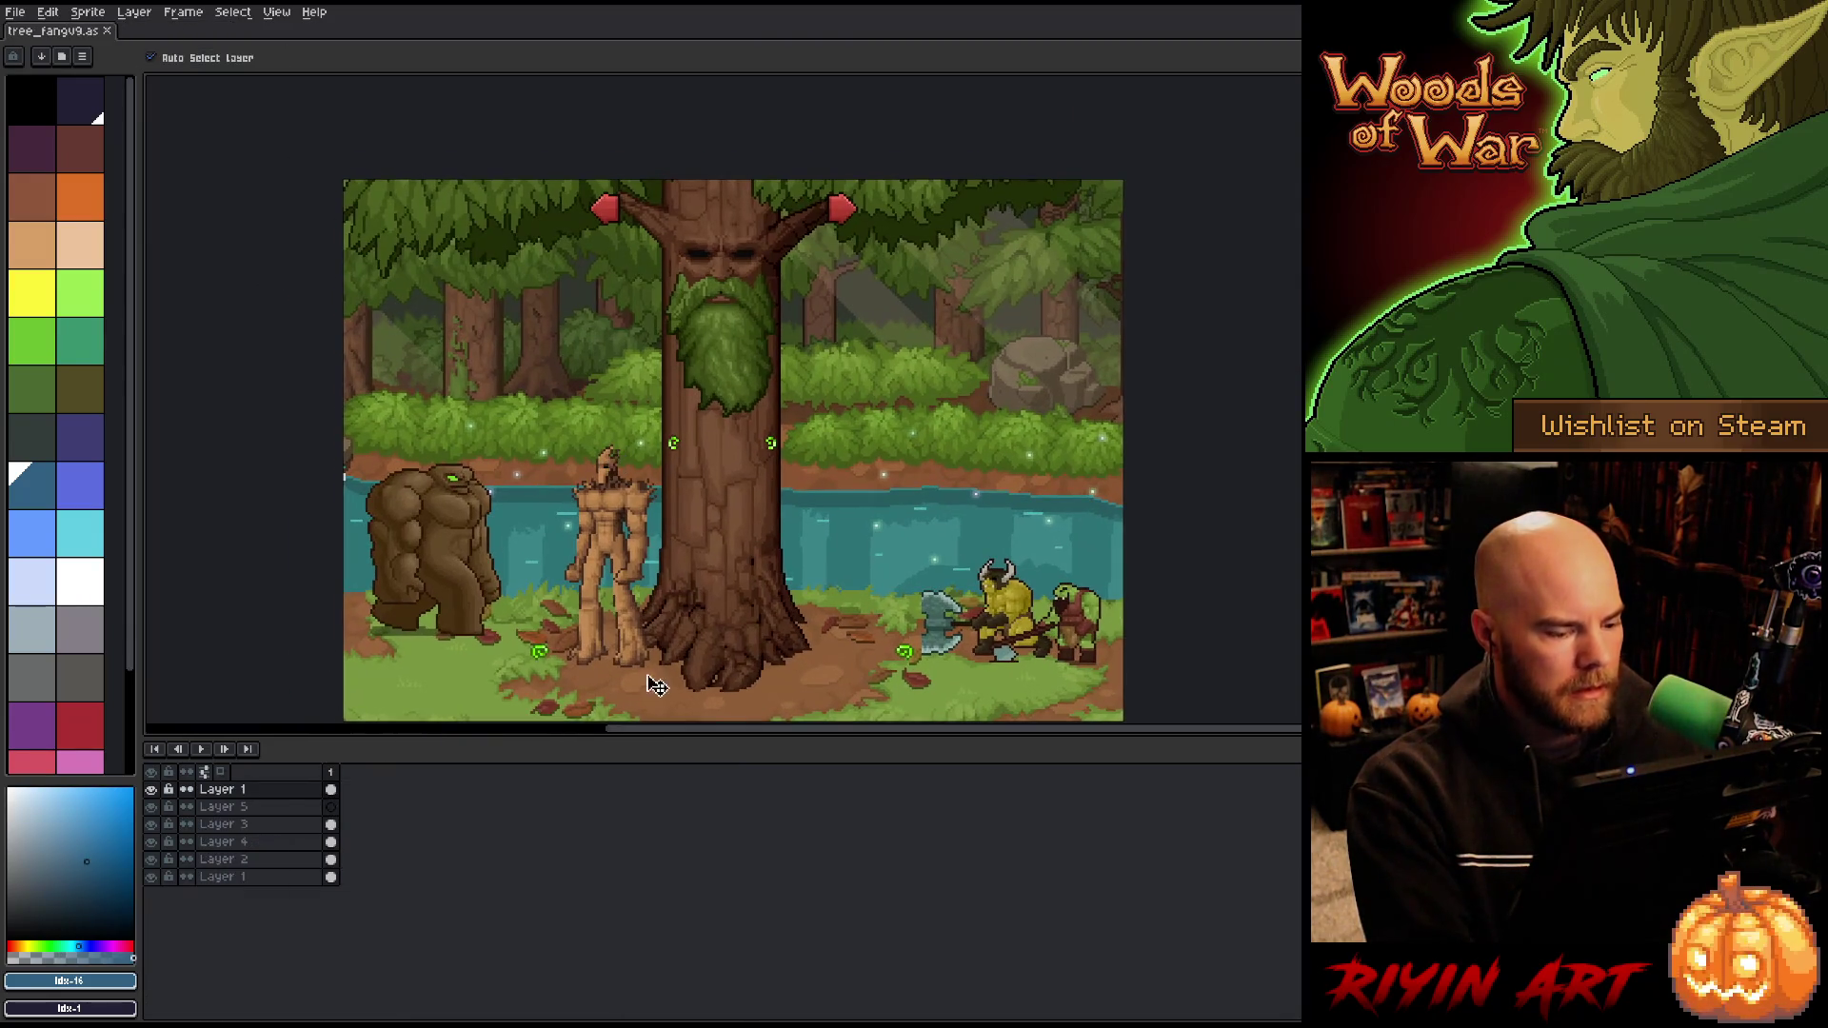
Step: Enlarge the canvas area and marquee the creatures' head height as a temporary guide
left_click_drag(663, 739, 660, 850)
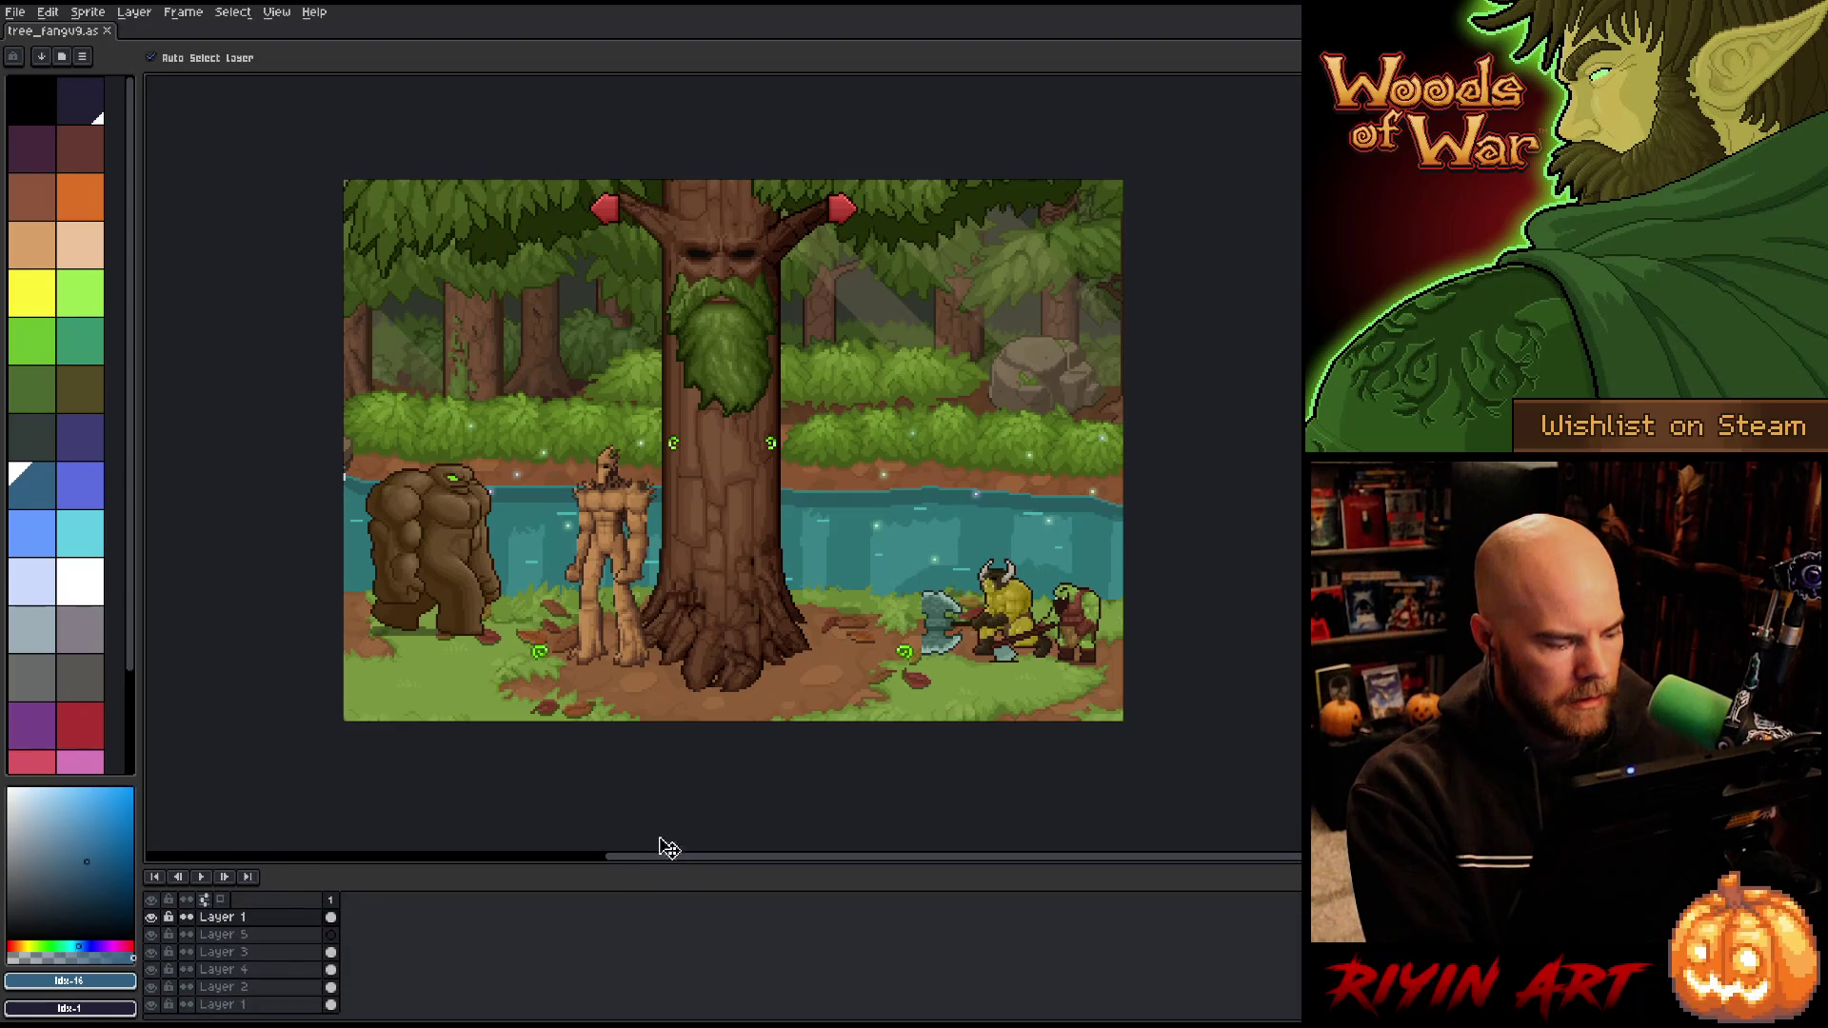
scroll(765, 502, "up", 1)
scroll(764, 502, "up", 2)
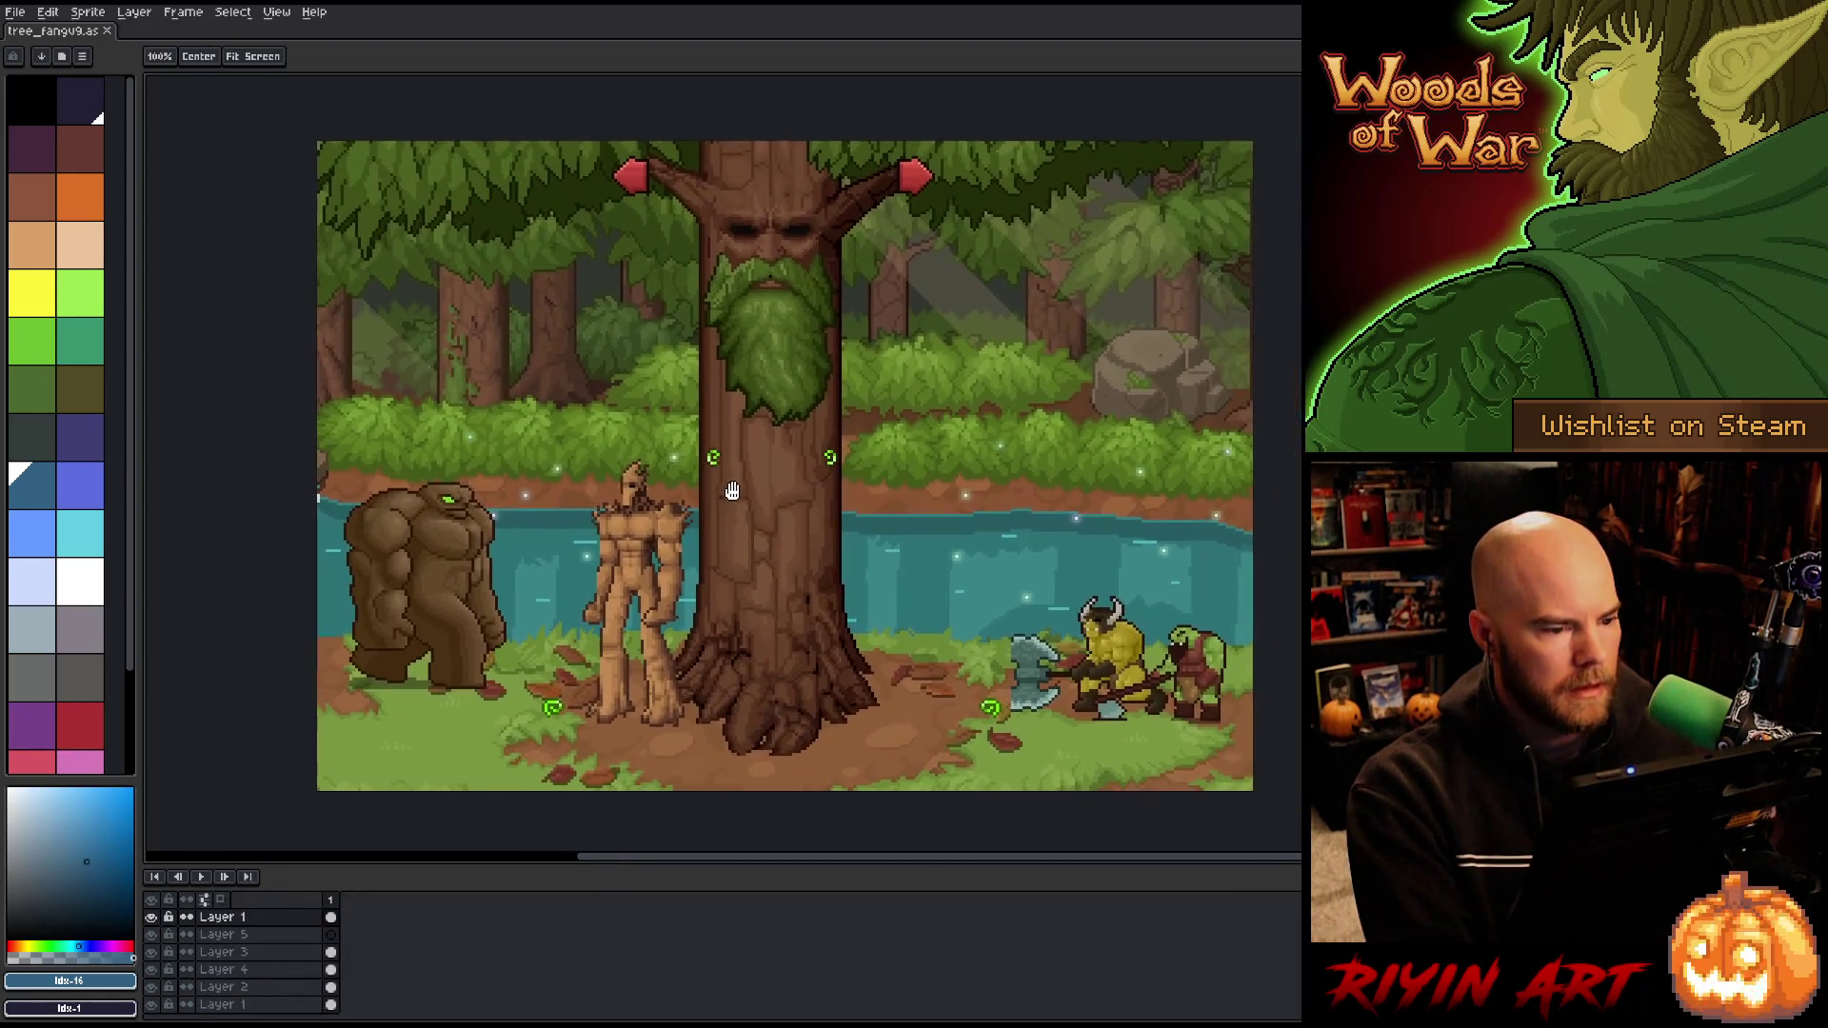
scroll(742, 504, "down", 1)
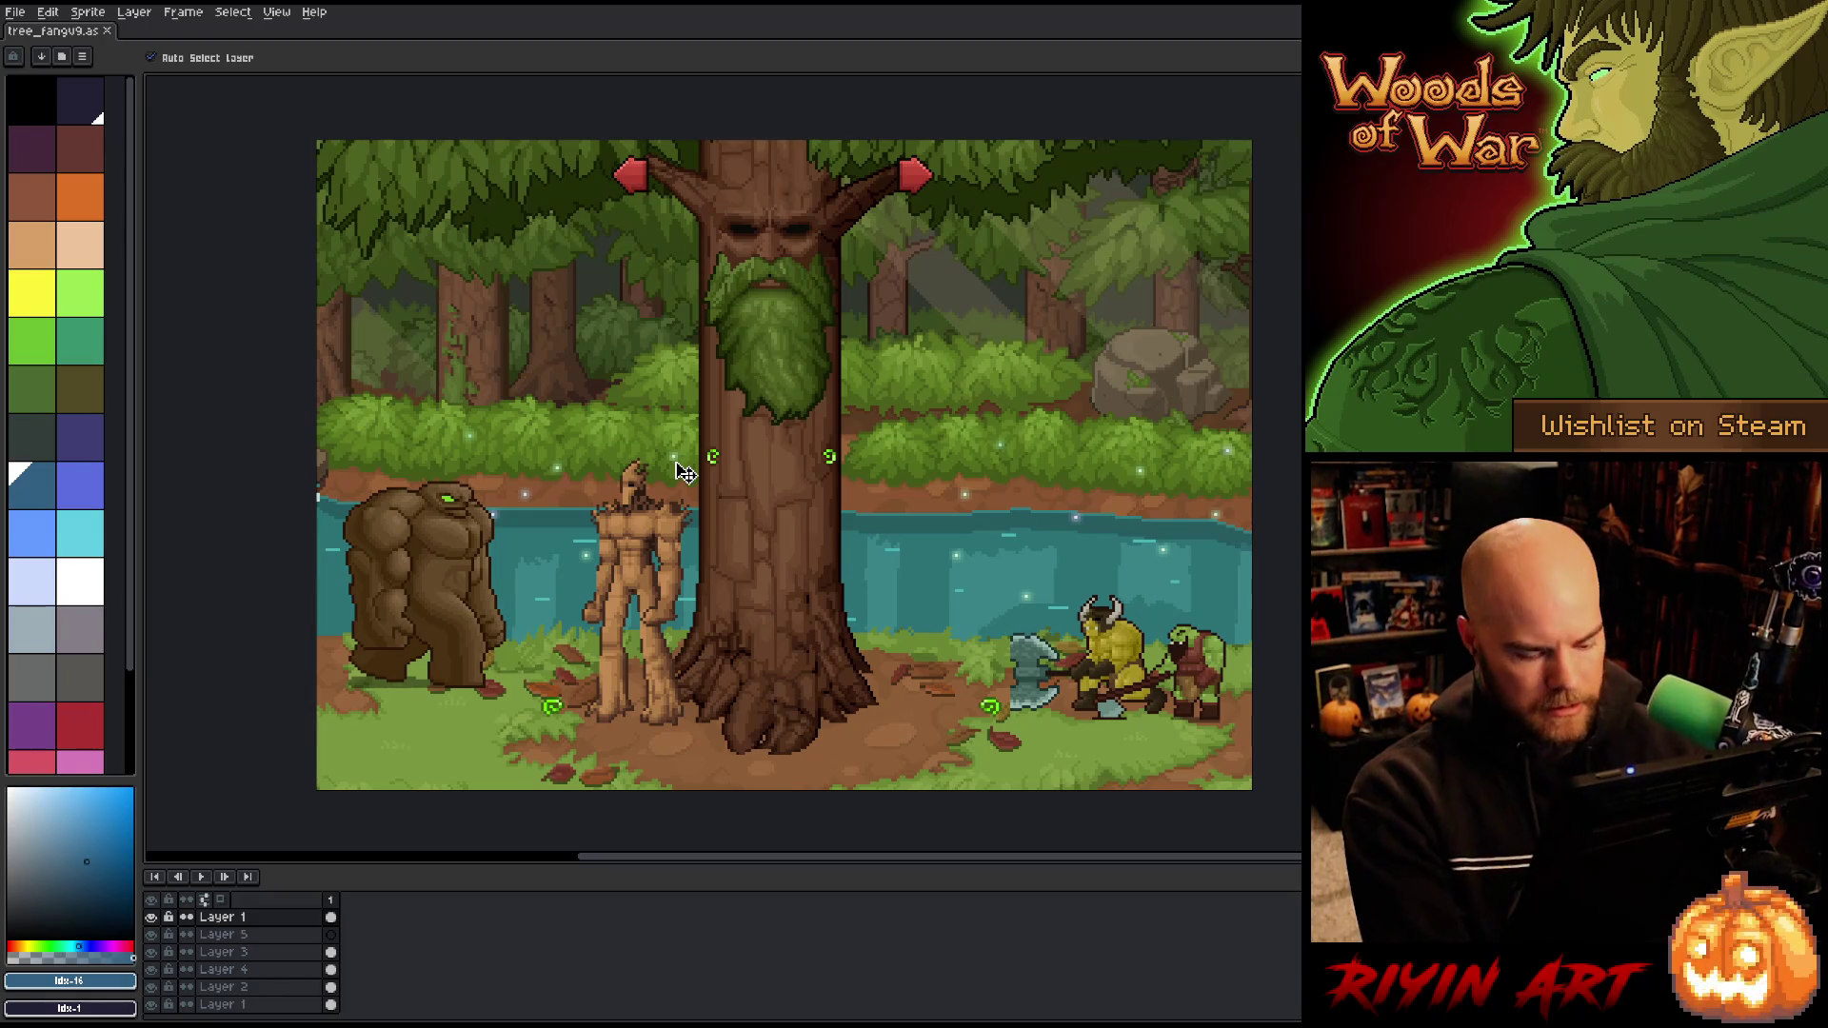
key("m")
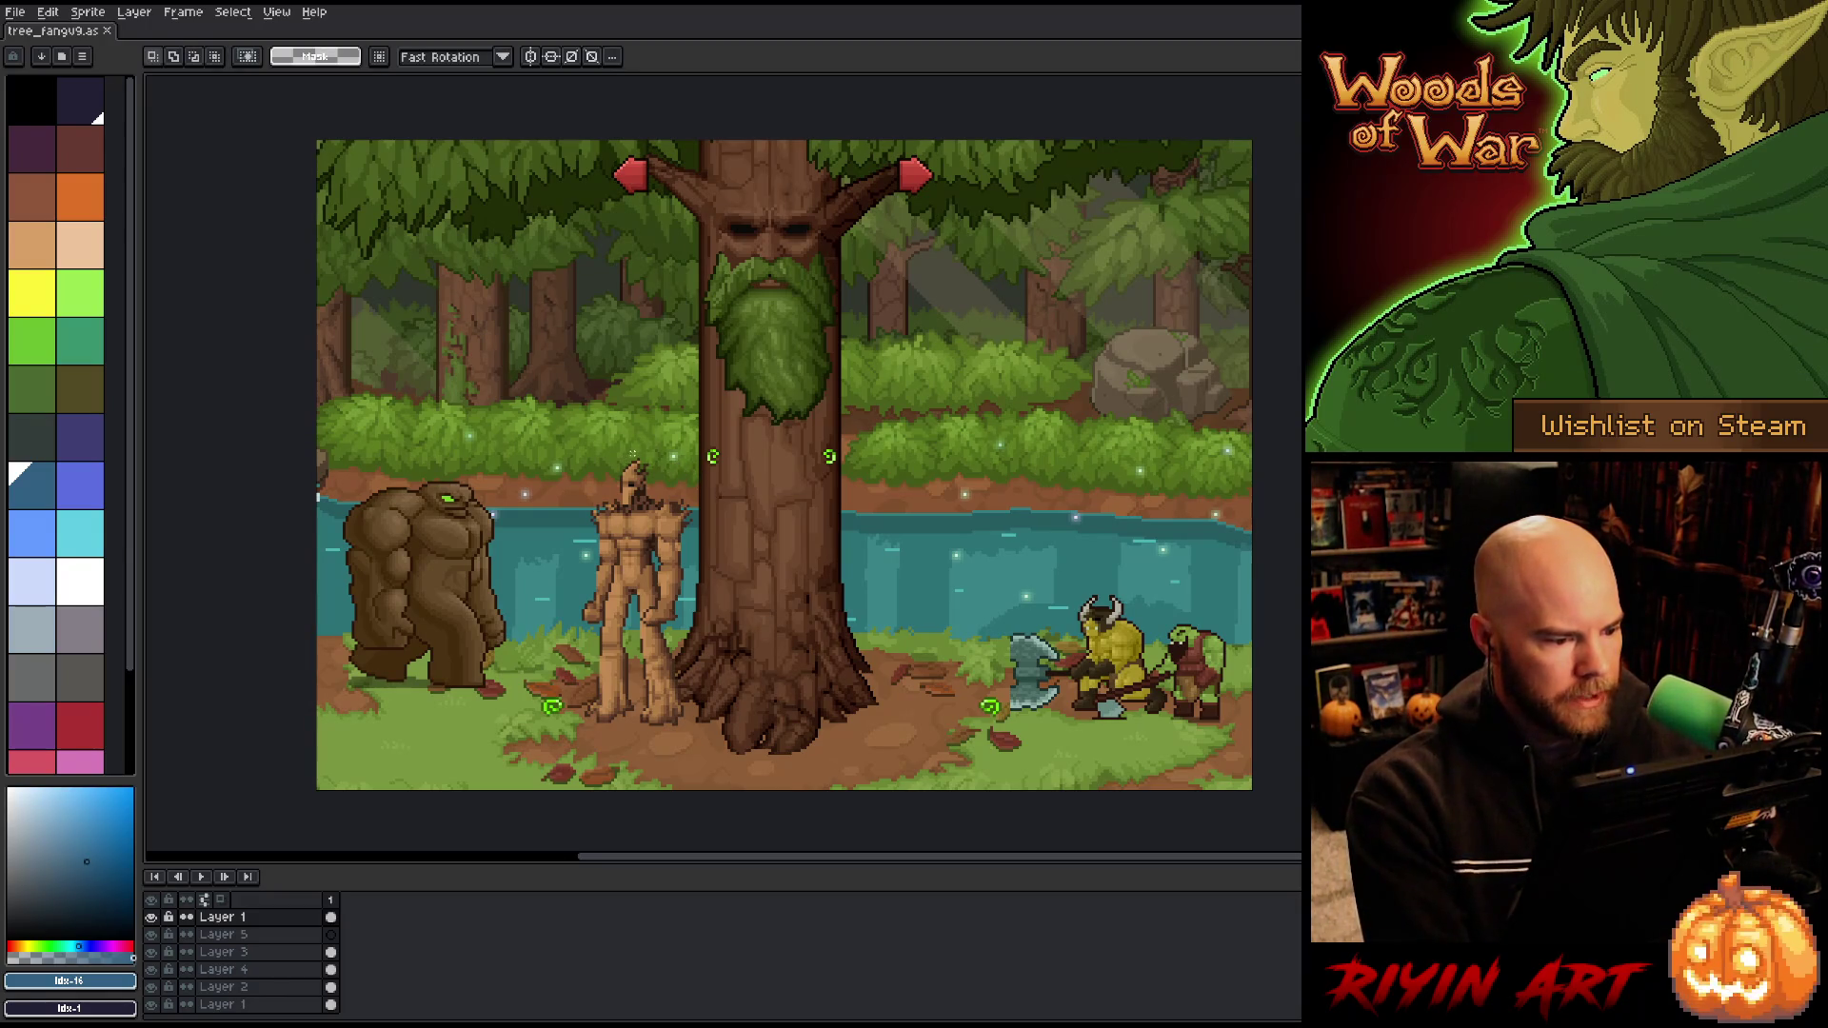
mouse_move(634, 447)
left_mouse_down()
mouse_move(1059, 463)
mouse_move(399, 480)
left_mouse_up()
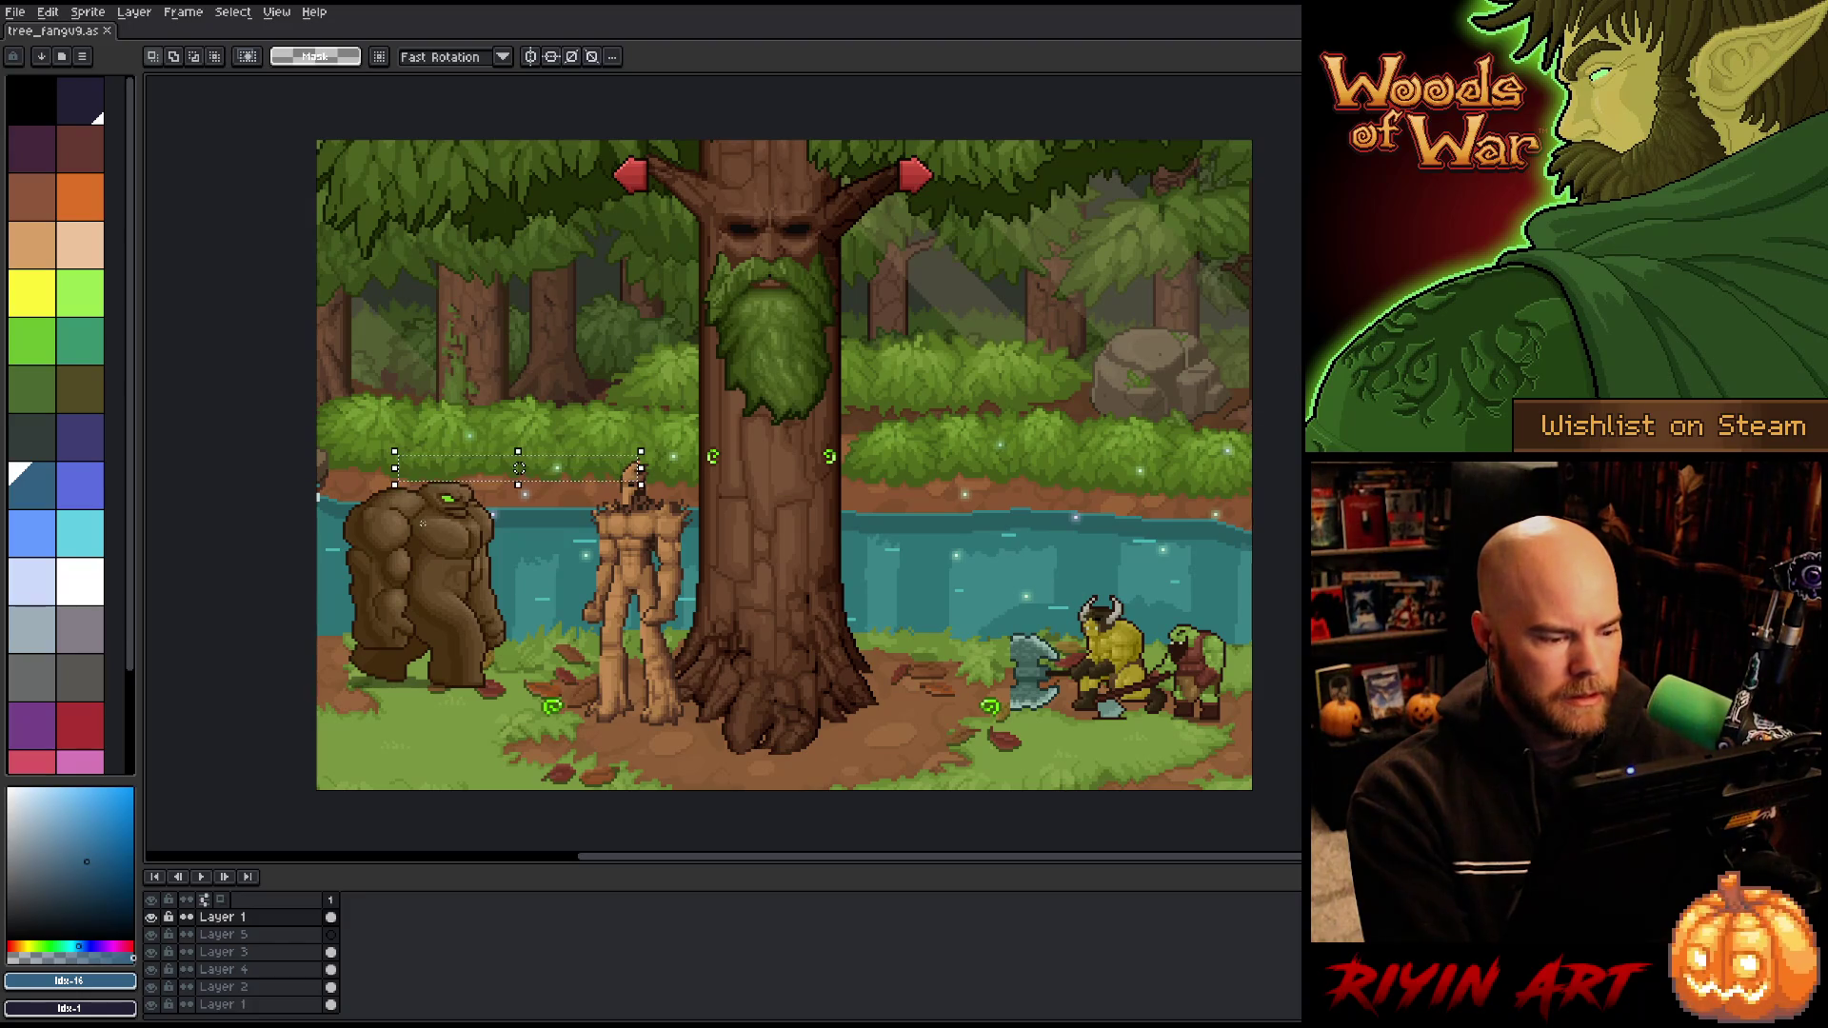
key("ctrl+d")
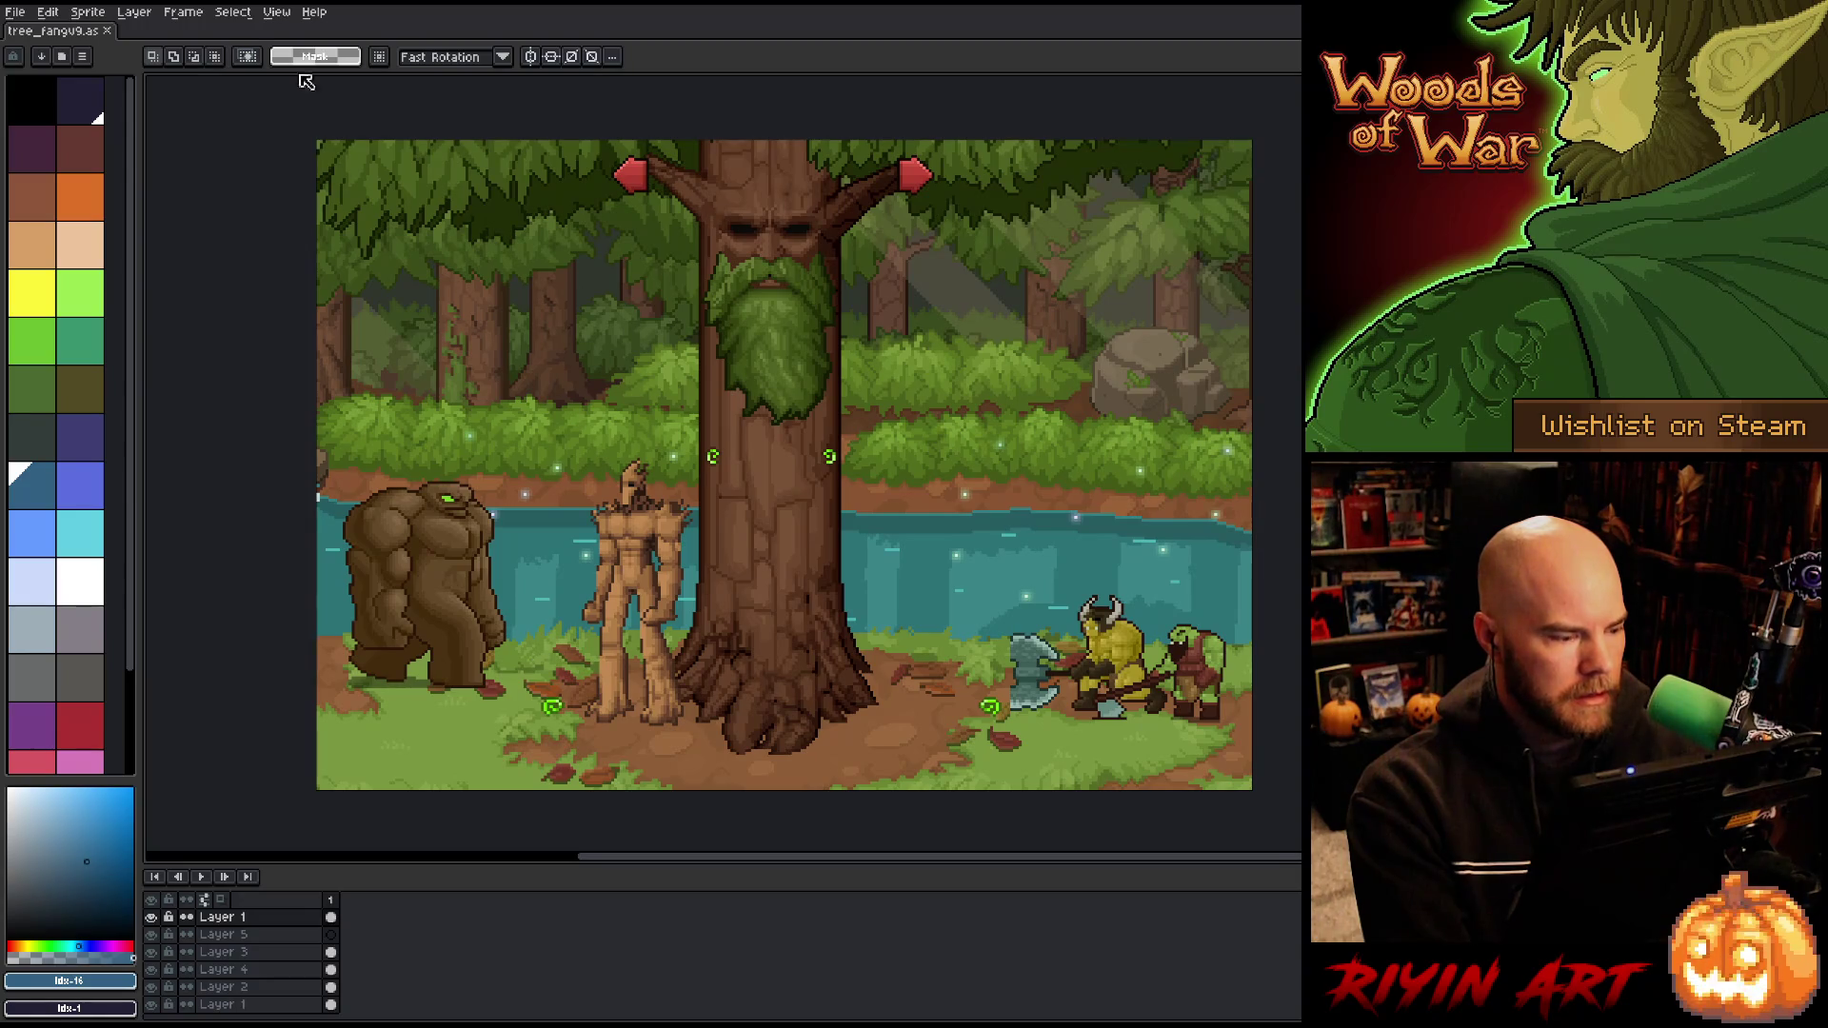
Step: Reopen Tree fangv7.aseprite from the Open Recent list
left_click(15, 12)
mouse_move(57, 63)
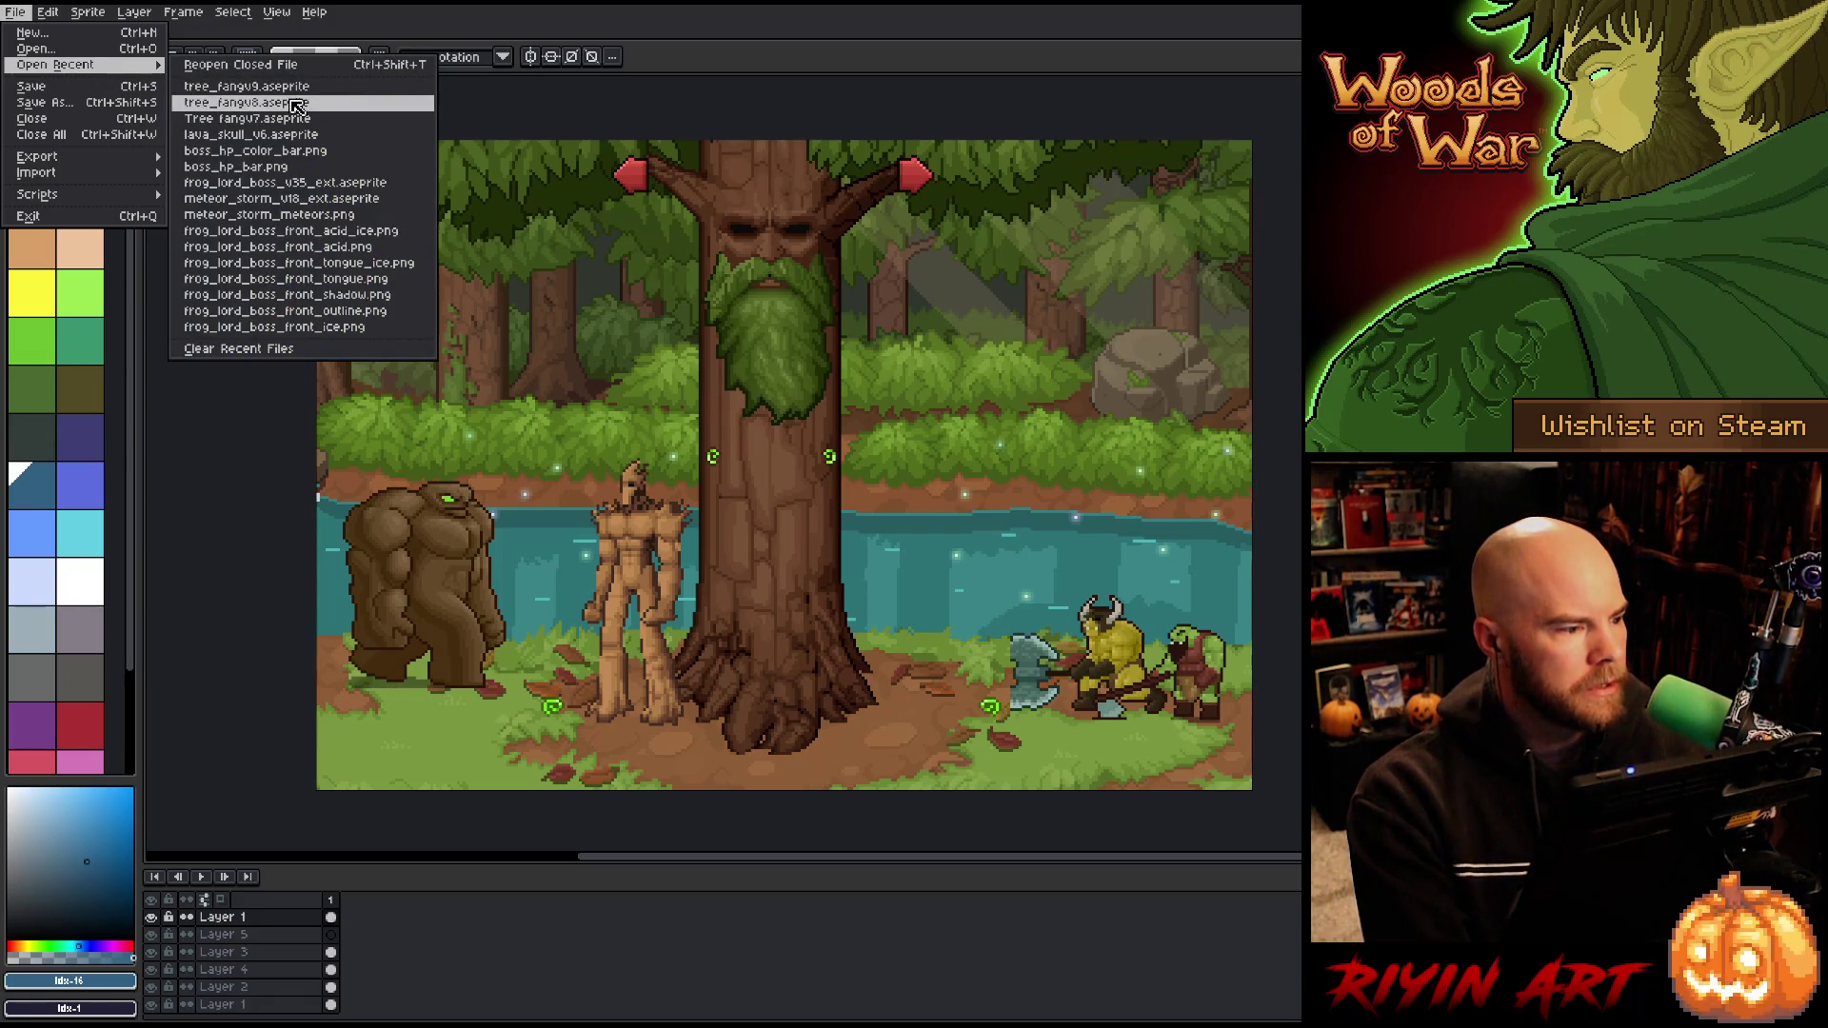
left_click(292, 118)
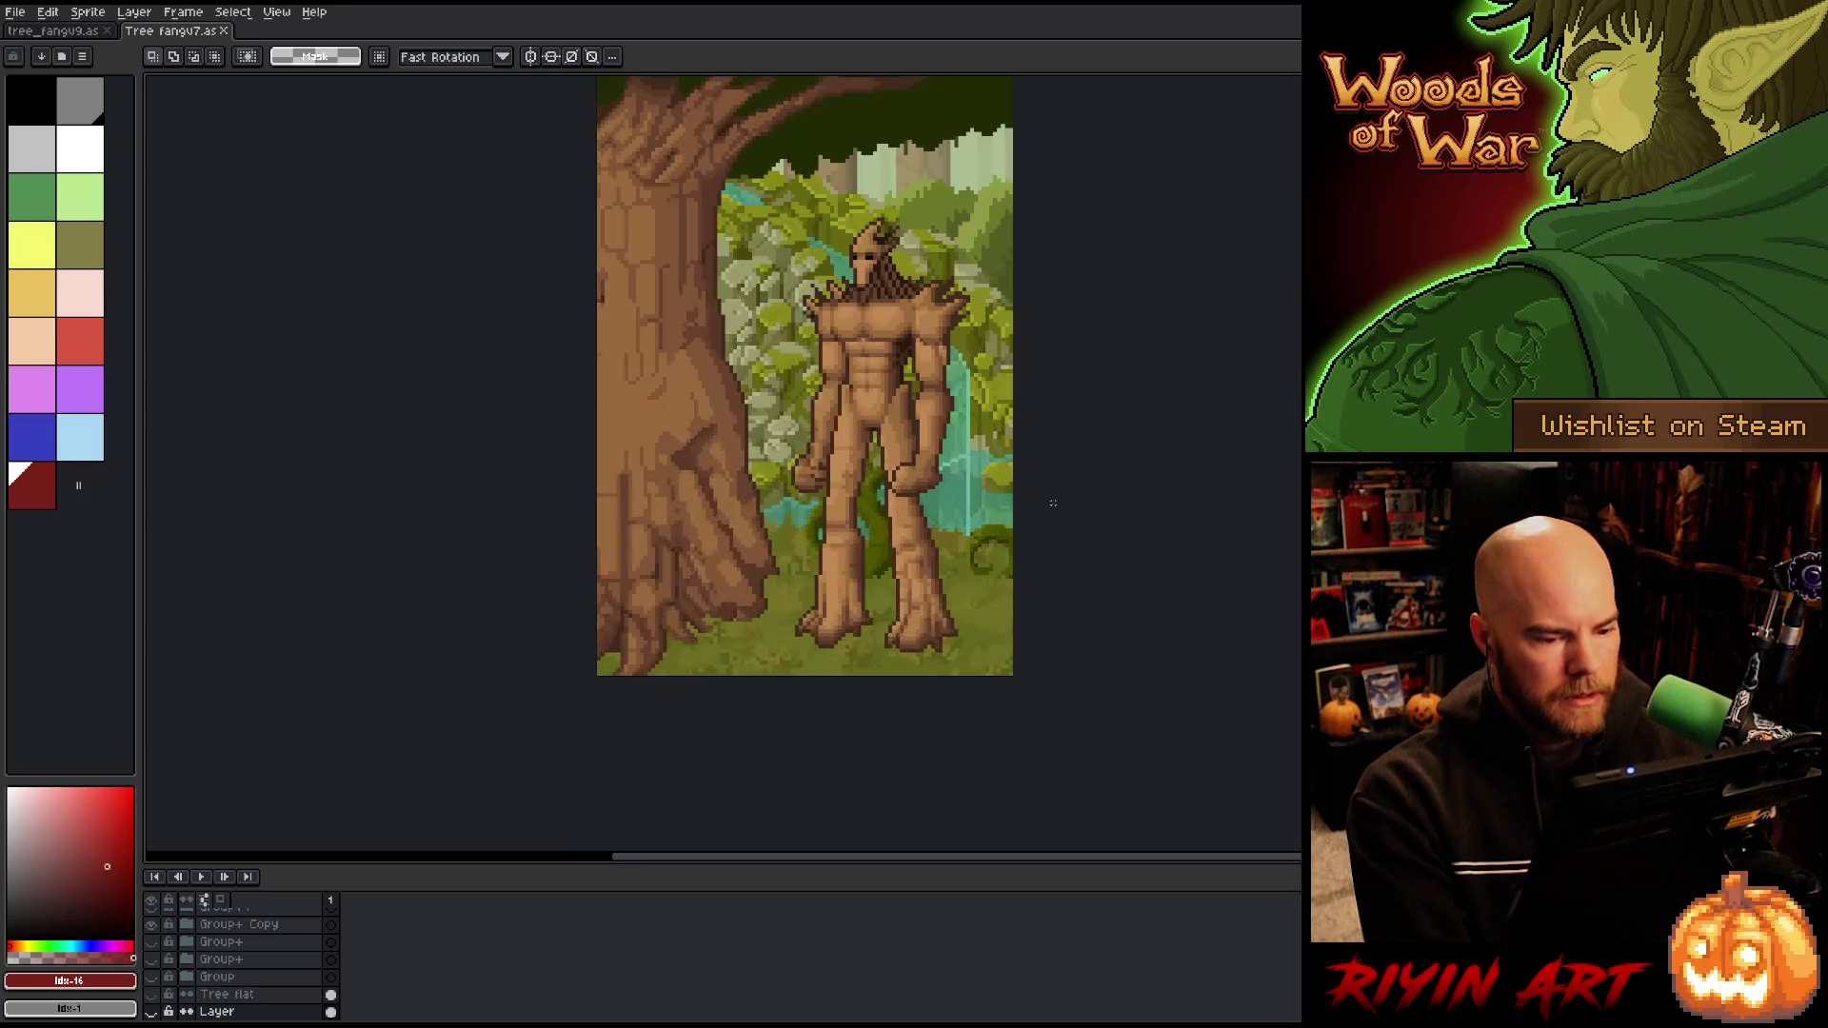
Step: Hide the tree-man body layer and show and expand the alternate Group+ pose
key("v")
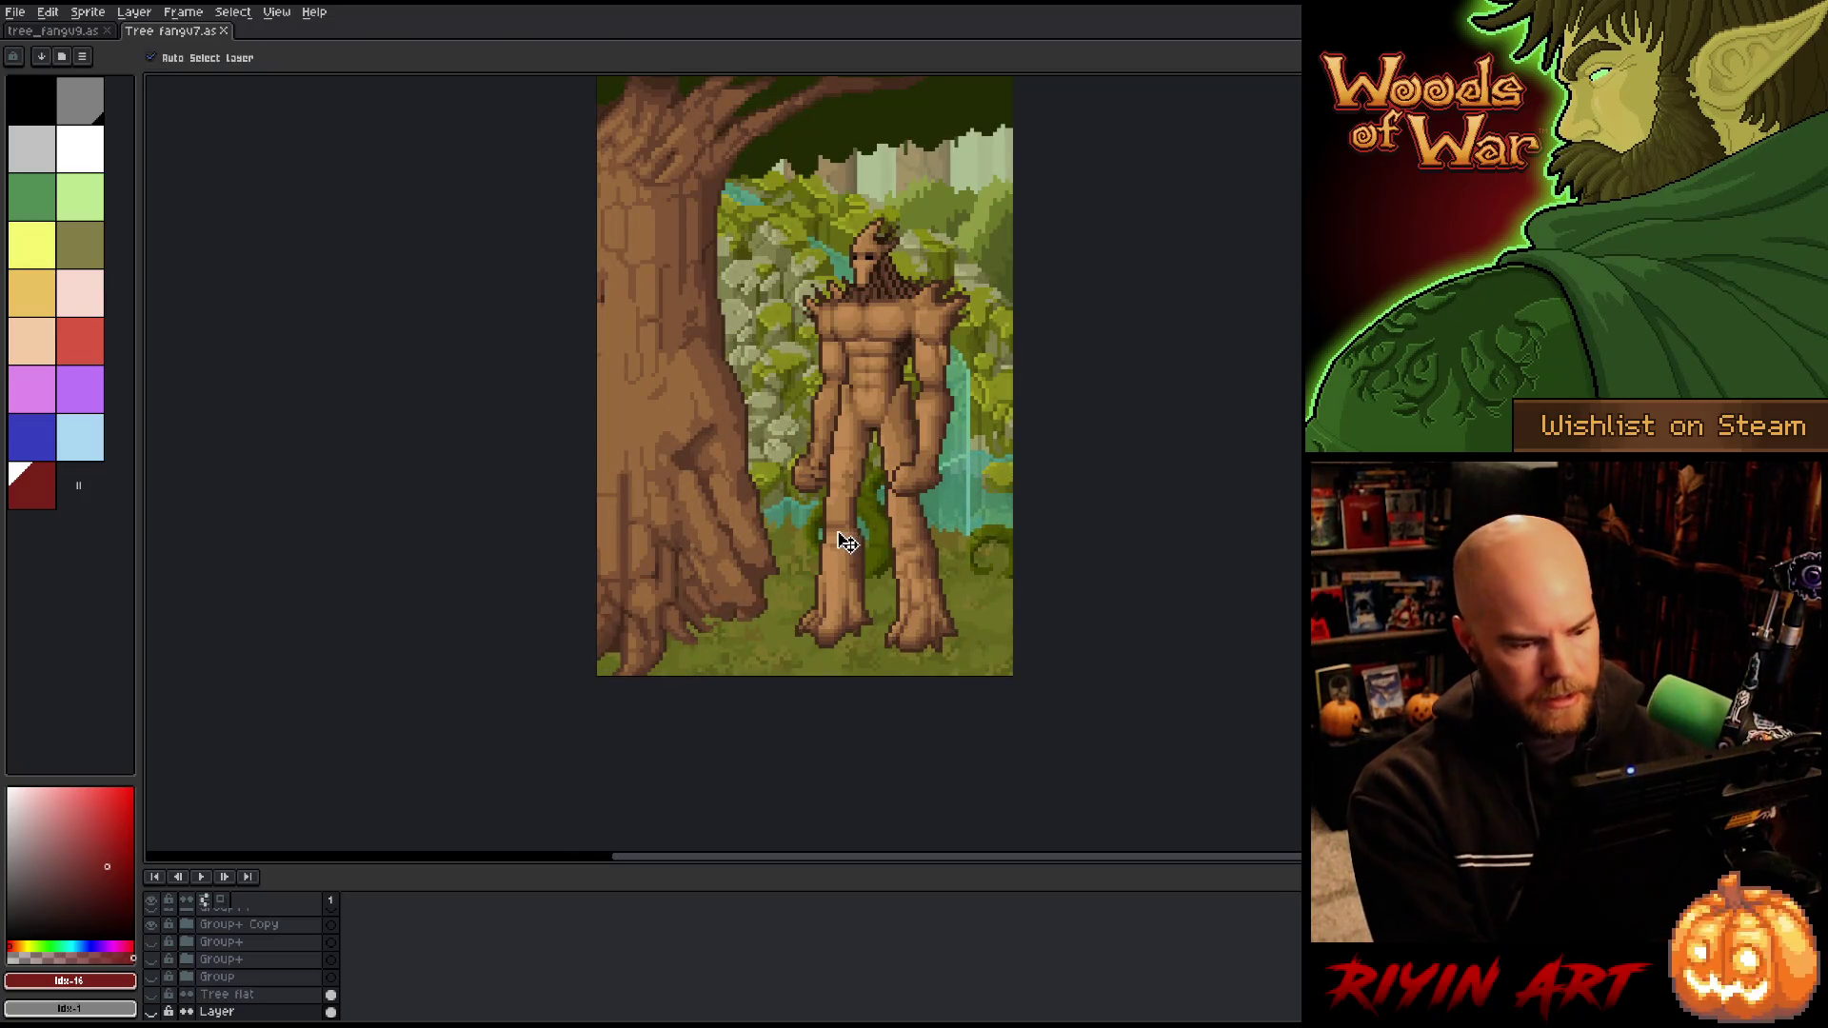
left_click(850, 538)
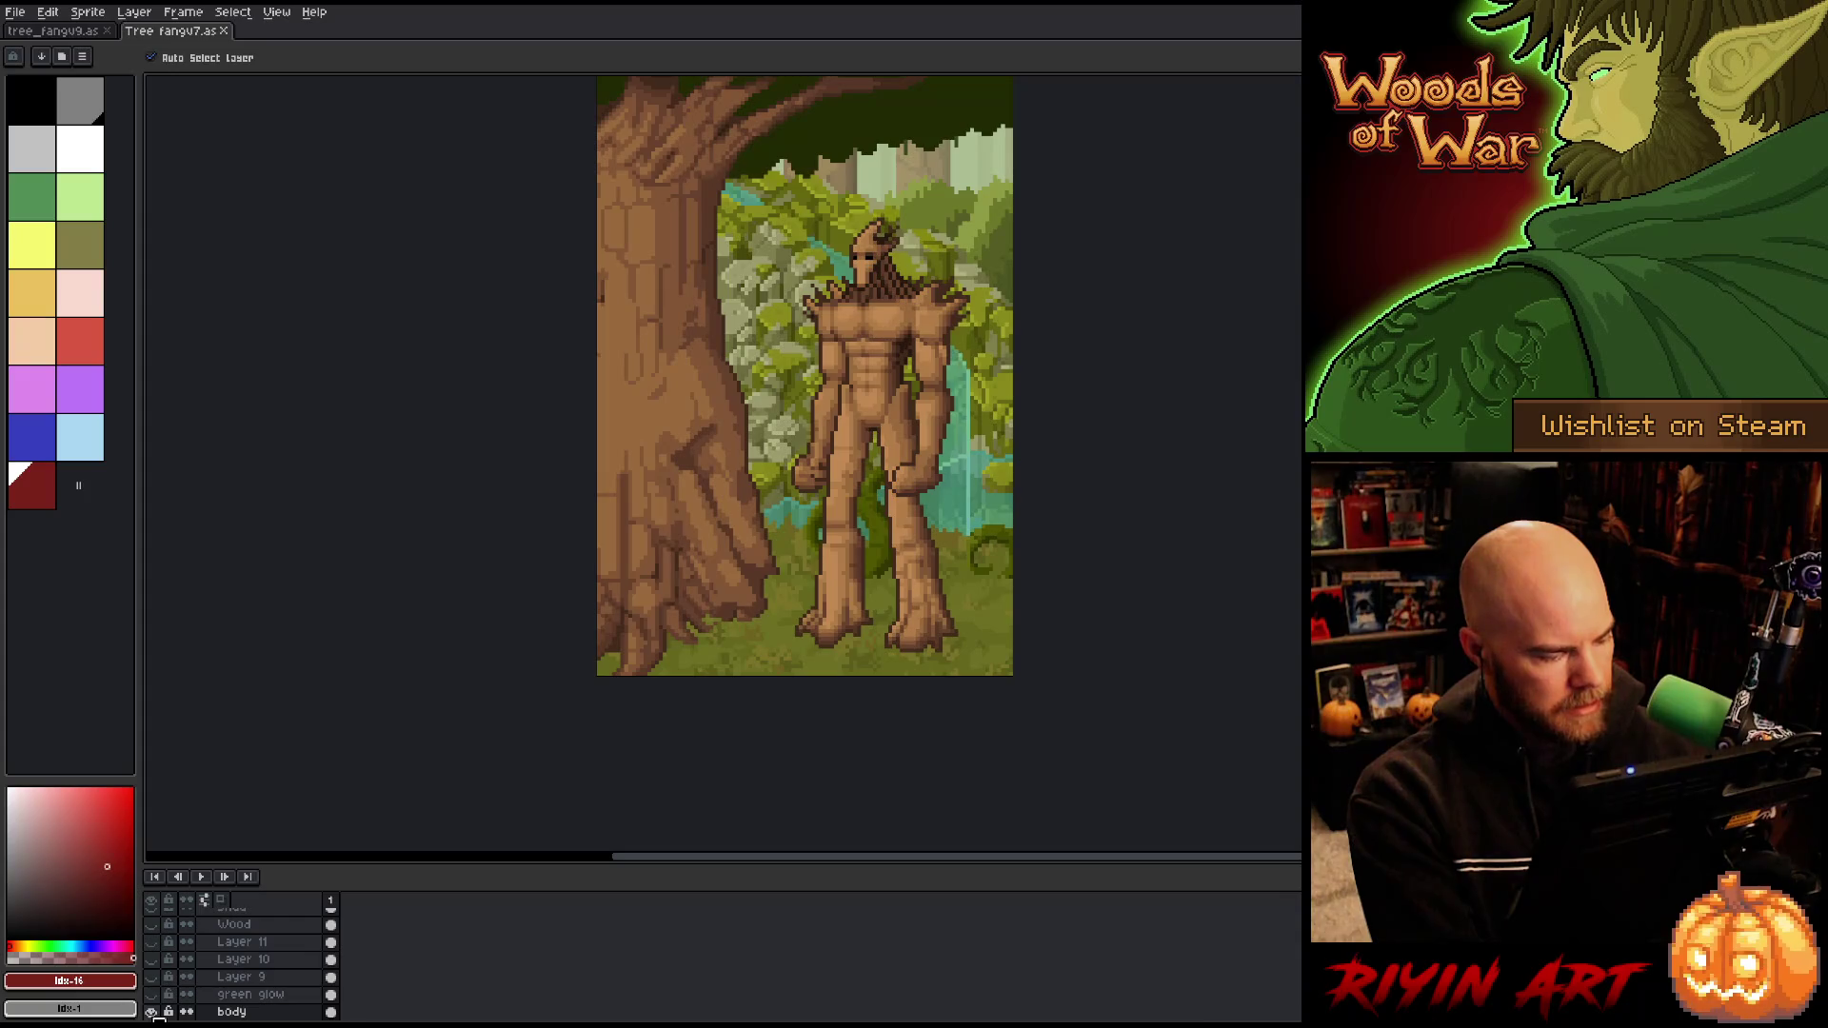
scroll(181, 996, "down", 2)
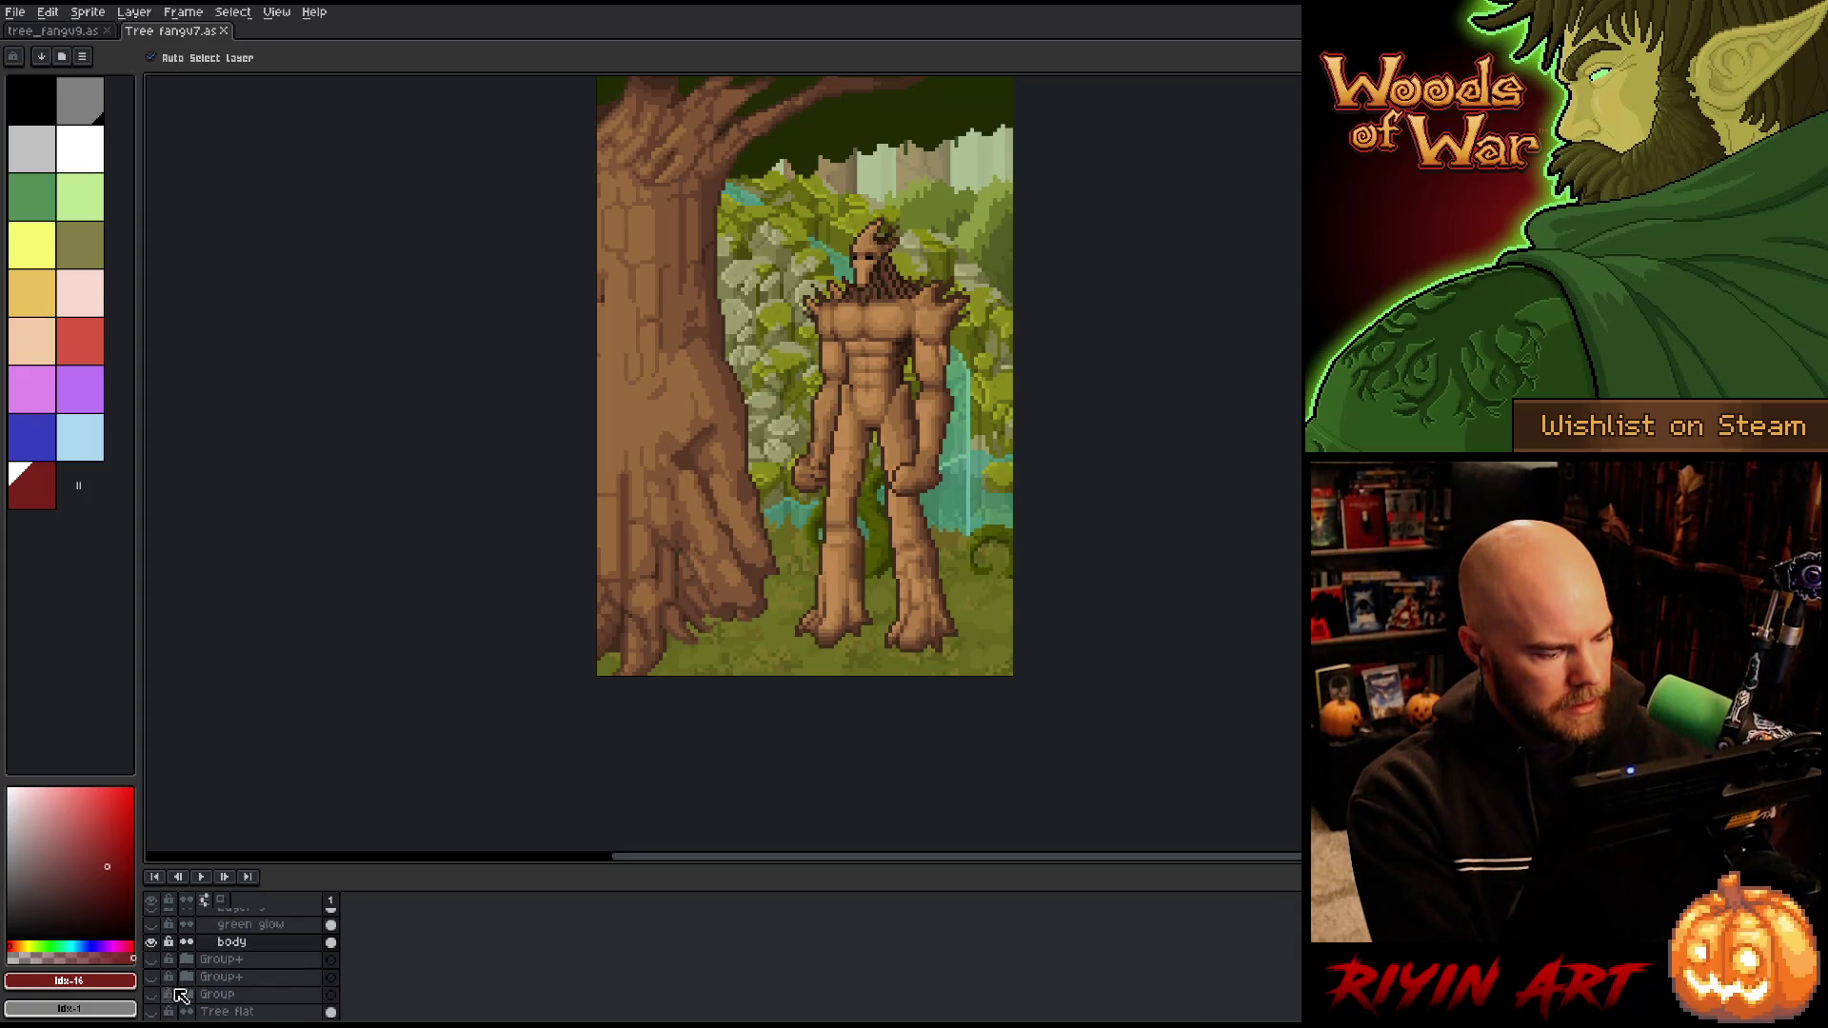
left_click(151, 942)
left_click(153, 959)
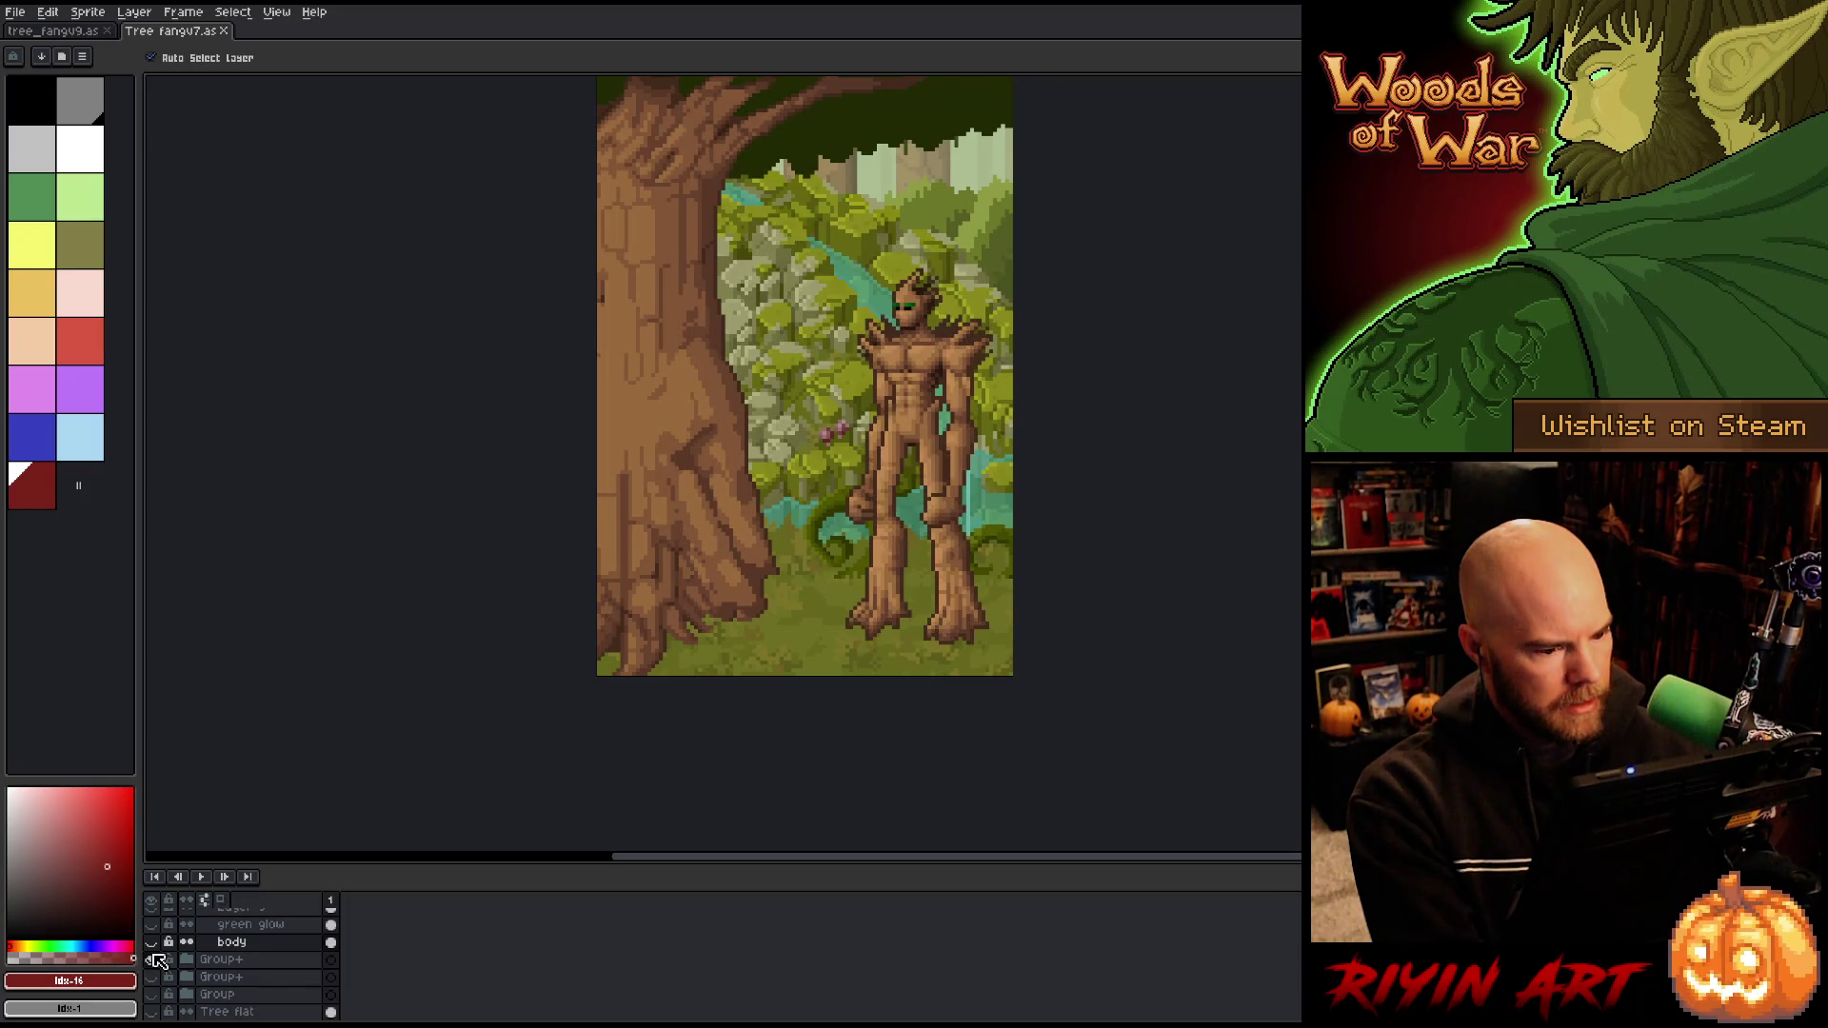
left_click(188, 960)
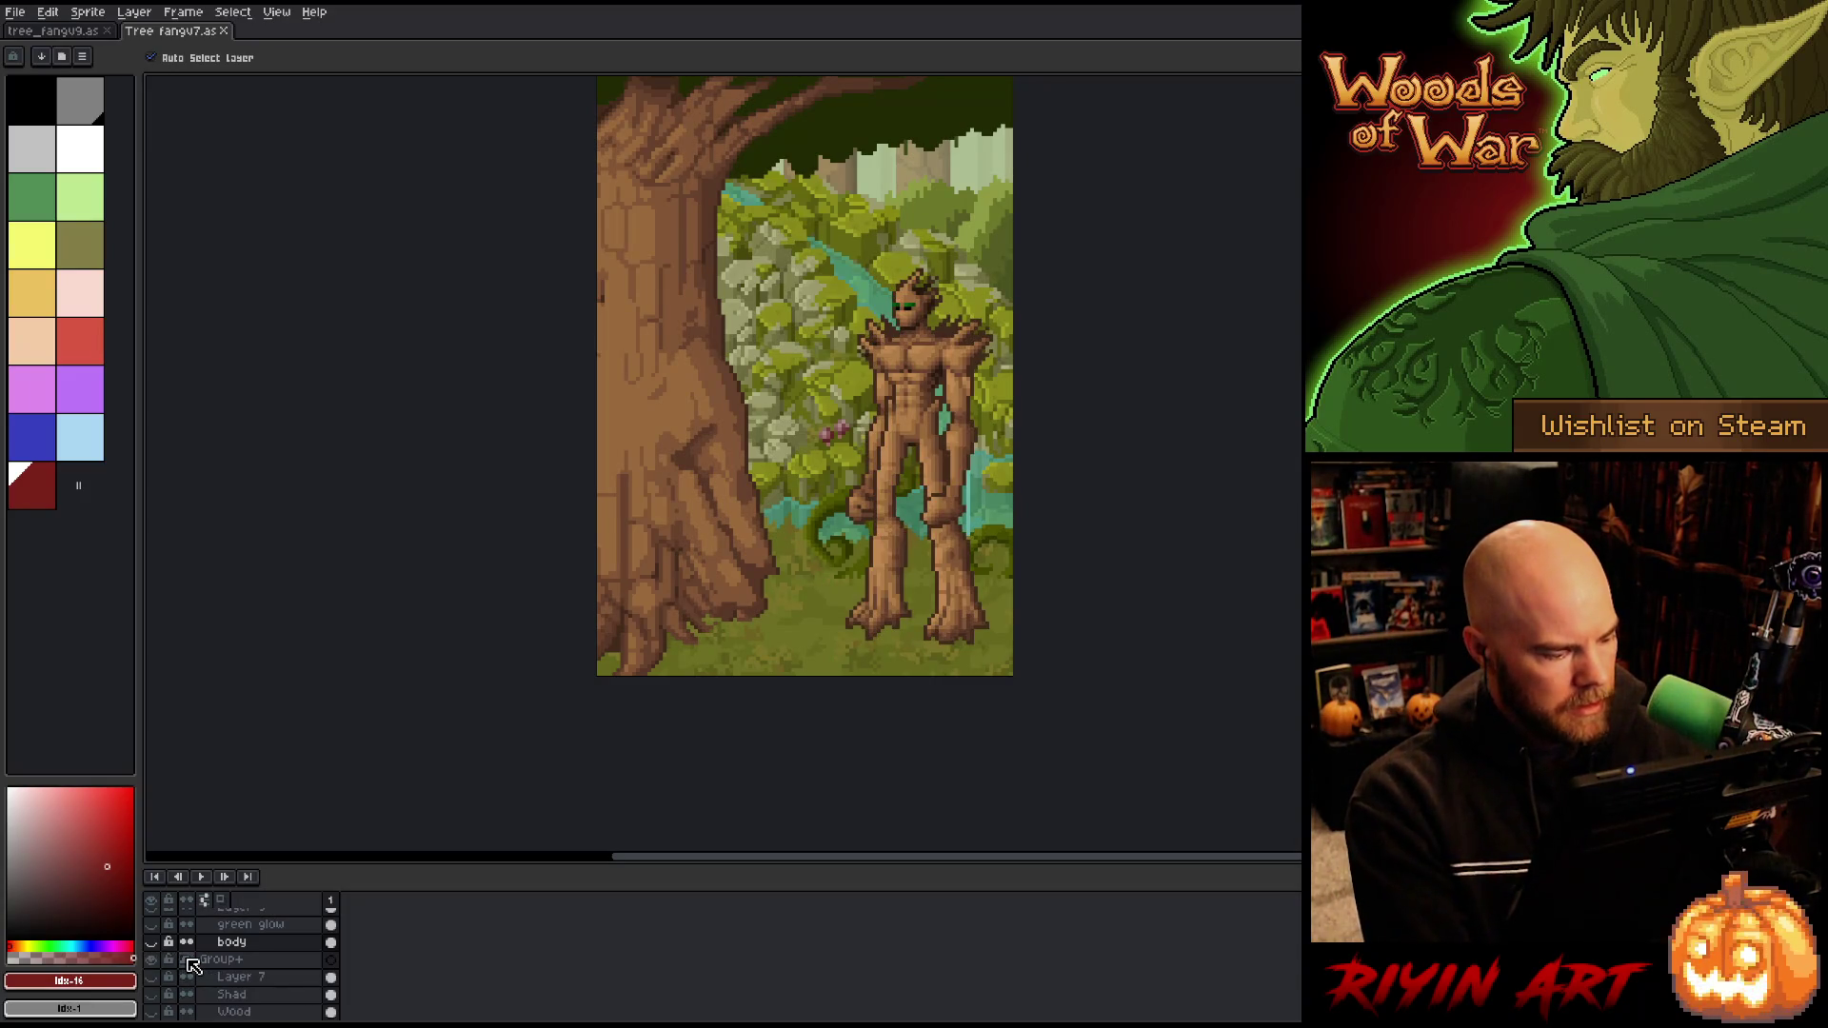
Step: Select the L leg and R leg layers of the Group+ figure
left_click(893, 500)
scroll(238, 957, "down", 2)
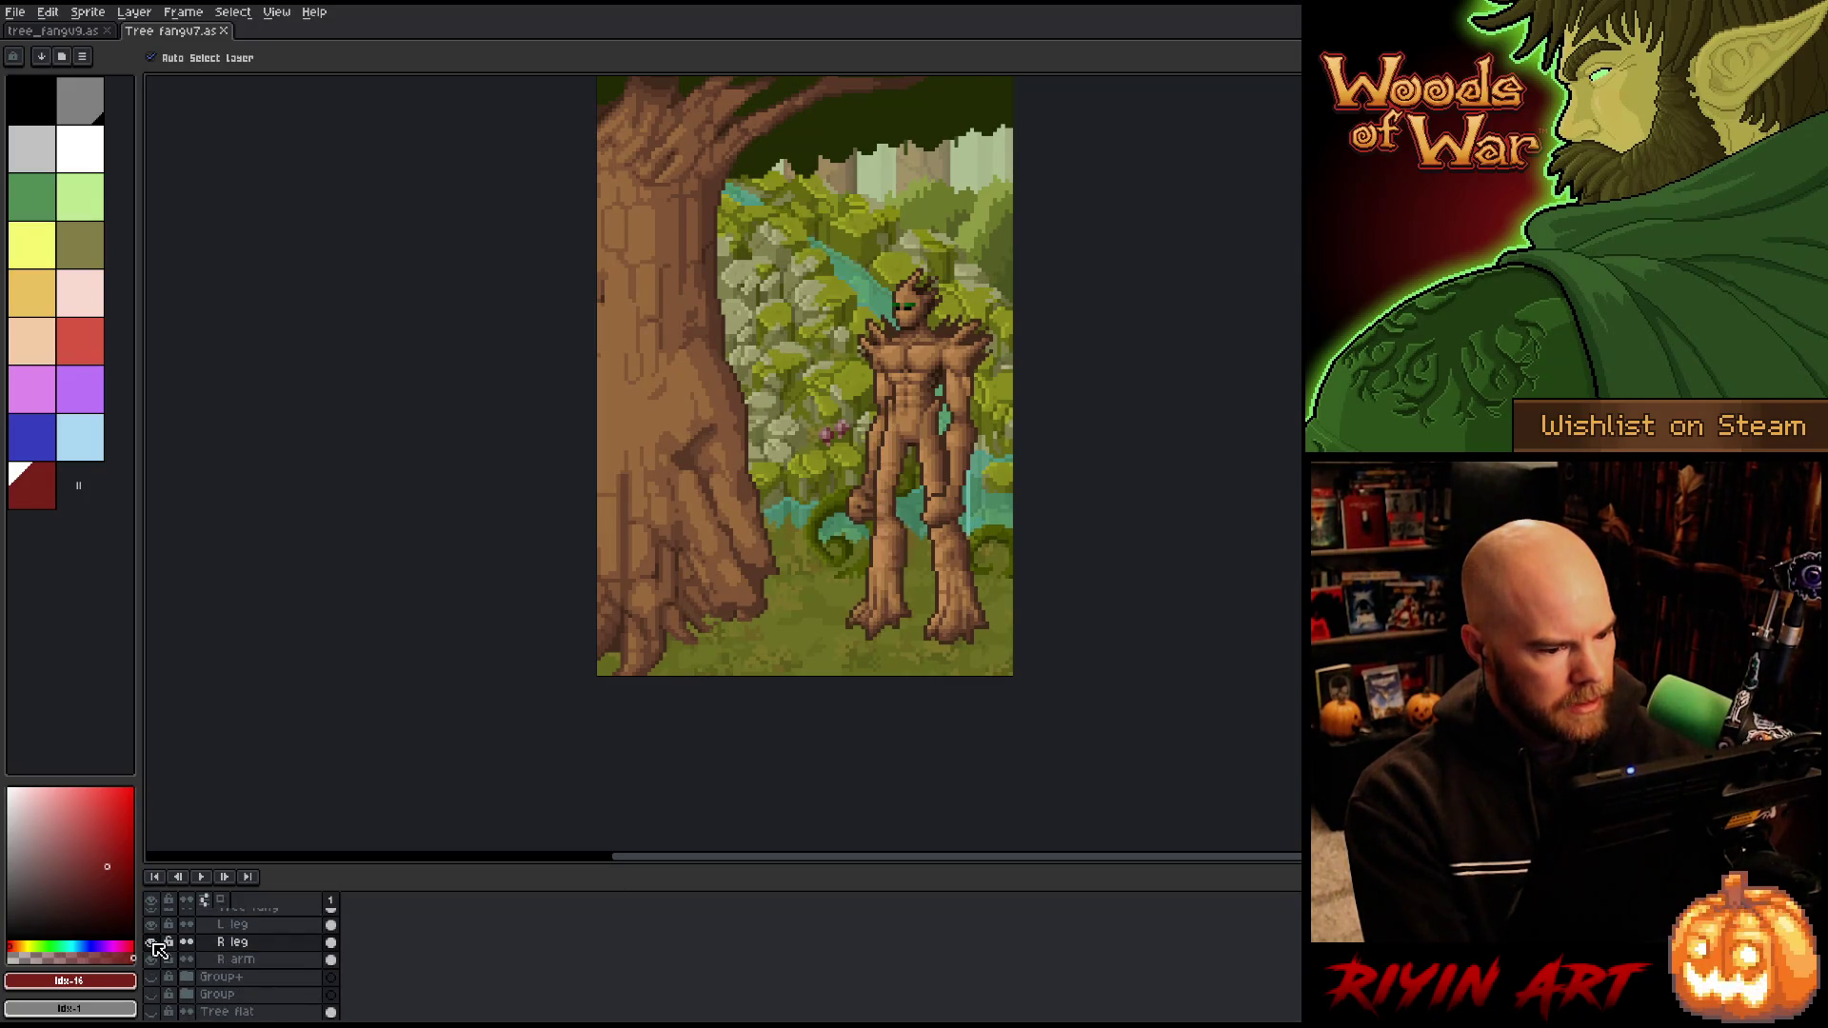
left_click(331, 925)
left_click_drag(332, 928, 331, 942)
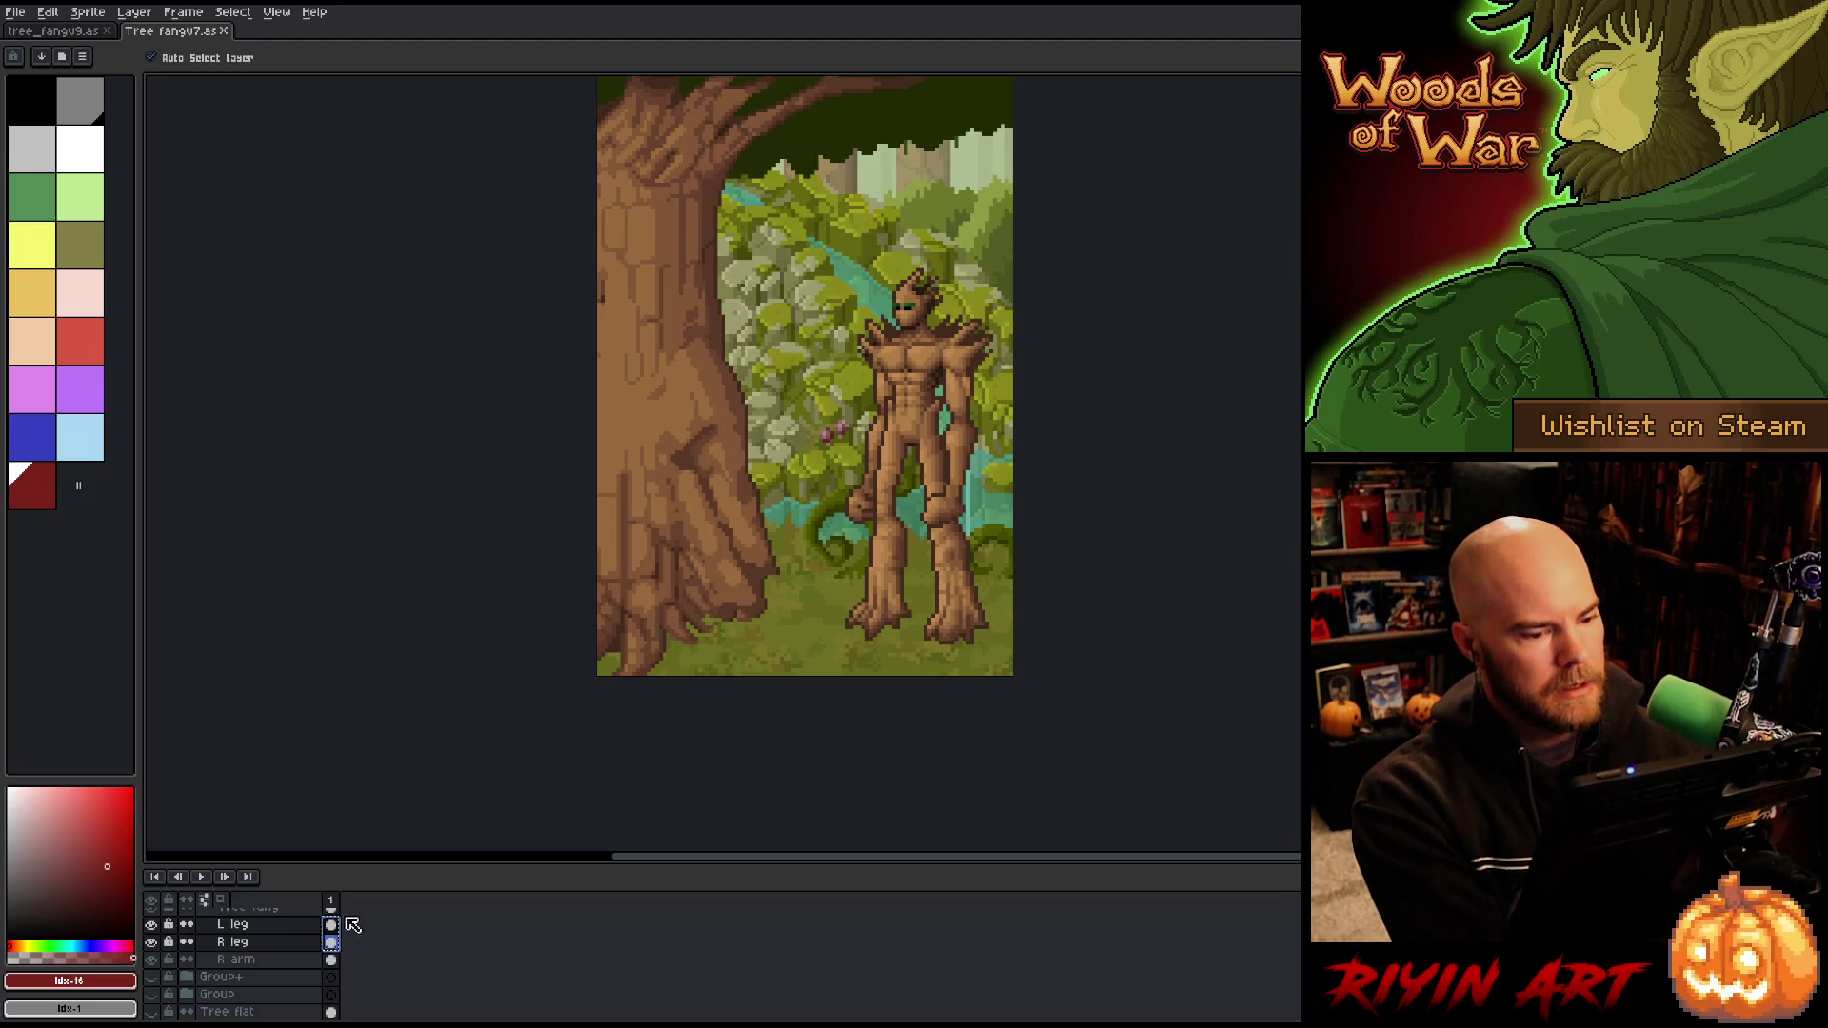
left_click(73, 31)
Step: Paste the legs onto new Layer 6, raise Layers 6 and 5 to the top, and place them right of the trunk
left_click(330, 936)
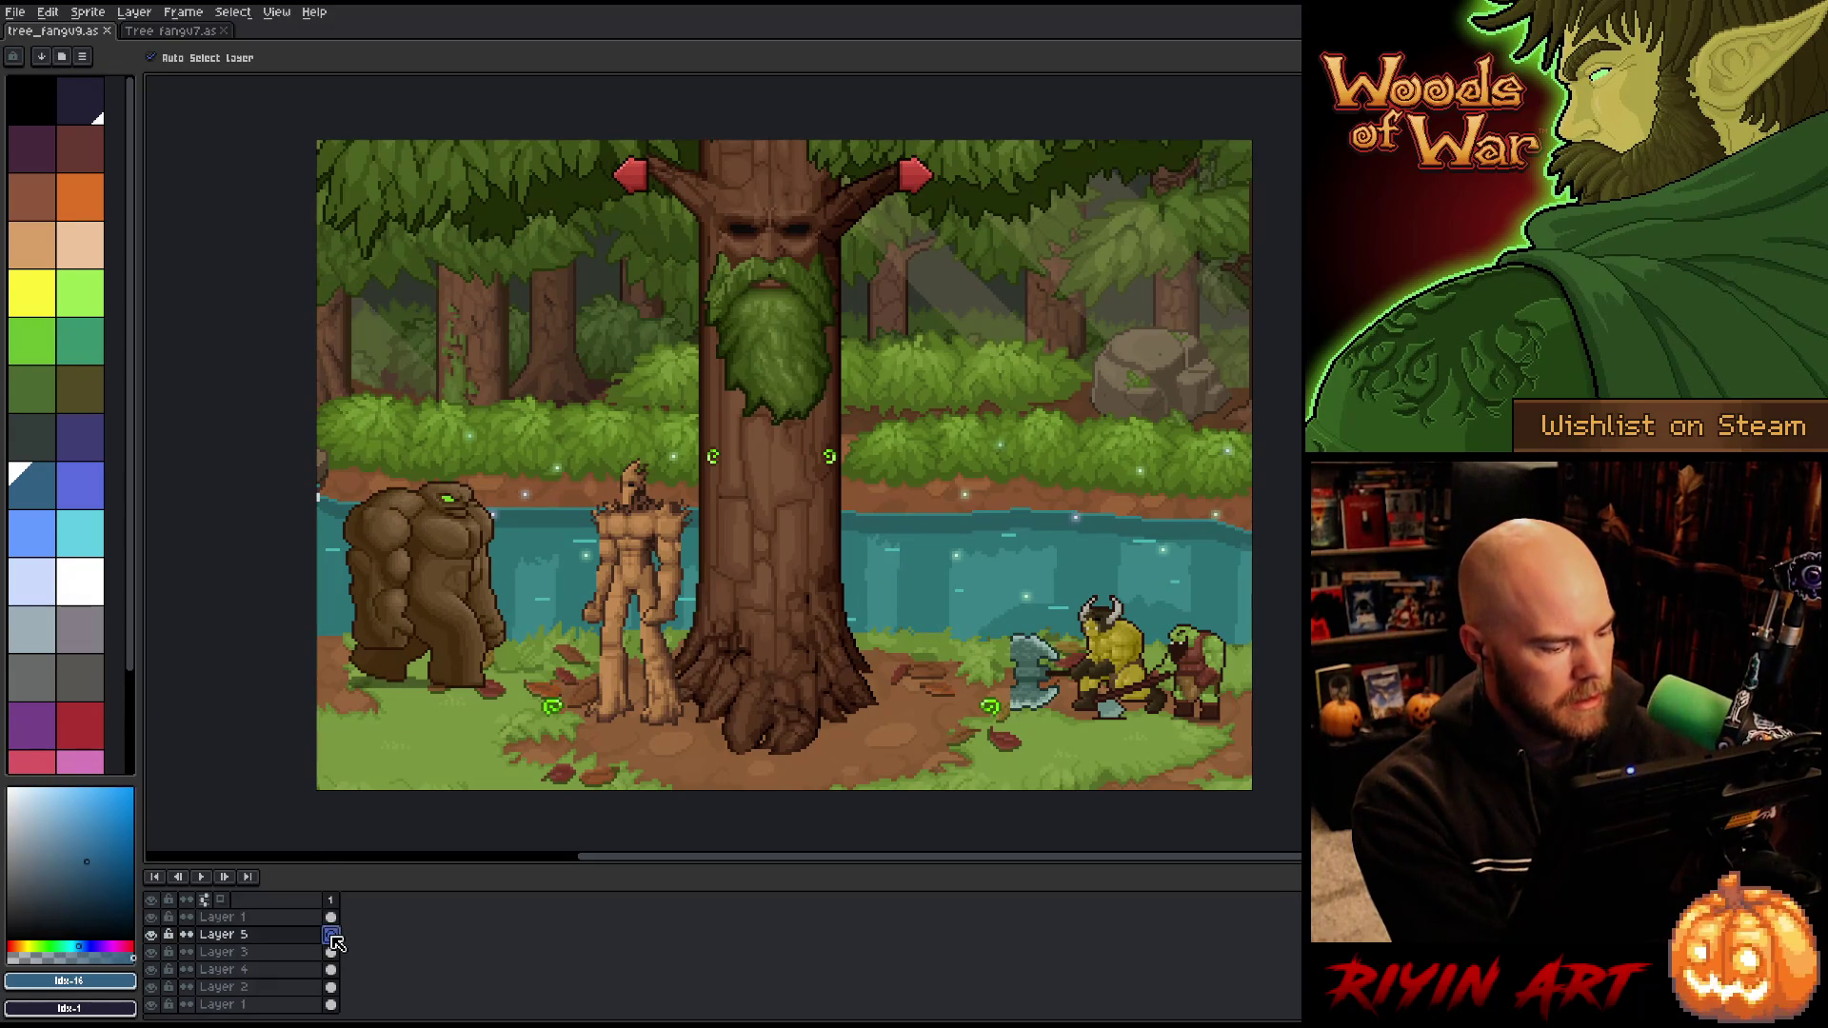
key("shift+n")
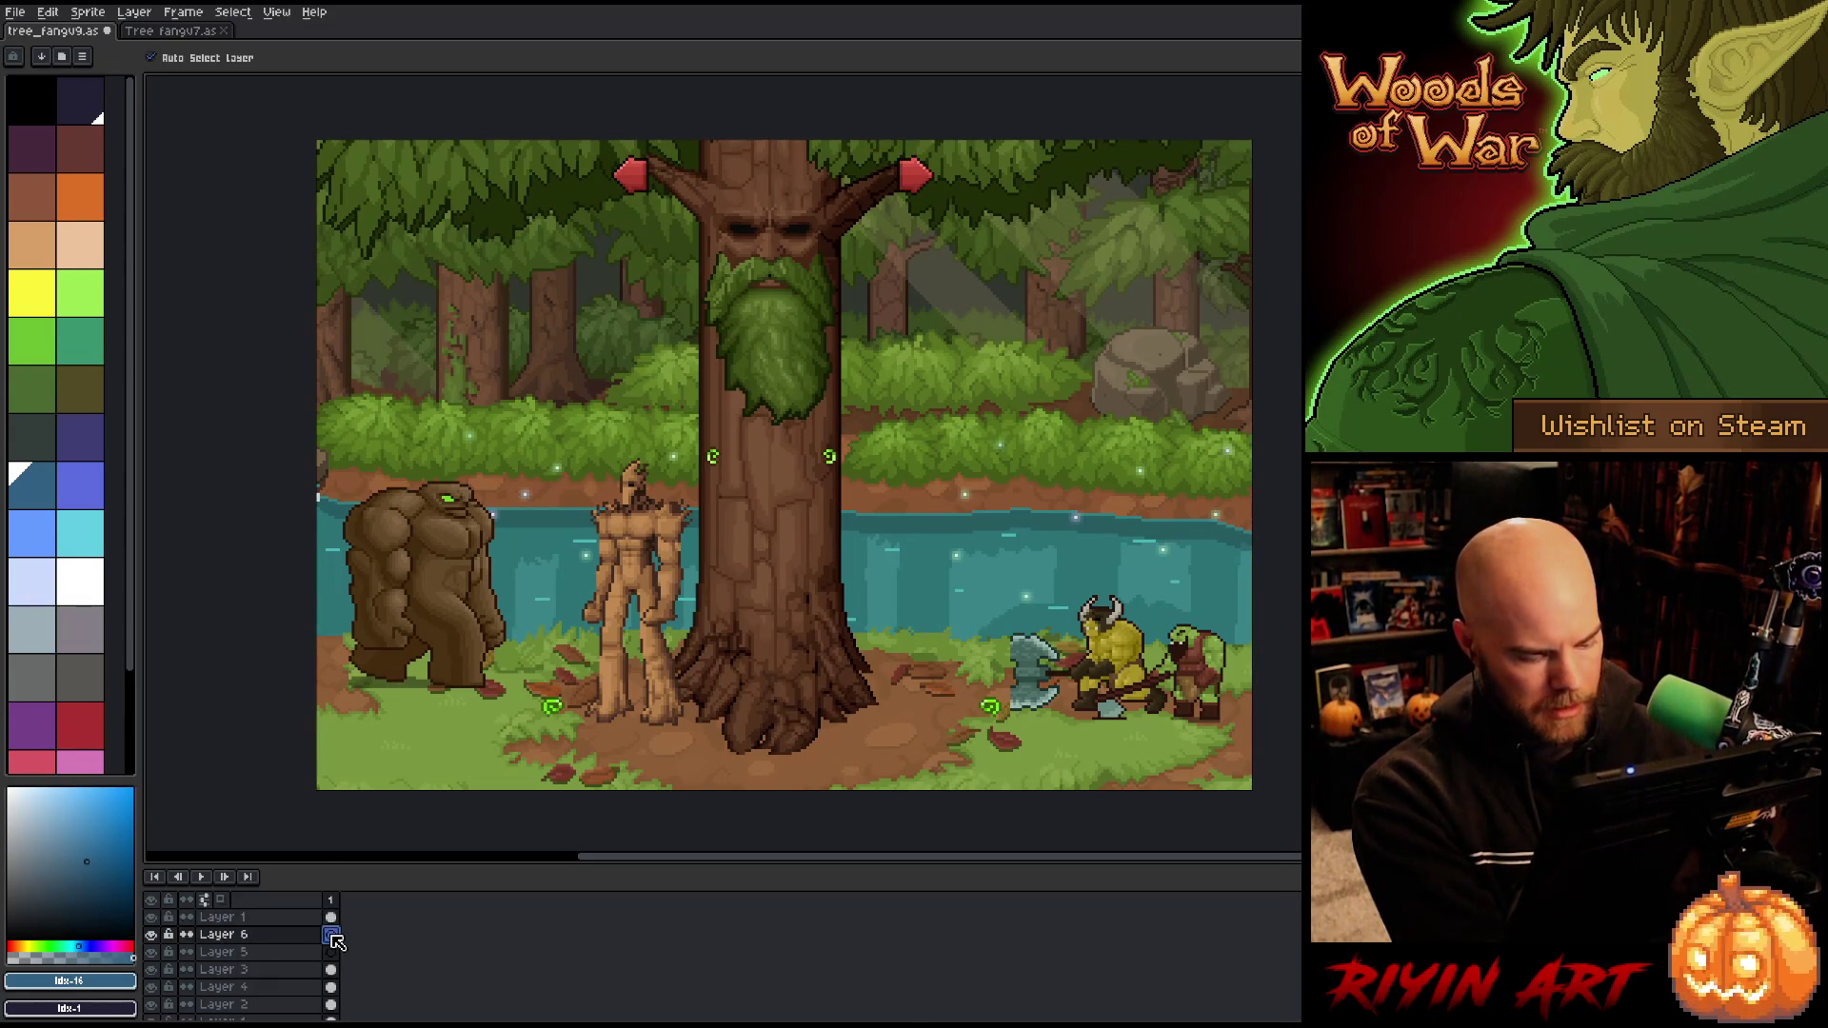
key("ctrl+v")
left_click(268, 955)
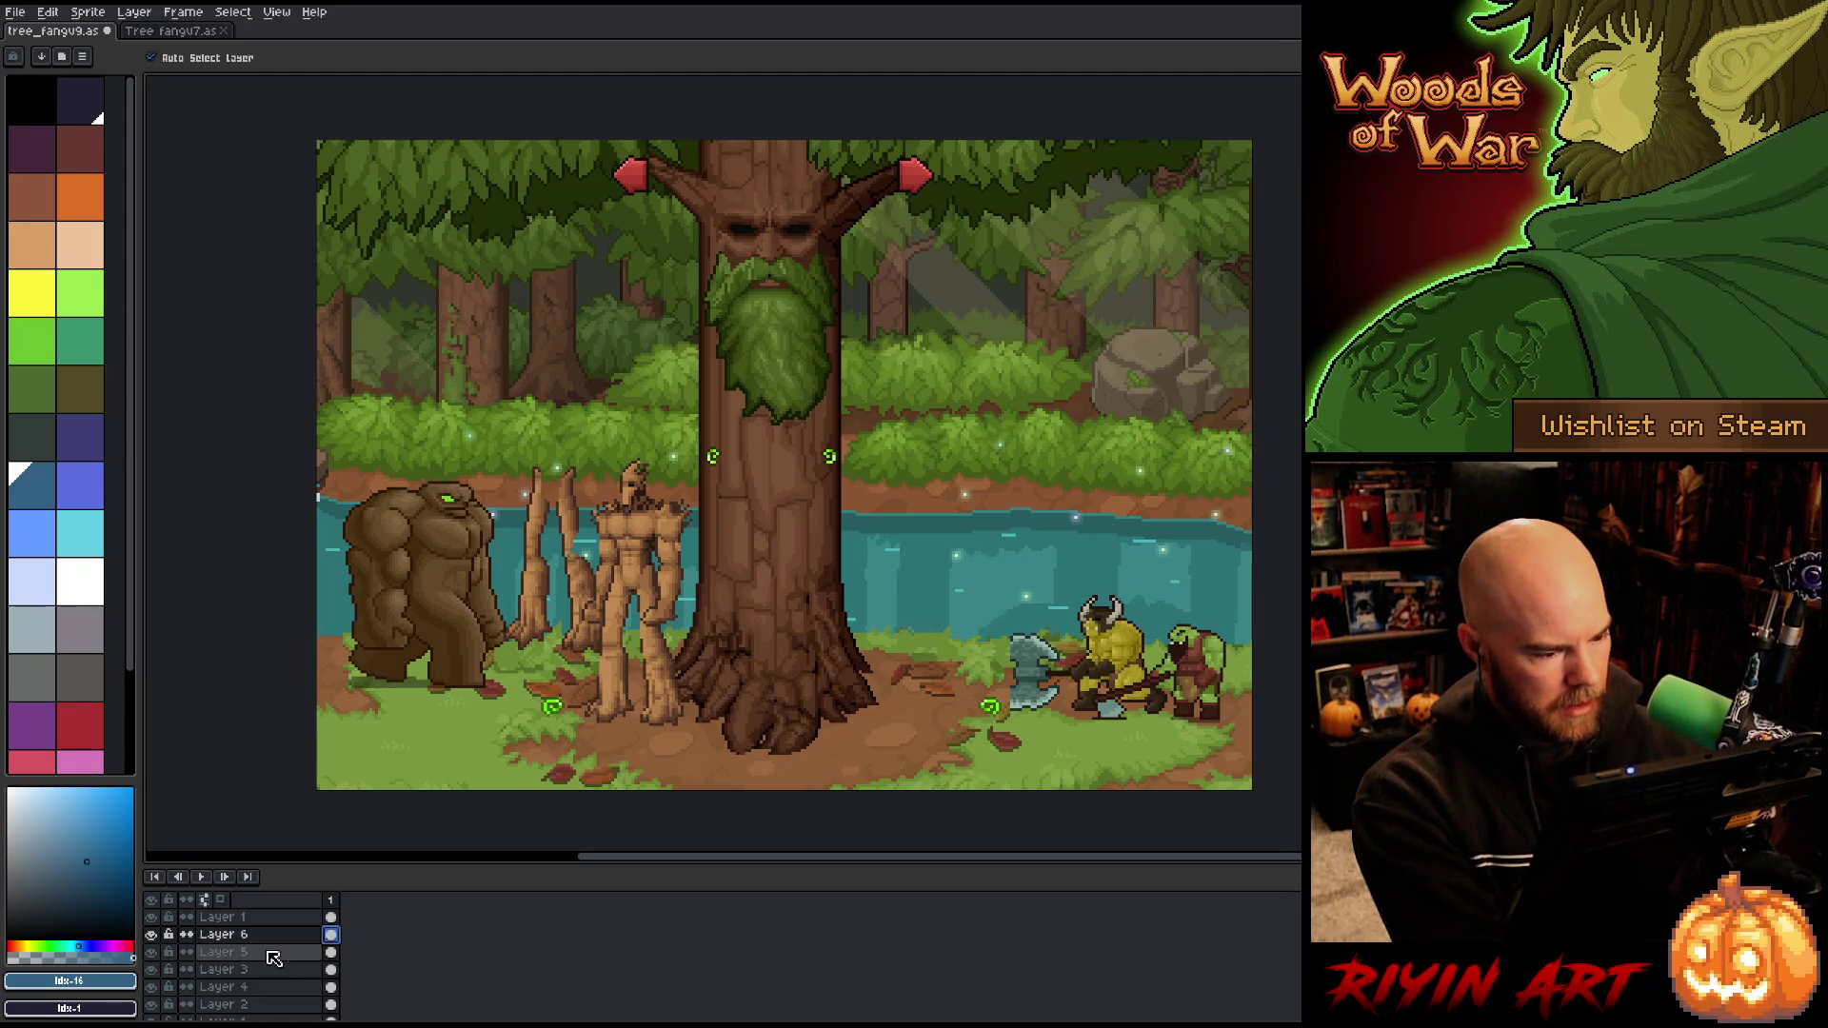
left_click(267, 935, "shift")
left_click_drag(268, 935, 274, 914)
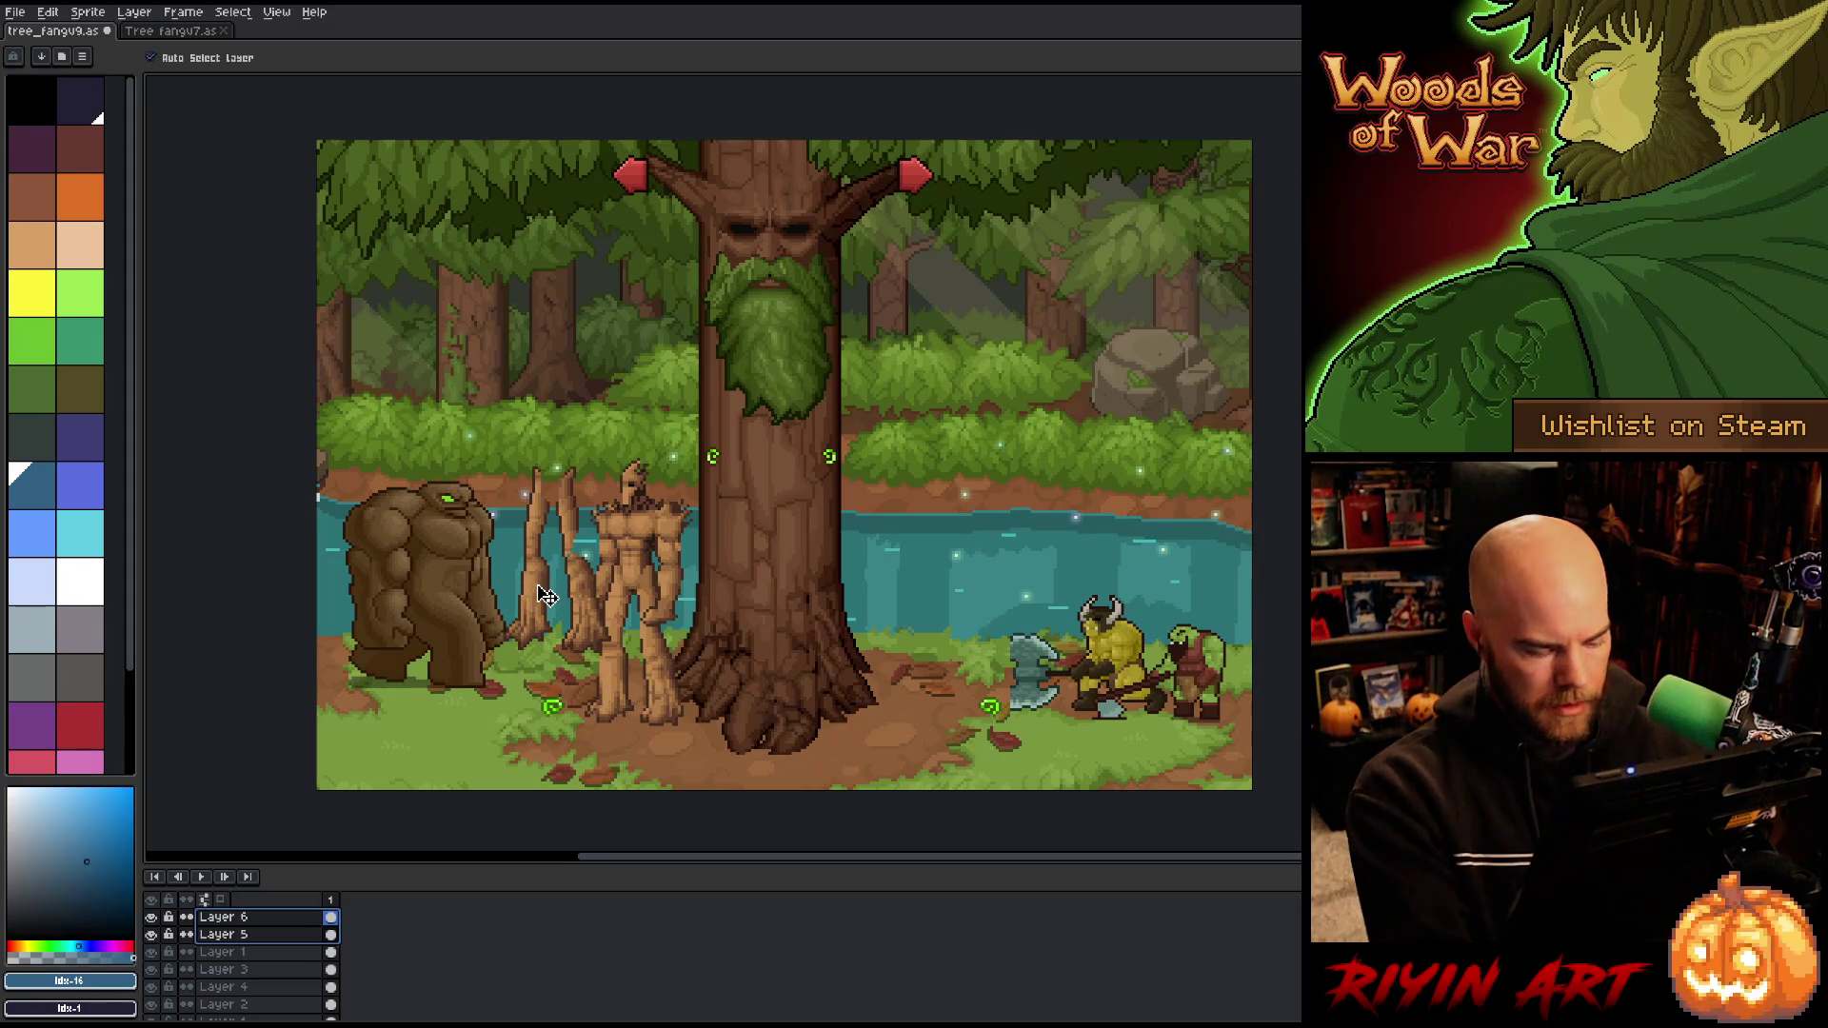
left_click_drag(575, 636, 946, 577)
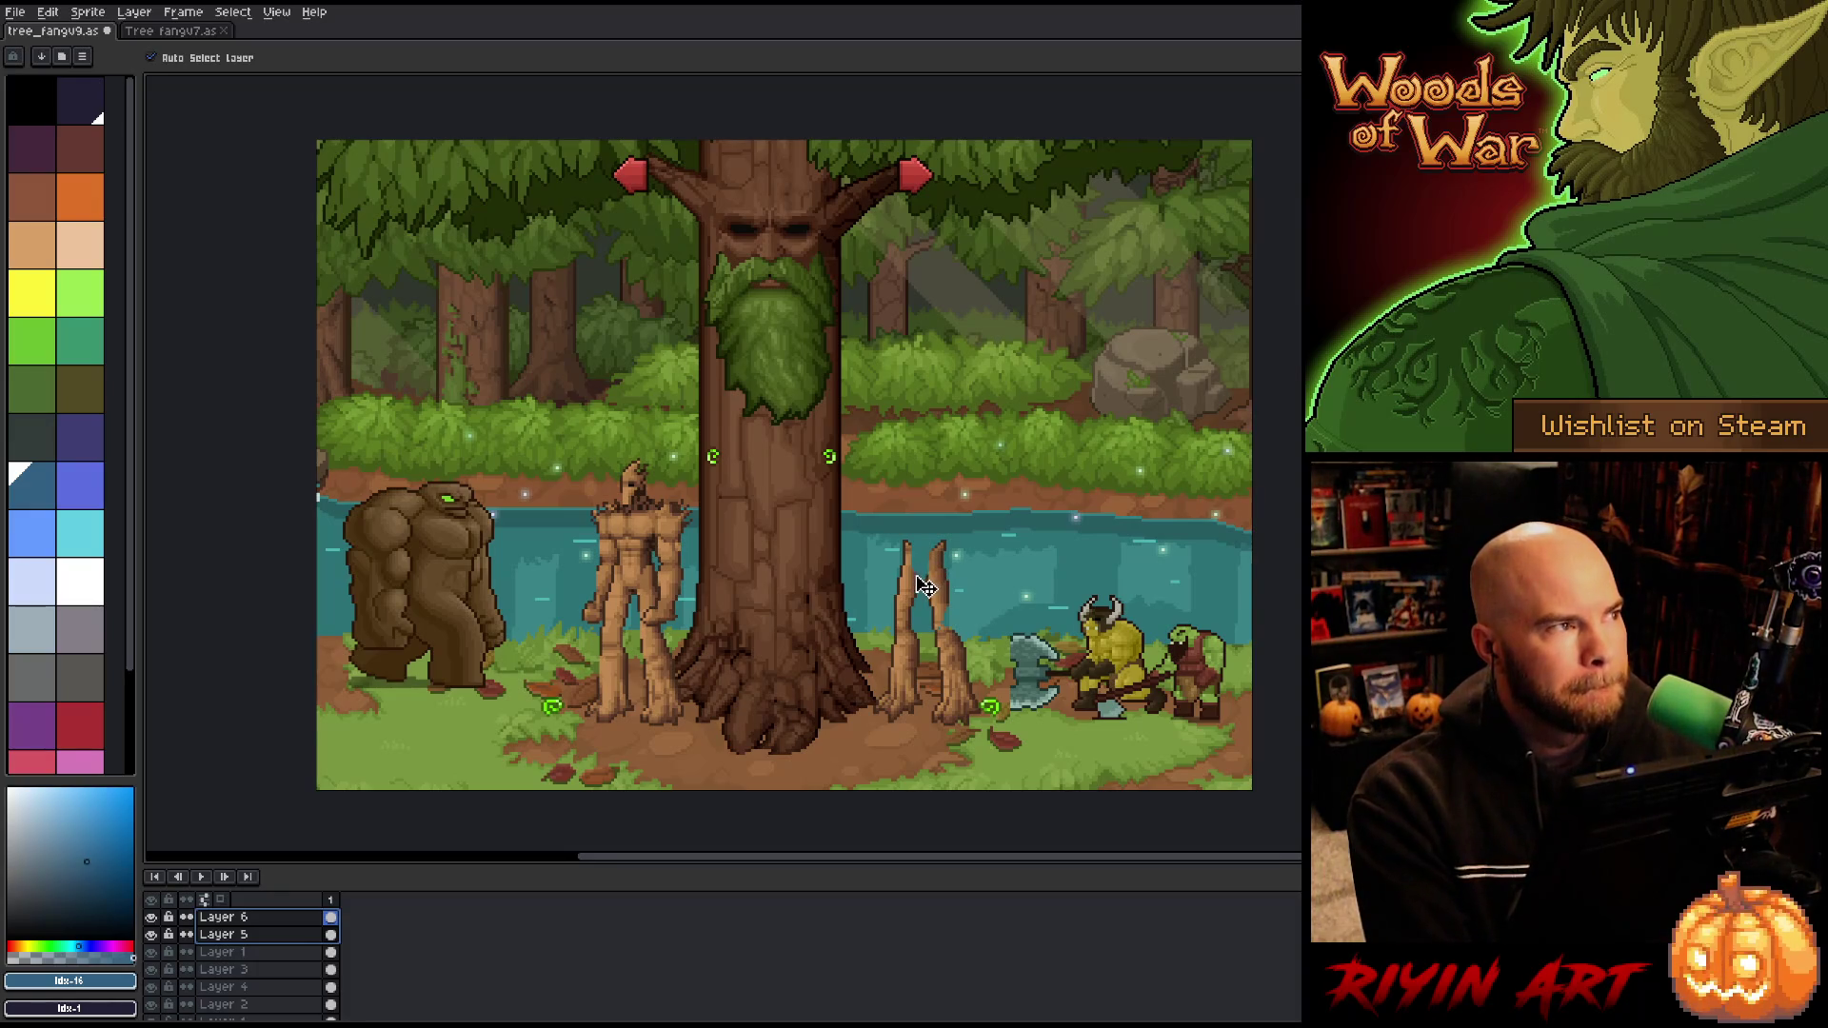
scroll(929, 586, "up", 1)
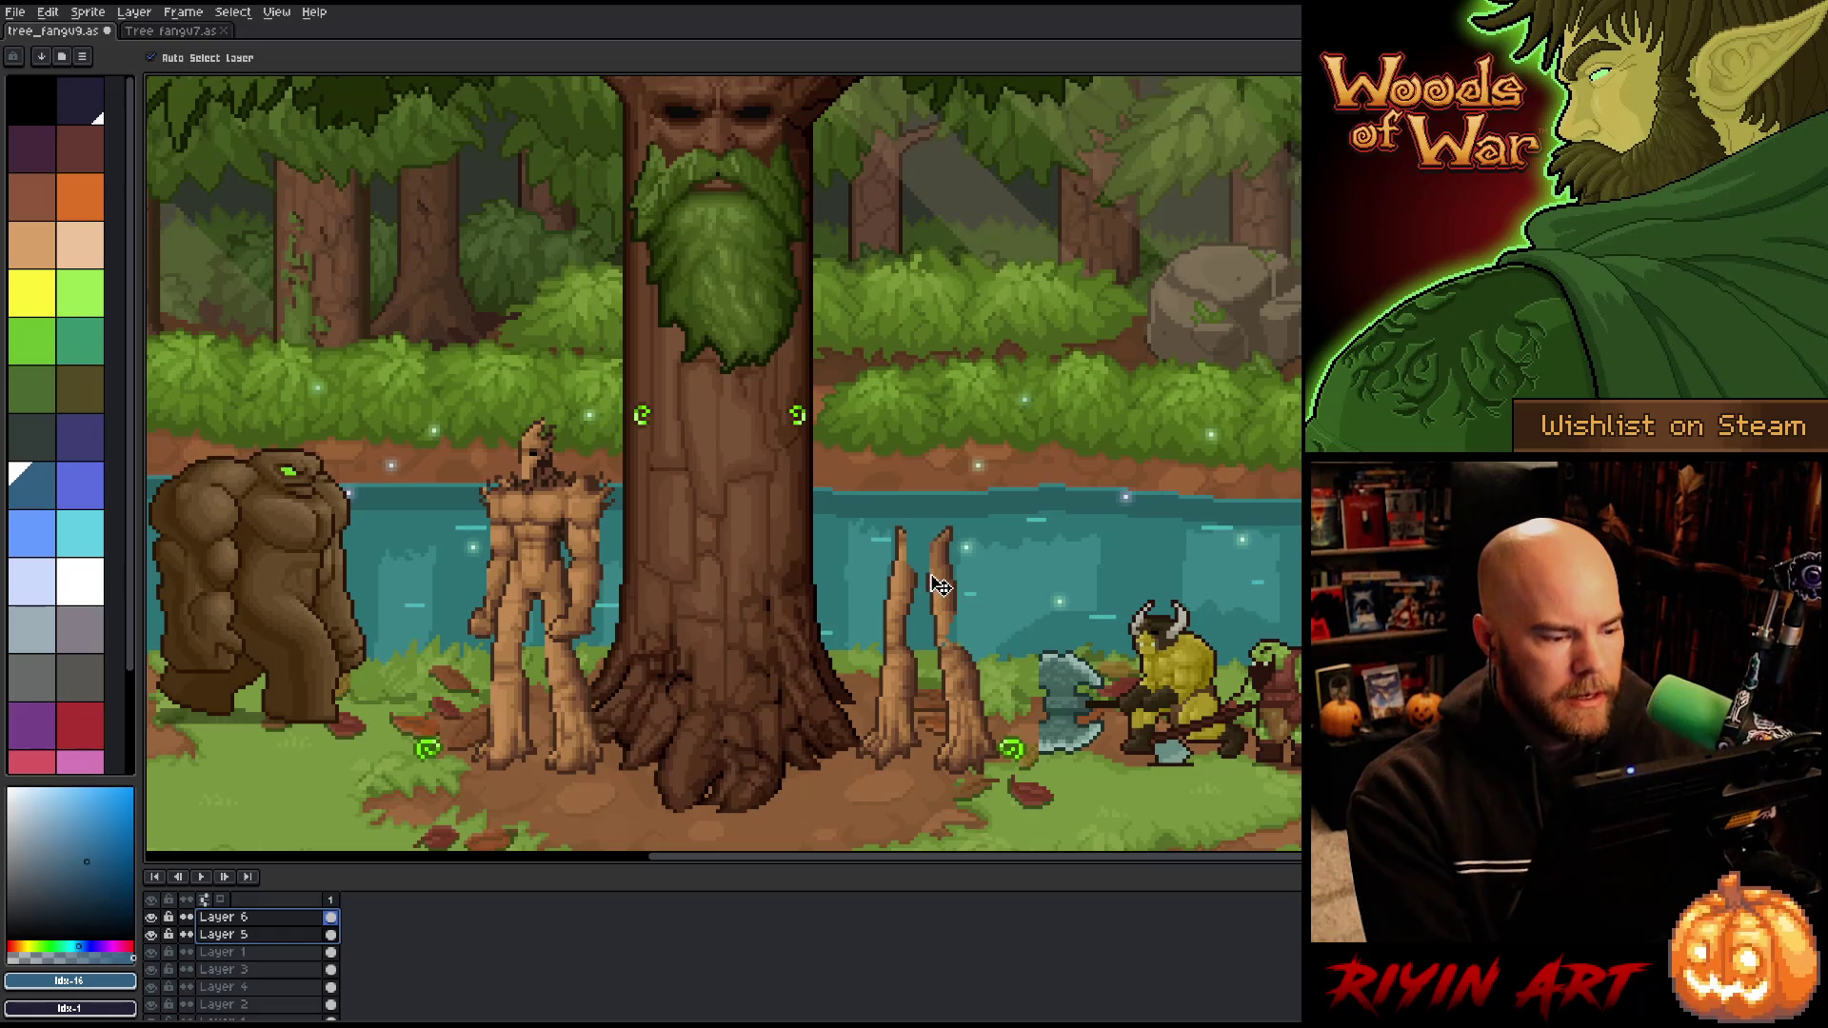
Step: Toggle visibility of Layers 6, 5 and 1 to identify which figures they hold
left_click(150, 917)
left_click(195, 938)
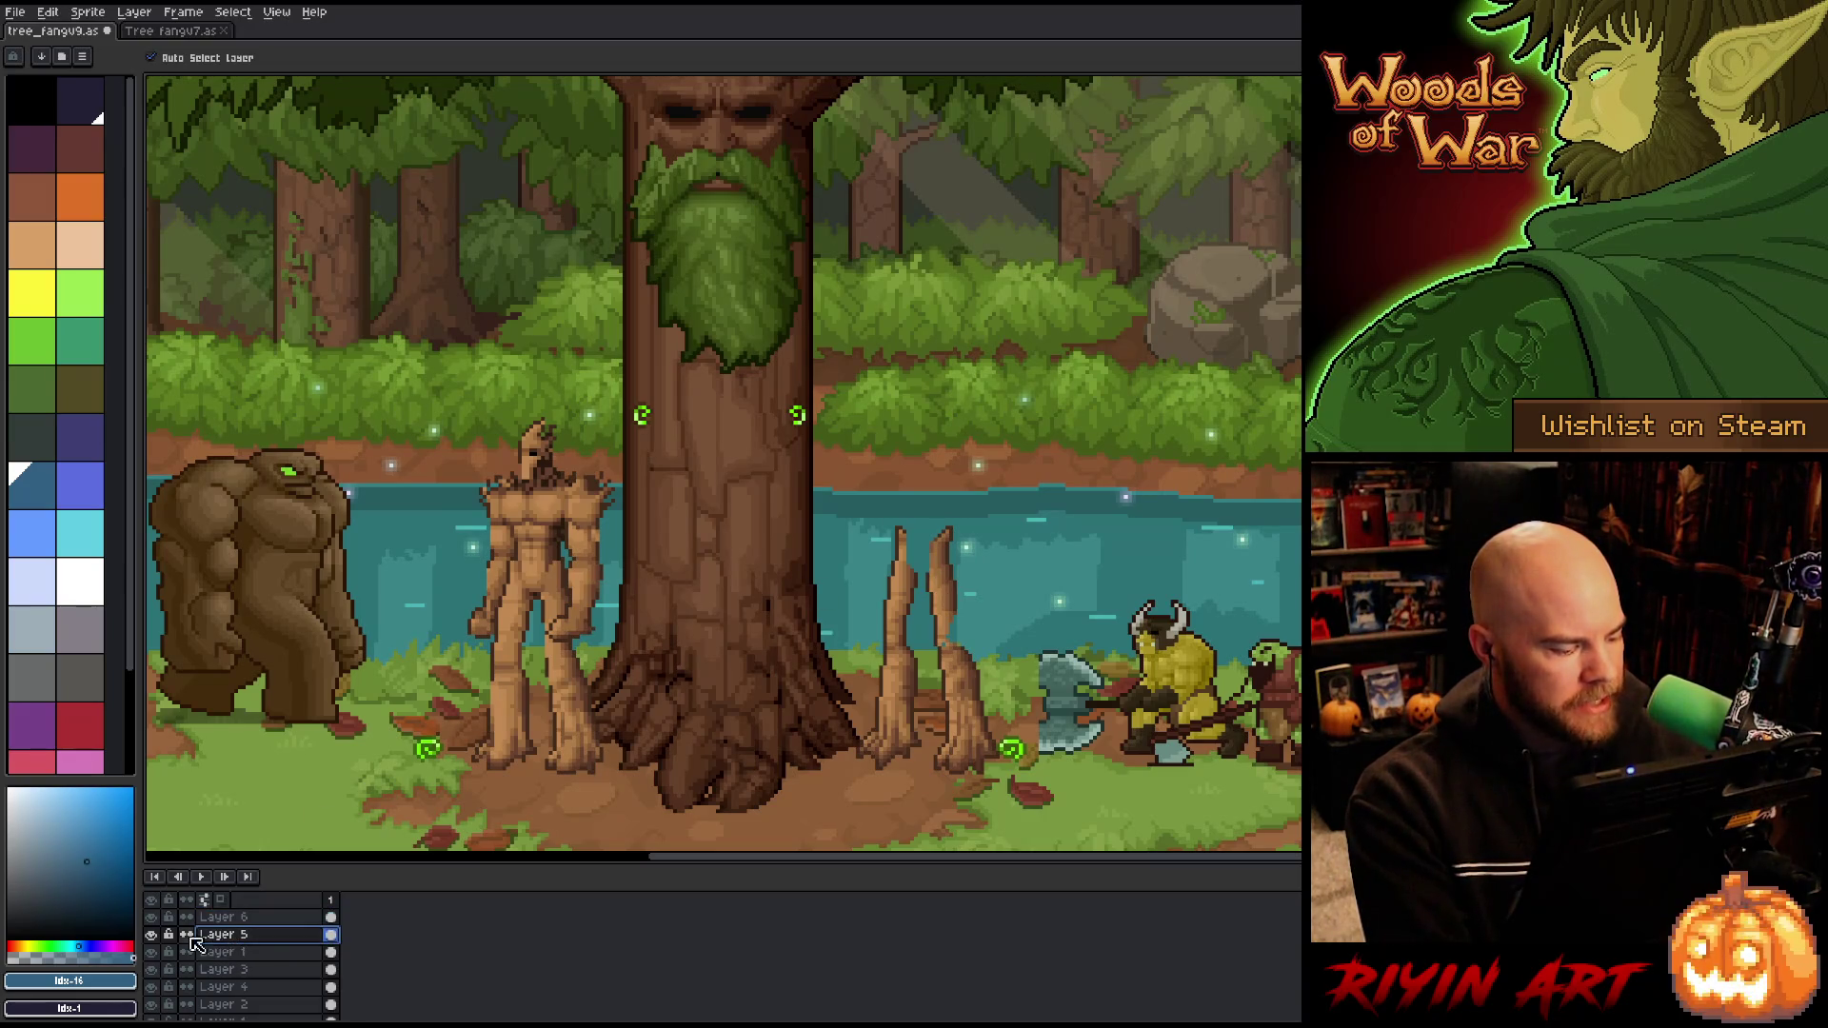
left_click(219, 917)
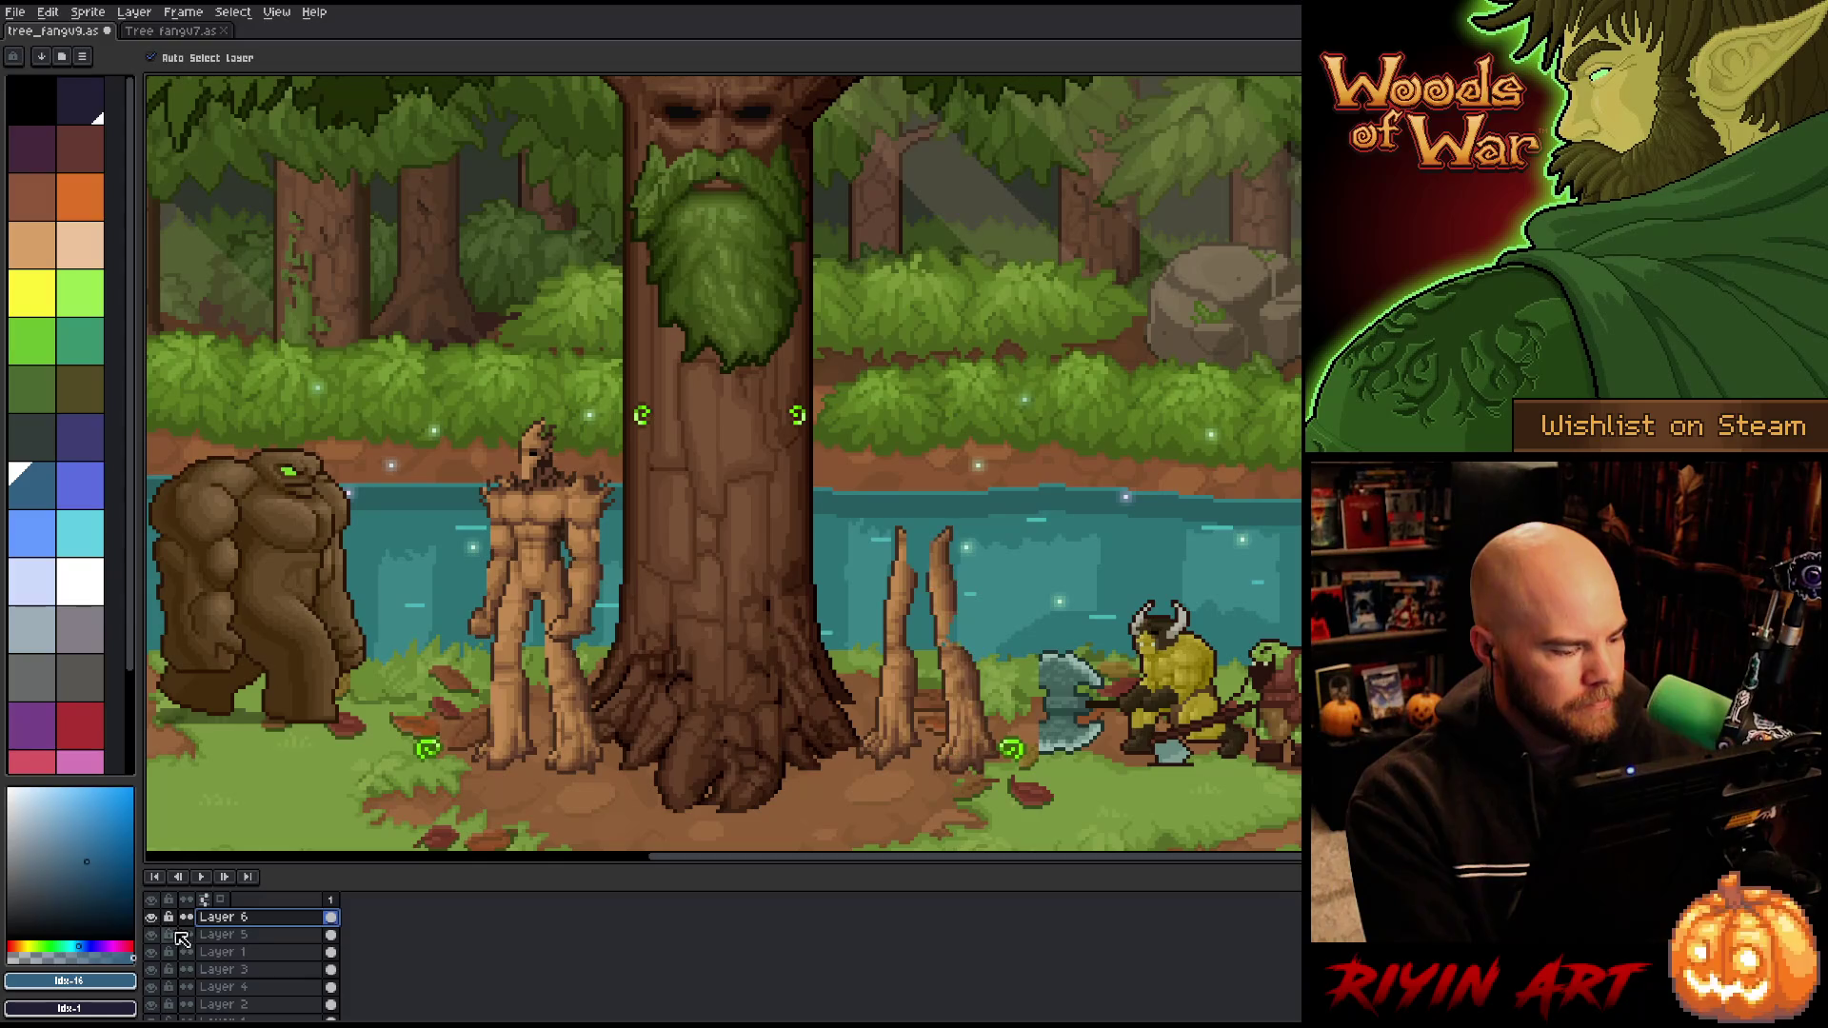
left_click(183, 939)
double_click(150, 934)
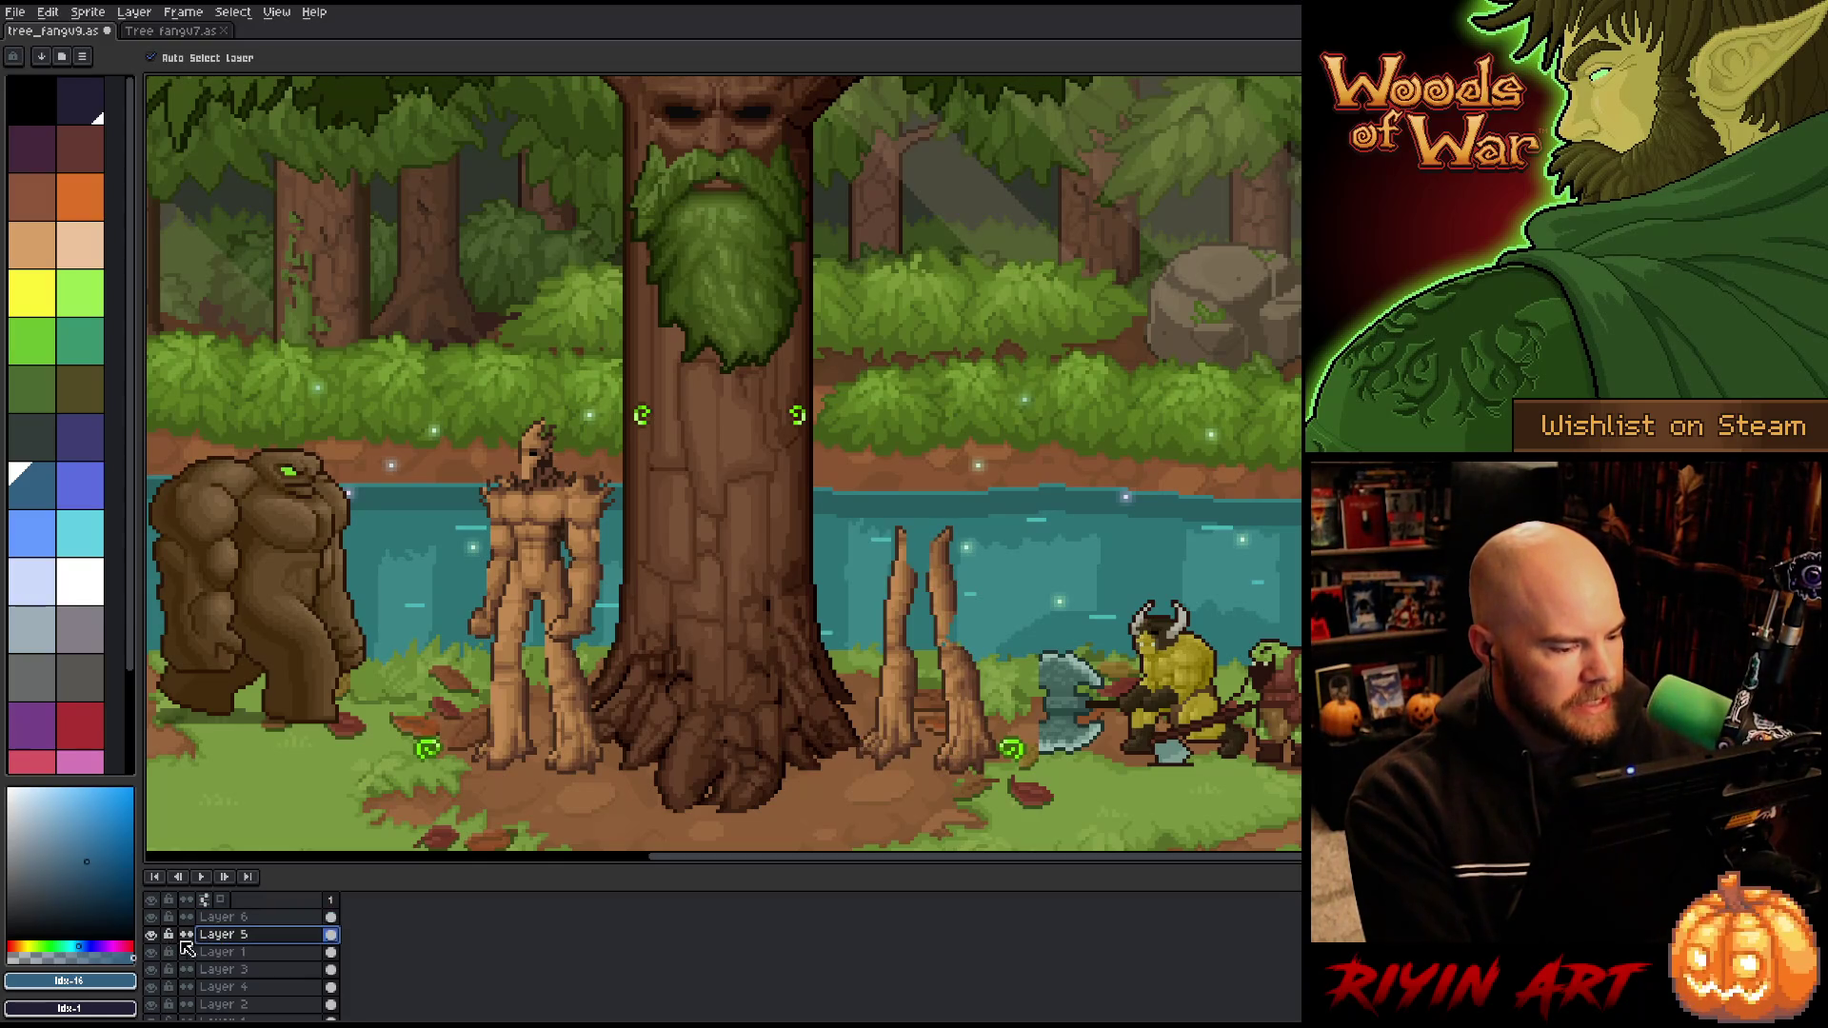
left_click(186, 952)
left_click(151, 952)
left_click(151, 952)
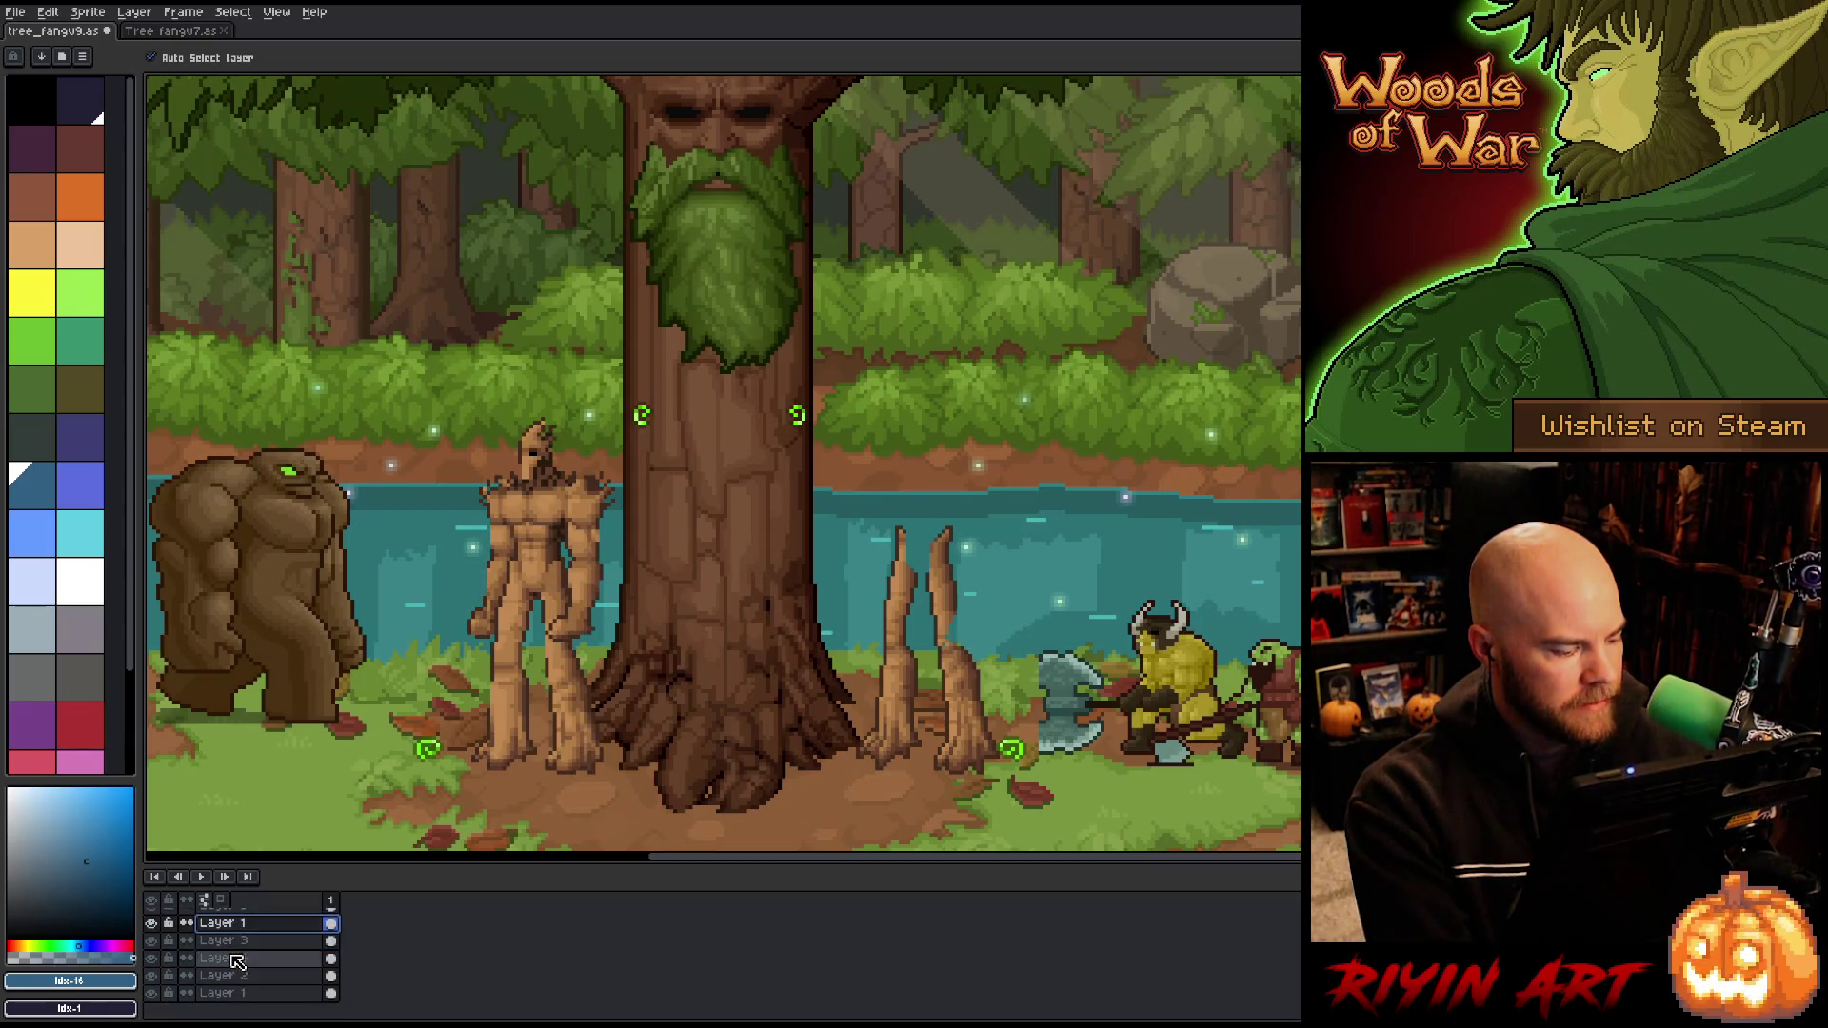
Step: Create Group 1 for the reference layers and collapse it
right_click(238, 928)
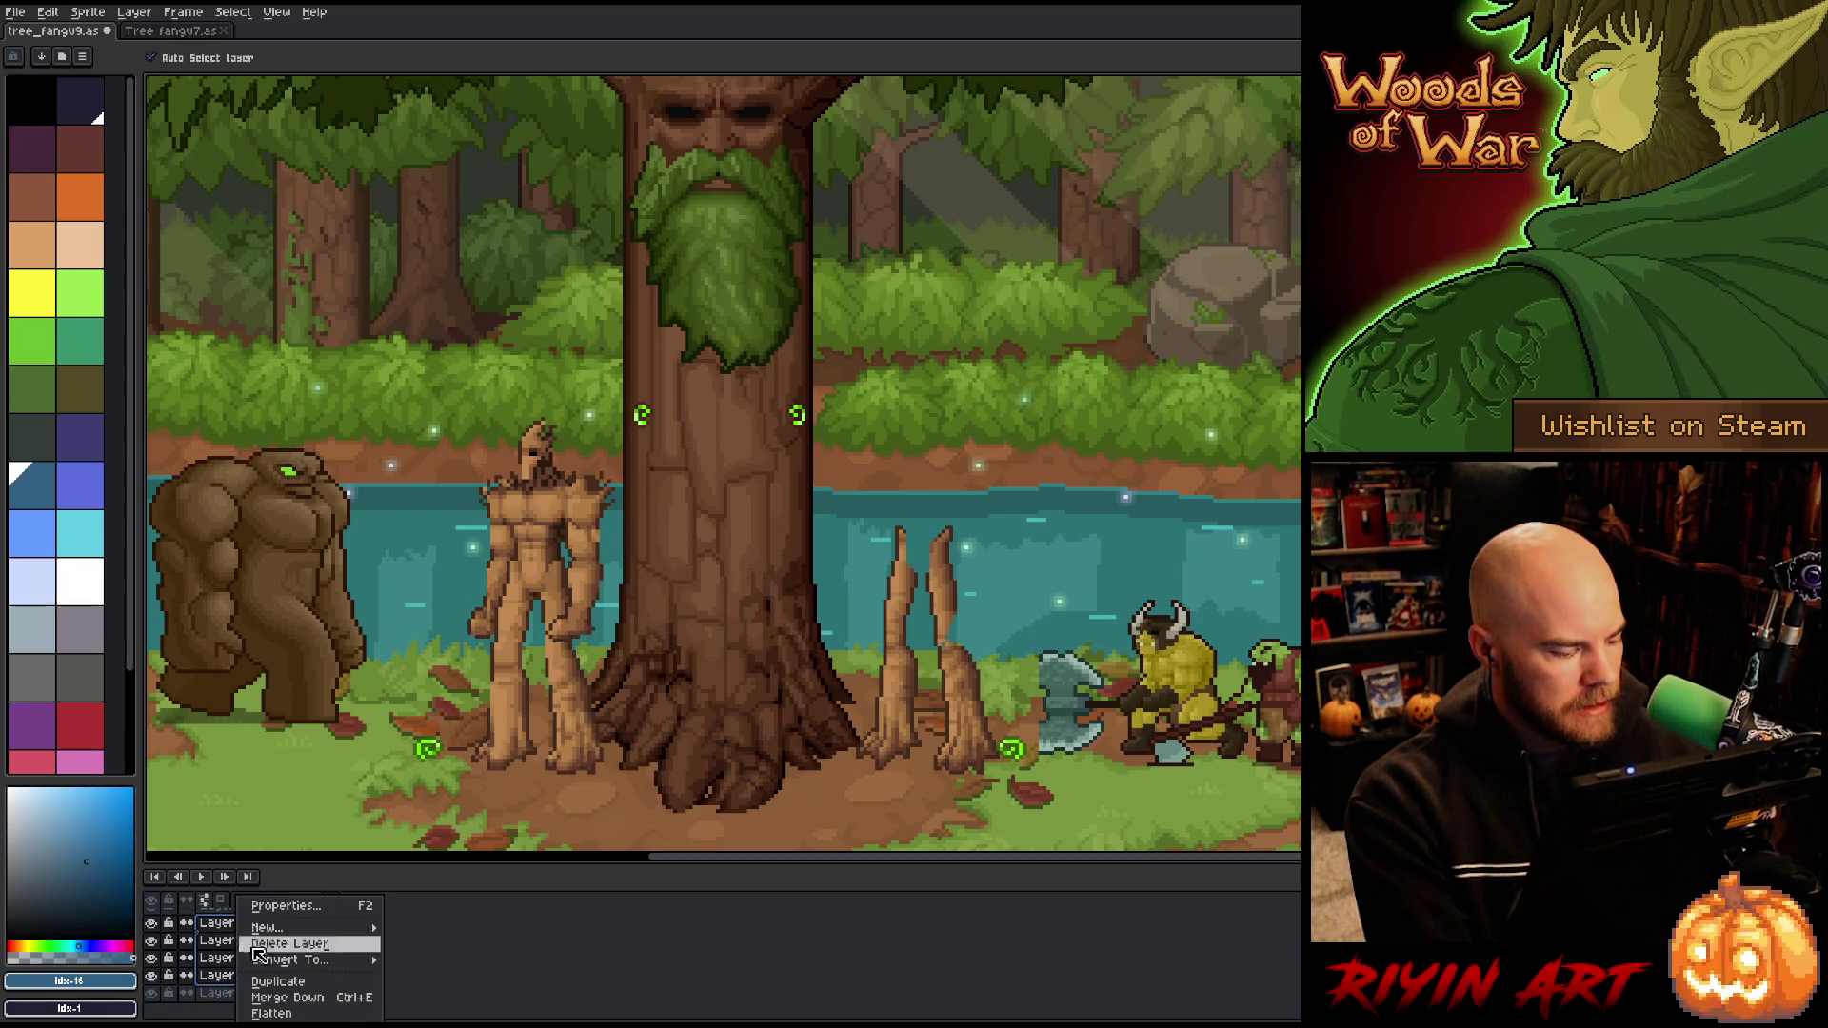
mouse_move(296, 961)
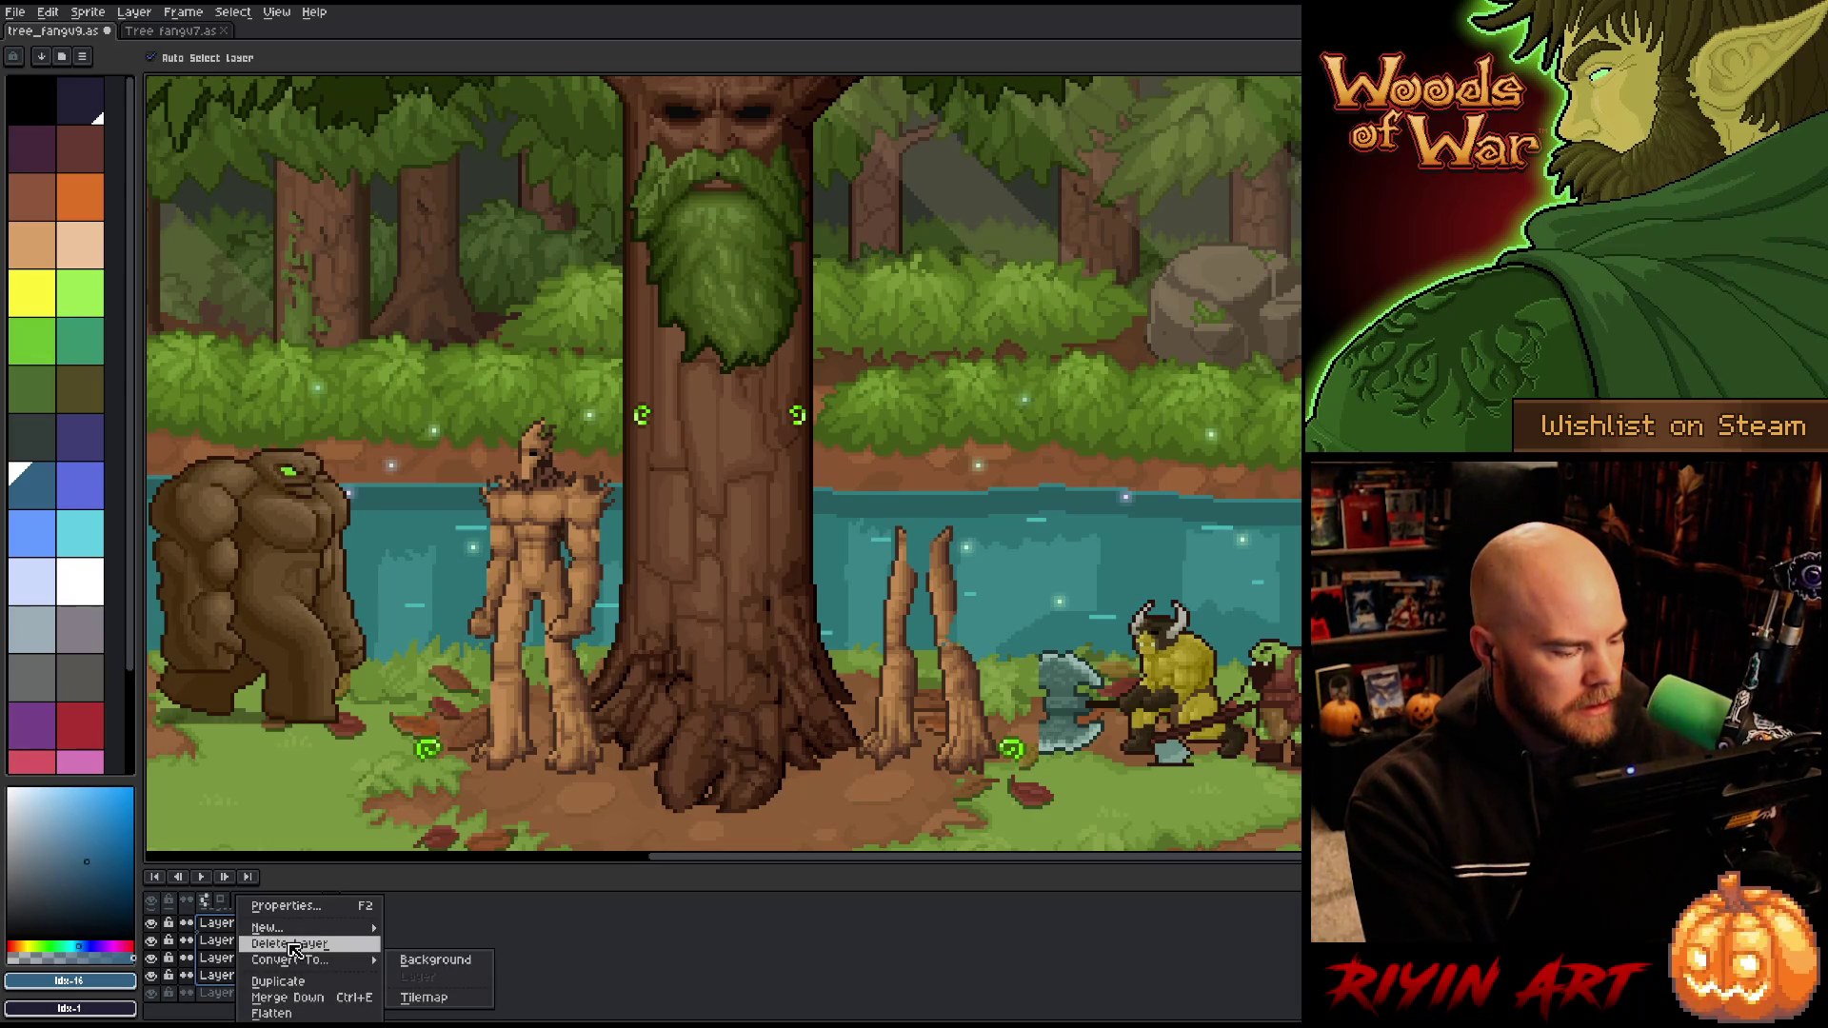
mouse_move(284, 931)
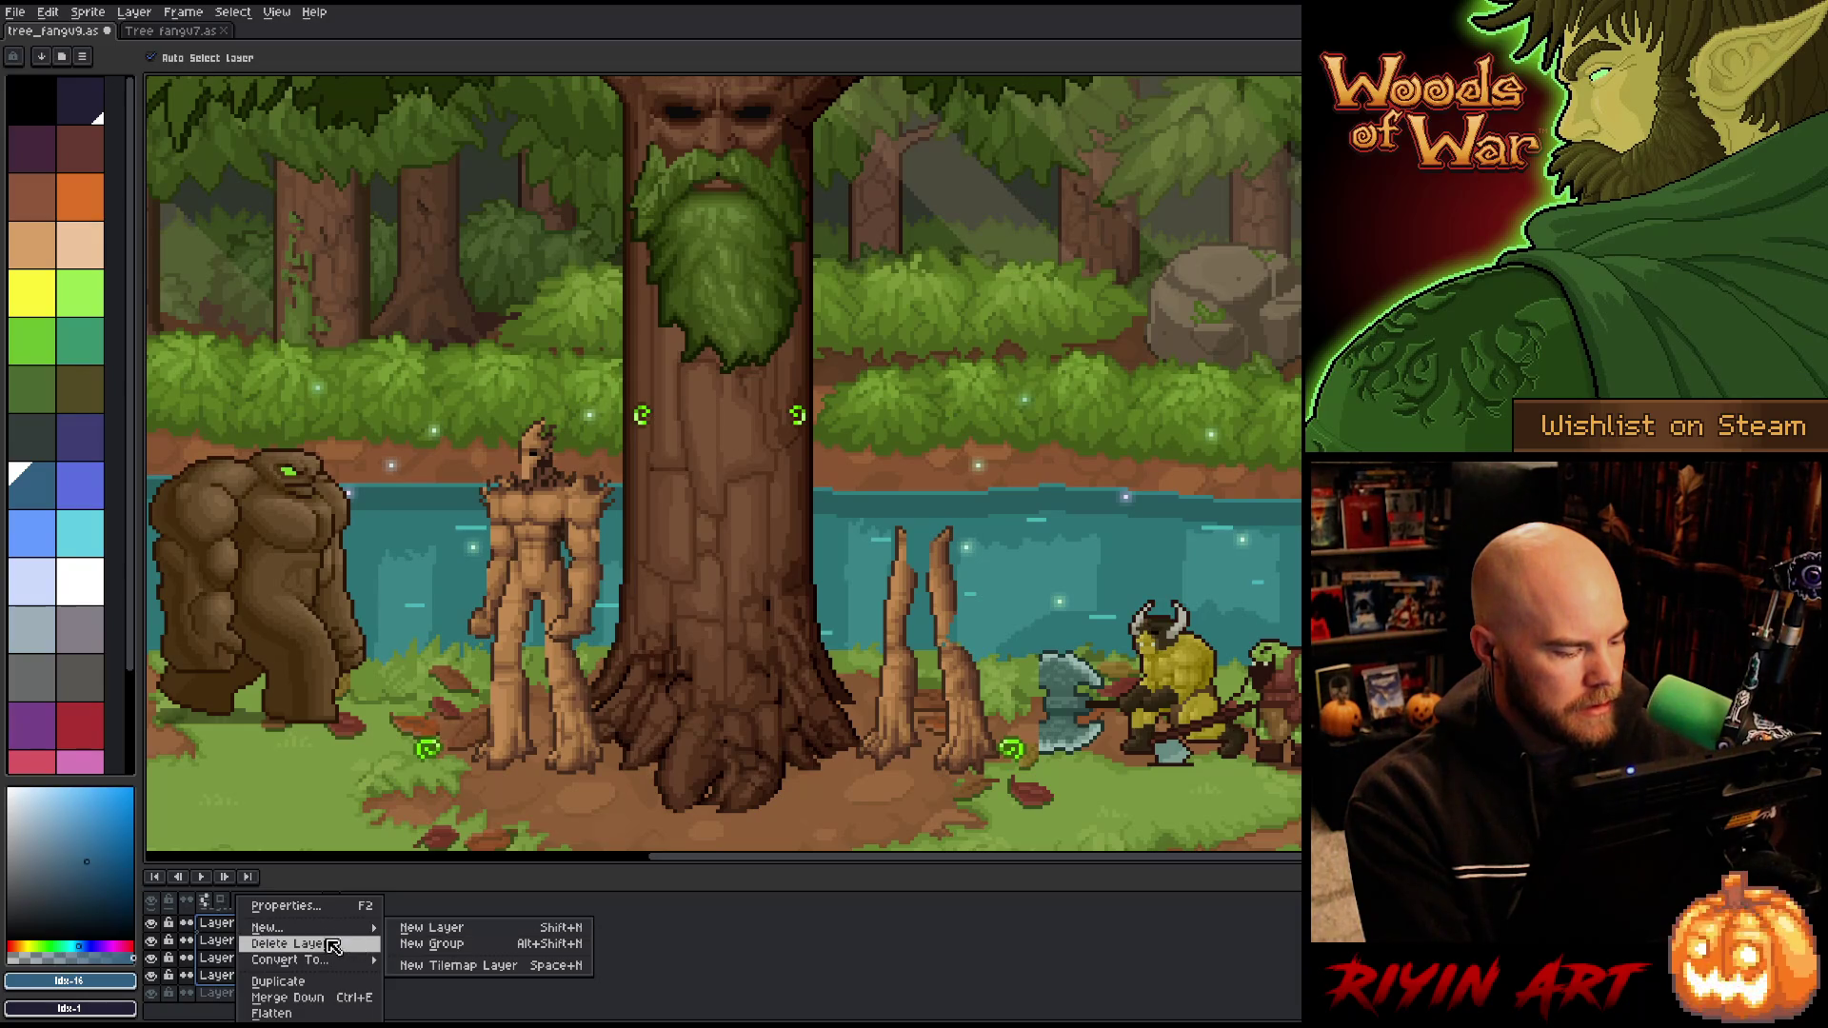
left_click(431, 944)
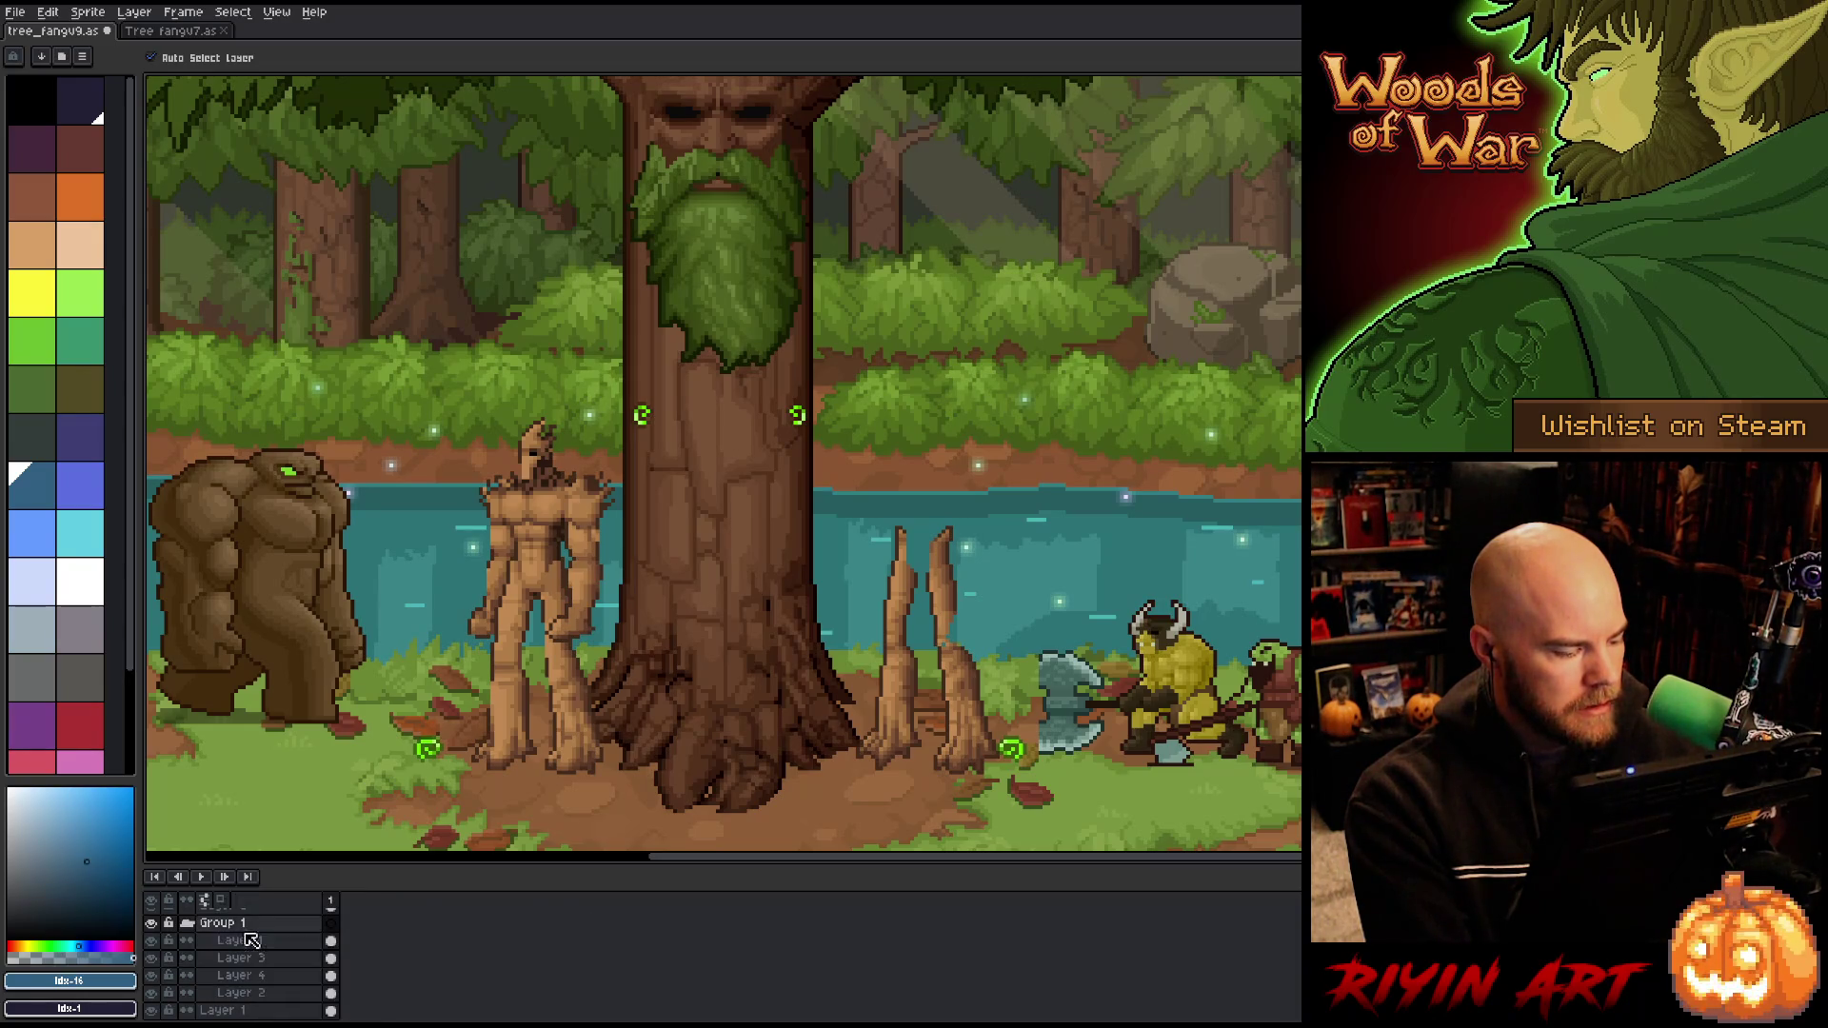
left_click(189, 925)
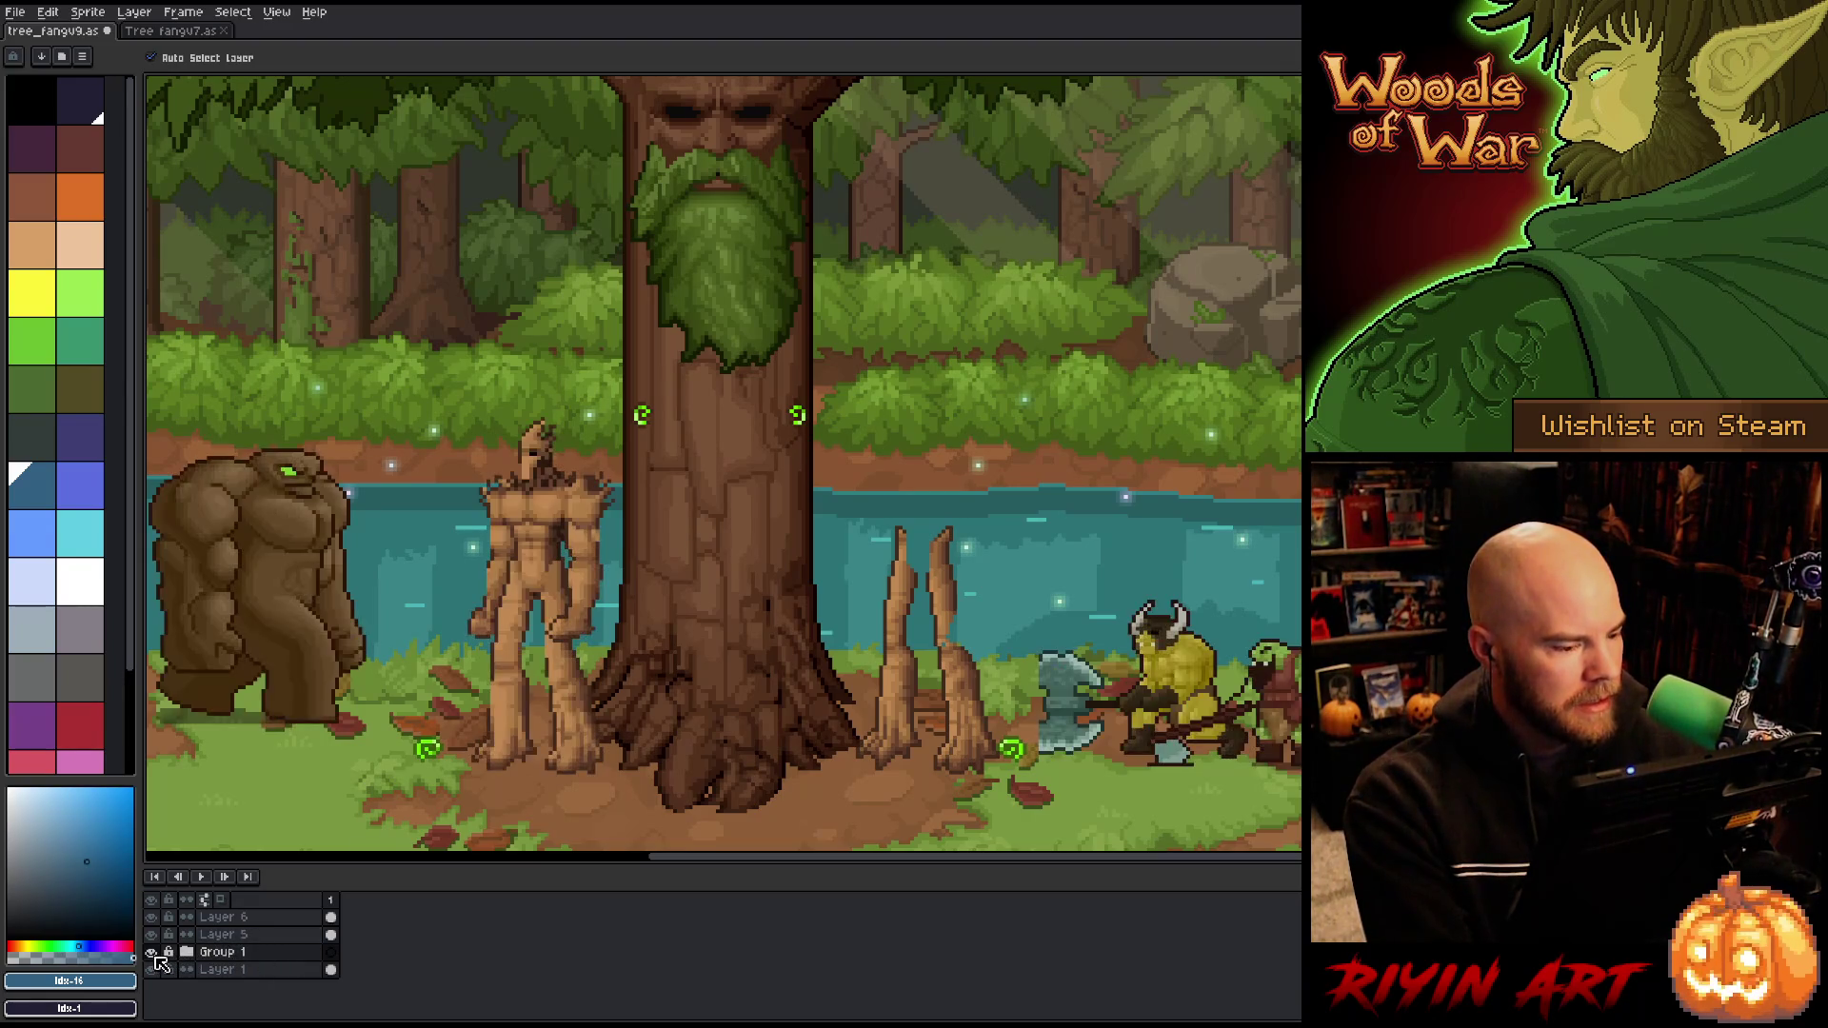
left_click(227, 954)
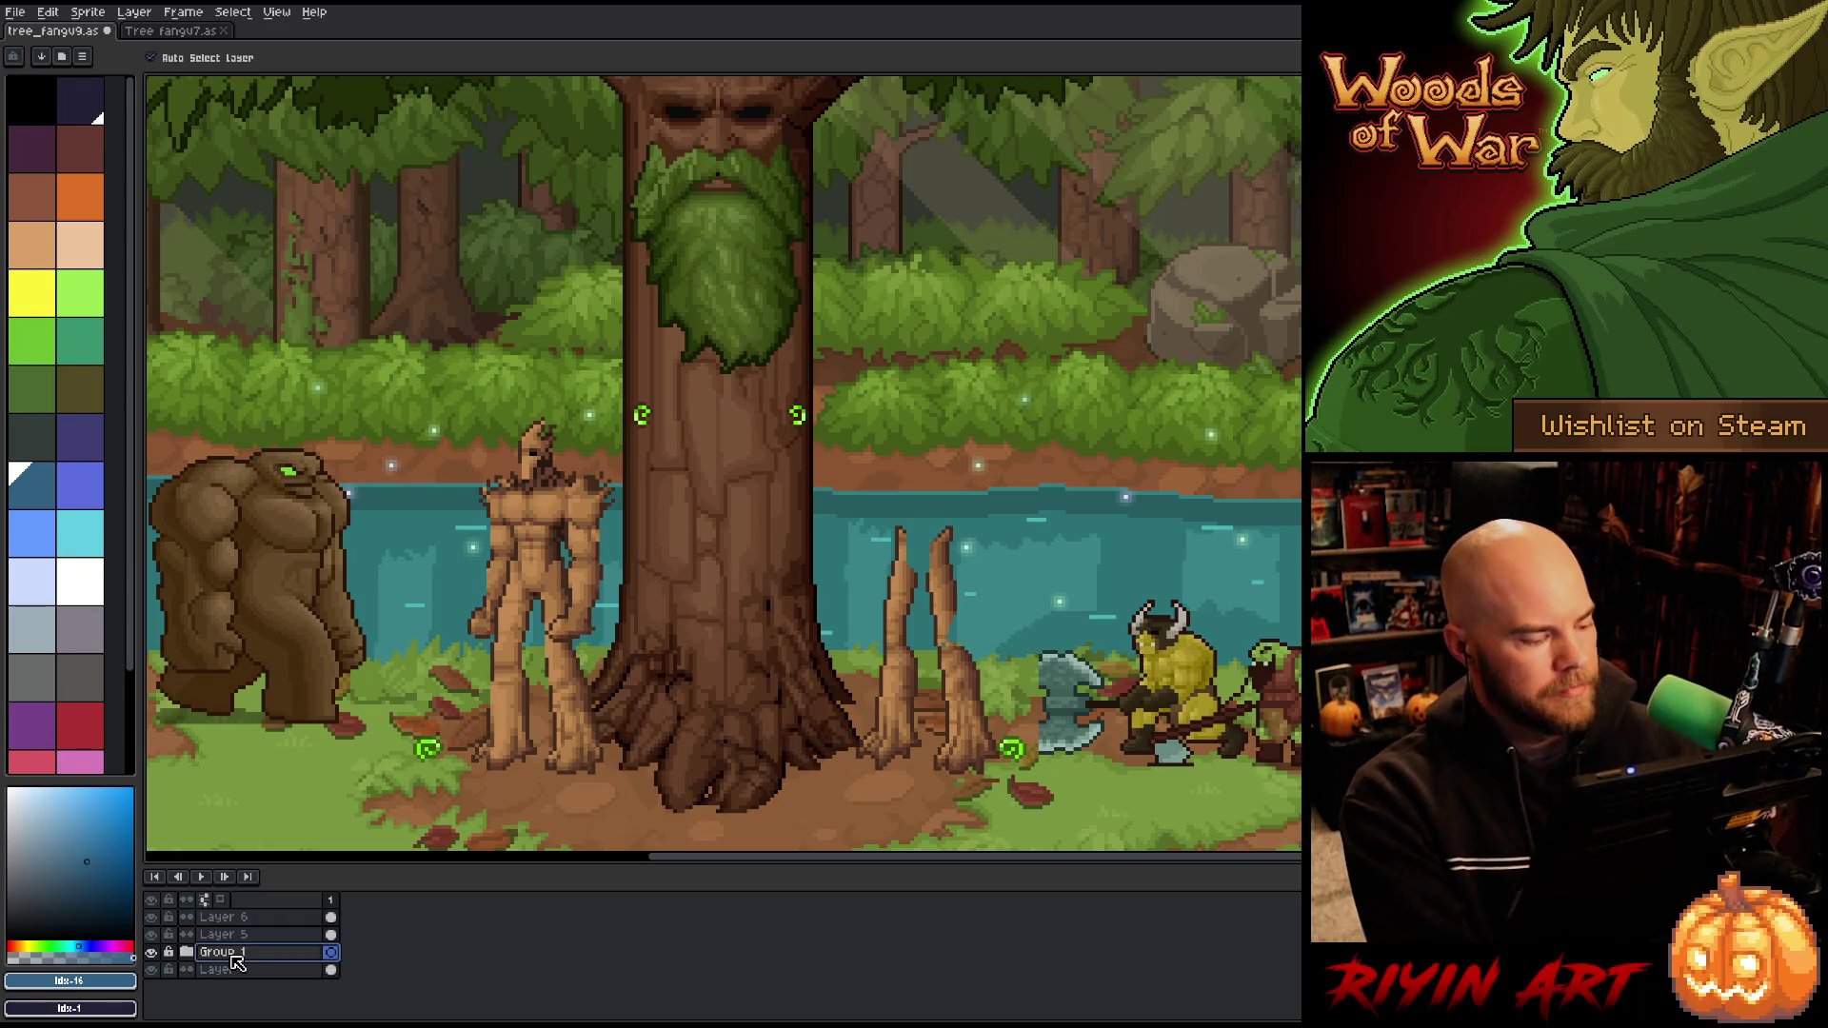
Step: Rename Group 1 to 'scale ref' and Layer 5 to 'R leg'
double_click(237, 962)
type("scale")
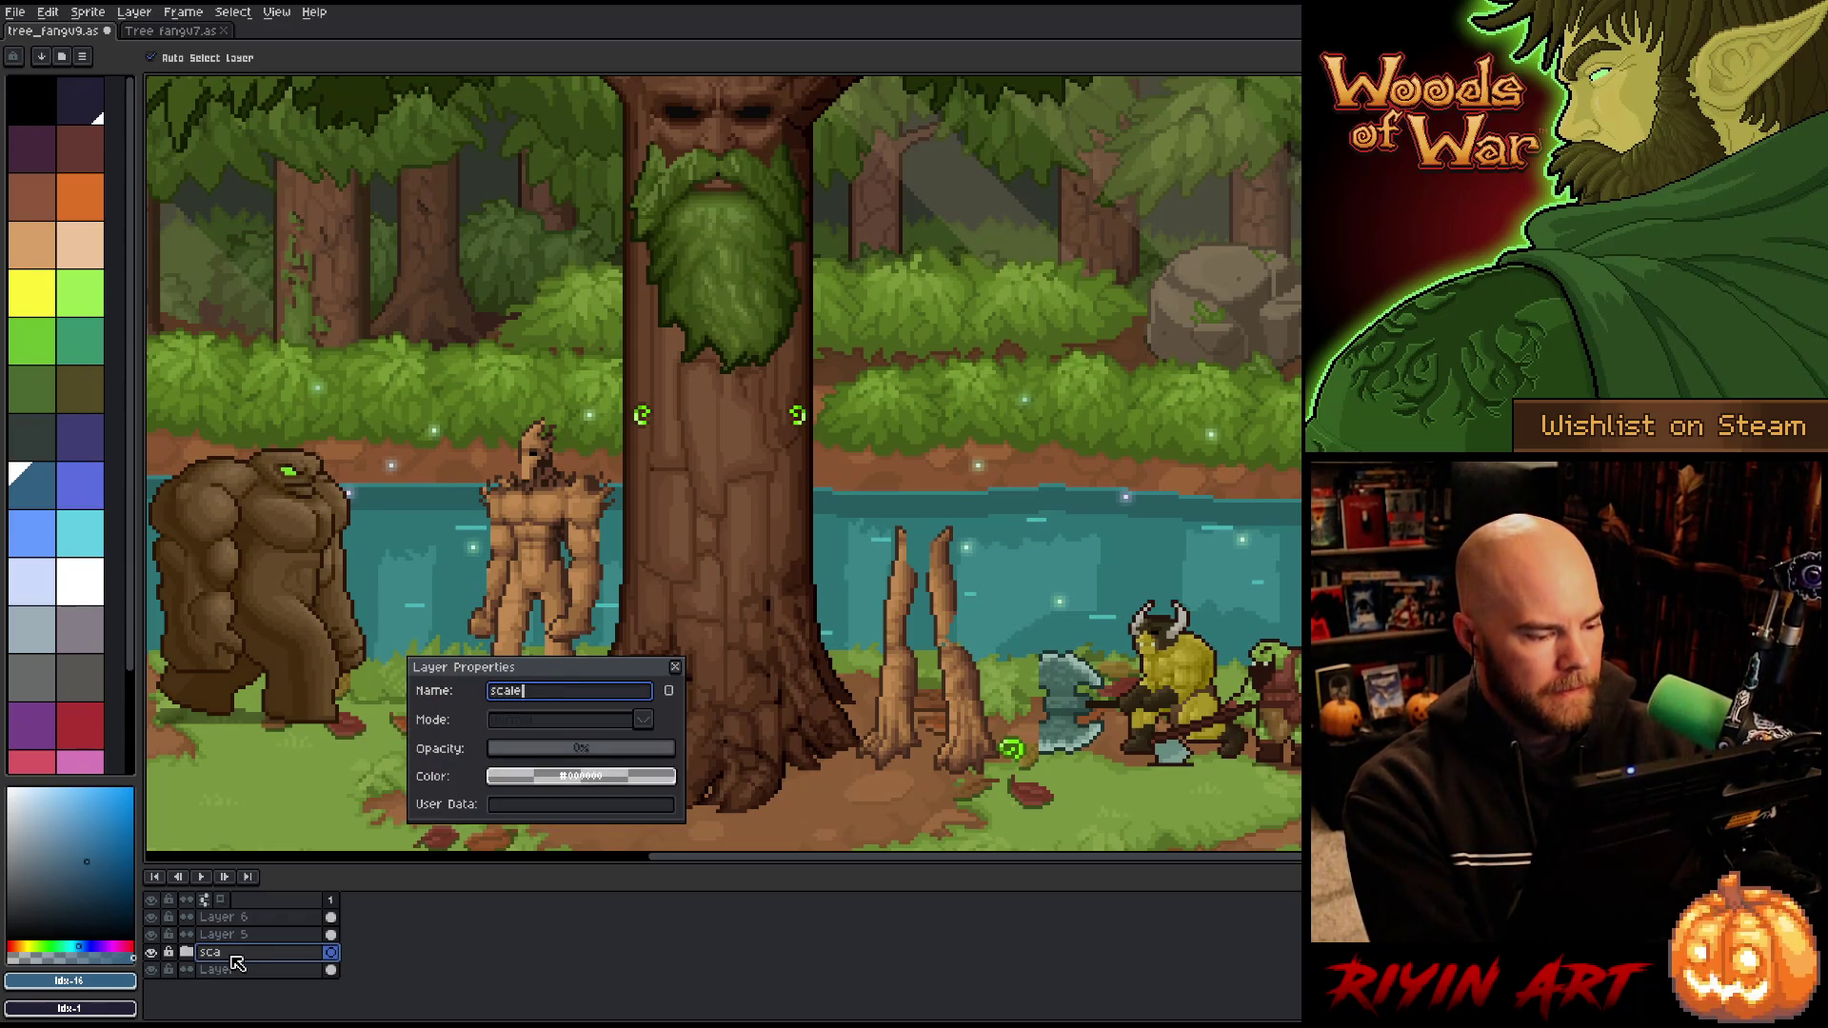
type("f")
key("Return")
left_click(224, 934)
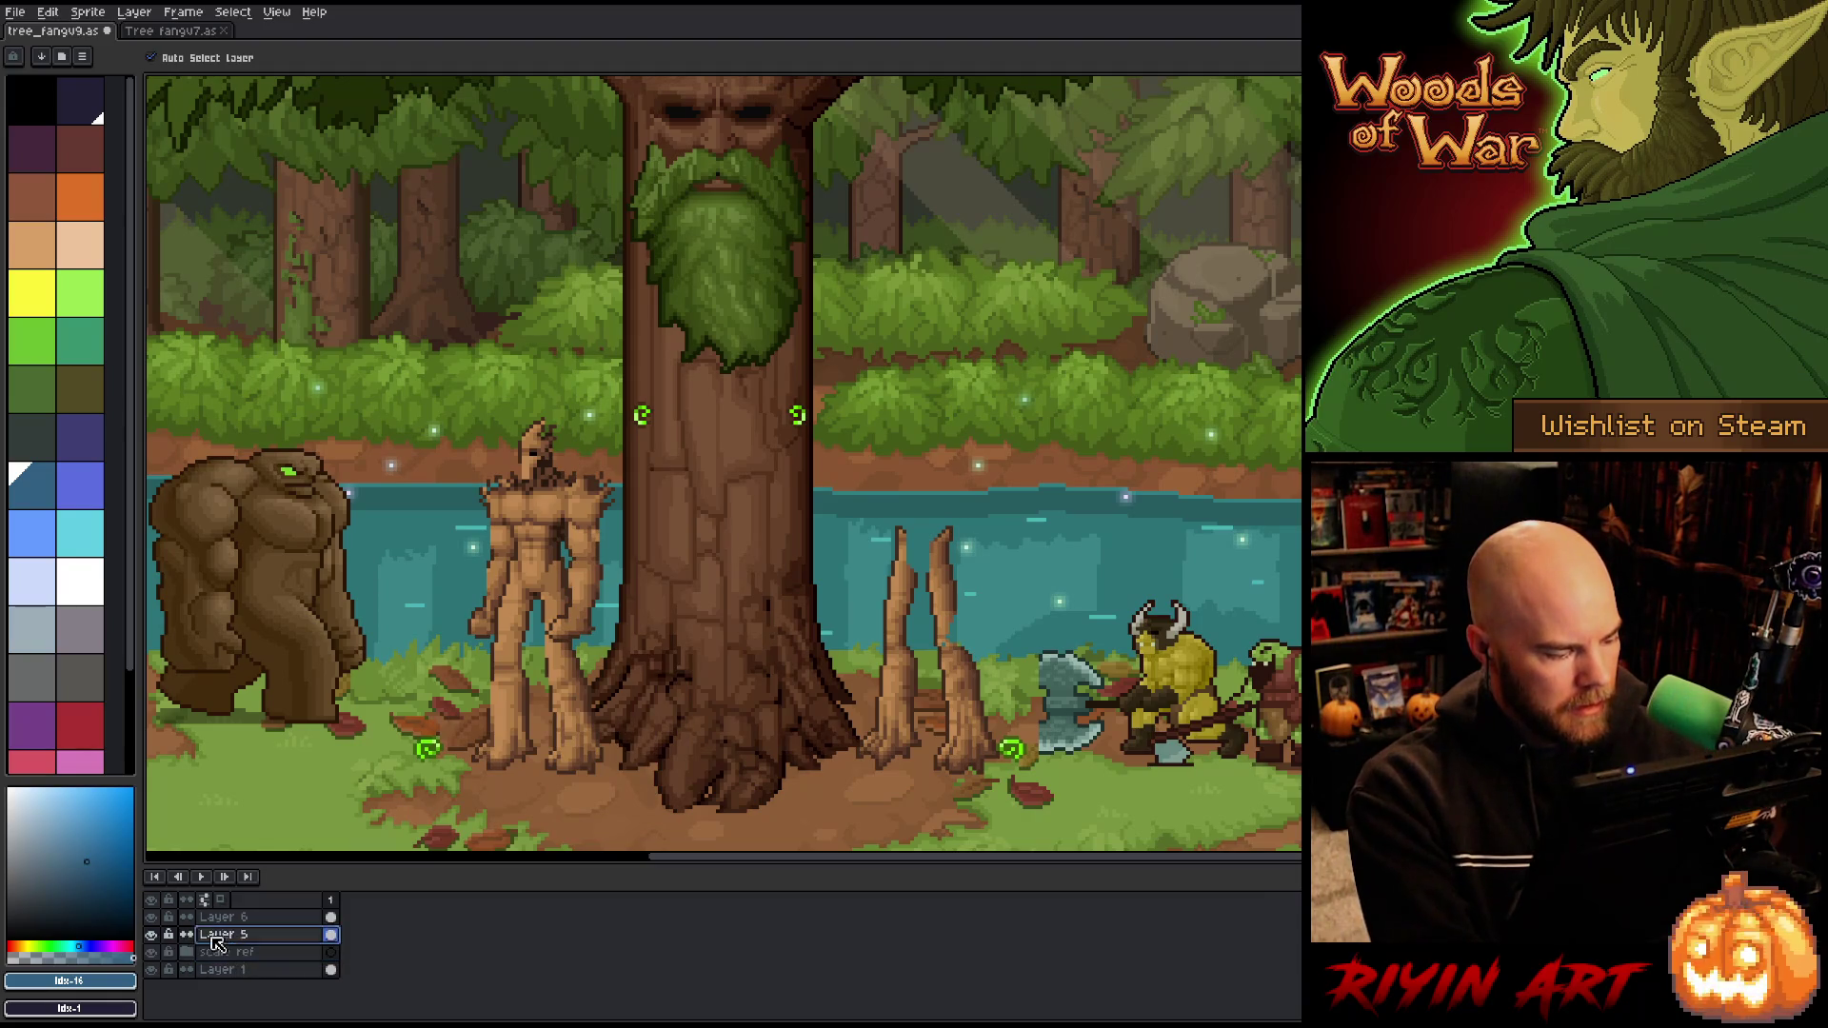
double_click(224, 936)
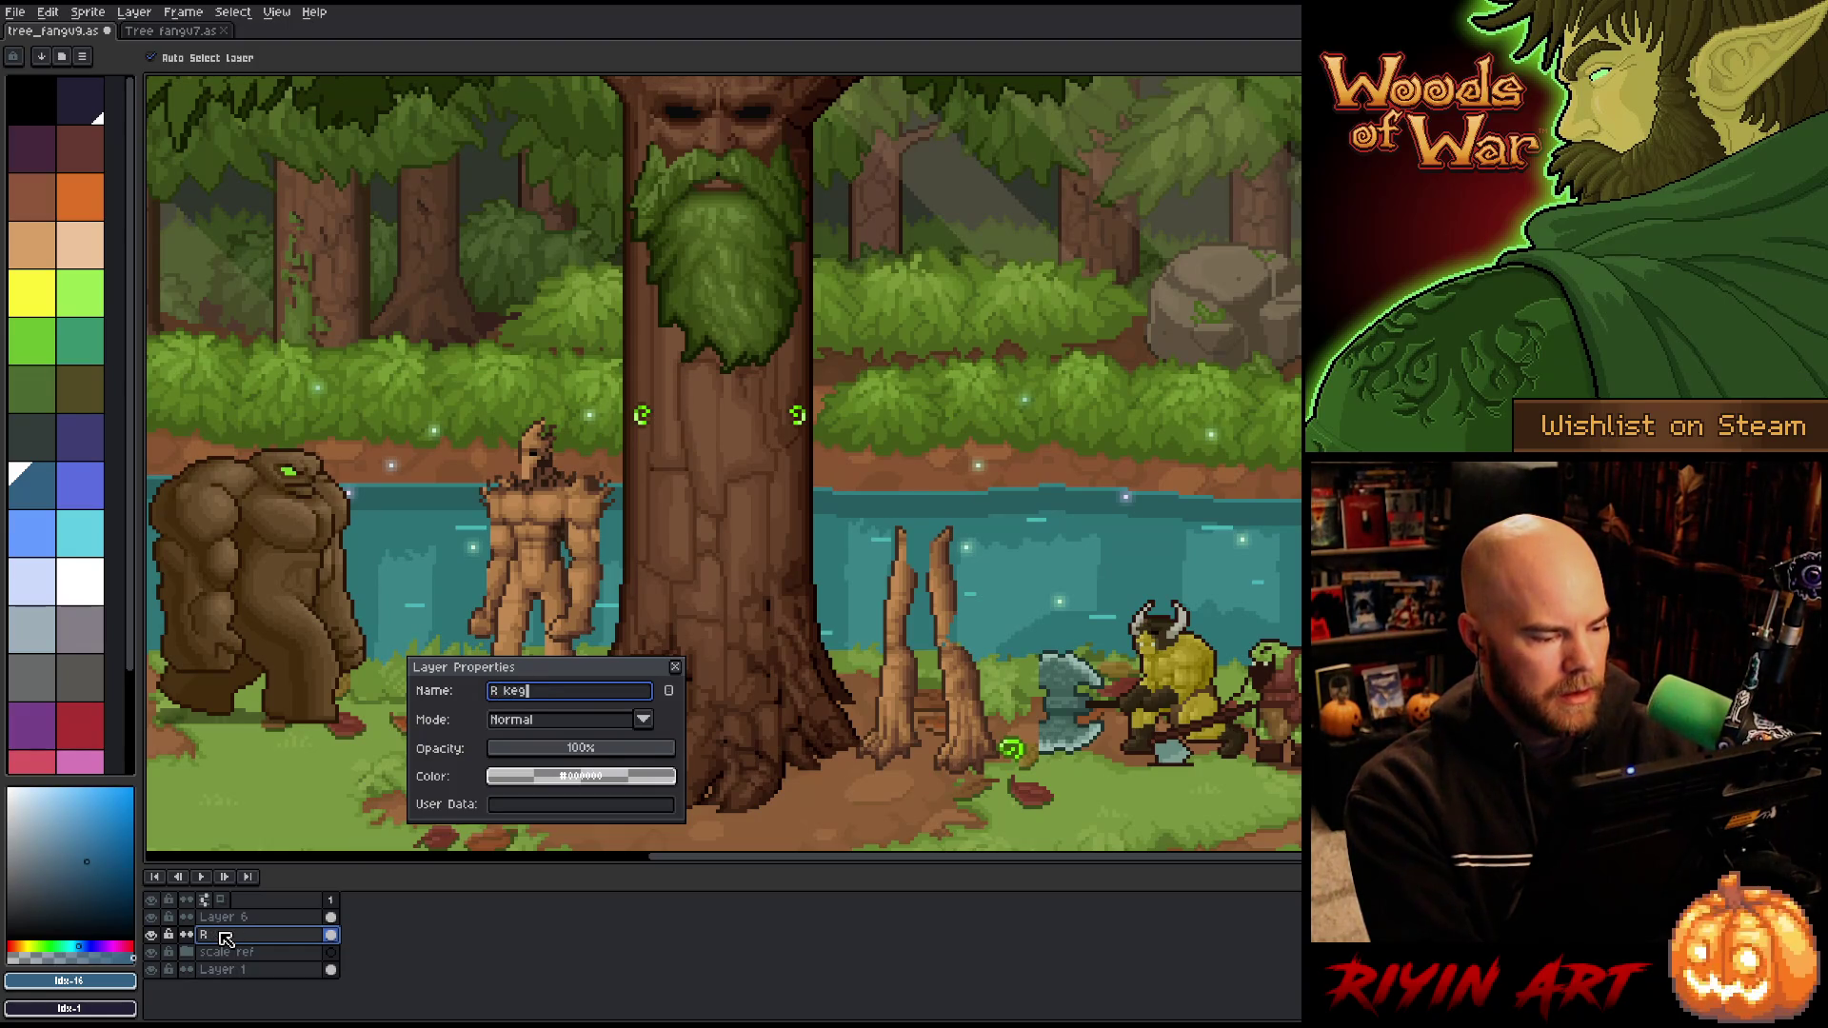
key("BackSpace")
key("BackSpace")
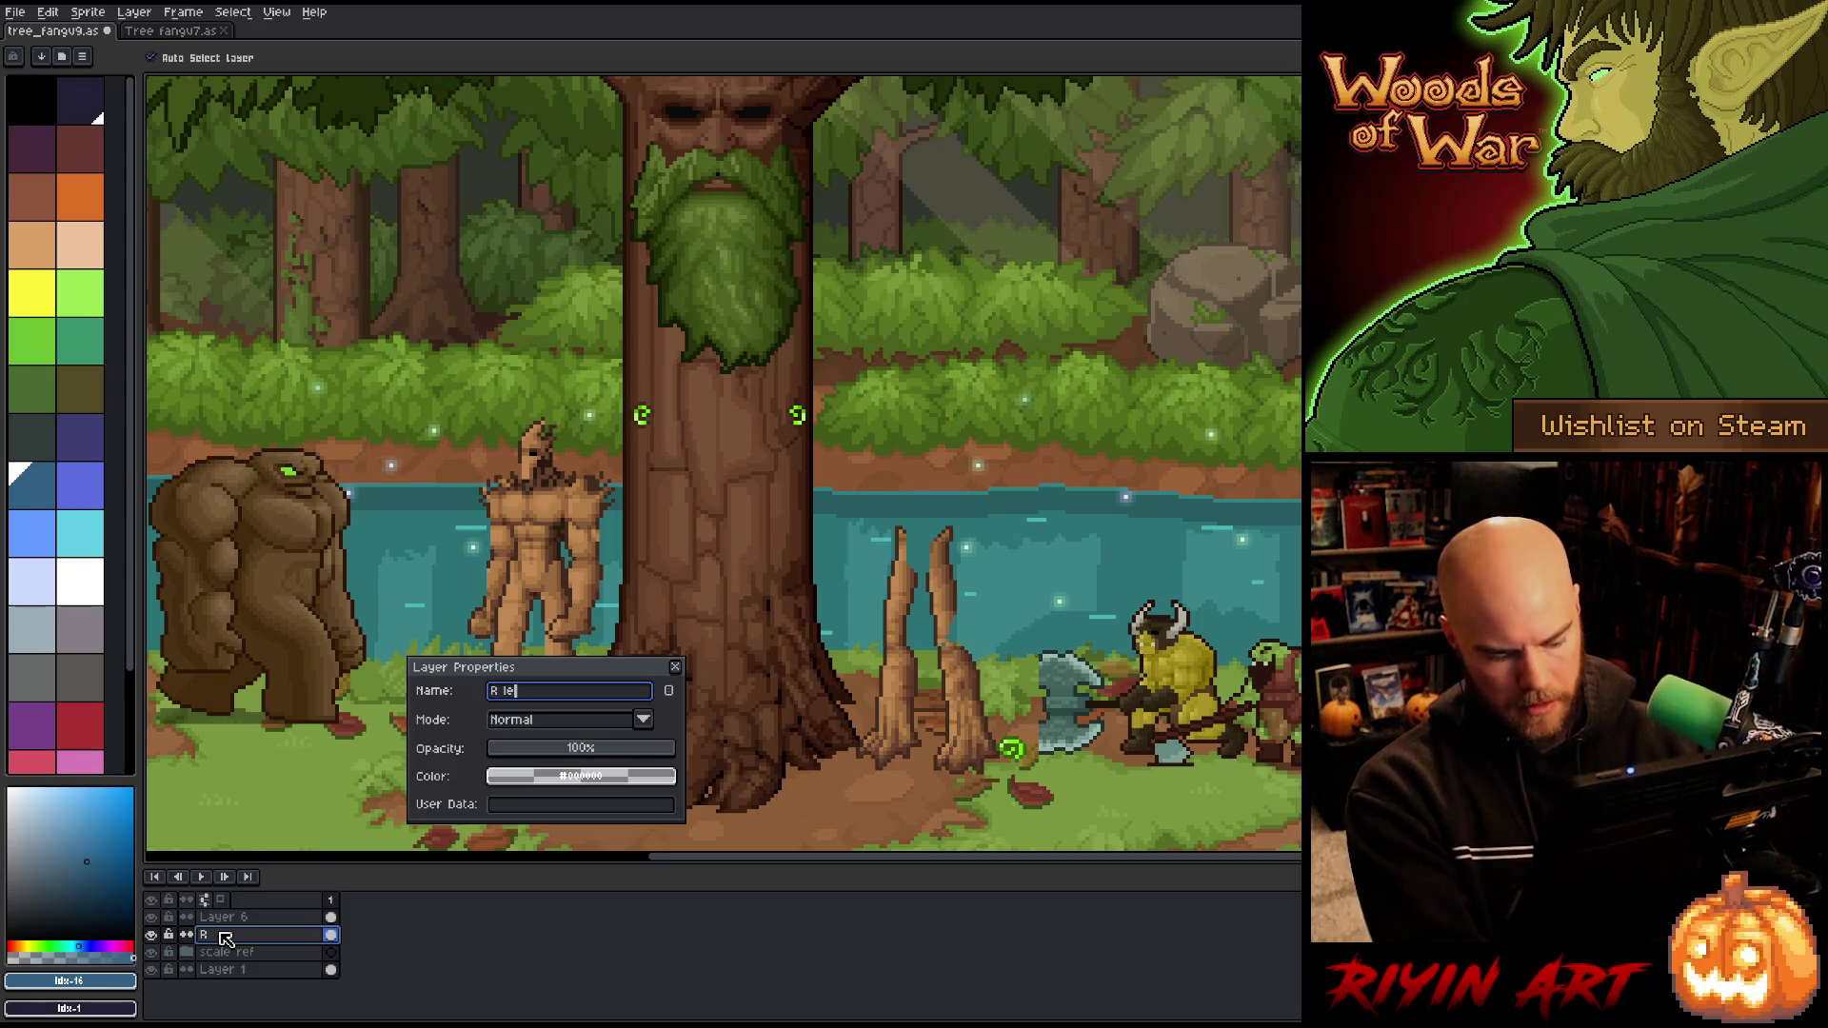
key("Return")
Step: Name Layer 6 'L Leg', correct the other to 'R Leg', save, and close Tree fangv7
double_click(222, 918)
type("L L")
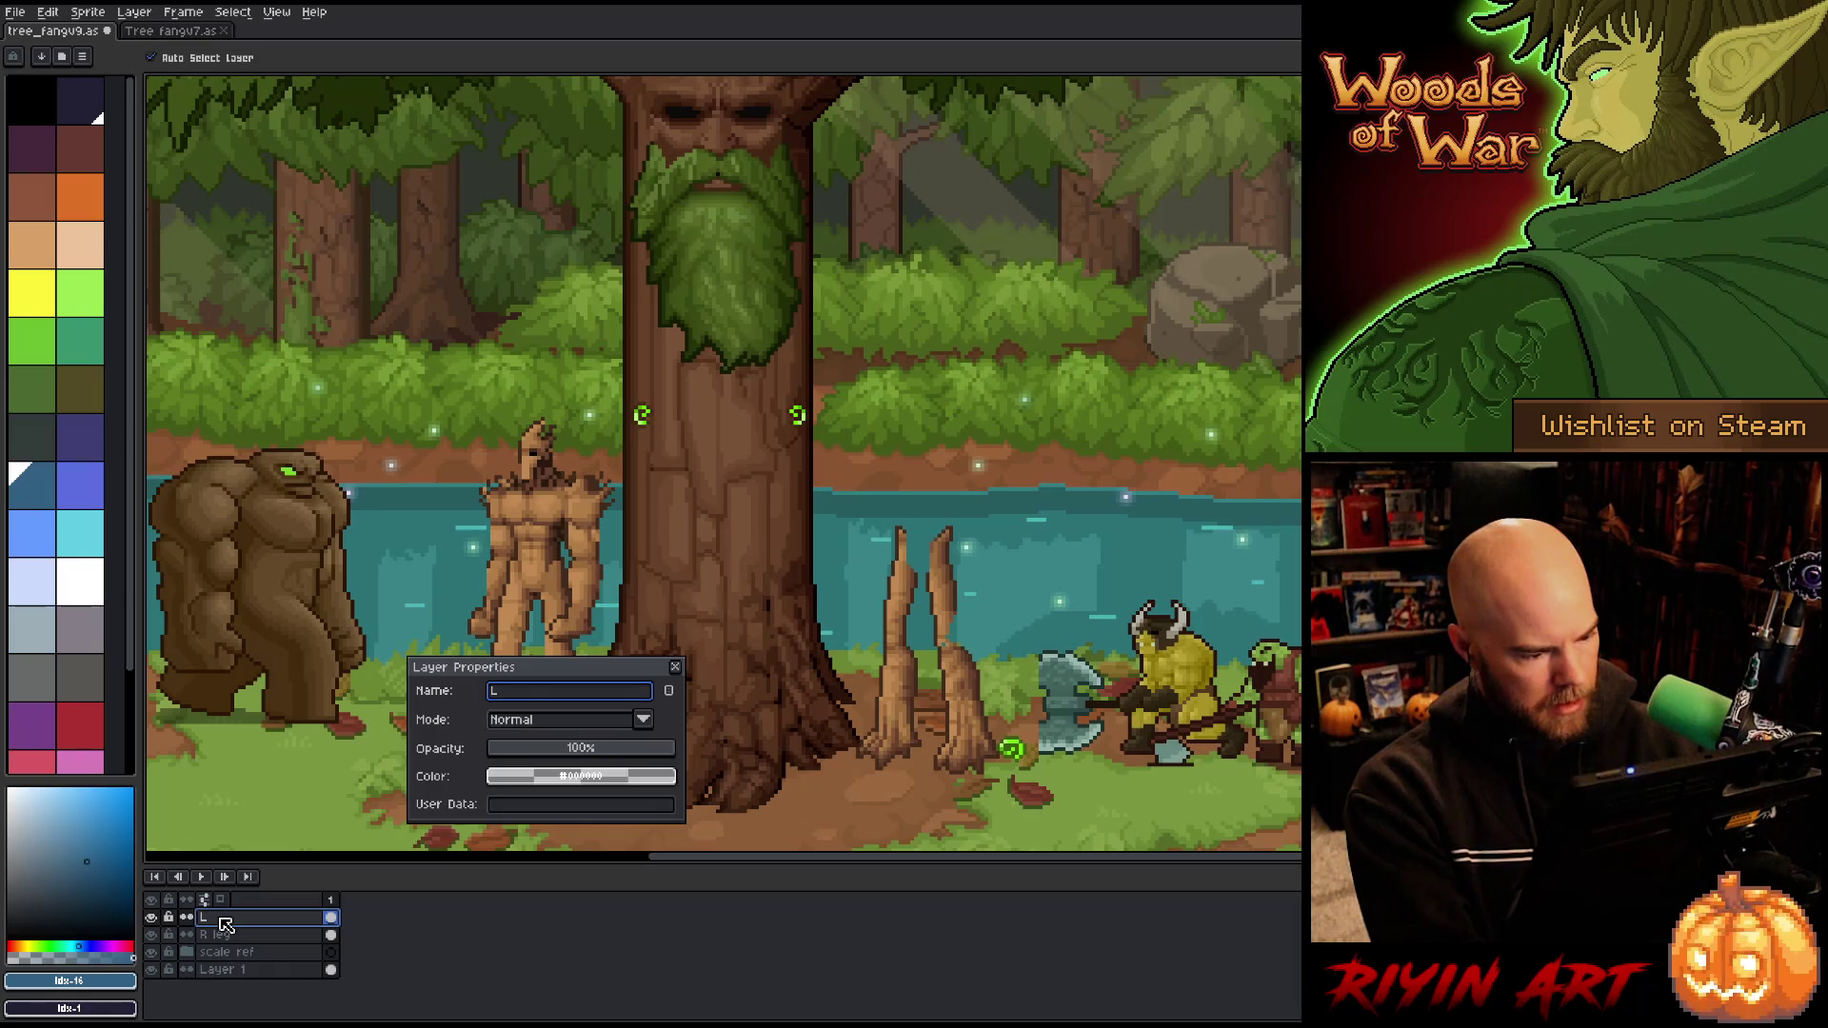
type("eg")
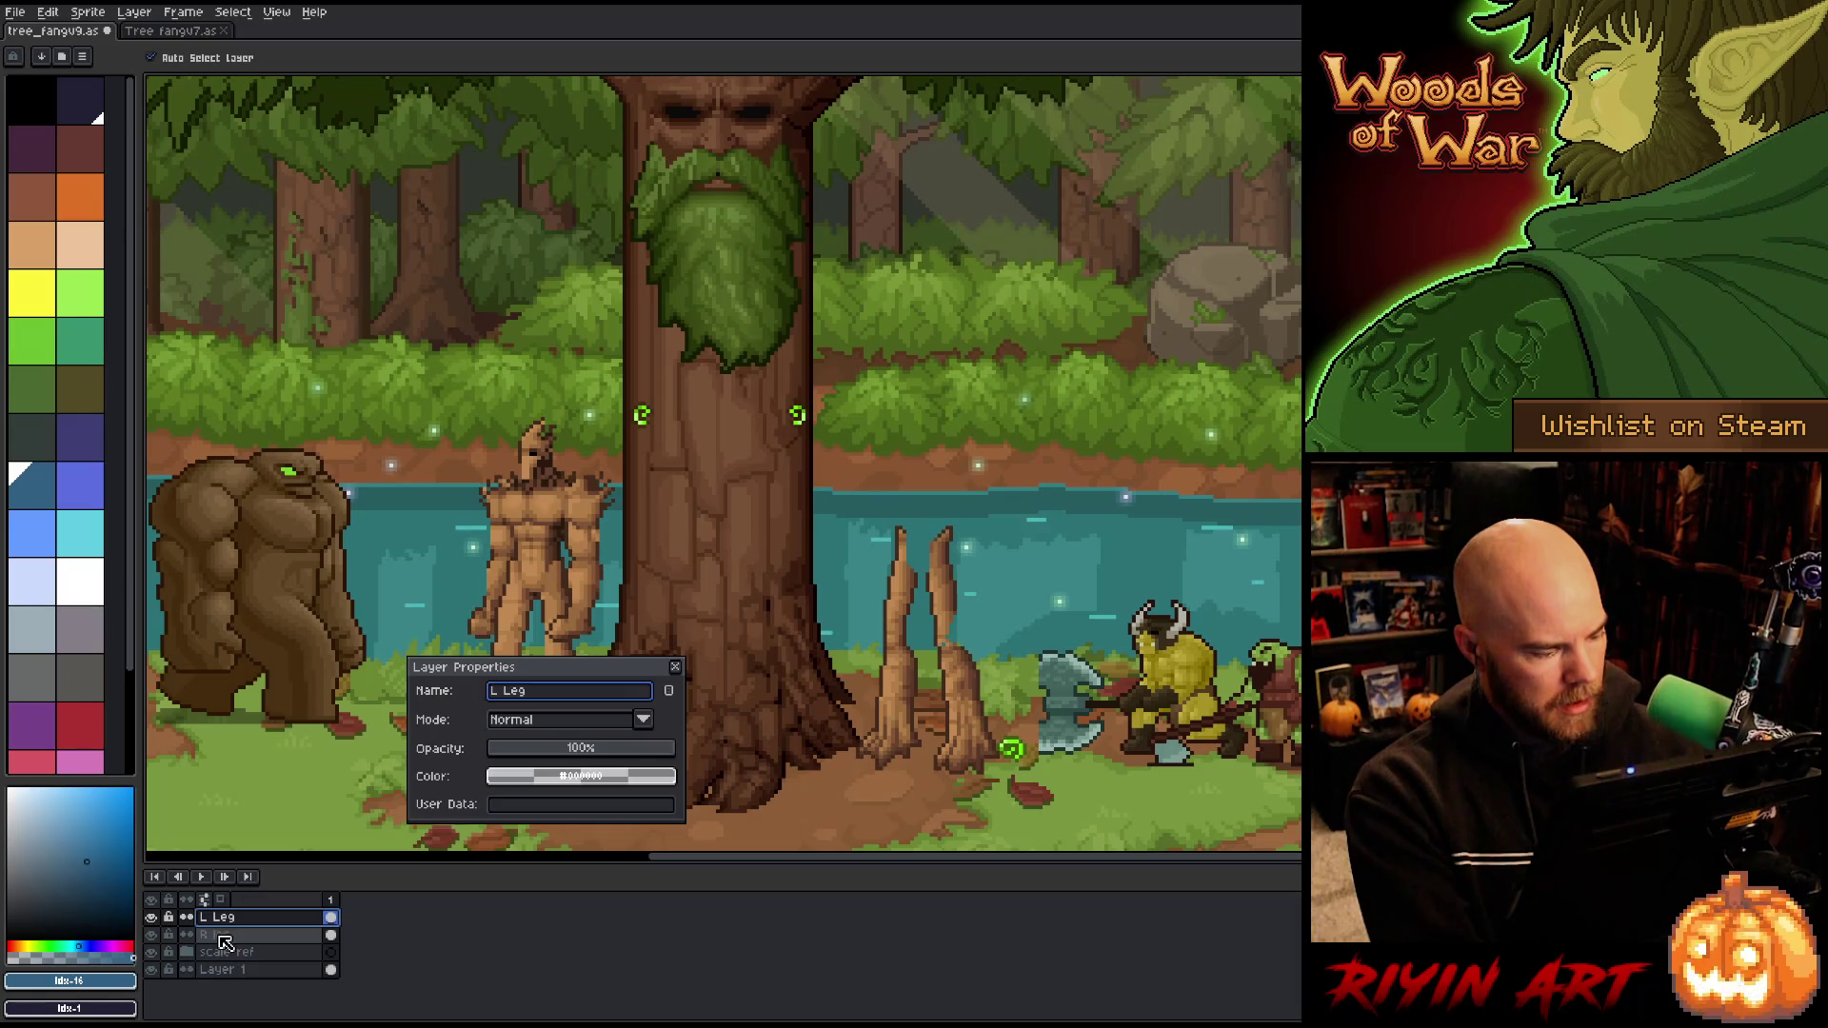
left_click(225, 935)
key("BackSpace")
key("BackSpace")
key("BackSpace")
type("R")
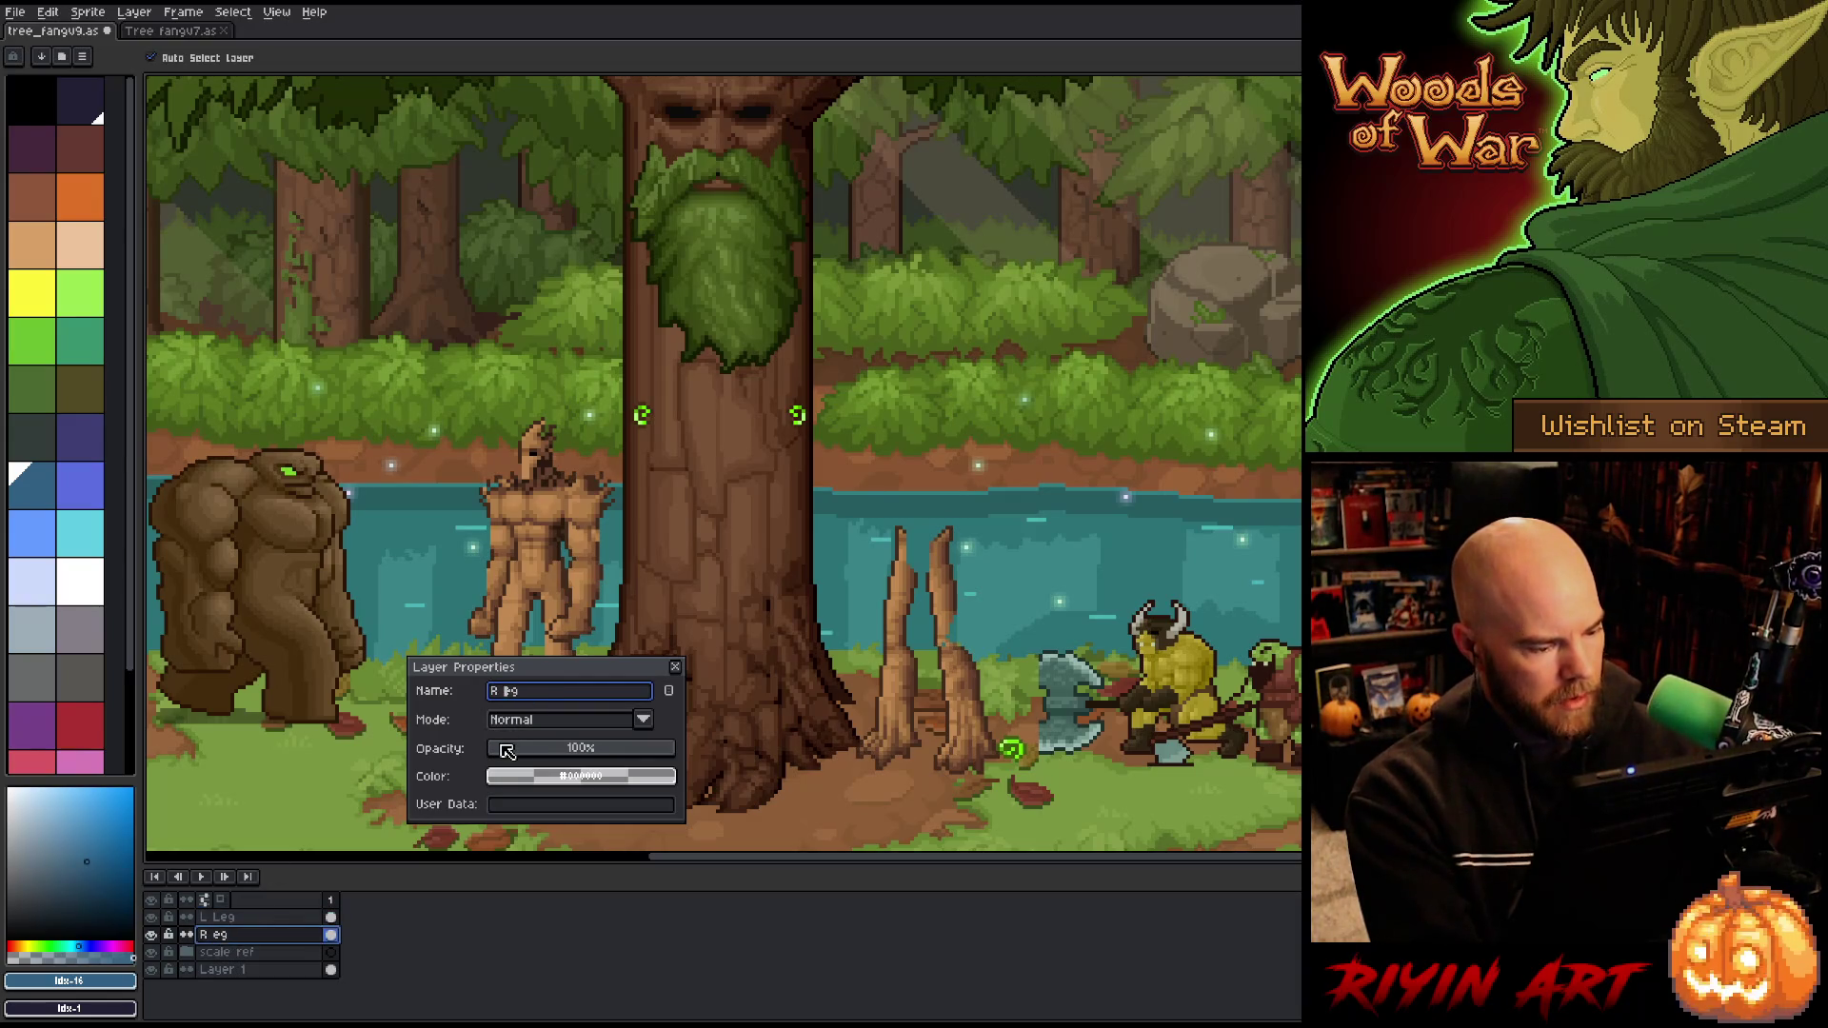
type("Leg")
key("Return")
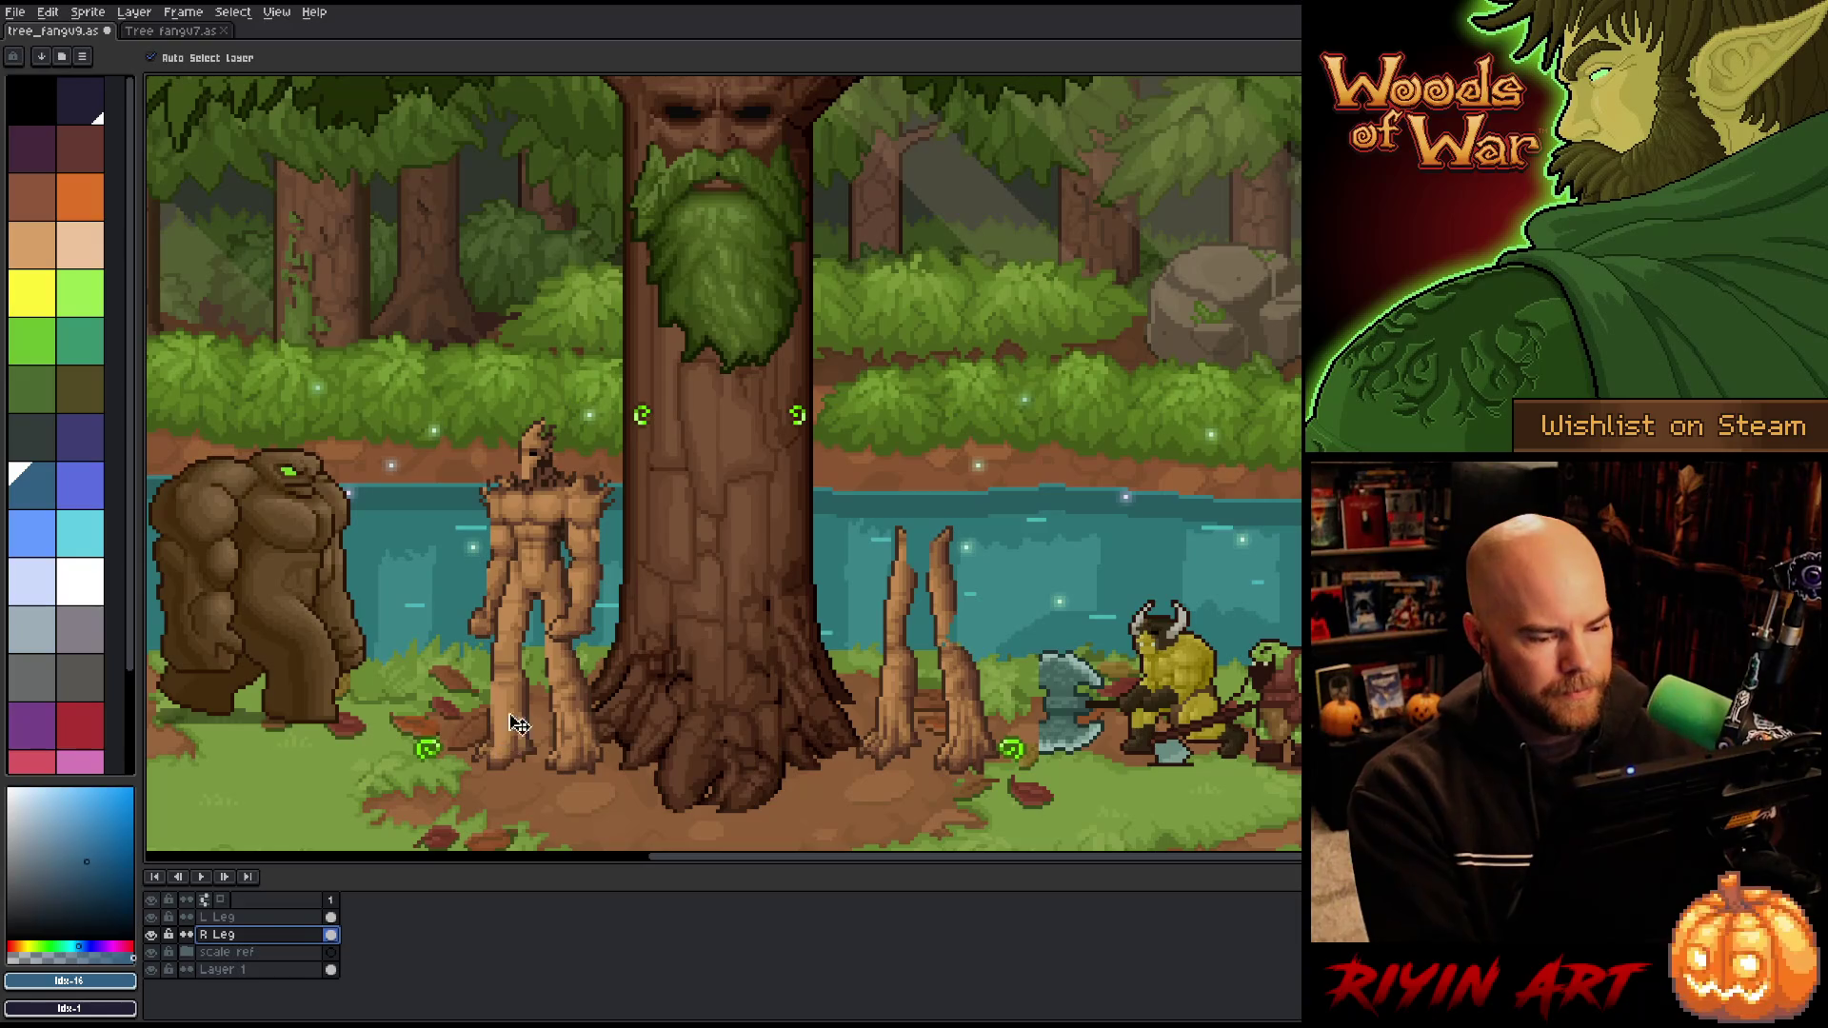
key("ctrl+s")
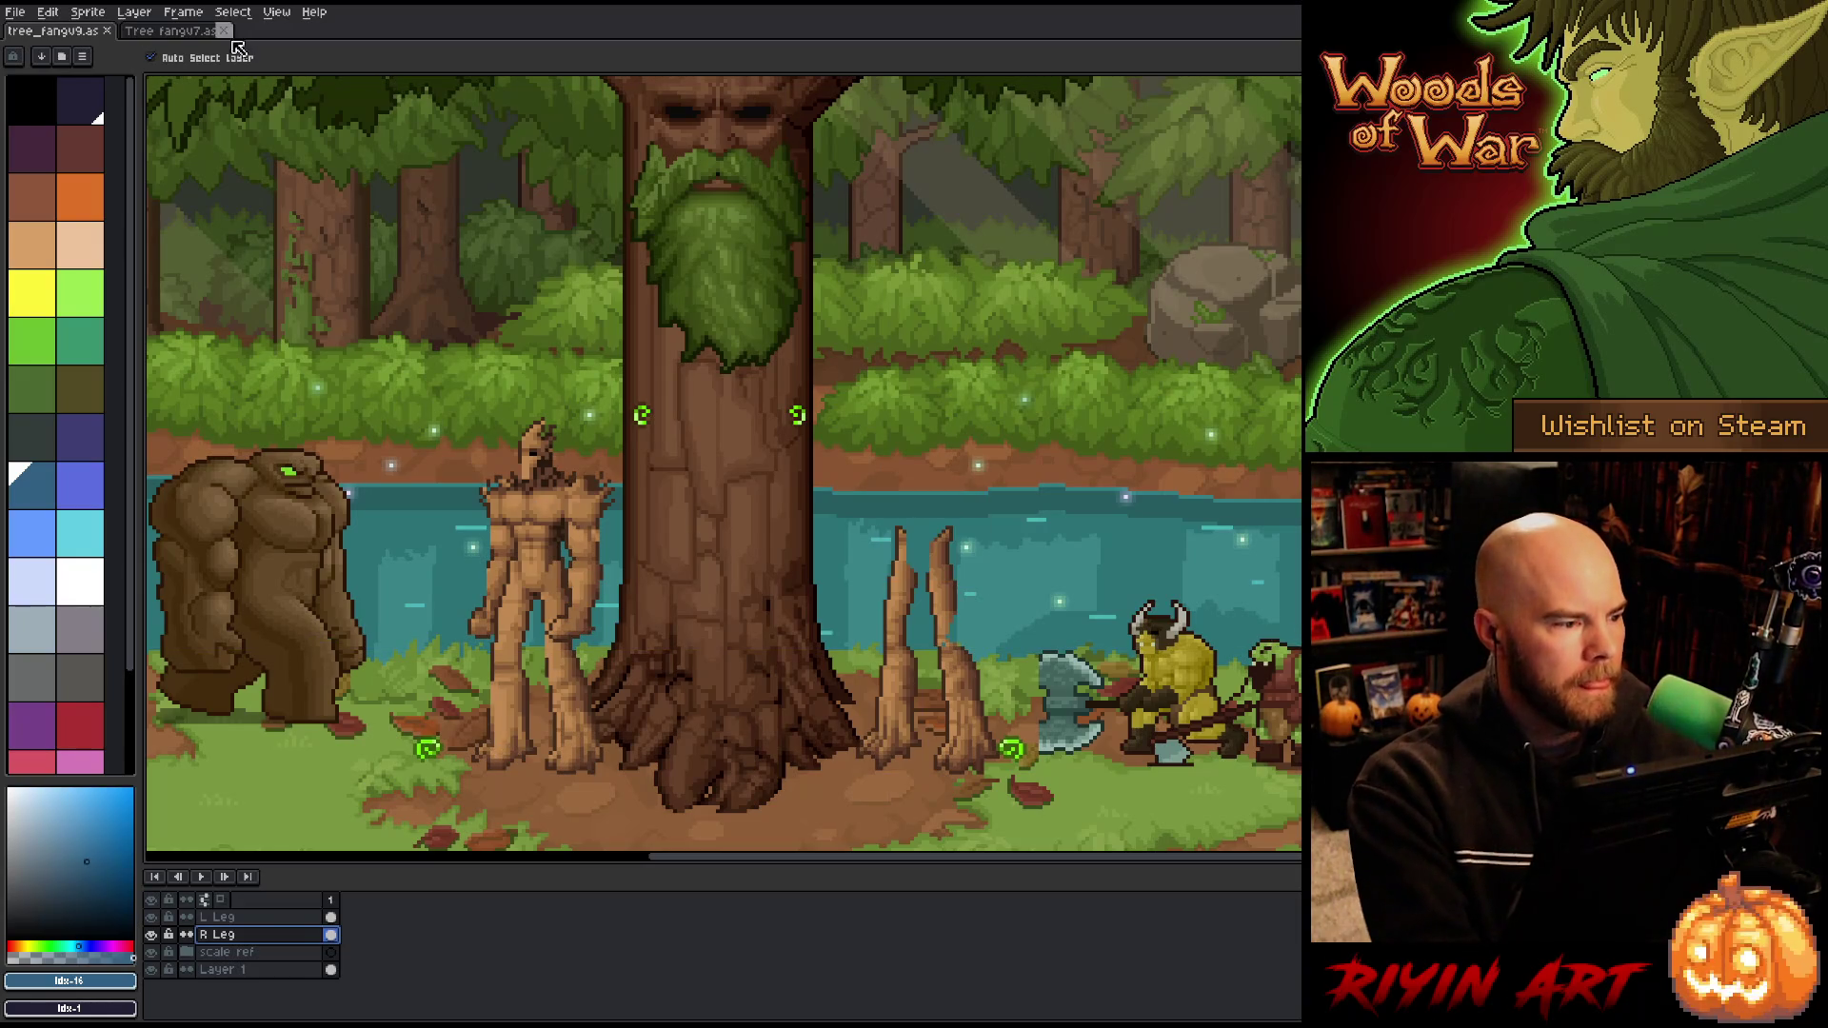
left_click(223, 30)
Step: Hide both the L Leg and R Leg stump layers
left_click_drag(872, 633, 734, 620)
key("v")
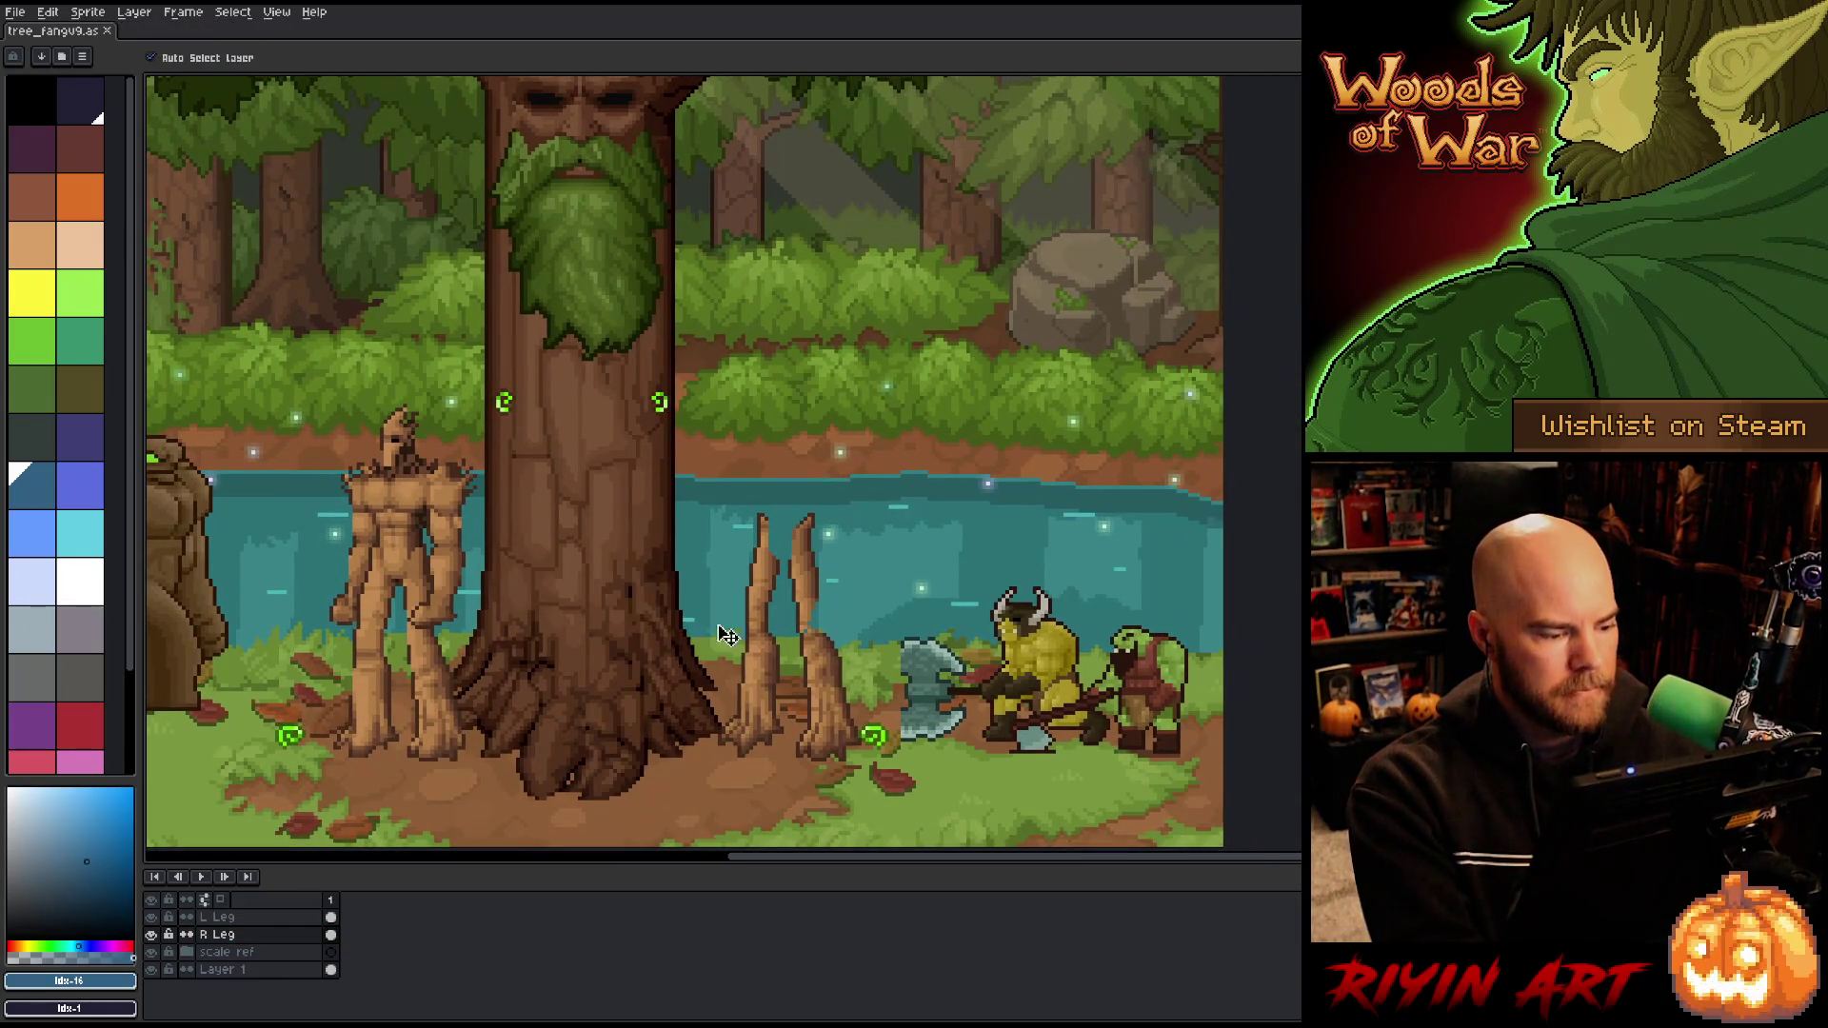
scroll(738, 624, "up", 1)
scroll(810, 624, "down", 2)
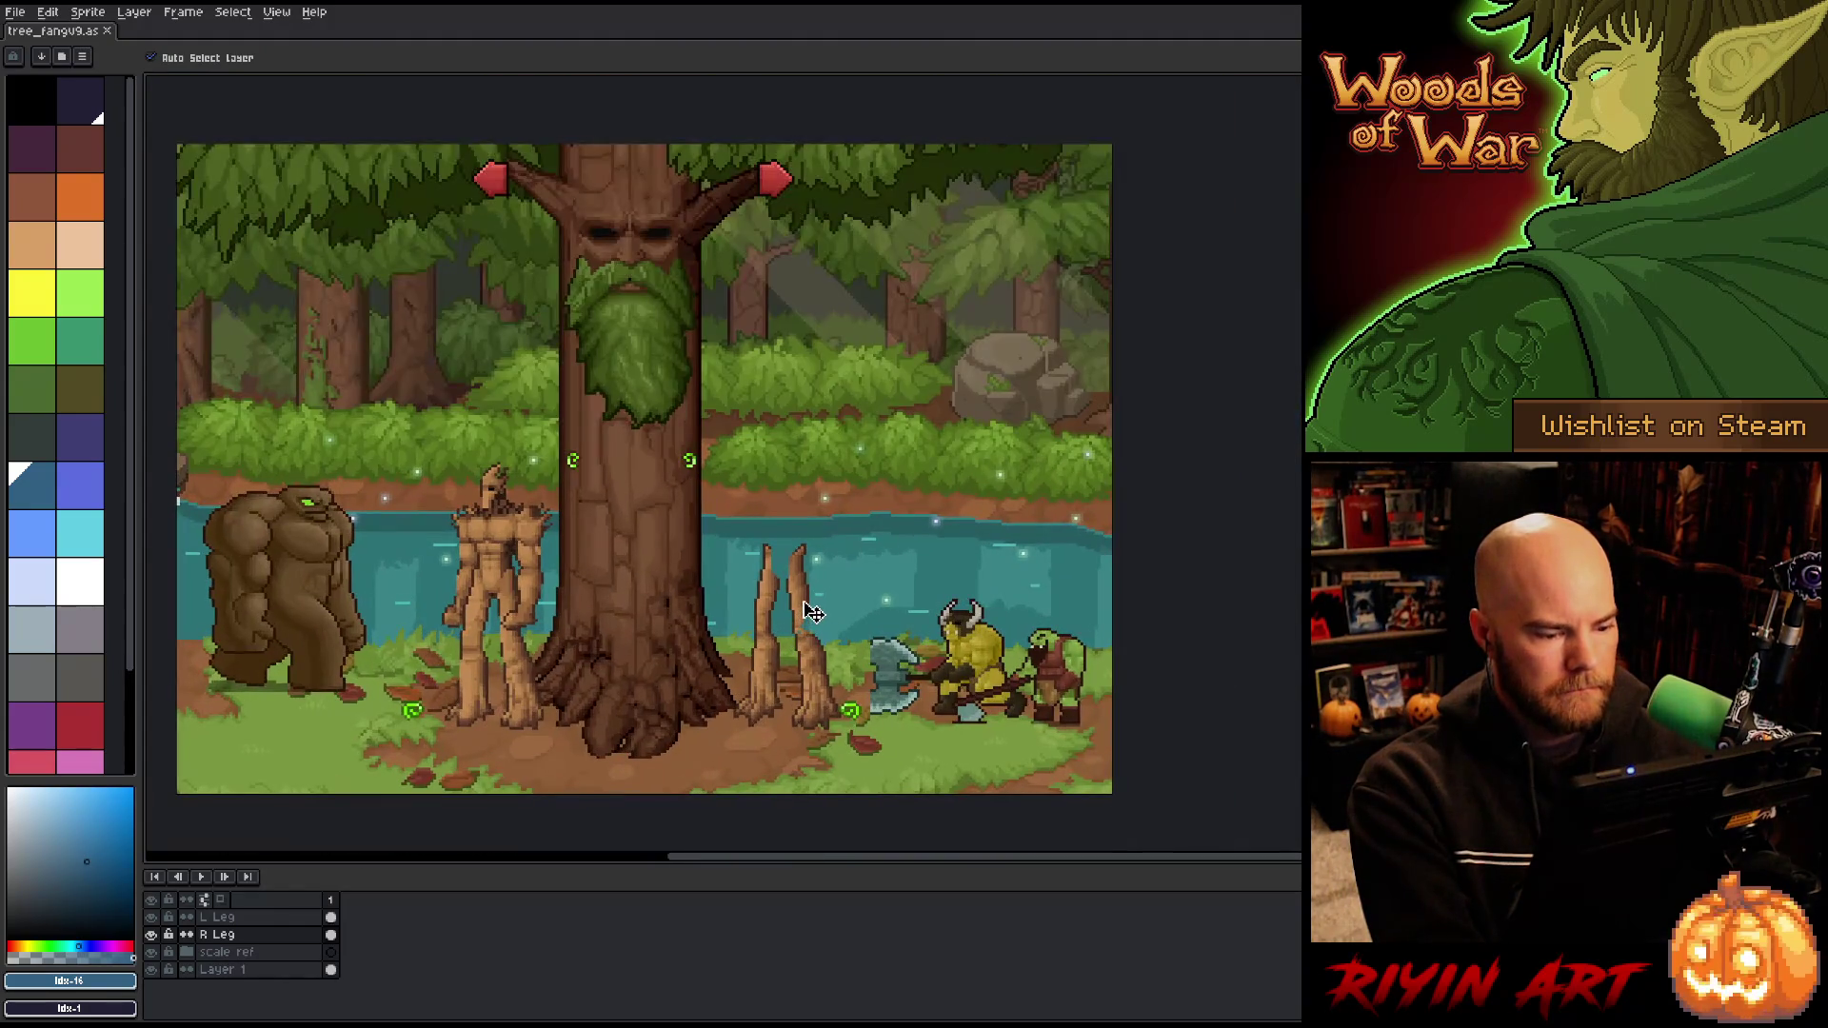
scroll(836, 610, "up", 1)
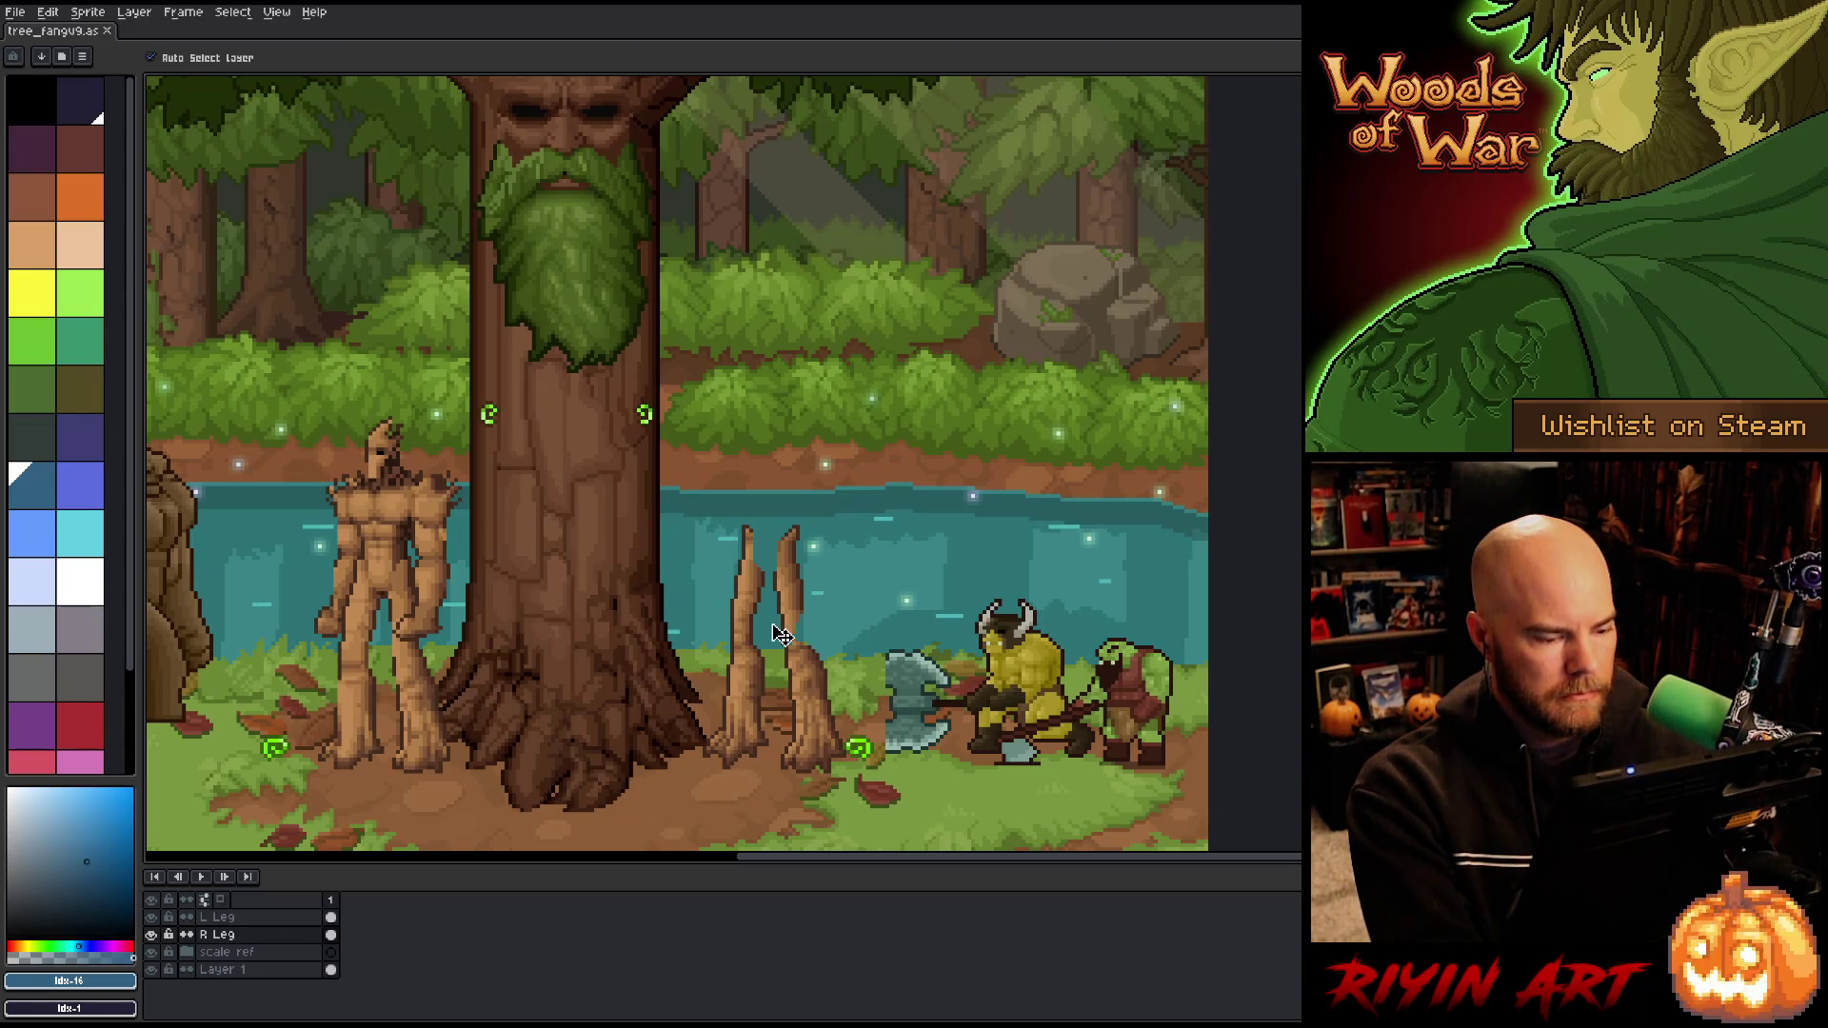
left_click(153, 935)
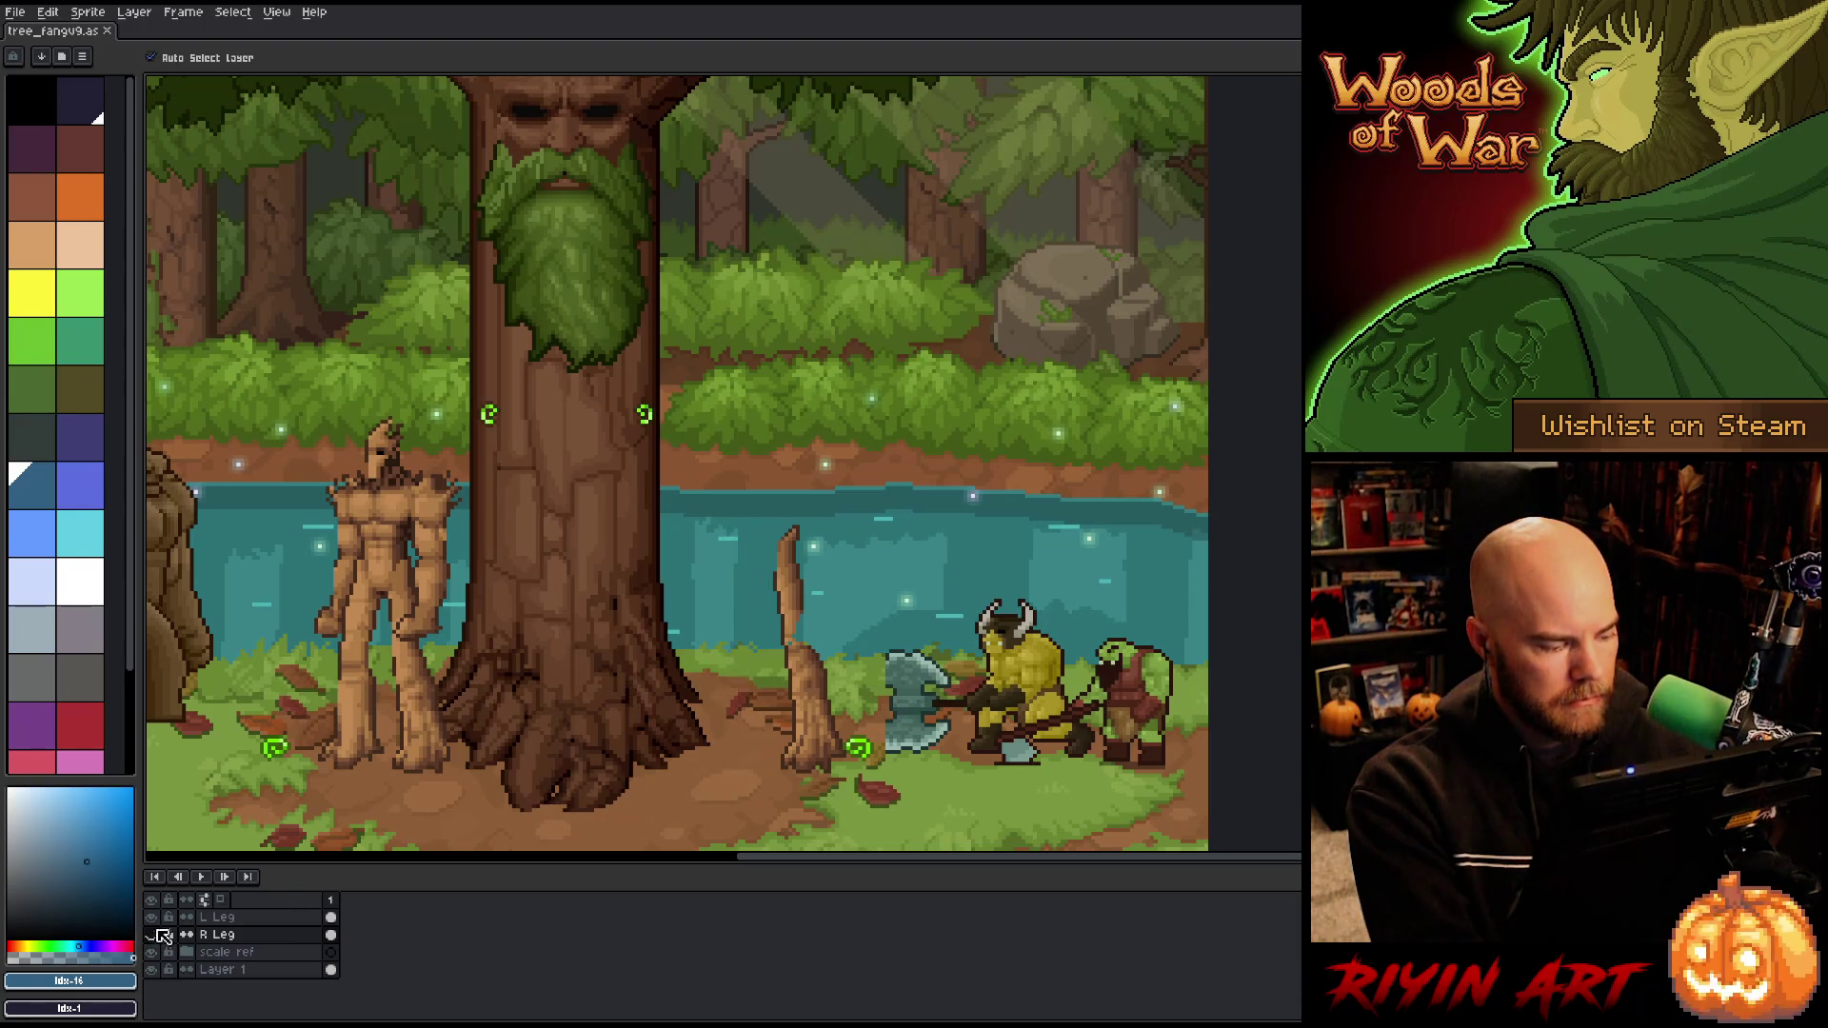
left_click(152, 917)
mouse_move(151, 917)
left_mouse_down()
mouse_move(151, 935)
mouse_move(152, 917)
left_mouse_up()
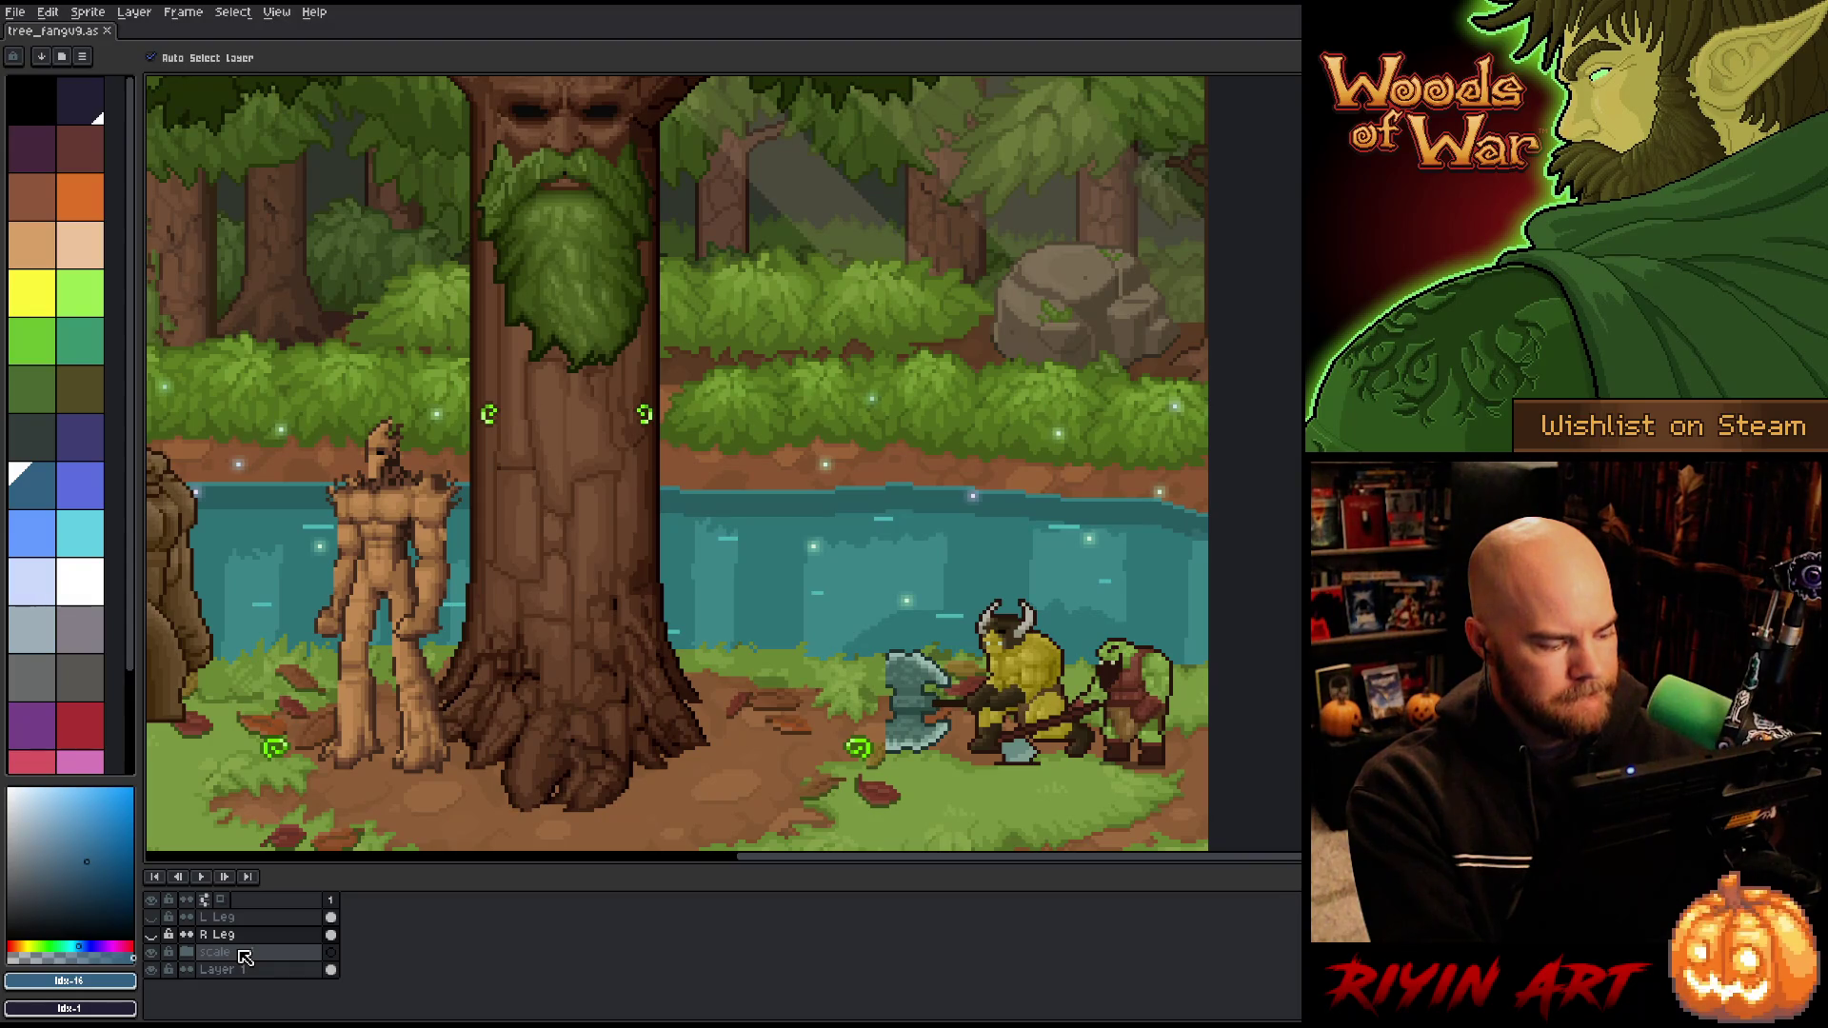
Step: Add a new empty layer on top, keeping its default name Layer 5
key("shift+n")
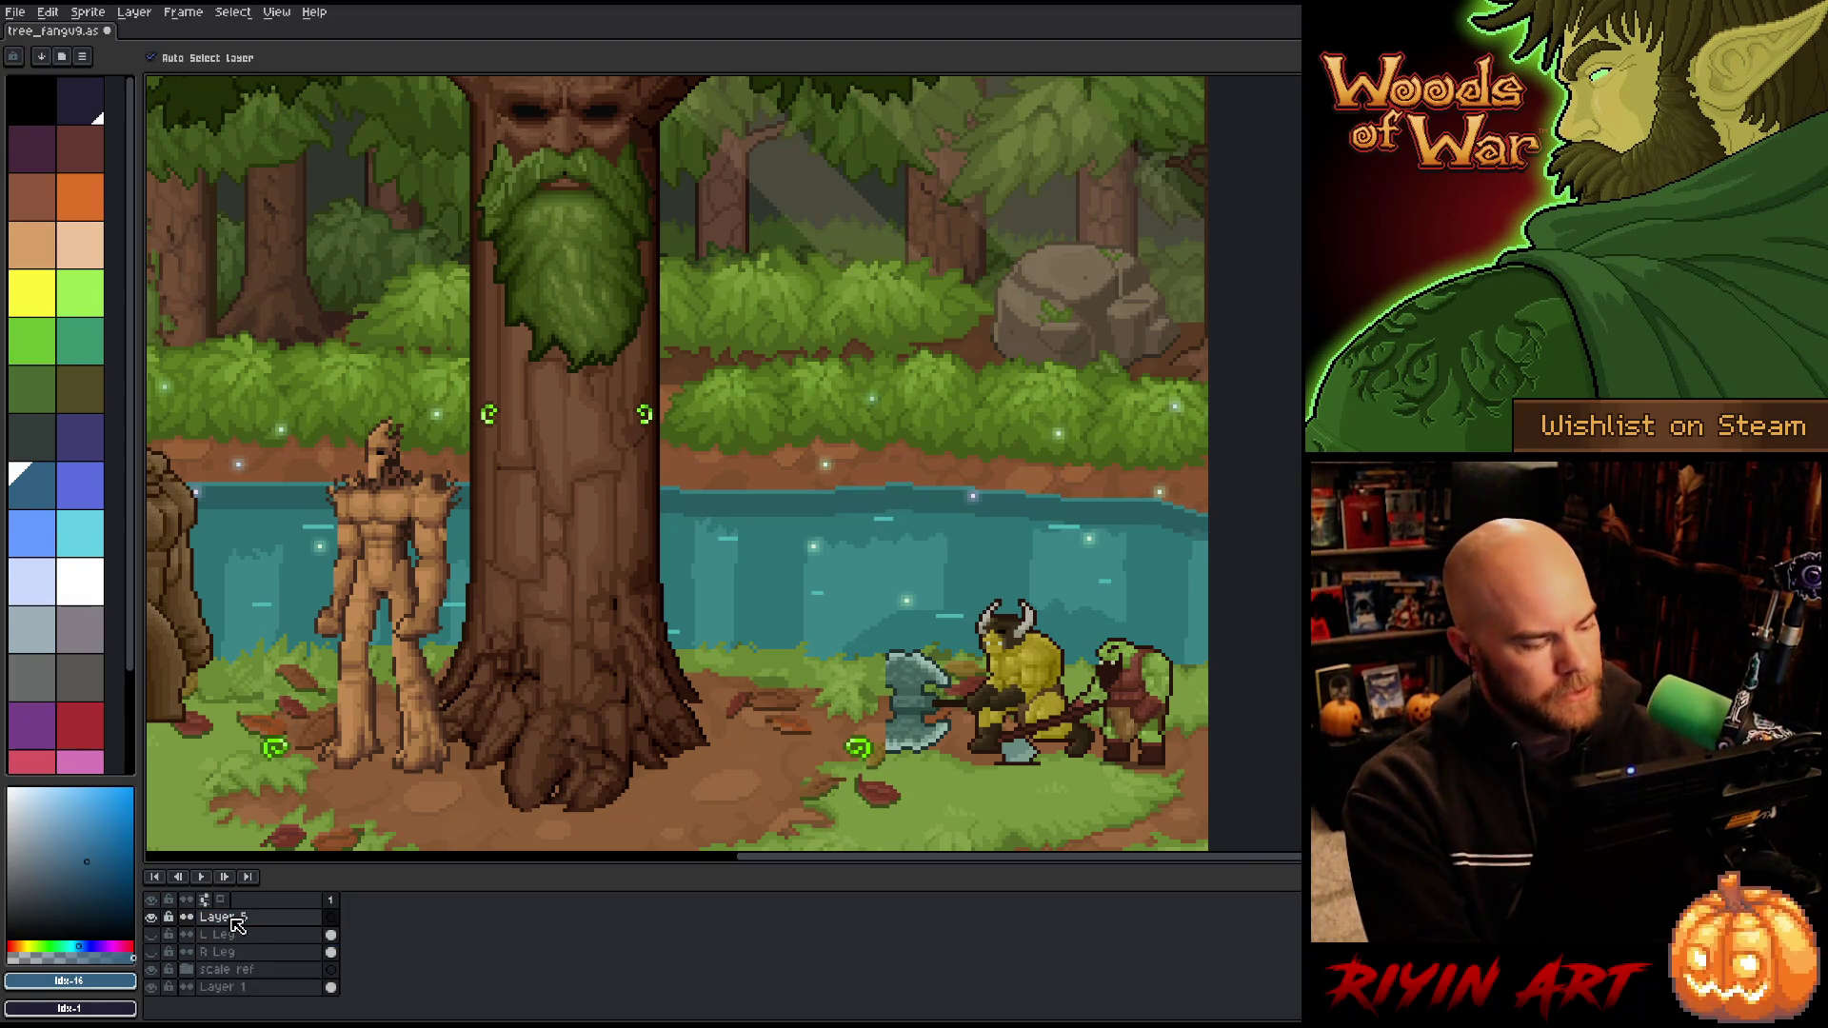
double_click(240, 917)
key("BackSpace")
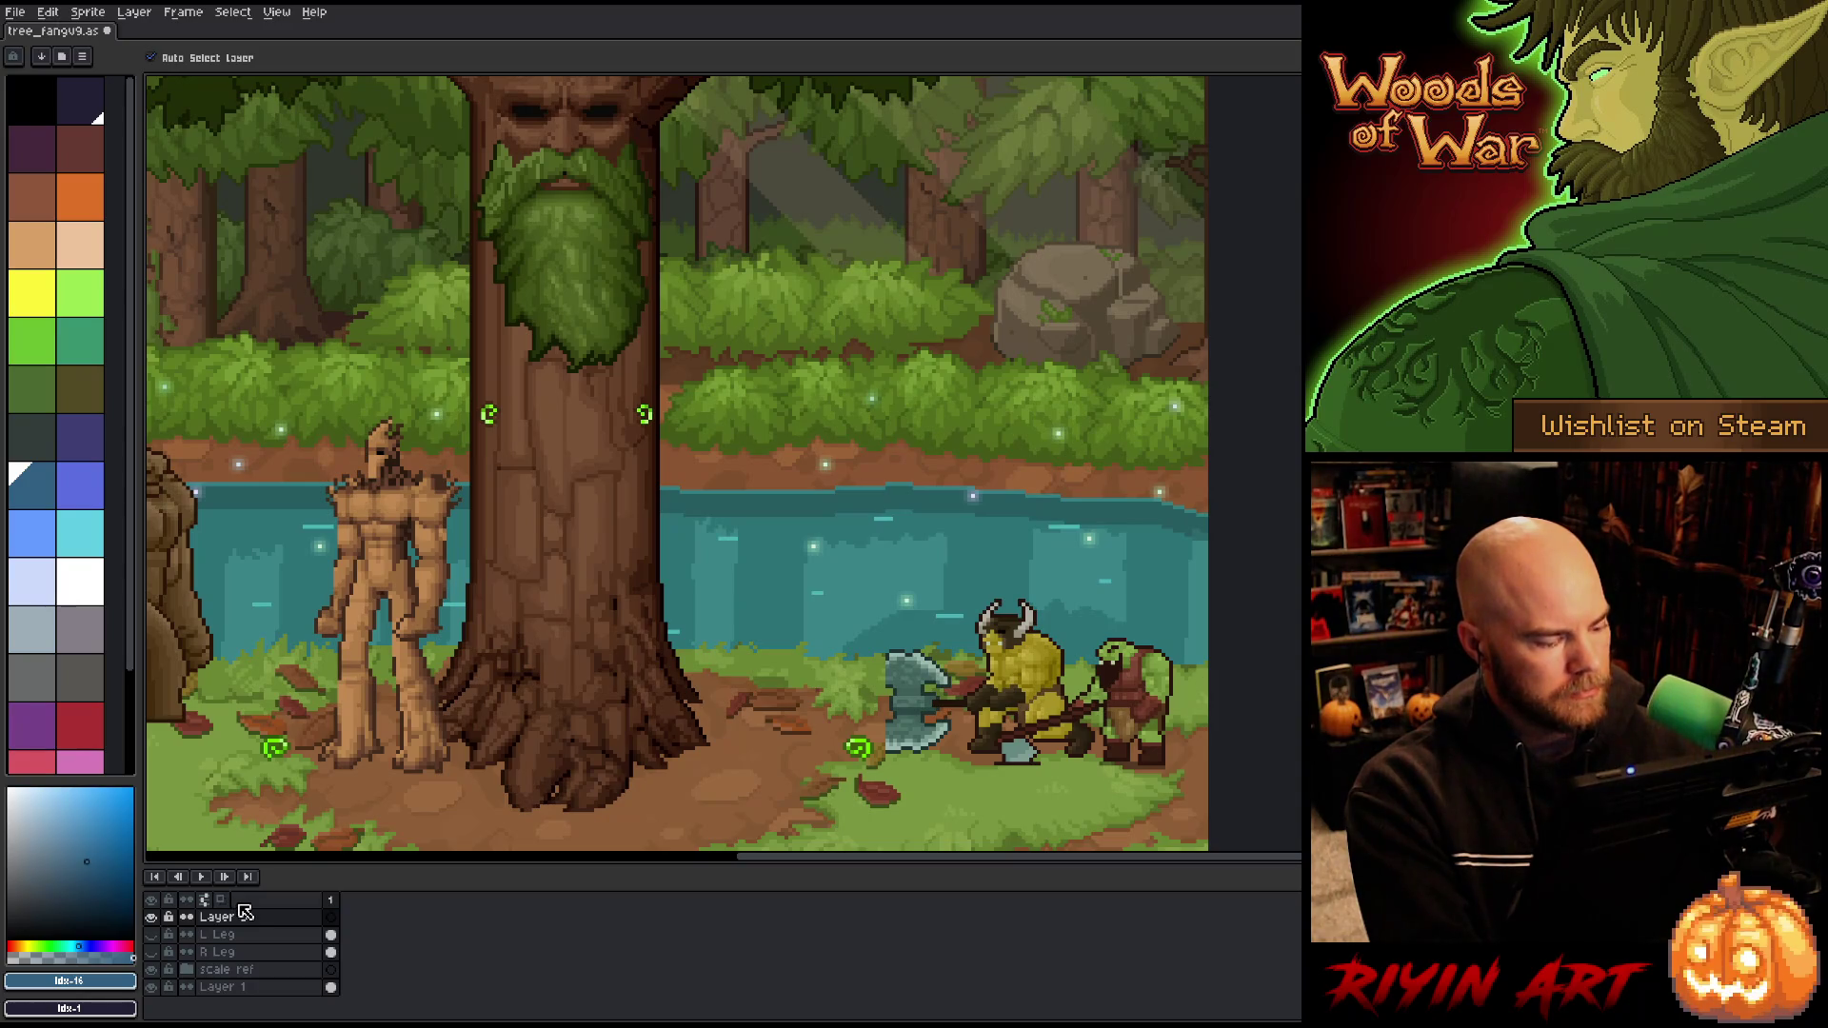
key("Escape")
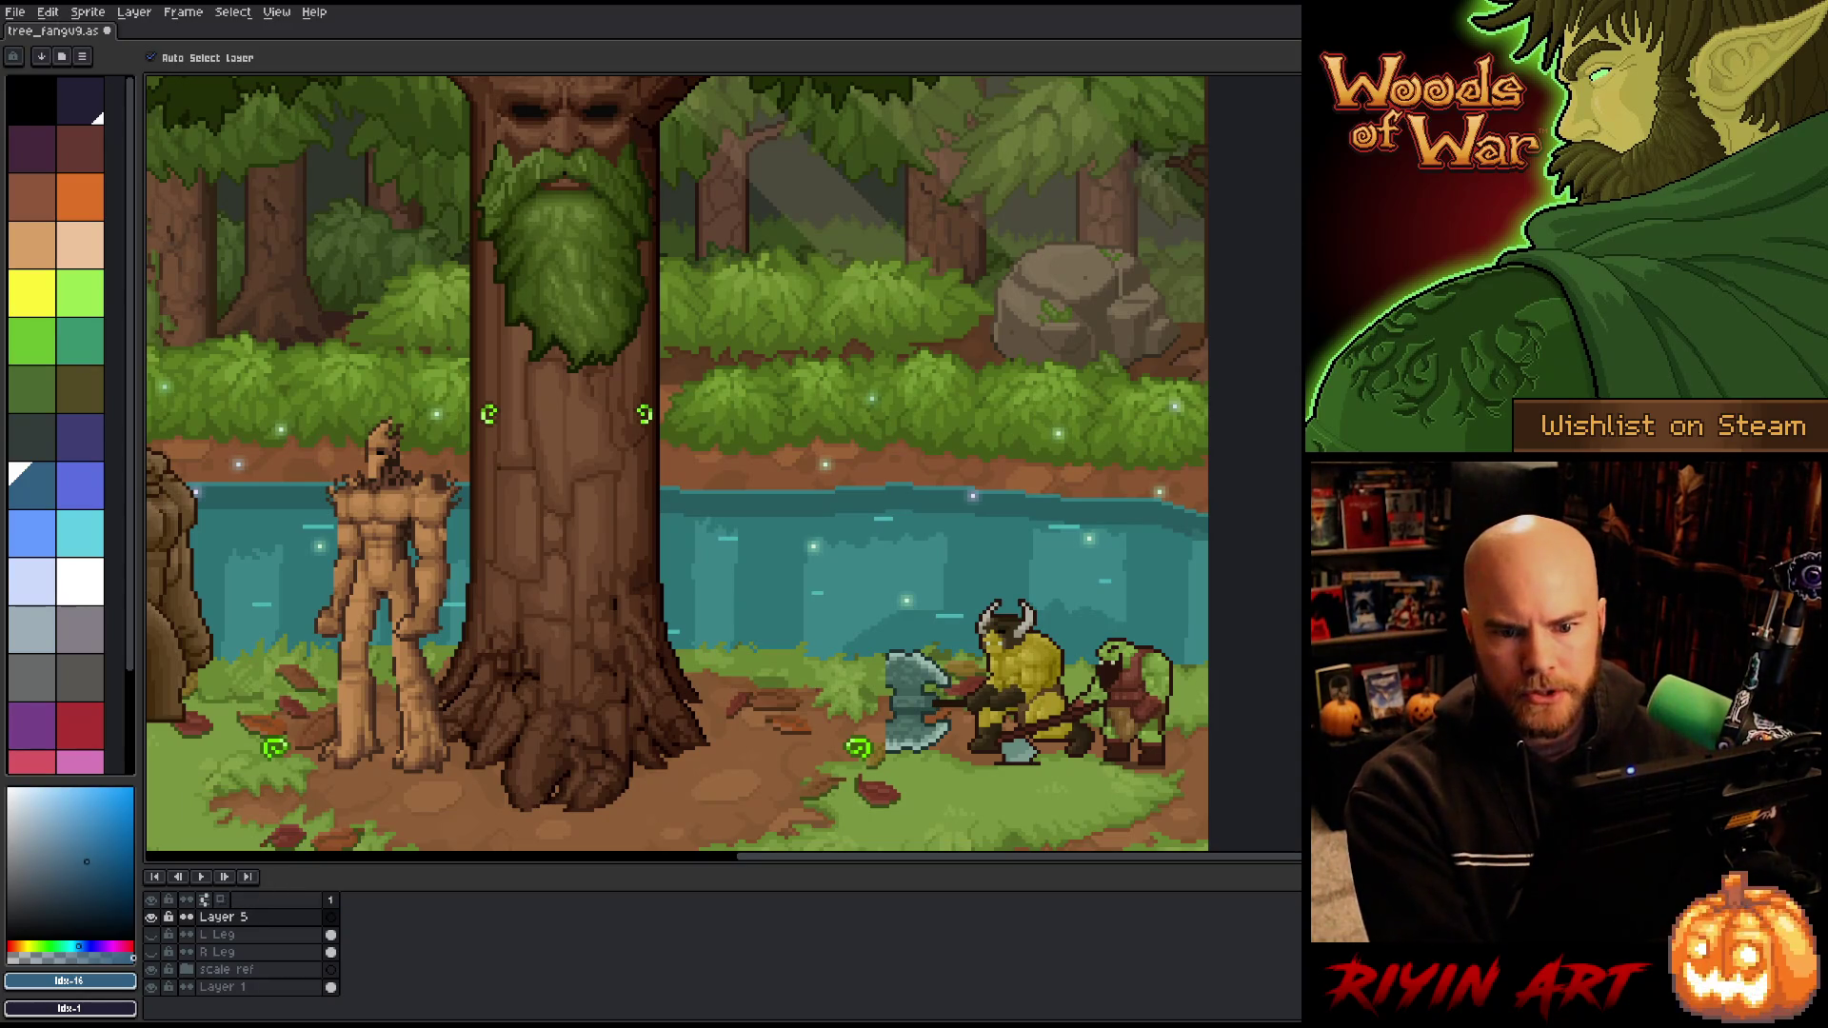
key("b")
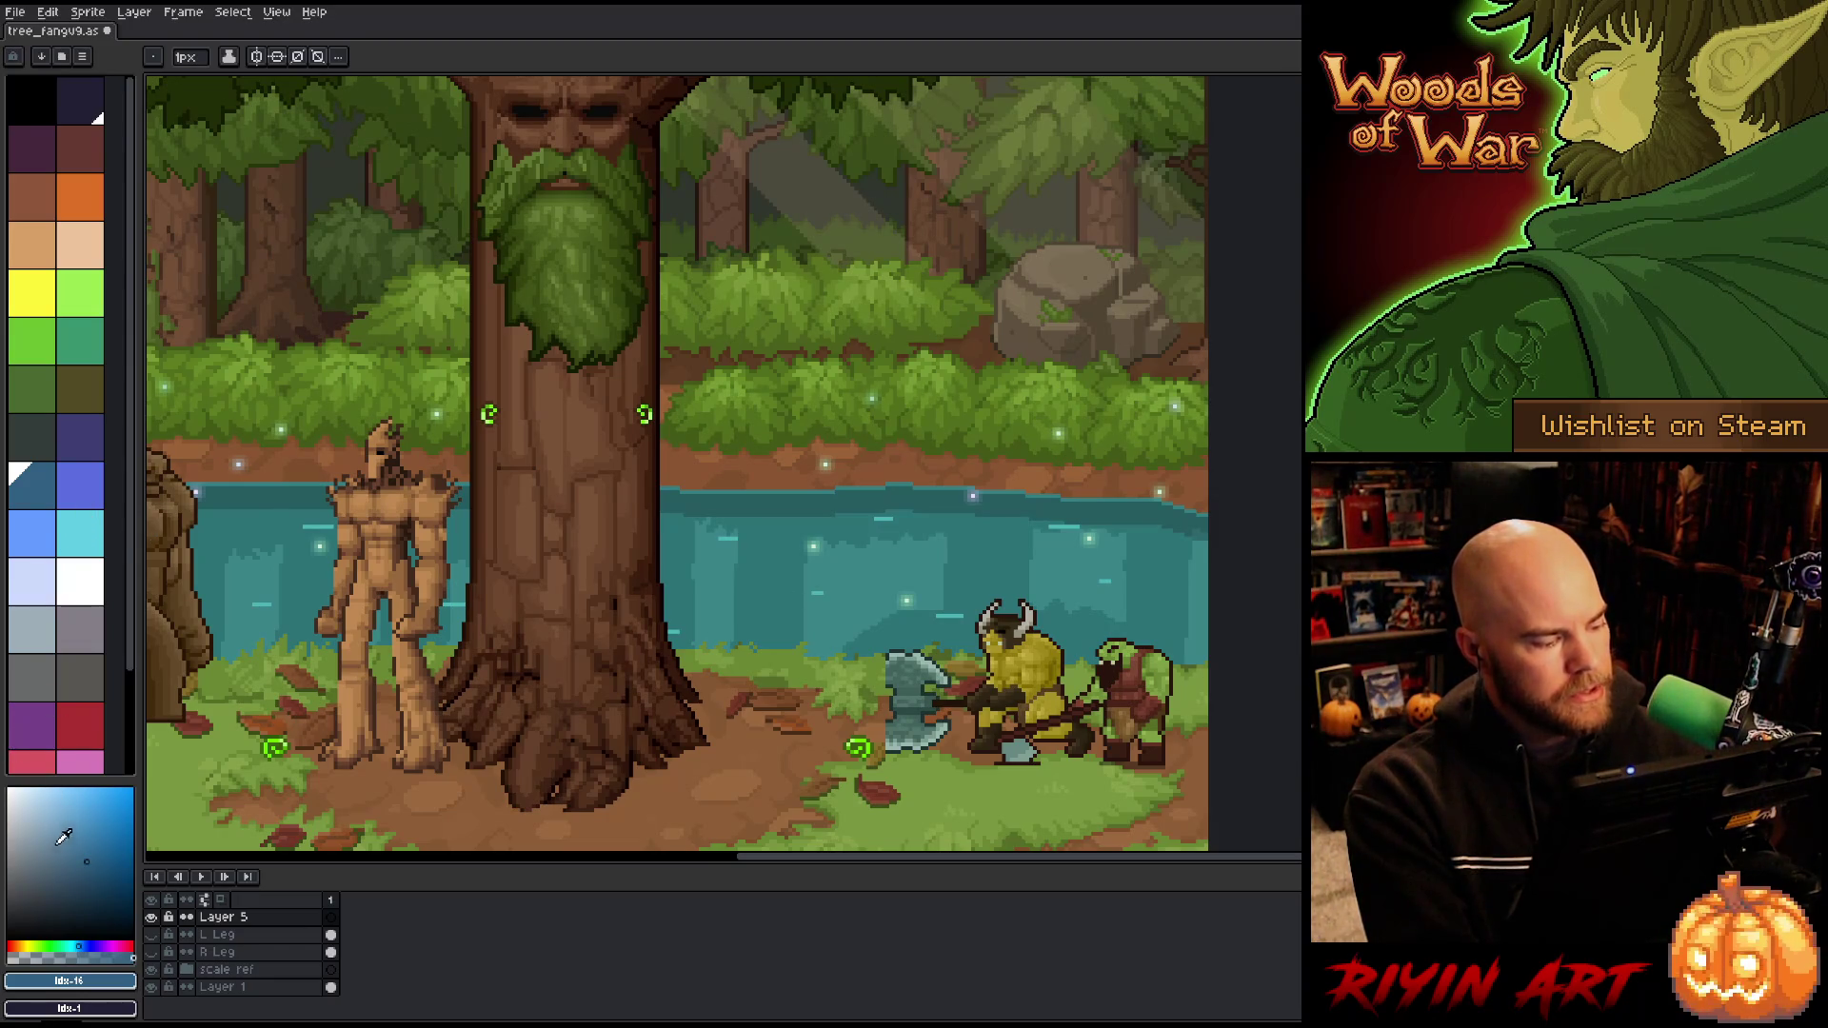
Step: Pick dark slate and draw horizontal guide lines at the characters' feet and above the river
left_click(29, 853)
left_click(36, 451)
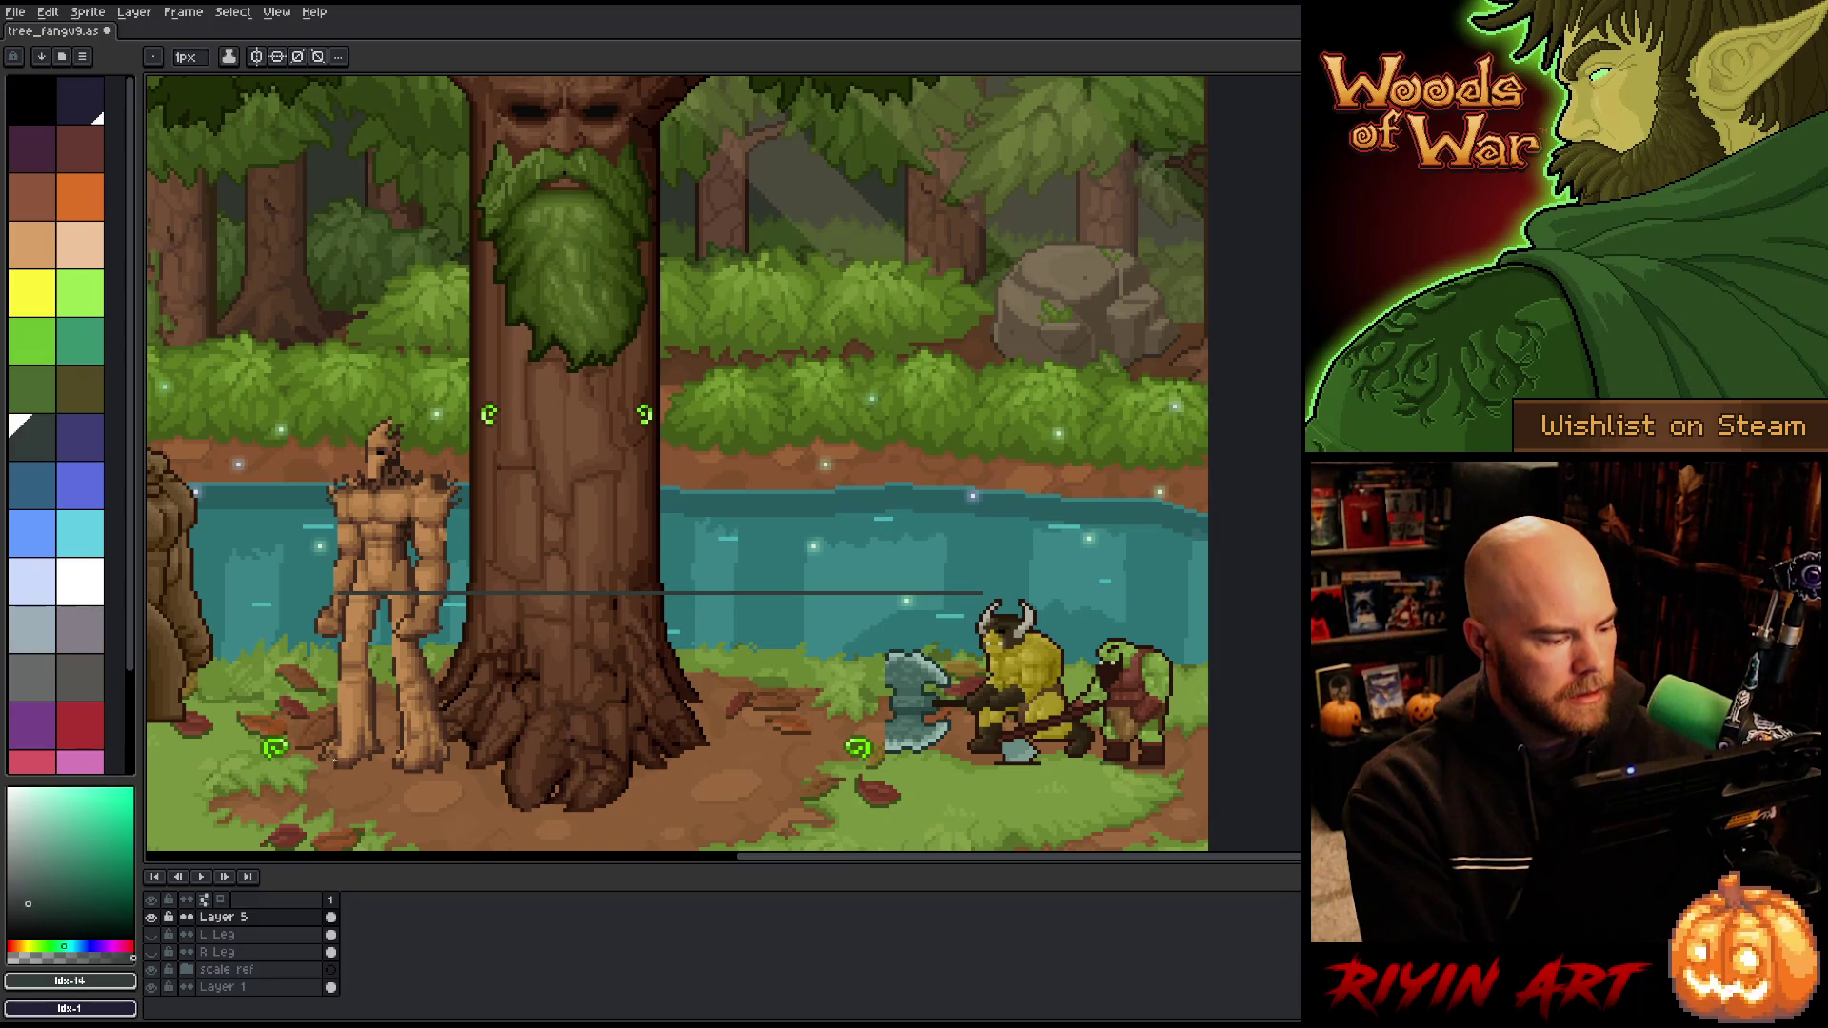
left_click_drag(338, 758, 940, 759)
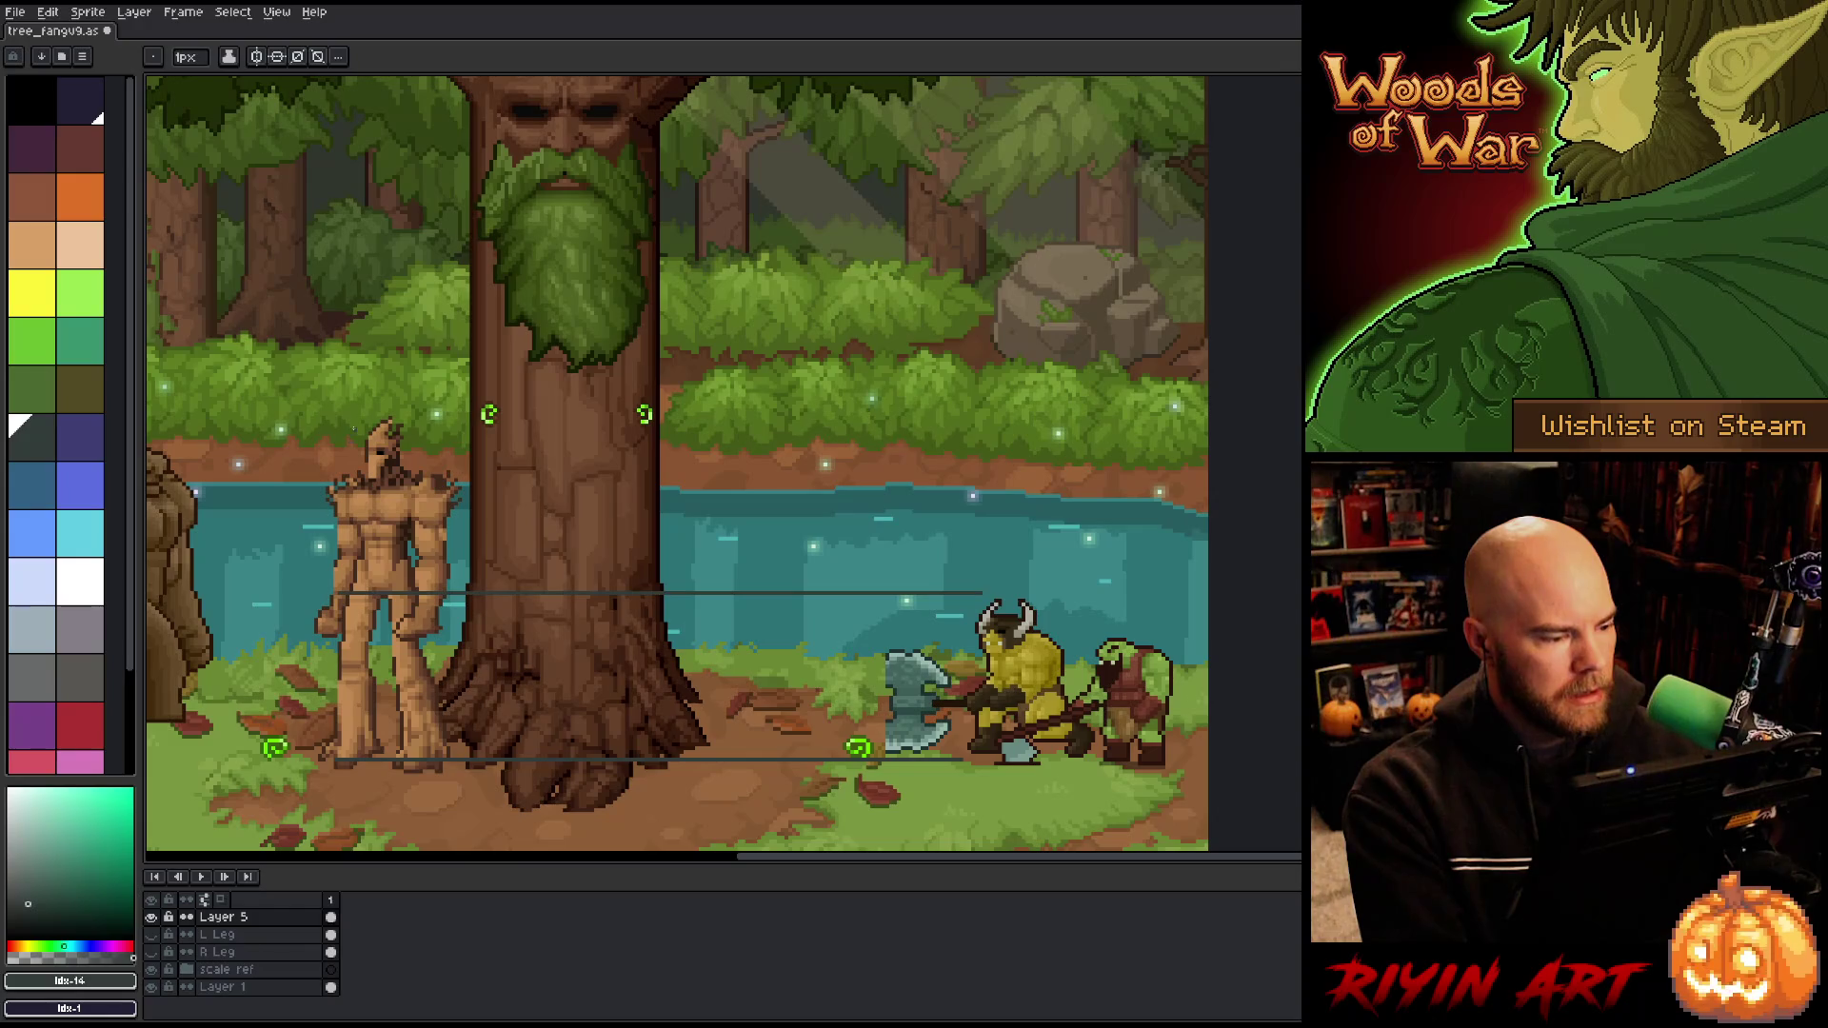
left_click_drag(354, 429, 1029, 430)
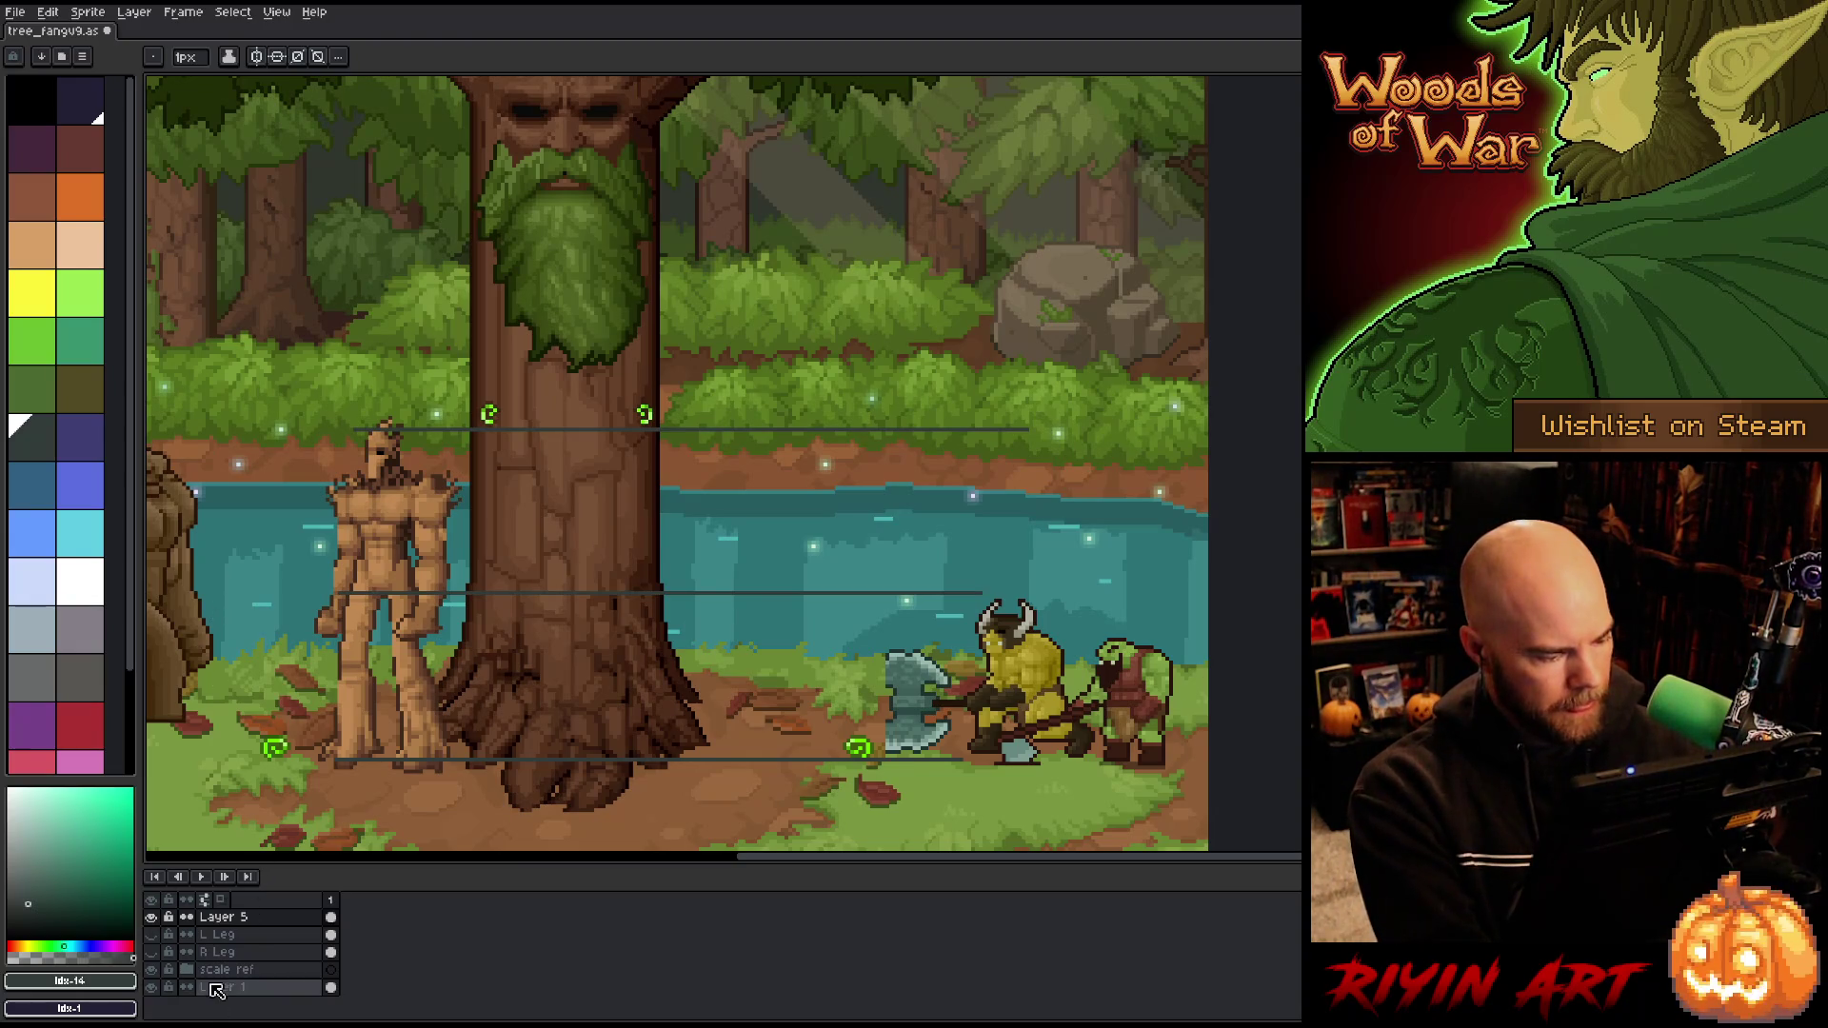
Step: Bring the brown golem in from the left edge and move the minotaur and orc left, closer together
key("v")
left_click(185, 552)
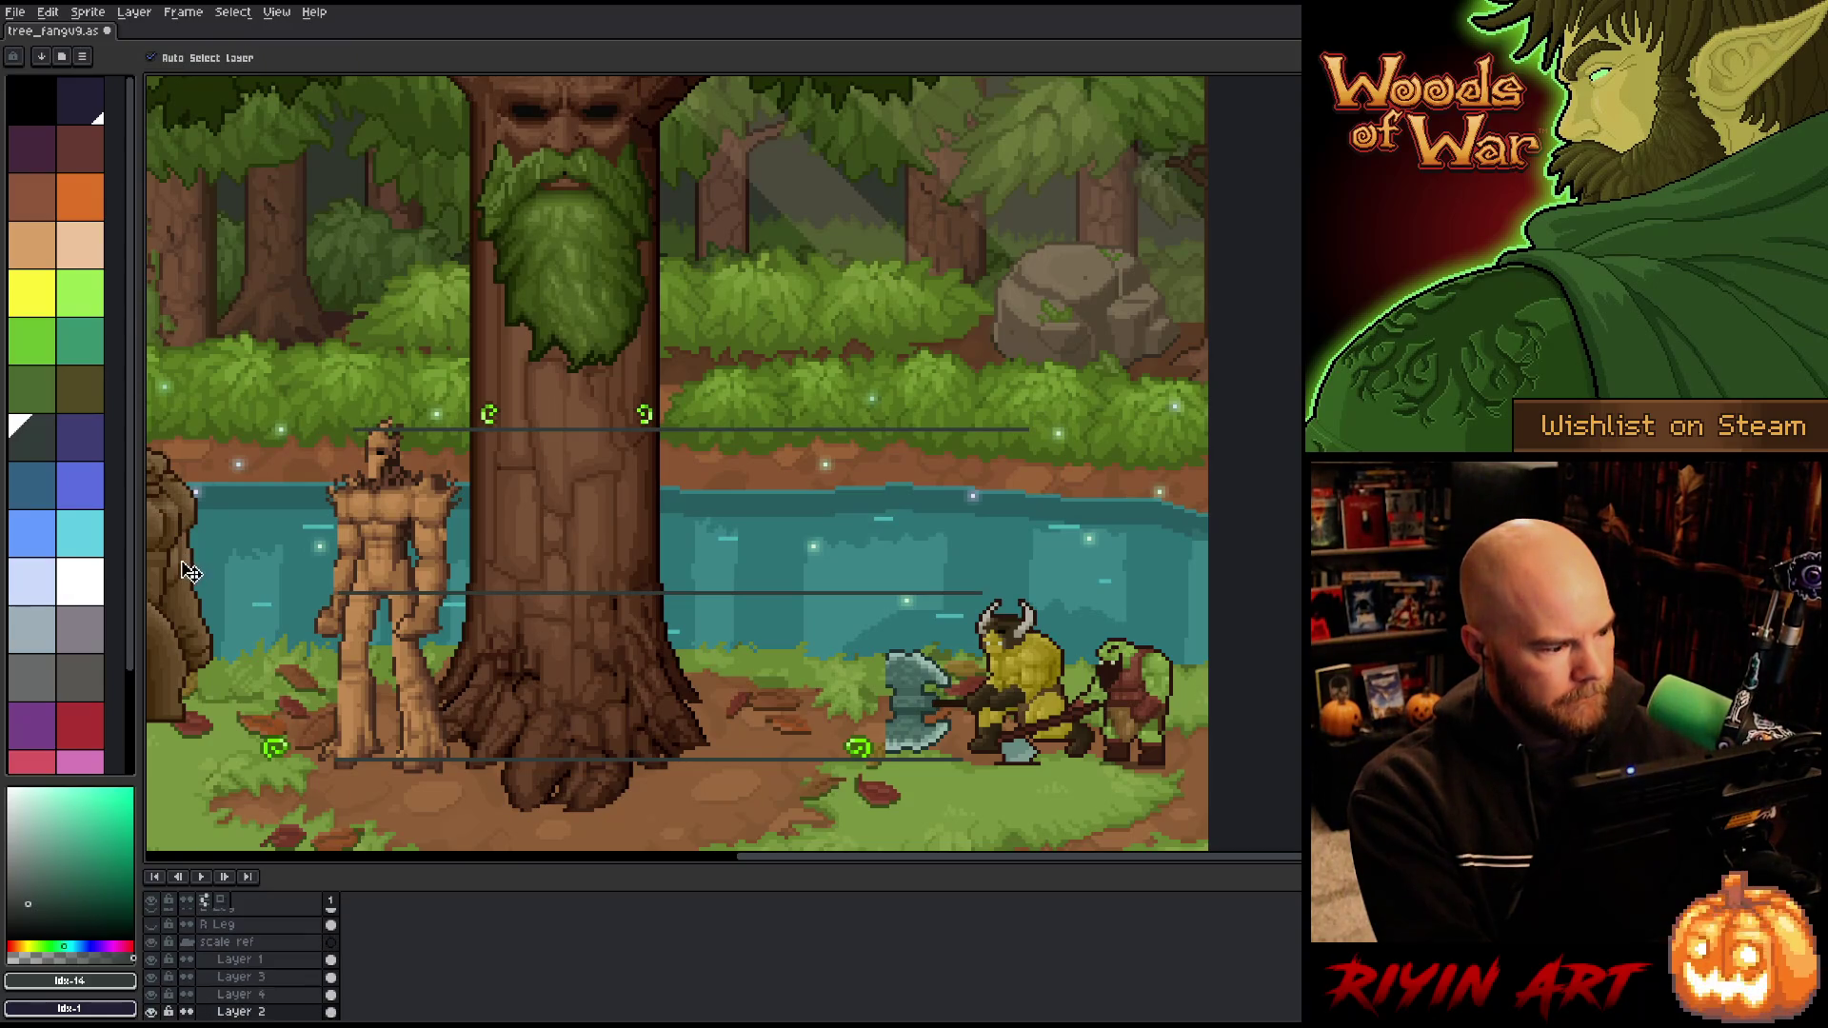
left_click_drag(190, 571, 296, 613)
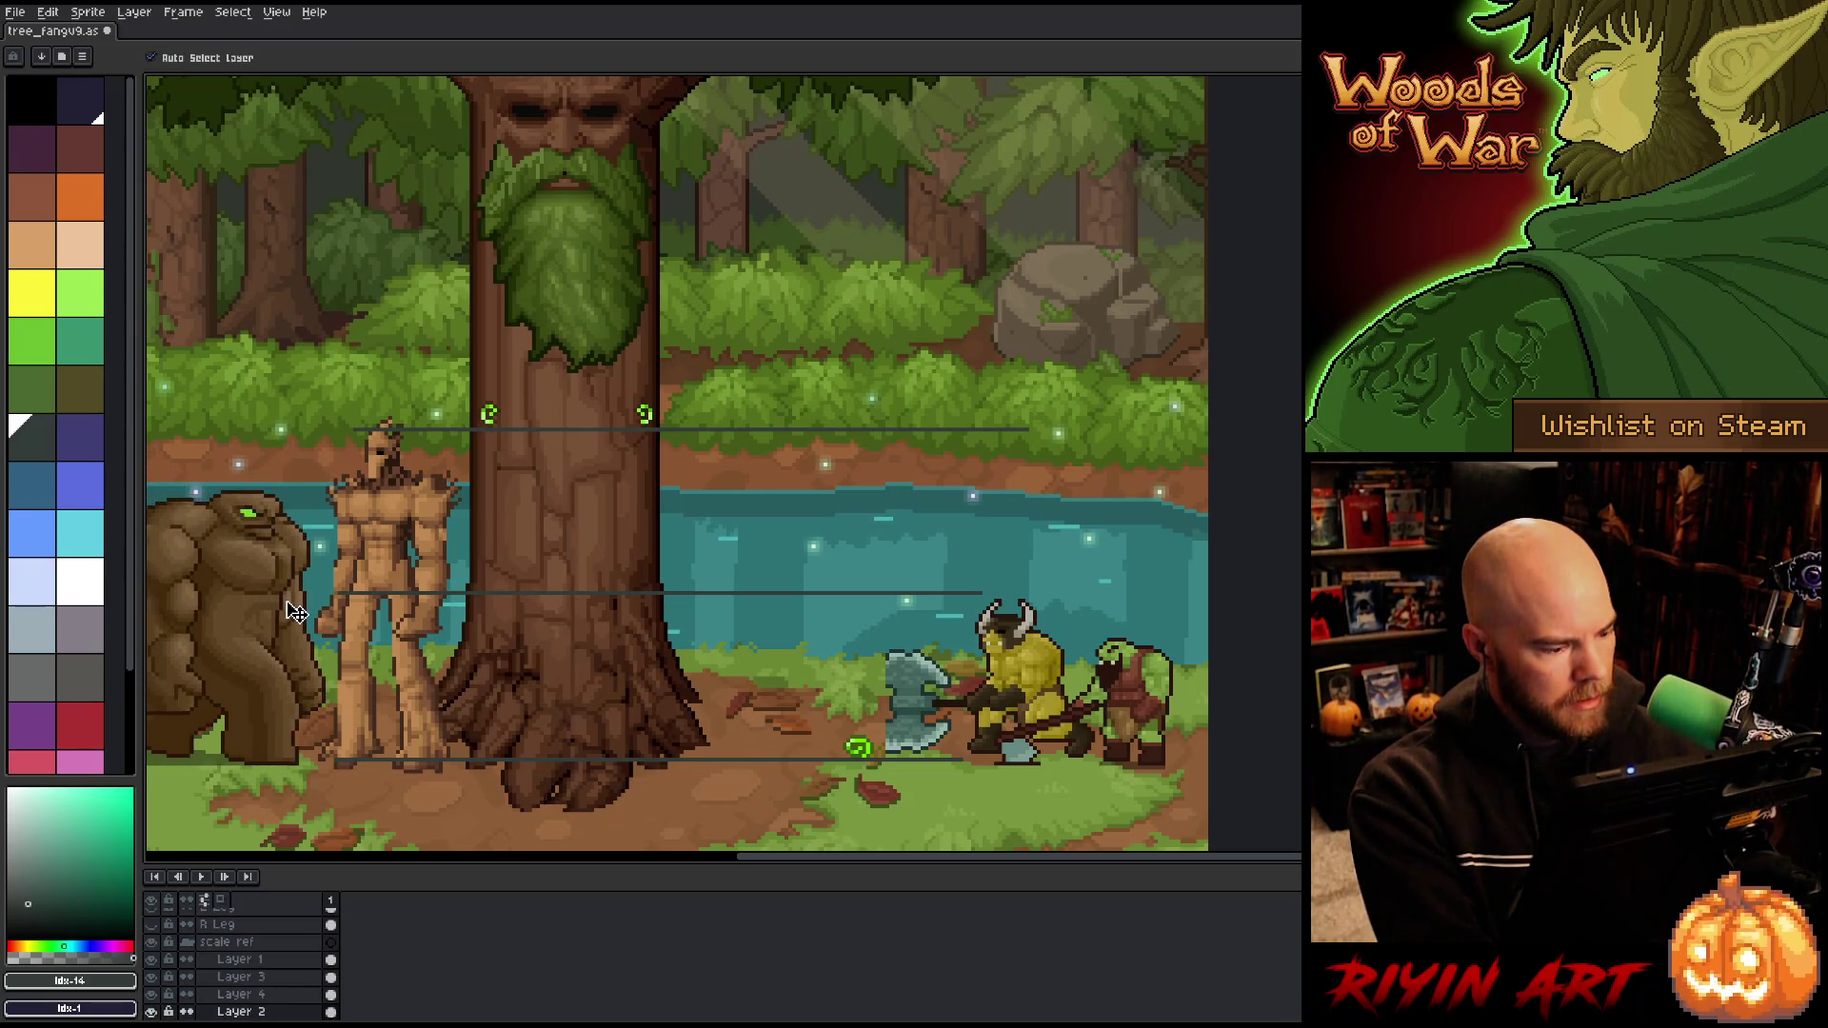
left_click_drag(1012, 686, 994, 697)
mouse_move(1152, 692)
left_mouse_down()
mouse_move(998, 687)
mouse_move(1138, 680)
left_mouse_up()
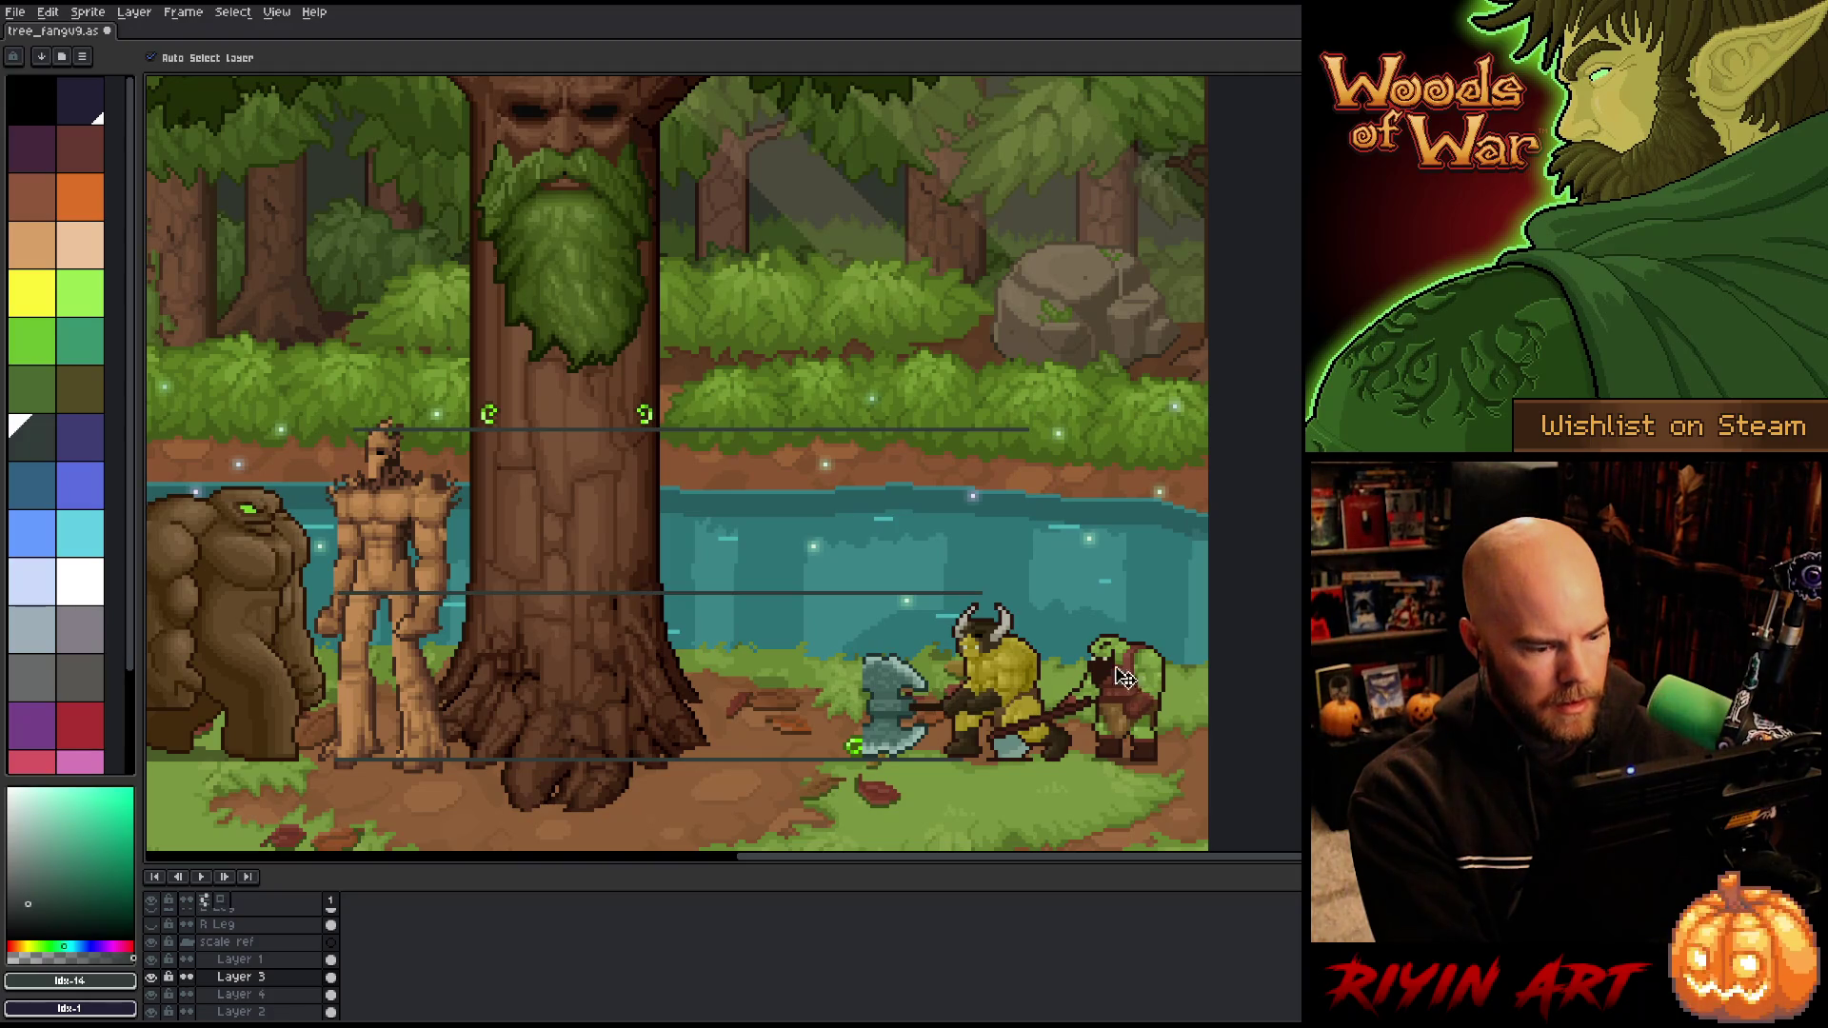
left_click(402, 541)
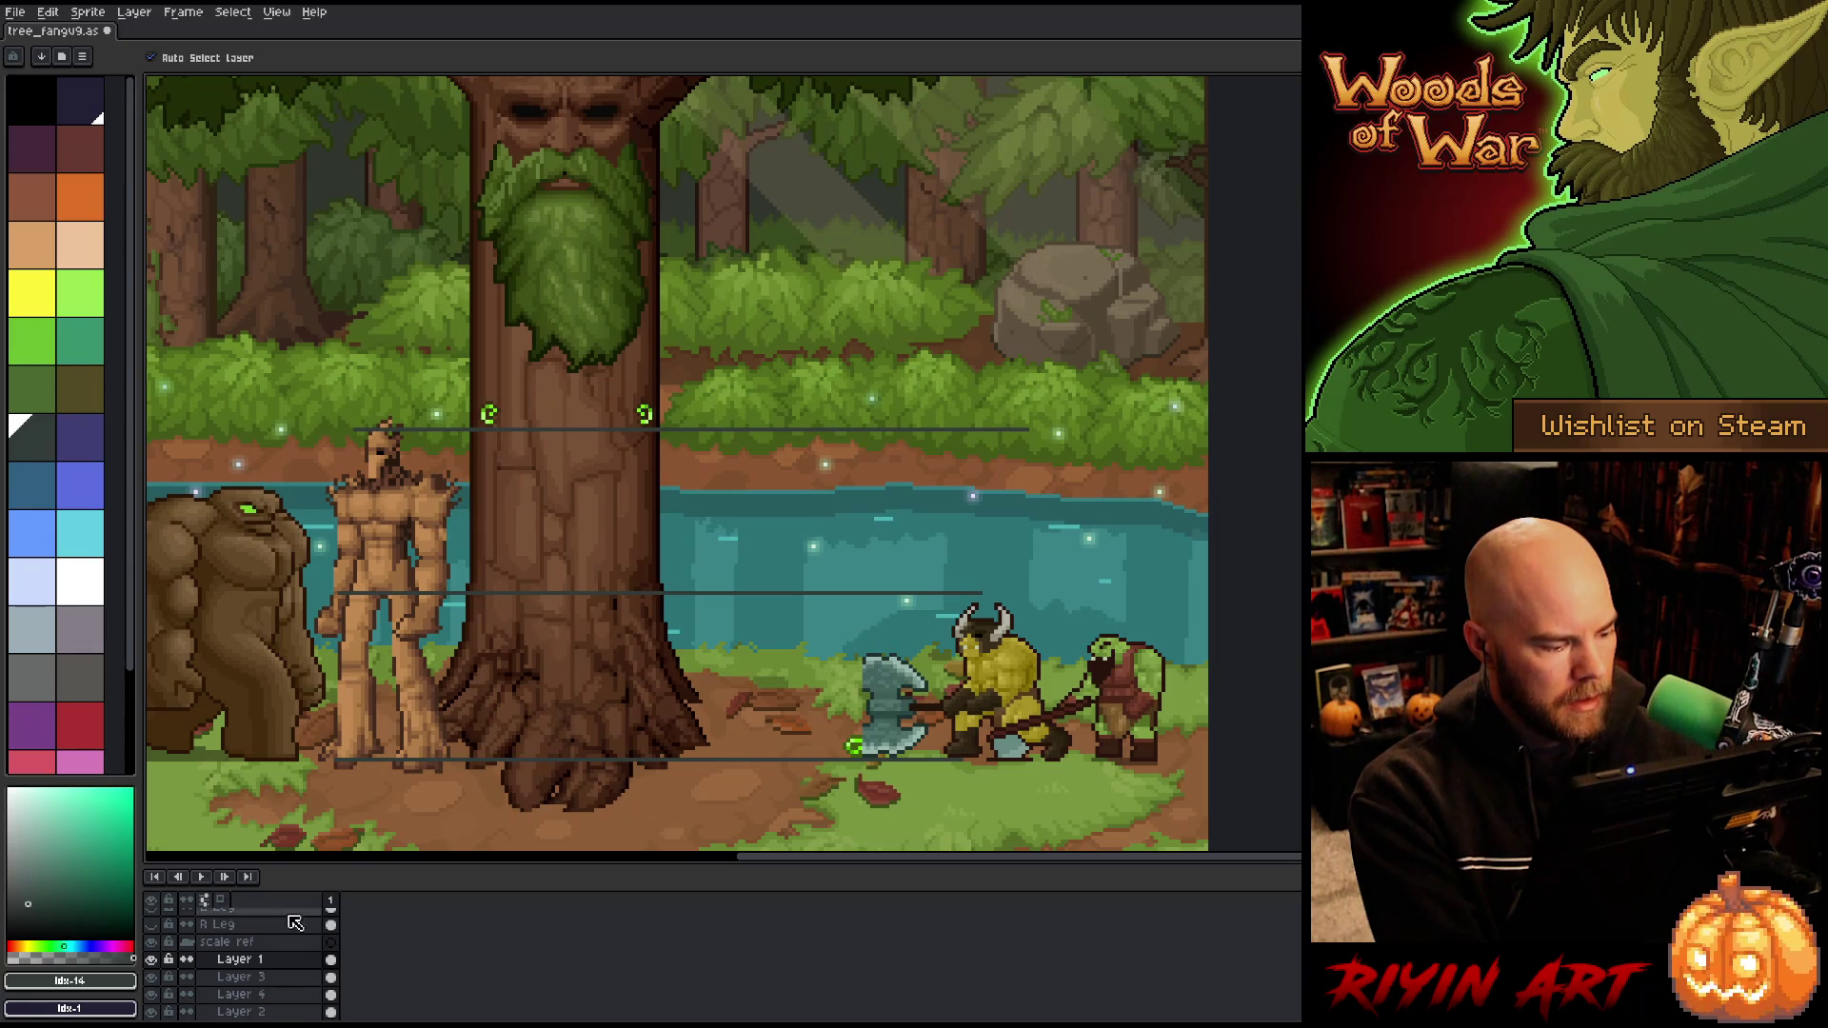
Step: On the guide-lines layer, lower the top guide line to the tree creature's head level
key("shift+n")
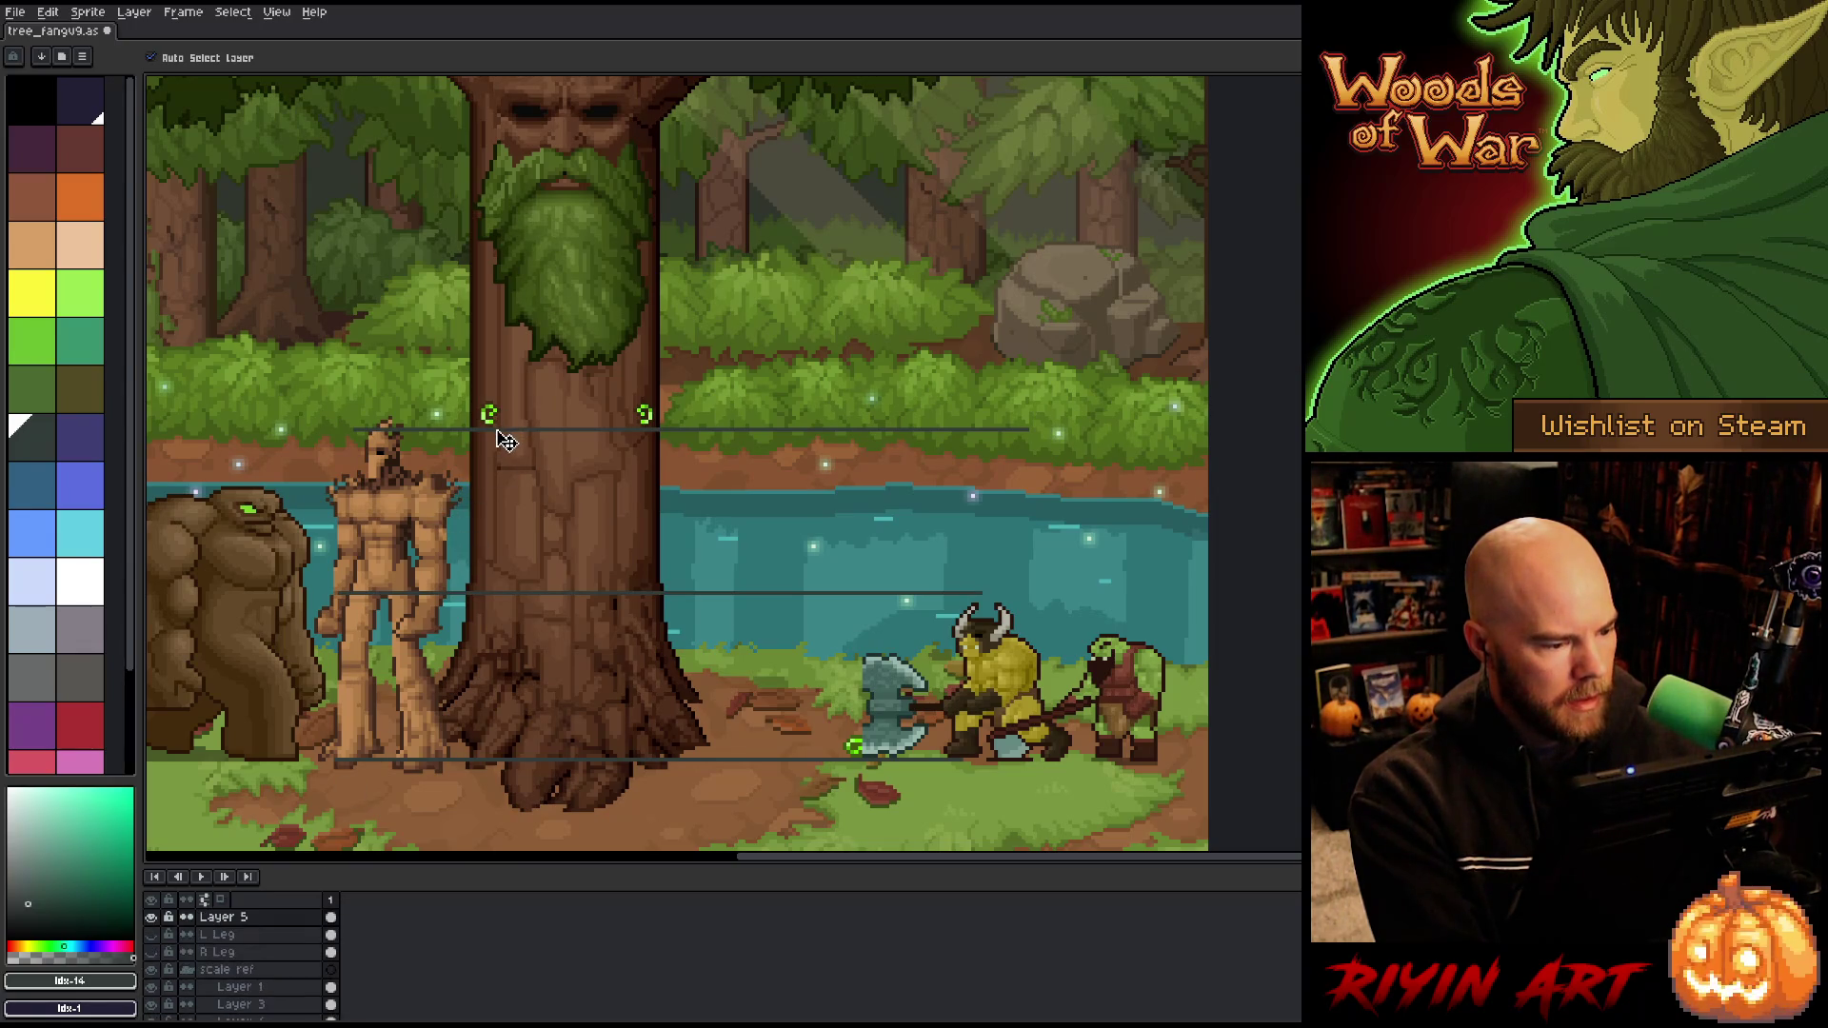
key("m")
mouse_move(1114, 286)
left_mouse_down()
mouse_move(289, 461)
mouse_move(279, 497)
left_mouse_up()
left_click_drag(697, 445, 697, 418)
key("ctrl+d")
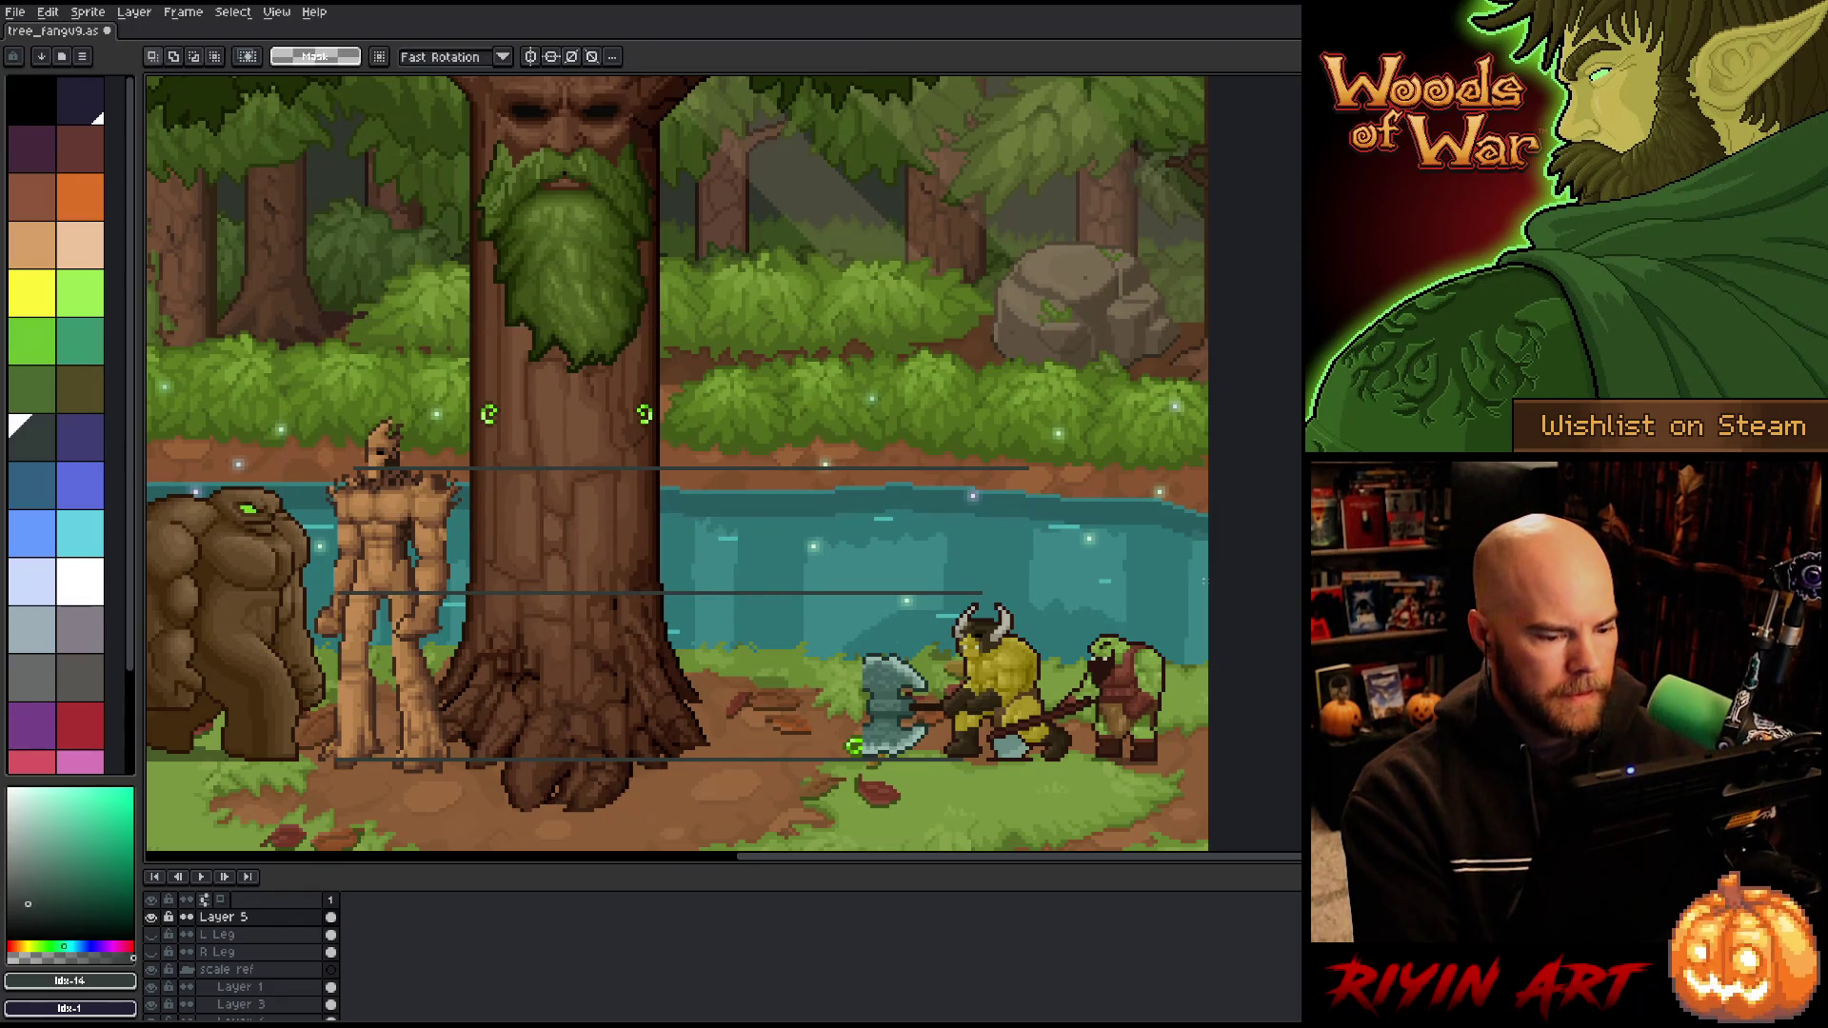
Step: Raise the middle guide line slightly
mouse_move(1087, 552)
left_mouse_down()
mouse_move(714, 643)
mouse_move(183, 632)
left_mouse_up()
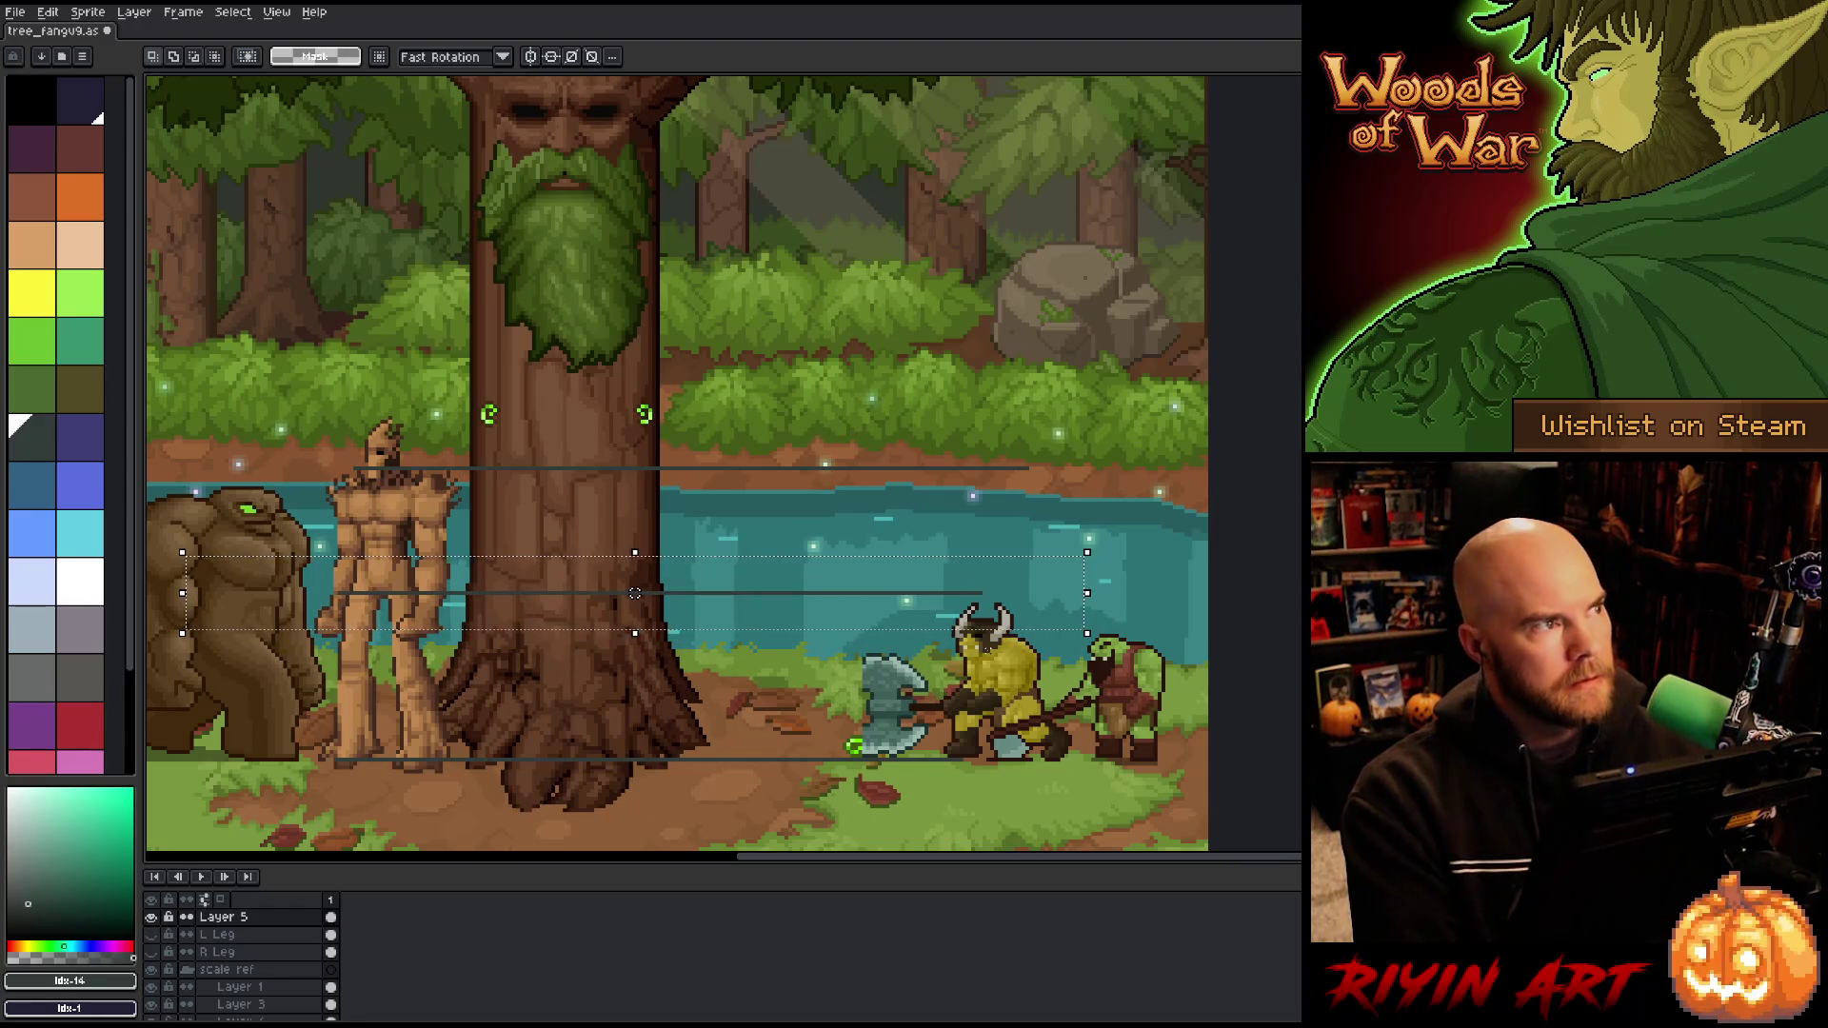
left_click_drag(635, 592, 635, 581)
key("ctrl+d")
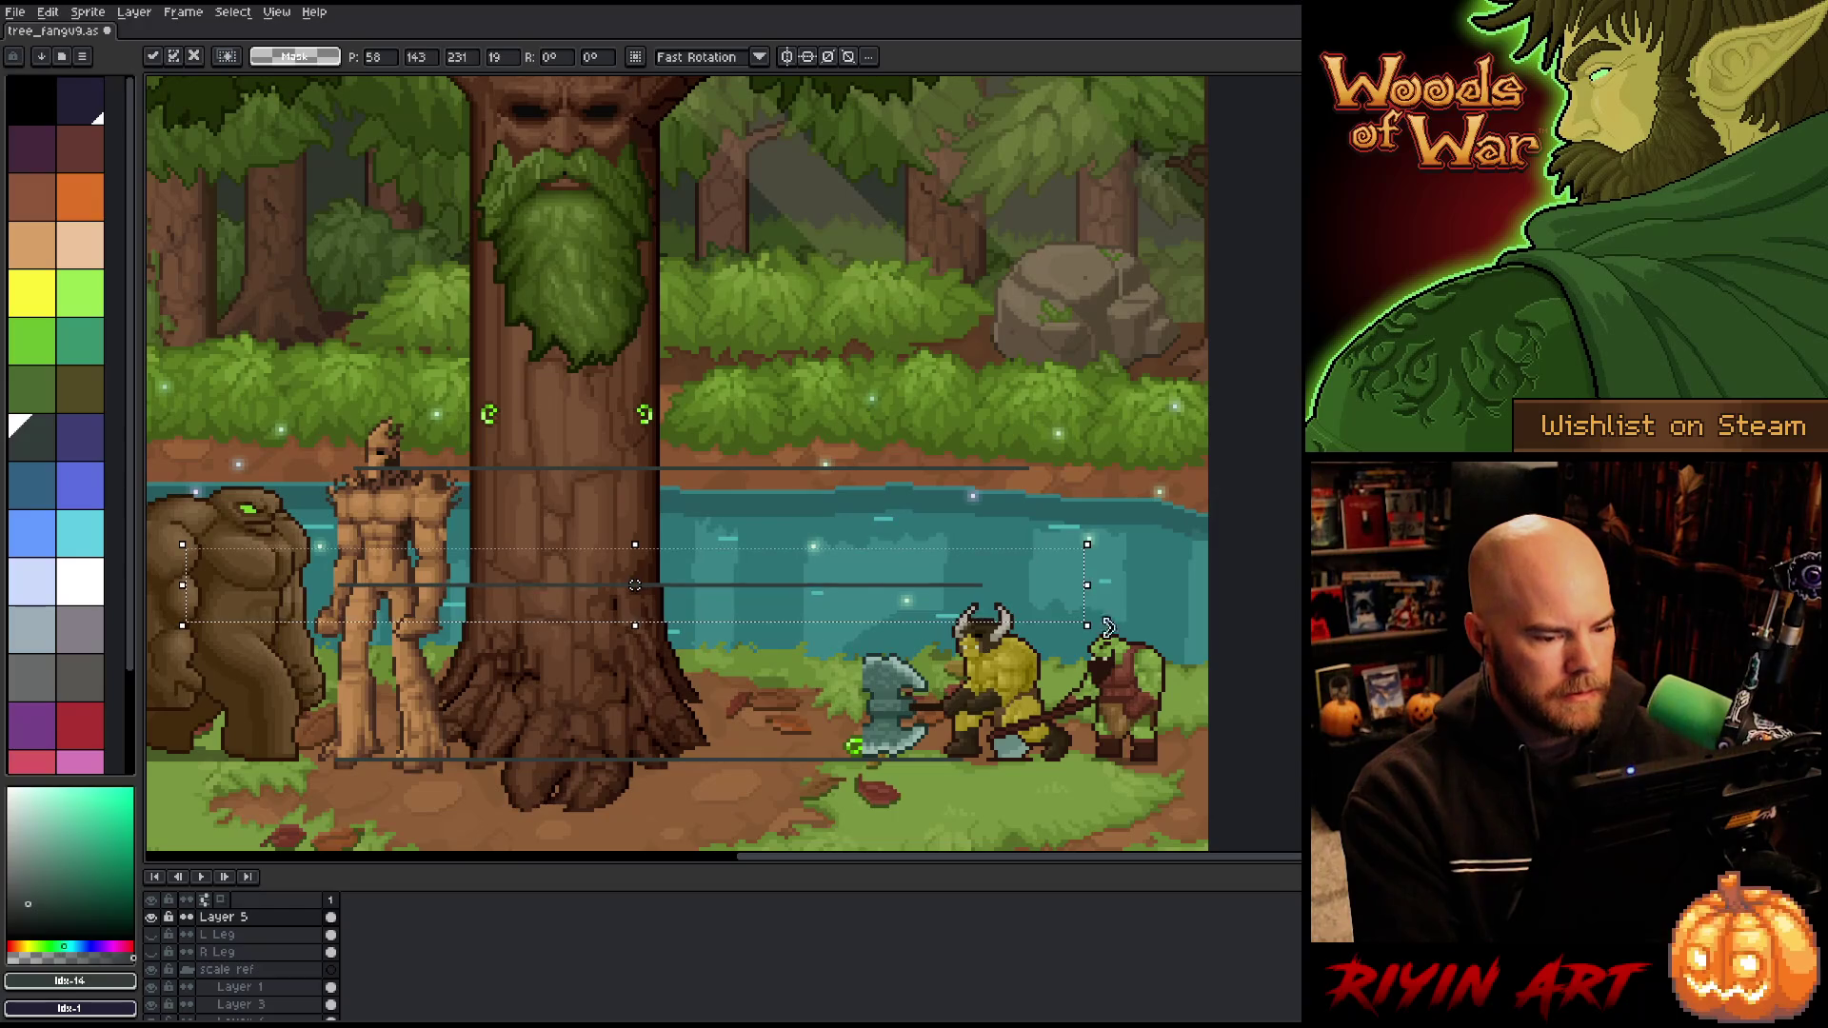
Step: Rename Layer 5 to 'guides' and add a new layer above it
double_click(242, 919)
type("guides")
key("Return")
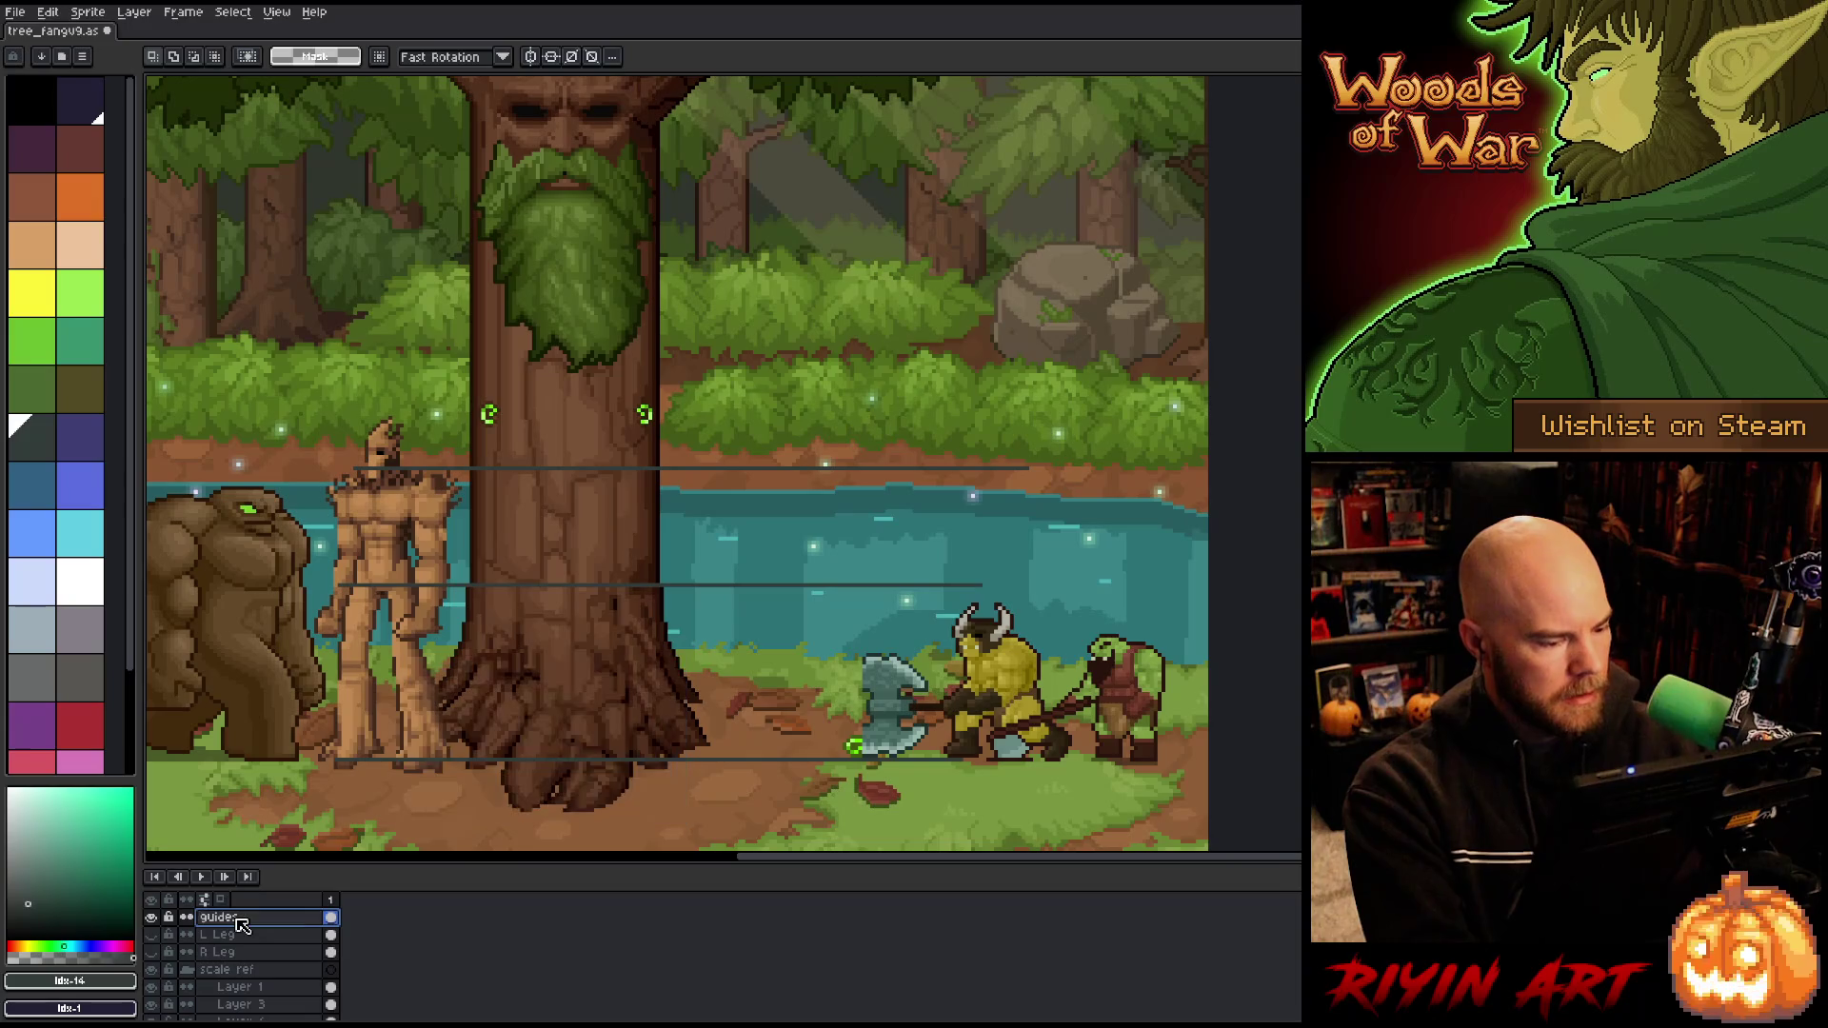
key("shift+n")
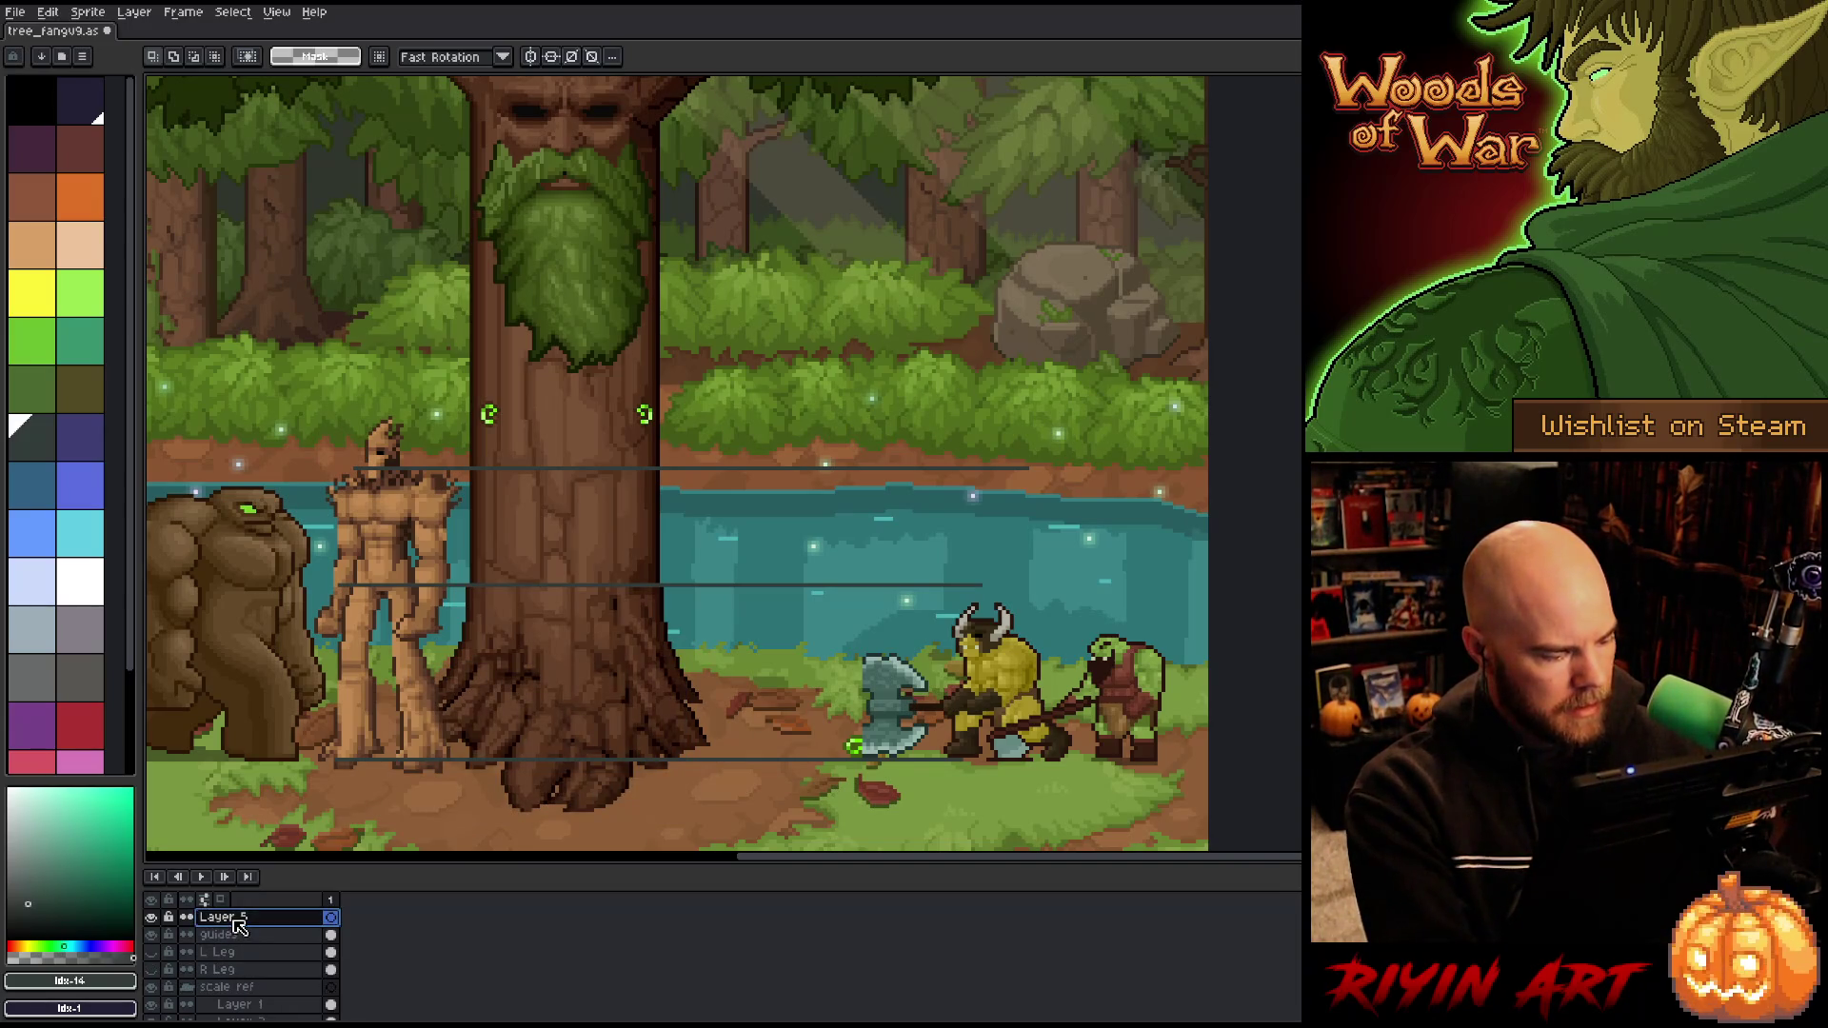
Step: Name the new layer 'Sentry'
double_click(235, 919)
type("Sentr")
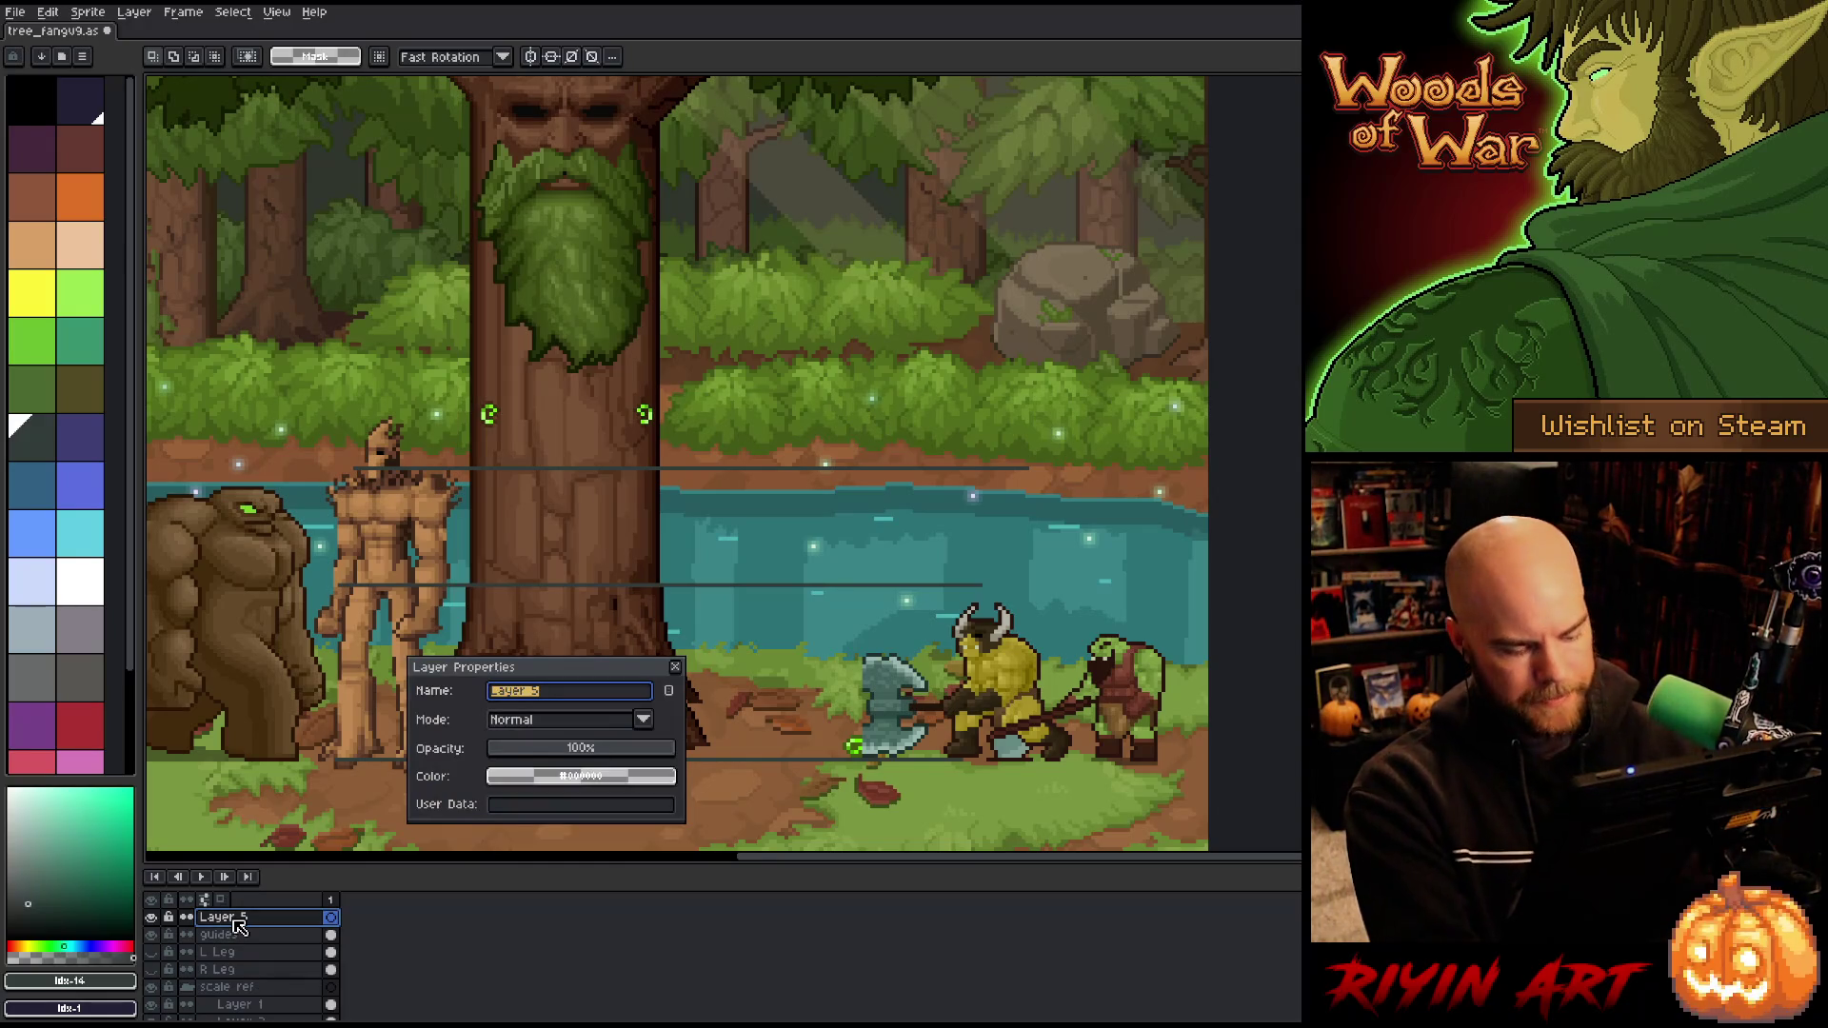
type("y")
key("Return")
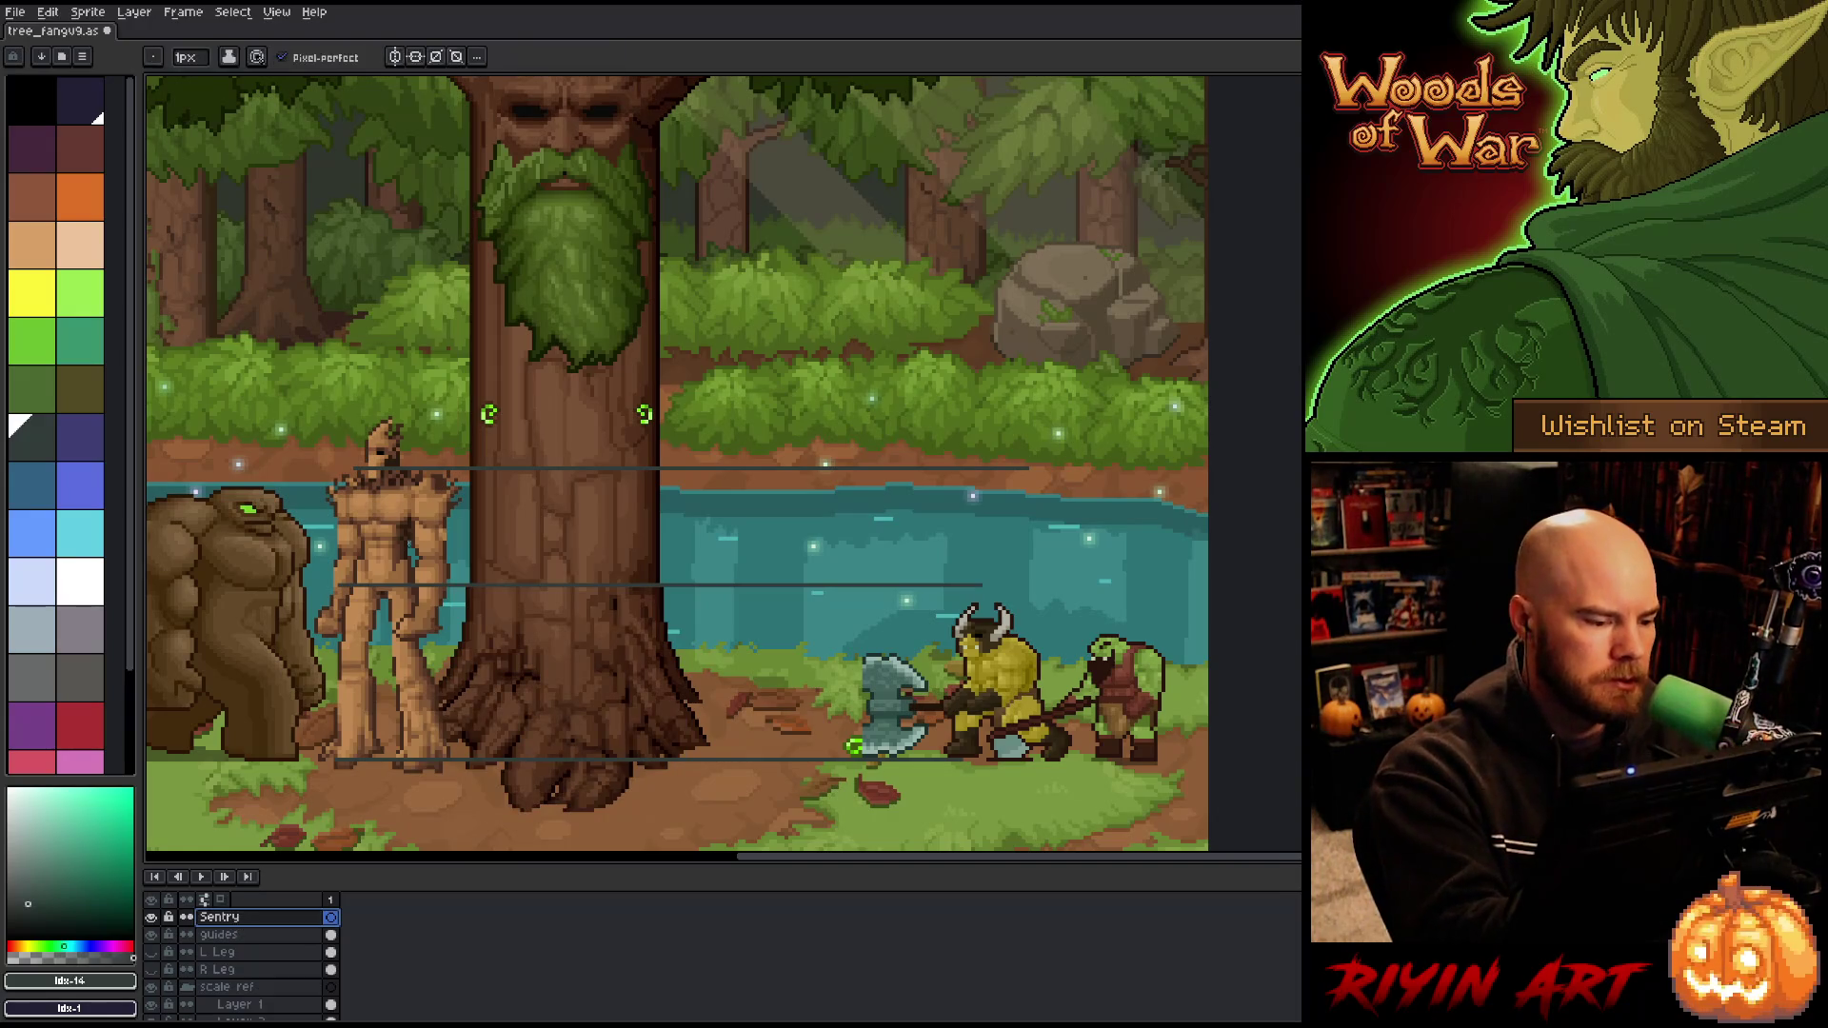
Step: Sample the tree figure's dark brown and pencil a small circle with a trailing stroke over the river
key("i")
left_click(413, 554)
key("b")
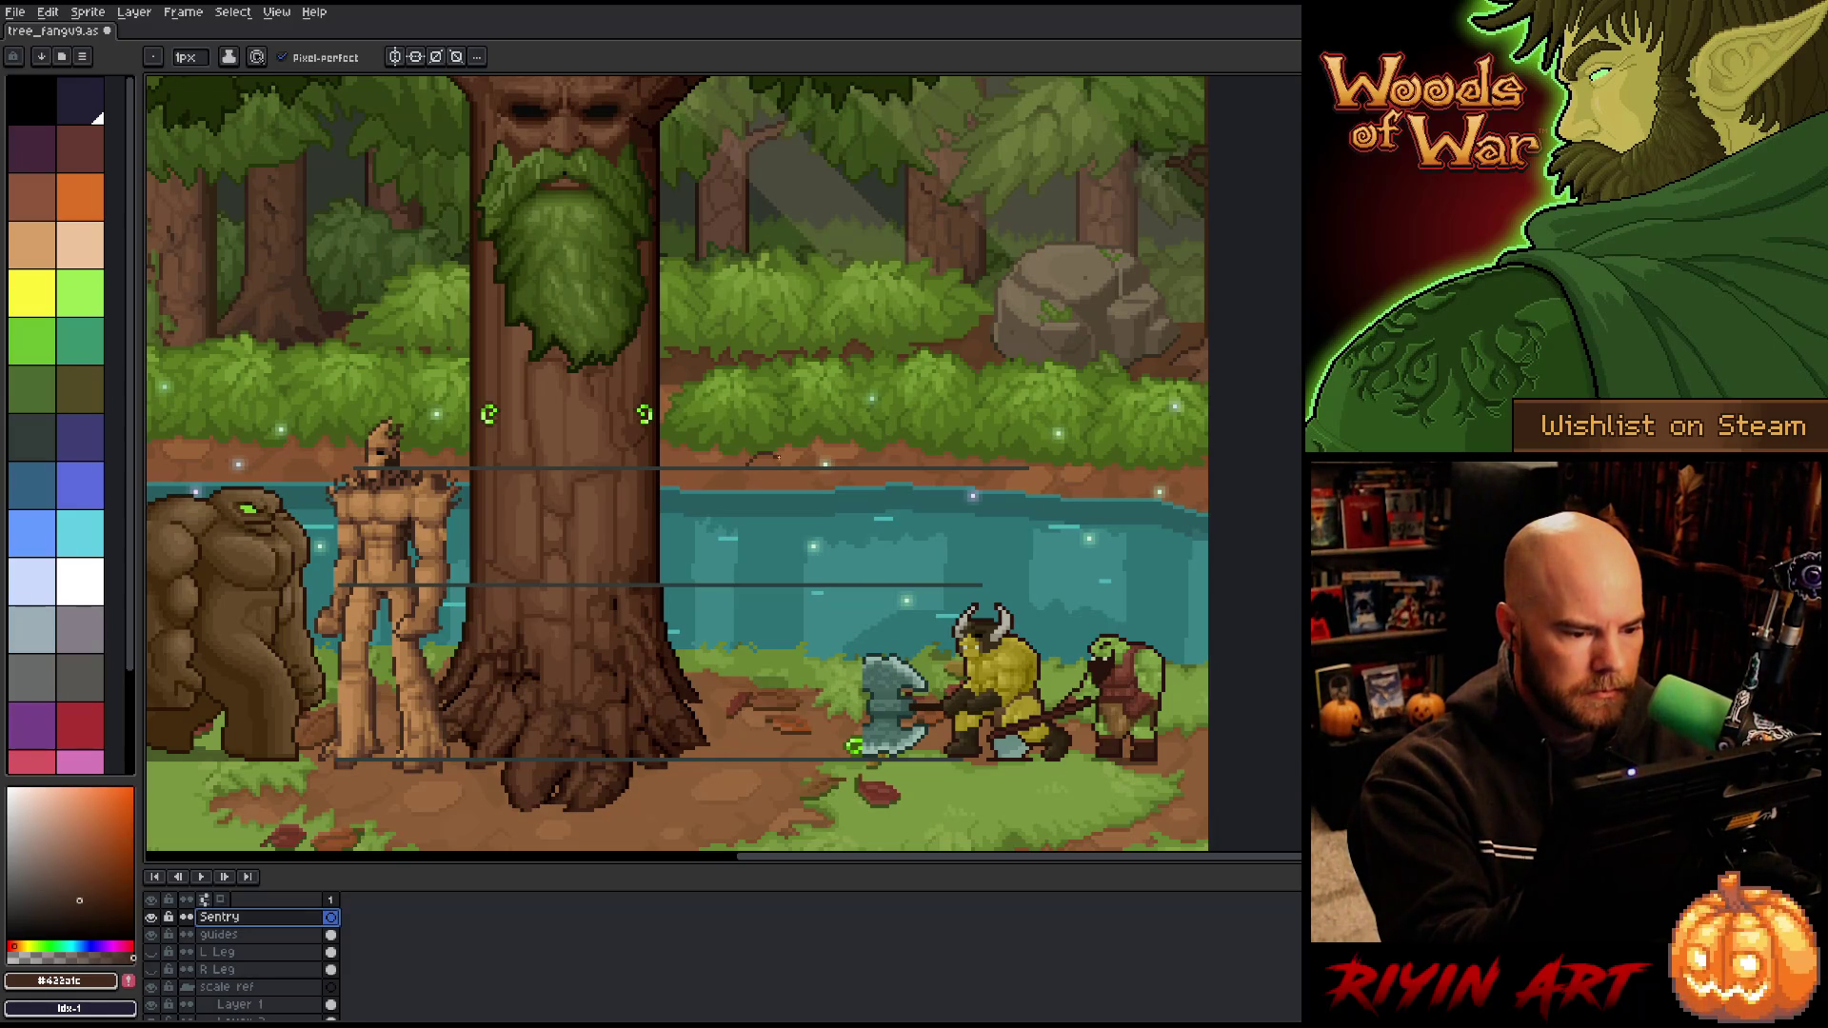
left_click(768, 472)
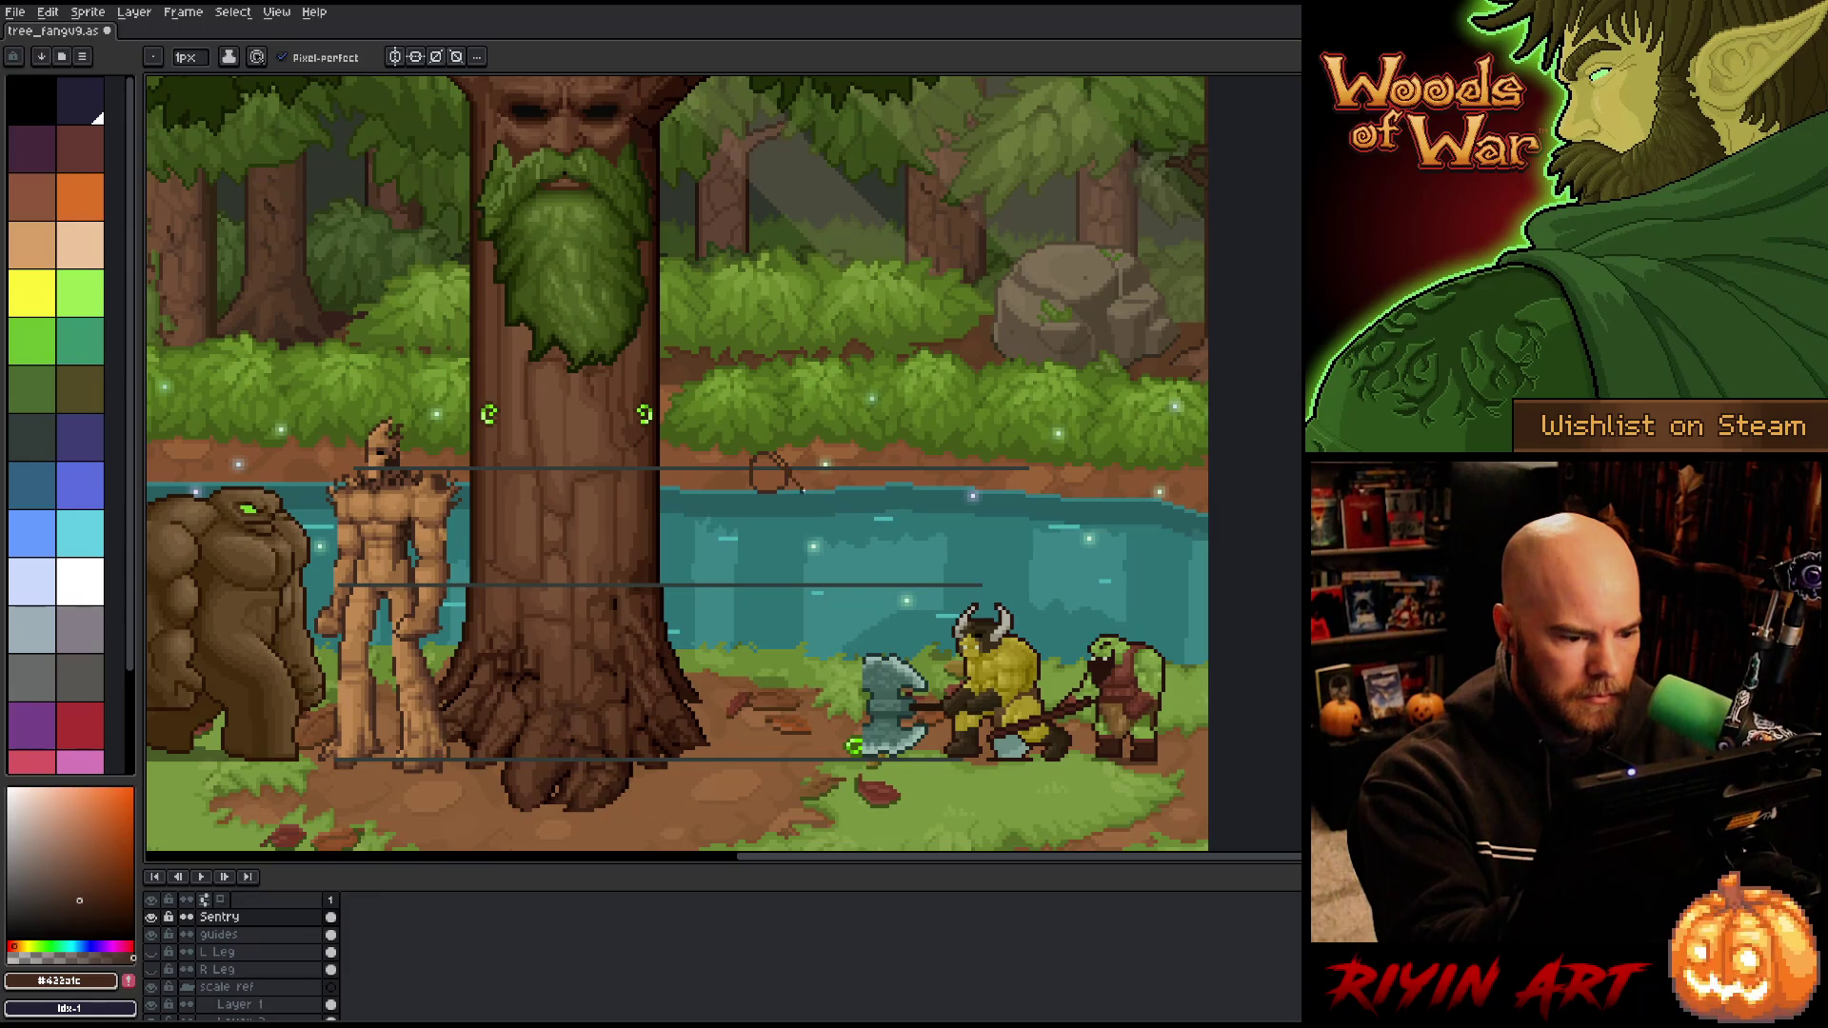
mouse_move(804, 485)
left_mouse_down()
mouse_move(872, 503)
mouse_move(736, 496)
left_mouse_up()
Step: Undo the overlong stroke and rework the Sentry sketch, alternating the eraser and pencil
key("ctrl+z")
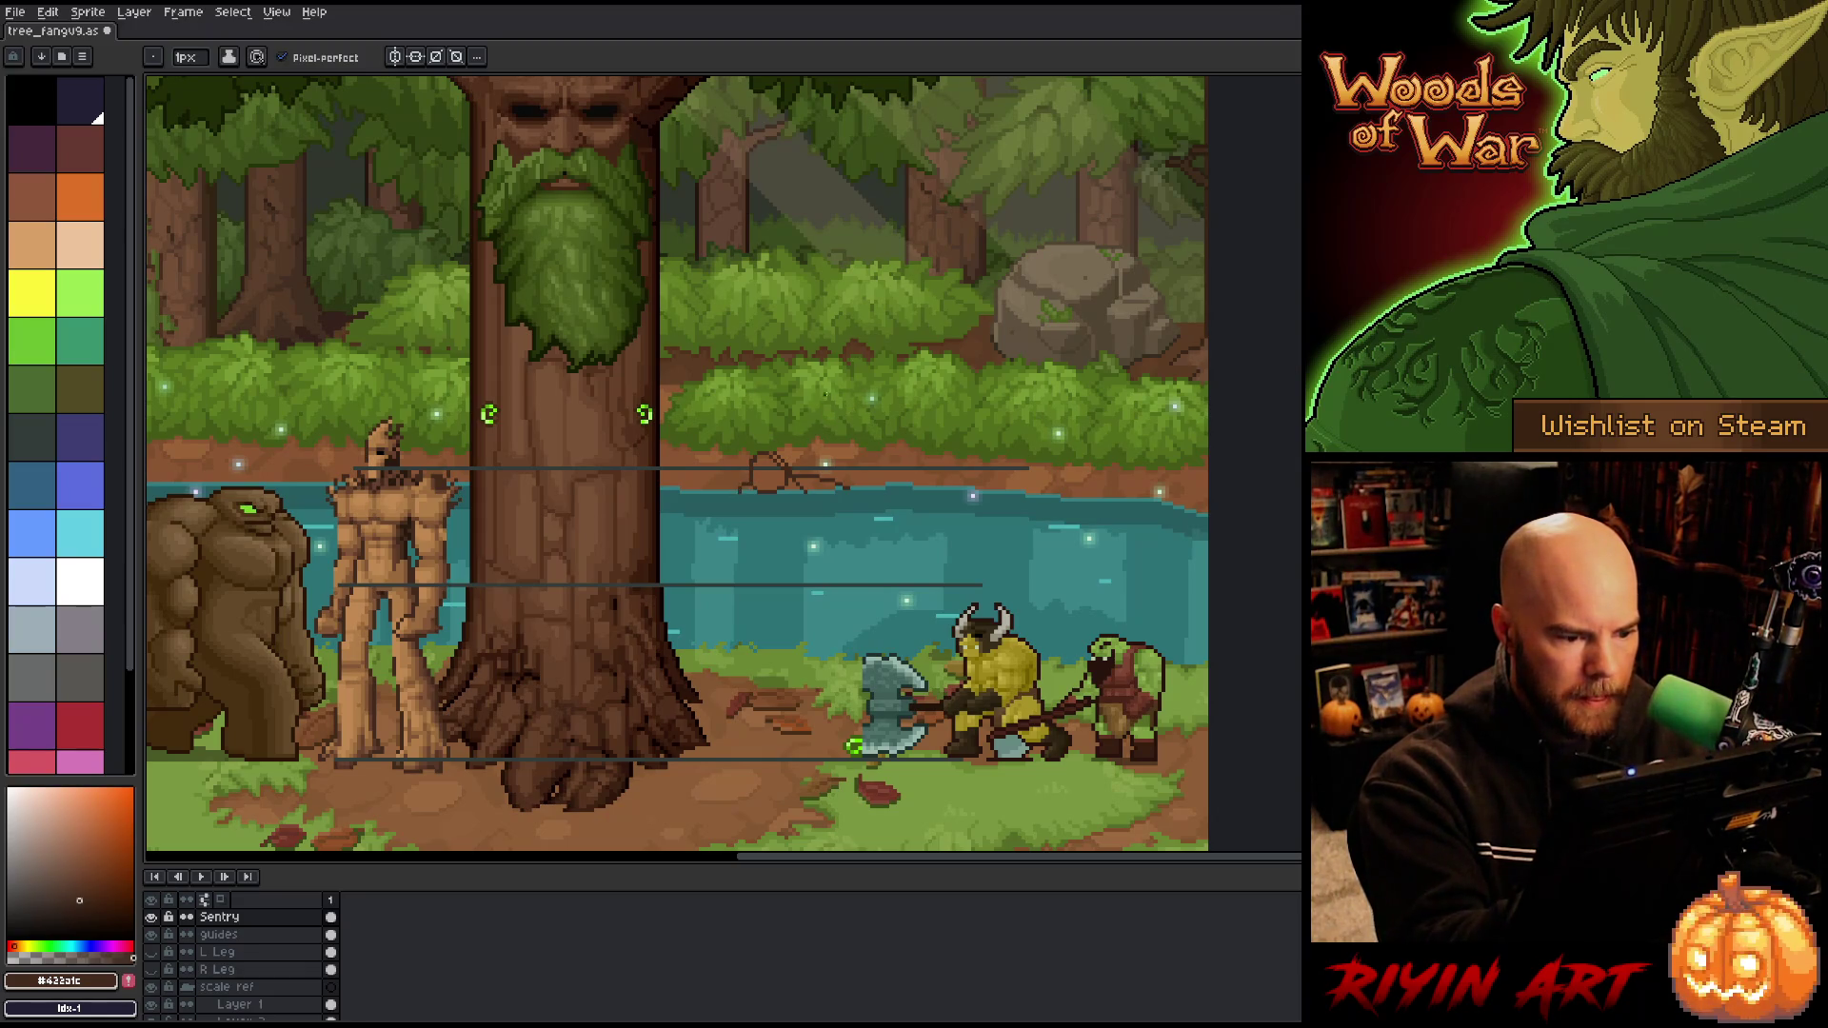
key("e")
key("b")
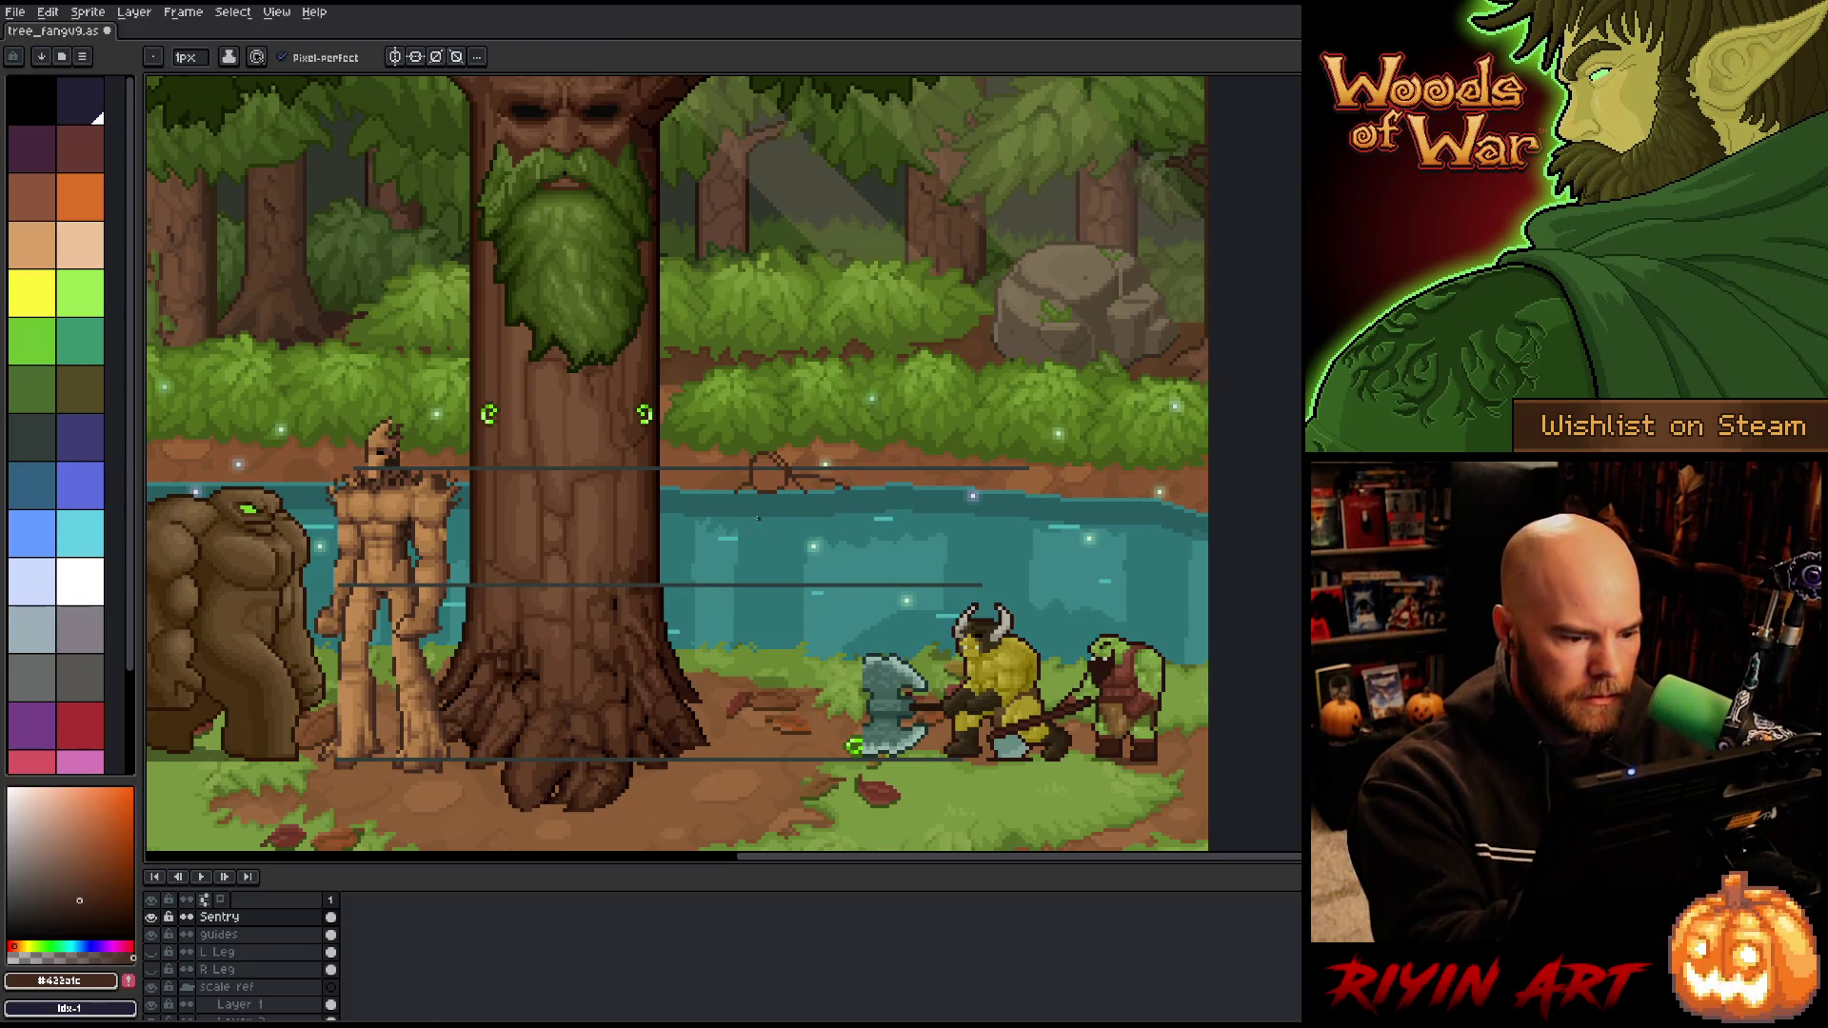
key("e")
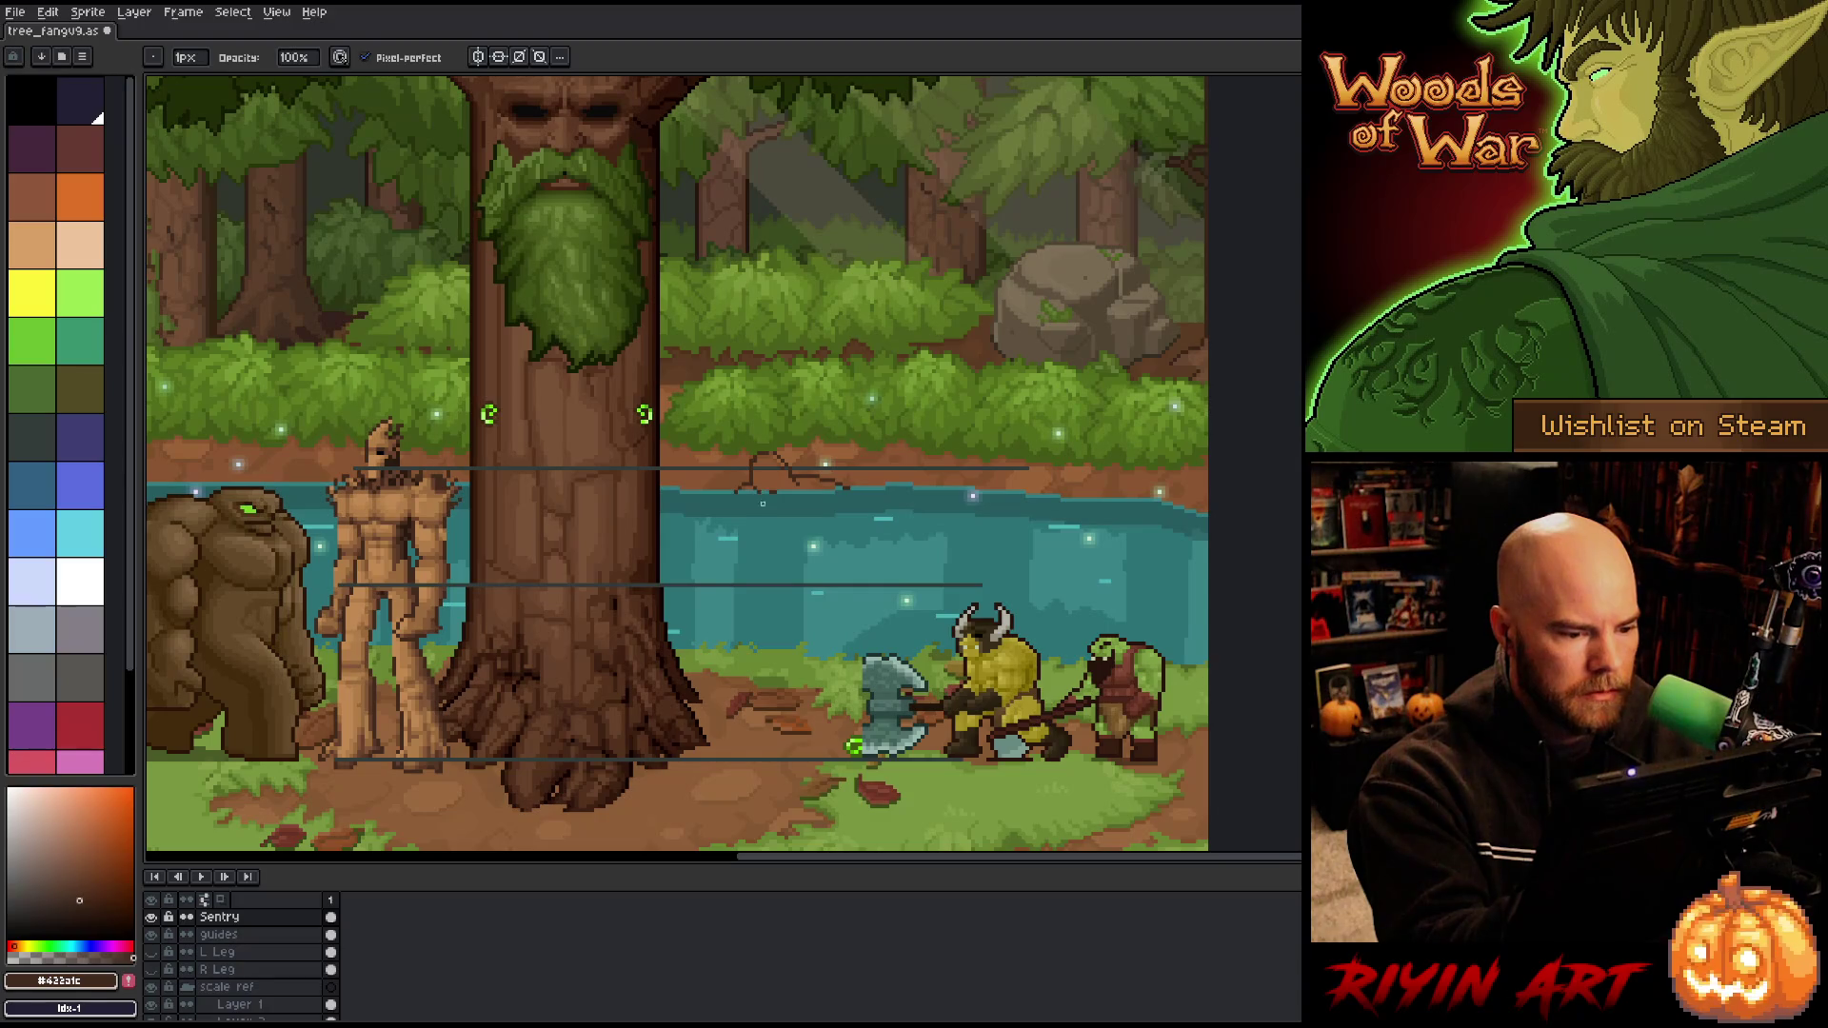
key("b")
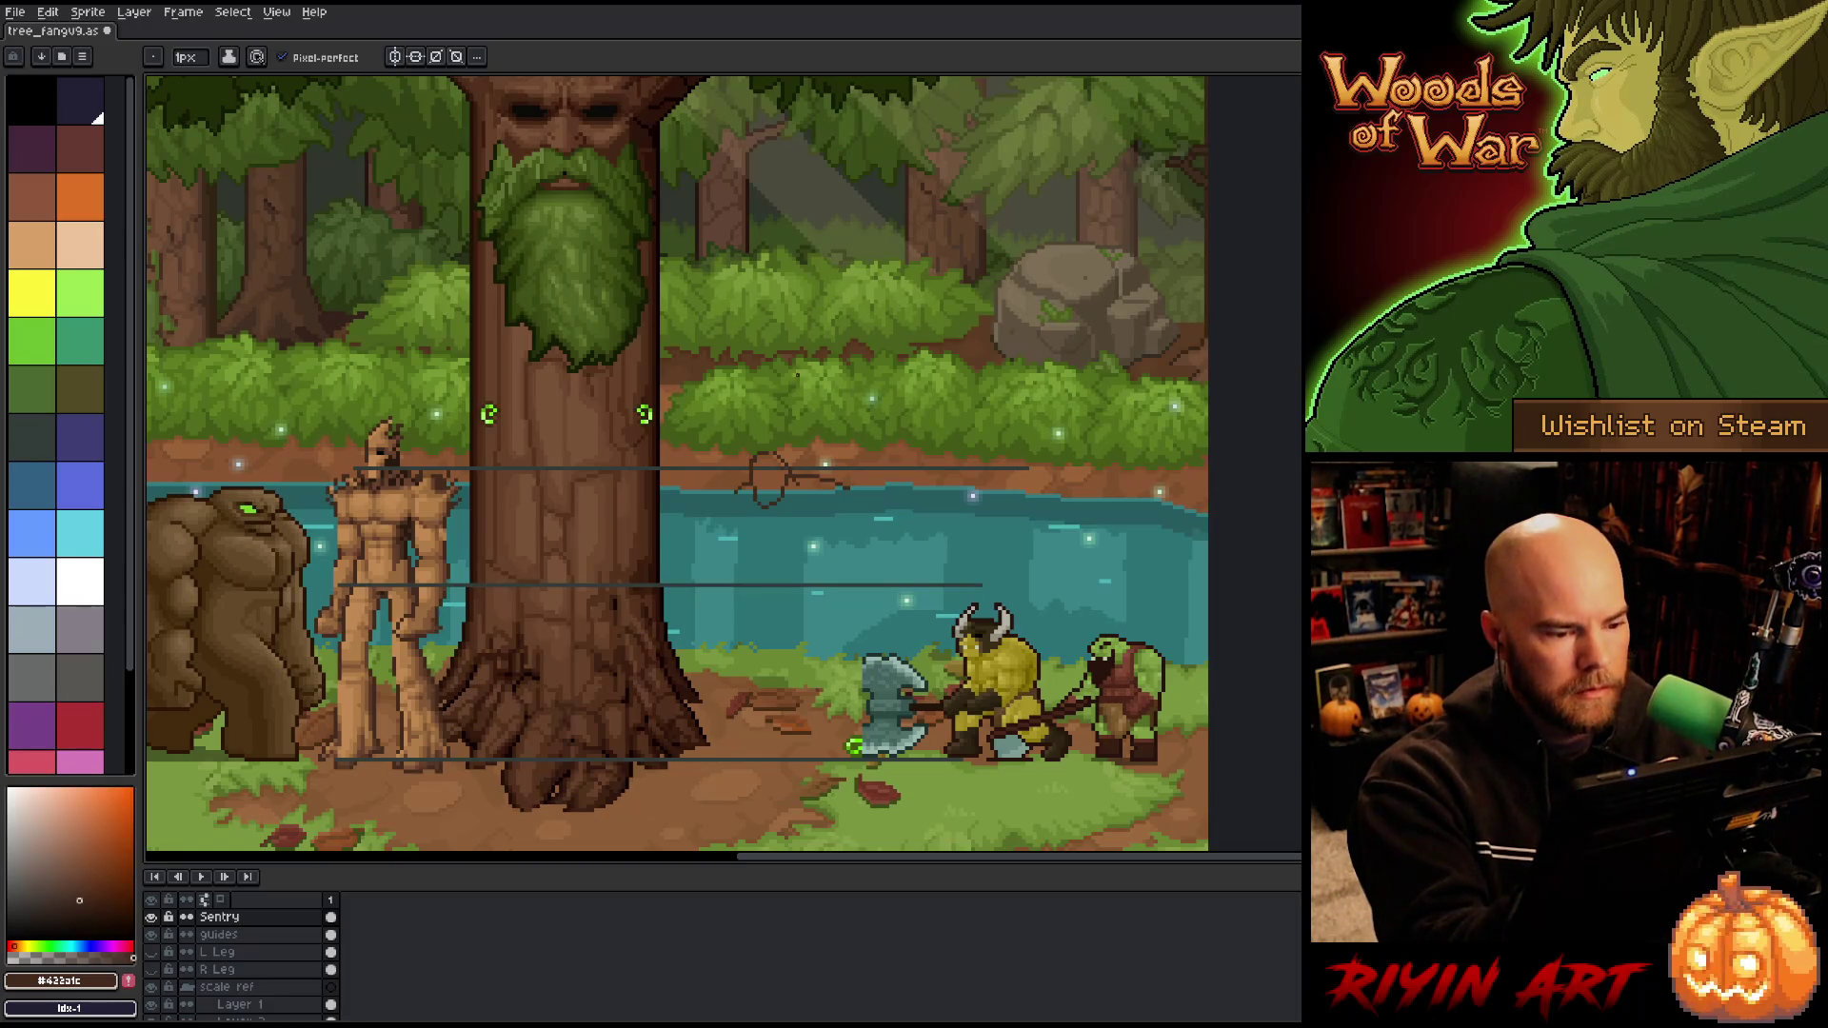
key("e")
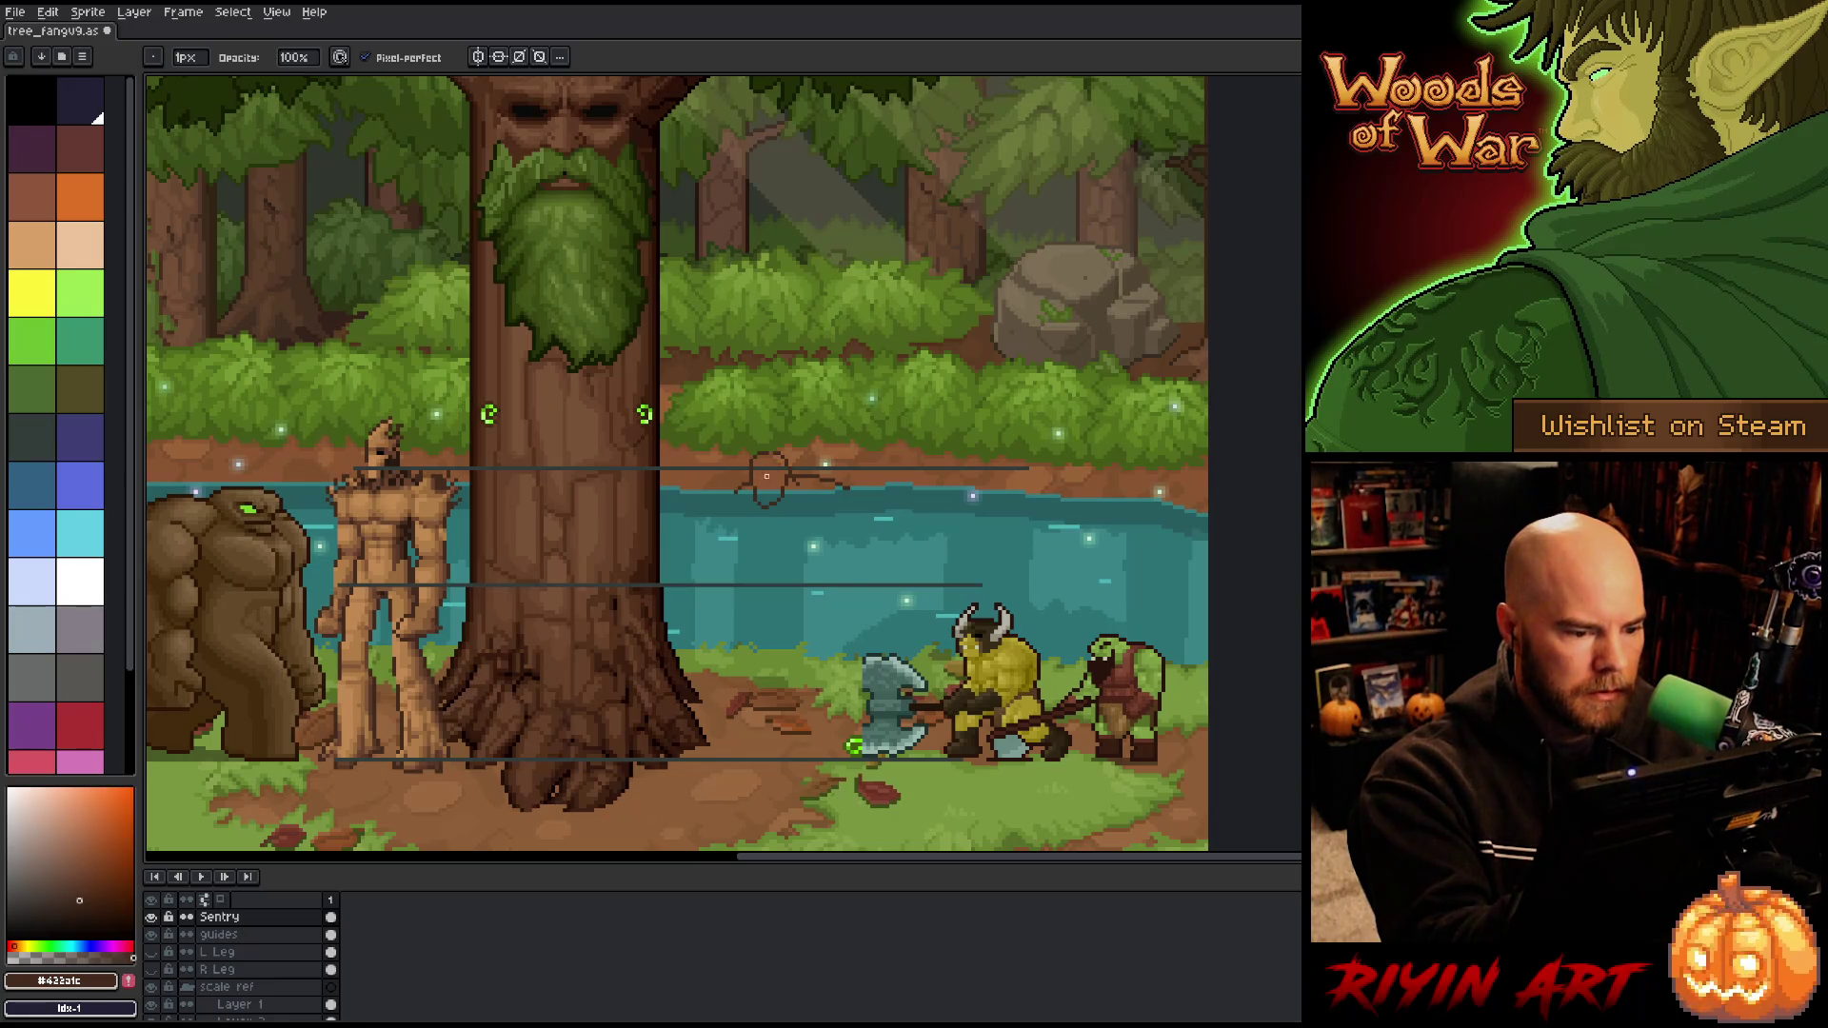
key("b")
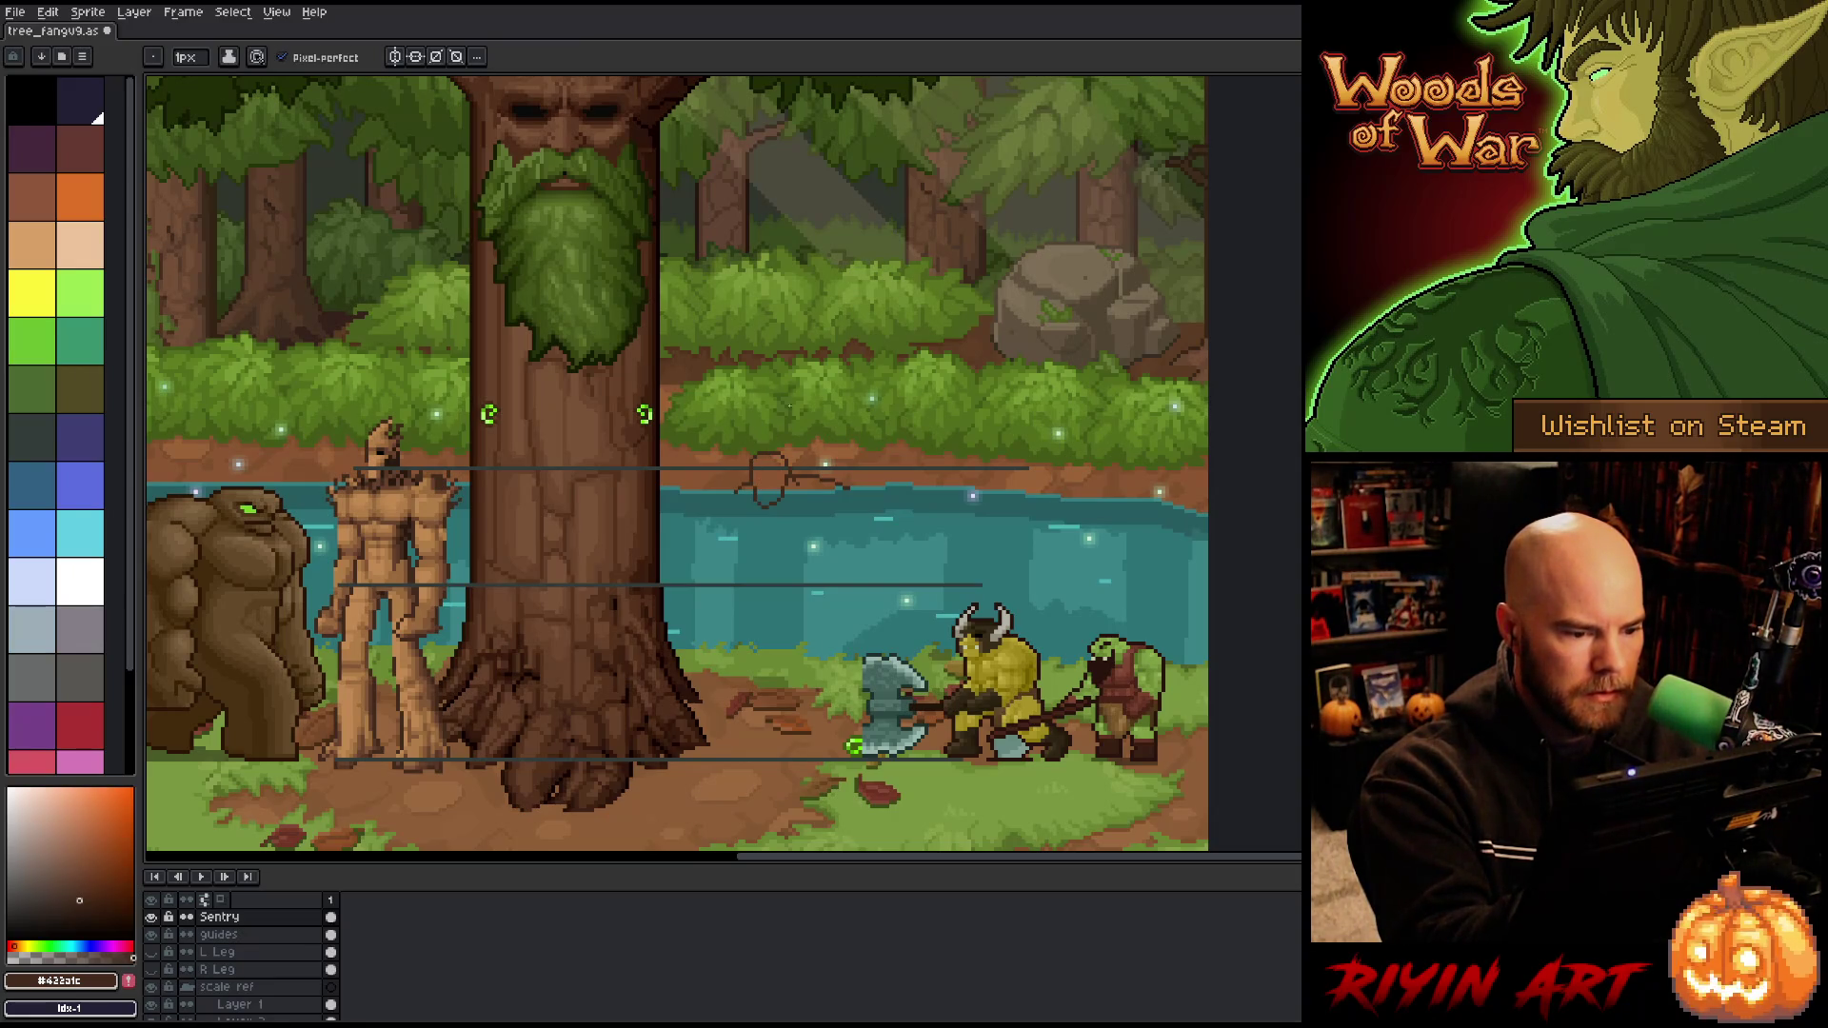
key("e")
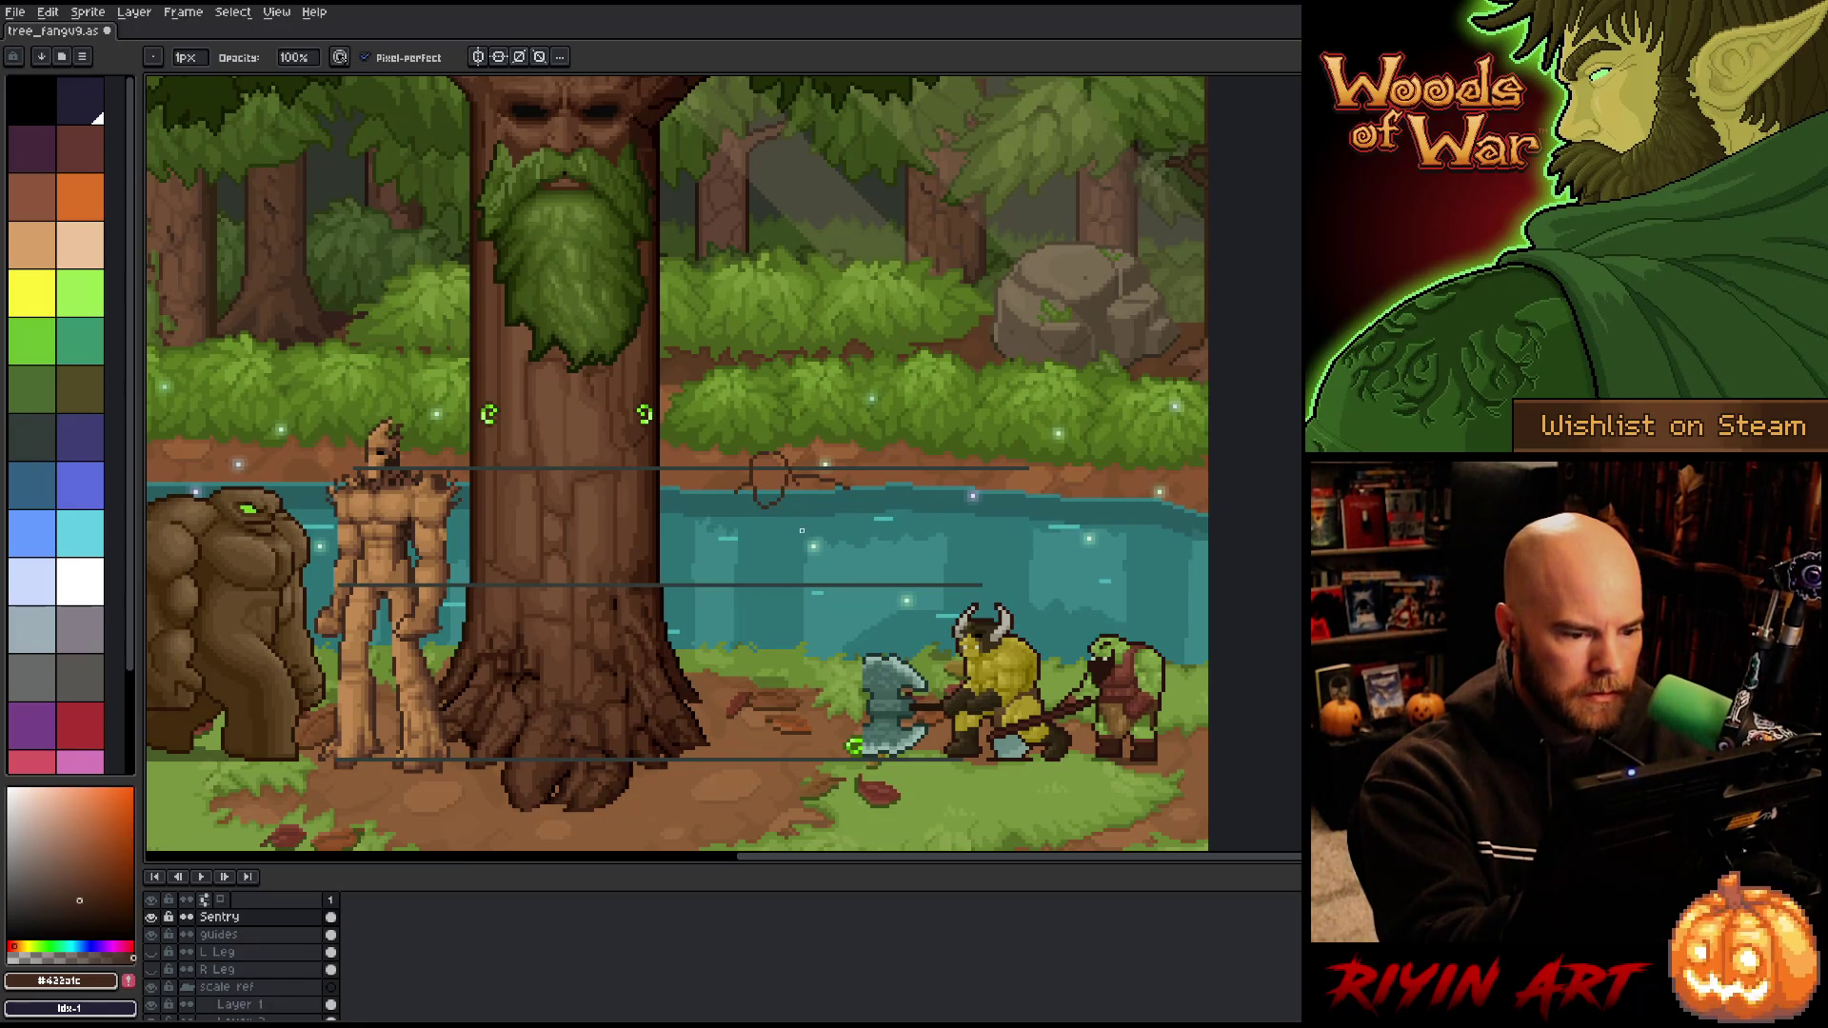
key("b")
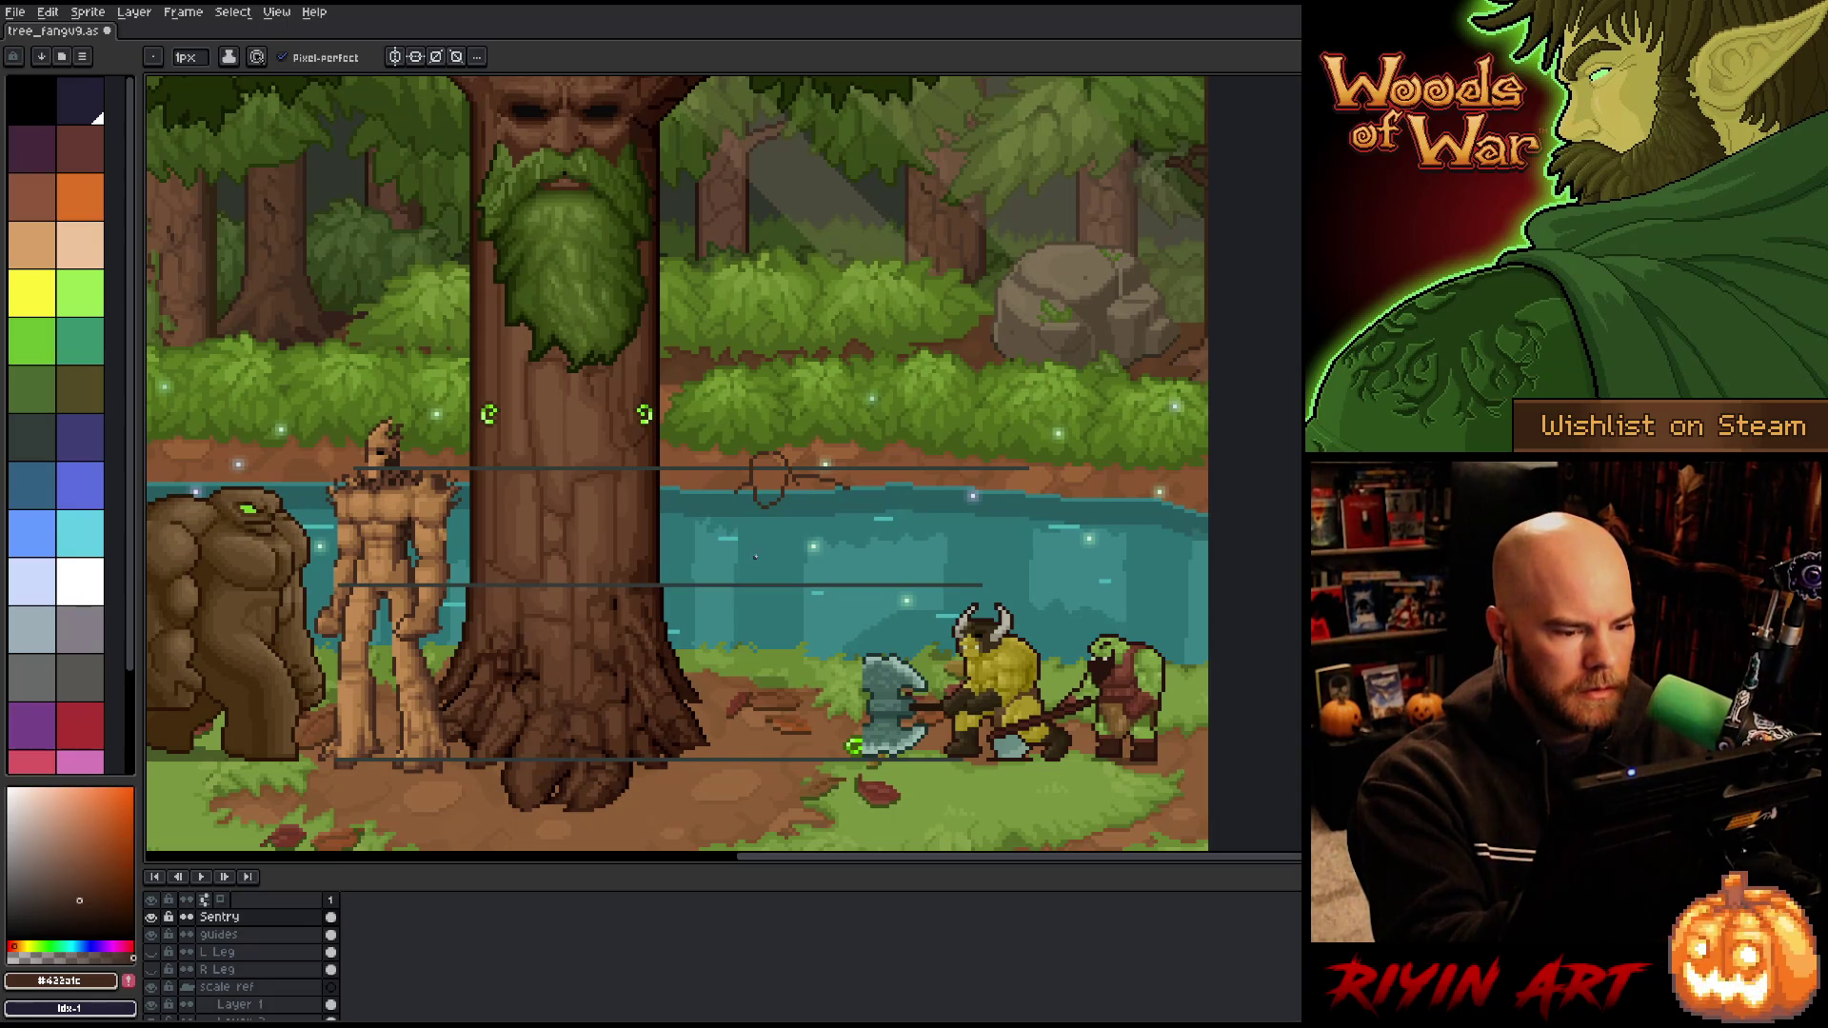
key("q")
mouse_move(857, 440)
left_mouse_down()
mouse_move(869, 536)
mouse_move(838, 491)
left_mouse_up()
key("ctrl+d")
key("b")
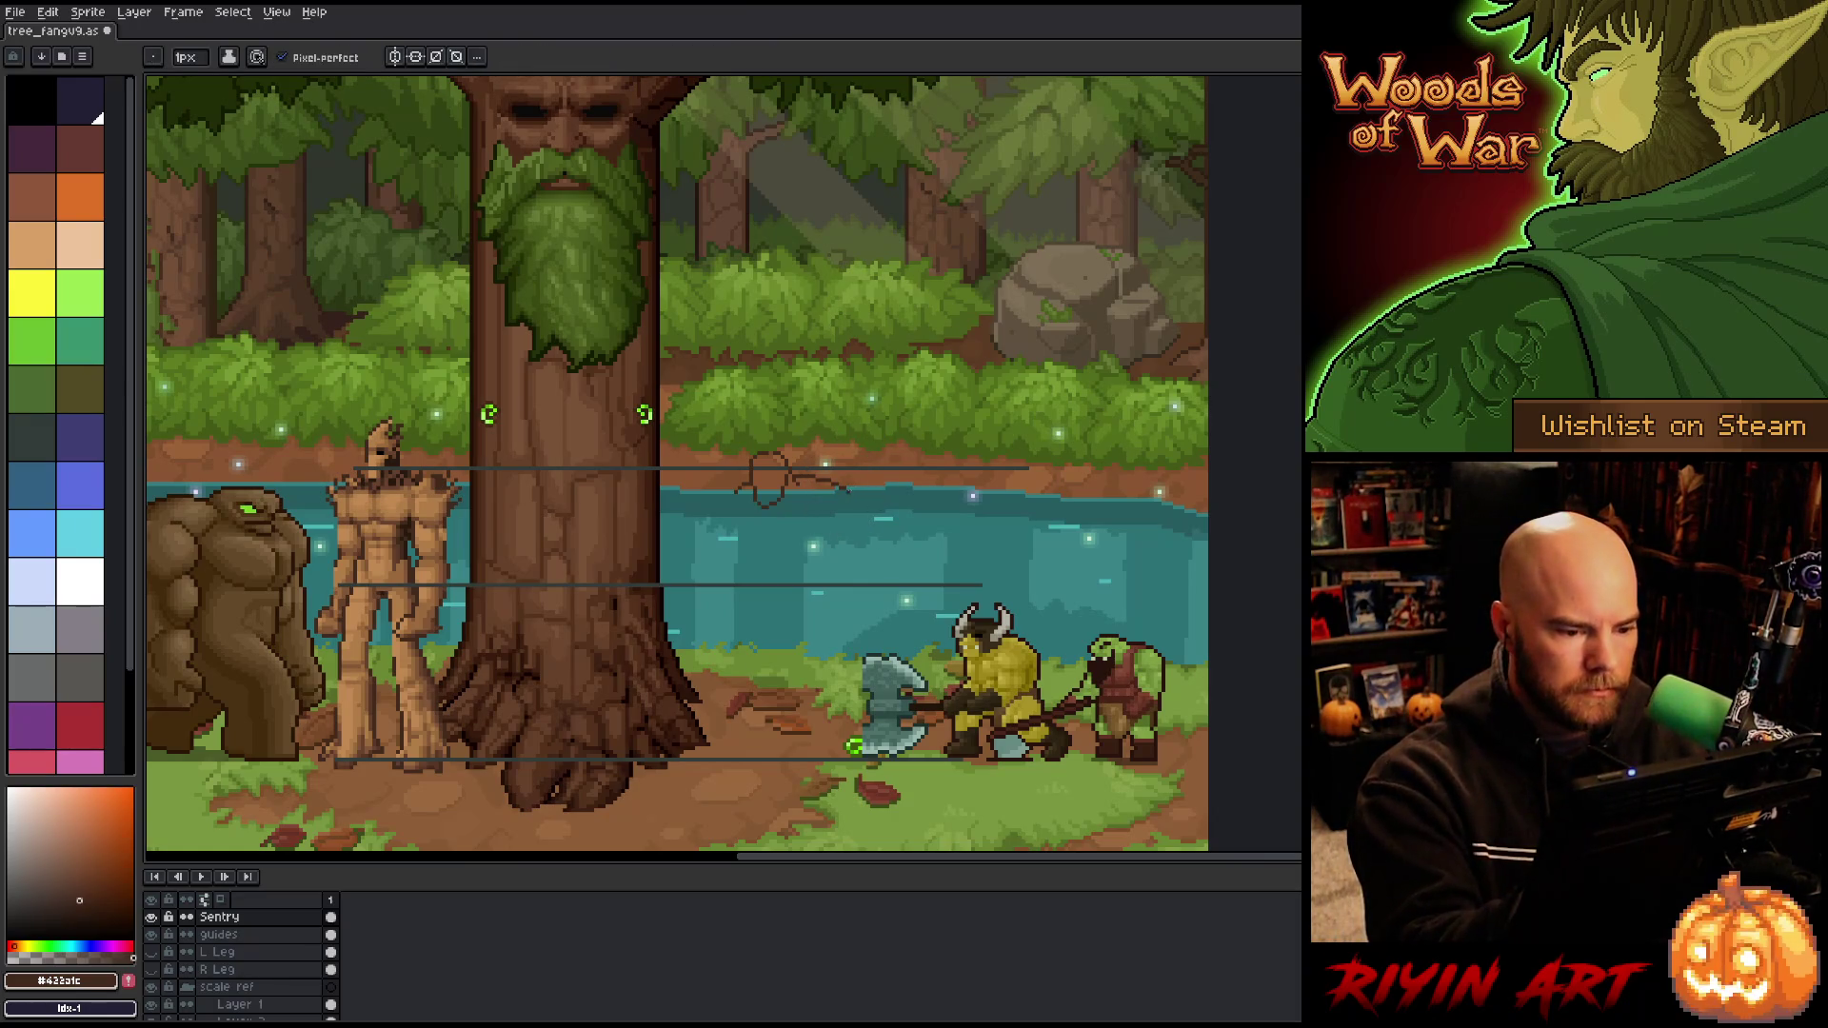
Step: Try several curves trailing down from the circle toward the river, undoing the failed ones
left_click_drag(846, 487, 869, 519)
key("ctrl+z")
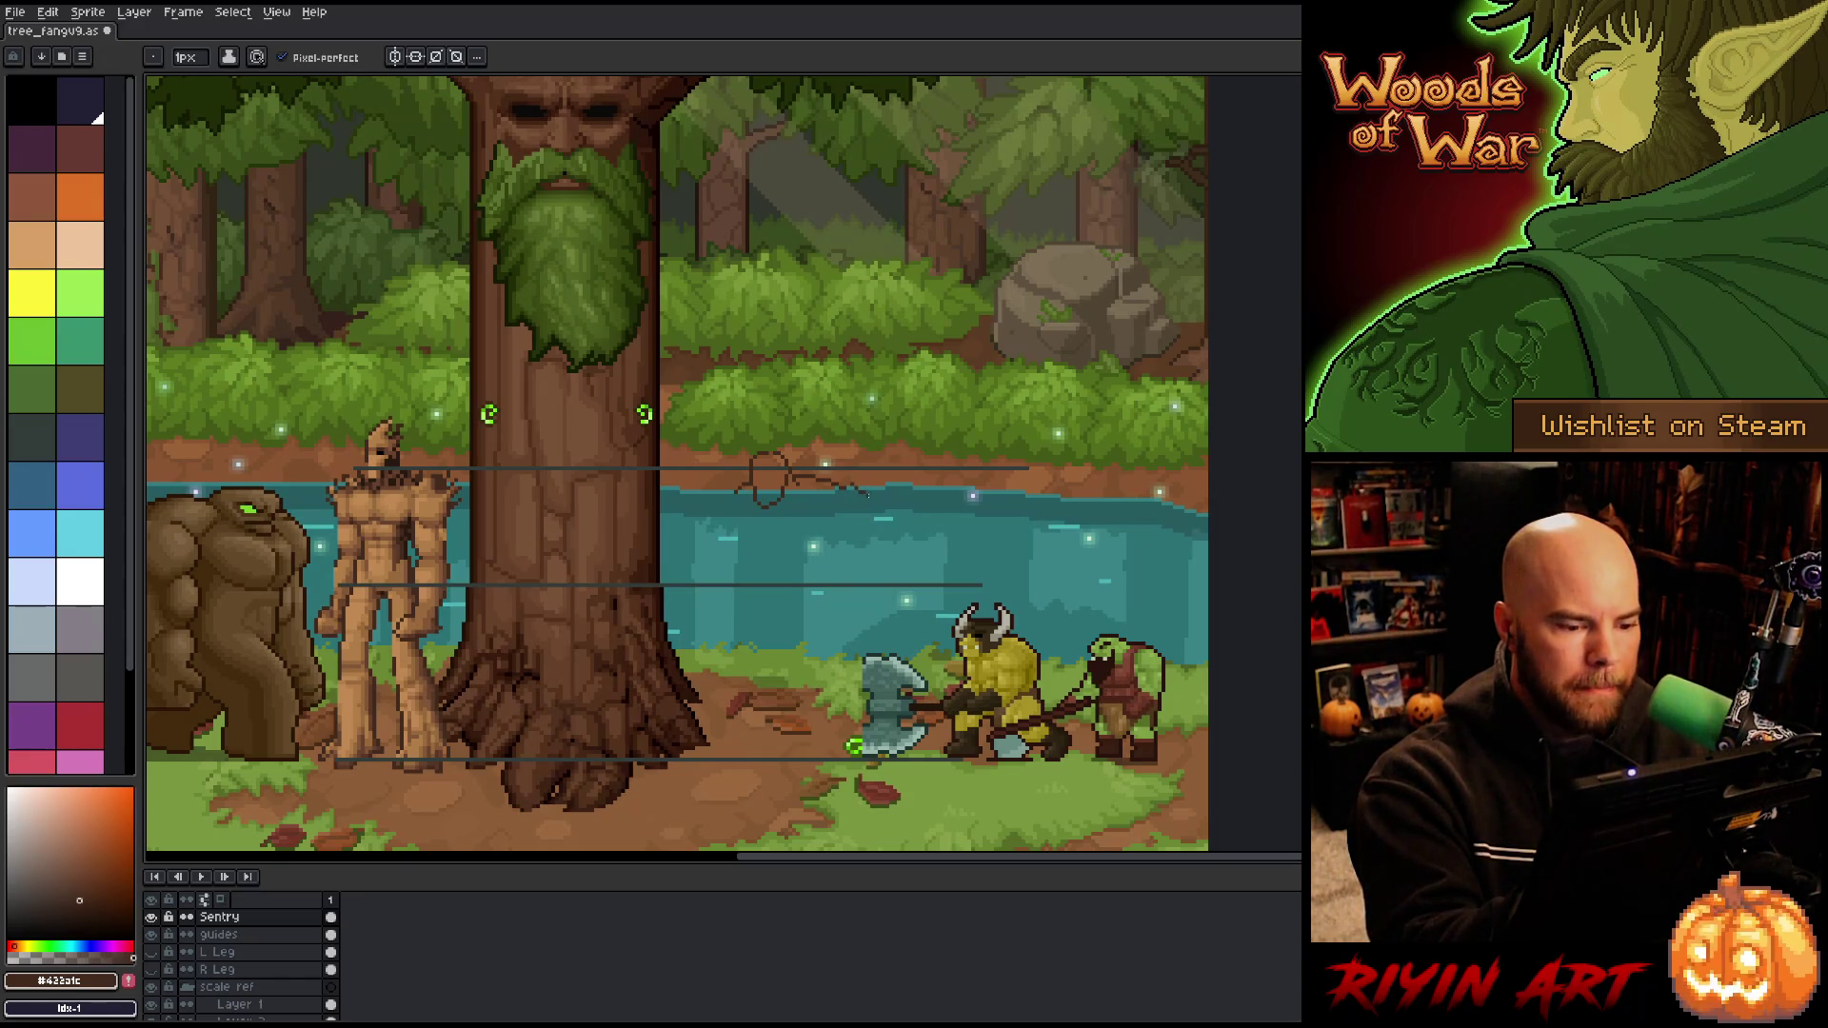
key("ctrl+z")
mouse_move(846, 485)
left_mouse_down()
mouse_move(876, 530)
mouse_move(834, 519)
mouse_move(869, 540)
left_mouse_up()
key("ctrl+z")
key("e")
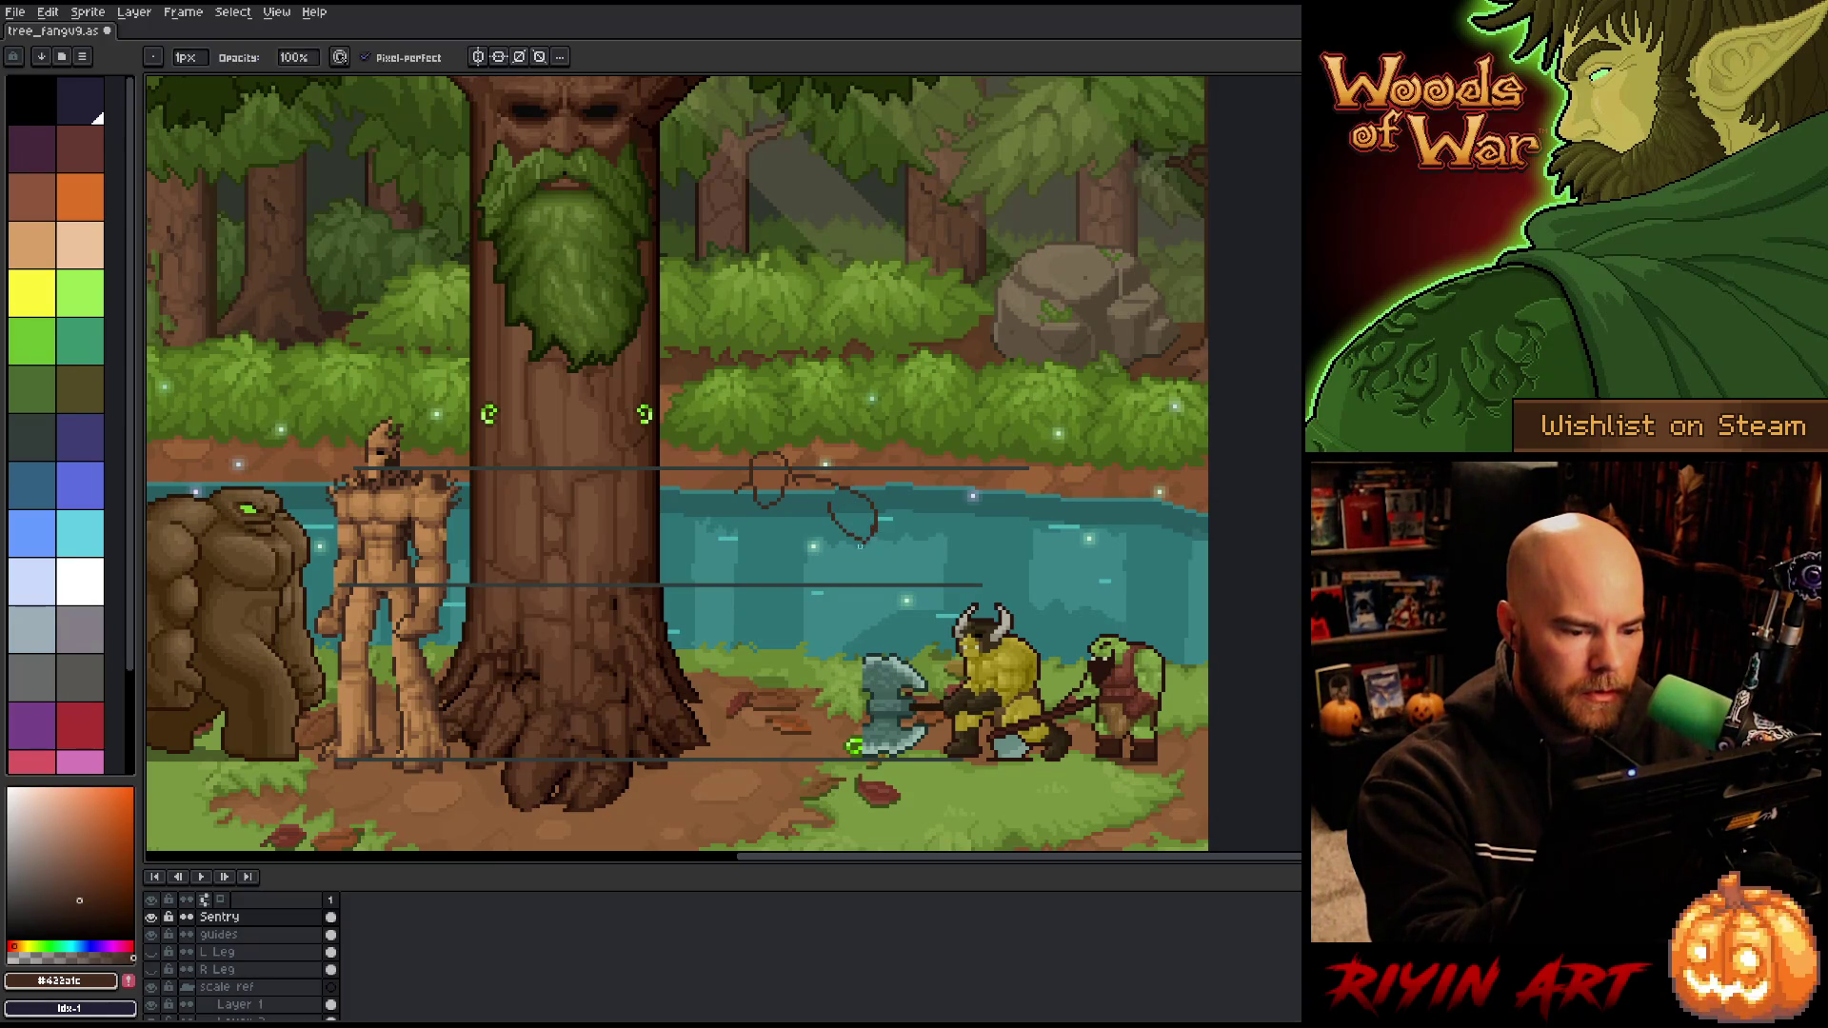
key("b")
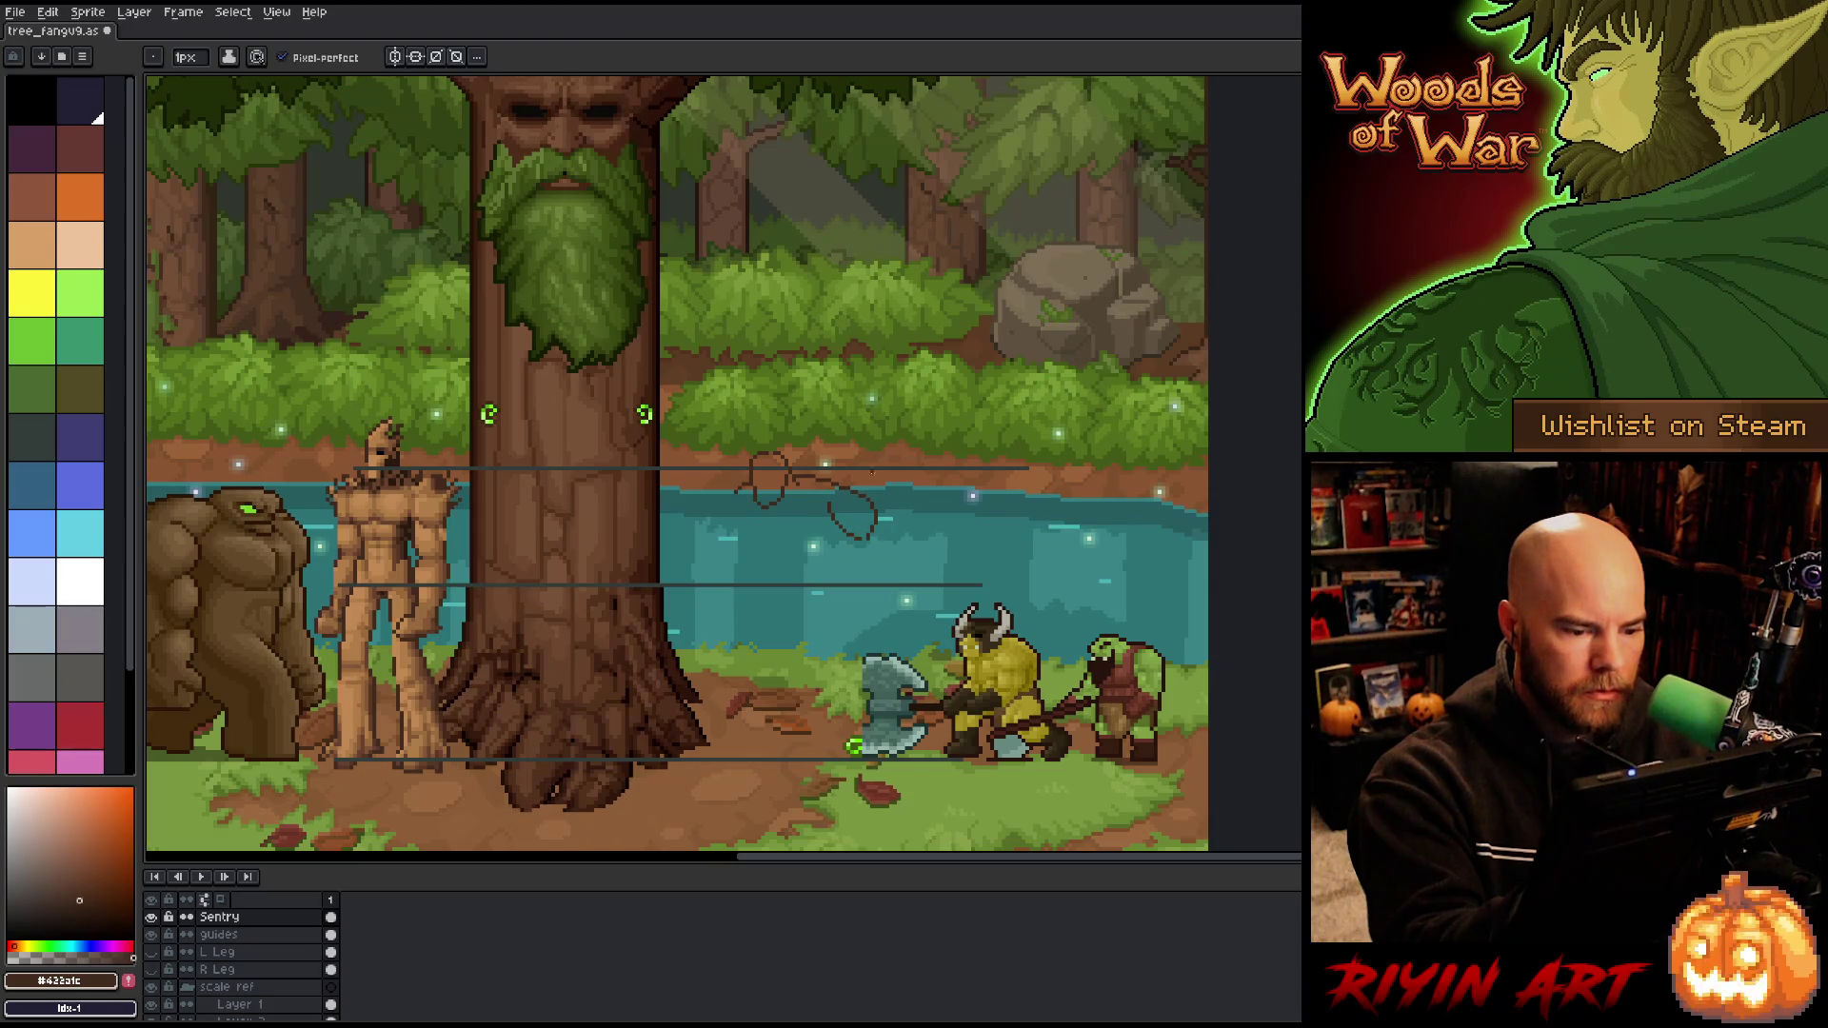
key("e")
key("b")
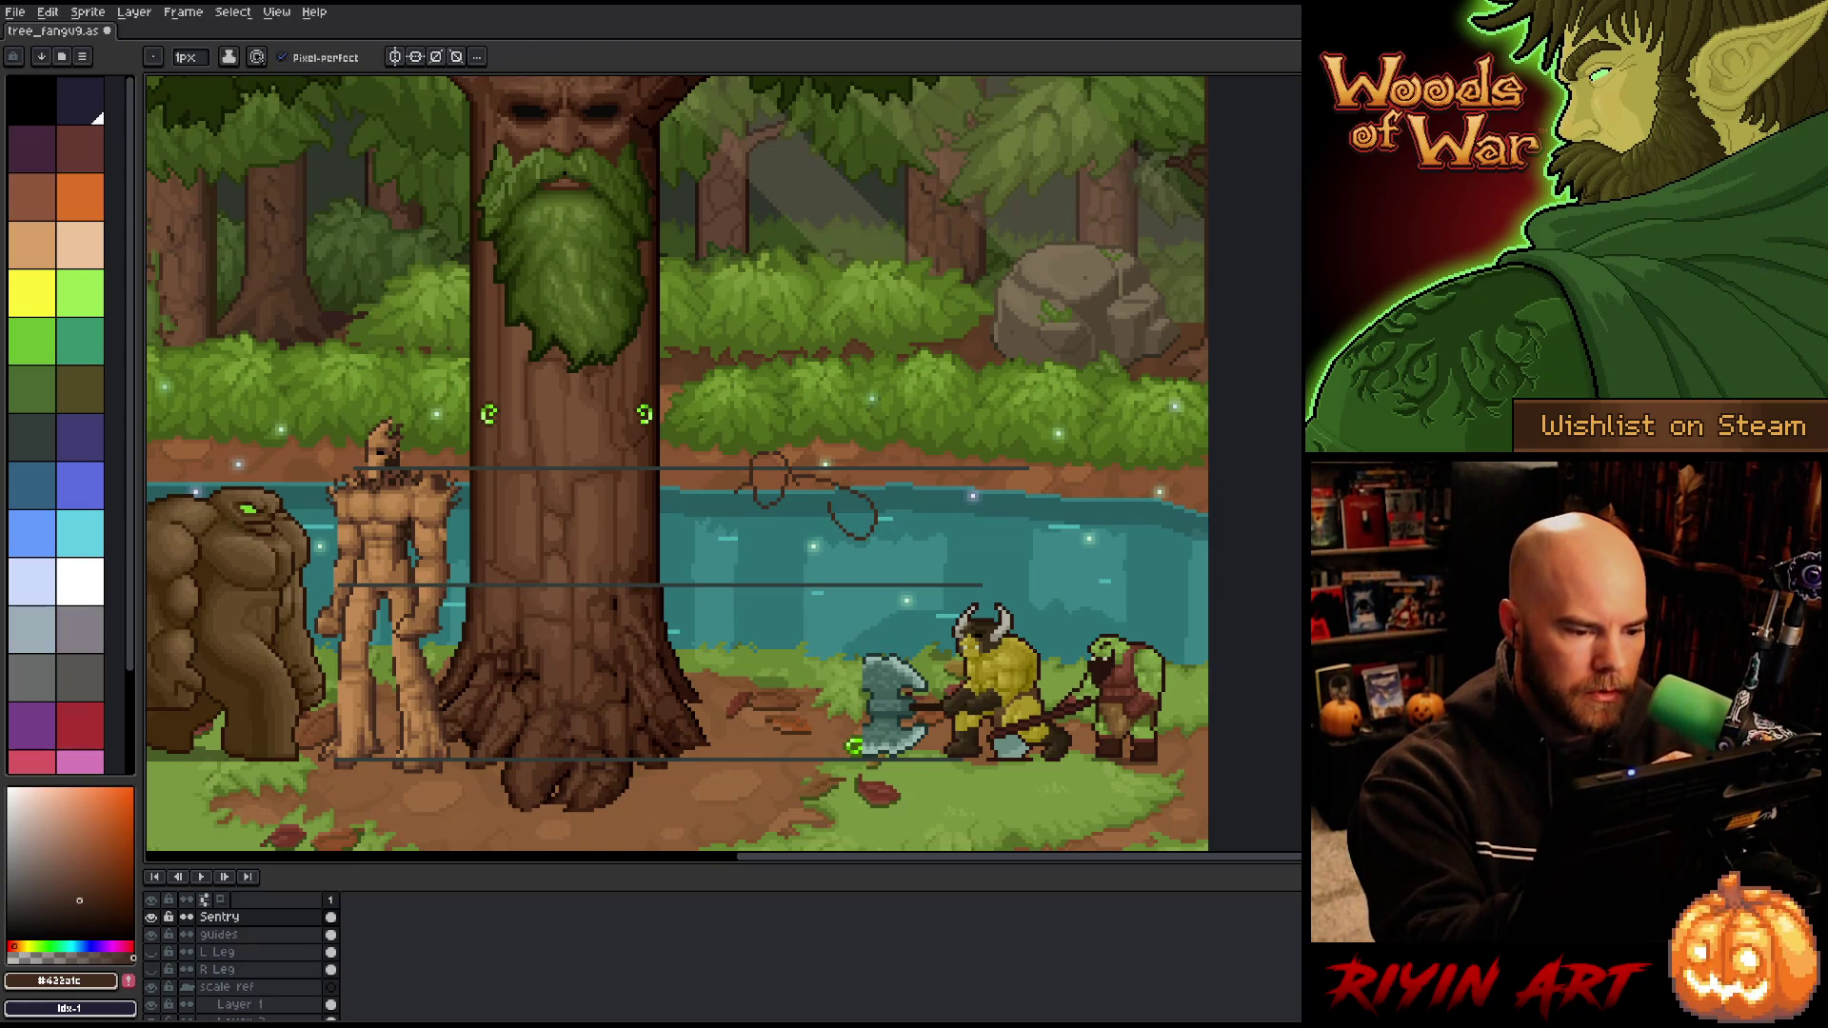
Step: Add short curving strokes at the scribble's left end, then lasso part of the sketch
left_click_drag(726, 502, 709, 524)
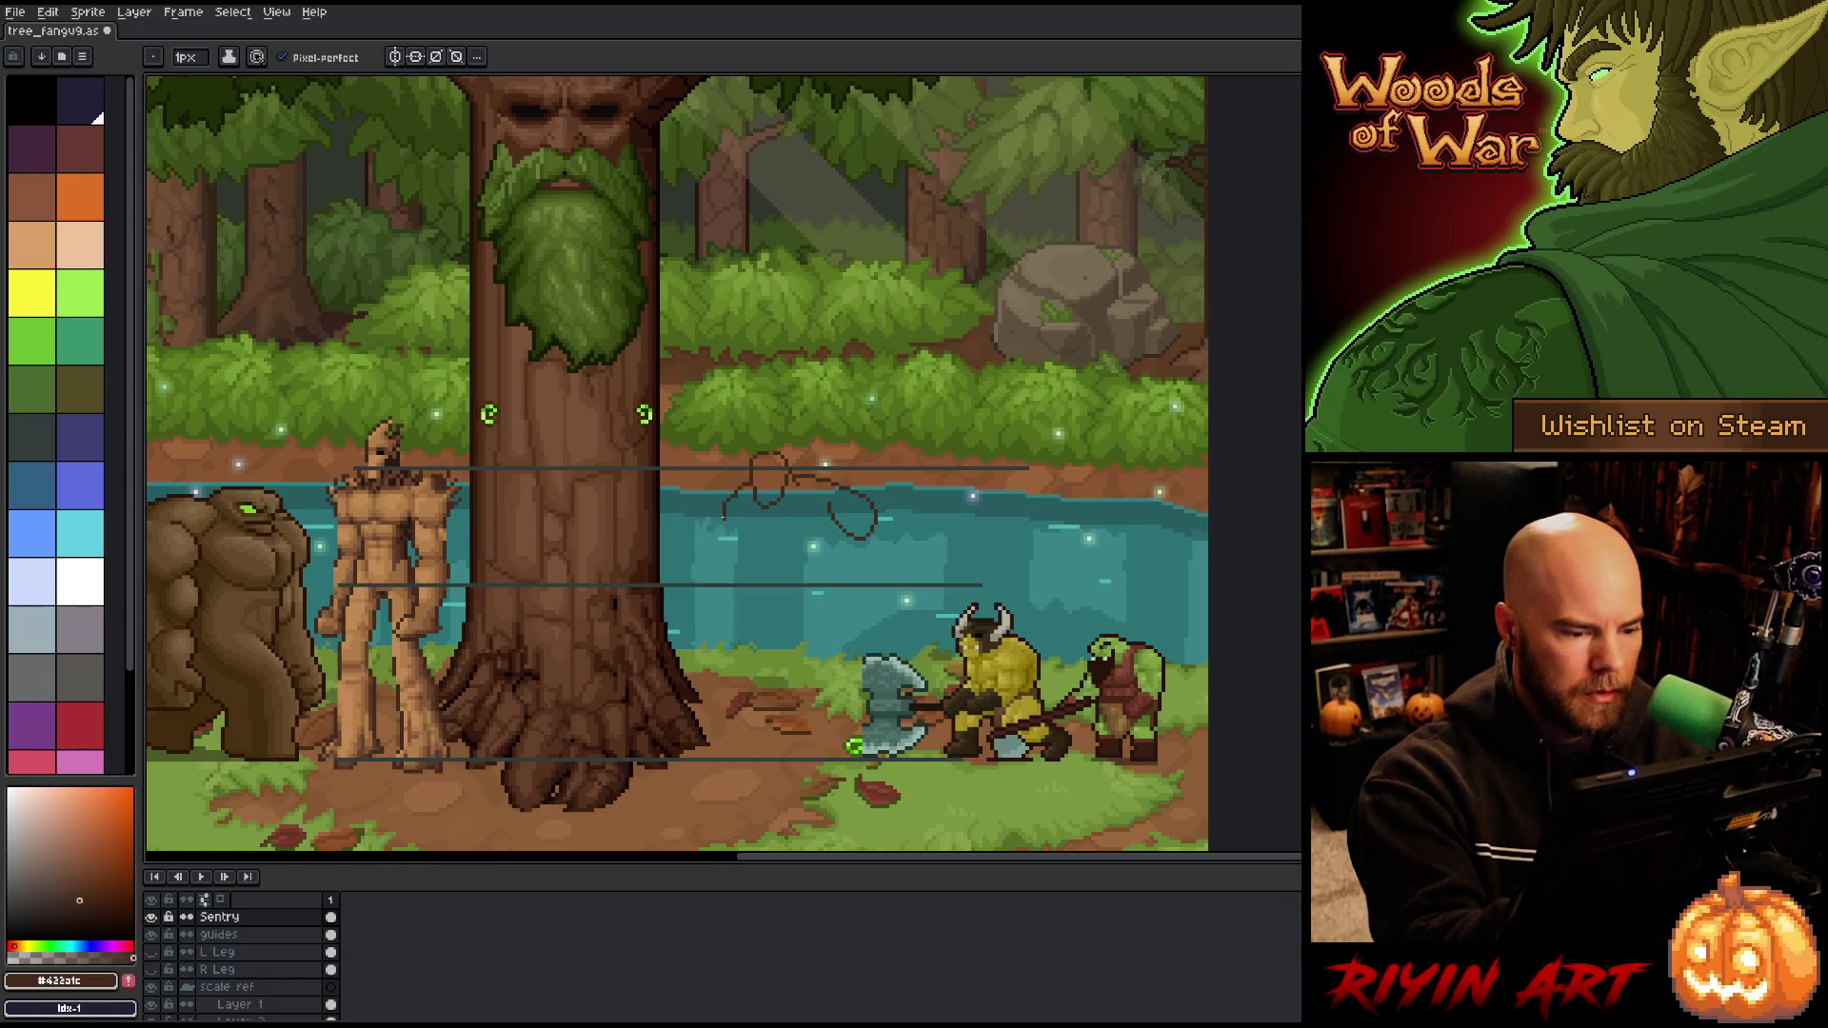
mouse_move(724, 512)
left_mouse_down()
mouse_move(719, 533)
mouse_move(753, 512)
left_mouse_up()
key("ctrl+z")
key("b")
key("e")
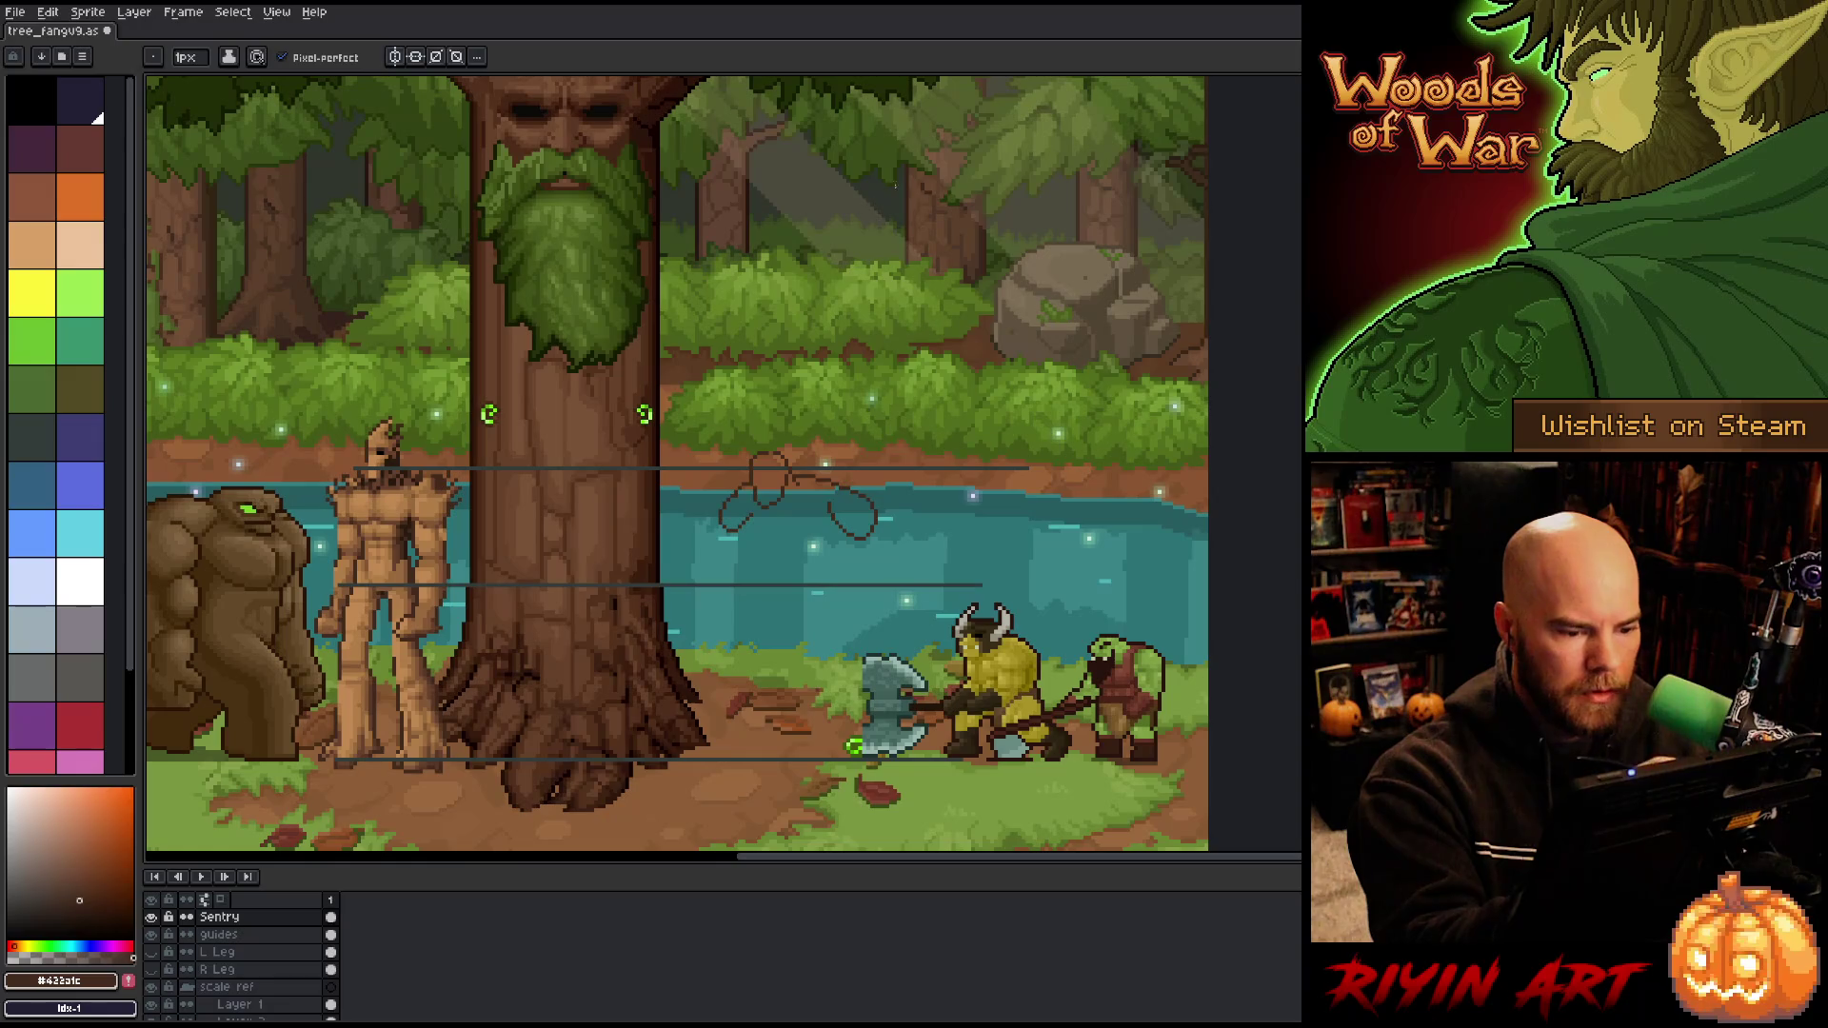
key("b")
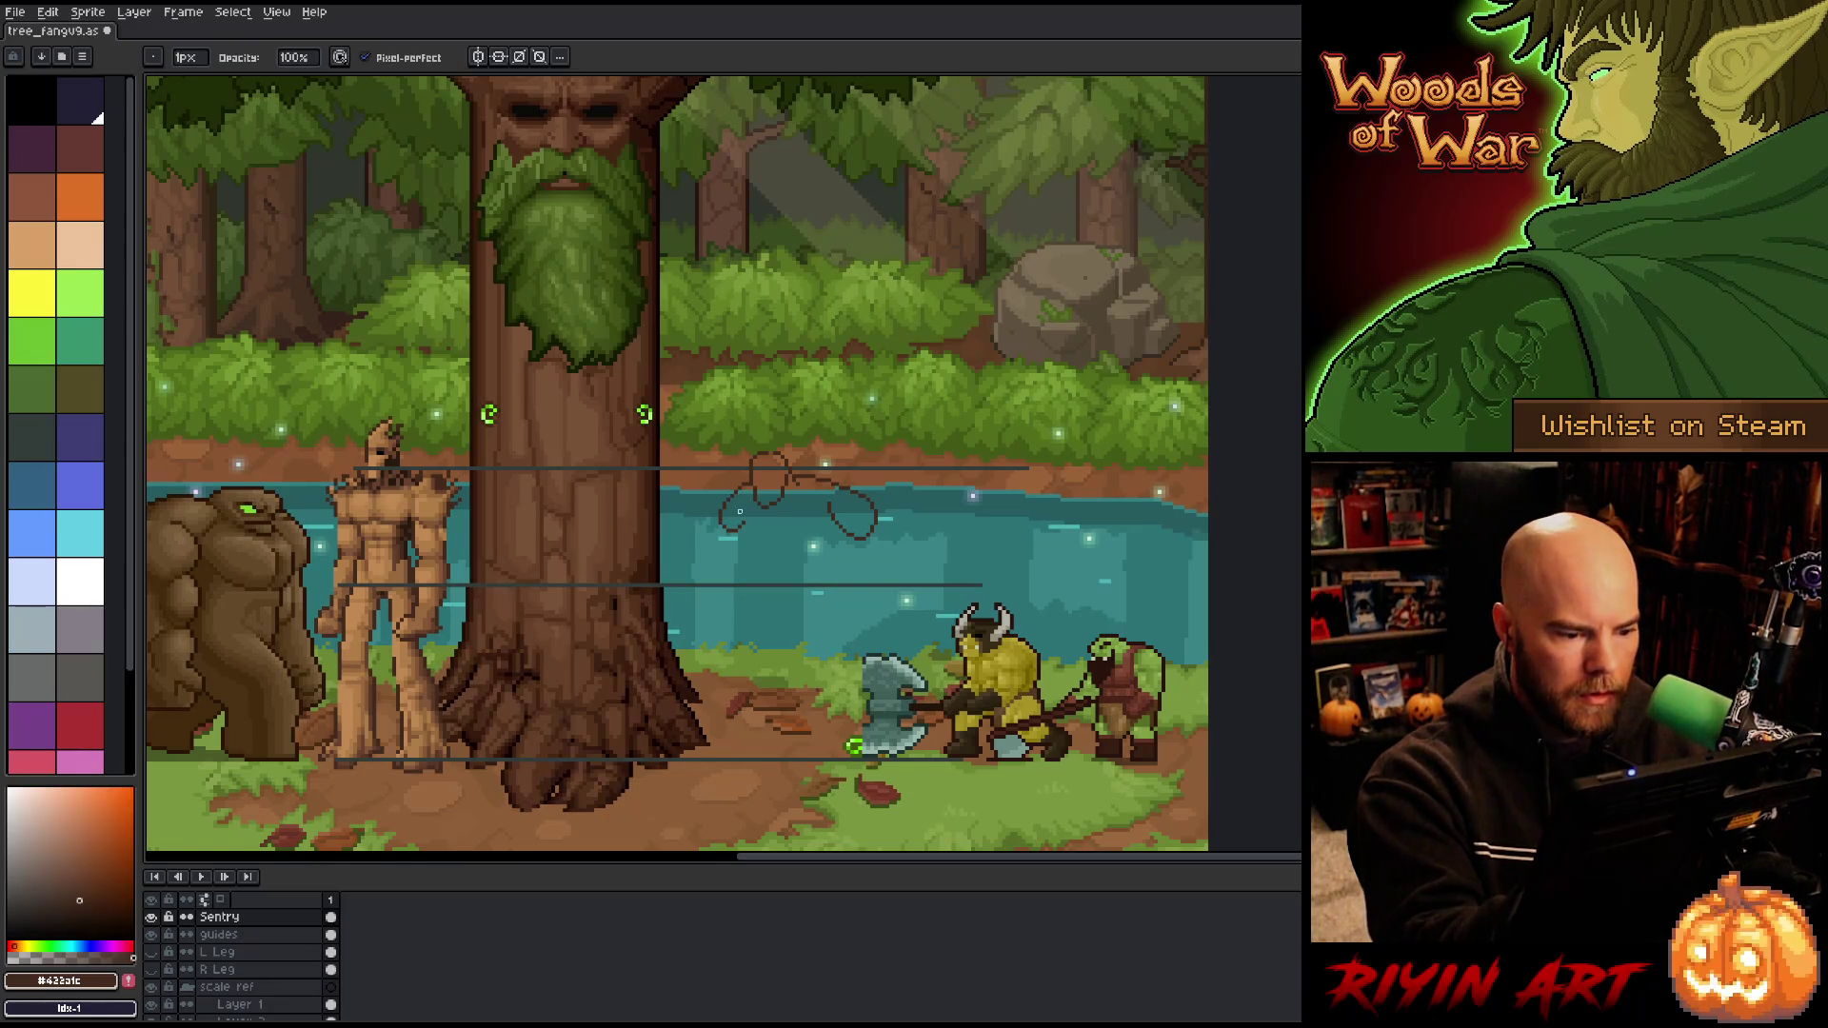
key("e")
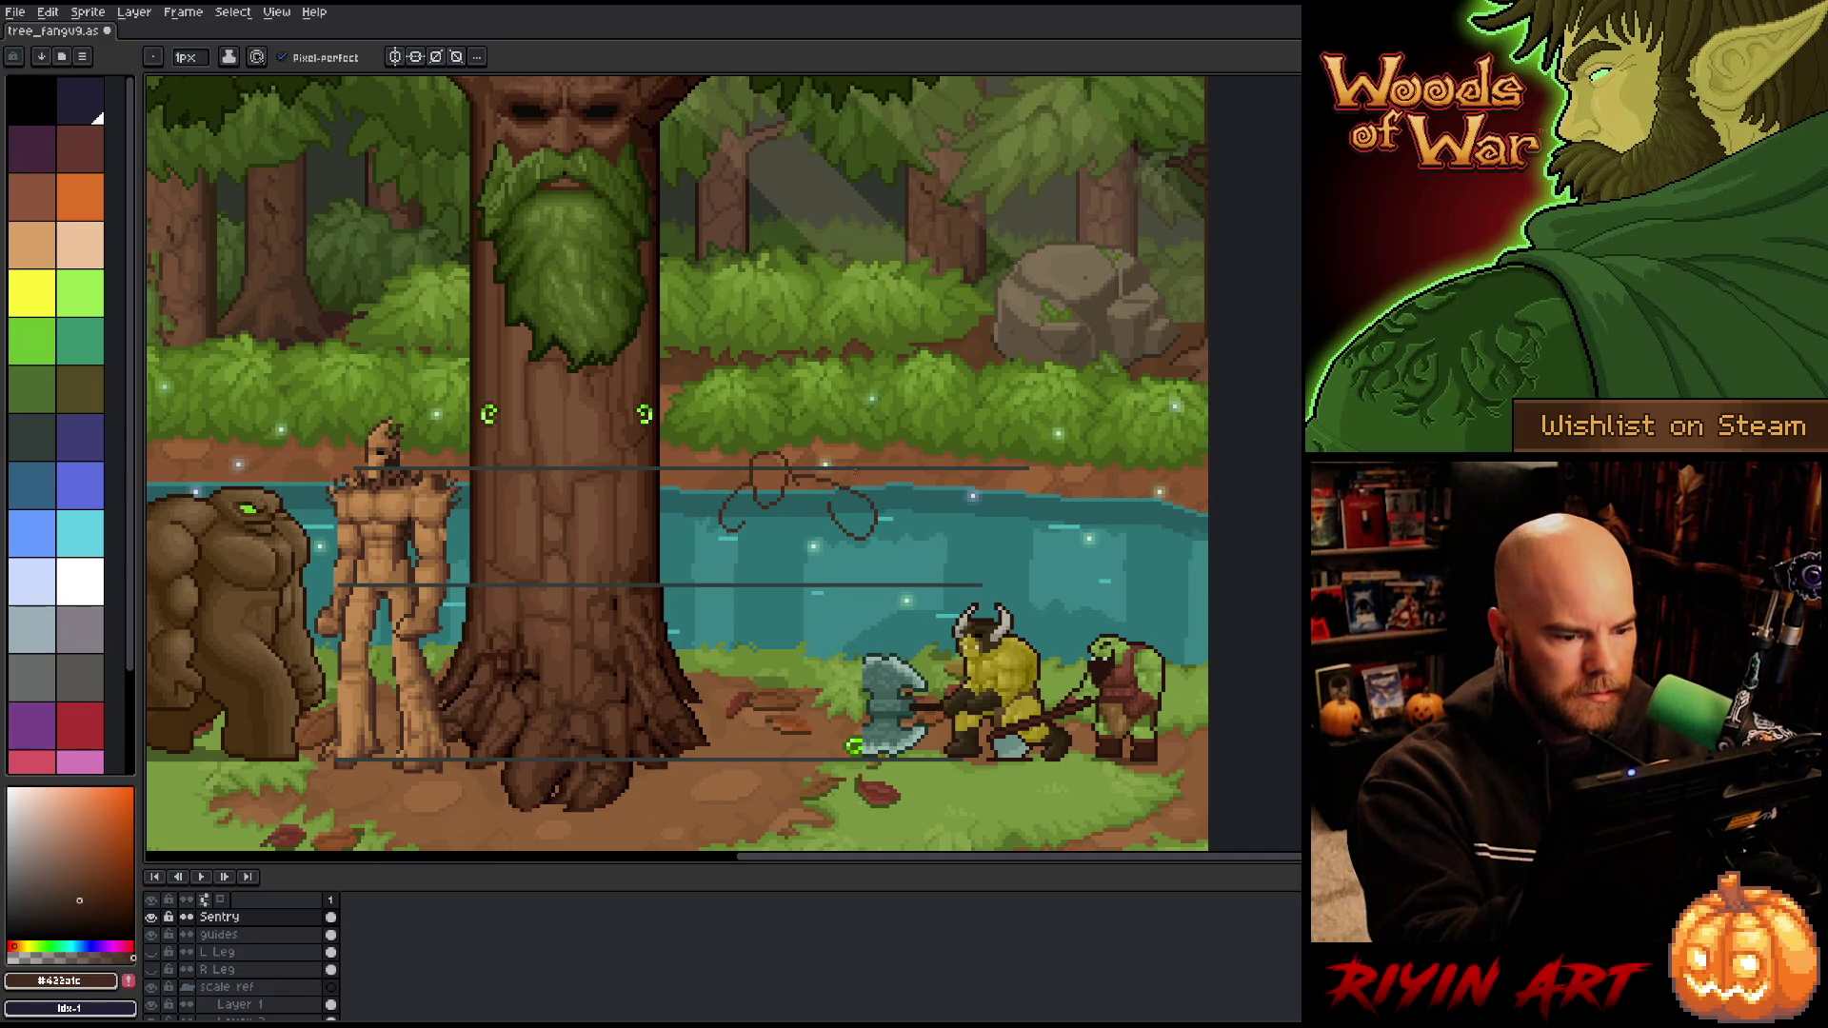
key("q")
mouse_move(891, 554)
left_mouse_down()
mouse_move(862, 473)
mouse_move(825, 519)
mouse_move(838, 547)
left_mouse_up()
Step: Lasso the Sentry sketch and move it about 8 pixels left, then deselect and return to the pencil
left_click(856, 534)
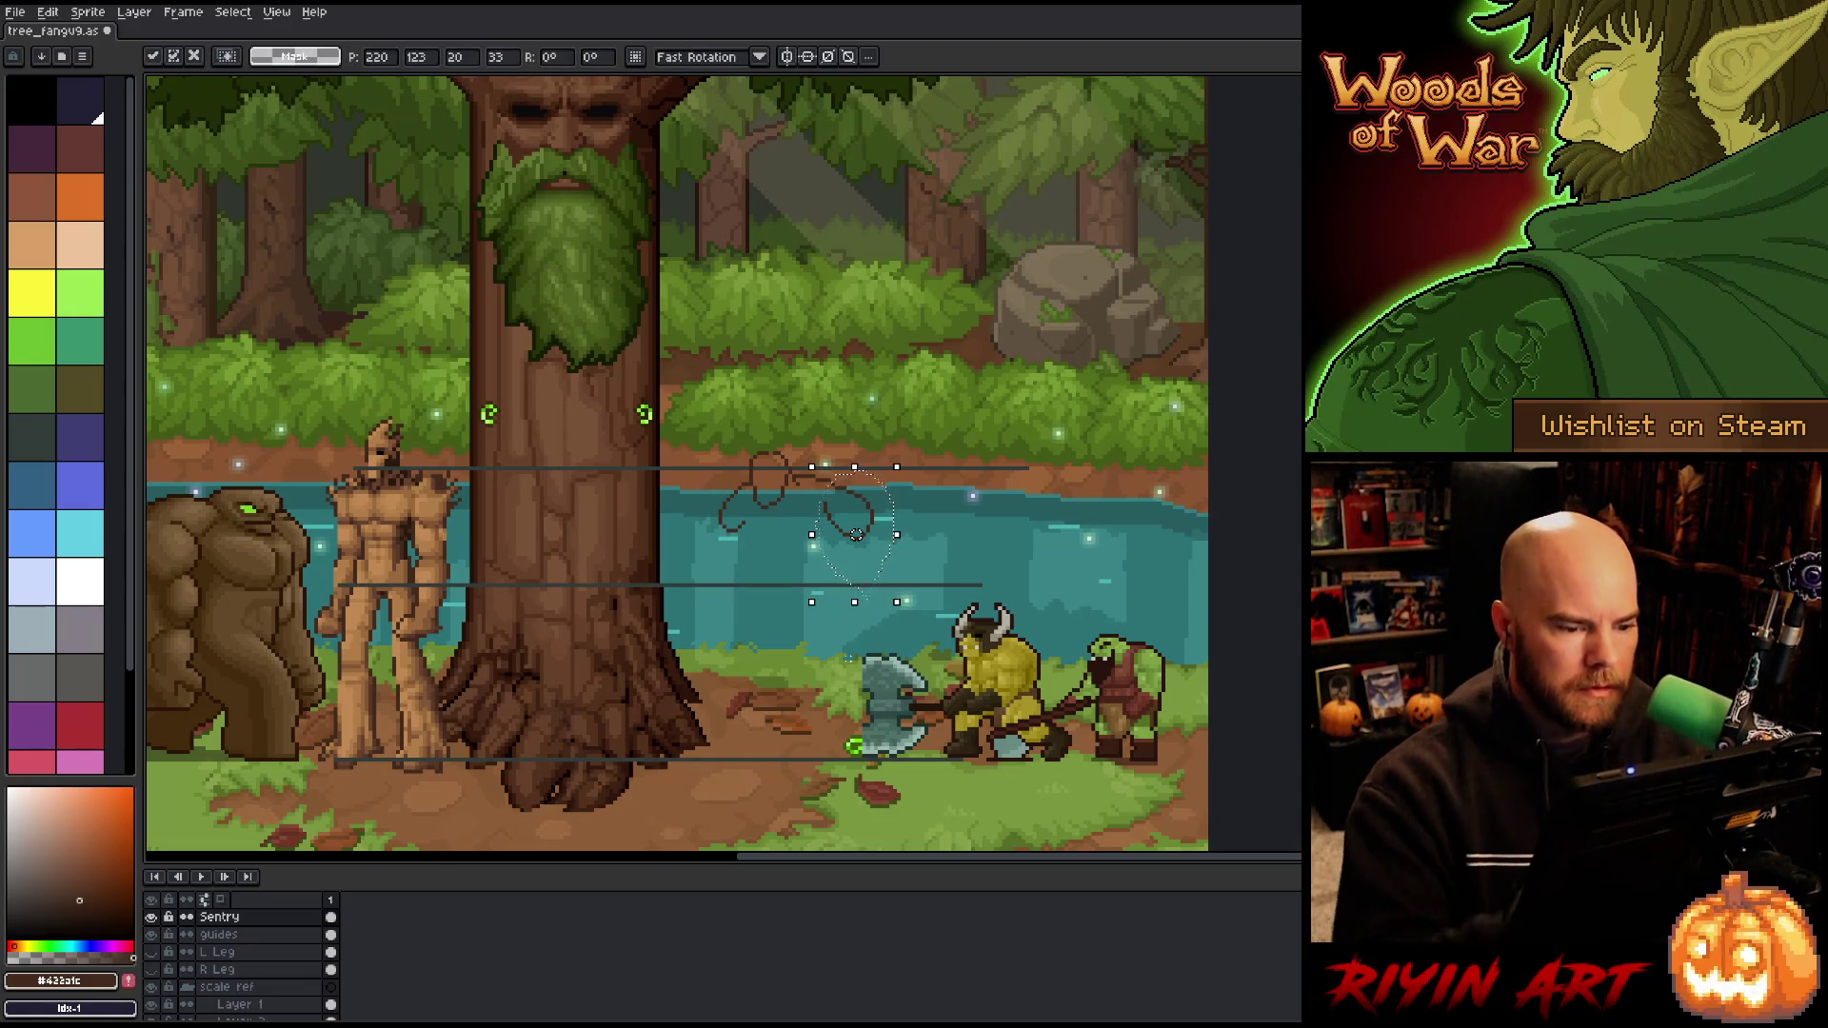
key("Return")
mouse_move(966, 530)
left_mouse_down()
mouse_move(962, 491)
mouse_move(816, 436)
mouse_move(824, 566)
left_mouse_up()
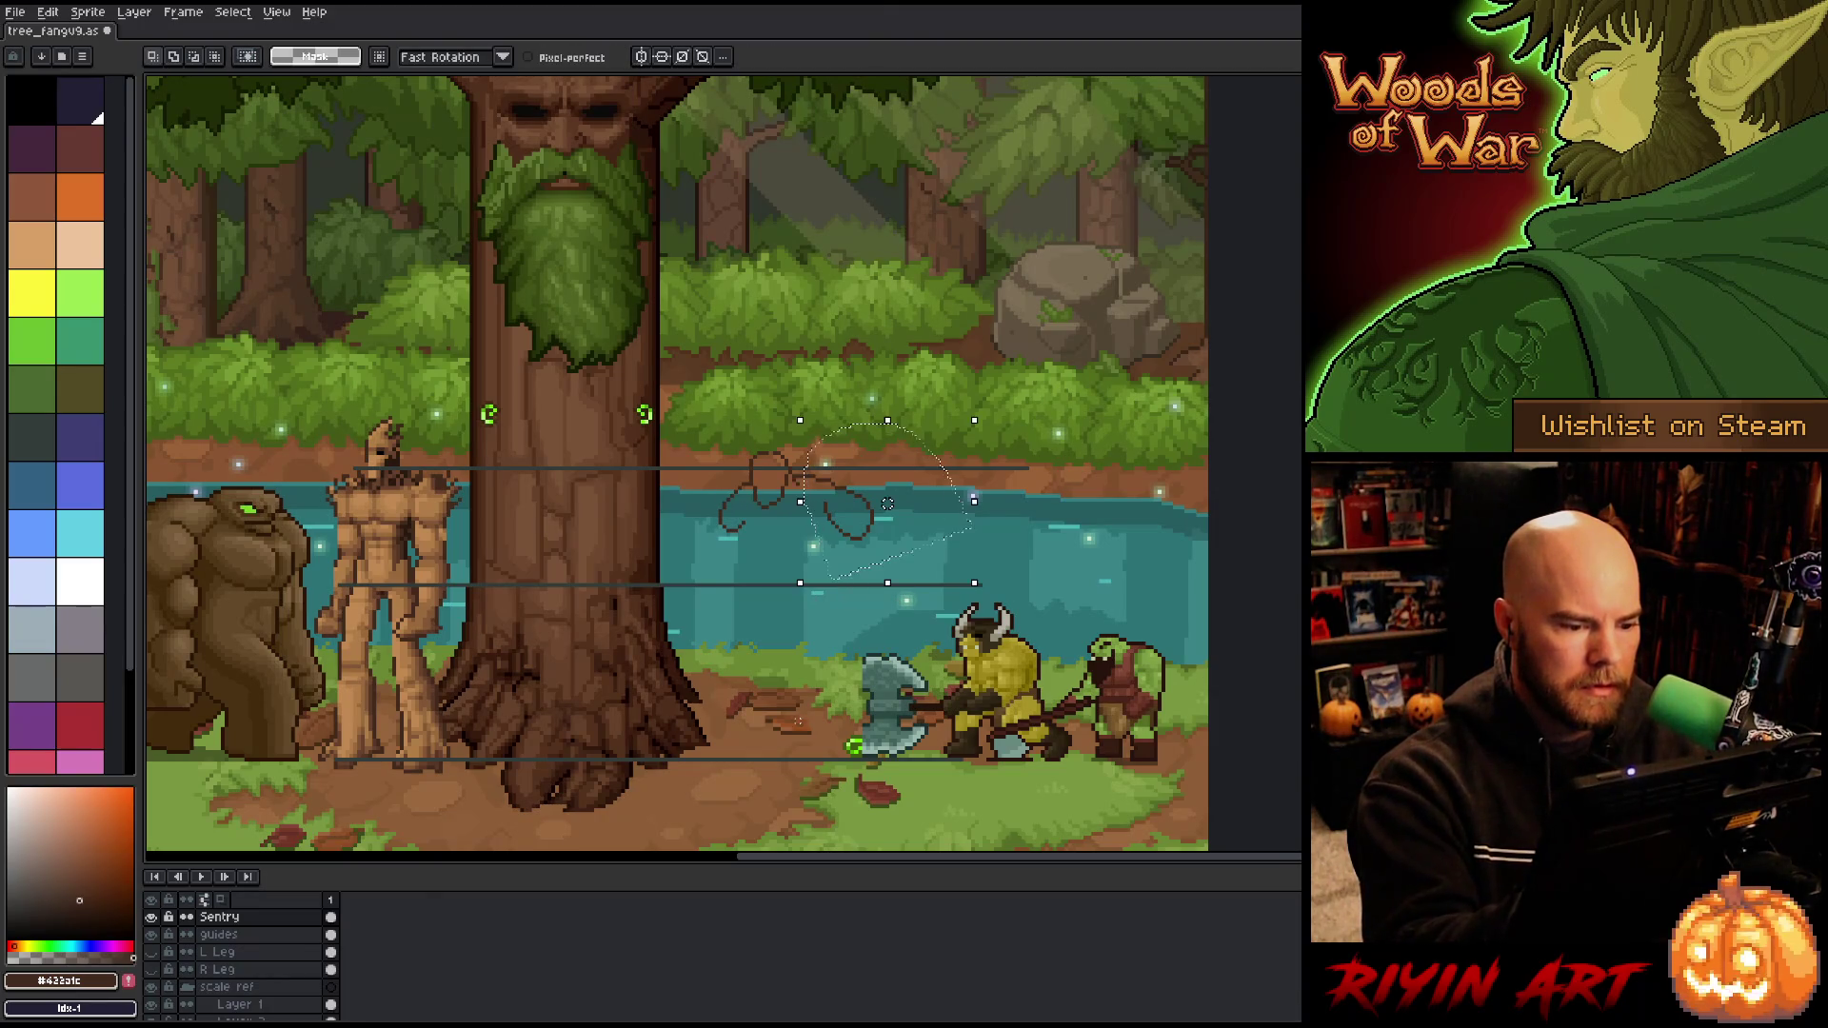
left_click_drag(886, 503, 879, 503)
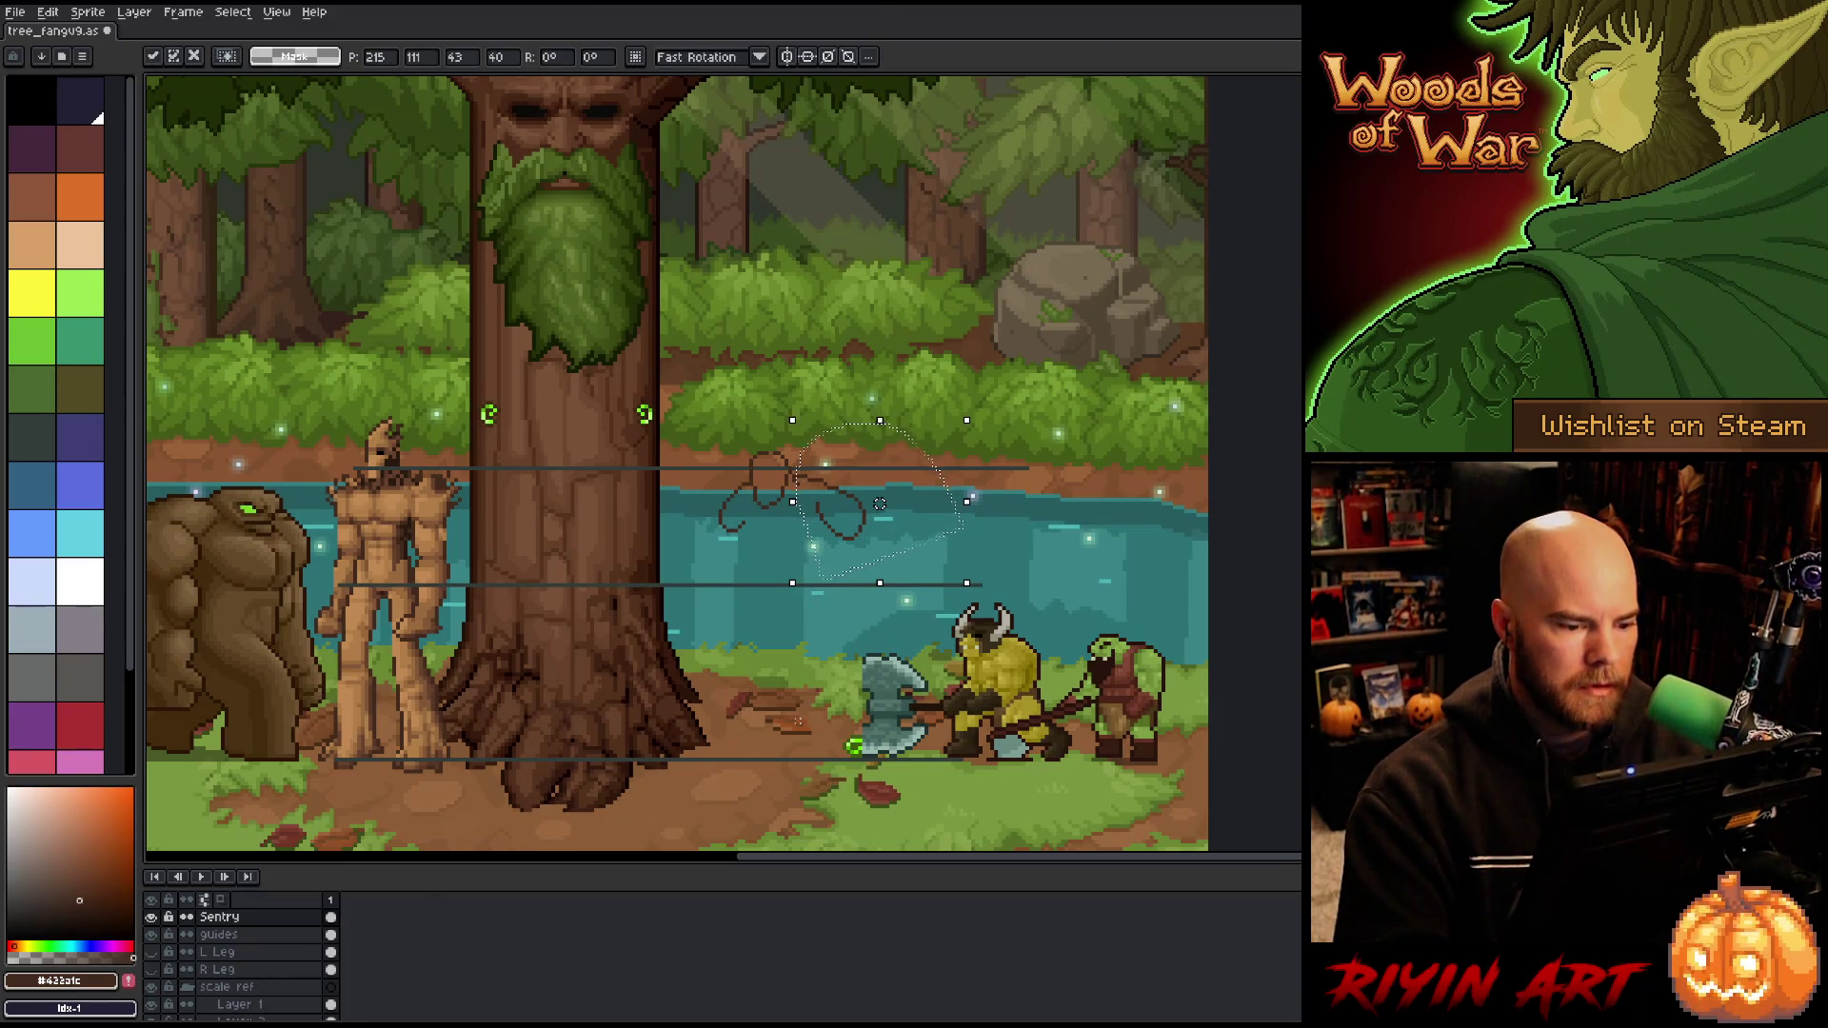
key("ctrl+d")
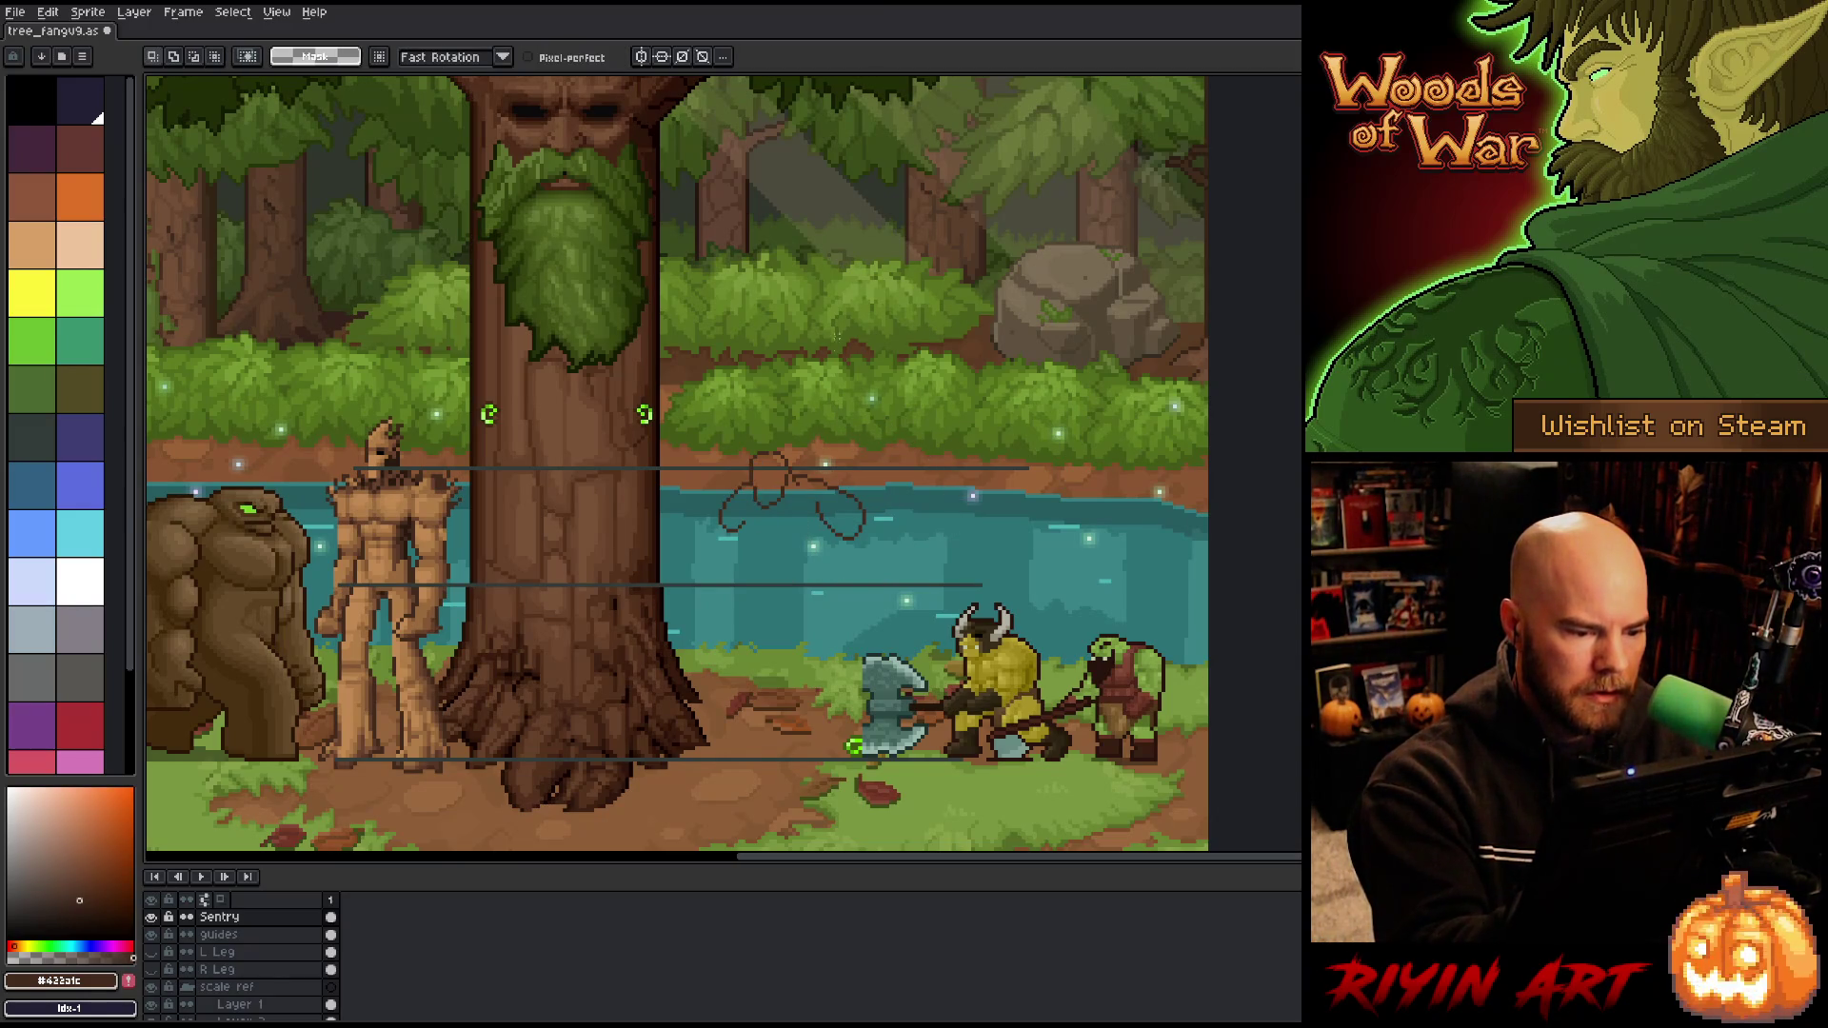
left_click_drag(877, 585, 852, 487)
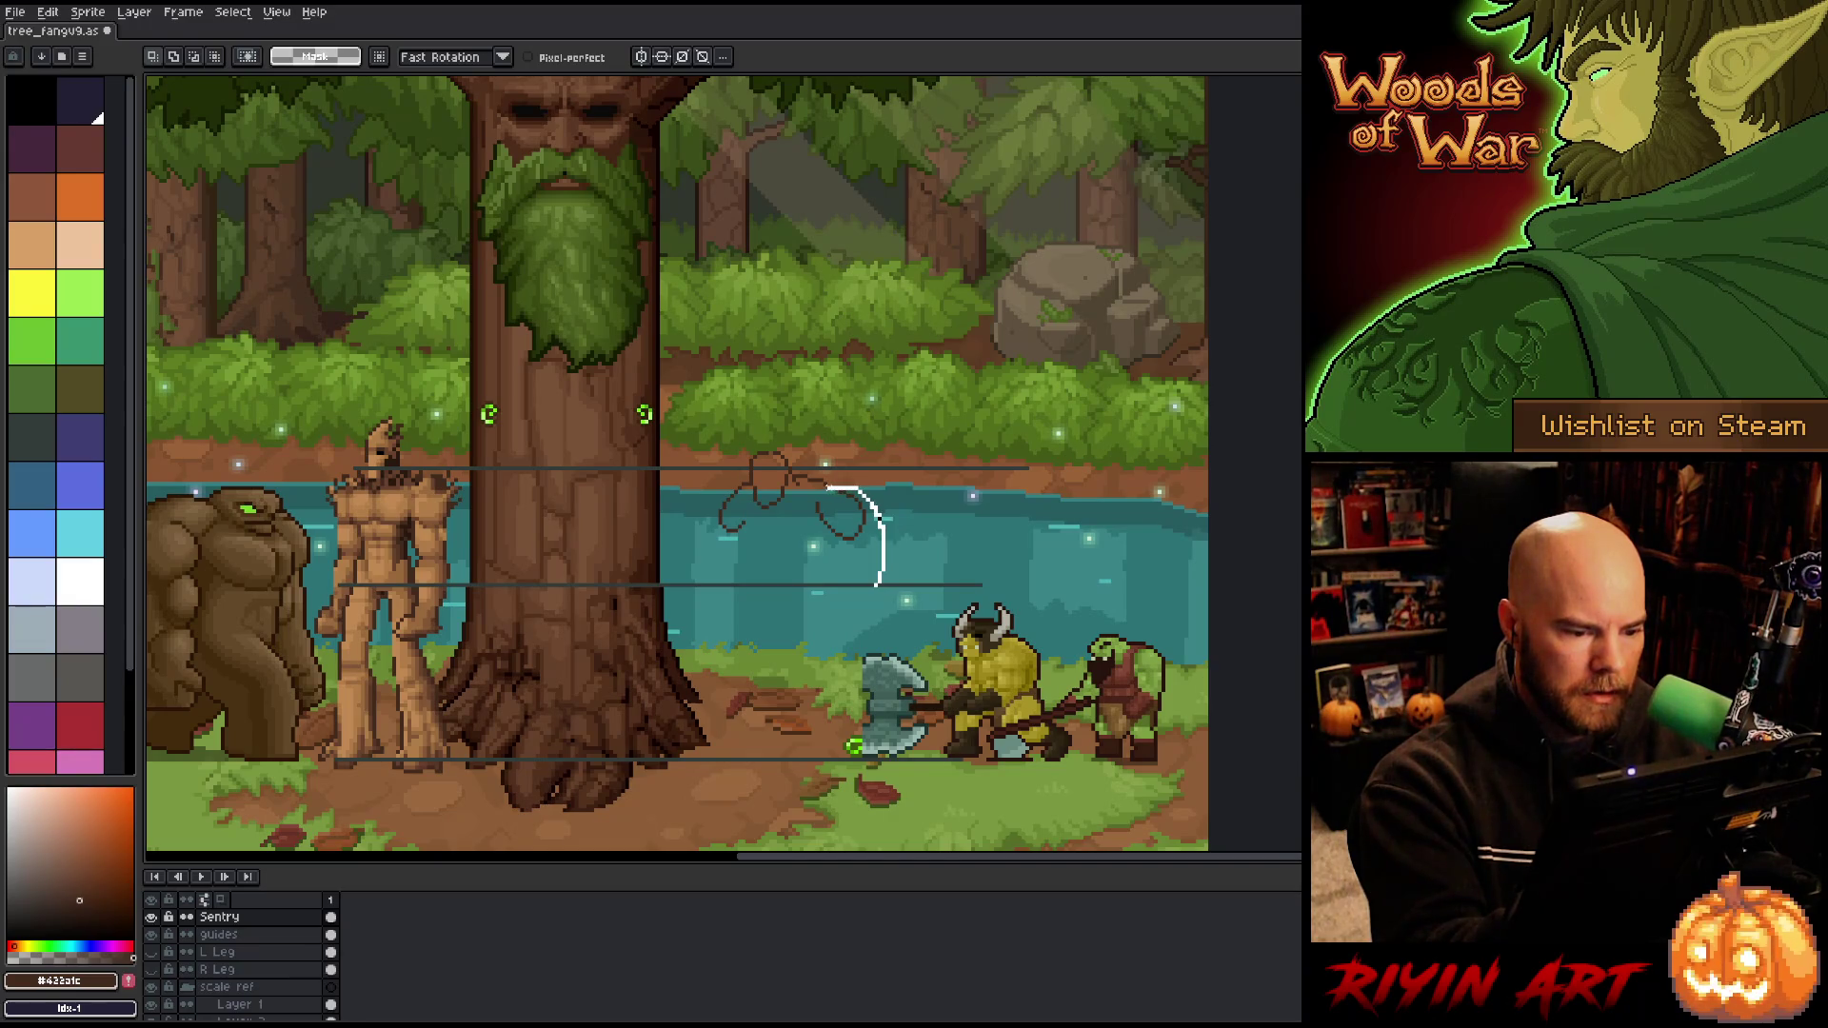
mouse_move(824, 487)
left_mouse_down()
mouse_move(757, 533)
mouse_move(702, 510)
mouse_move(790, 631)
left_mouse_up()
key("ctrl+d")
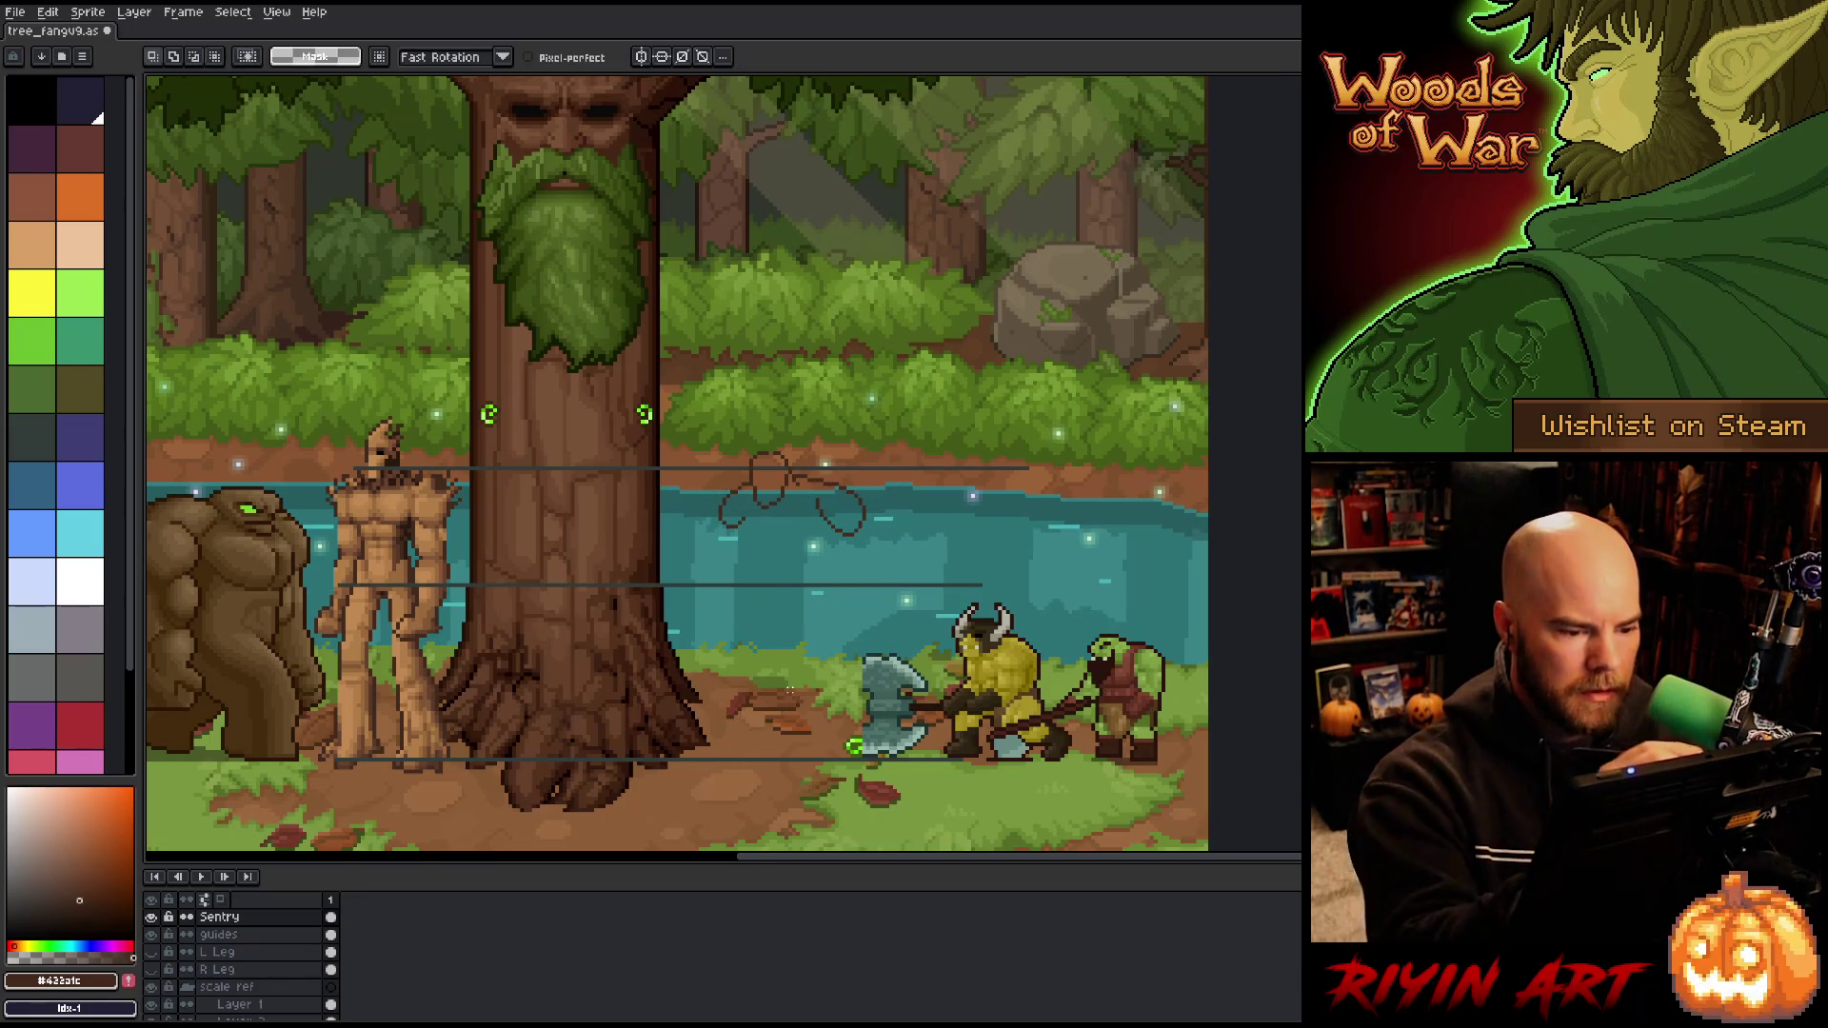
key("b")
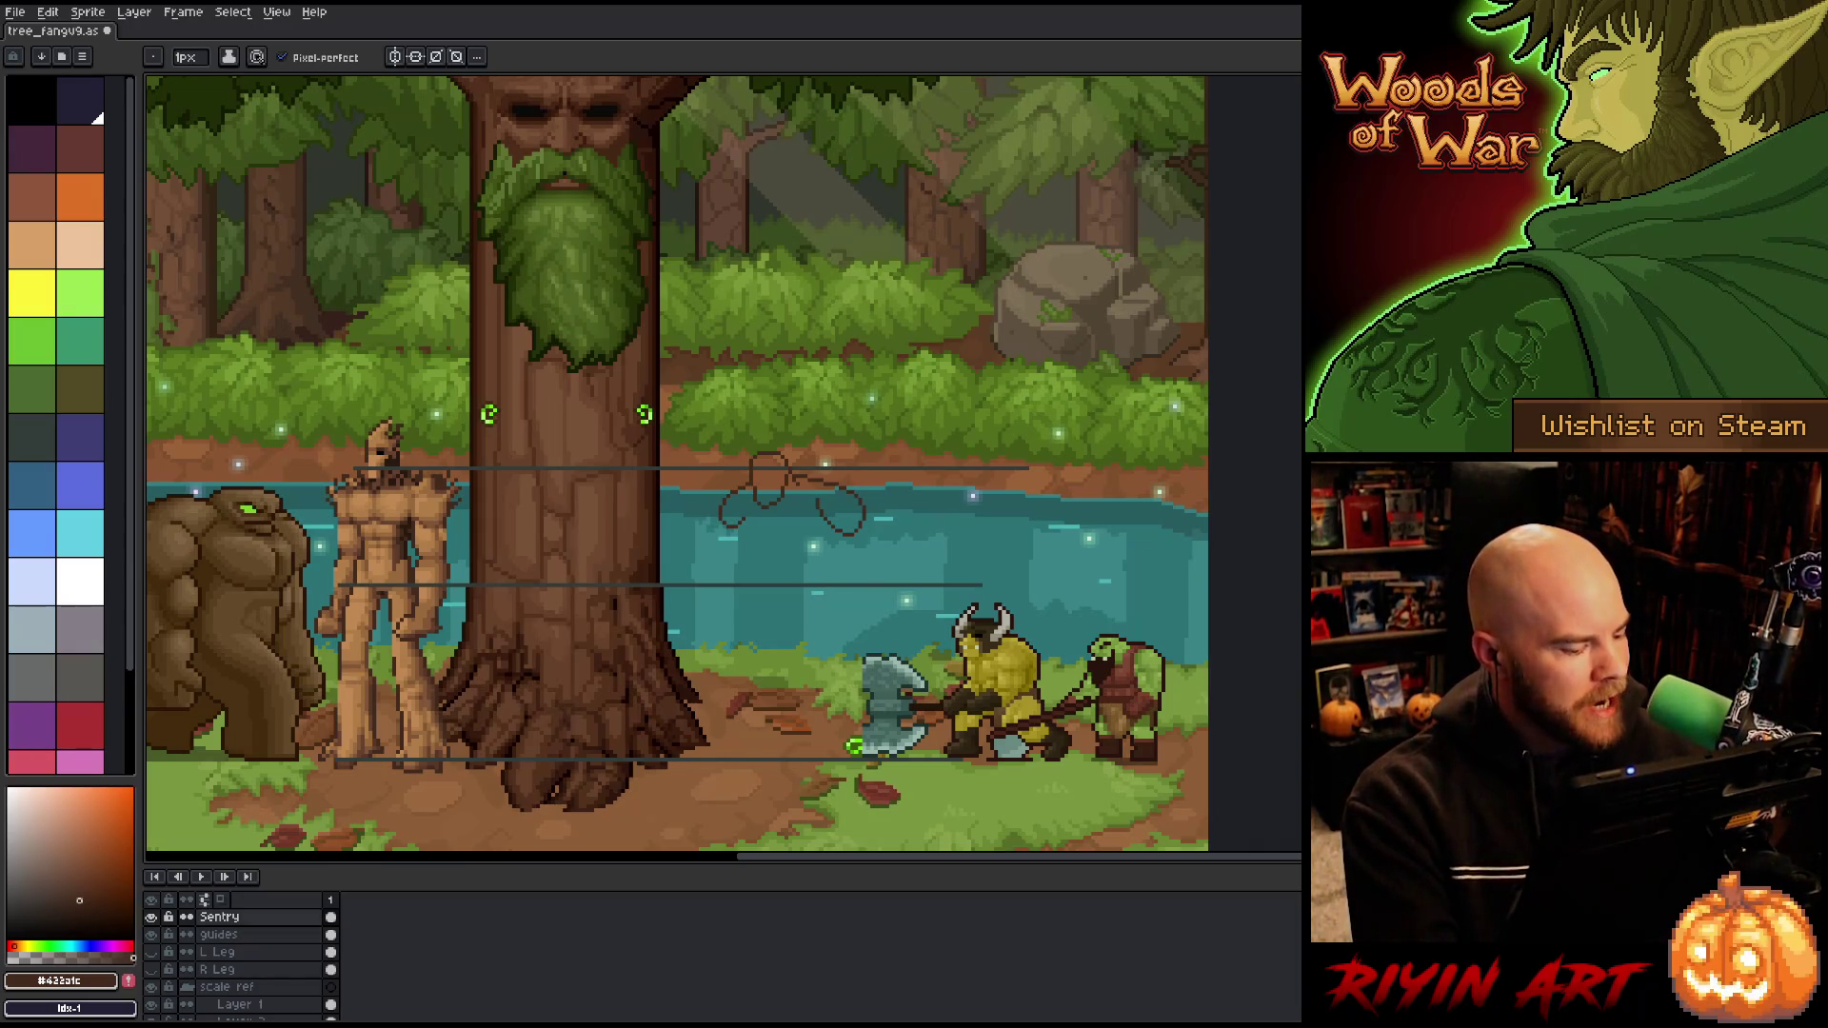
left_click(328, 920)
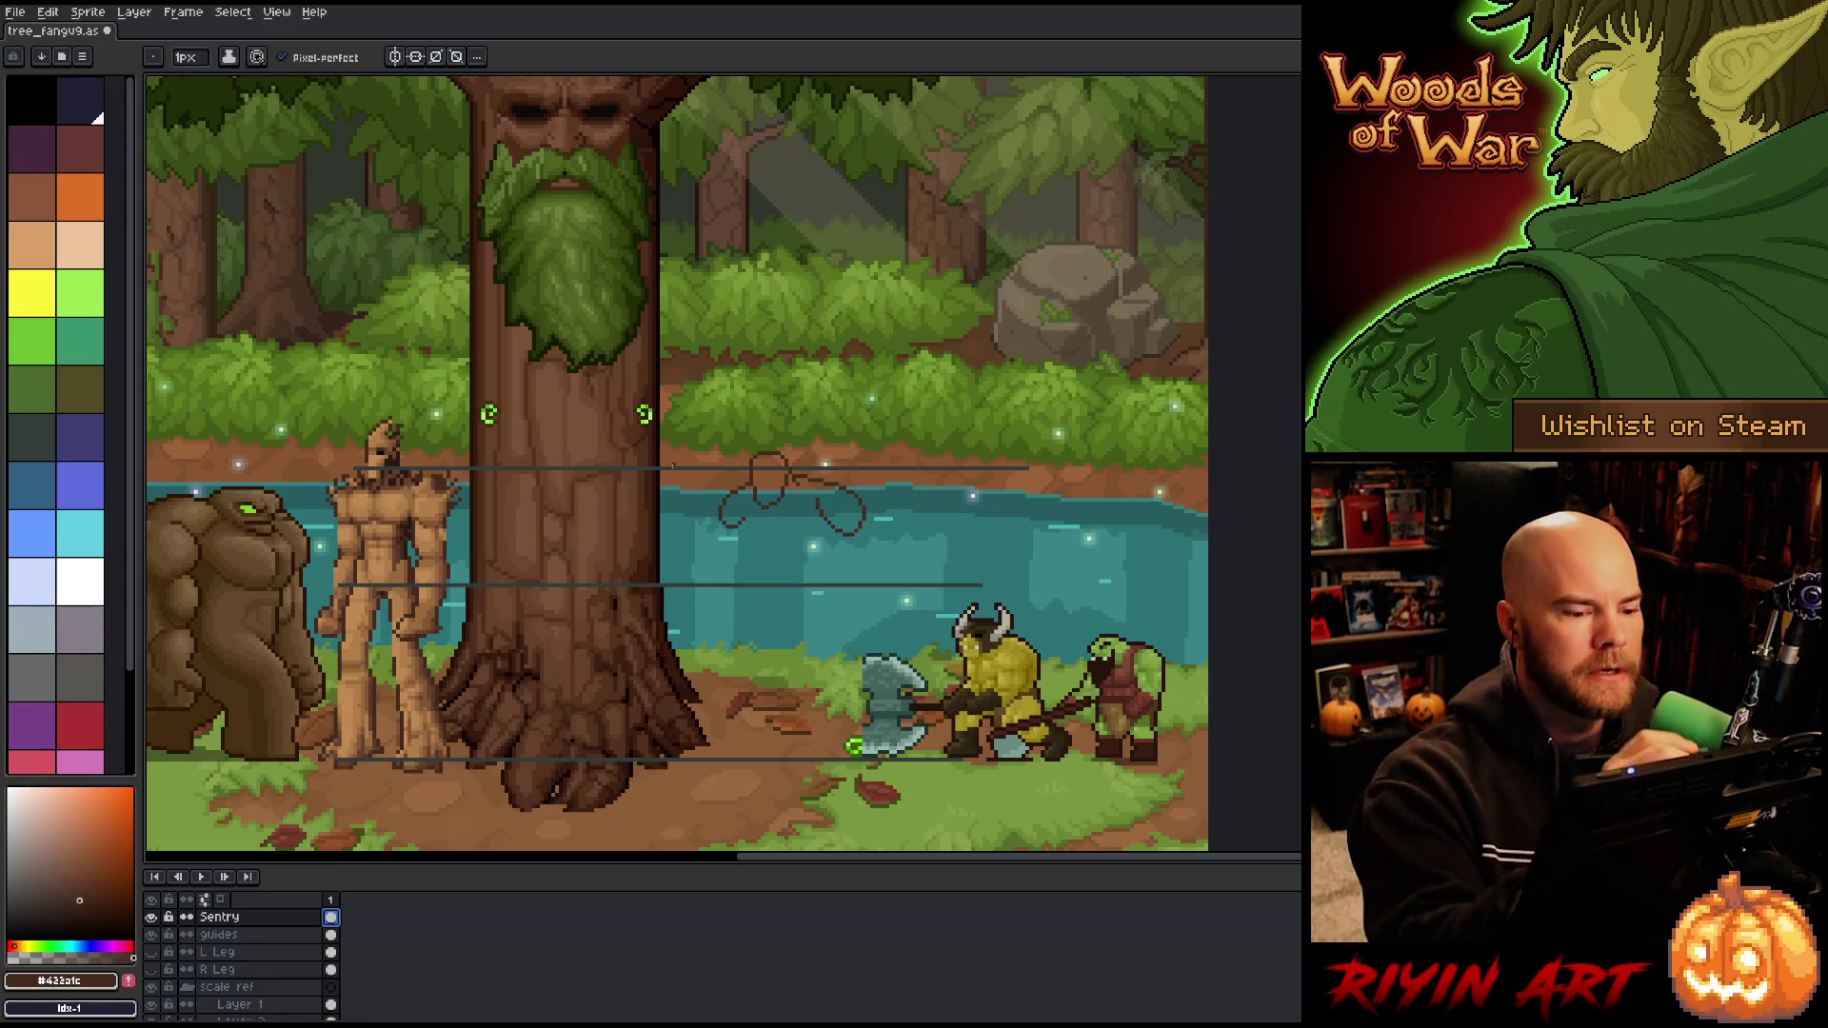
key("Escape")
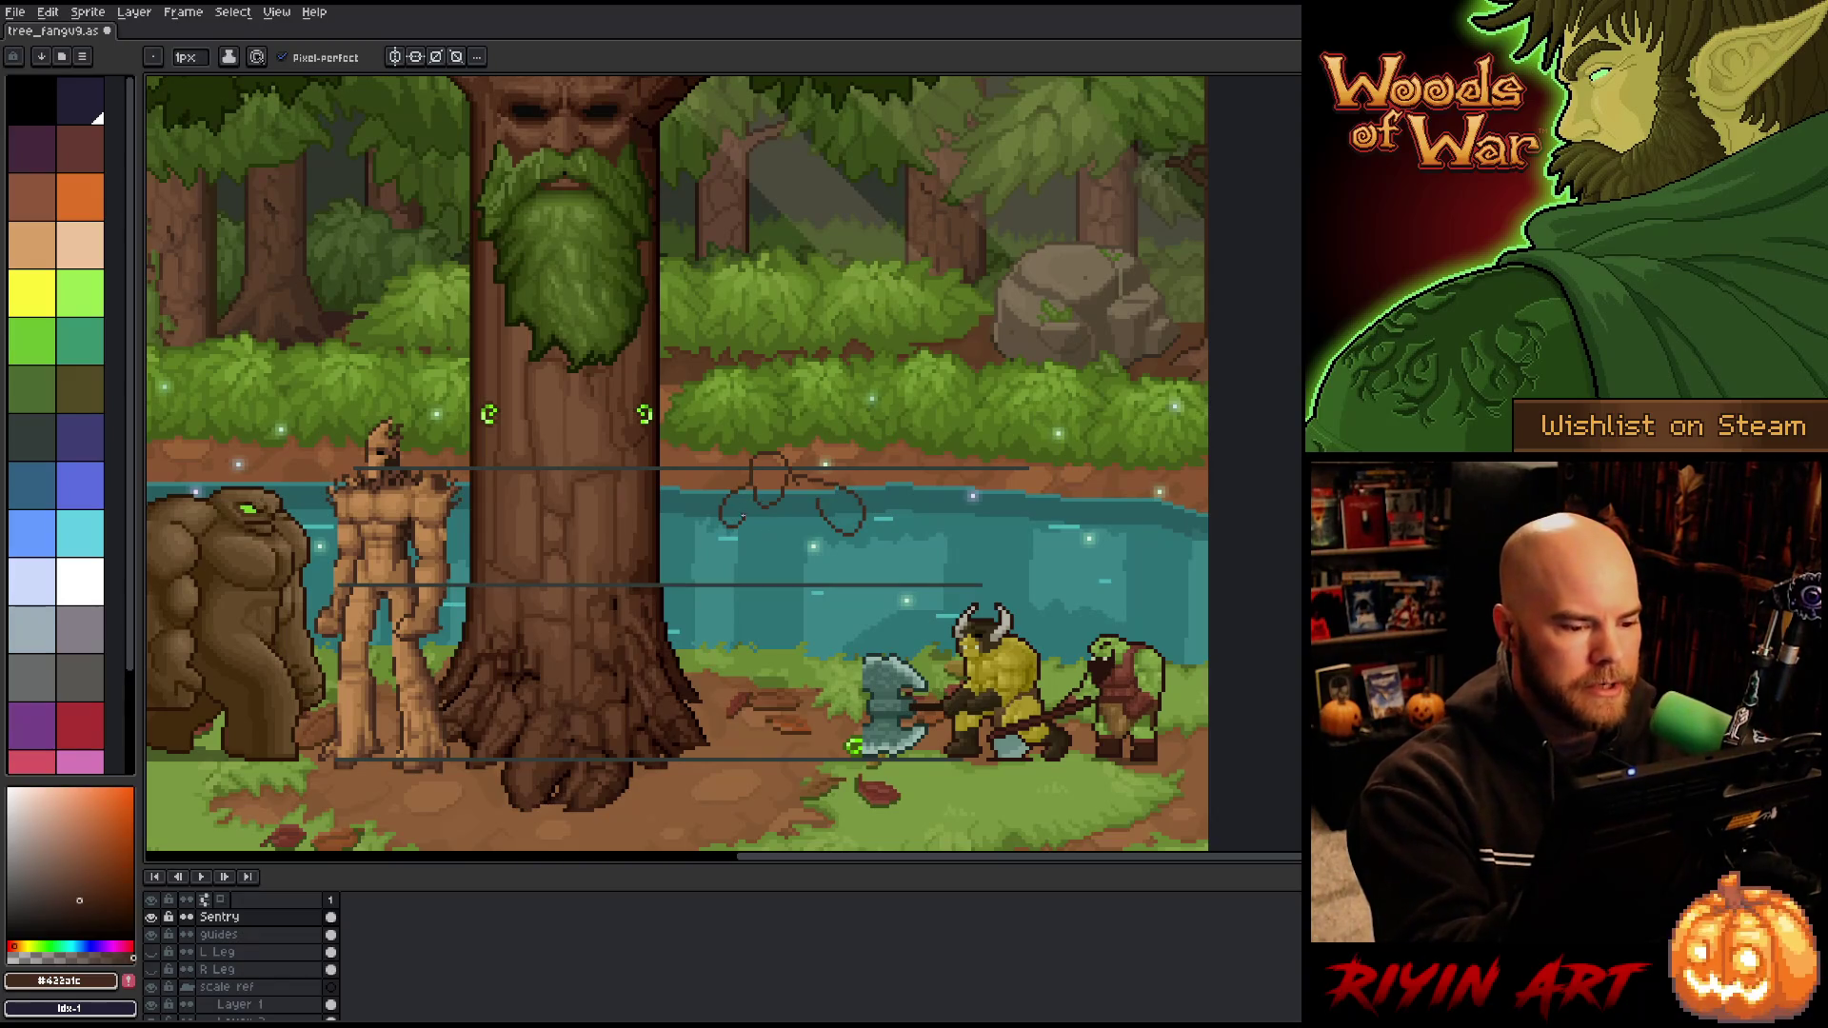
Step: Try a short stroke below the loop, undo it, and test a lasso around the sketch
left_click_drag(748, 521, 759, 534)
key("ctrl+z")
key("ctrl+z")
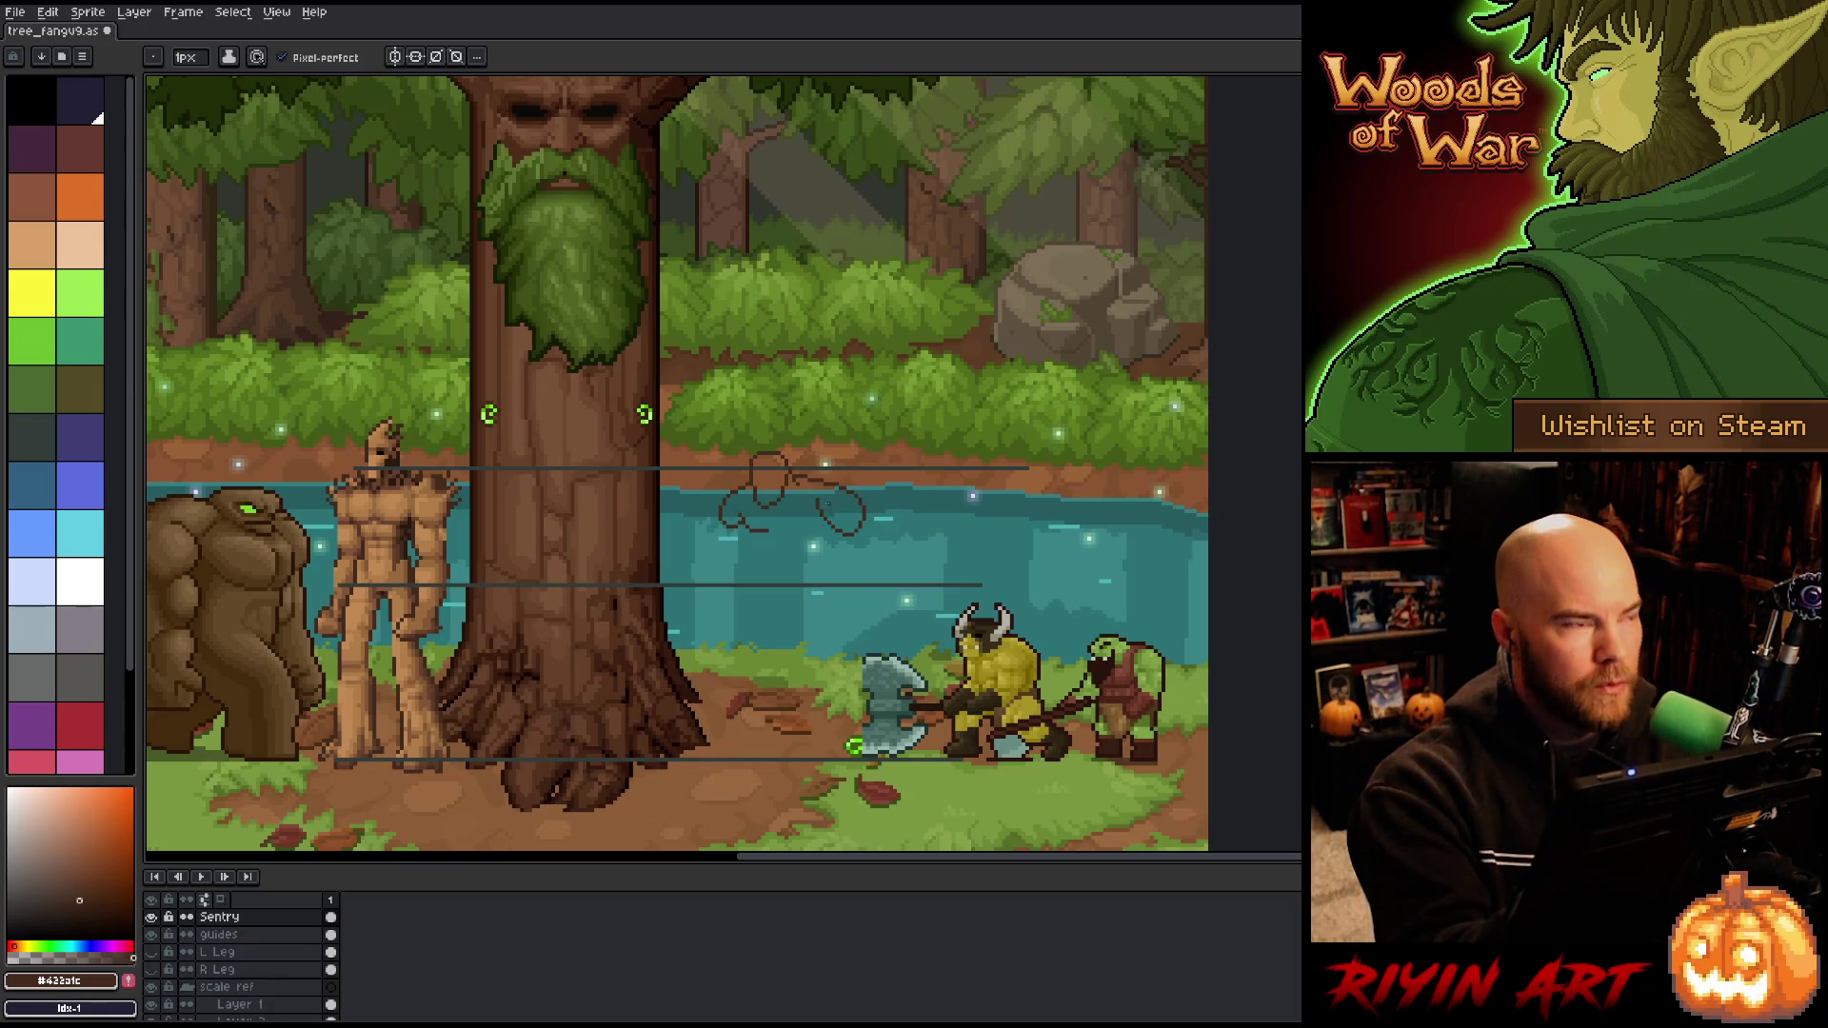
key("e")
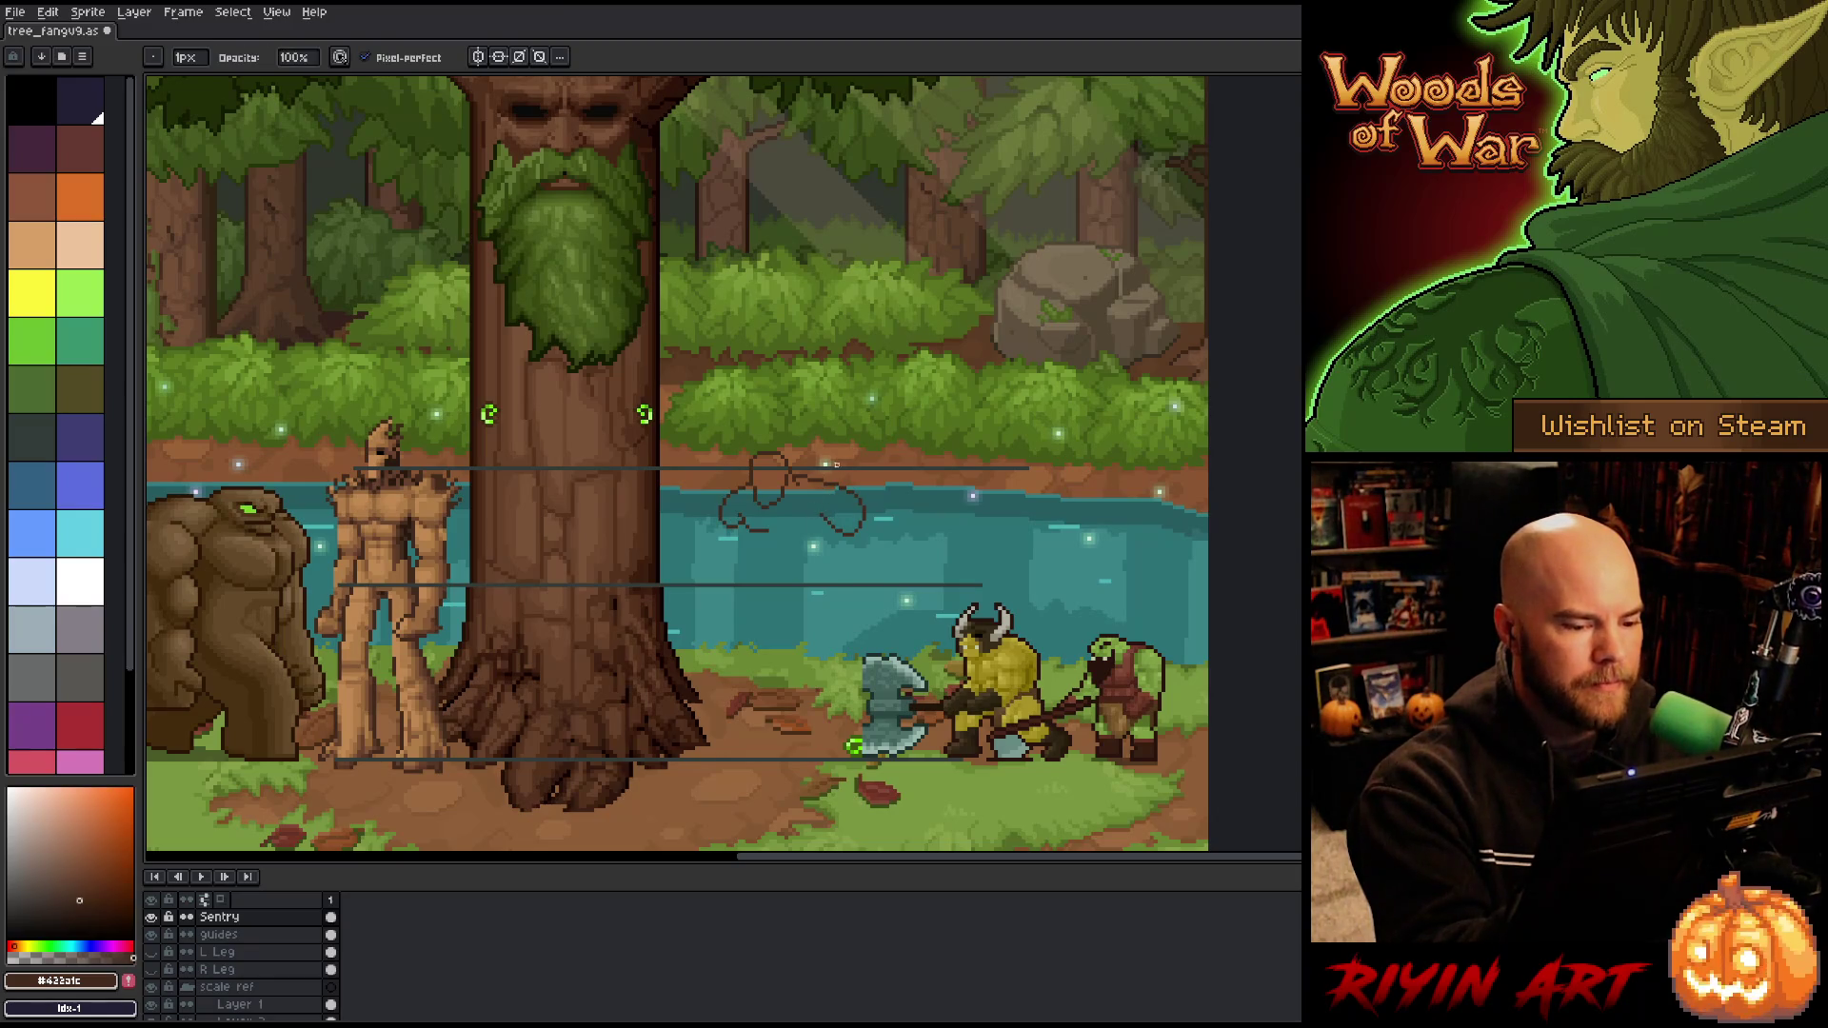
key("q")
mouse_move(862, 545)
left_mouse_down()
mouse_move(860, 508)
mouse_move(811, 570)
mouse_move(857, 557)
left_mouse_up()
key("ctrl+d")
key("b")
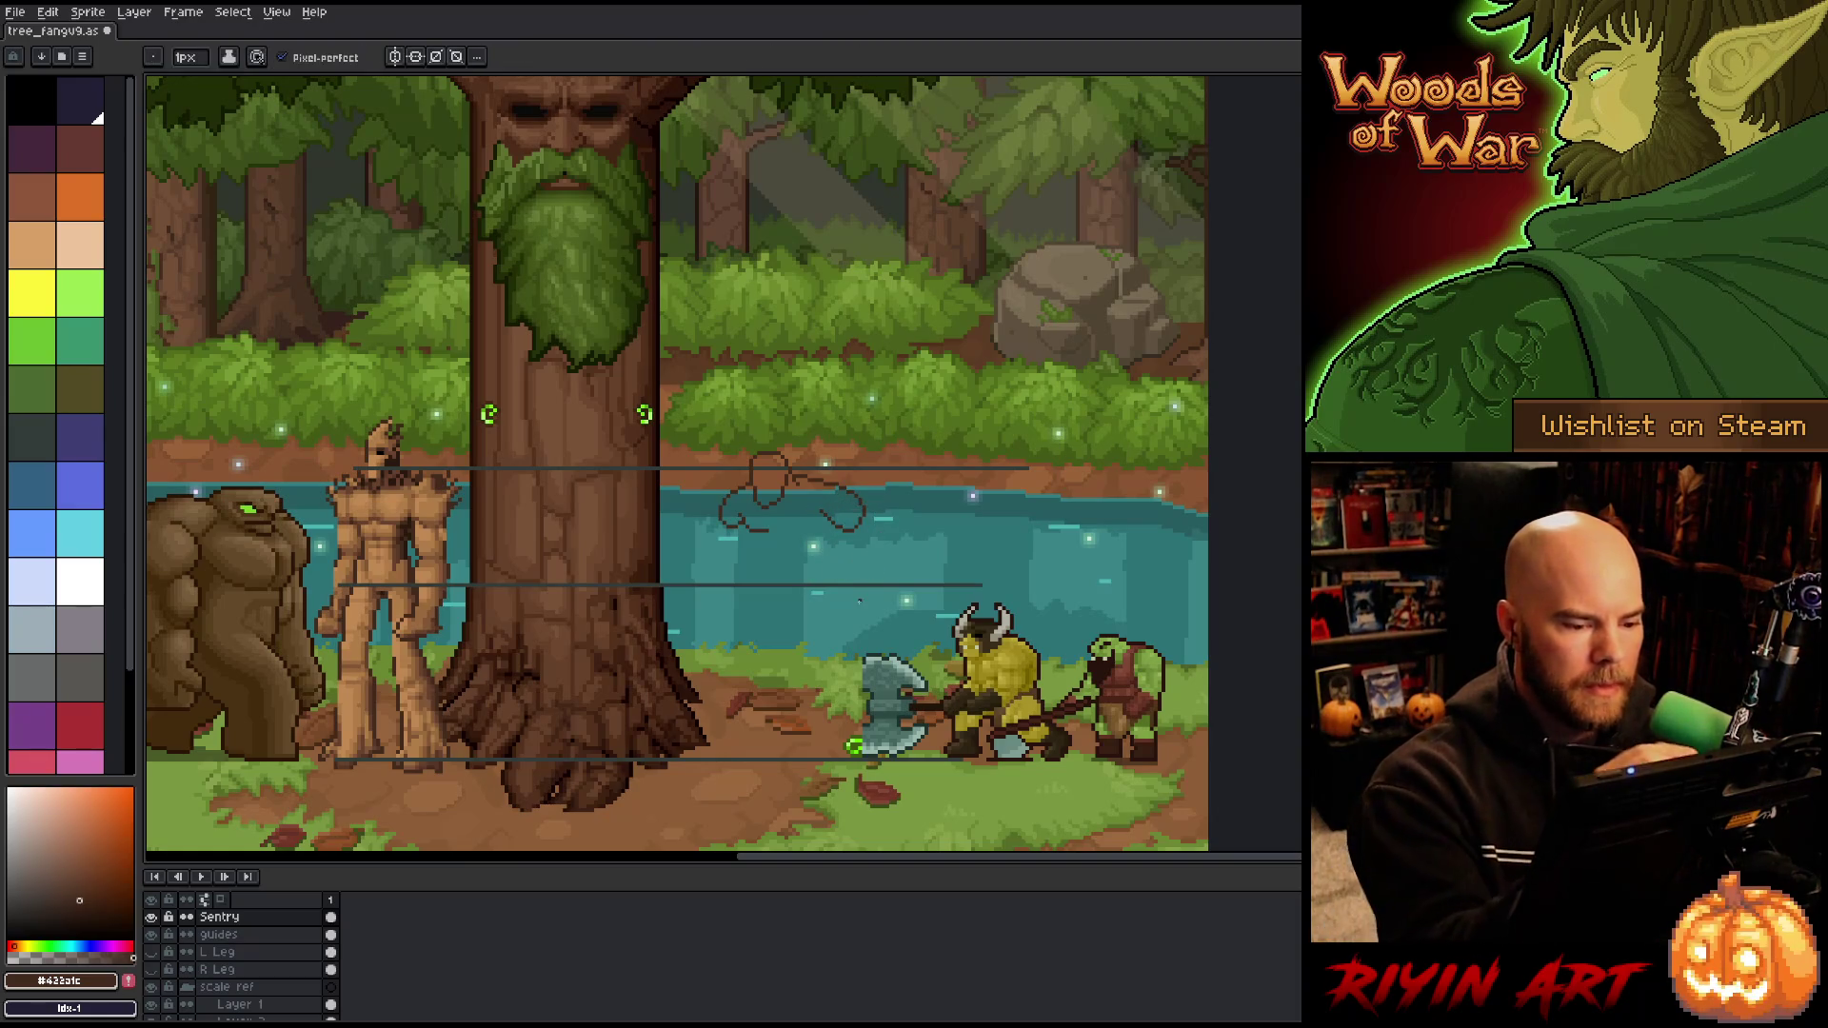
Step: Draw a leftward stroke beneath the Sentry sketch and lasso the sketch over the river
left_click_drag(815, 519, 757, 535)
key("e")
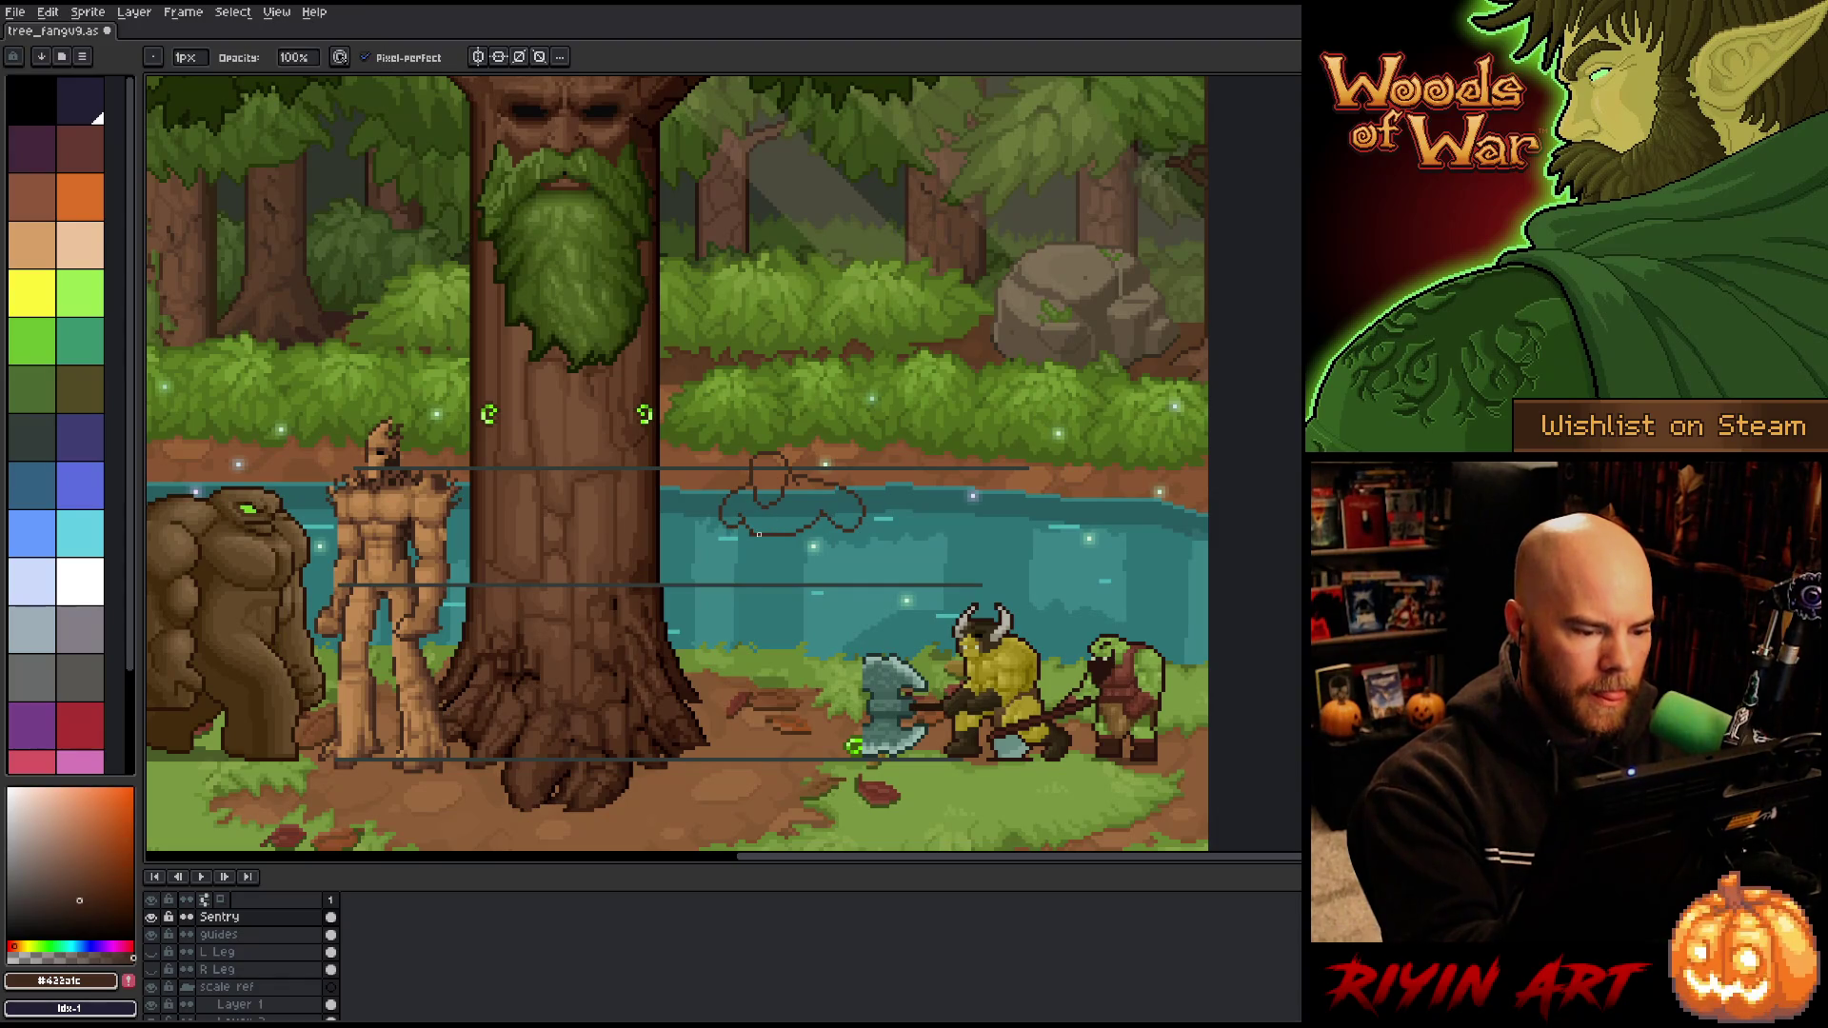
key("b")
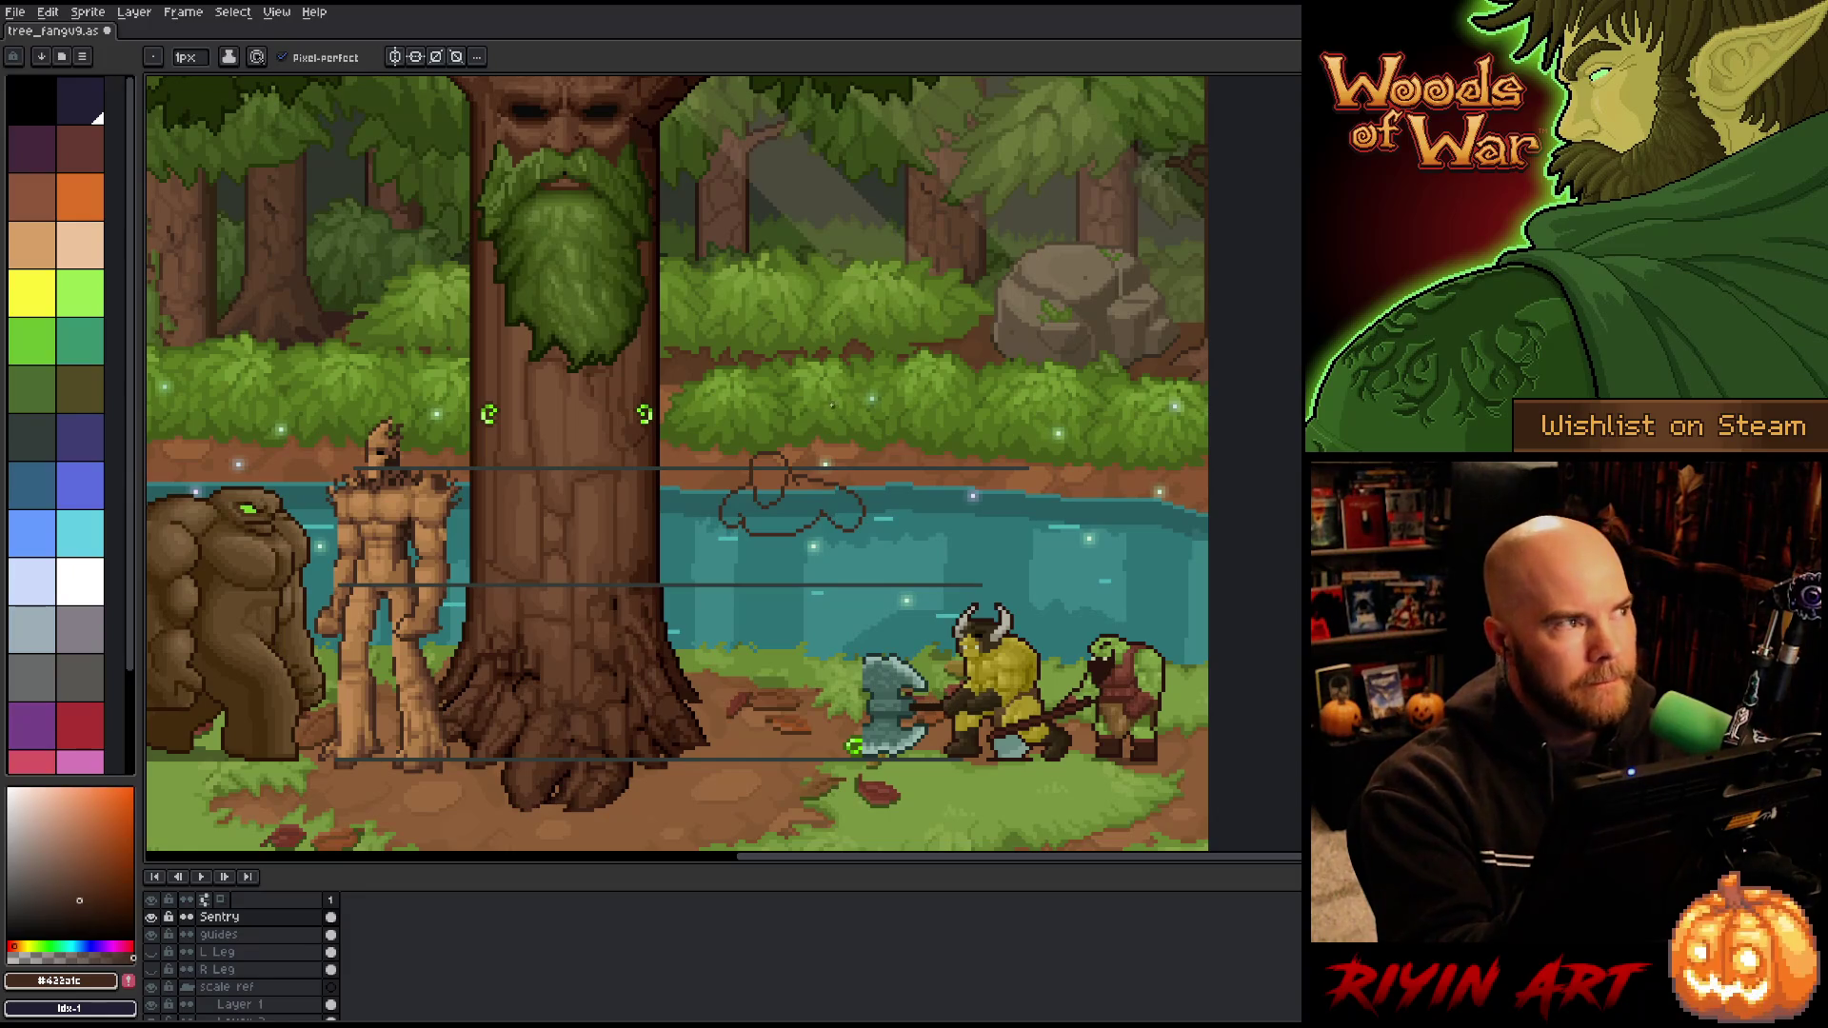
key("q")
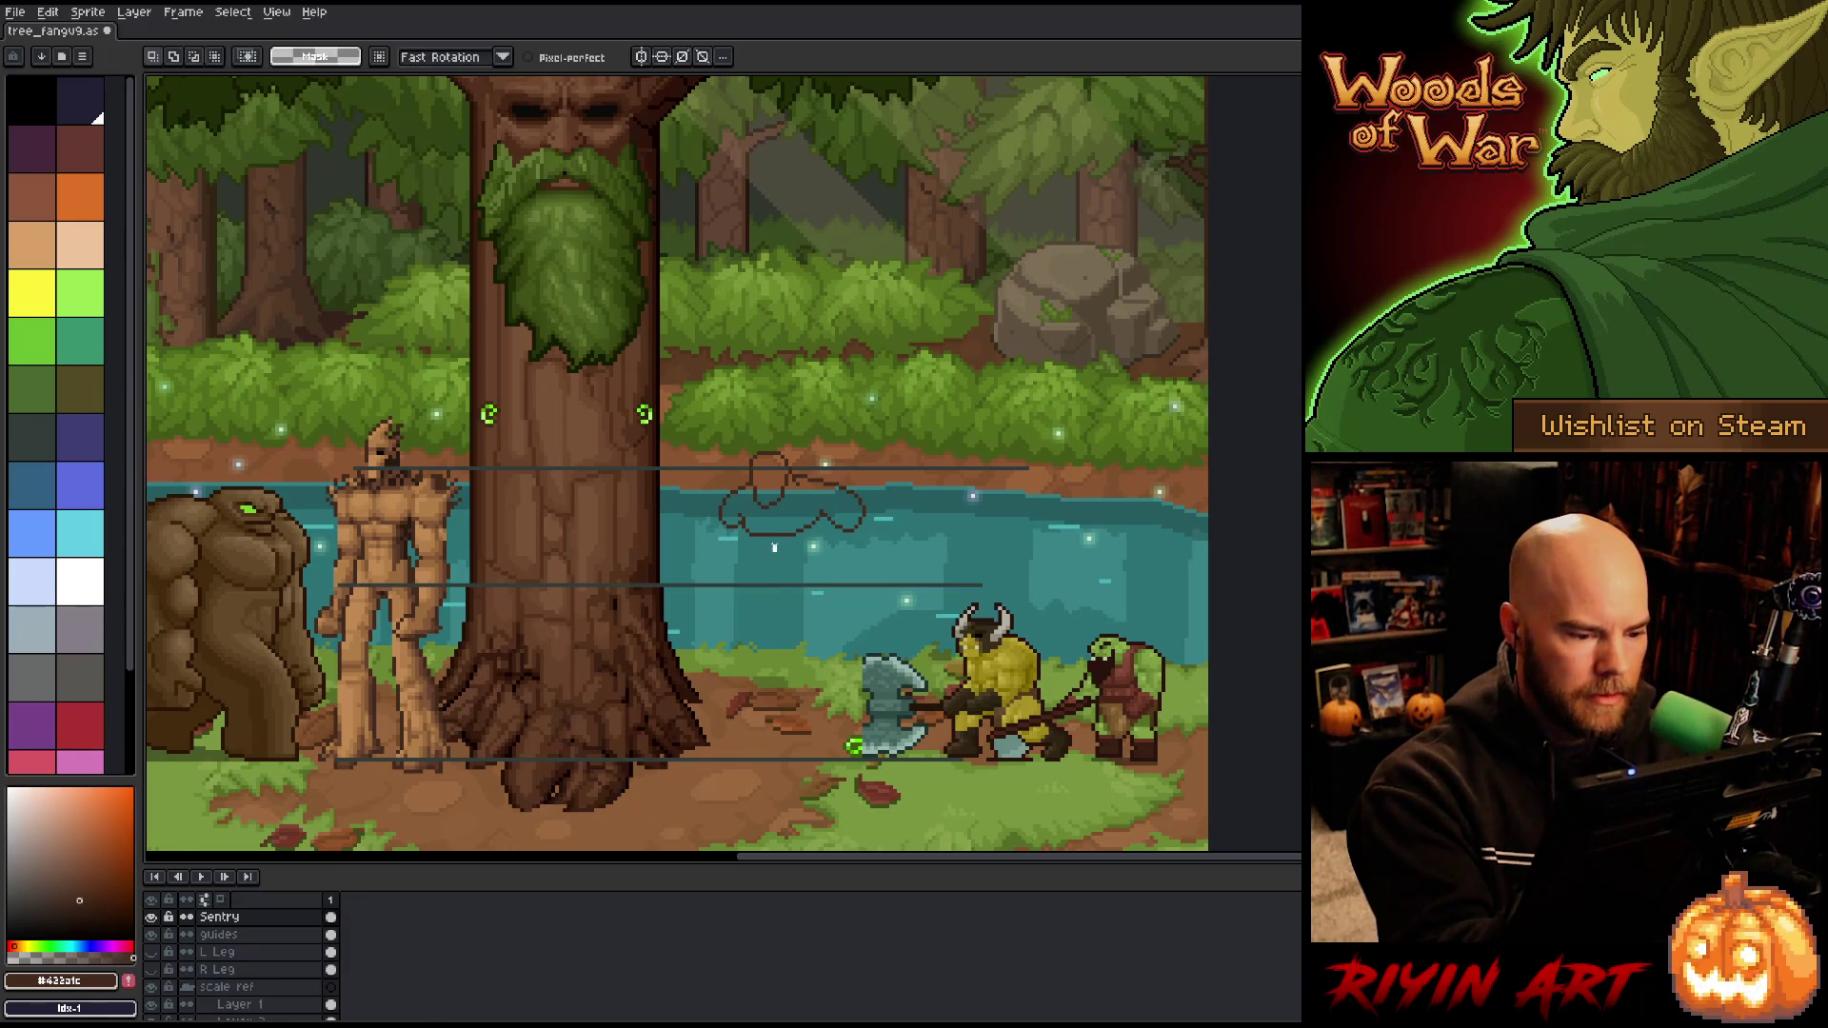
mouse_move(776, 548)
left_mouse_down()
mouse_move(751, 522)
mouse_move(759, 574)
left_mouse_up()
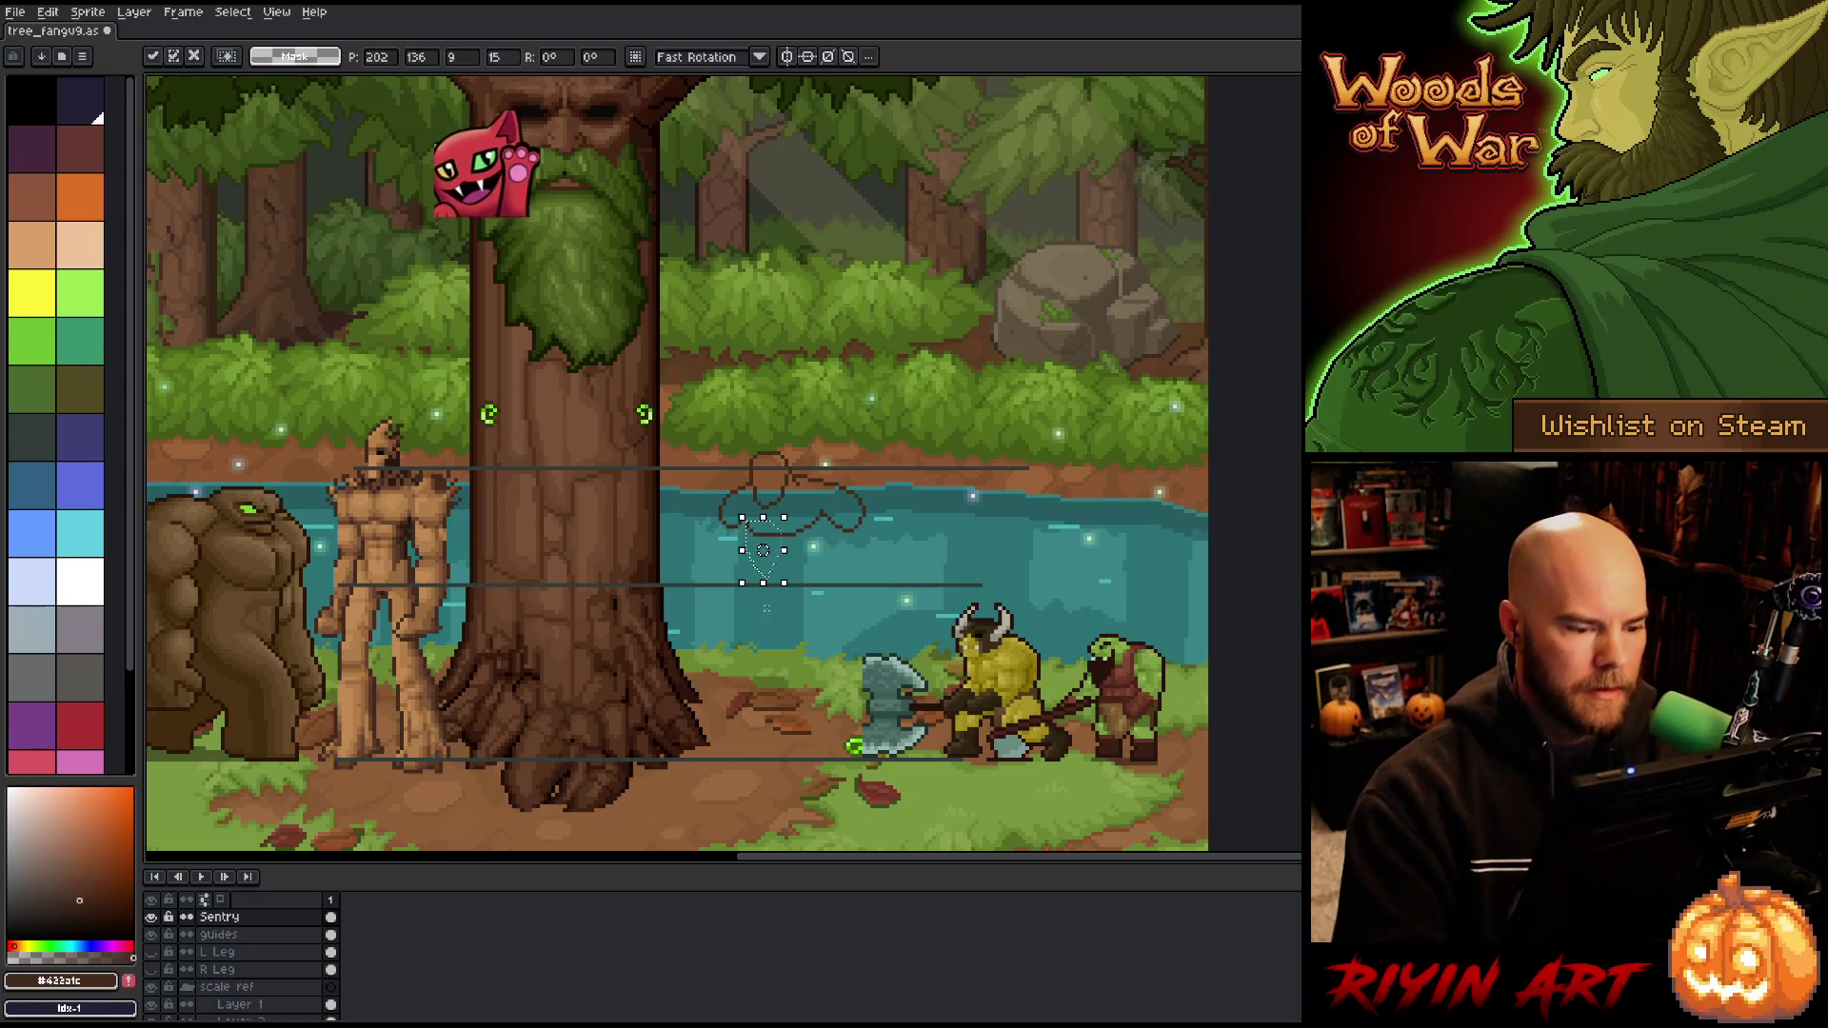
key("b")
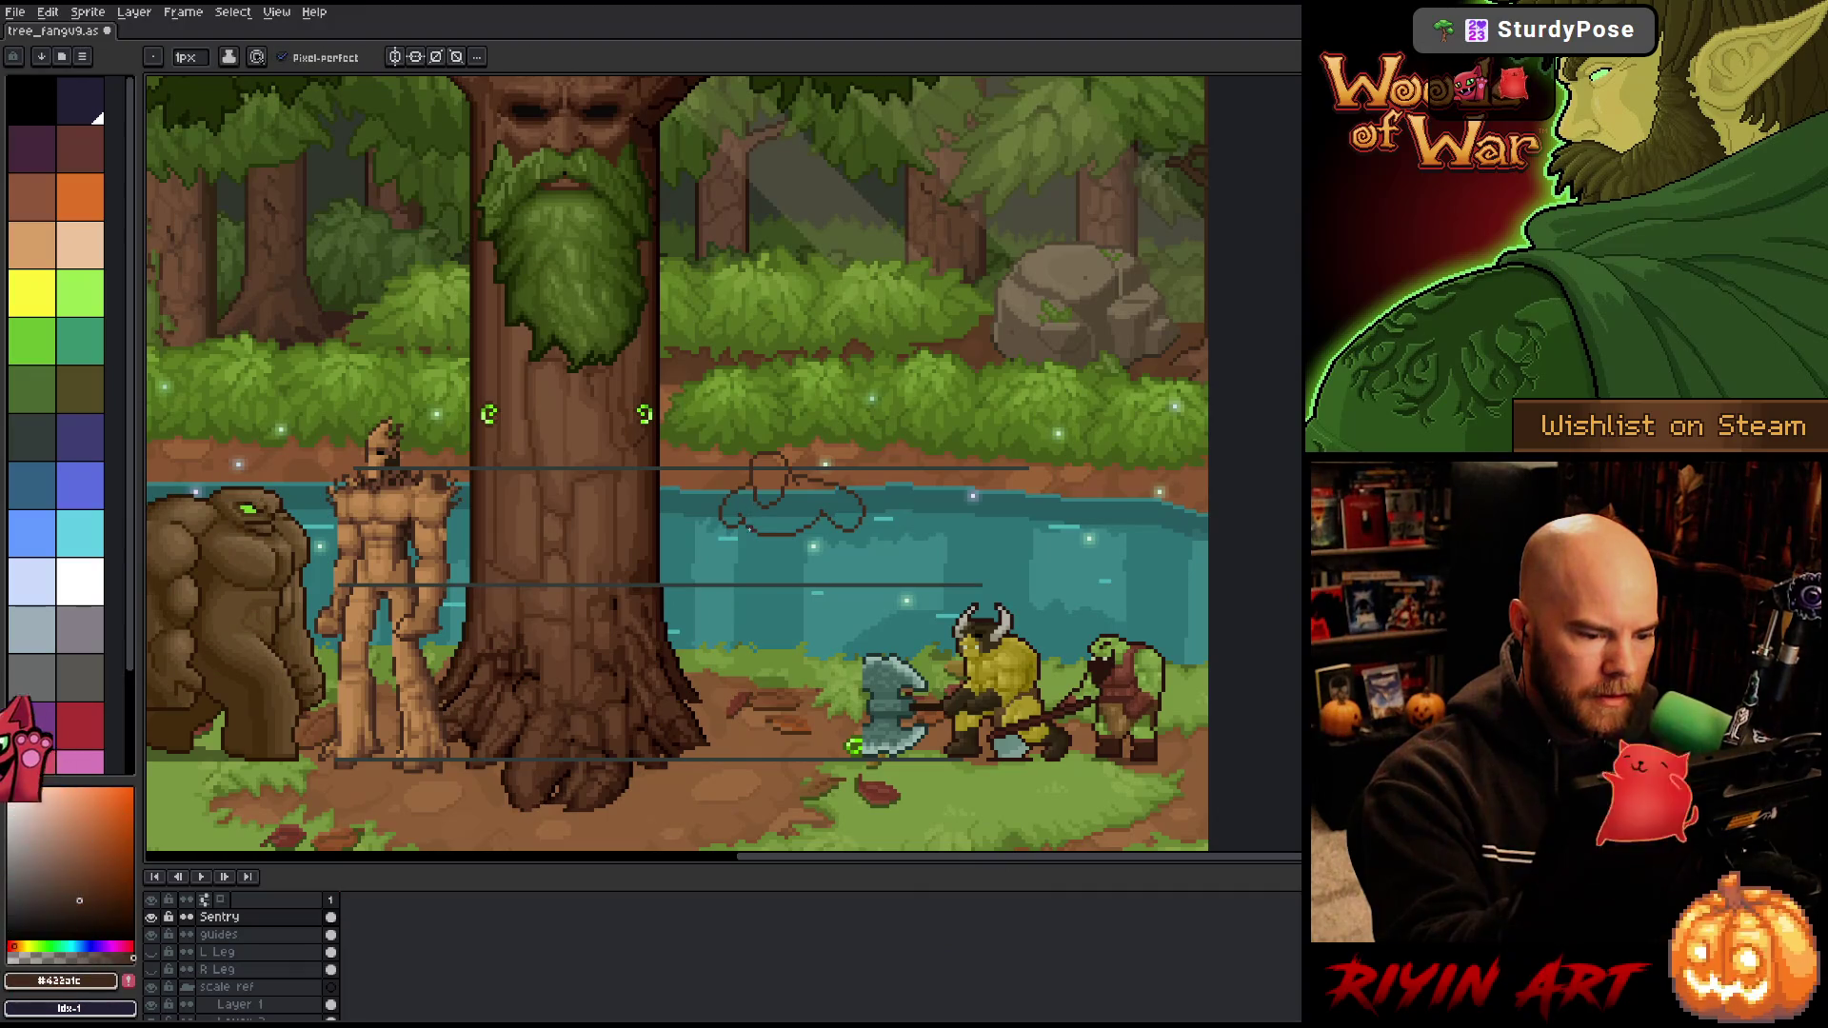
key("e")
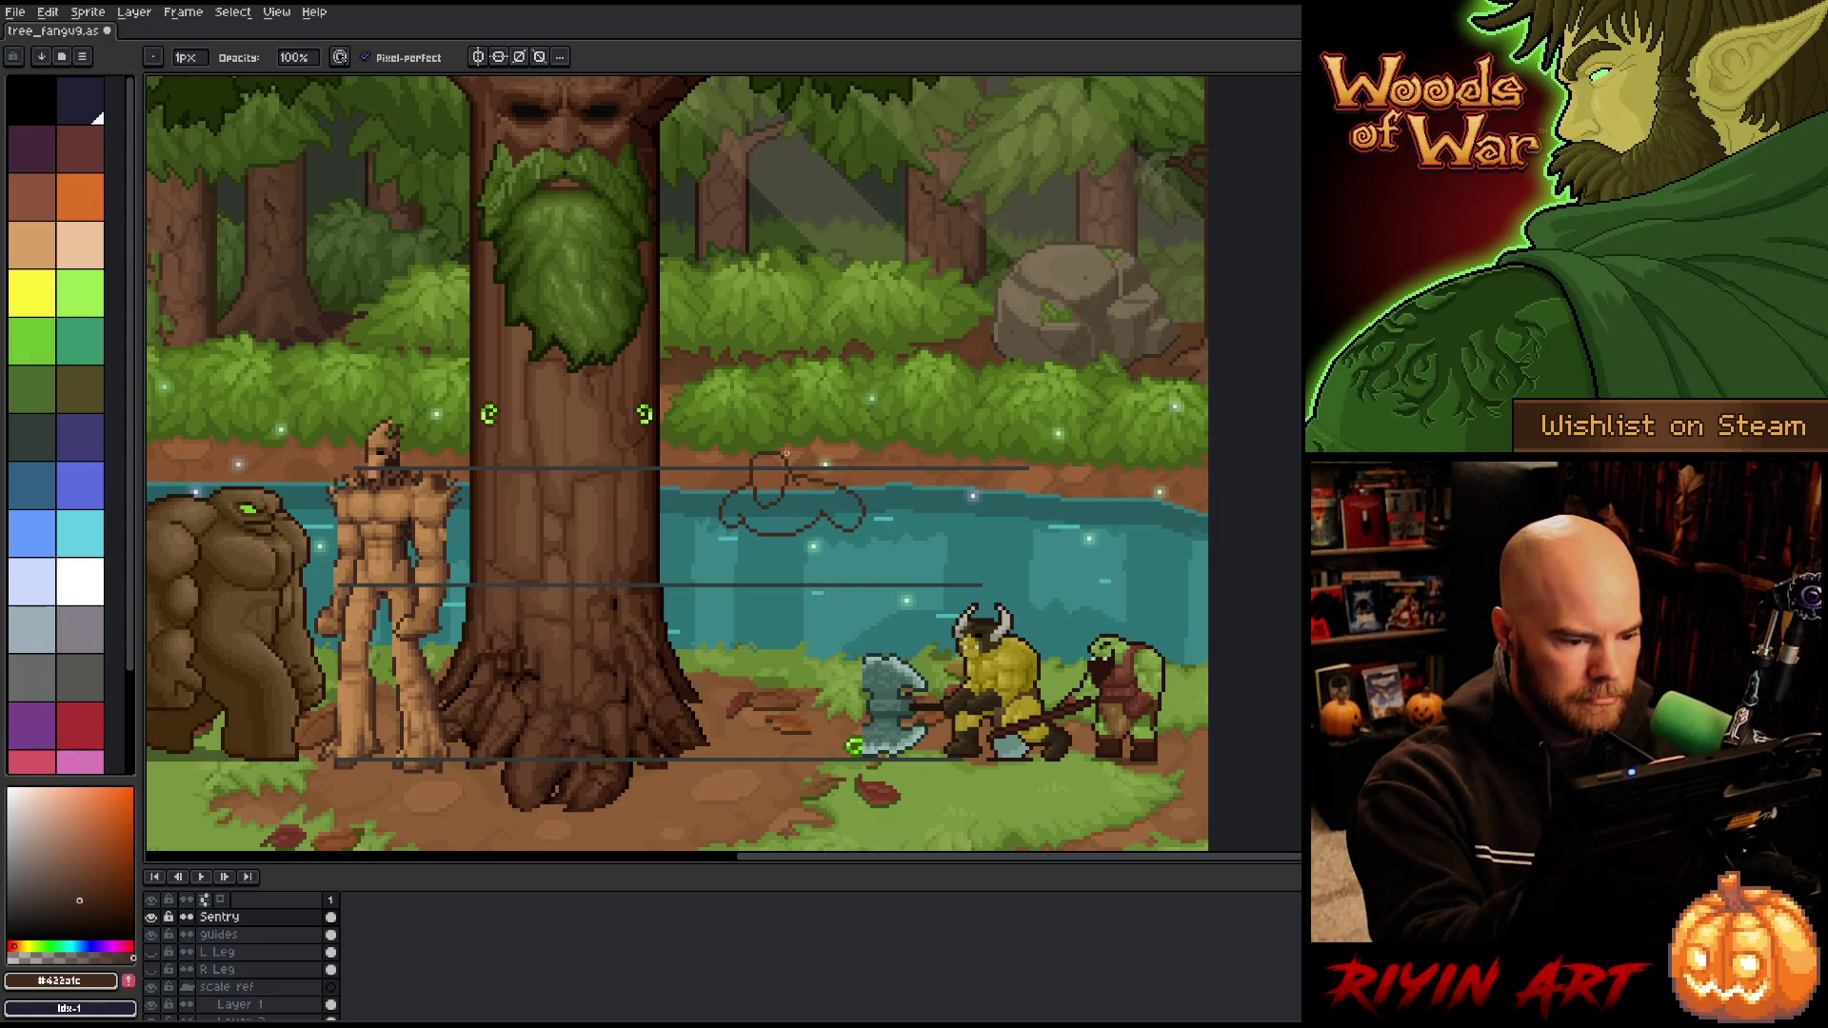
Step: Marquee-select the small figure over the river, deselect, reselect, then drop the selection
key("m")
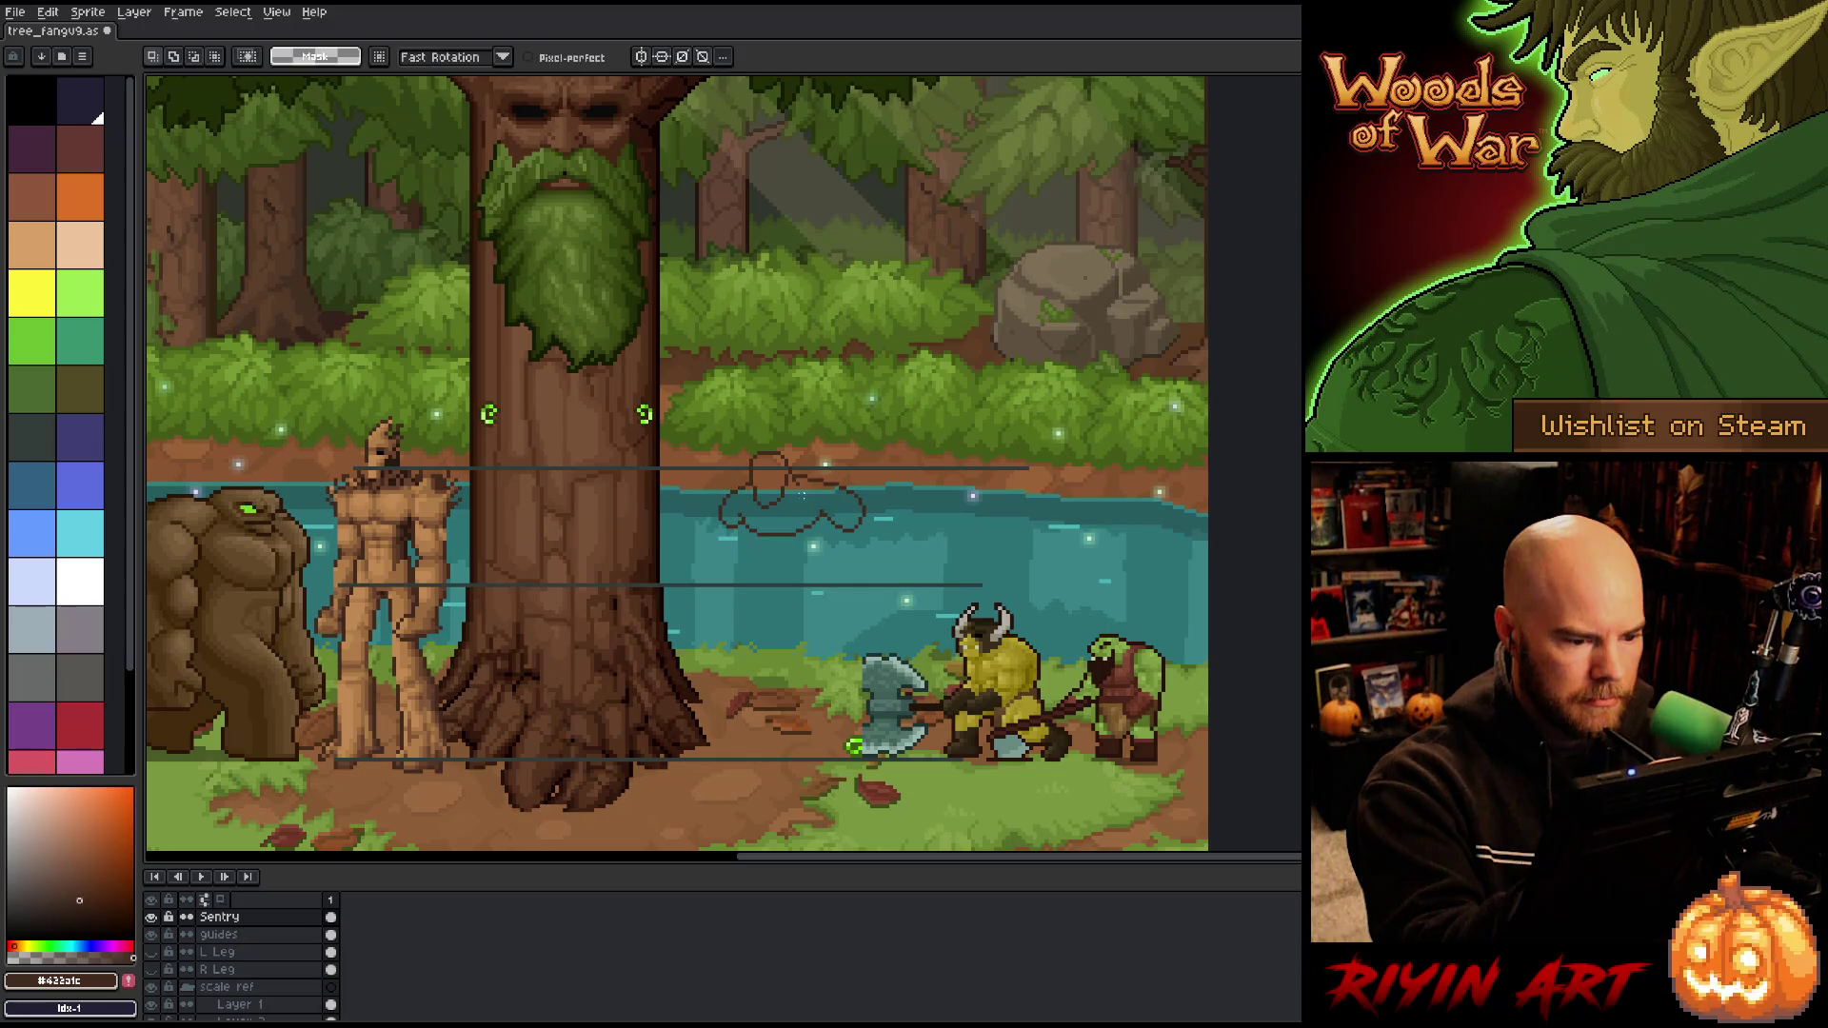
key("b")
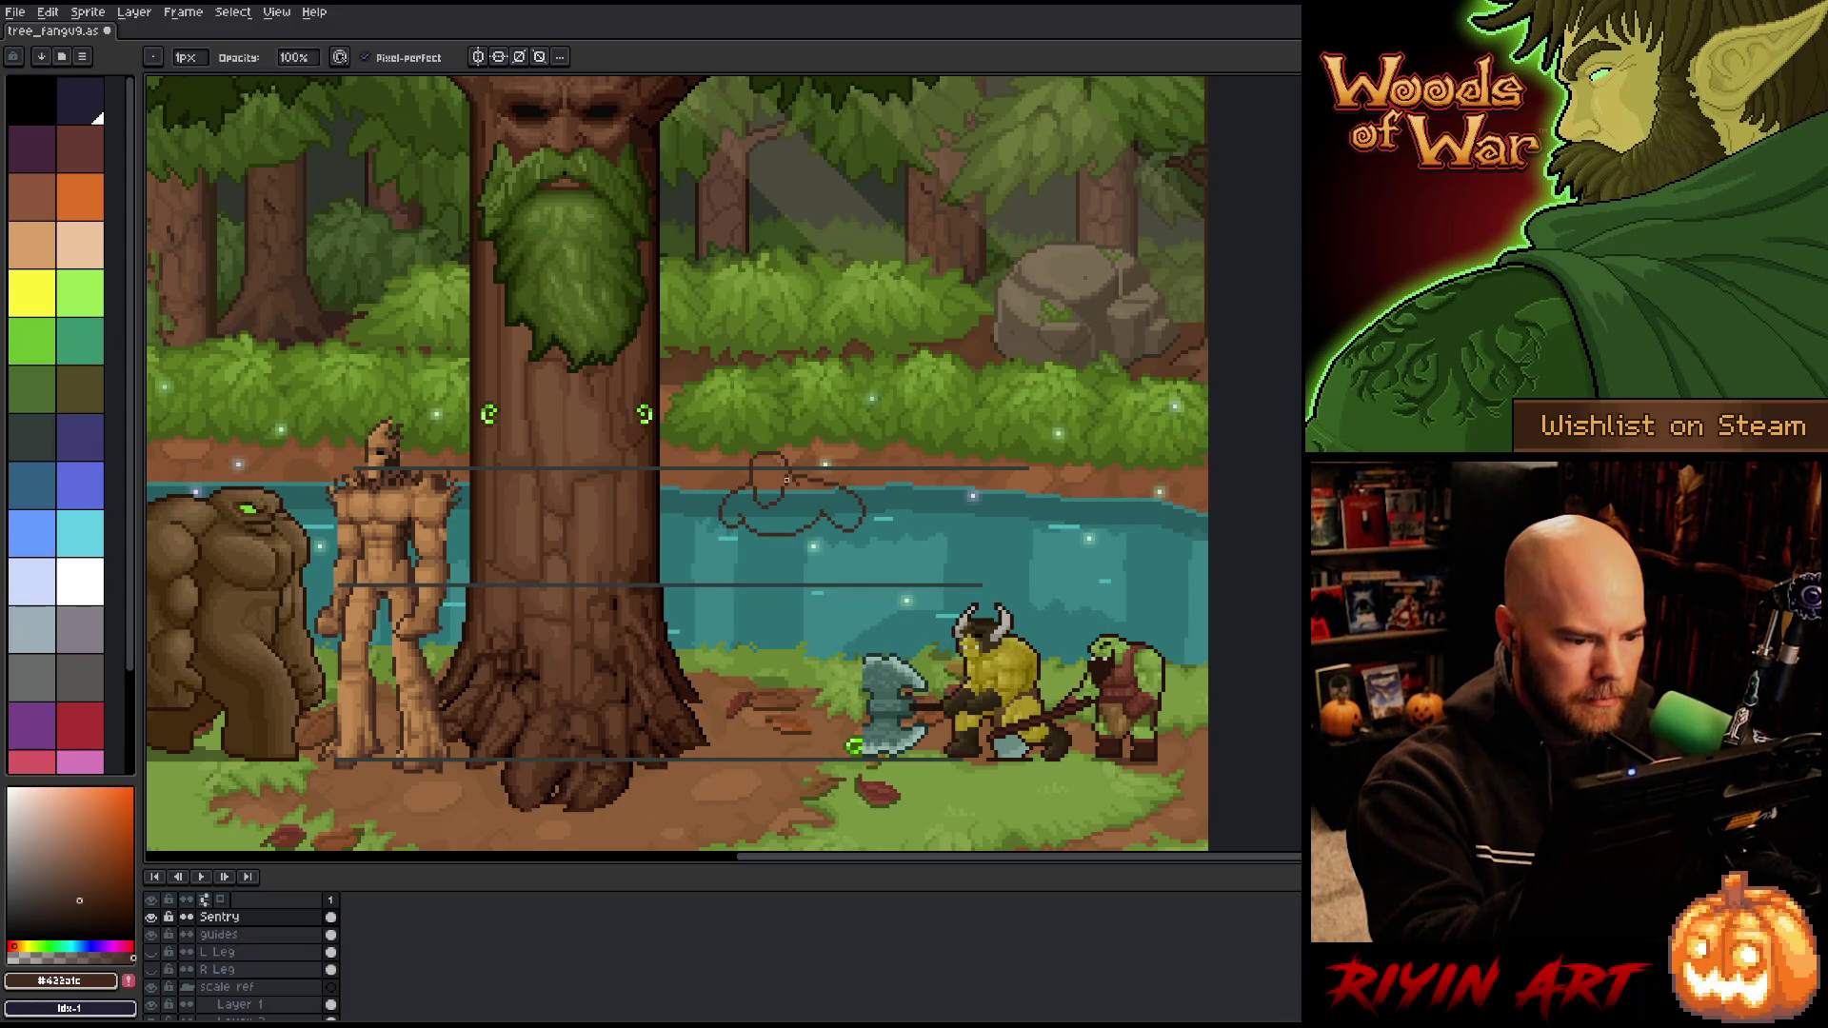
key("m")
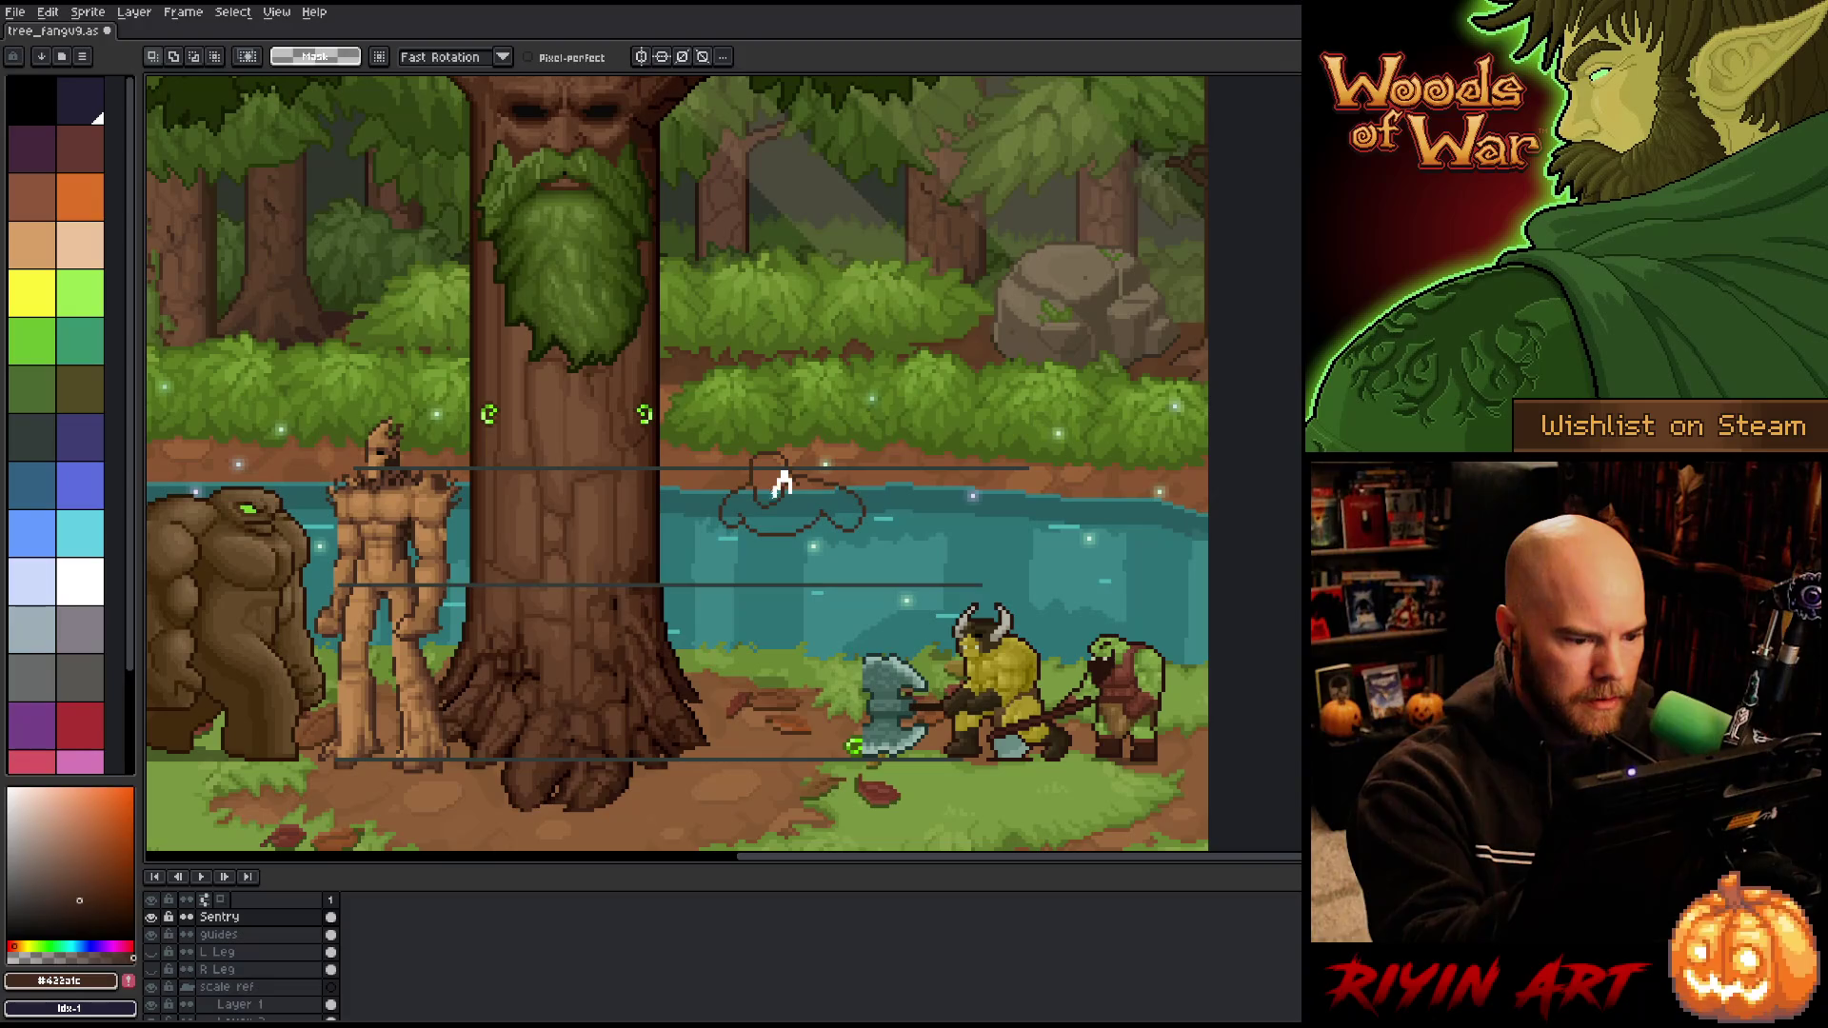
left_click_drag(771, 468, 796, 529)
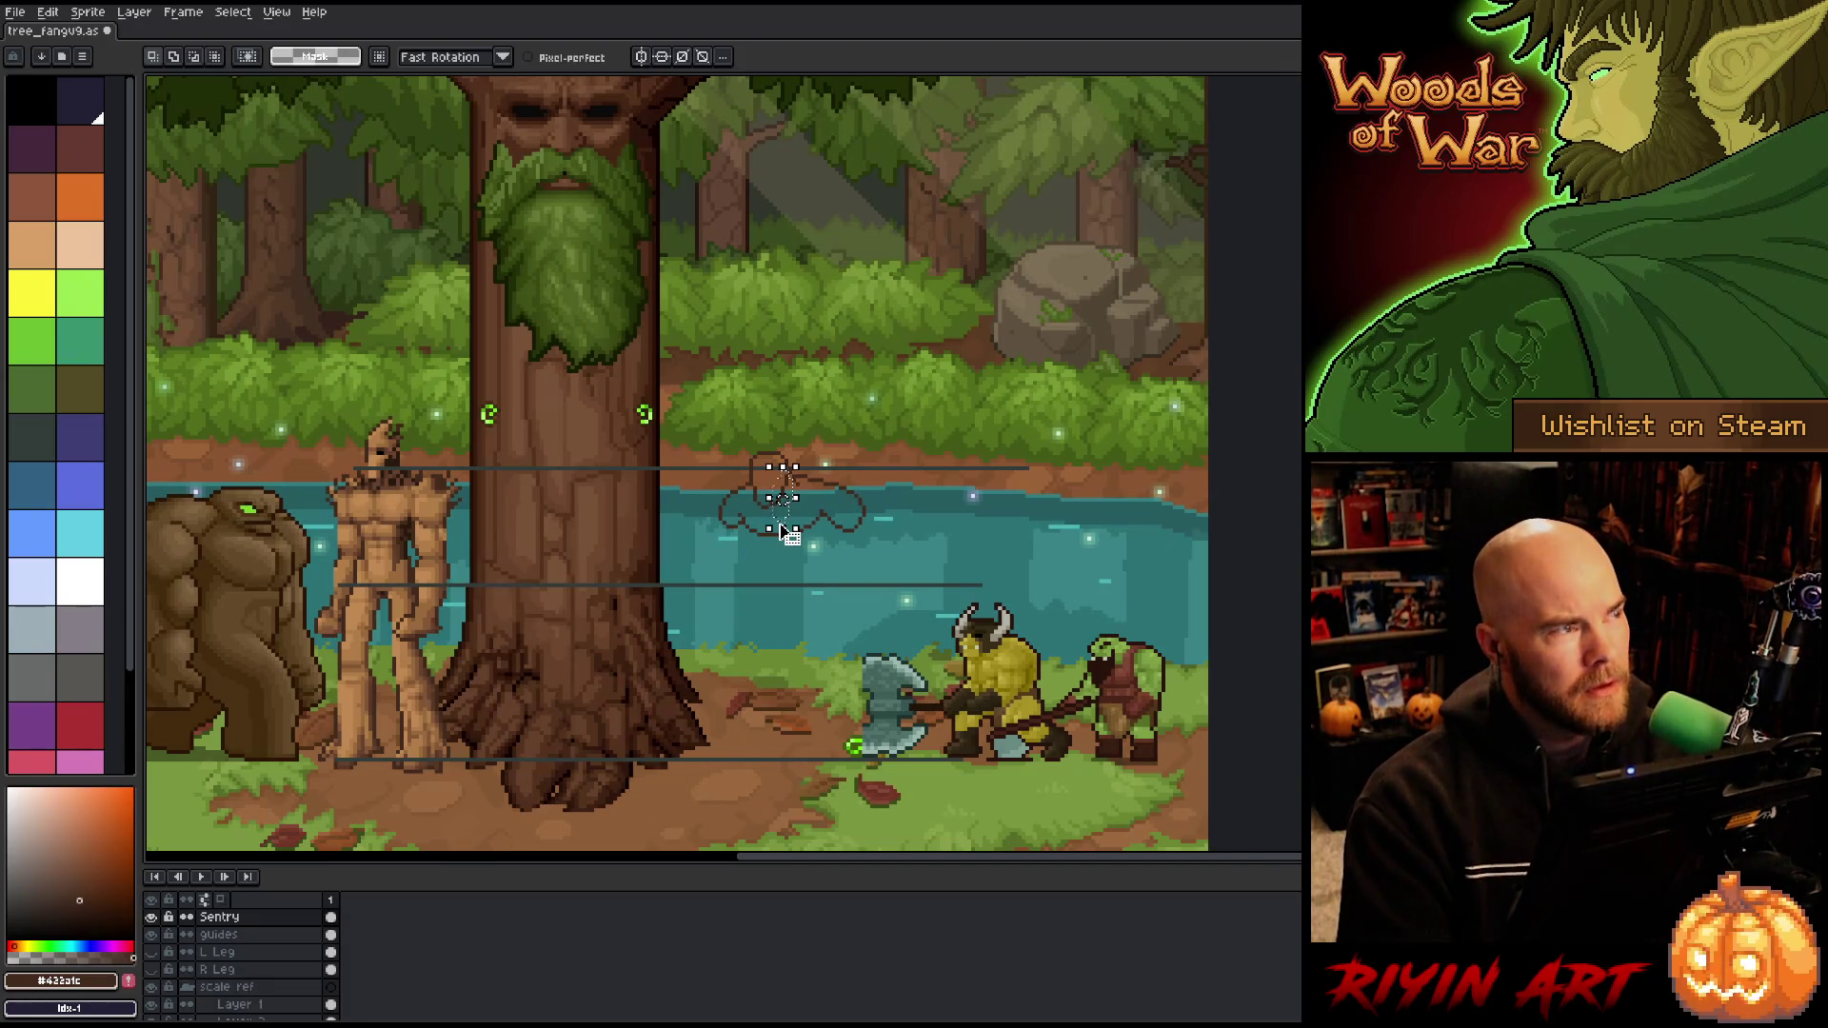
key("ctrl+d")
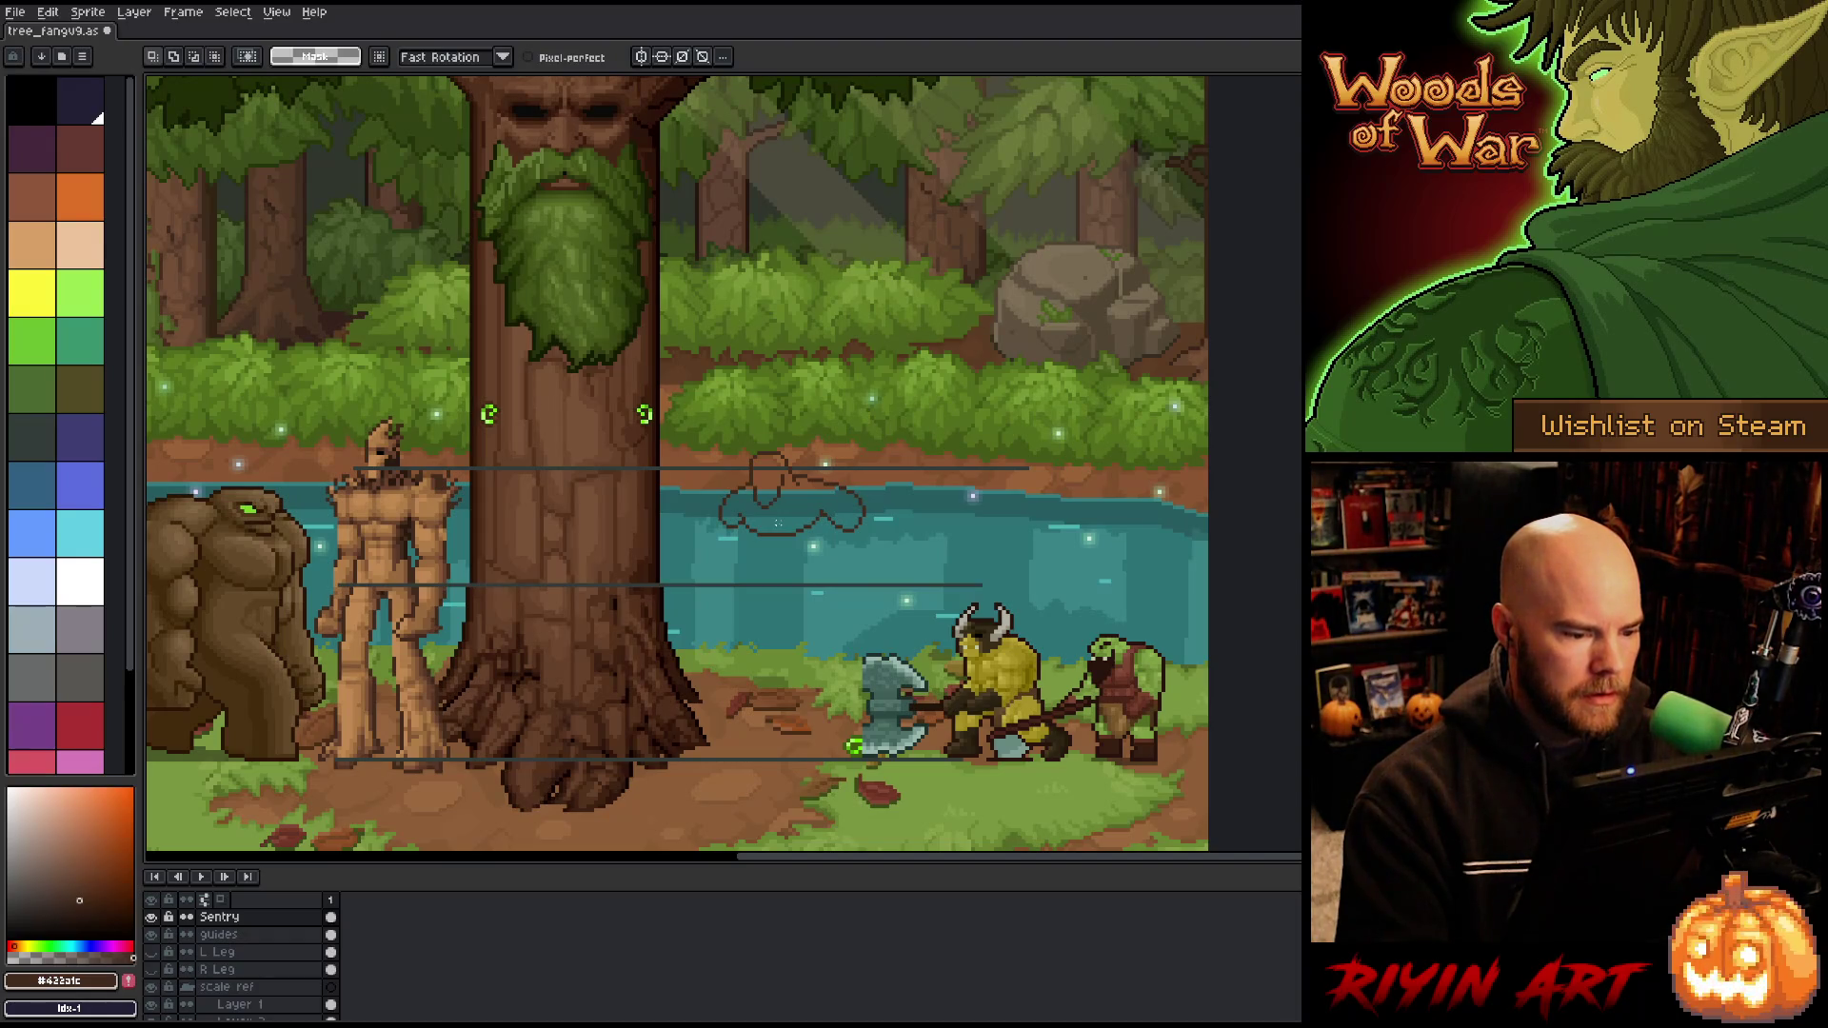
key("ctrl+shift+d")
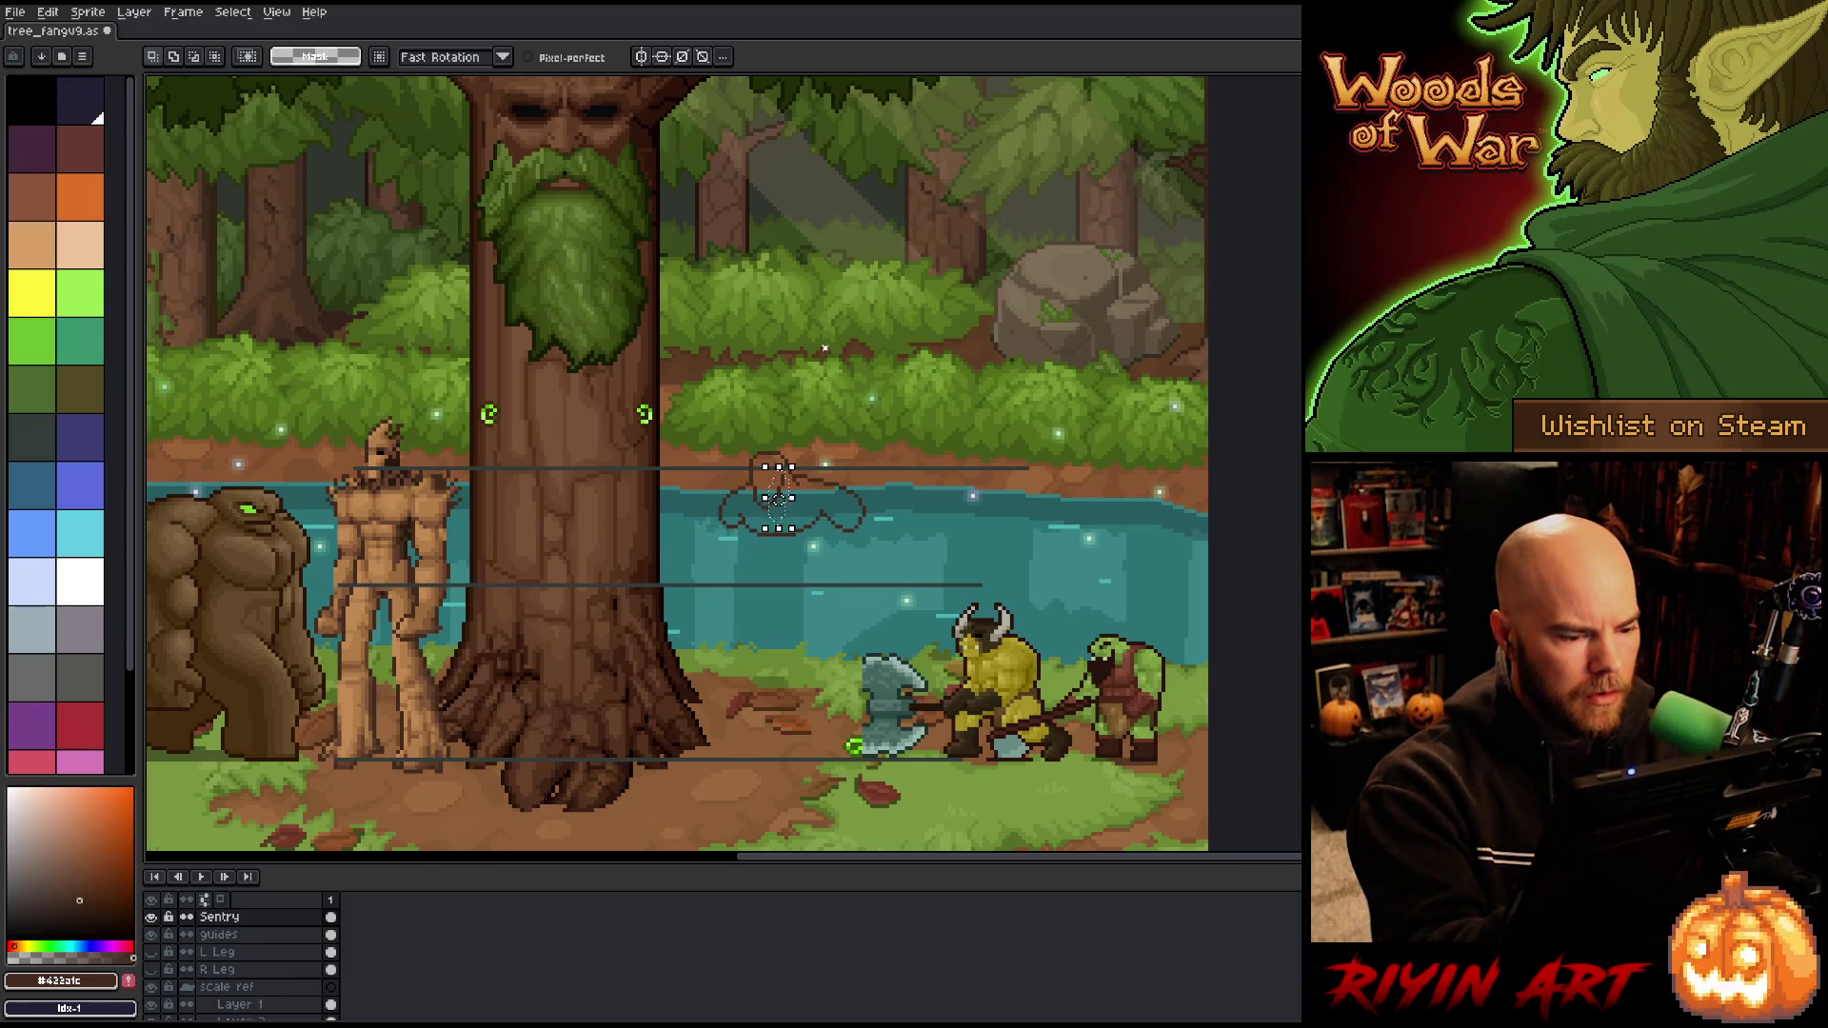
key("ctrl+d")
key("b")
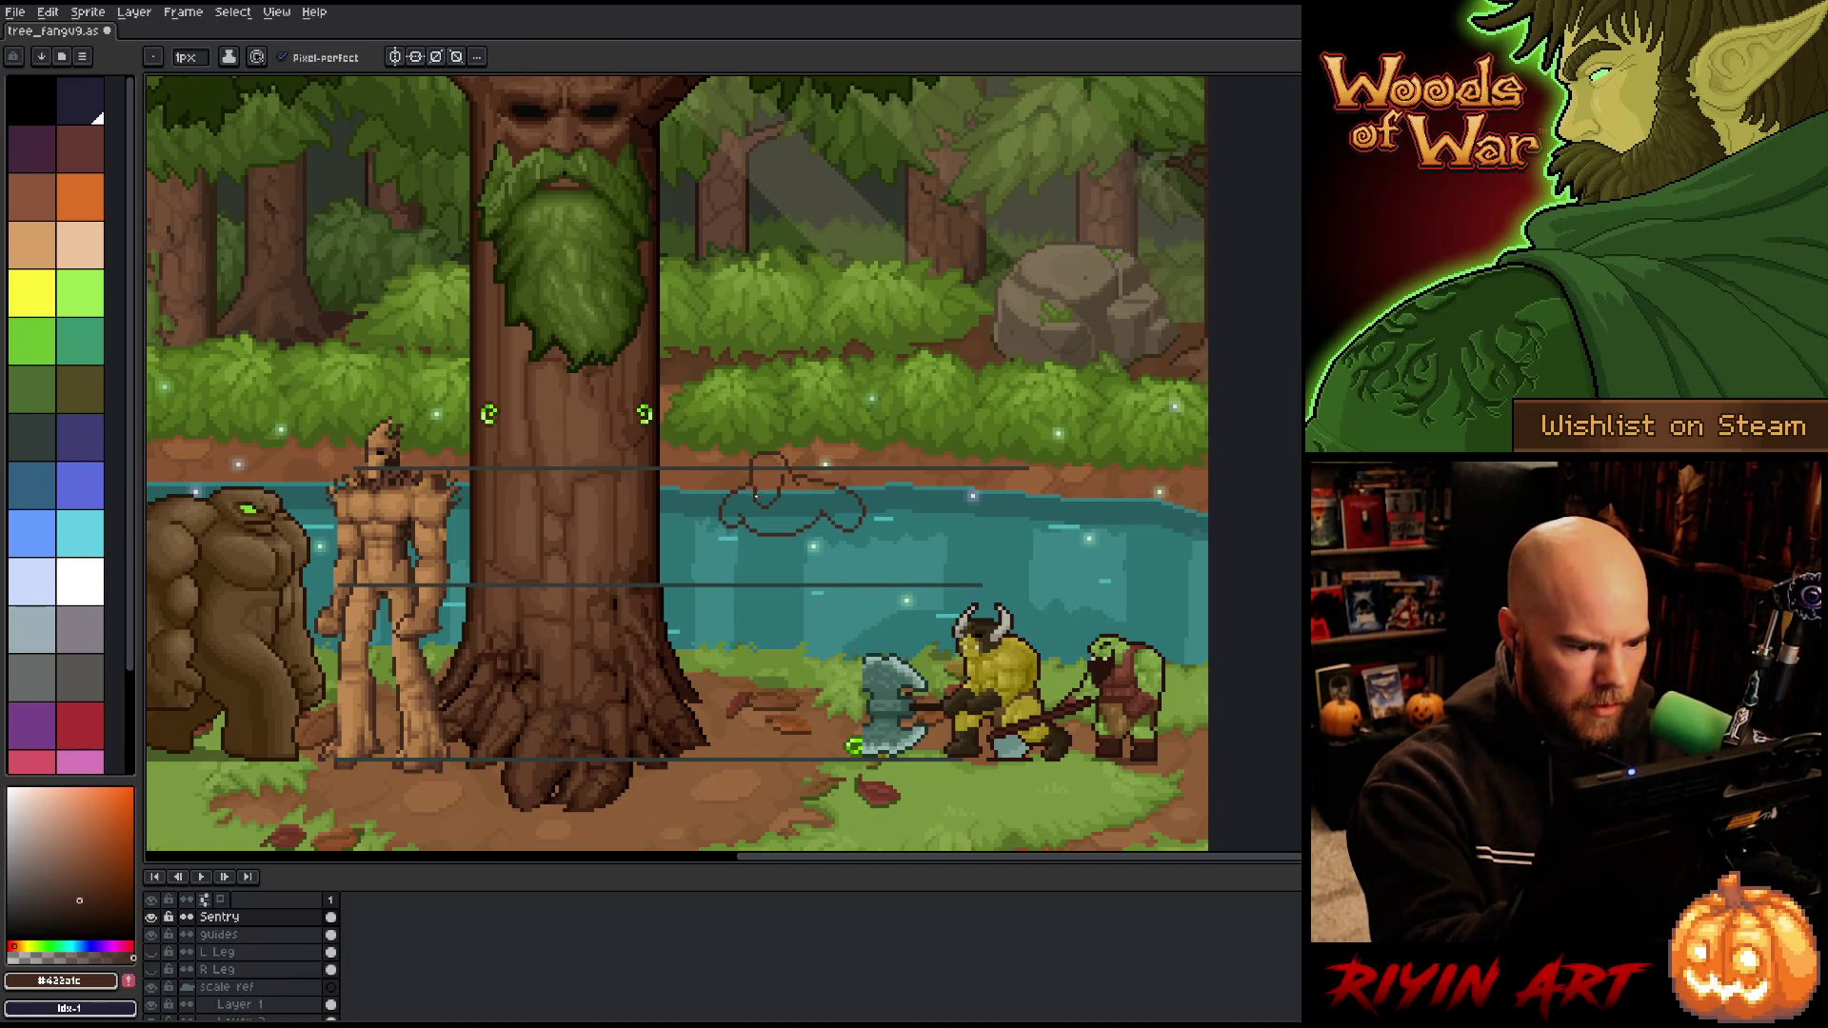
Step: Refine the sketch with the eraser and pencil, lassoing the Sentry sketch on the water
key("e")
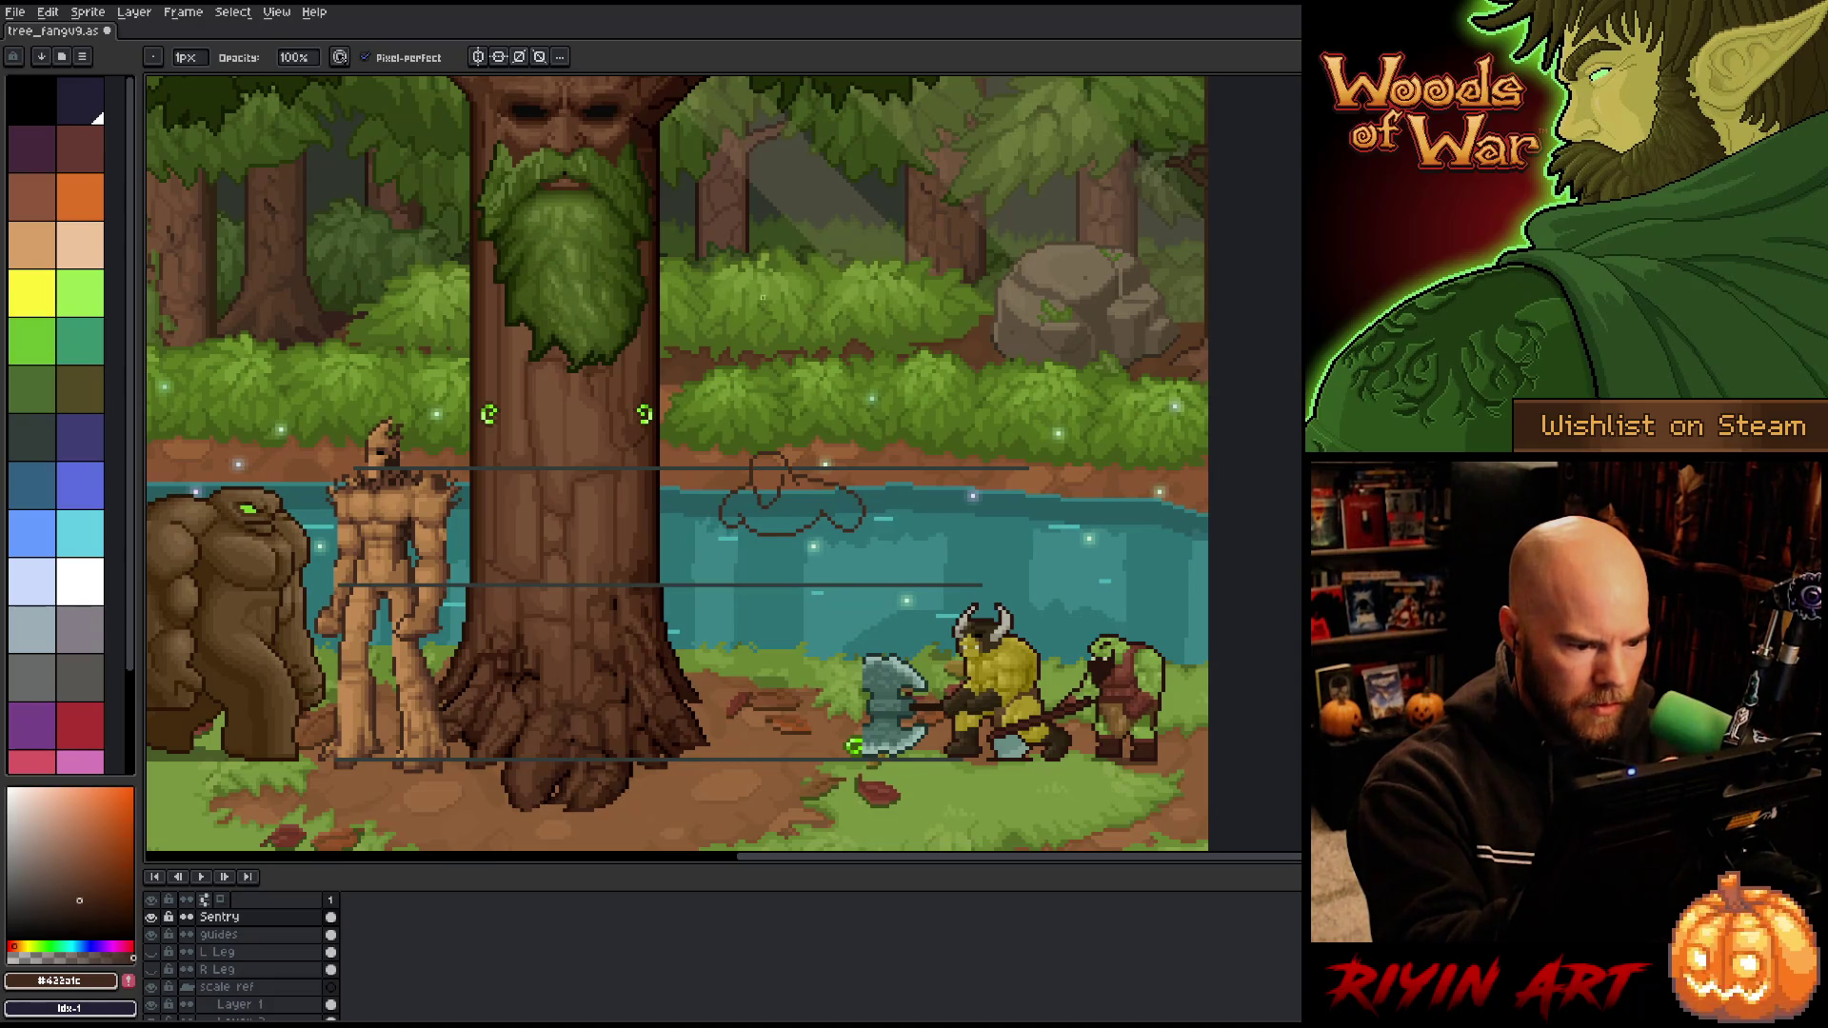
key("b")
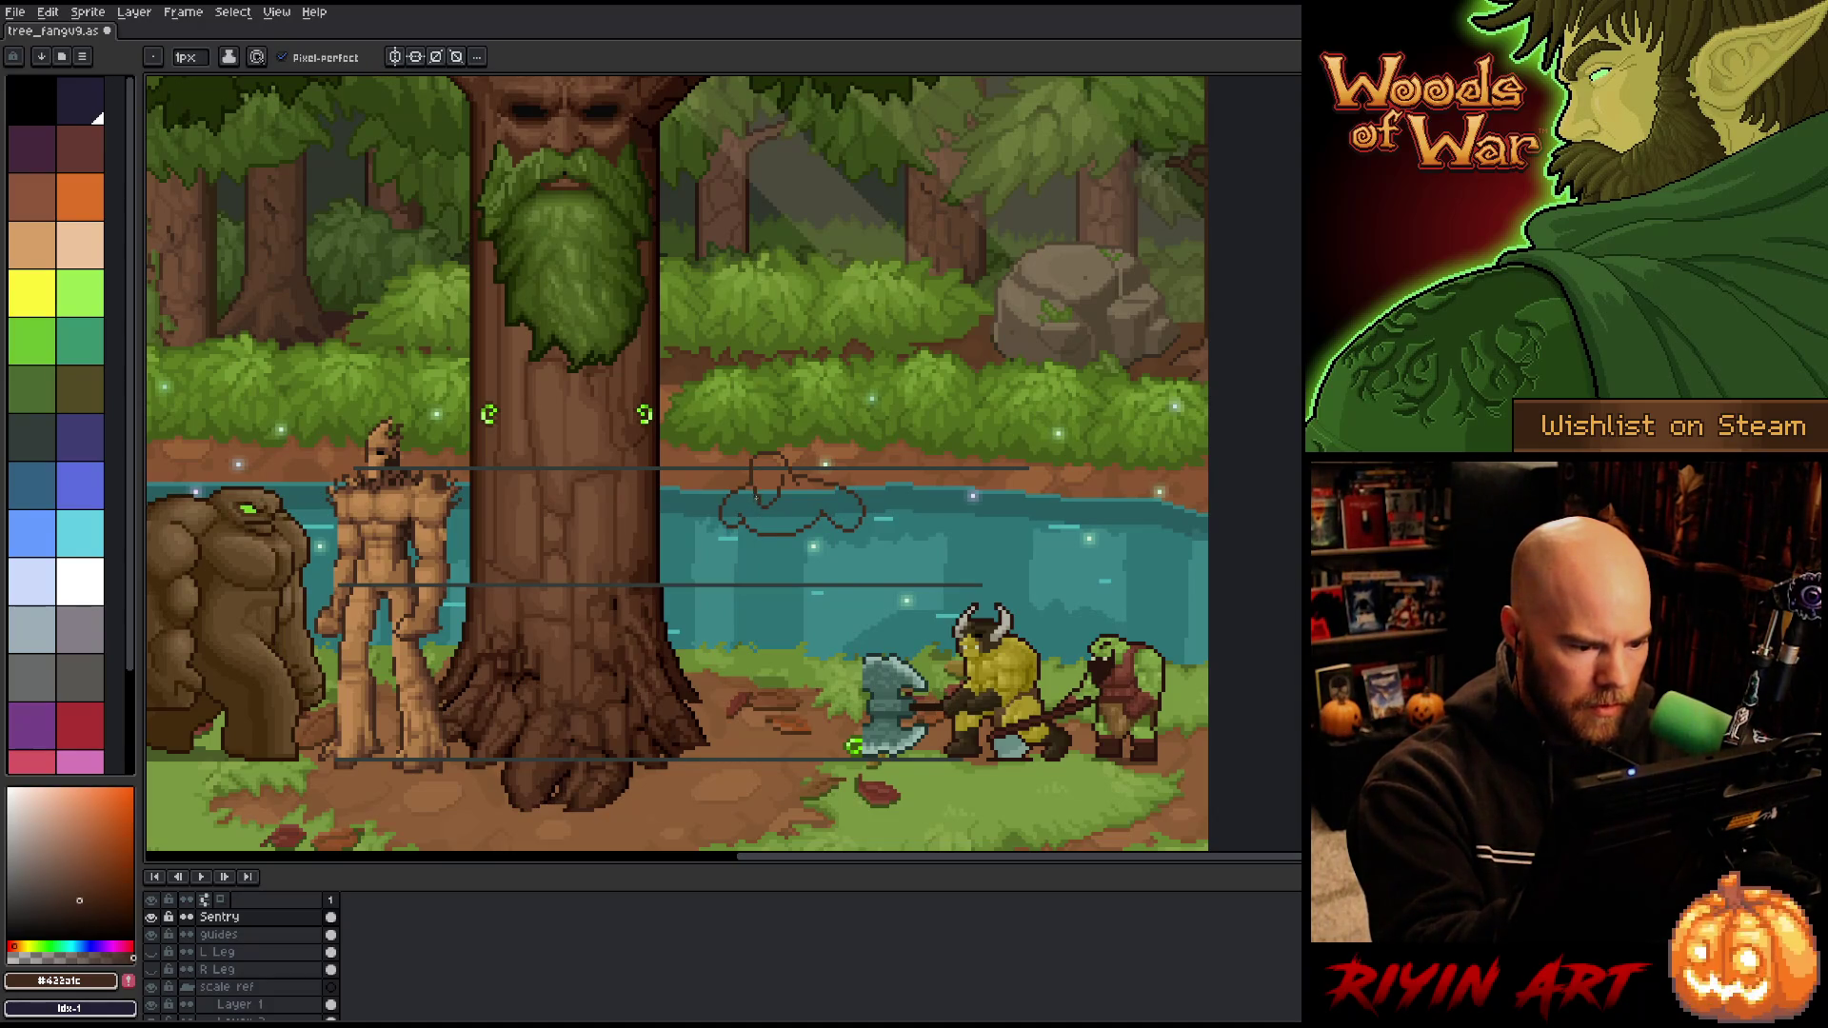
key("e")
key("b")
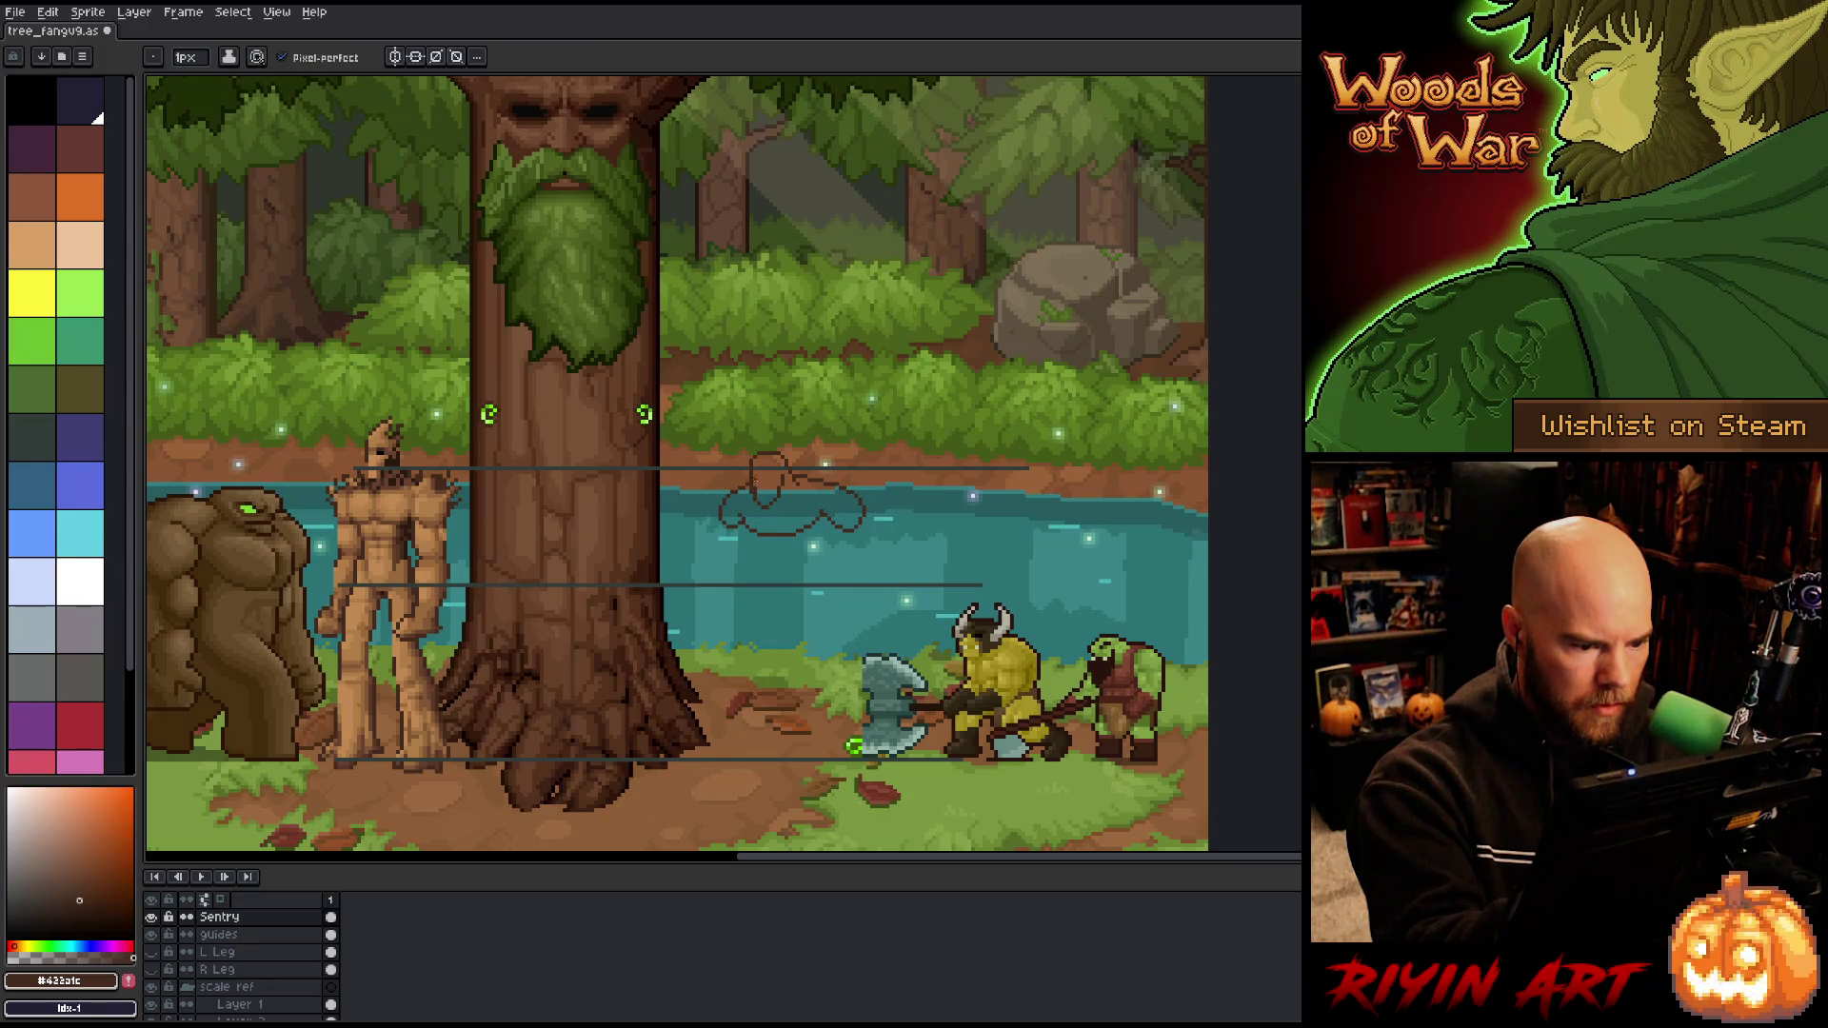
key("e")
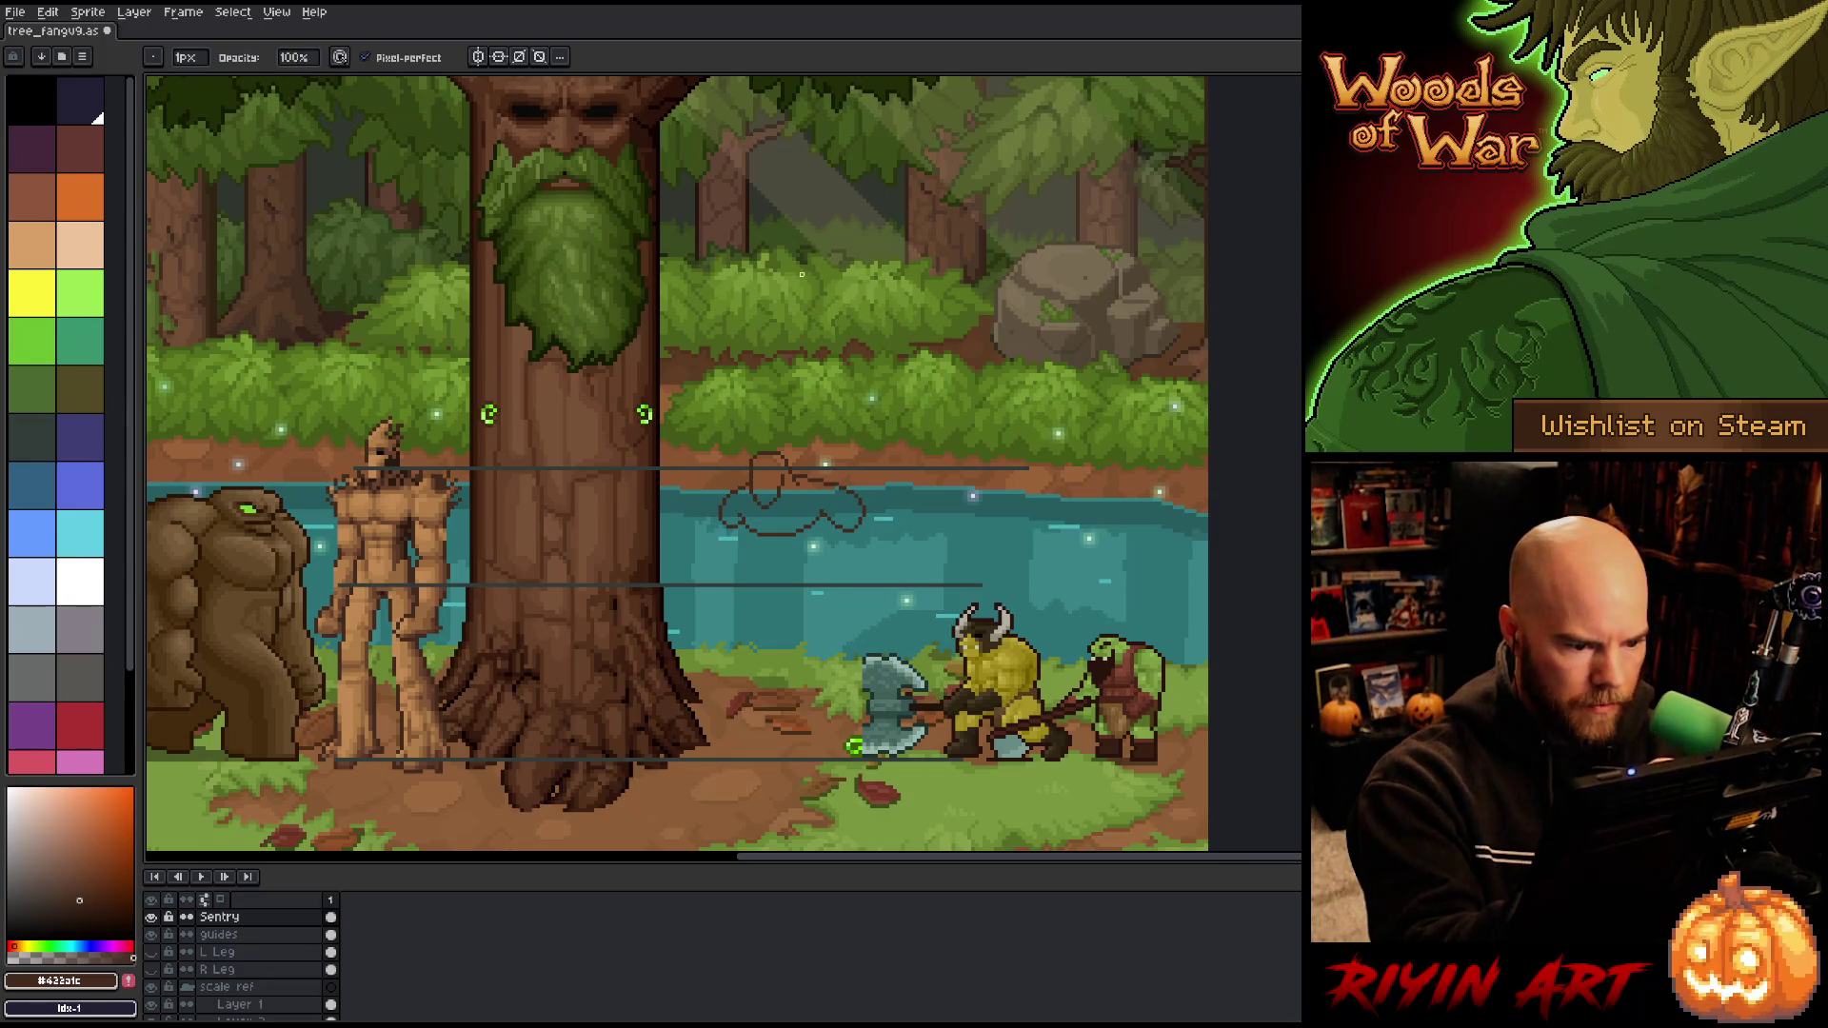
key("b")
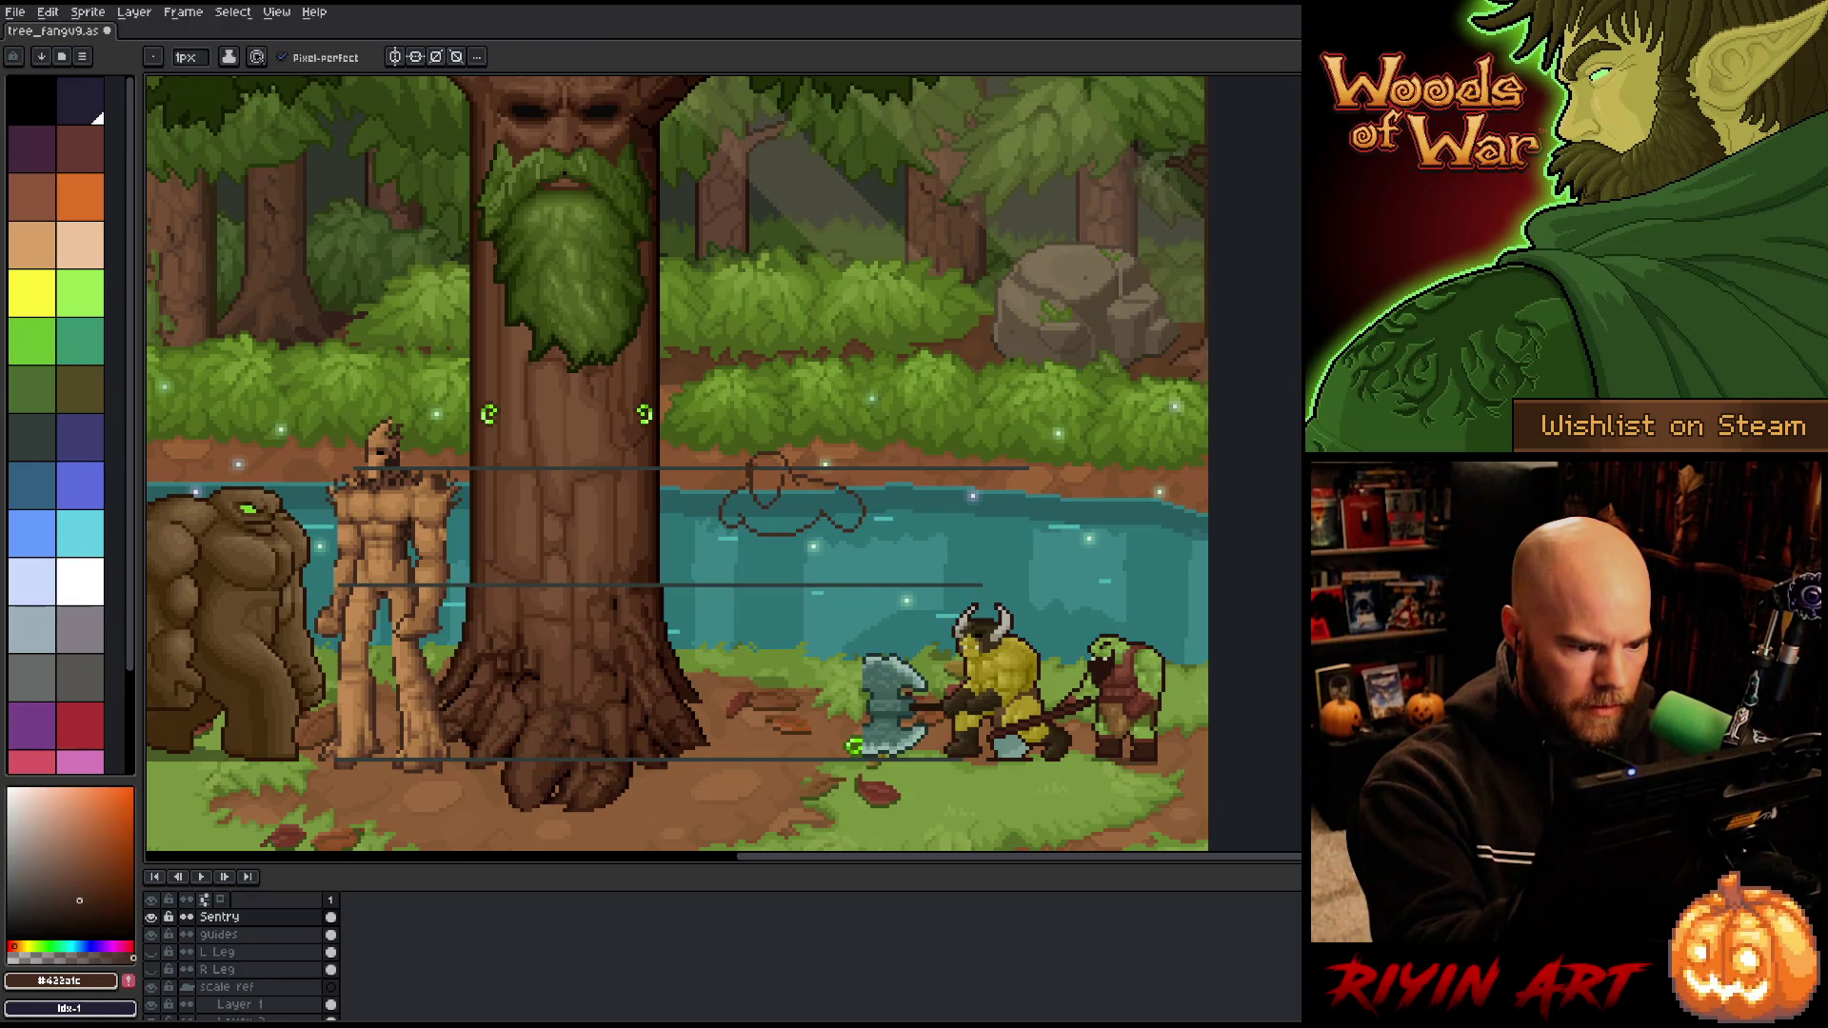
key("e")
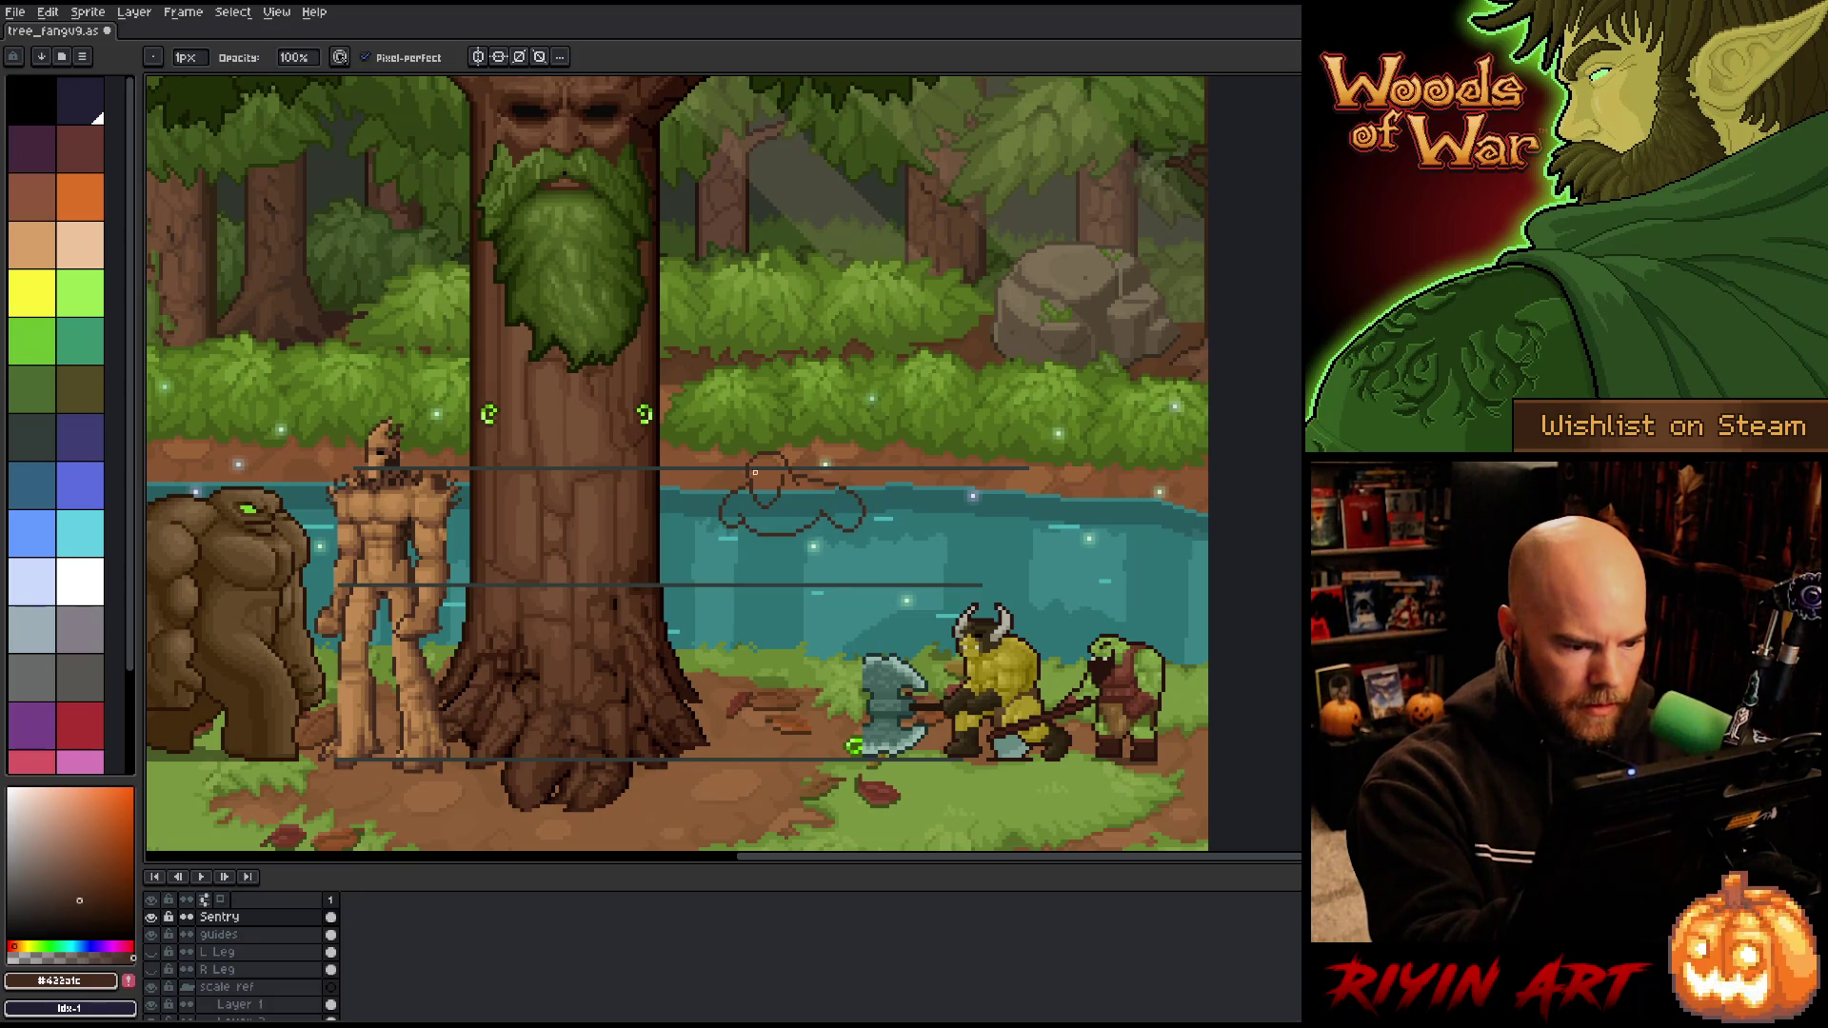
key("m")
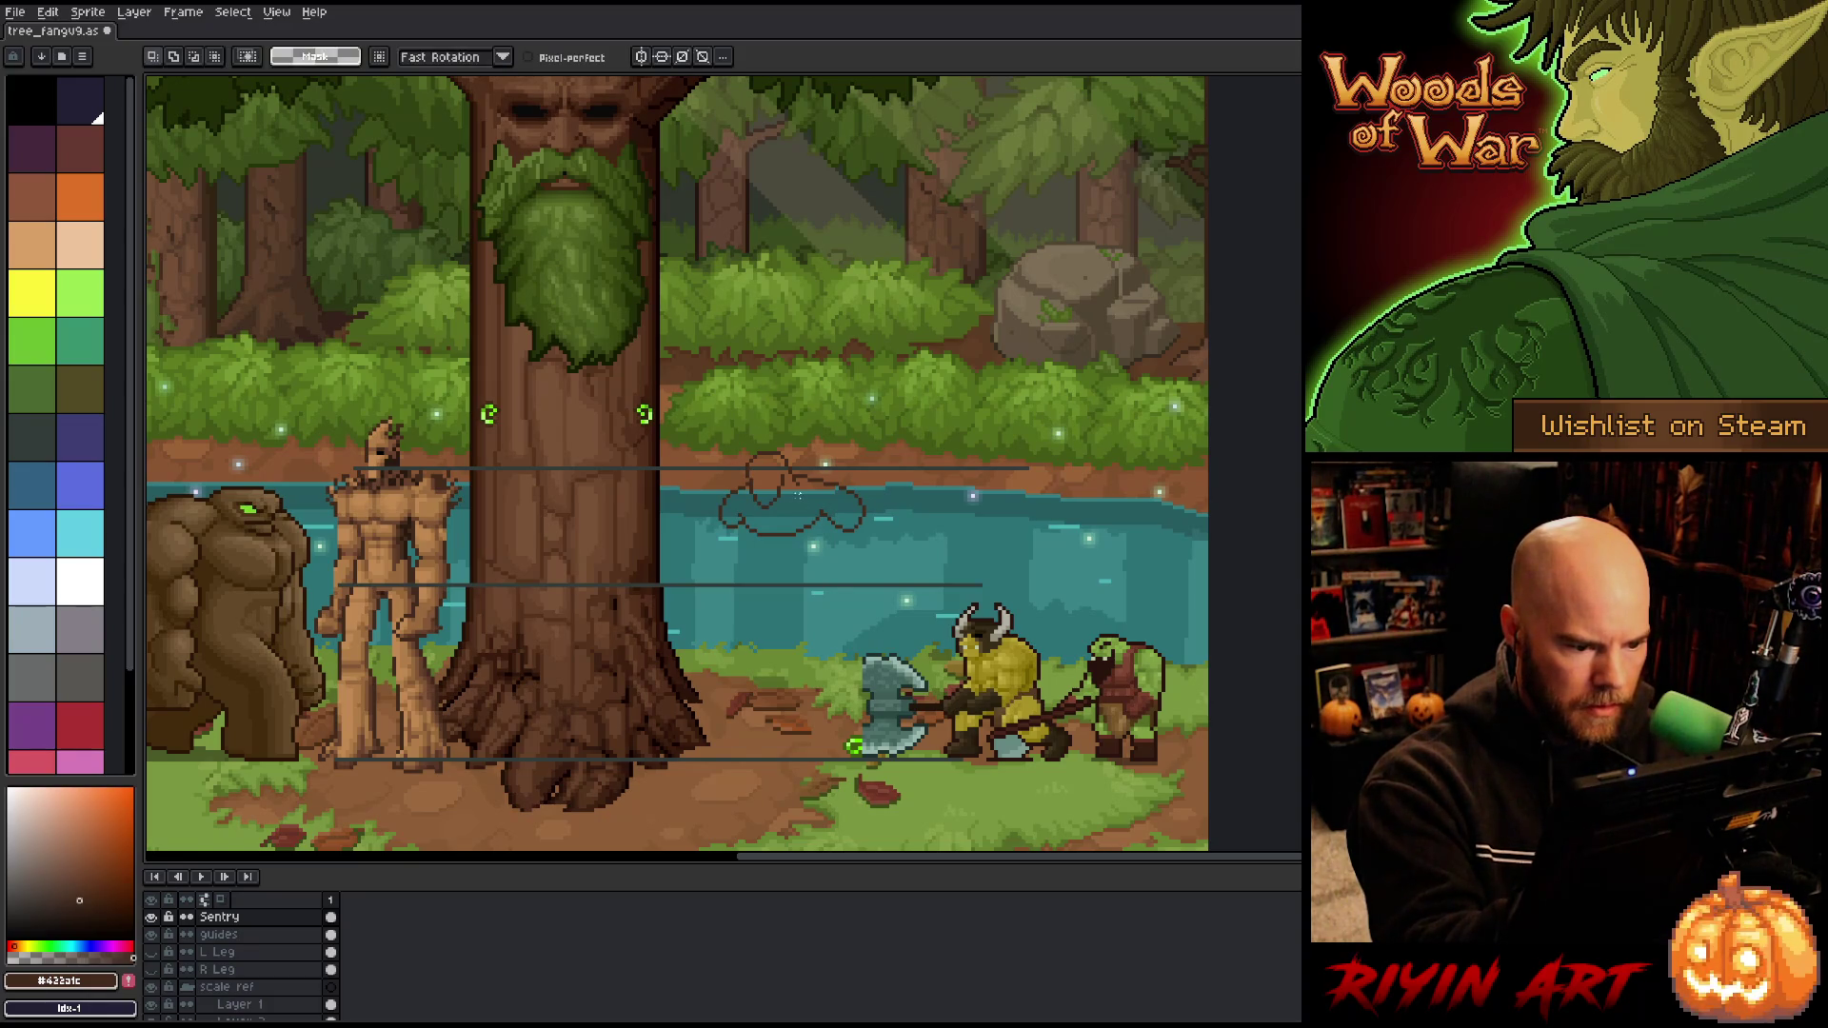
mouse_move(799, 488)
left_mouse_down()
mouse_move(786, 455)
mouse_move(754, 447)
mouse_move(762, 511)
mouse_move(773, 492)
left_mouse_up()
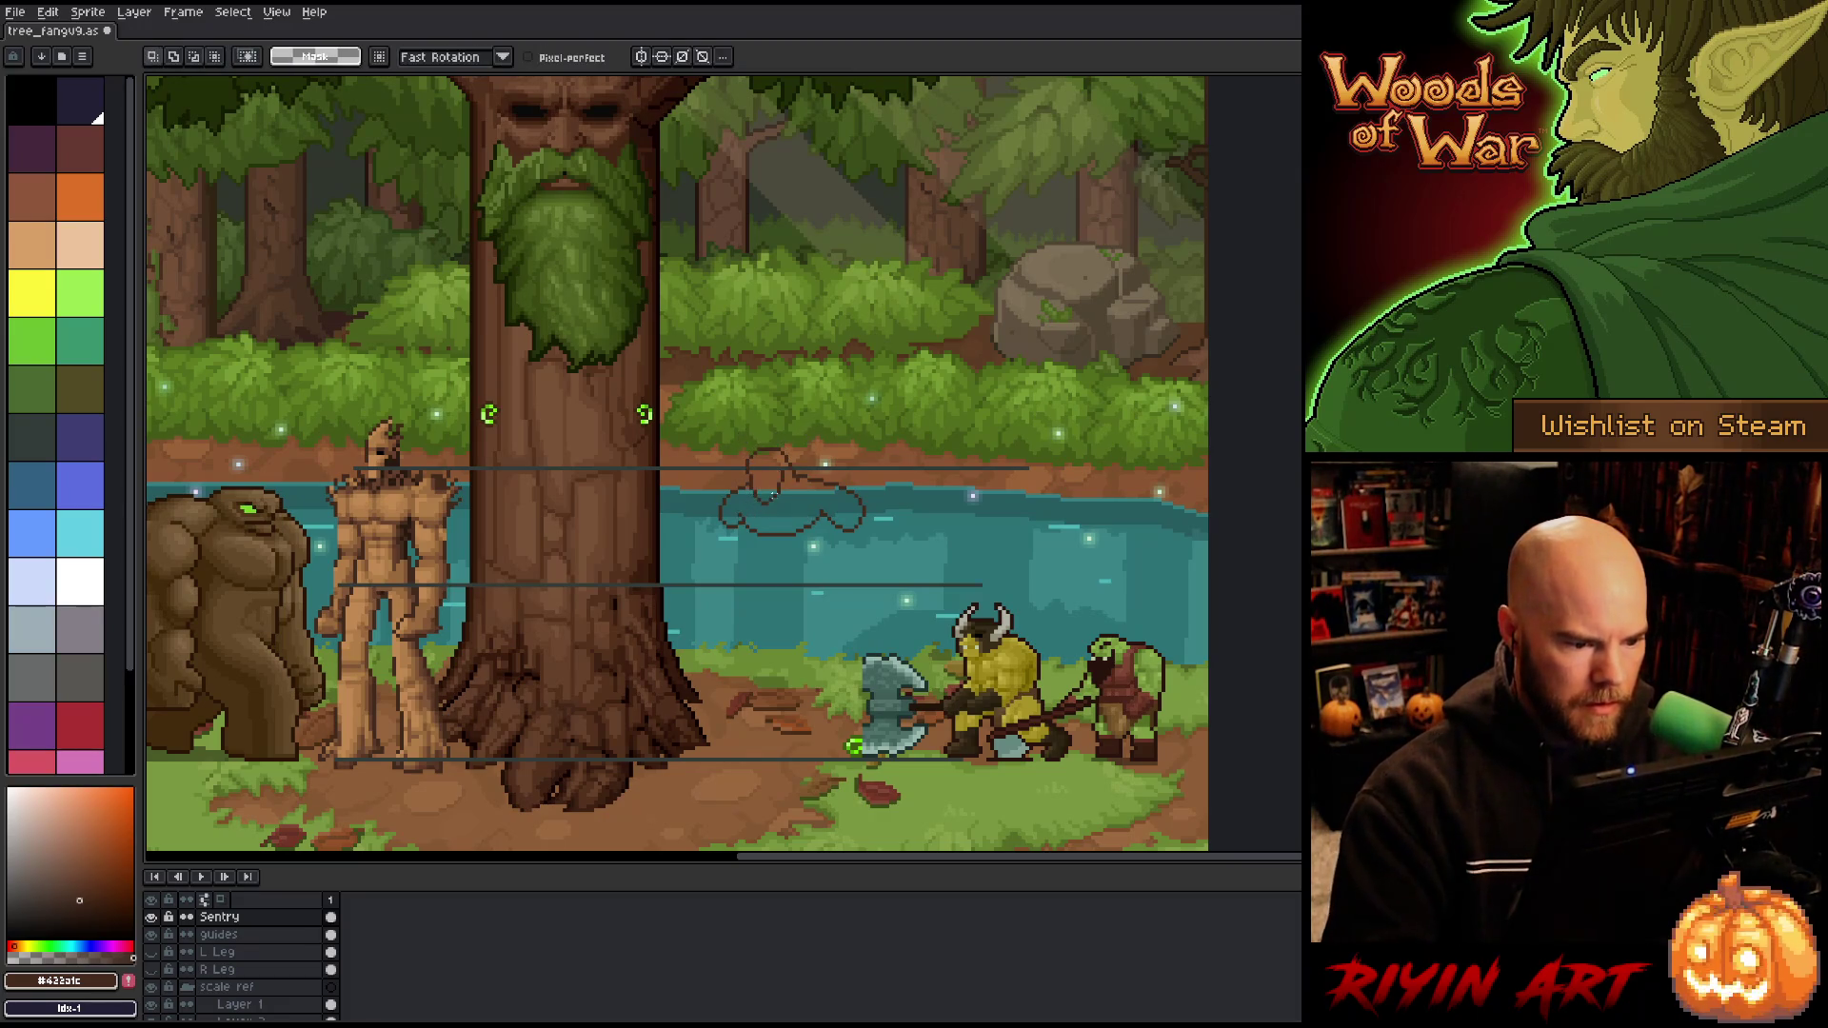
key("b")
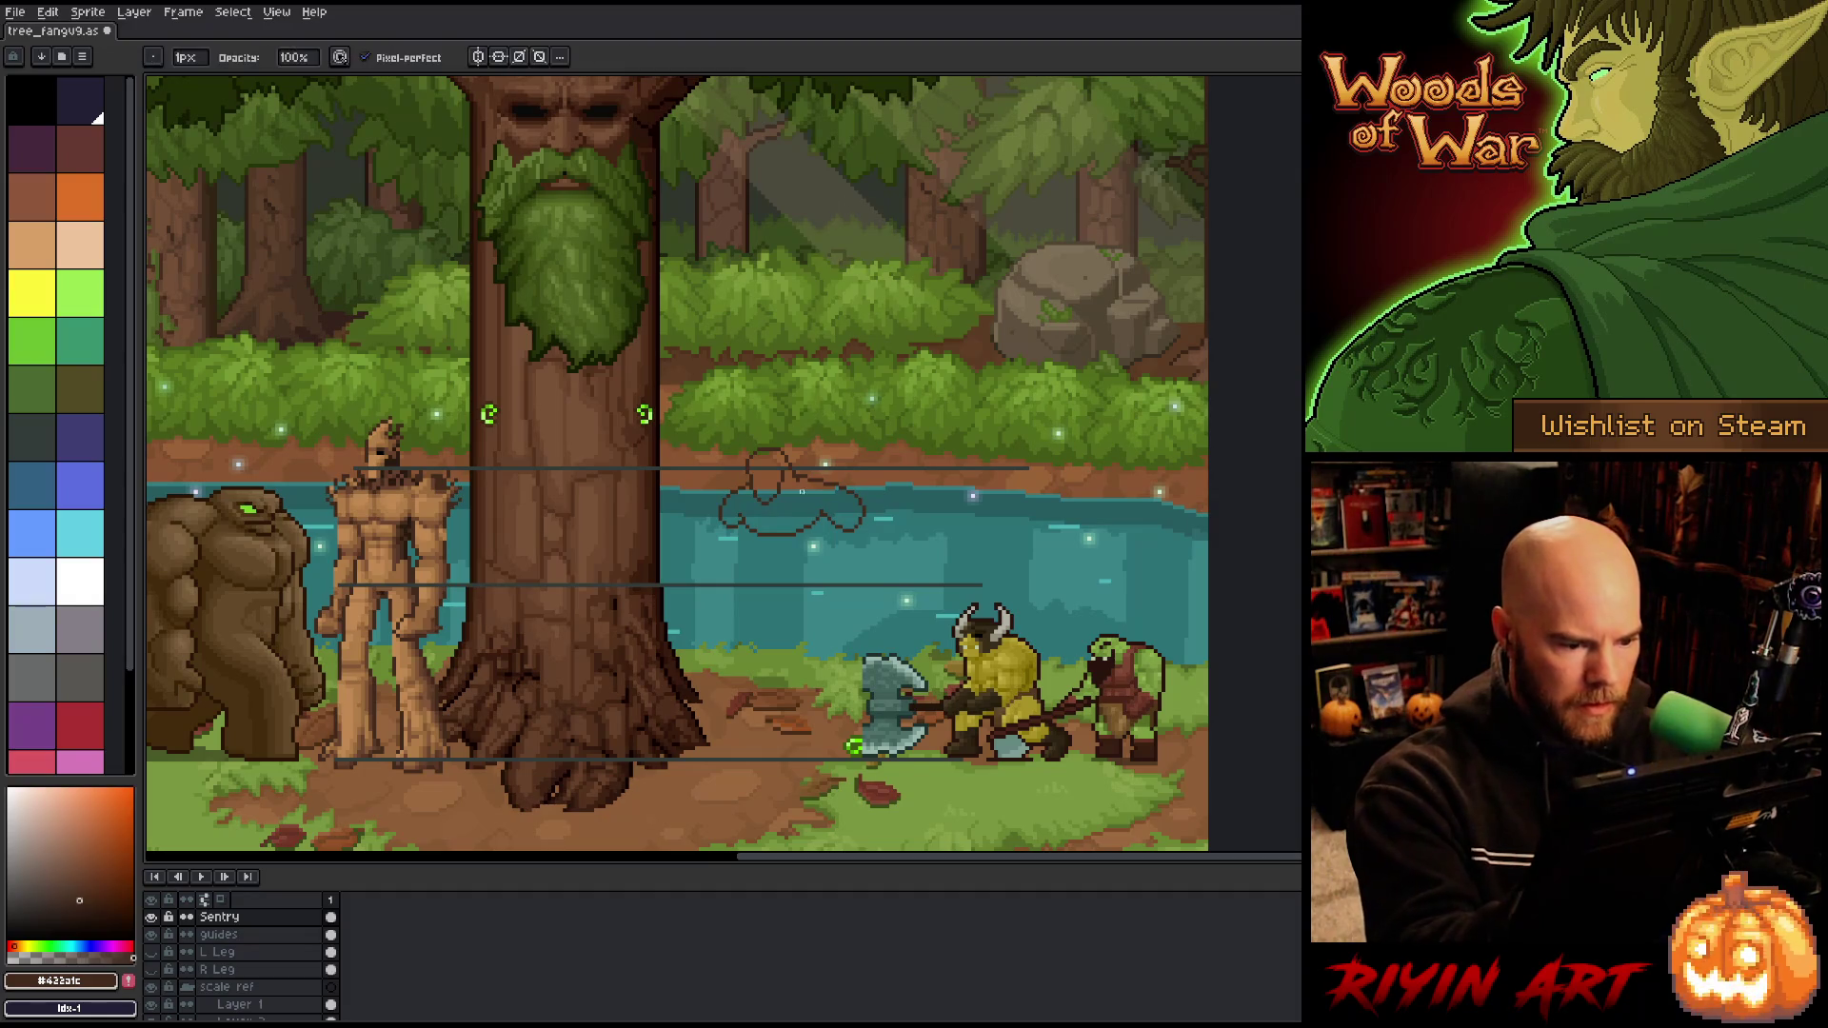
key("e")
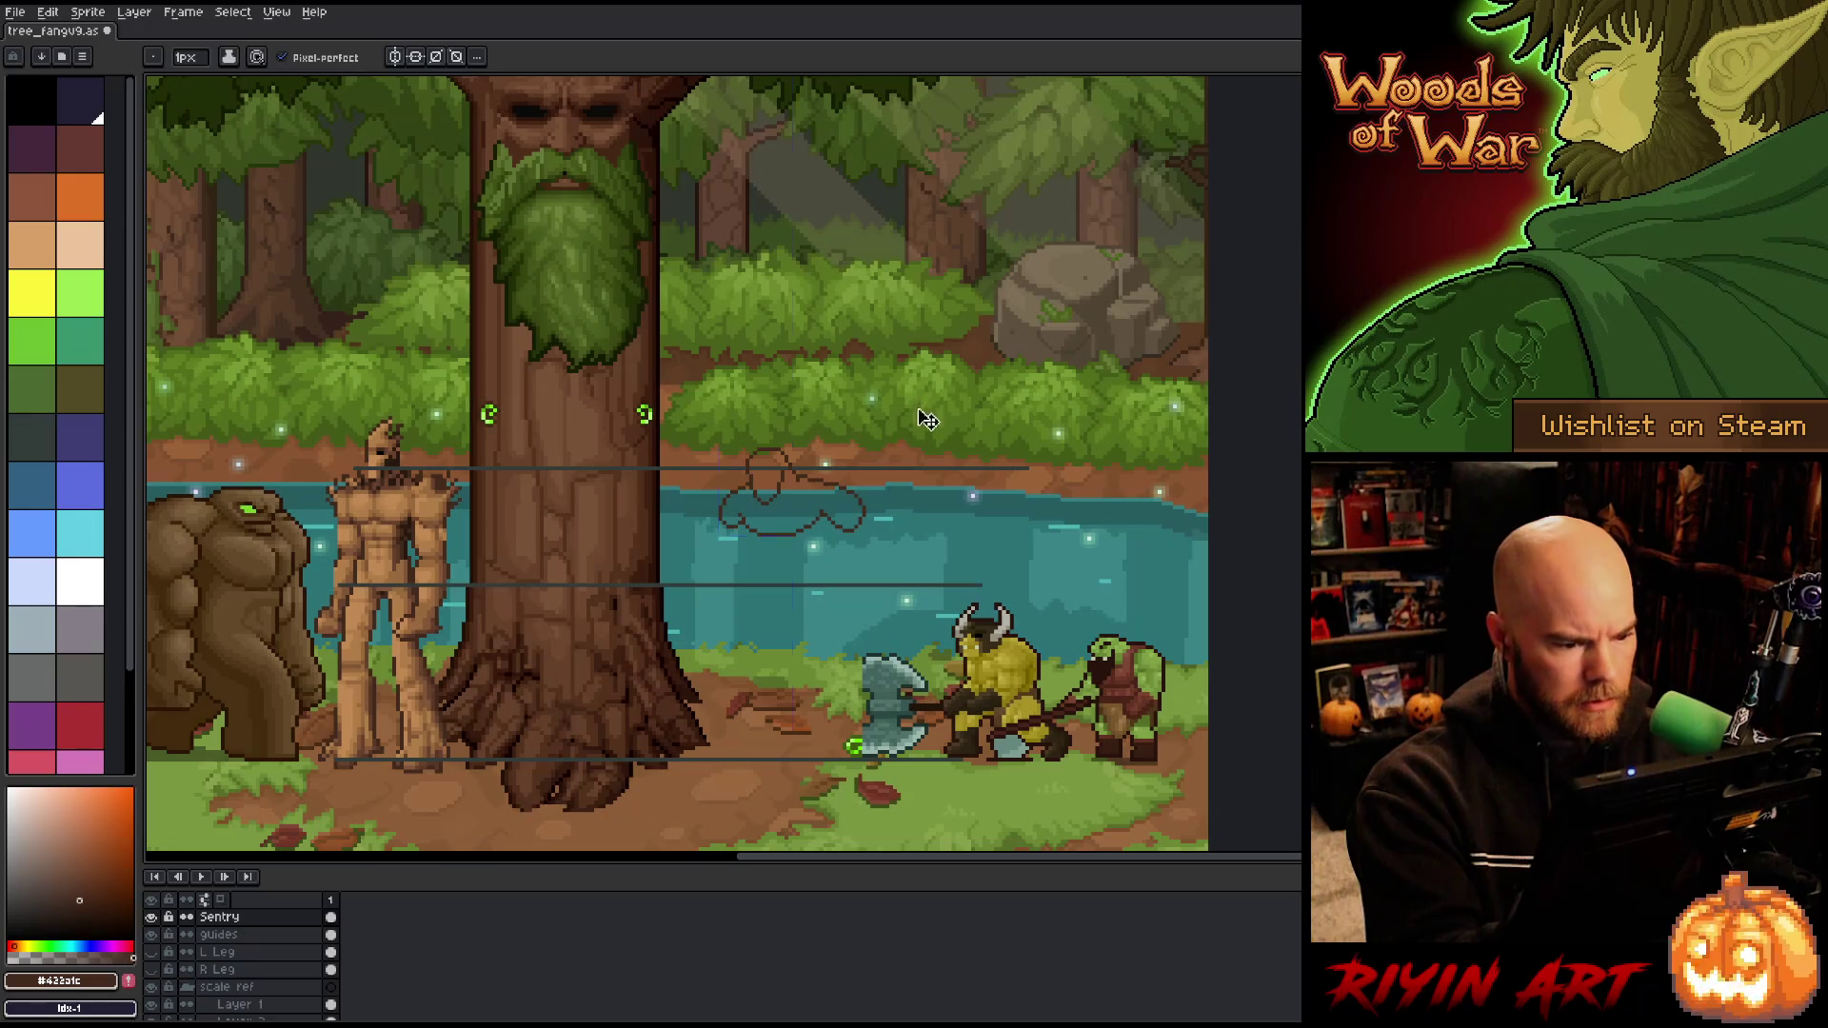
Step: Save the mockup file and draw two leg lines below the sketched creature
key("ctrl+s")
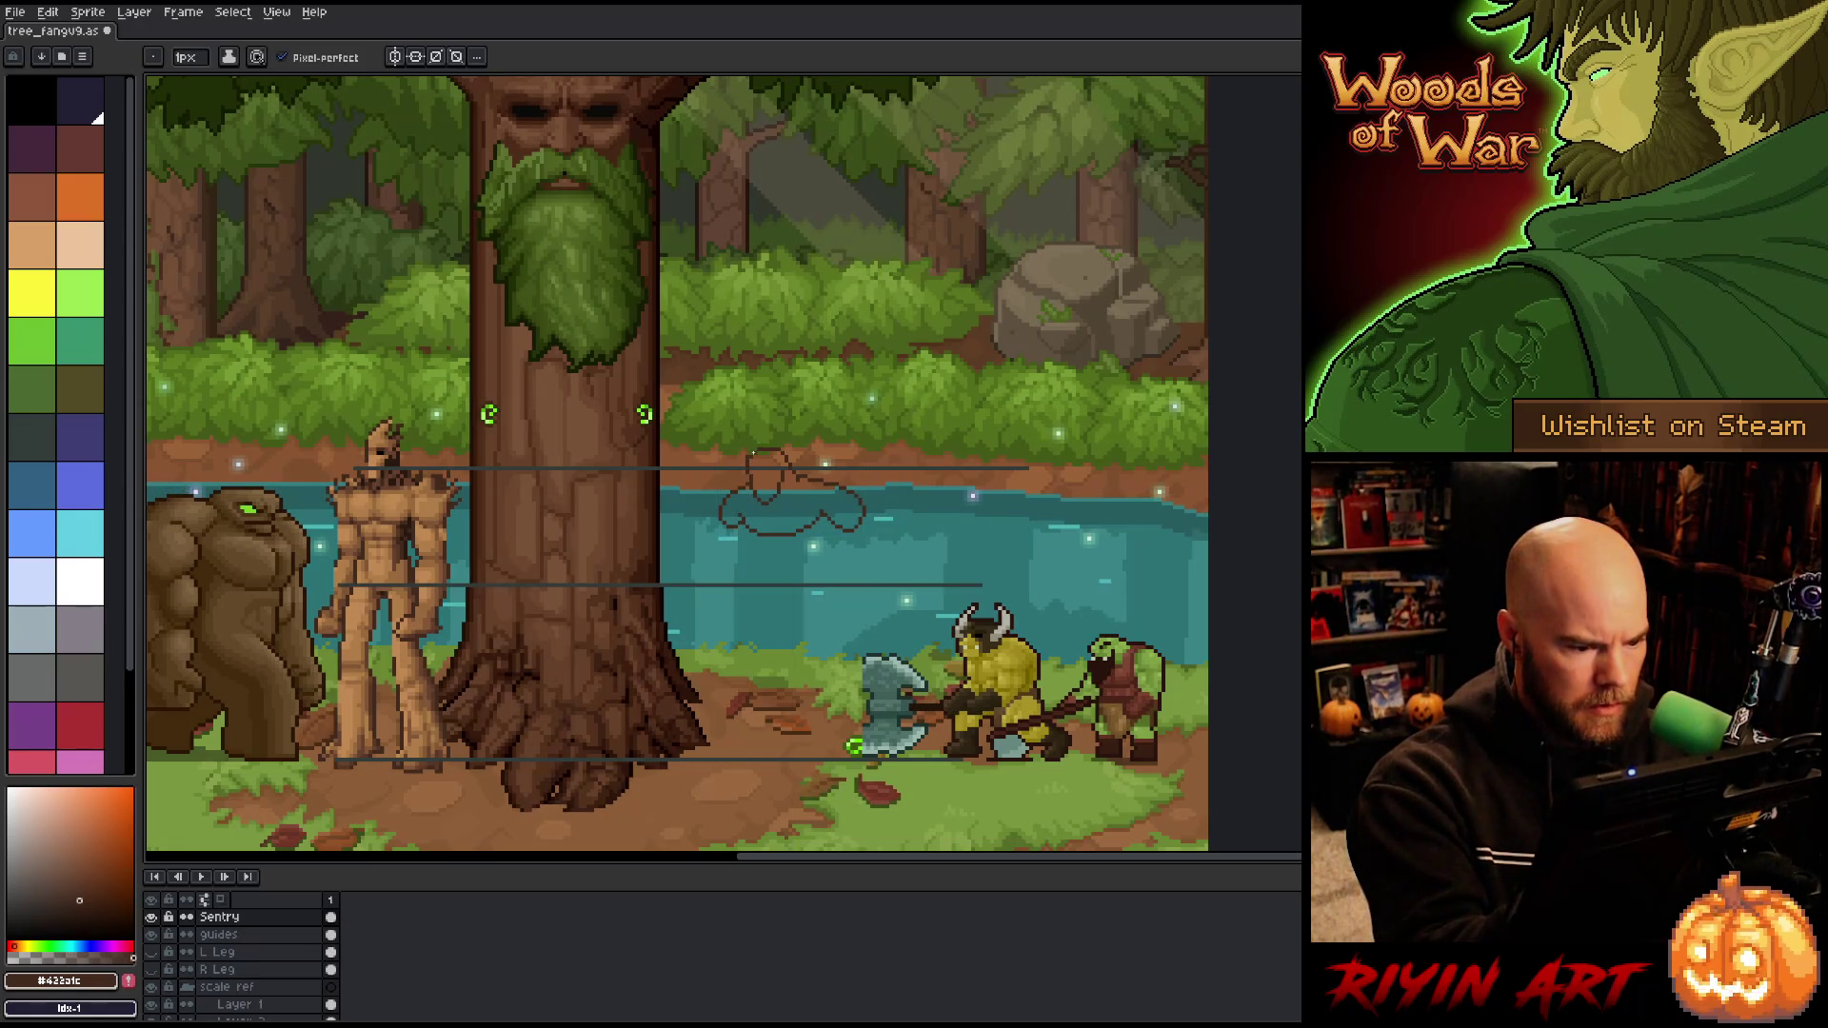
key("b")
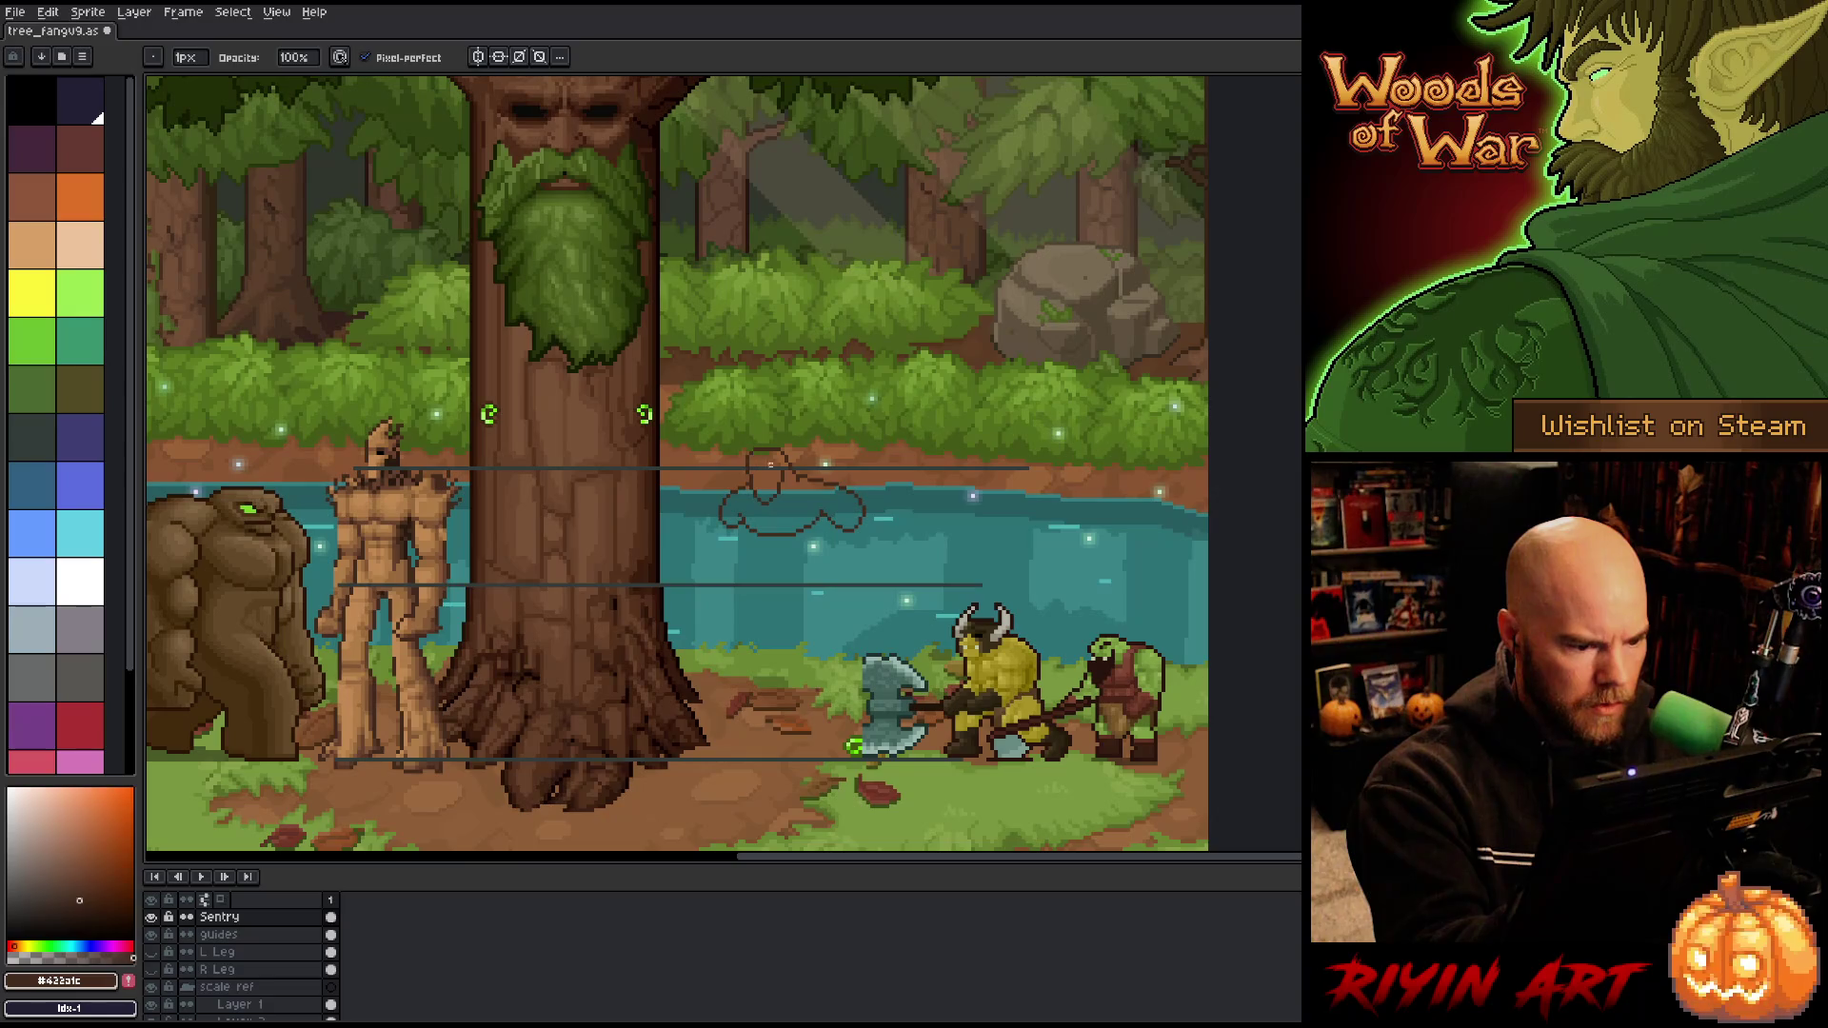
key("ctrl+s")
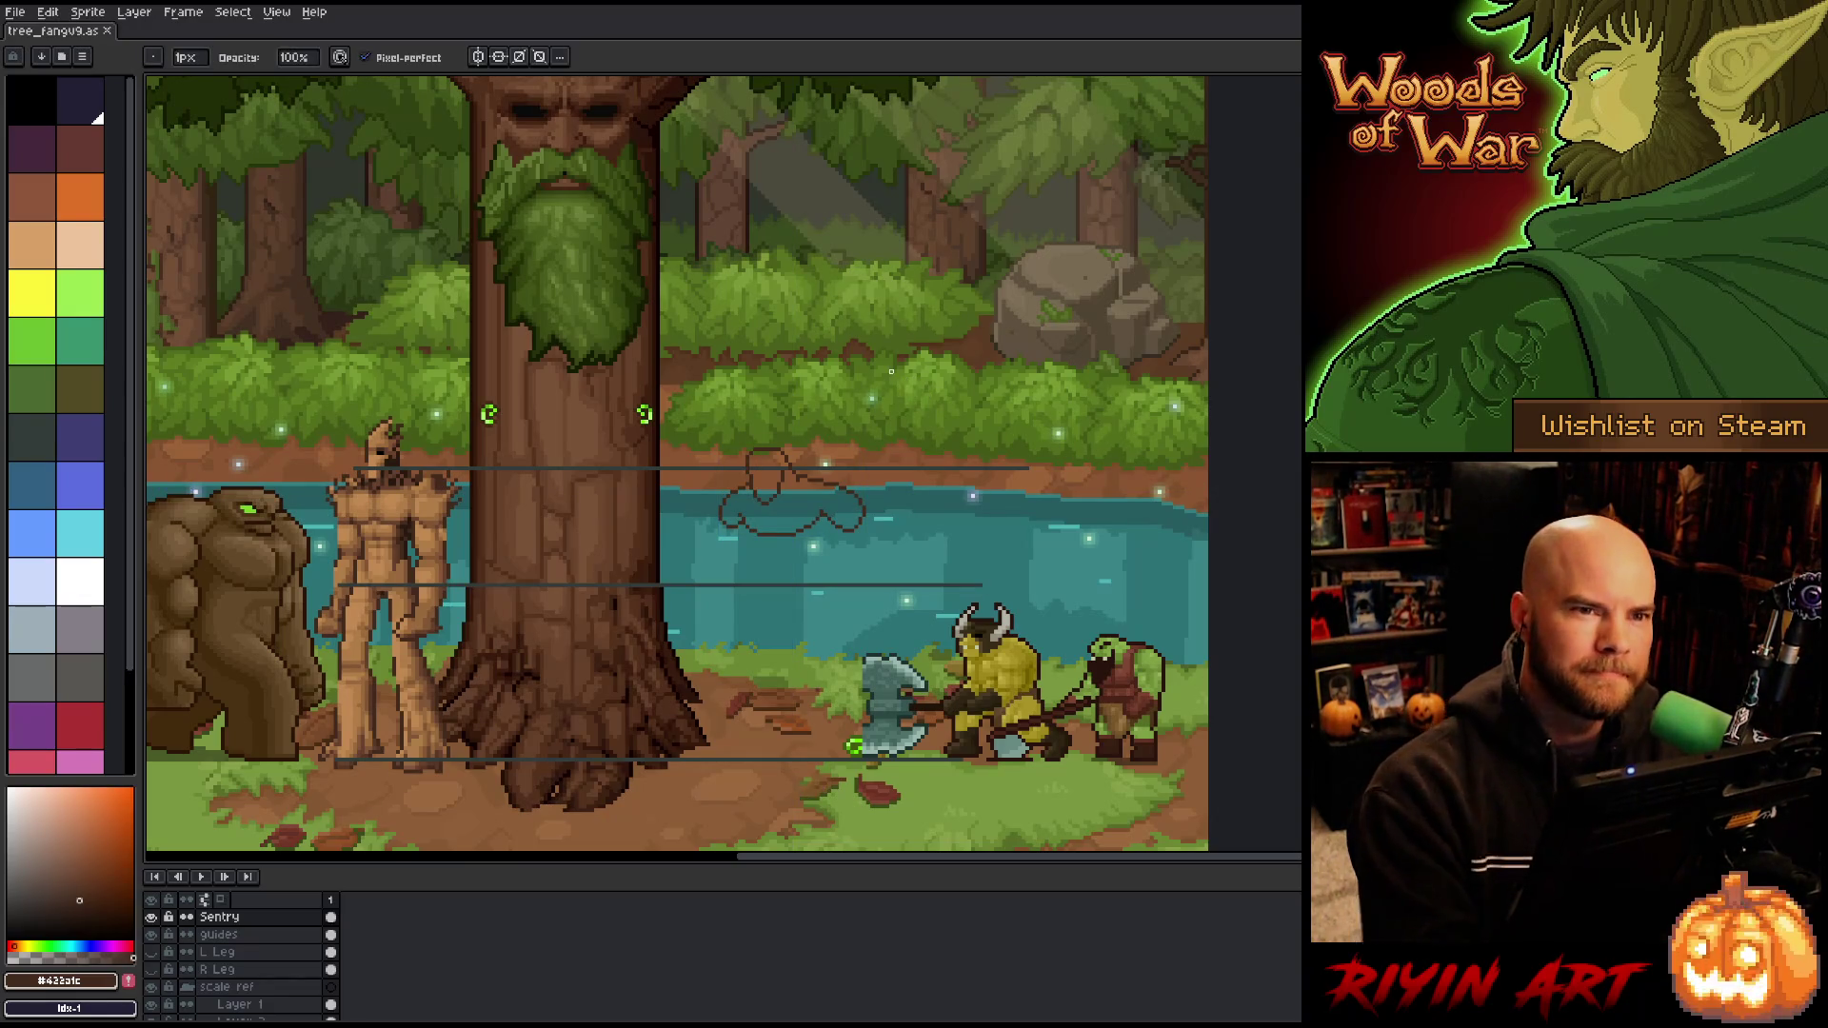
mouse_move(771, 533)
left_mouse_down()
mouse_move(769, 567)
mouse_move(821, 569)
left_mouse_up()
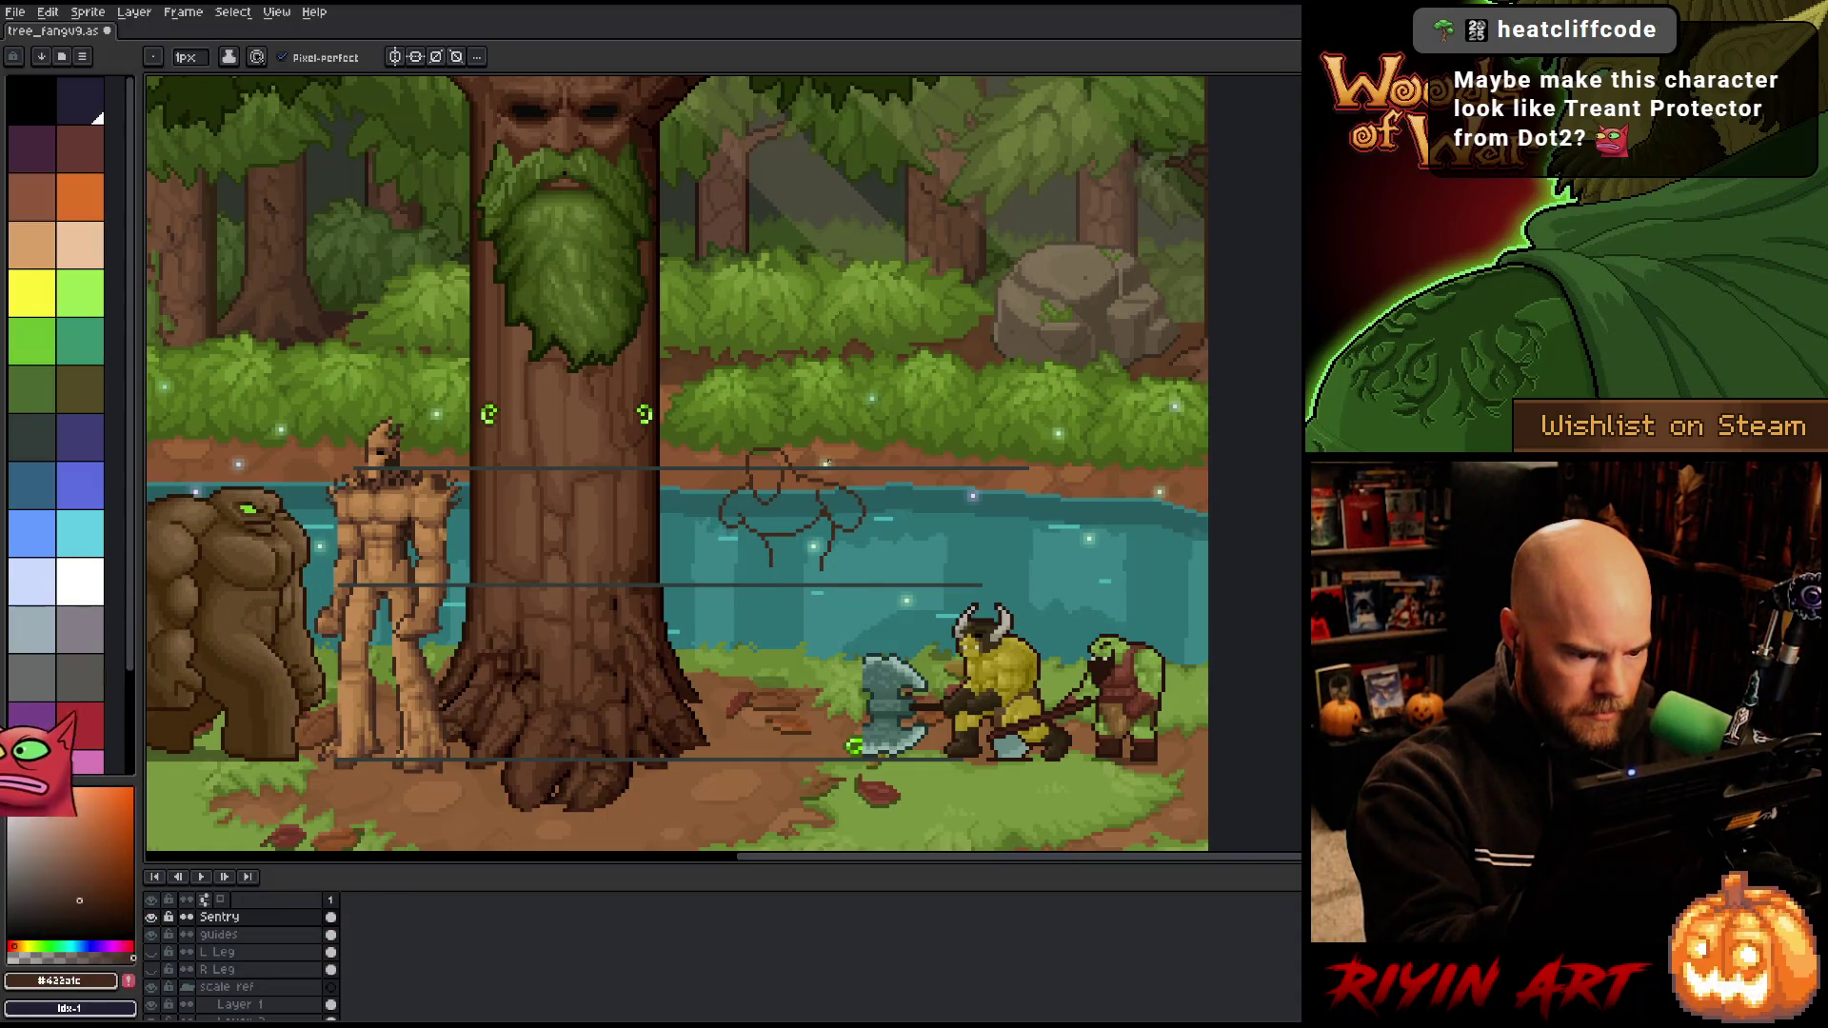
Step: Add short leg strokes extending downward from the Sentry creature, touching up with the eraser
key("e")
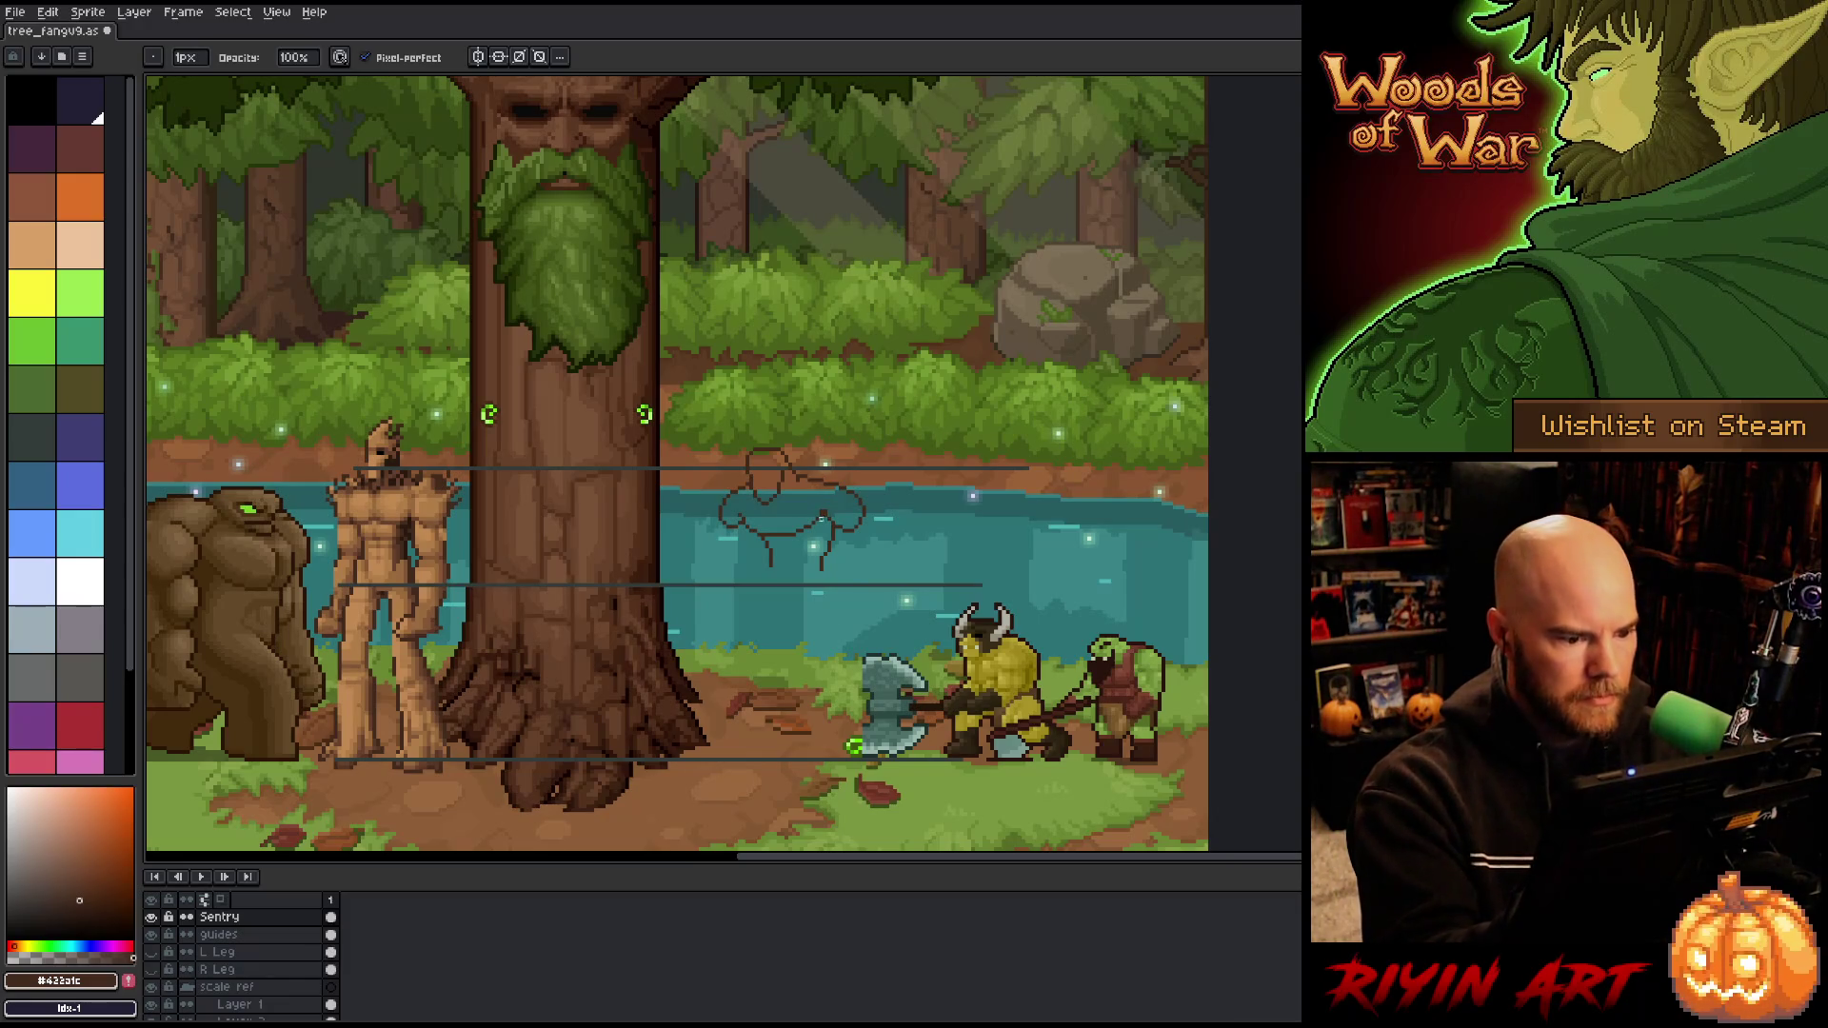
key("b")
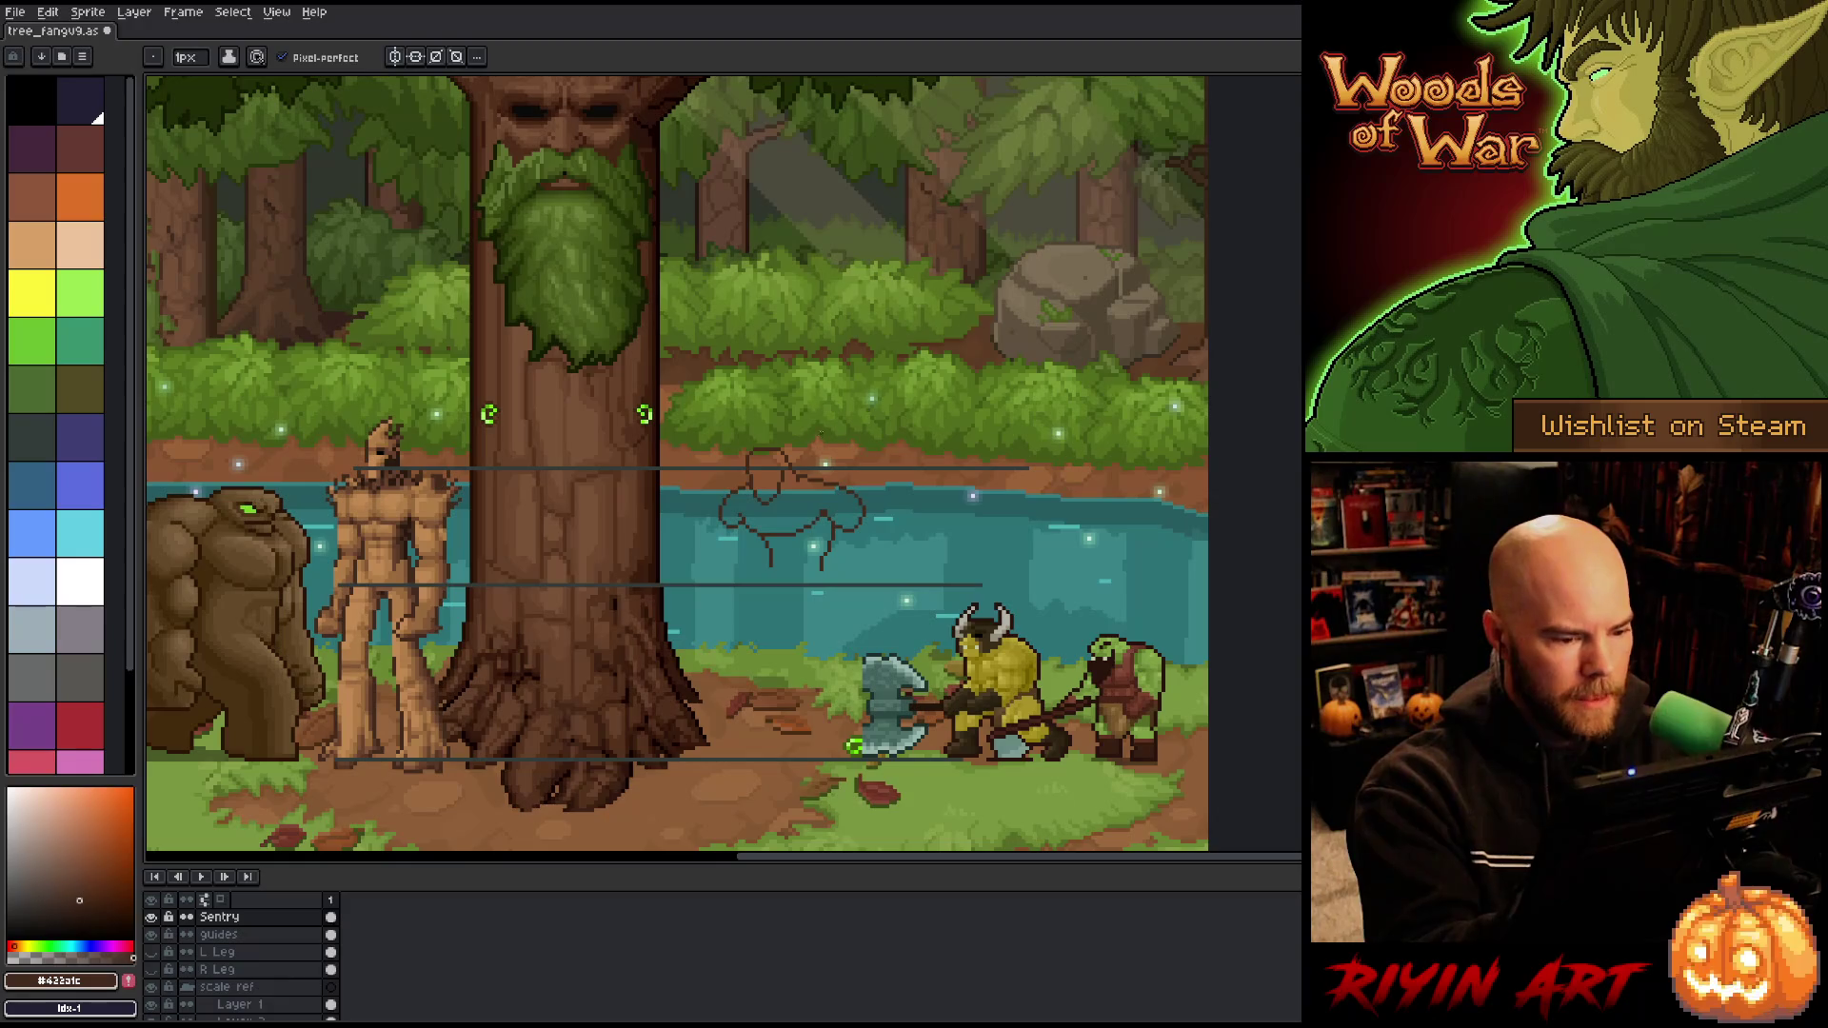
left_click_drag(773, 560, 773, 575)
key("e")
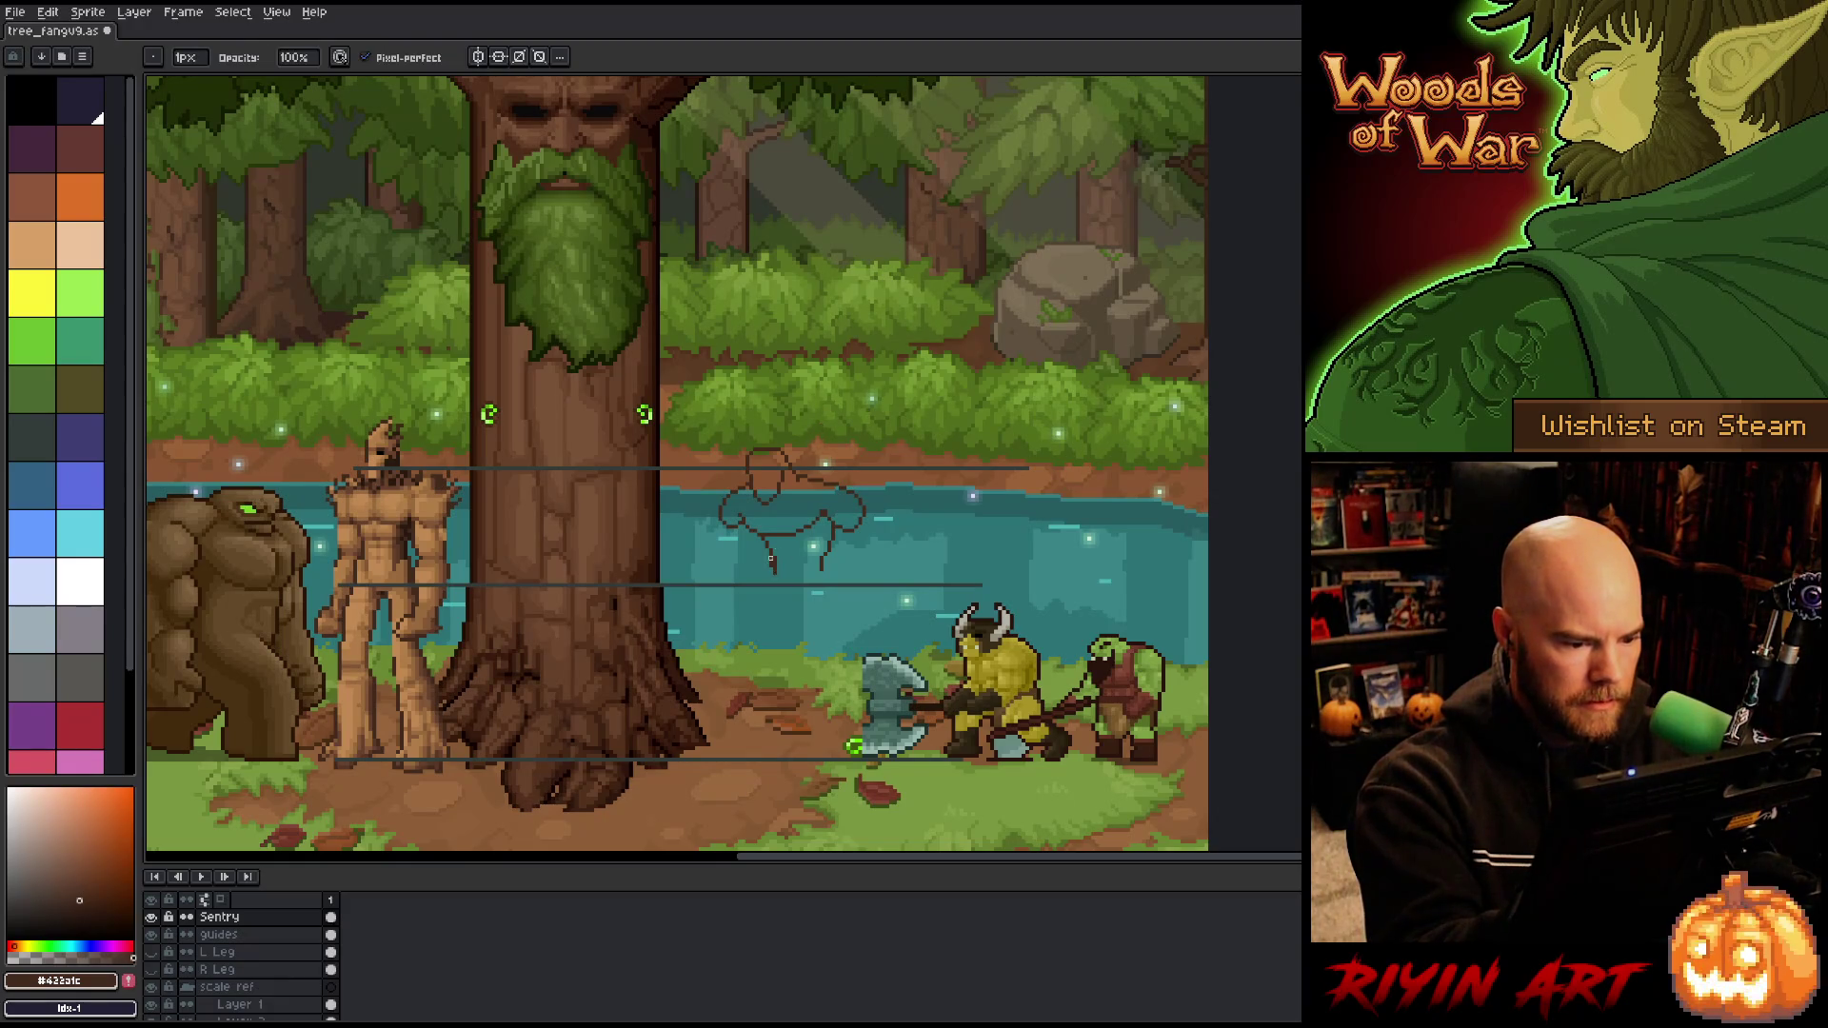
key("b")
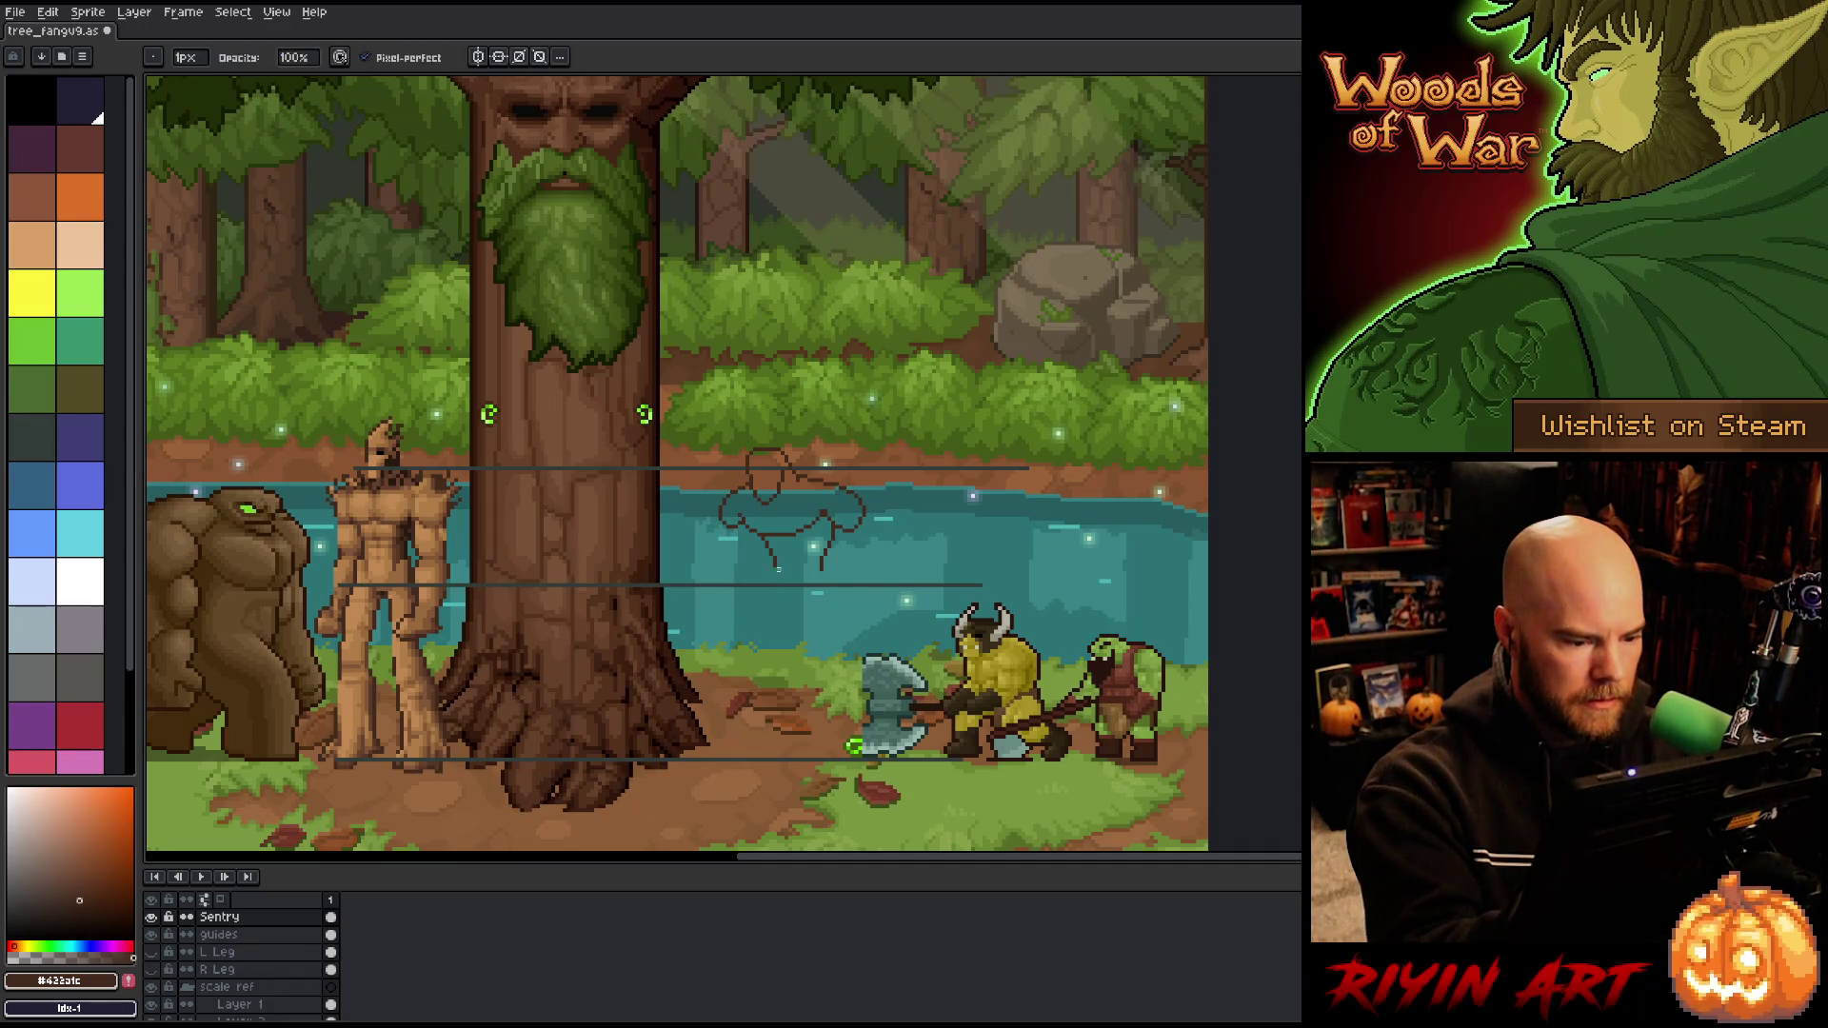
left_click_drag(774, 572, 795, 595)
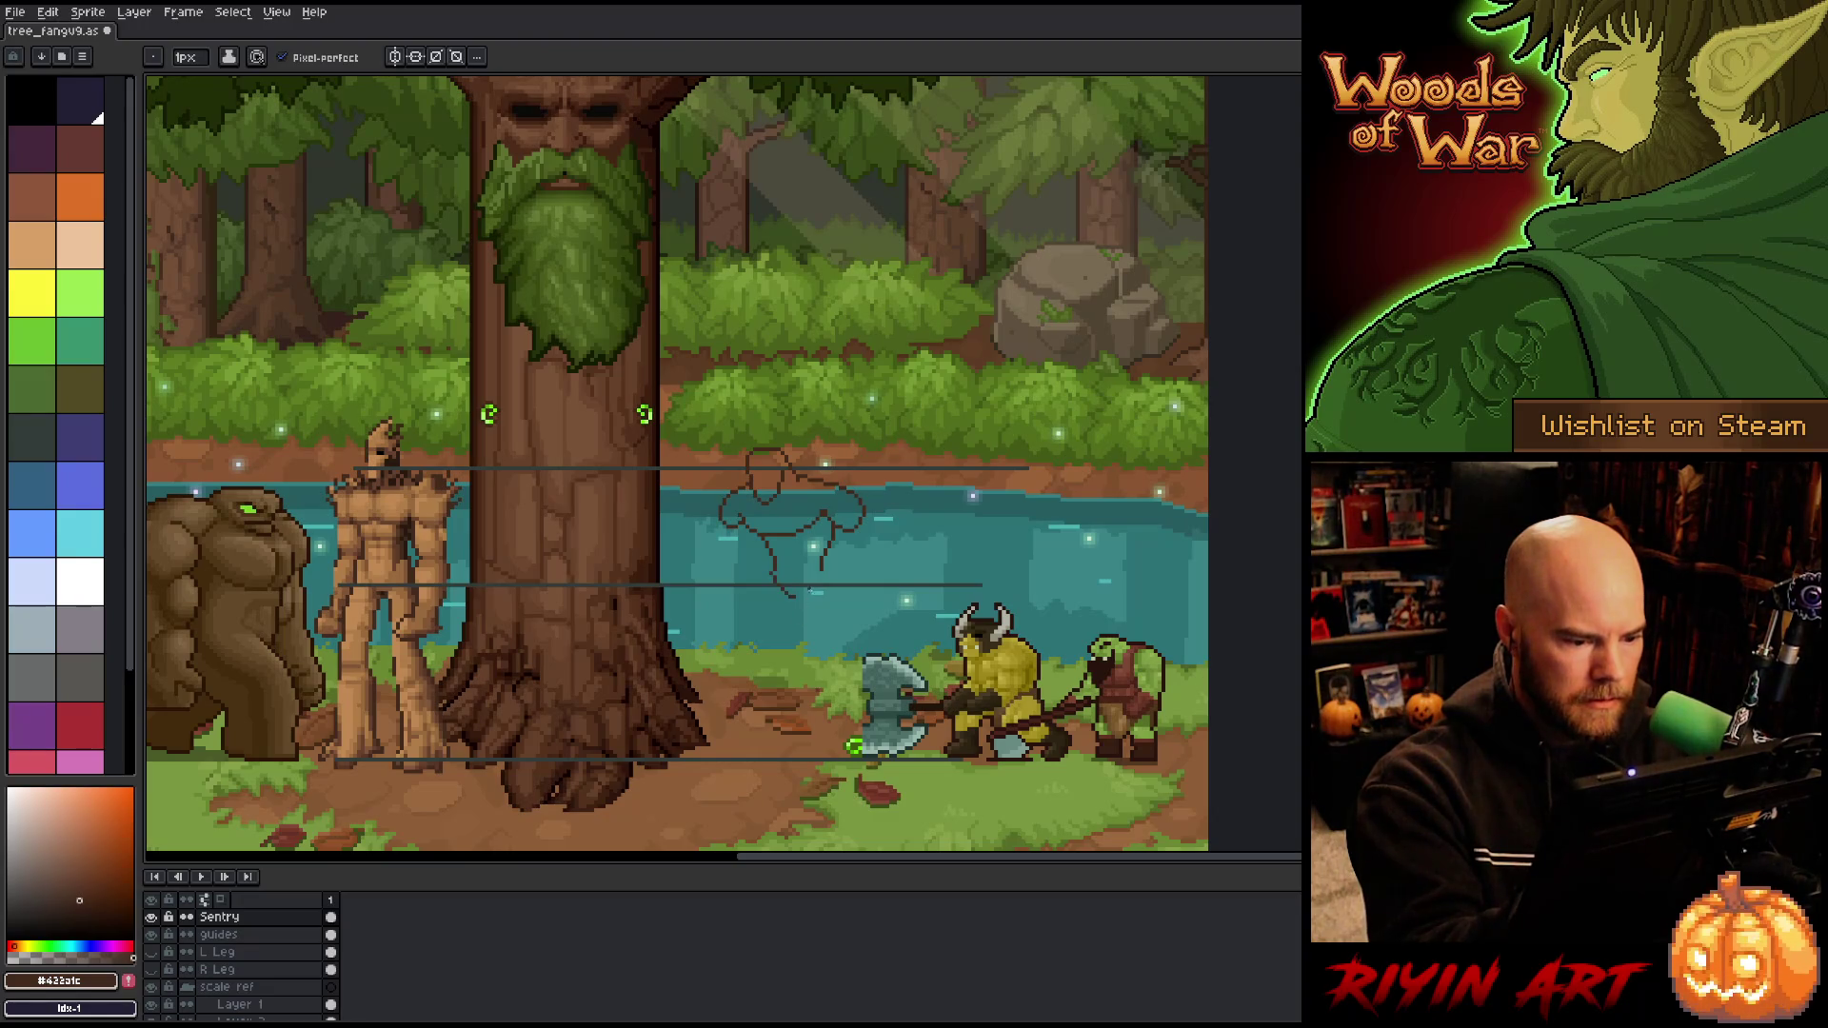
key("e")
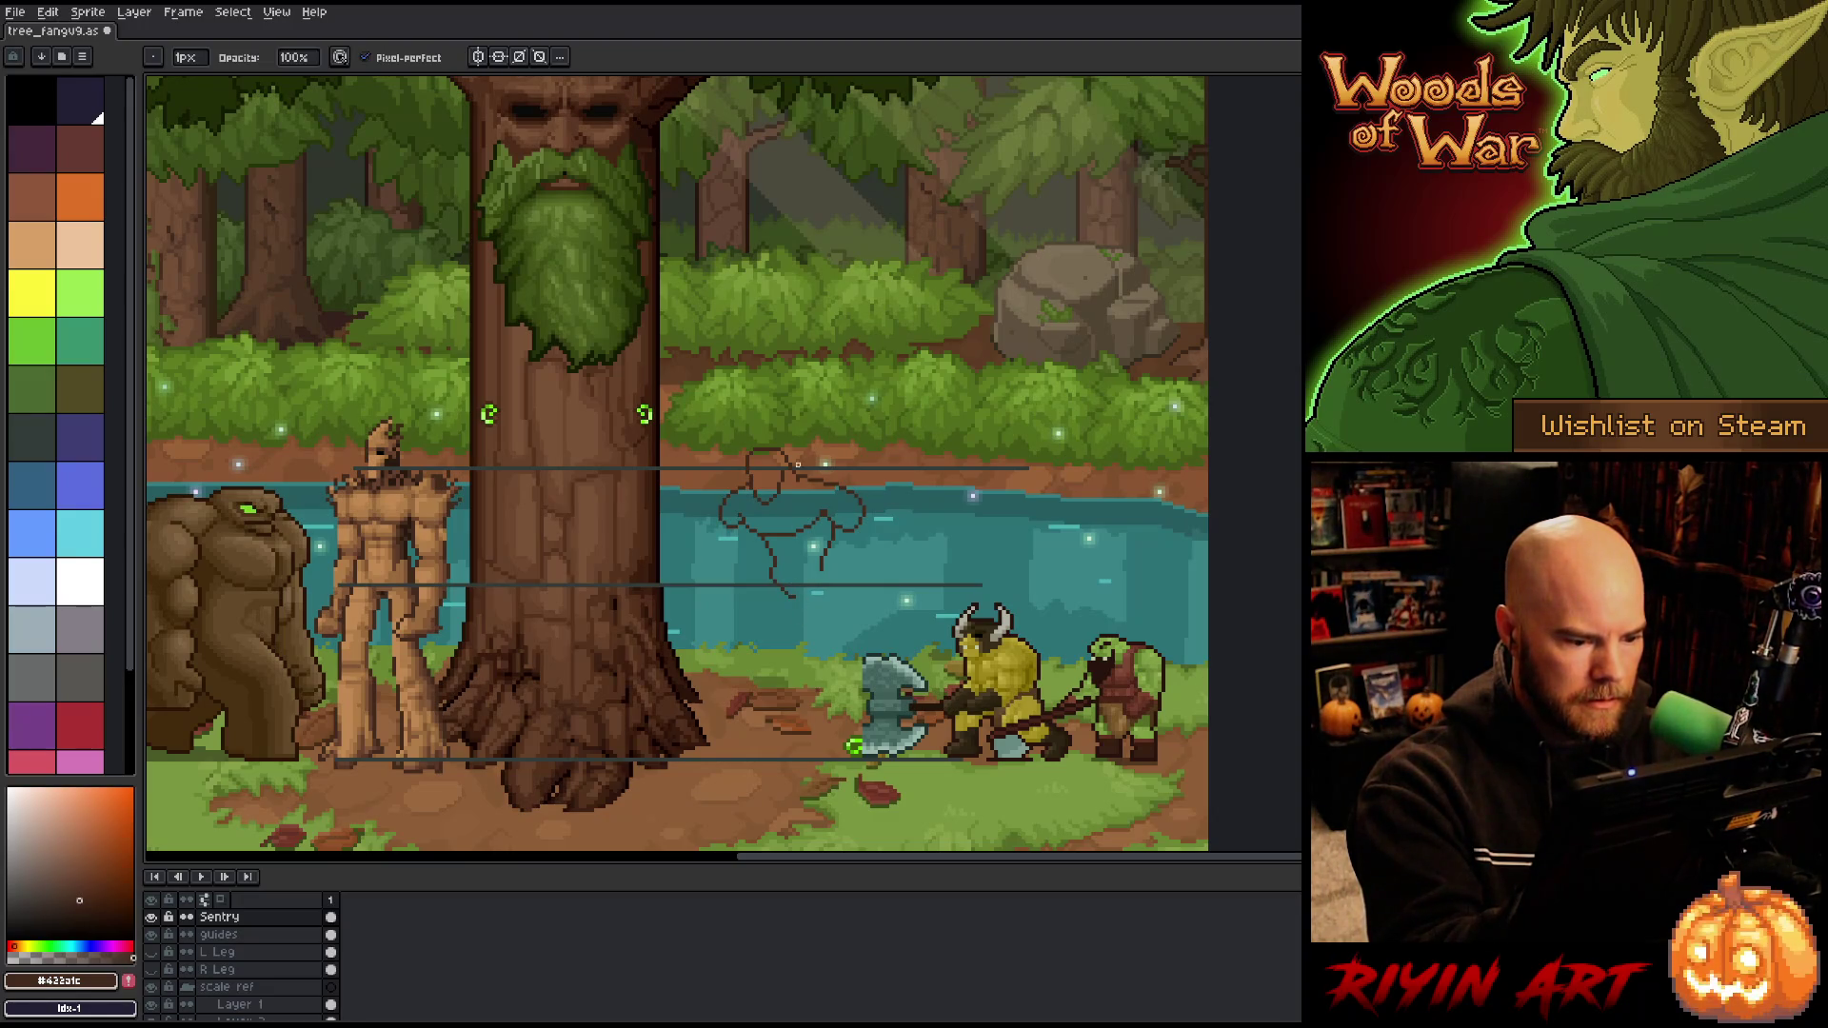
key("b")
Step: Sketch the right side of the leg, undo failed lower strokes, and lasso the sketch
left_click_drag(805, 576, 832, 524)
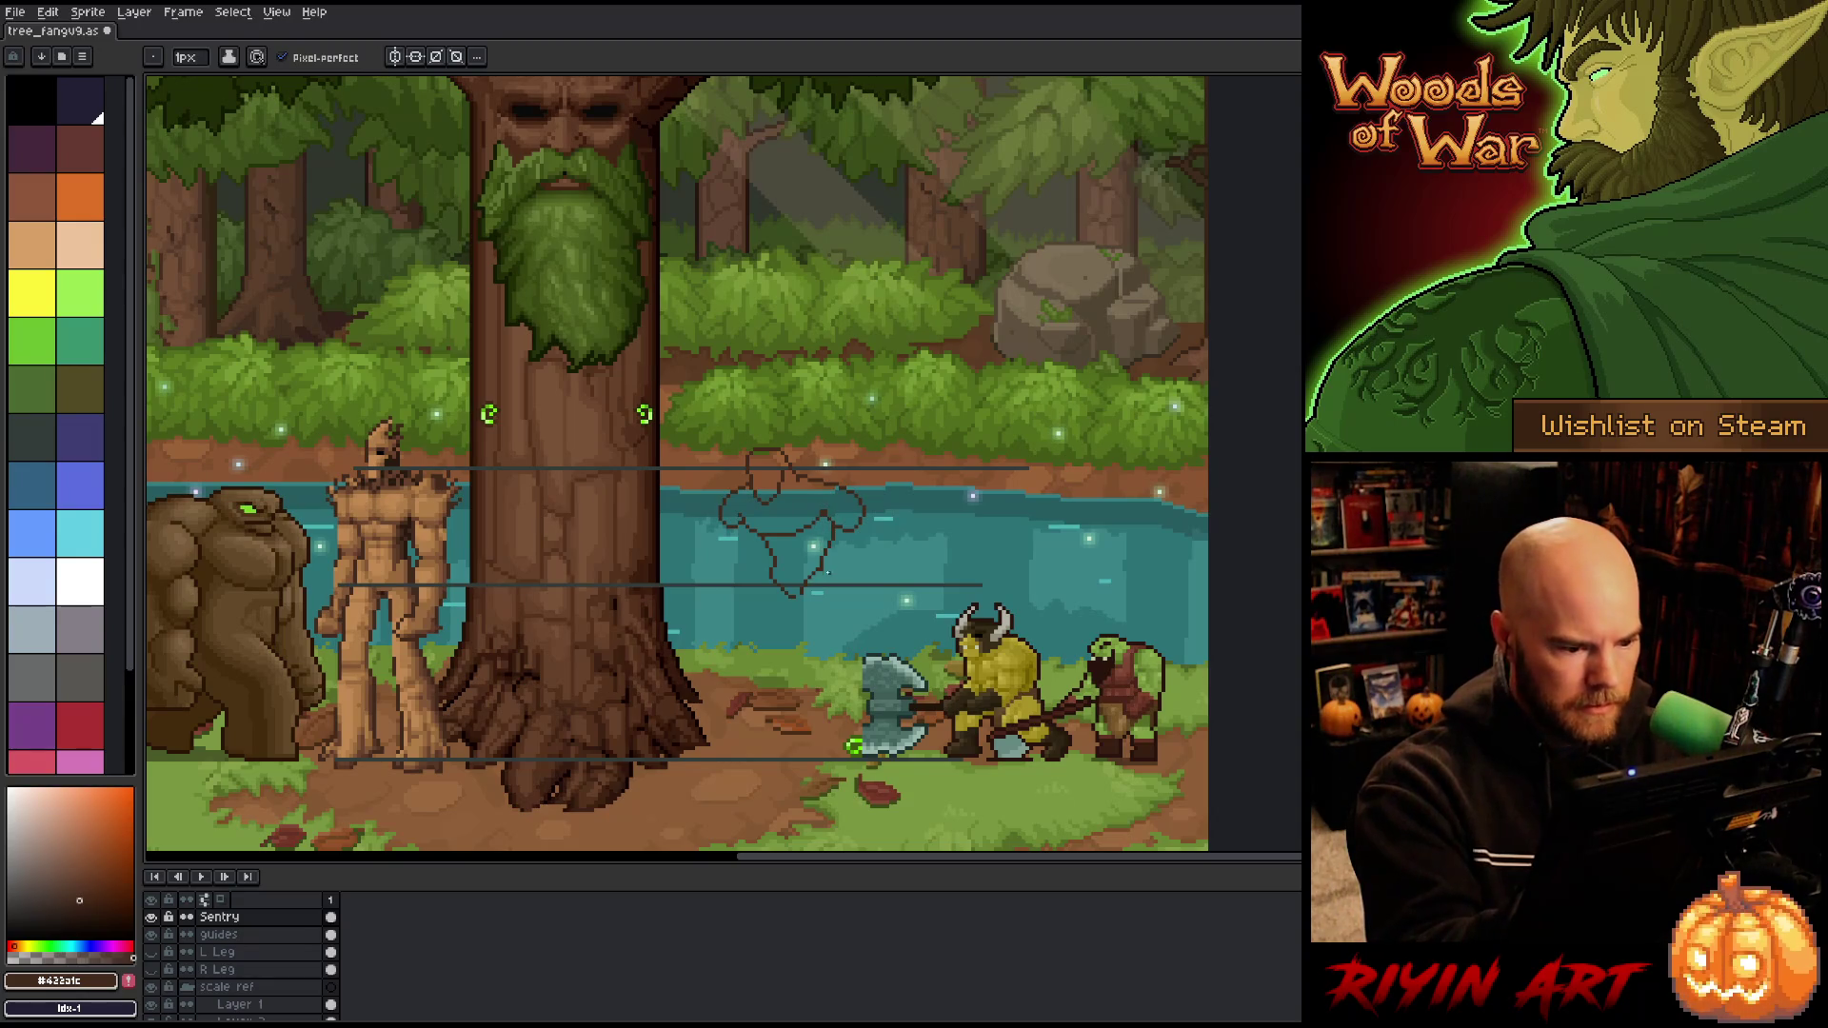
left_click_drag(825, 571, 836, 584)
key("ctrl+z")
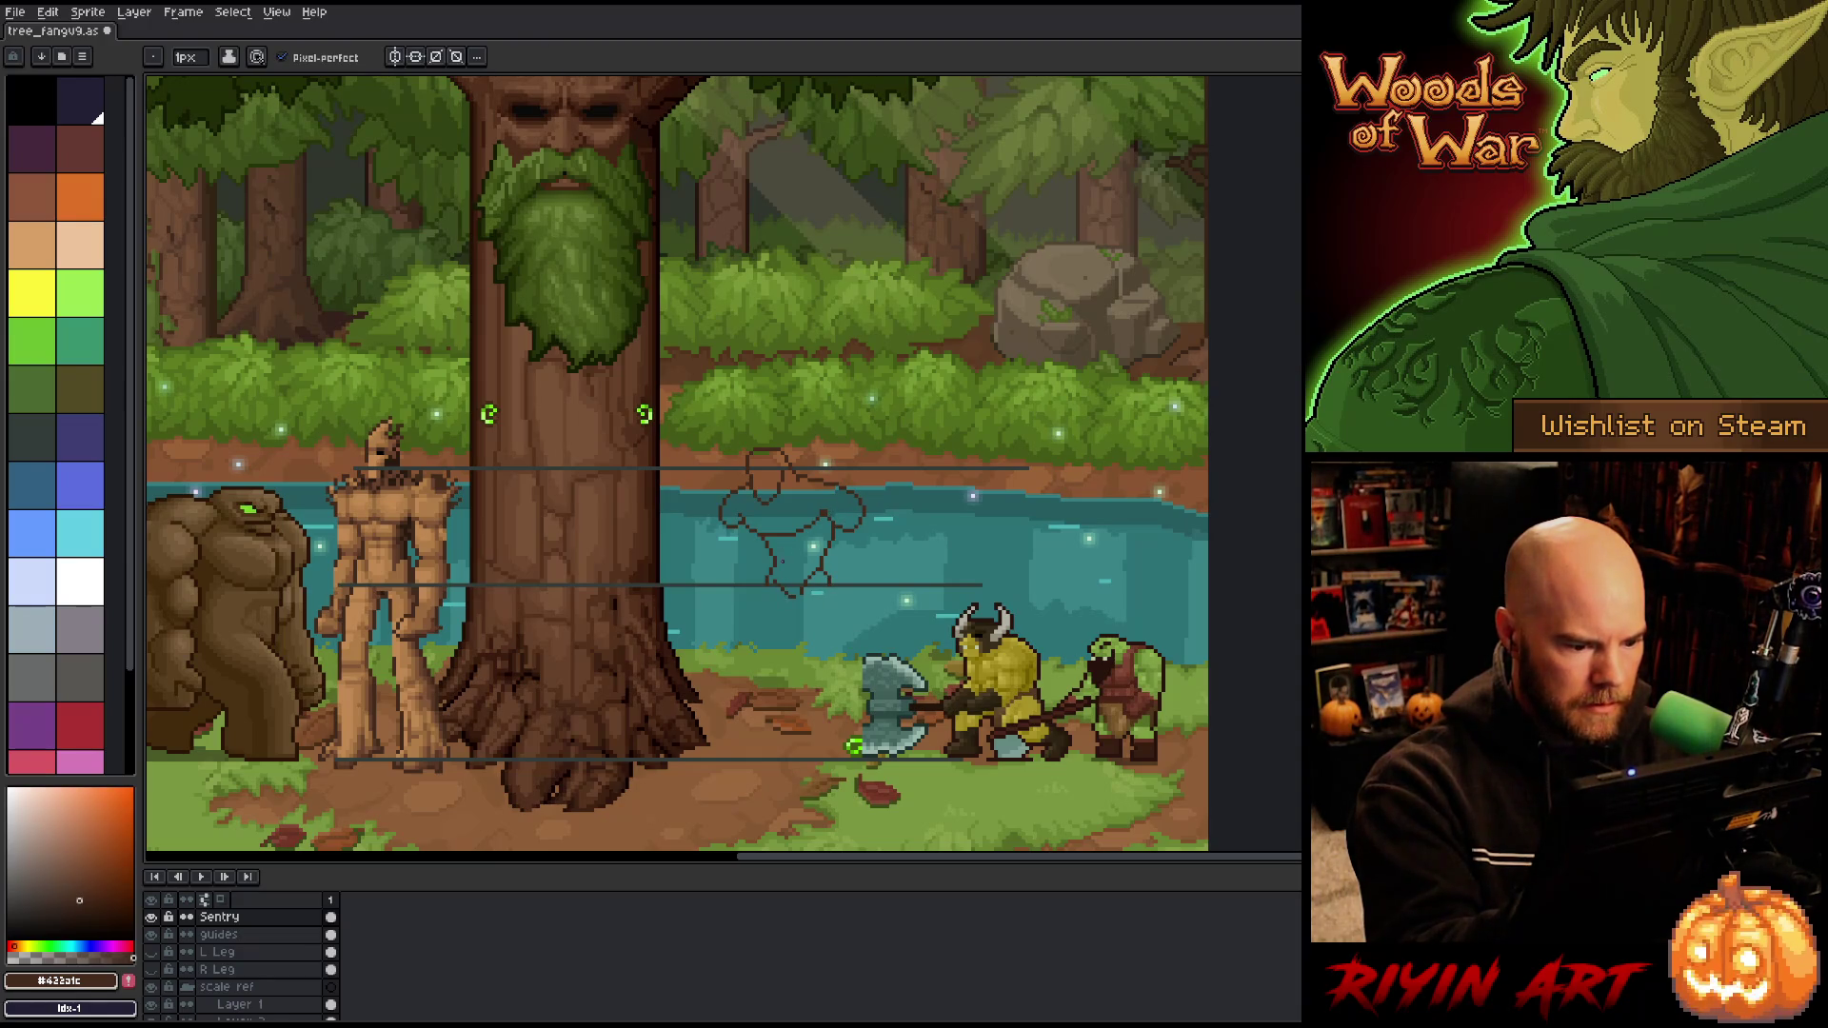
key("b")
key("e")
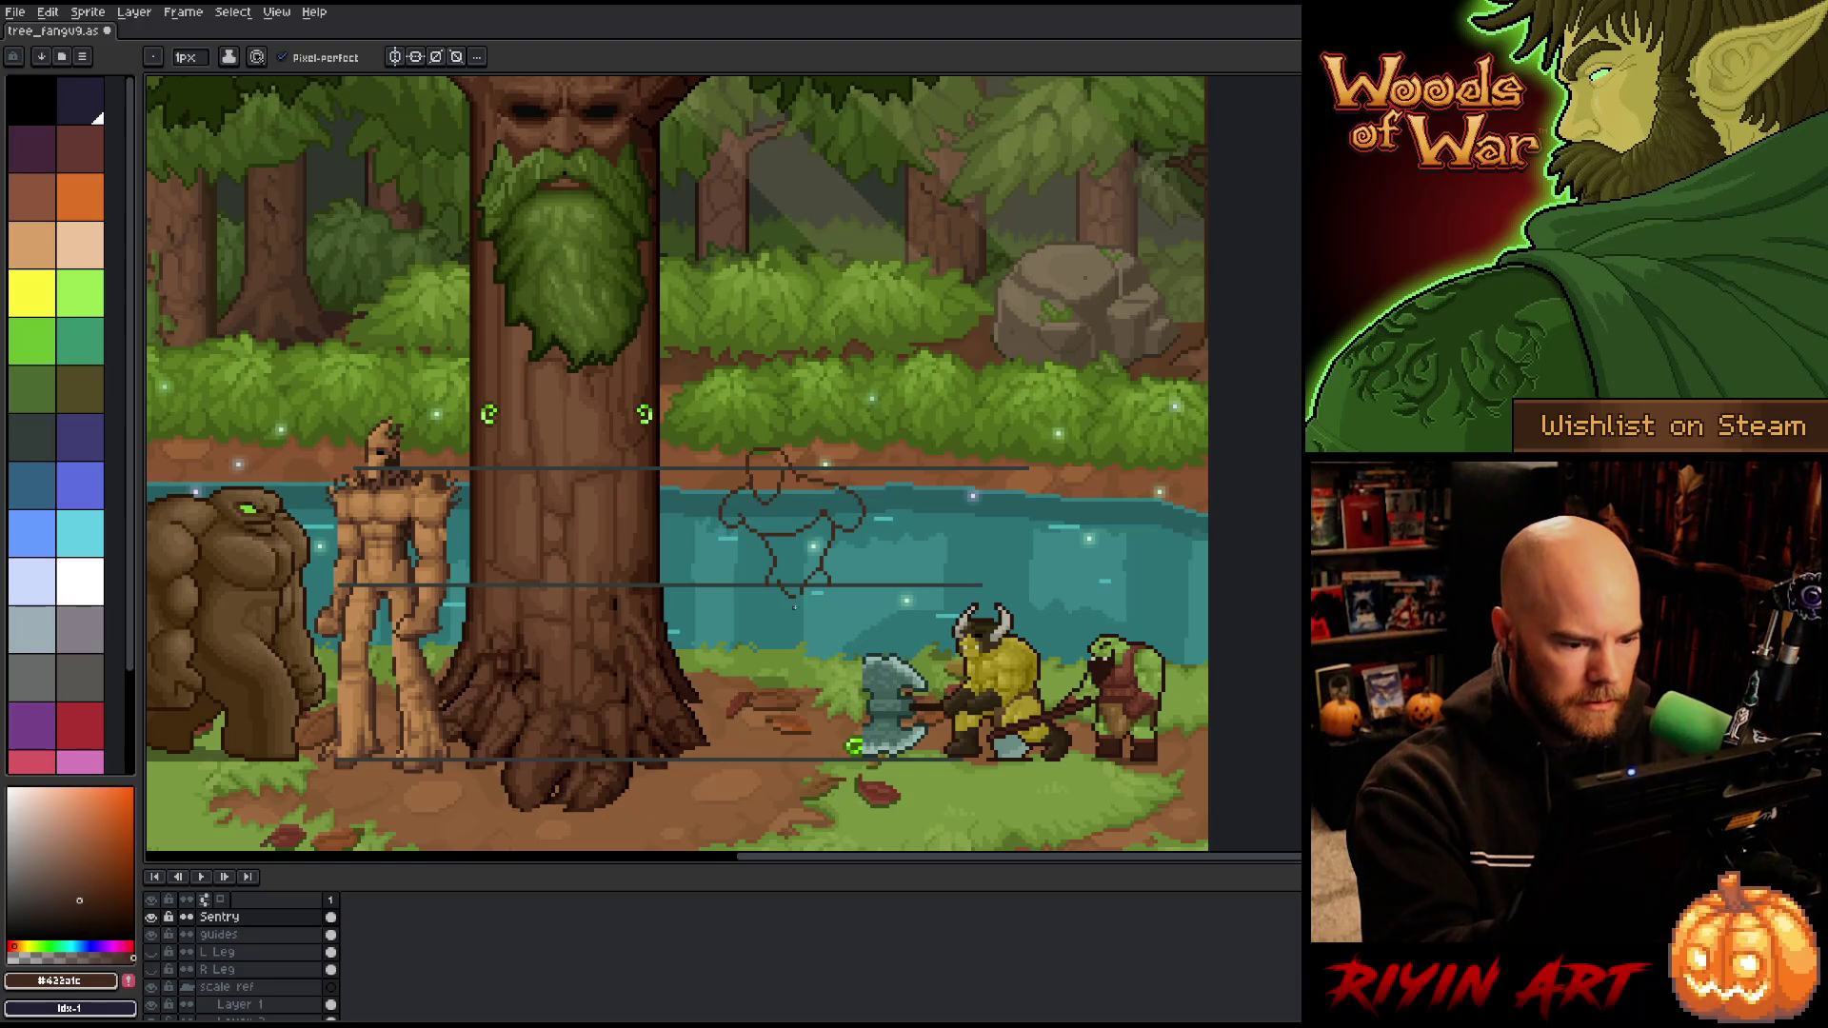
left_click_drag(800, 595, 809, 621)
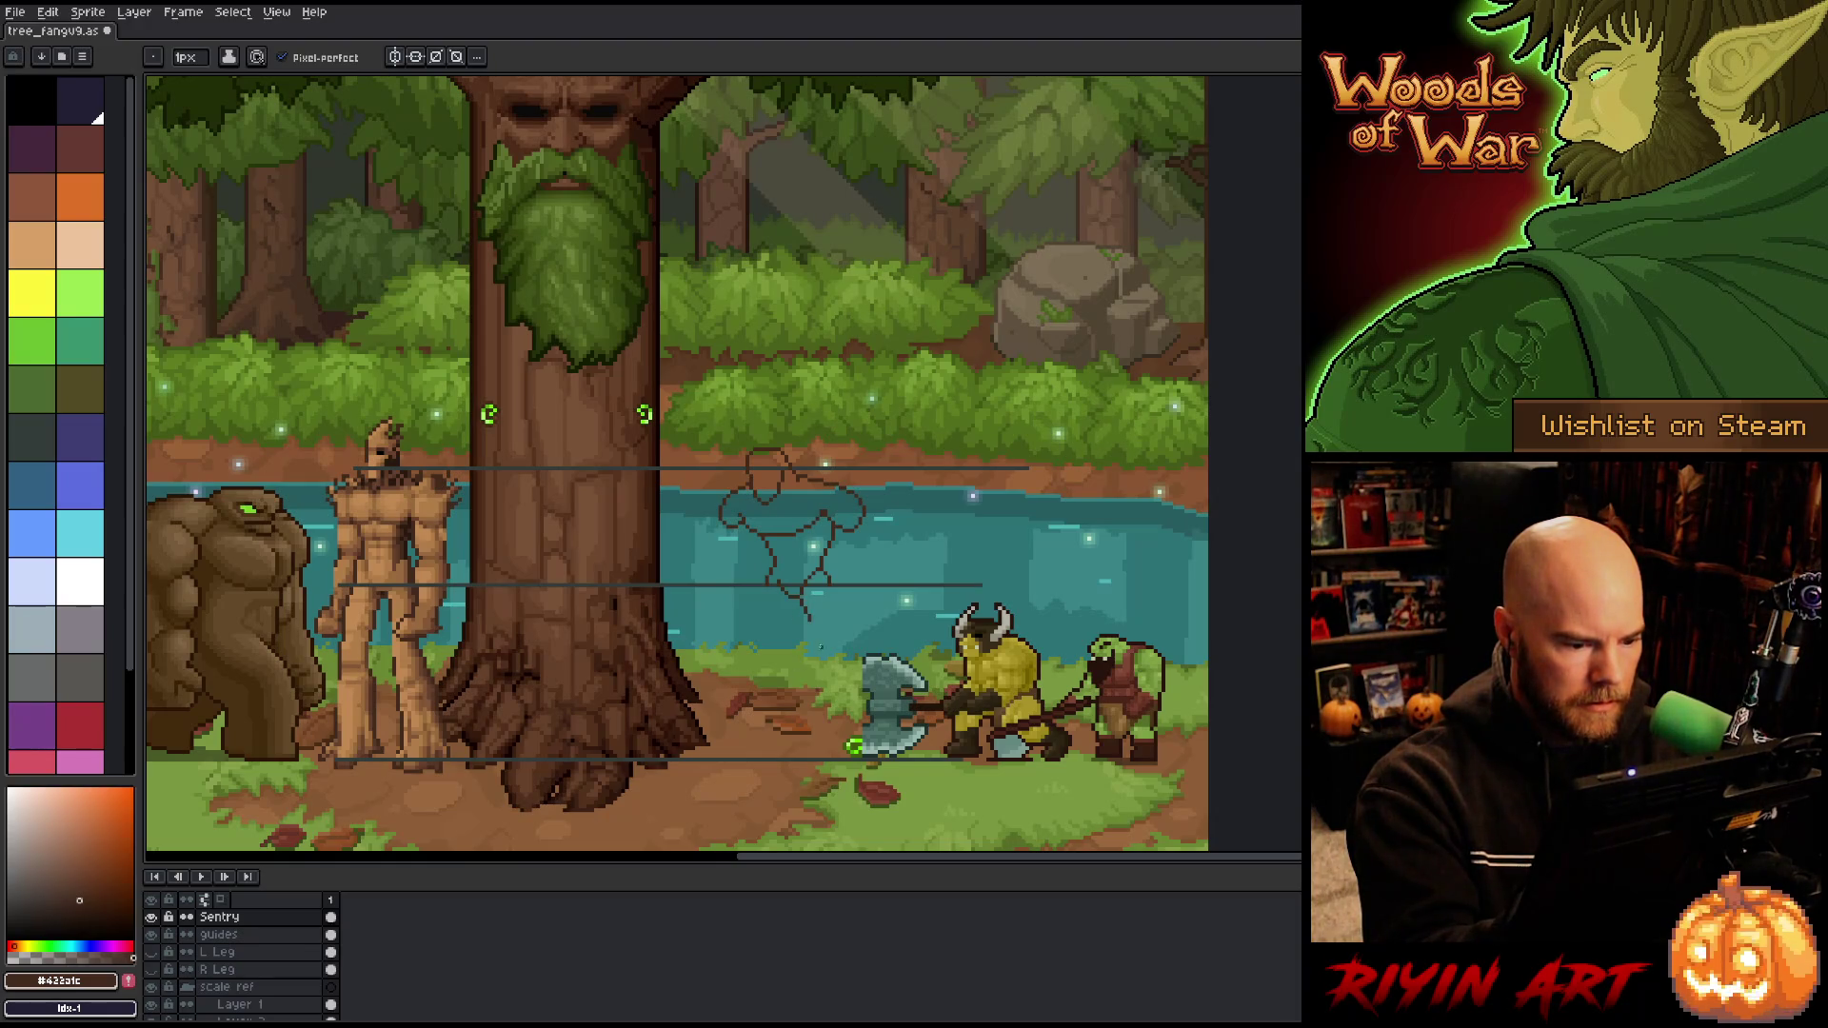
key("ctrl+z")
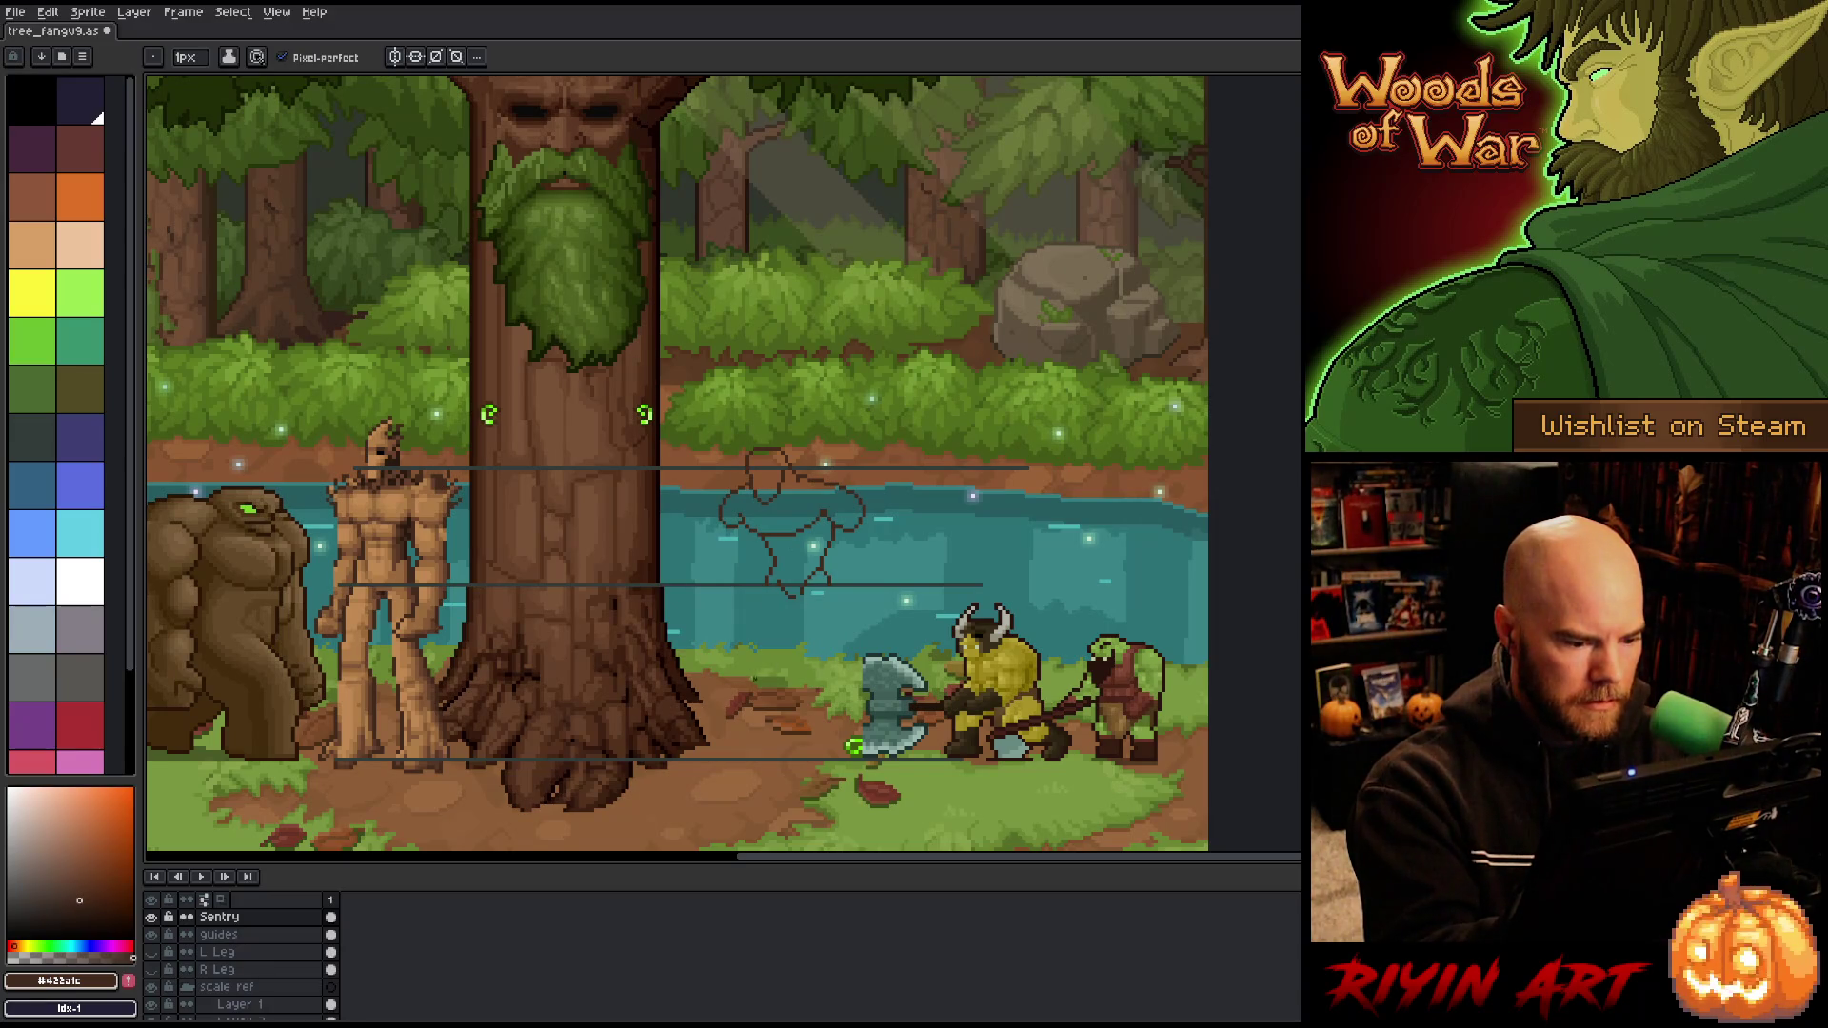
key("q")
mouse_move(796, 658)
left_mouse_down()
mouse_move(816, 396)
mouse_move(796, 664)
left_mouse_up()
Step: Nudge the selected Sentry sketch up, then one pixel down, and commit its position
left_click_drag(797, 534, 798, 527)
key("Down")
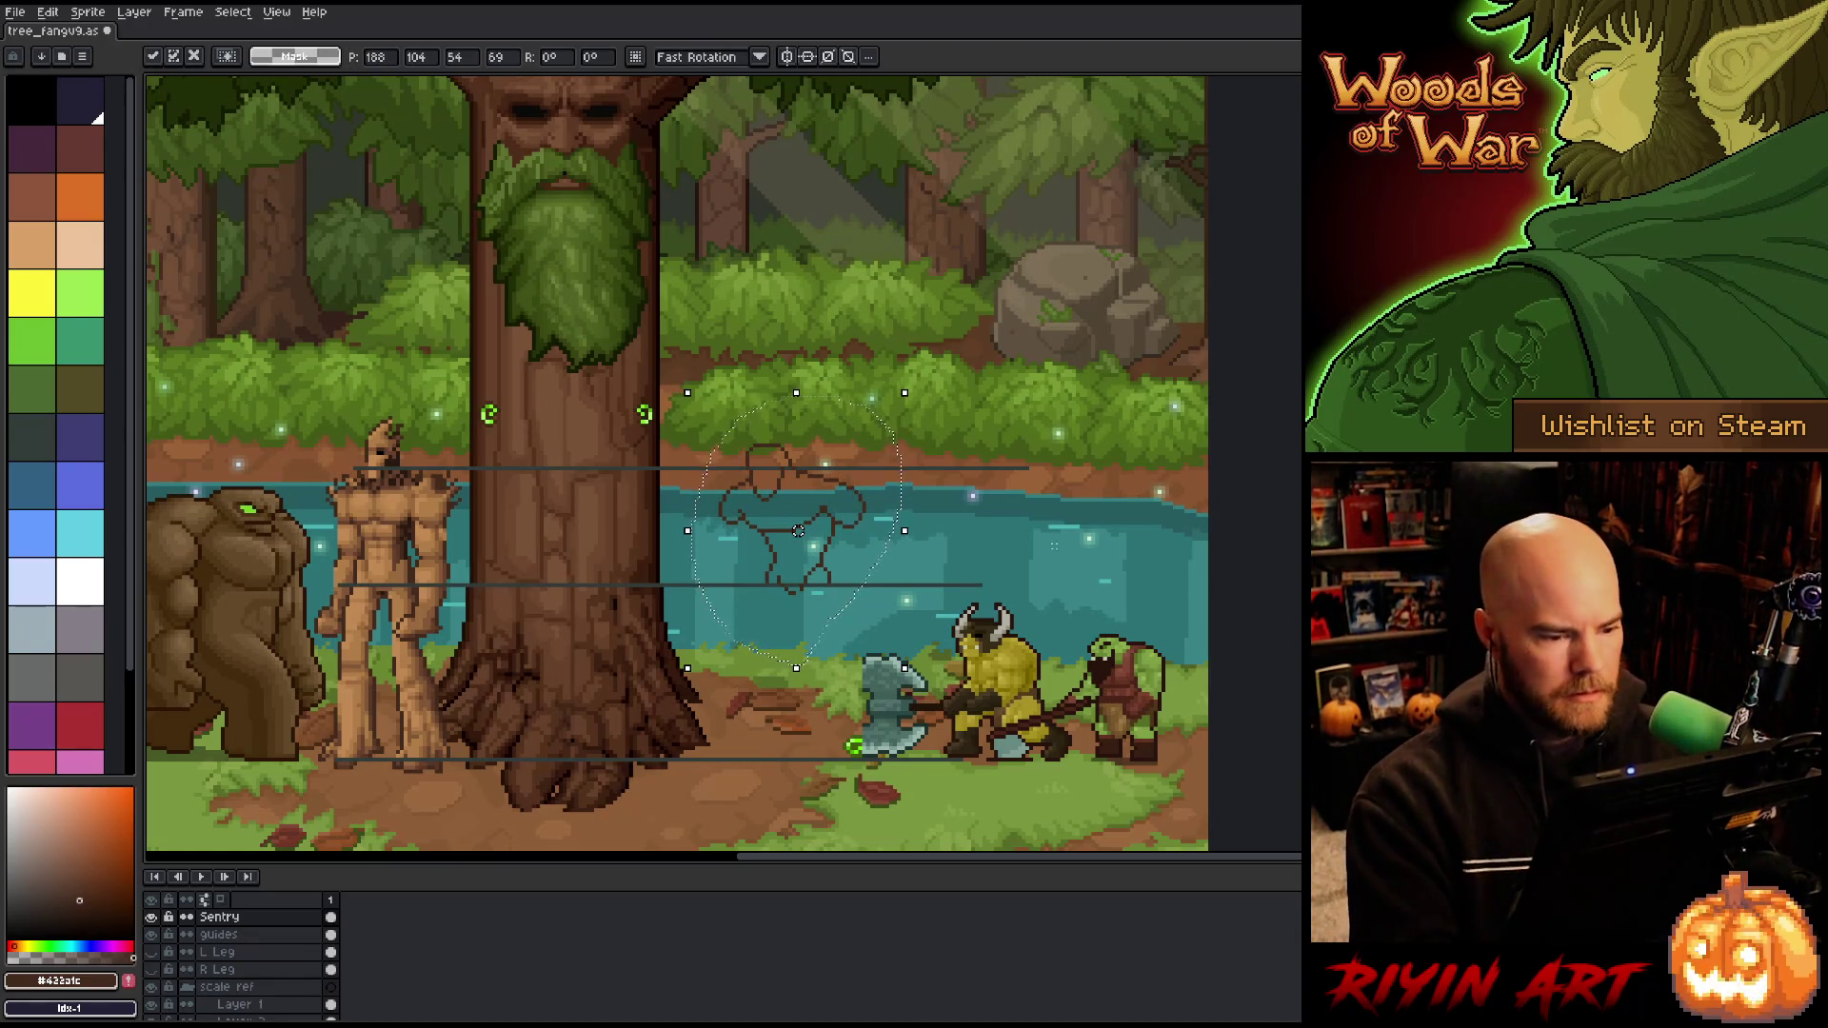
key("Return")
Step: Draw several rectangular marquees beside the sketch near the rock to compare sizes, then deselect
mouse_move(1079, 282)
left_mouse_down()
mouse_move(957, 472)
mouse_move(767, 659)
left_mouse_up()
mouse_move(670, 417)
left_mouse_down()
mouse_move(768, 604)
mouse_move(800, 609)
left_mouse_up()
mouse_move(830, 377)
left_mouse_down()
mouse_move(767, 510)
mouse_move(767, 453)
left_mouse_up()
left_click_drag(874, 411, 783, 491)
left_click(827, 533)
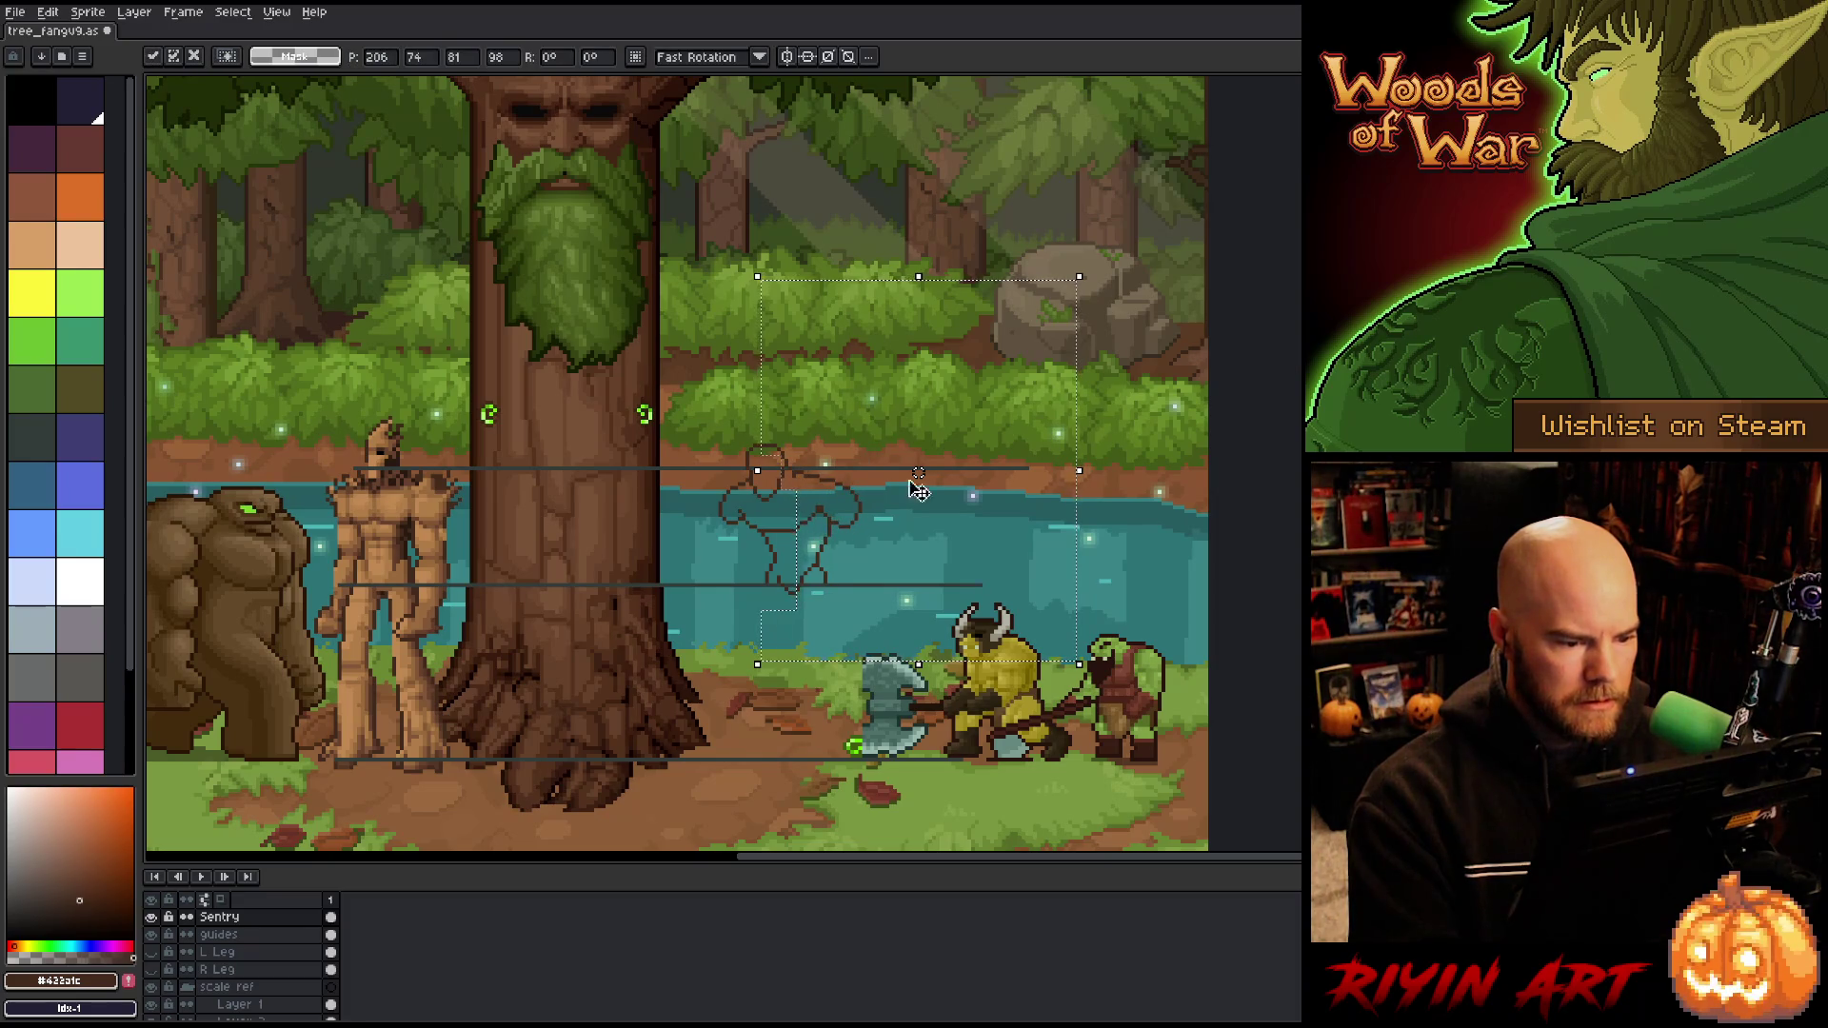
left_click_drag(901, 384, 691, 470)
key("ctrl+d")
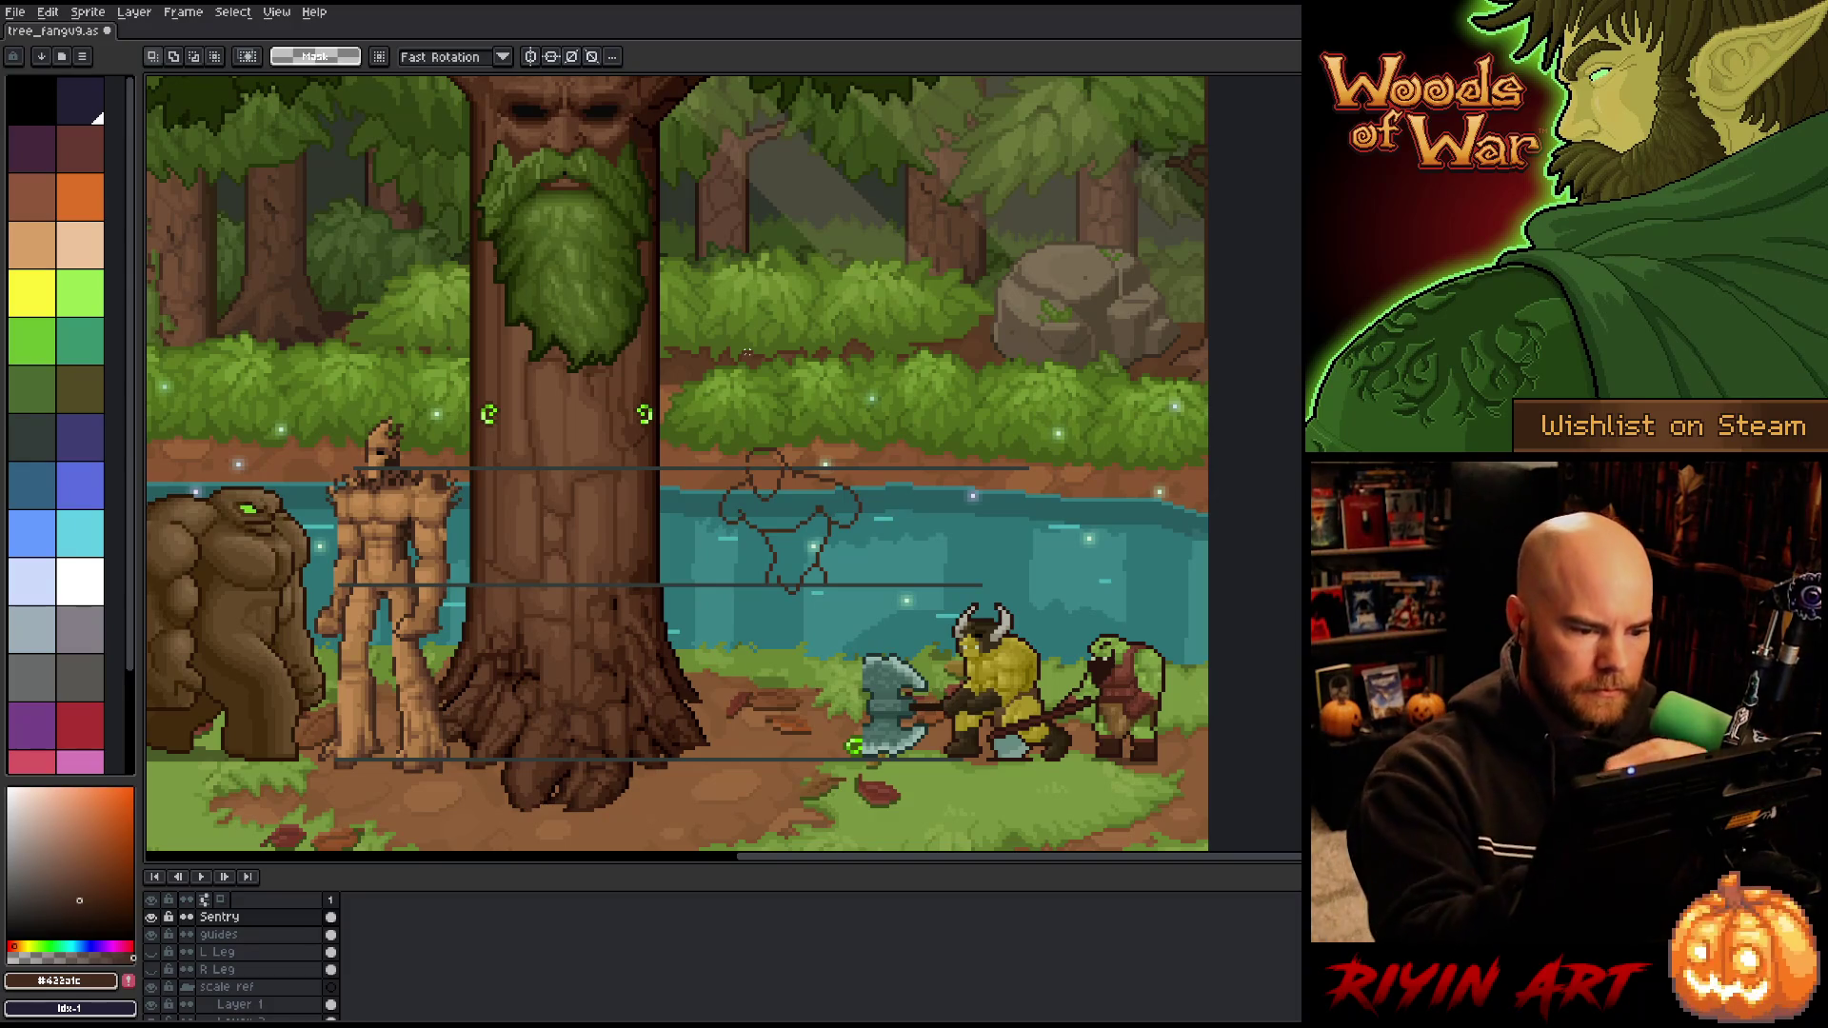
key("b")
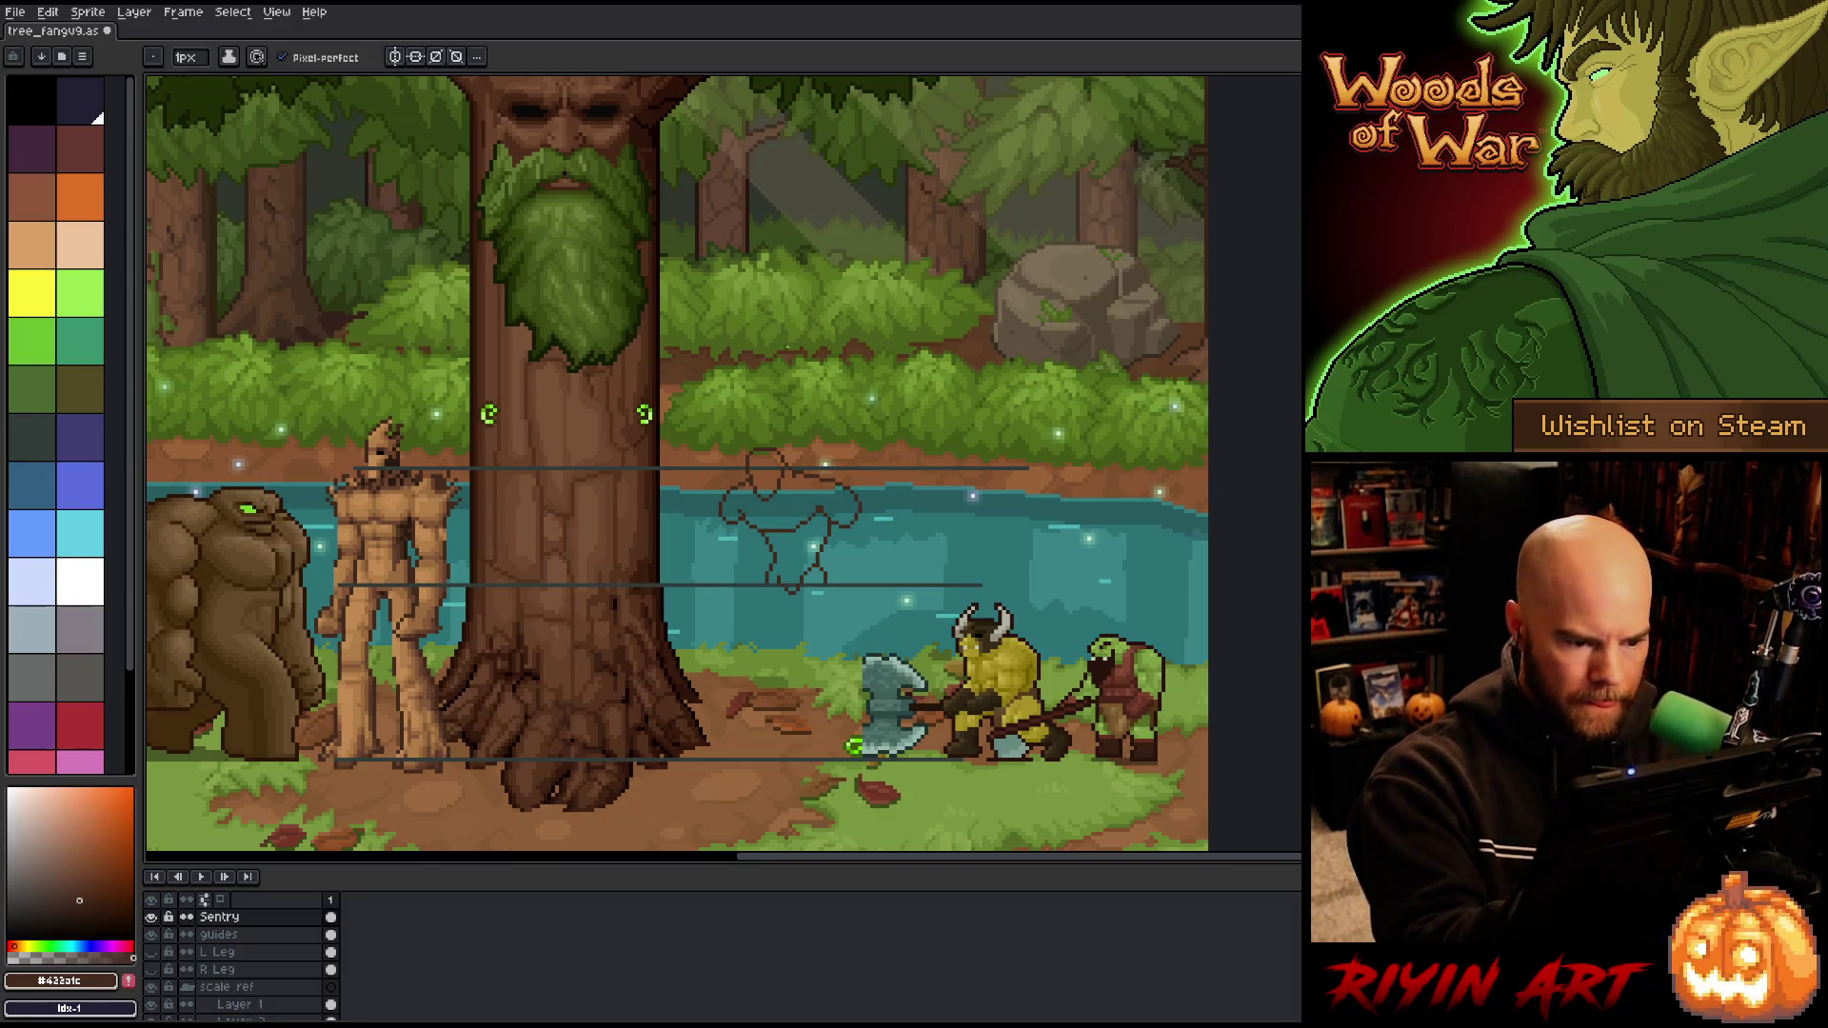
key("e")
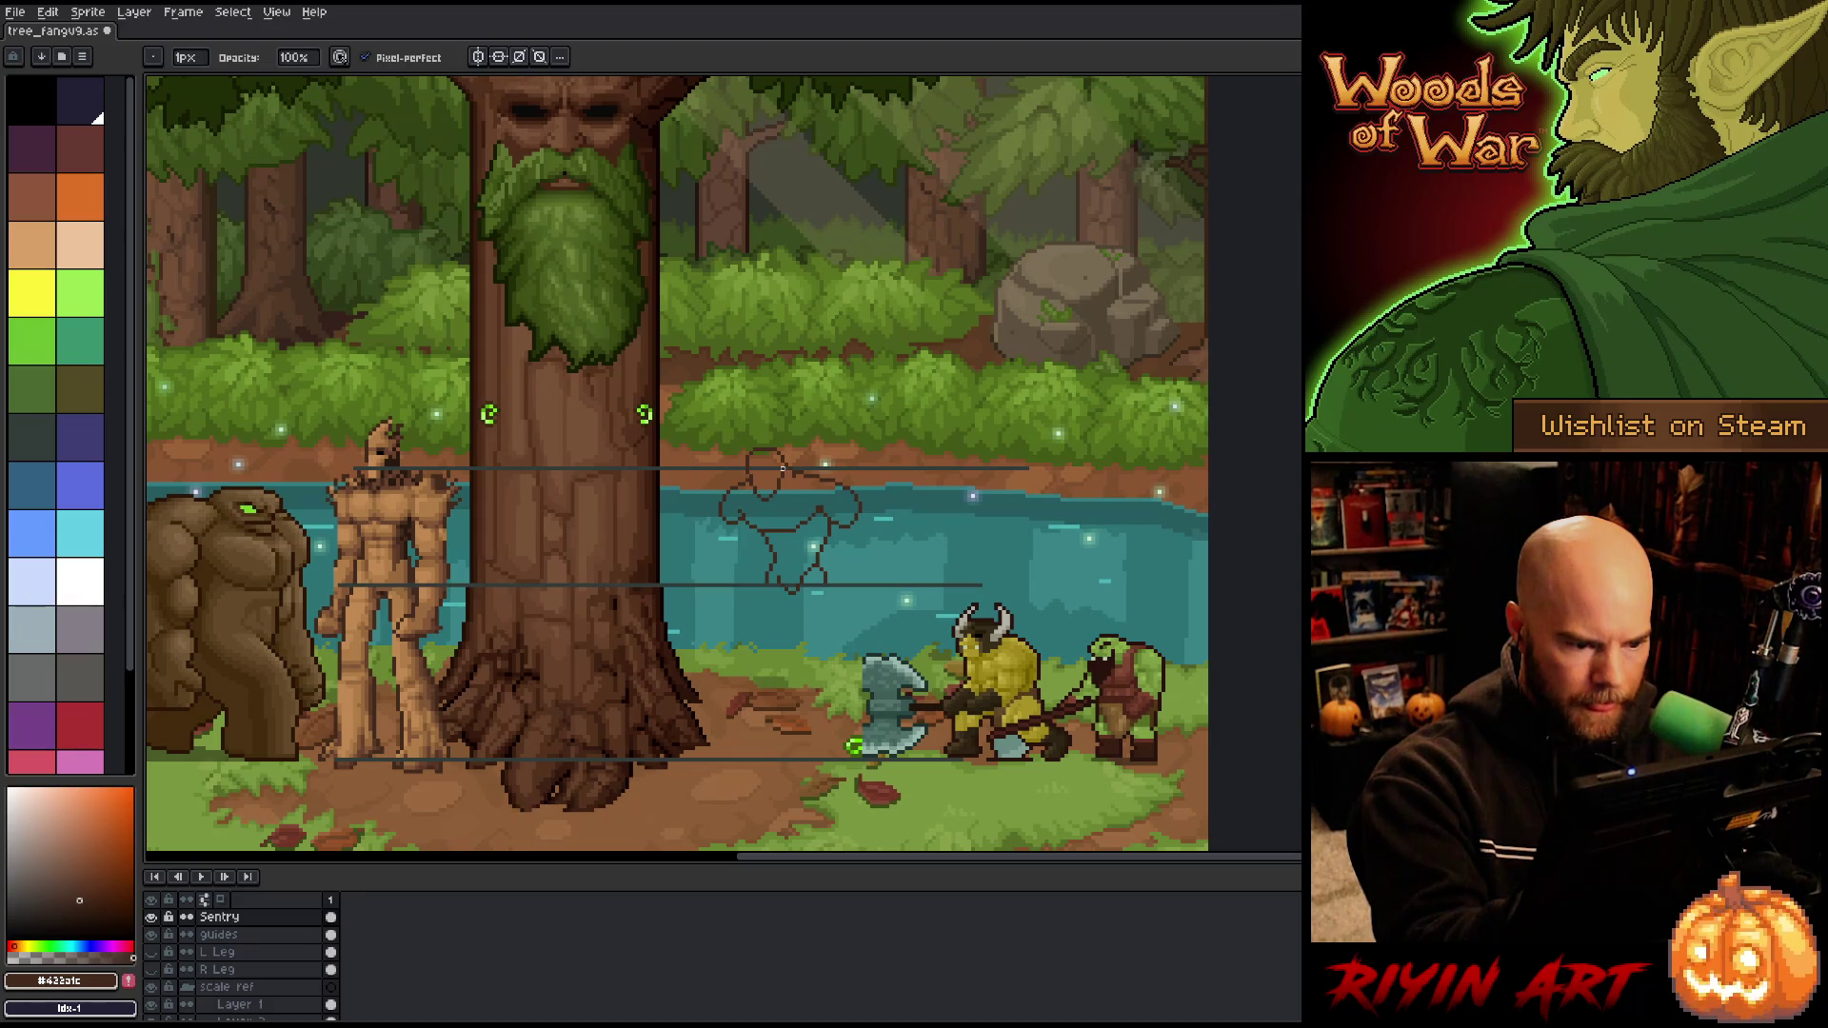
key("b")
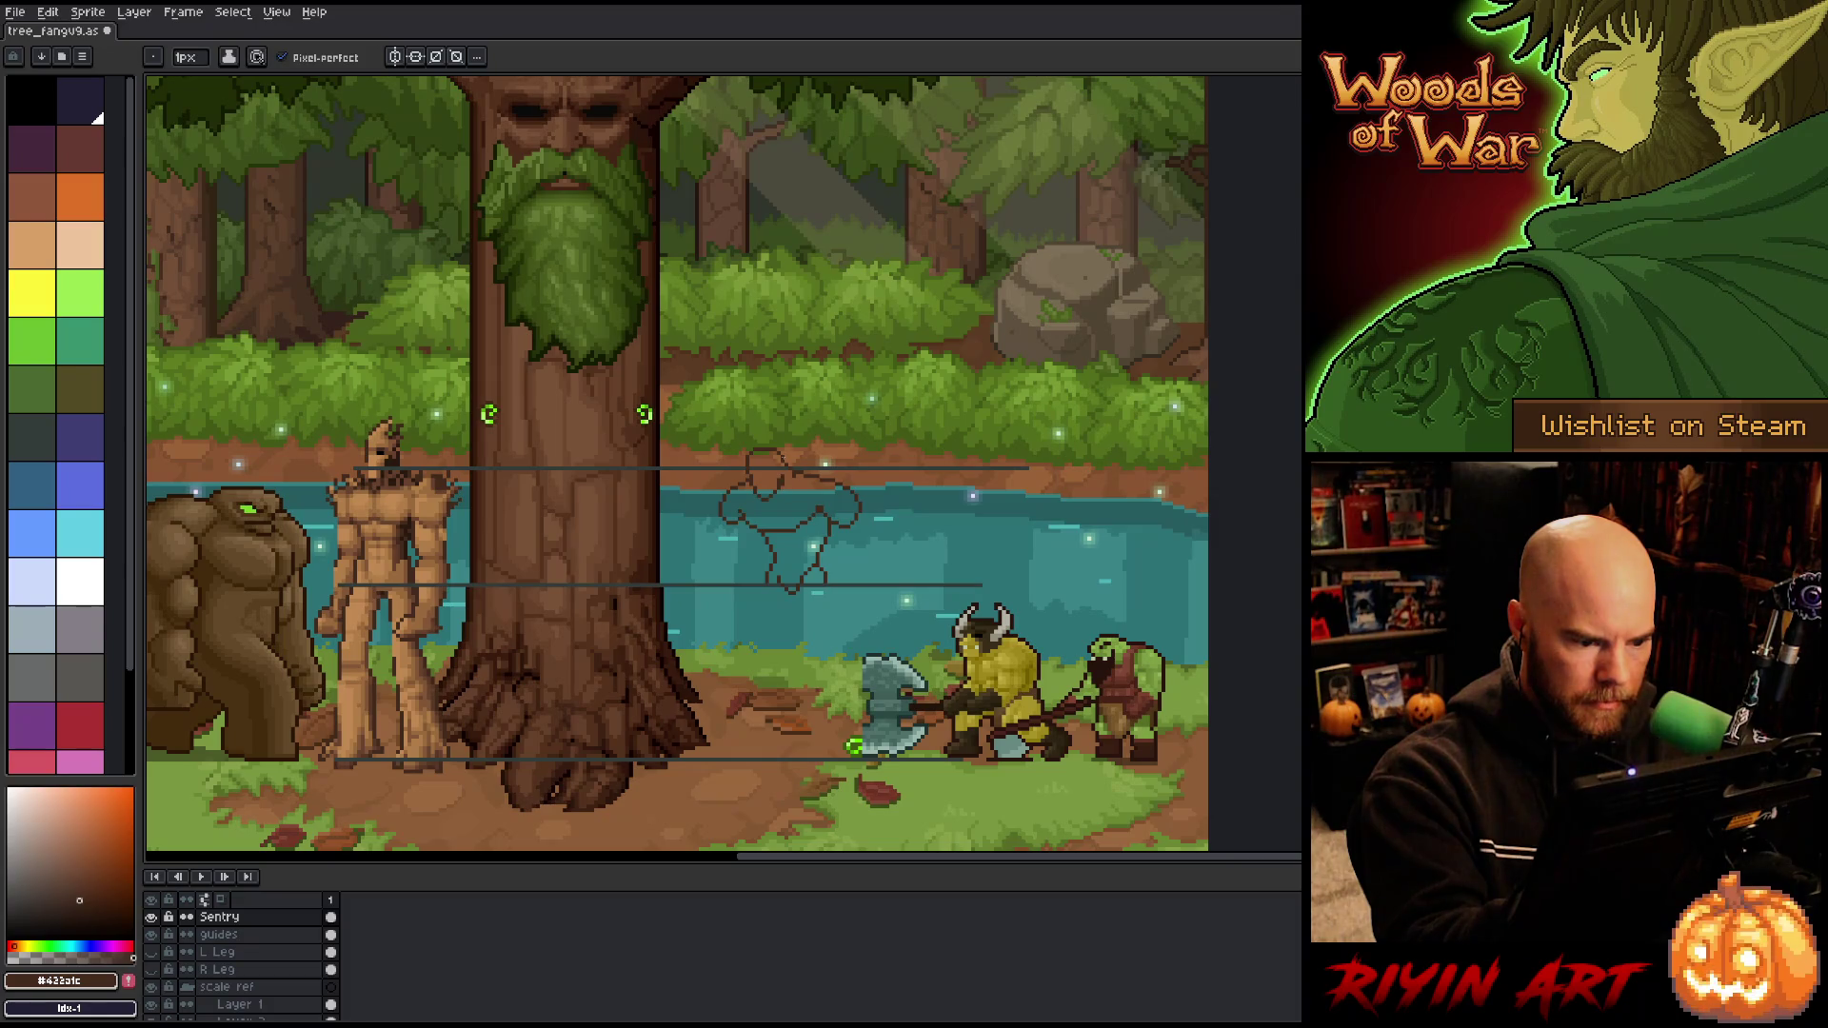
key("e")
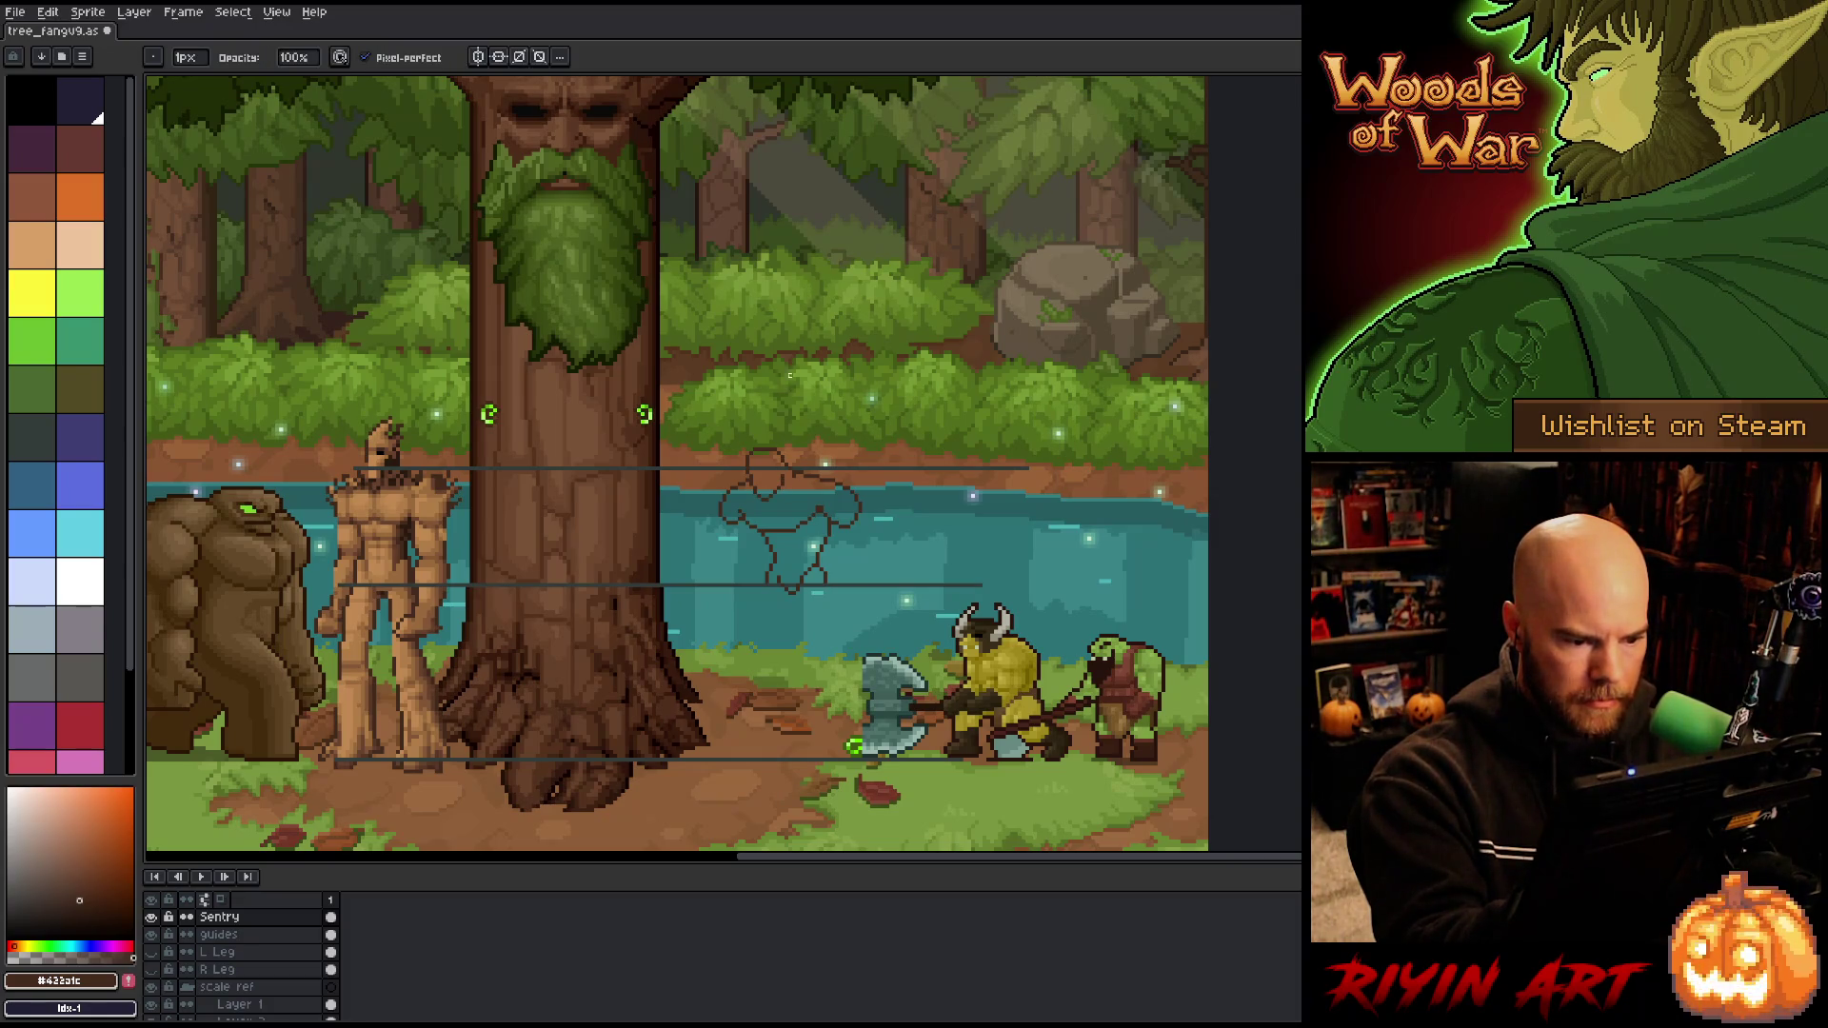
key("b")
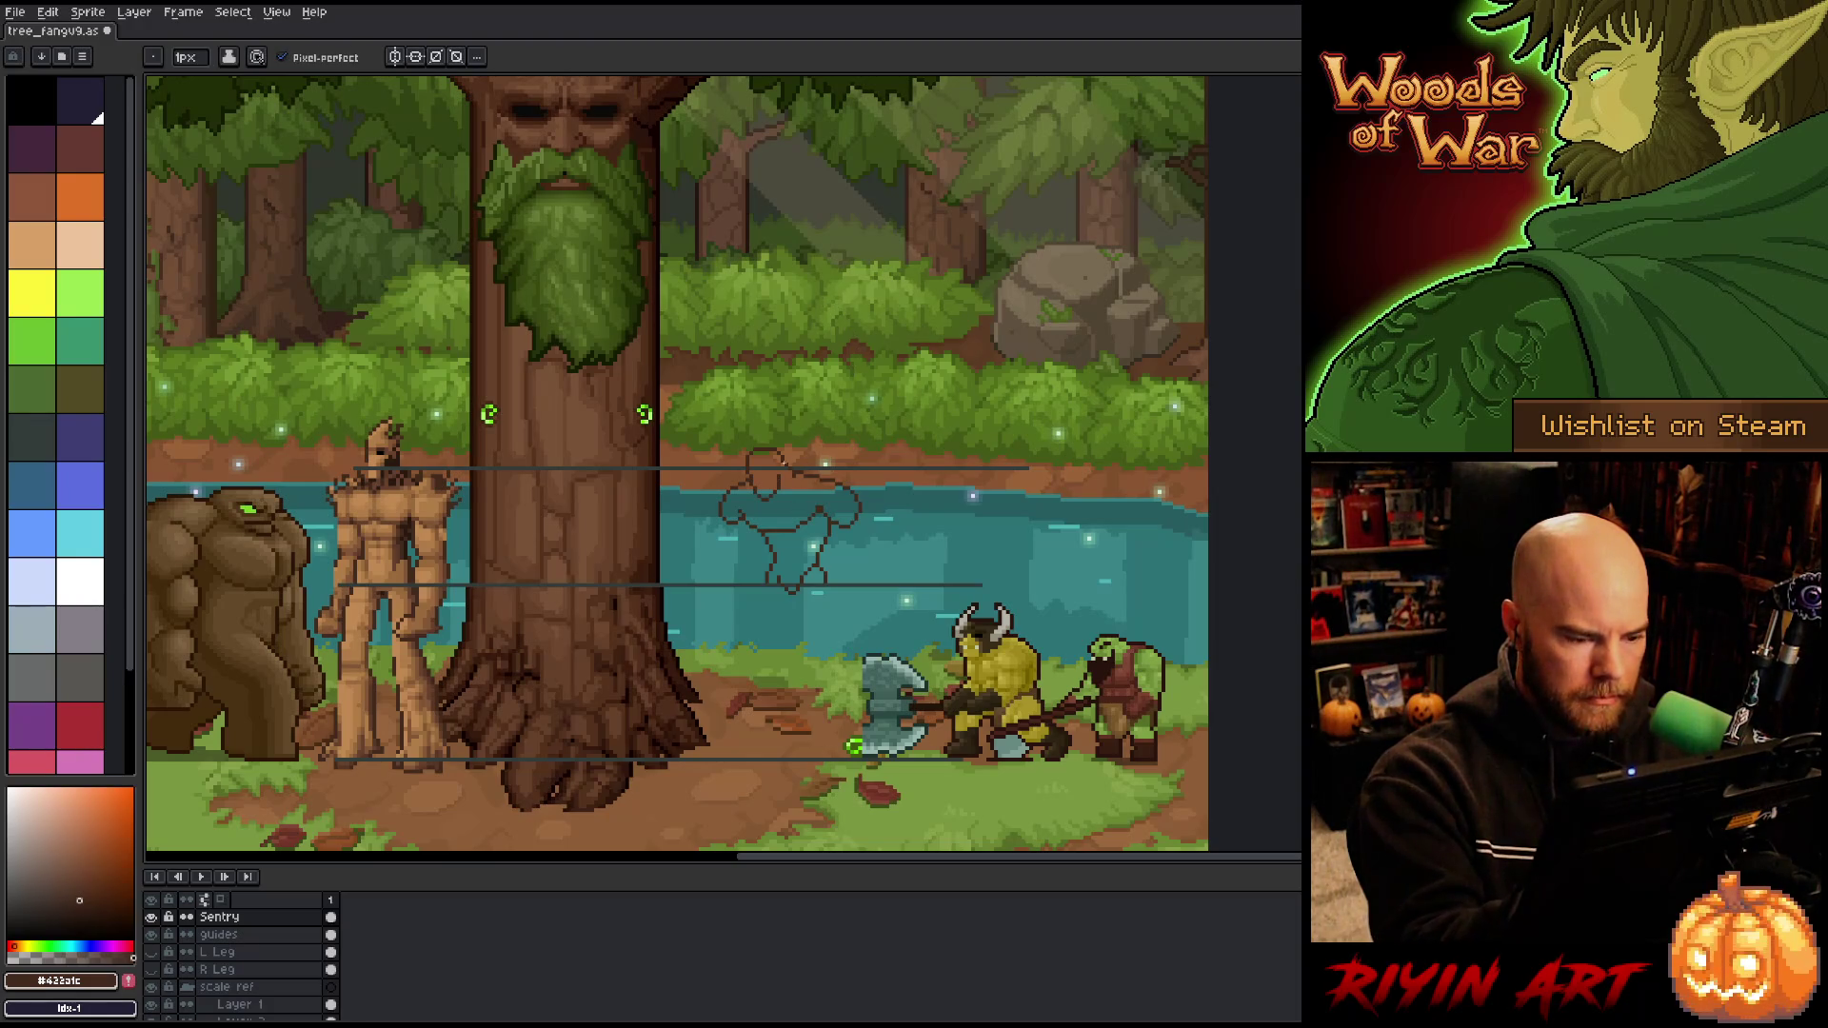
key("e")
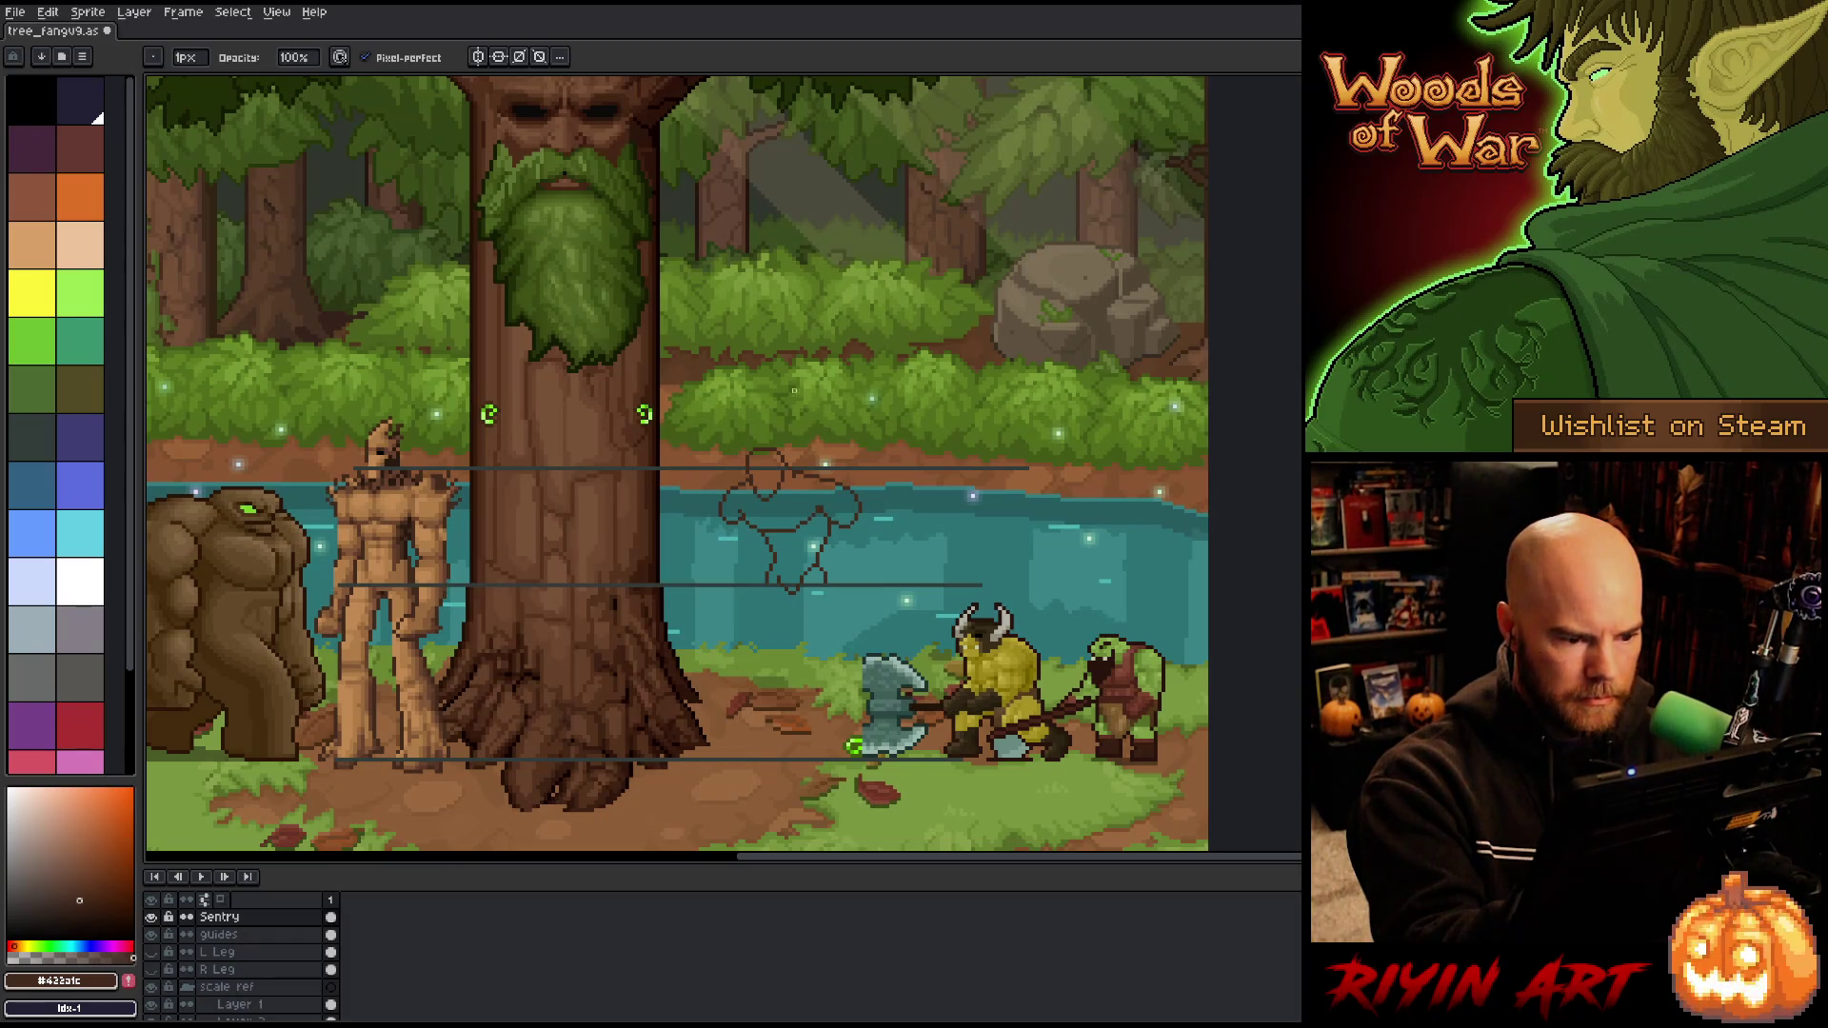
key("b")
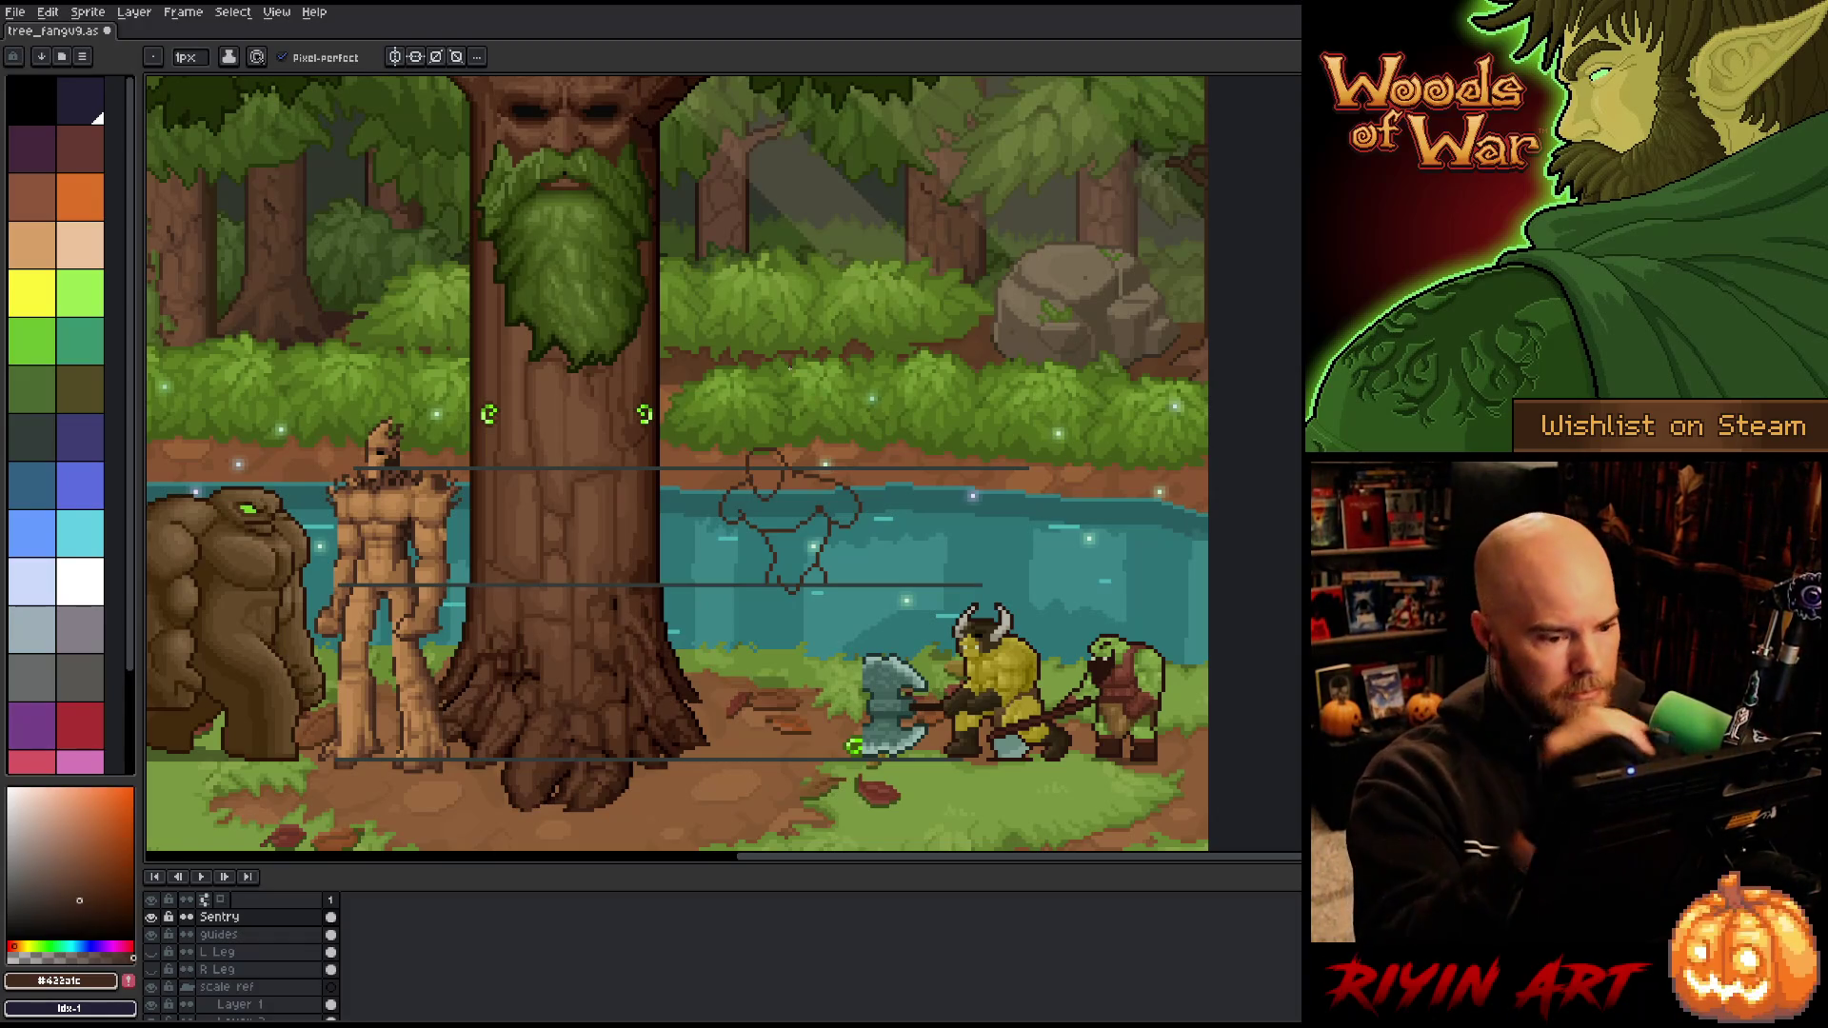
key("e")
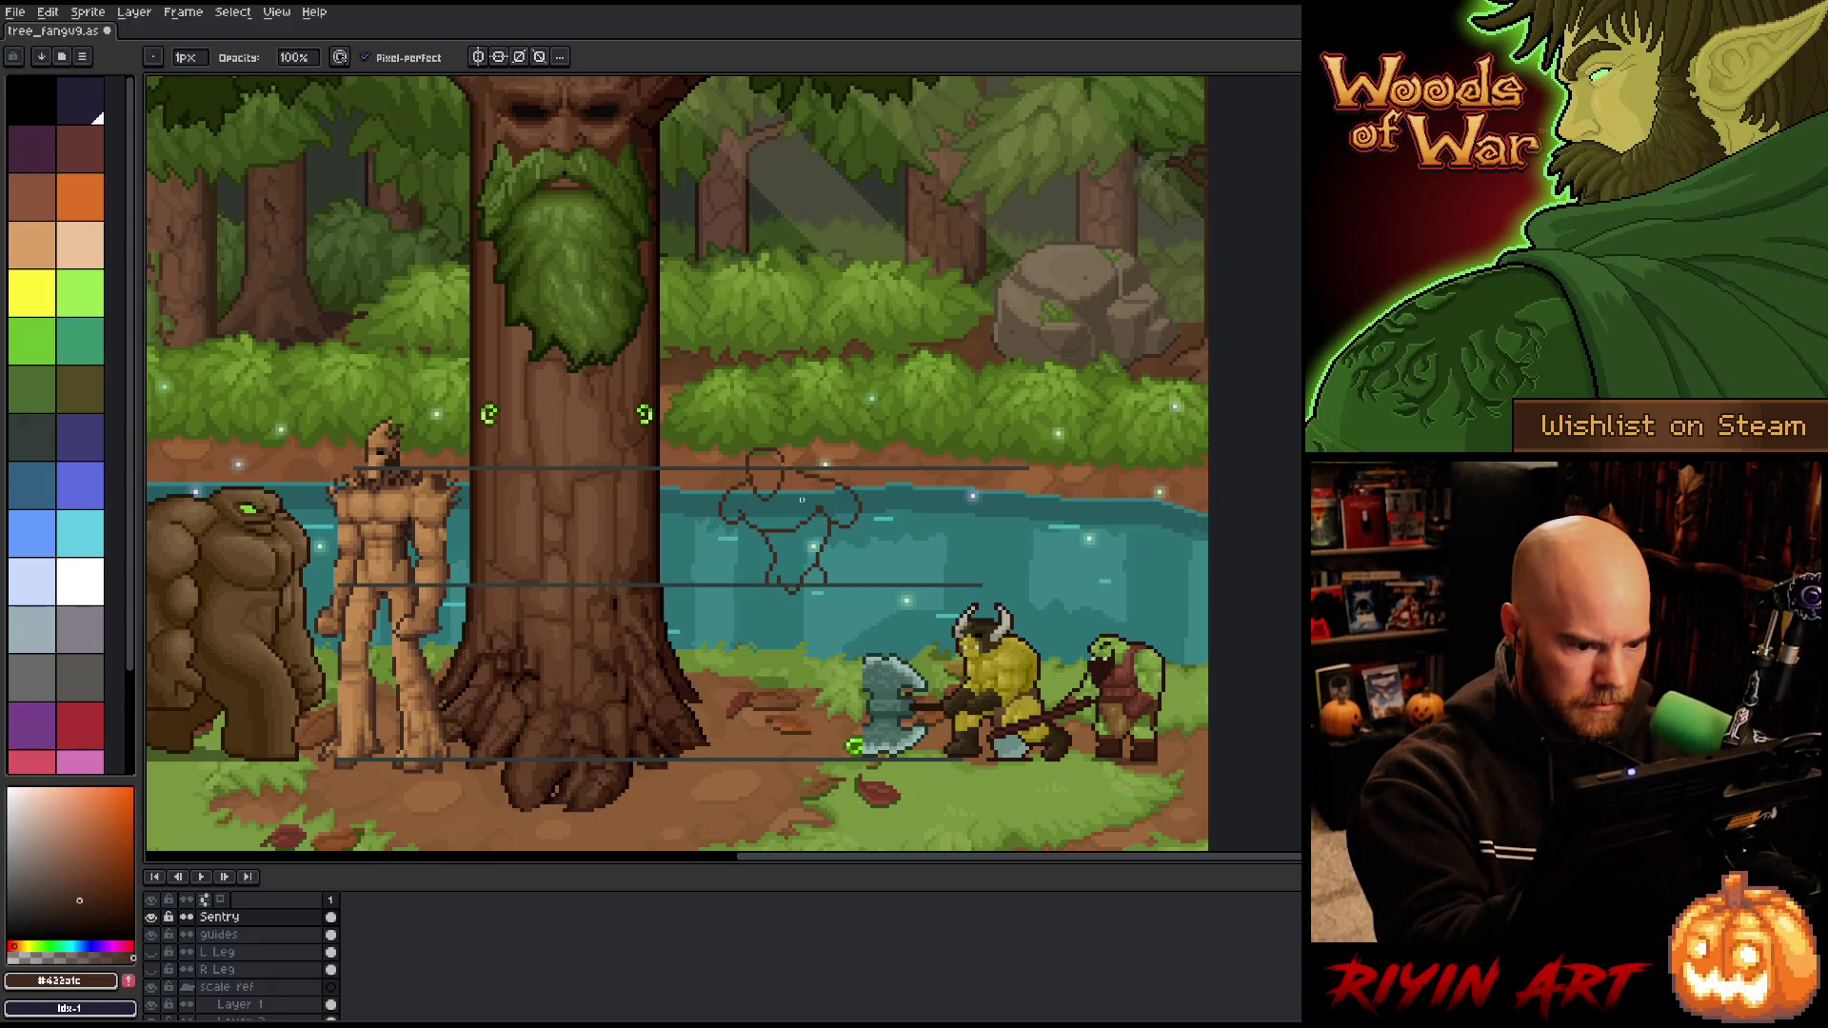
key("b")
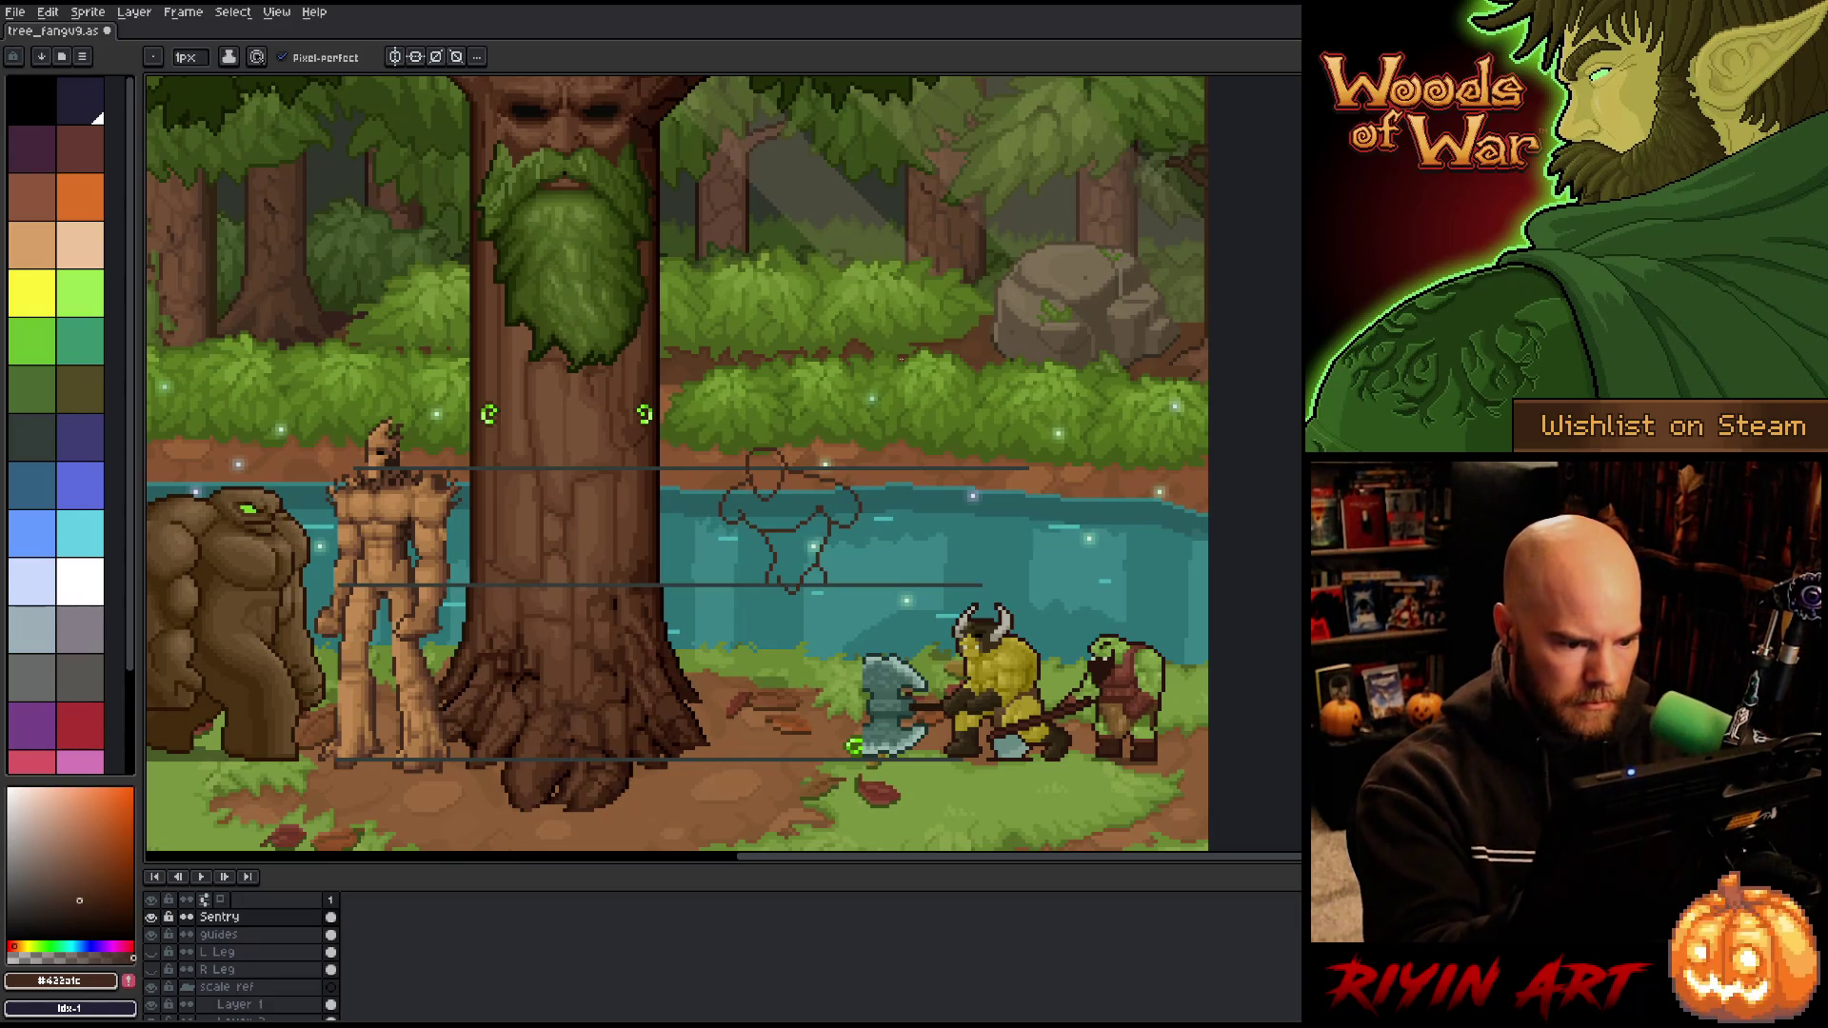
key("e")
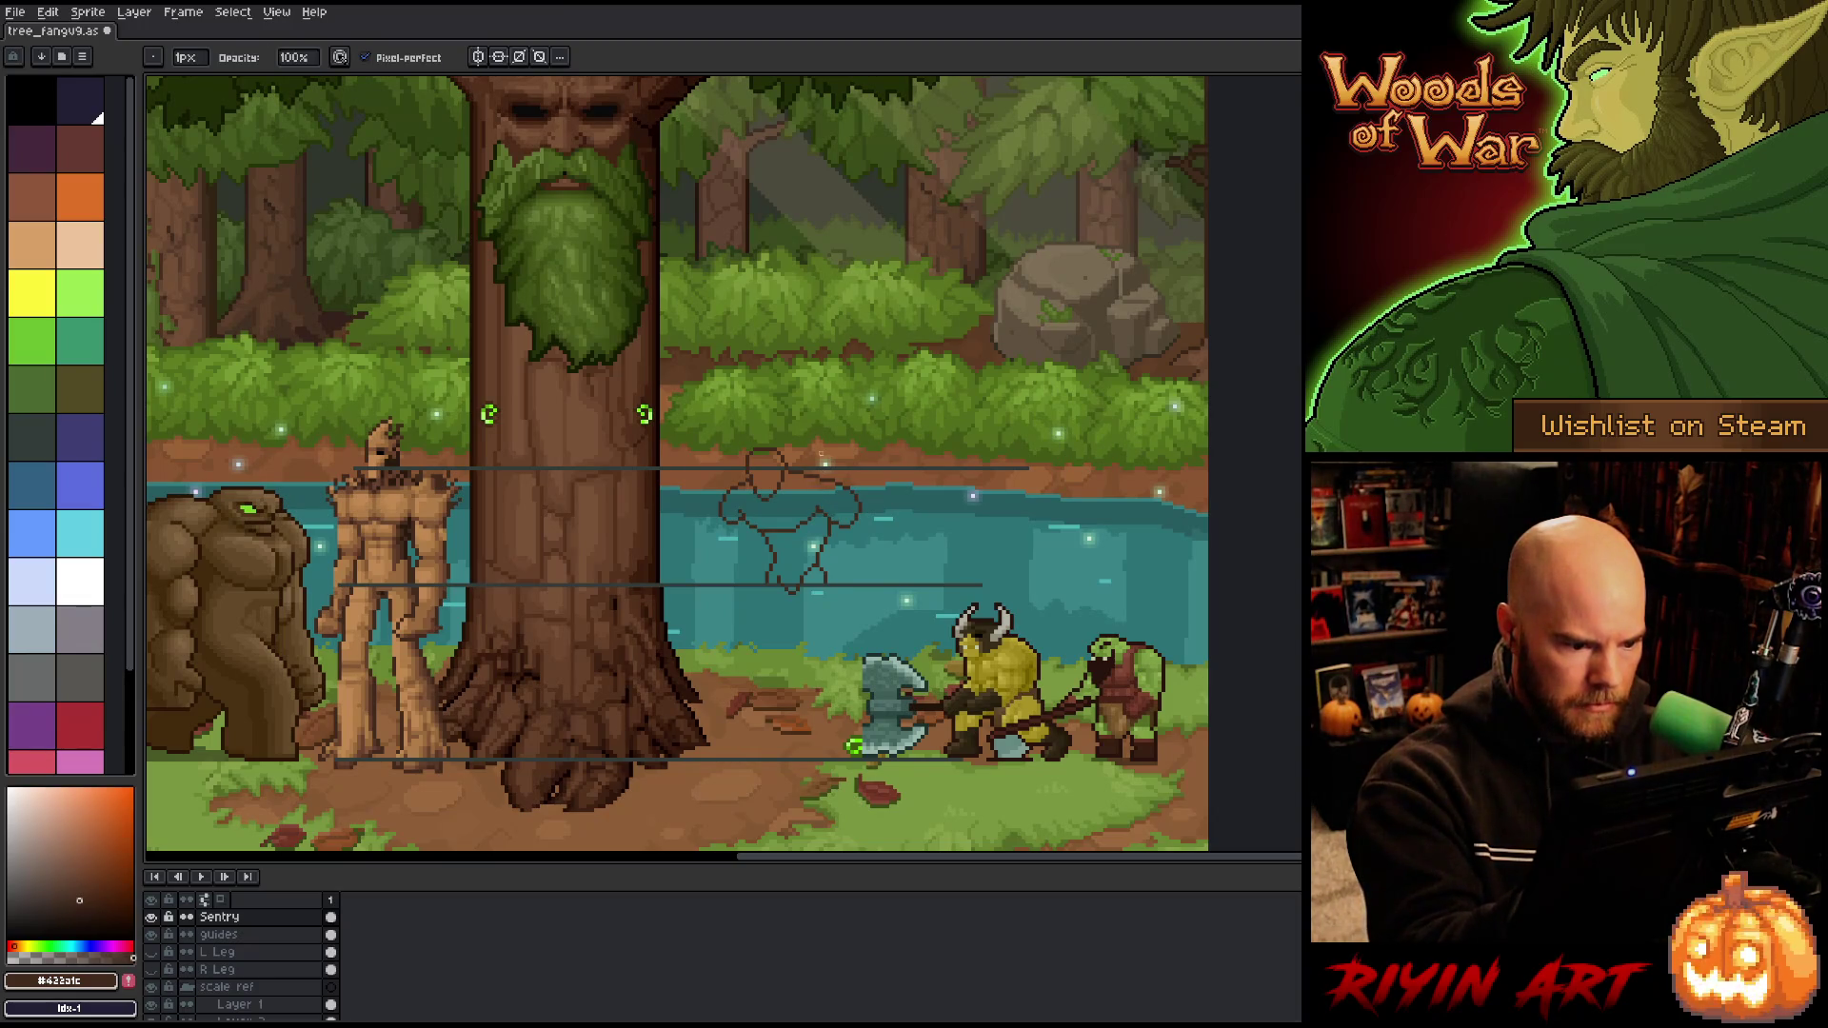
key("b")
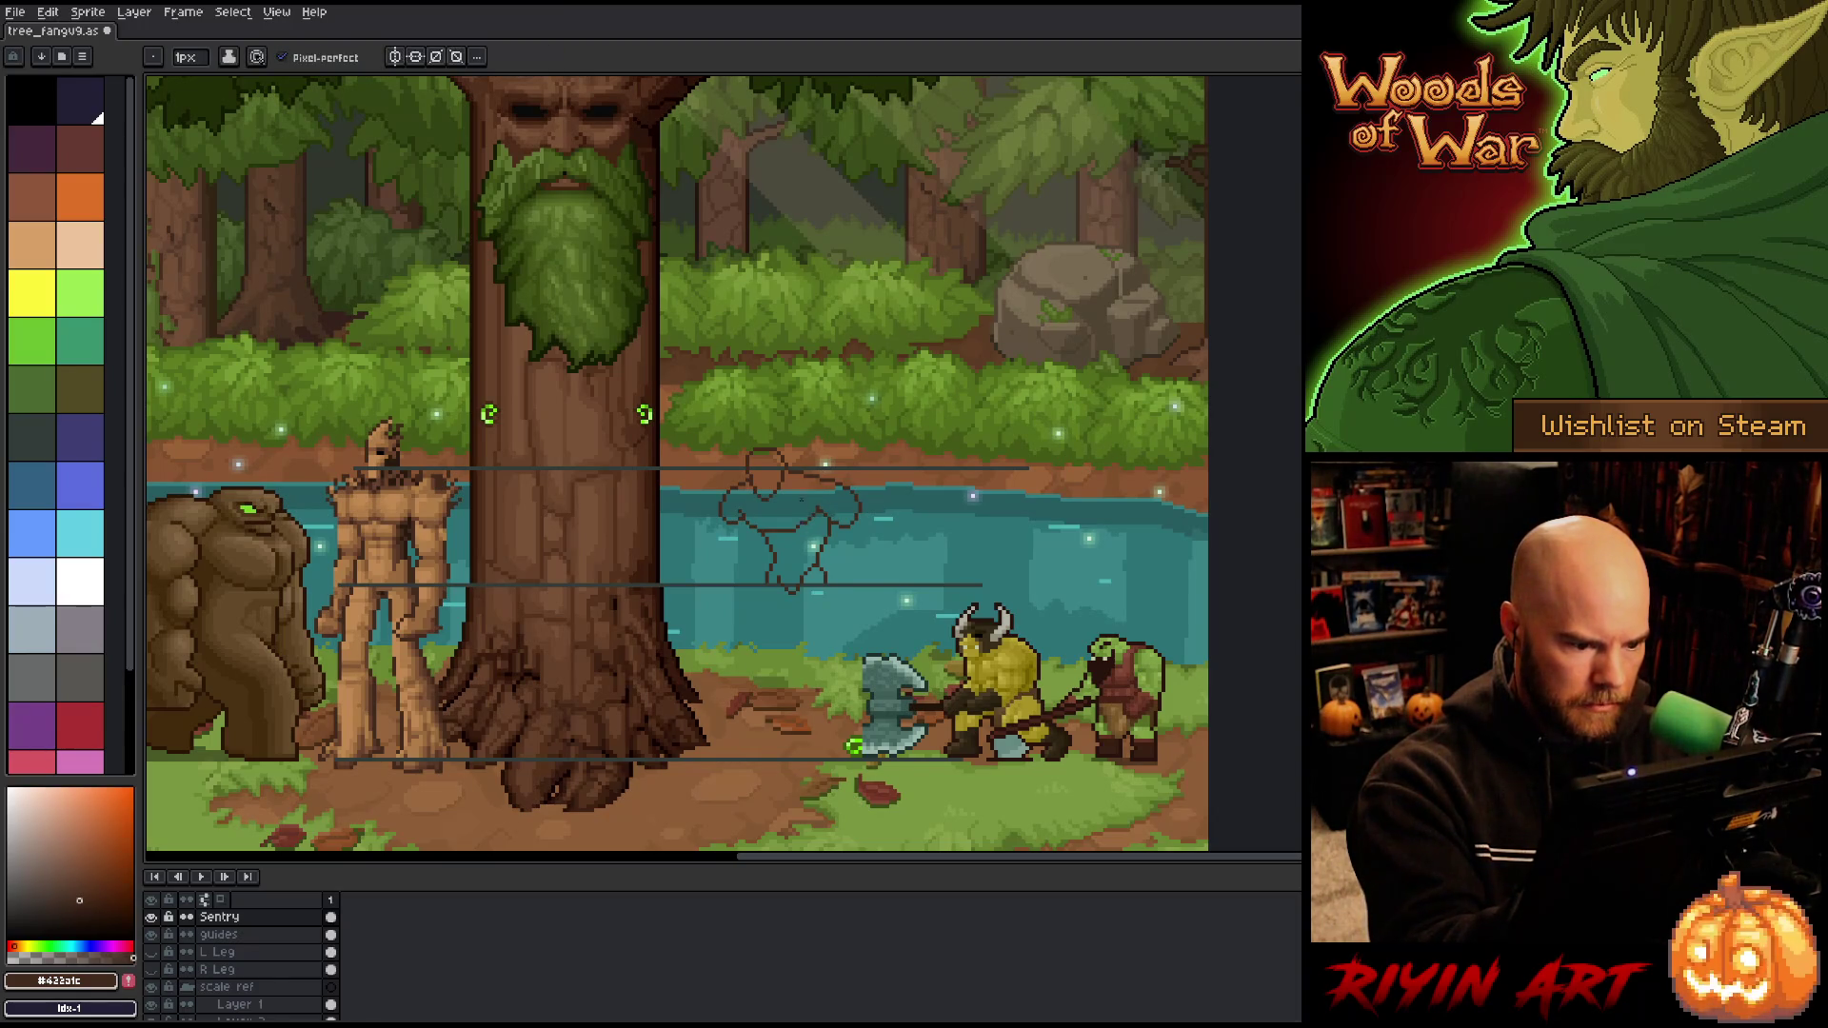
key("e")
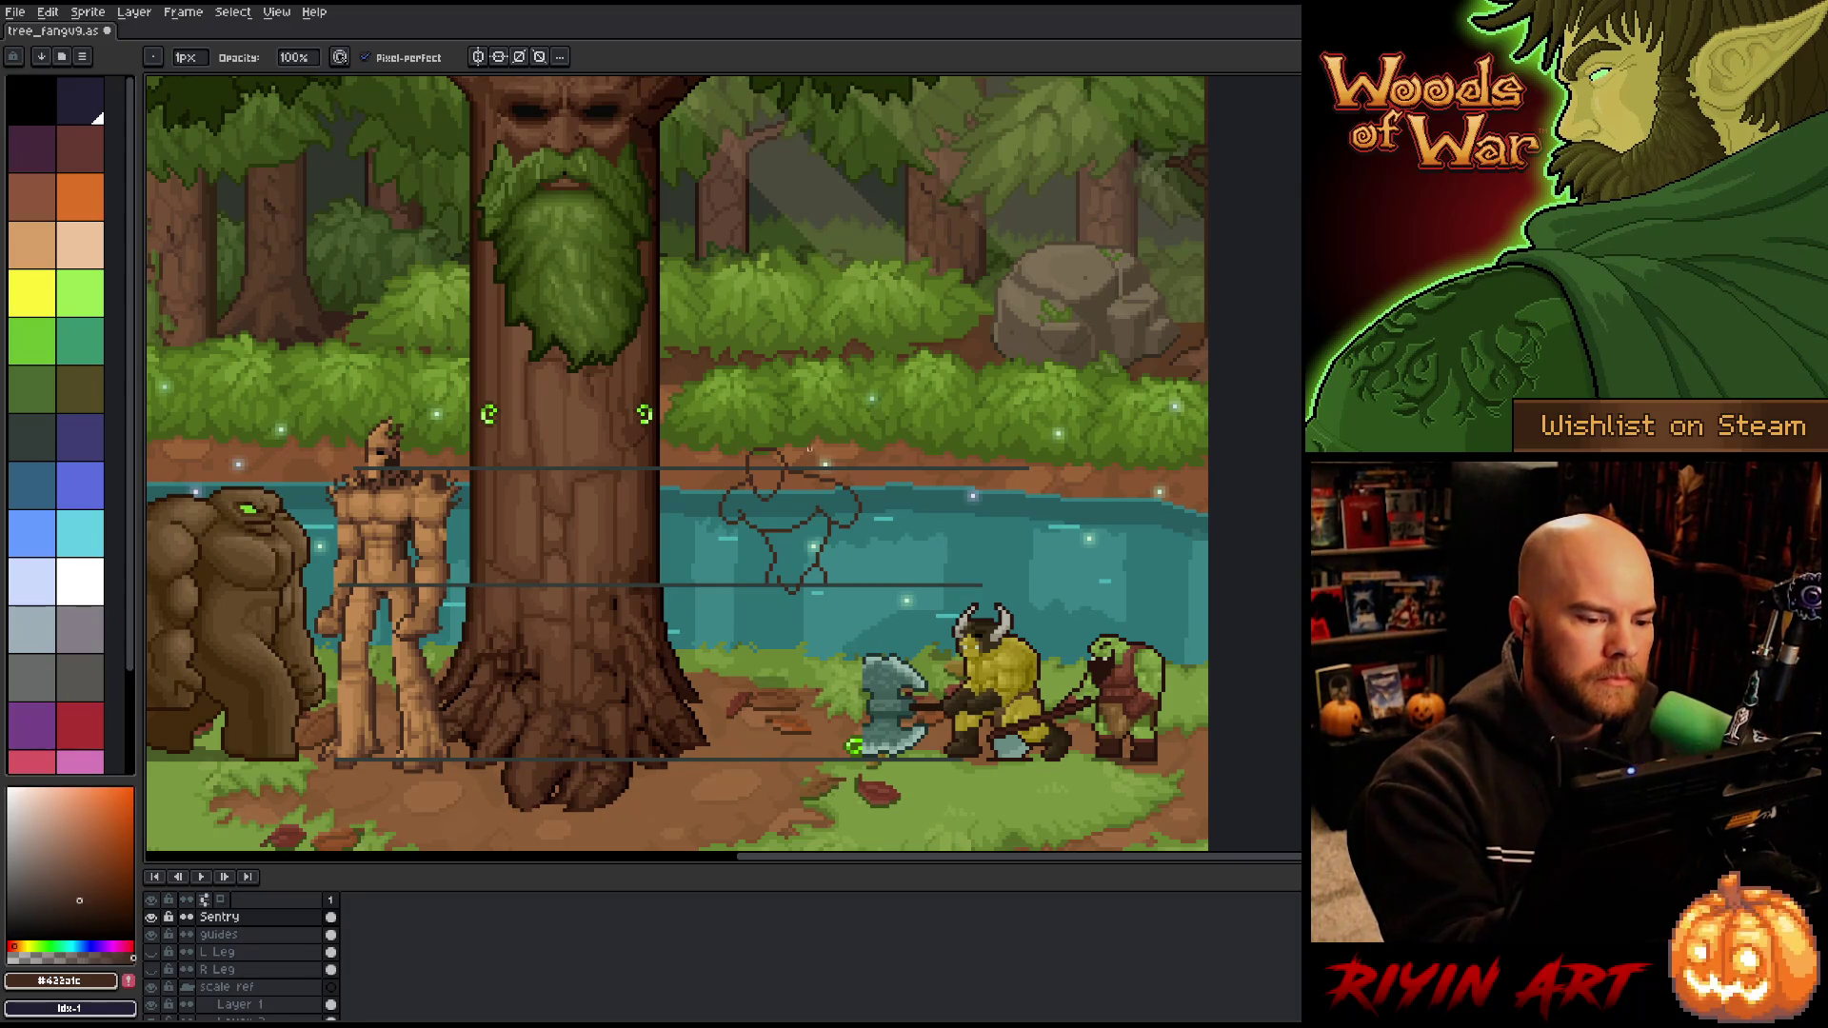
key("e")
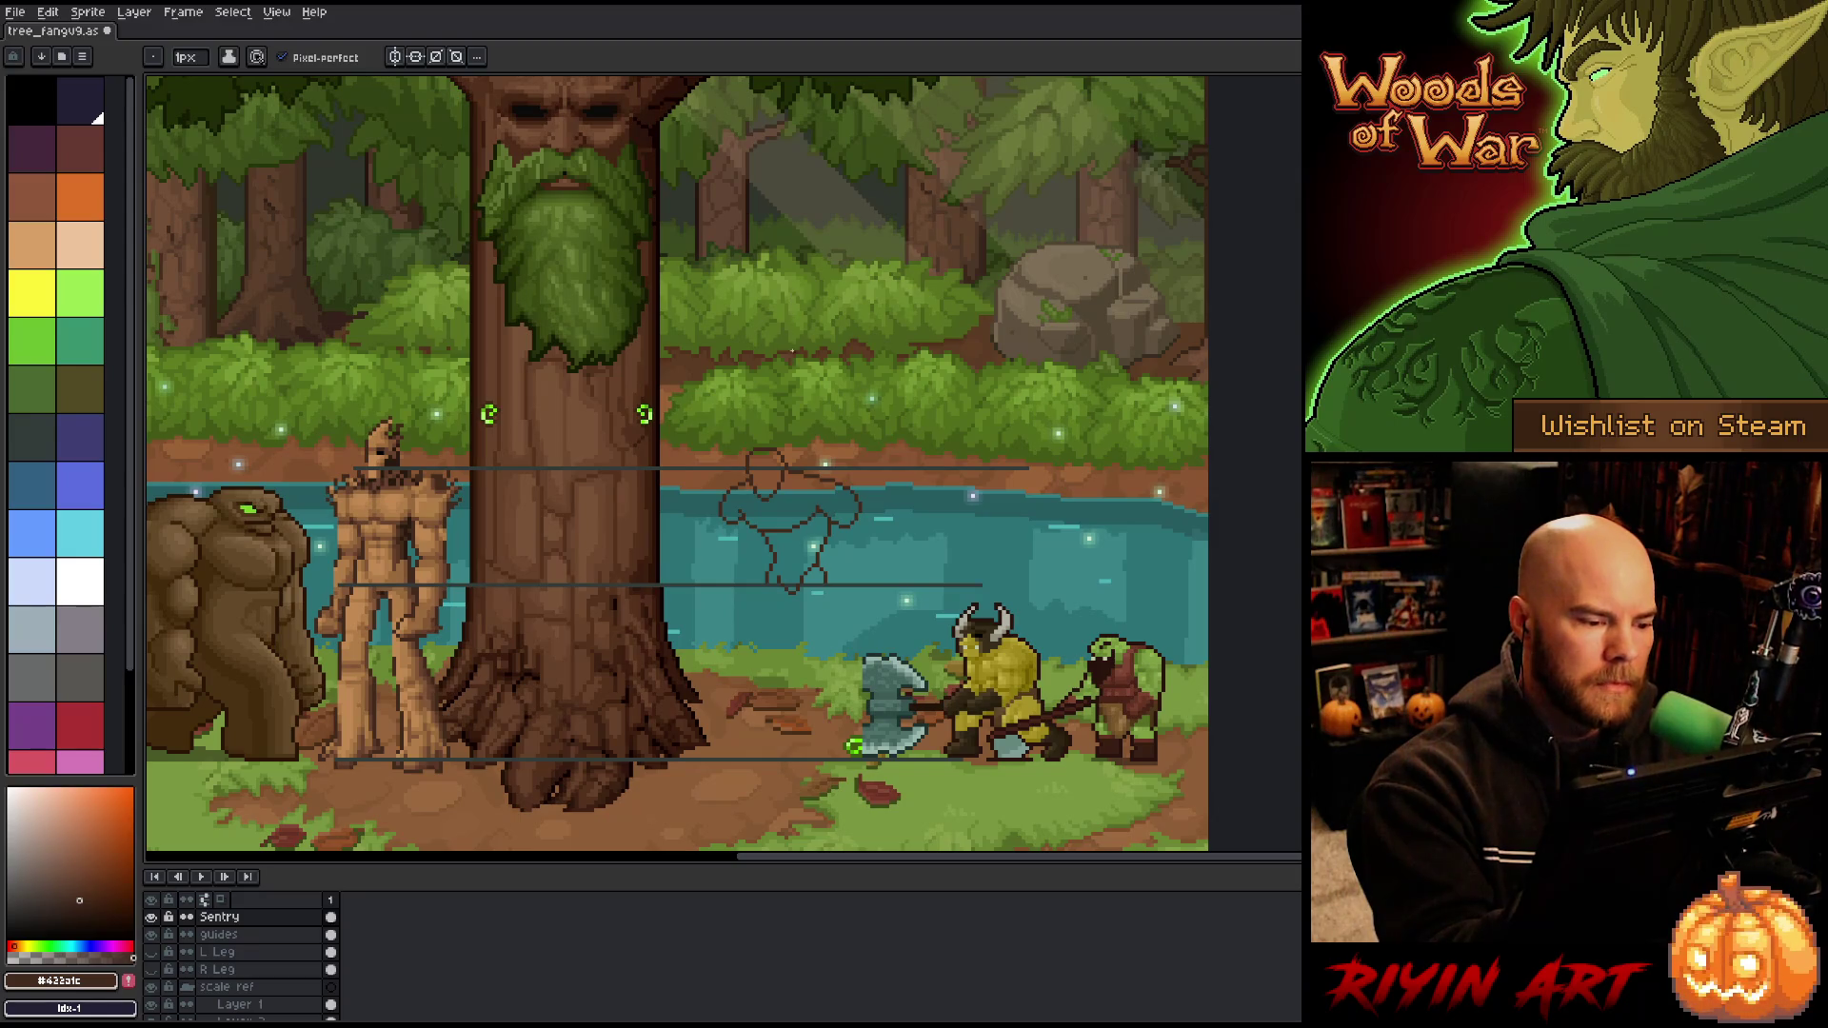
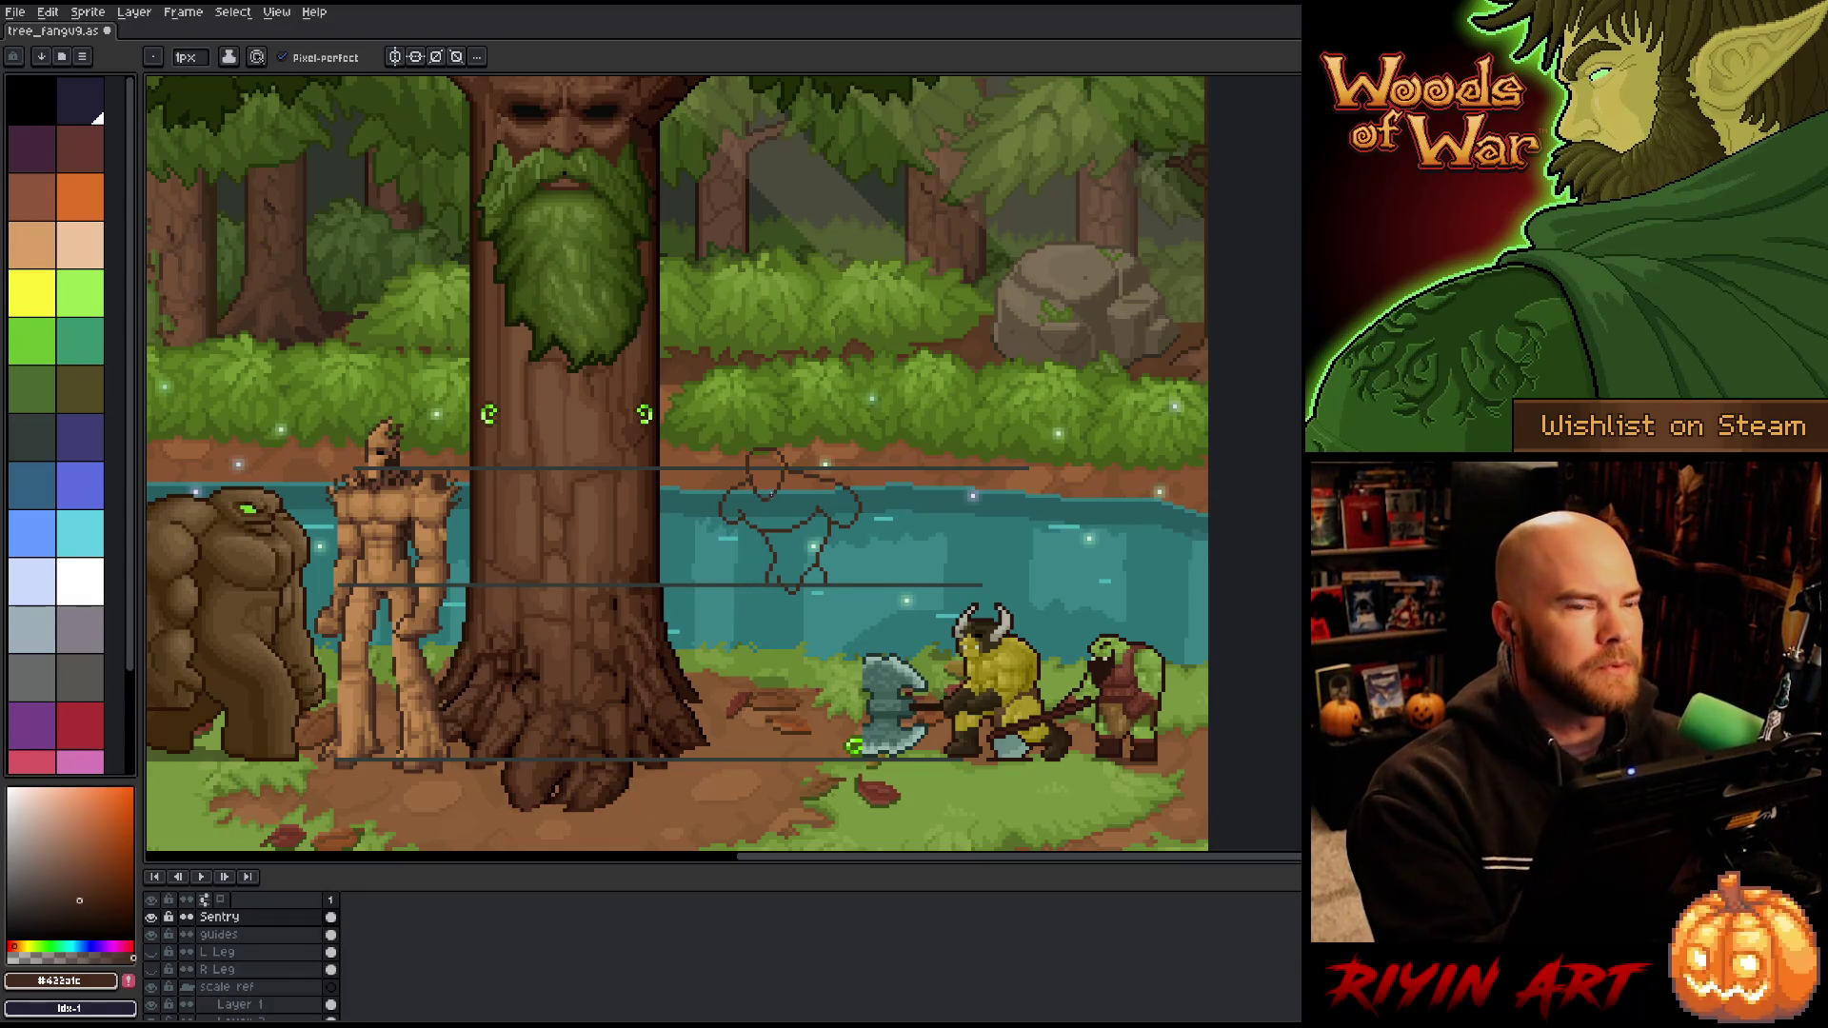
Step: Lasso the stick-figure sketch above the river and nudge it up one pixel
key("q")
mouse_move(828, 592)
left_mouse_down()
mouse_move(861, 466)
mouse_move(804, 647)
left_mouse_up()
key("ctrl+t")
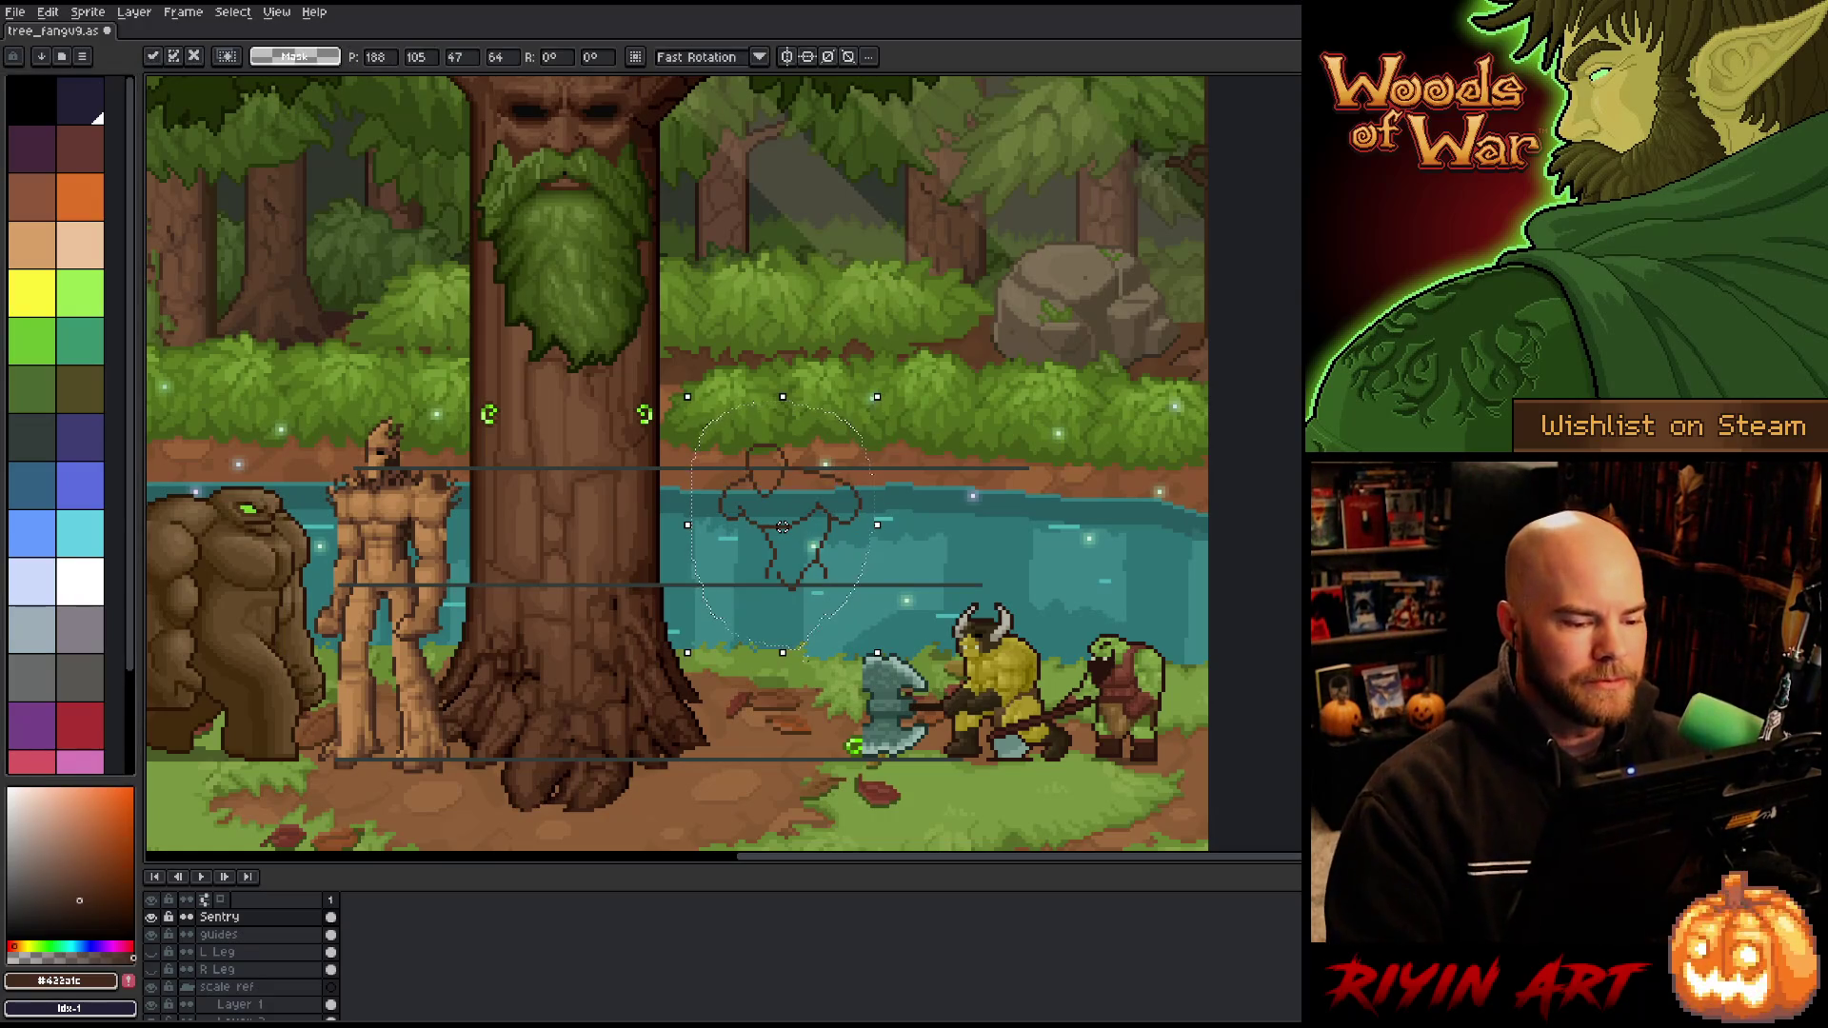
left_click_drag(783, 526, 783, 523)
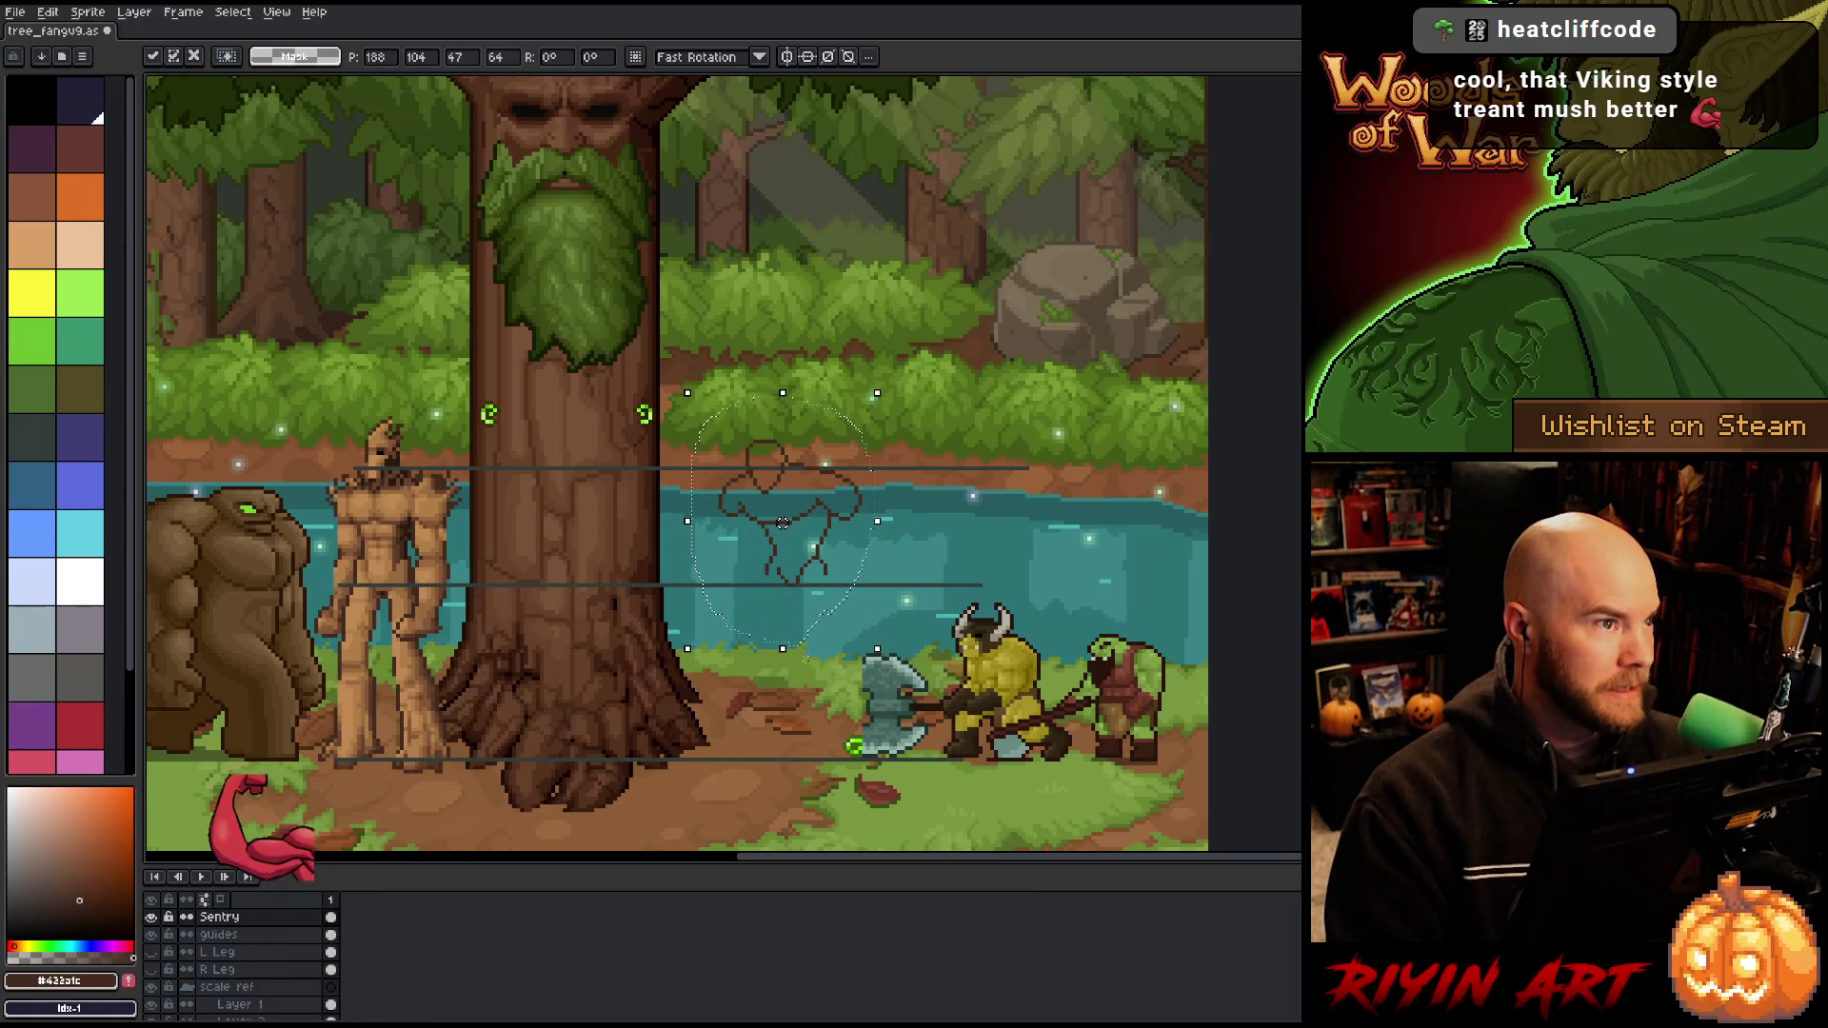
key("ctrl+d")
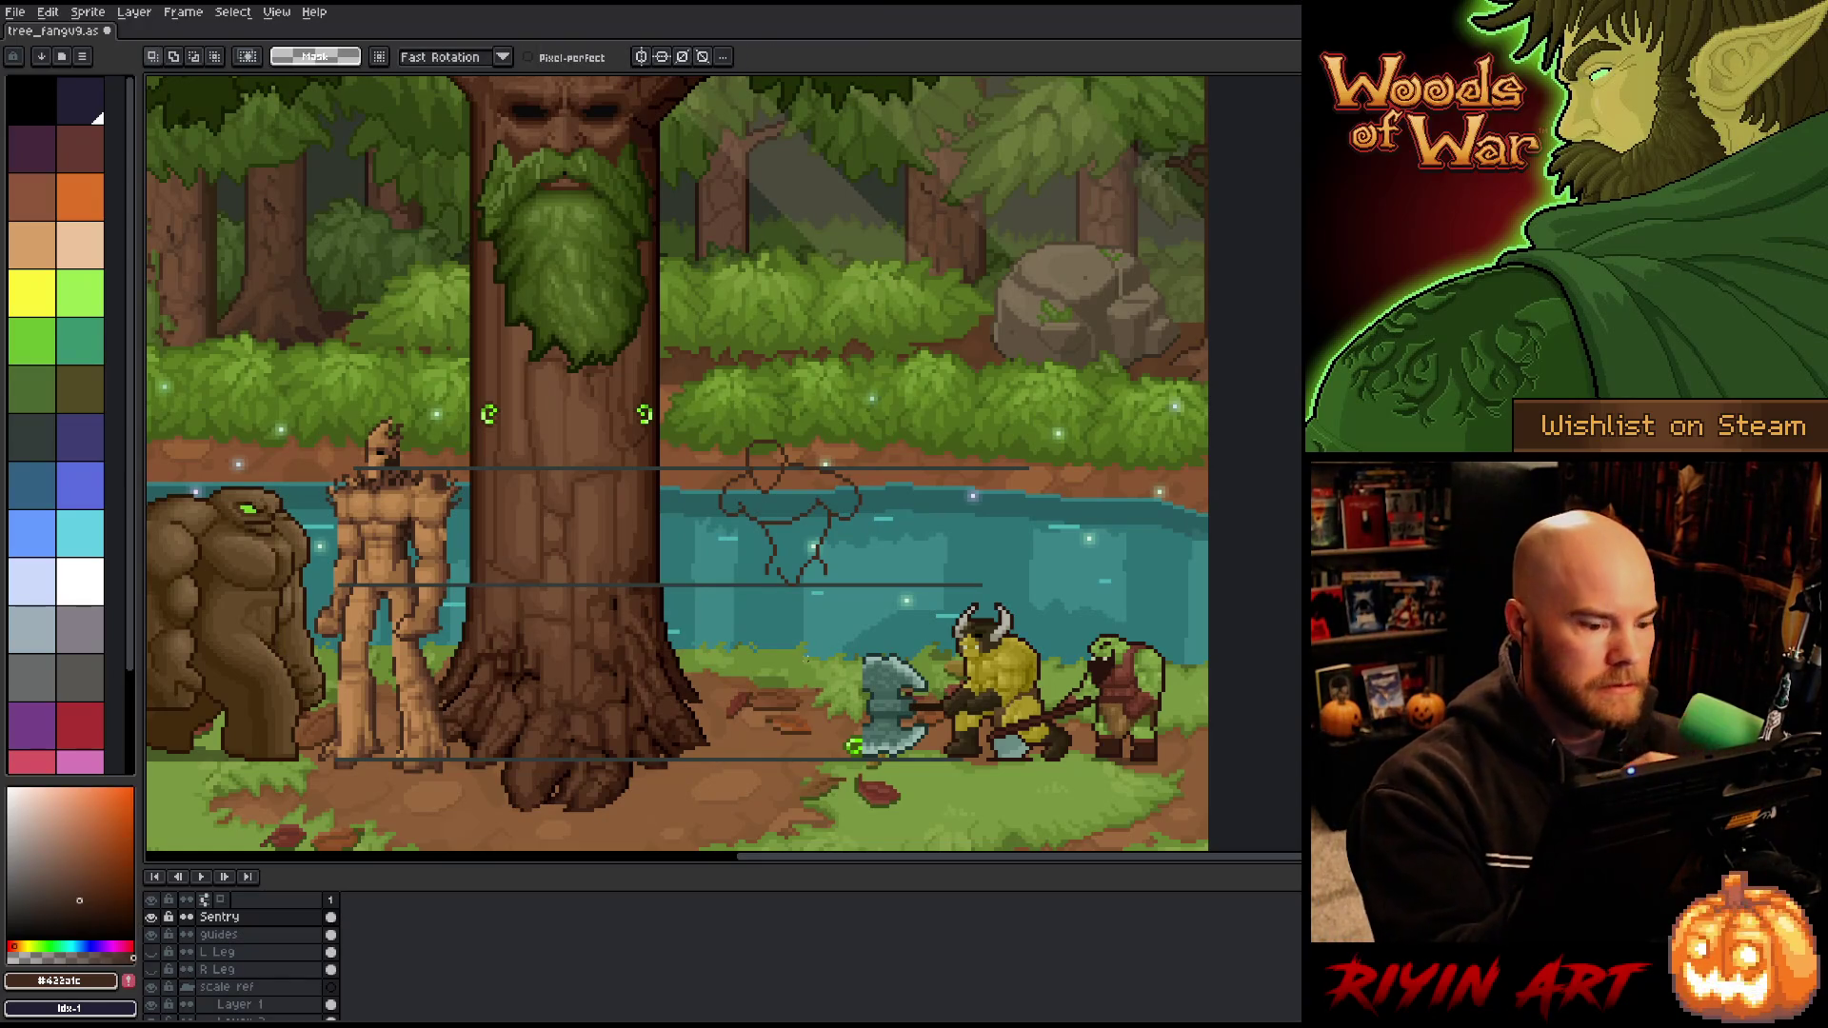
Step: Touch up the sketch, alternating between the pencil and the eraser
key("b")
key("e")
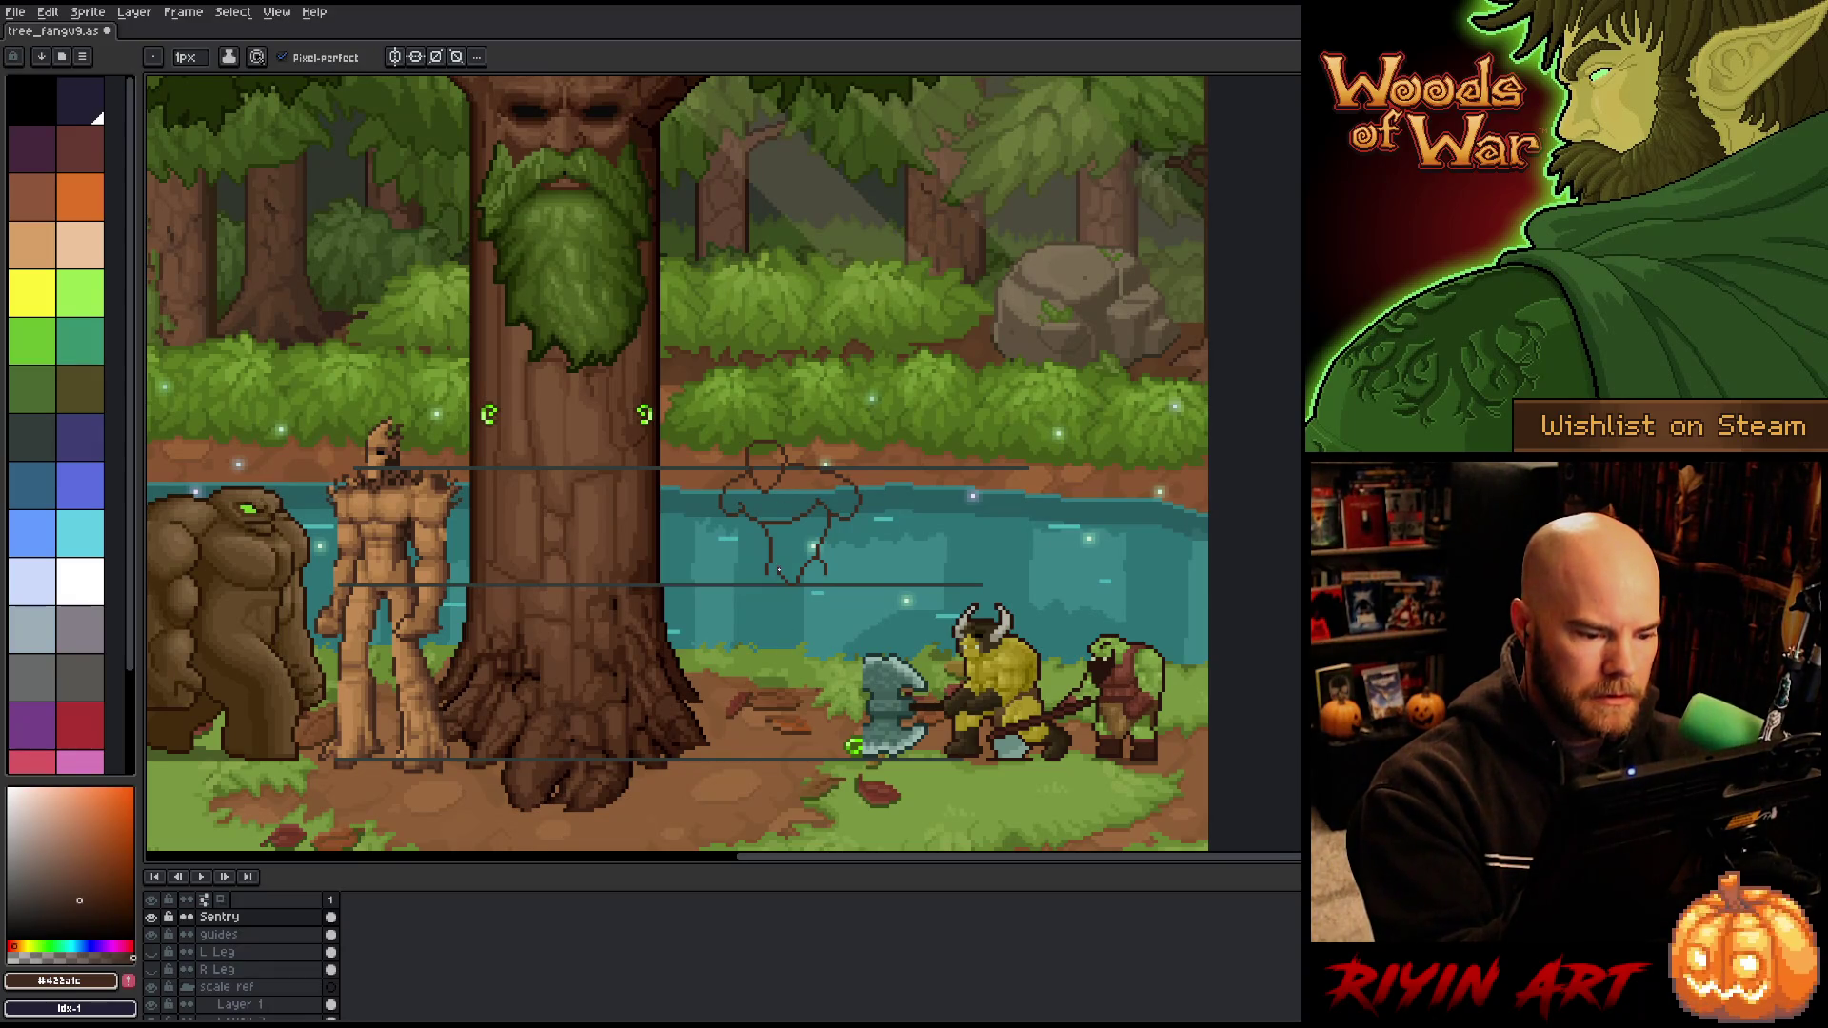
key("b")
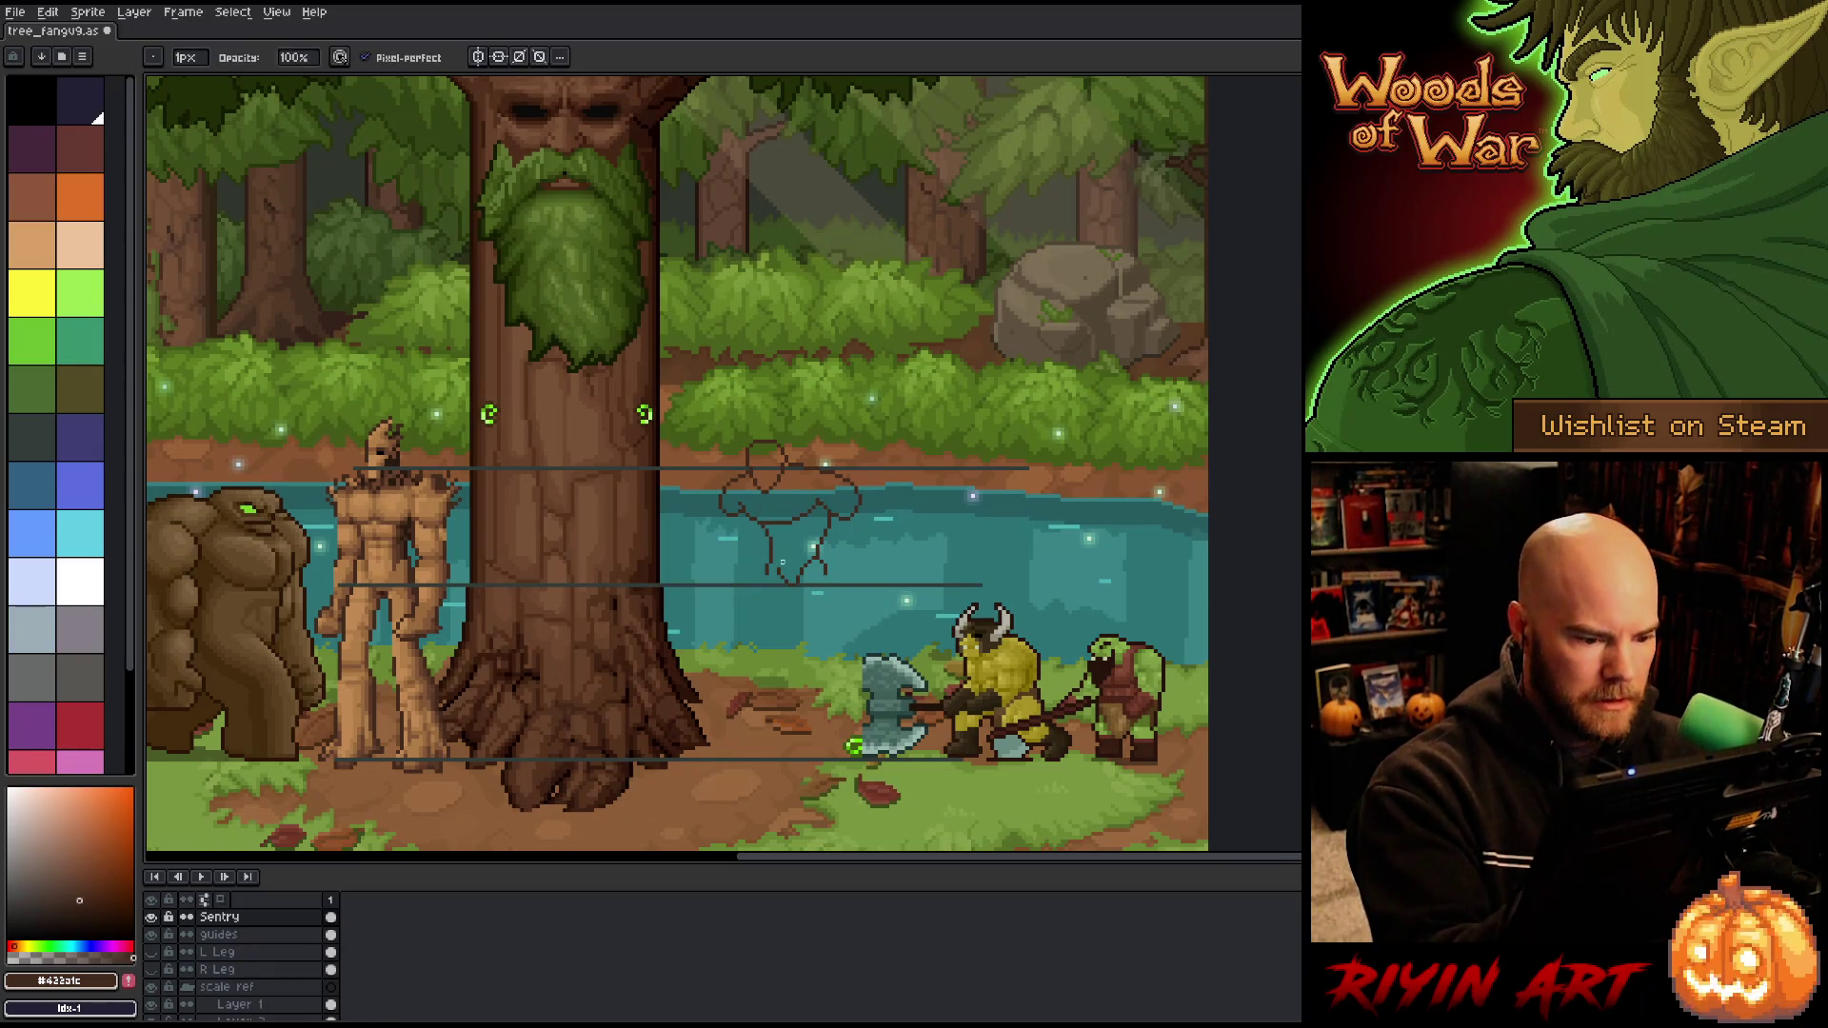
key("e")
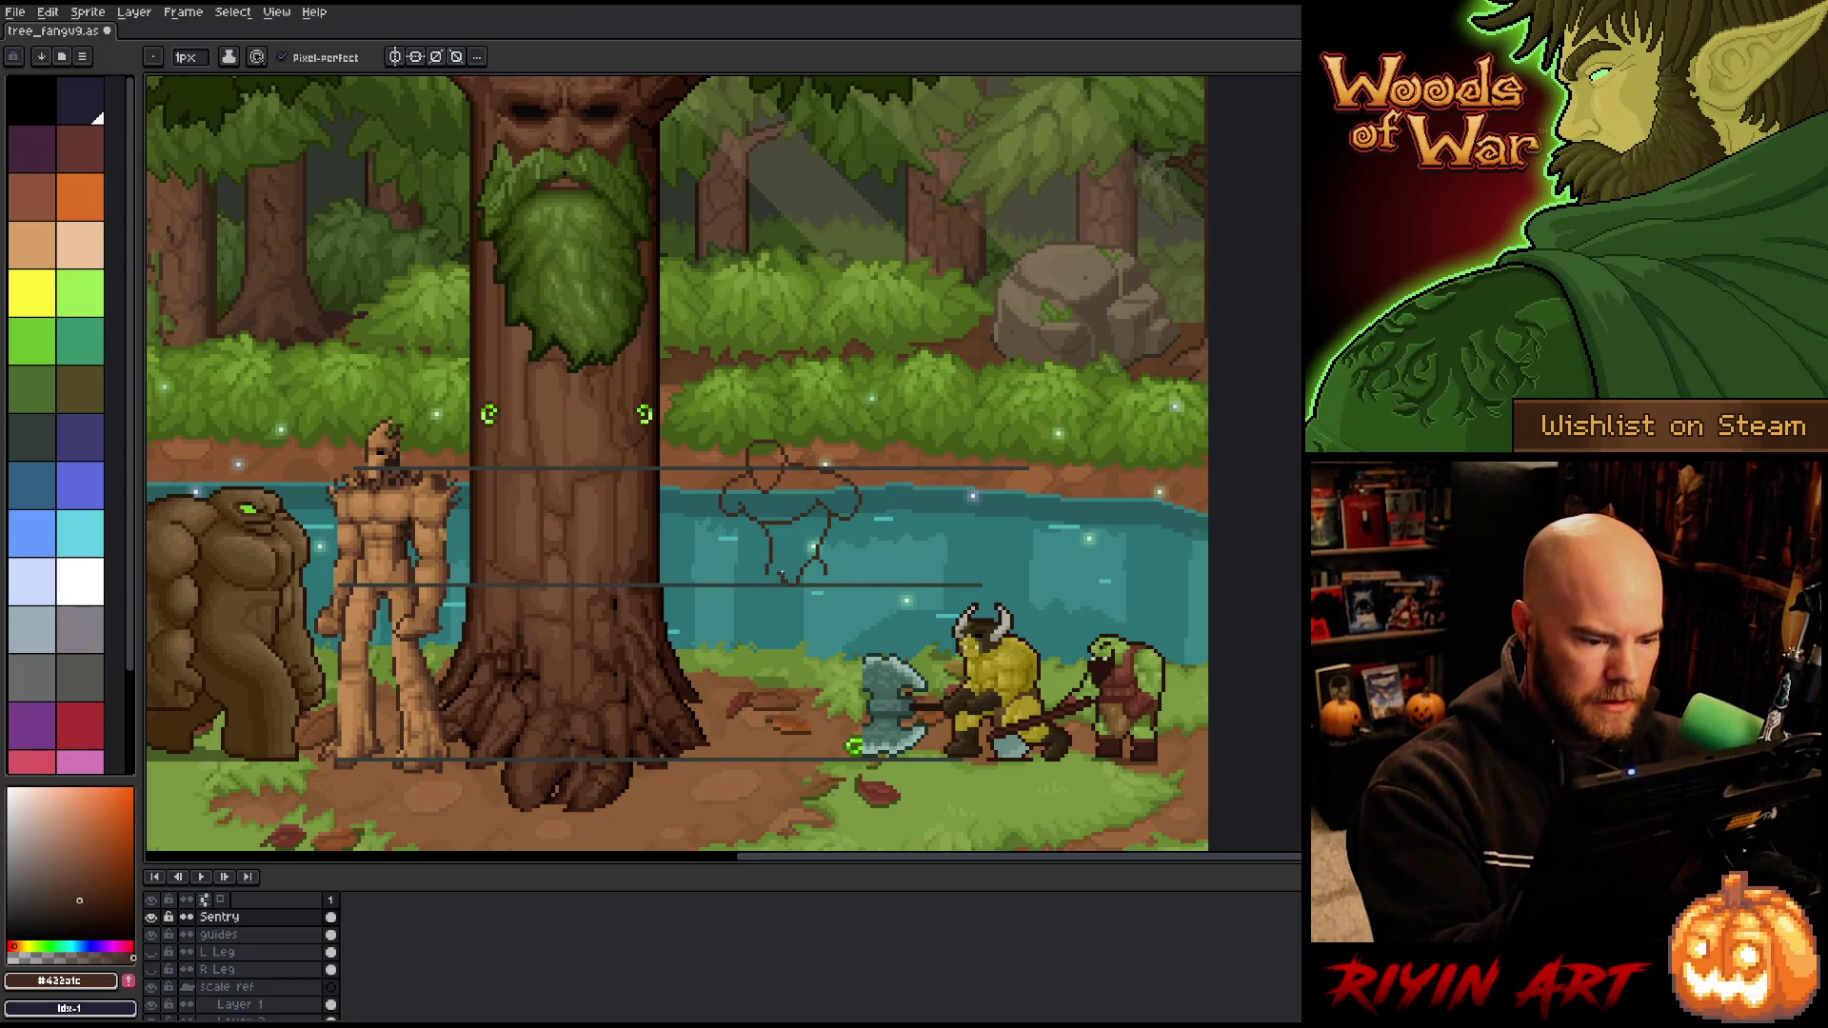
key("b")
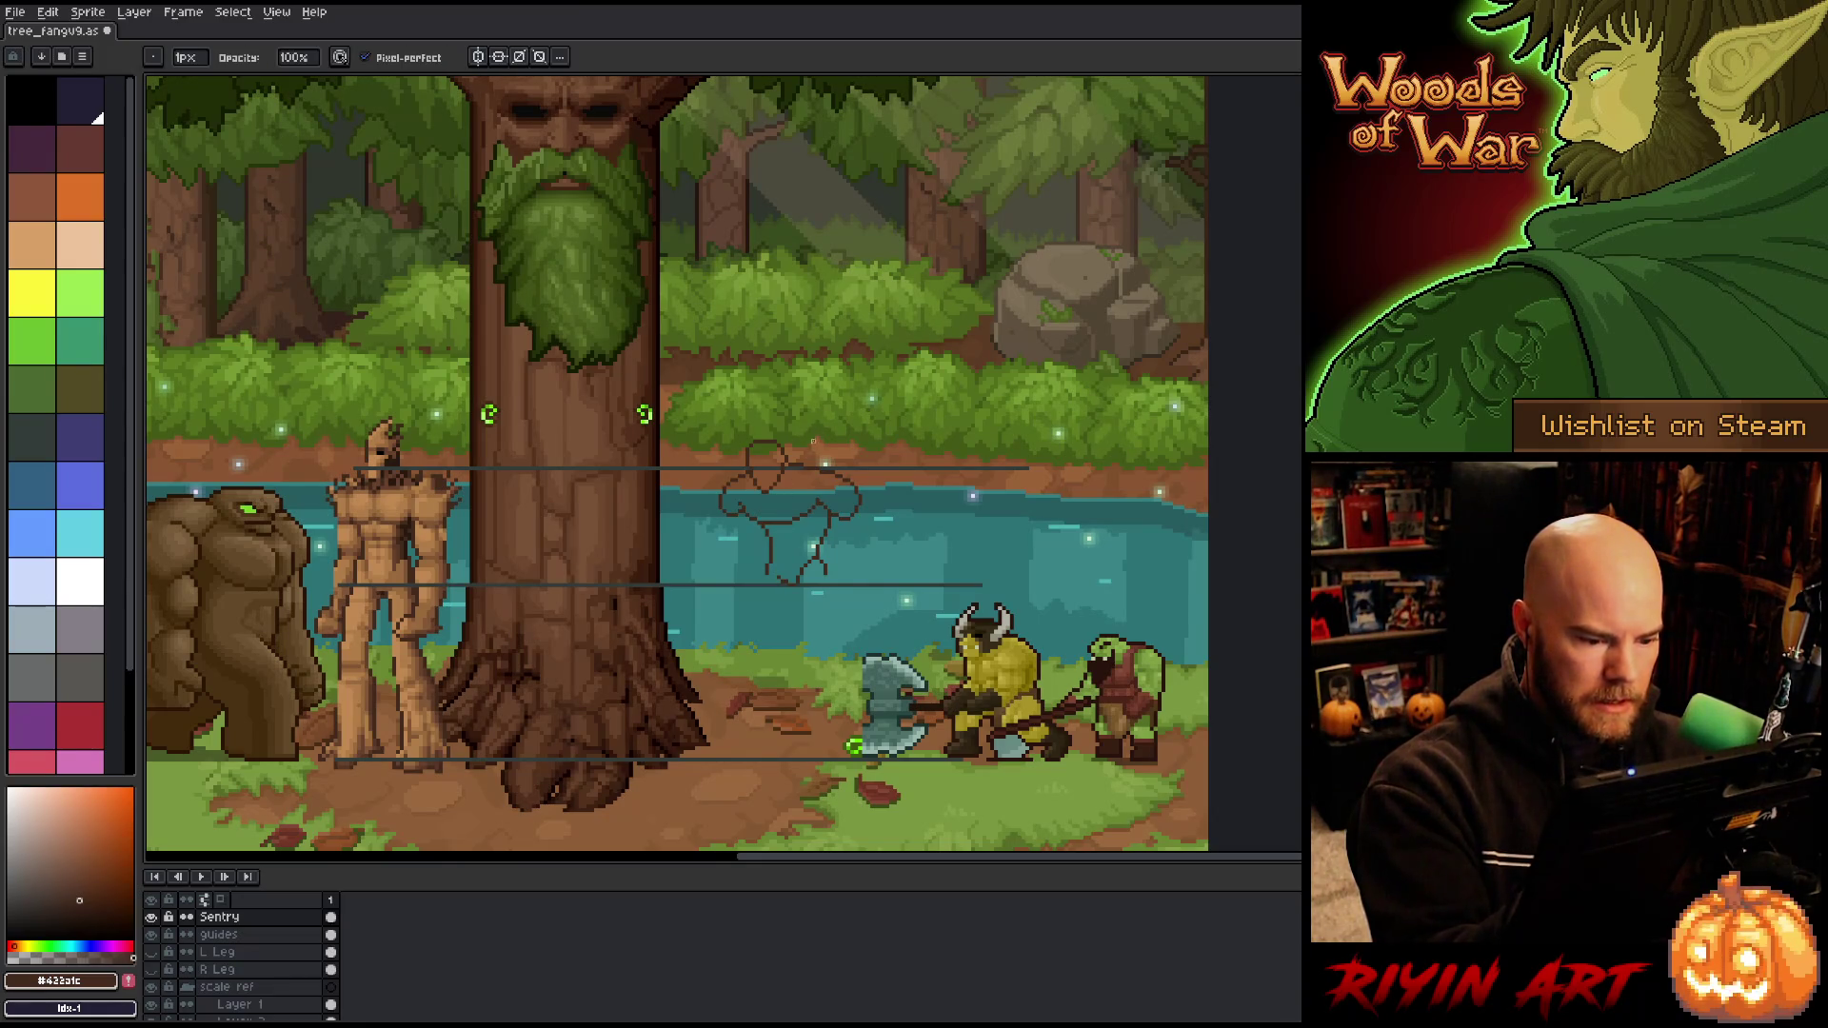
key("e")
key("b")
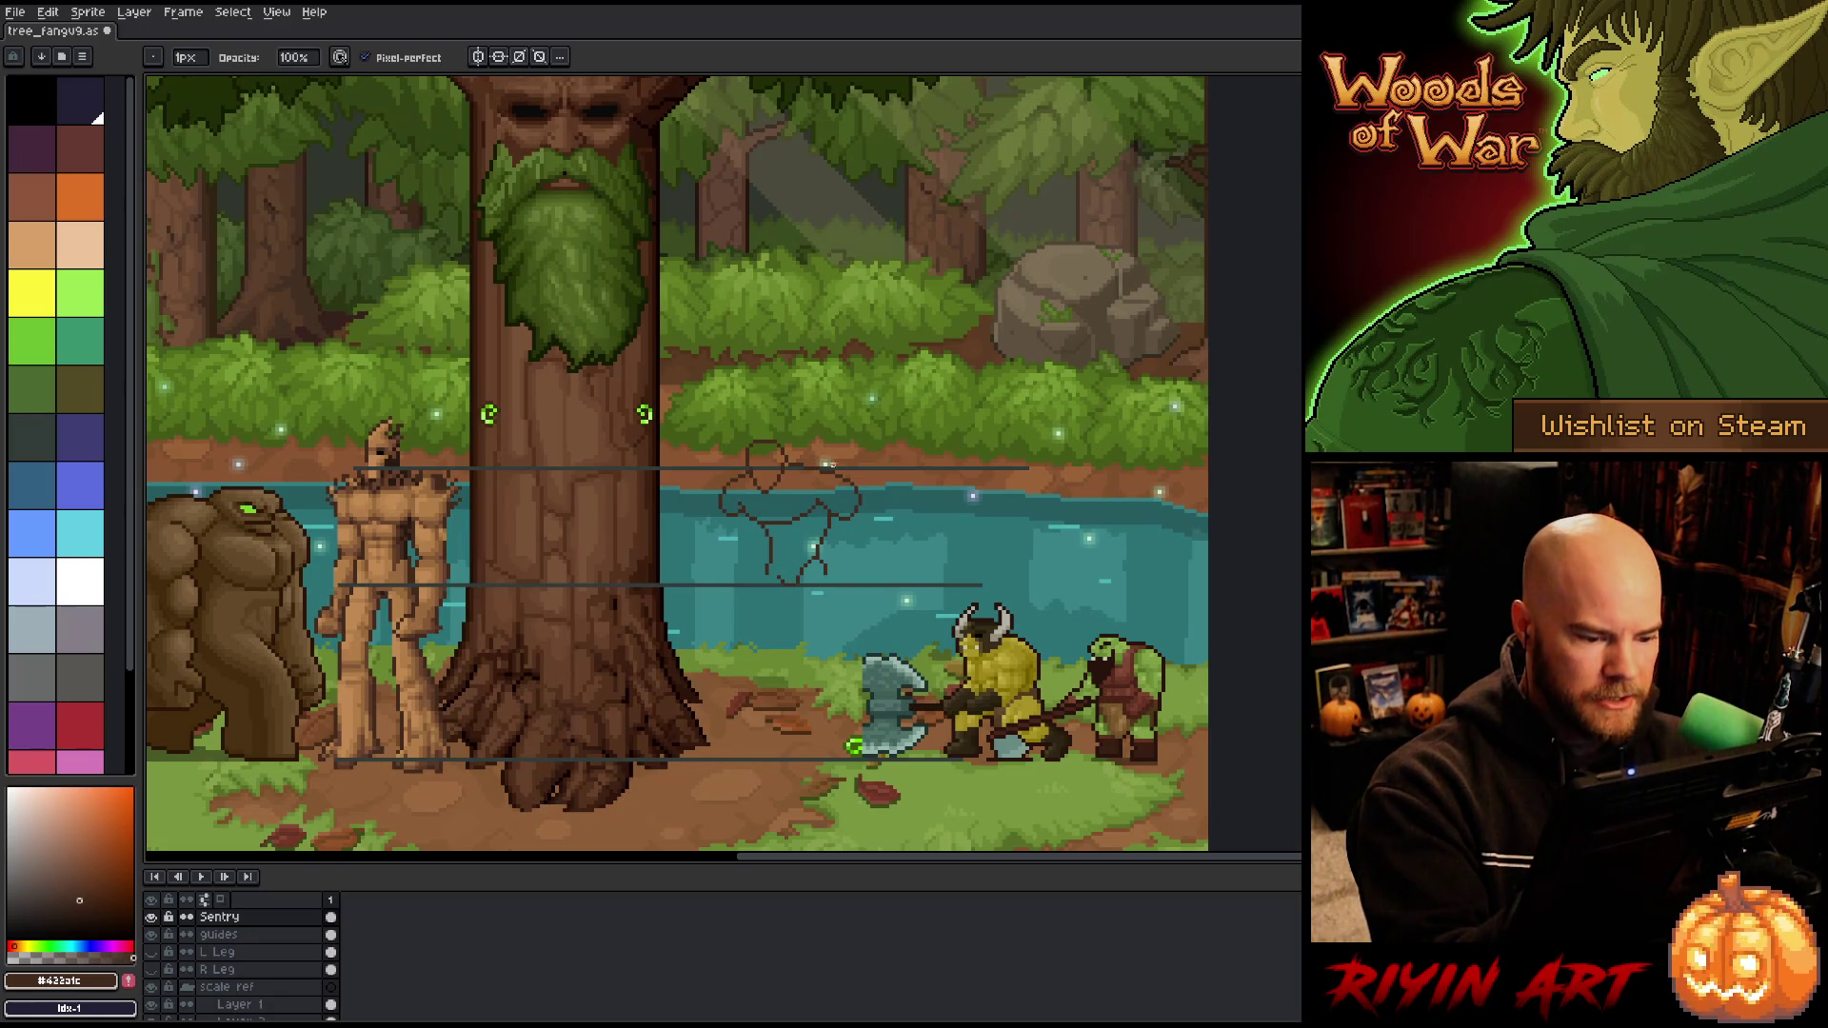
key("e")
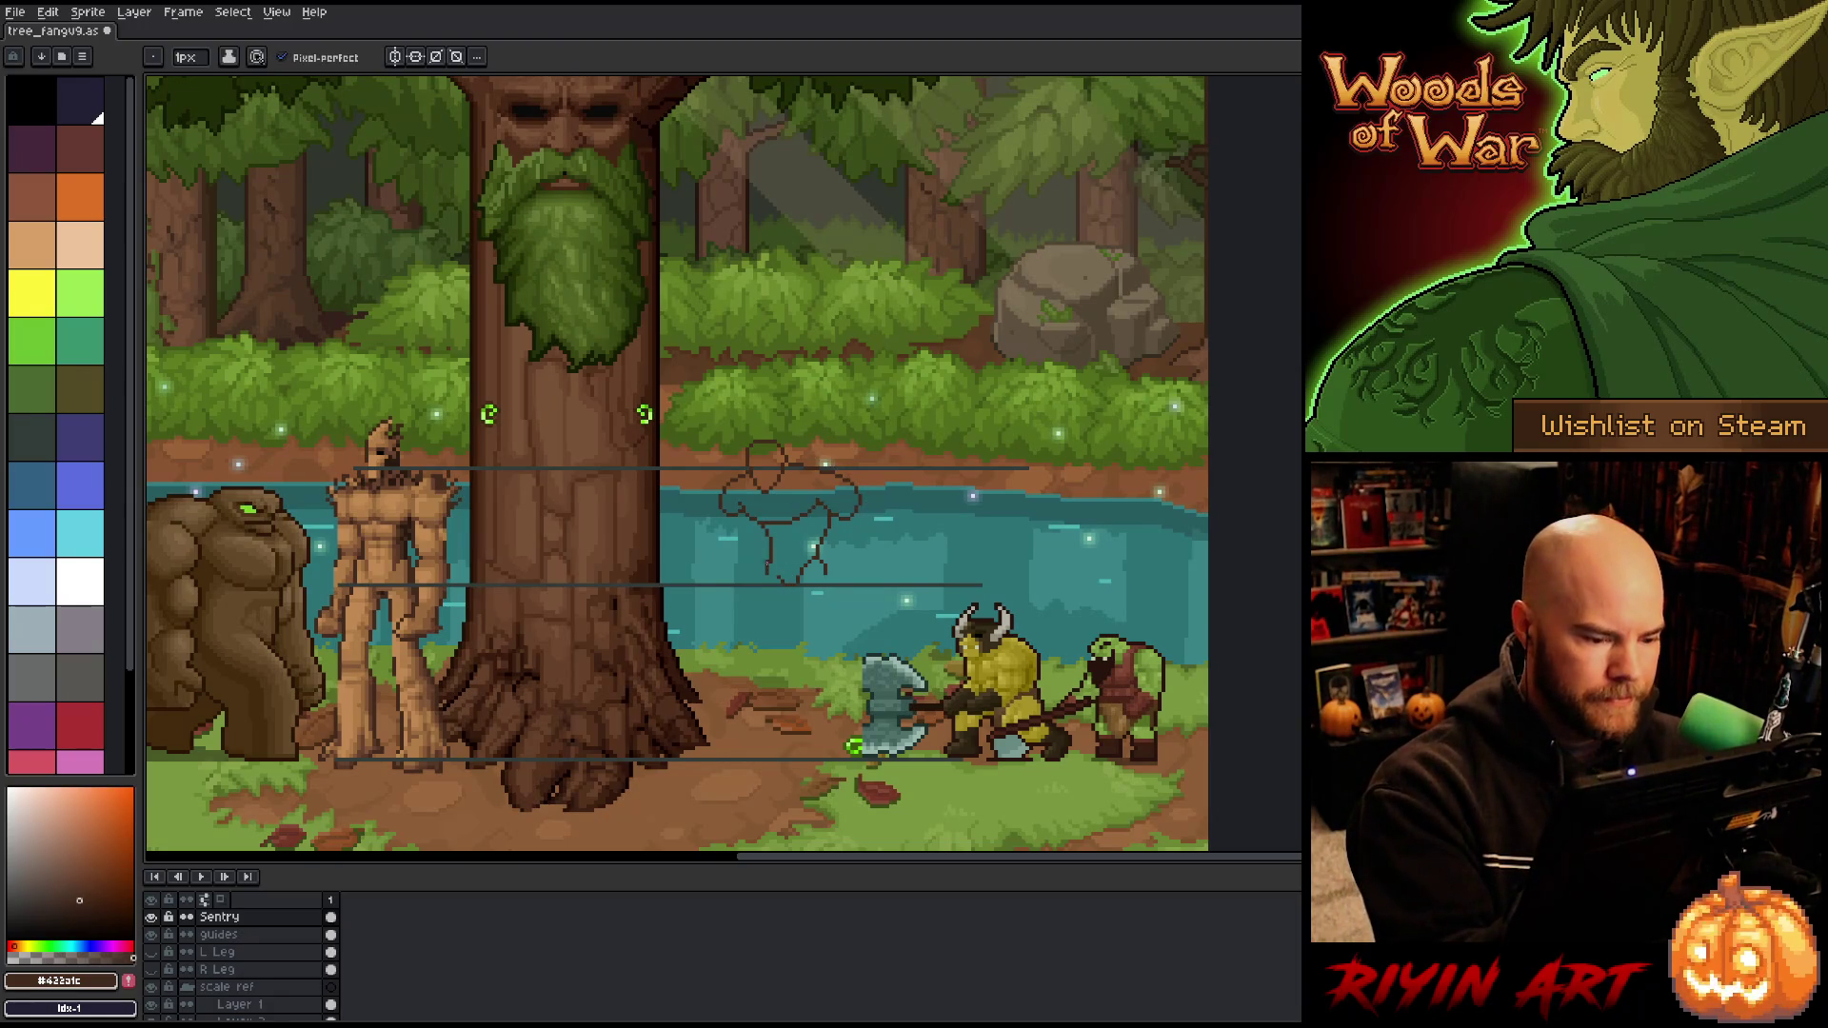
key("b")
key("e")
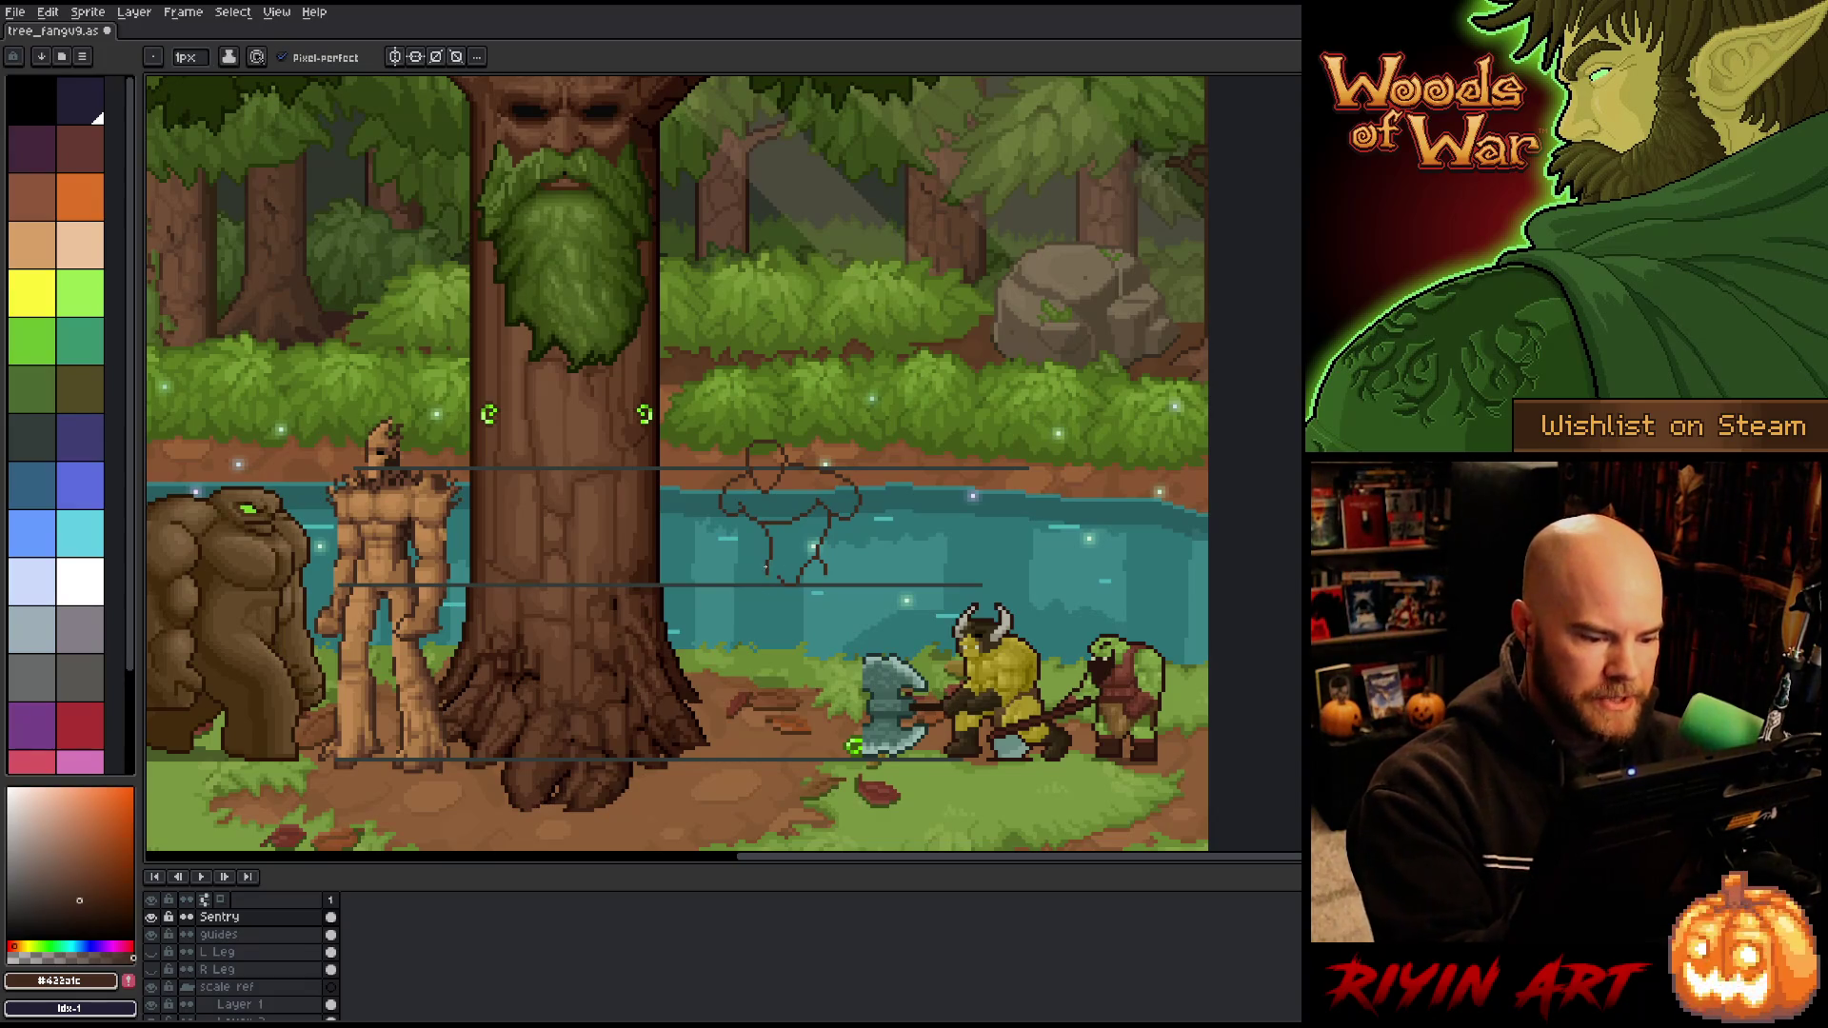
key("b")
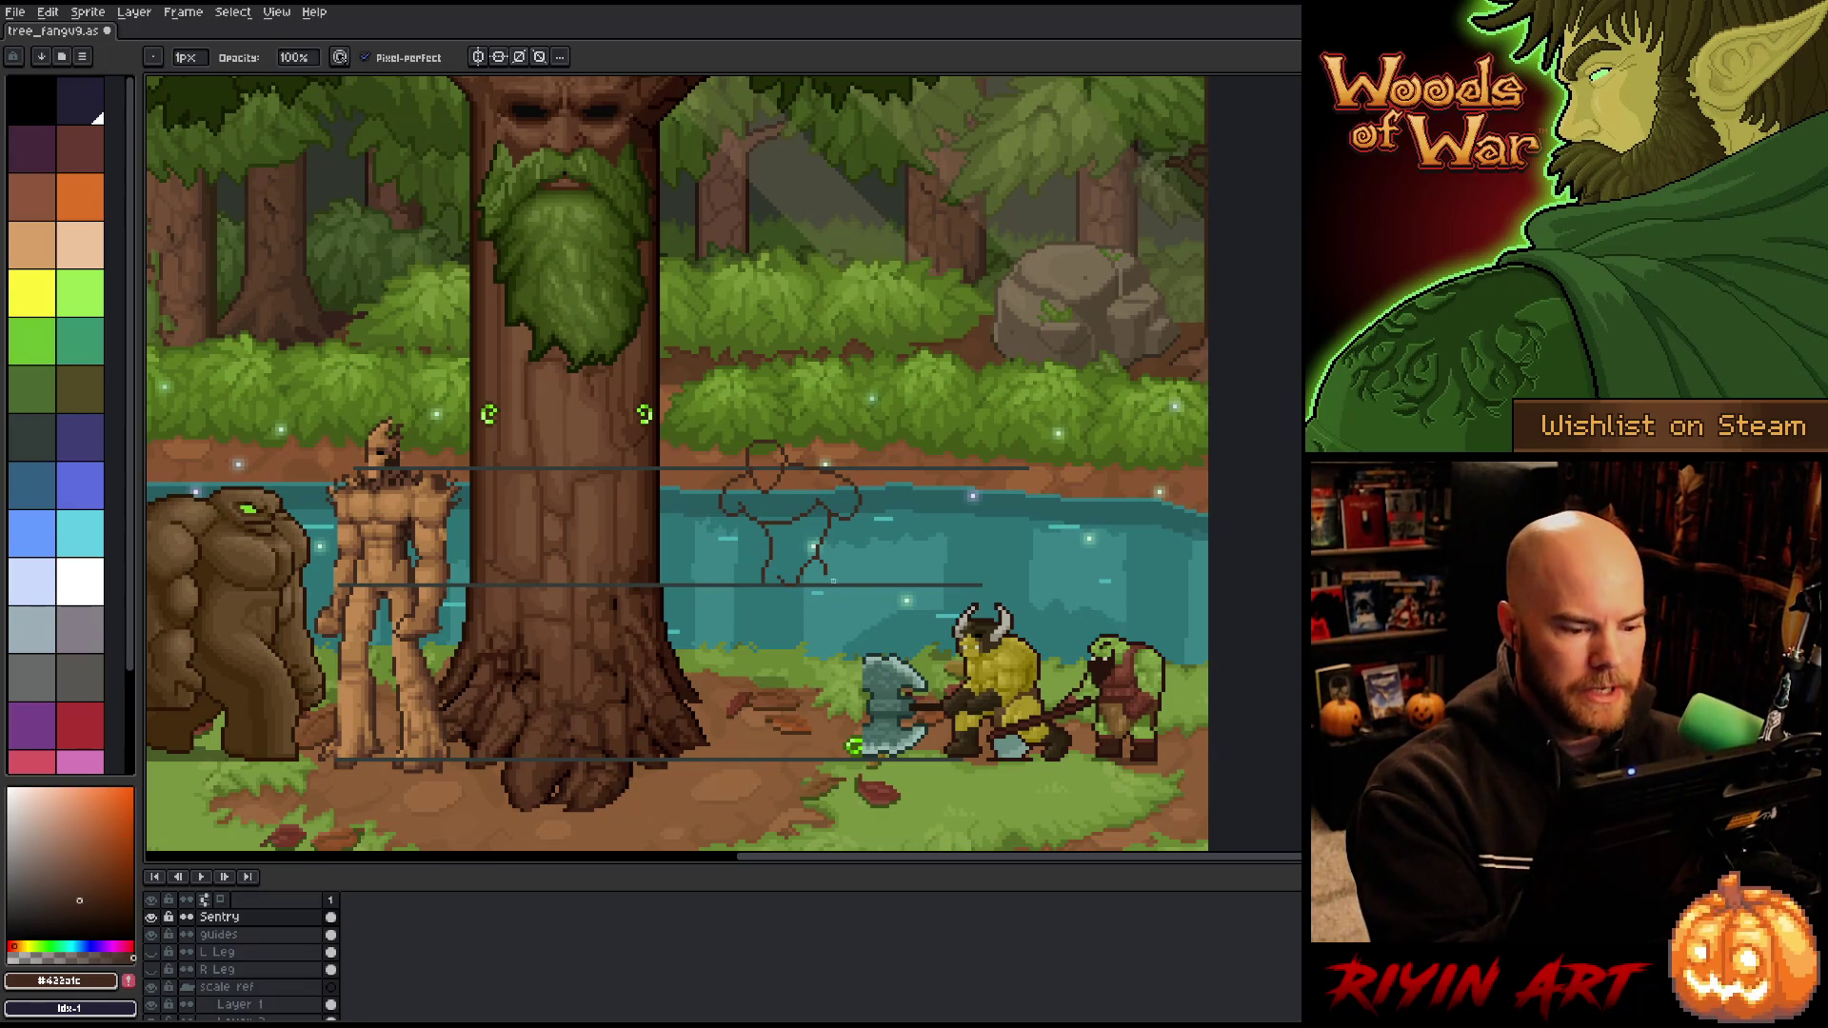
key("e")
key("b")
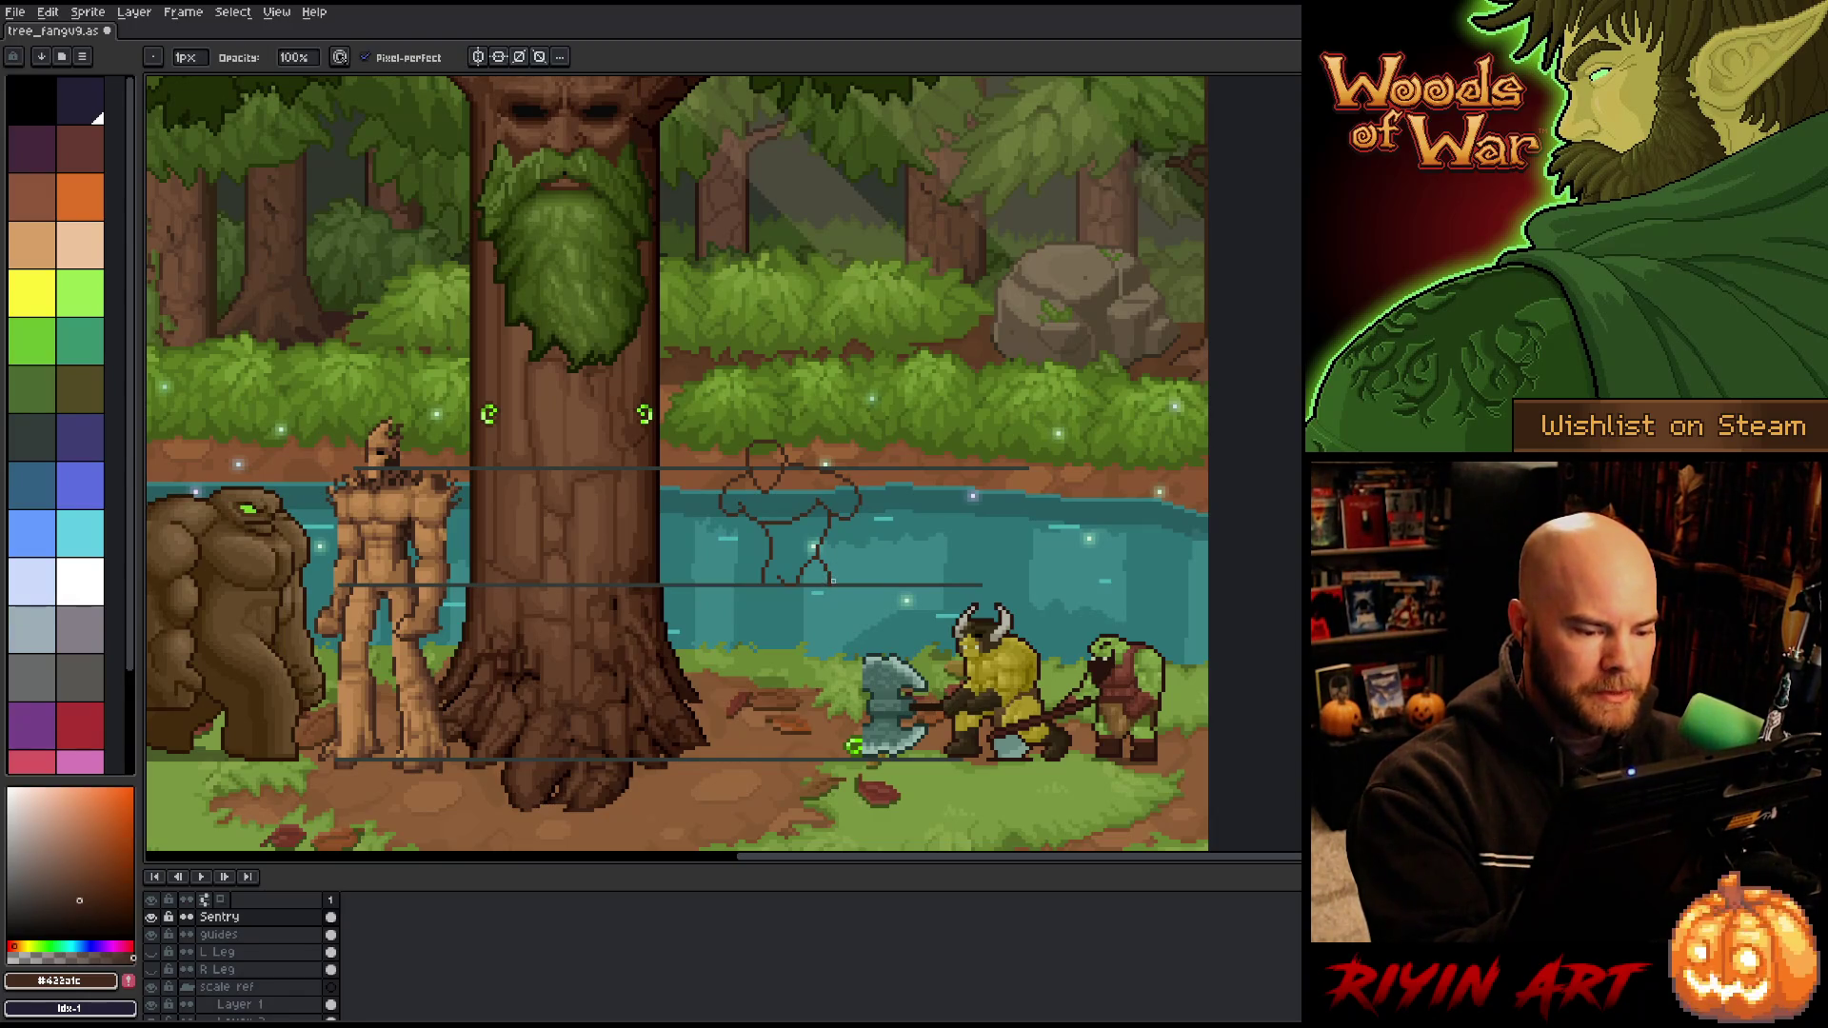
key("e")
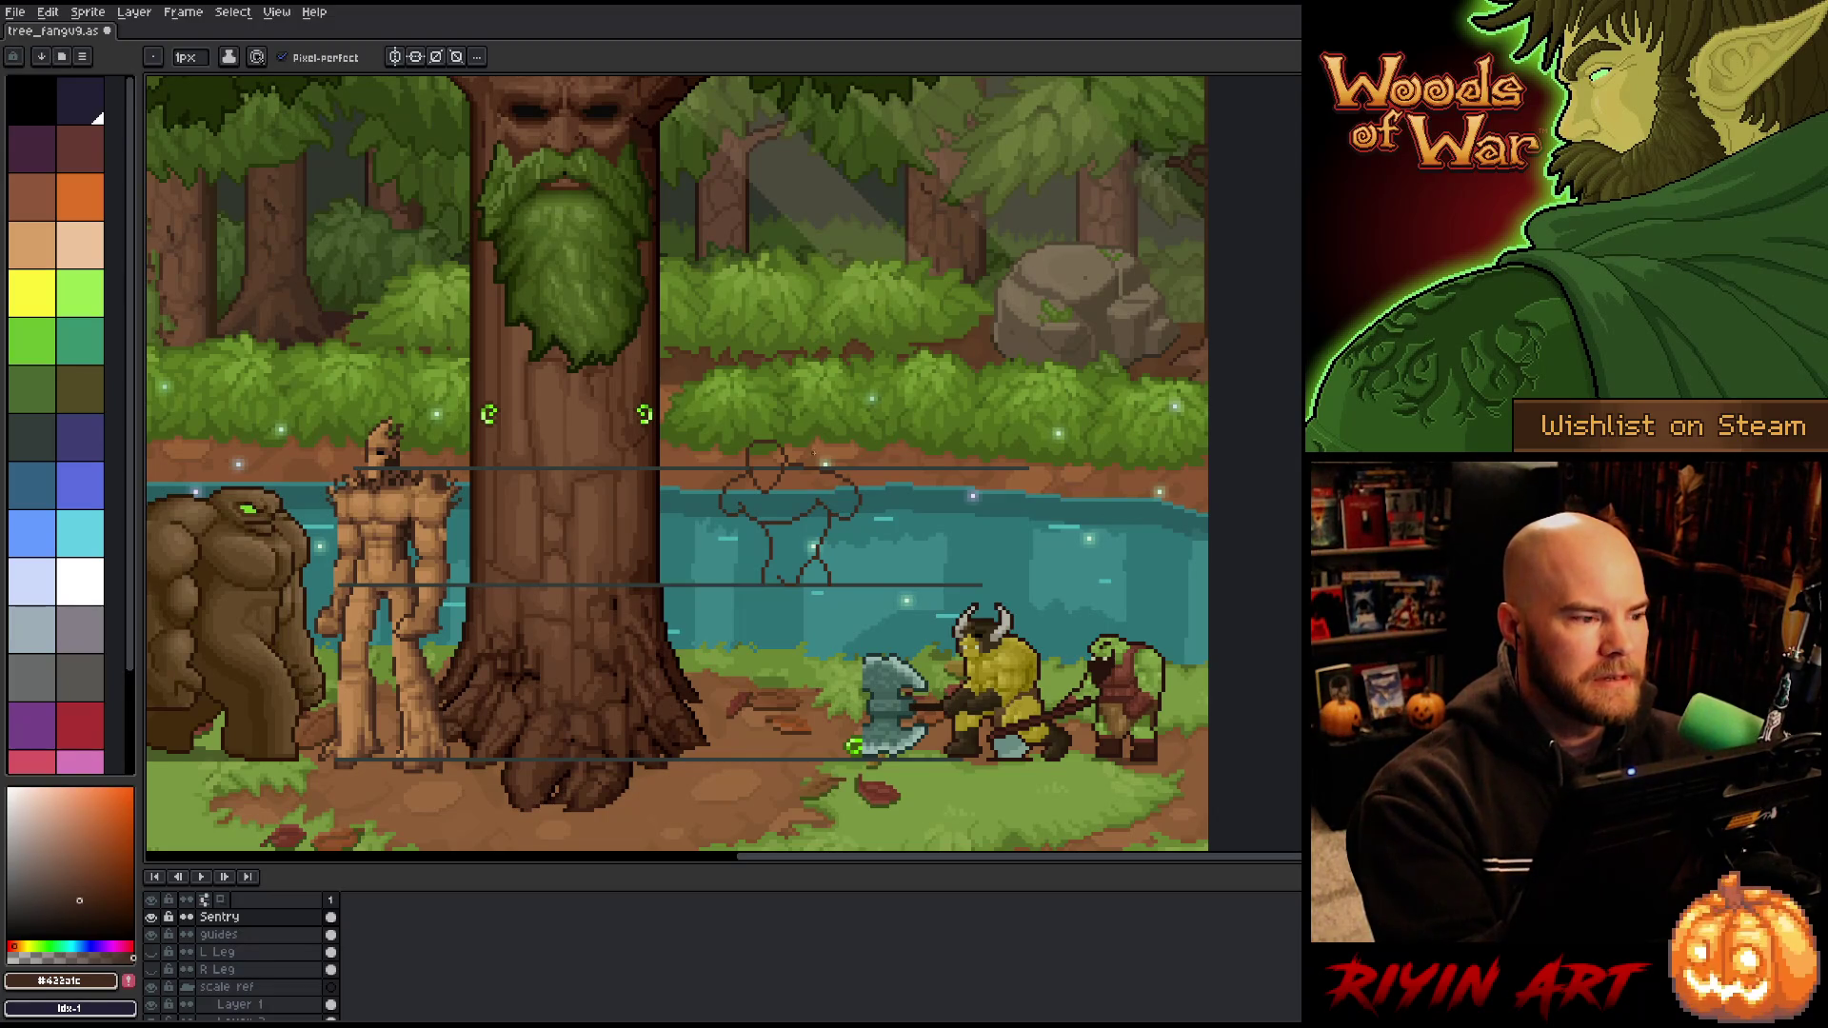
Step: Save the file, then try two leg strokes down from the figure's hips, undoing each
key("ctrl+s")
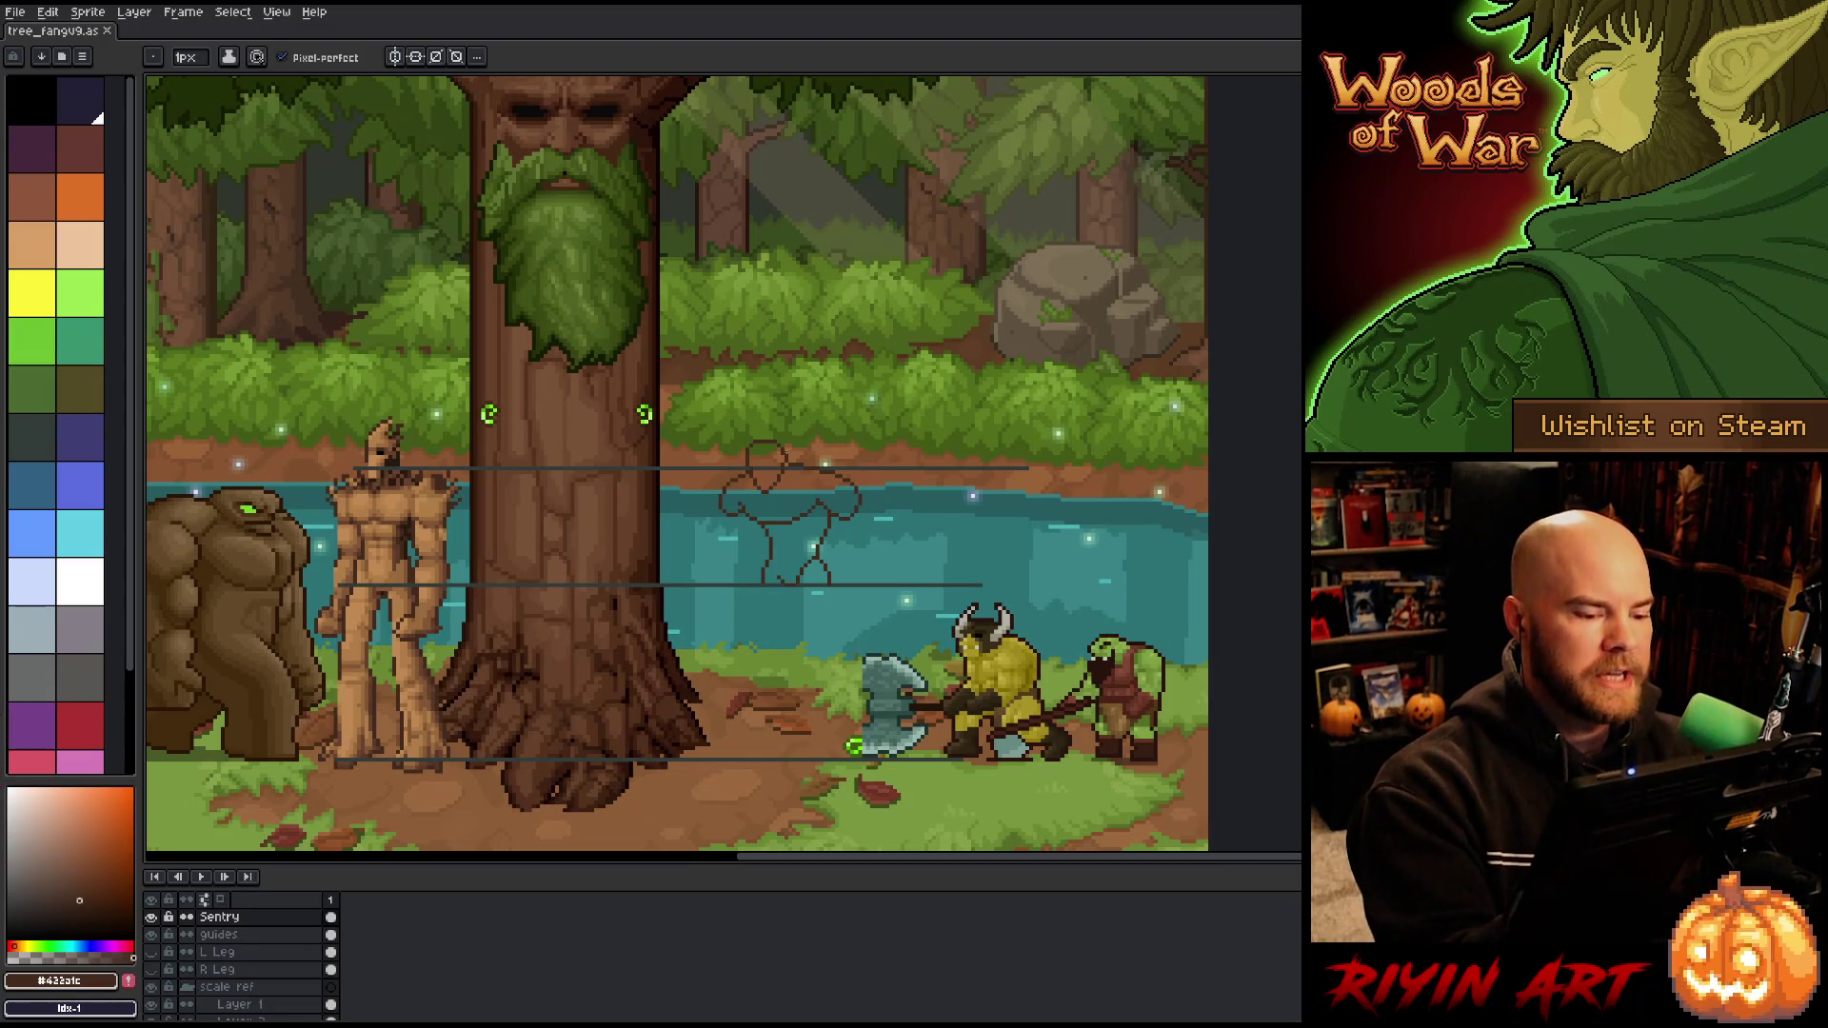
left_click_drag(783, 588, 775, 642)
key("ctrl+z")
mouse_move(765, 579)
left_mouse_down()
mouse_move(750, 645)
mouse_move(839, 640)
left_mouse_up()
key("ctrl+z")
key("ctrl+z")
key("e")
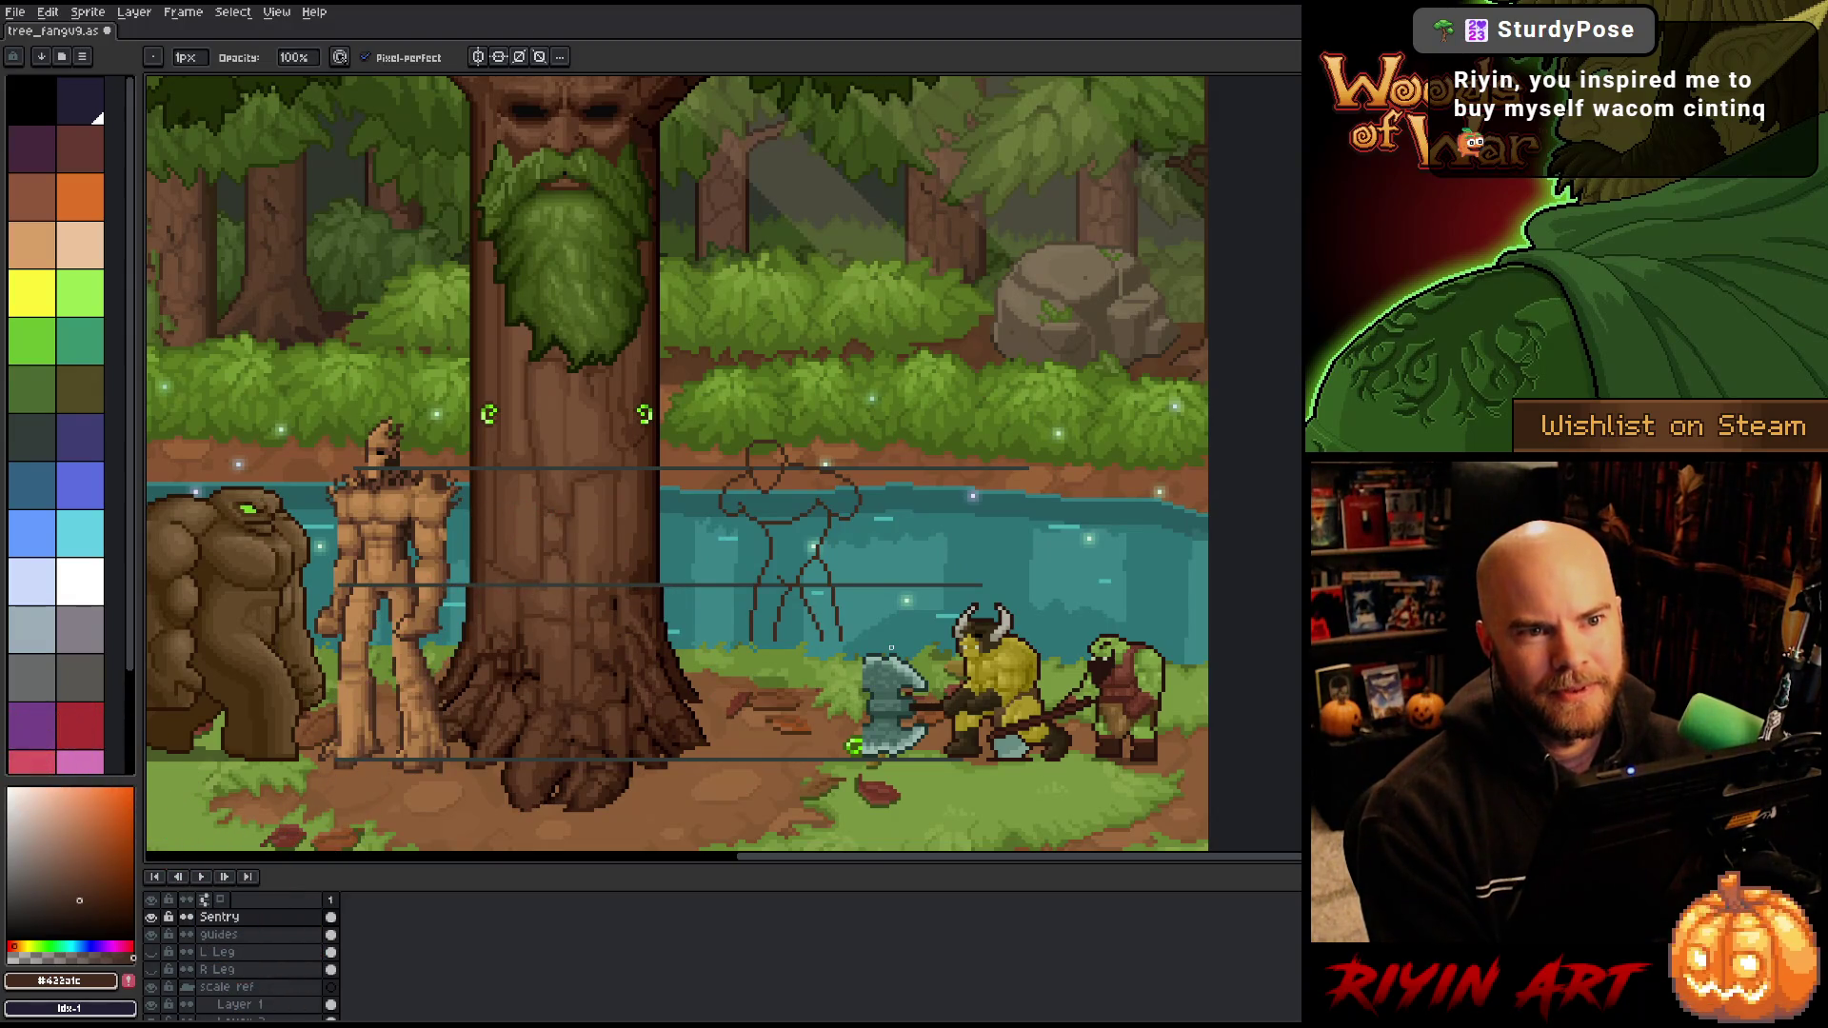
key("e")
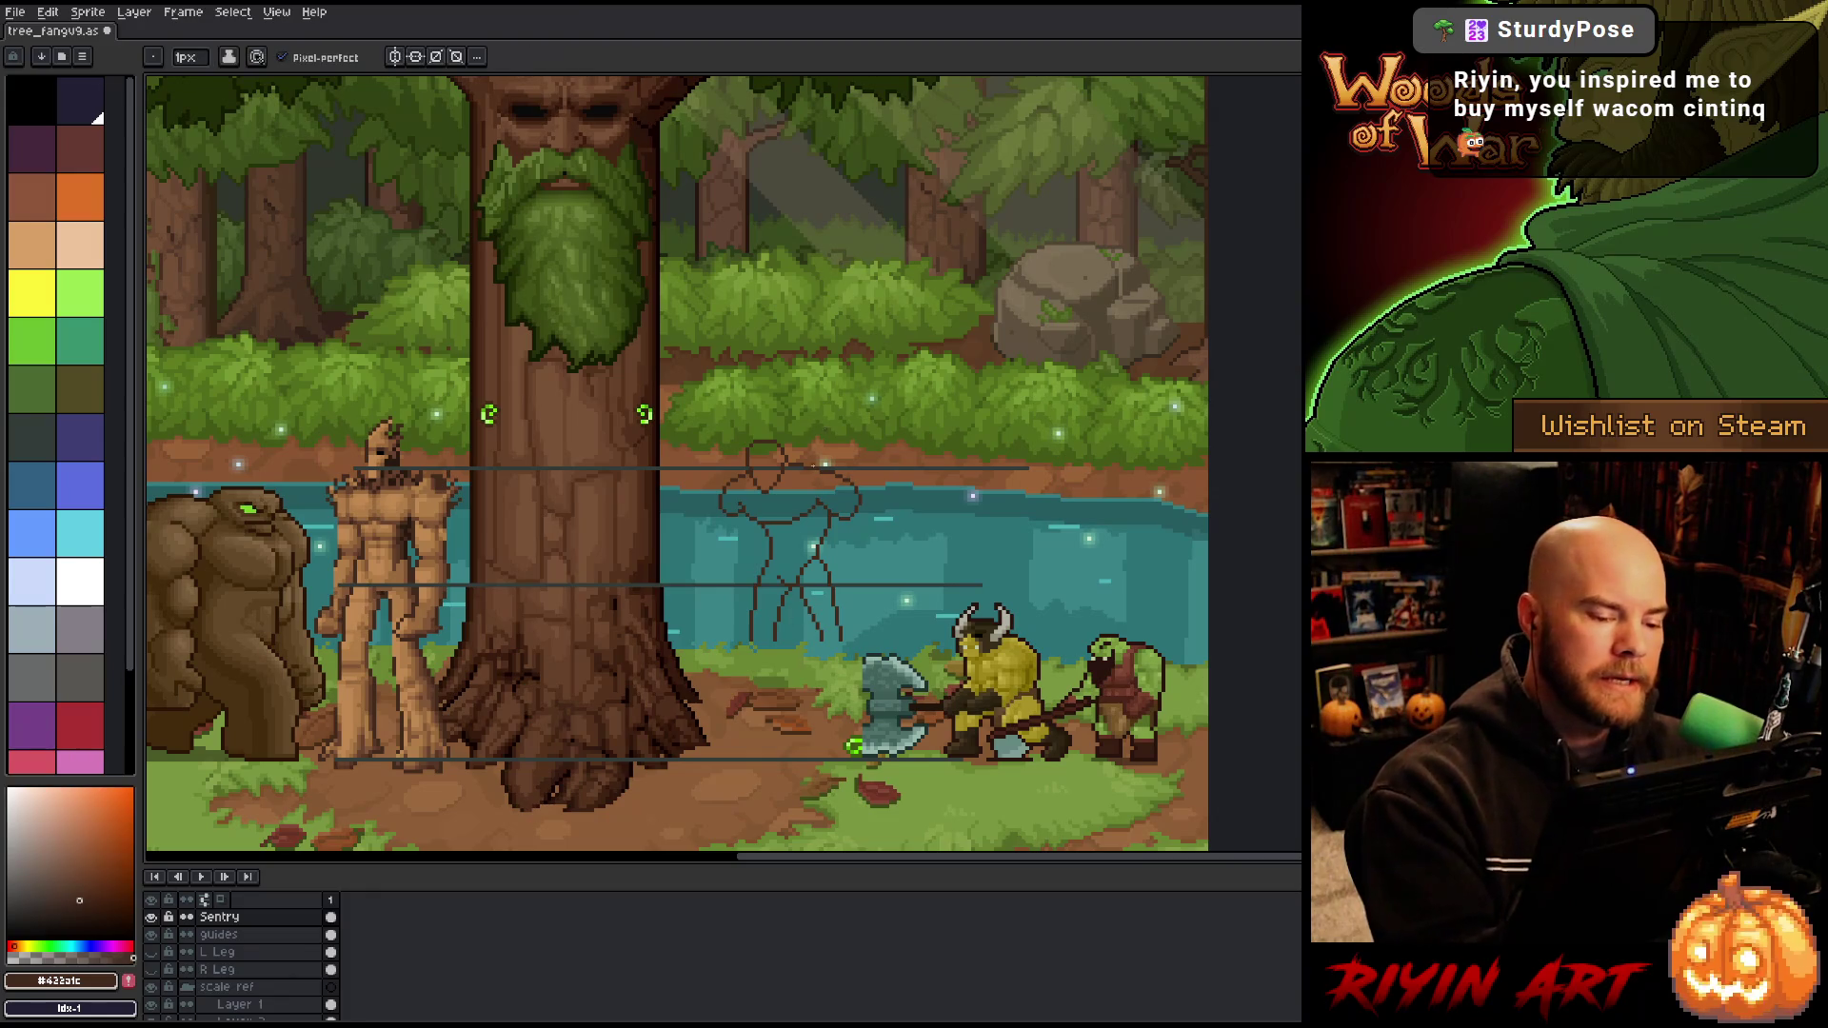
key("q")
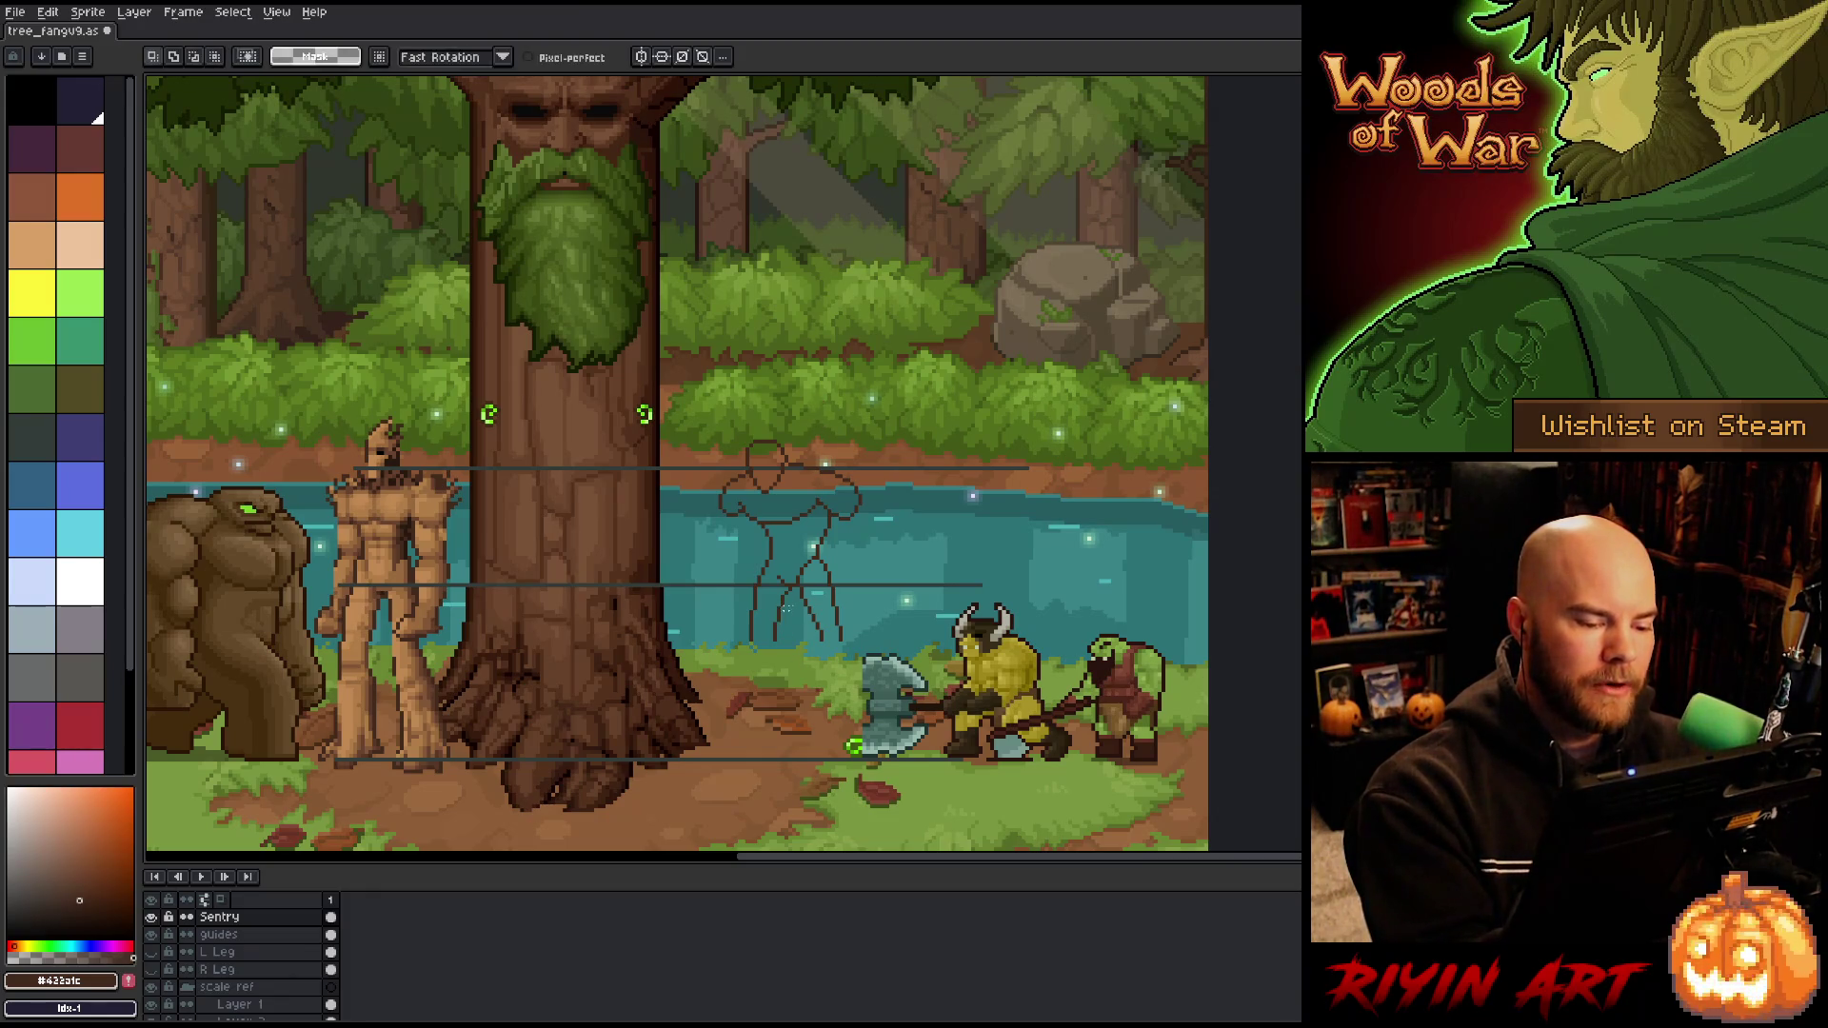
left_click_drag(785, 595, 782, 691)
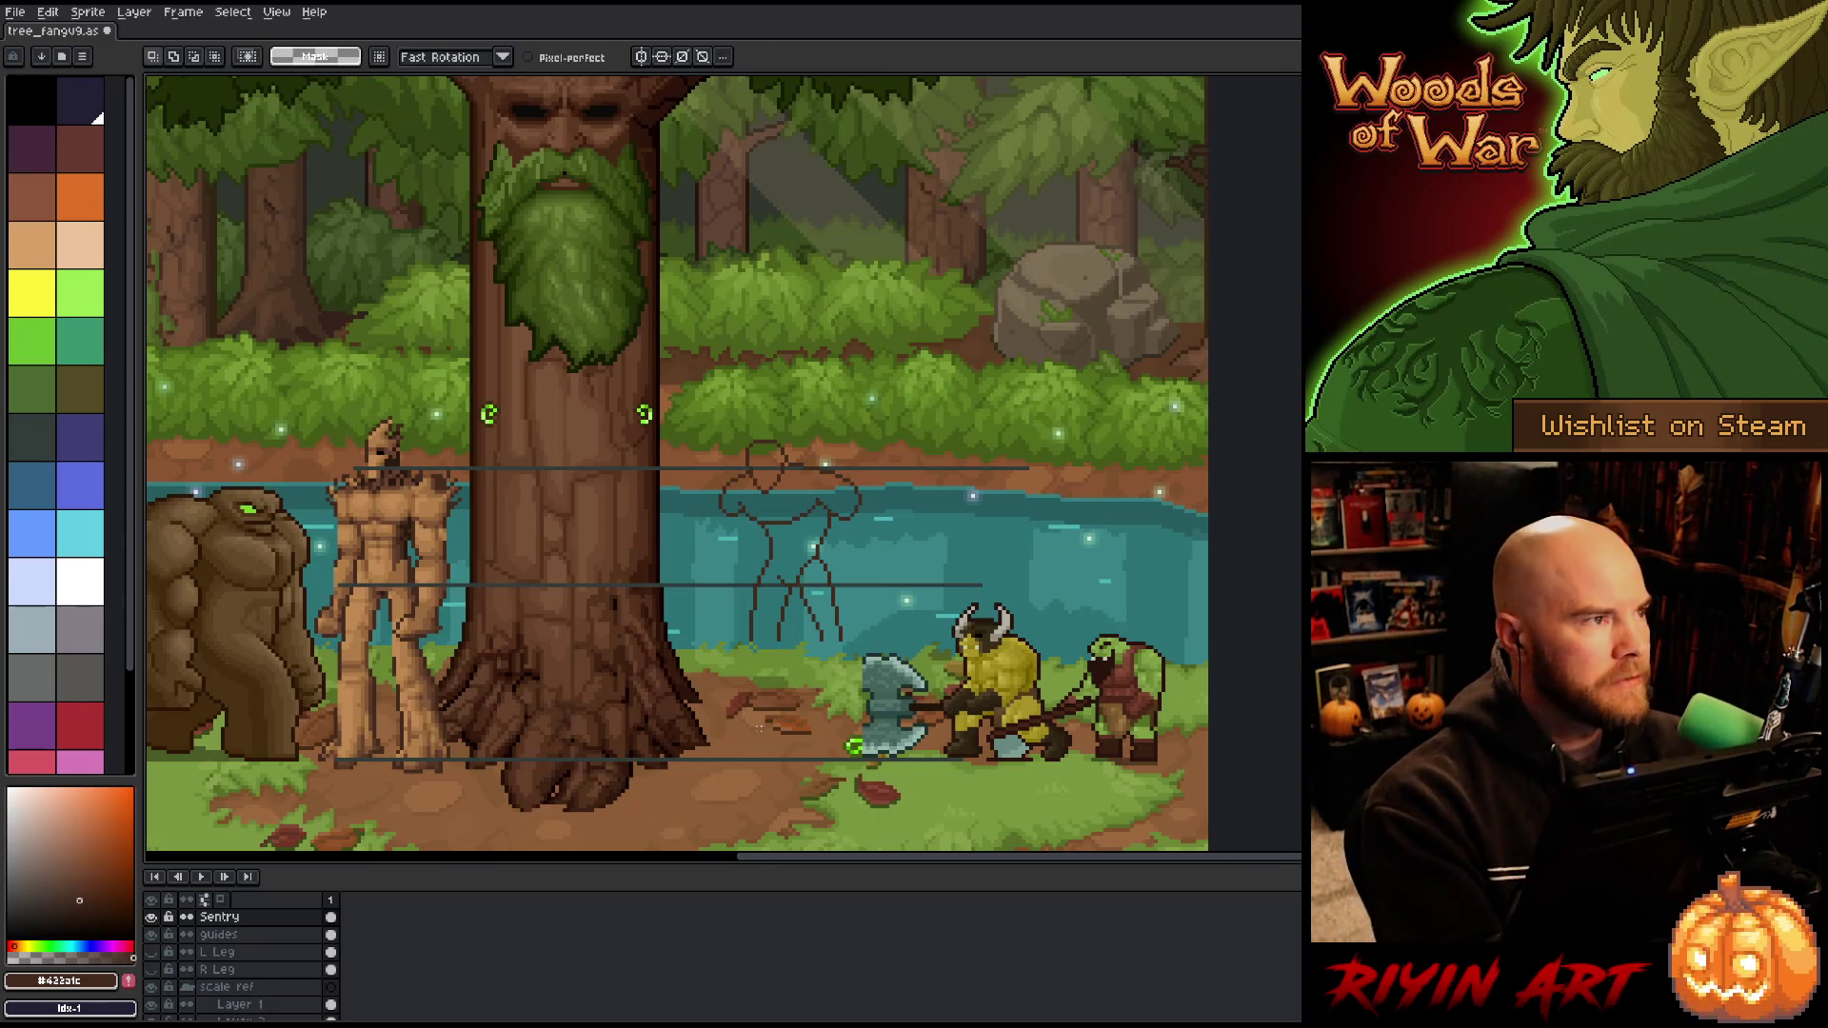
key("b")
key("e")
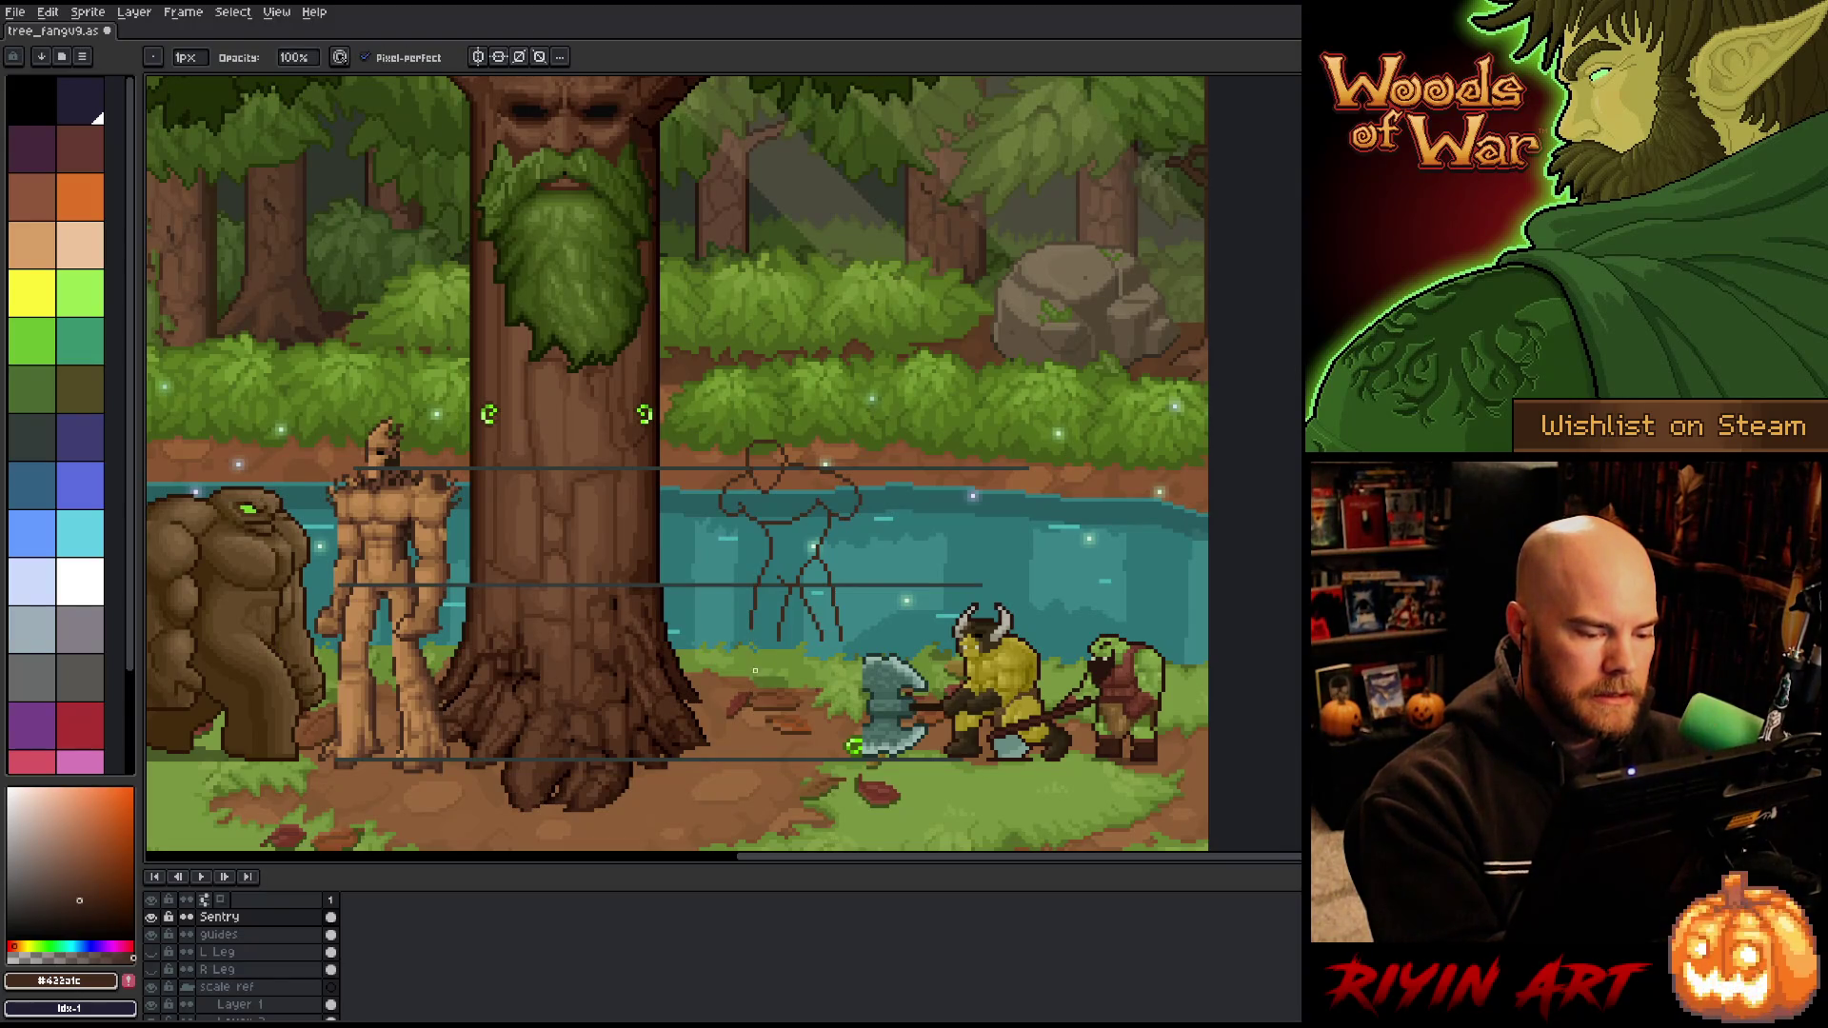
key("b")
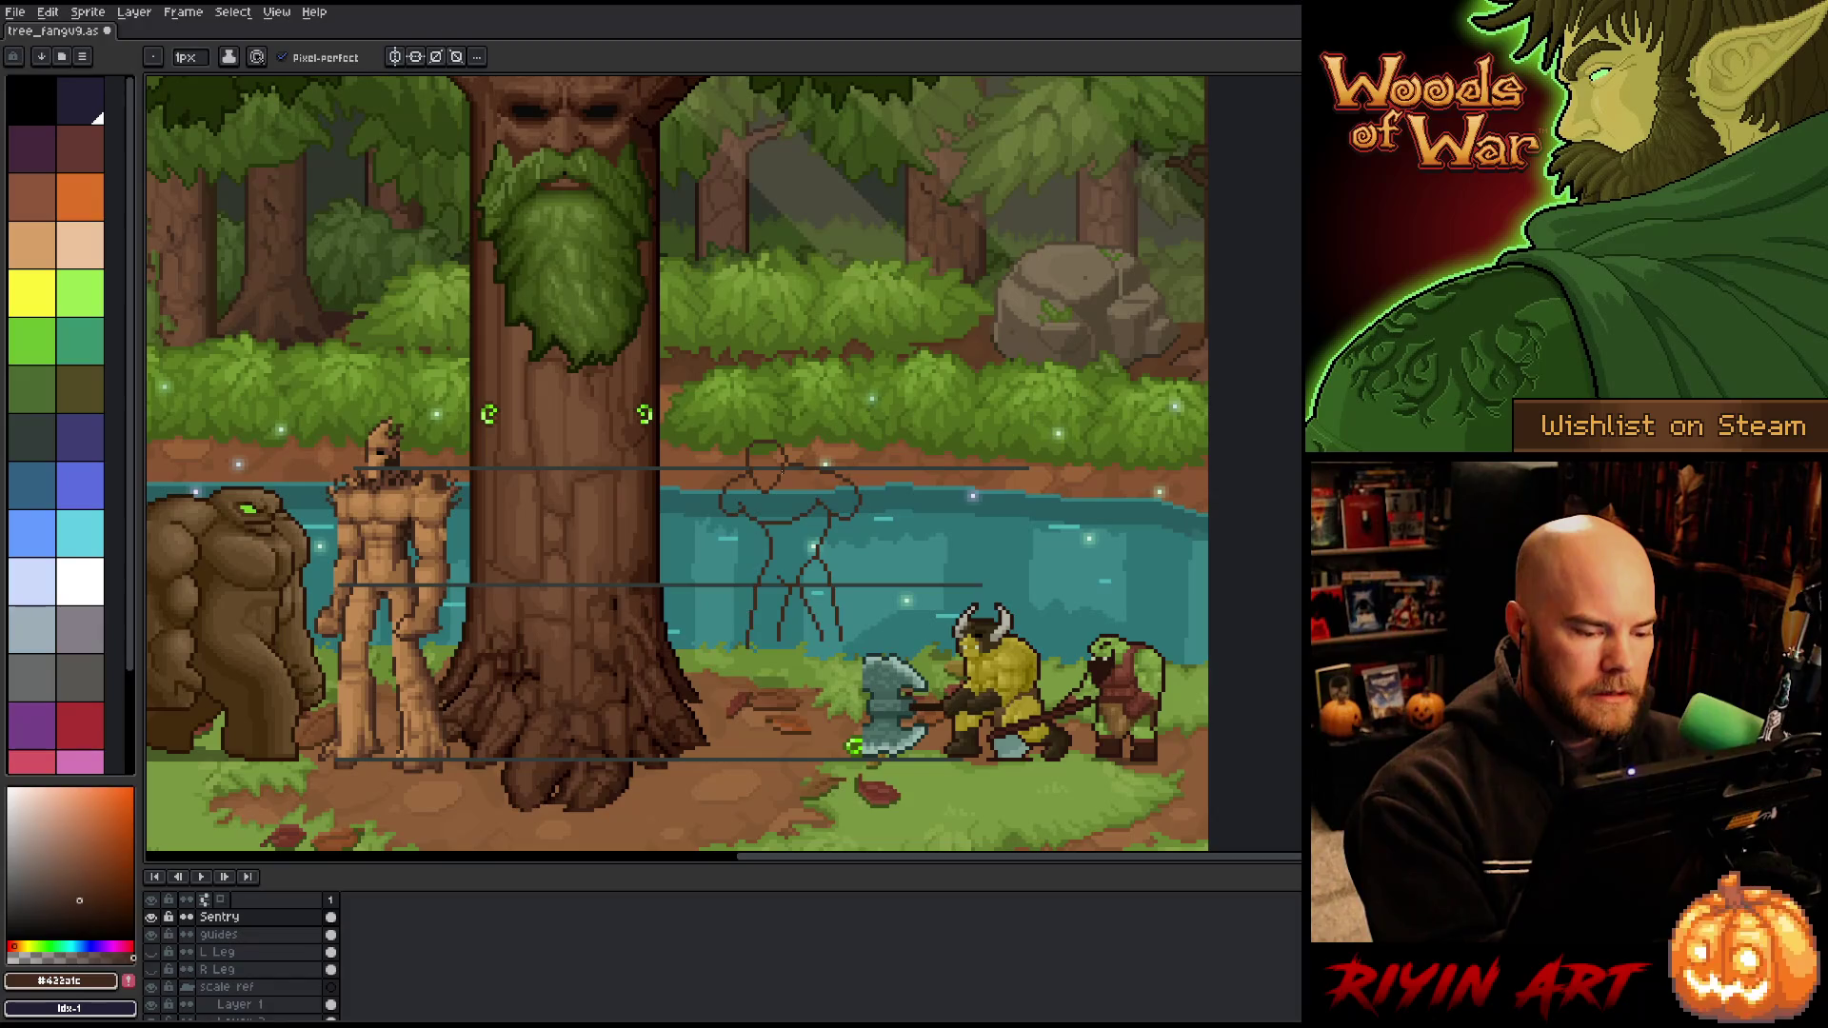
key("e")
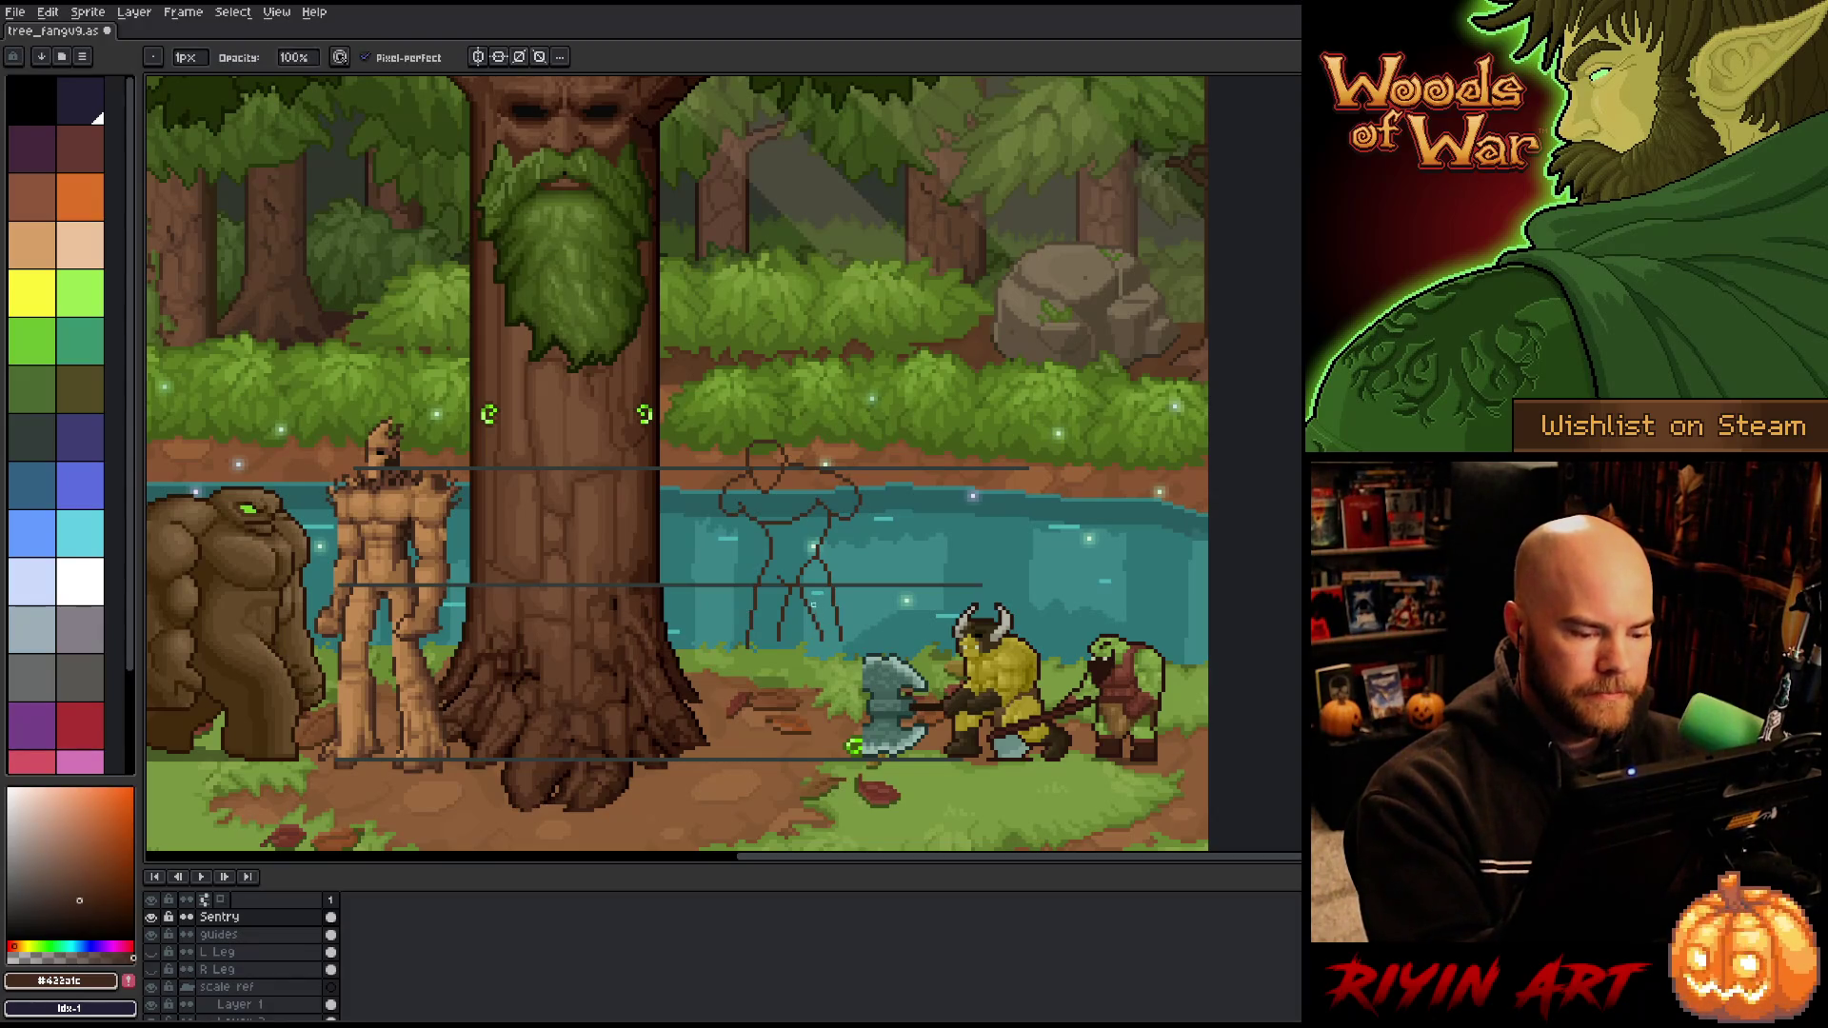
key("b")
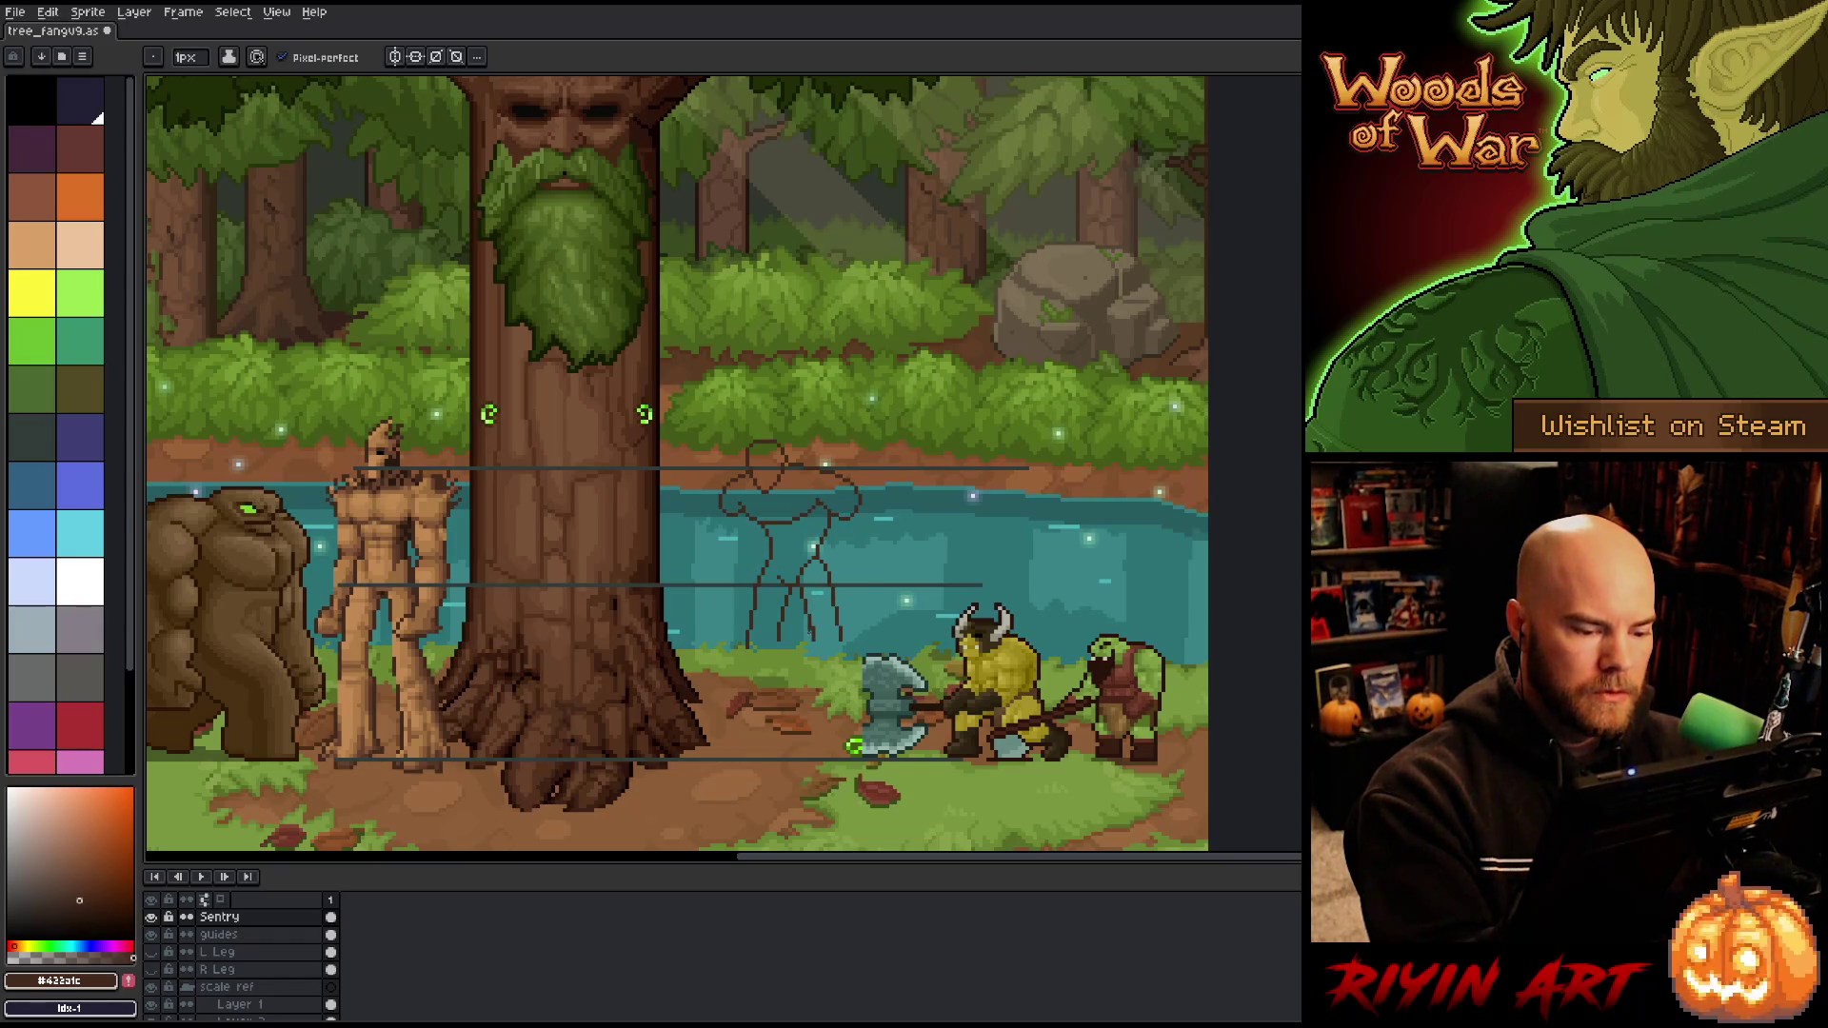
key("e")
key("b")
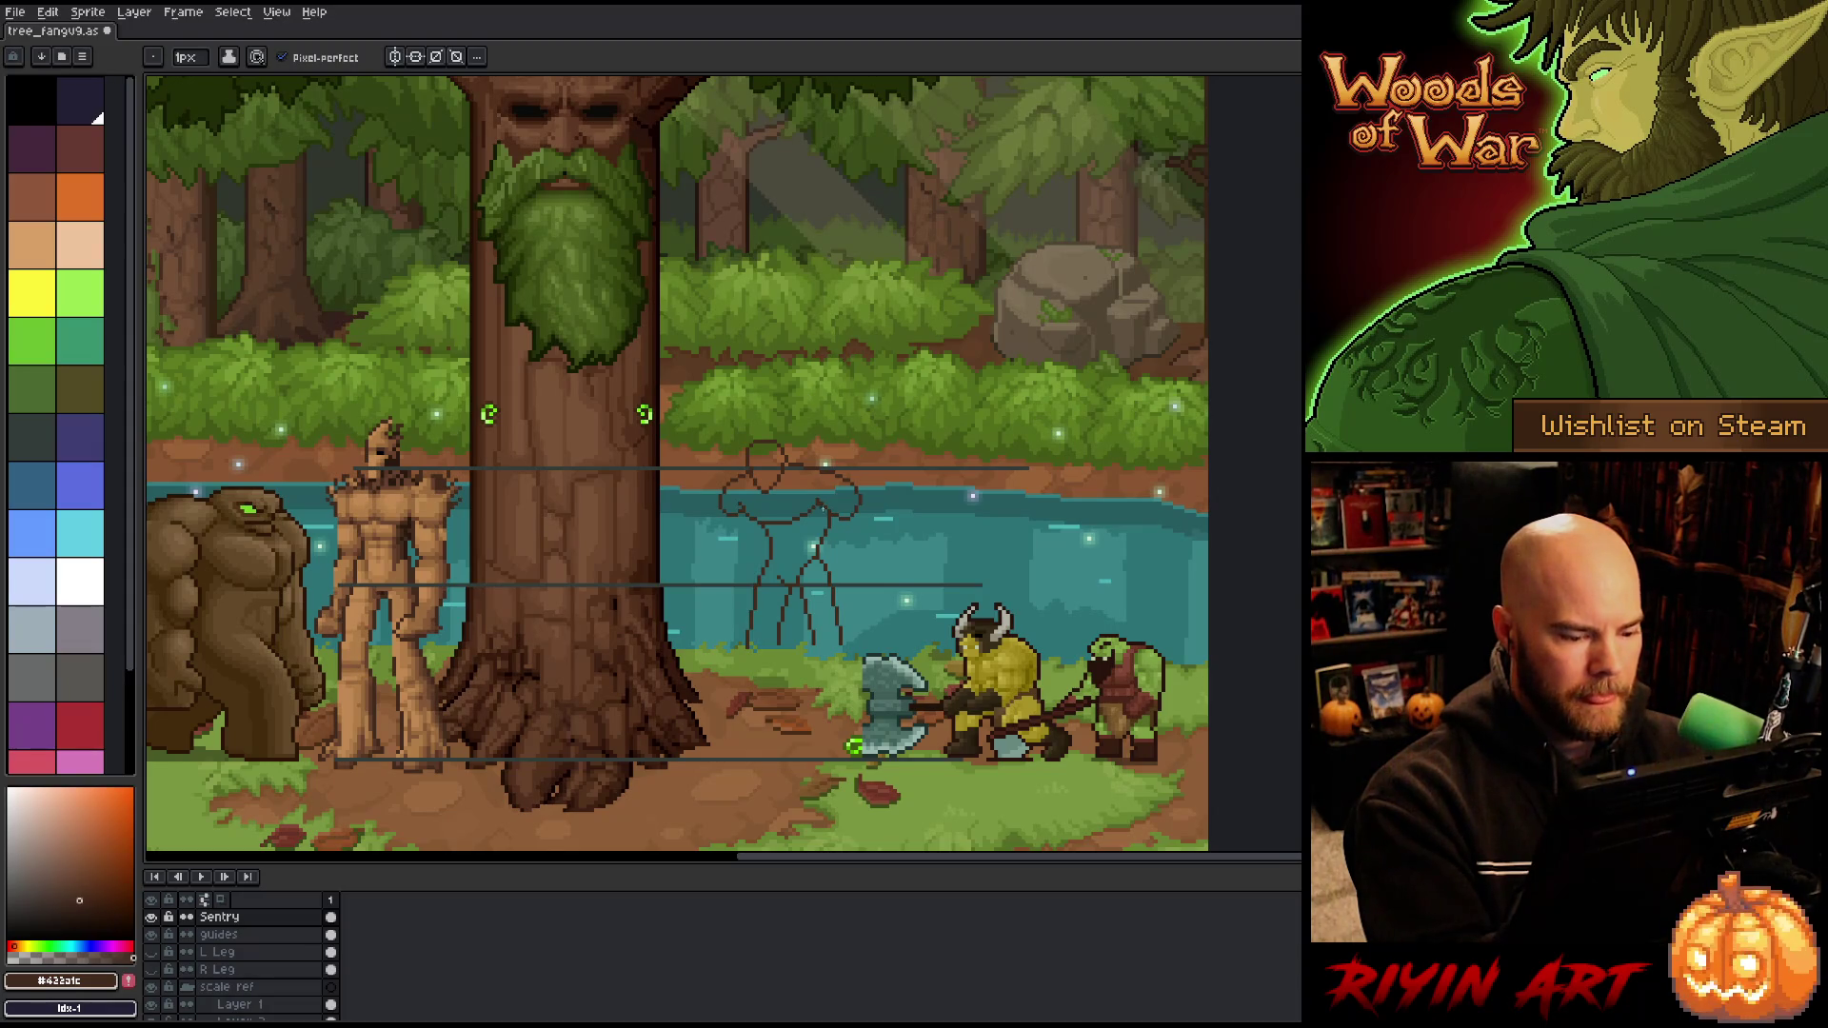
key("b")
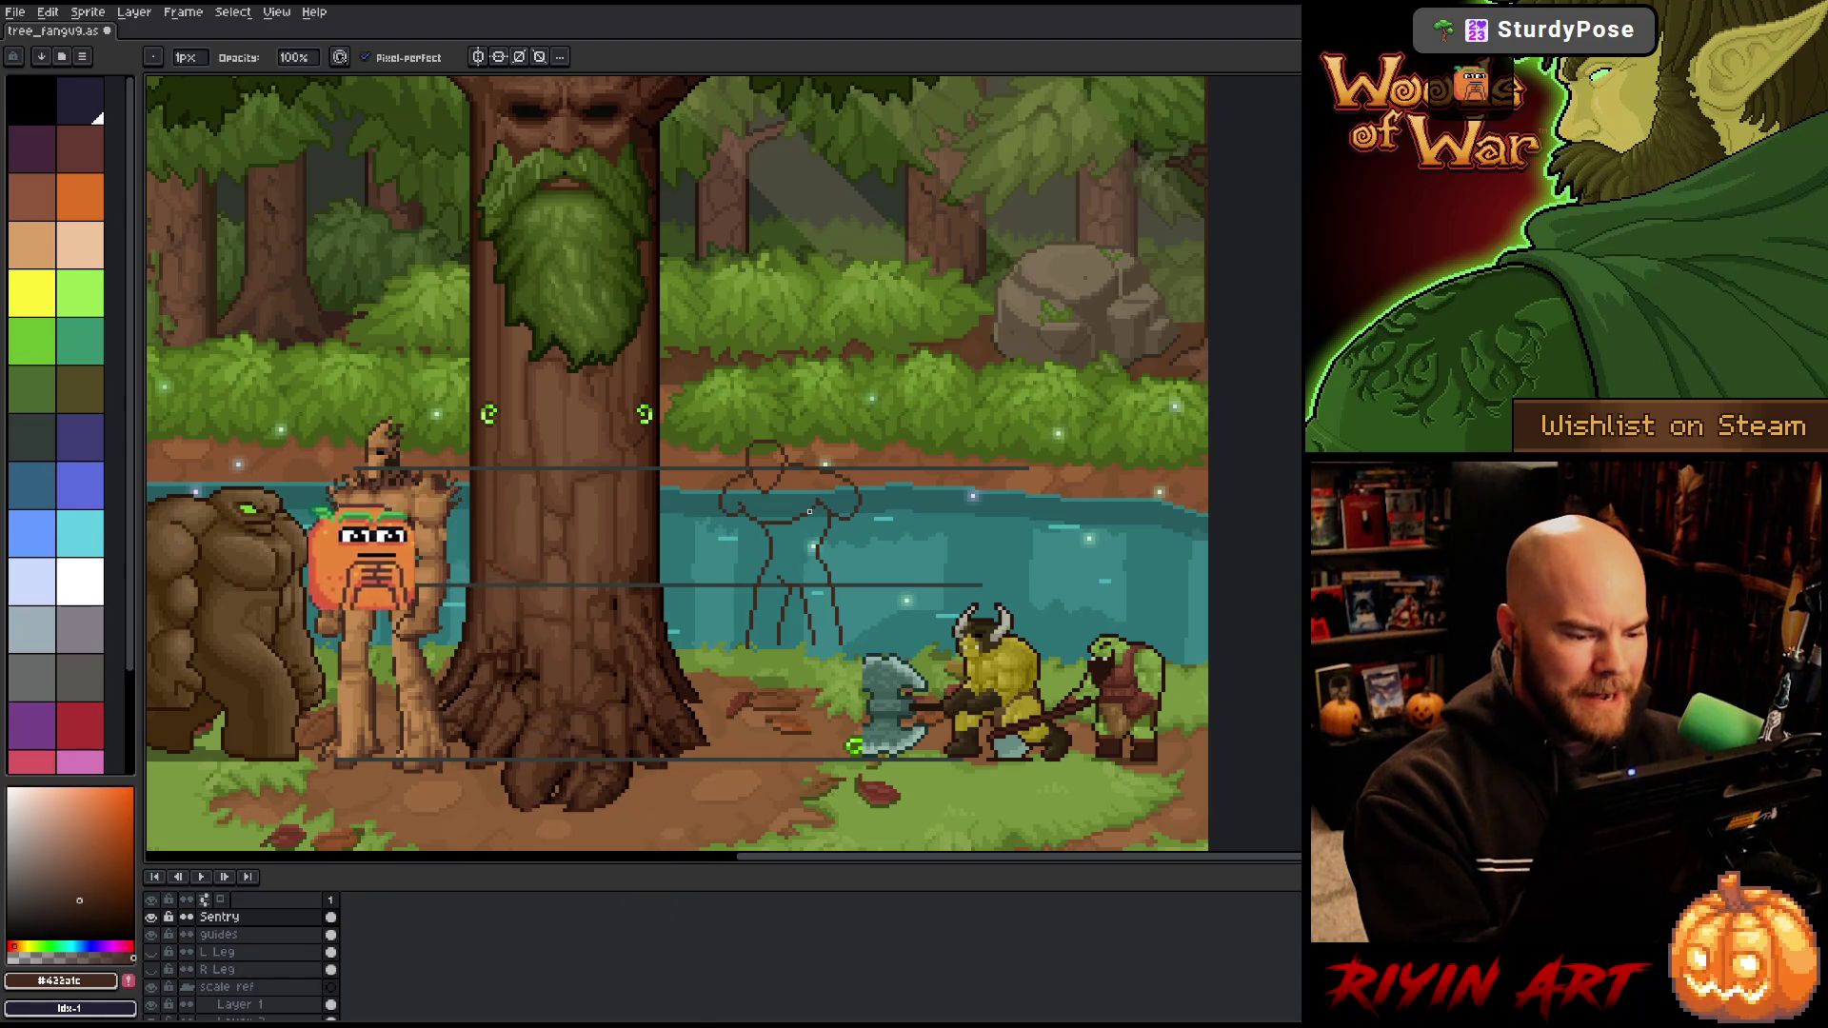
key("e")
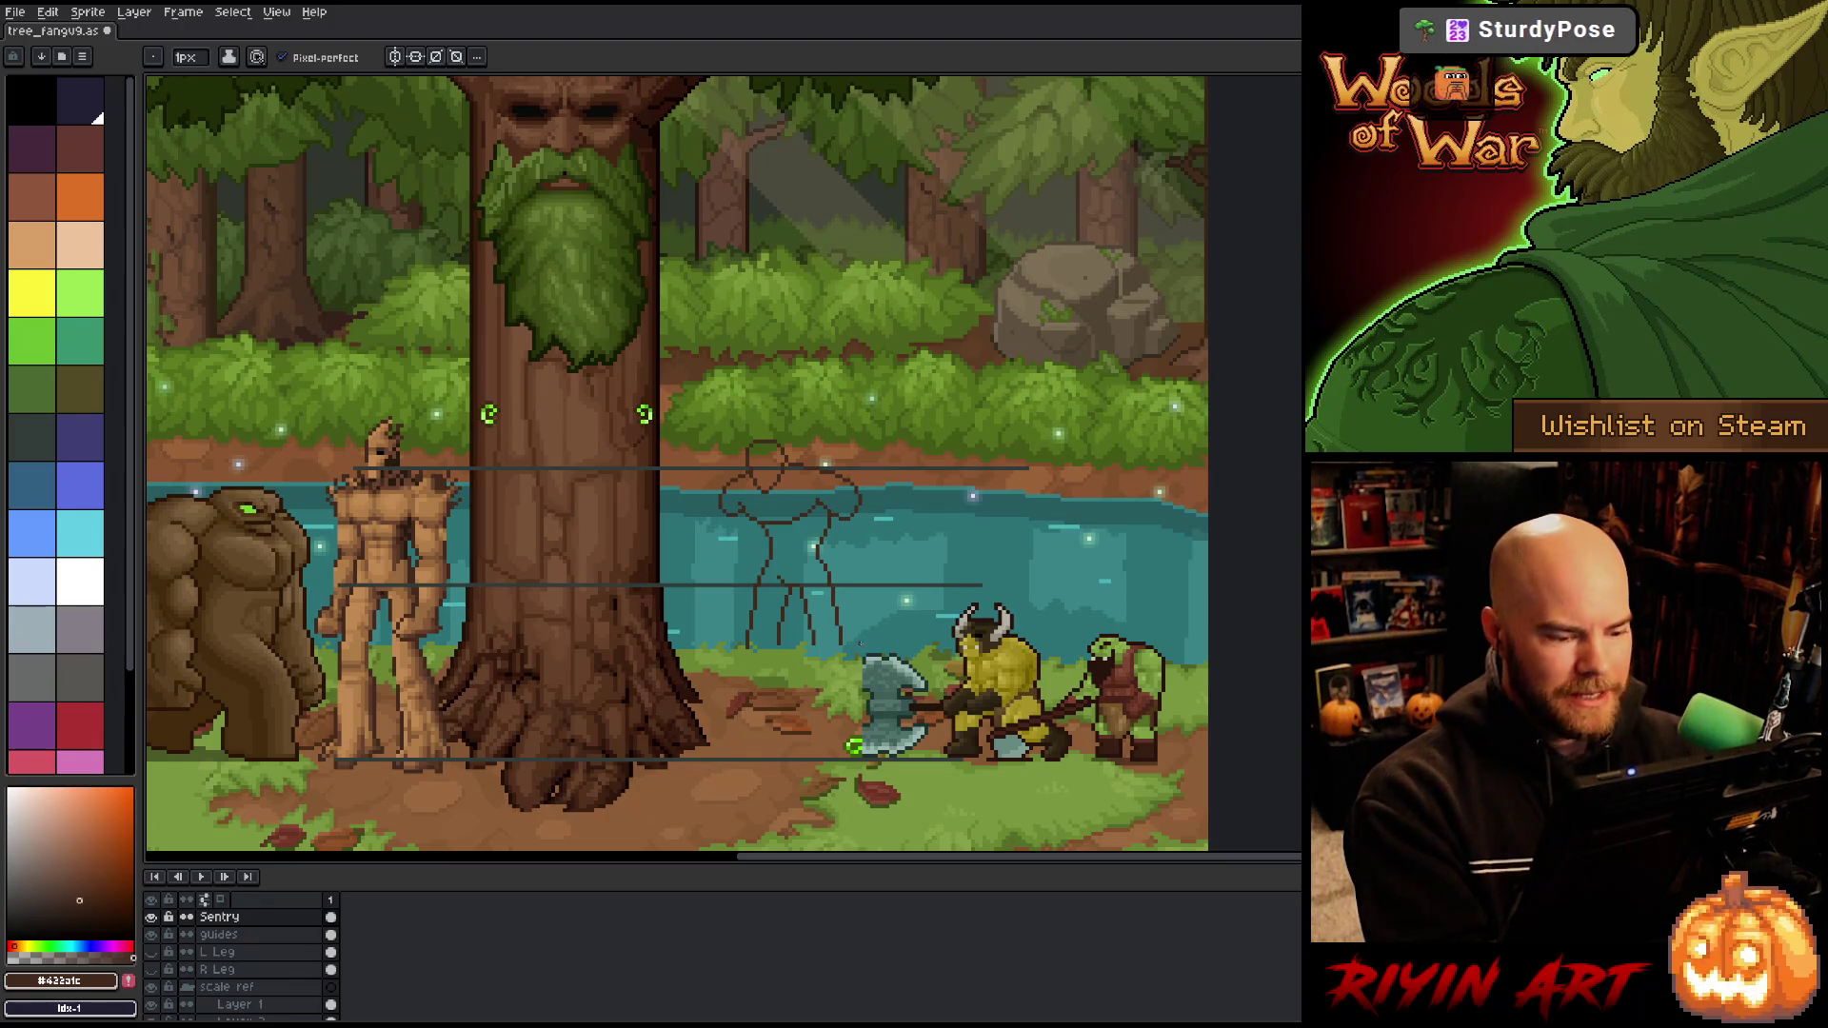
key("m")
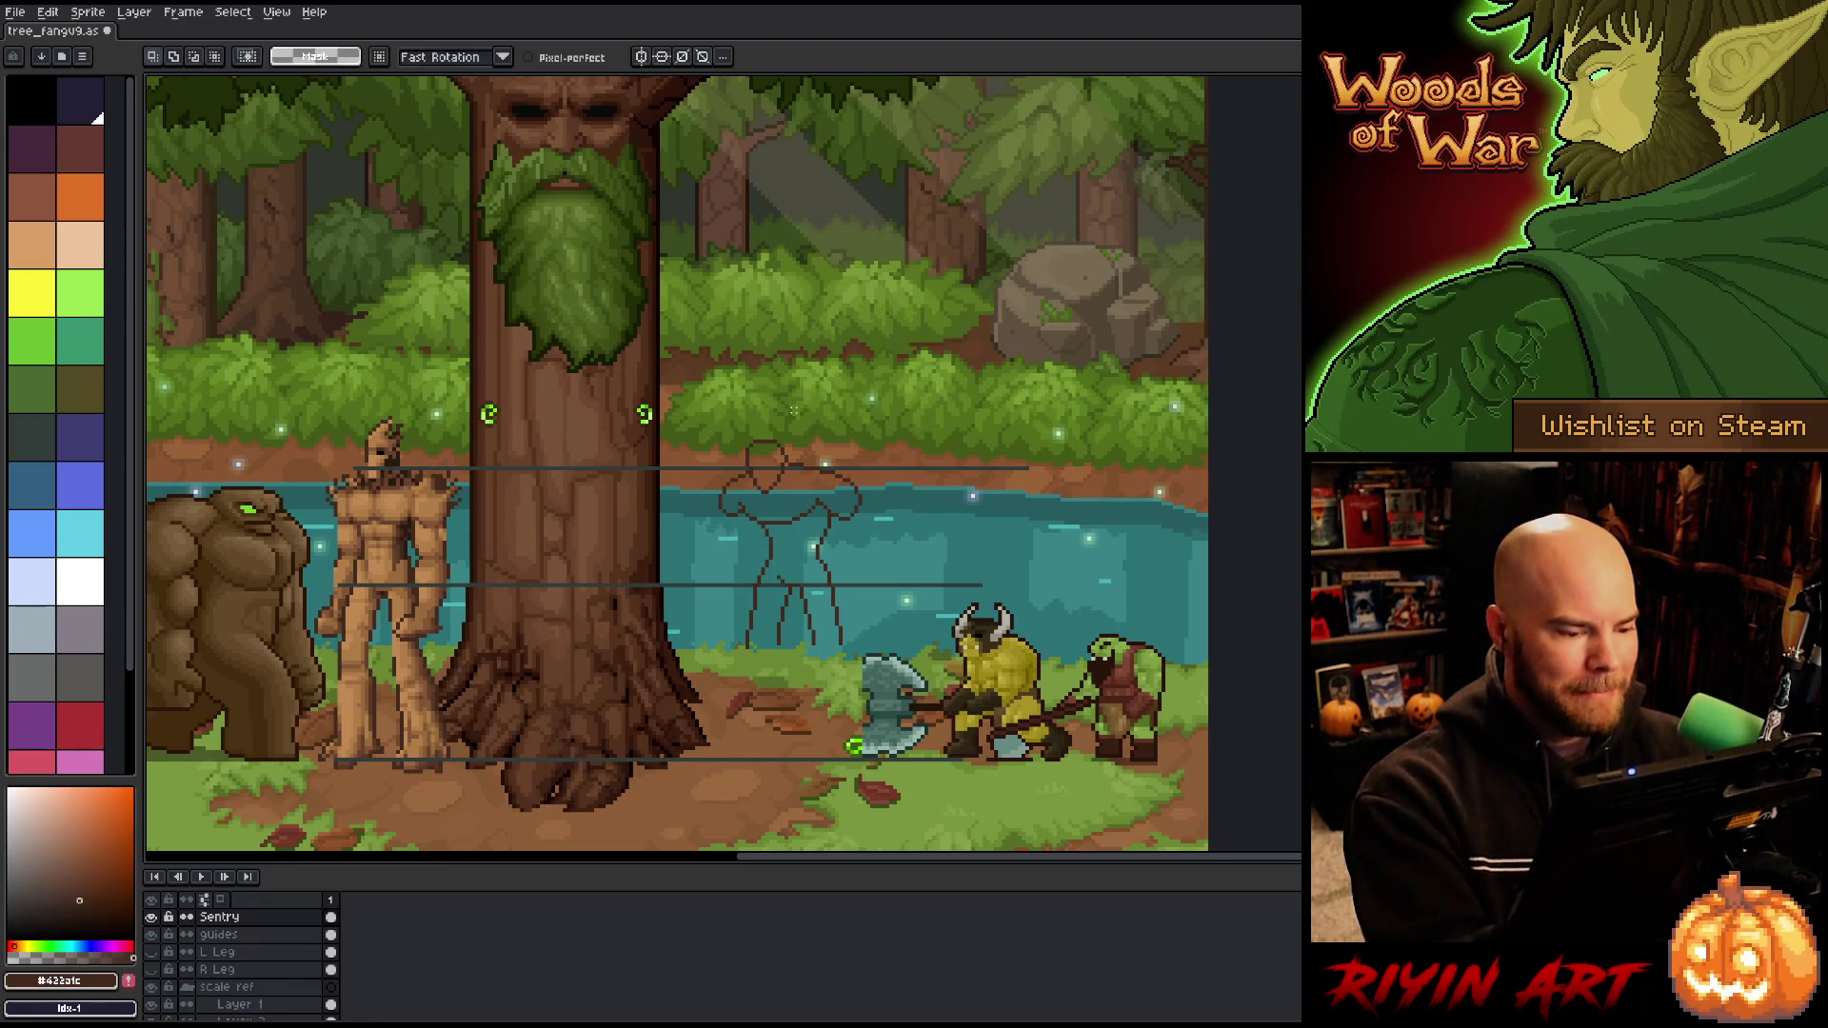
Step: Select around the figure sketch, hide the interface to enlarge the canvas, then deselect
mouse_move(770, 406)
left_mouse_down()
mouse_move(753, 499)
mouse_move(783, 560)
mouse_move(762, 666)
mouse_move(699, 409)
left_mouse_up()
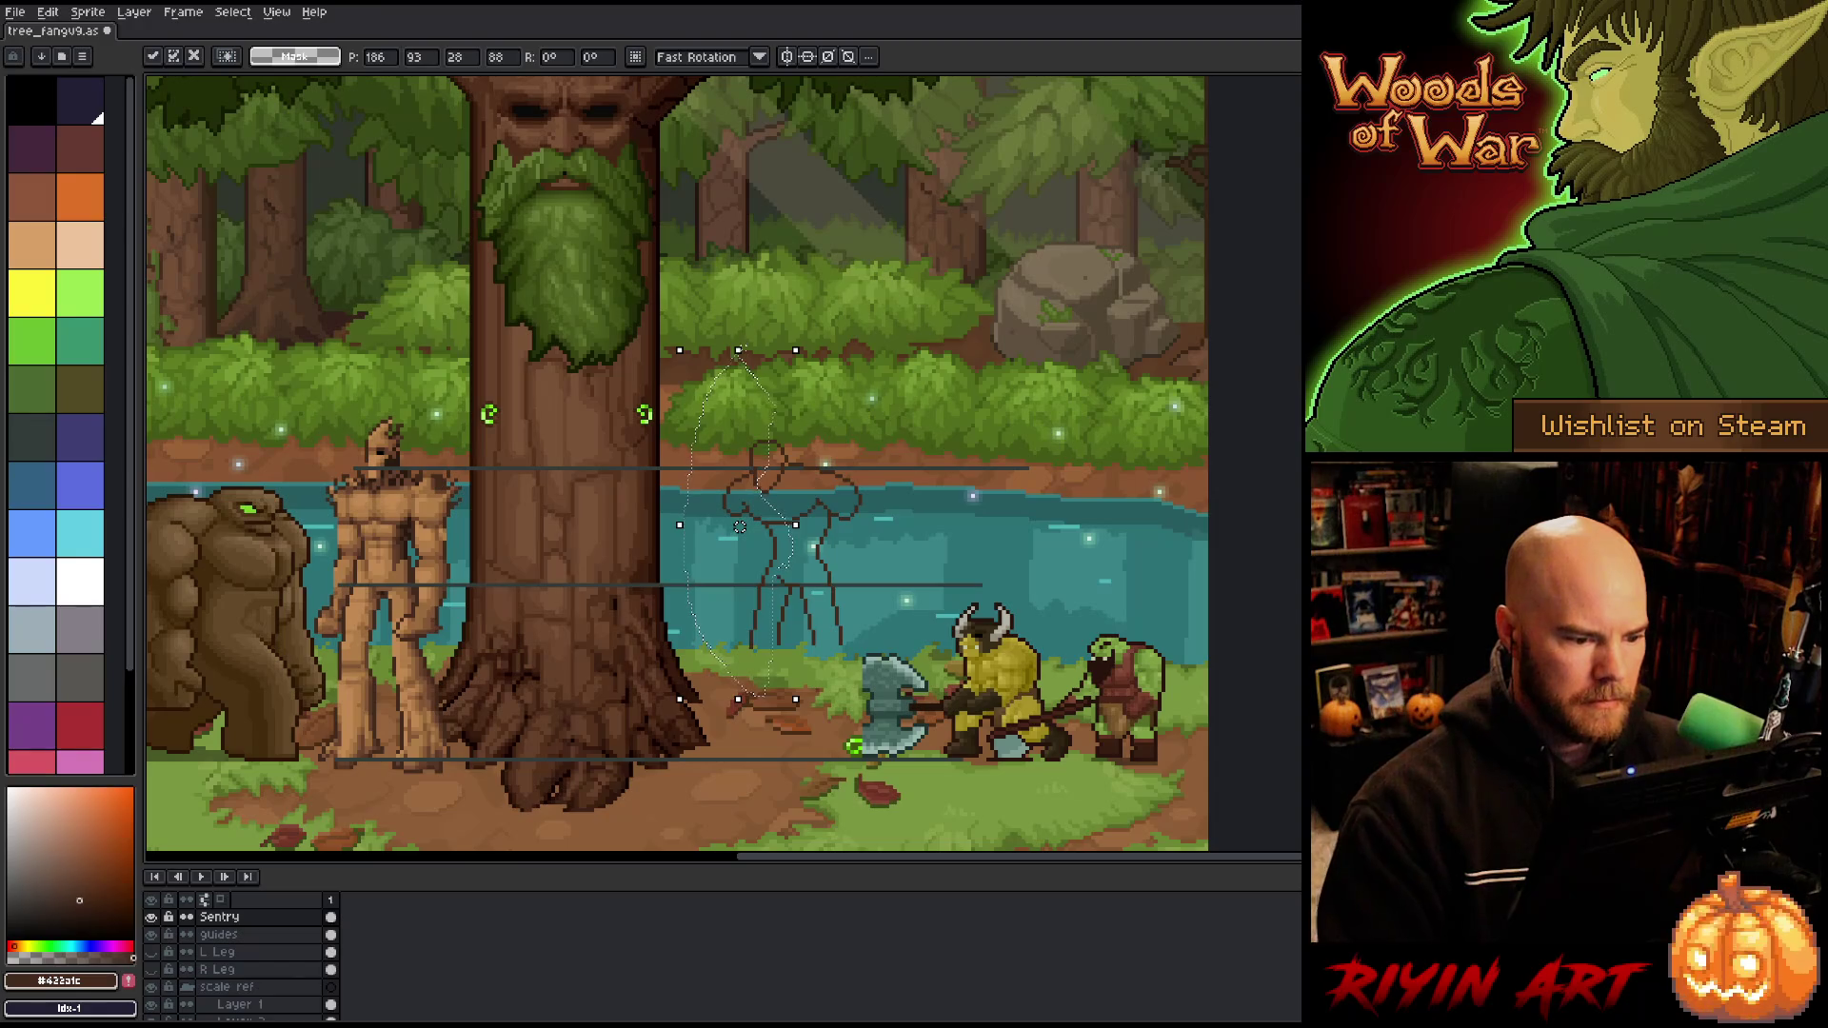
key("ctrl+f")
key("ctrl+f")
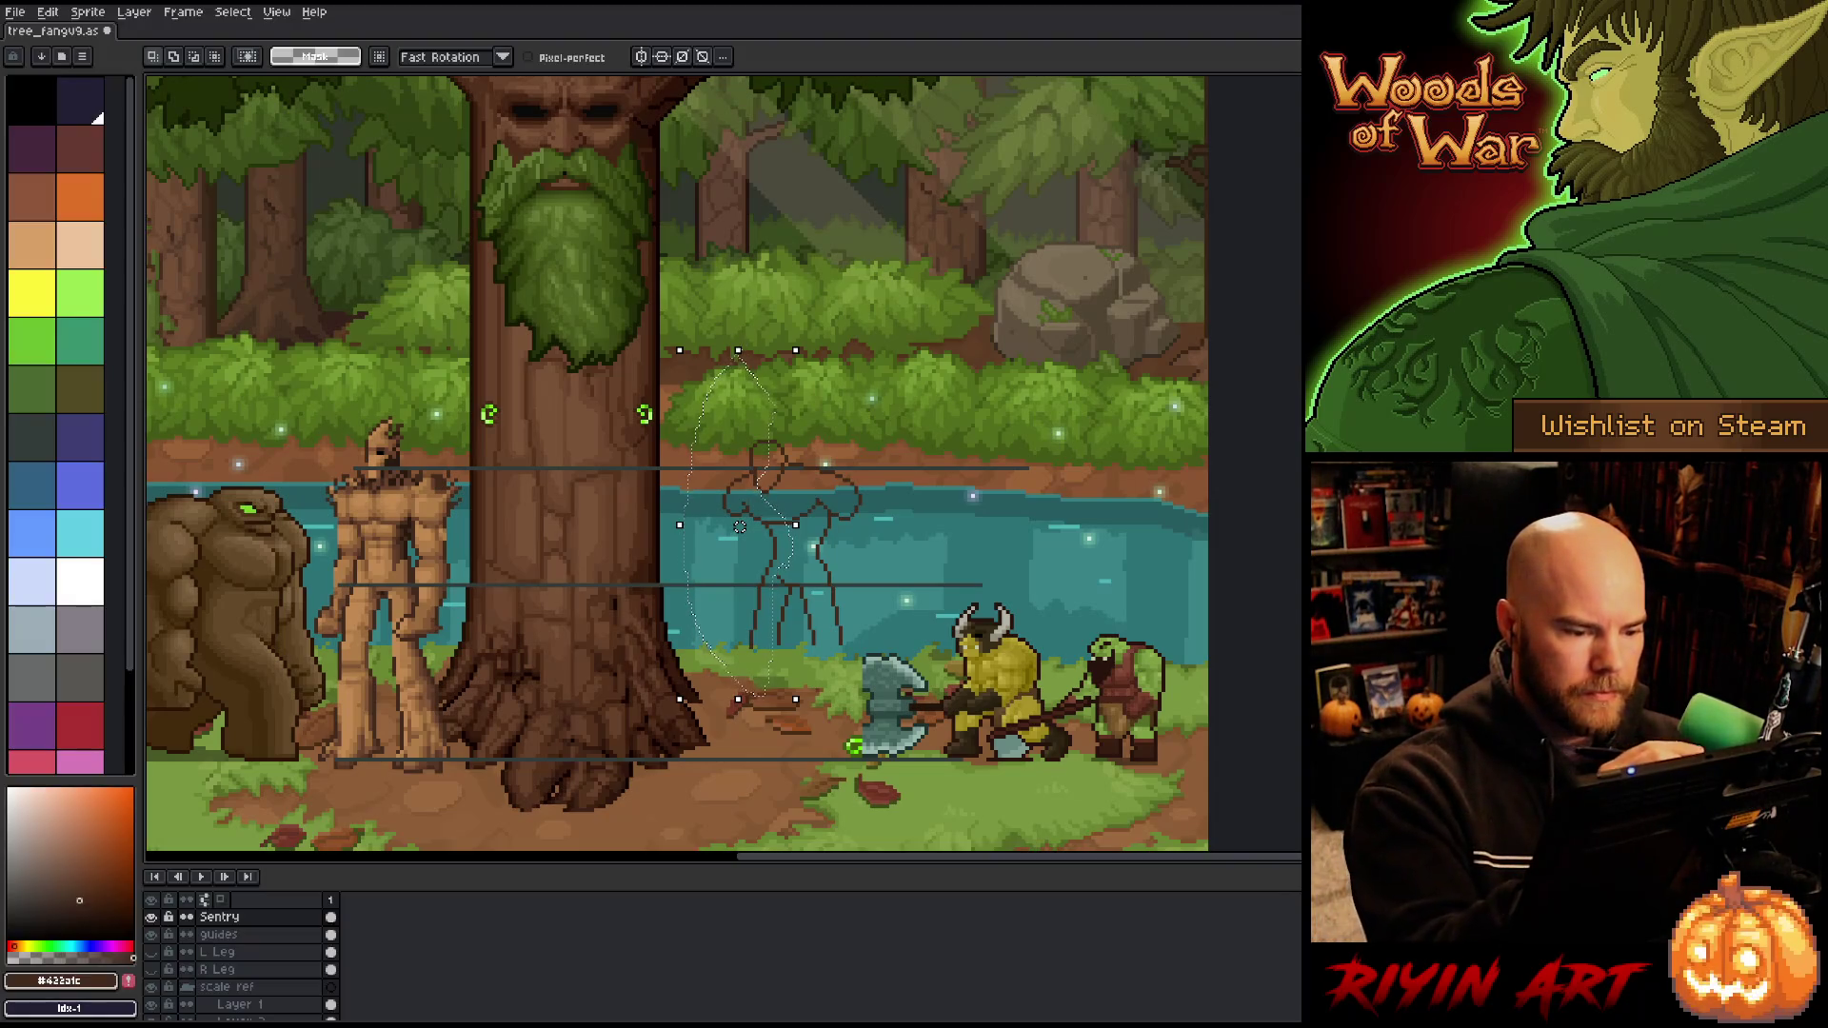
key("ctrl+d")
key("b")
Step: Refine the stick-figure pose, alternating between the eraser and the pencil
key("e")
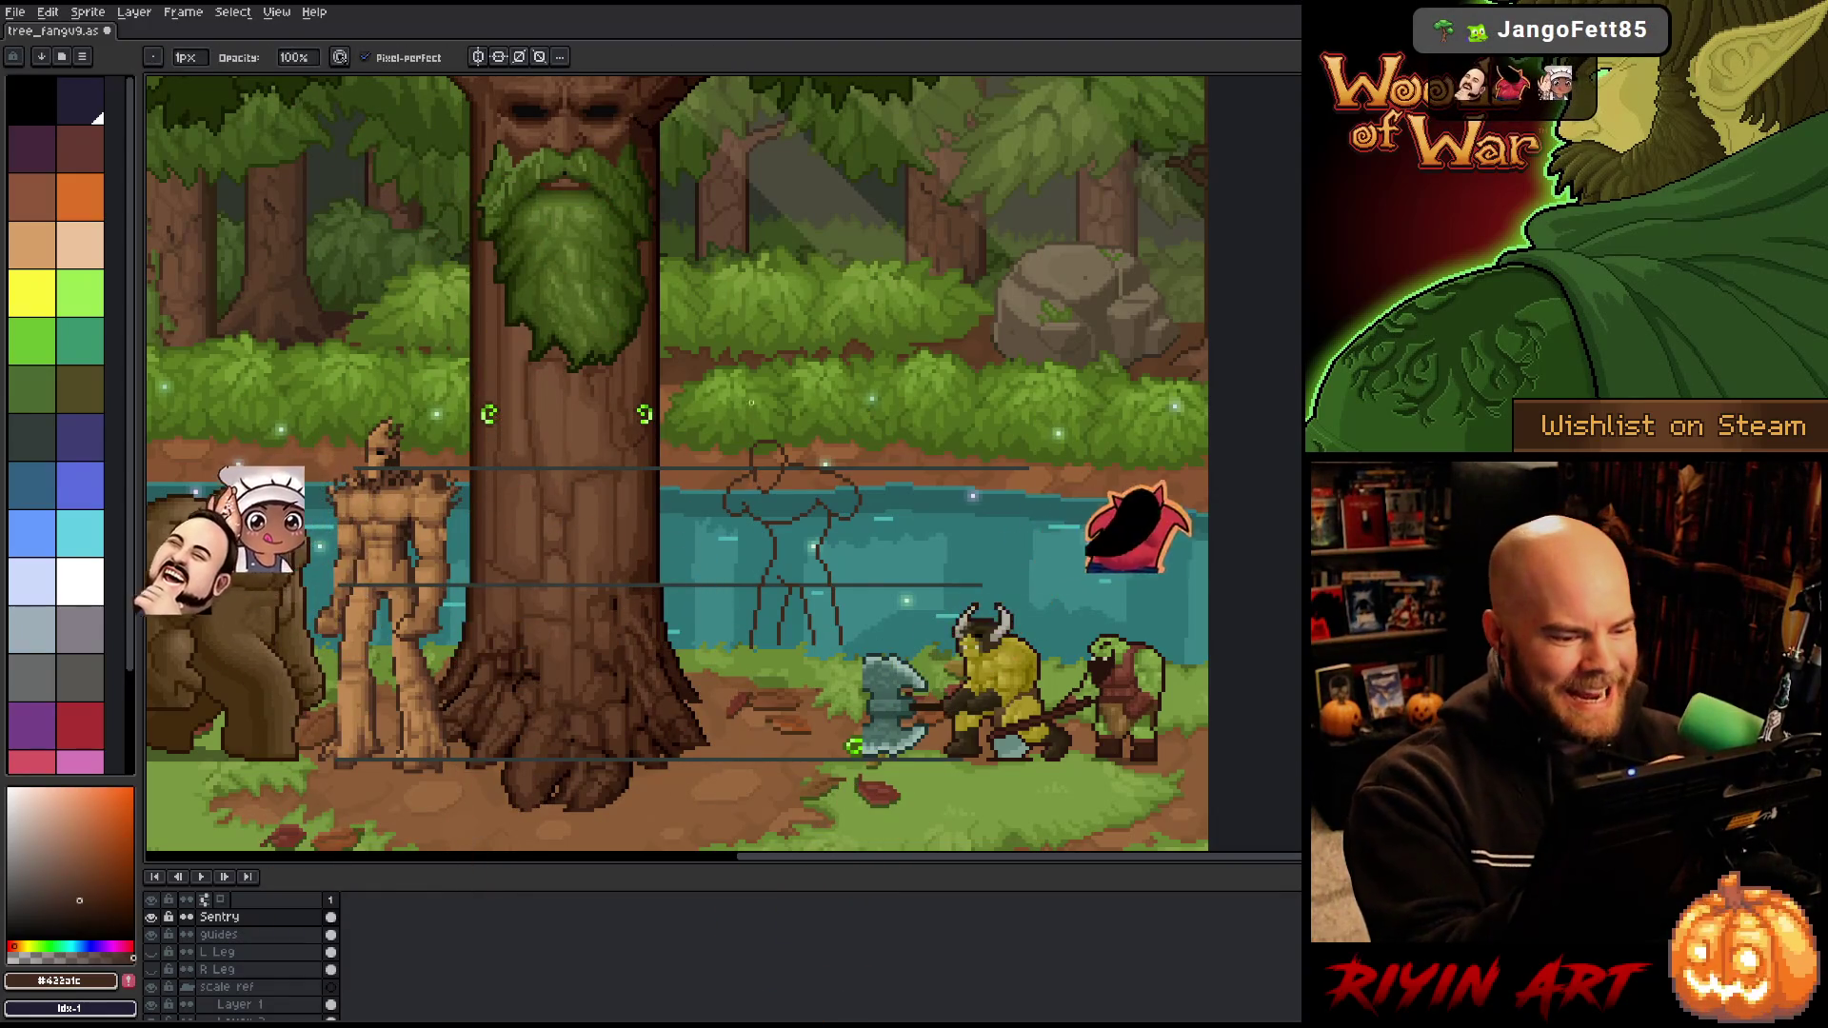
key("b")
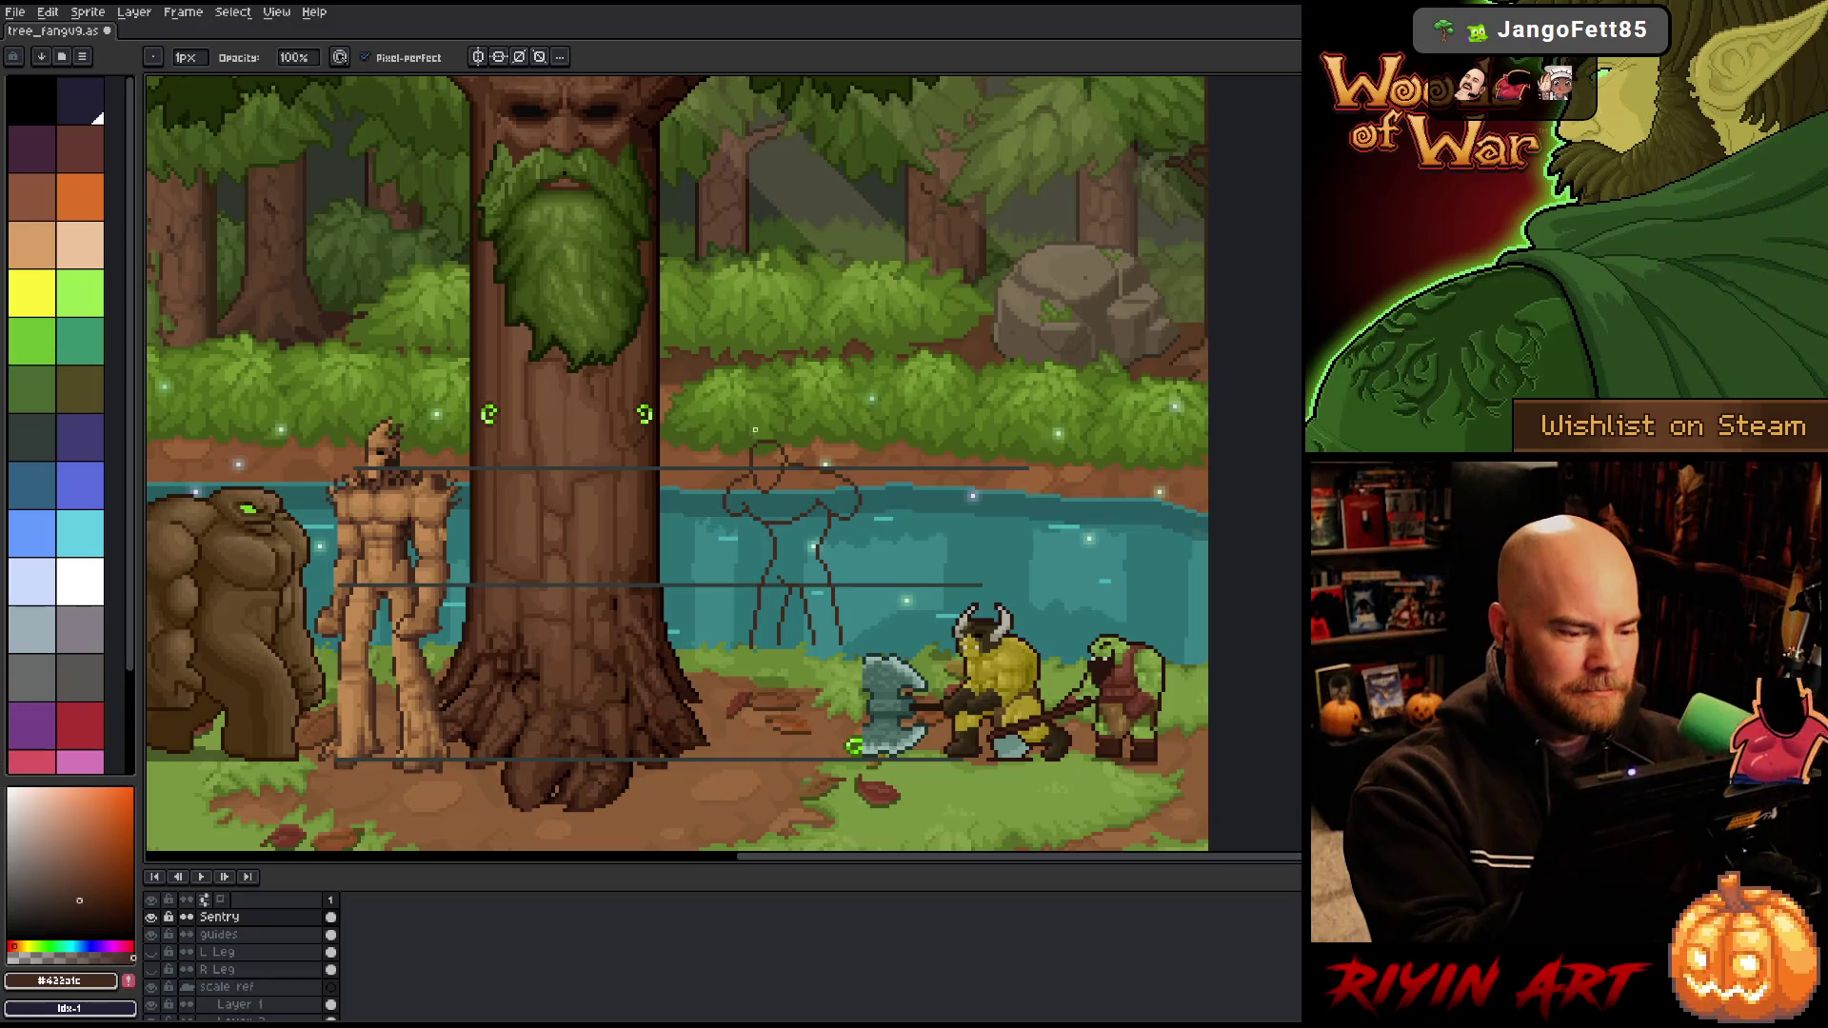
key("e")
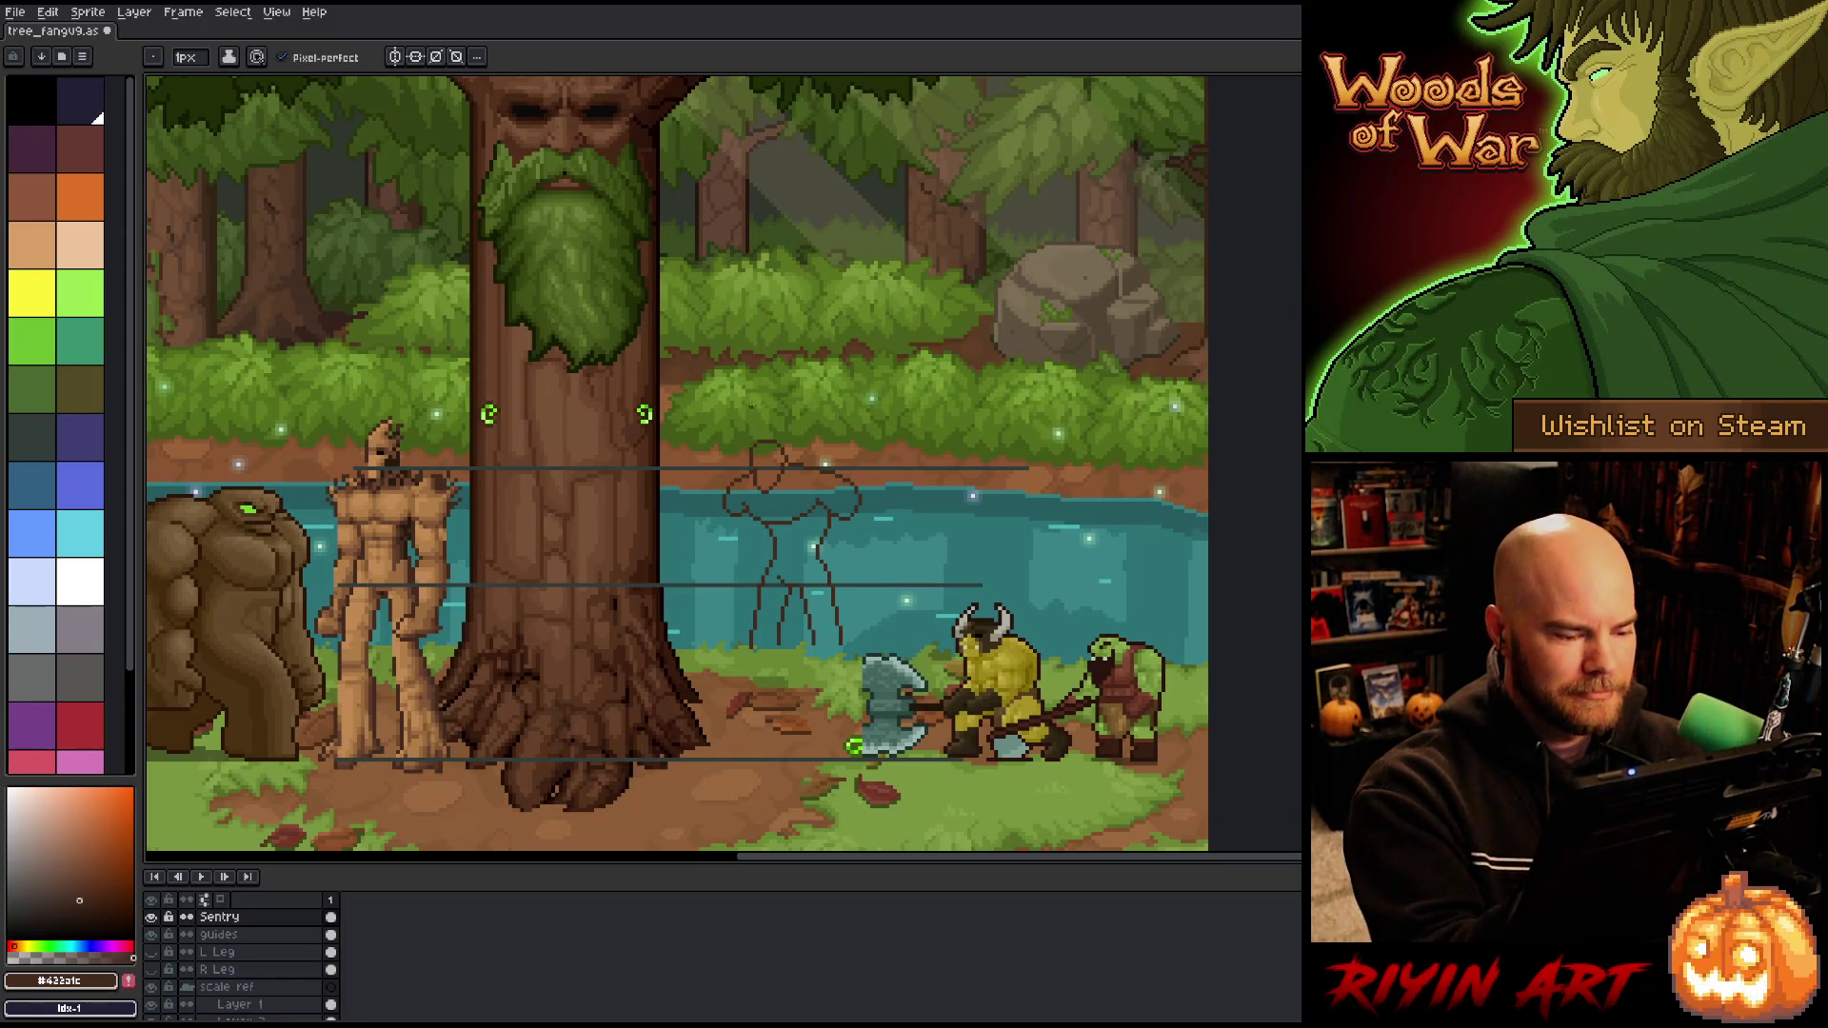
key("e")
key("b")
key("b")
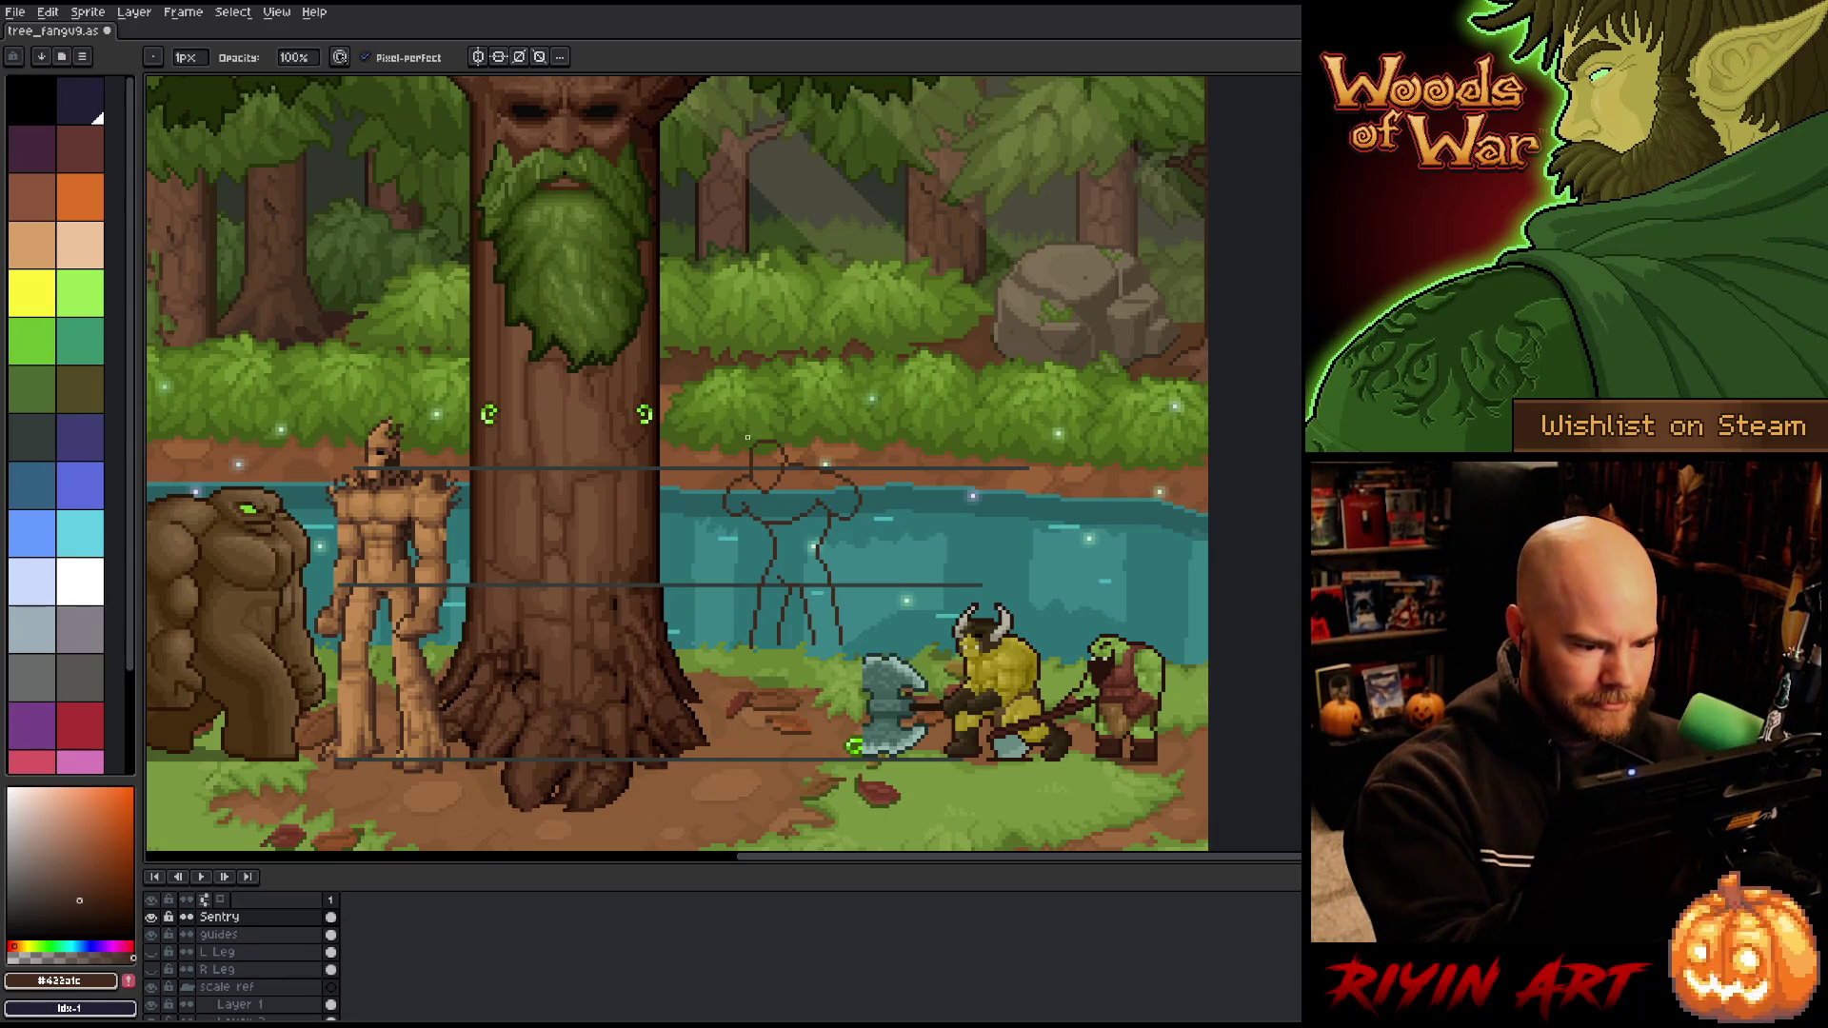
key("e")
key("b")
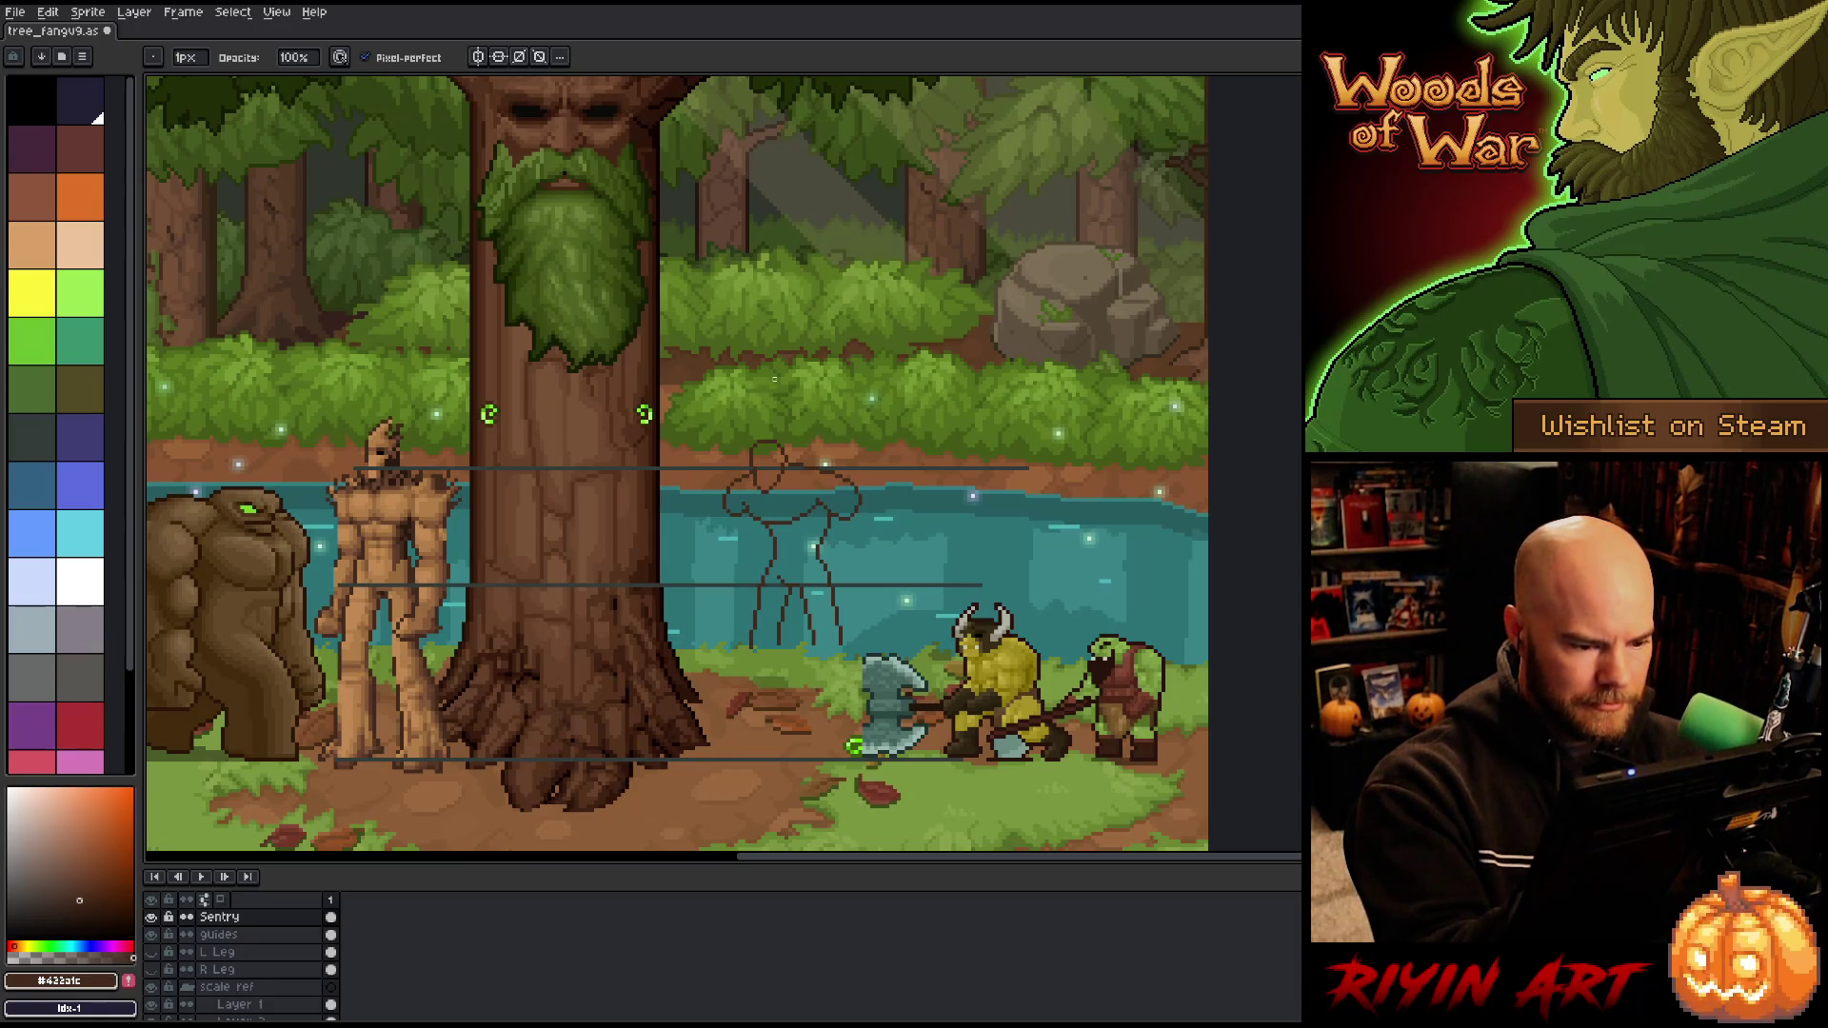
key("m")
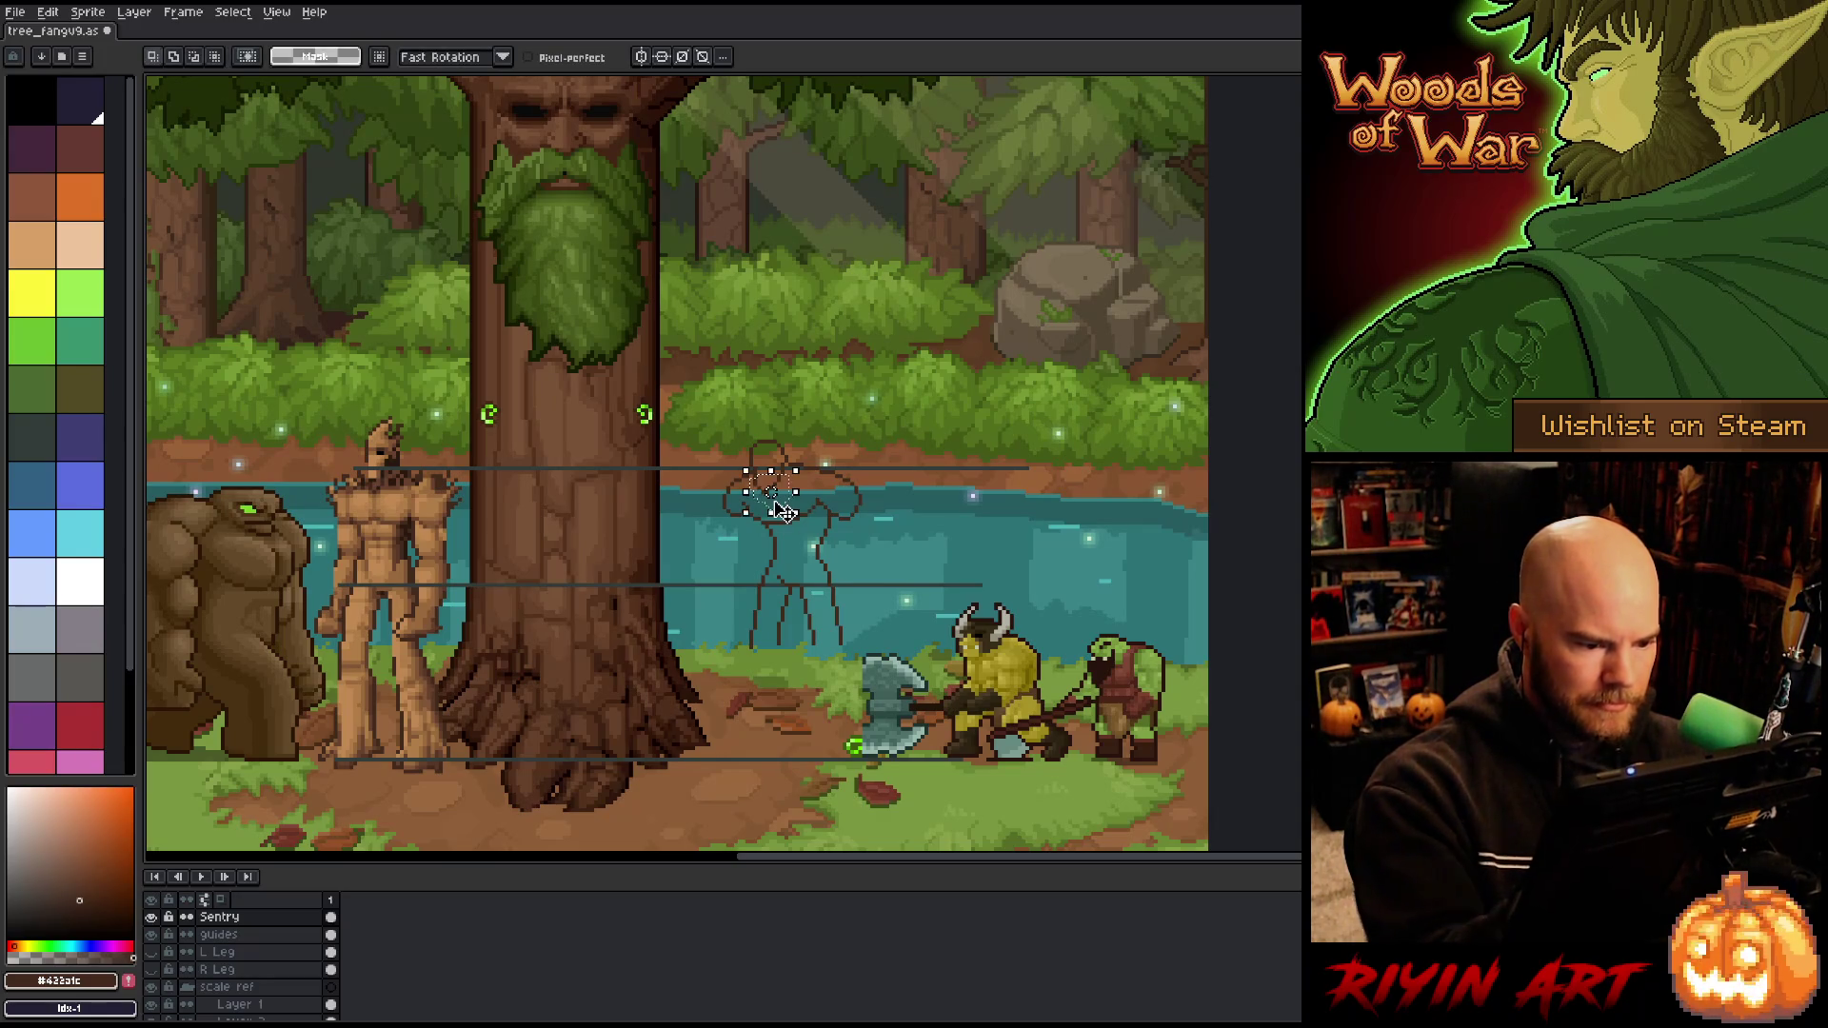
Step: Touch up the sketch with the pencil and eraser, then save the file
key("b")
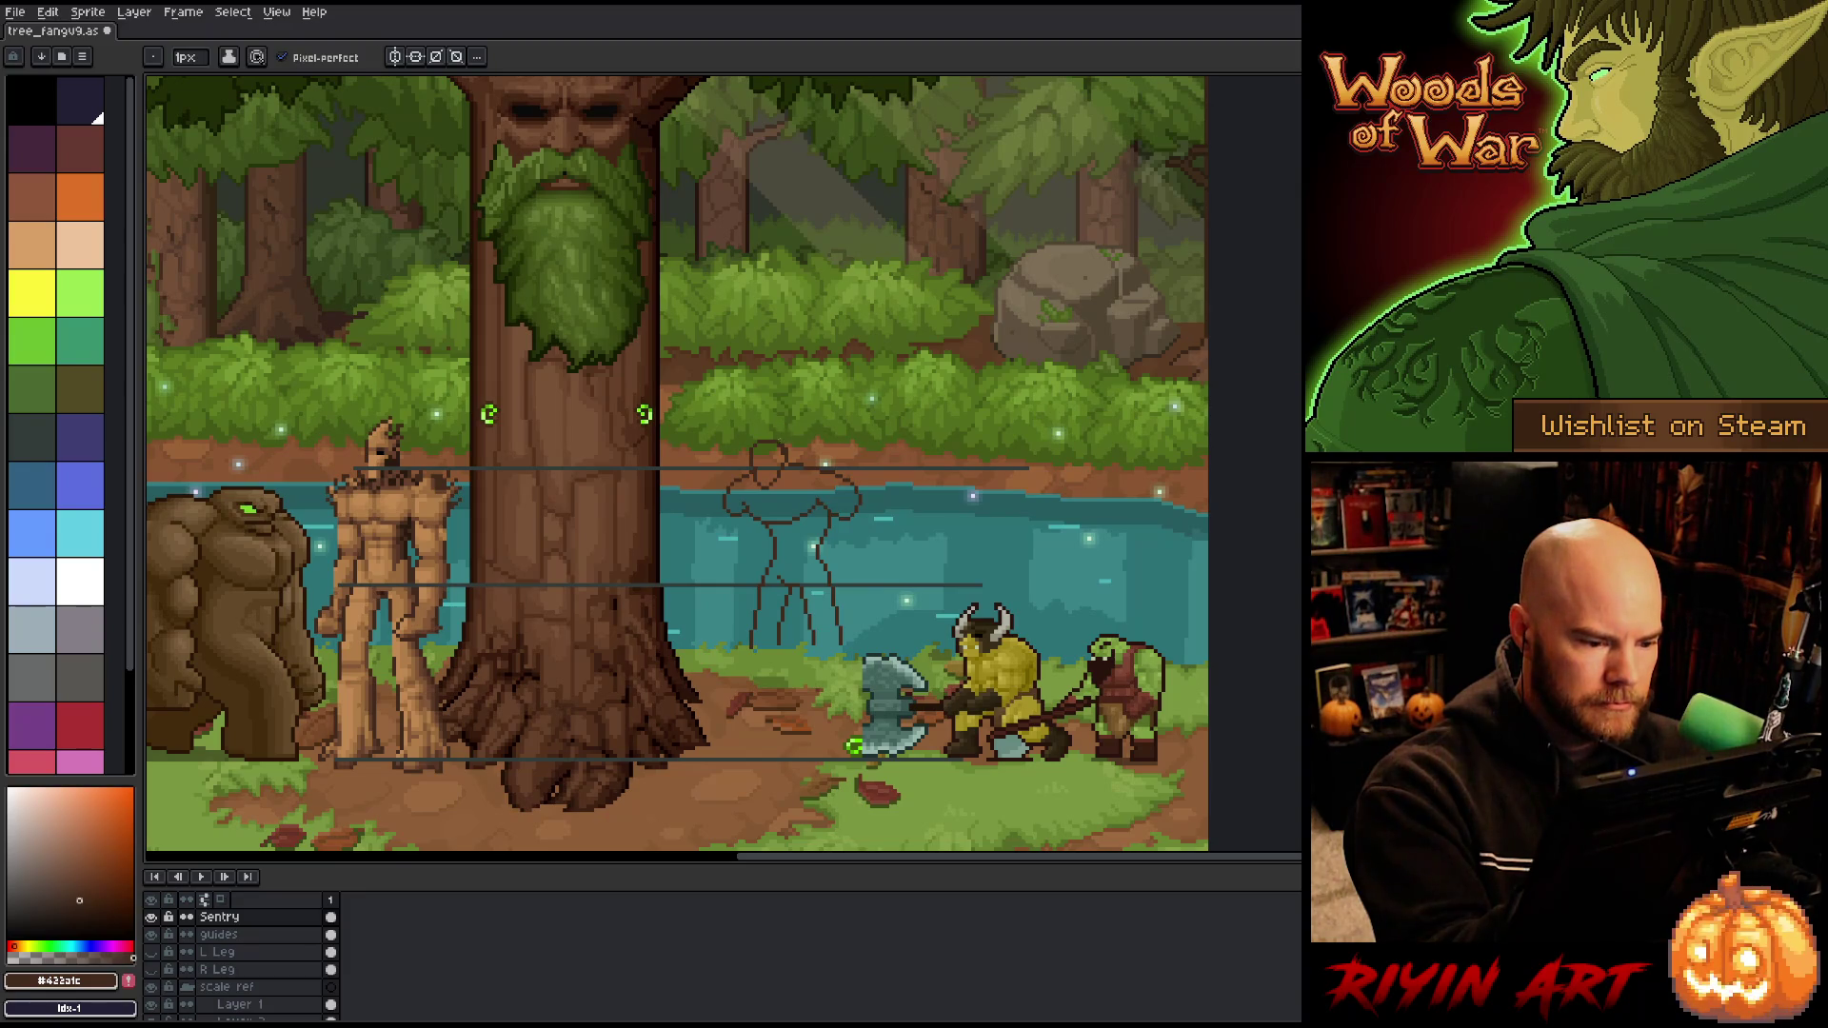
key("b")
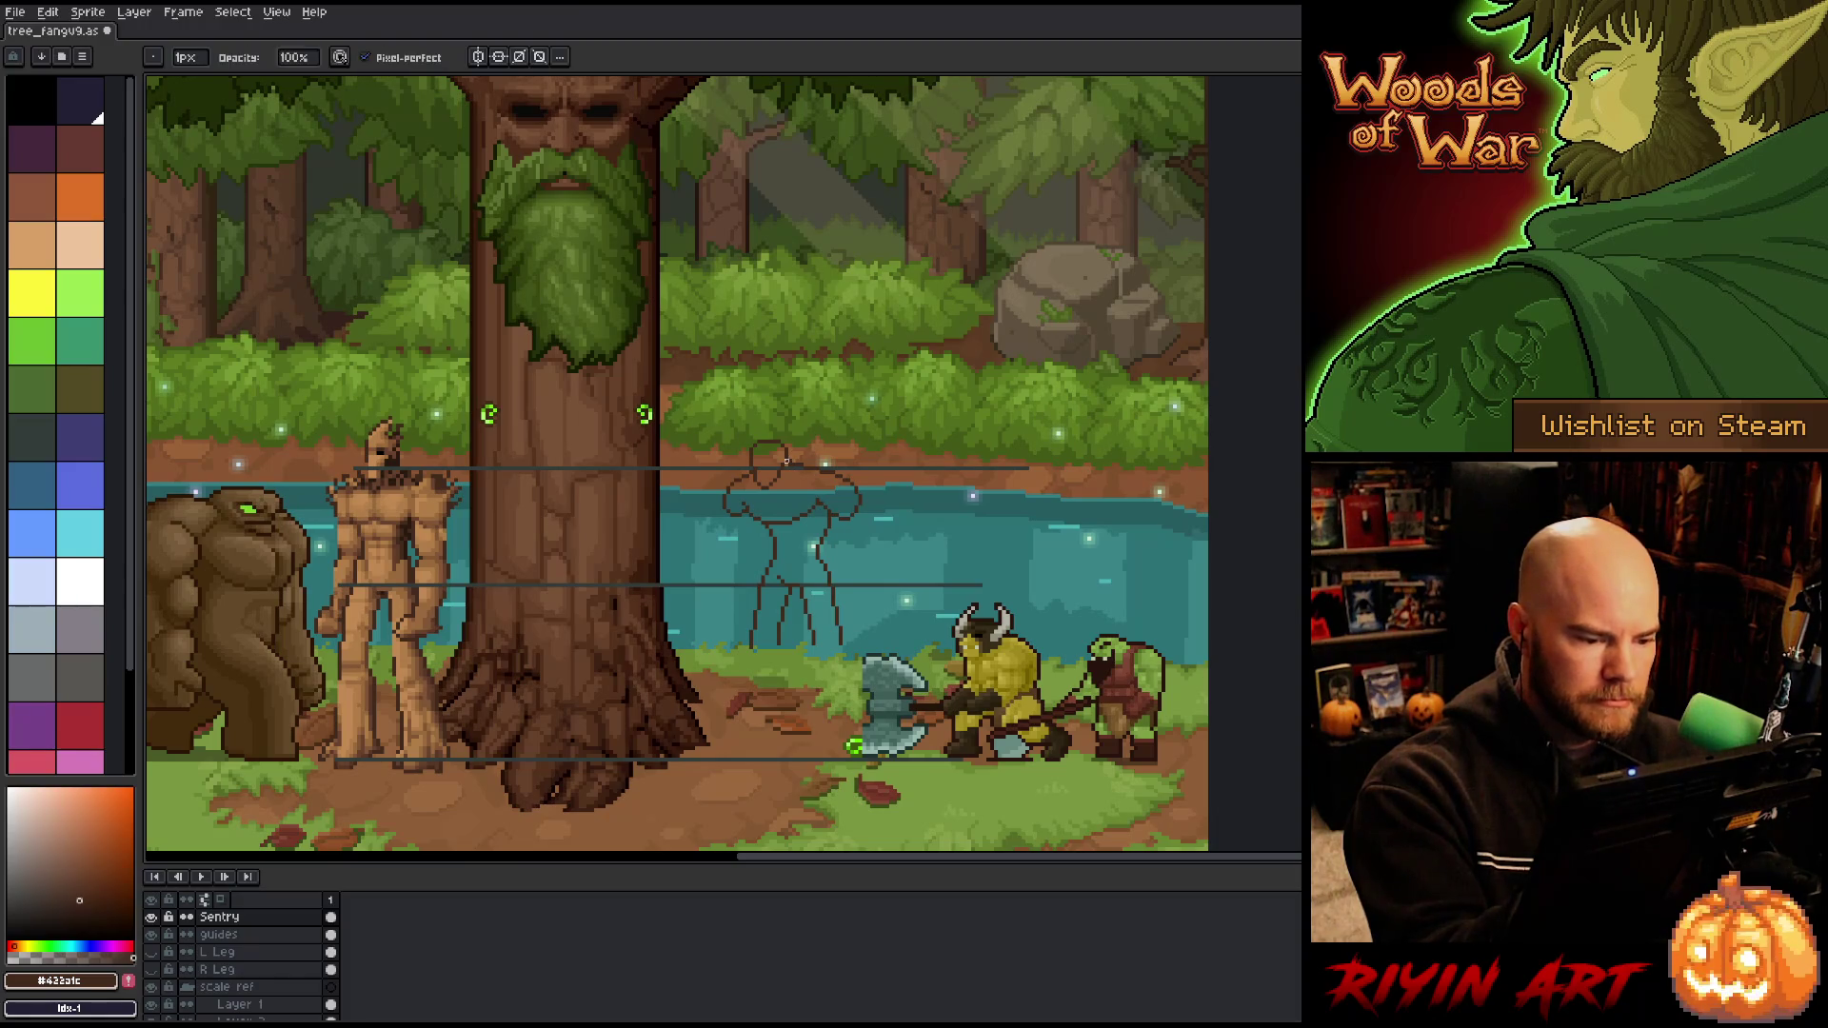
key("e")
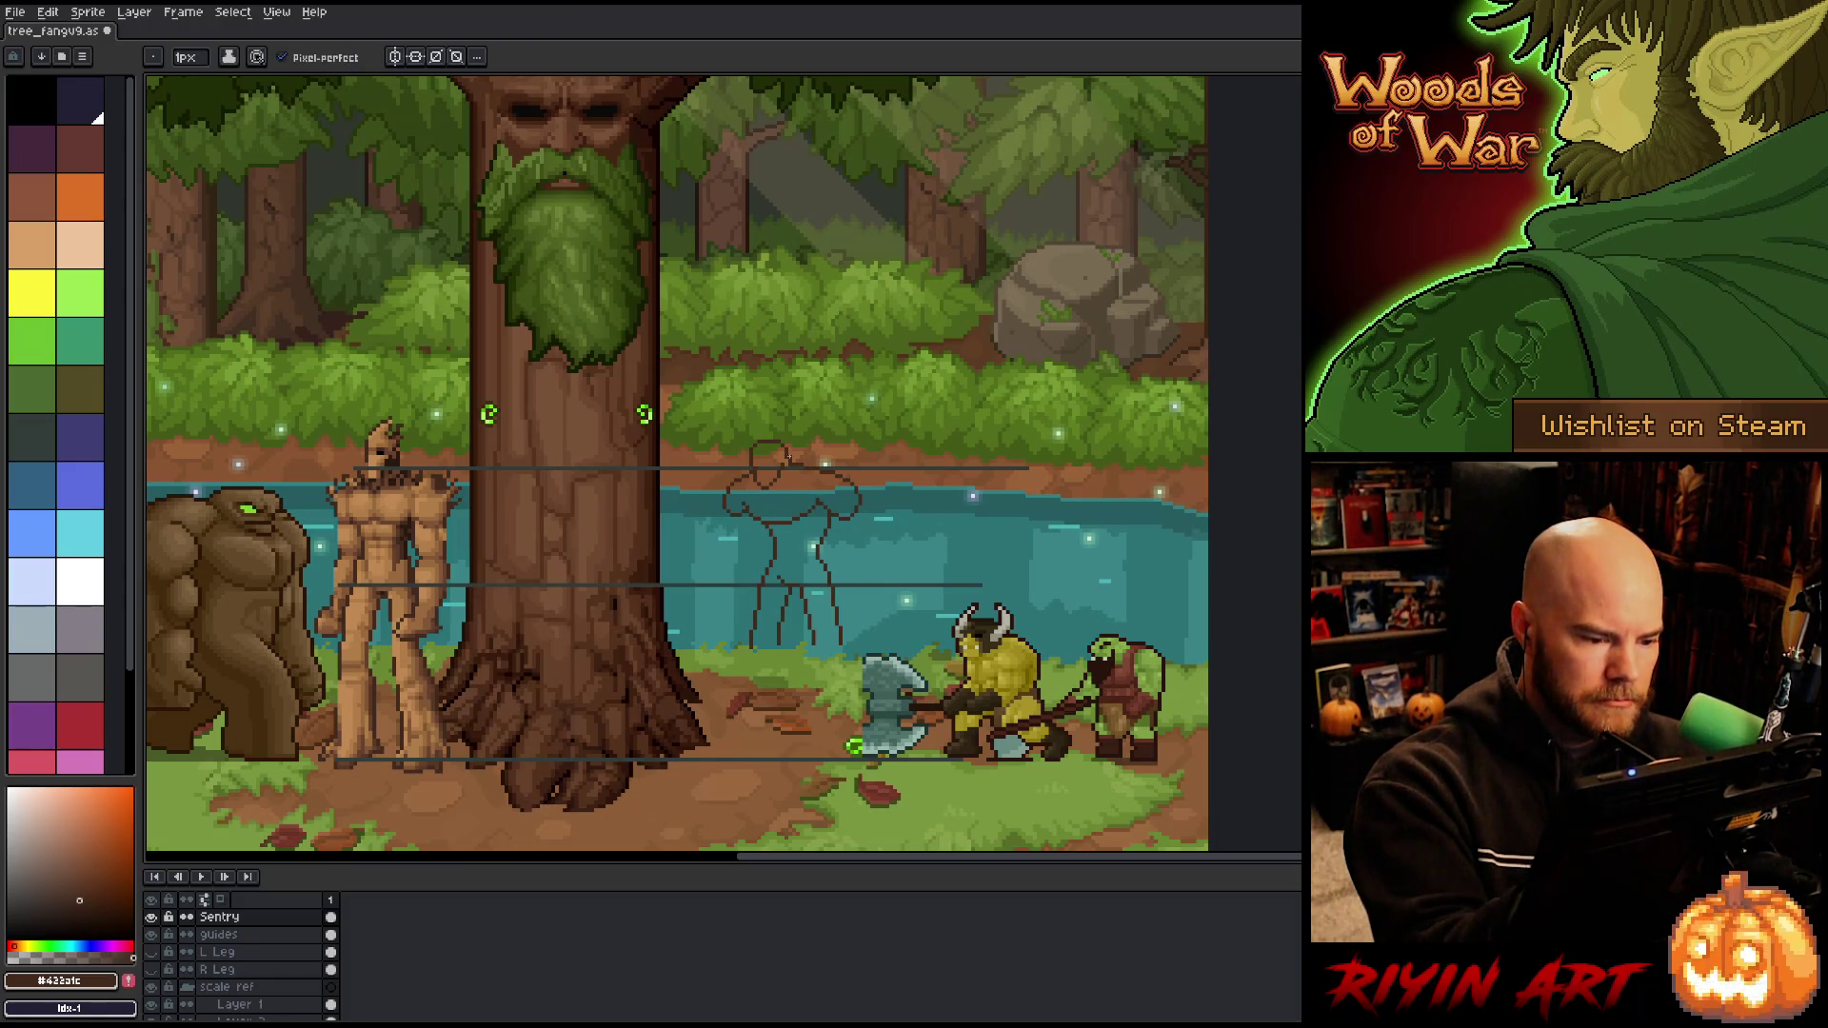
key("b")
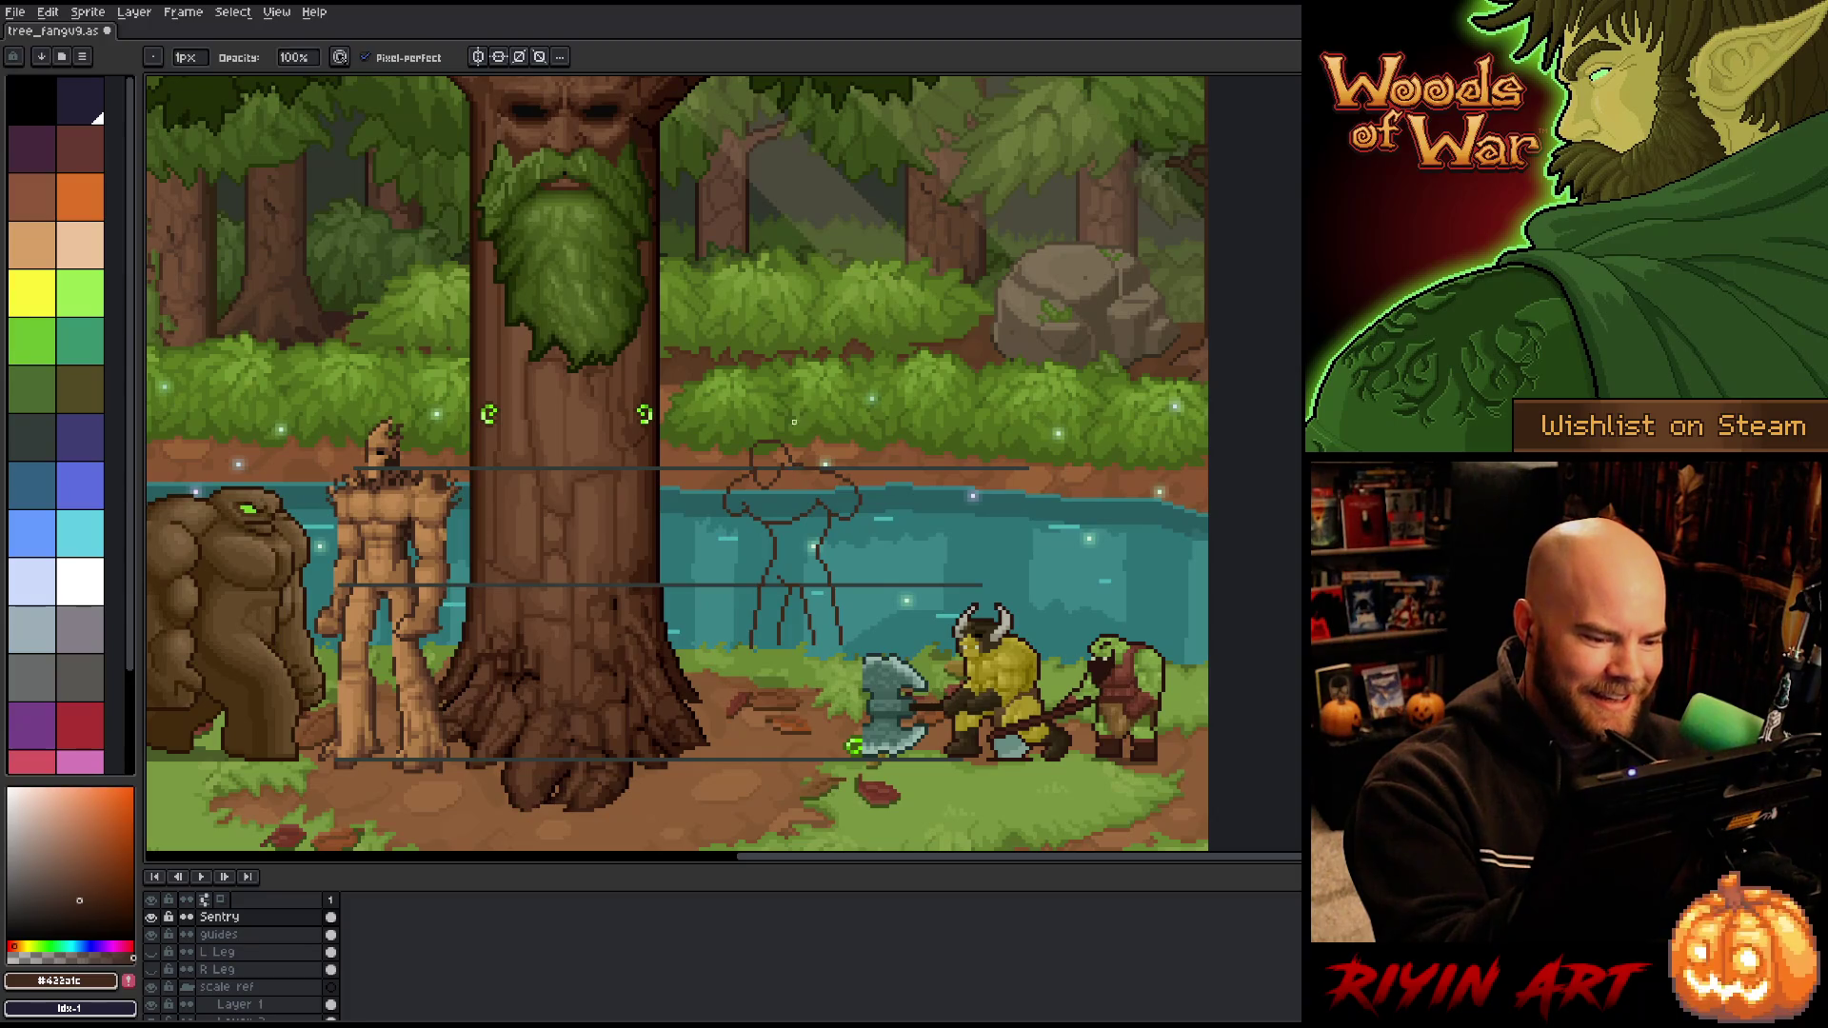
key("ctrl+s")
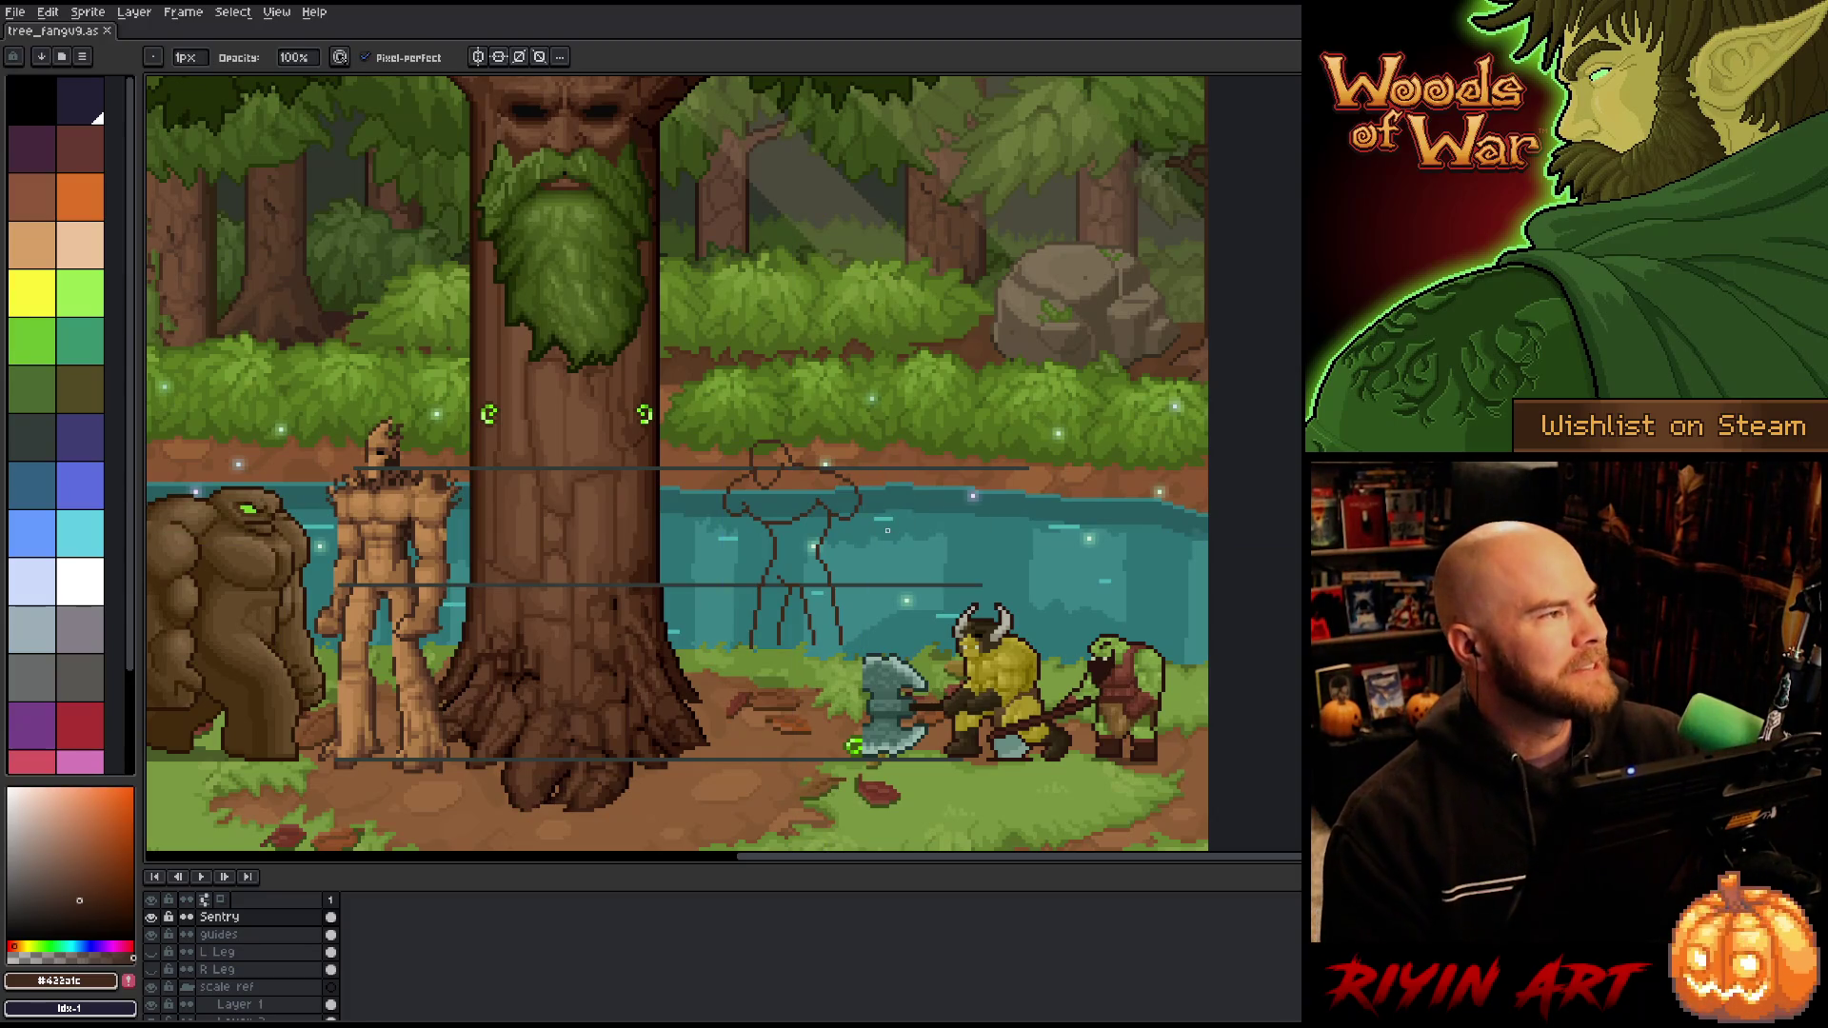
Step: Draw the right arm as a longer line hanging beside the body, redrawing it after undoing
key("e")
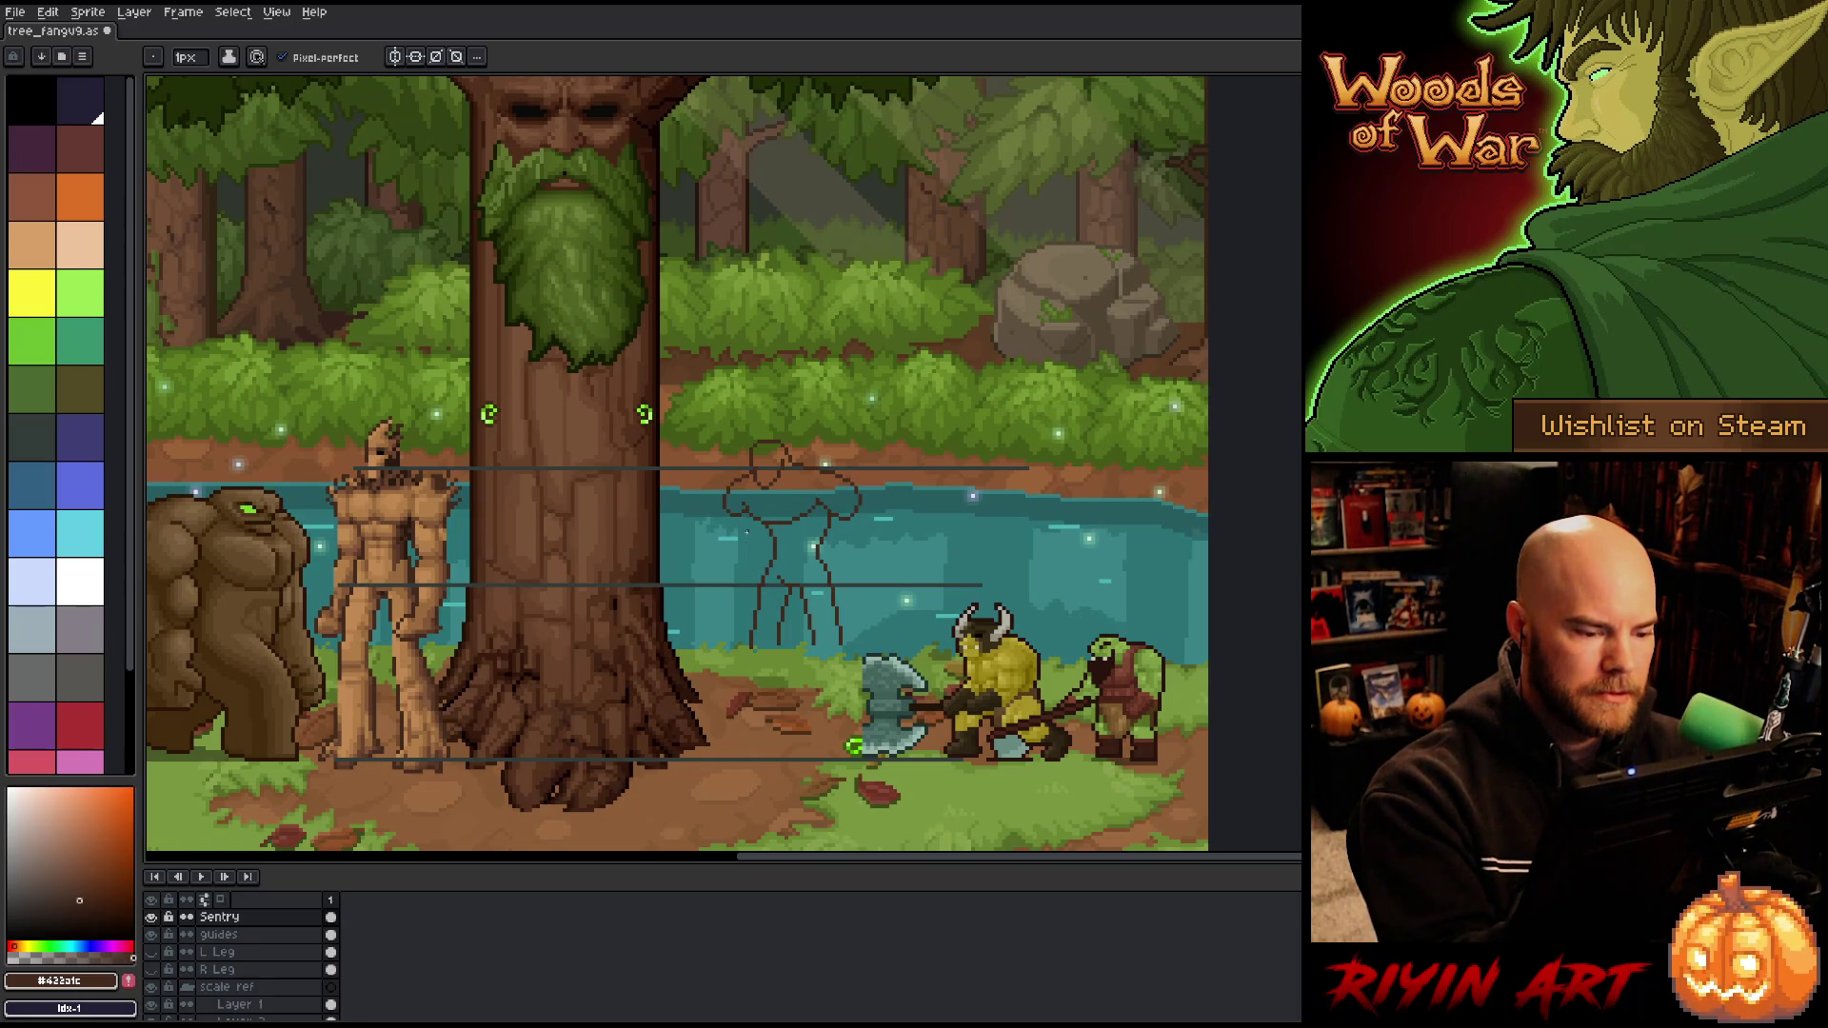
key("e")
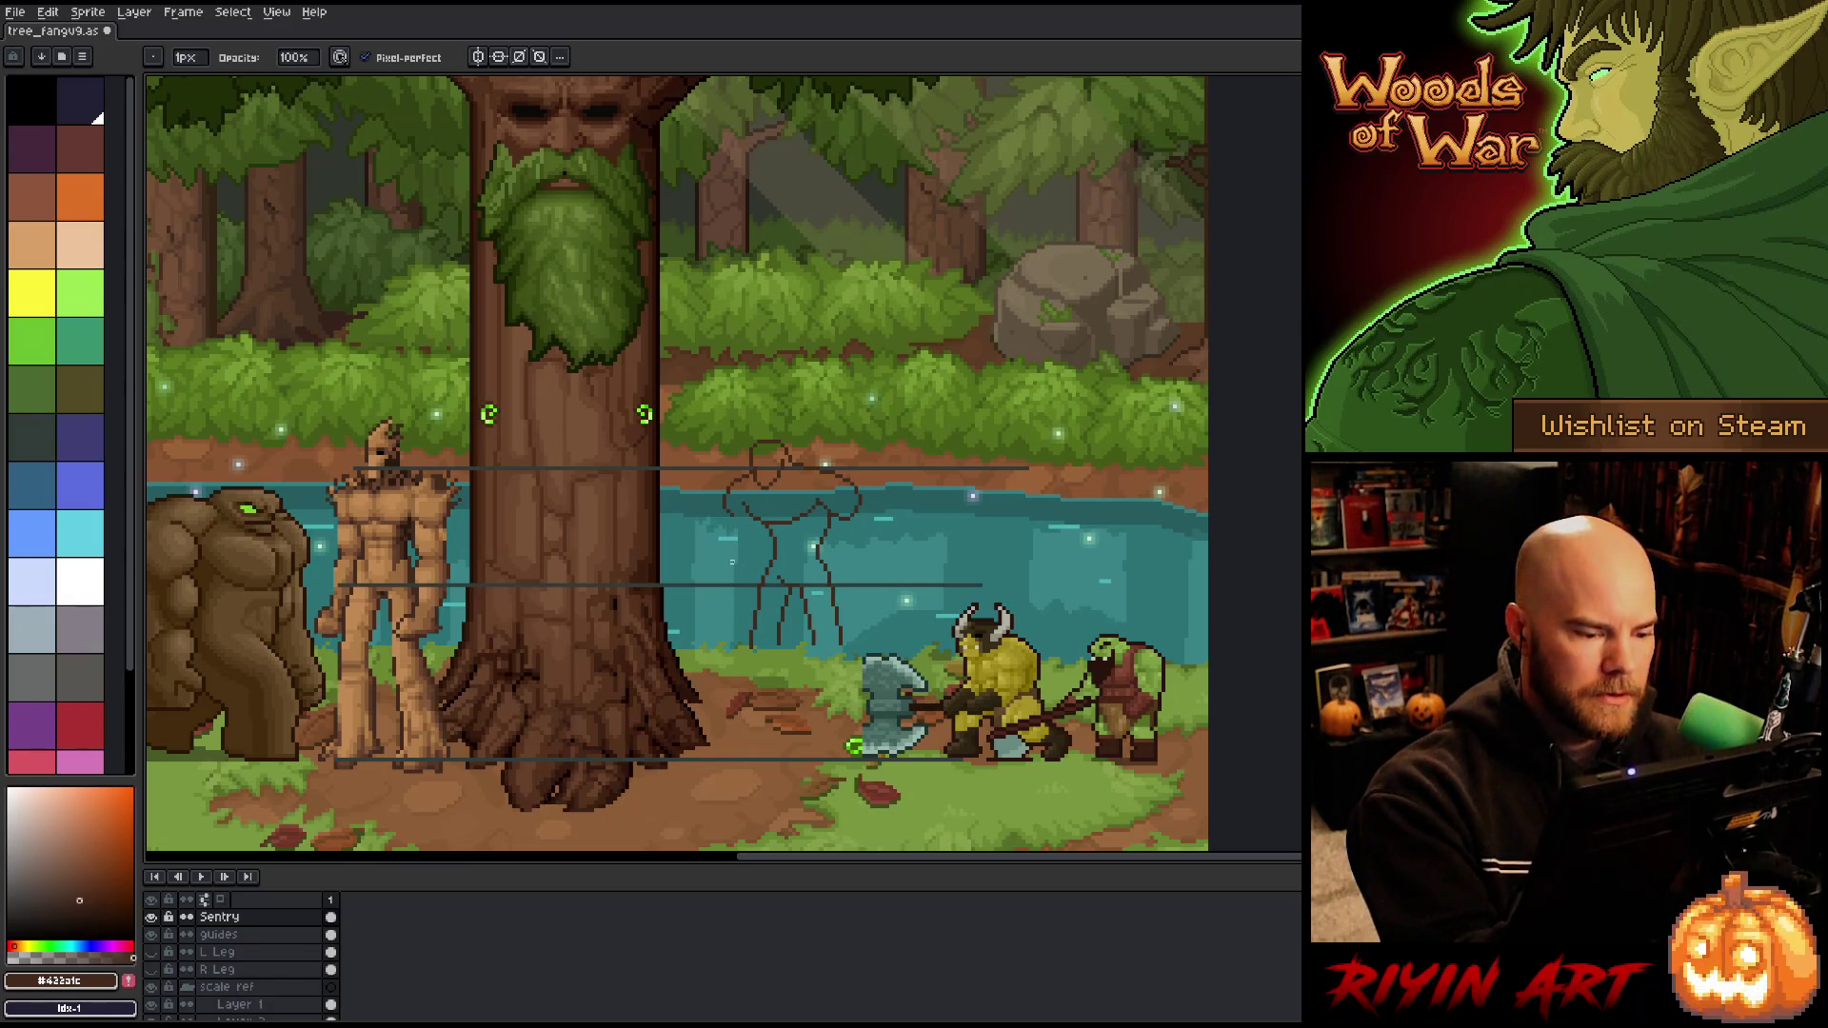
key("b")
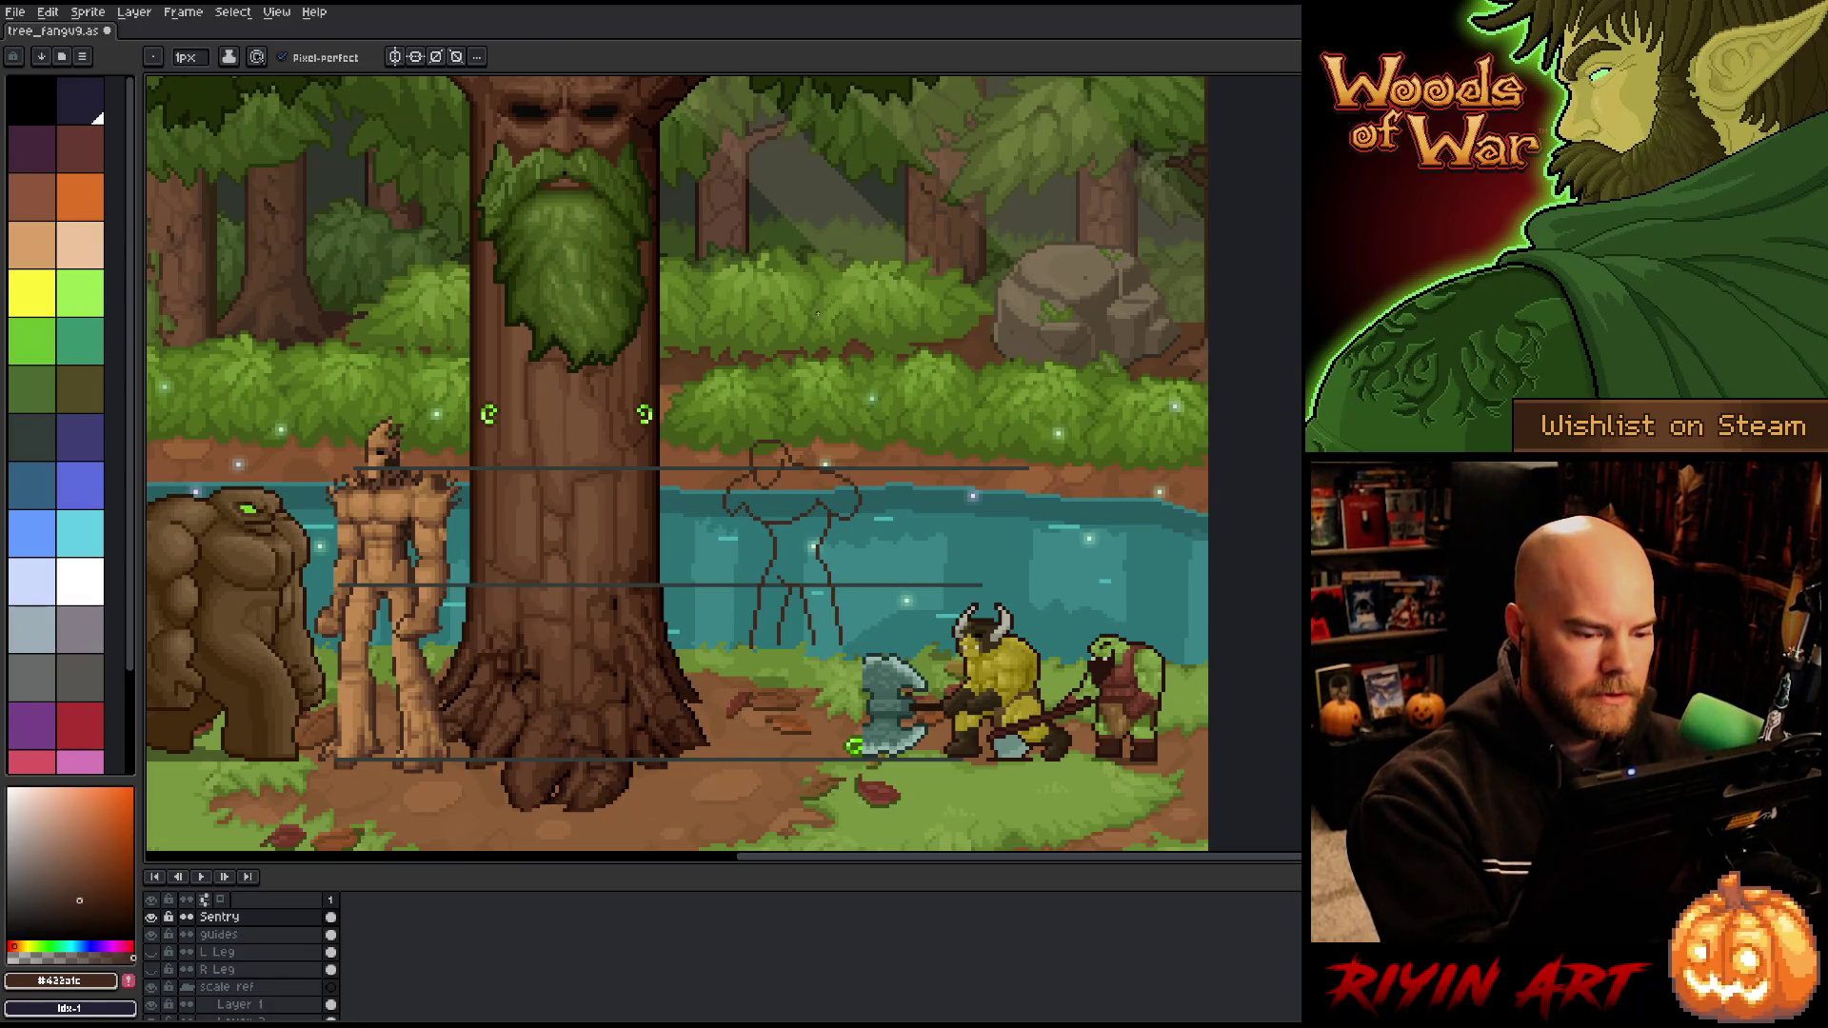
key("e")
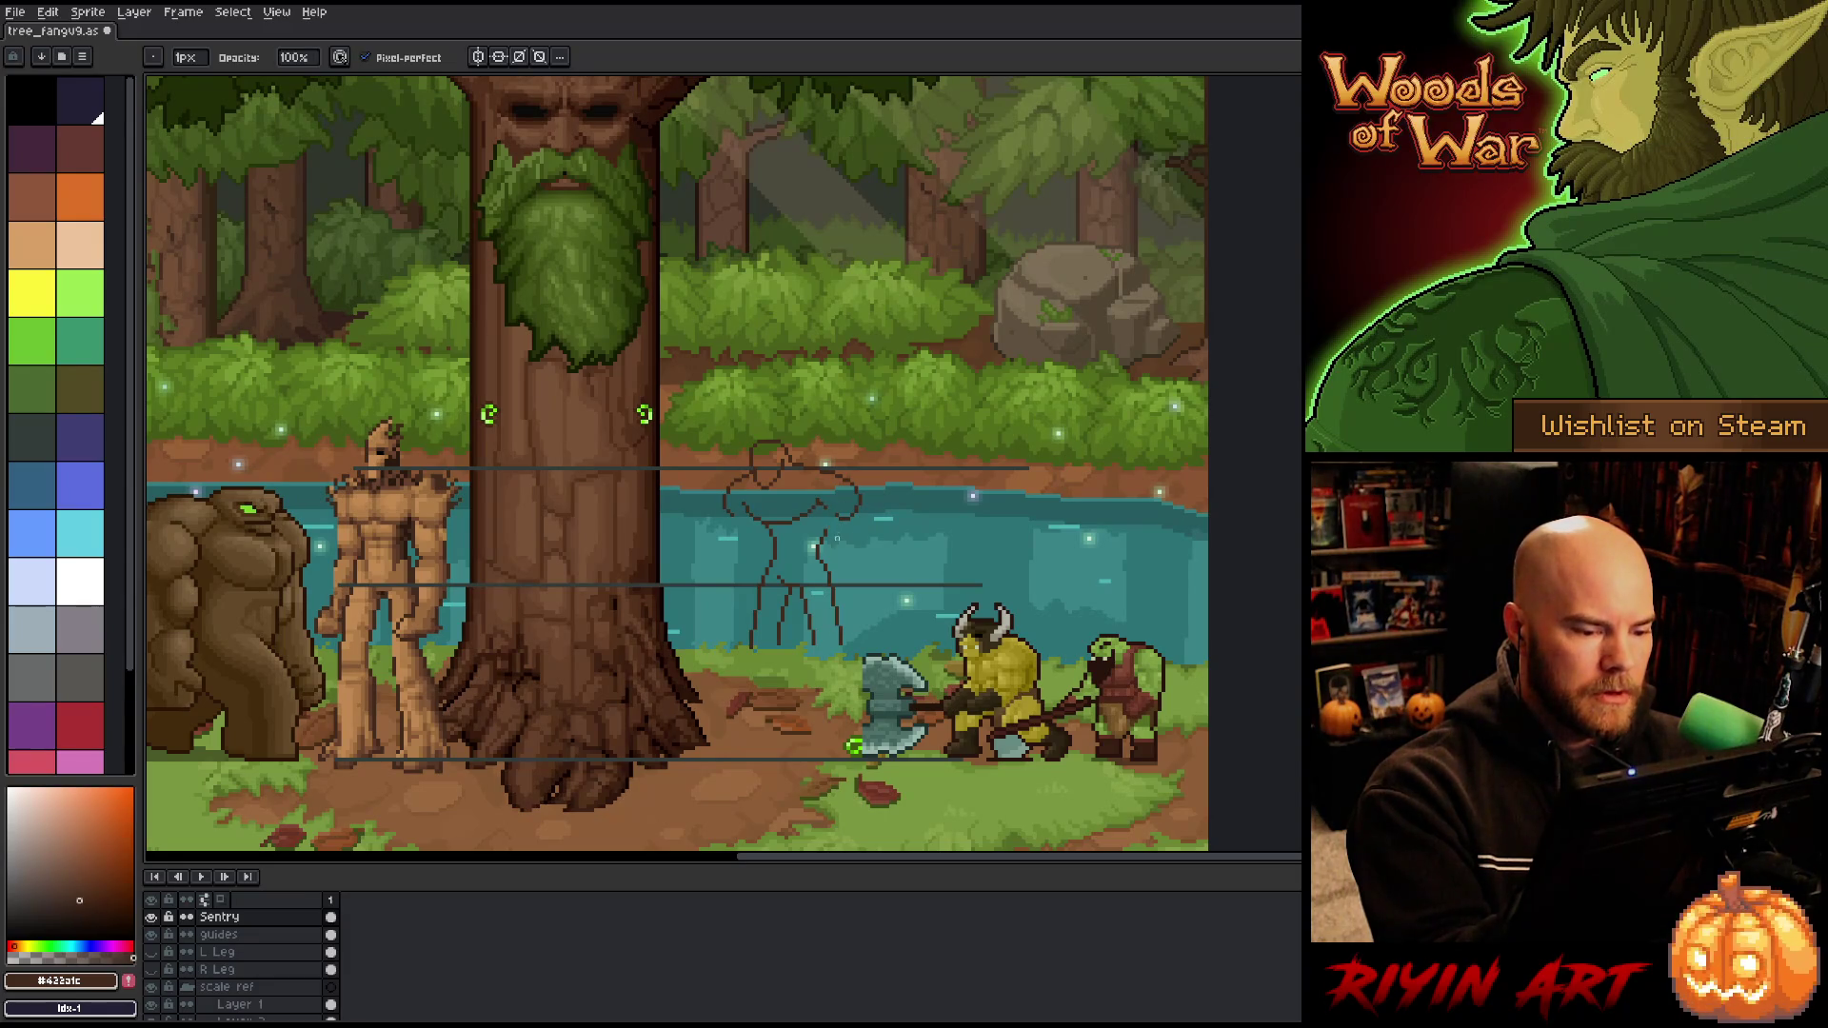
key("e")
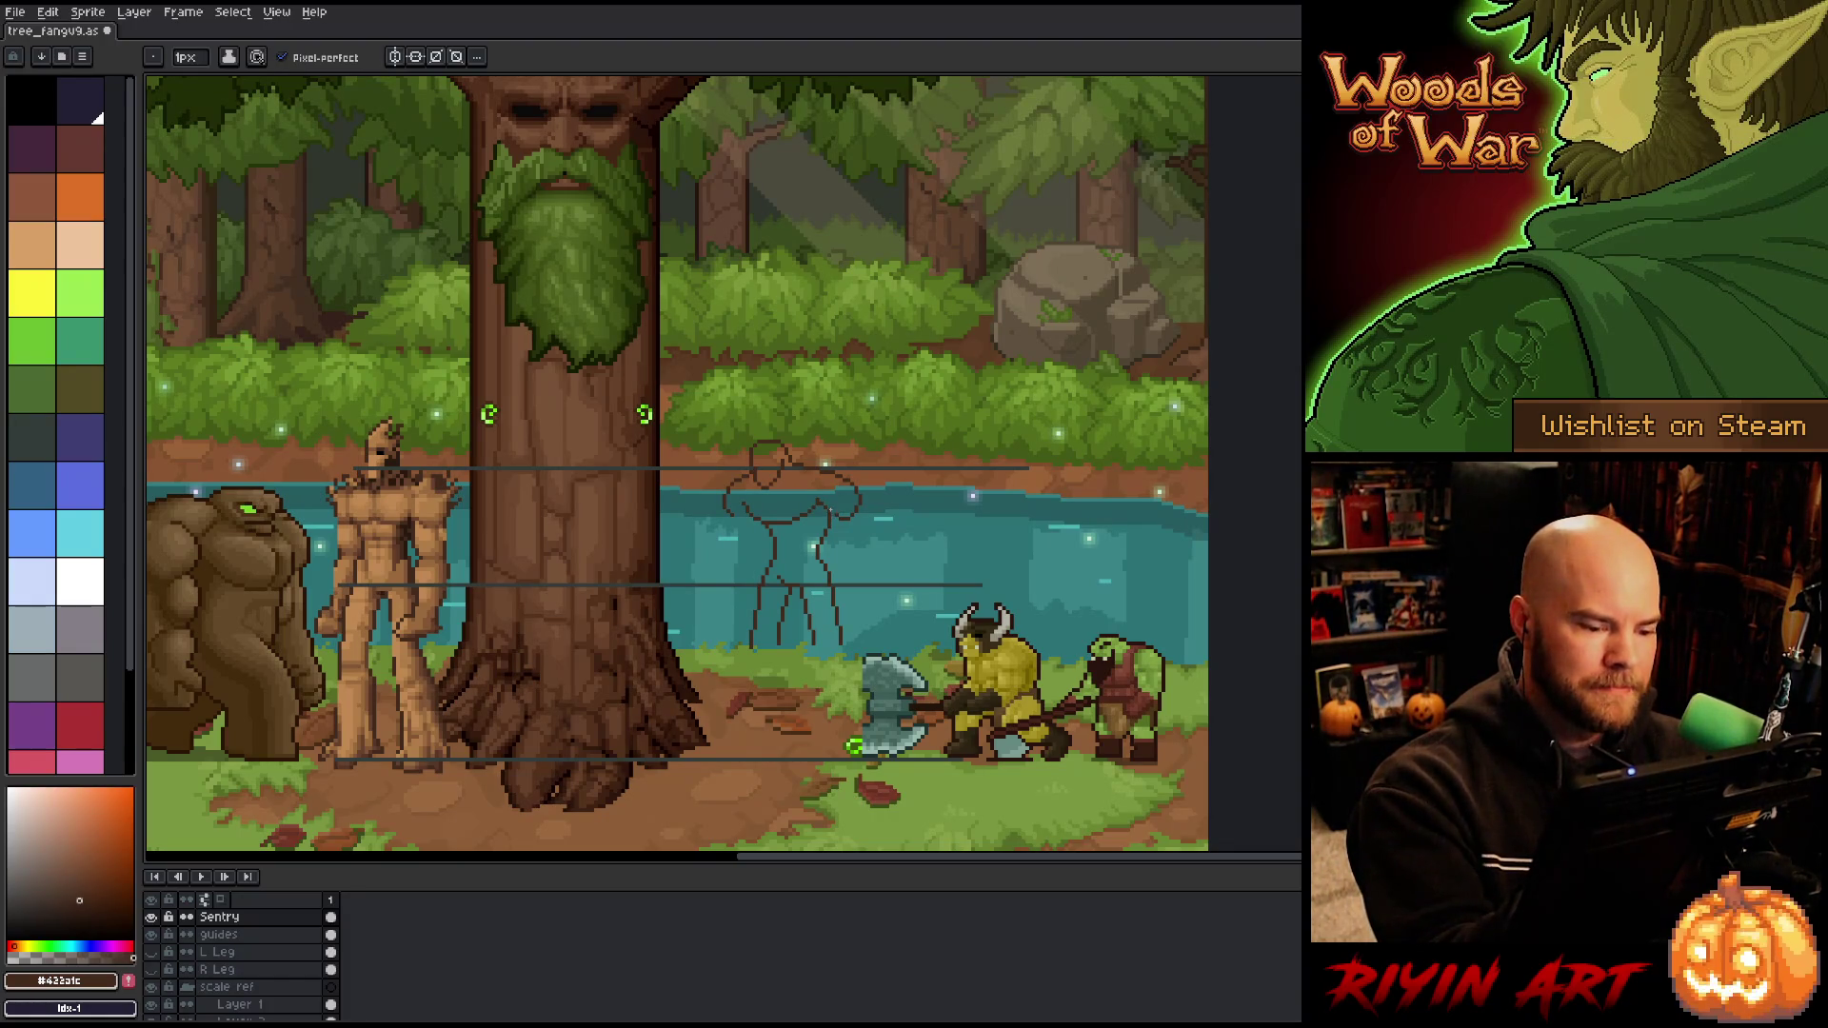
mouse_move(832, 520)
left_mouse_down()
mouse_move(848, 556)
mouse_move(865, 547)
left_mouse_up()
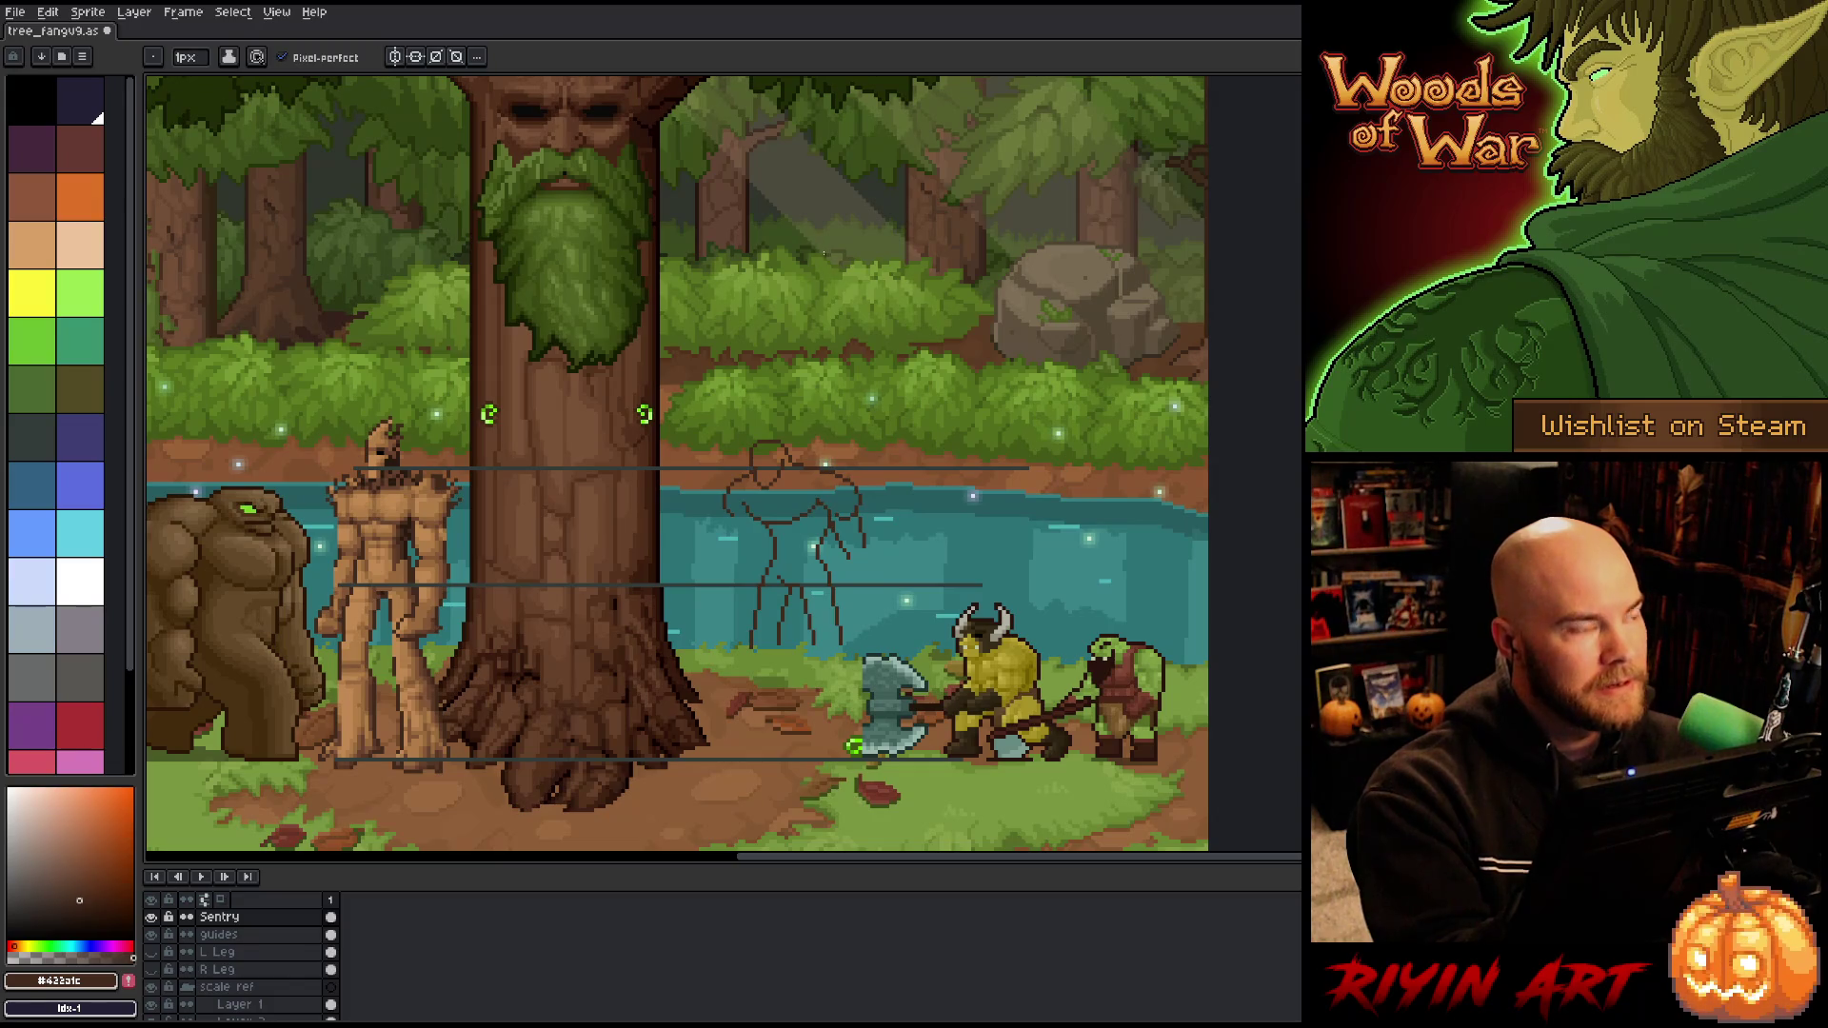
key("ctrl+z")
key("ctrl+z")
left_click_drag(833, 515, 865, 554)
key("ctrl+z")
key("ctrl+z")
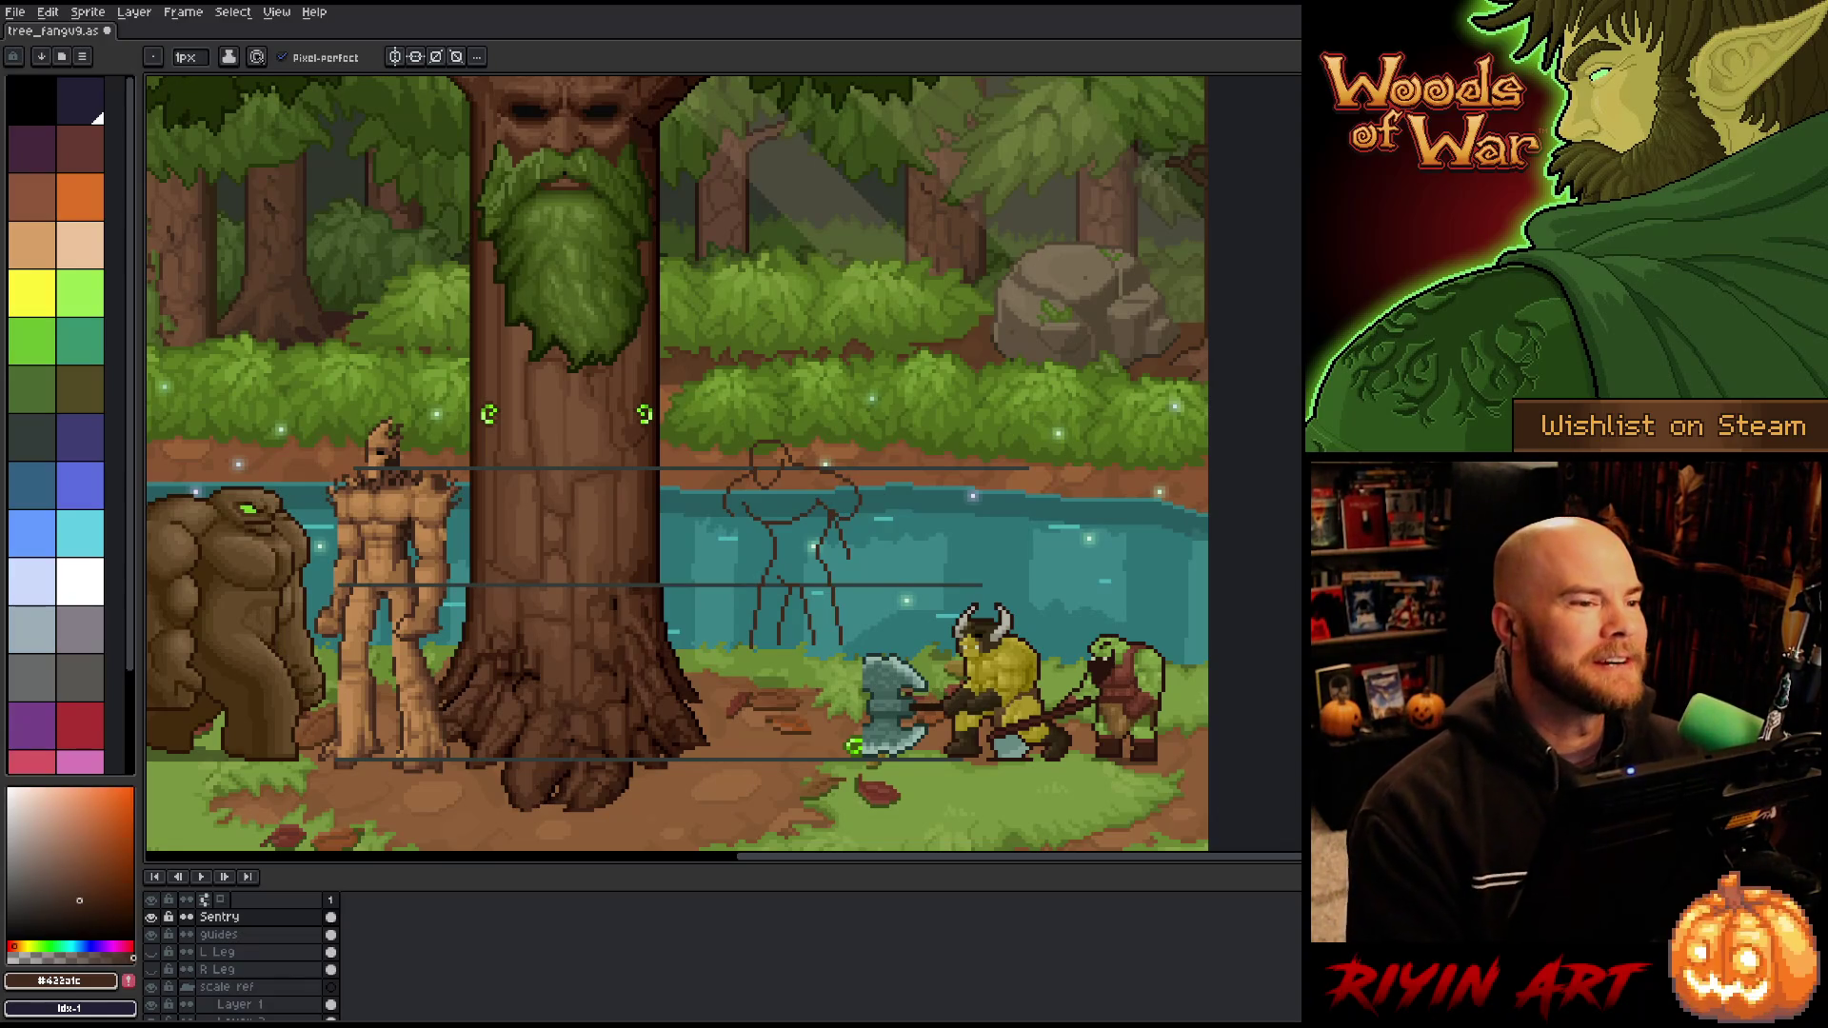
Step: Select the Sentry layer in the Layers panel to make it active
left_click(249, 918)
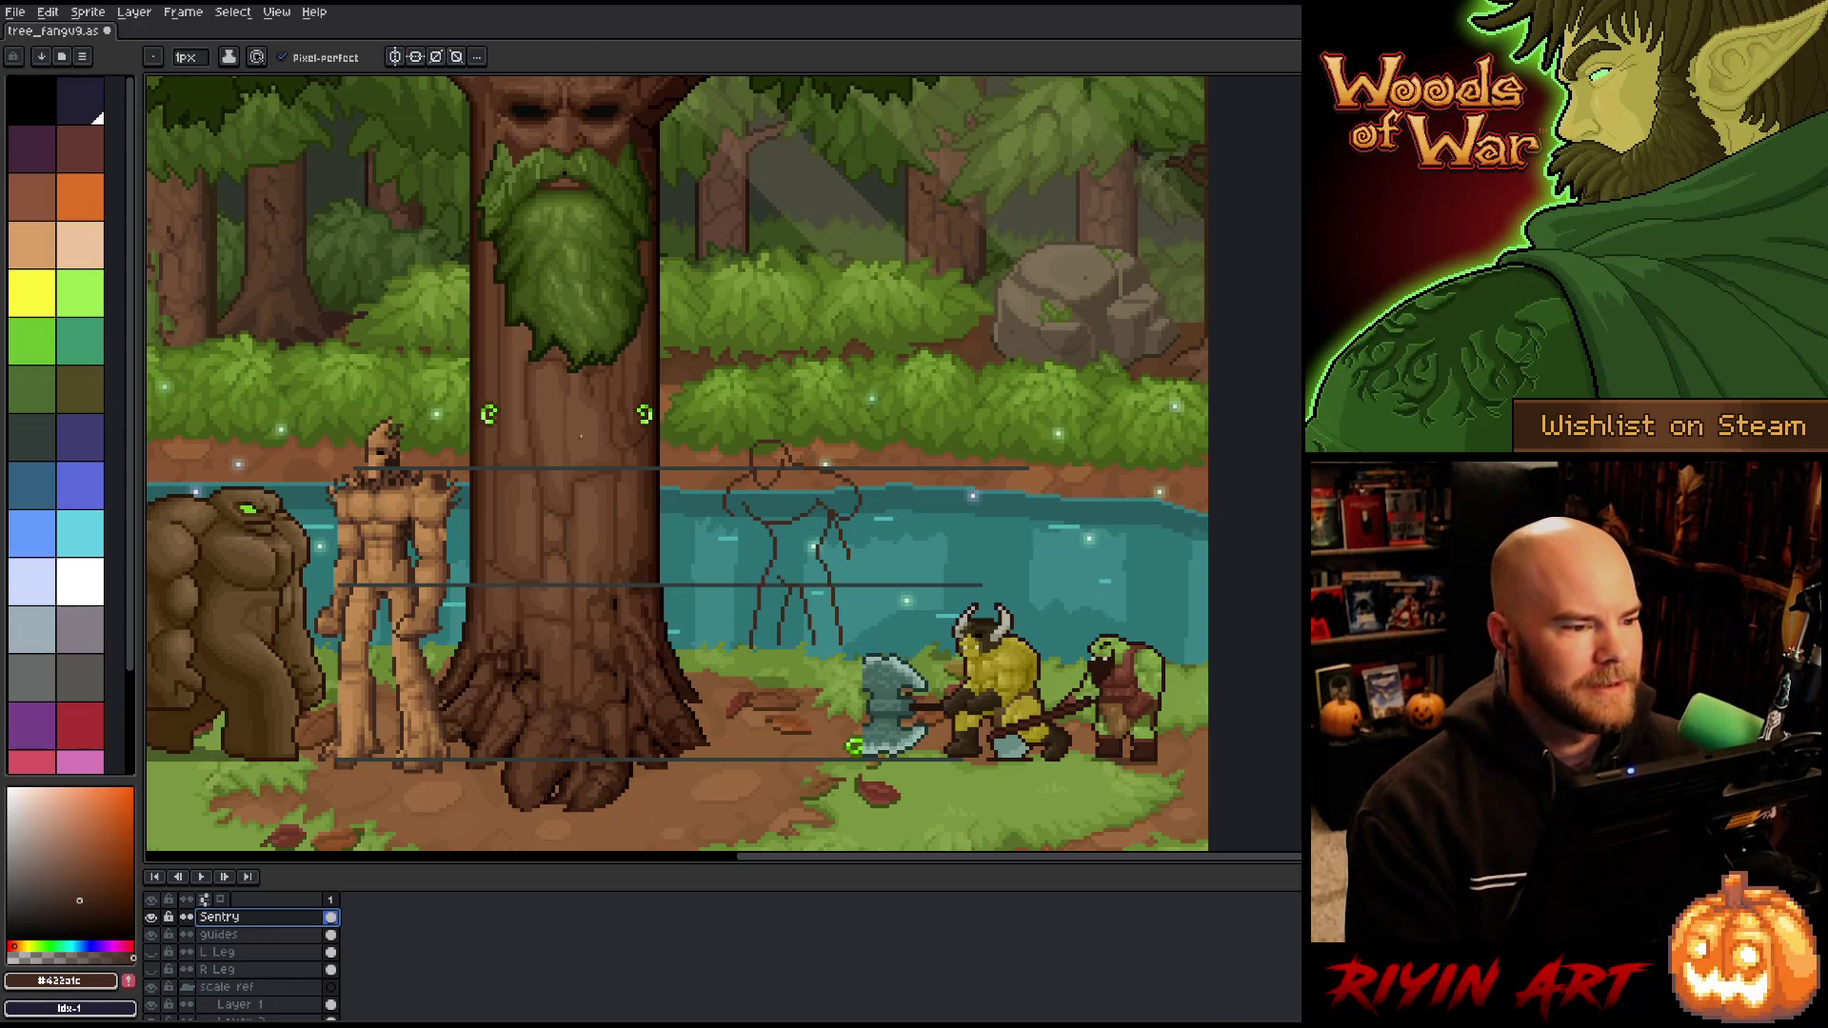
Step: Zoom in on the sketch and save the file
scroll(980, 747, "up", 1)
scroll(980, 747, "down", 1)
scroll(979, 747, "up", 1)
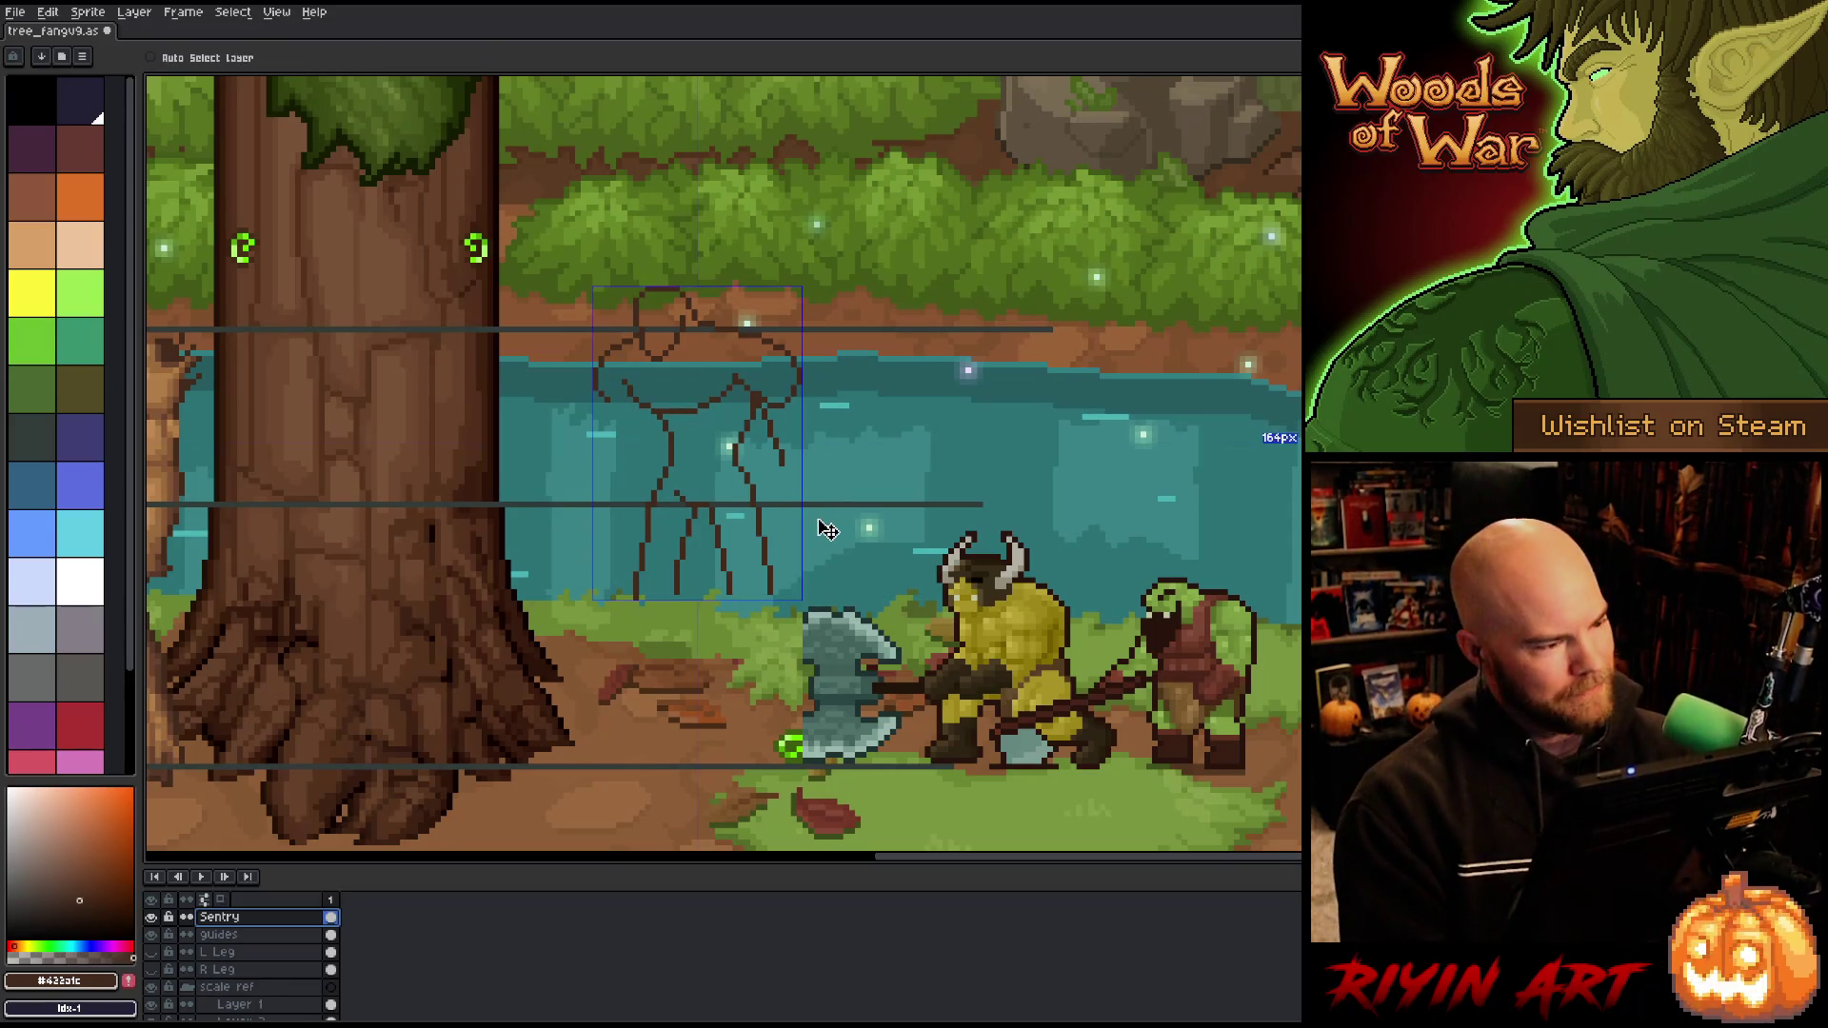
key("ctrl+s")
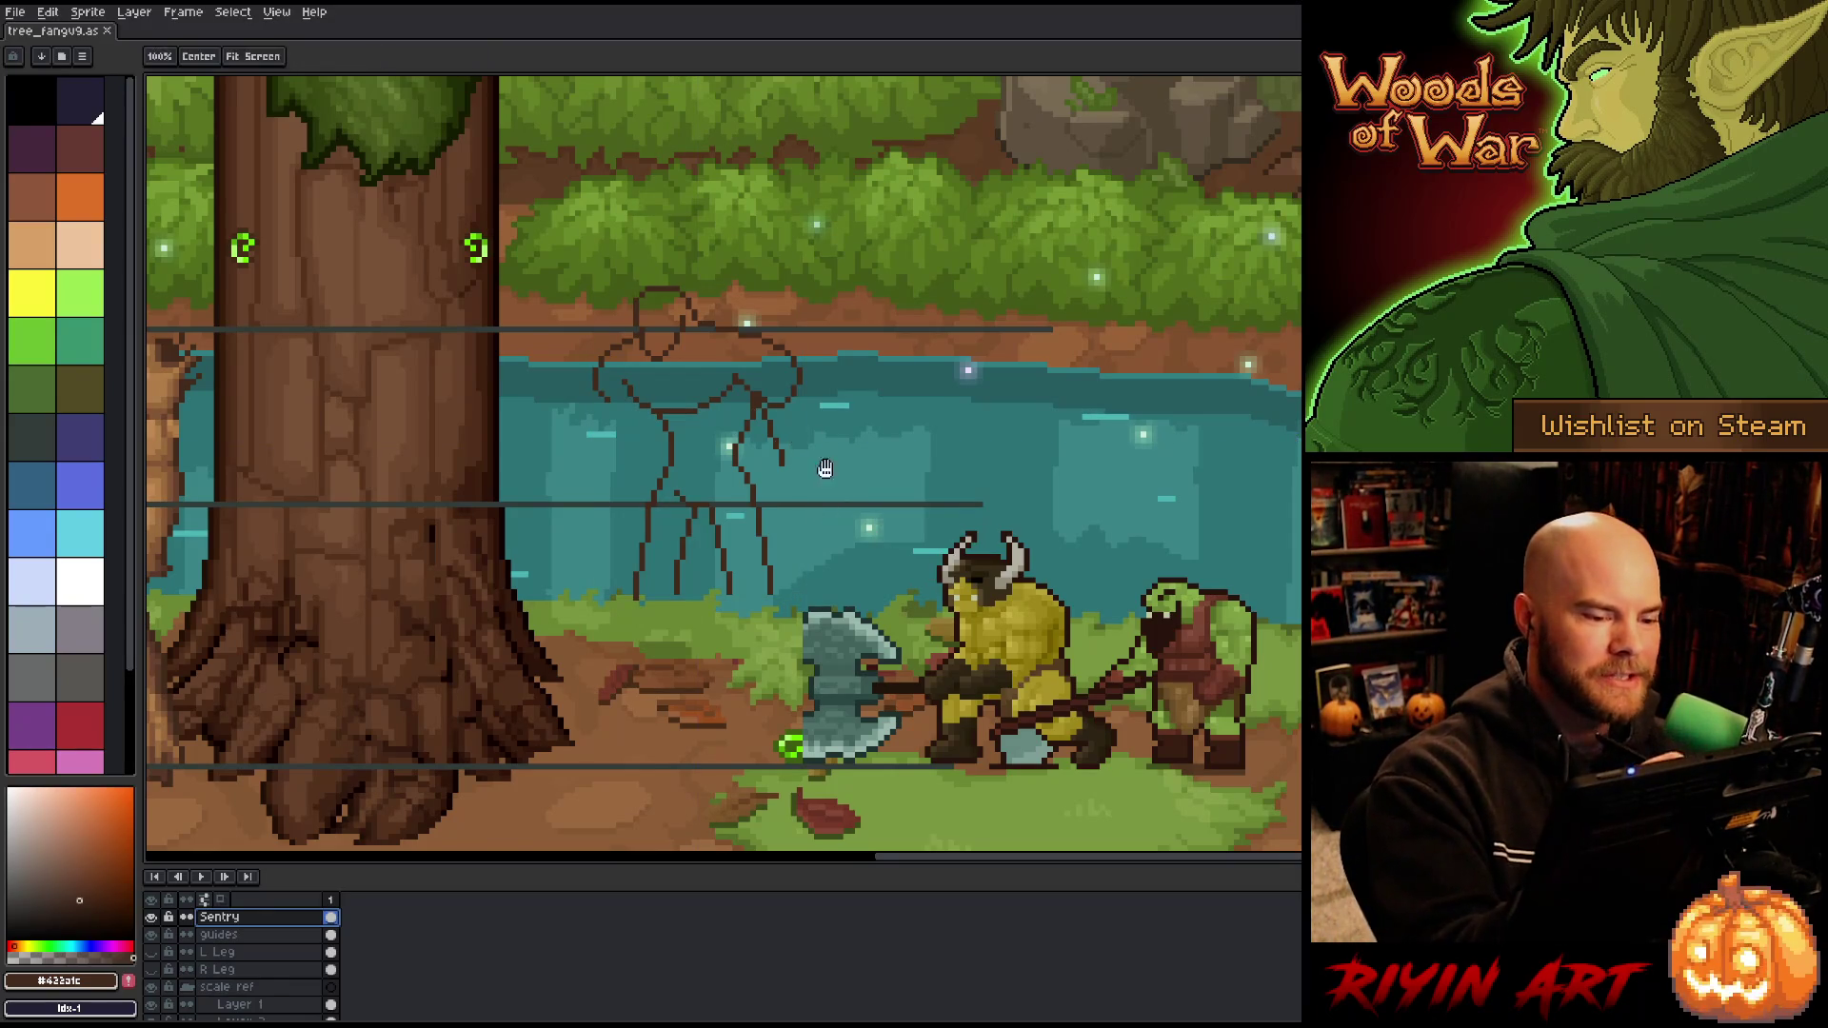
Step: Pan to centre the figure and draw a longer left-arm line, then undo it
left_click_drag(816, 515, 896, 567)
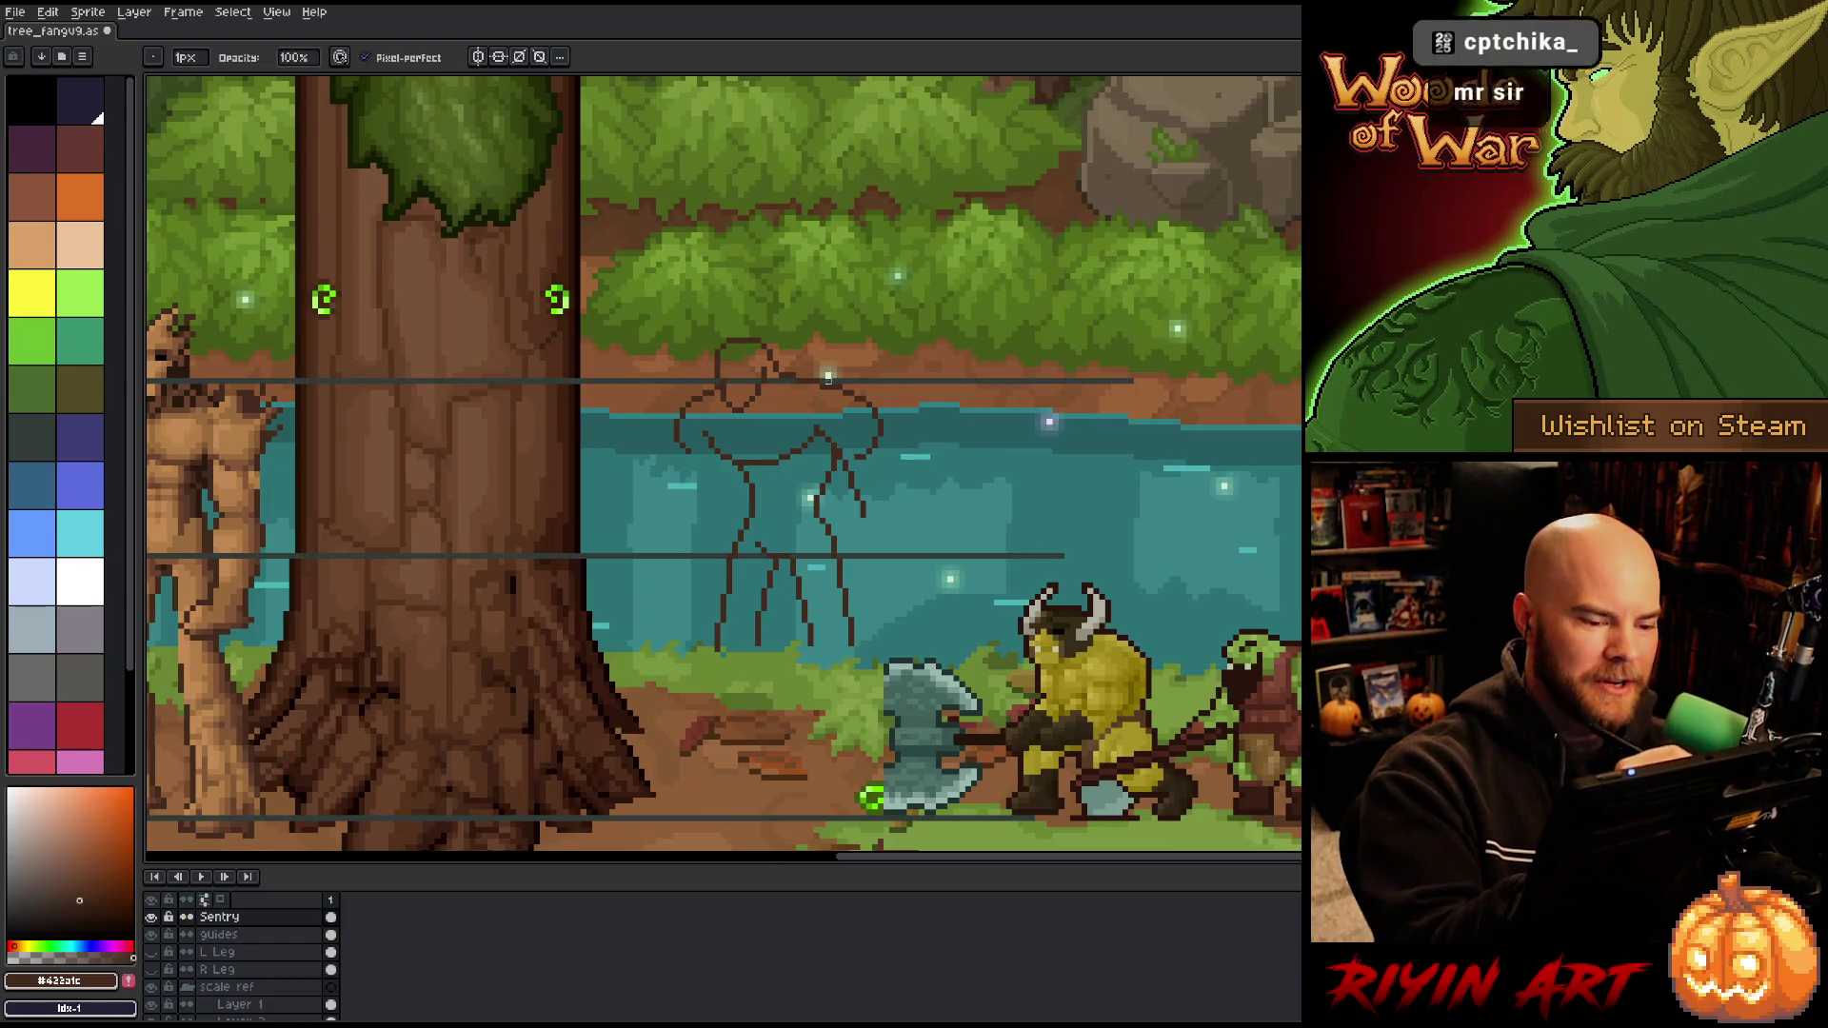
mouse_move(942, 449)
left_mouse_down()
mouse_move(964, 426)
mouse_move(914, 489)
left_mouse_up()
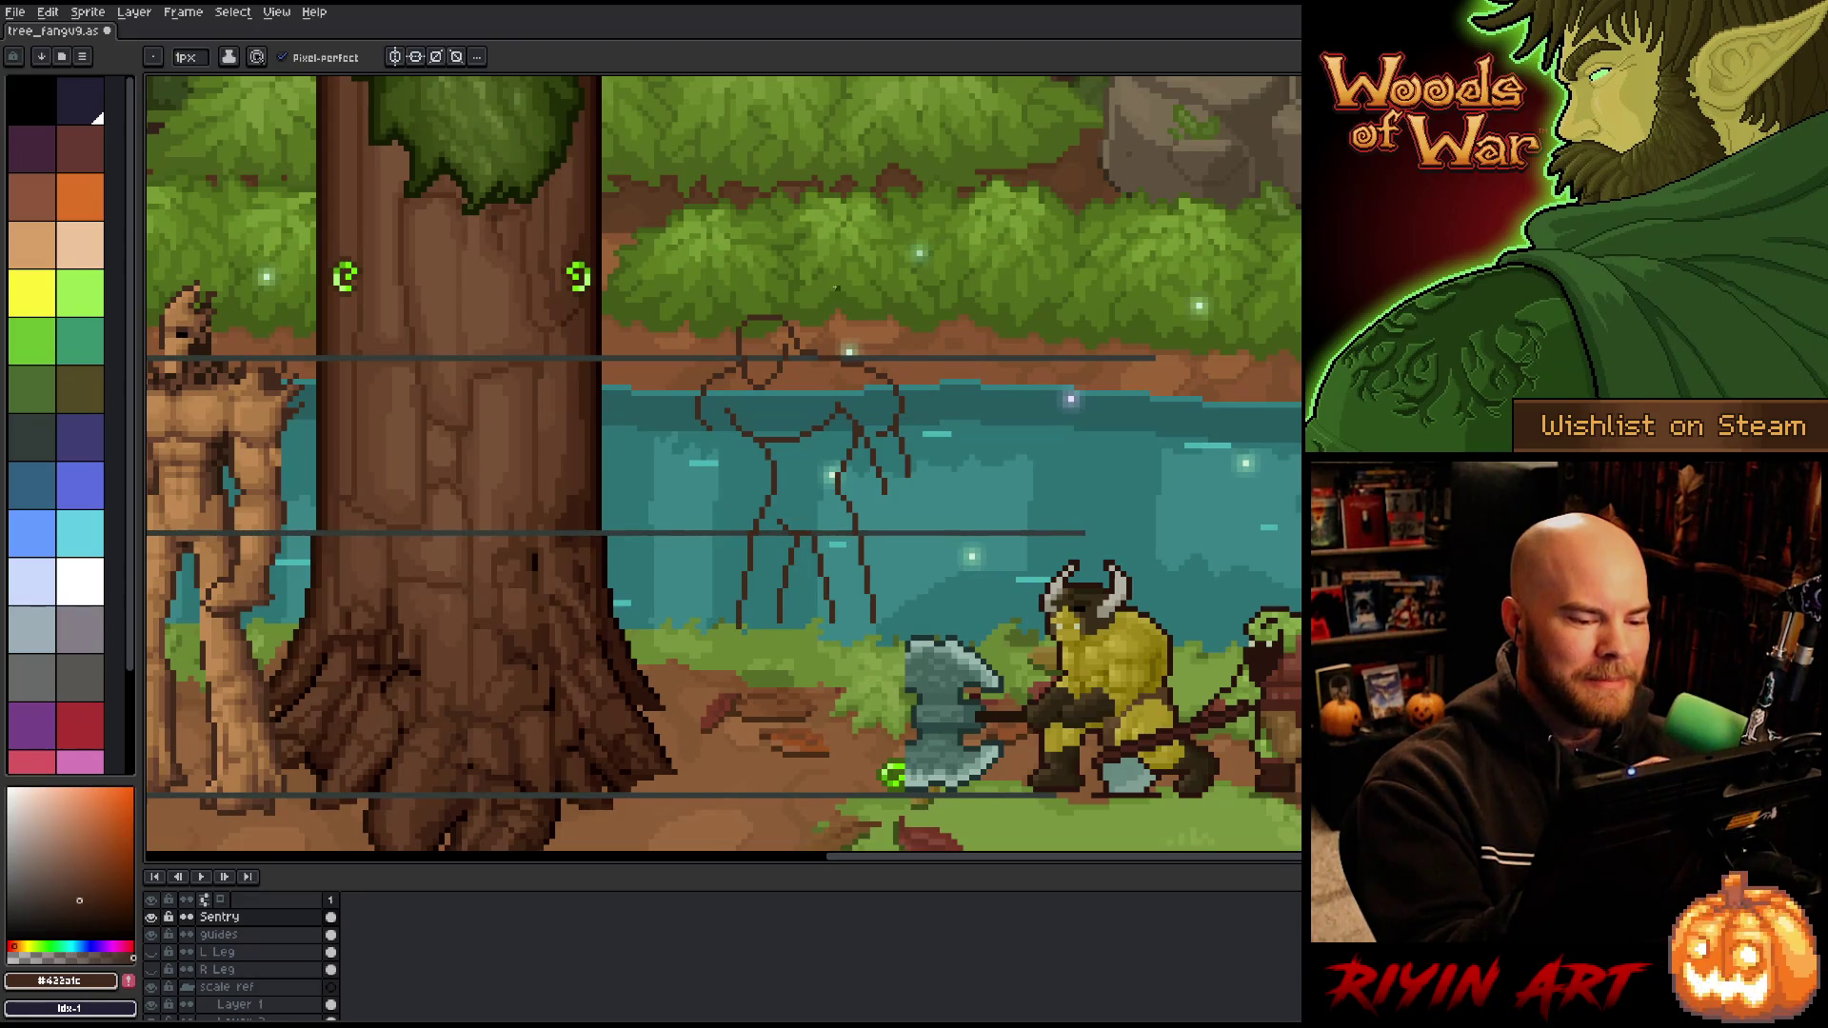
mouse_move(709, 430)
left_mouse_down()
mouse_move(703, 503)
mouse_move(744, 430)
mouse_move(737, 492)
left_mouse_up()
key("ctrl+z")
key("ctrl+z")
key("ctrl+z")
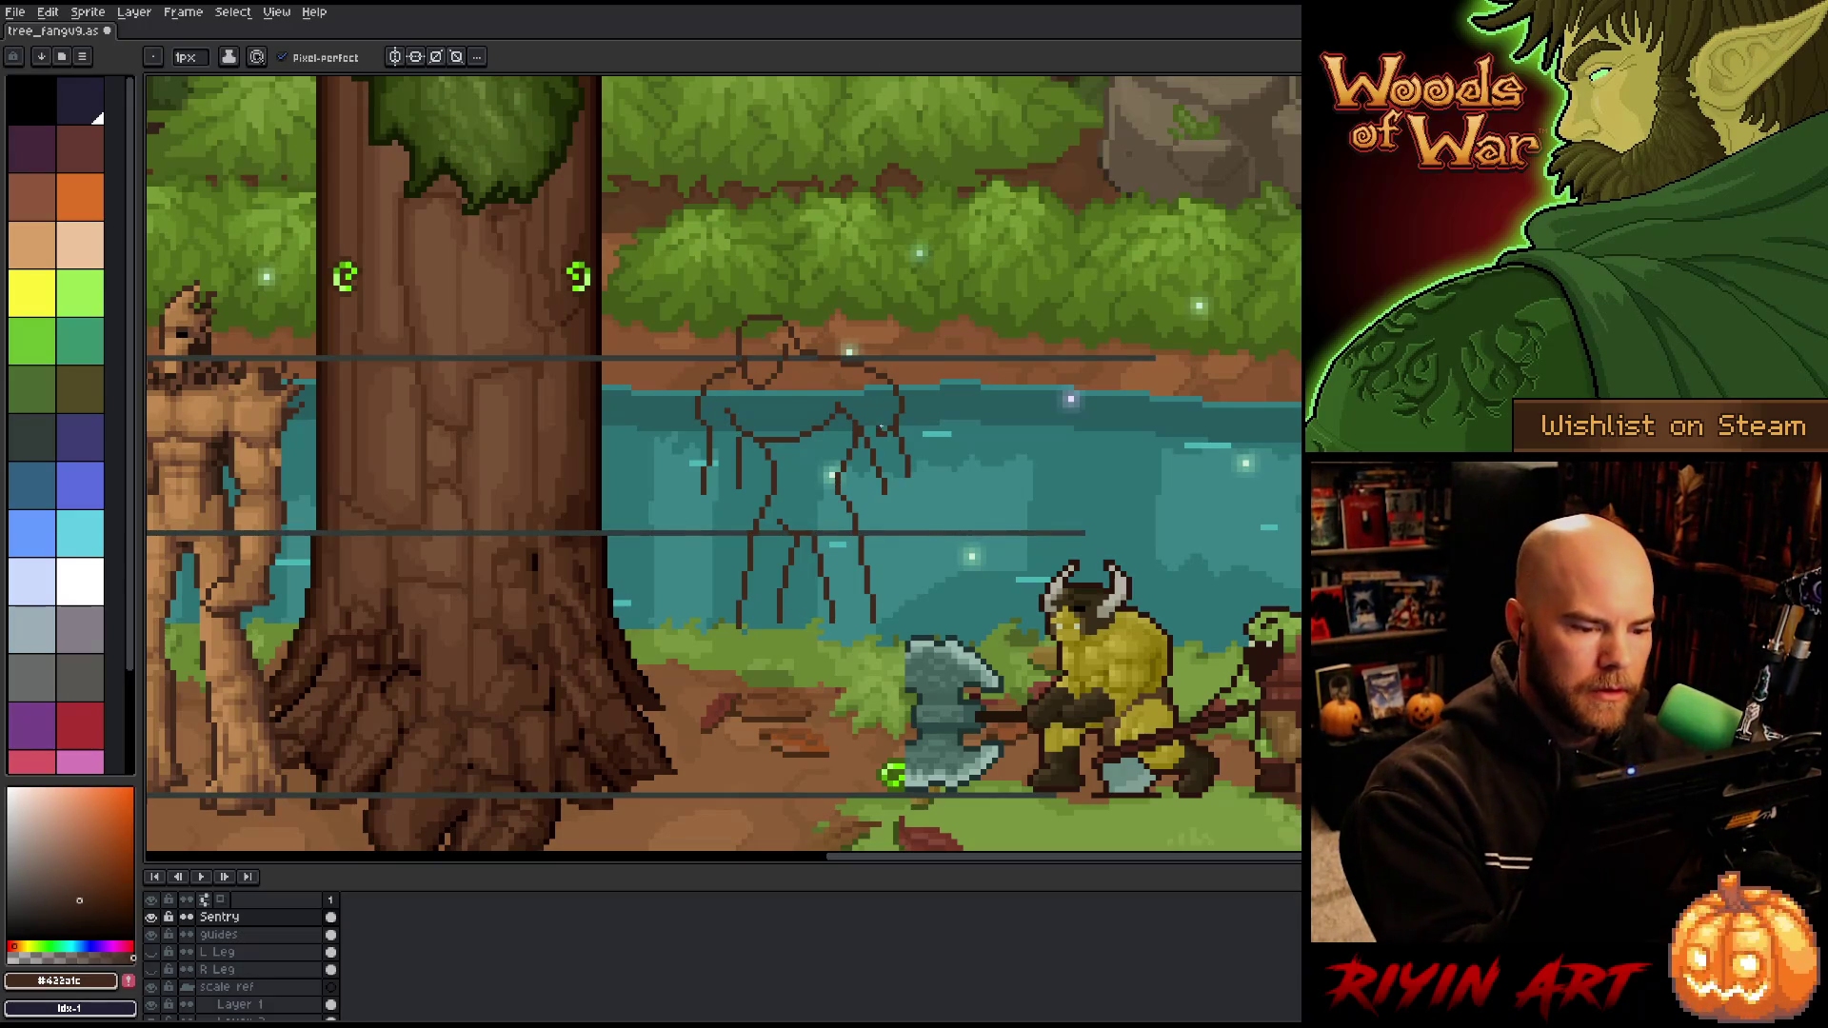
Step: Refine the left arm with the eraser and pencil, then pan to show the wooden character
key("e")
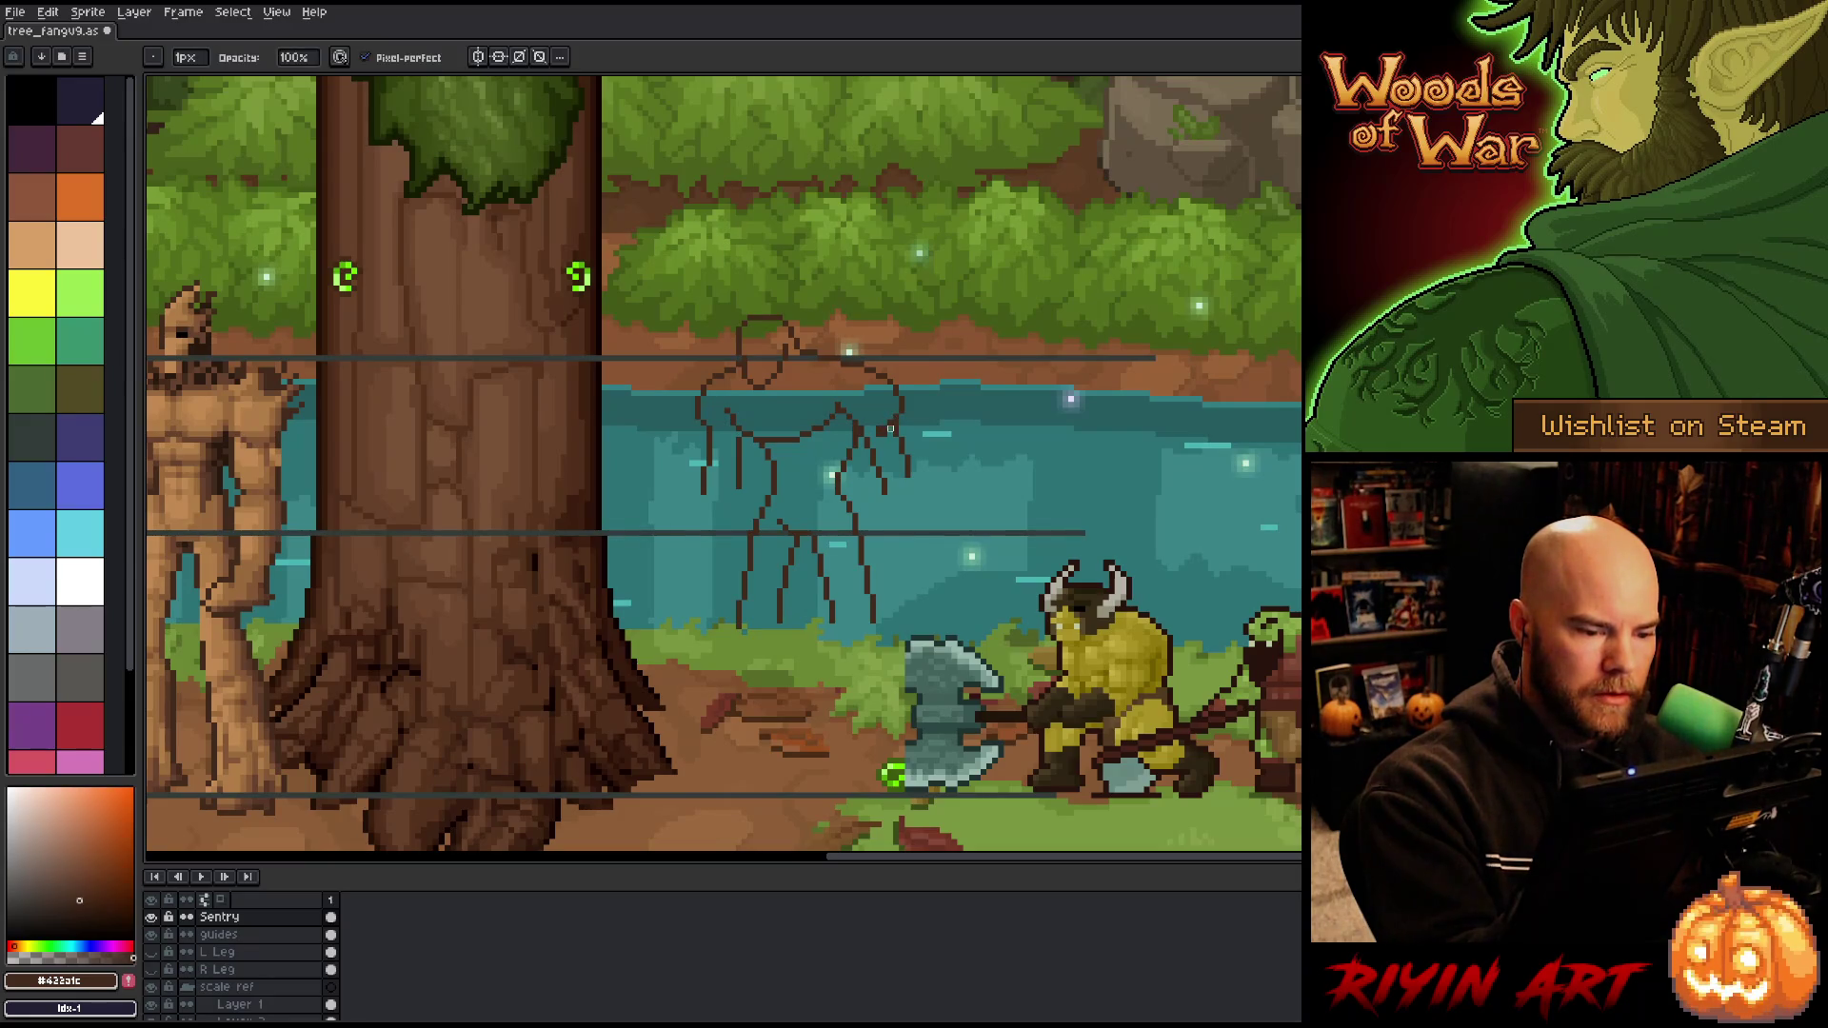
key("b")
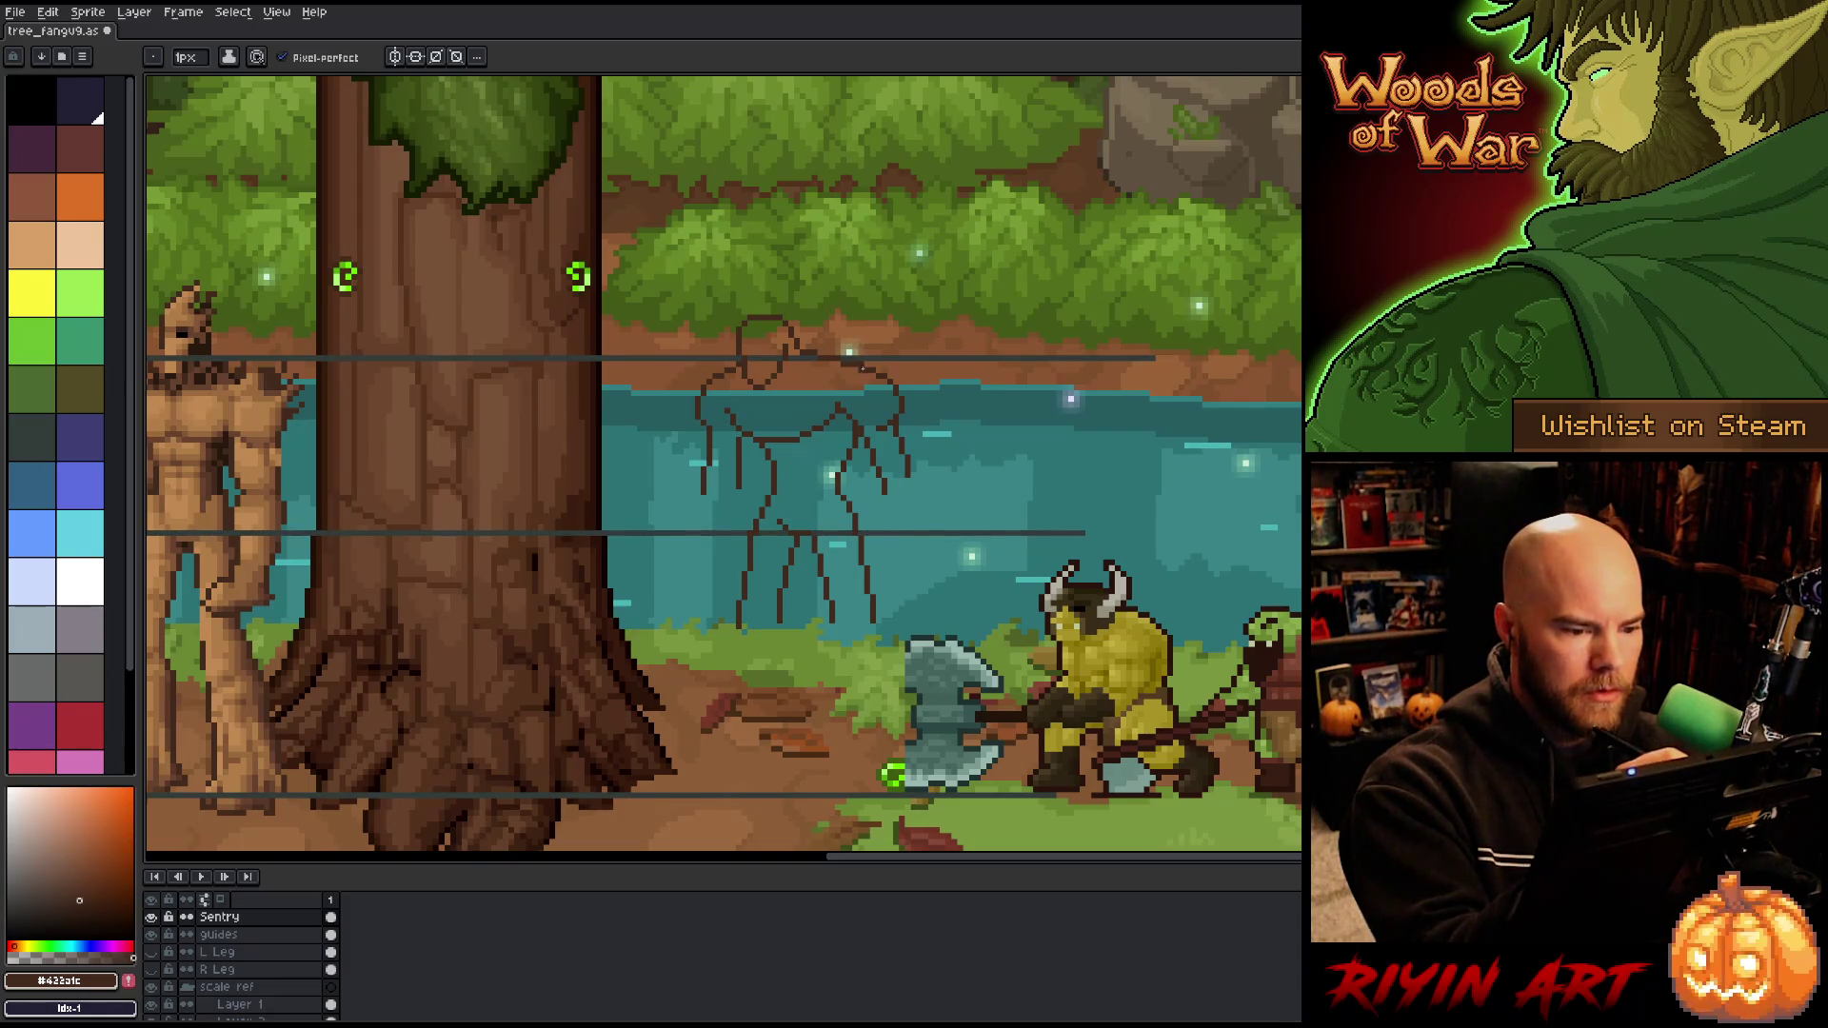
key("e")
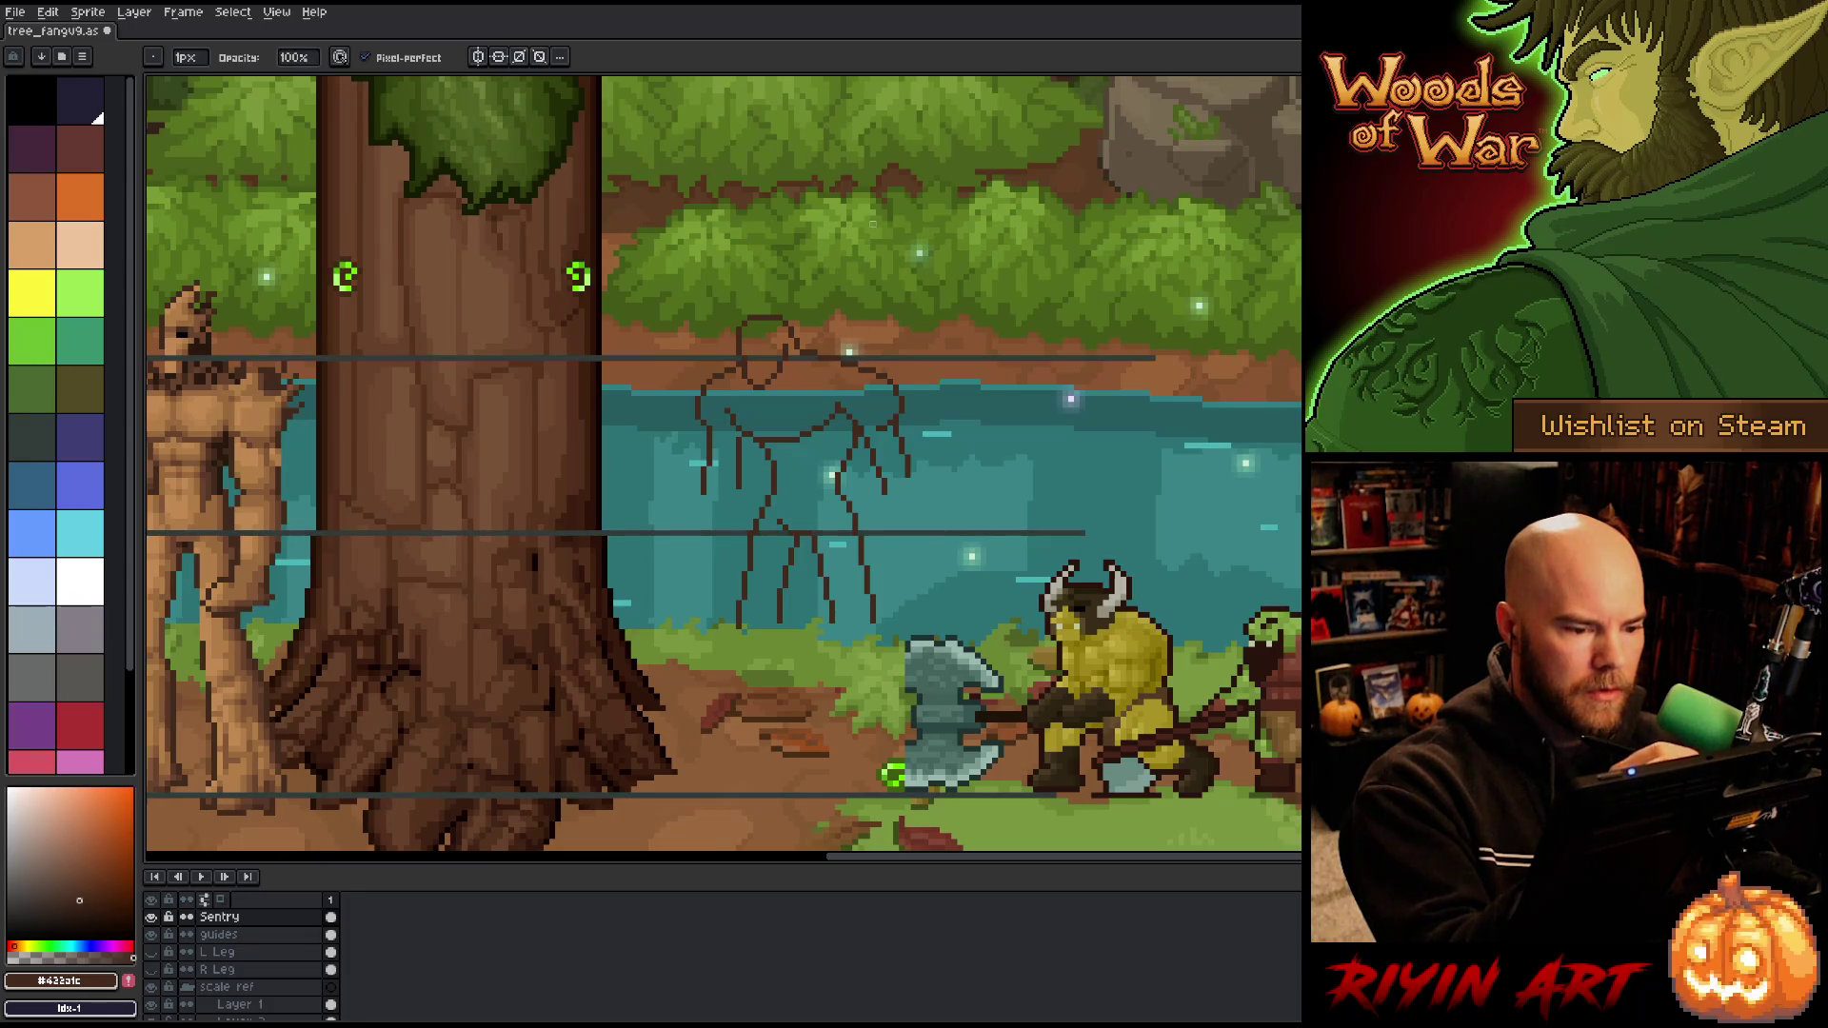
key("b")
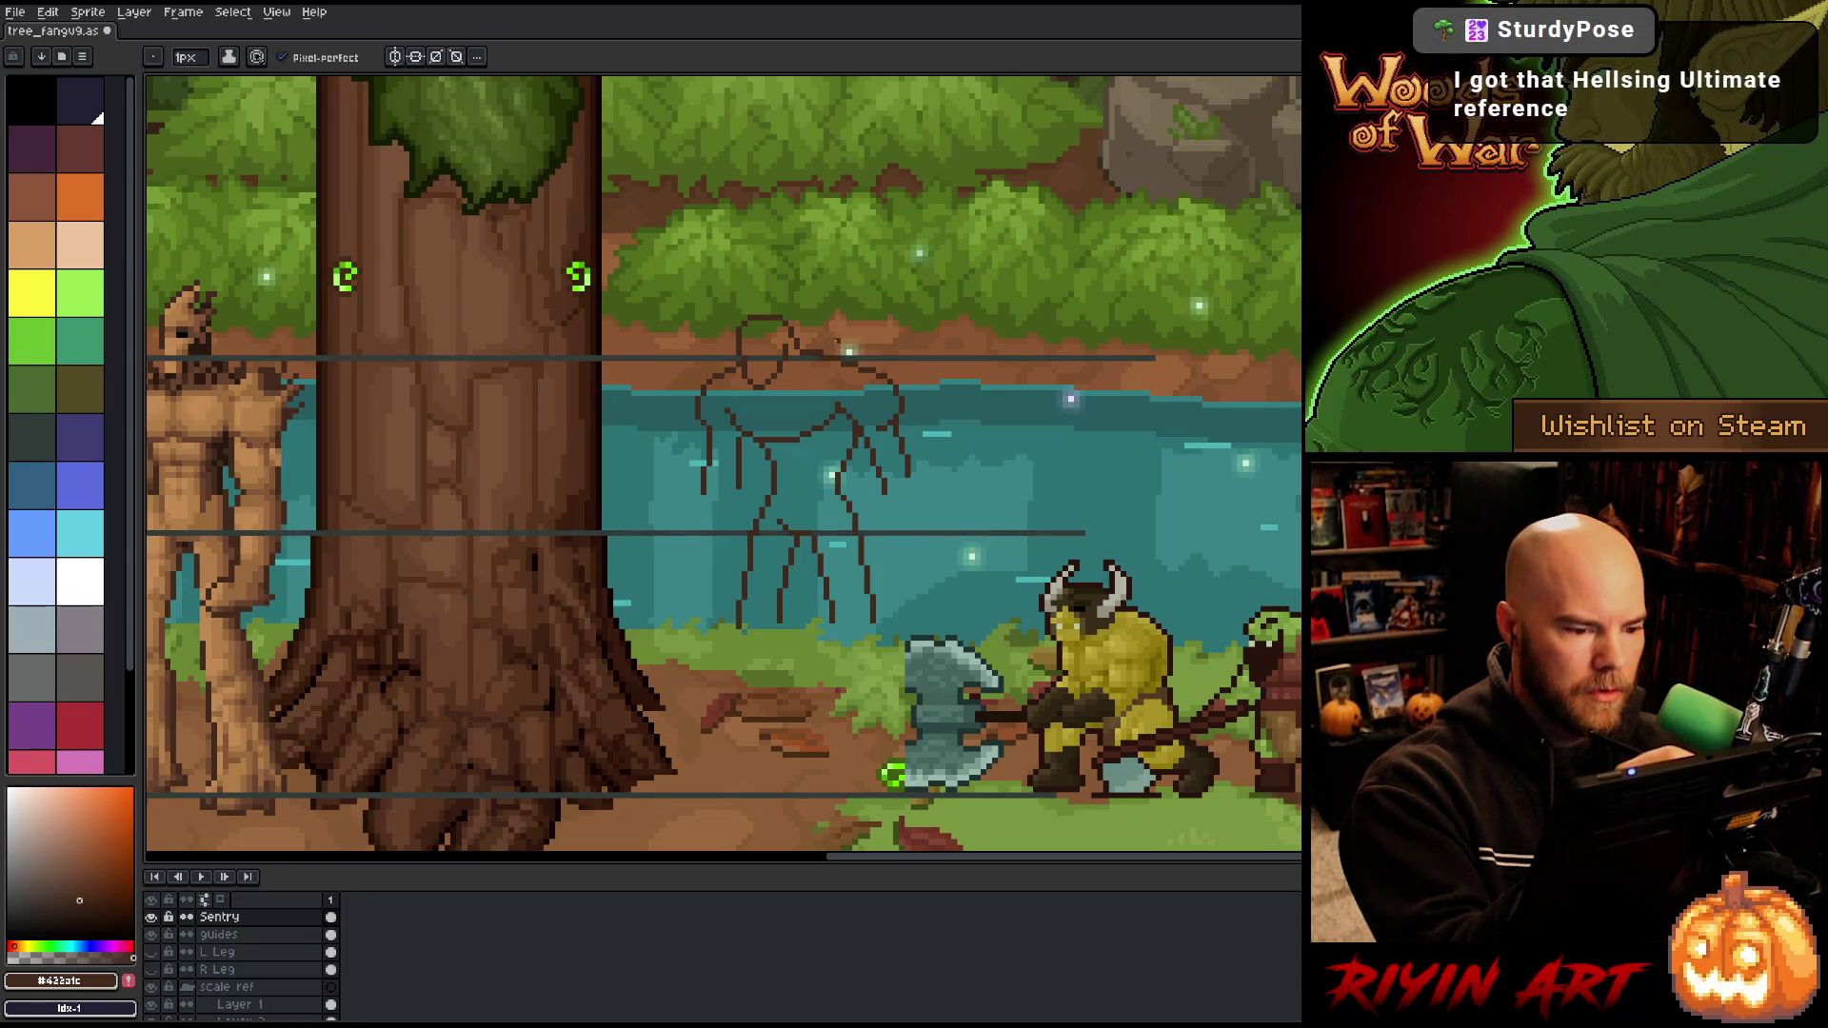
key("e")
key("b")
key("e")
key("b")
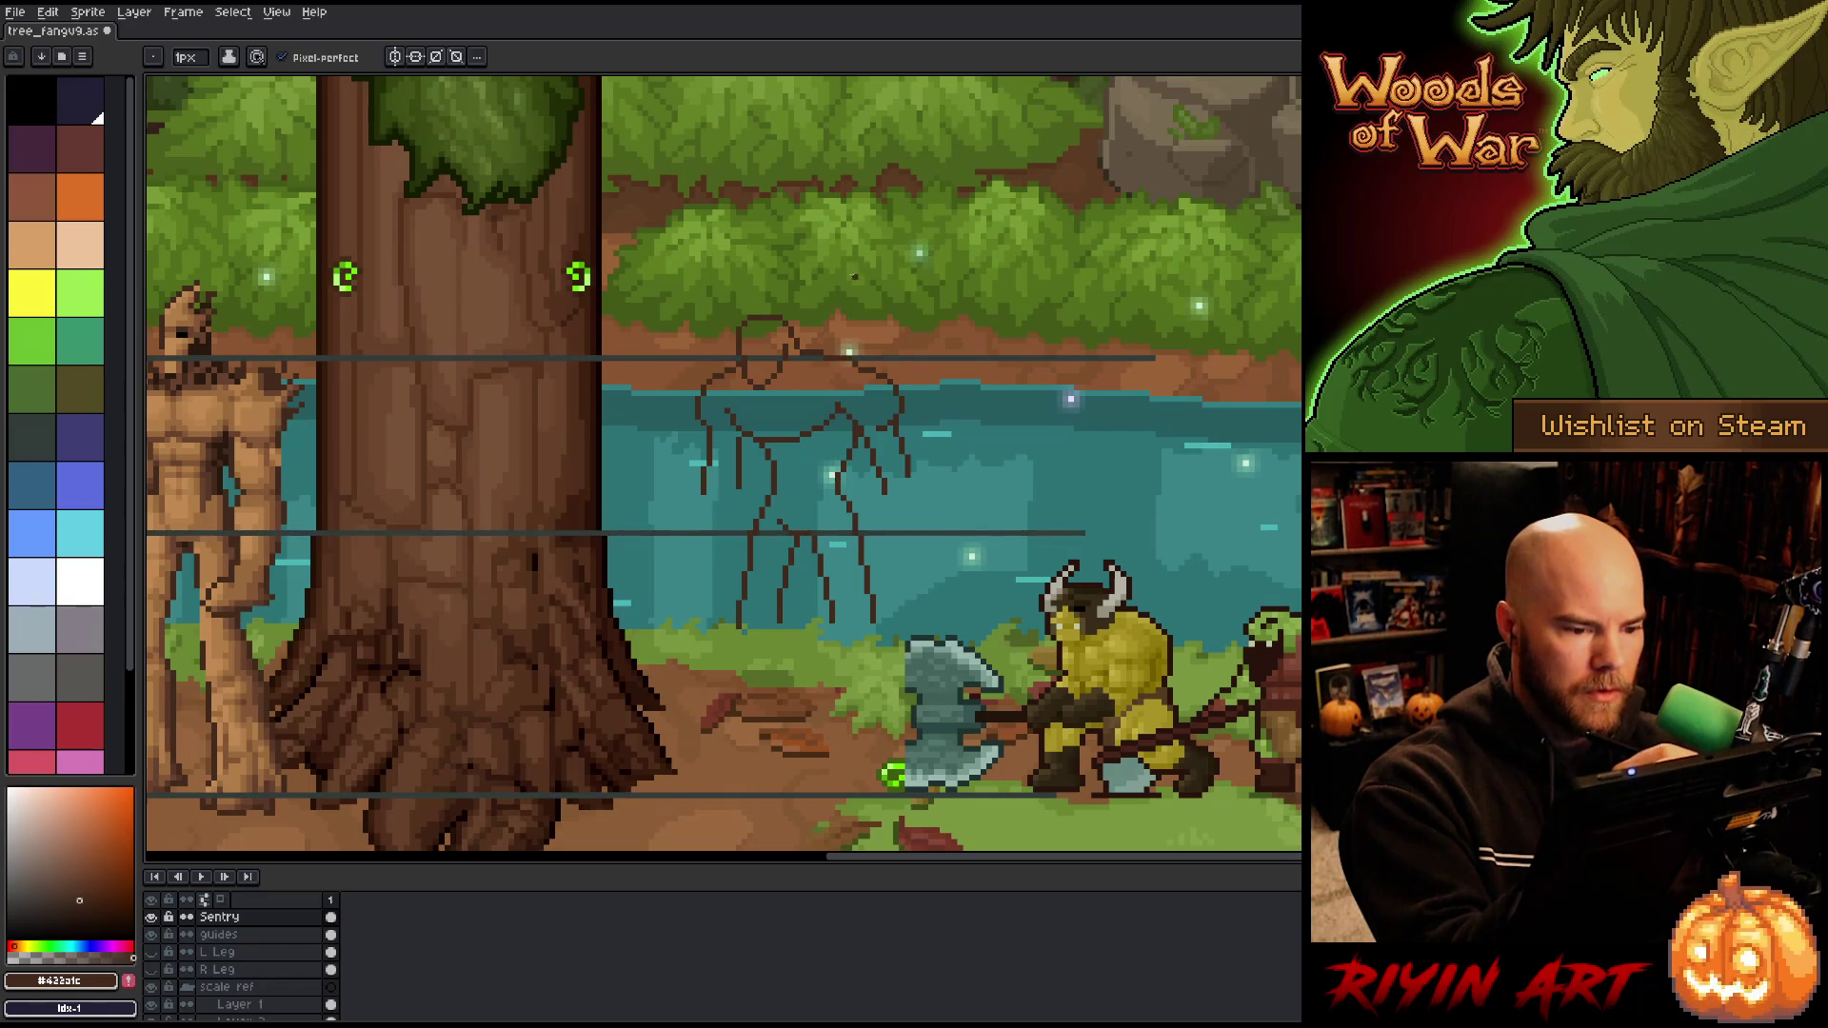
mouse_move(941, 510)
left_mouse_down()
mouse_move(897, 511)
mouse_move(1027, 517)
left_mouse_up()
key("space")
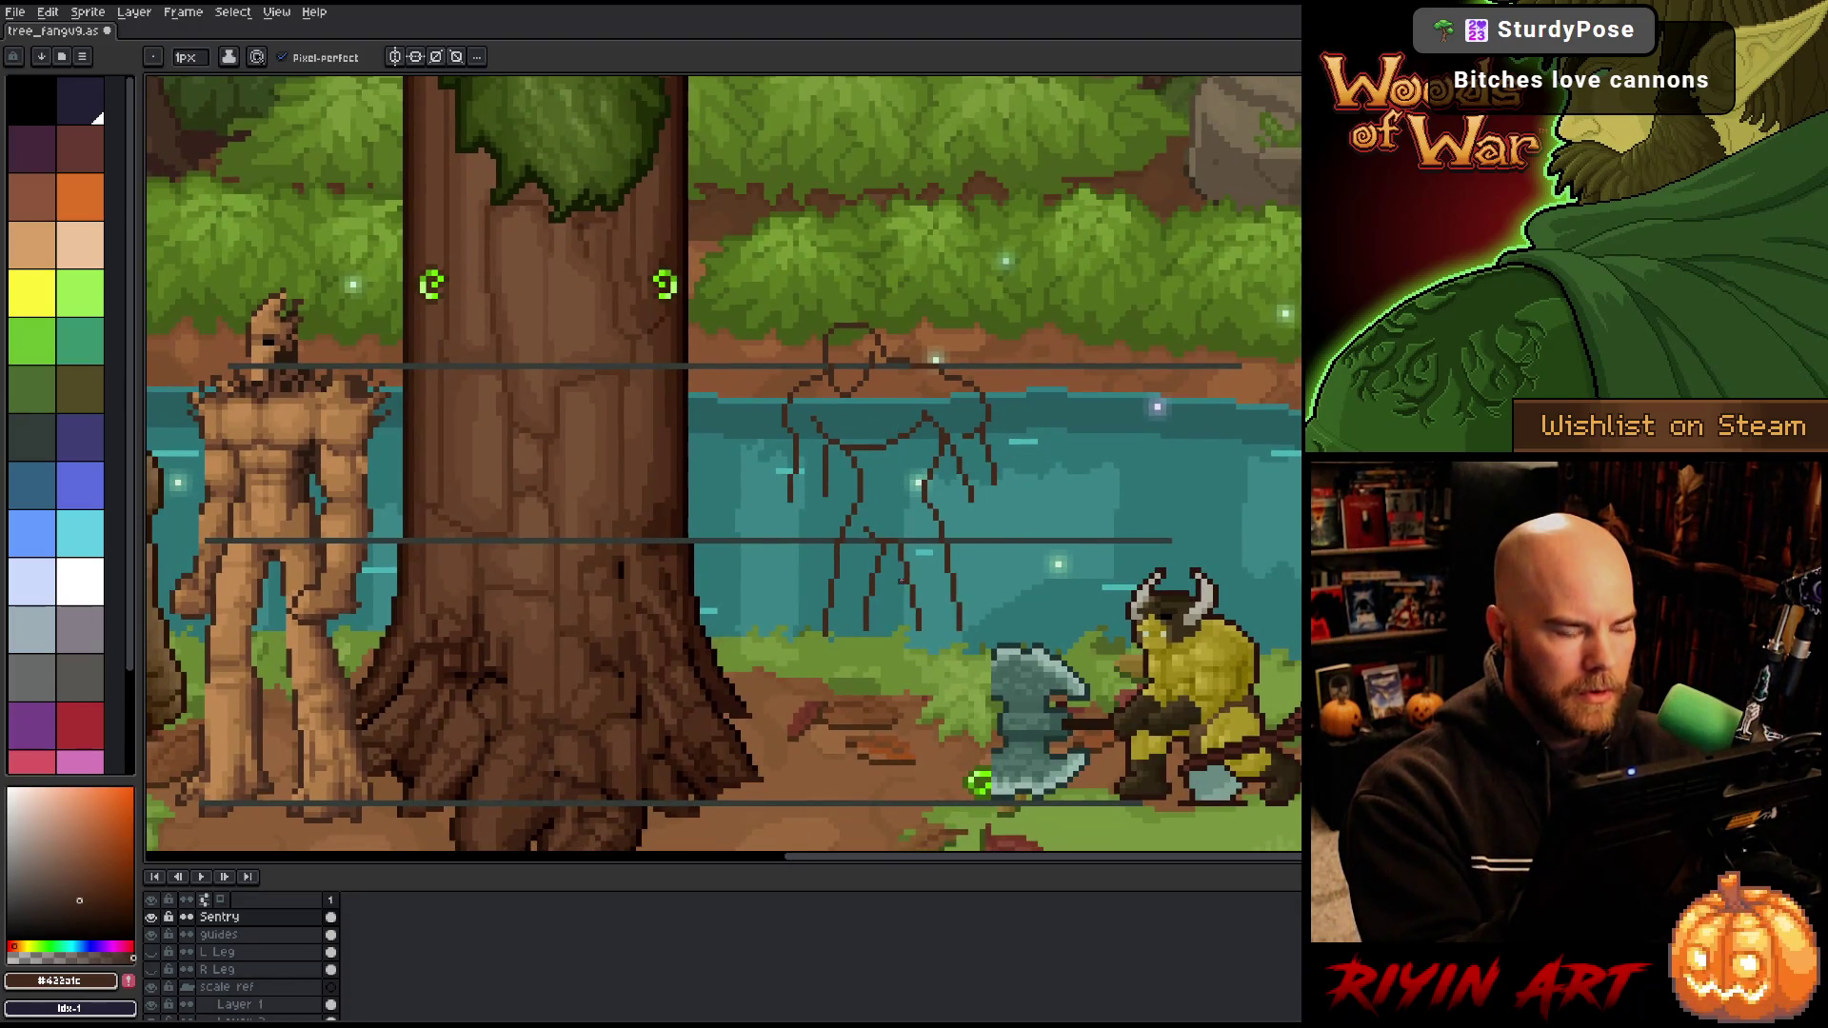
key("m")
left_click_drag(896, 541, 859, 700)
key("Right")
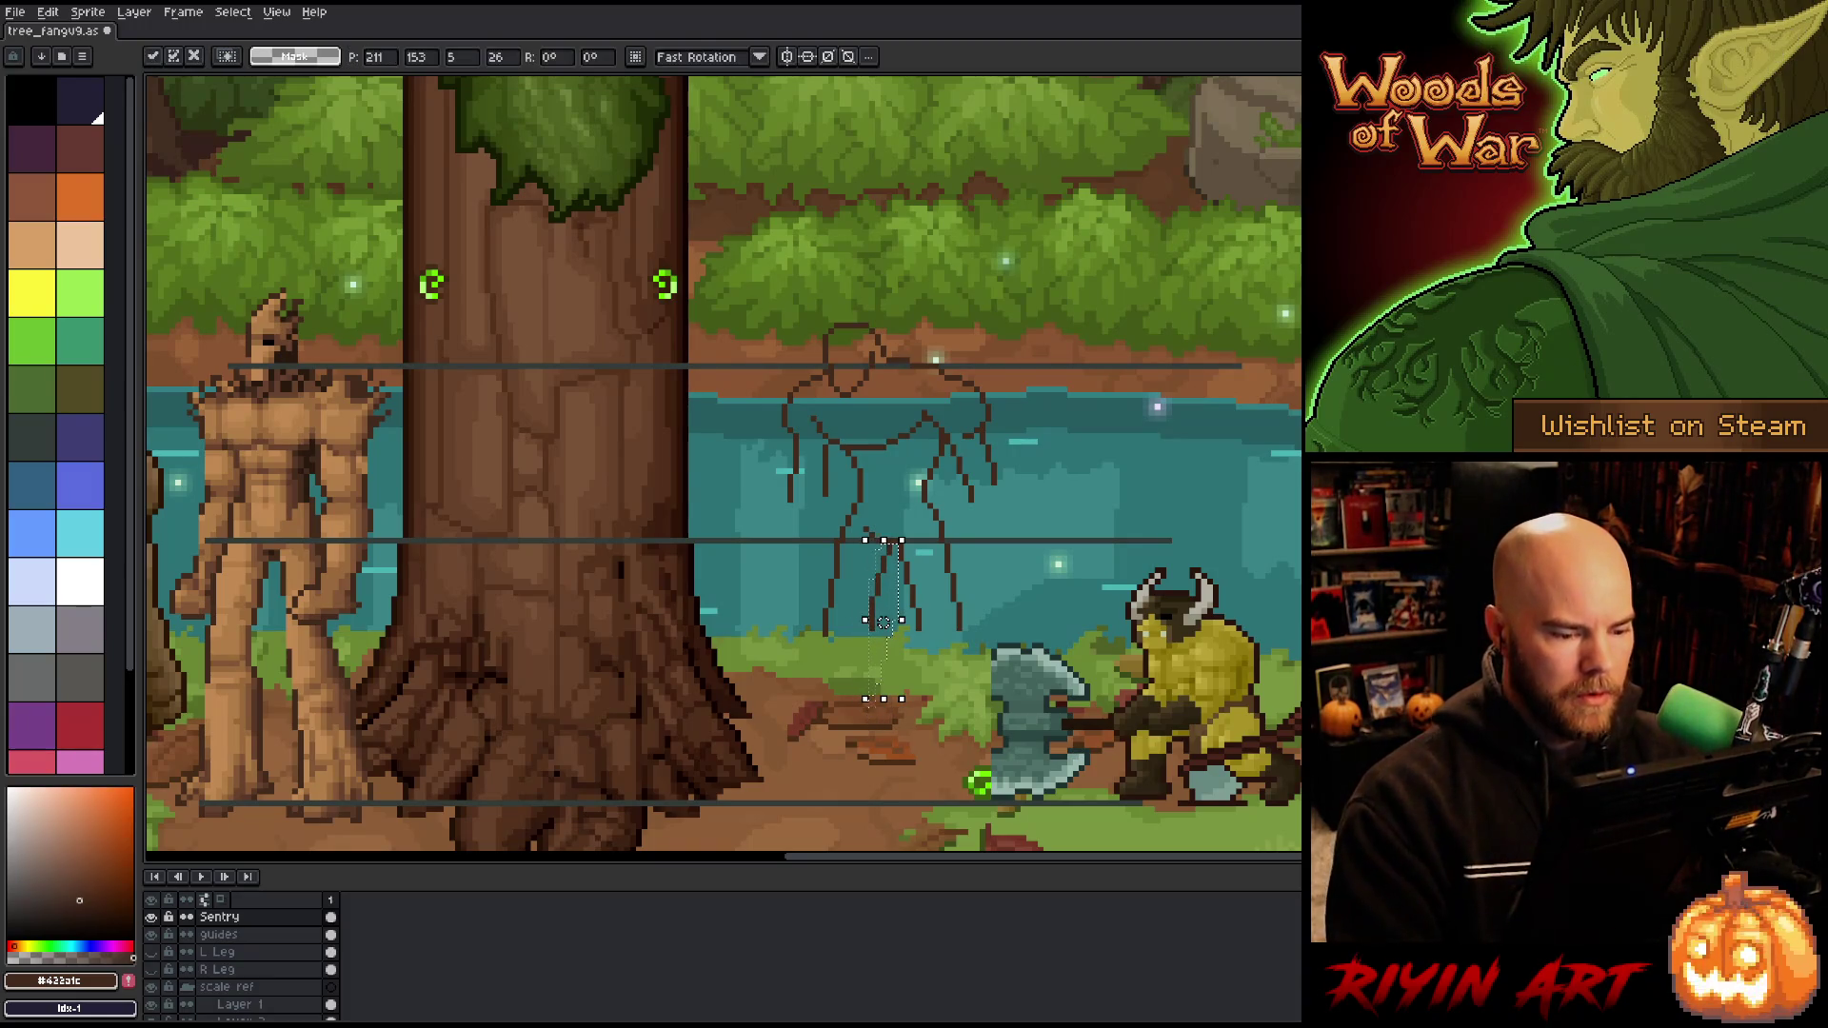
key("Left")
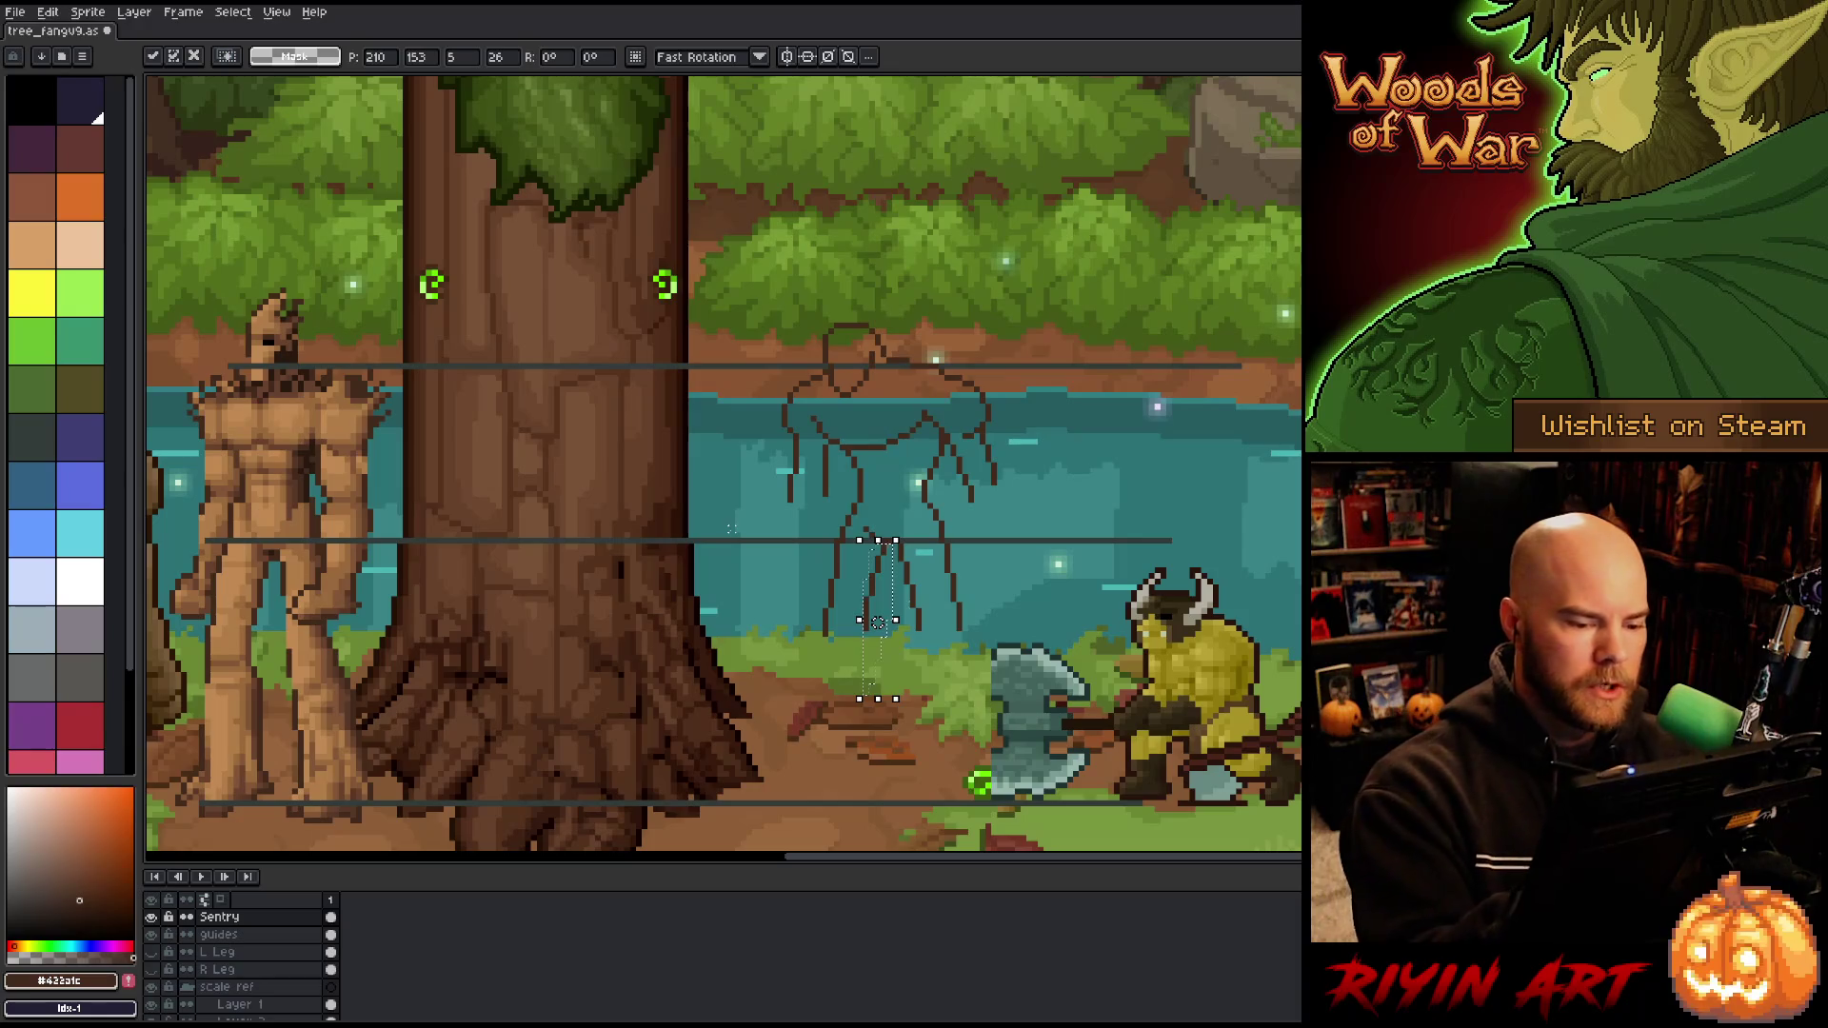
key("Return")
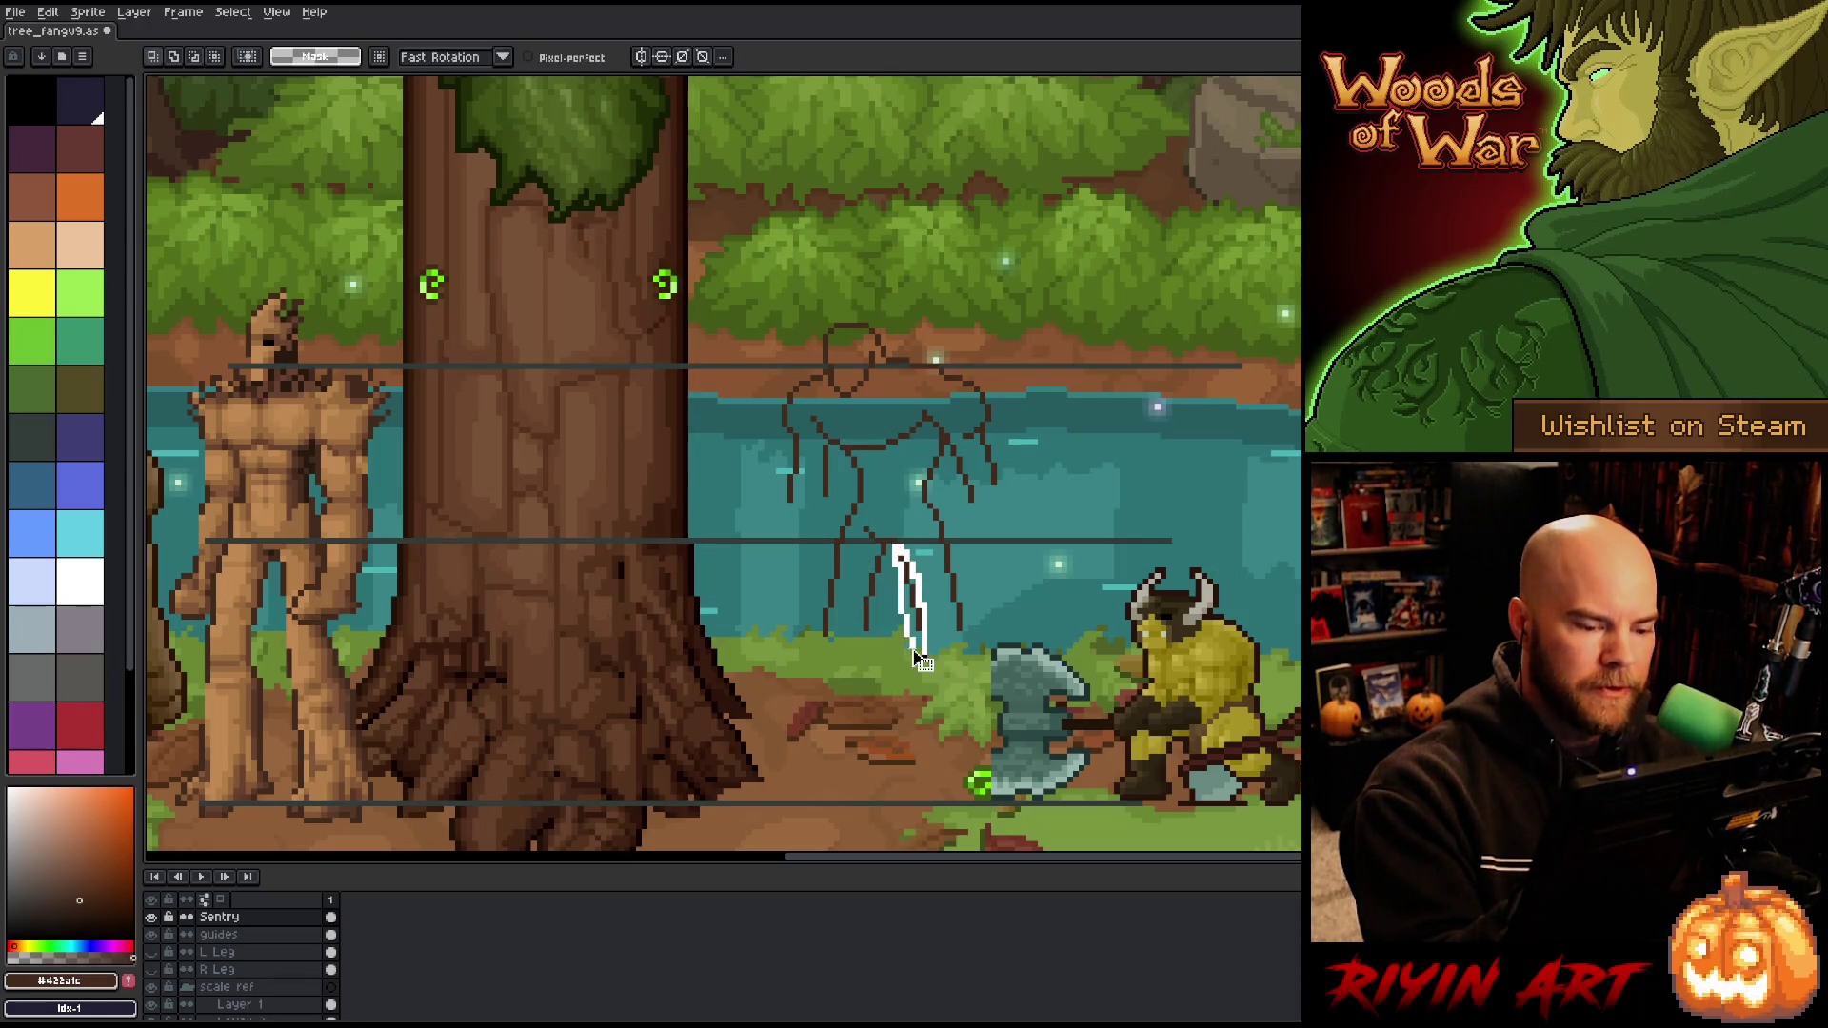
left_click(907, 605)
key("ctrl+d")
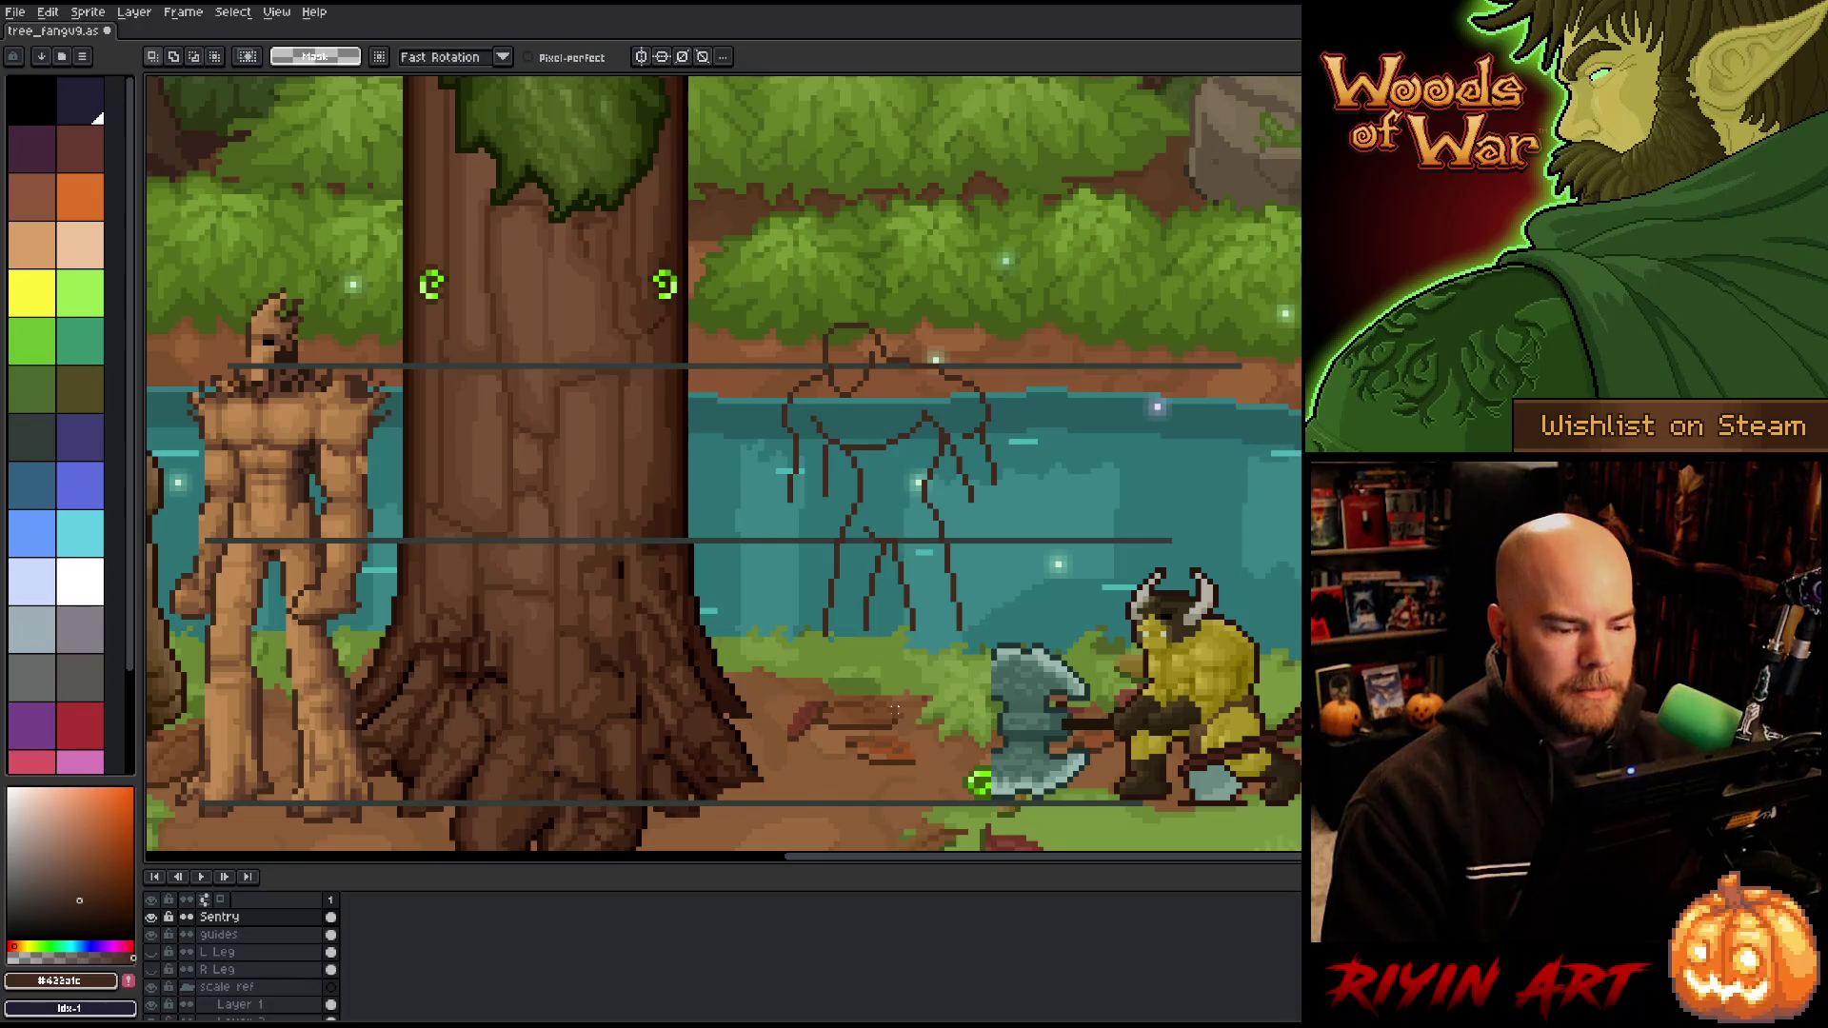
key("b")
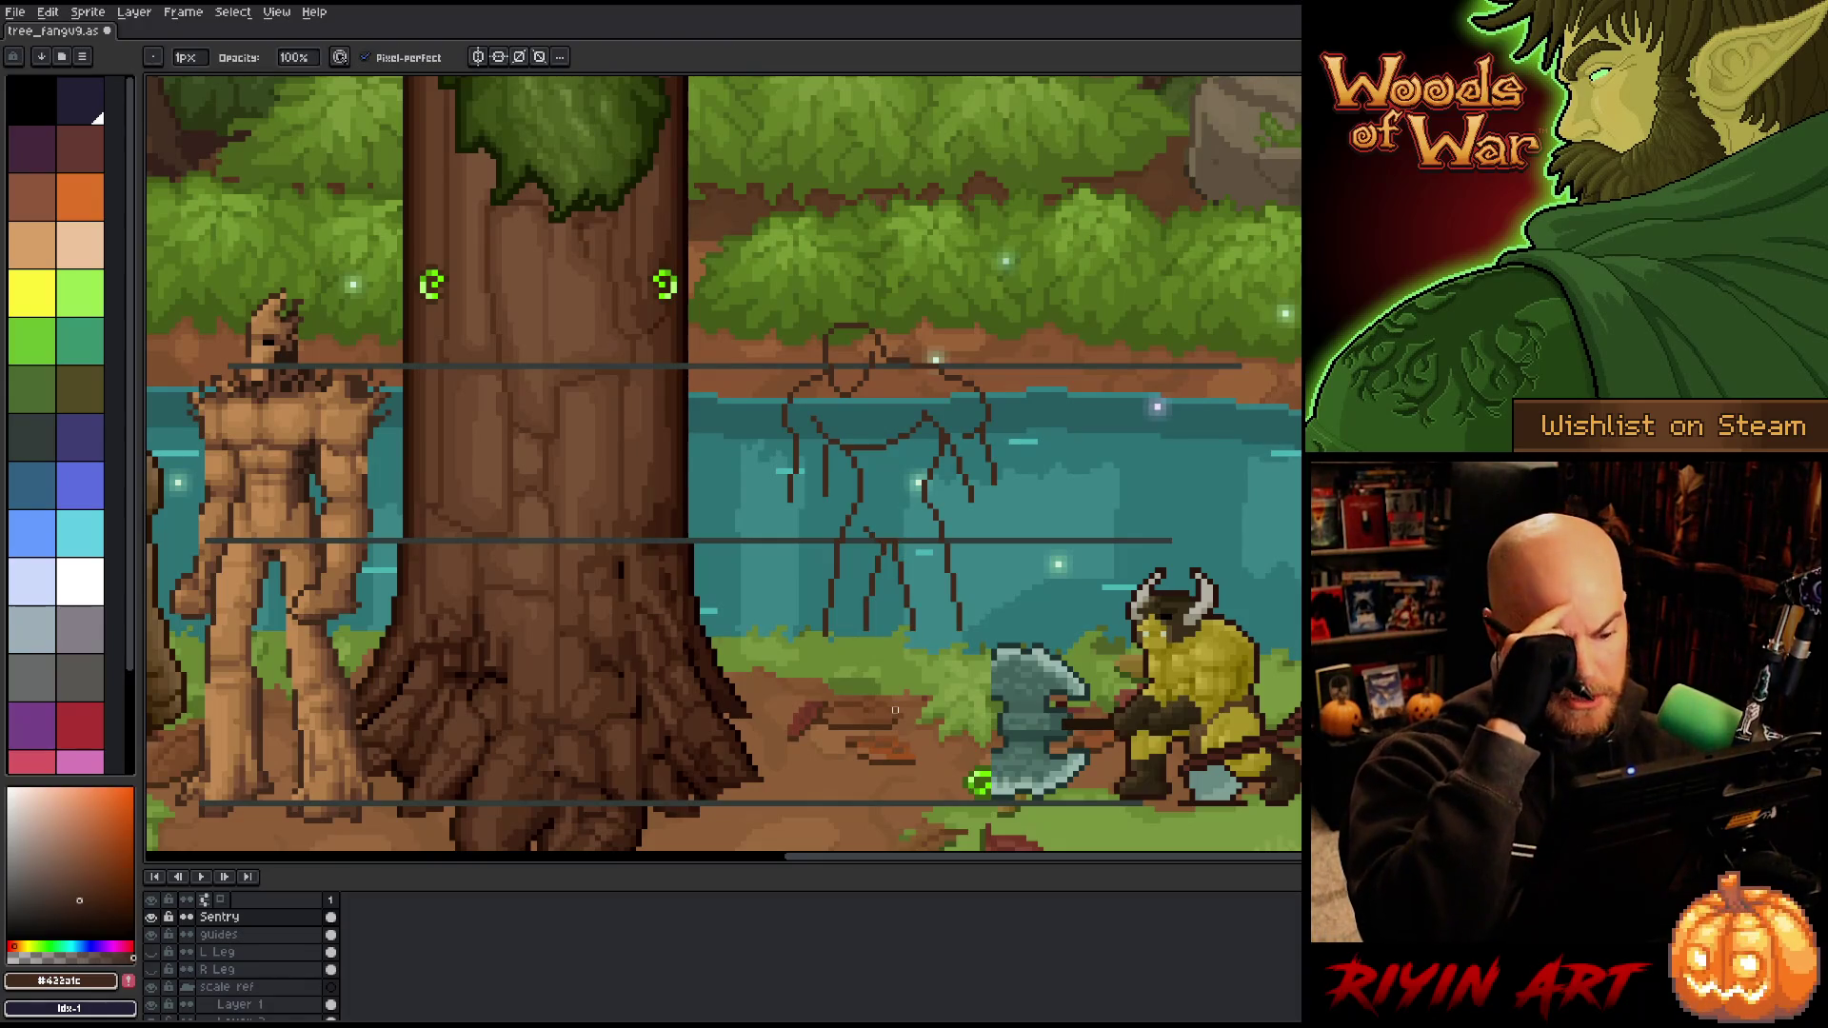
key("m")
left_click_drag(893, 541, 846, 680)
key("ctrl+d")
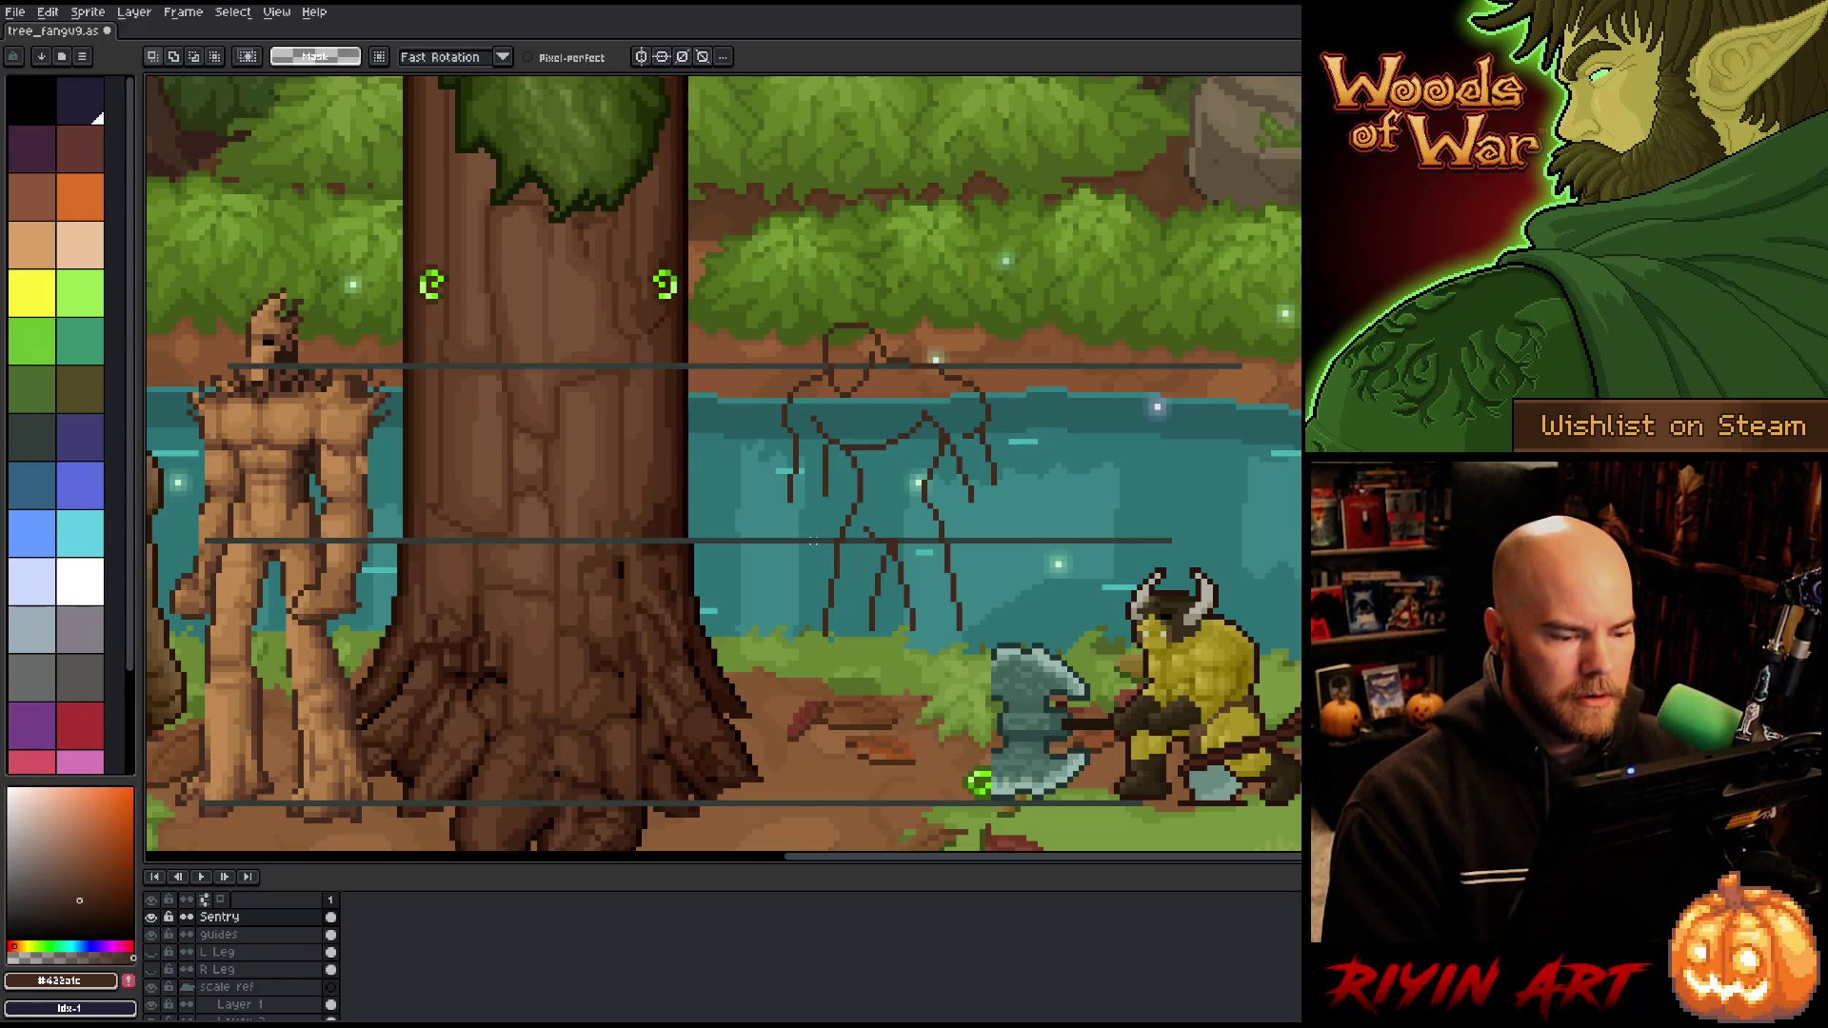
key("b")
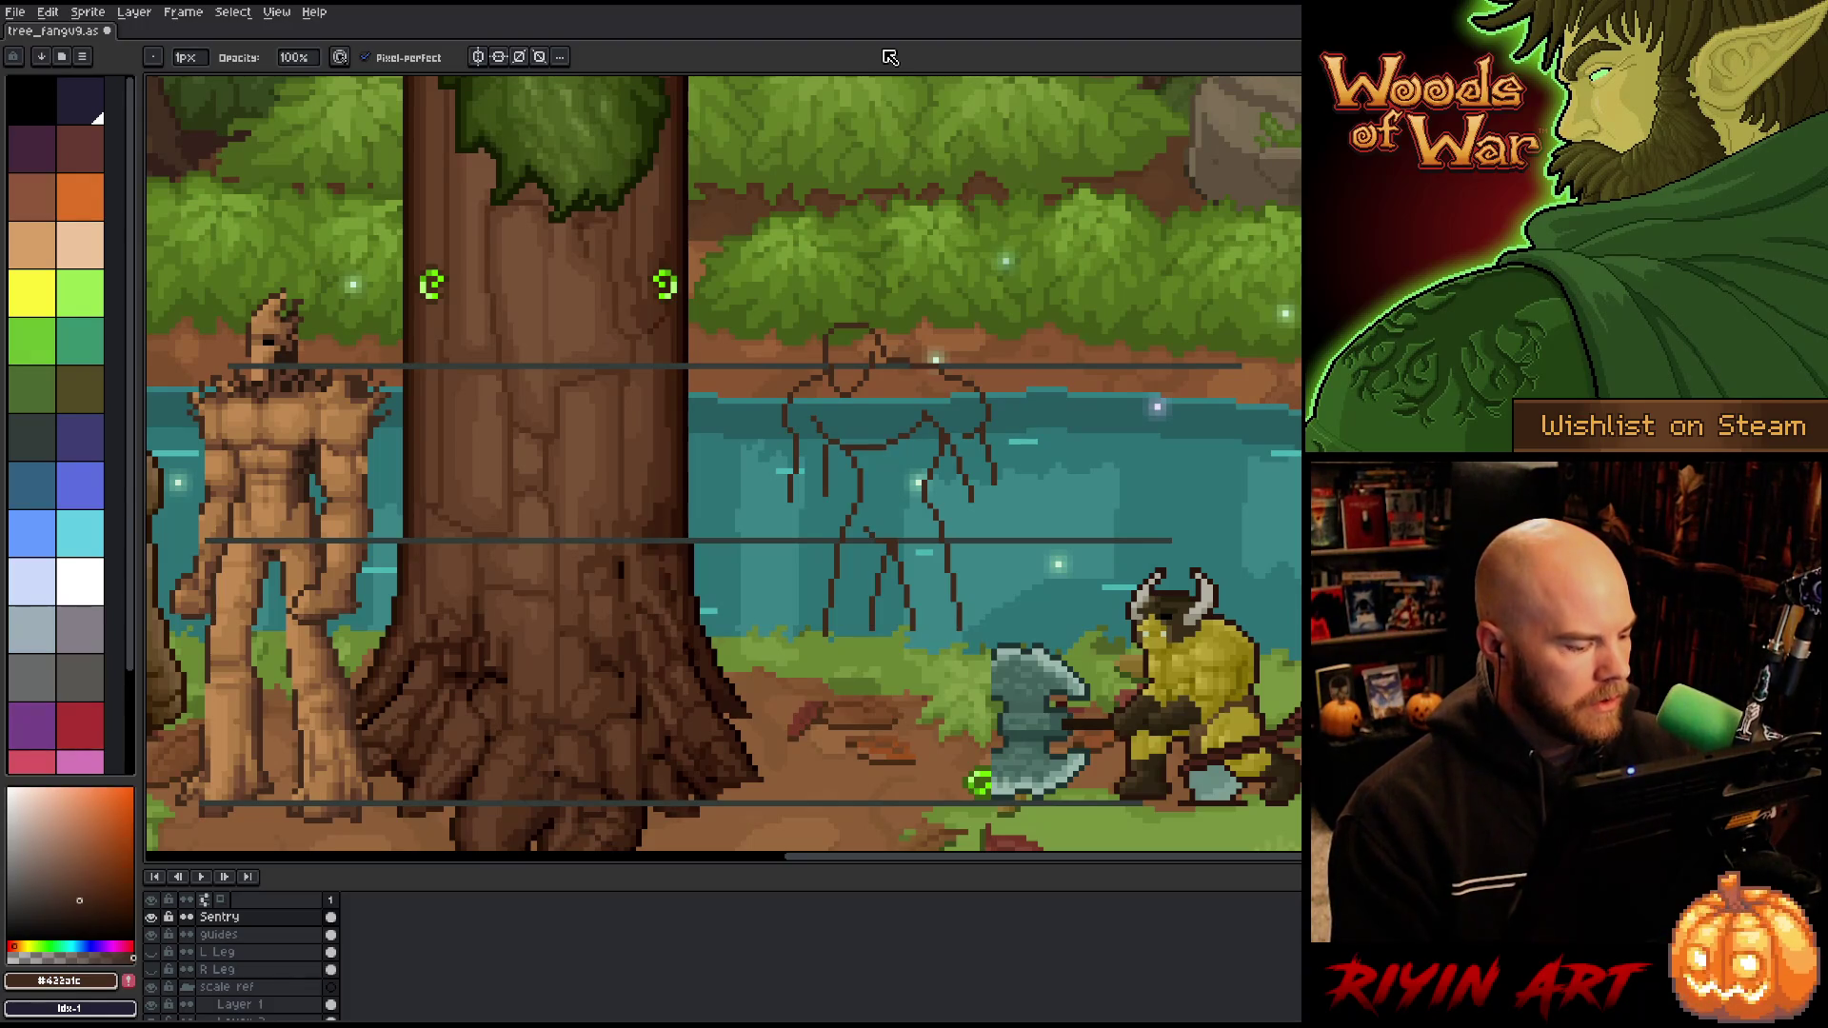
key("e")
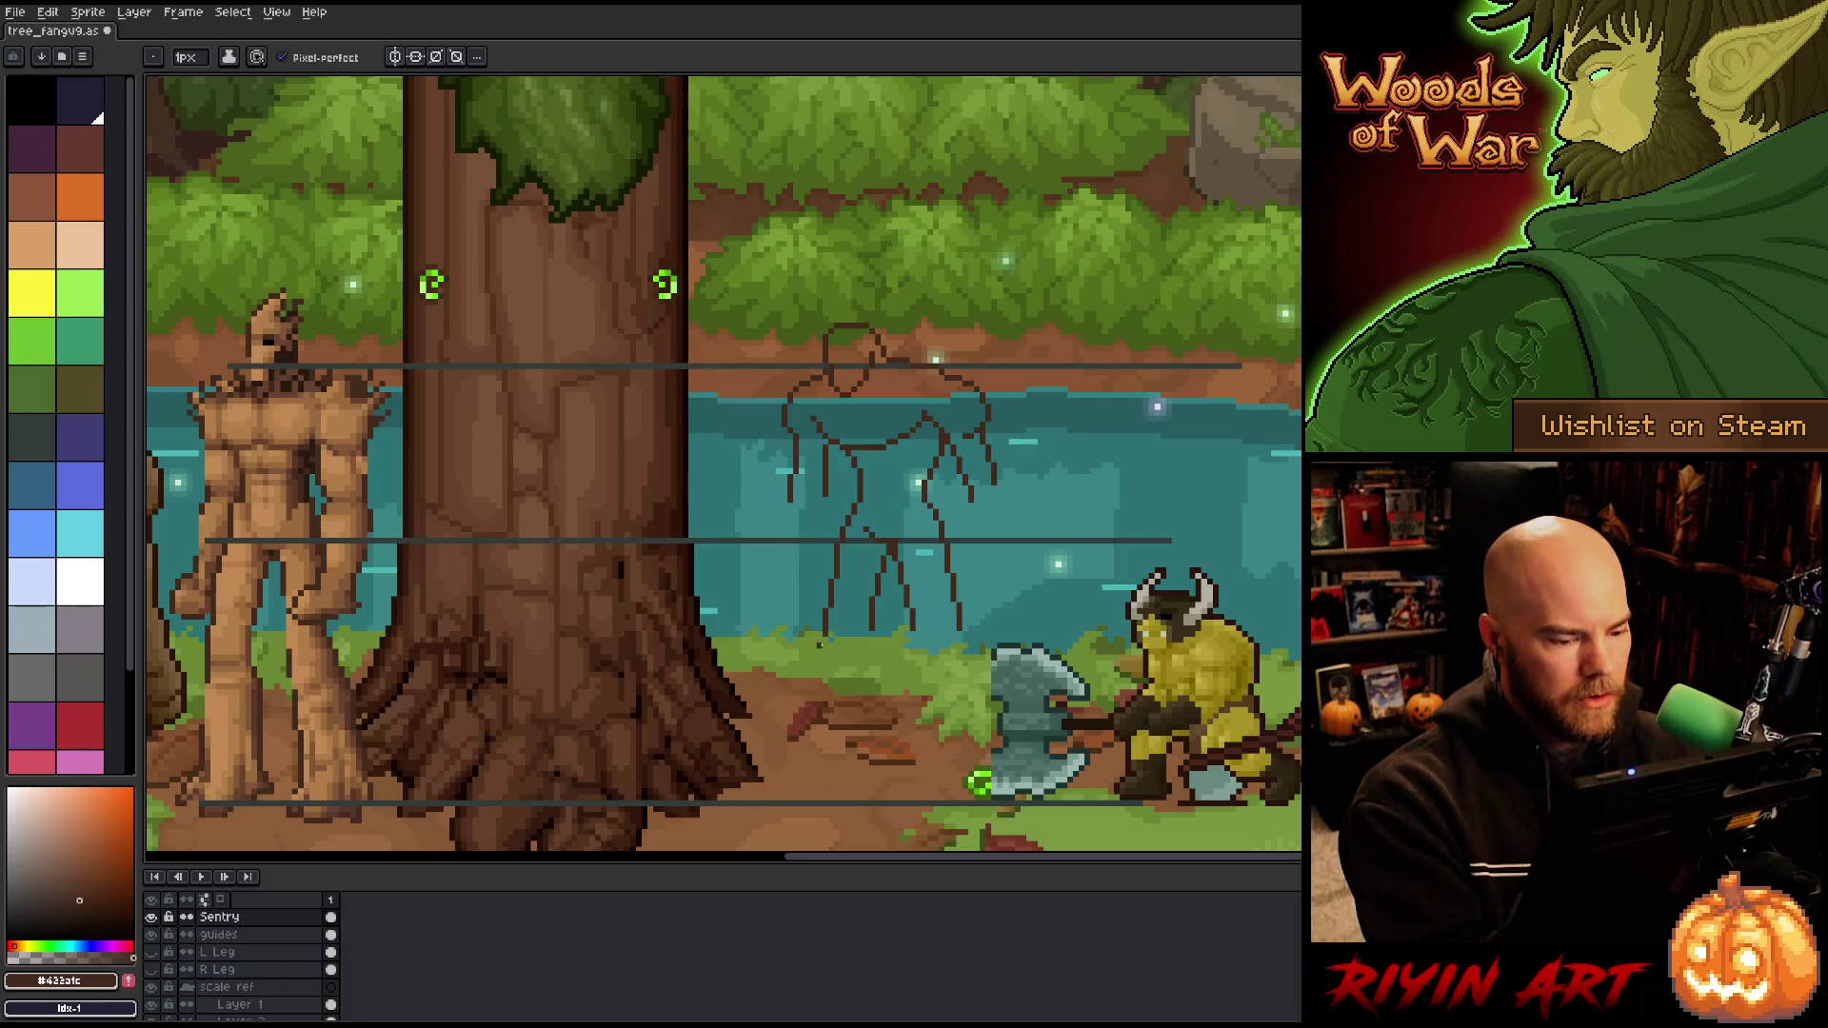
Step: Draw two long lower-leg lines down to the ground, redoing strokes until they fit
left_click_drag(824, 638, 819, 716)
key("ctrl+z")
mouse_move(823, 643)
left_mouse_down()
mouse_move(819, 789)
mouse_move(862, 797)
left_mouse_up()
left_click_drag(877, 637, 900, 803)
key("ctrl+z")
left_click_drag(872, 633, 895, 804)
key("ctrl+z")
left_click_drag(872, 632, 889, 812)
key("ctrl+z")
left_click_drag(871, 640, 891, 805)
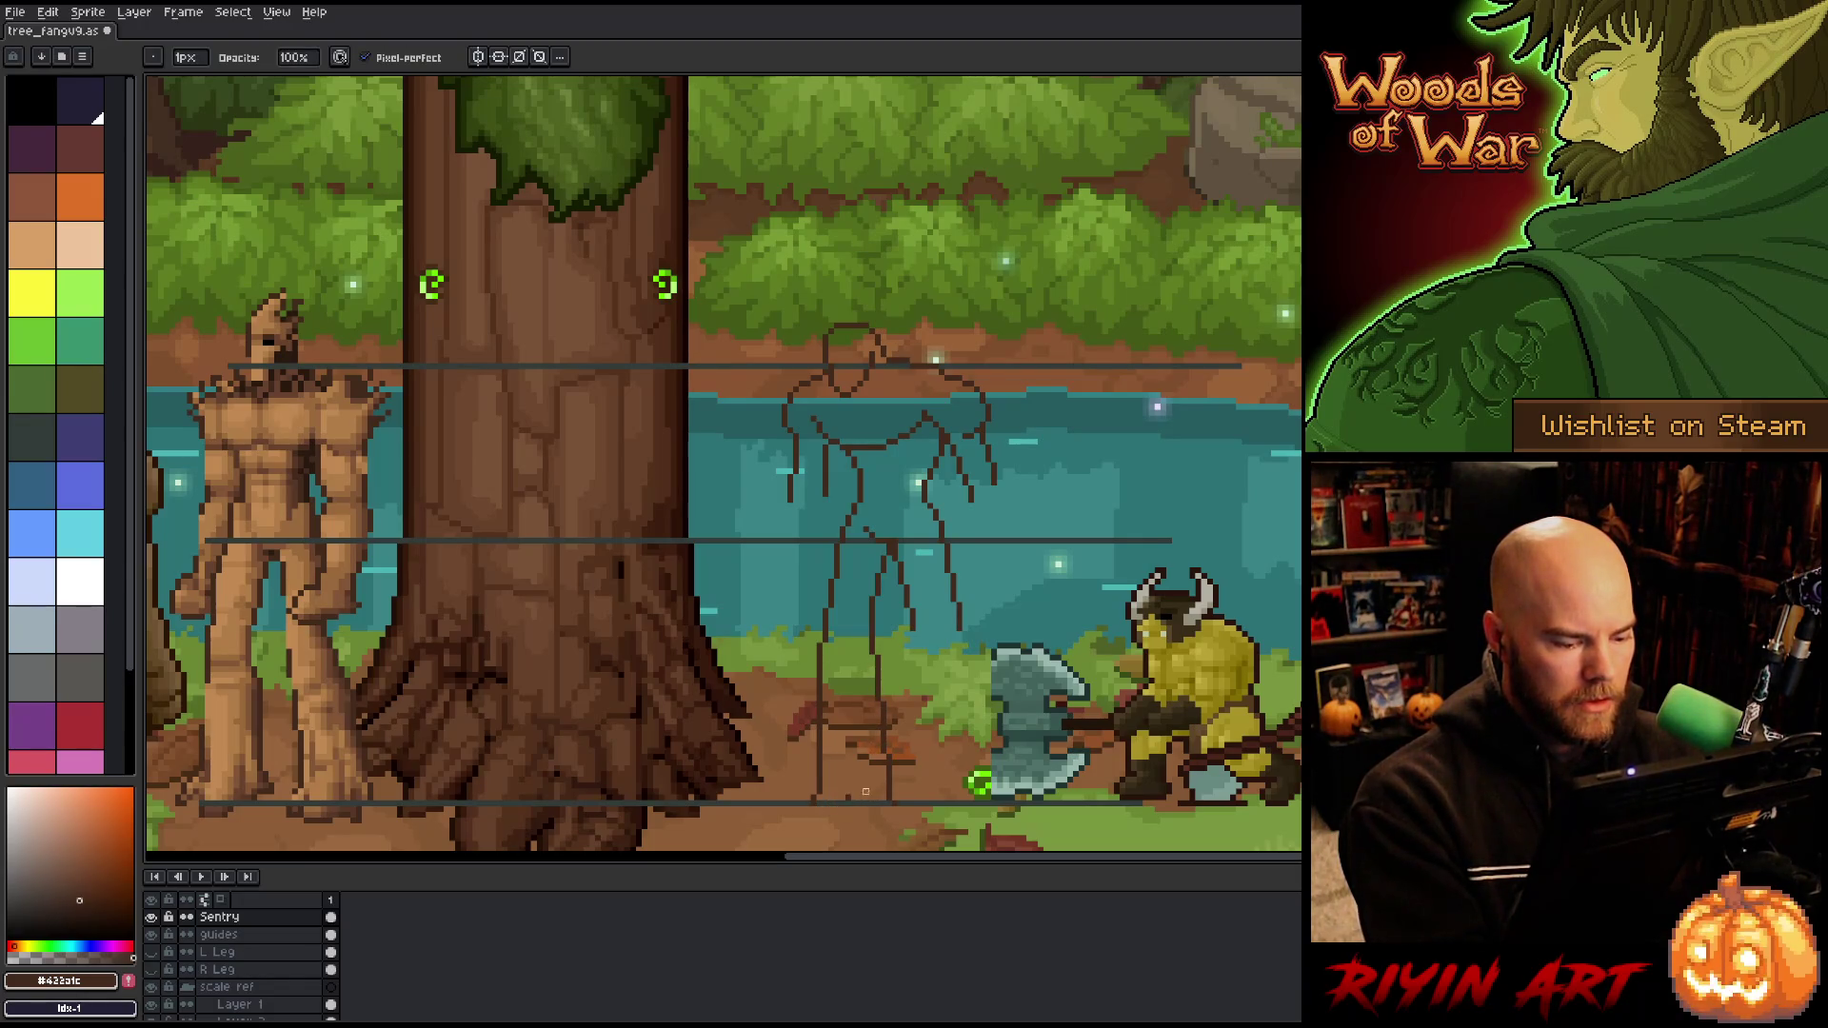
Step: Sketch small feet at the ground, then draw the right leg and the leg line left of the axe
key("e")
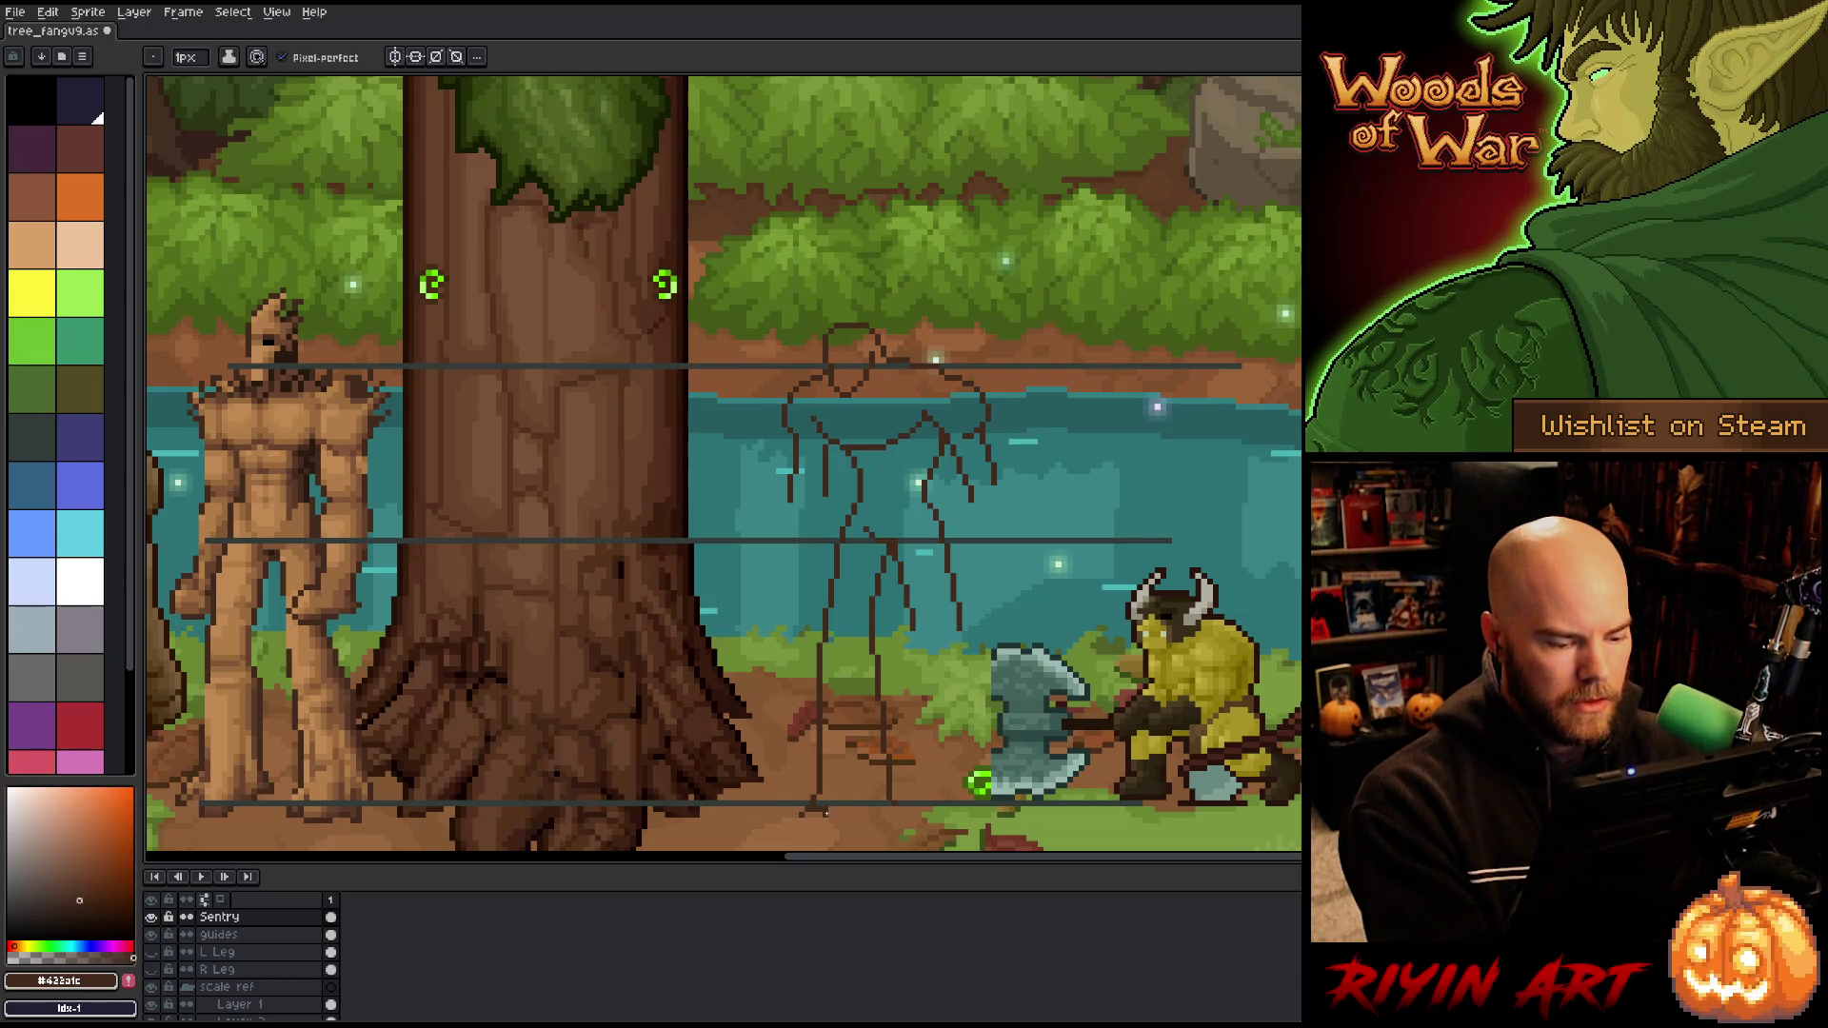
left_click_drag(836, 814, 886, 811)
left_click_drag(912, 634, 929, 724)
key("ctrl+z")
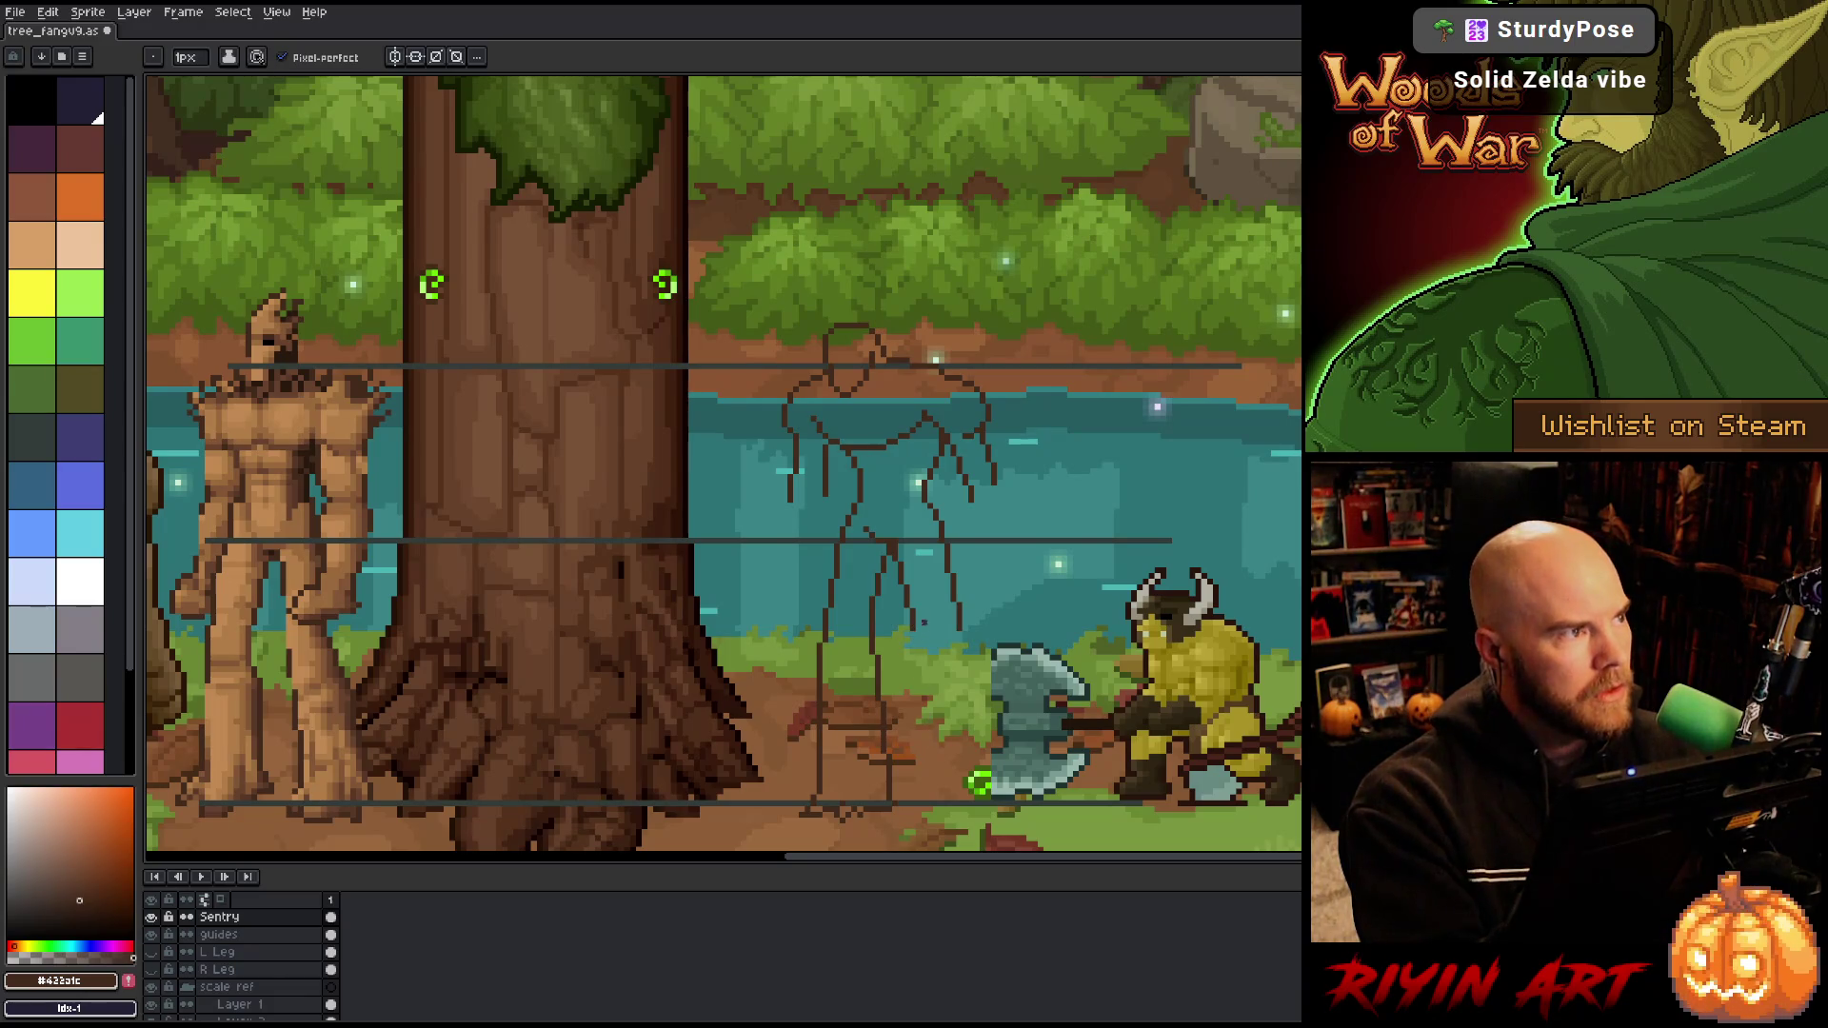
mouse_move(912, 634)
left_mouse_down()
mouse_move(924, 817)
mouse_move(997, 809)
left_mouse_up()
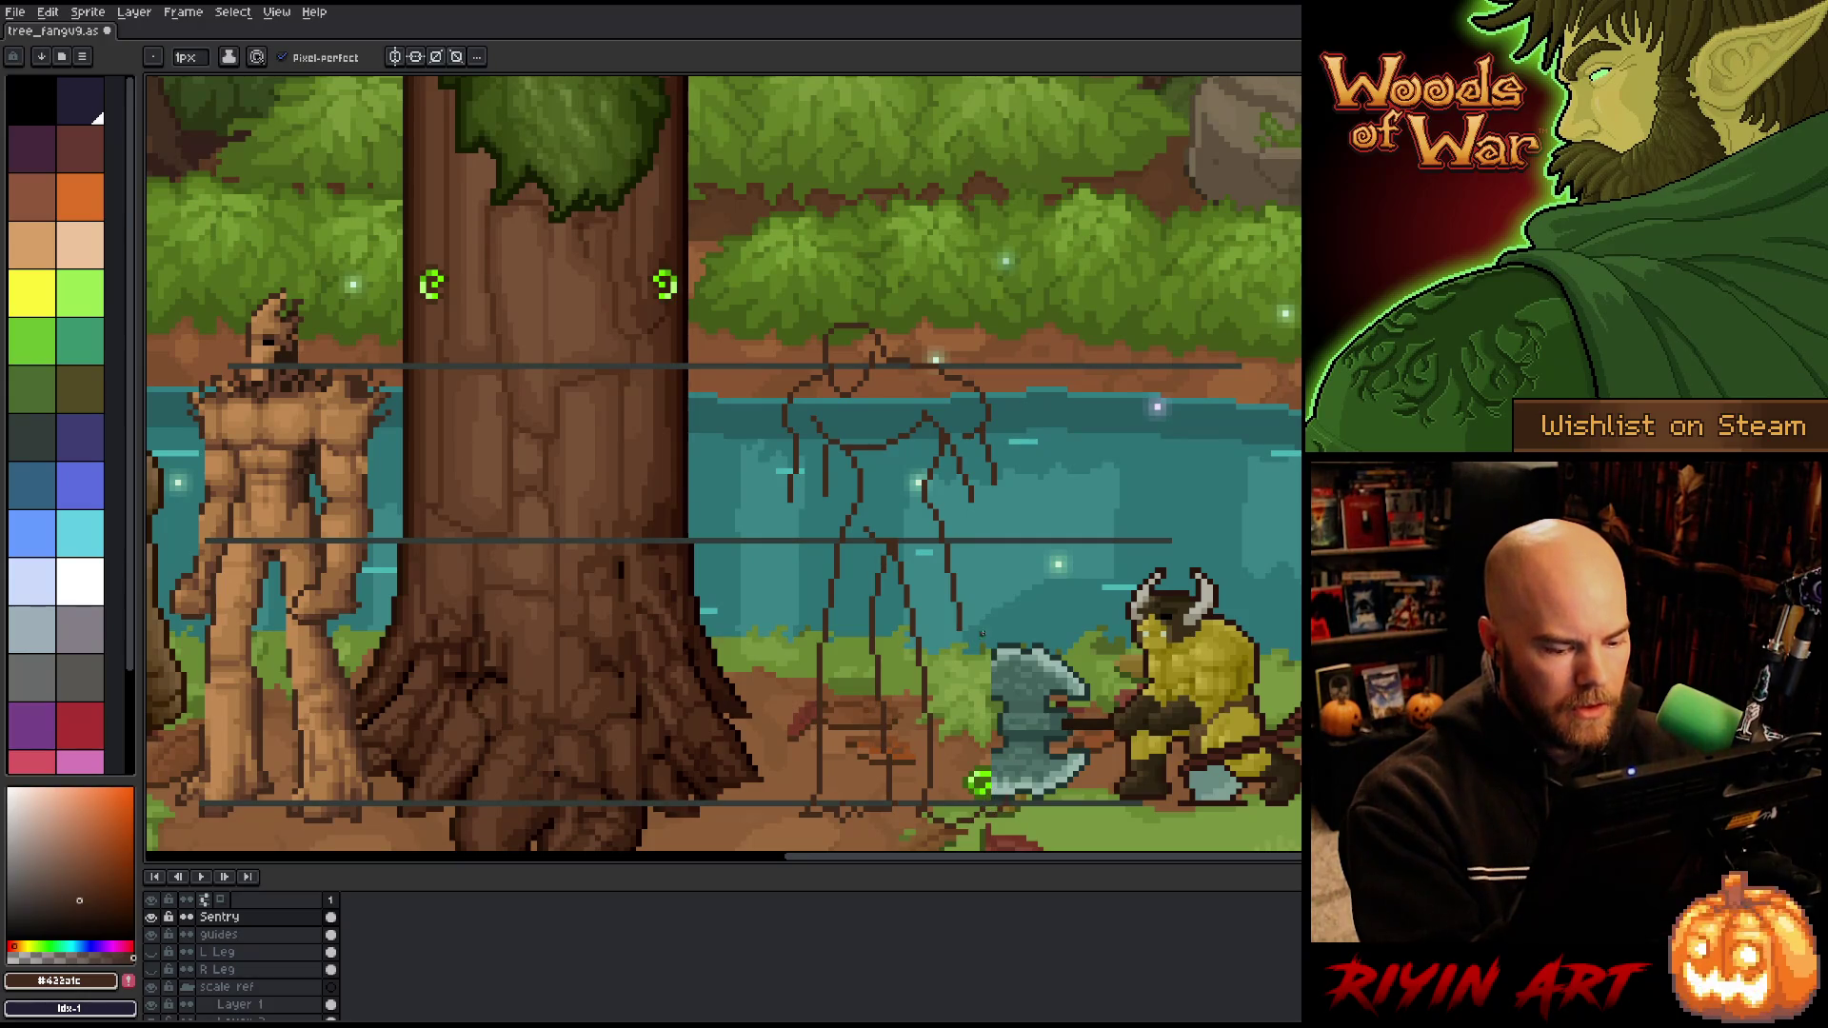
left_click_drag(965, 636, 1009, 800)
key("ctrl+z")
left_click_drag(960, 633, 1007, 796)
key("ctrl+z")
left_click_drag(963, 634, 1009, 796)
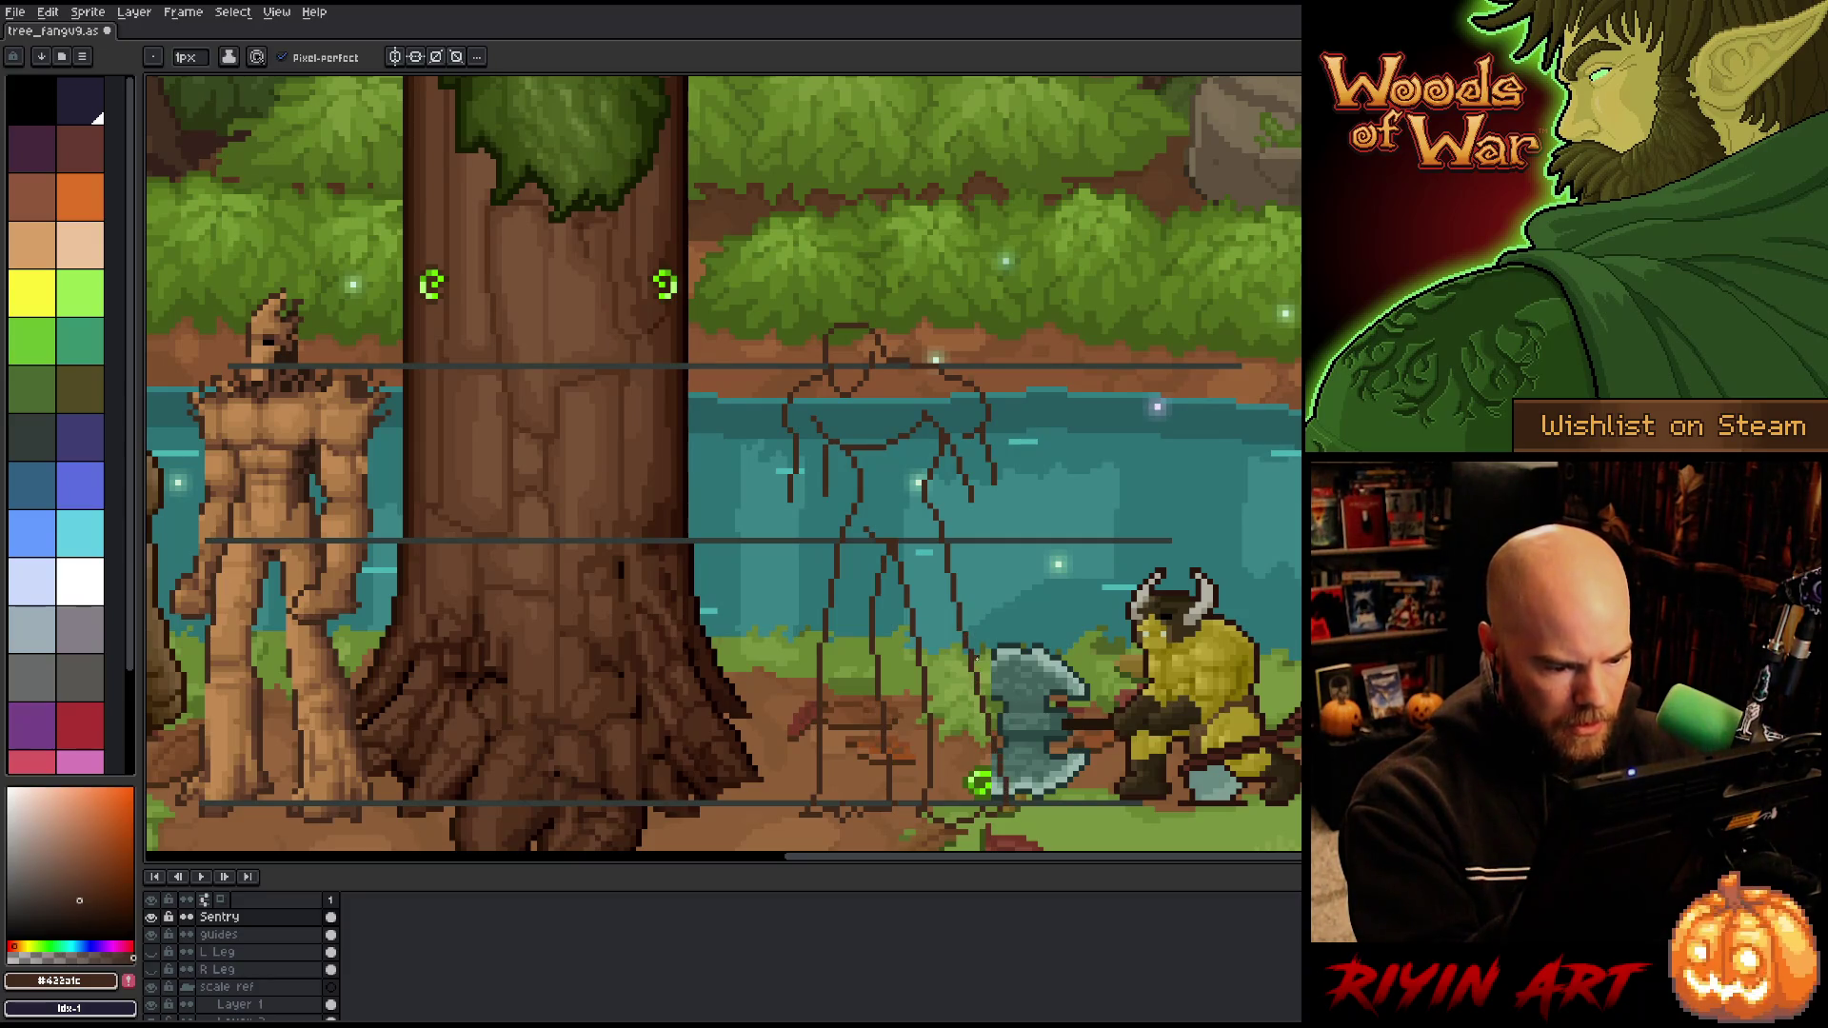
Step: Lasso the lower section of the inner leg line and nudge it up with the arrow key
key("q")
mouse_move(900, 818)
left_mouse_down()
mouse_move(868, 625)
mouse_move(870, 807)
mouse_move(887, 825)
left_mouse_up()
key("Up")
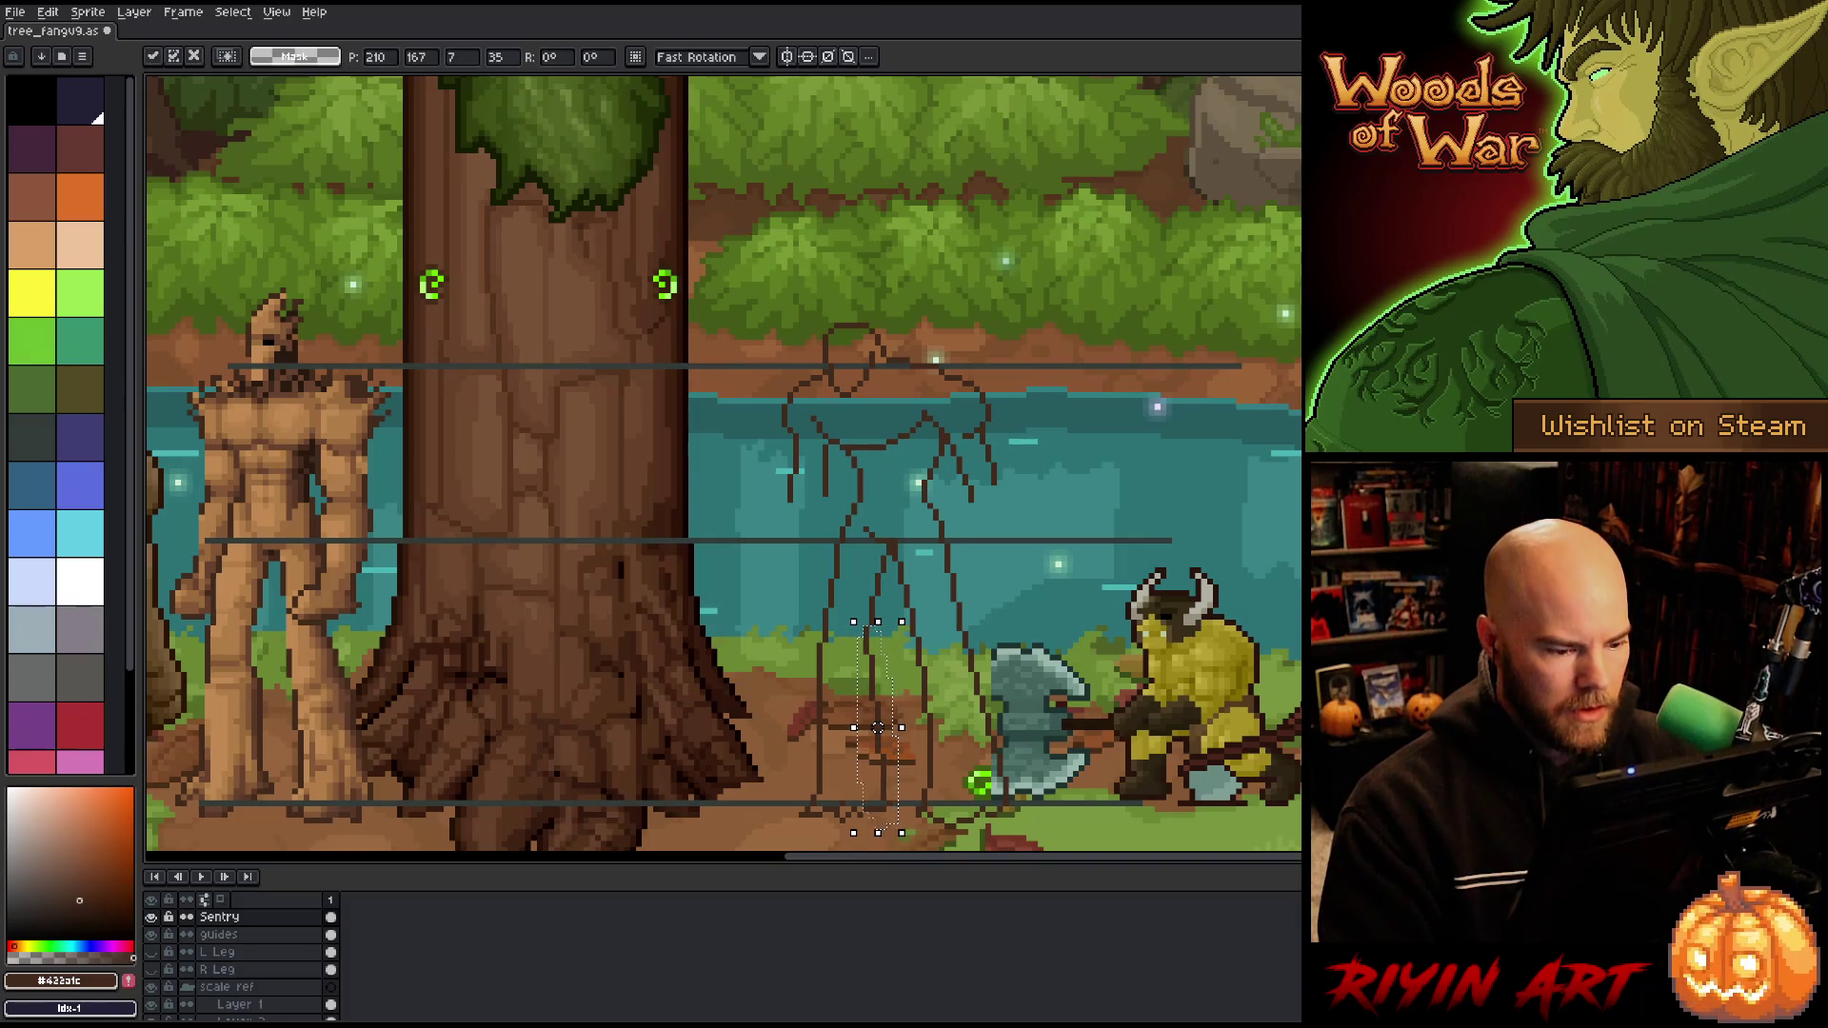
key("Return")
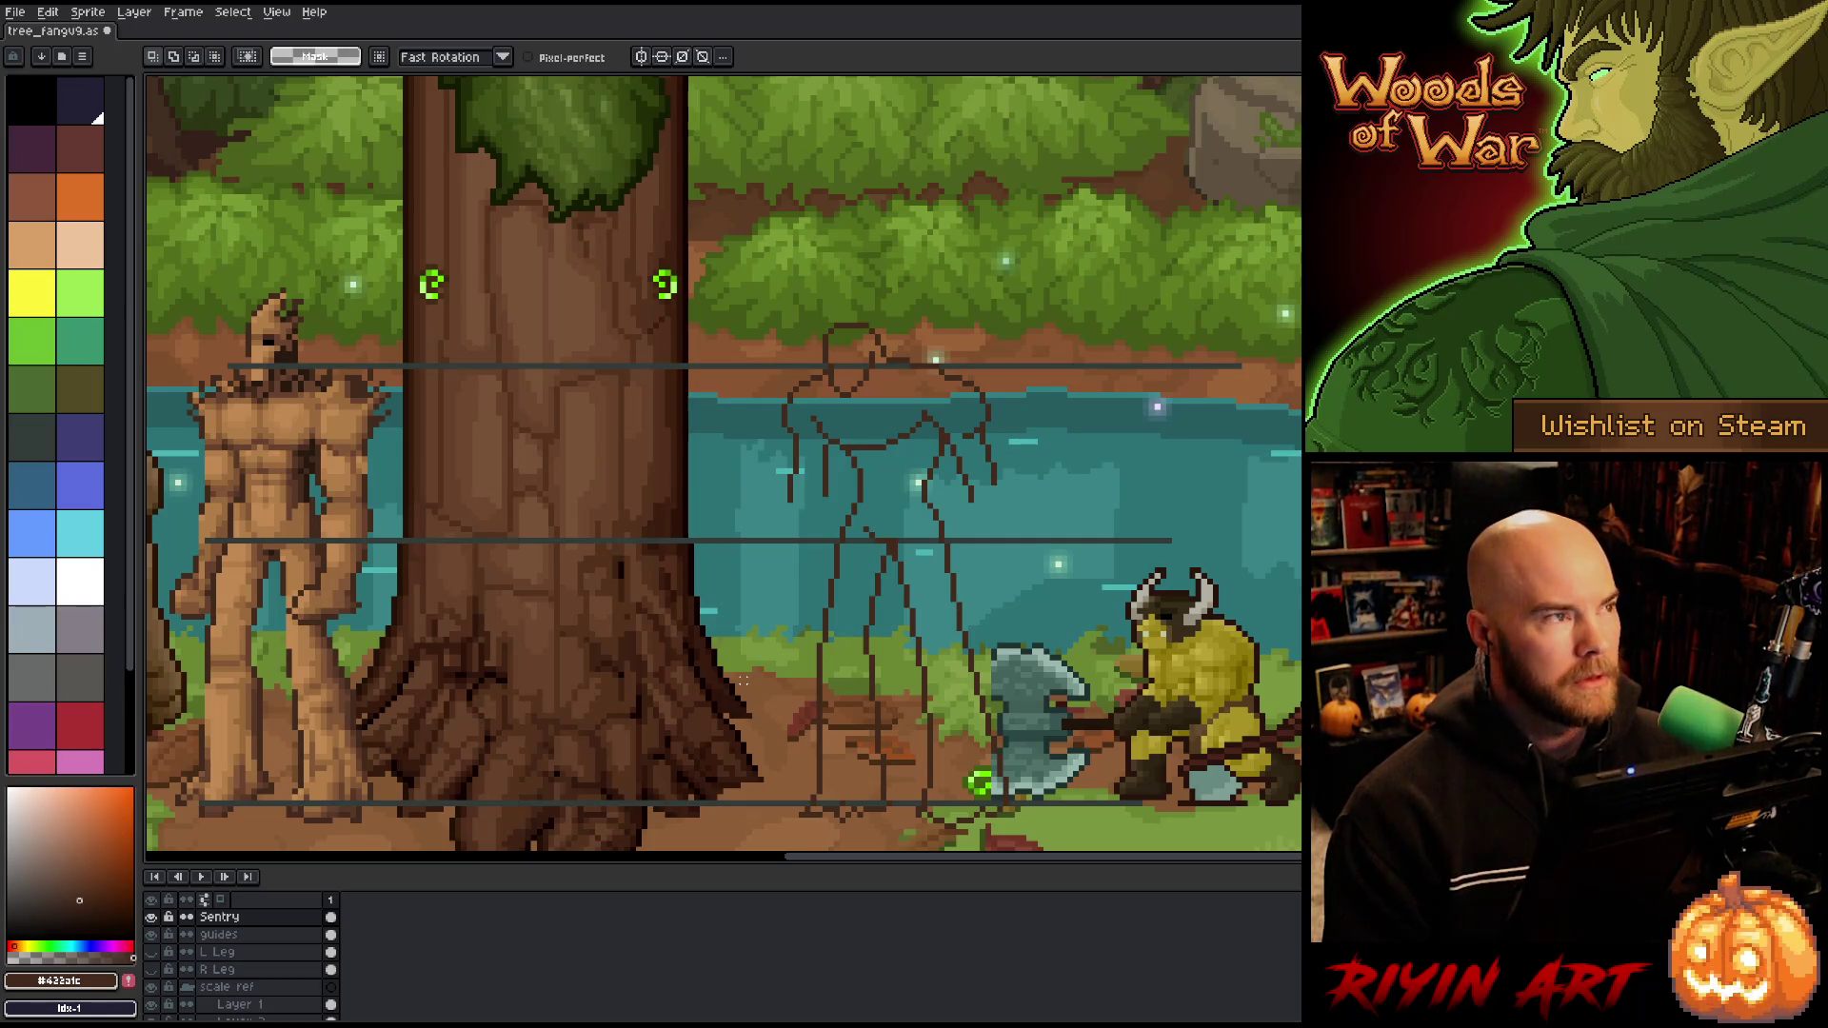
Step: Try a short line at the figure's left shoulder, undo it, and save the drawing
key("b")
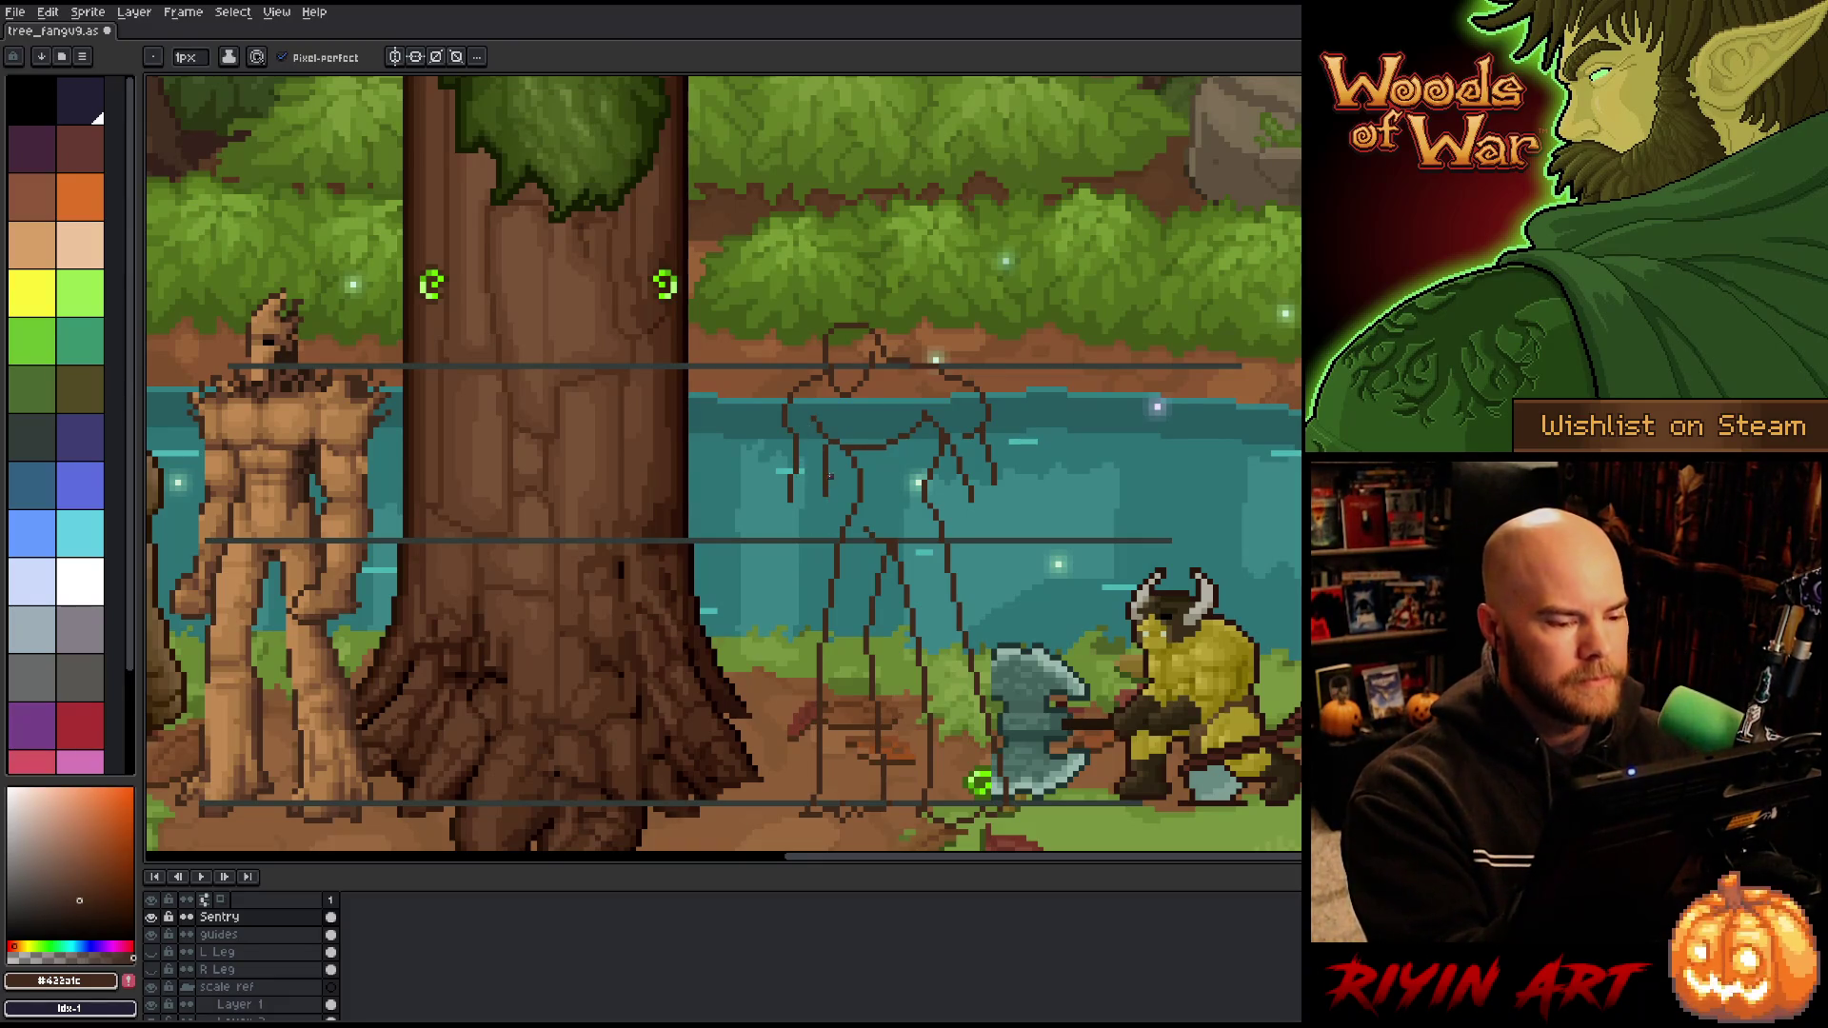
left_click_drag(821, 470, 823, 507)
key("ctrl+z")
key("ctrl+z")
key("e")
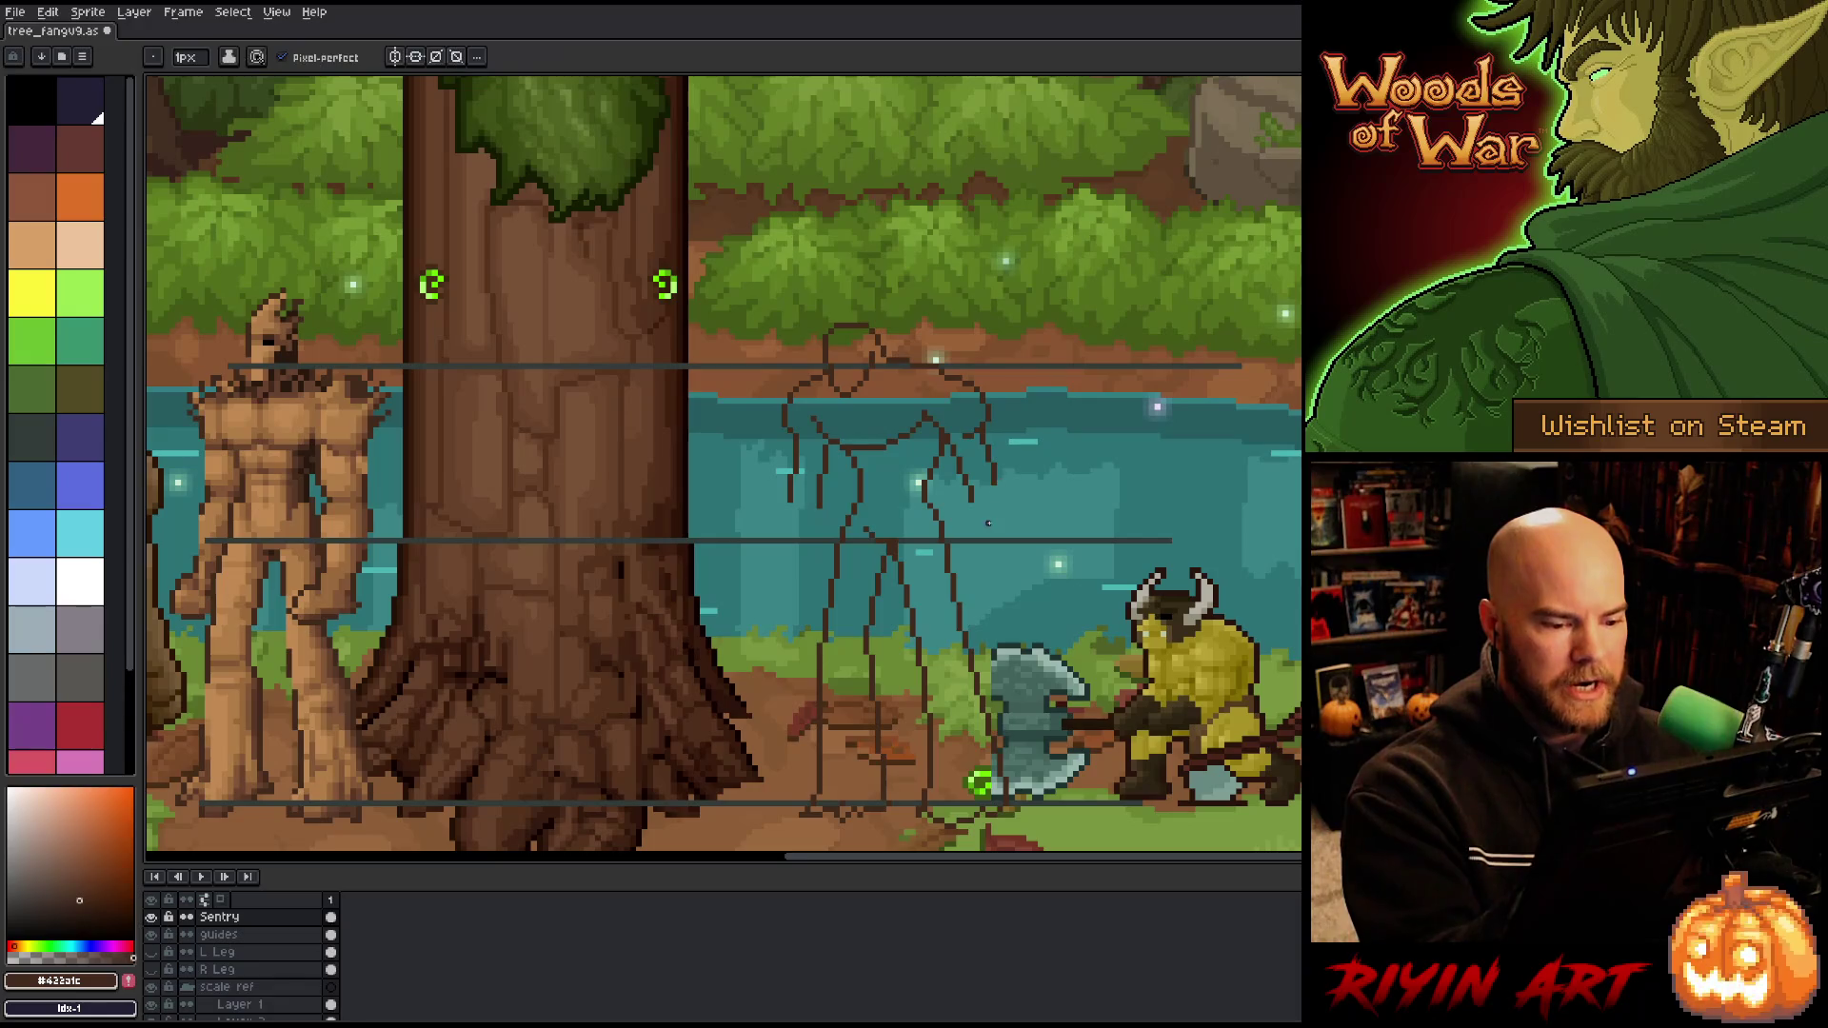
key("b")
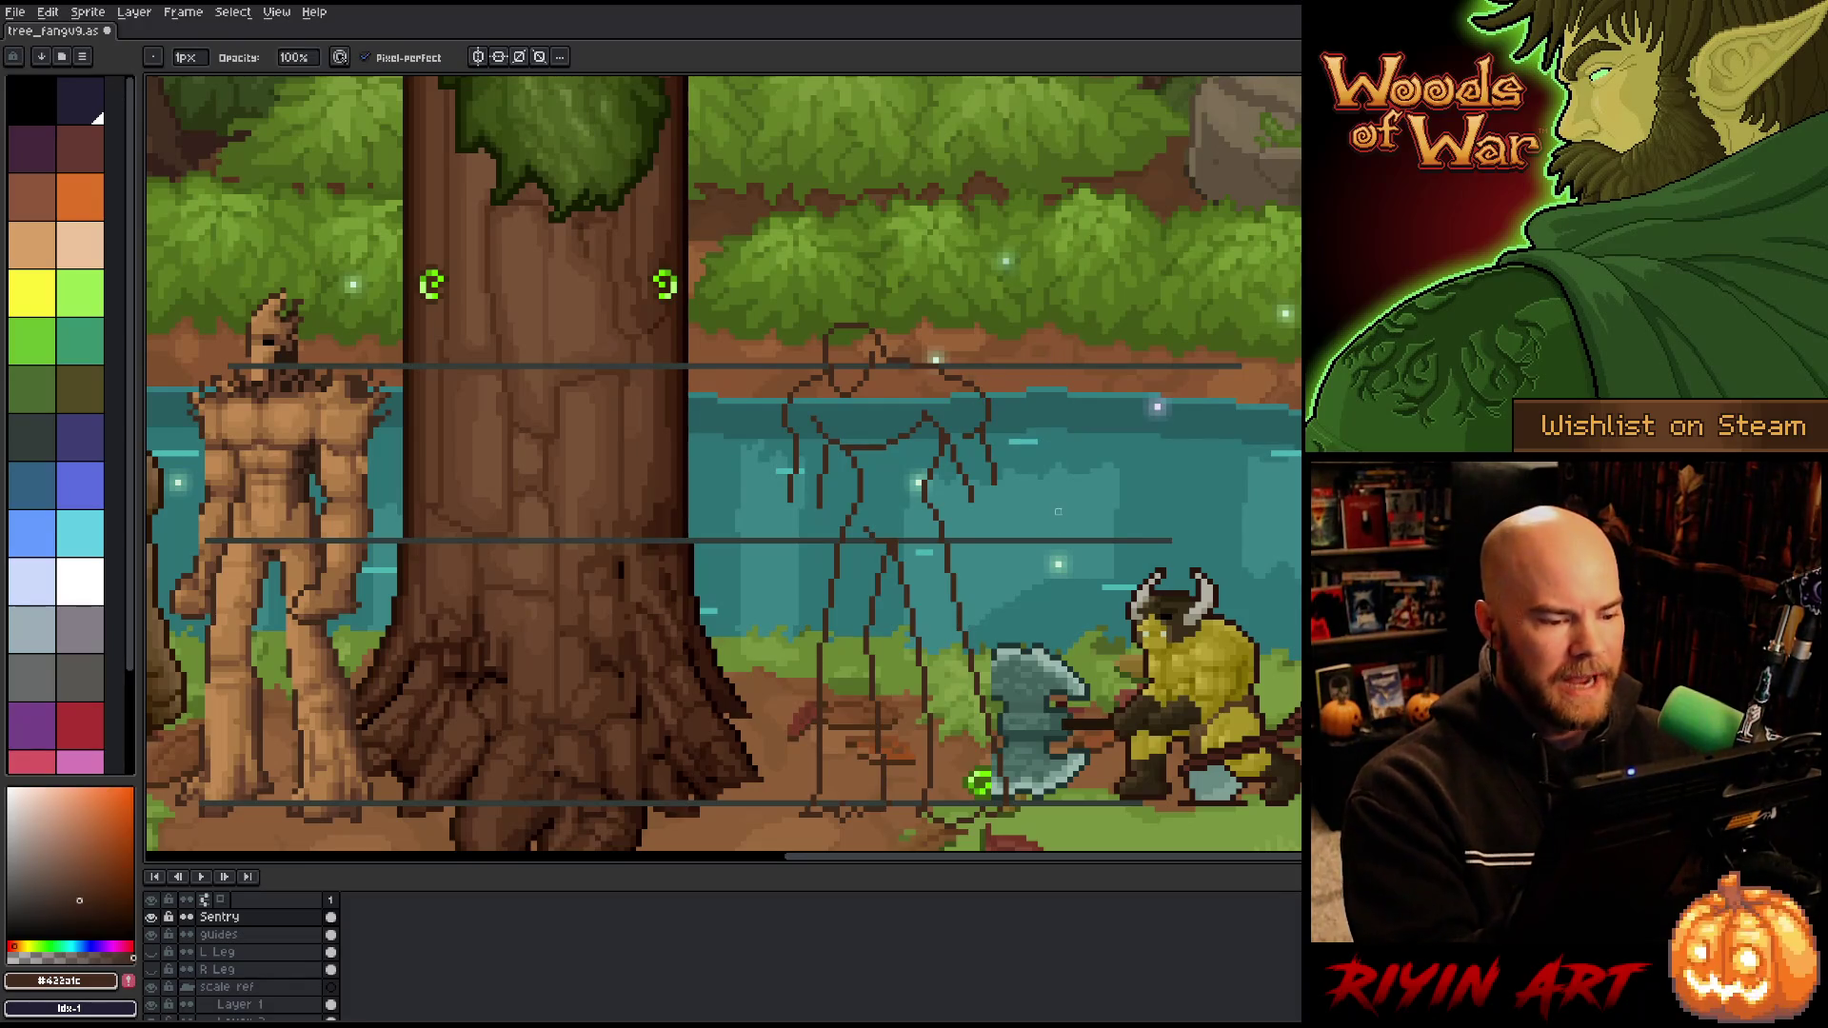
key("ctrl+s")
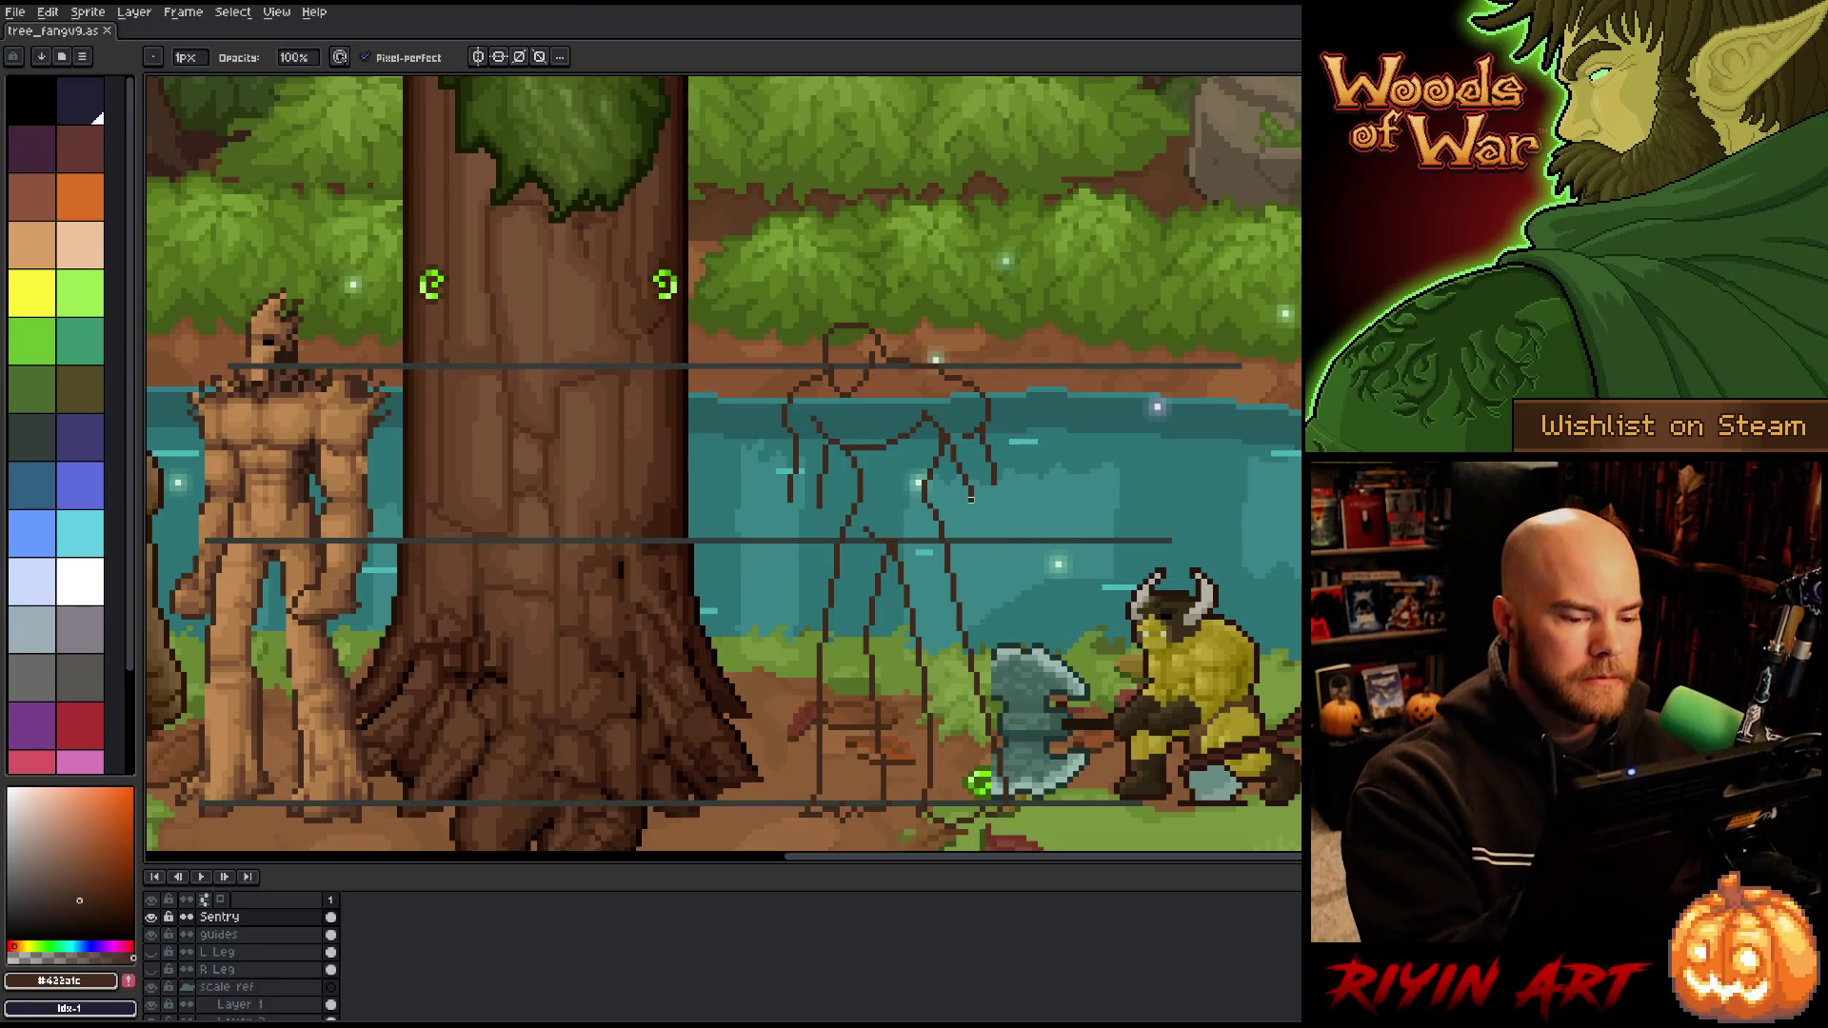
Step: Erase the bottom end of the right arm to trim it
left_click(1016, 384)
key("e")
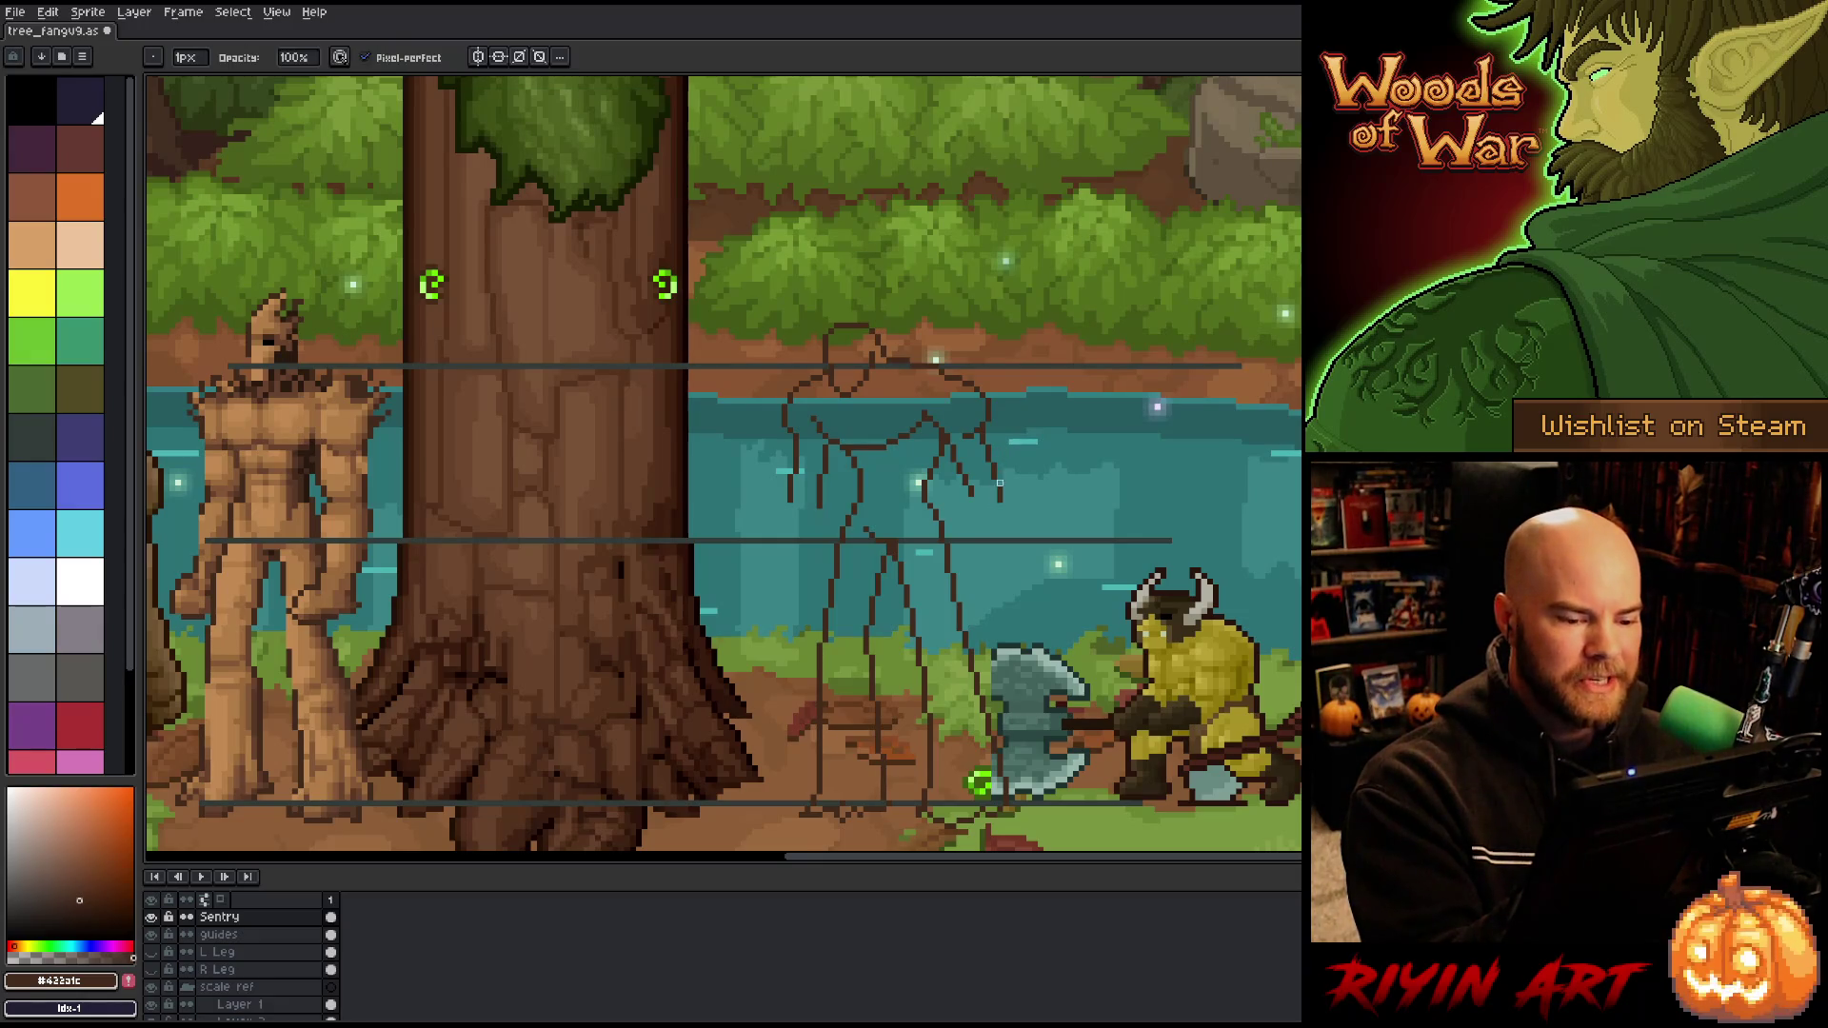
left_click_drag(1002, 501, 998, 483)
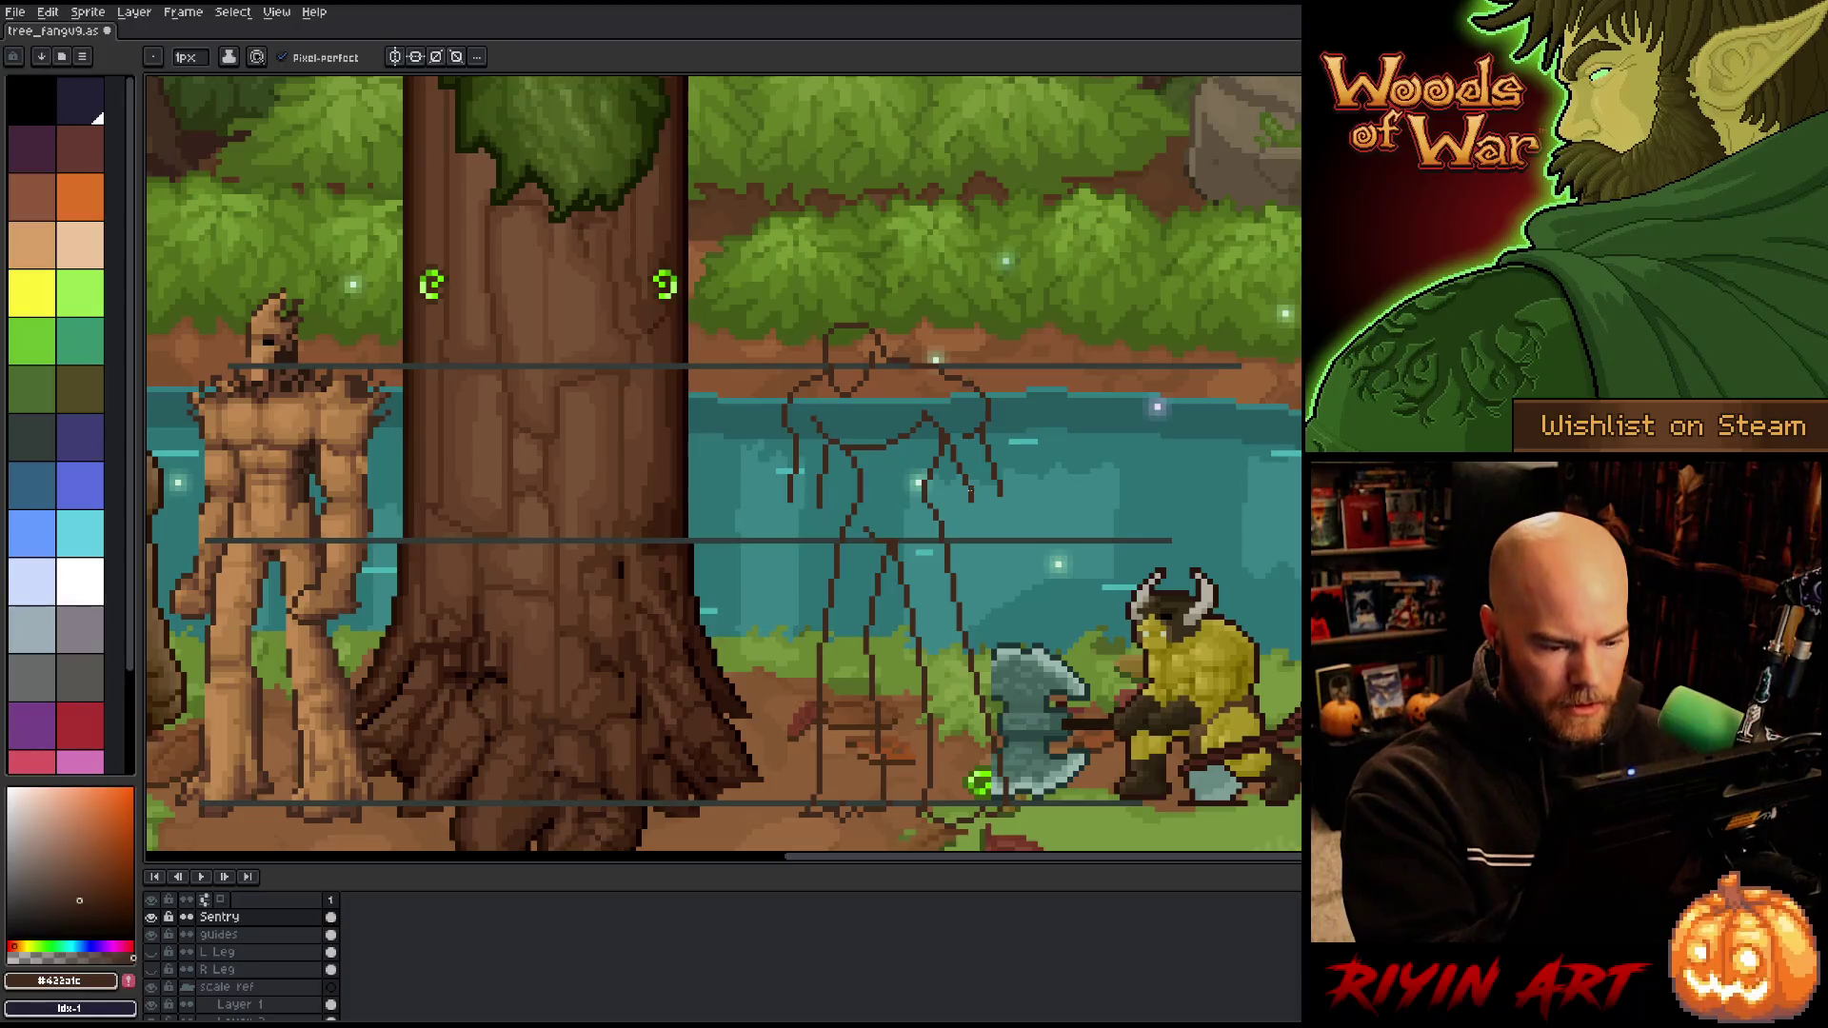
key("e")
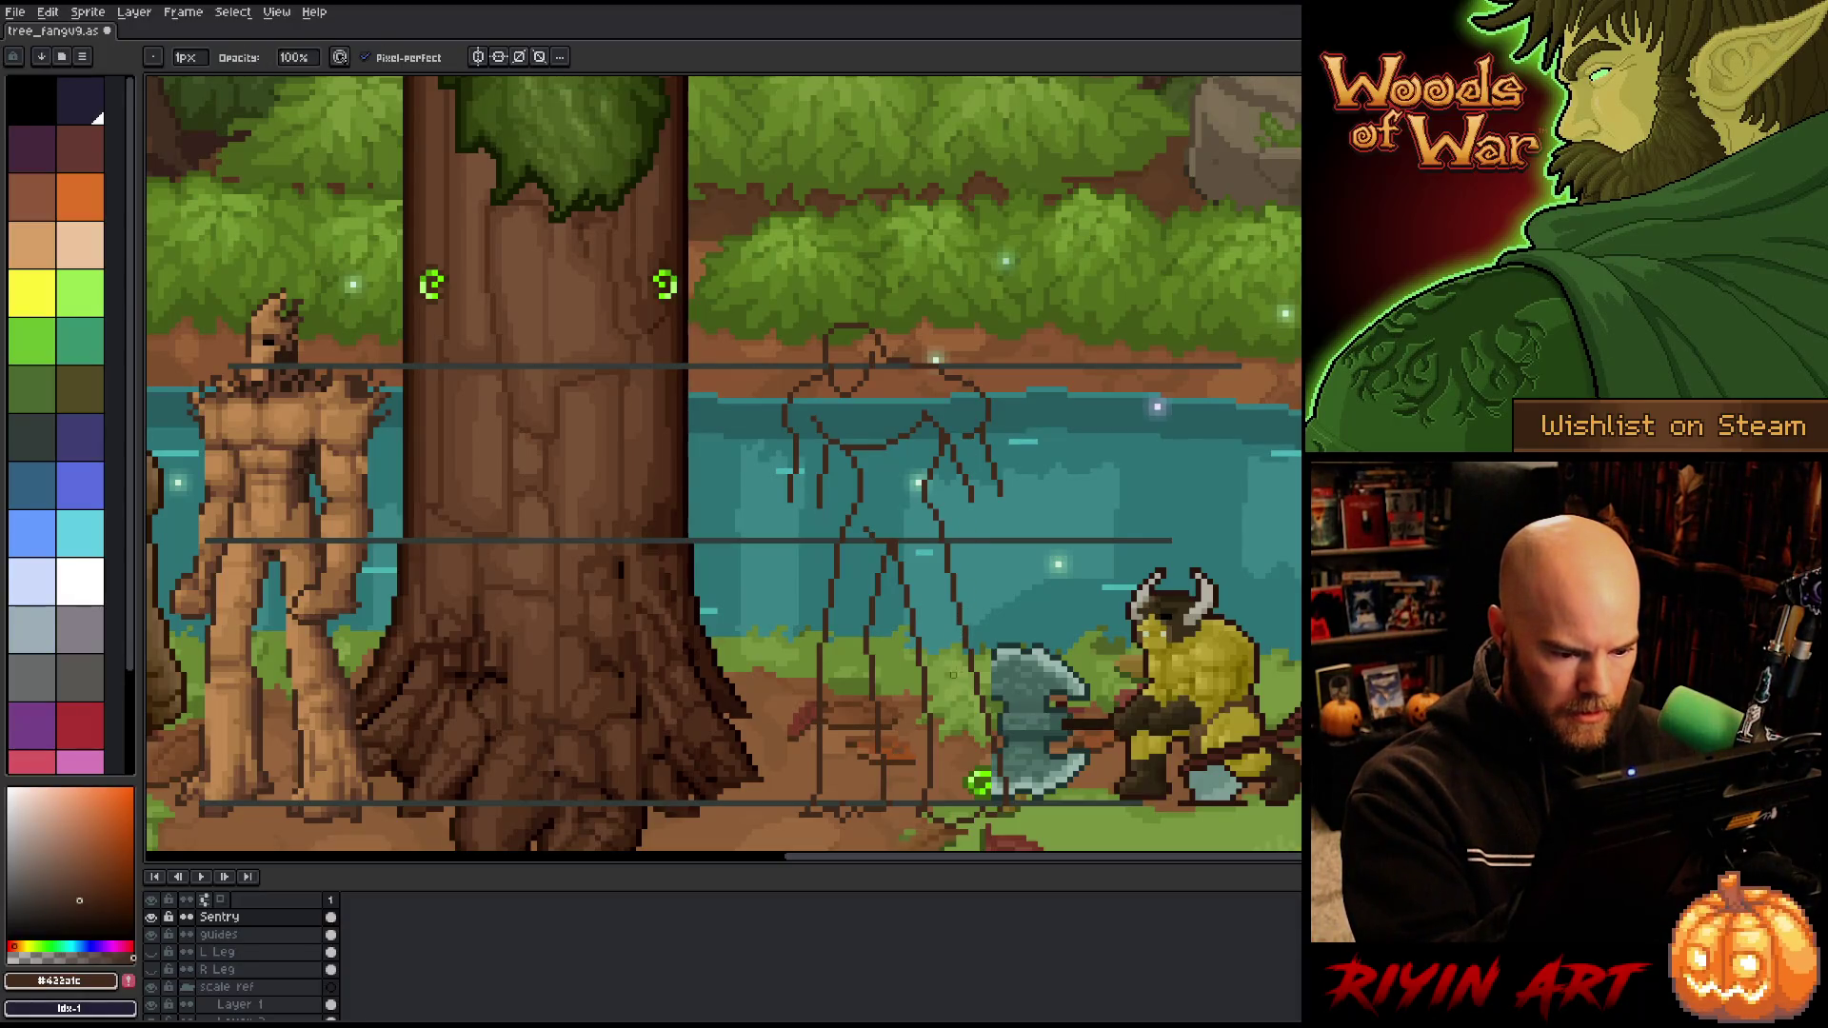
key("b")
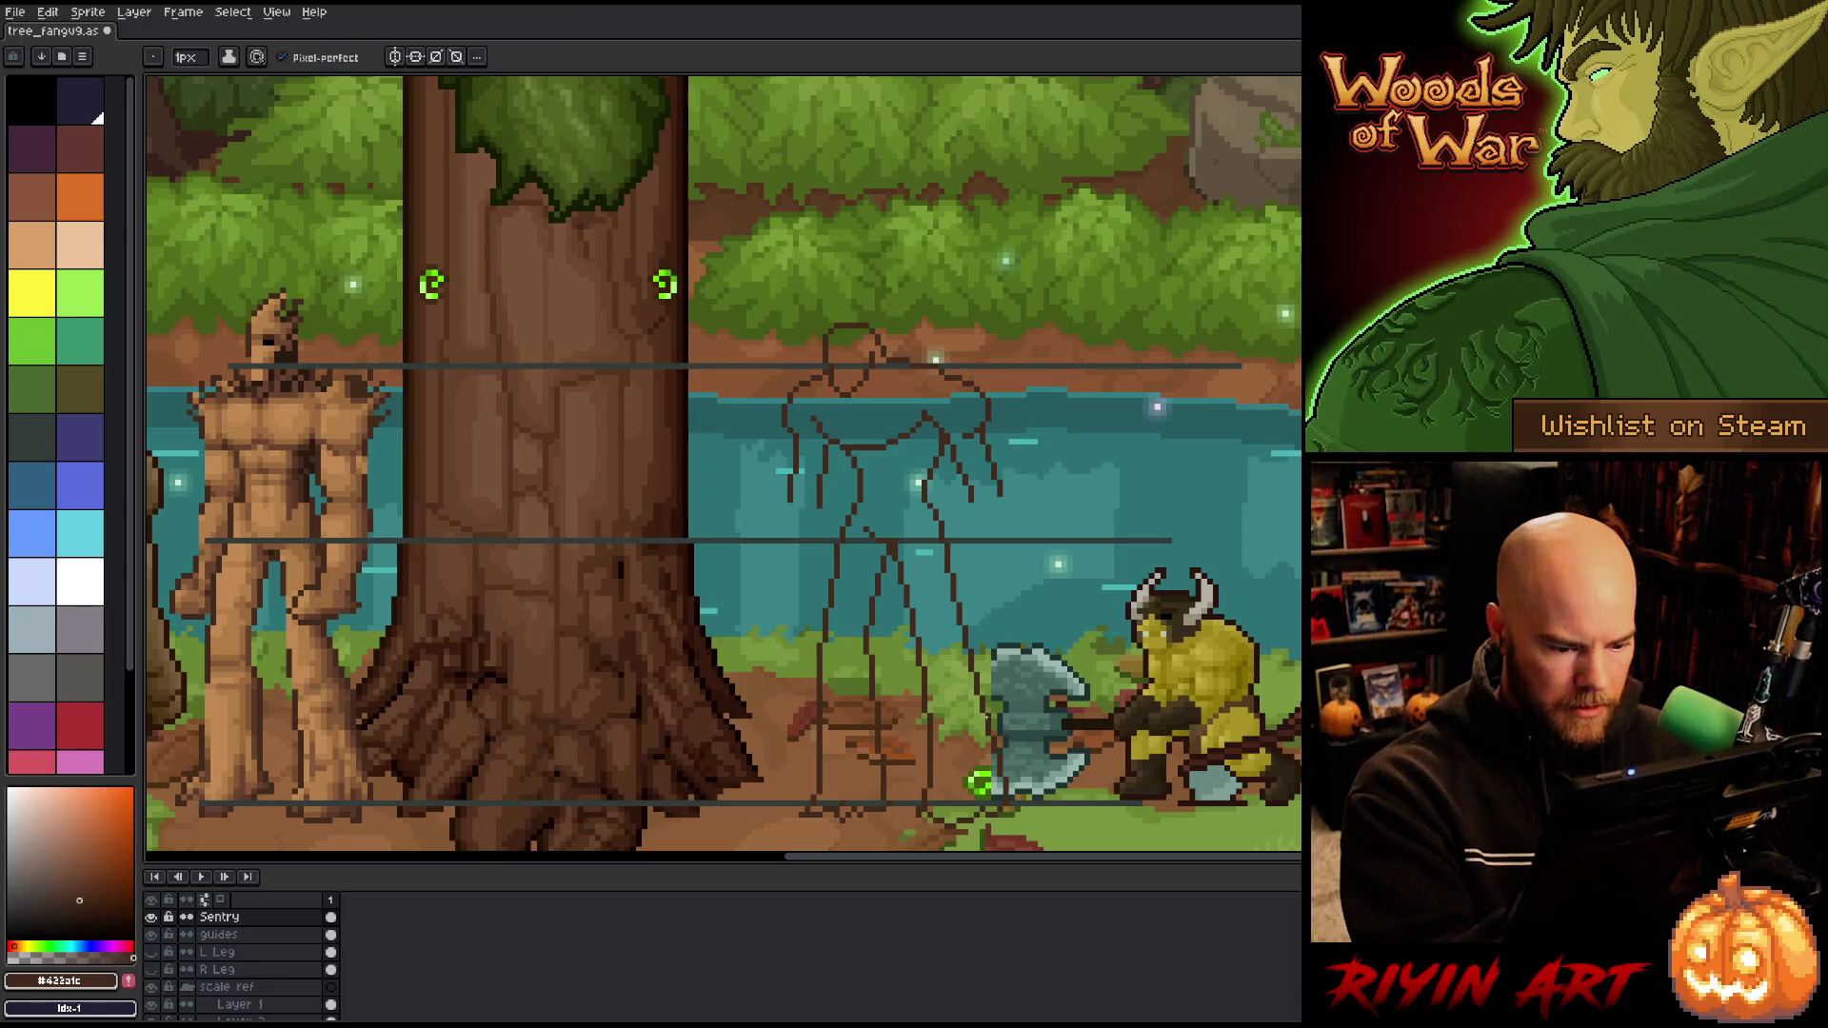
key("e")
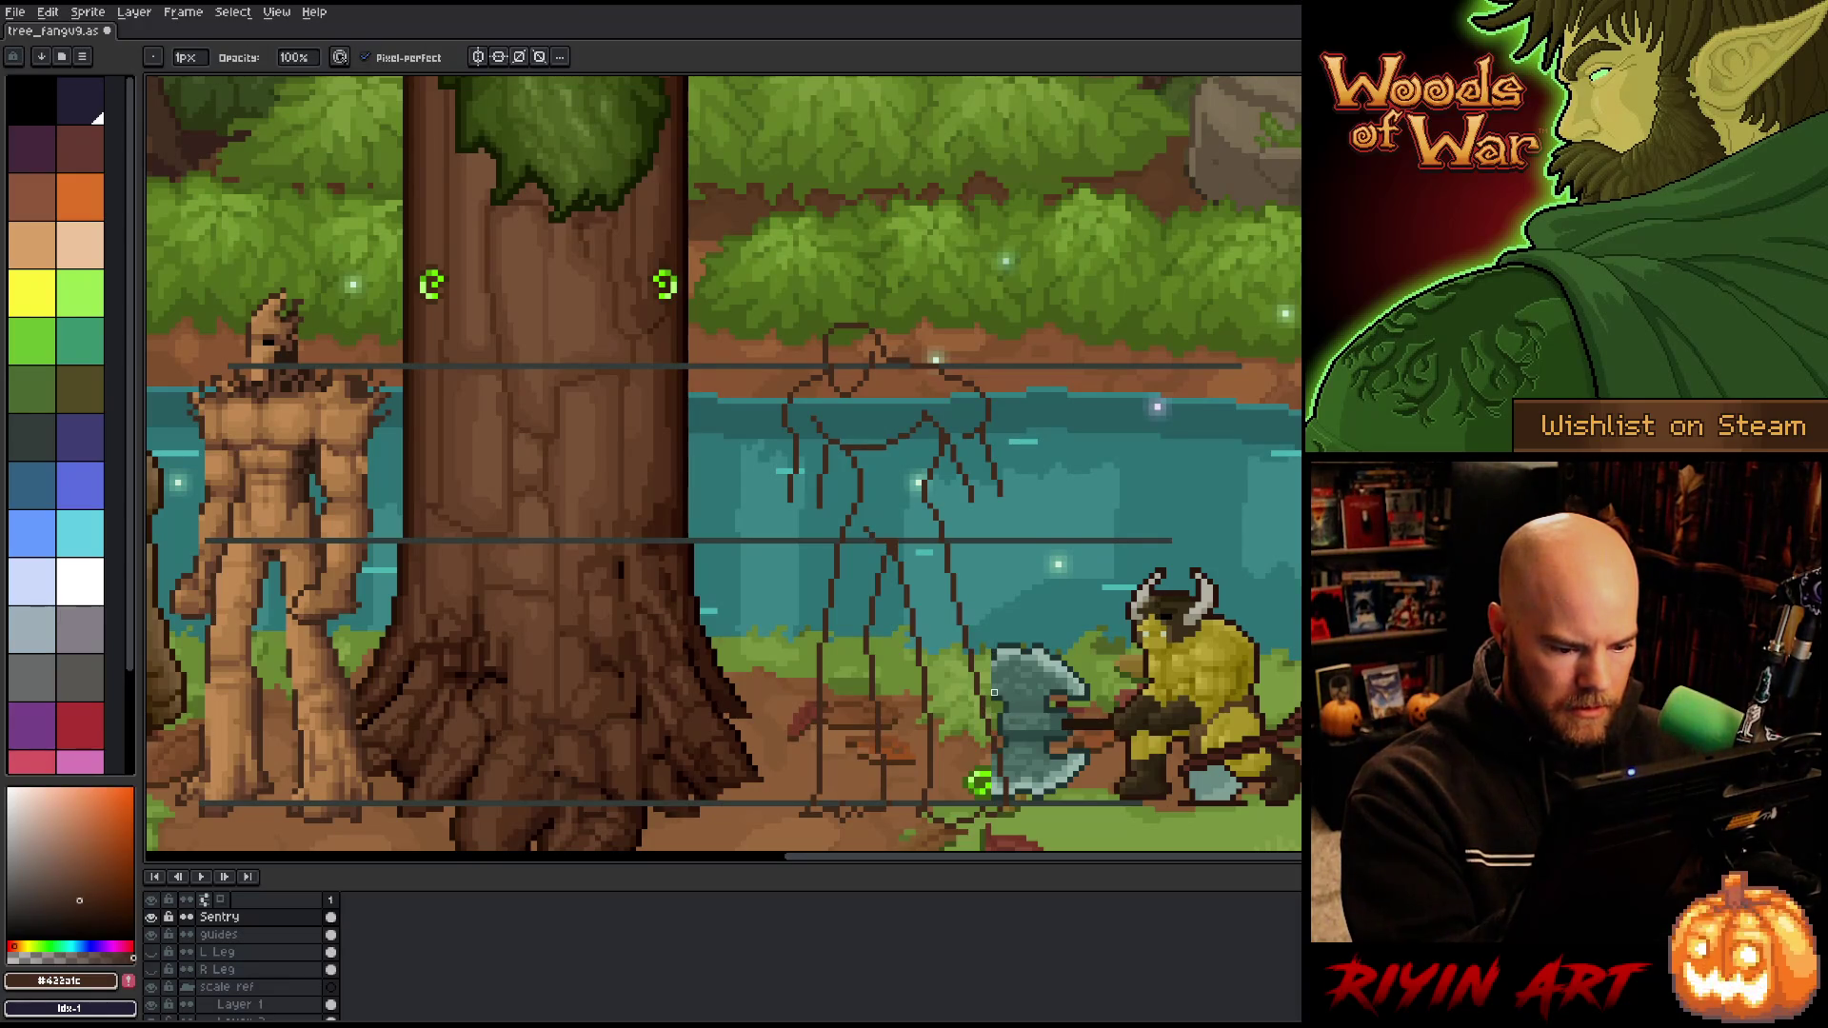
key("b")
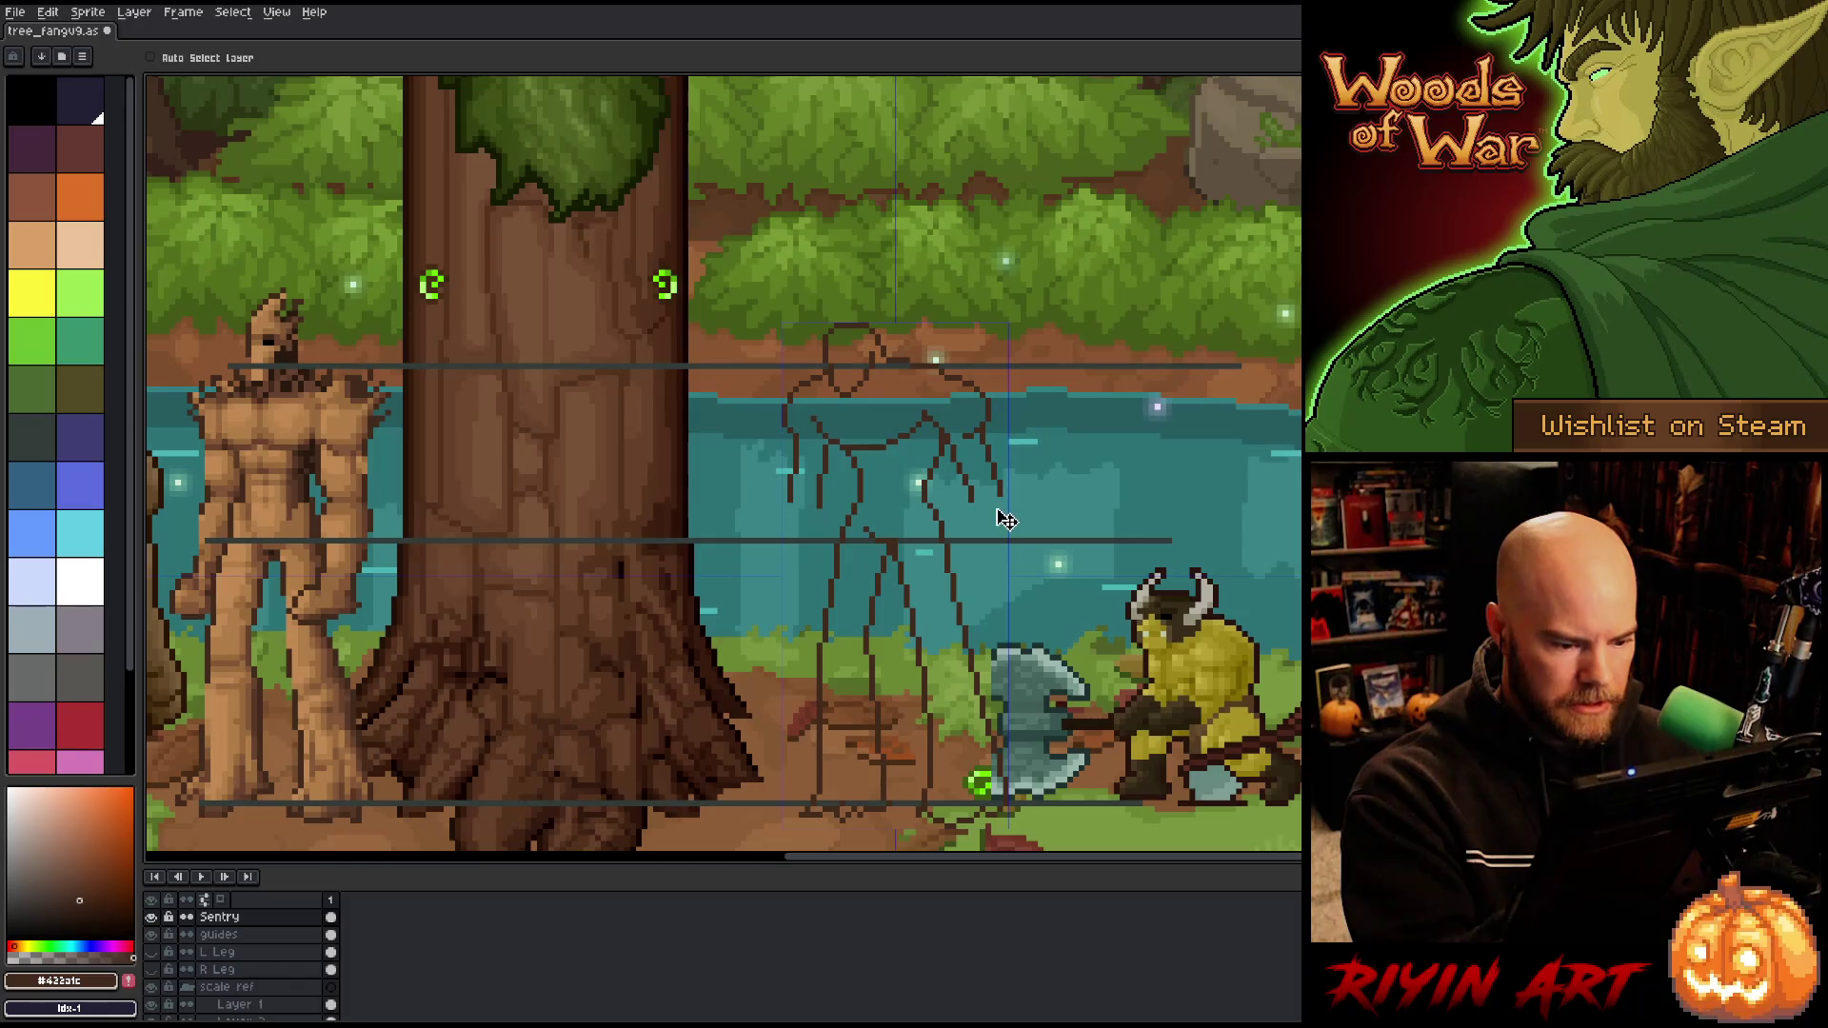
key("e")
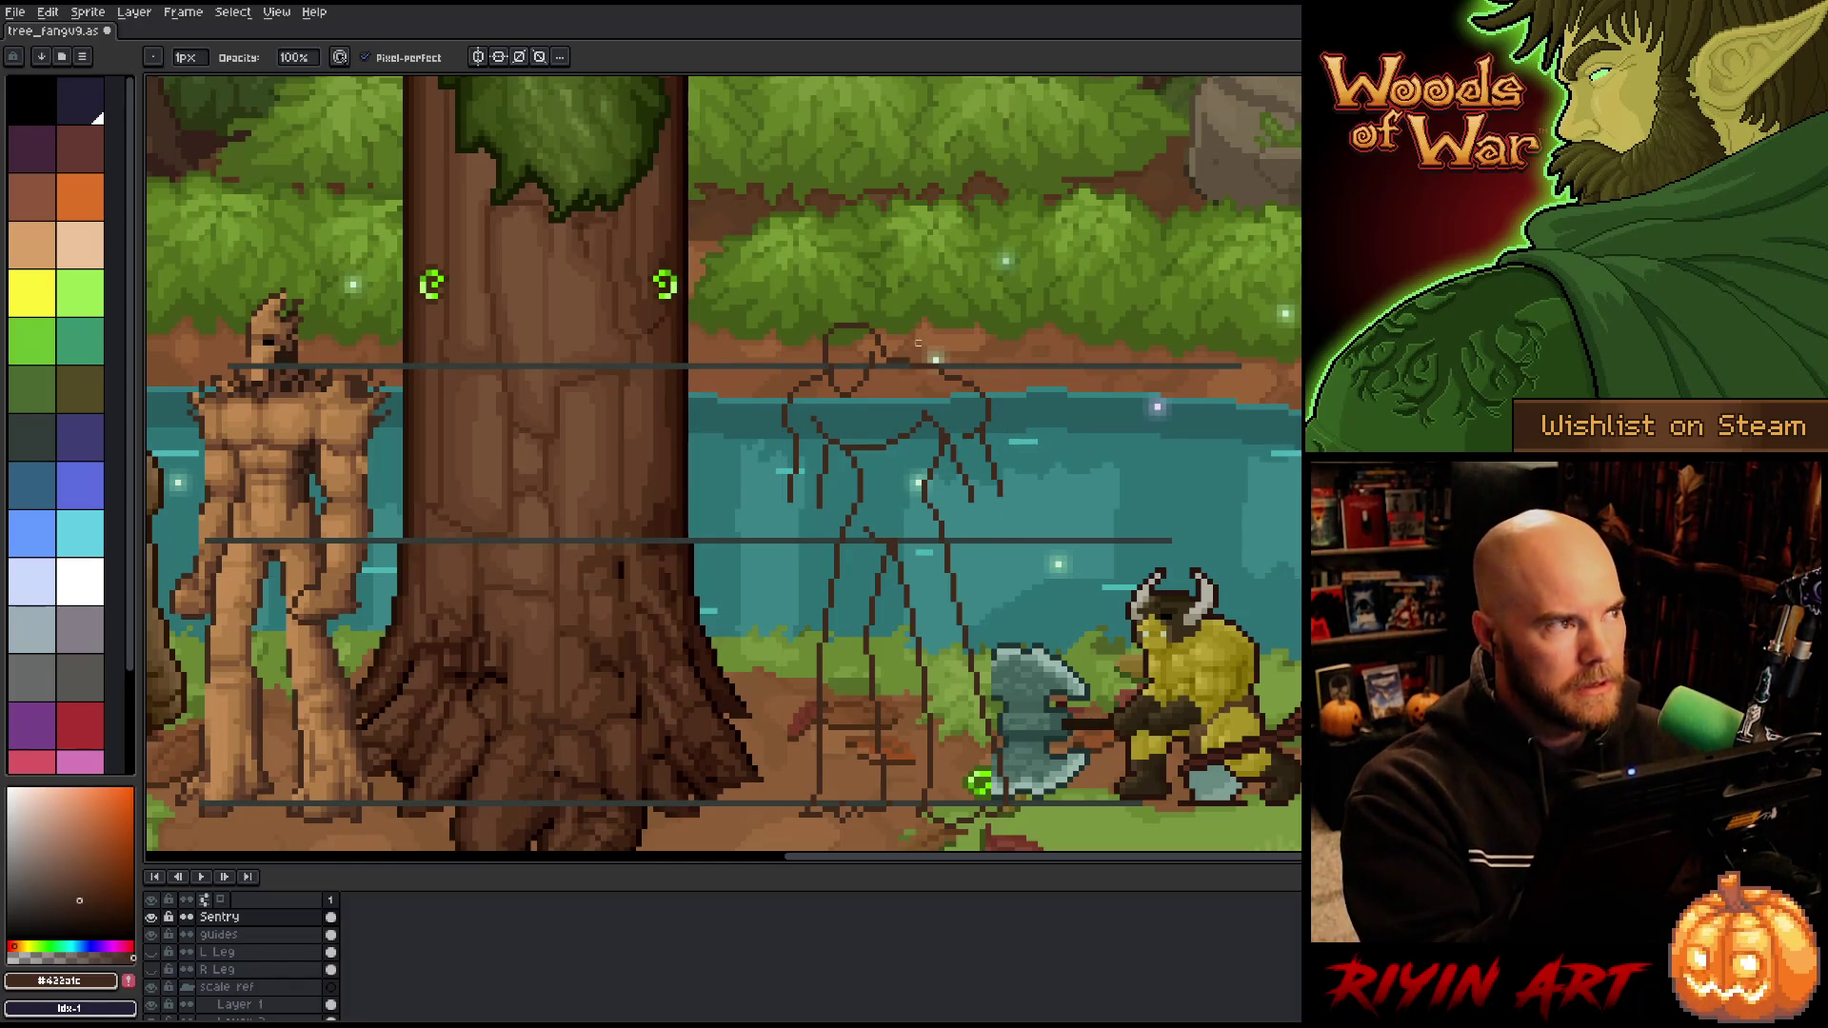
key("b")
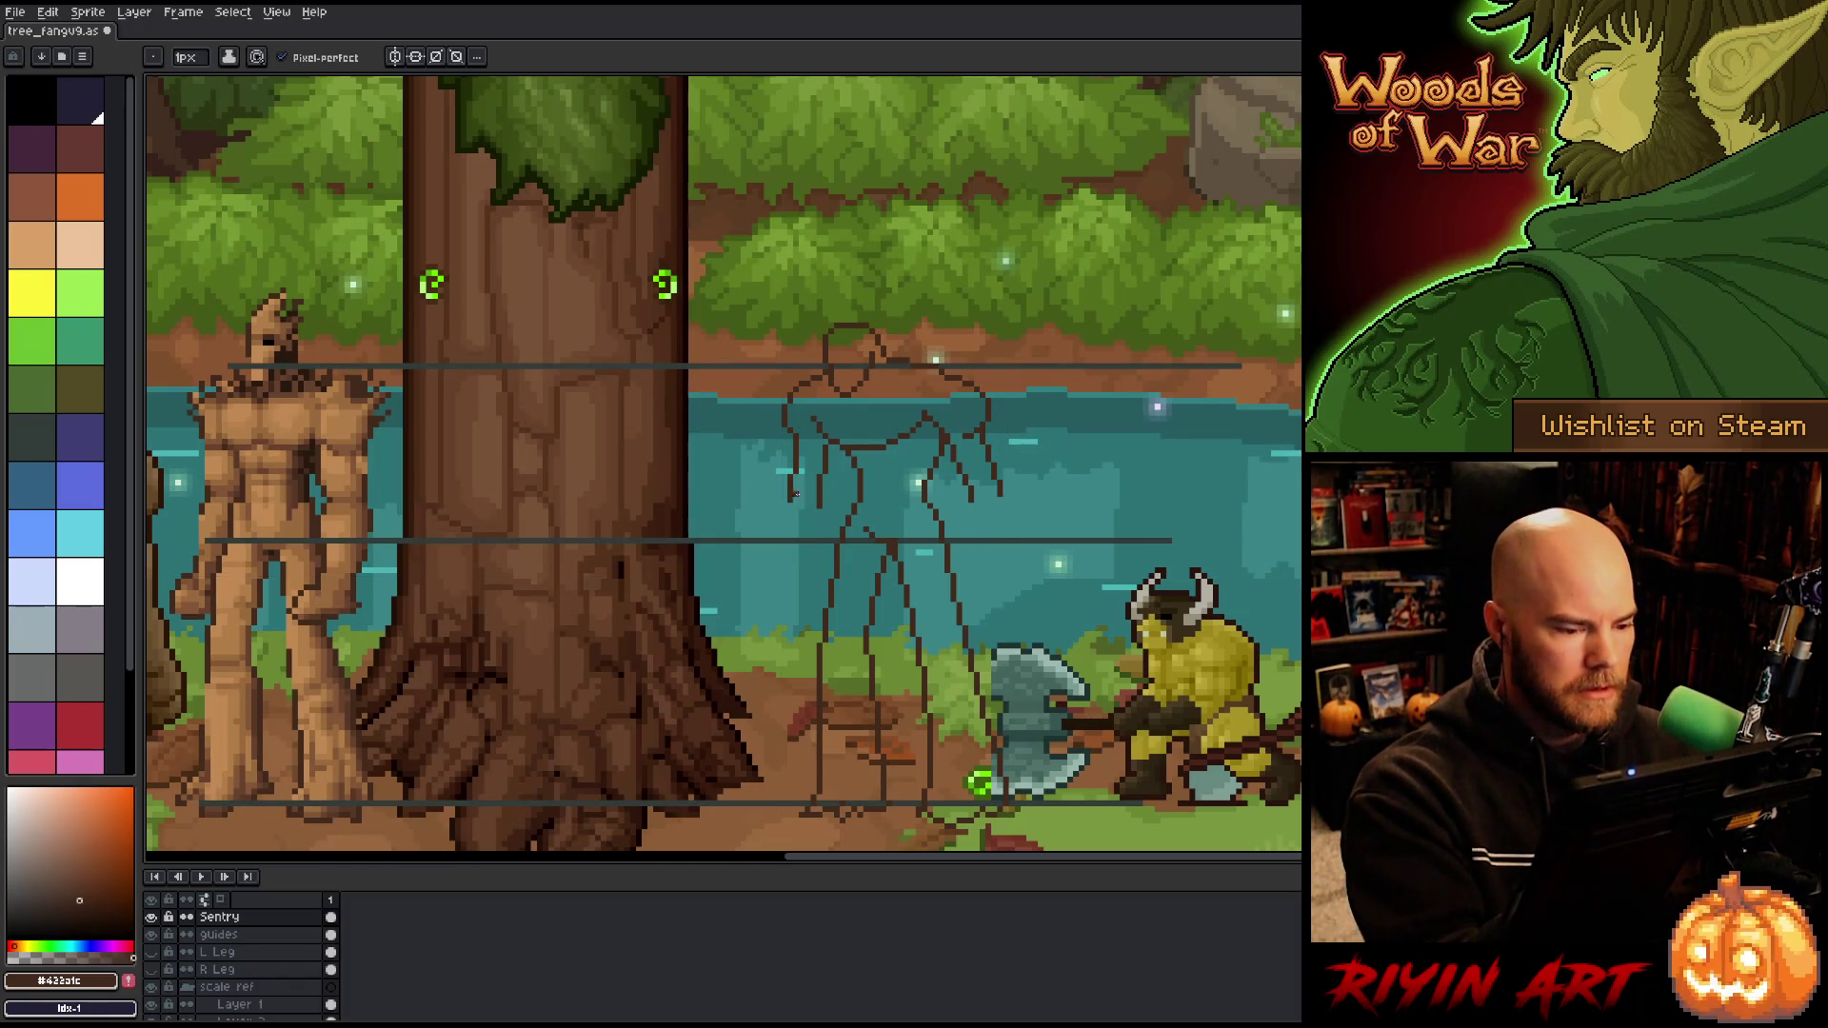
Step: Reposition part of the left arm with a rectangular selection, then draw a long line down the left side
key("m")
mouse_move(811, 435)
left_mouse_down()
mouse_move(837, 541)
mouse_move(819, 488)
left_mouse_up()
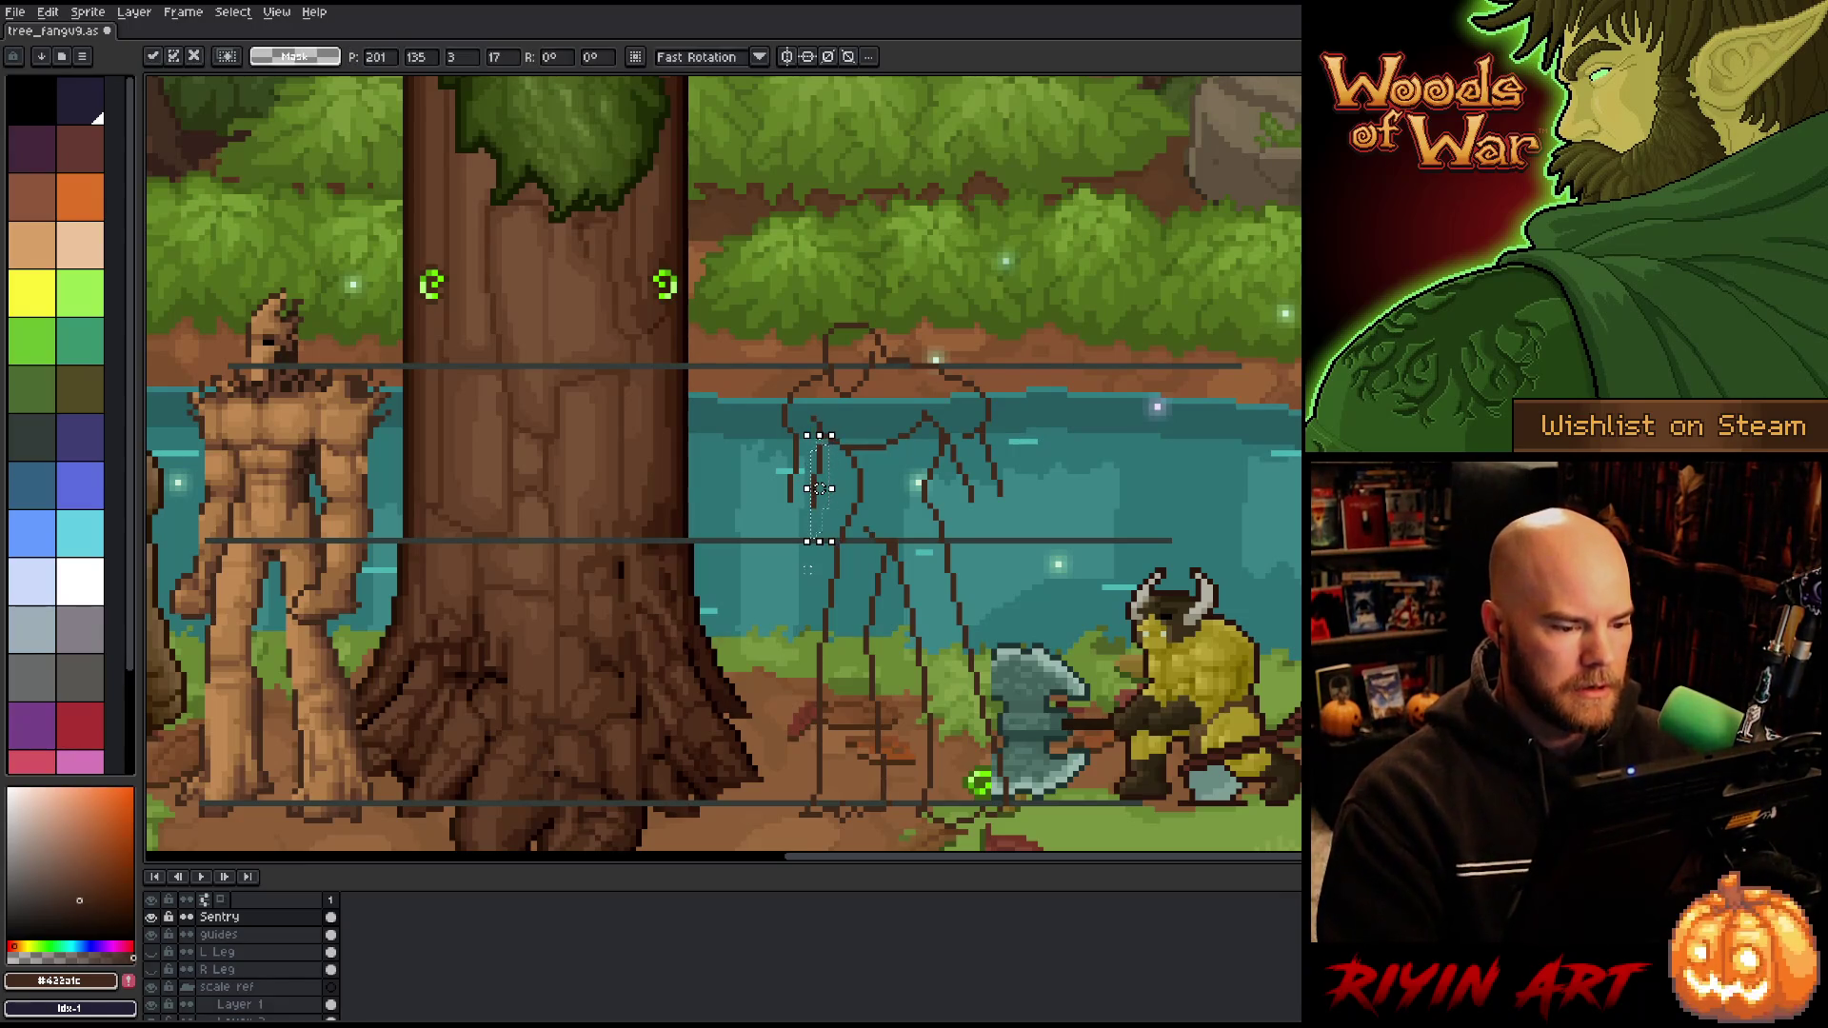
key("ctrl+d")
key("b")
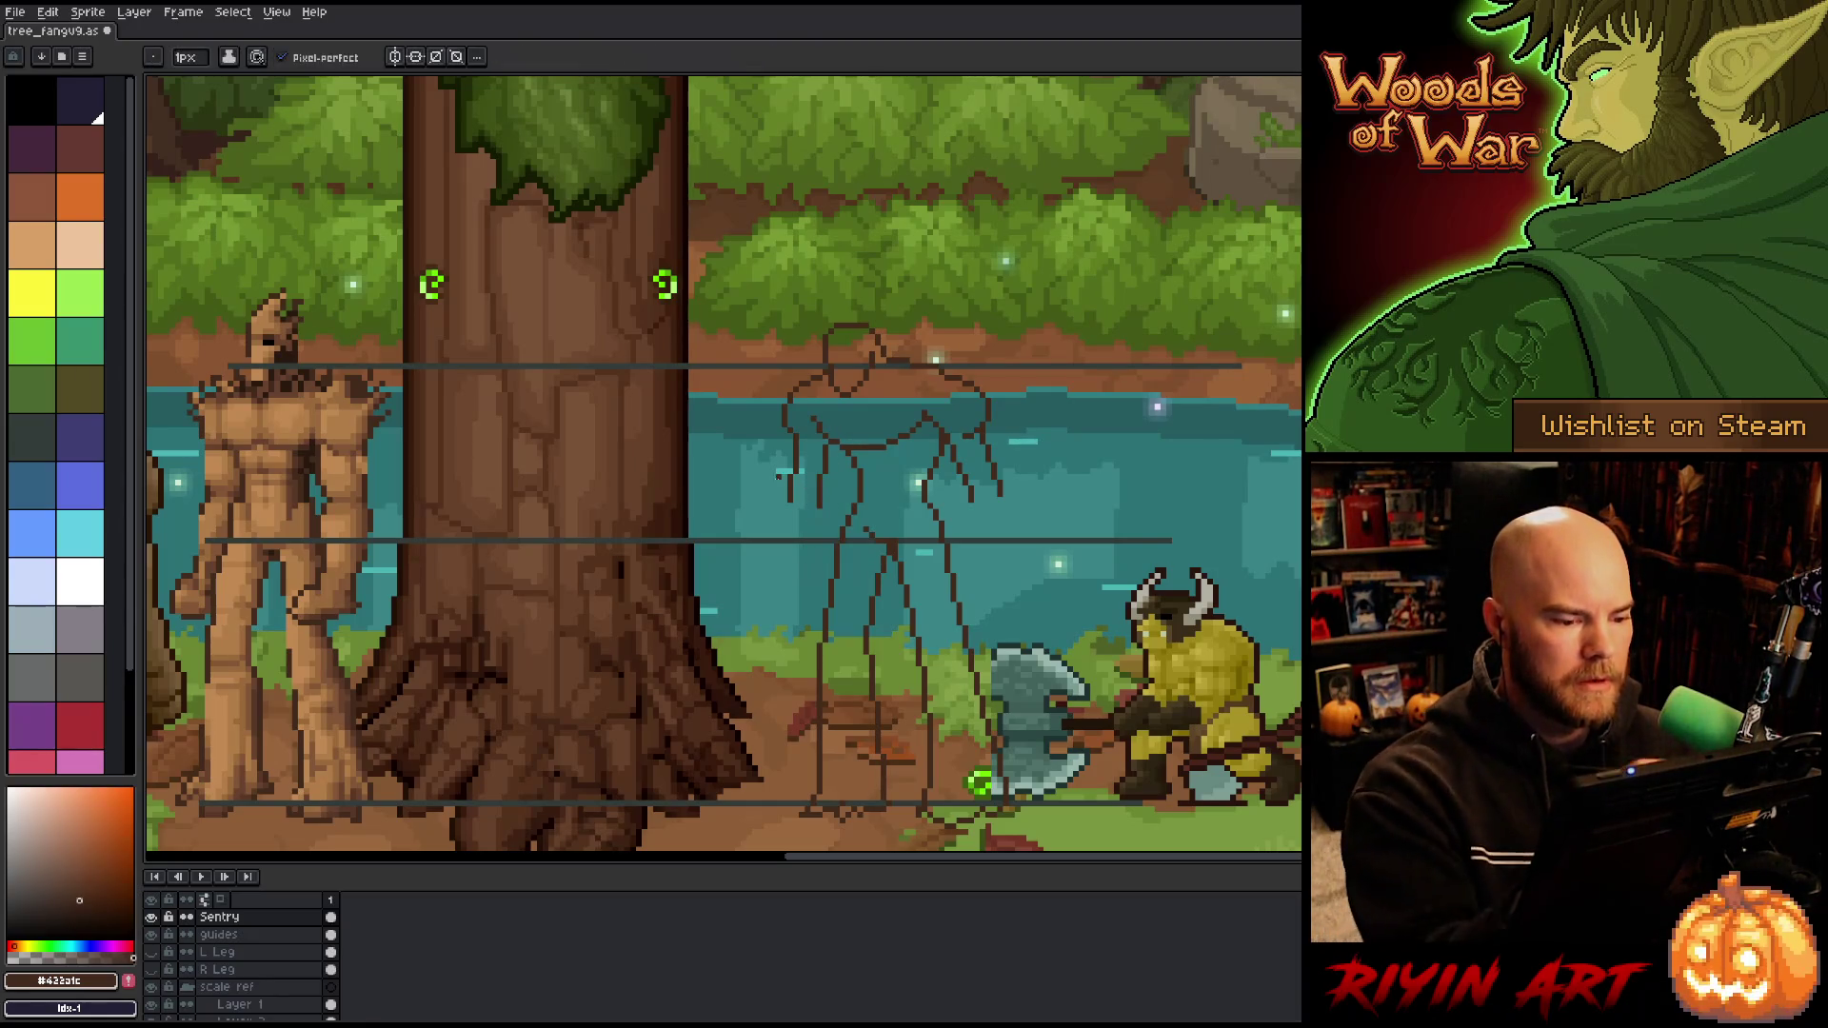
left_click_drag(779, 511, 777, 642)
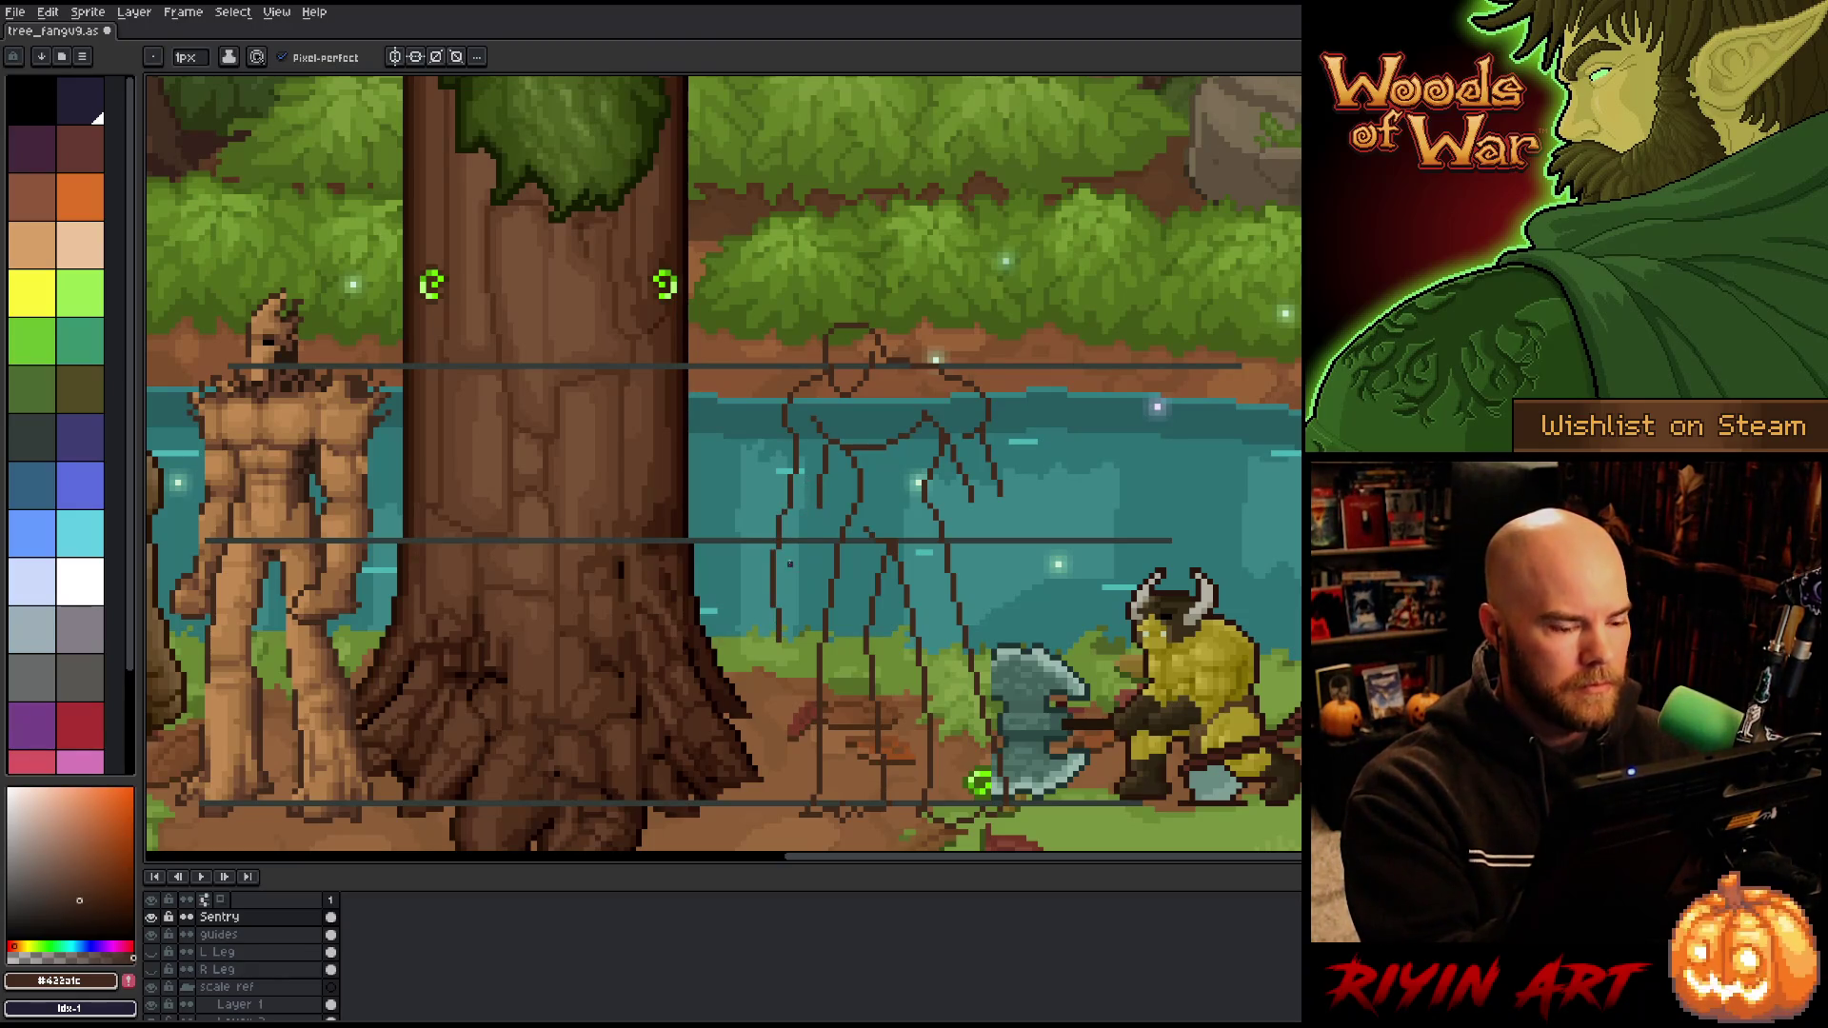
Step: Refine with the pencil and eraser, erasing the lower-left arm and hand lines
key("e")
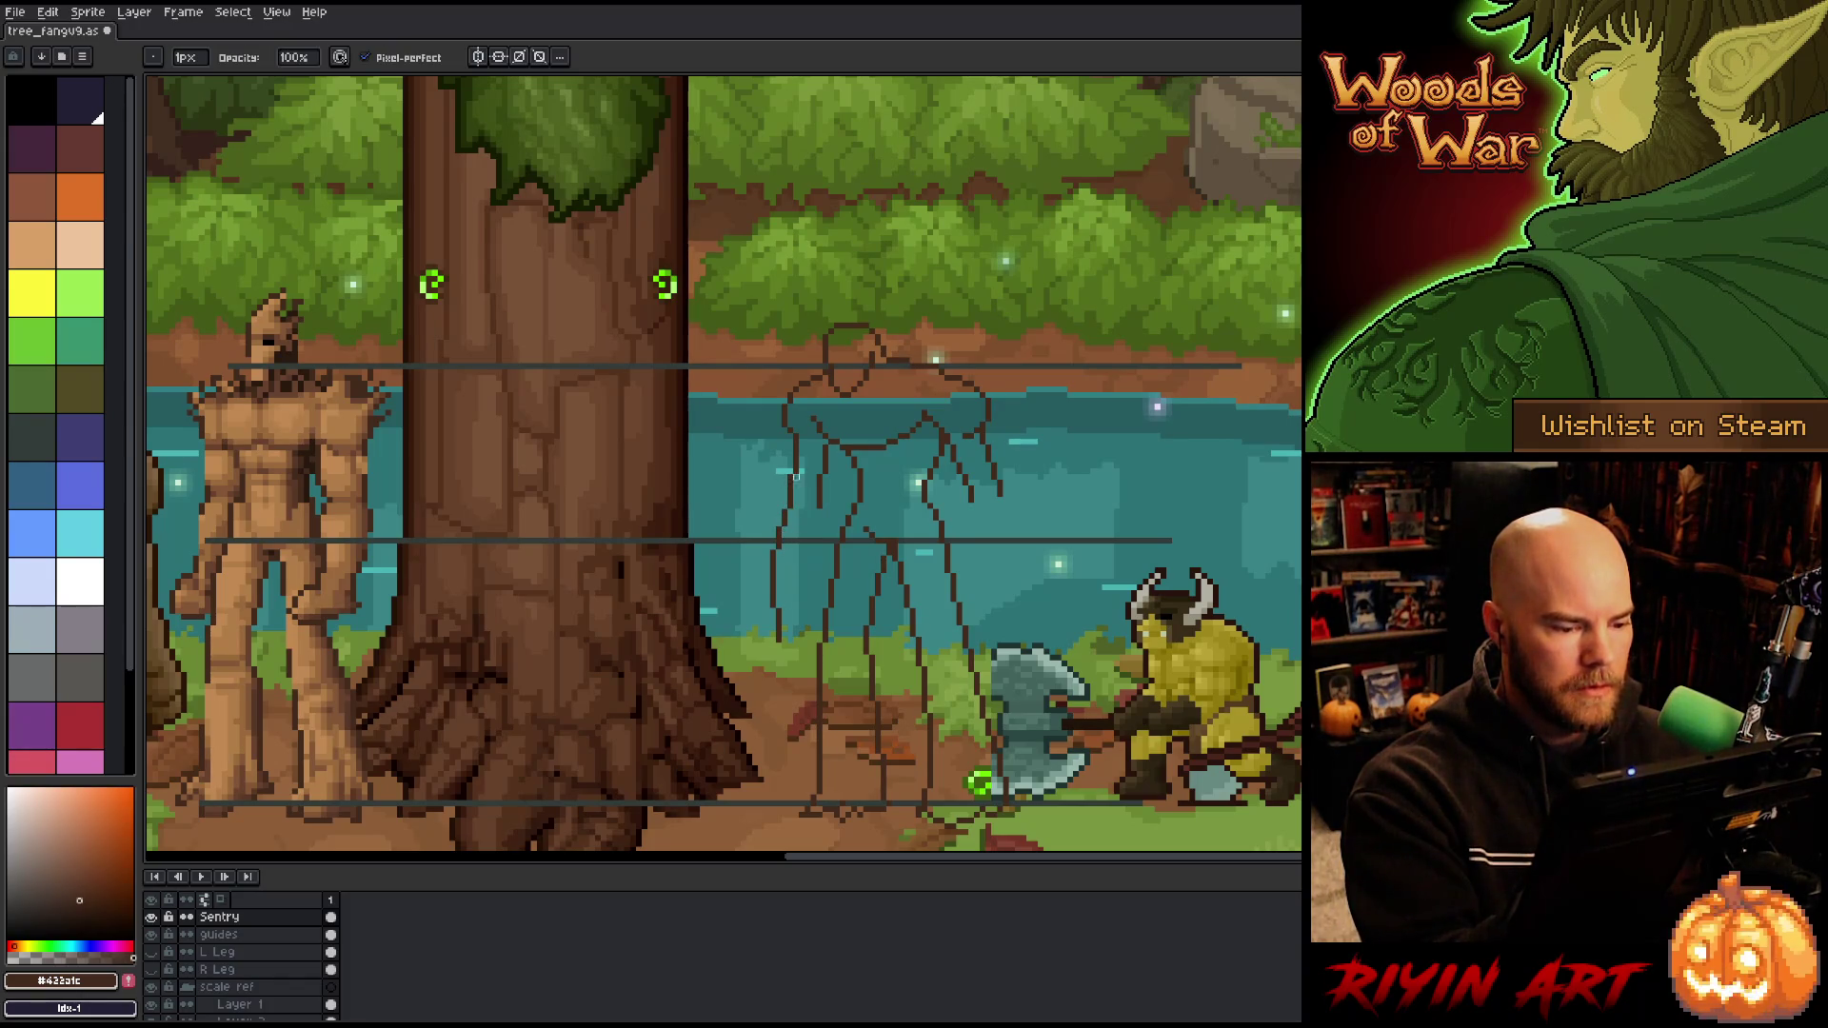
key("b")
key("e")
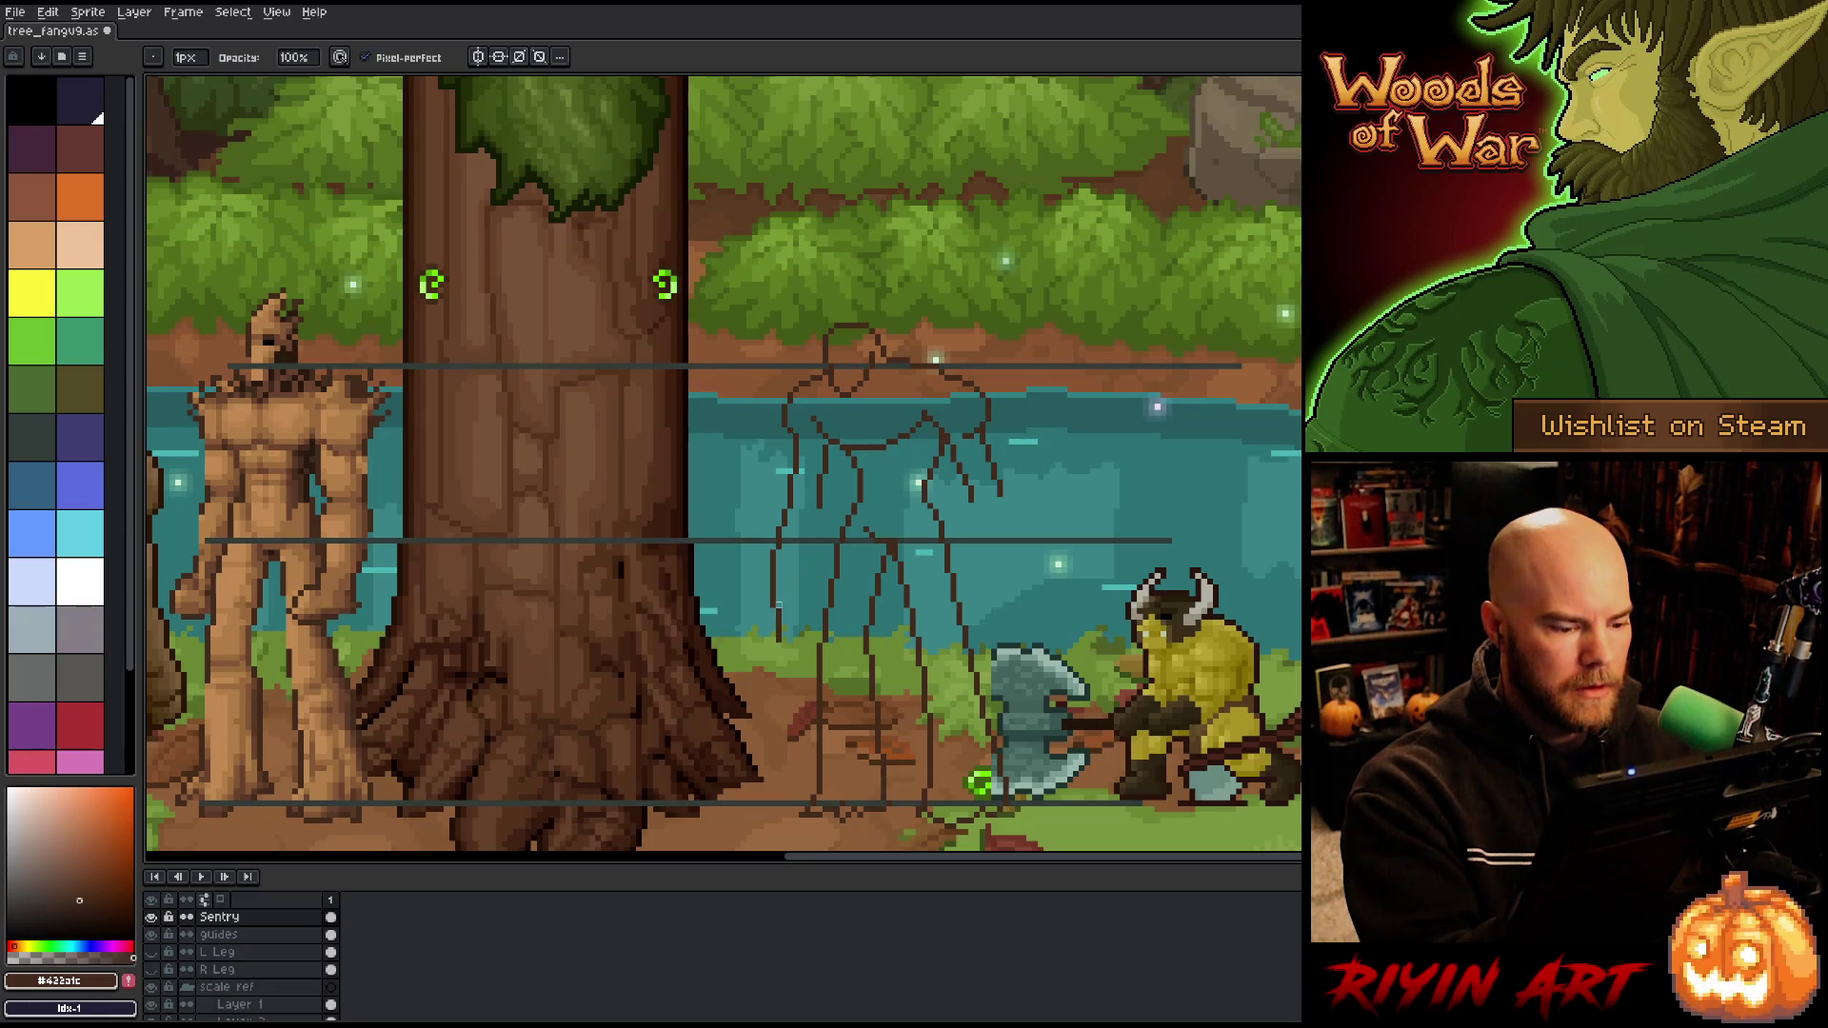
key("b")
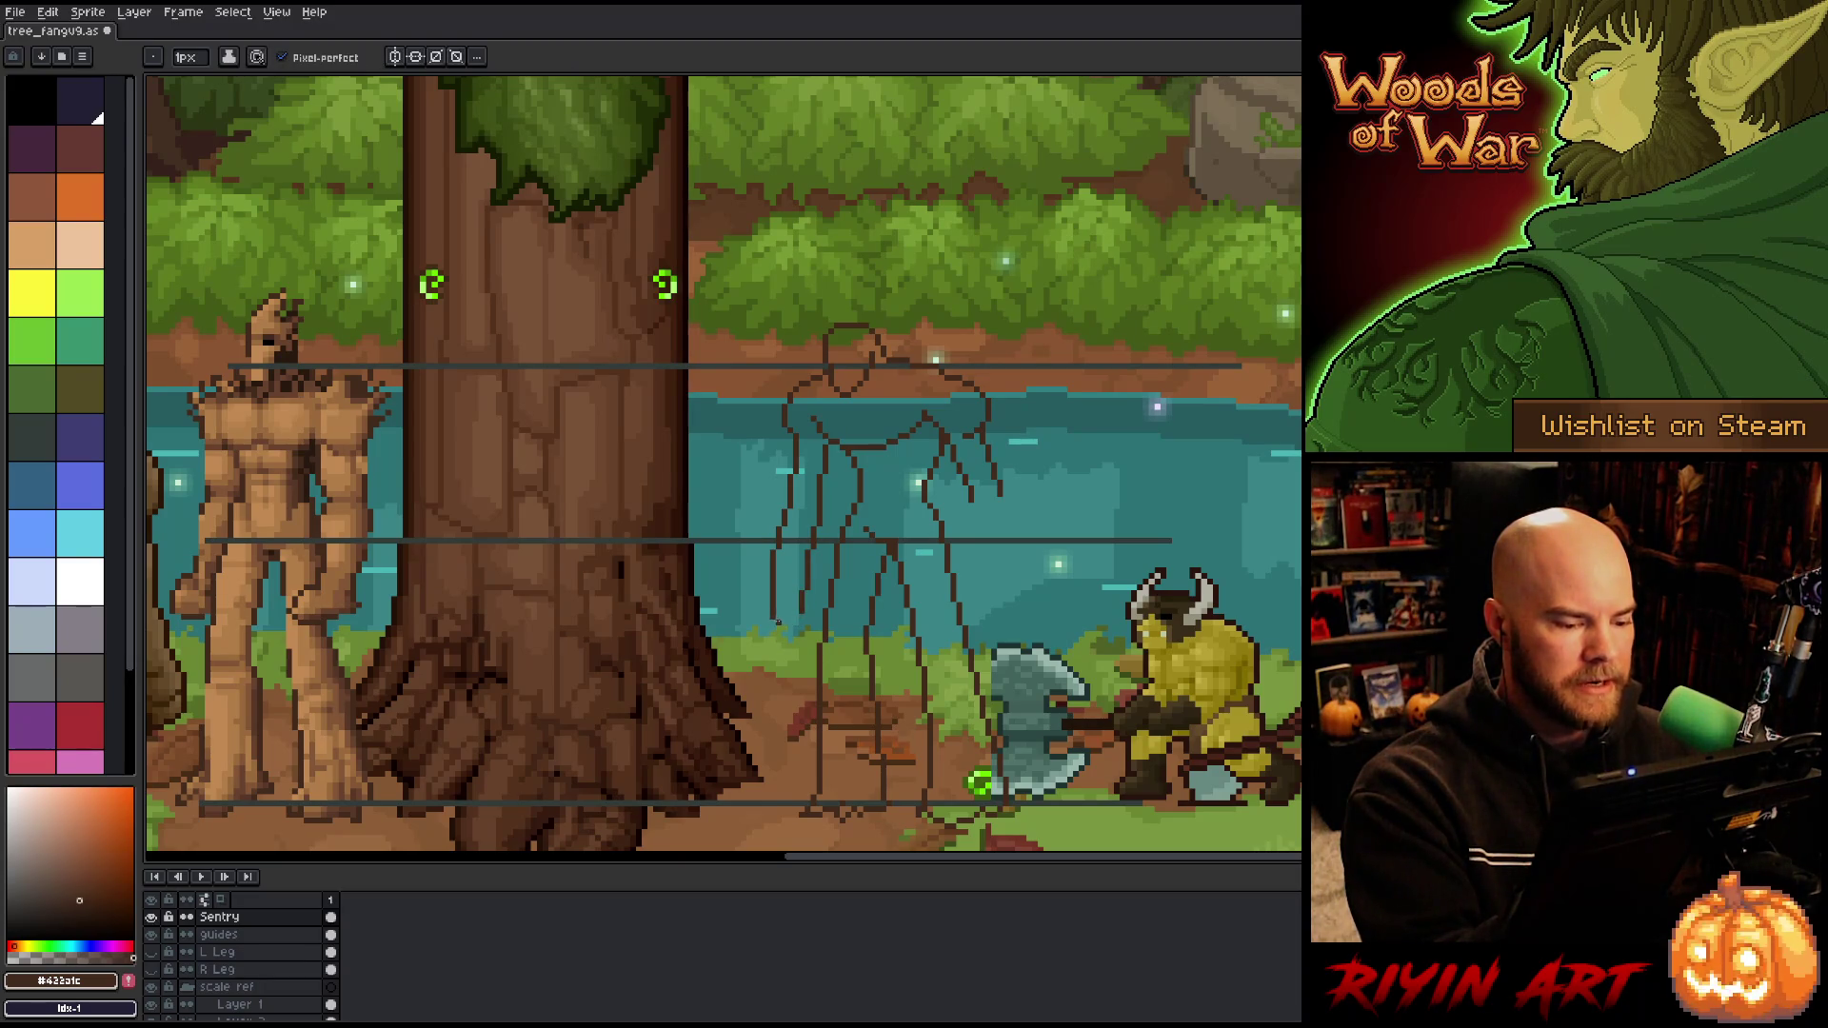
key("e")
key("b")
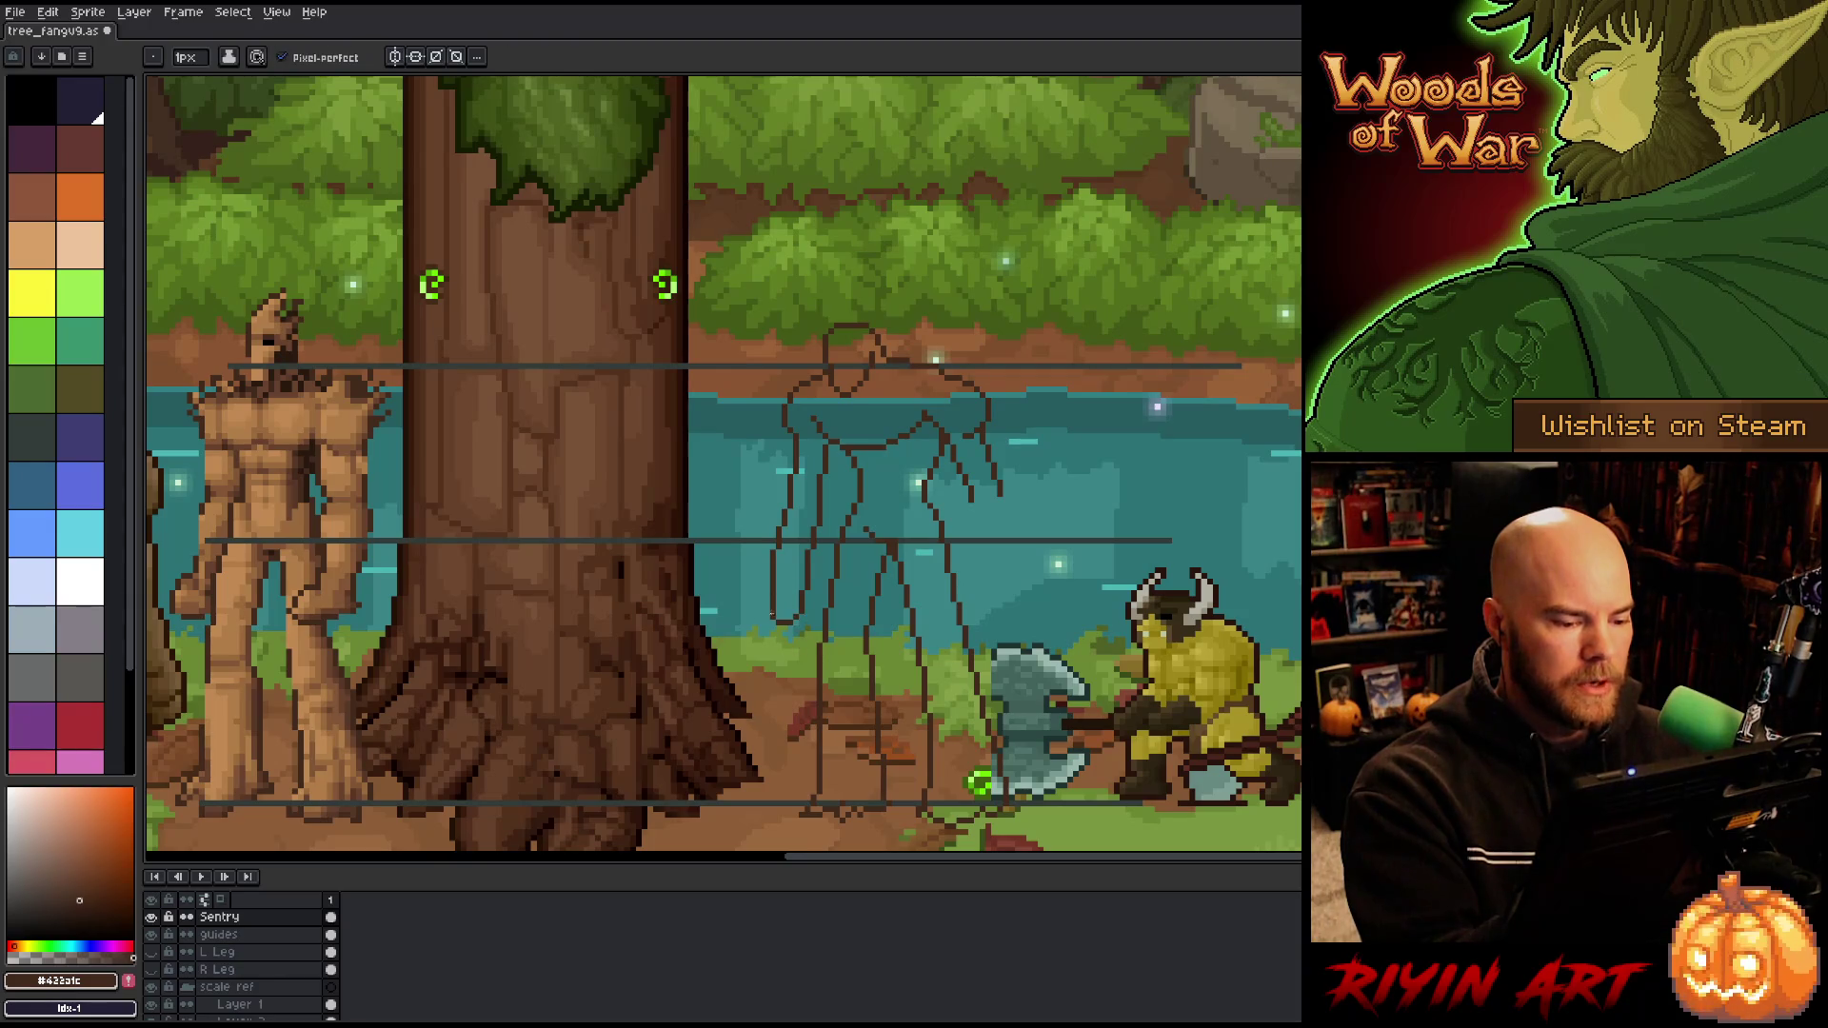
key("e")
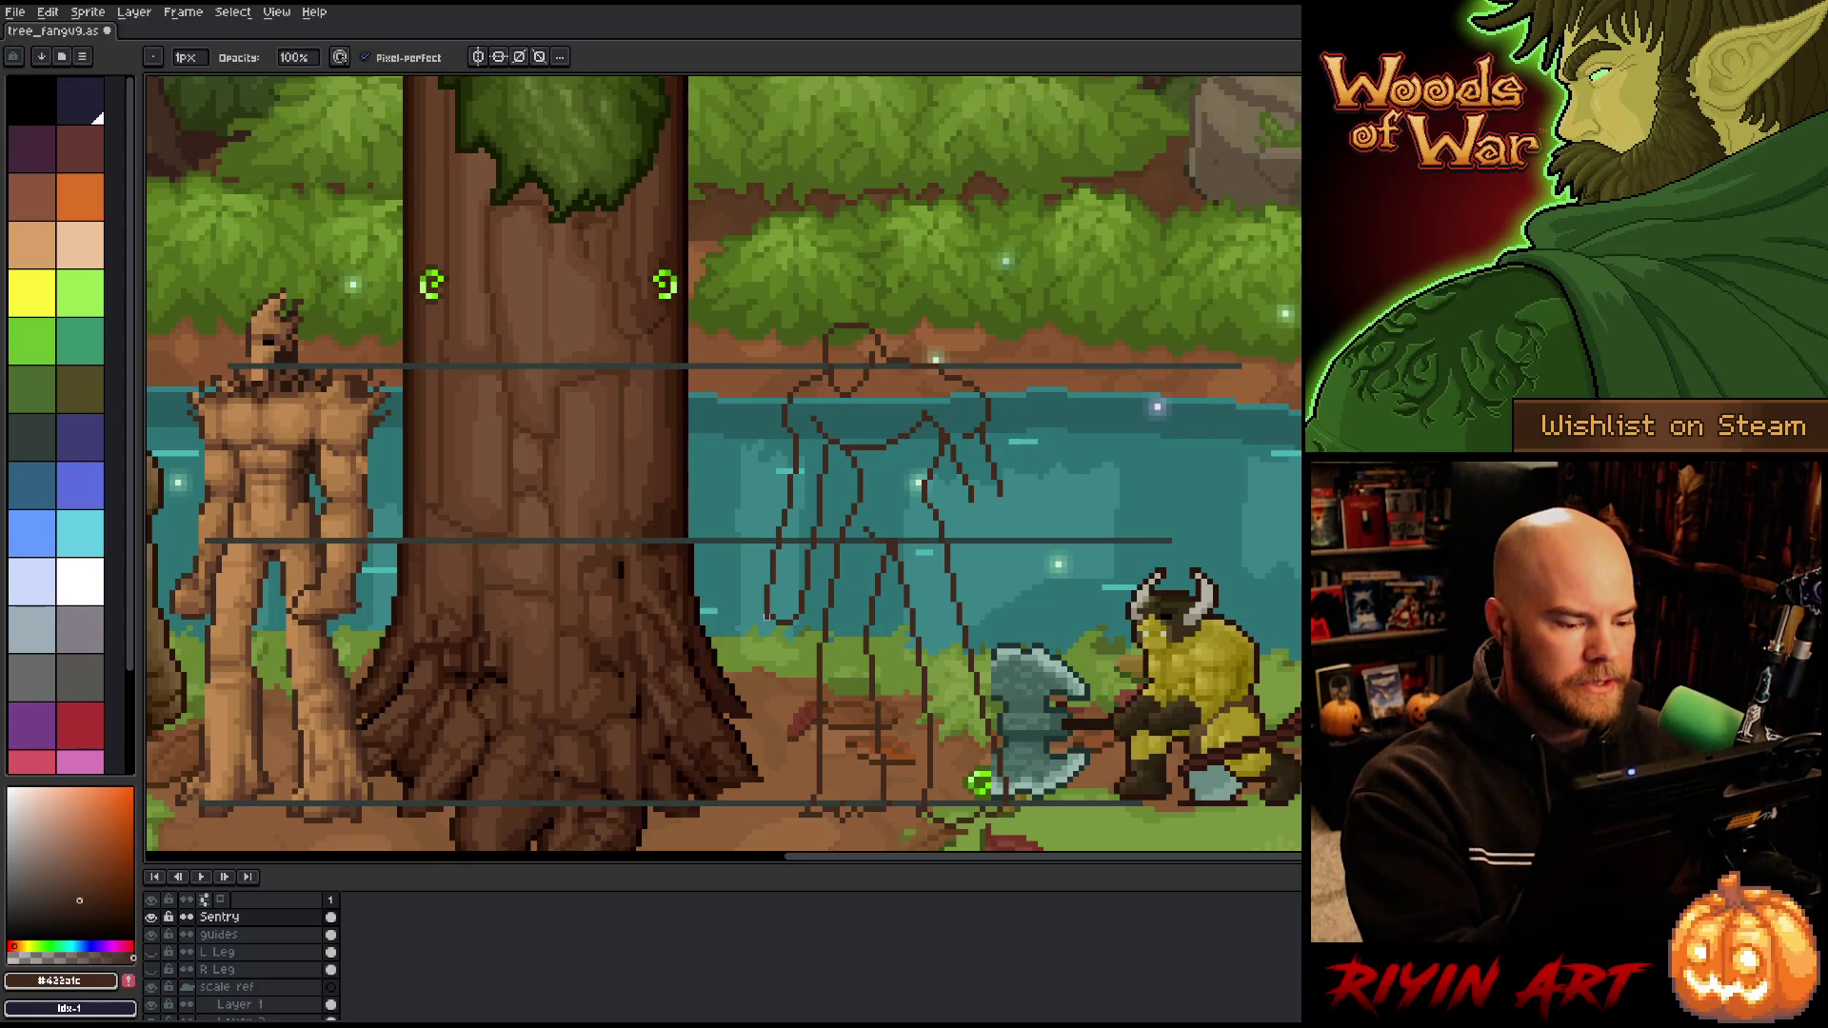
key("b")
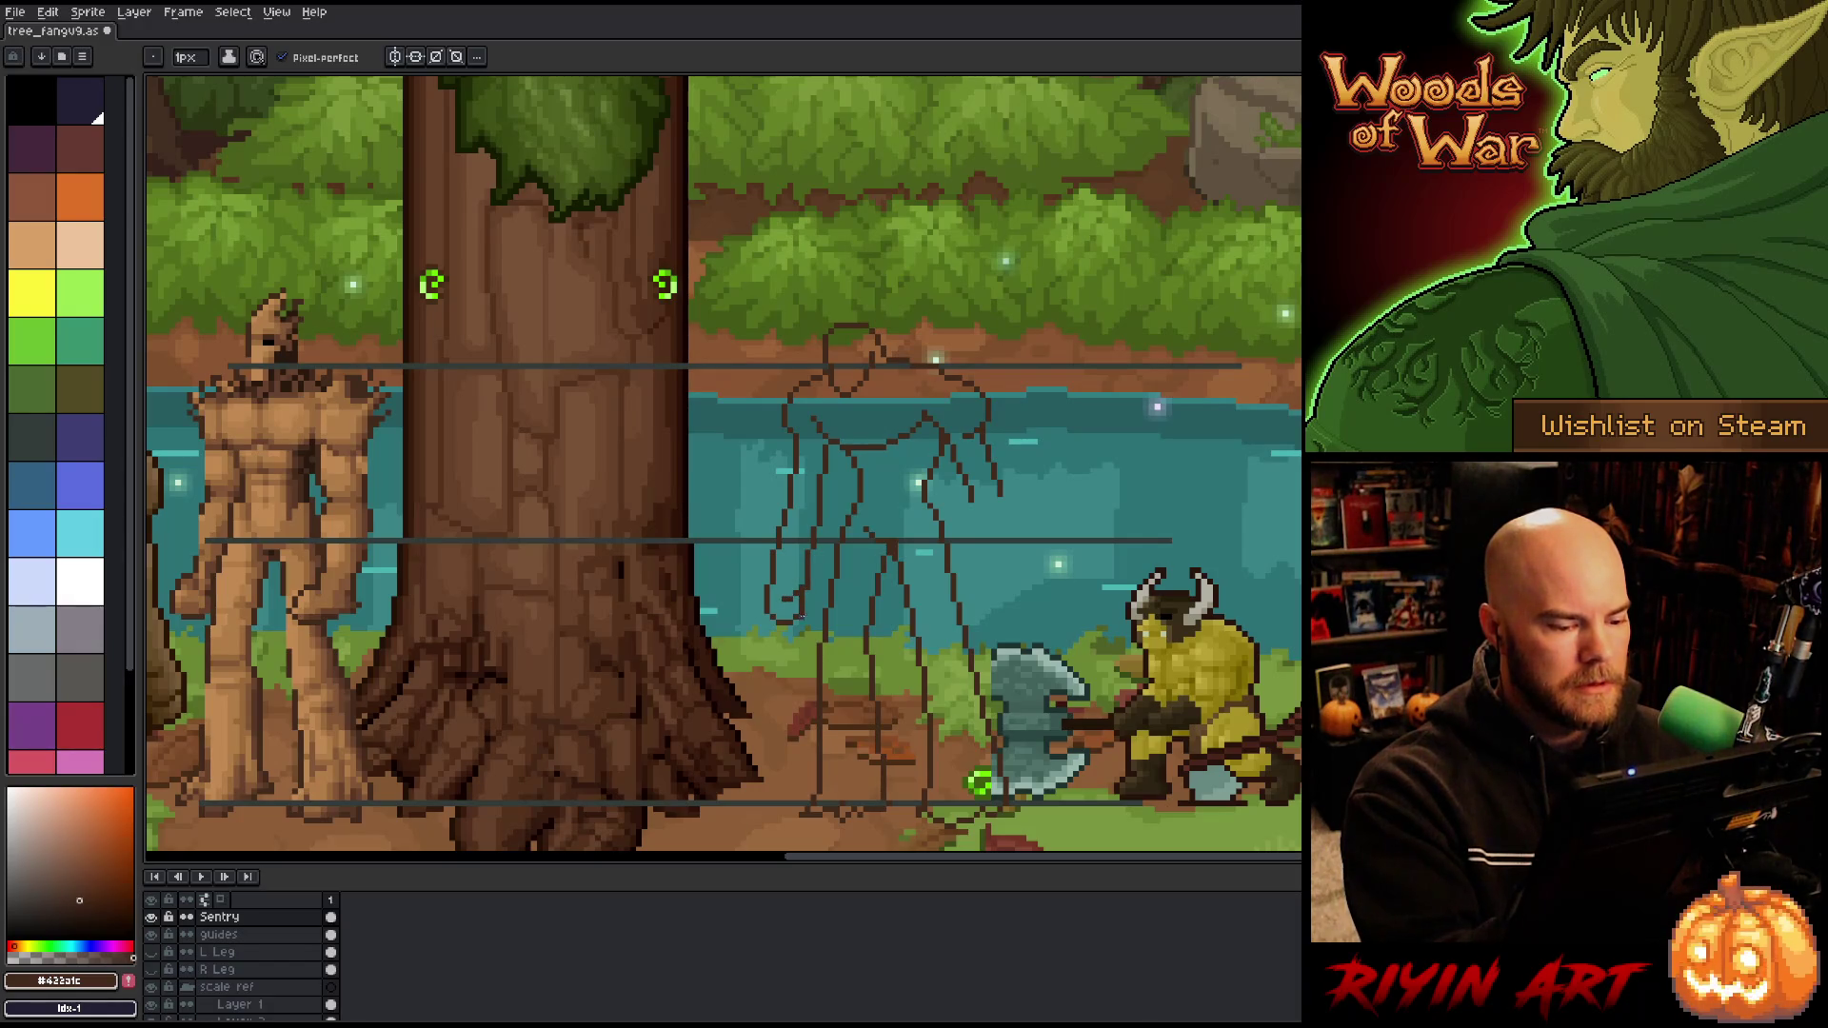
key("e")
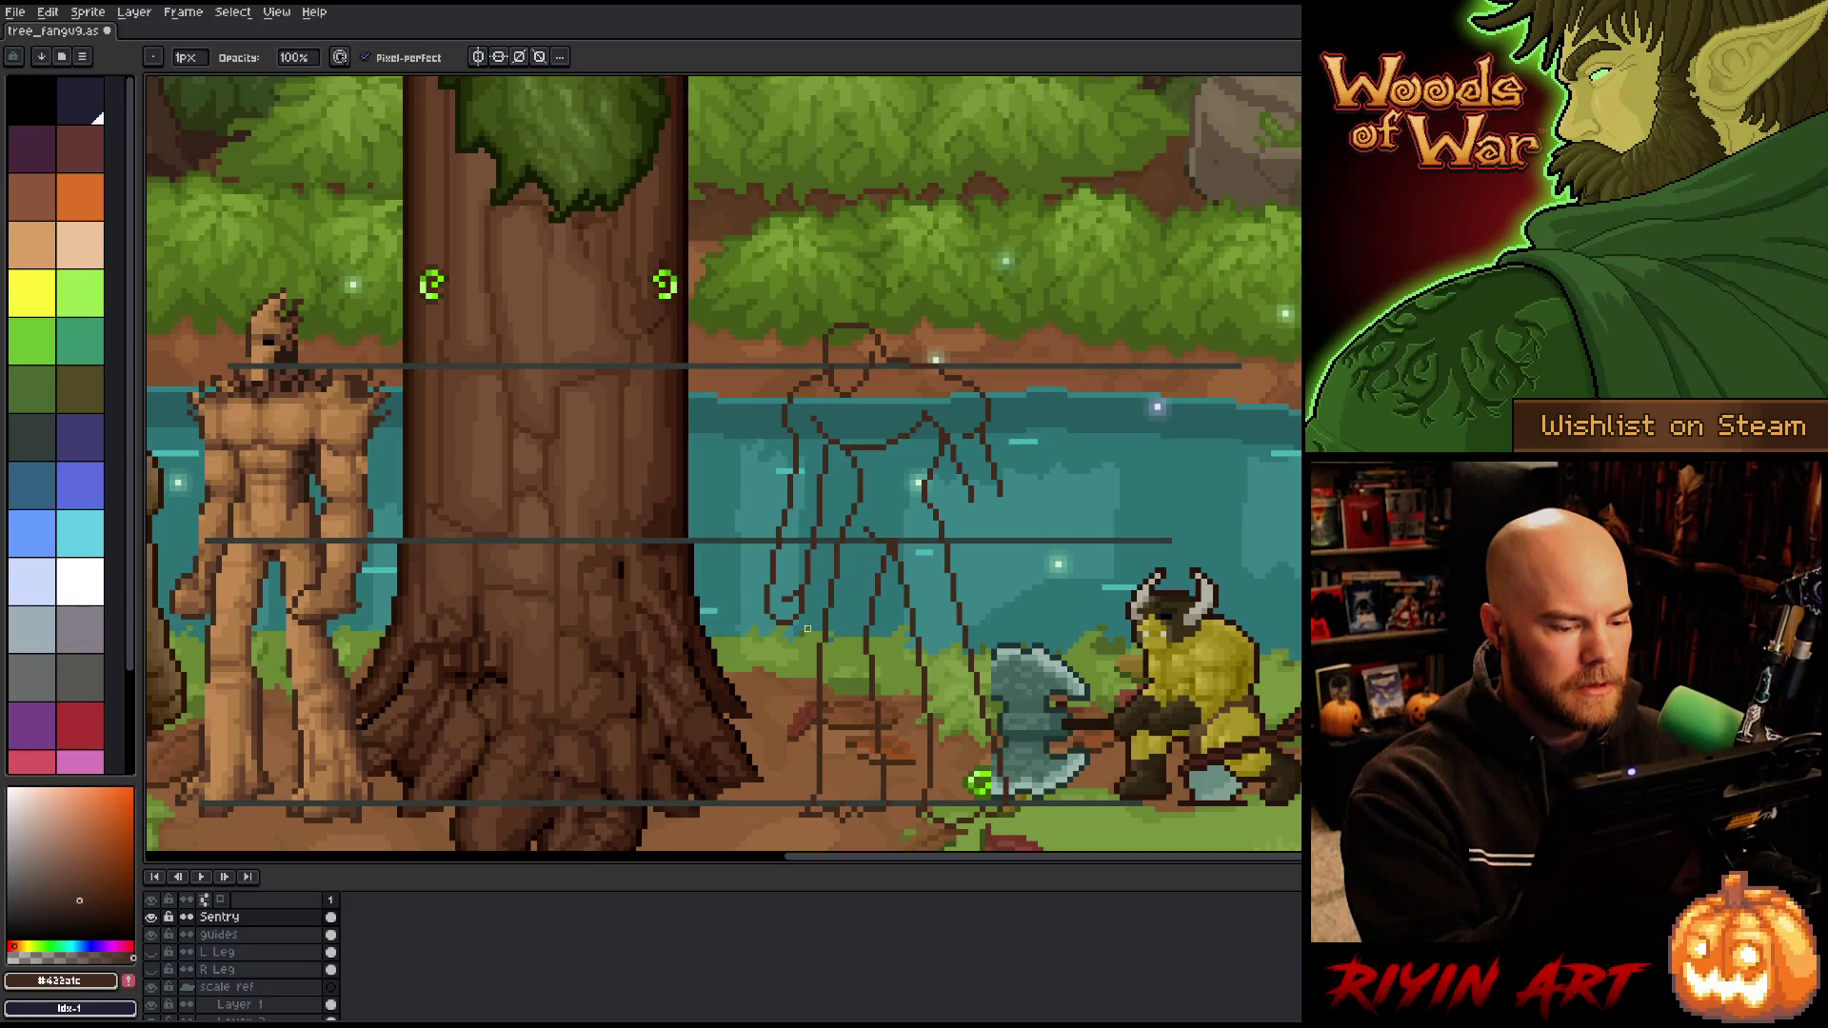
mouse_move(788, 624)
left_mouse_down()
mouse_move(771, 620)
mouse_move(778, 643)
mouse_move(790, 634)
left_mouse_up()
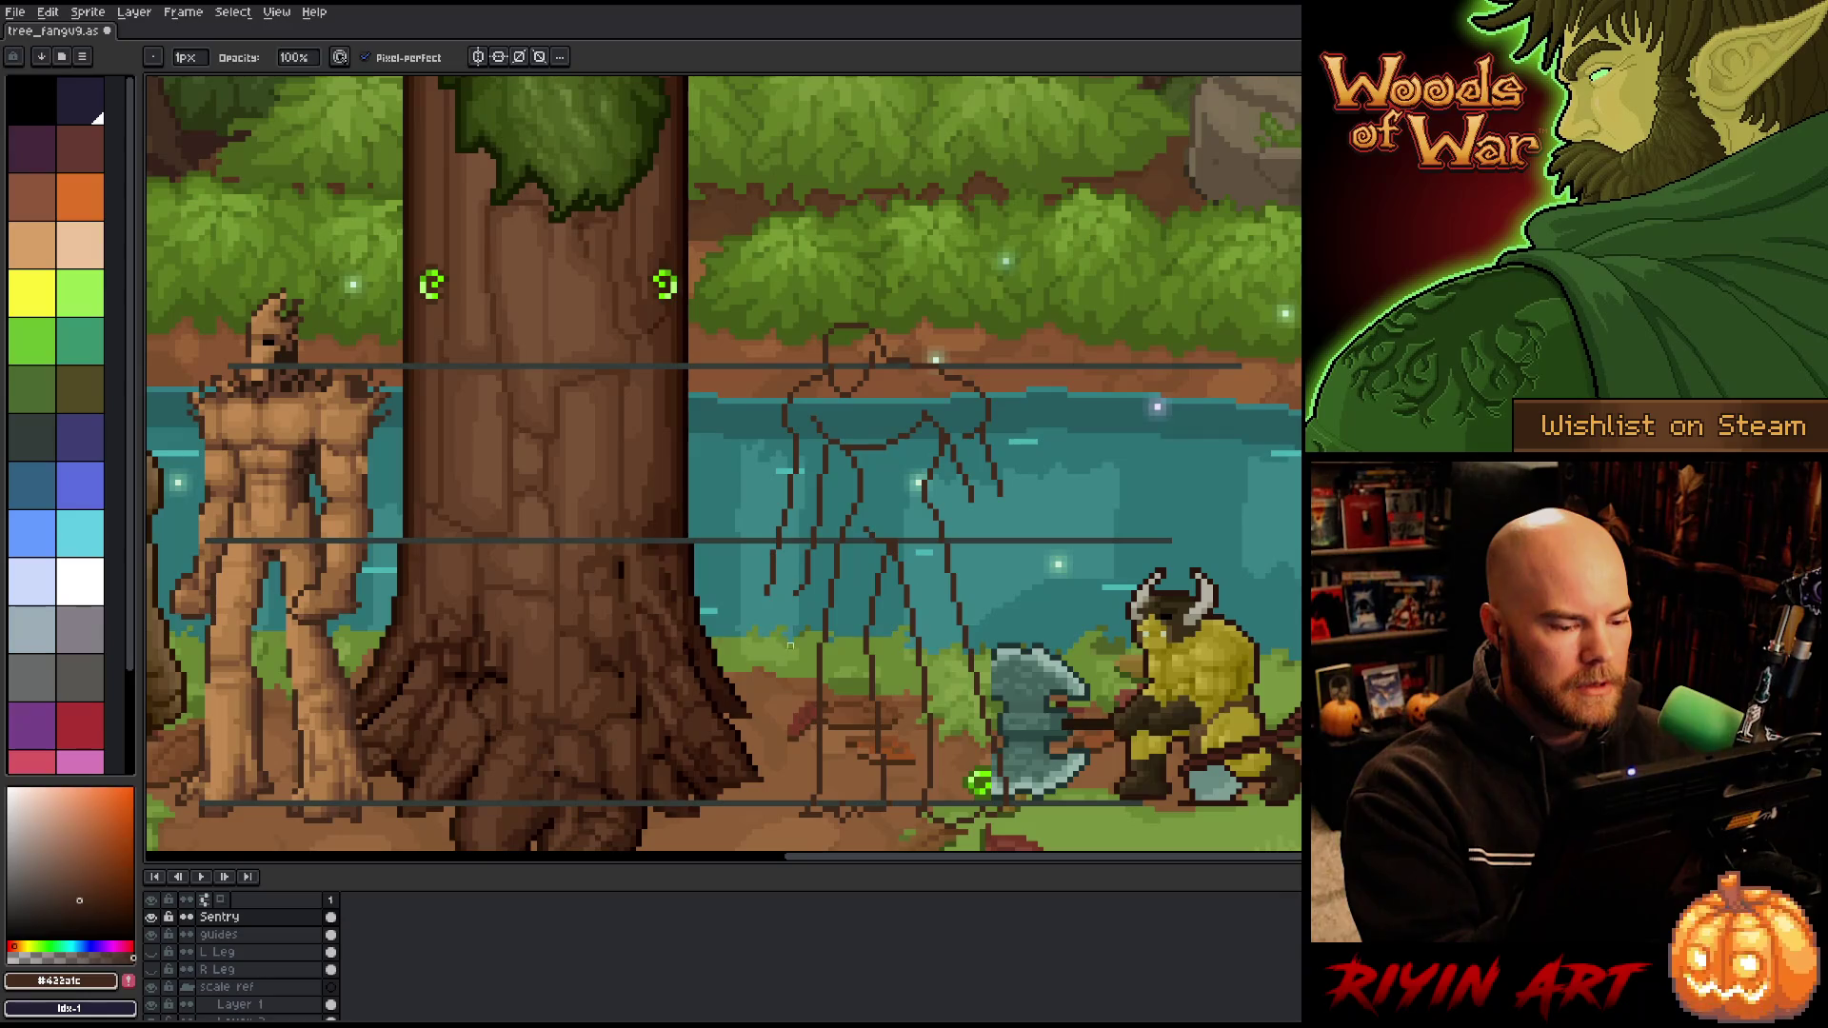
Step: Draw and redo downward pencil strokes extending the figure's left arm, toggling to the eraser
key("b")
left_click_drag(766, 598, 760, 684)
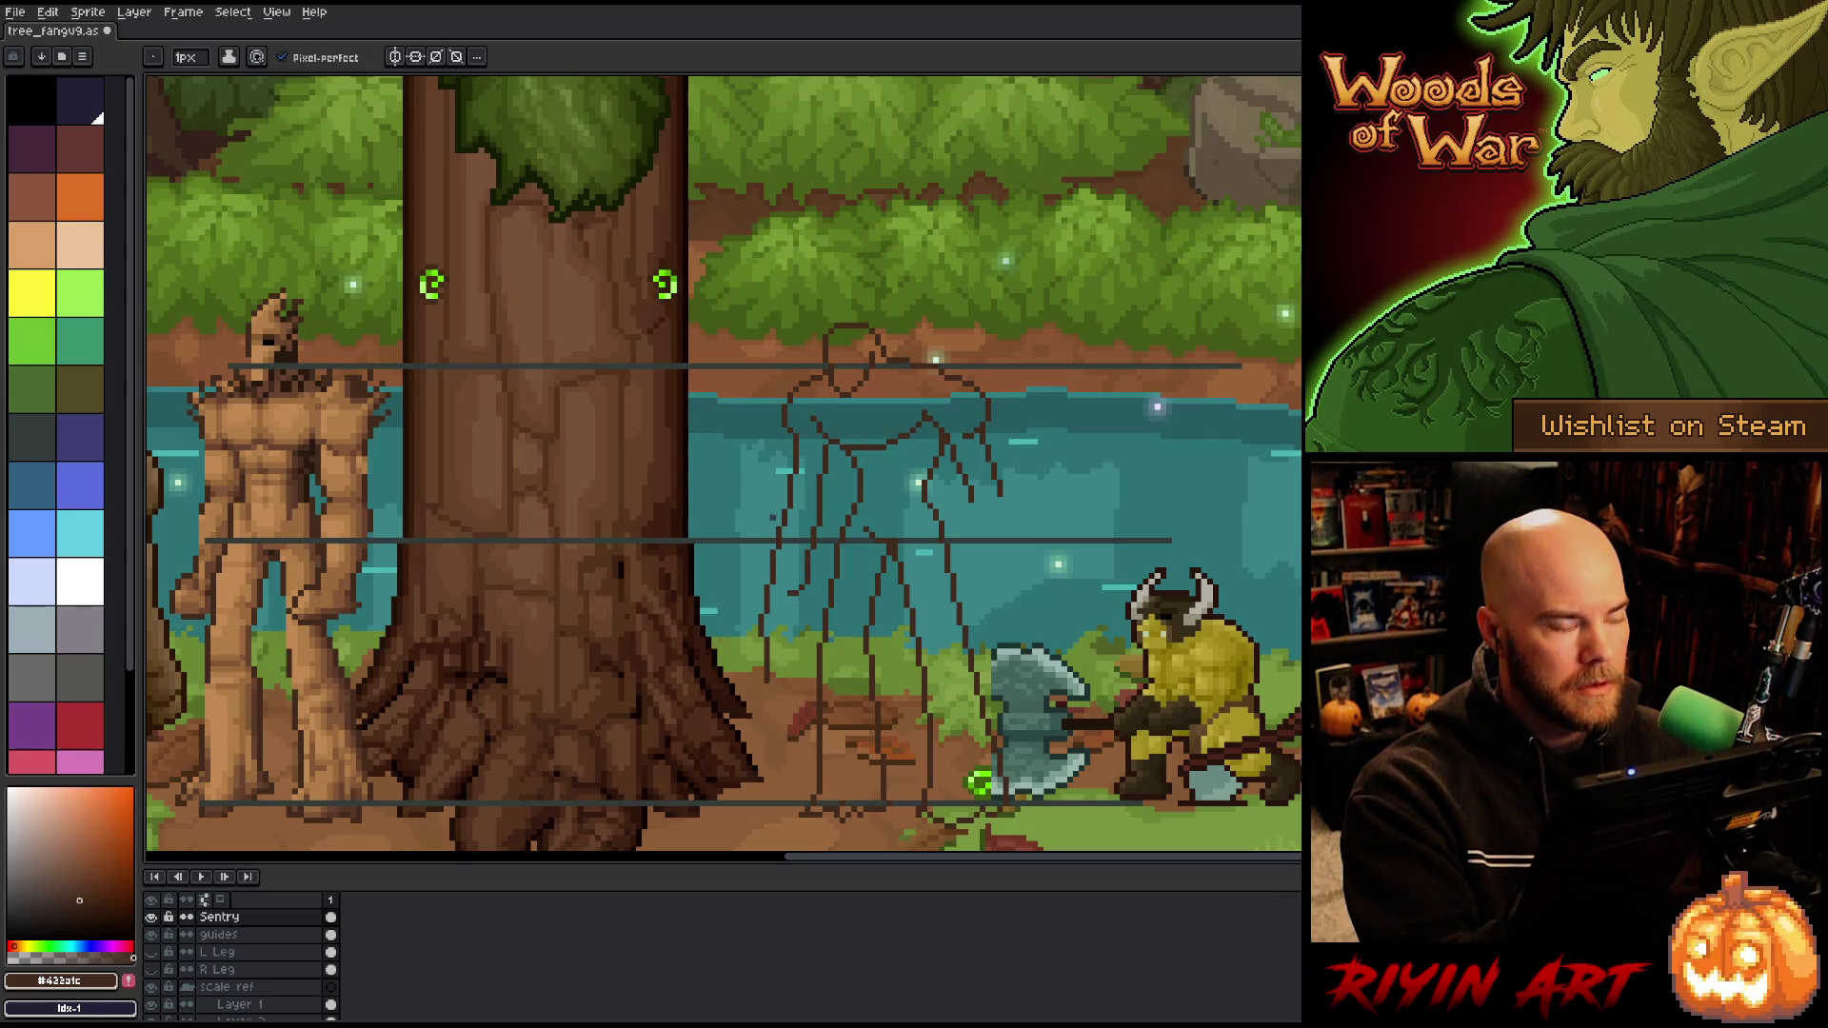
left_click_drag(763, 600, 773, 697)
left_click_drag(773, 609, 779, 697)
key("ctrl+z")
left_click_drag(773, 614, 781, 700)
left_click_drag(775, 621, 796, 698)
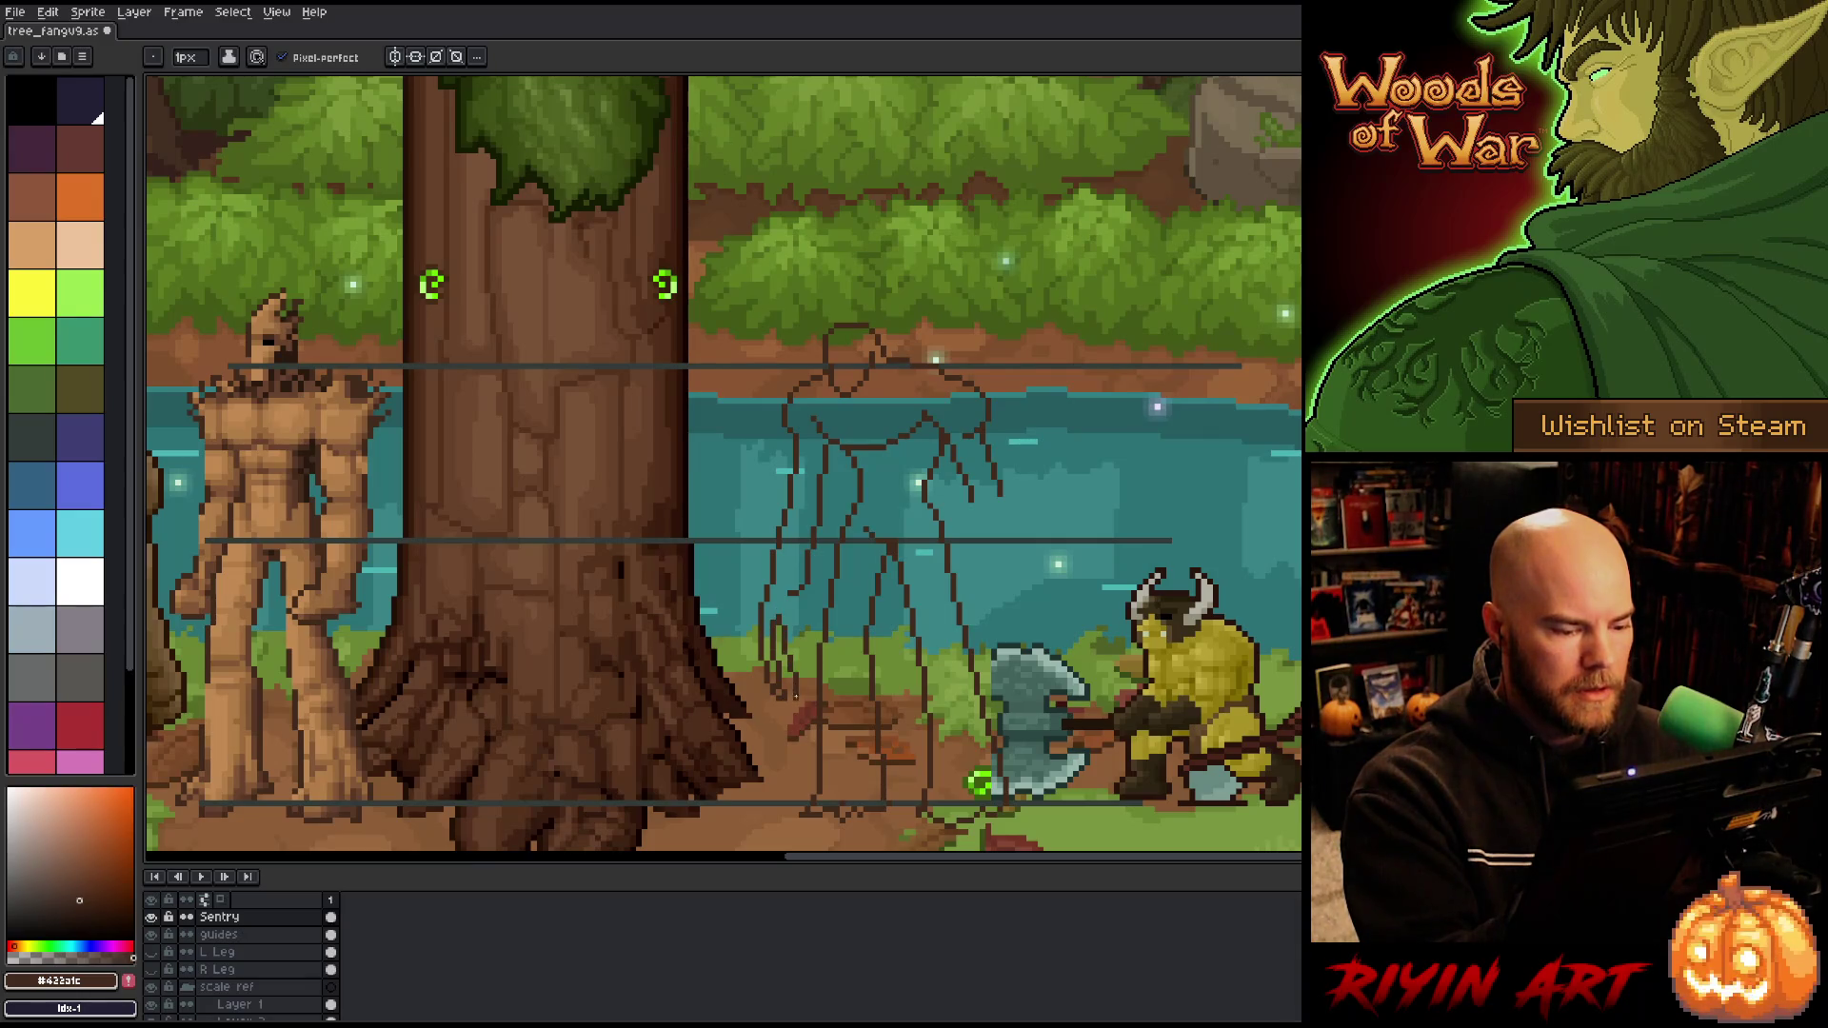
left_click_drag(795, 610, 803, 685)
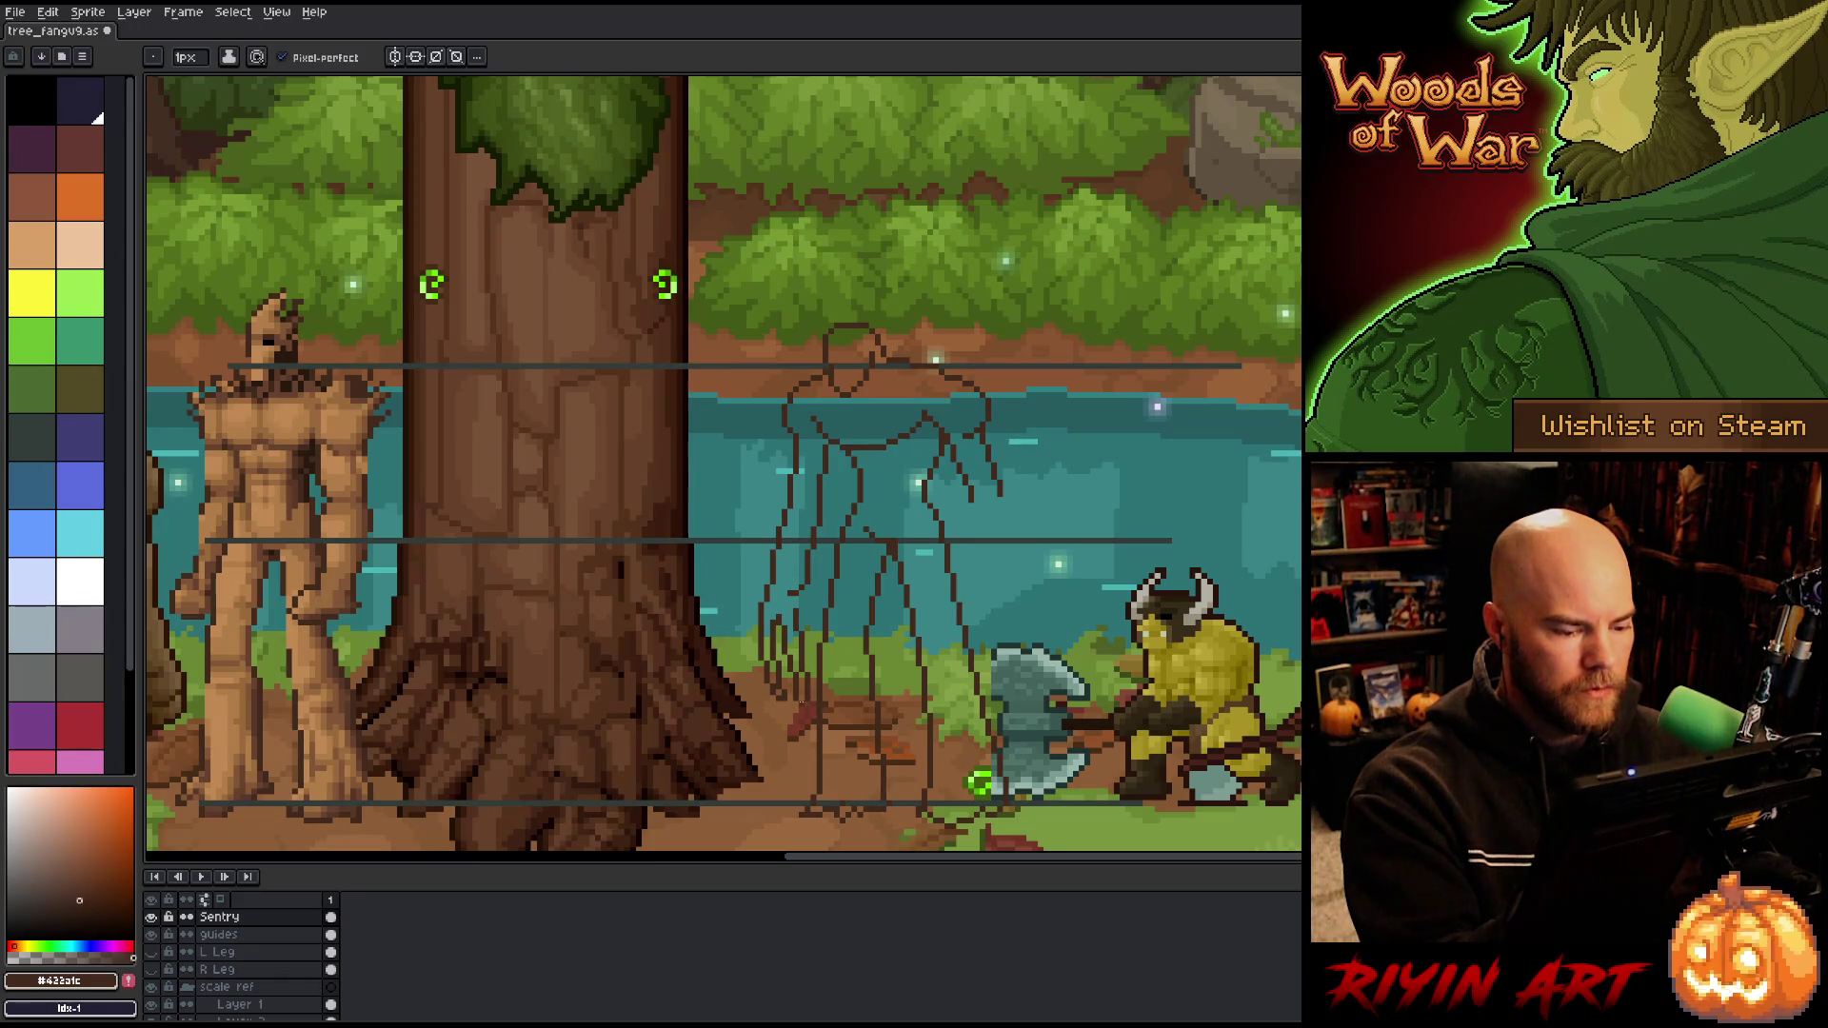
key("e")
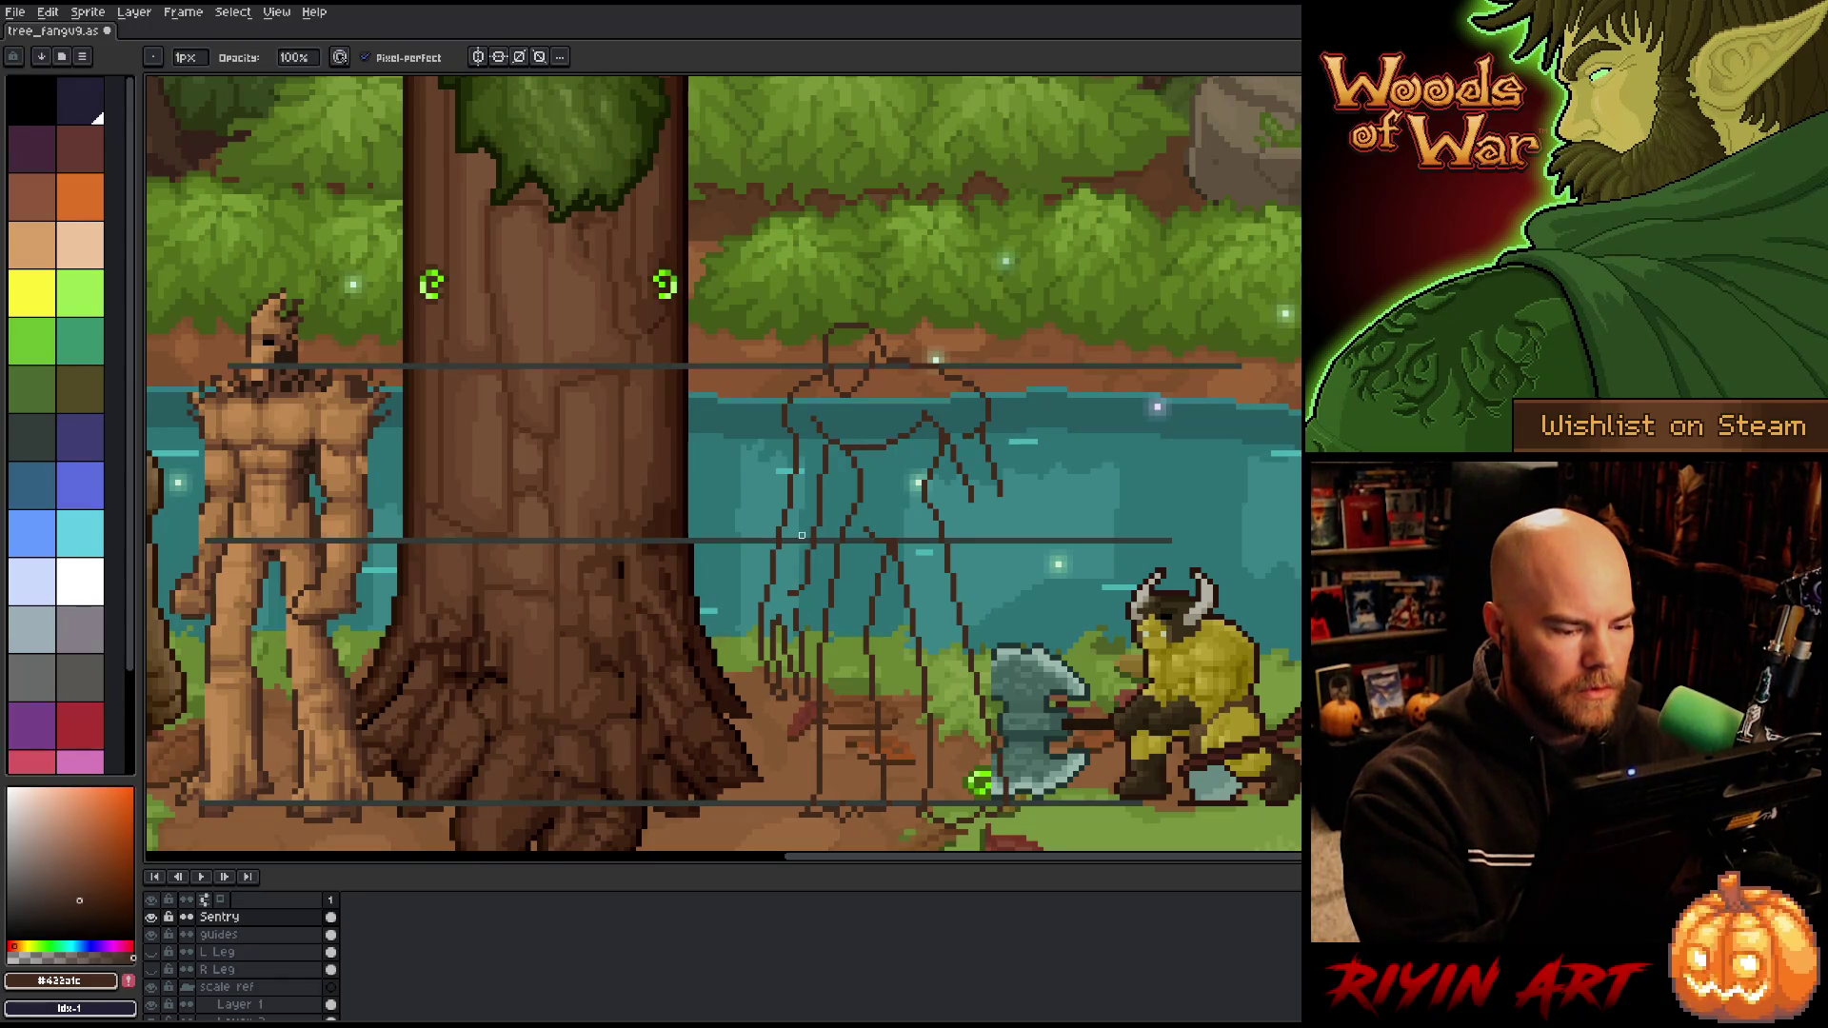
key("b")
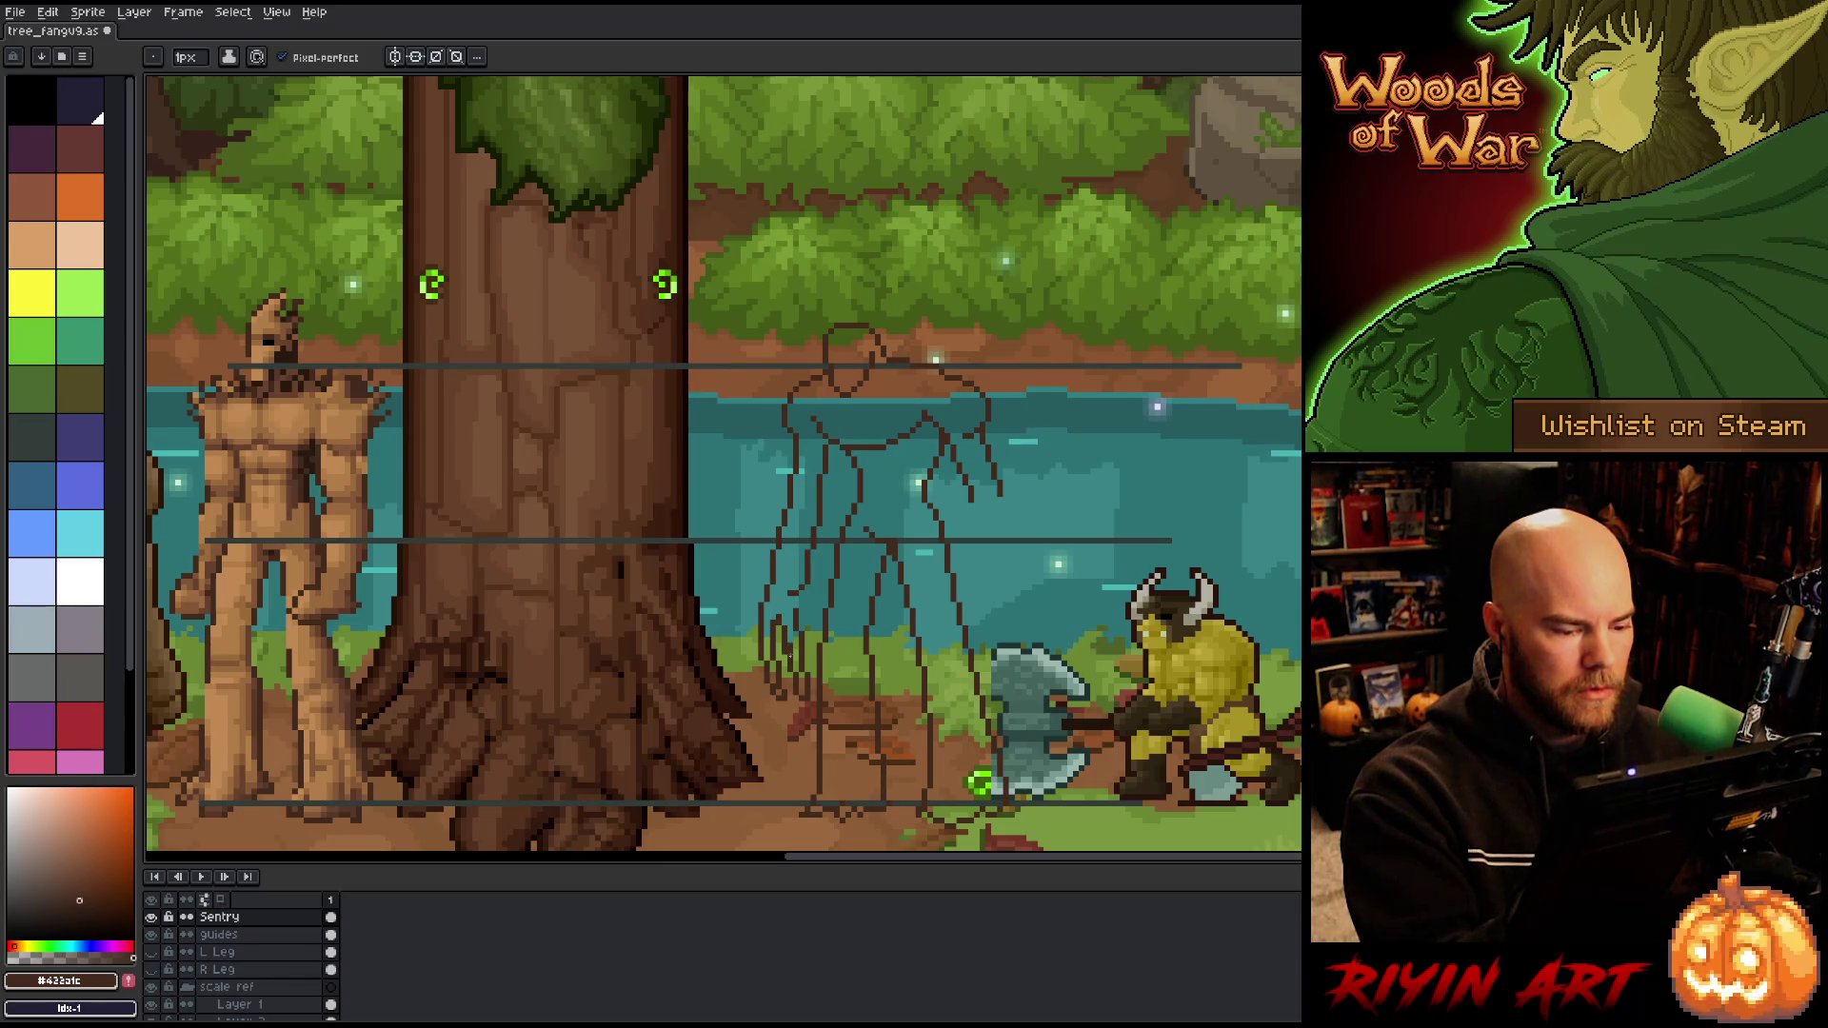
key("e")
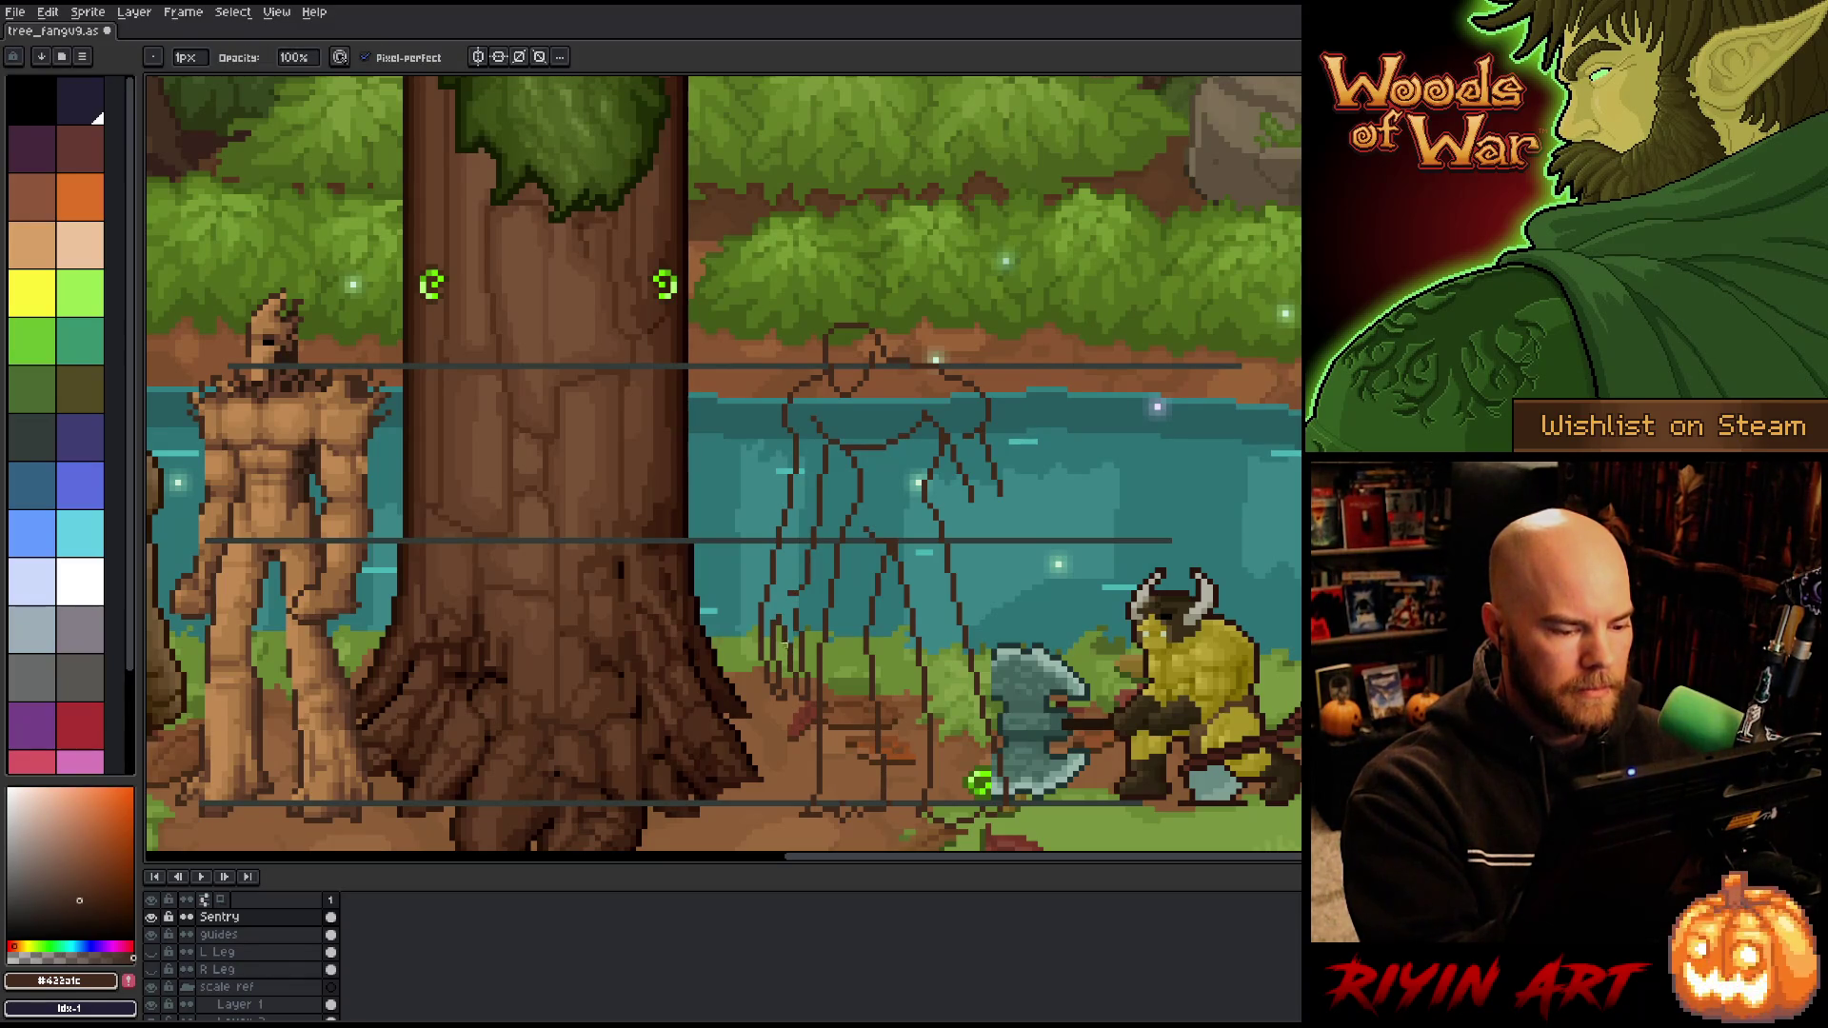
Step: Lasso the left hand, shift it left, commit and drop the selection
key("m")
mouse_move(807, 710)
left_mouse_down()
mouse_move(817, 655)
mouse_move(788, 610)
mouse_move(776, 628)
mouse_move(804, 722)
mouse_move(778, 661)
left_mouse_up()
key("Return")
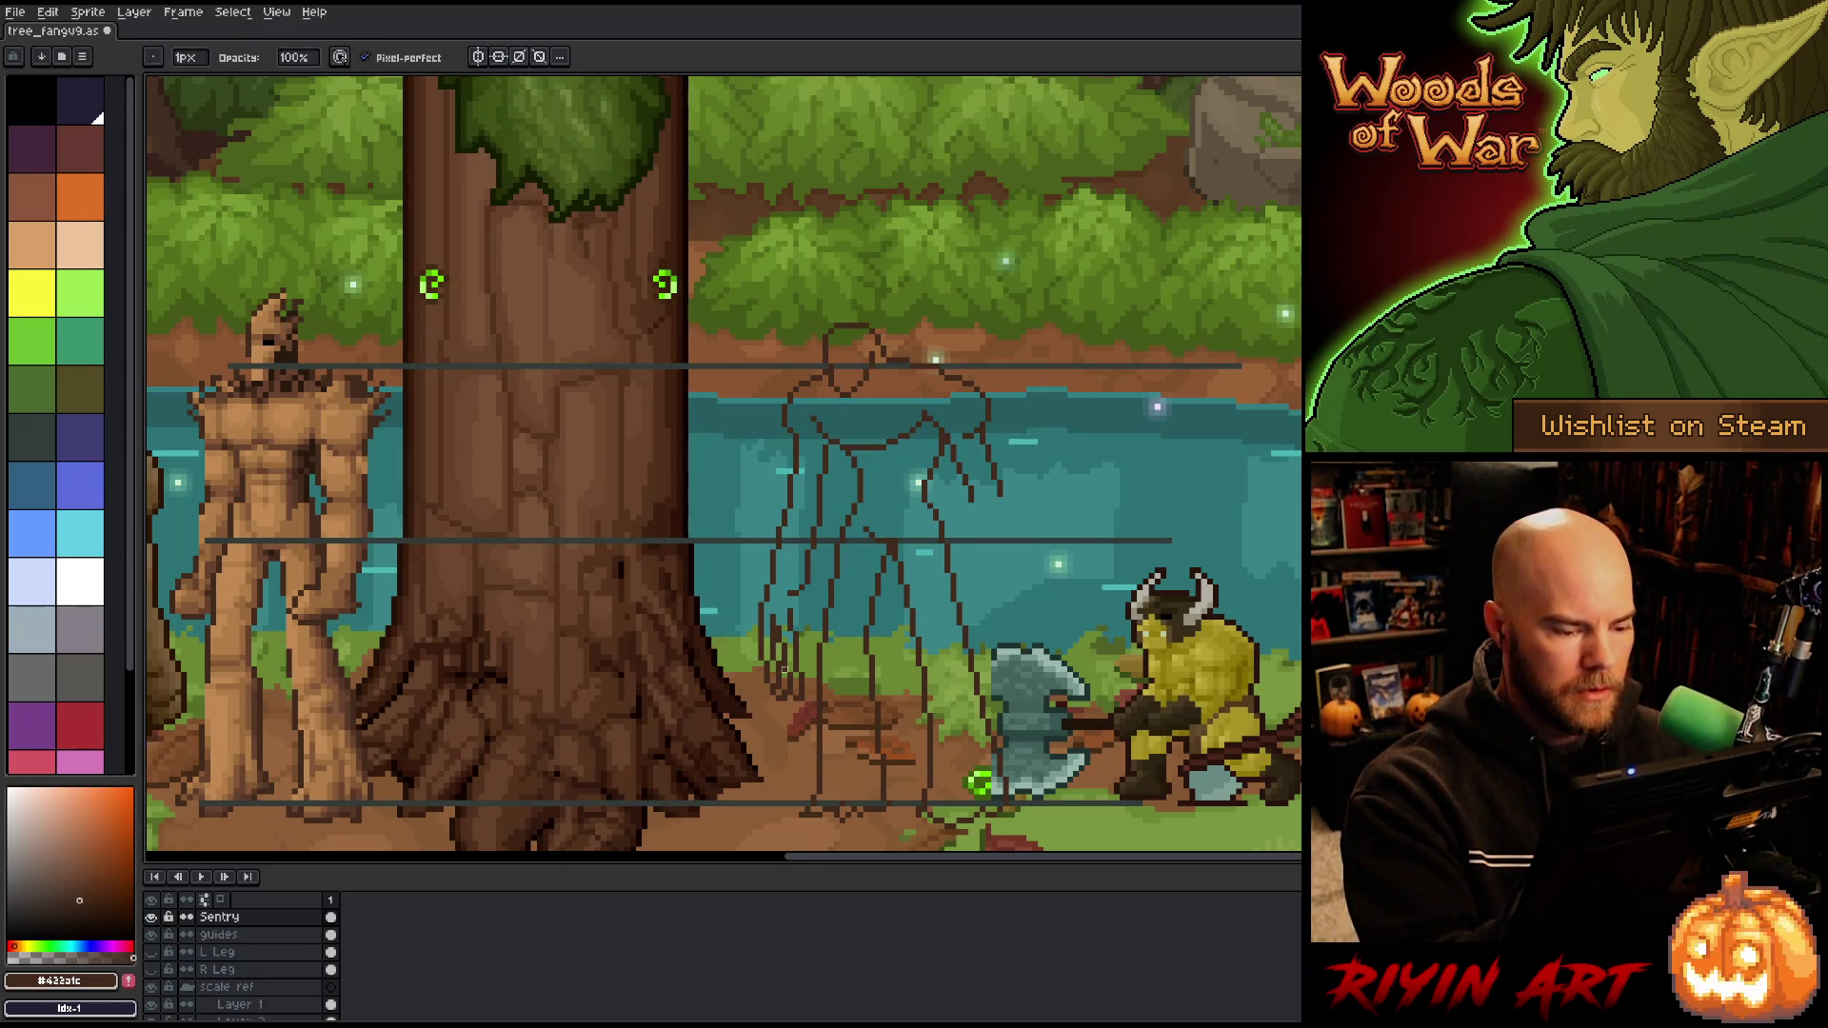
key("ctrl+z")
key("ctrl+d")
key("b")
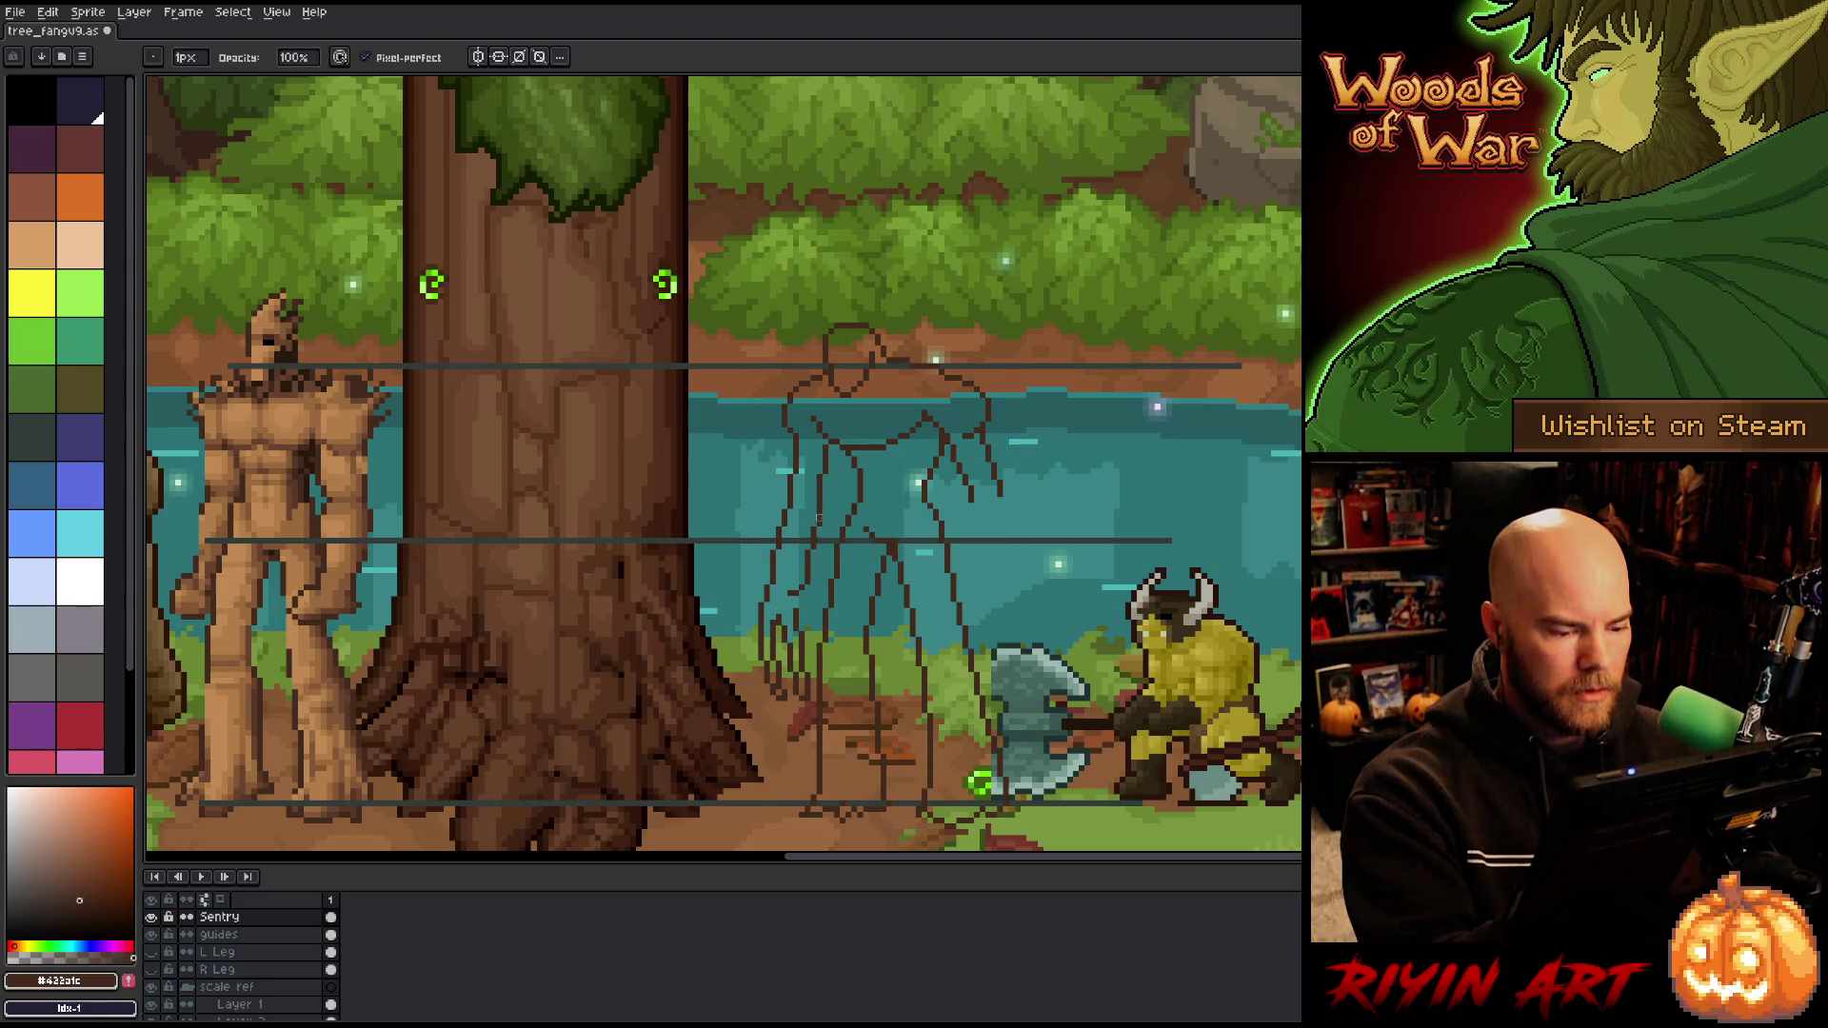
Step: Add clawed finger strokes to the left hand, alternating pencil and eraser to refine them
left_click_drag(757, 624, 759, 700)
key("e")
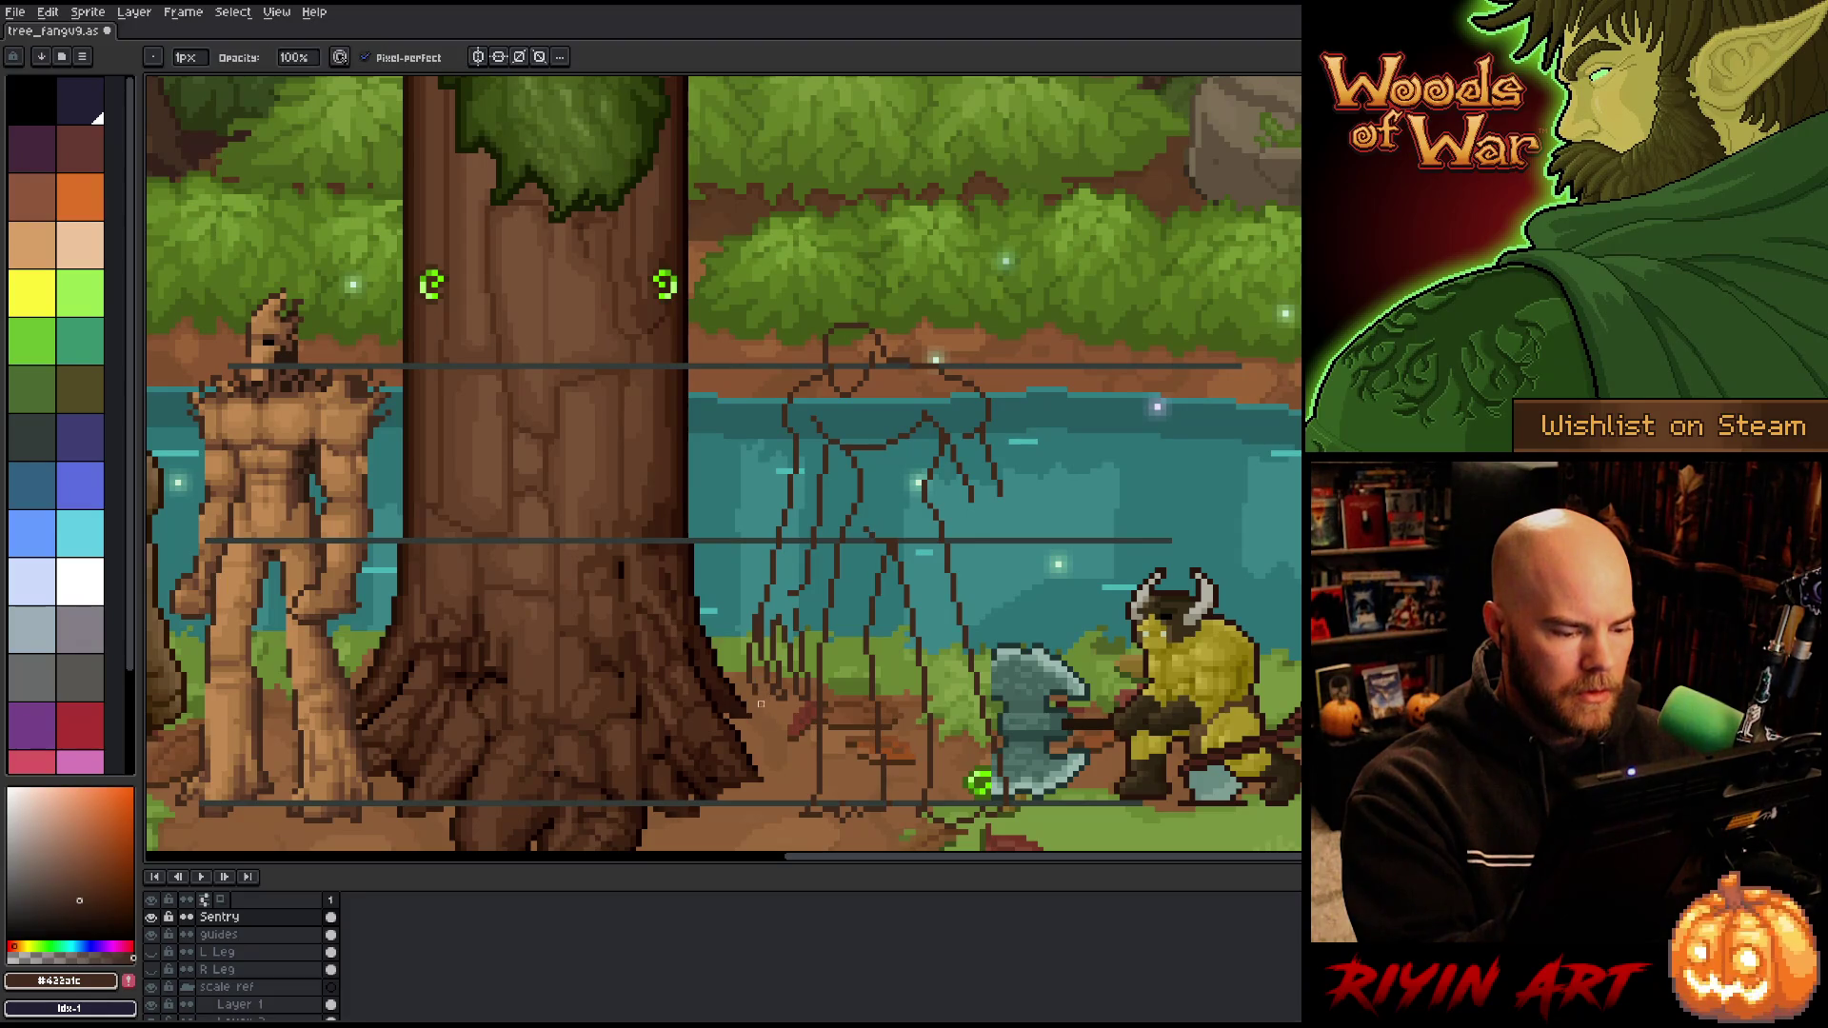
key("b")
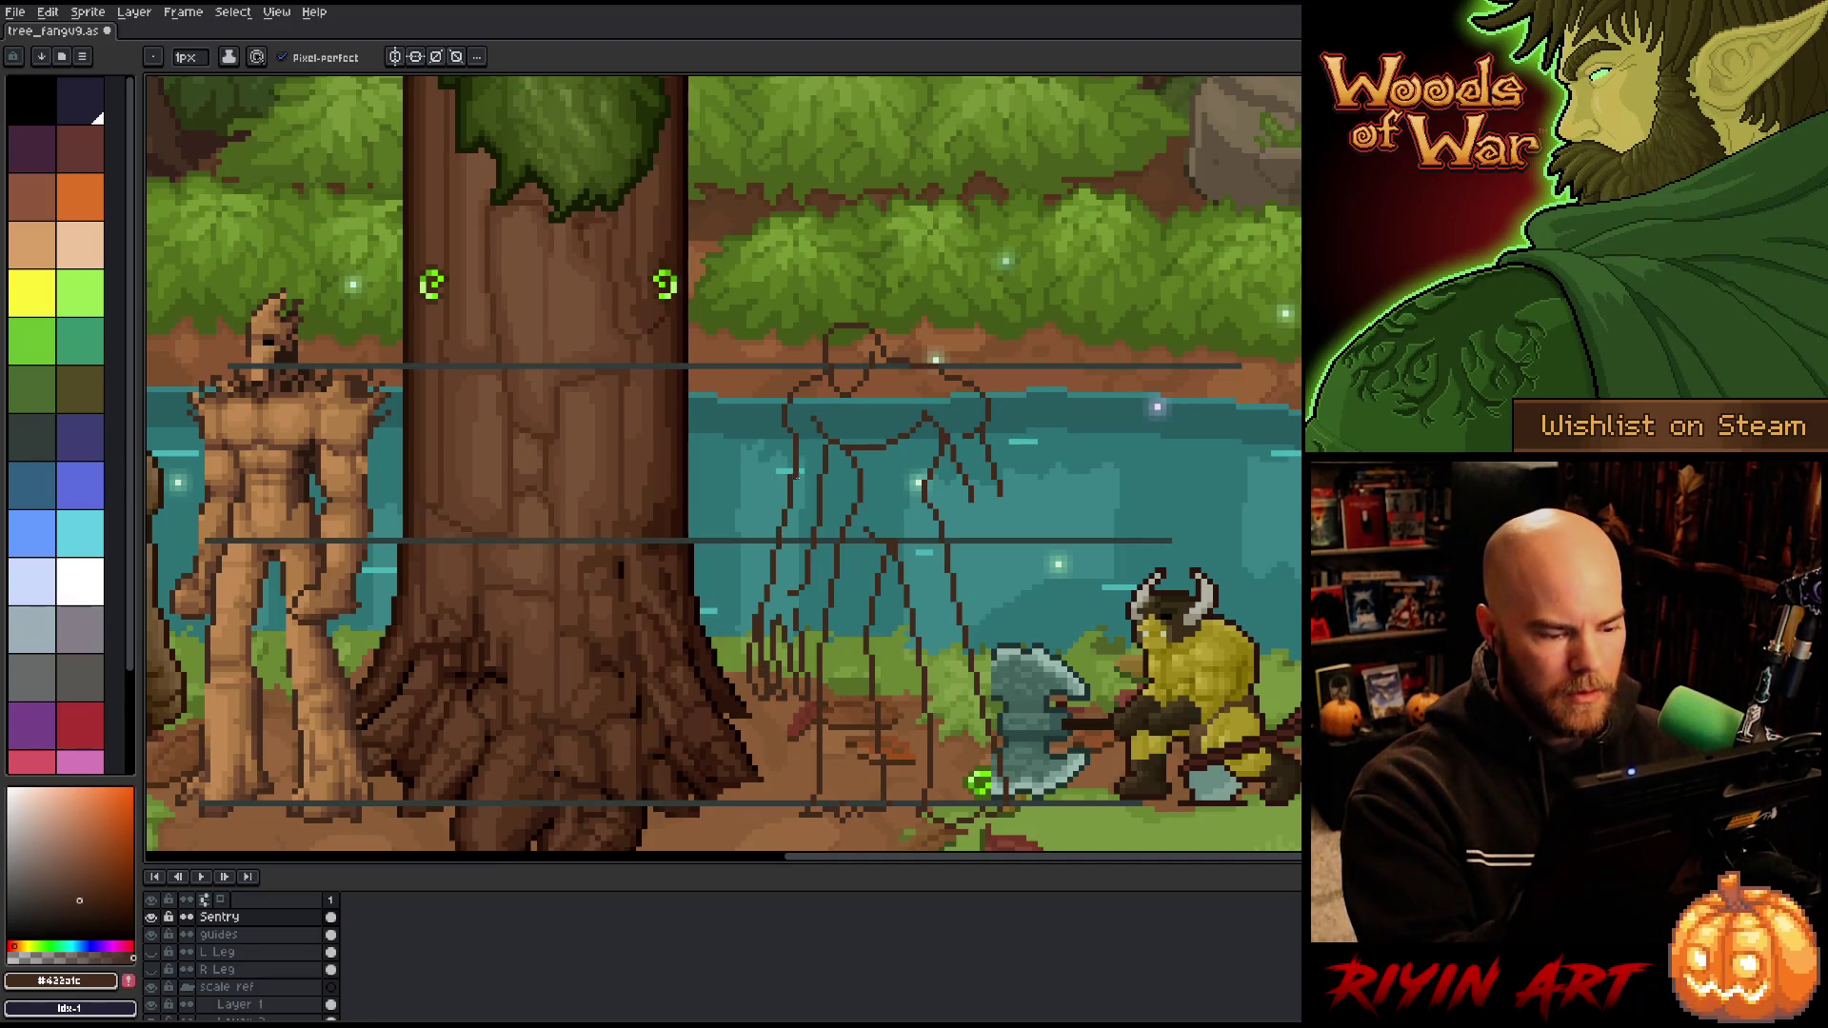
key("e")
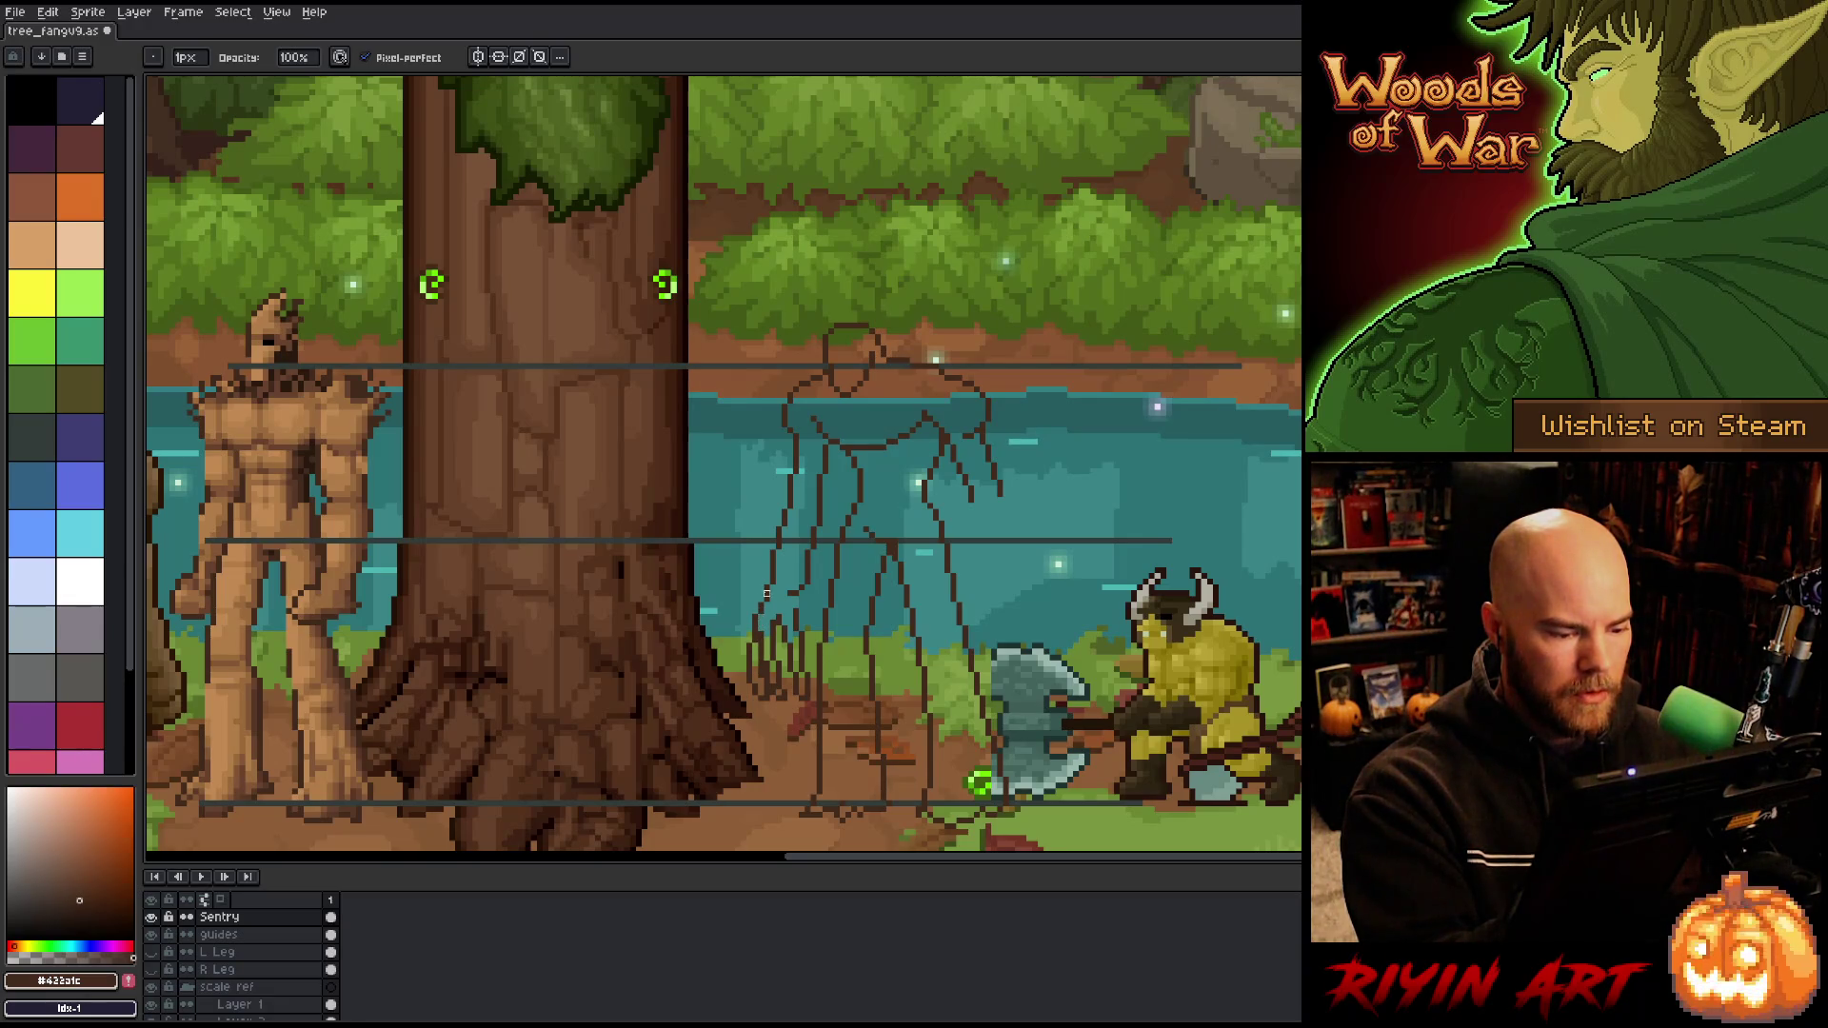
key("b")
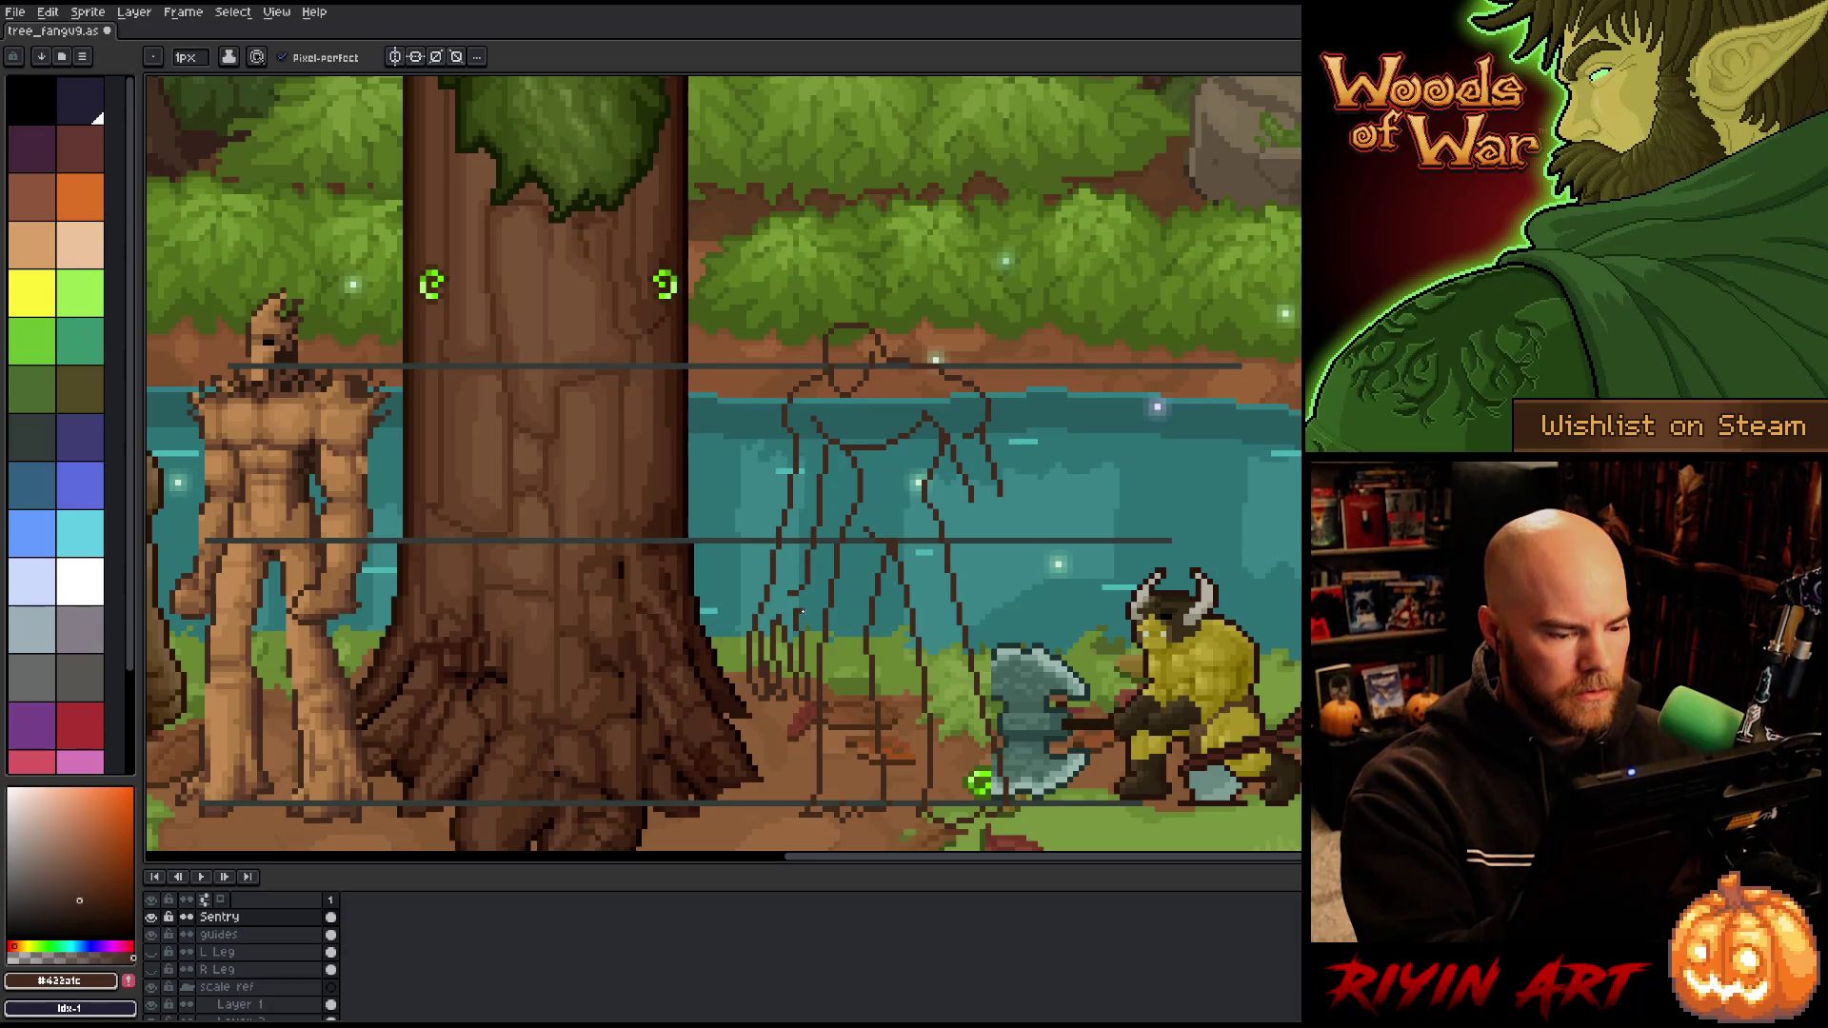
key("e")
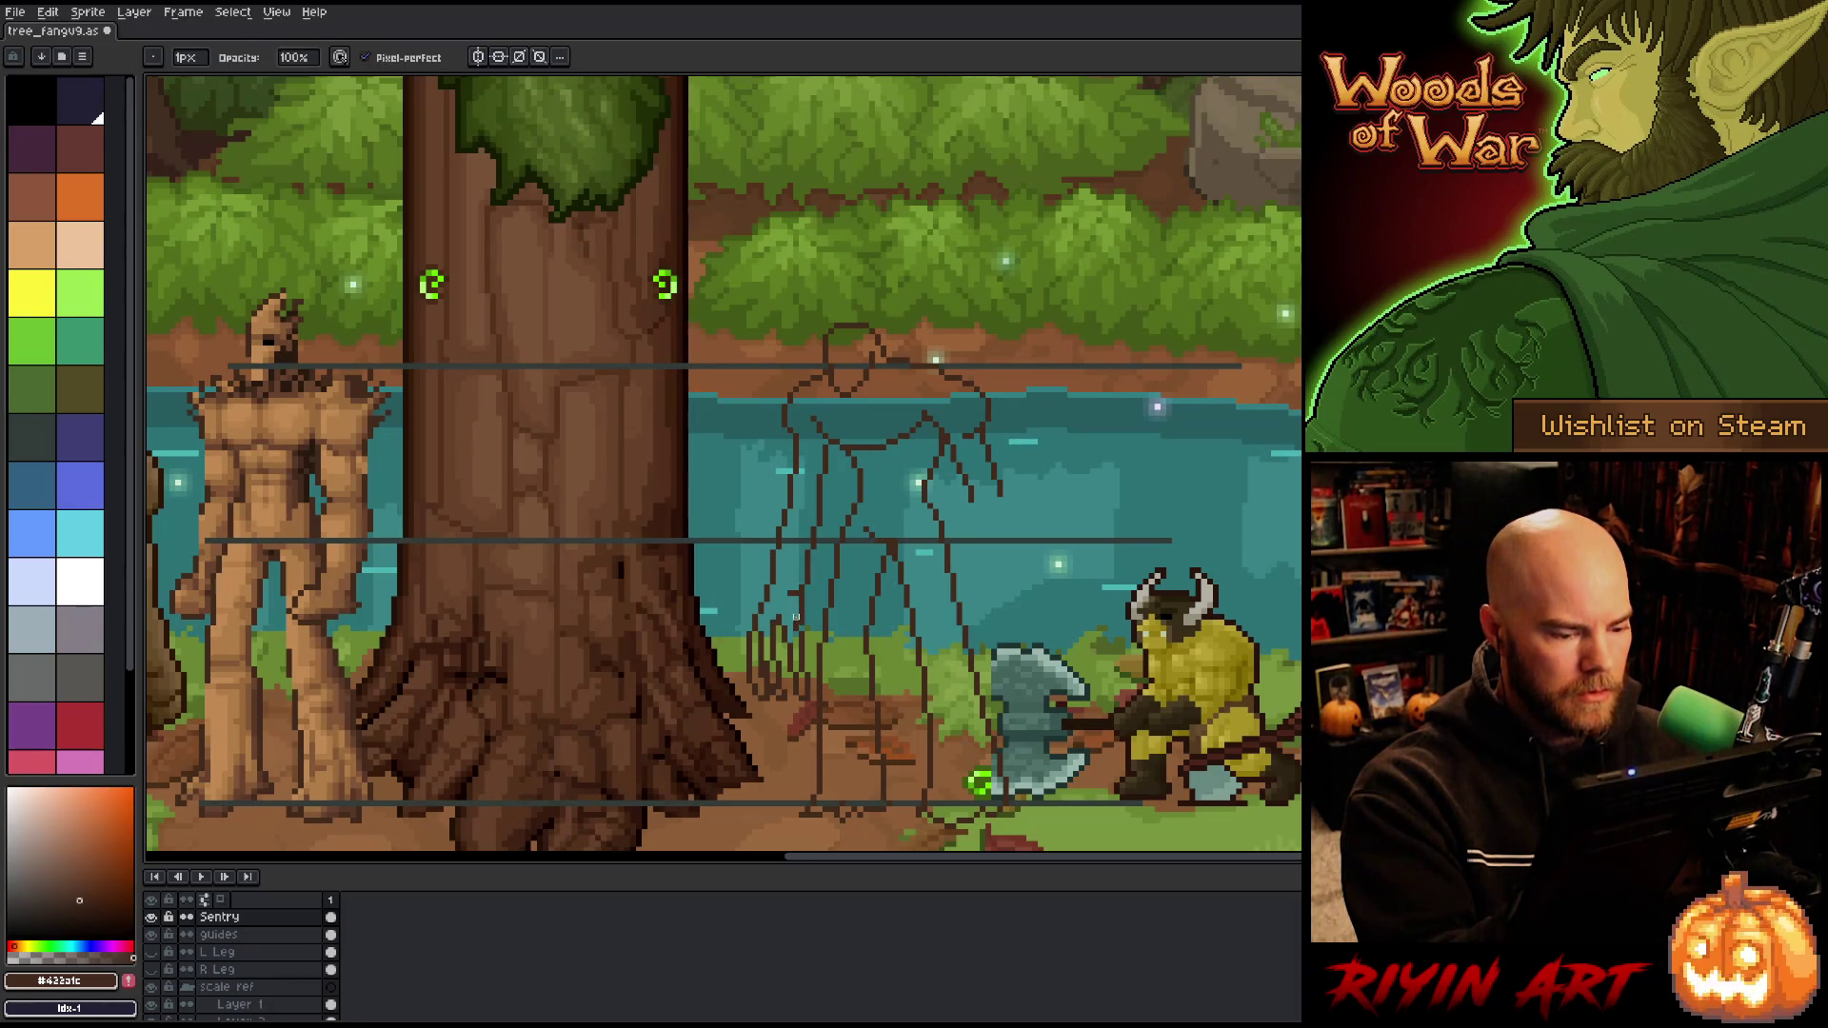
key("b")
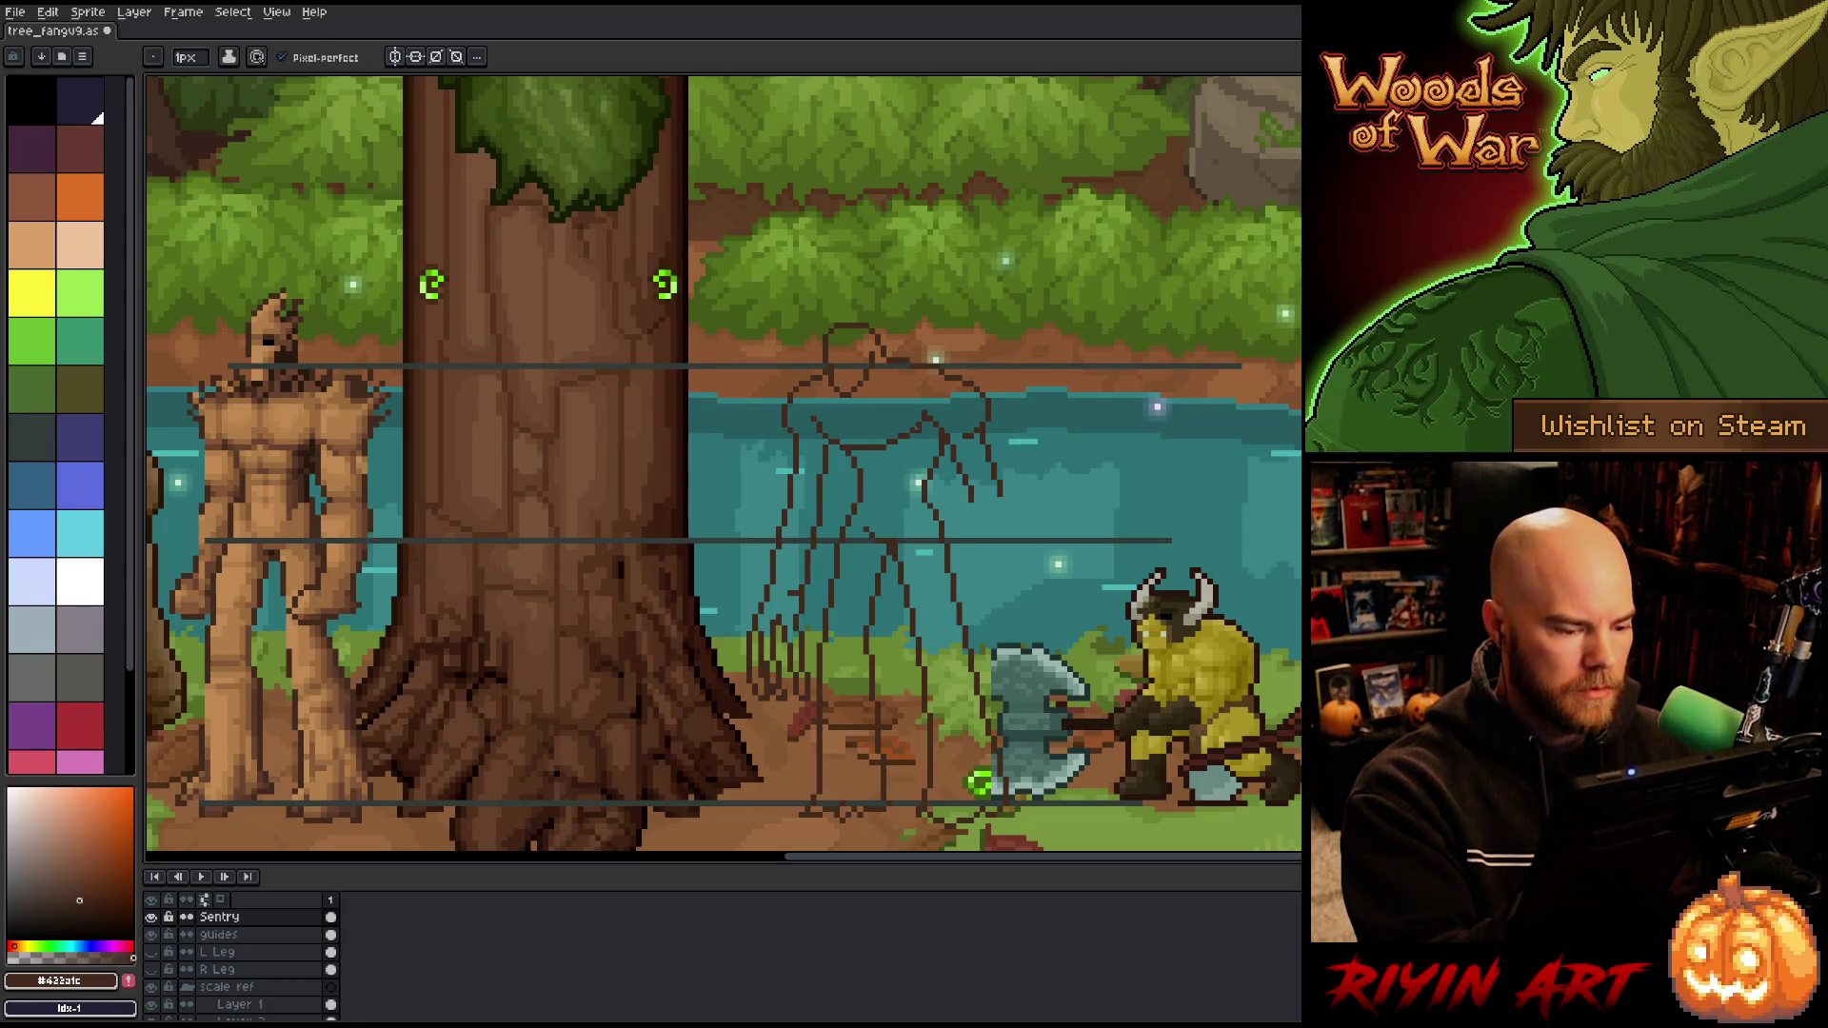
key("e")
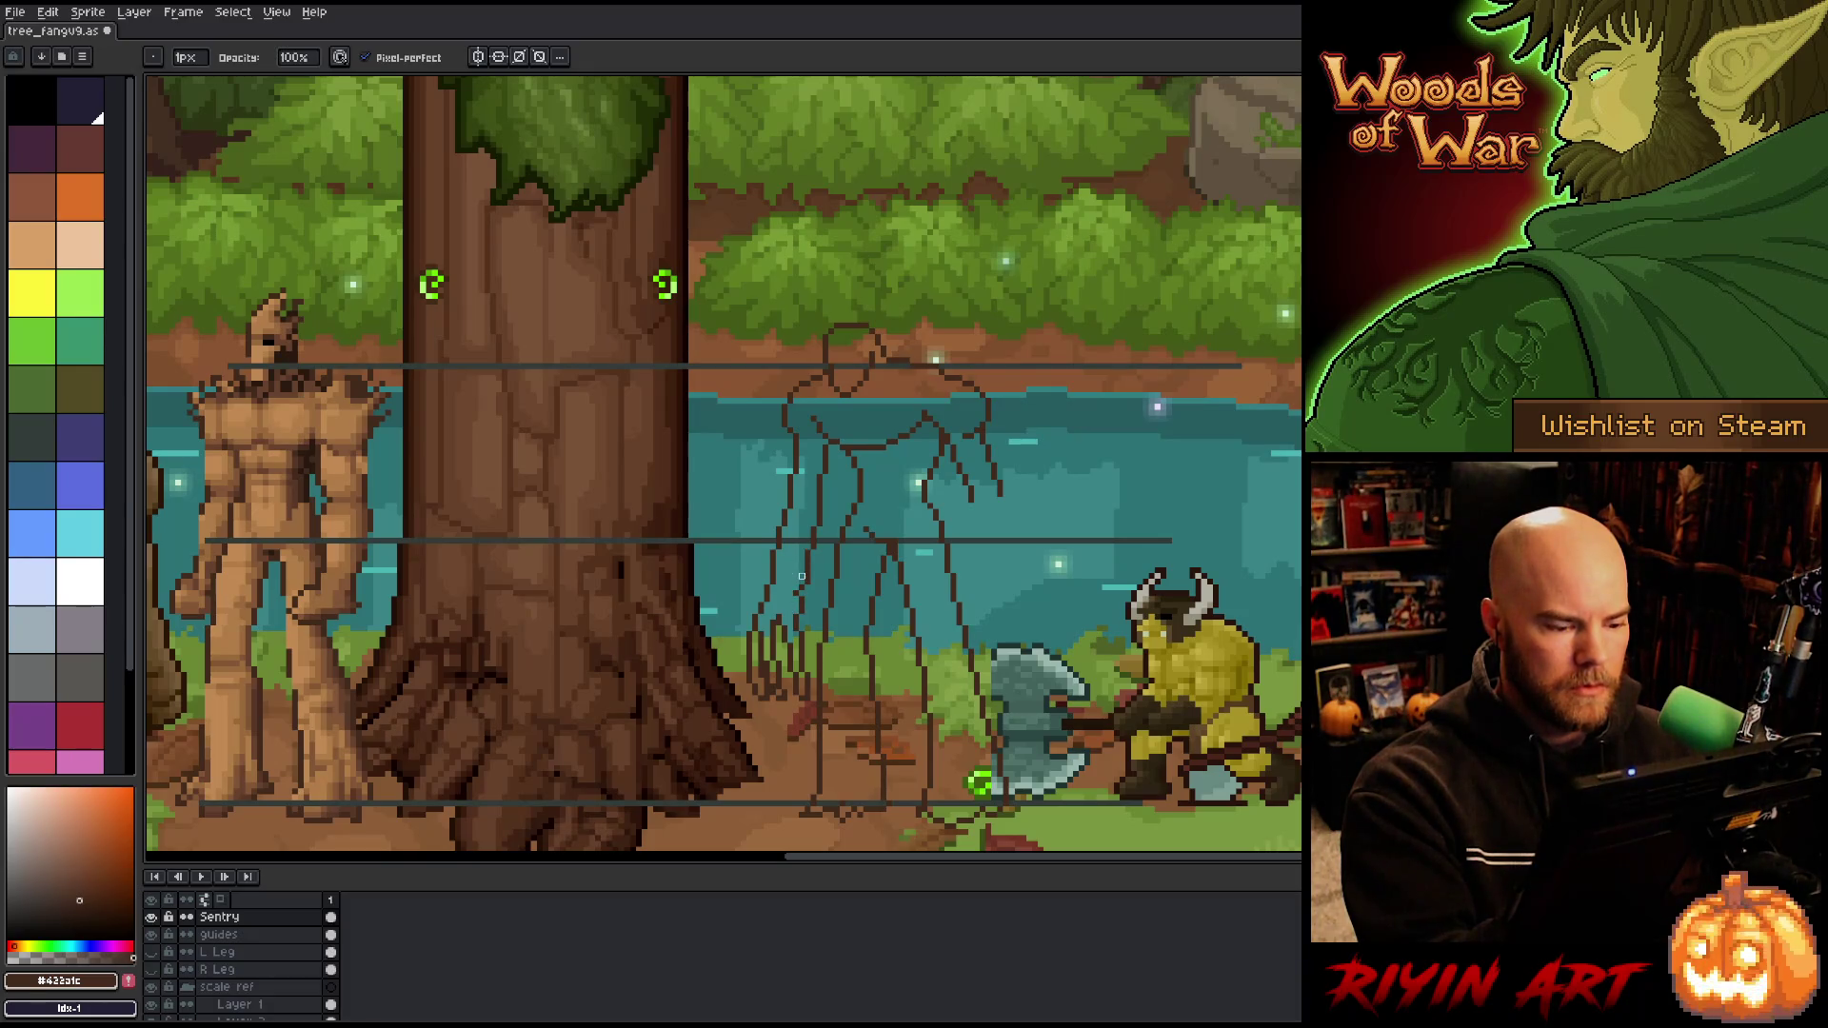
key("b")
key("e")
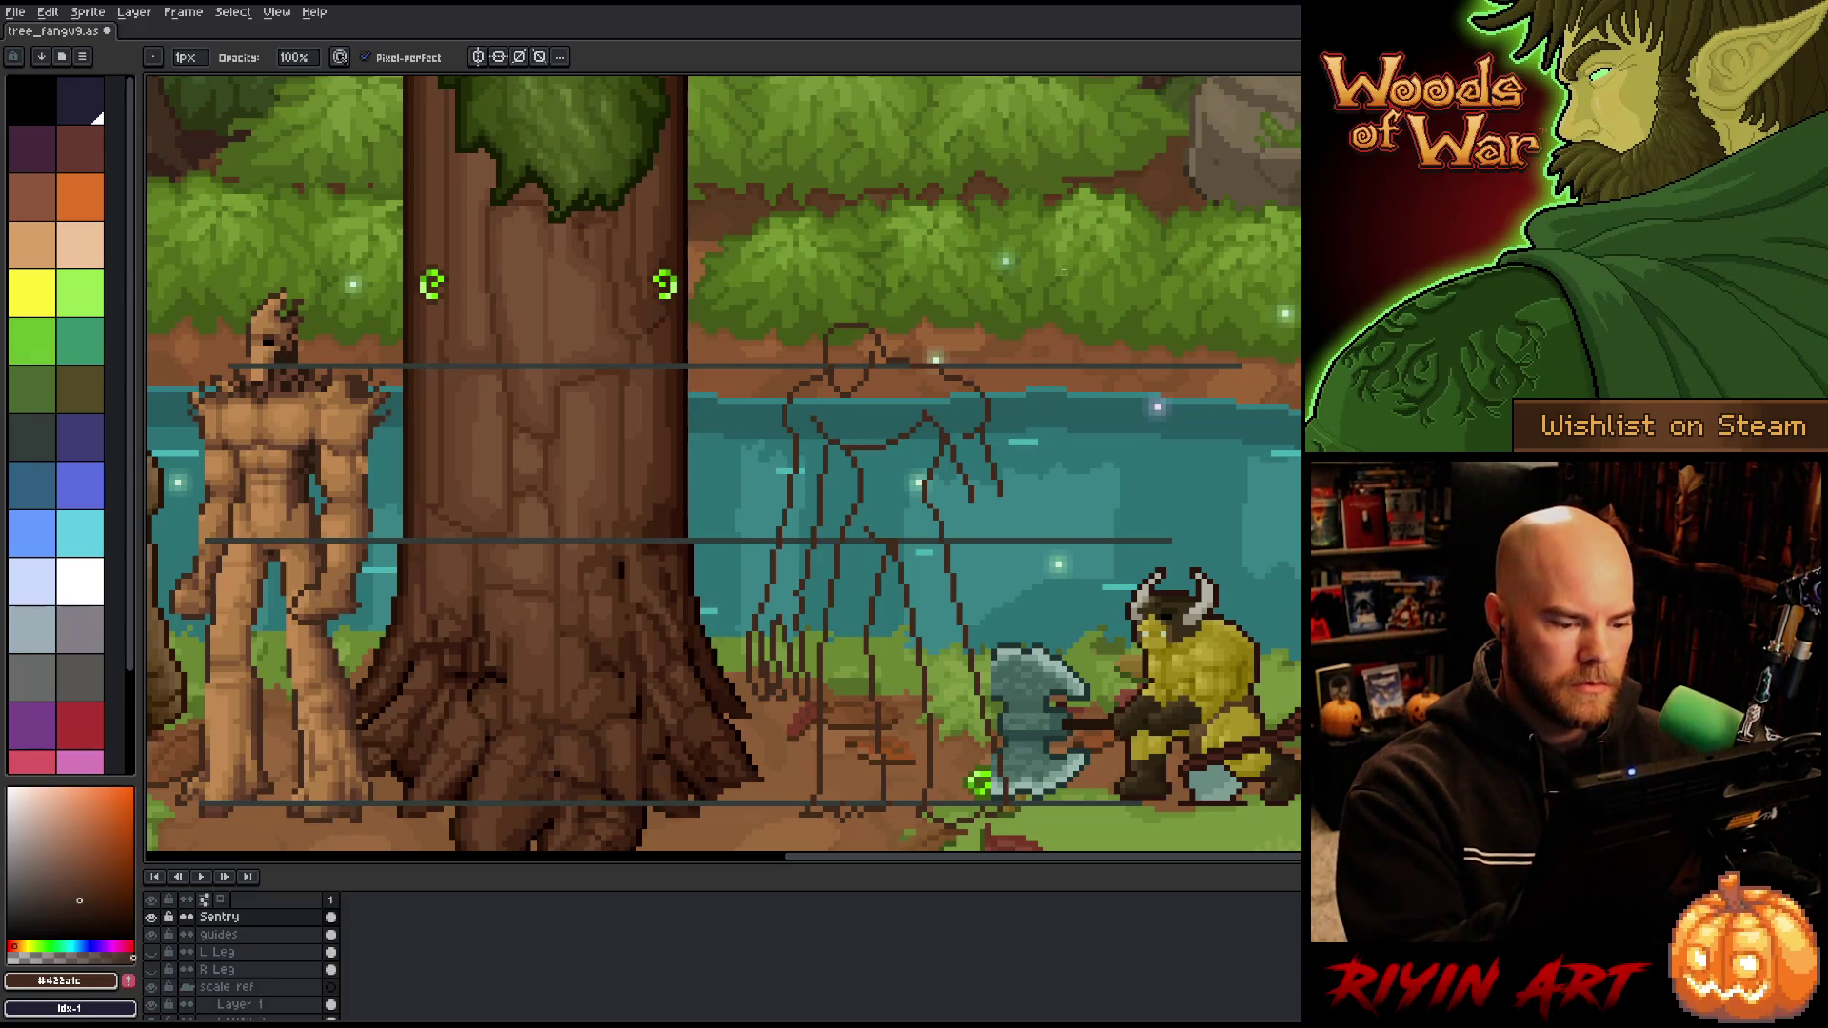
key("b")
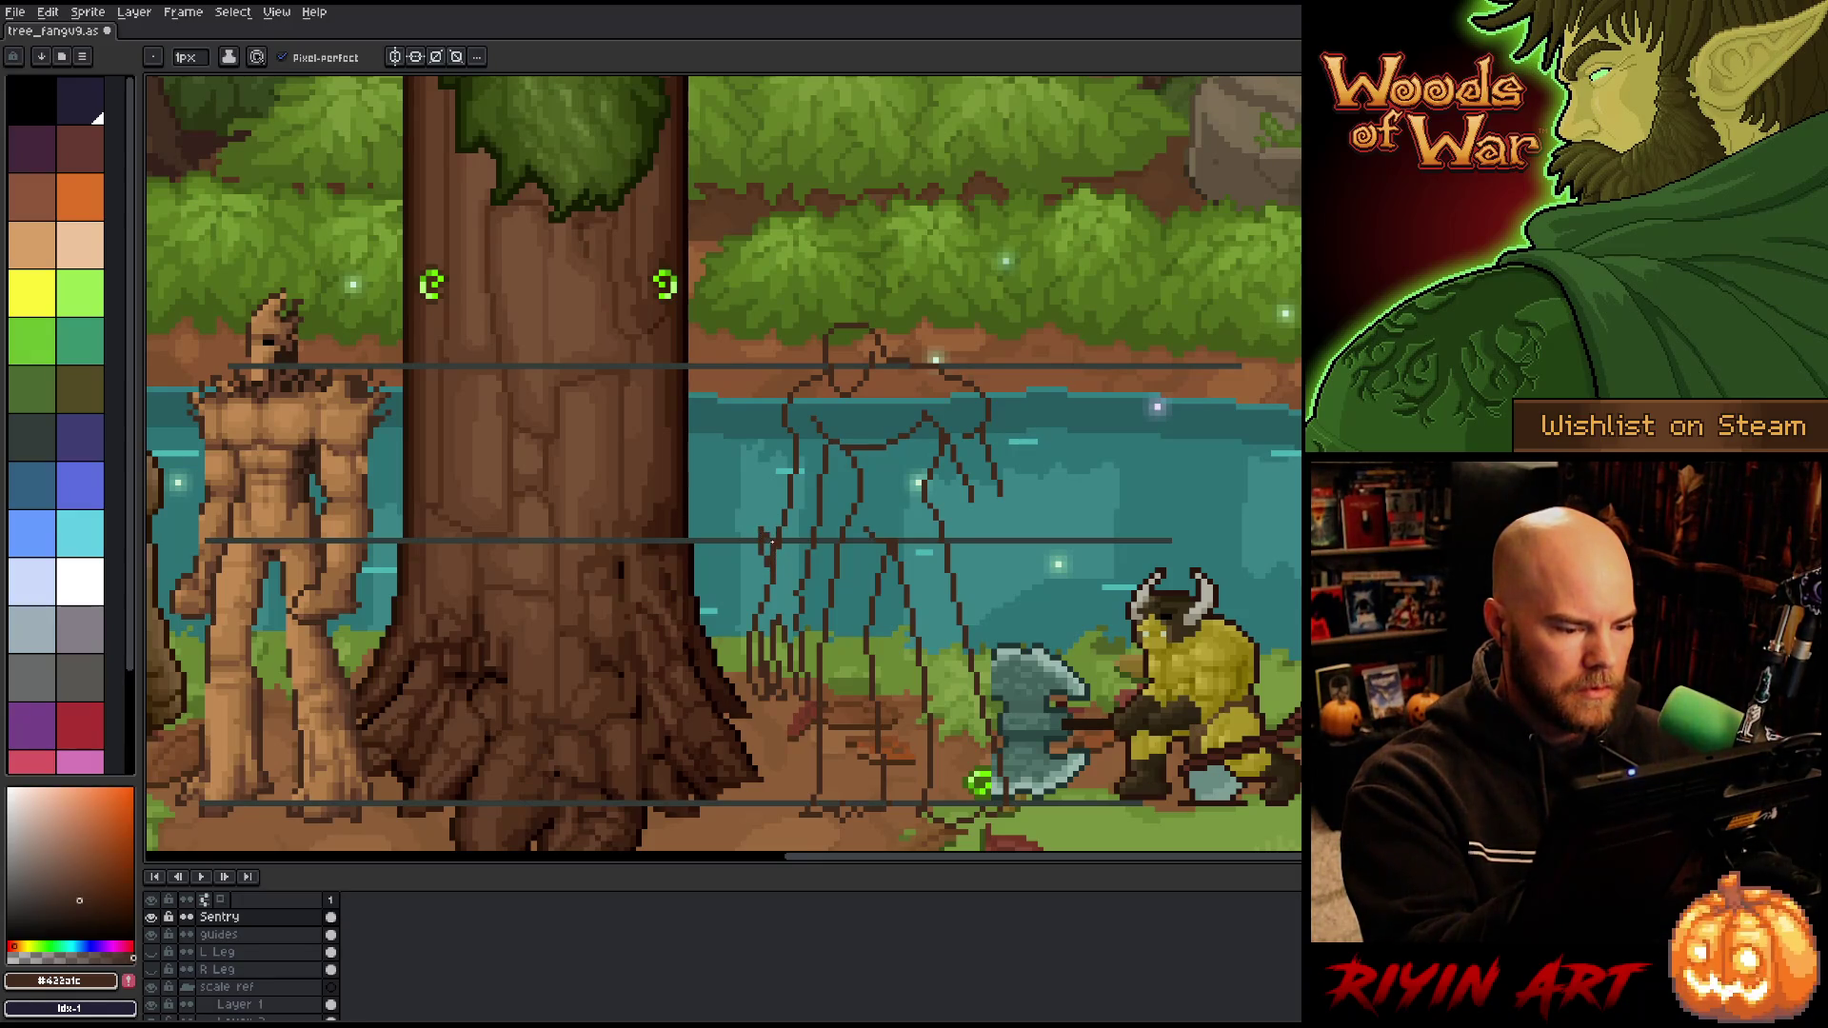
key("b")
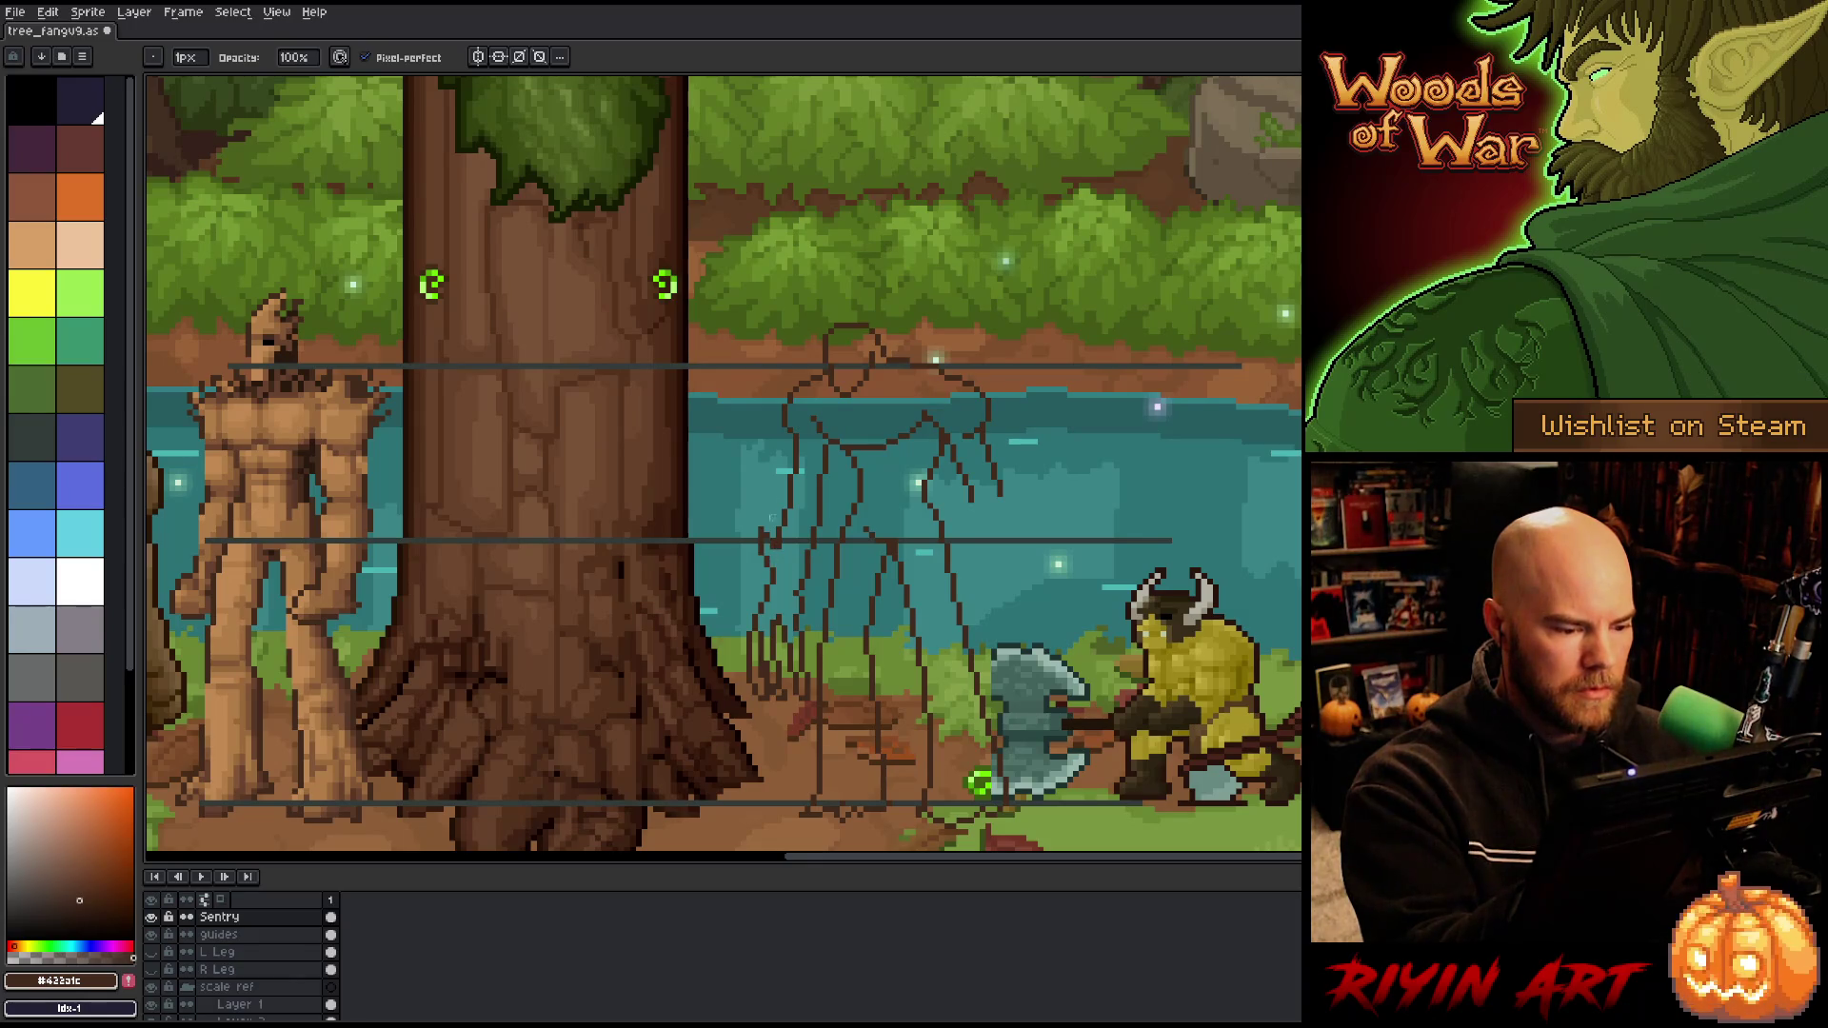
key("e")
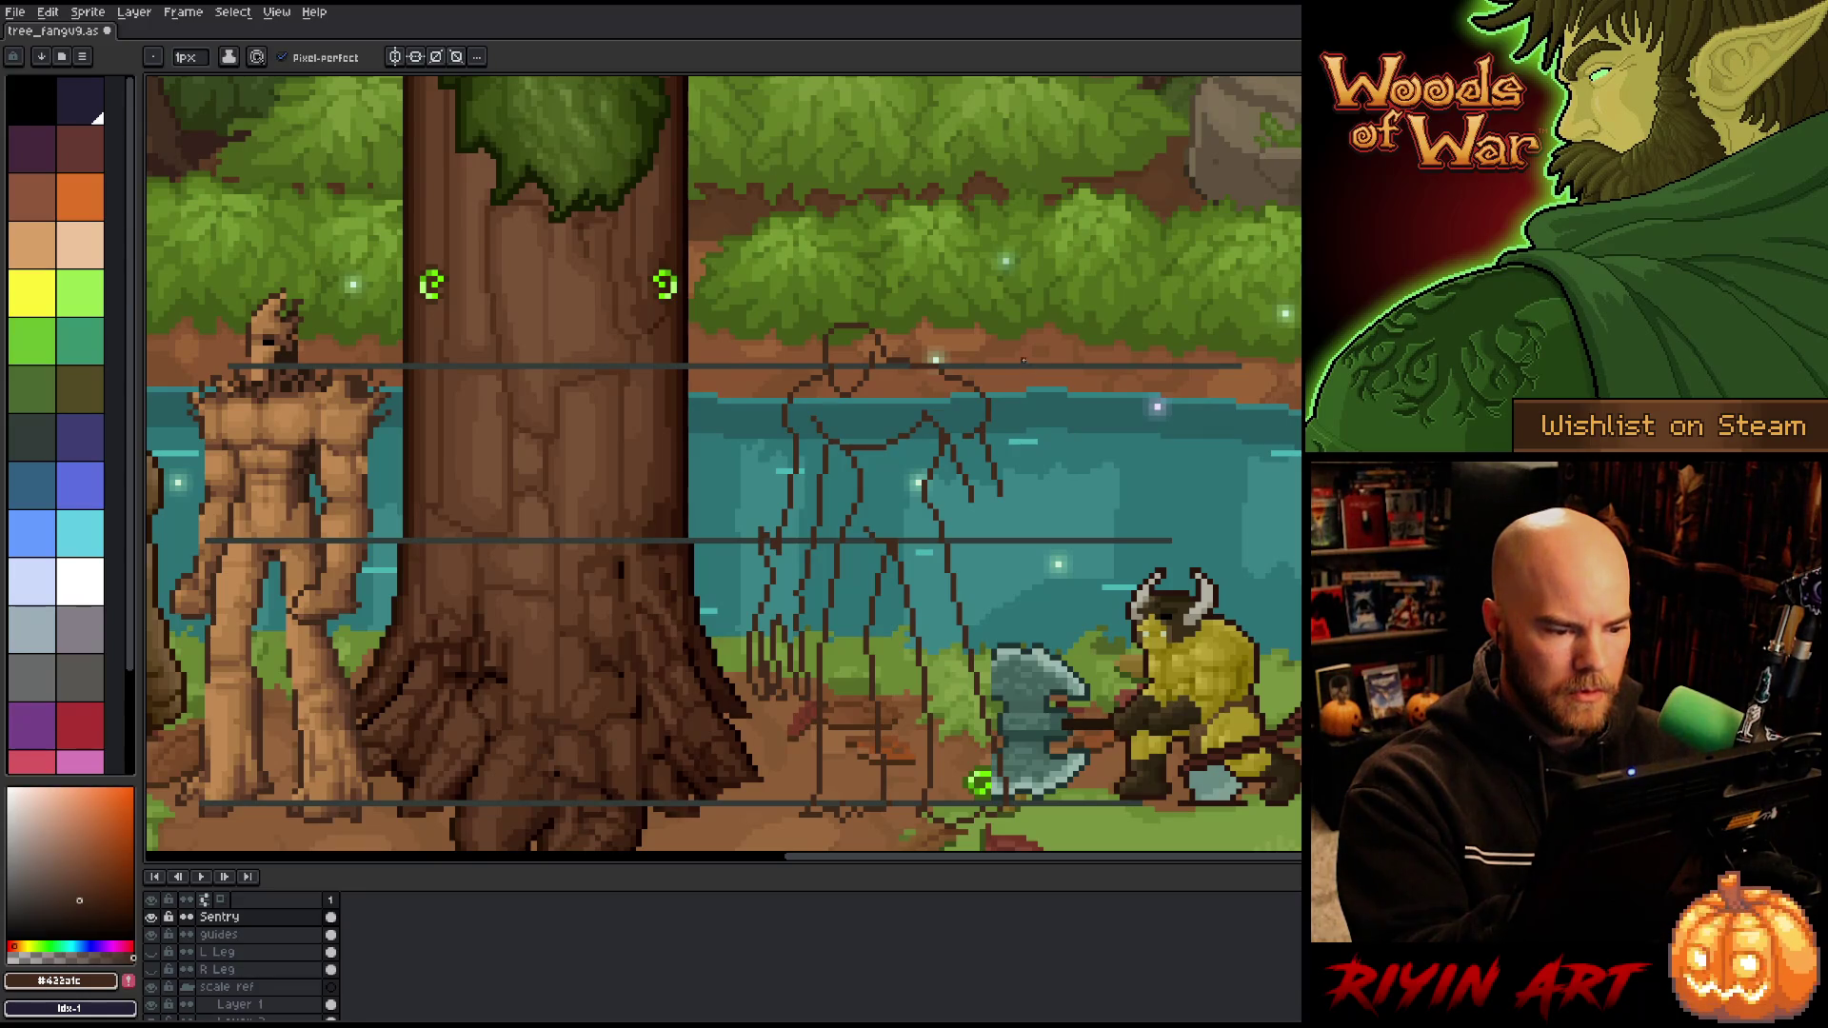
Step: Sample an almost-black green from the tree canopy as the drawing colour, testing one torso stroke
key("i")
left_click(622, 169)
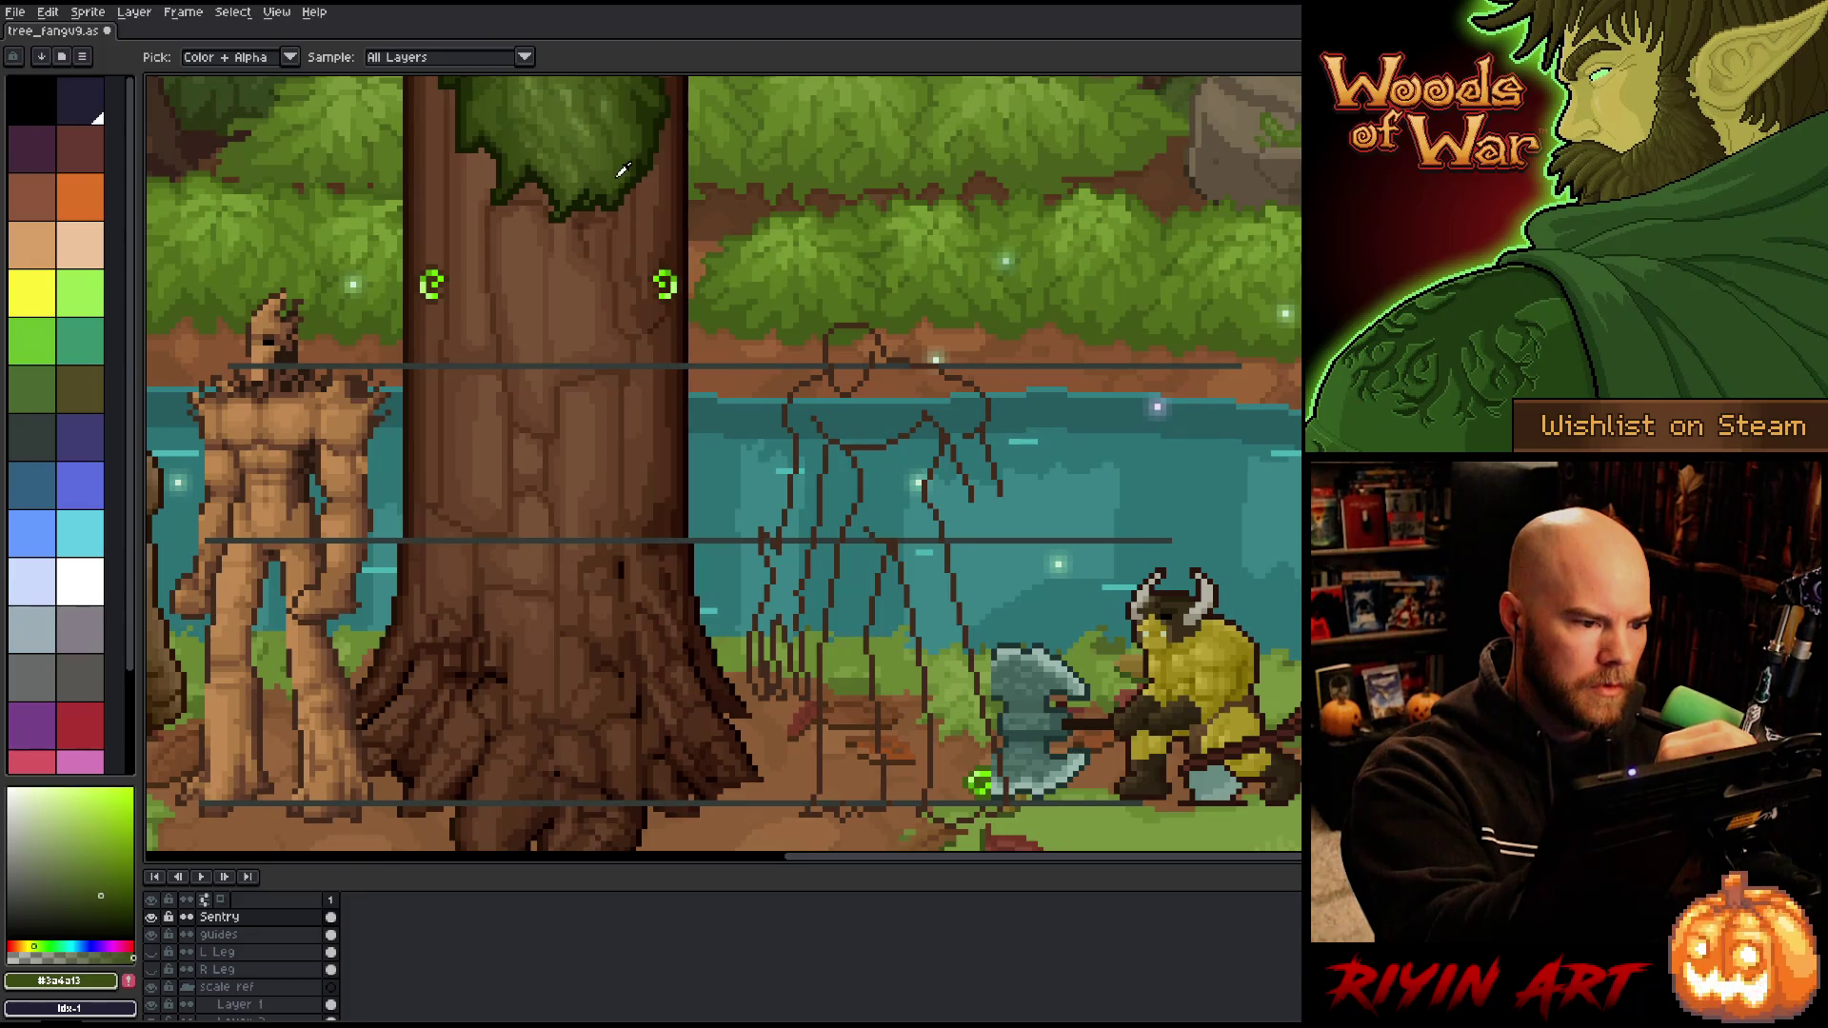
left_click(626, 191)
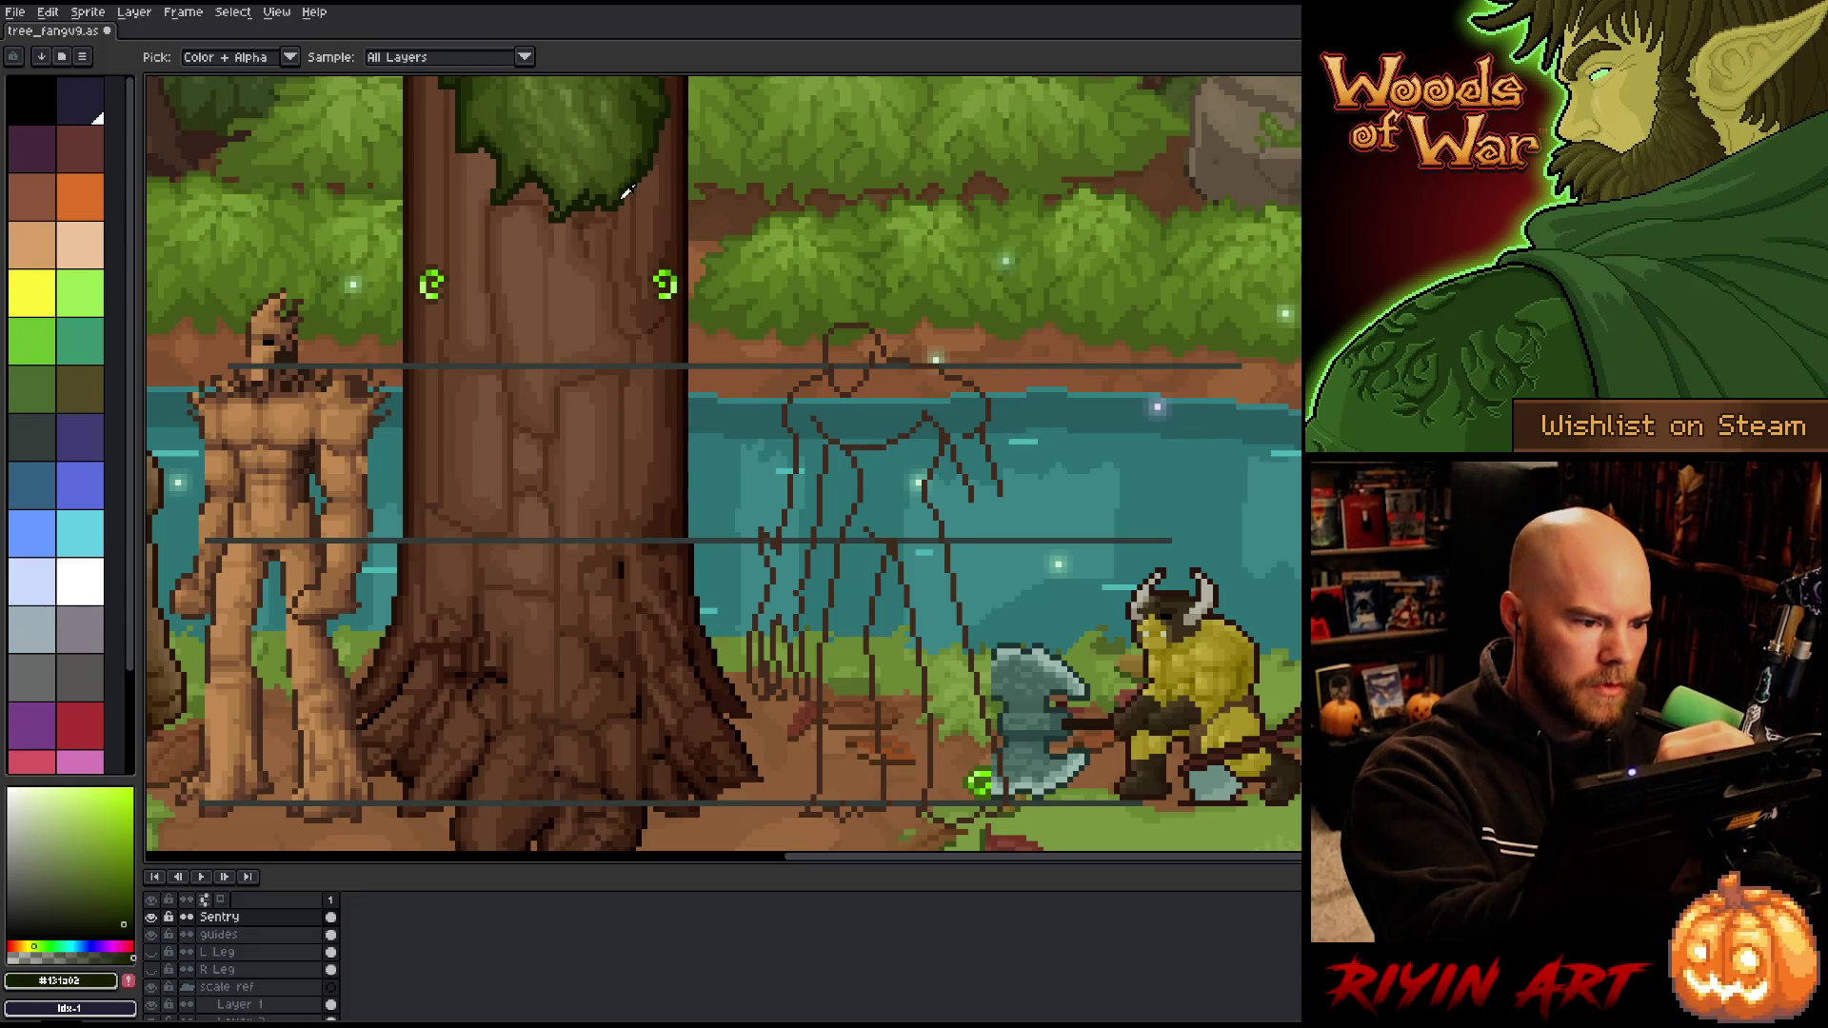
key("b")
left_click_drag(827, 377, 837, 482)
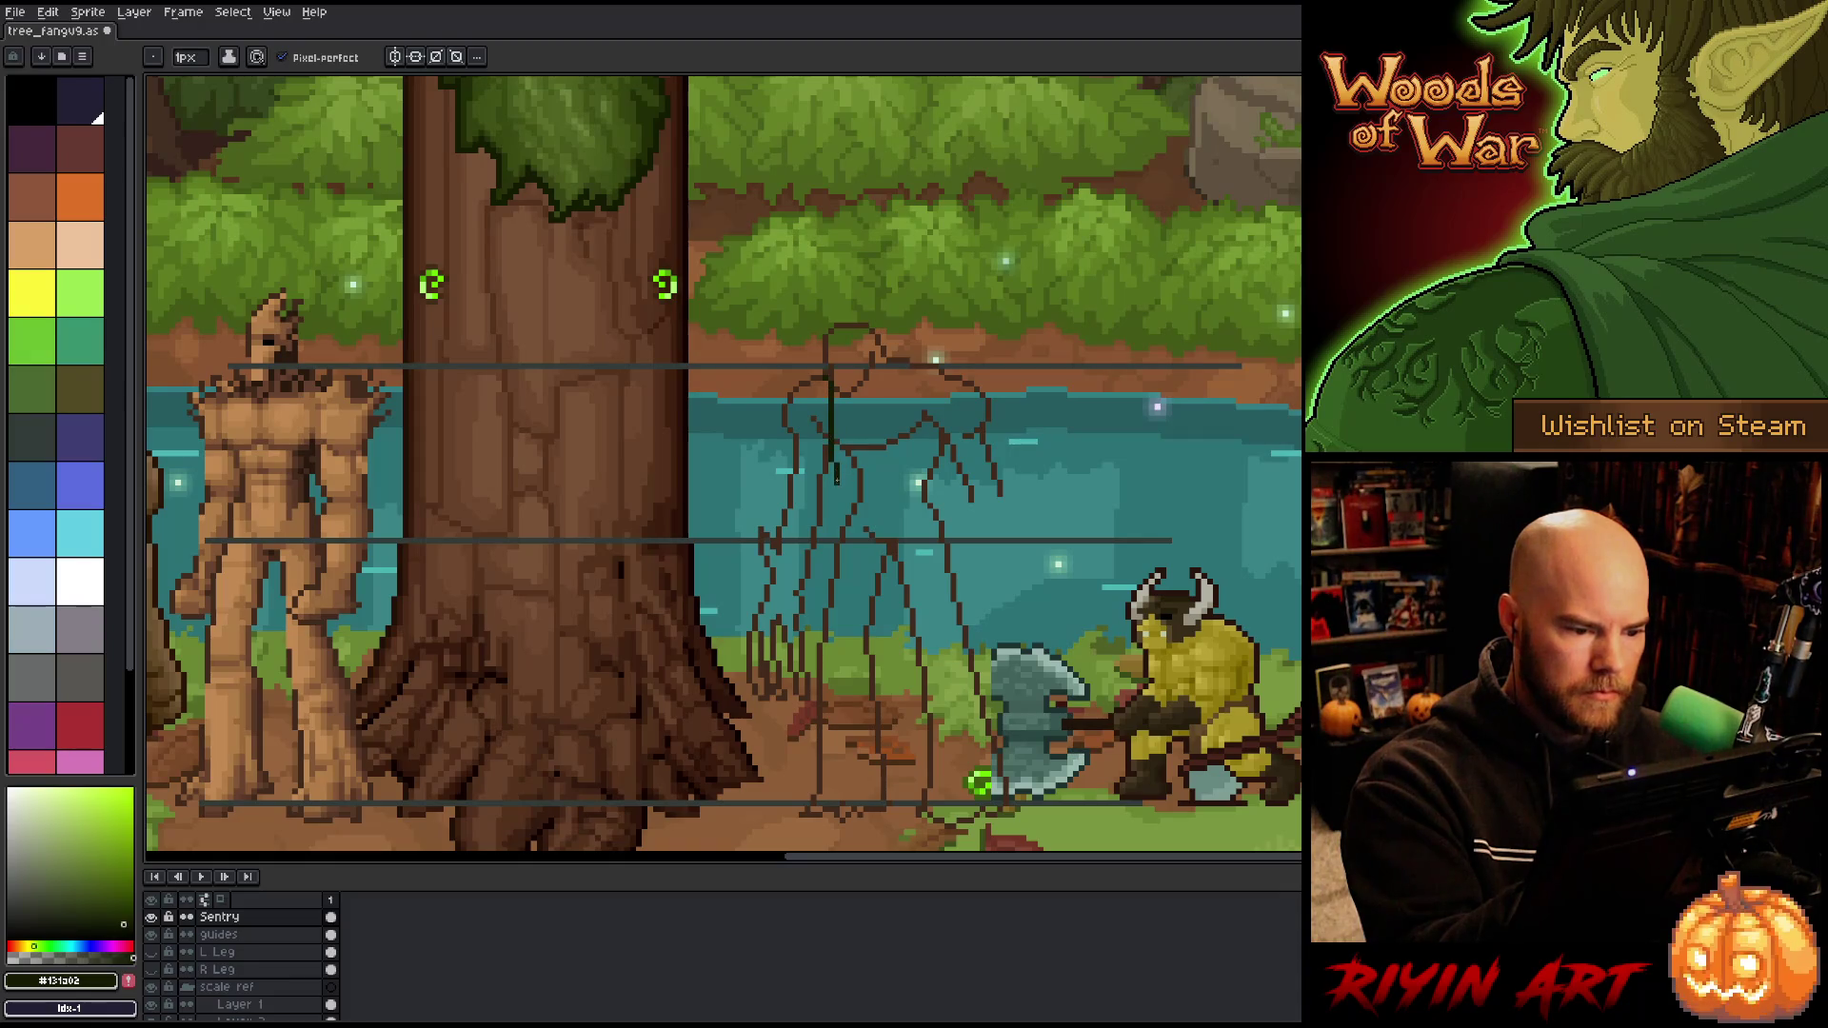
key("ctrl+z")
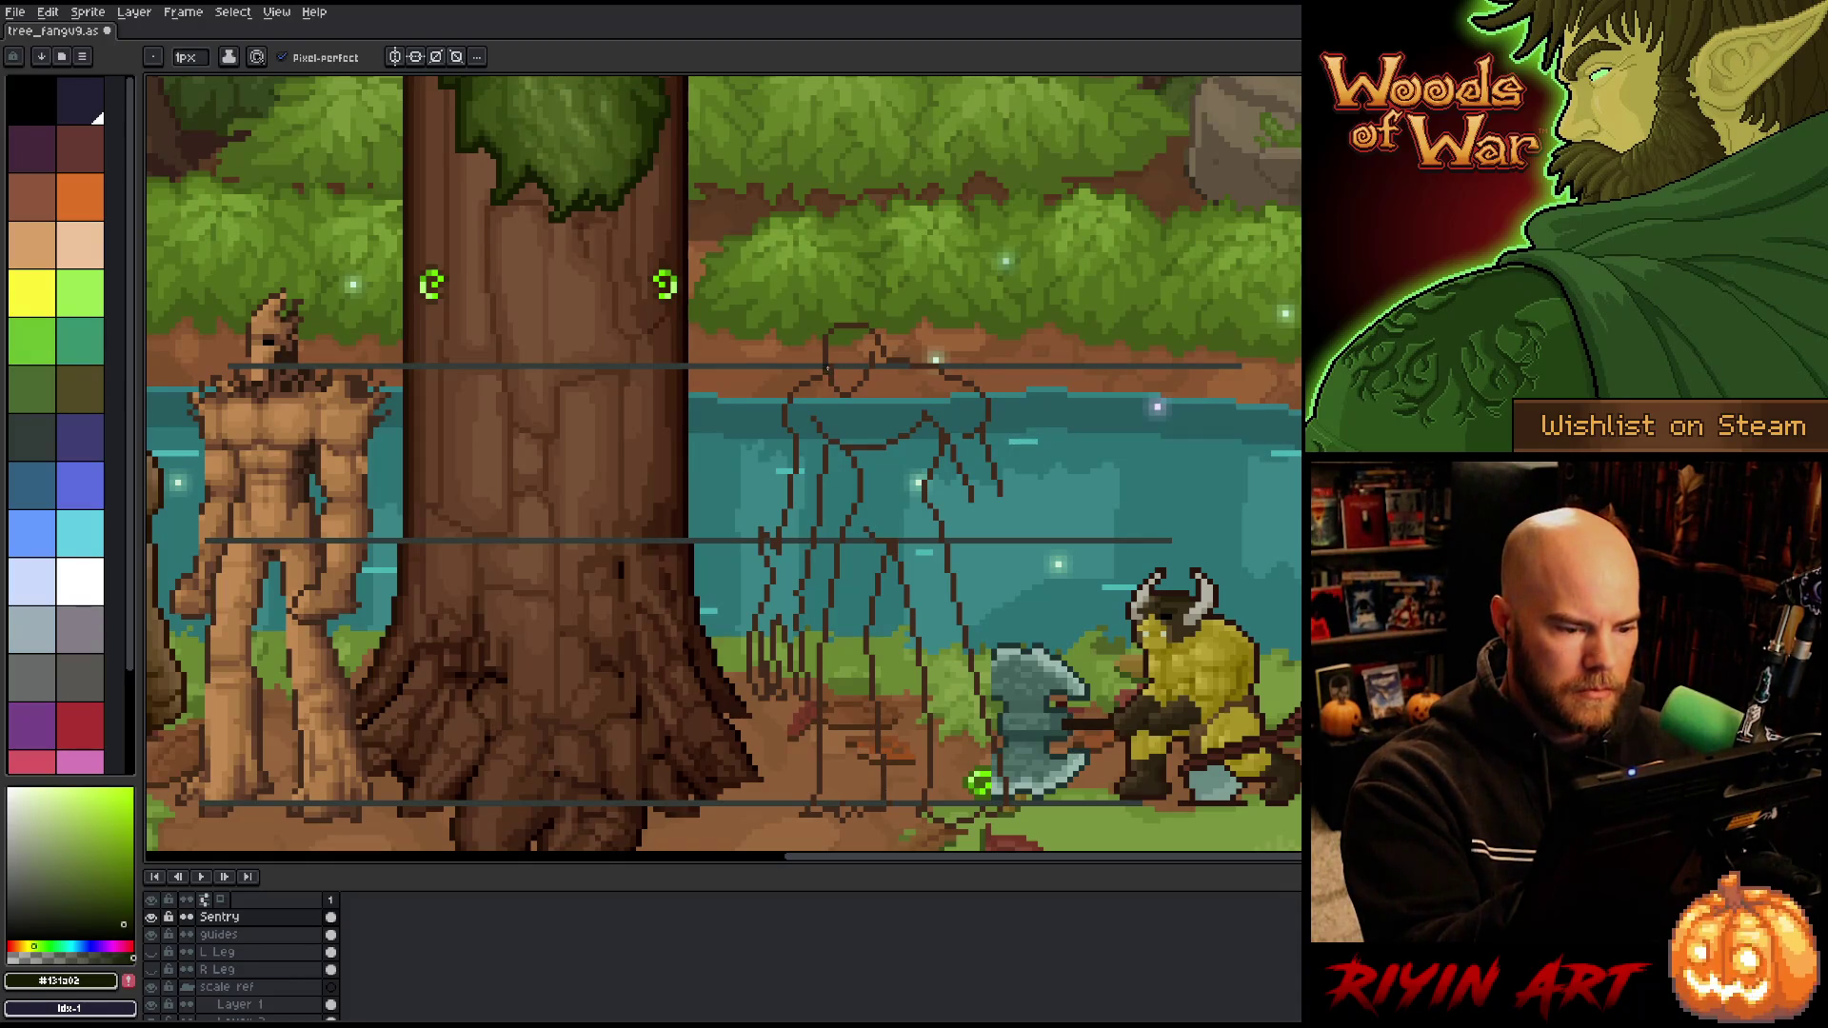
Step: Add Layer 5 above Sentry and sketch dark green strokes down and across the torso and chest
key("shift+n")
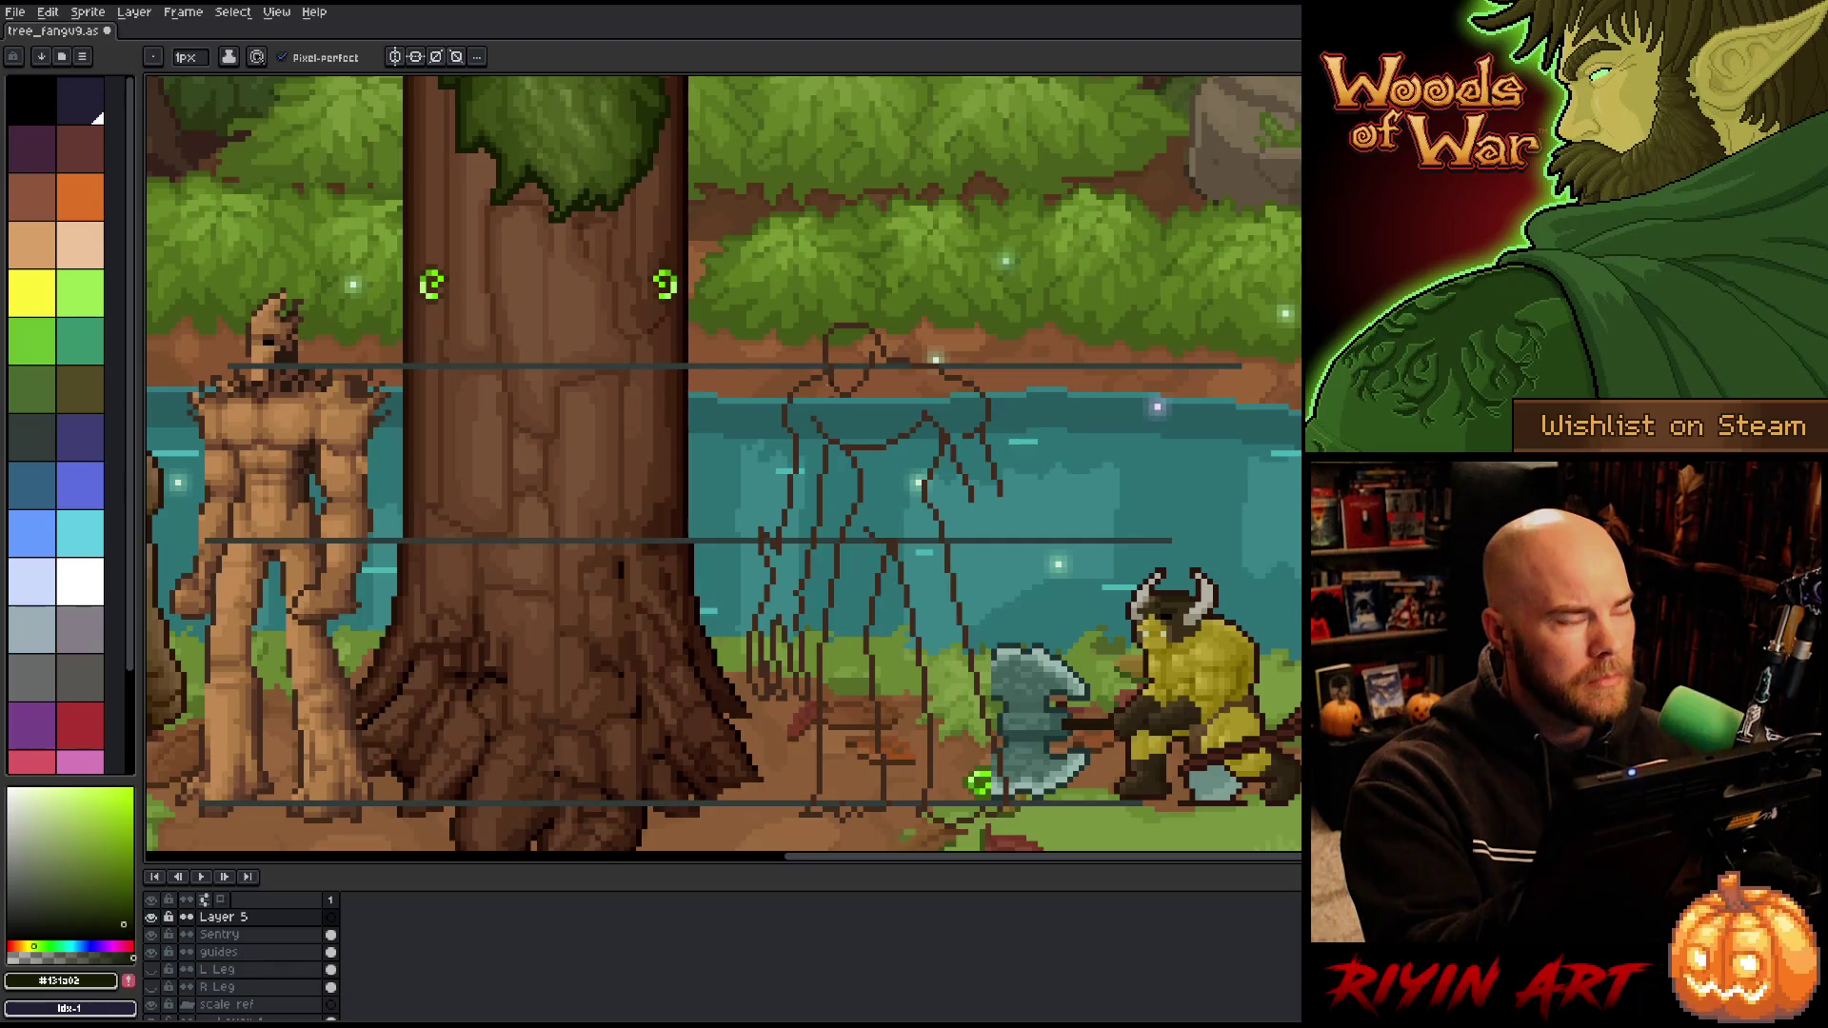
left_click_drag(826, 383, 819, 407)
key("ctrl+z")
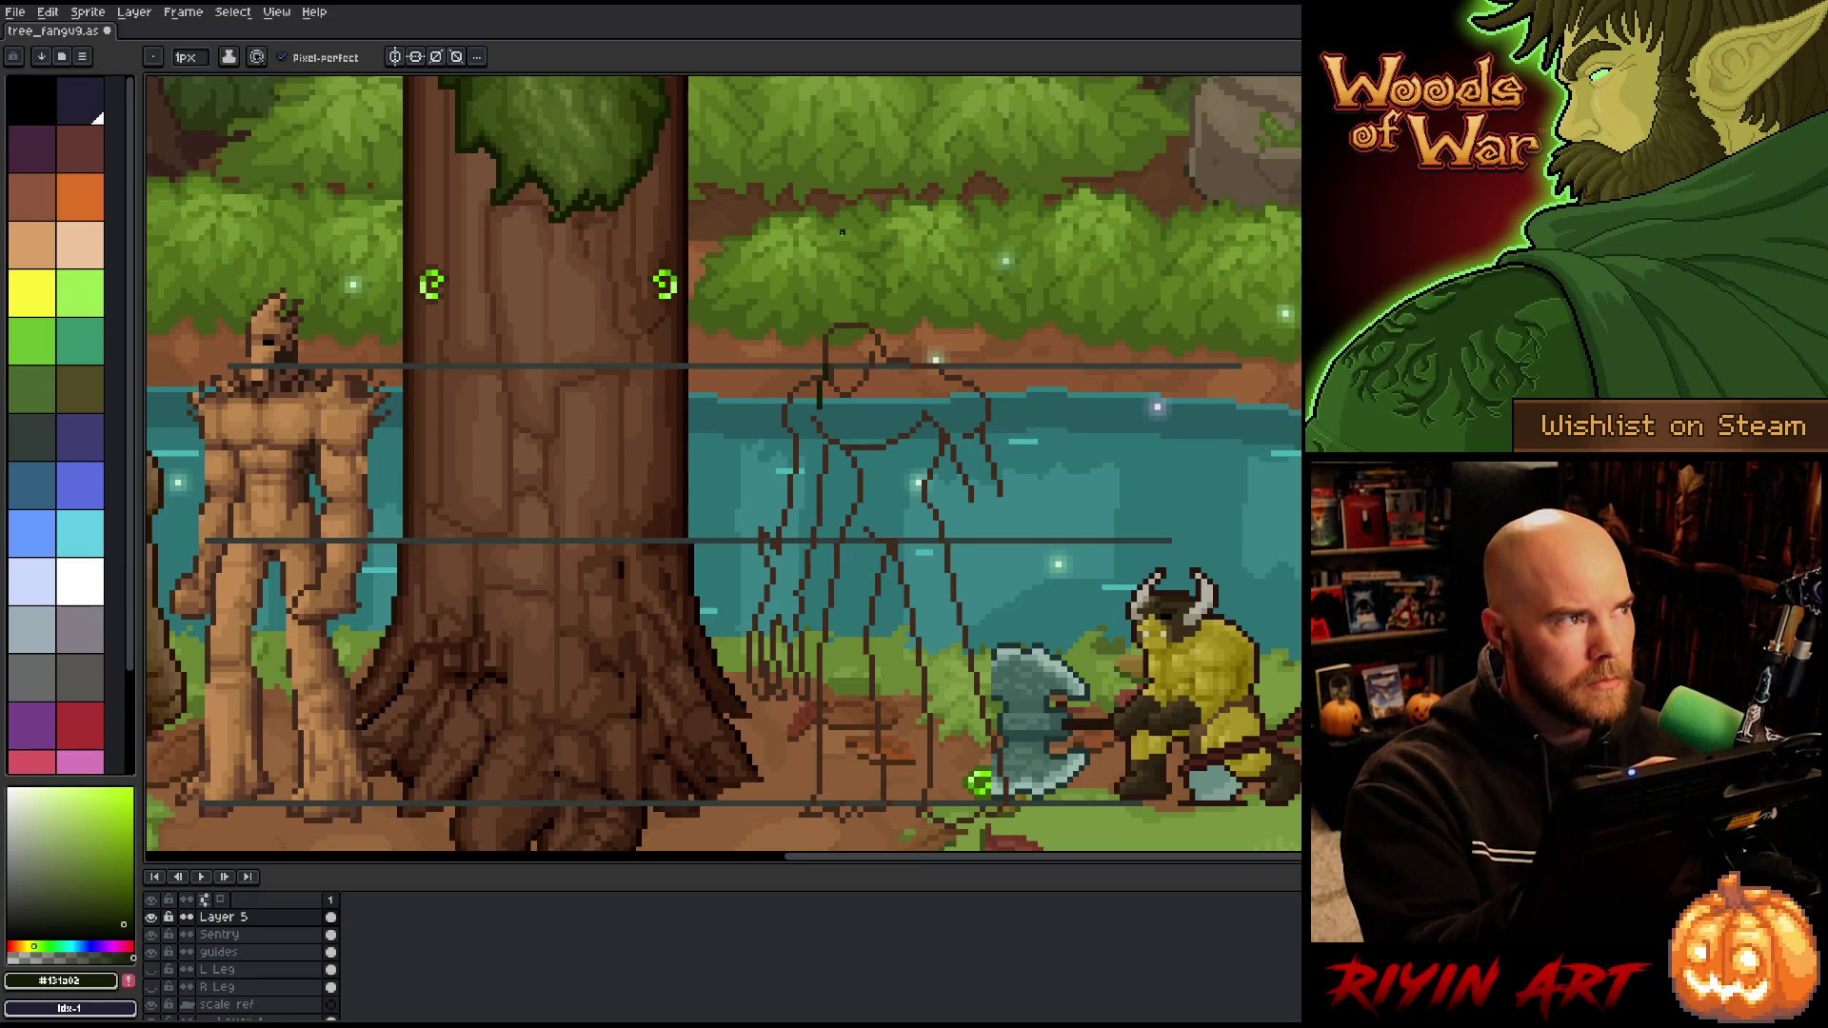
key("ctrl+z")
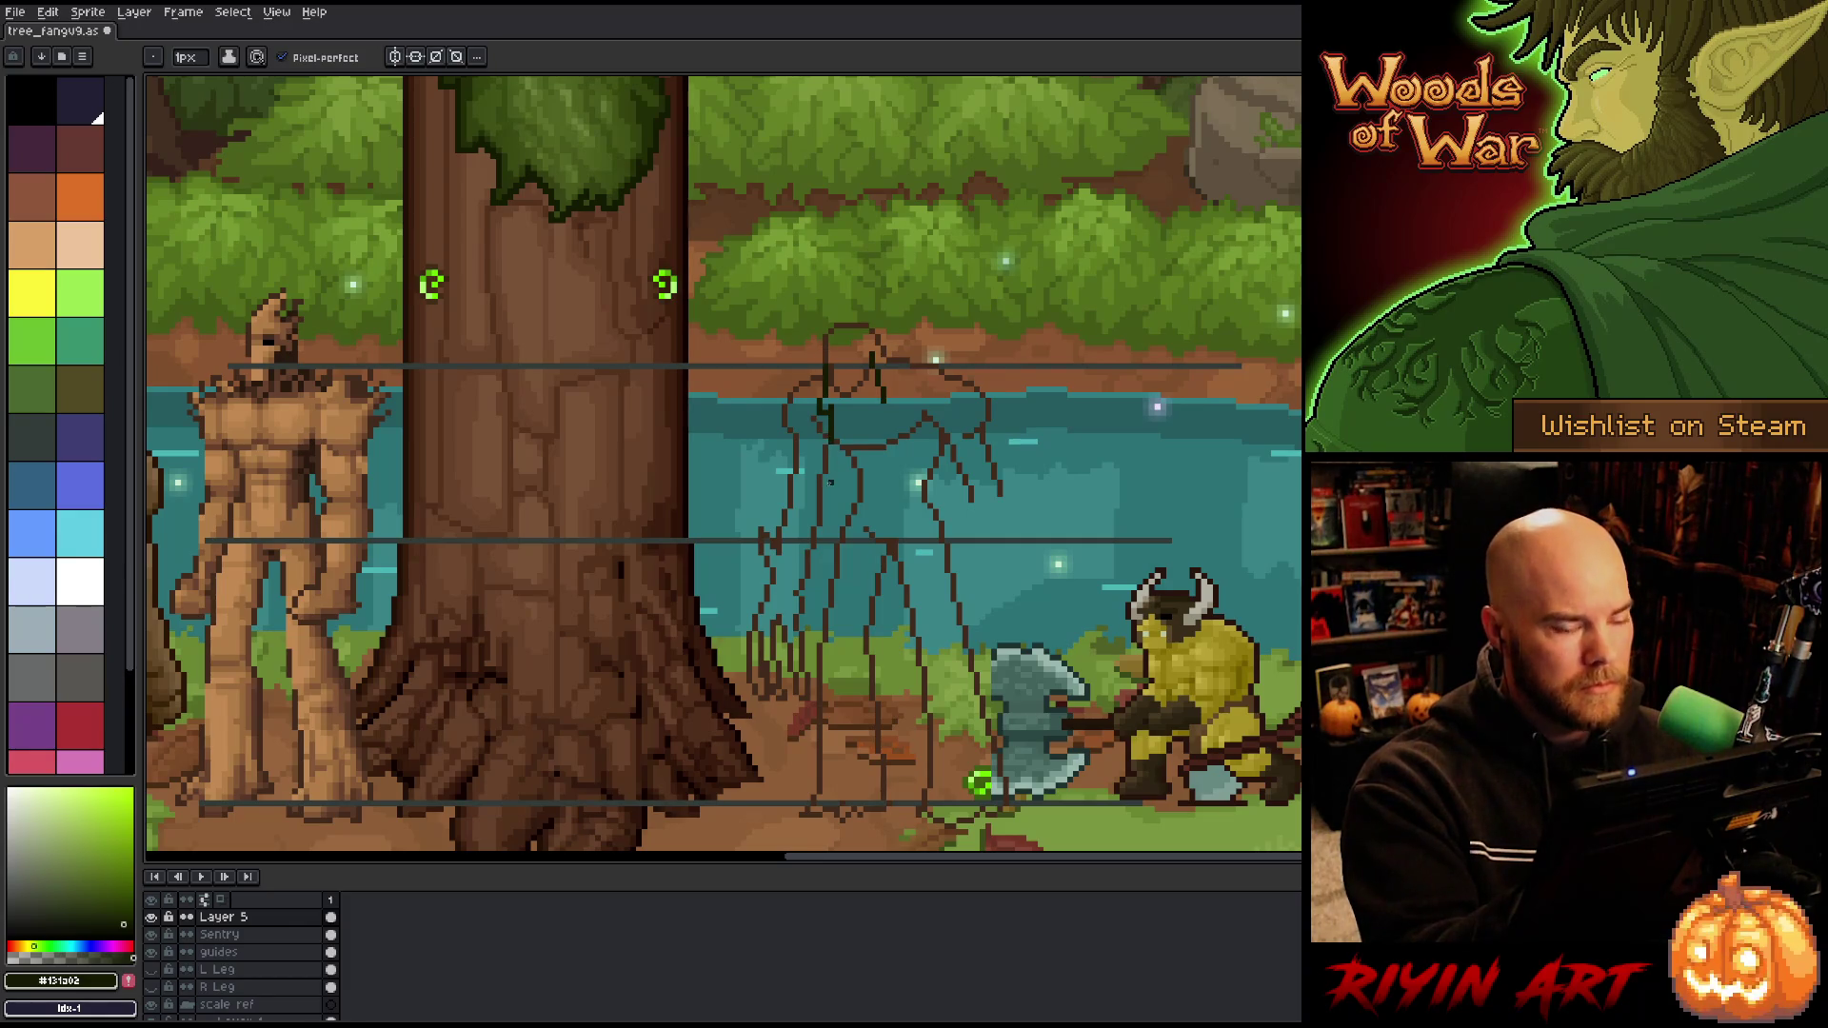
left_click_drag(831, 439, 829, 494)
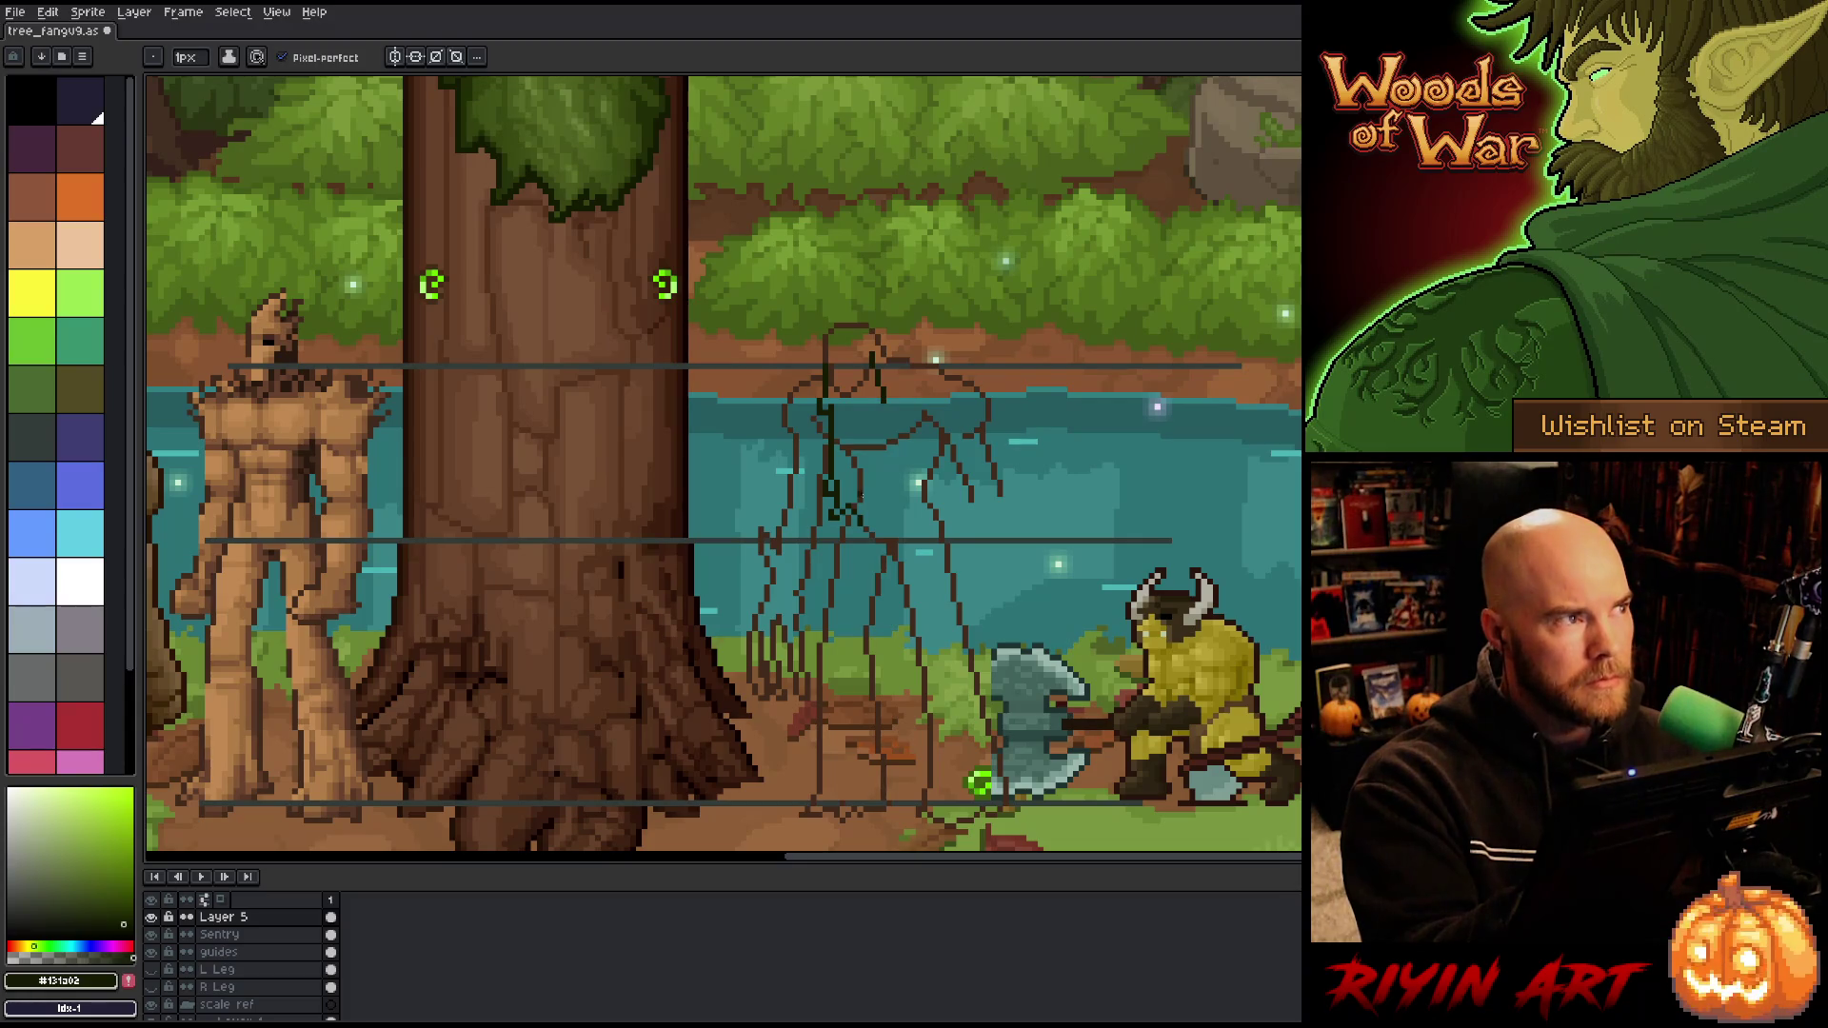
left_click_drag(863, 522, 871, 522)
left_click_drag(842, 512, 894, 502)
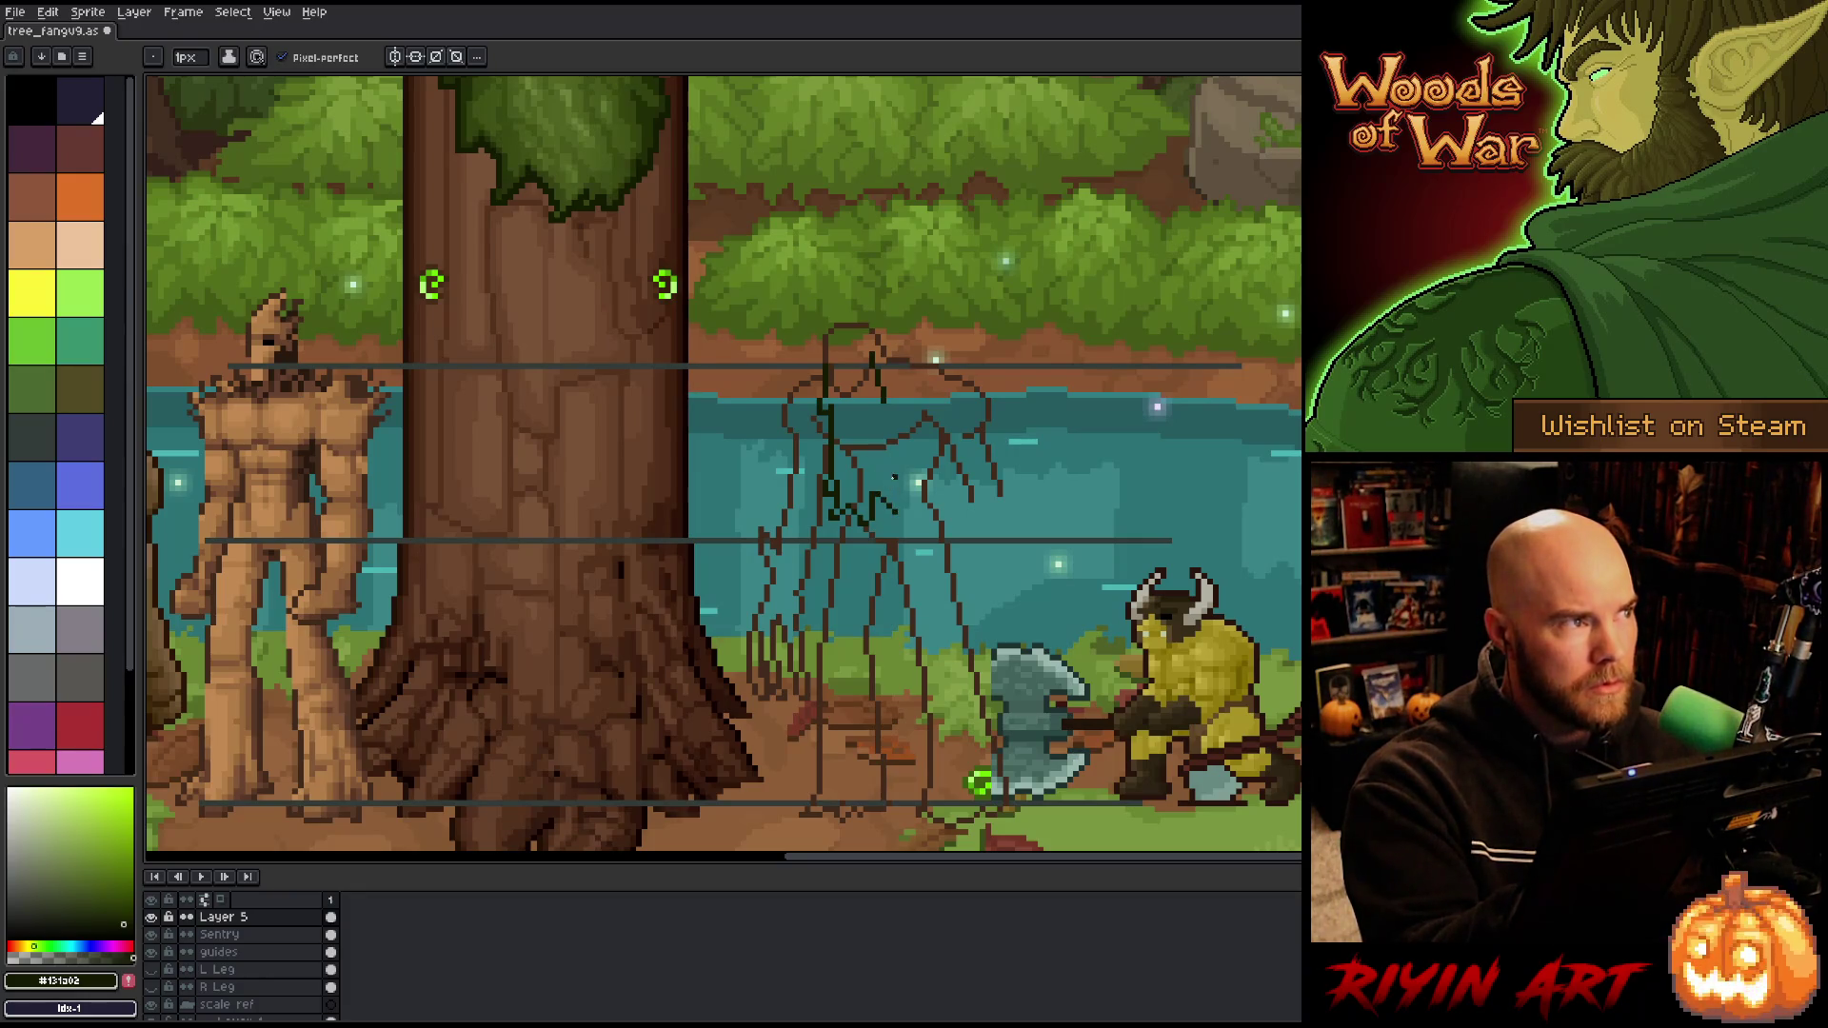
left_click_drag(878, 497, 895, 504)
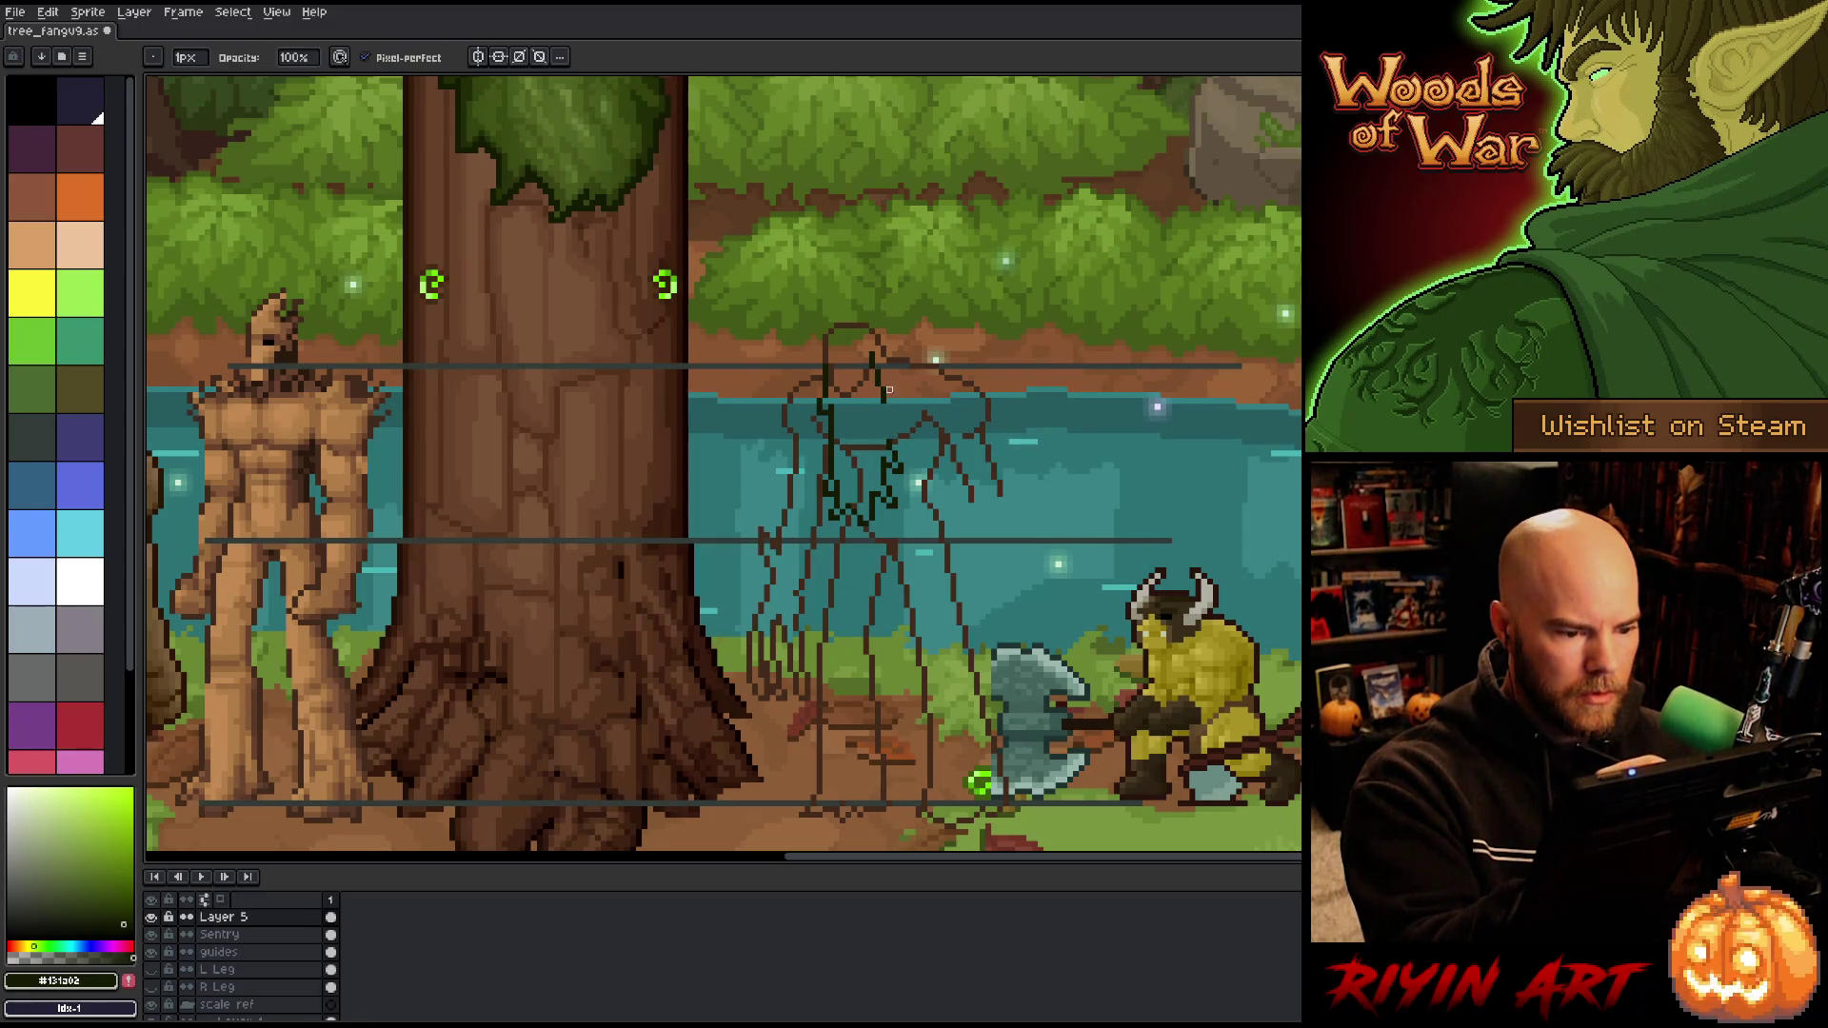
left_click_drag(887, 401, 895, 422)
key("ctrl+z")
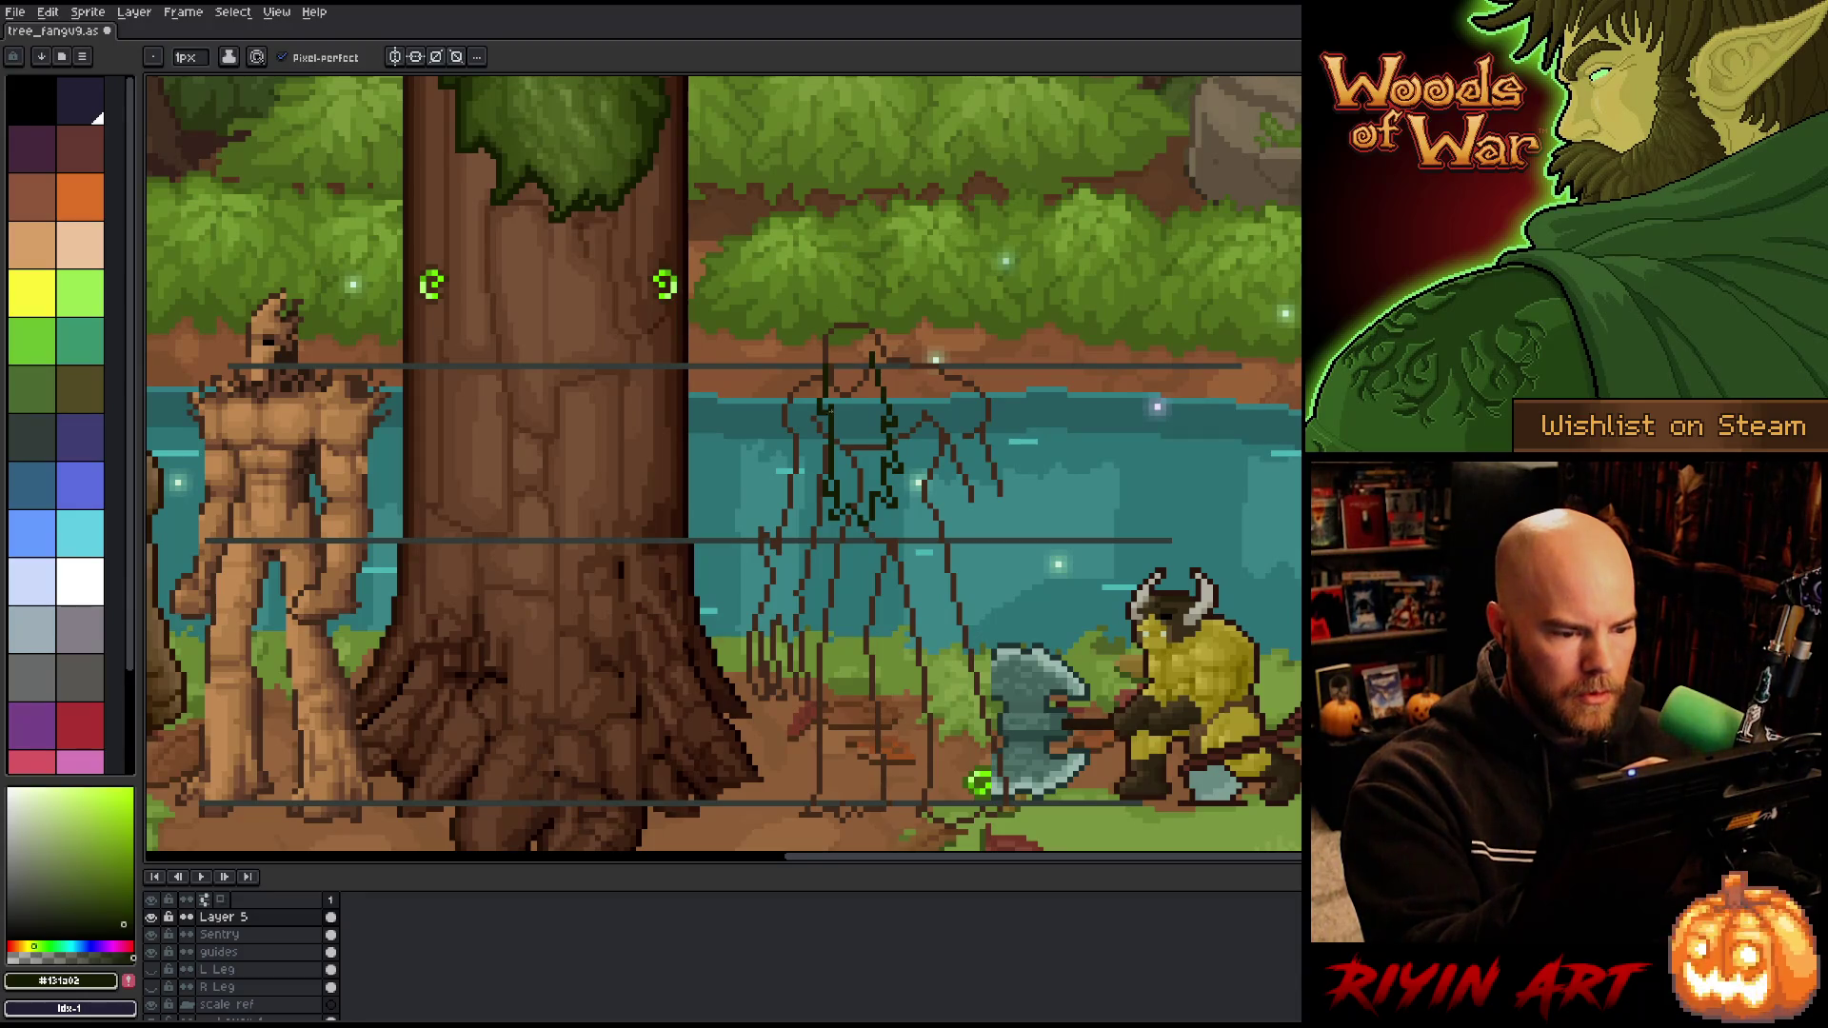
Step: Rectangle-select and adjust the head sketch, commit it, and touch up with pencil and eraser
key("m")
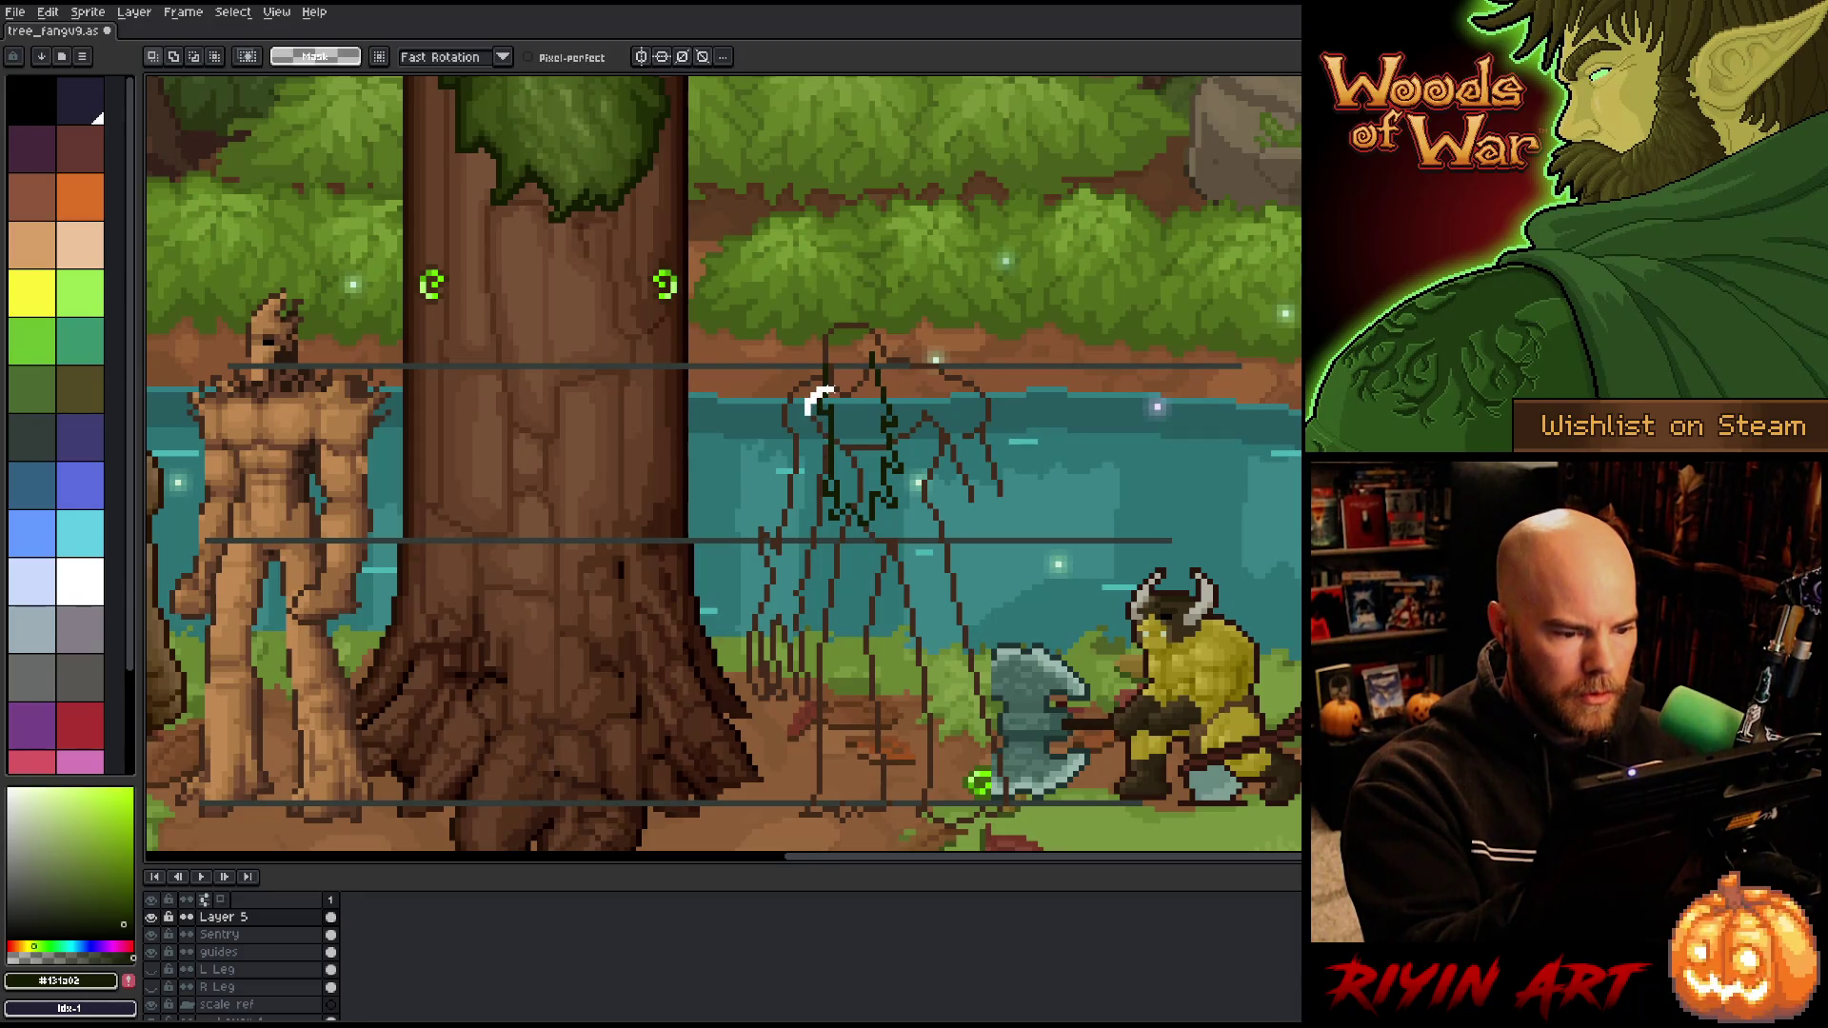
mouse_move(800, 383)
left_mouse_down()
mouse_move(840, 454)
mouse_move(818, 436)
left_mouse_up()
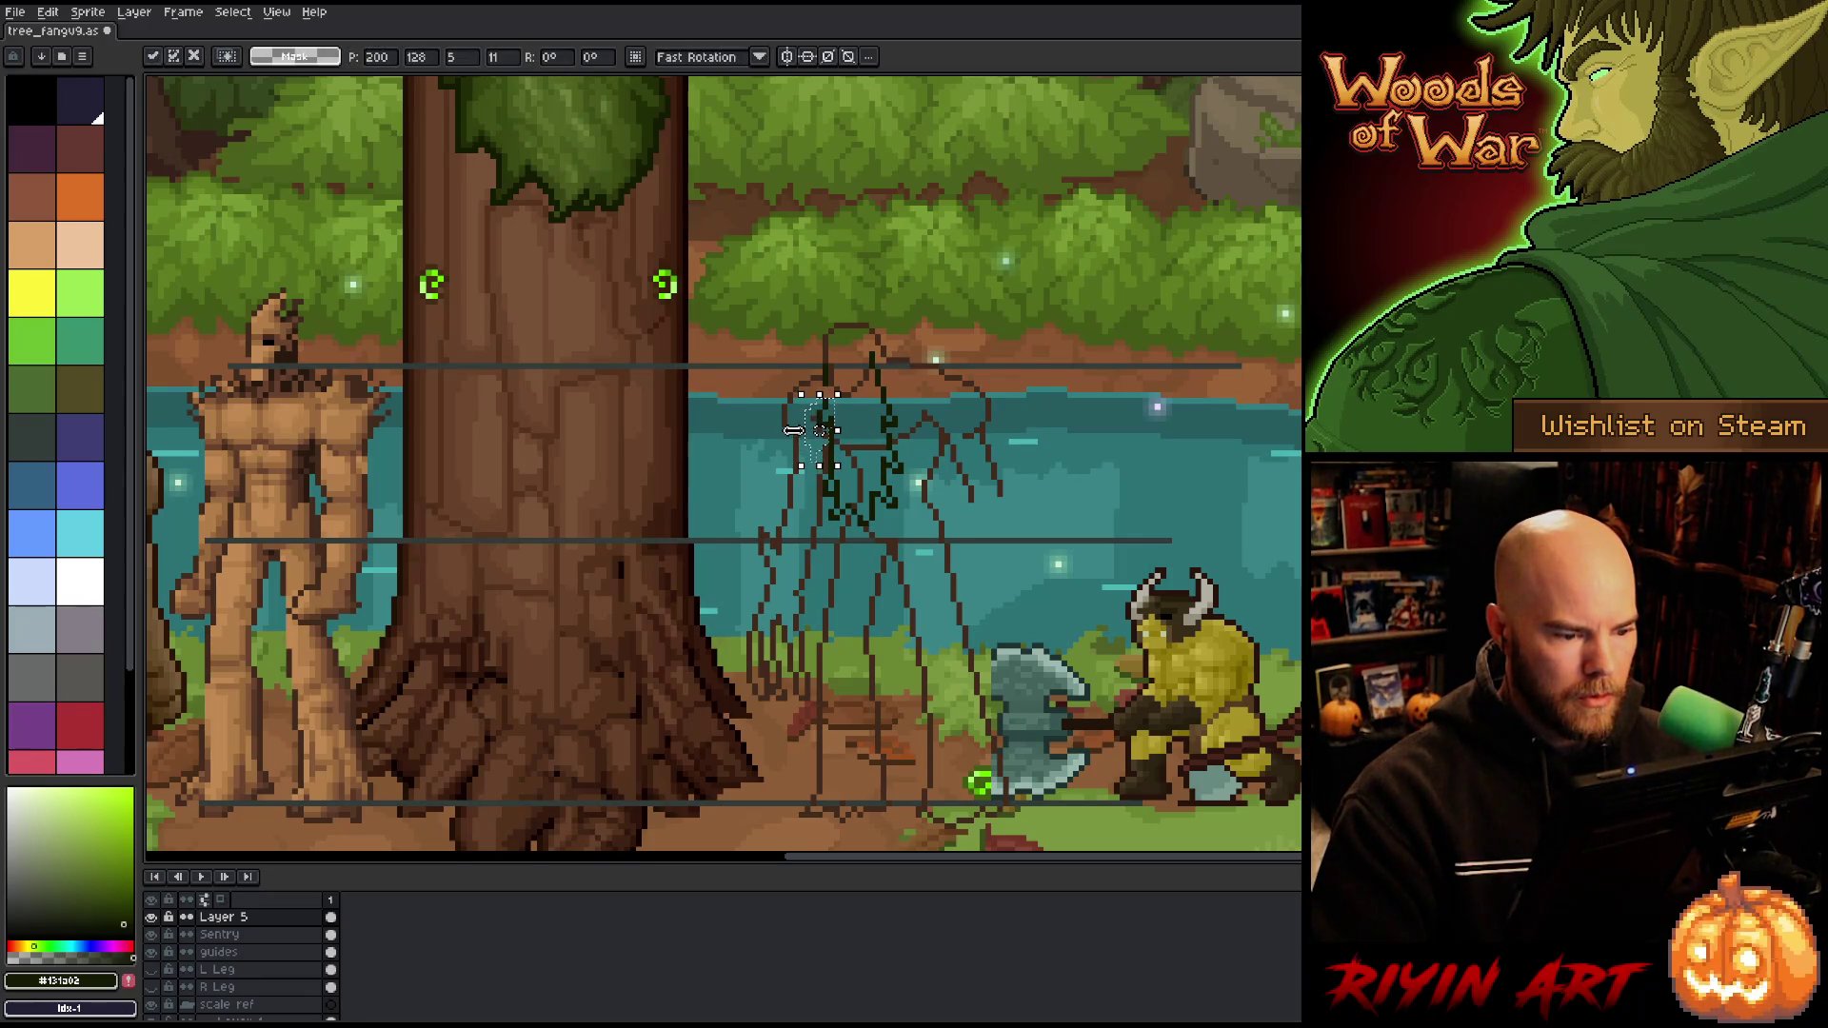
key("ctrl+d")
key("b")
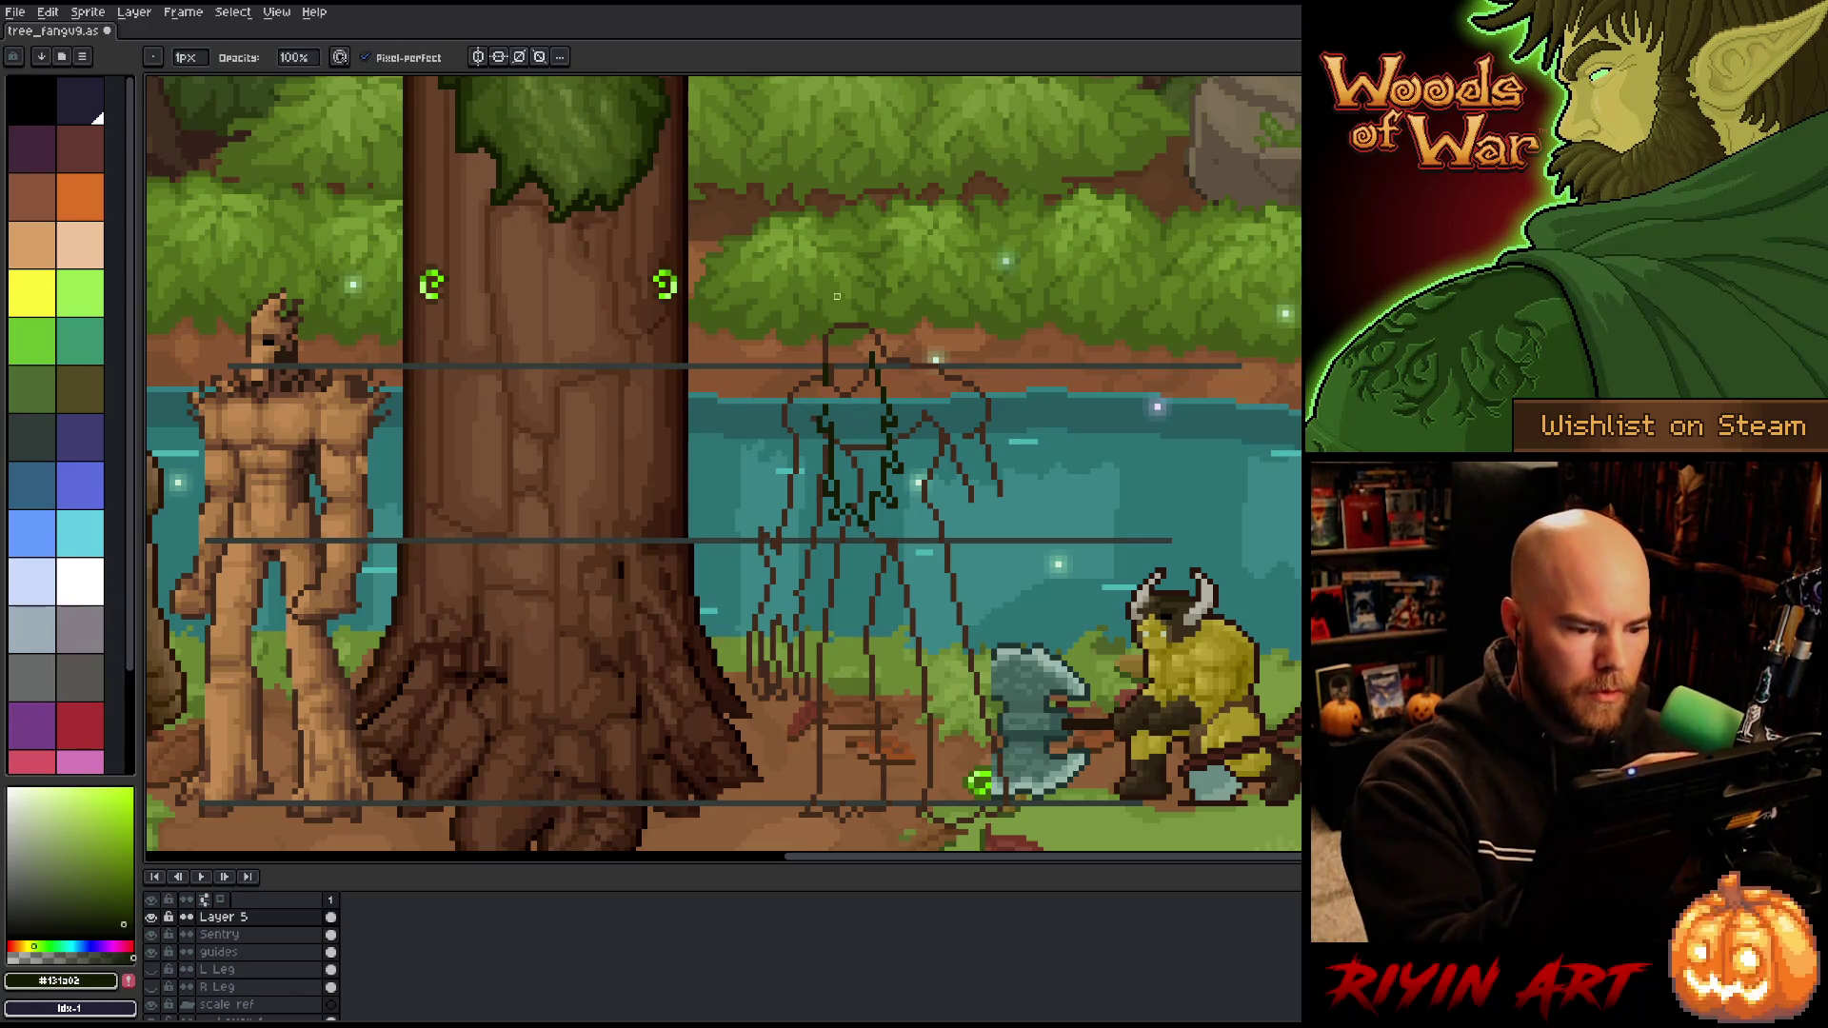
key("e")
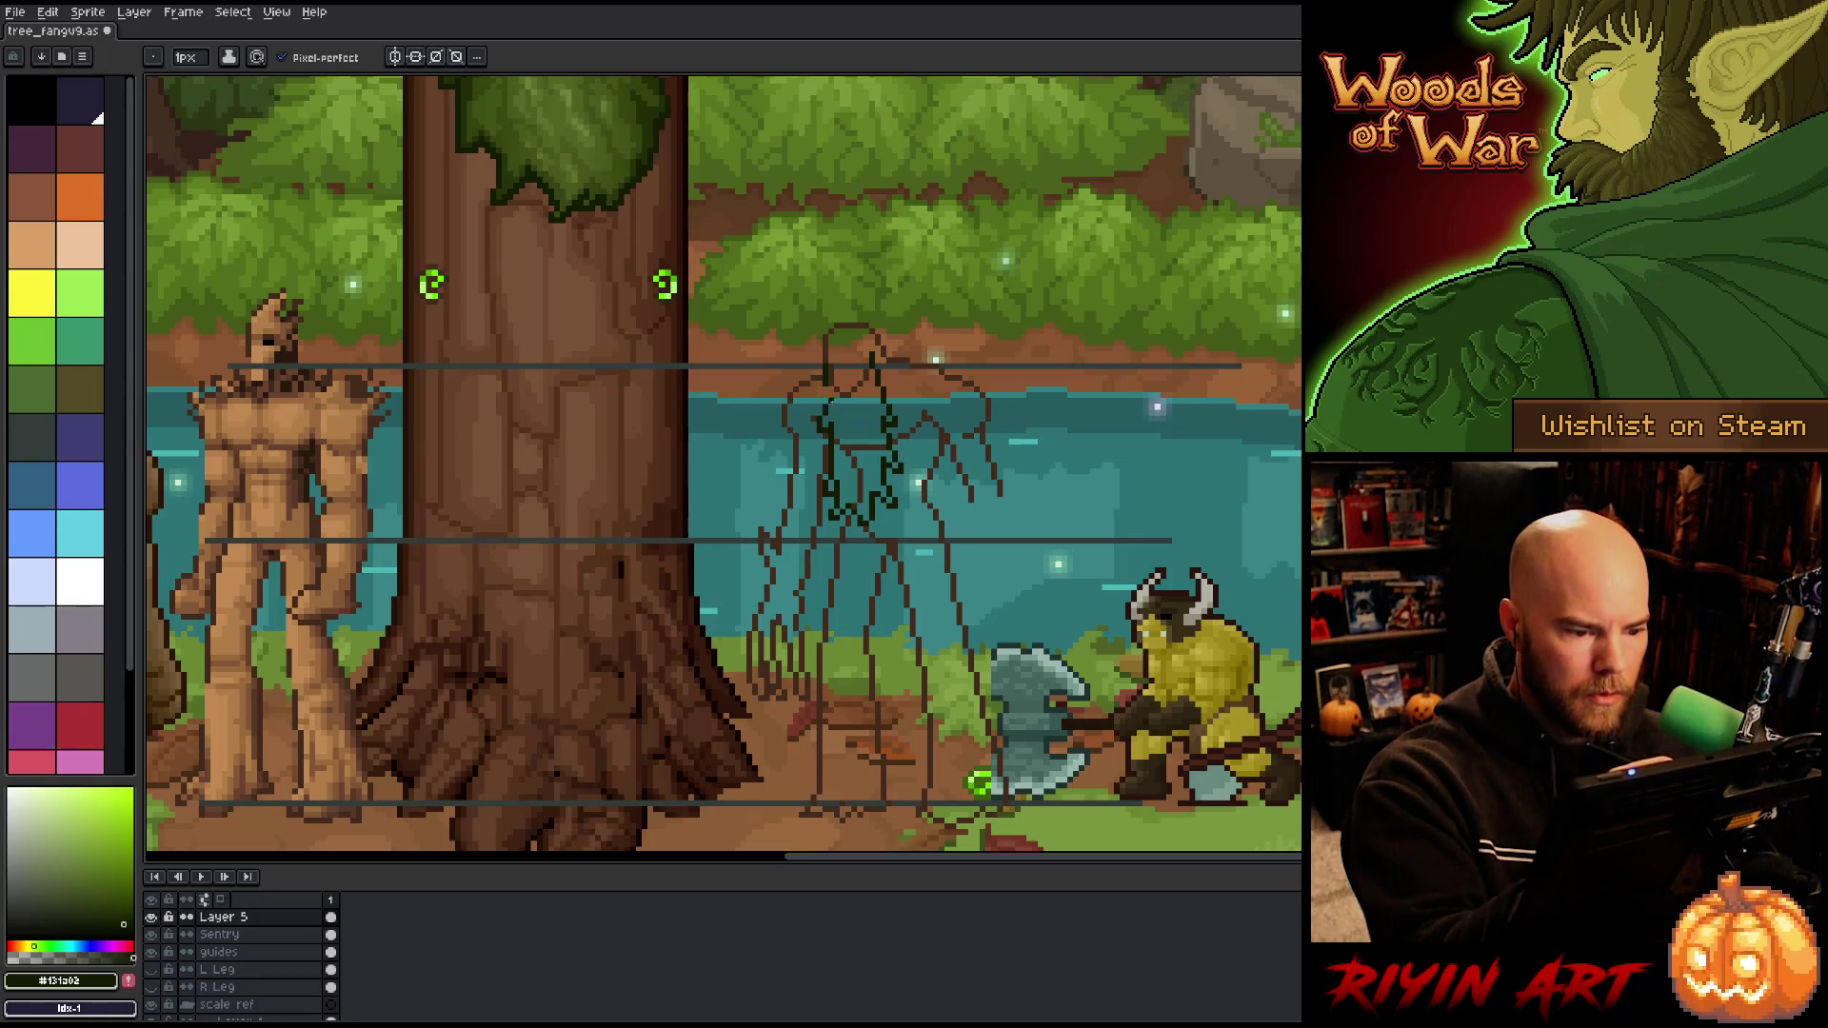
key("b")
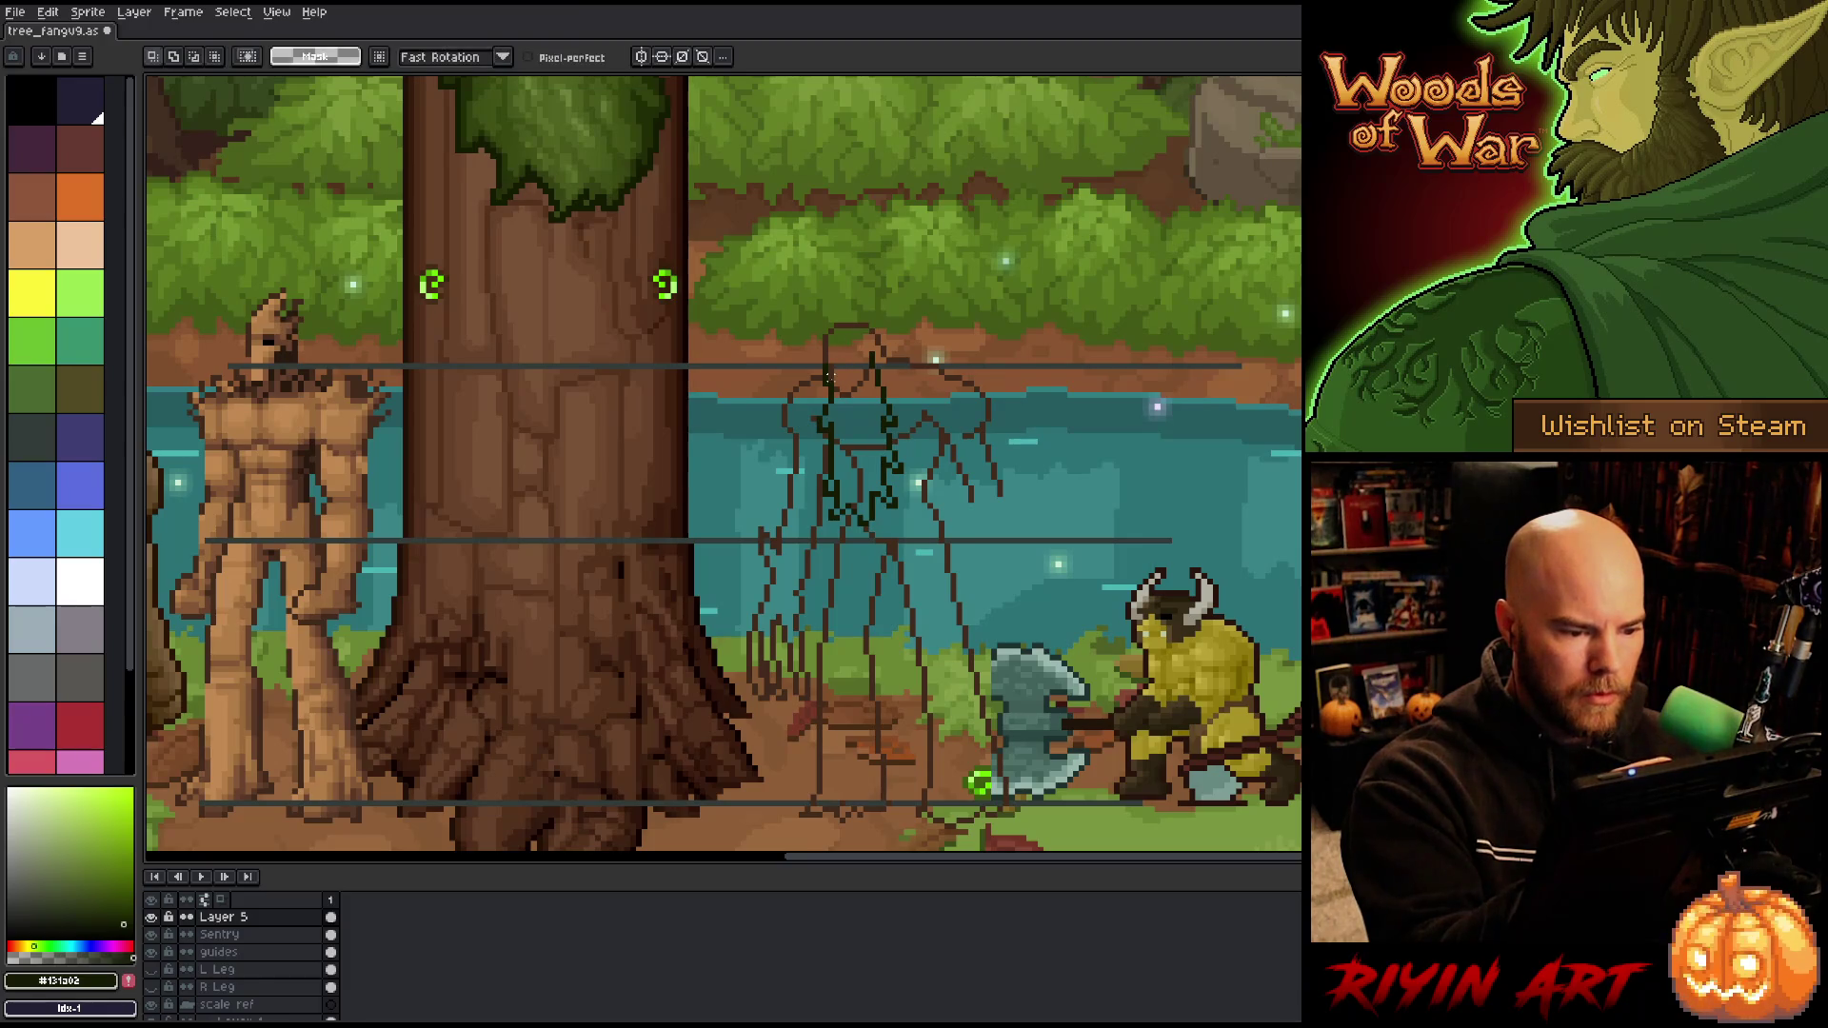
Step: Lasso and adjust part of the upper sketch, tidy with the eraser, and activate the Sentry layer
key("ctrl")
mouse_move(874, 554)
left_mouse_down()
mouse_move(836, 387)
mouse_move(829, 544)
left_mouse_up()
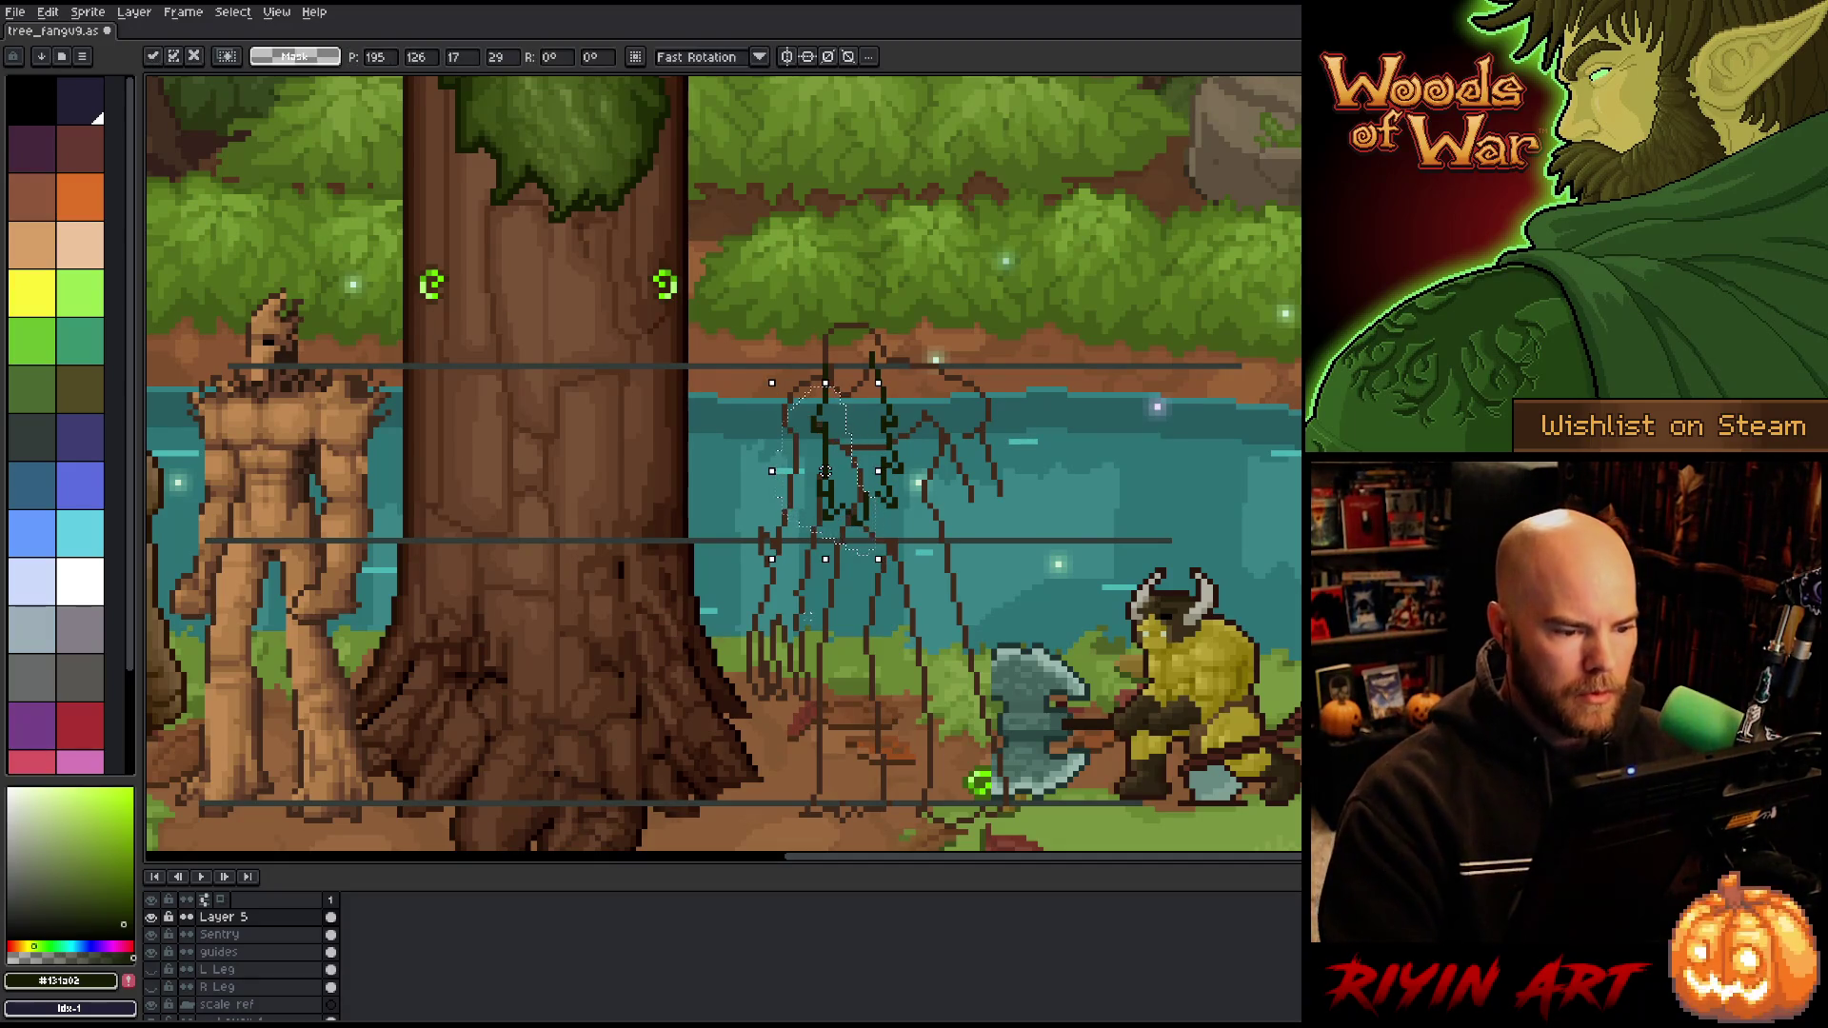
key("ctrl+d")
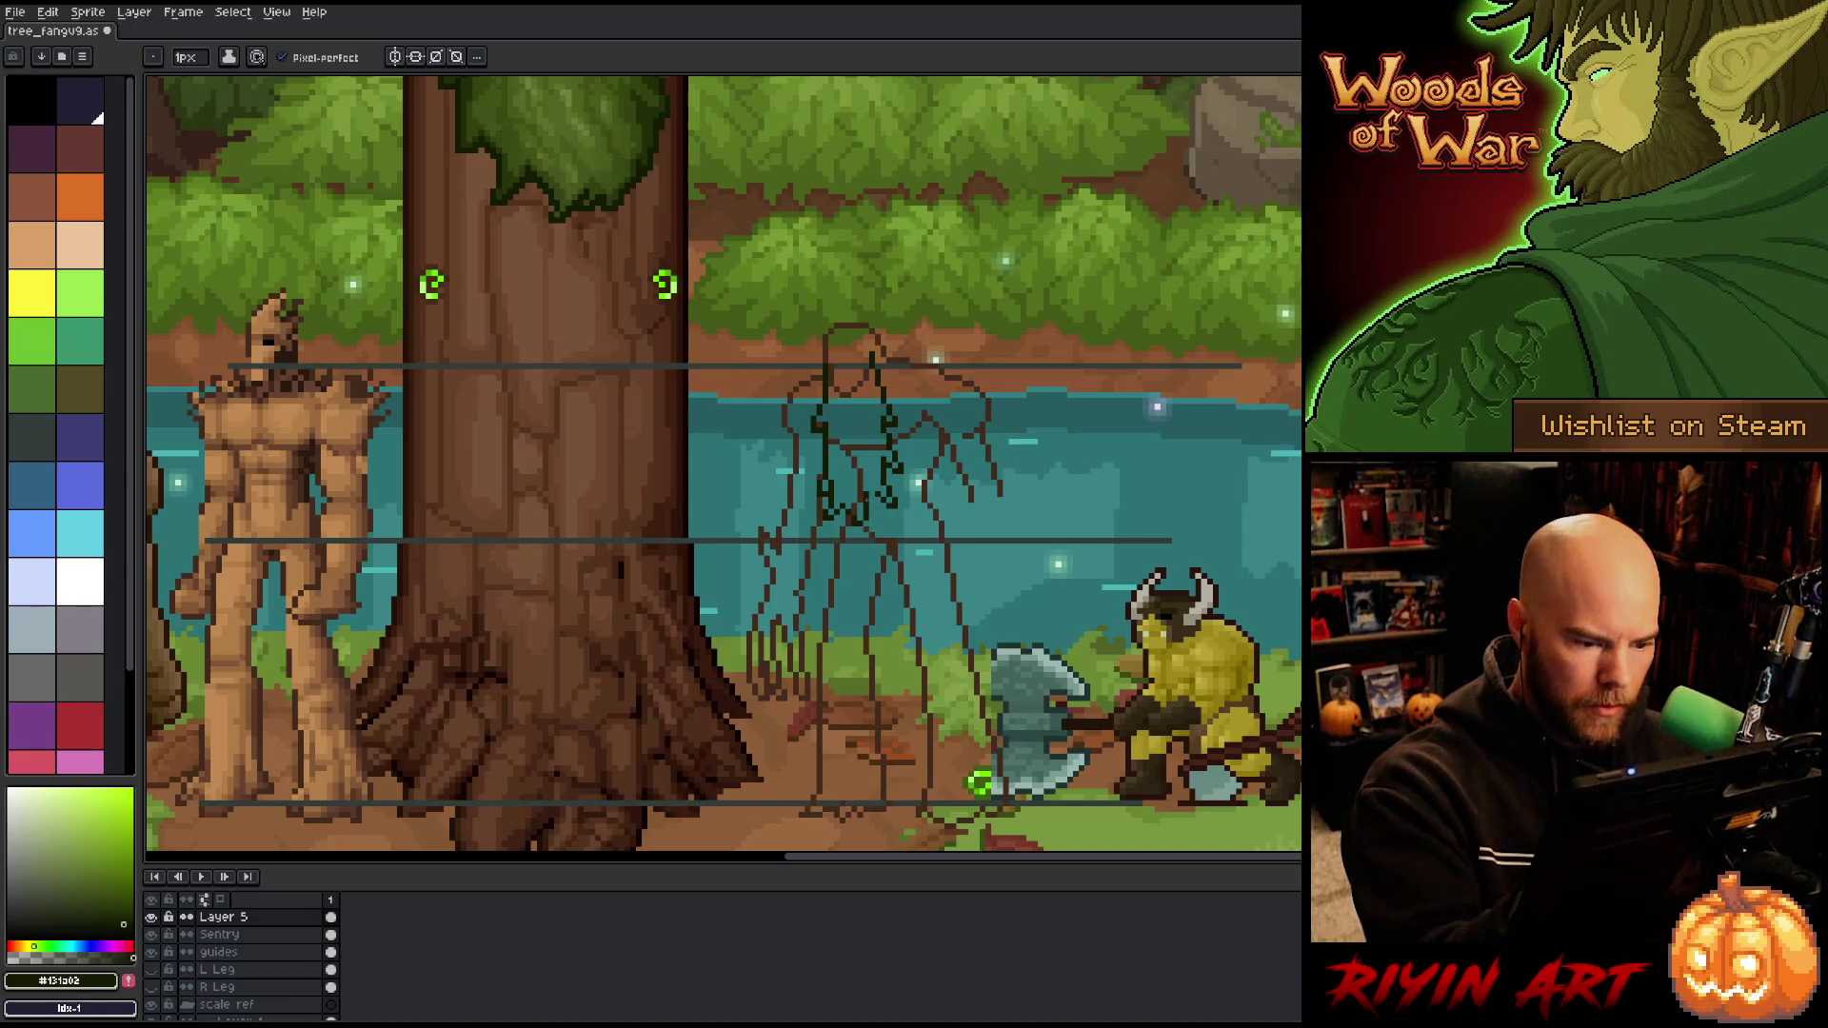
key("e")
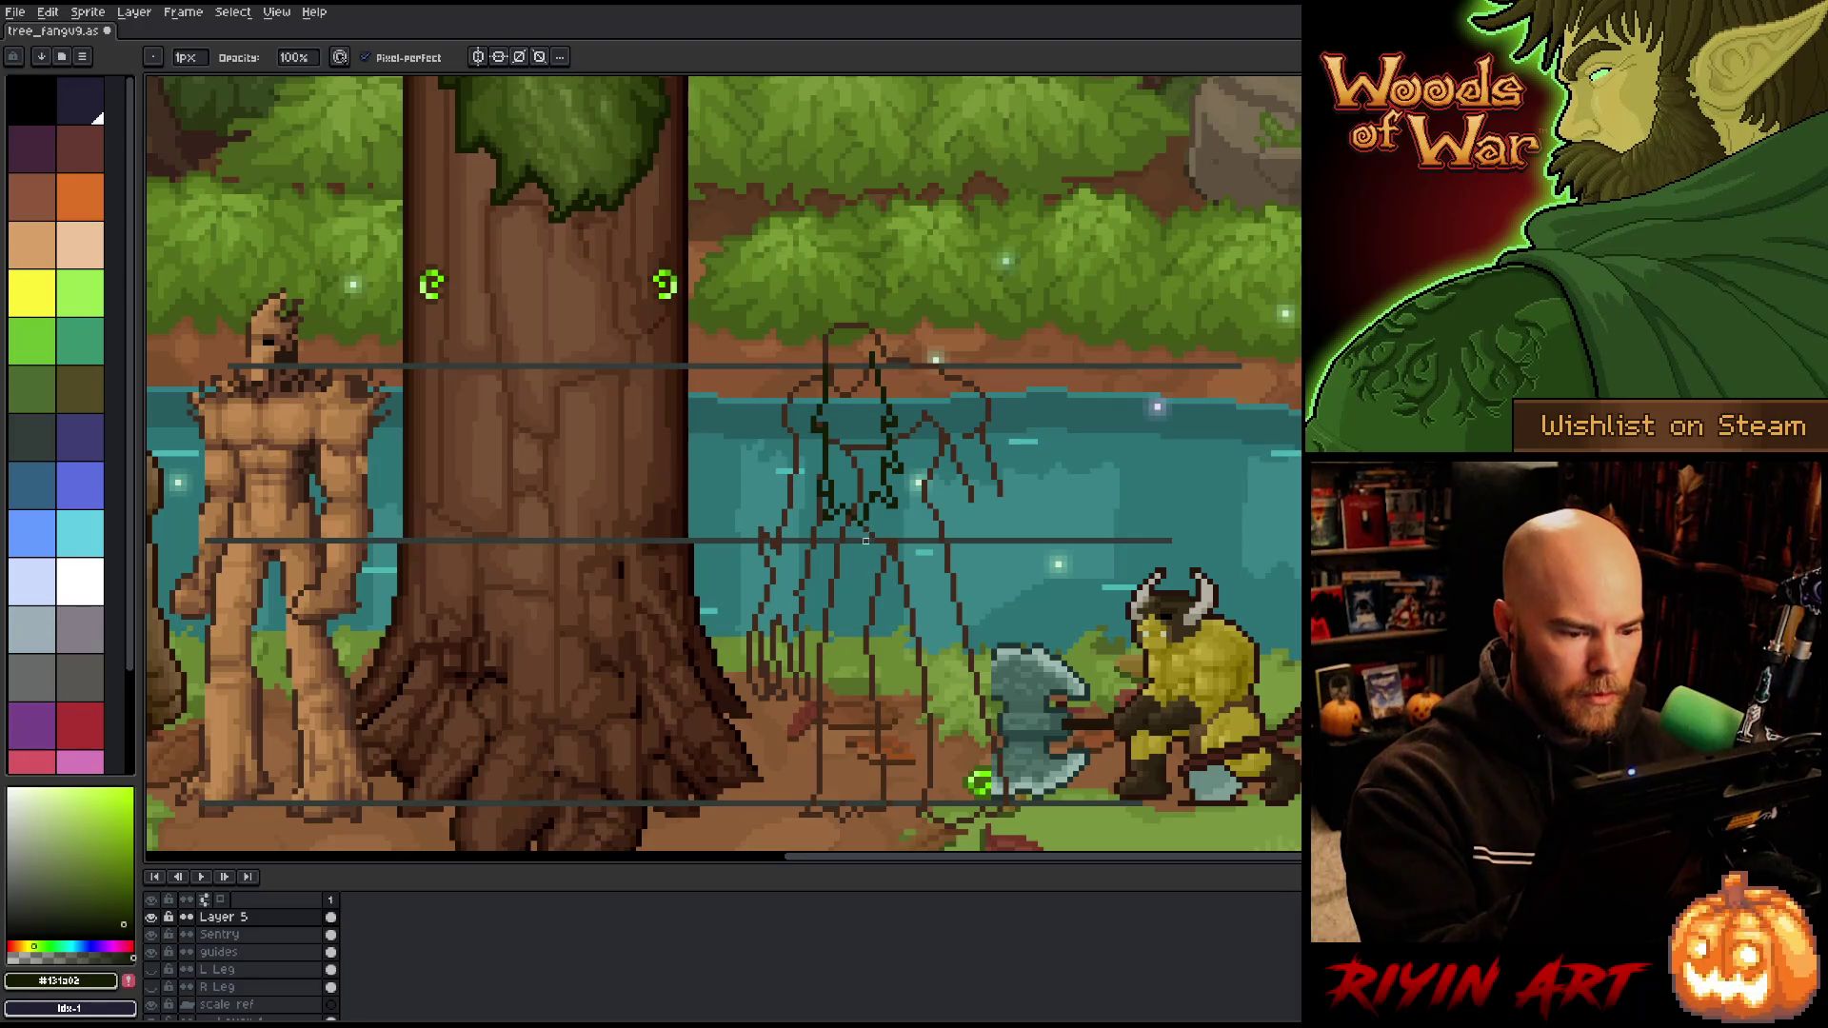
key("b")
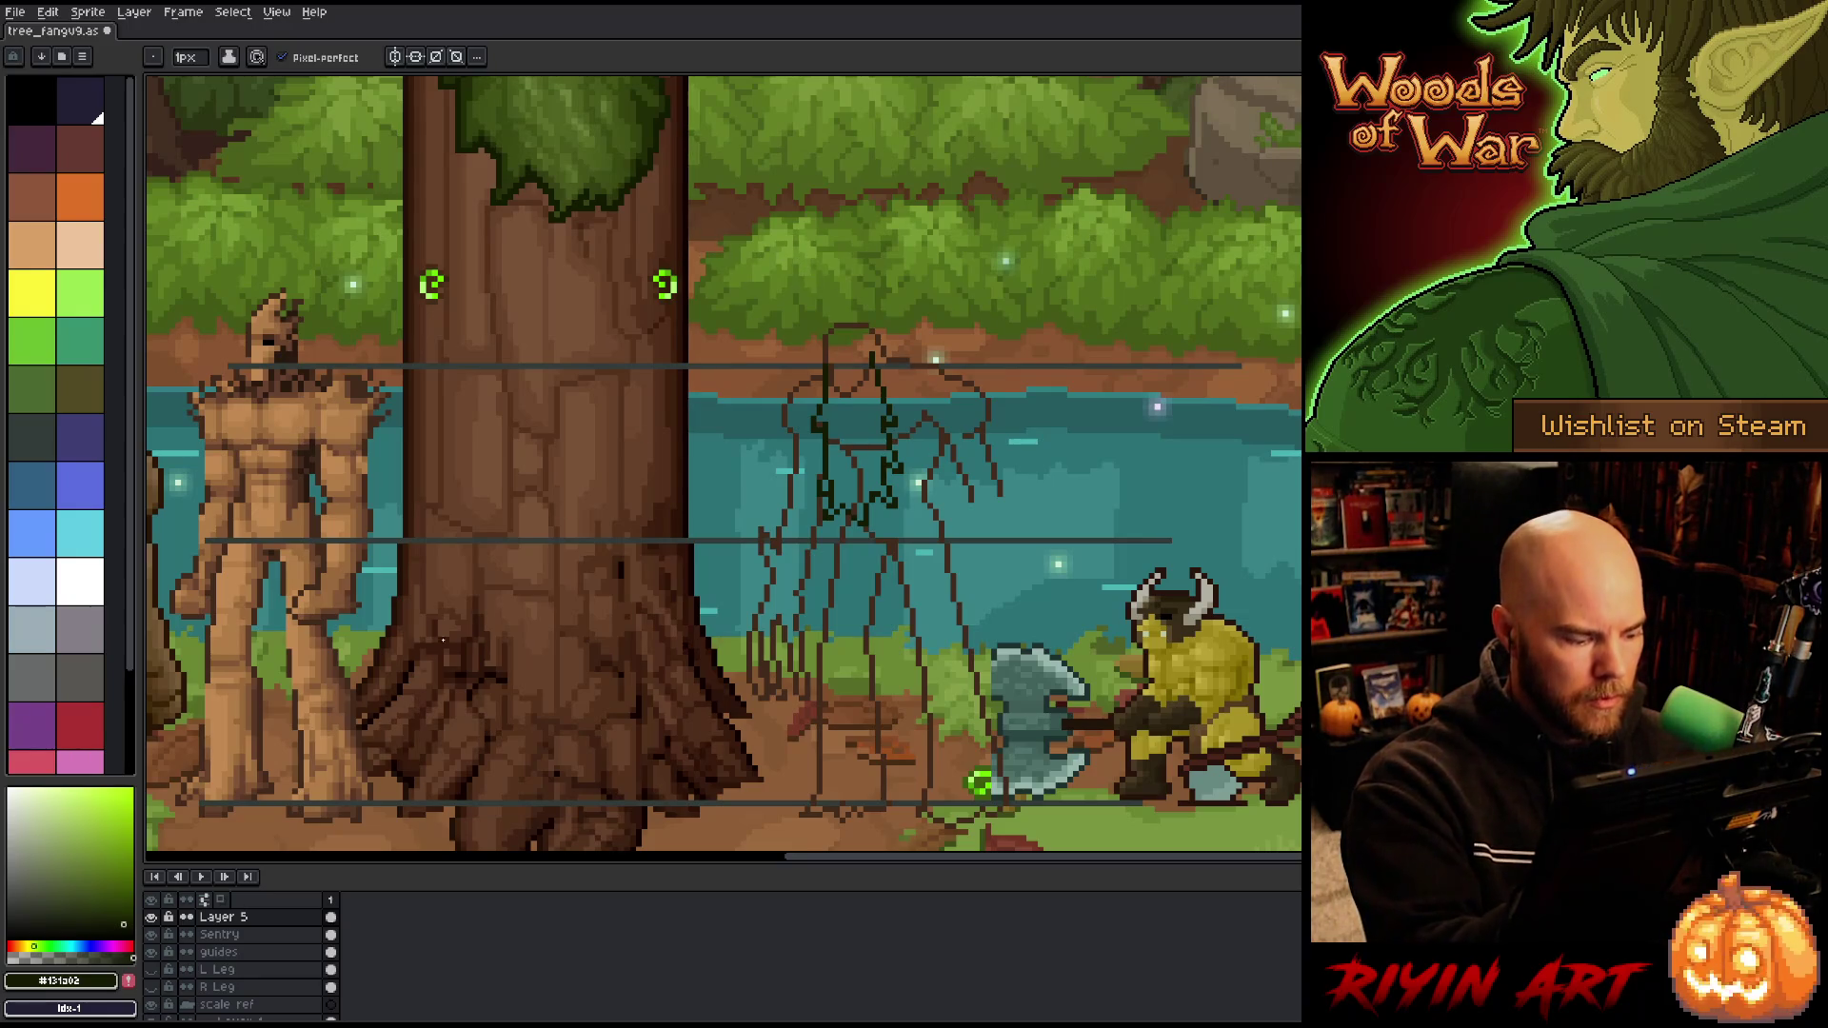
left_click(286, 940)
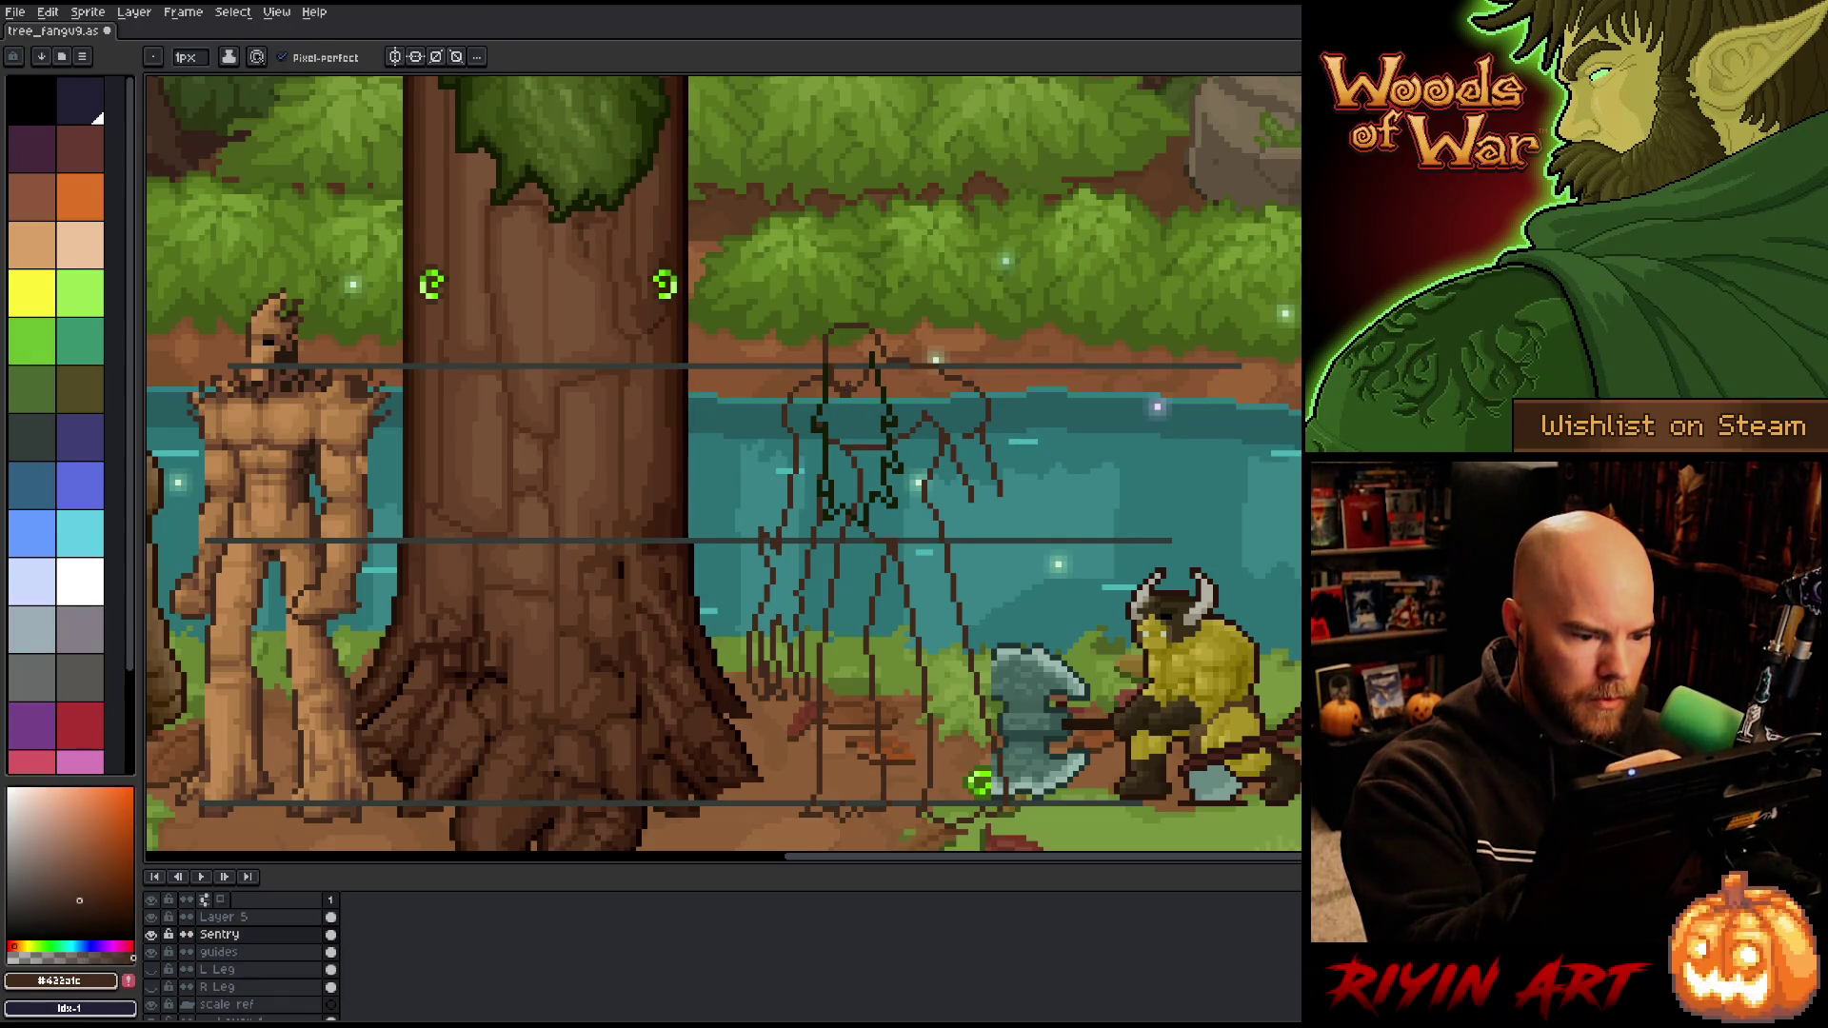
Step: Erase small touch-ups and sample the dark green from the tree foliage
key("e")
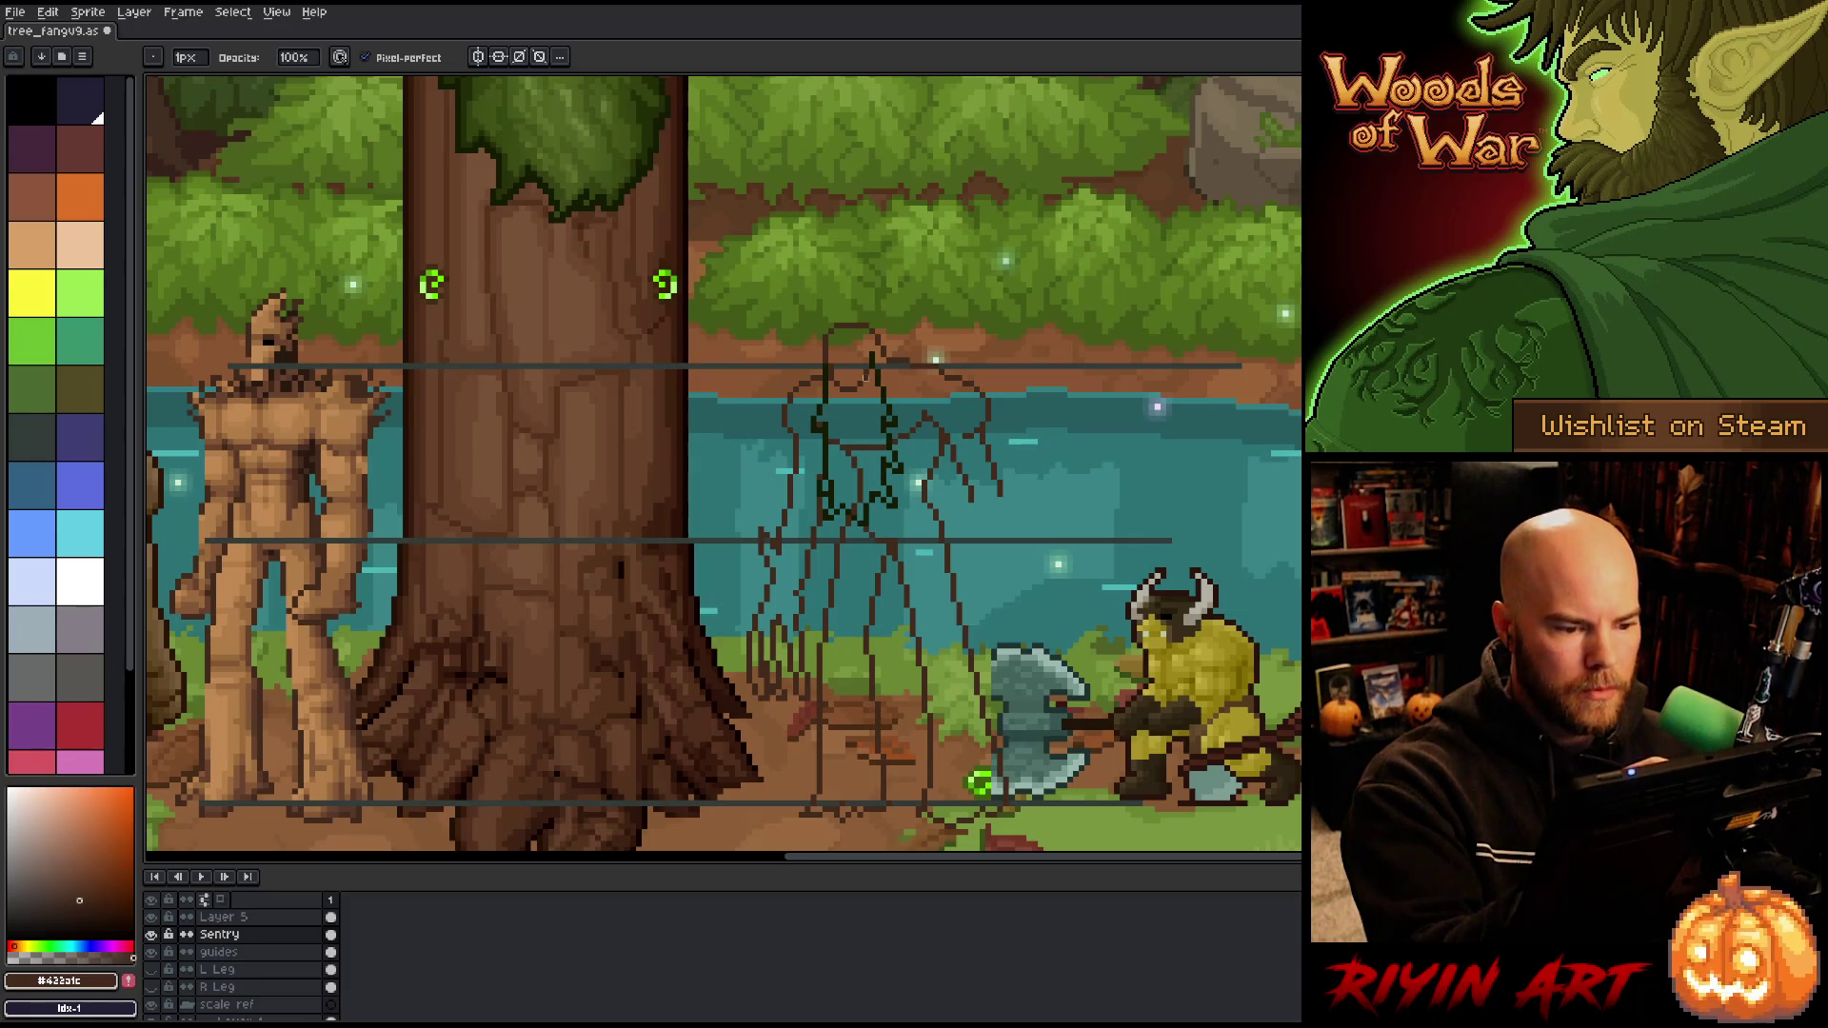
key("b")
key("e")
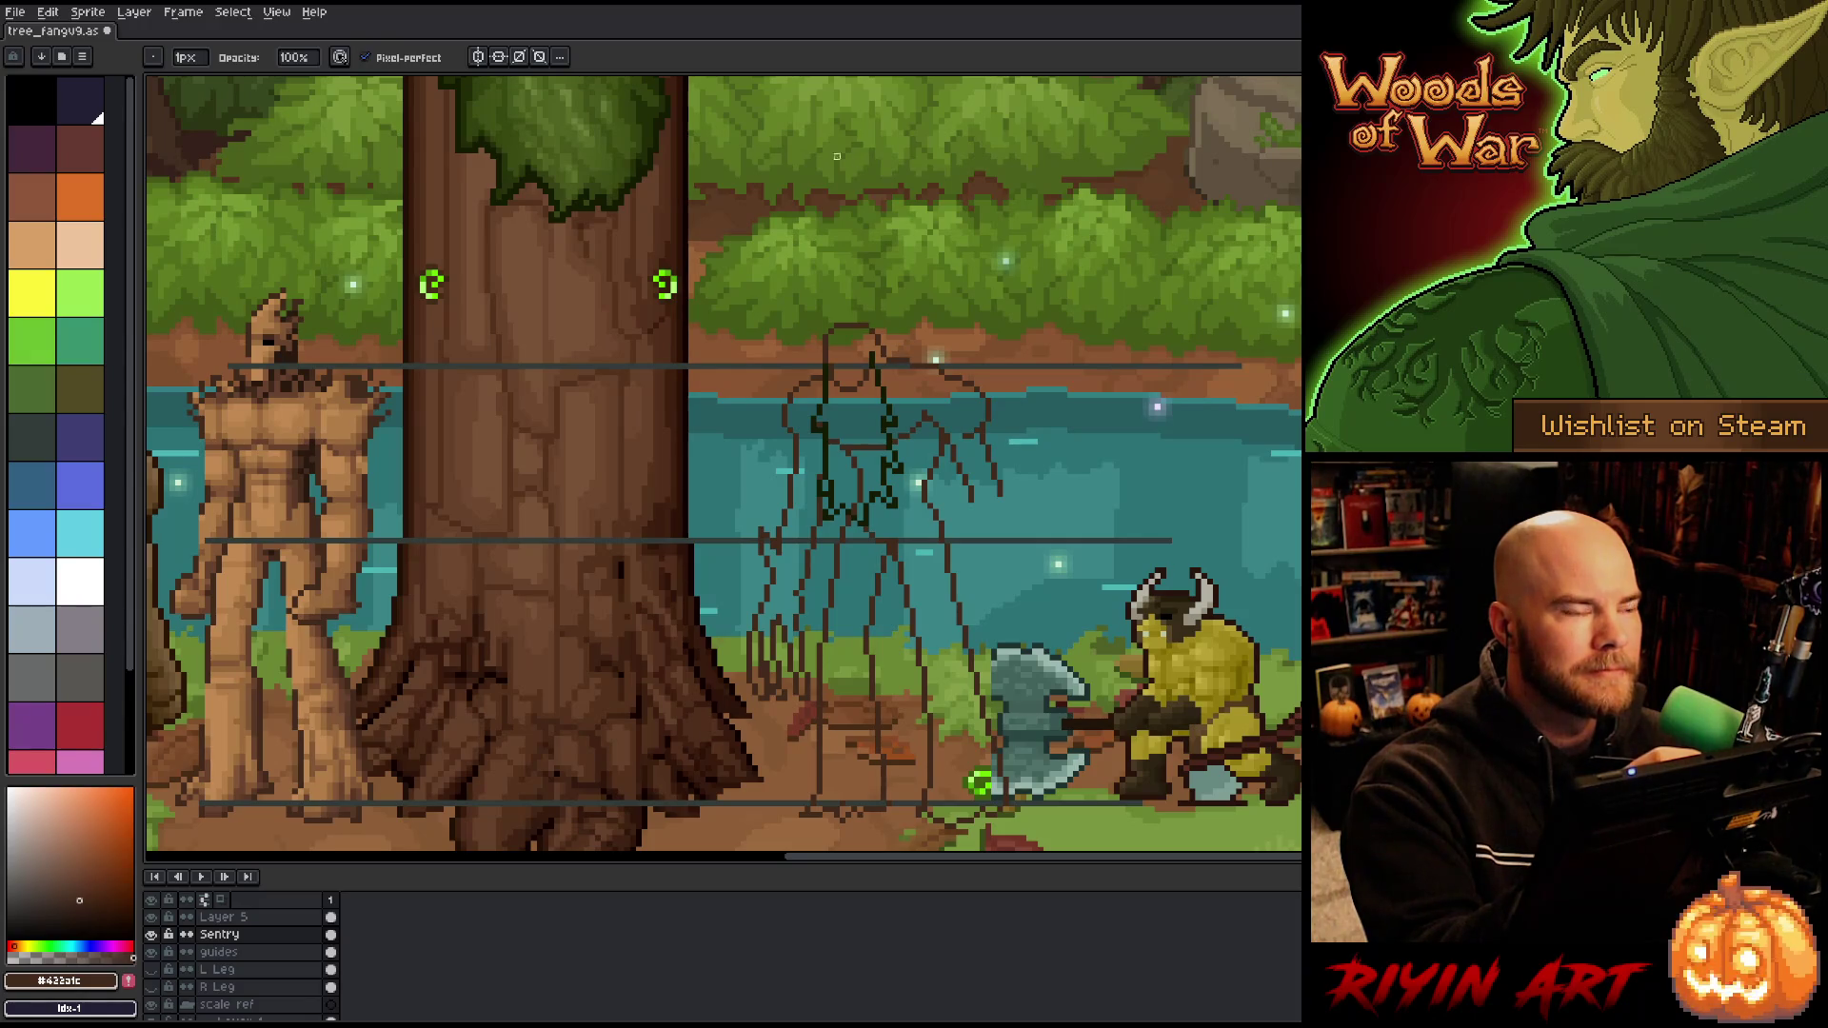
key("i")
left_click(620, 167)
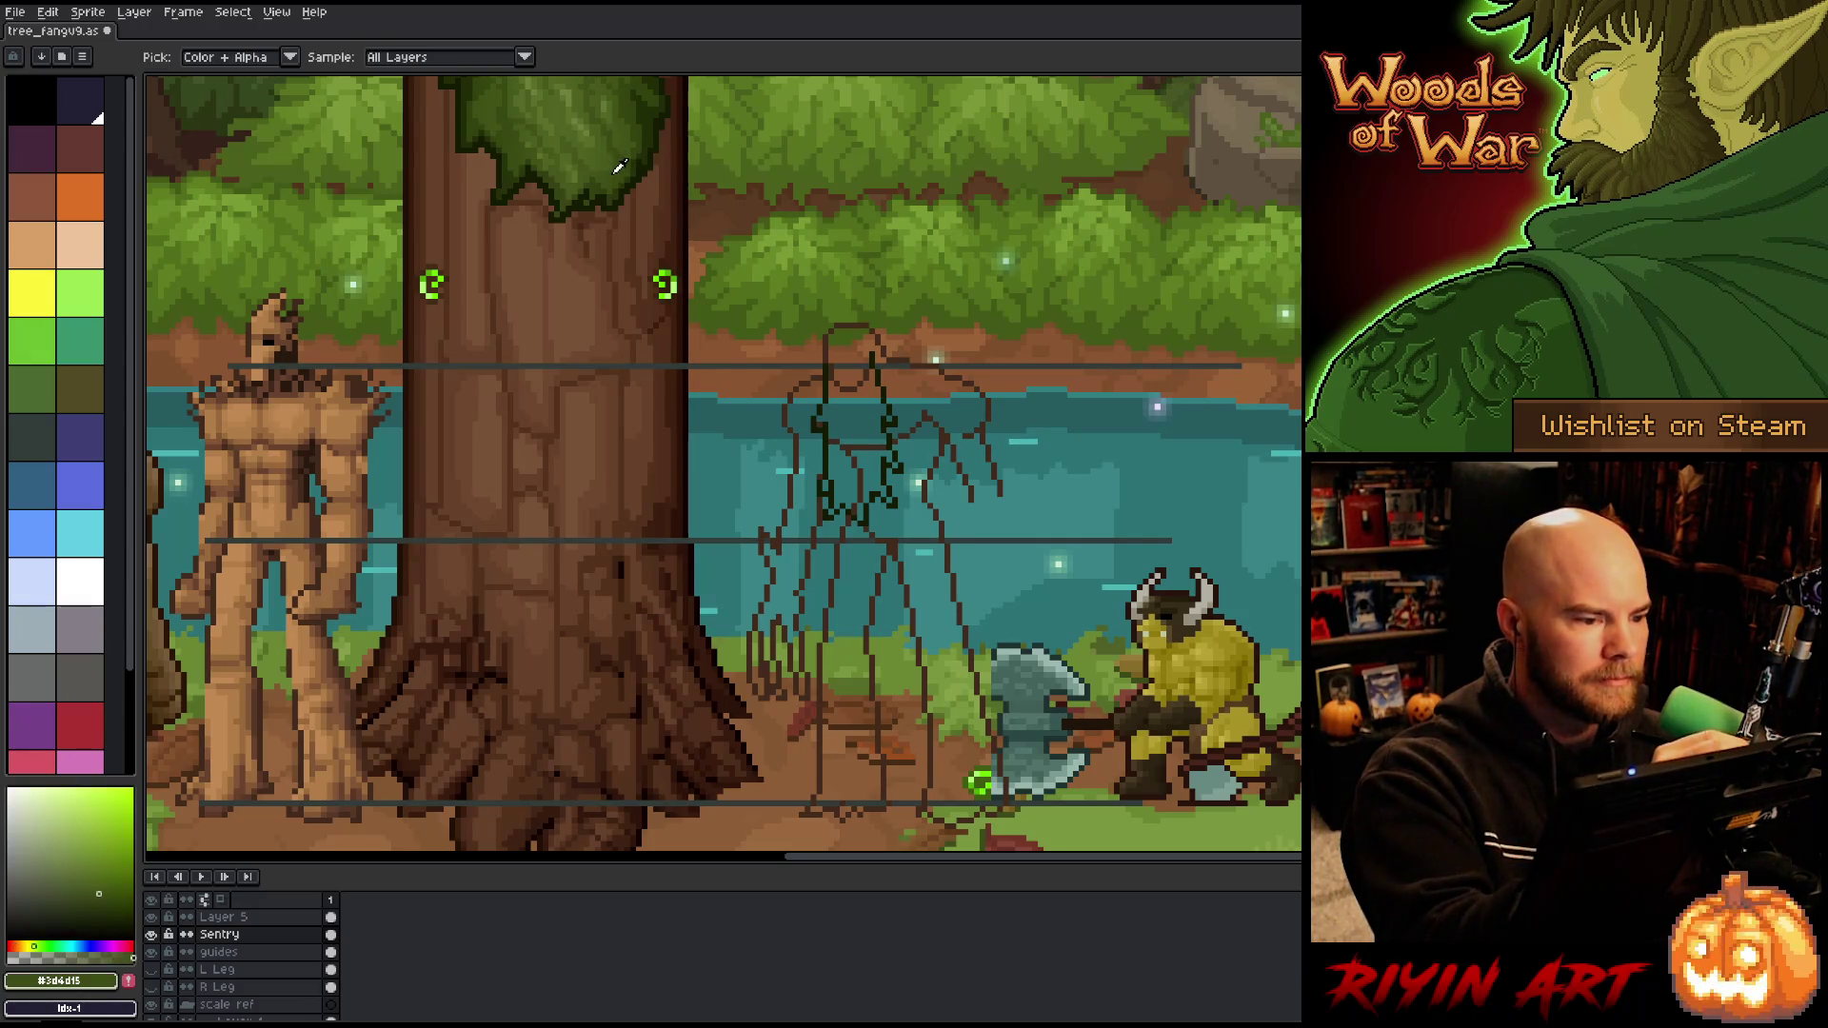
key("b")
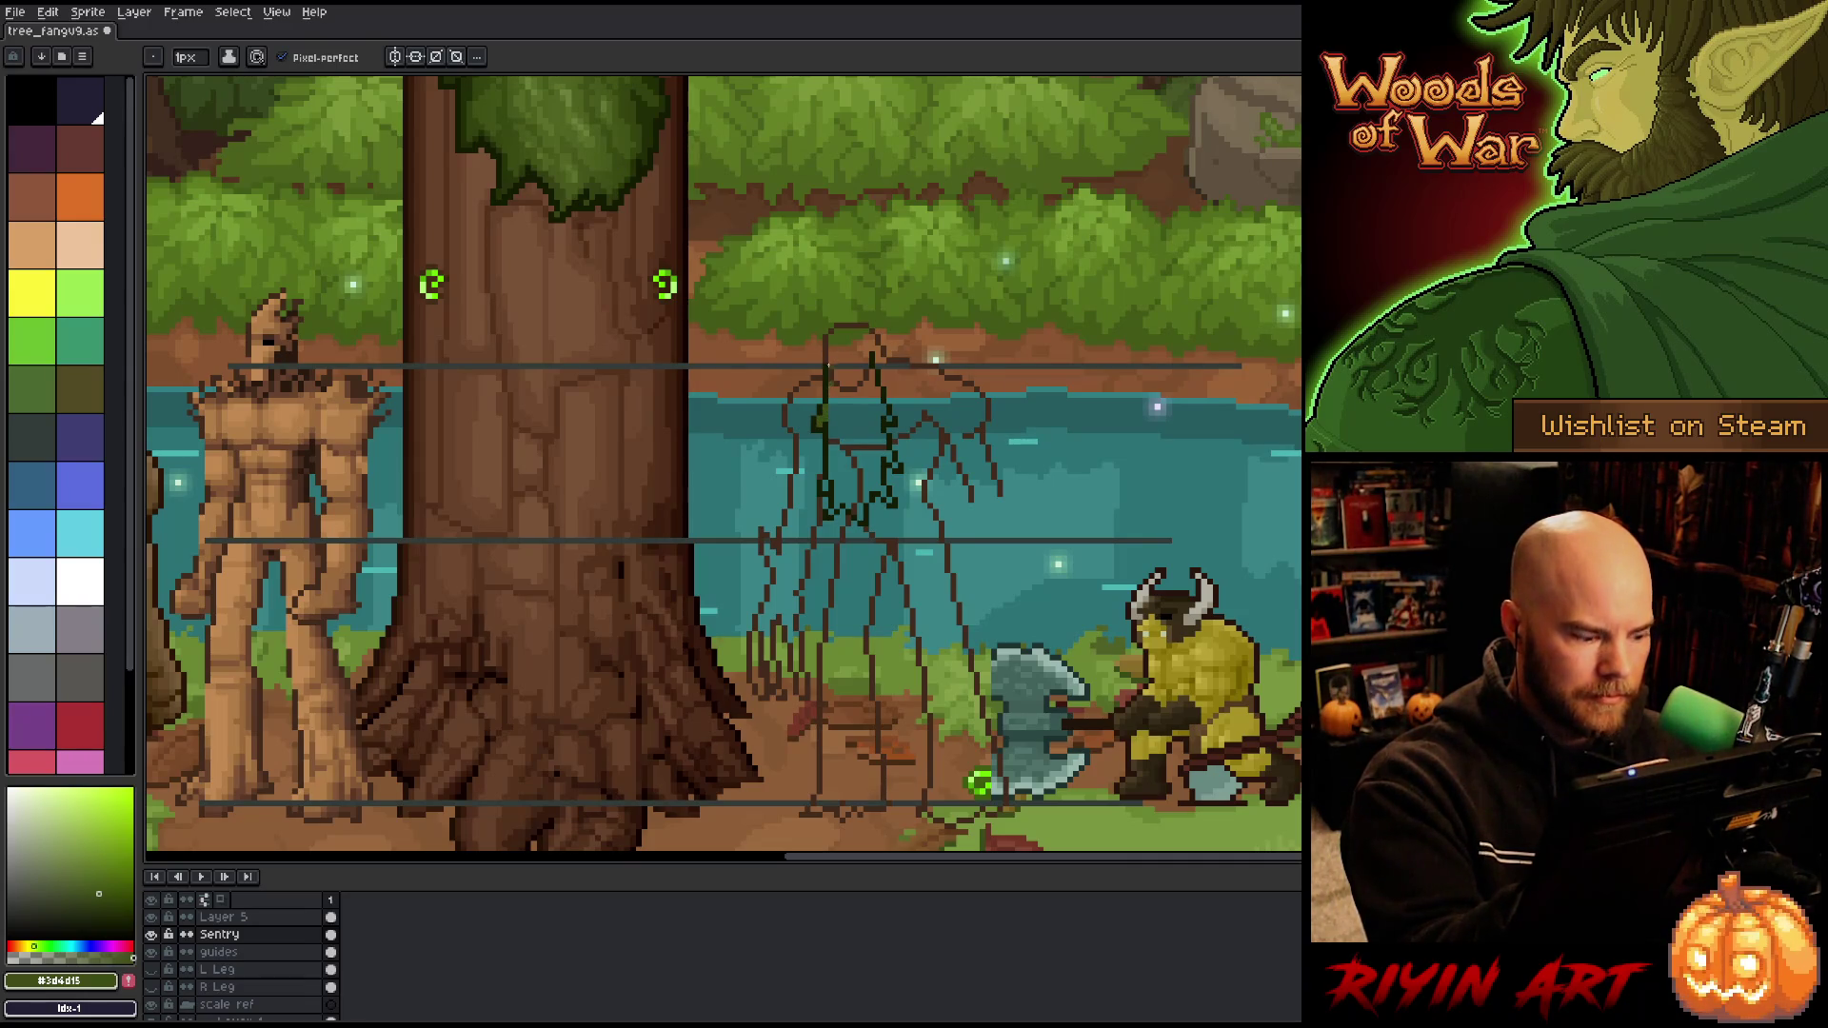
Step: Add a short dark mark on Layer 5, then return to Layer 5 and re-sample the dark green
key("alt+Up")
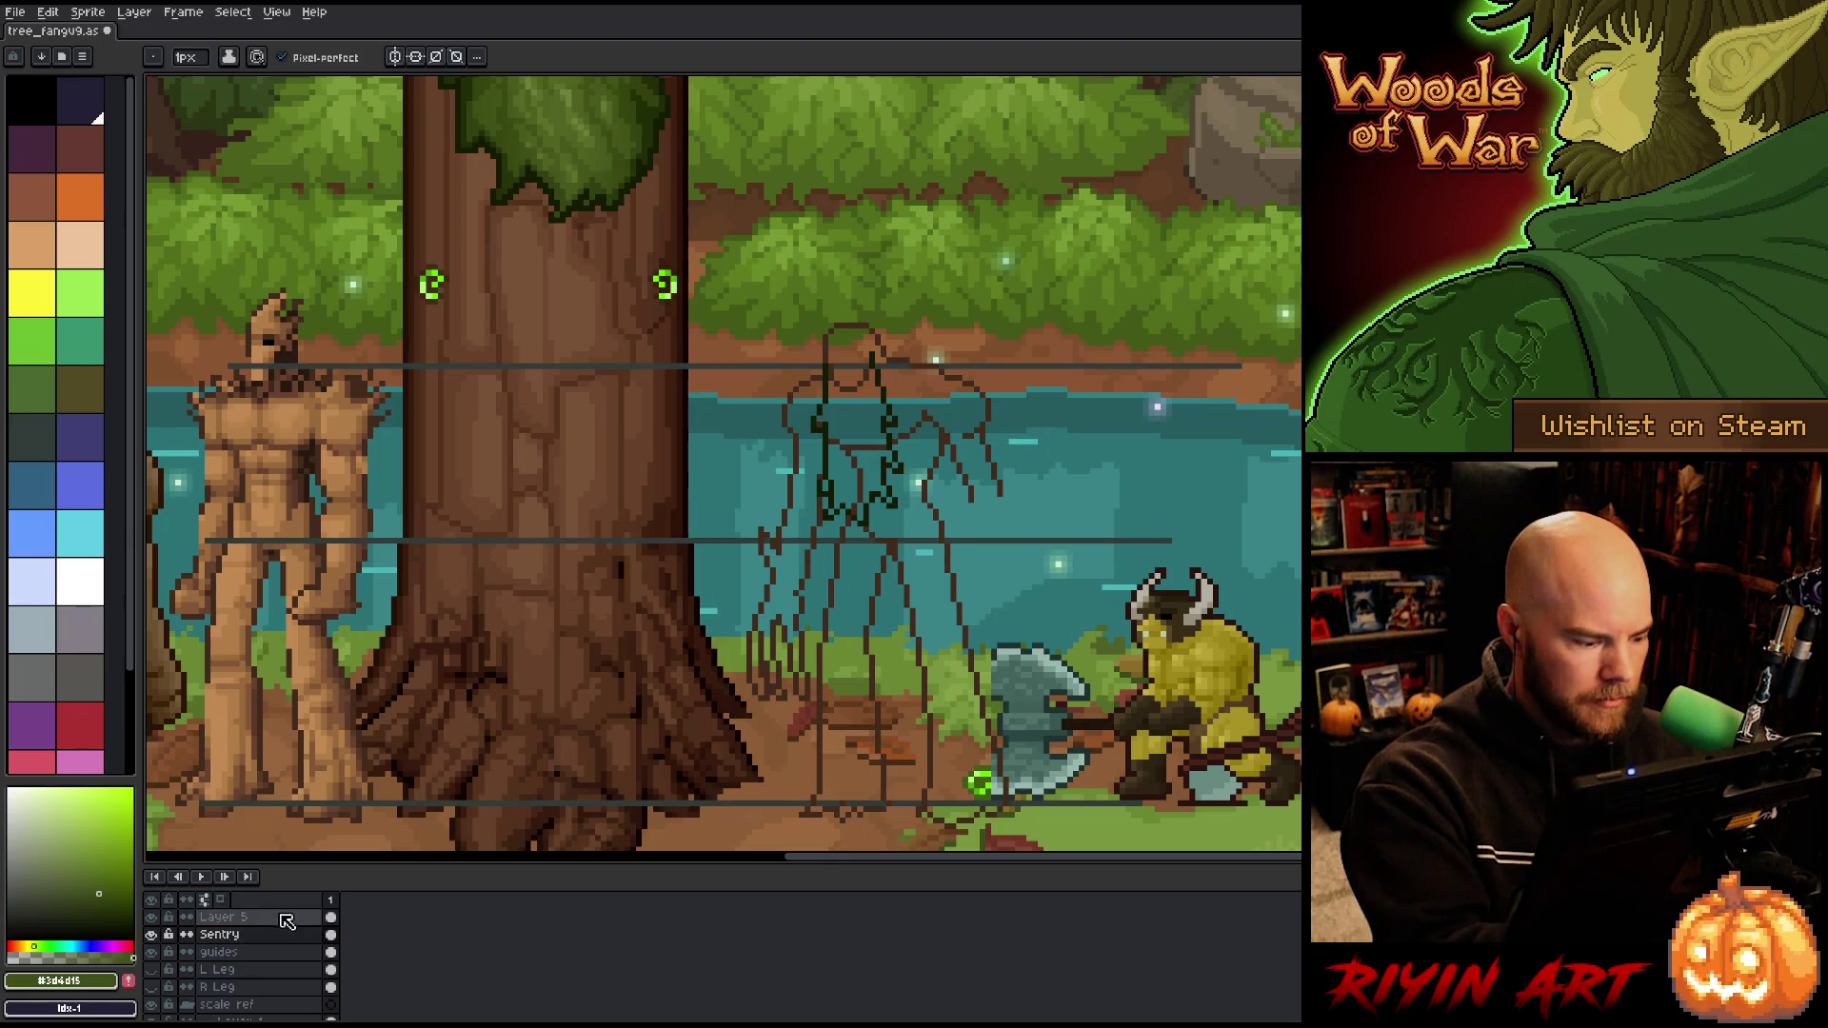
left_click_drag(831, 380, 831, 400)
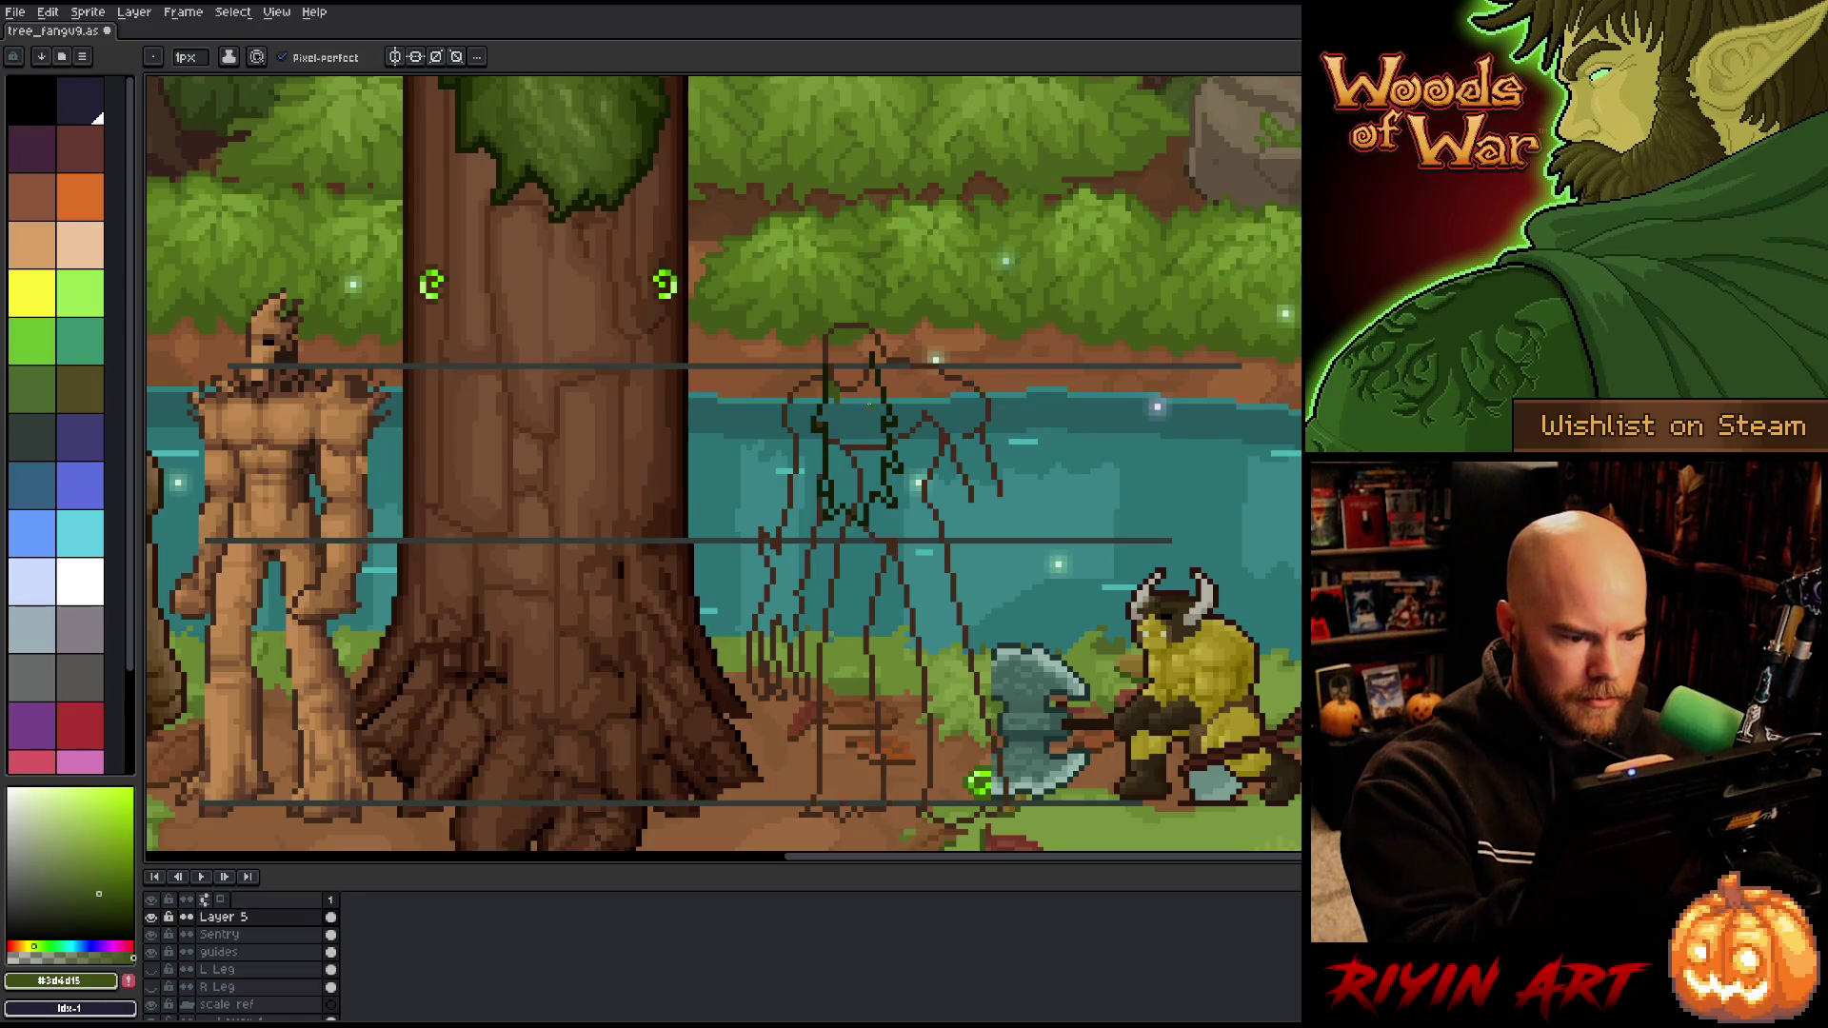
key("e")
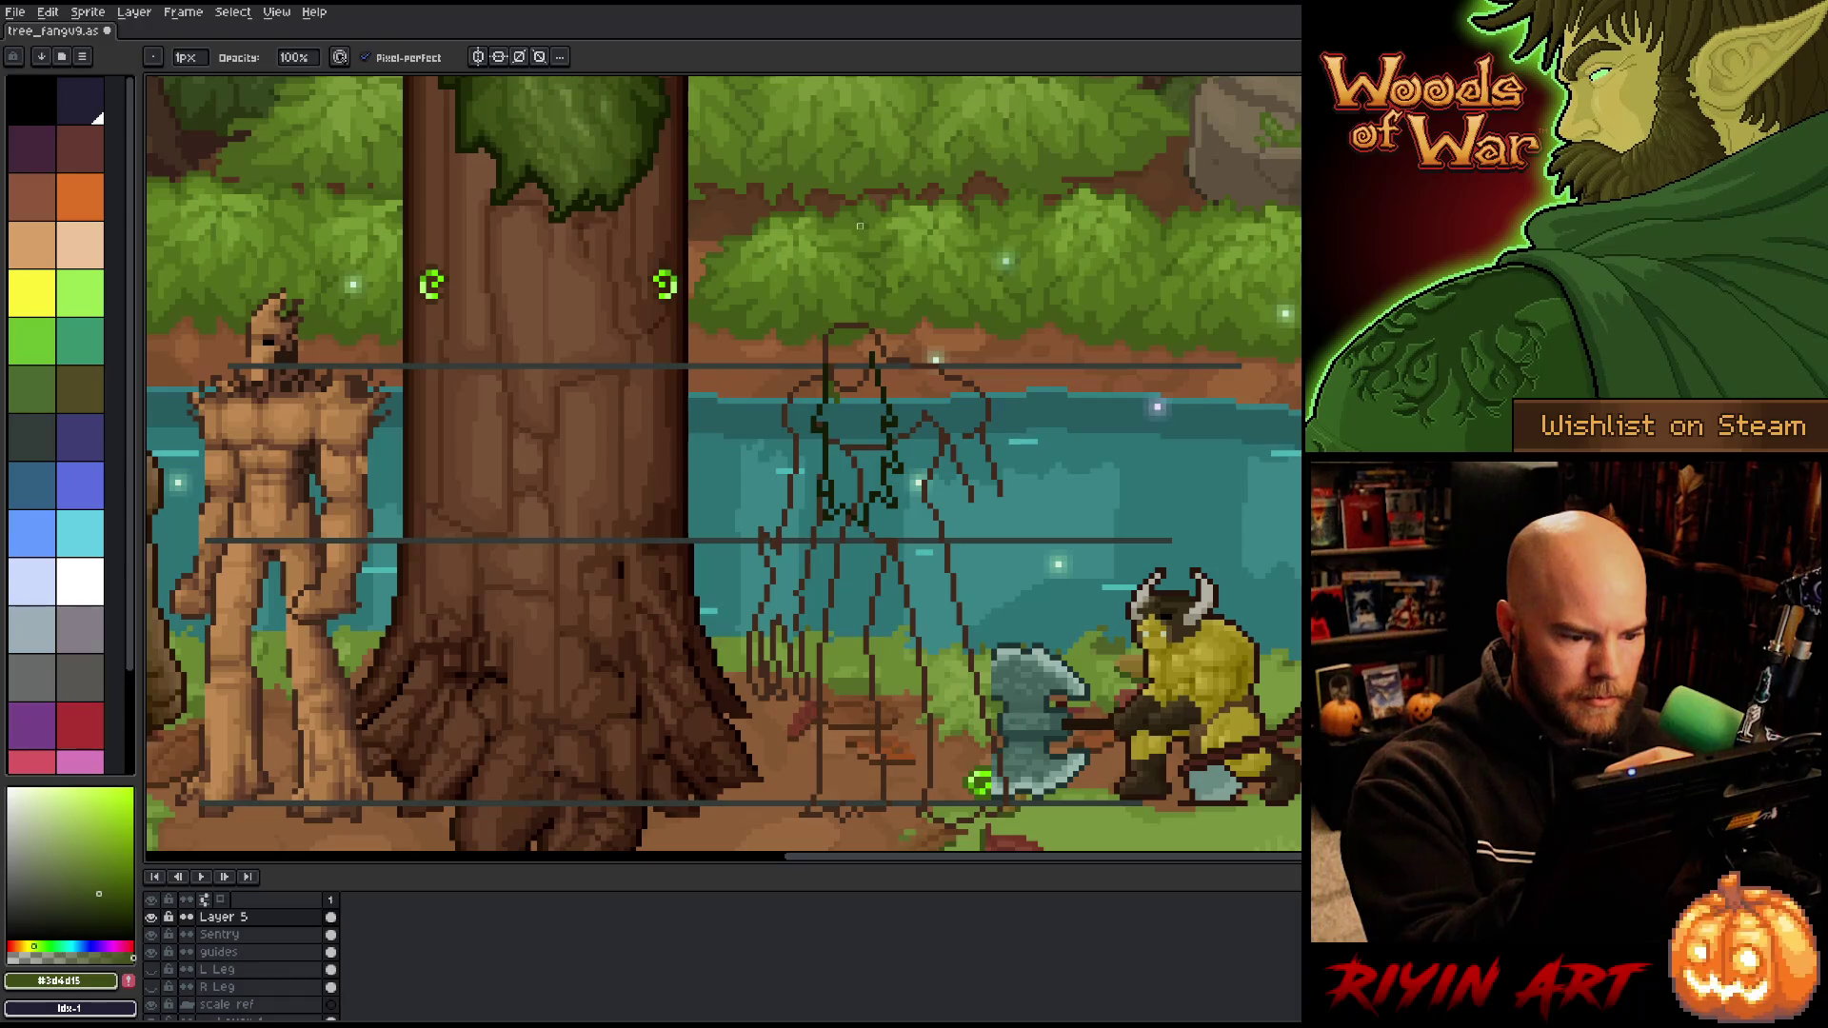
left_click(860, 379, "ctrl")
left_click(860, 379, "alt")
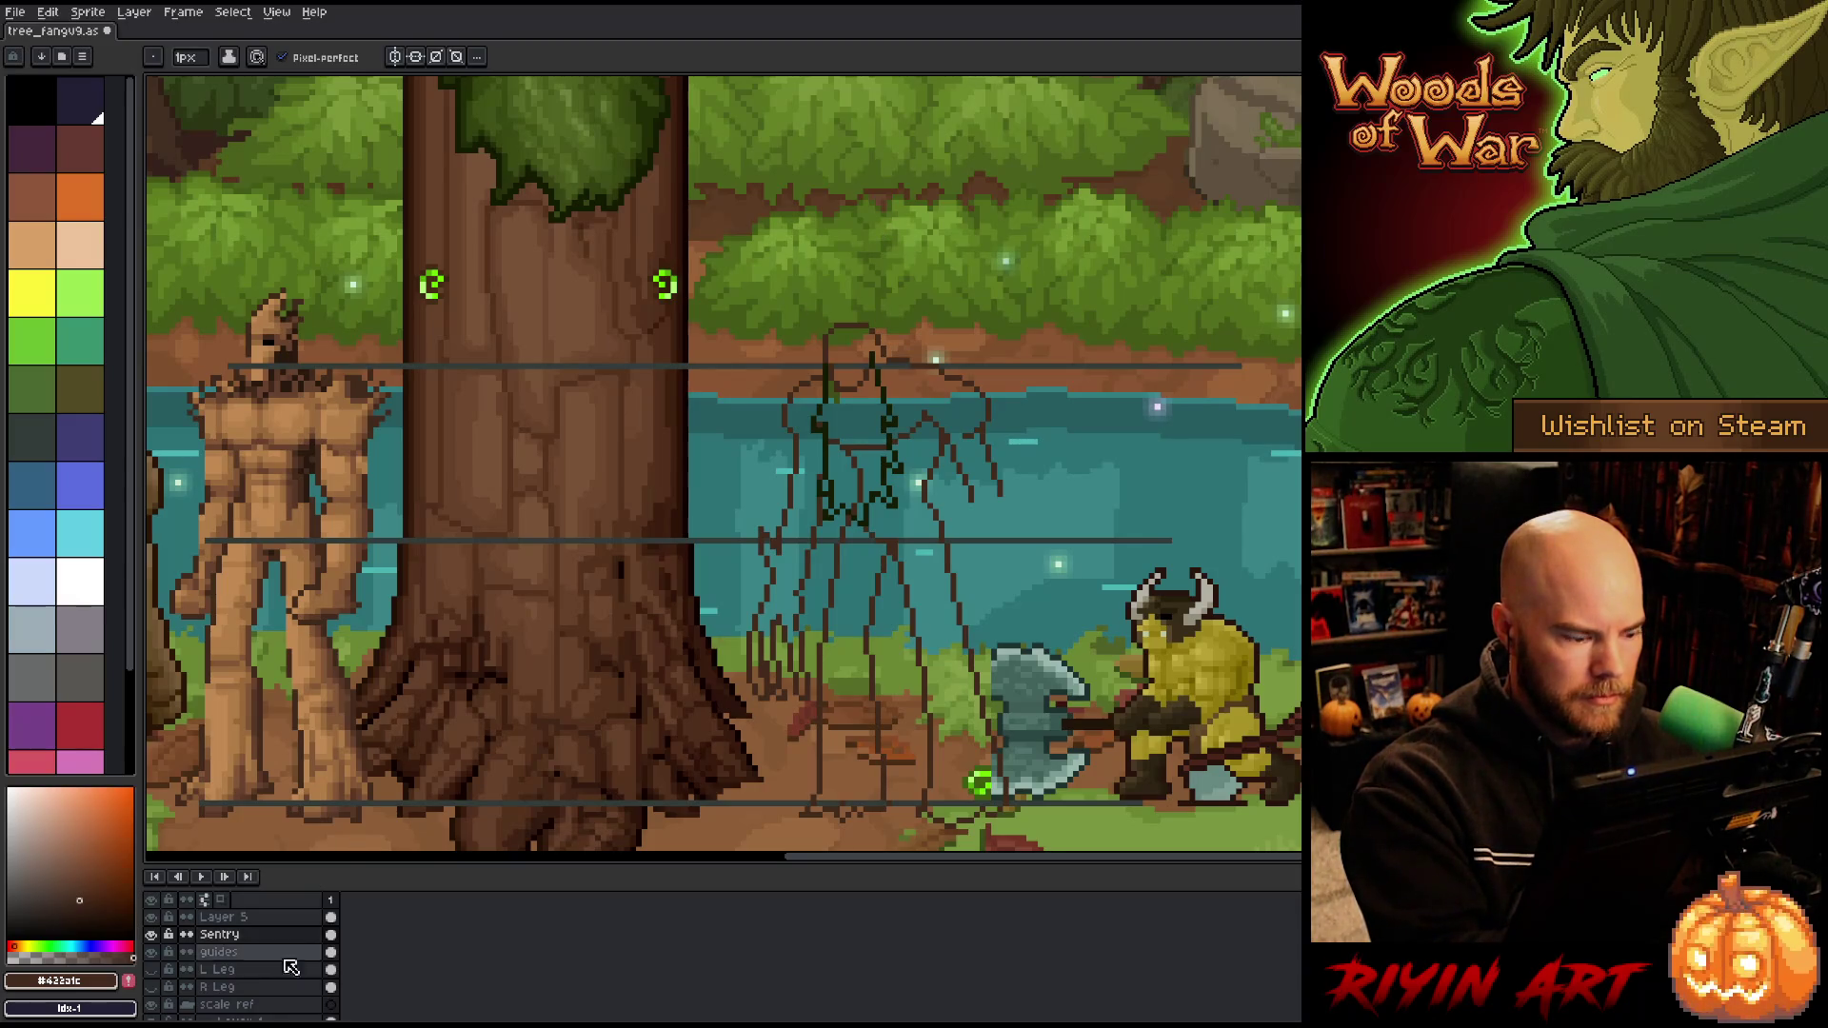
left_click(239, 917)
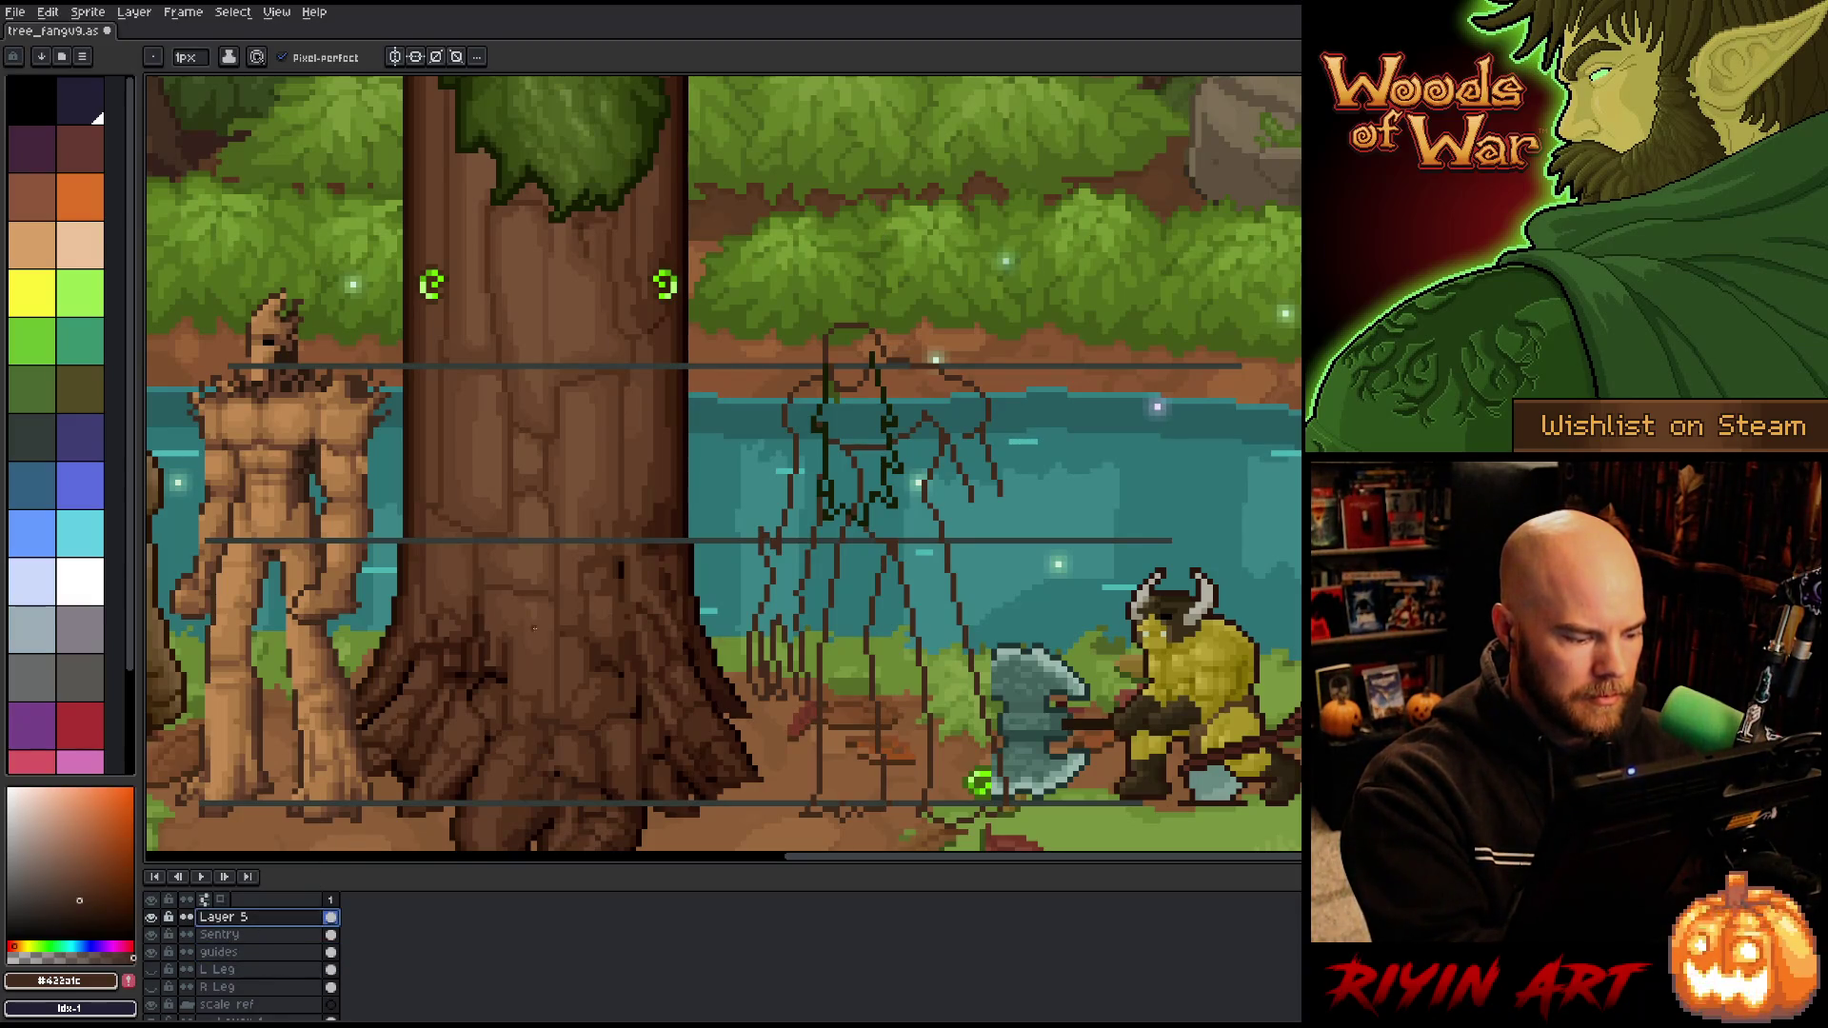
left_click(843, 386, "alt")
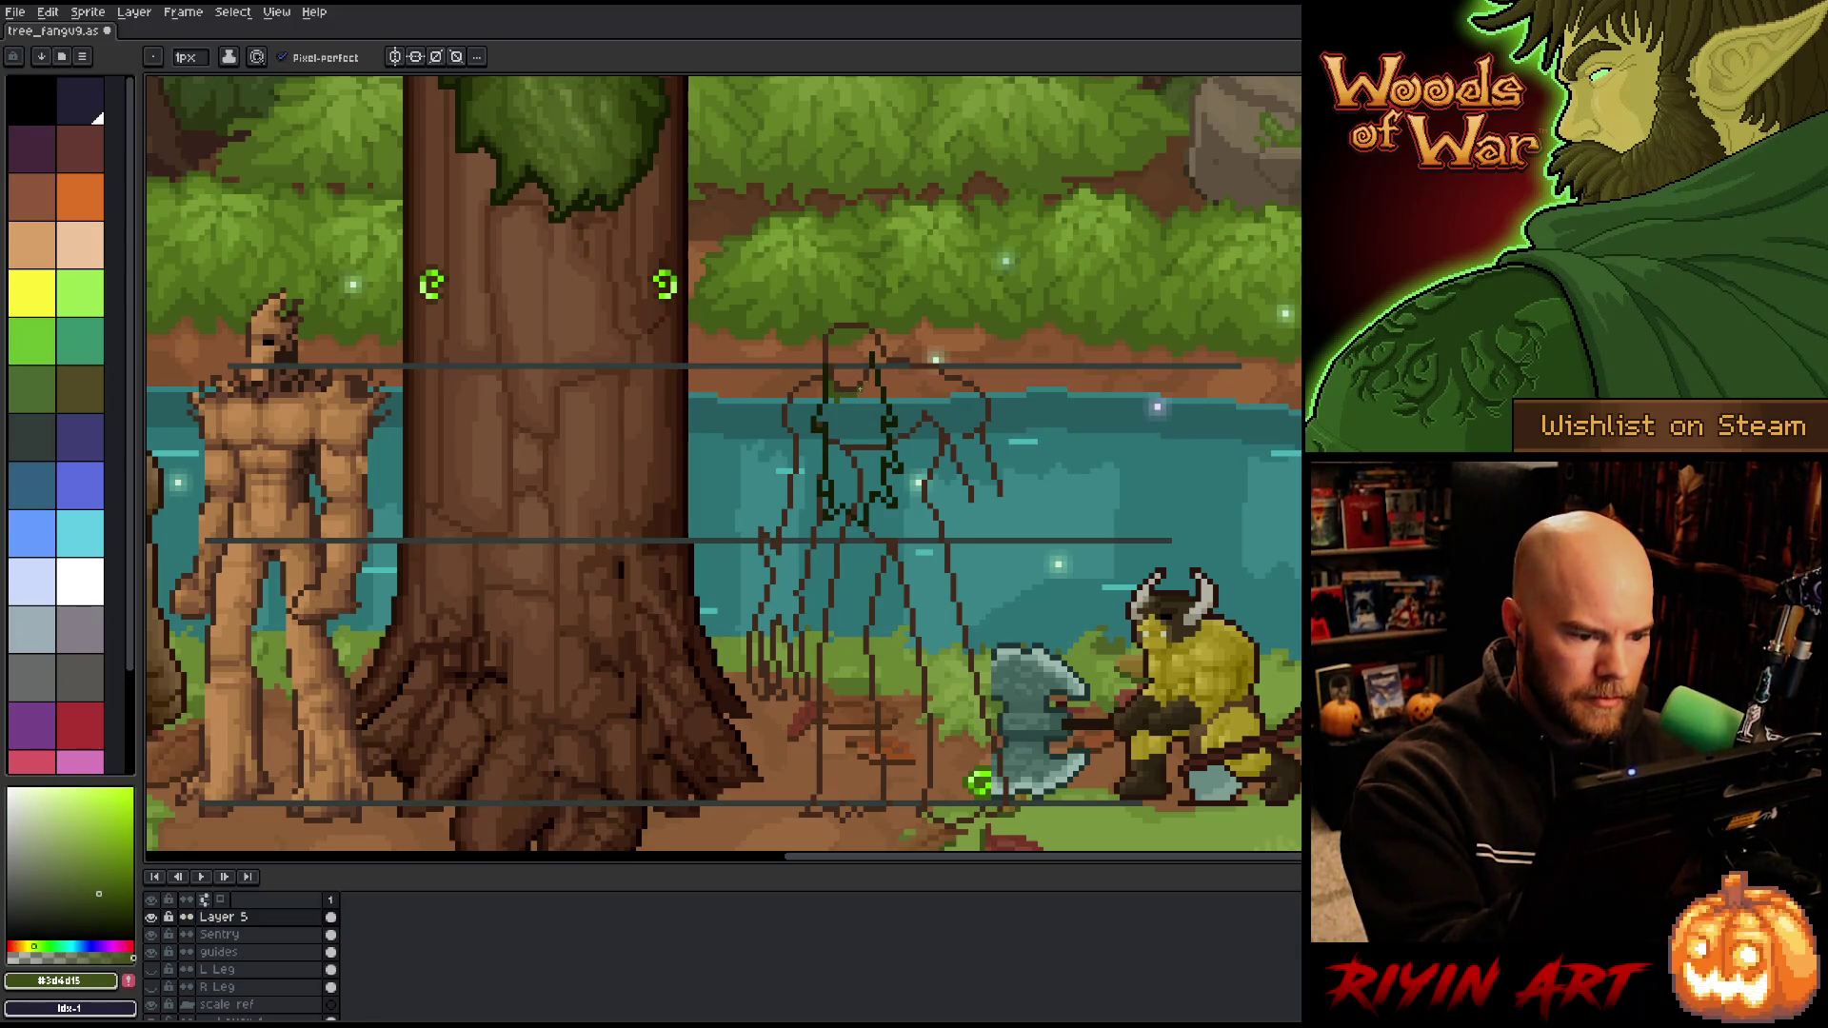
Step: Close the gap in the torso outline and flood-fill the torso with dark green
left_click_drag(873, 400, 870, 374)
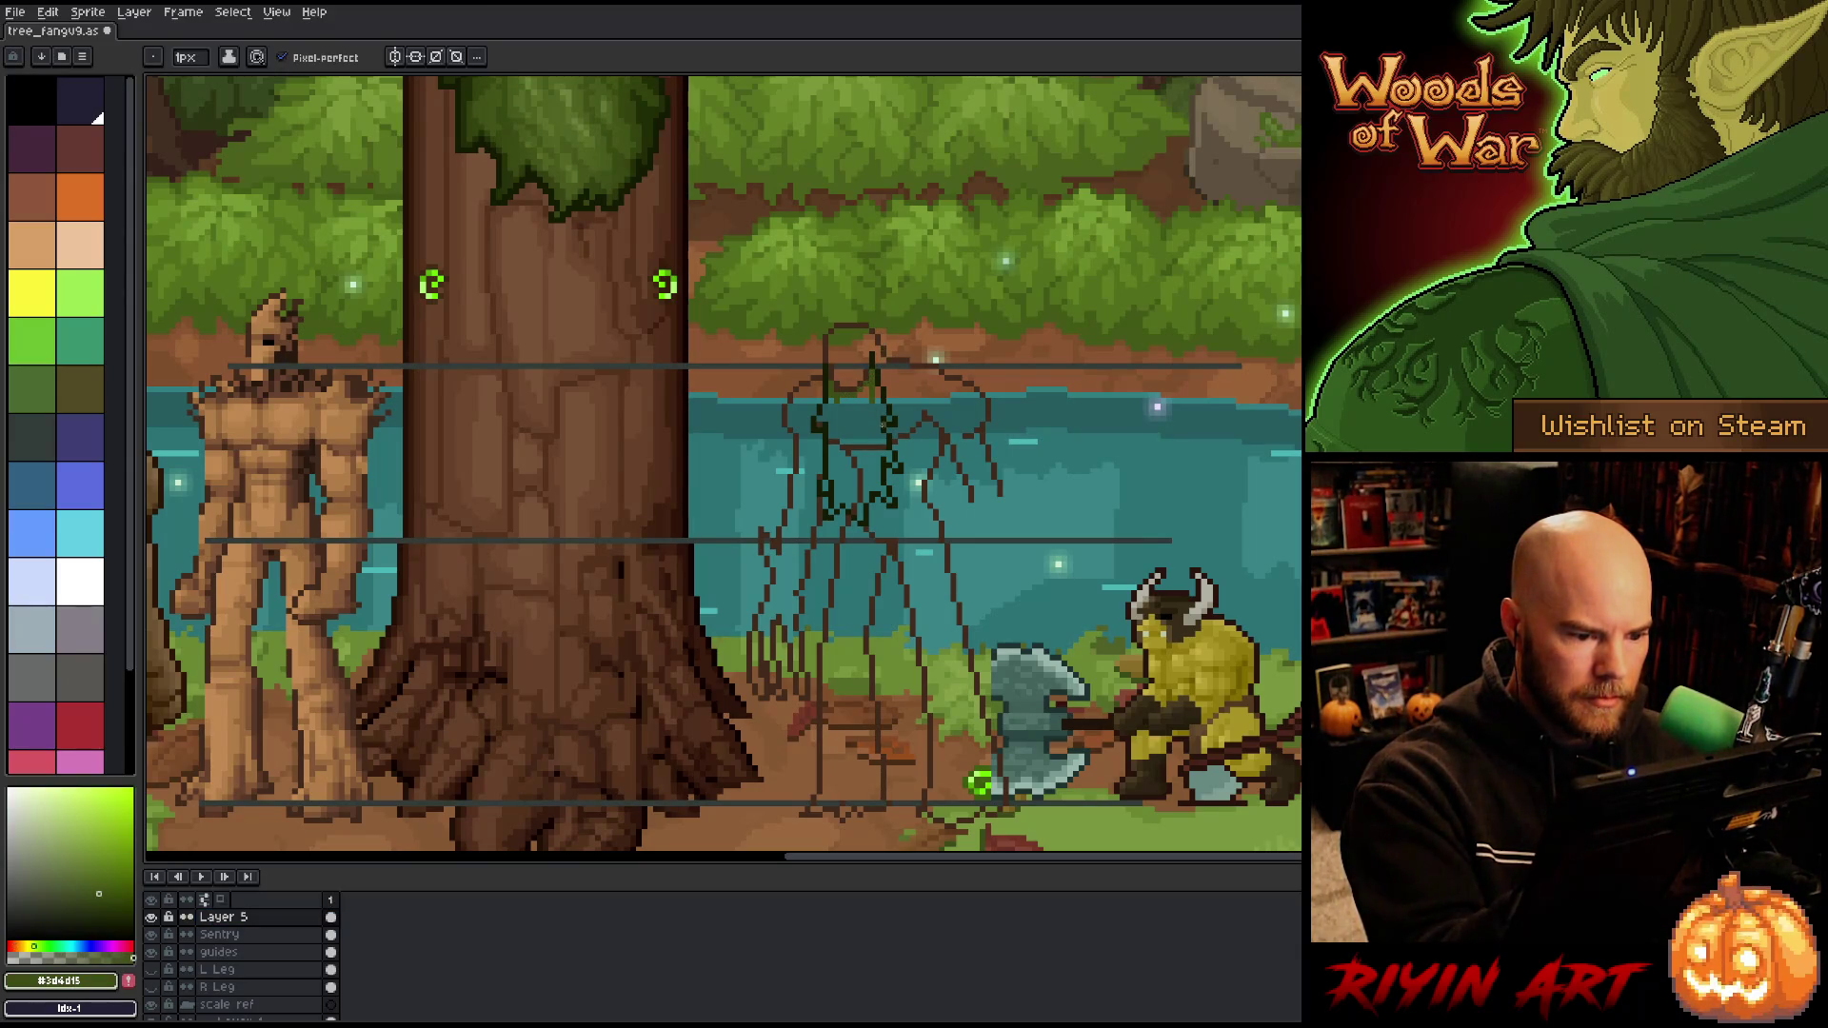
key("g")
left_click(865, 437)
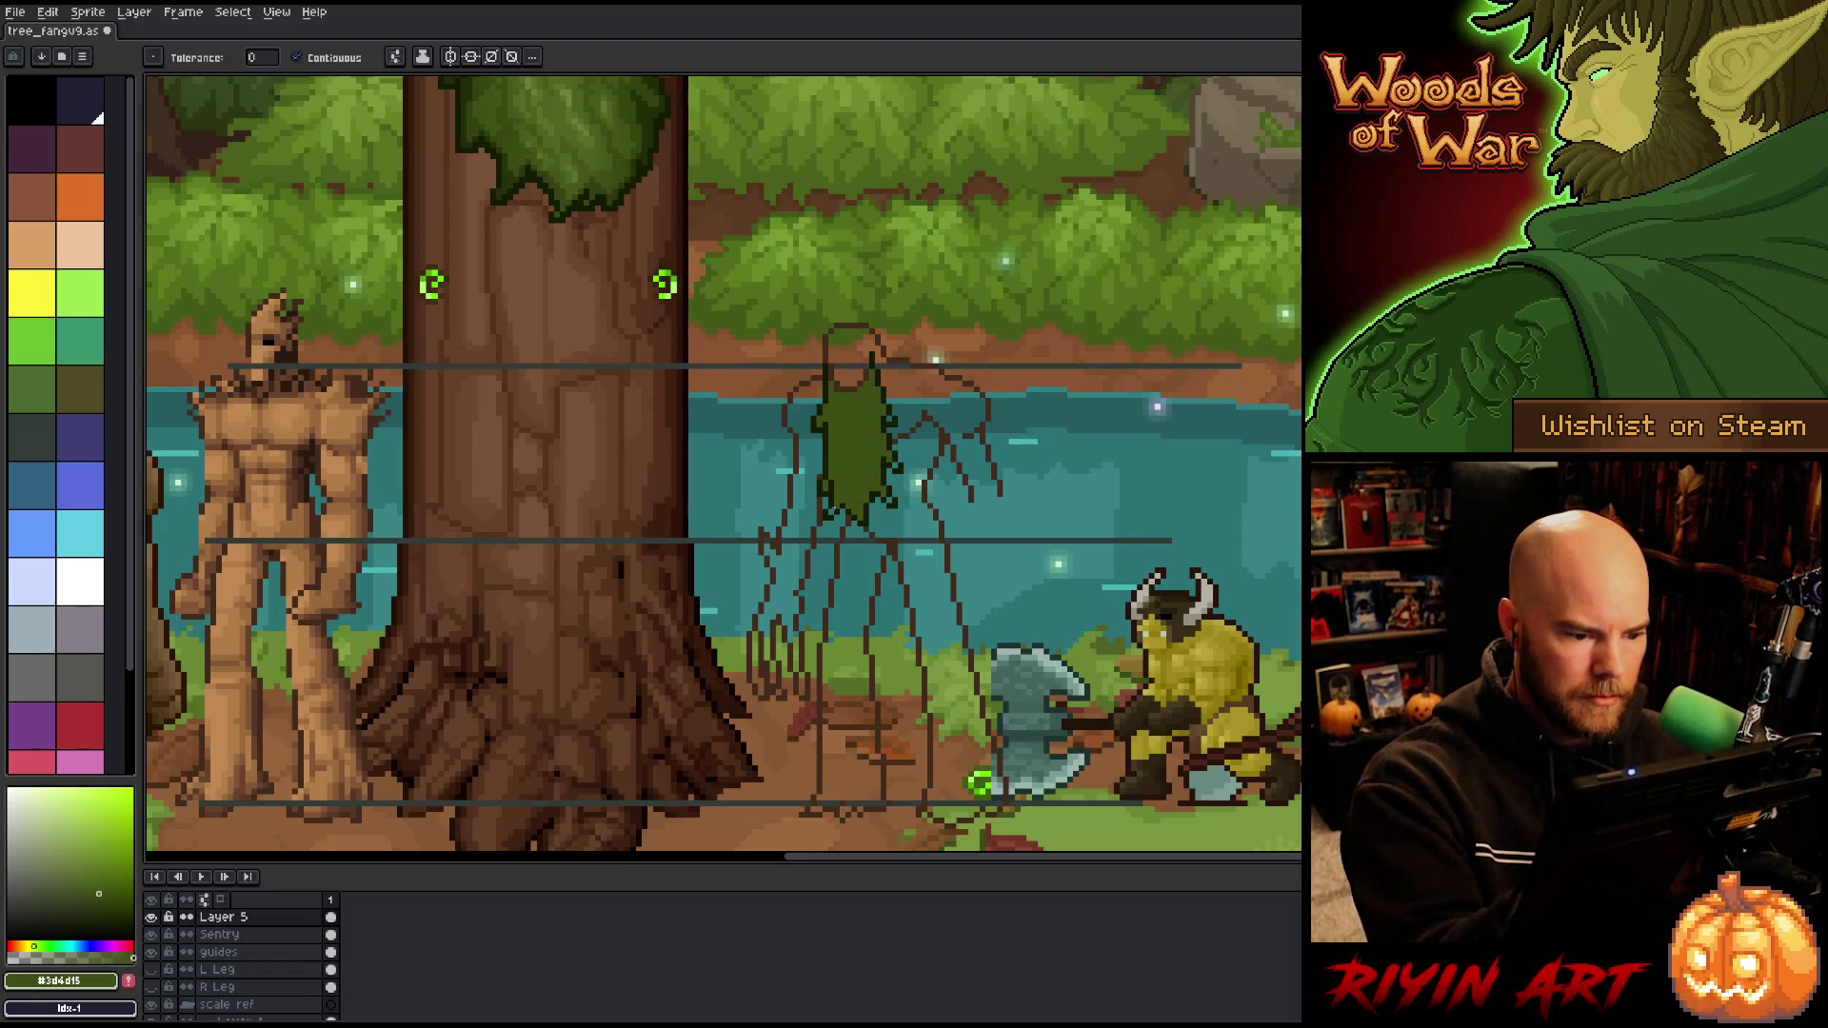
key("b")
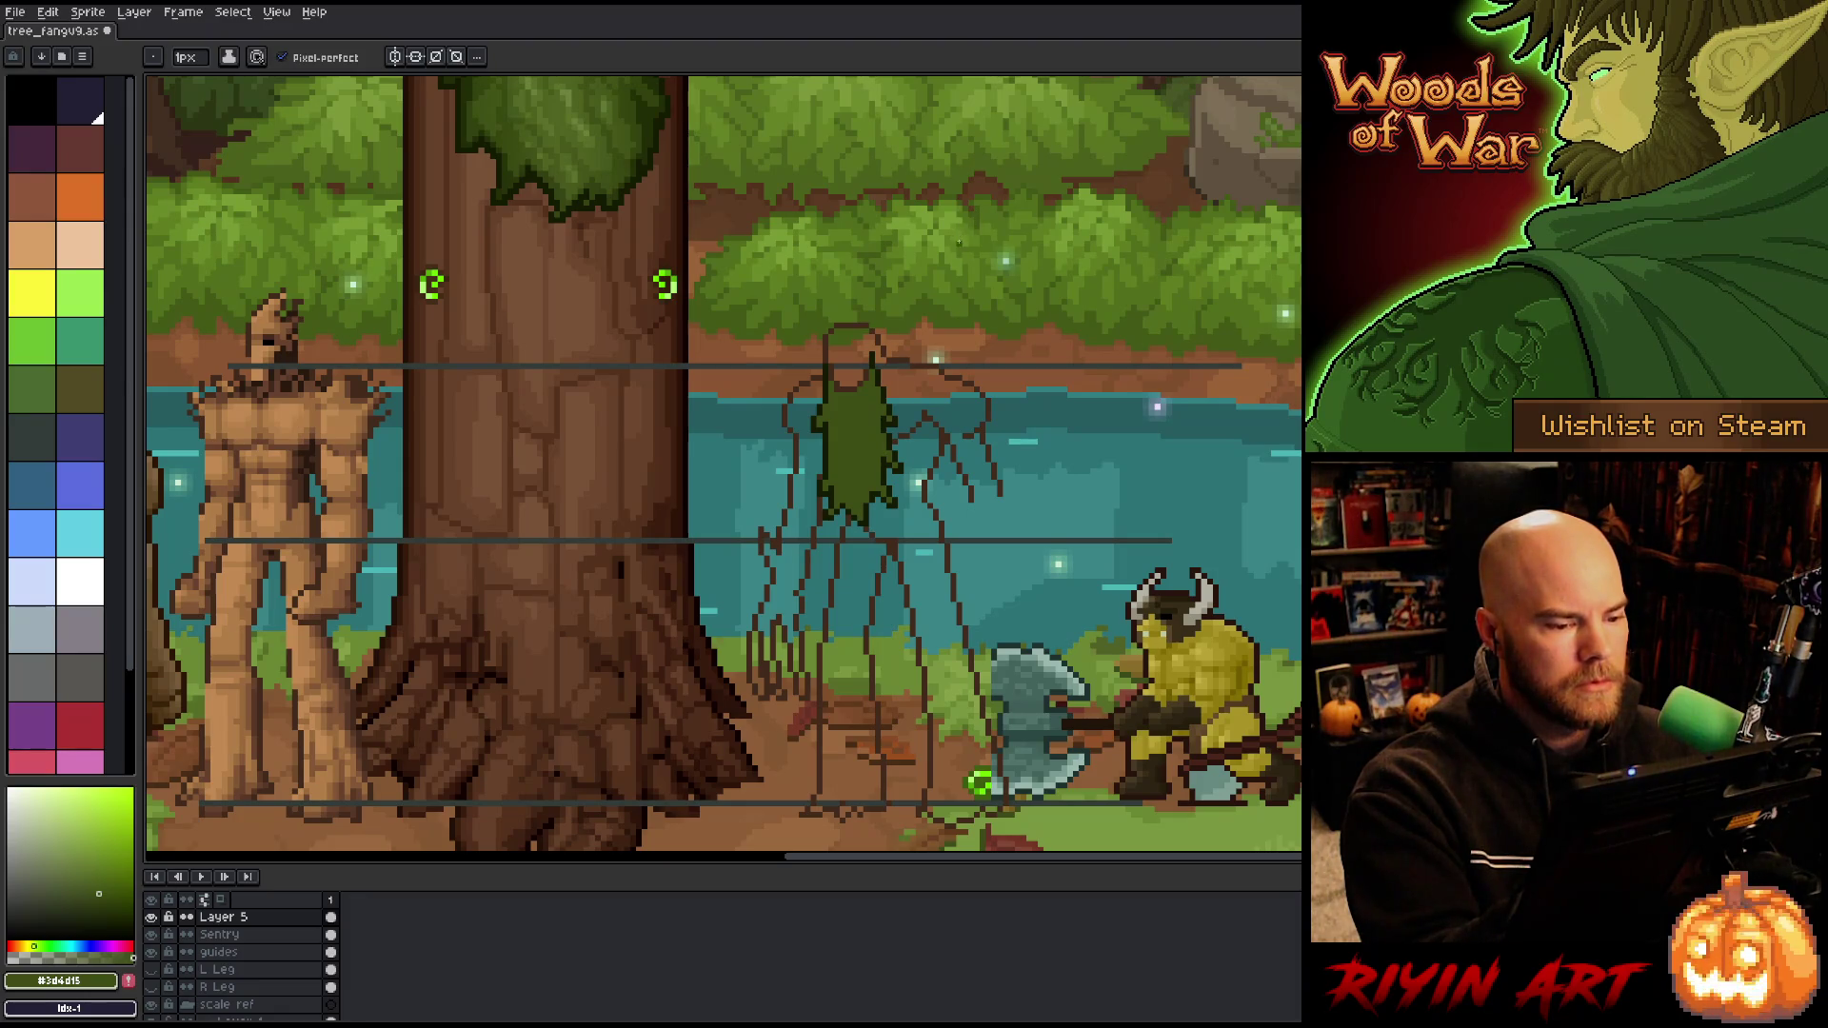
Step: Select a small part of the green torso and pick a near-black green from the palette
key("m")
mouse_move(912, 518)
left_mouse_down()
mouse_move(902, 392)
mouse_move(874, 388)
mouse_move(860, 473)
mouse_move(900, 520)
left_mouse_up()
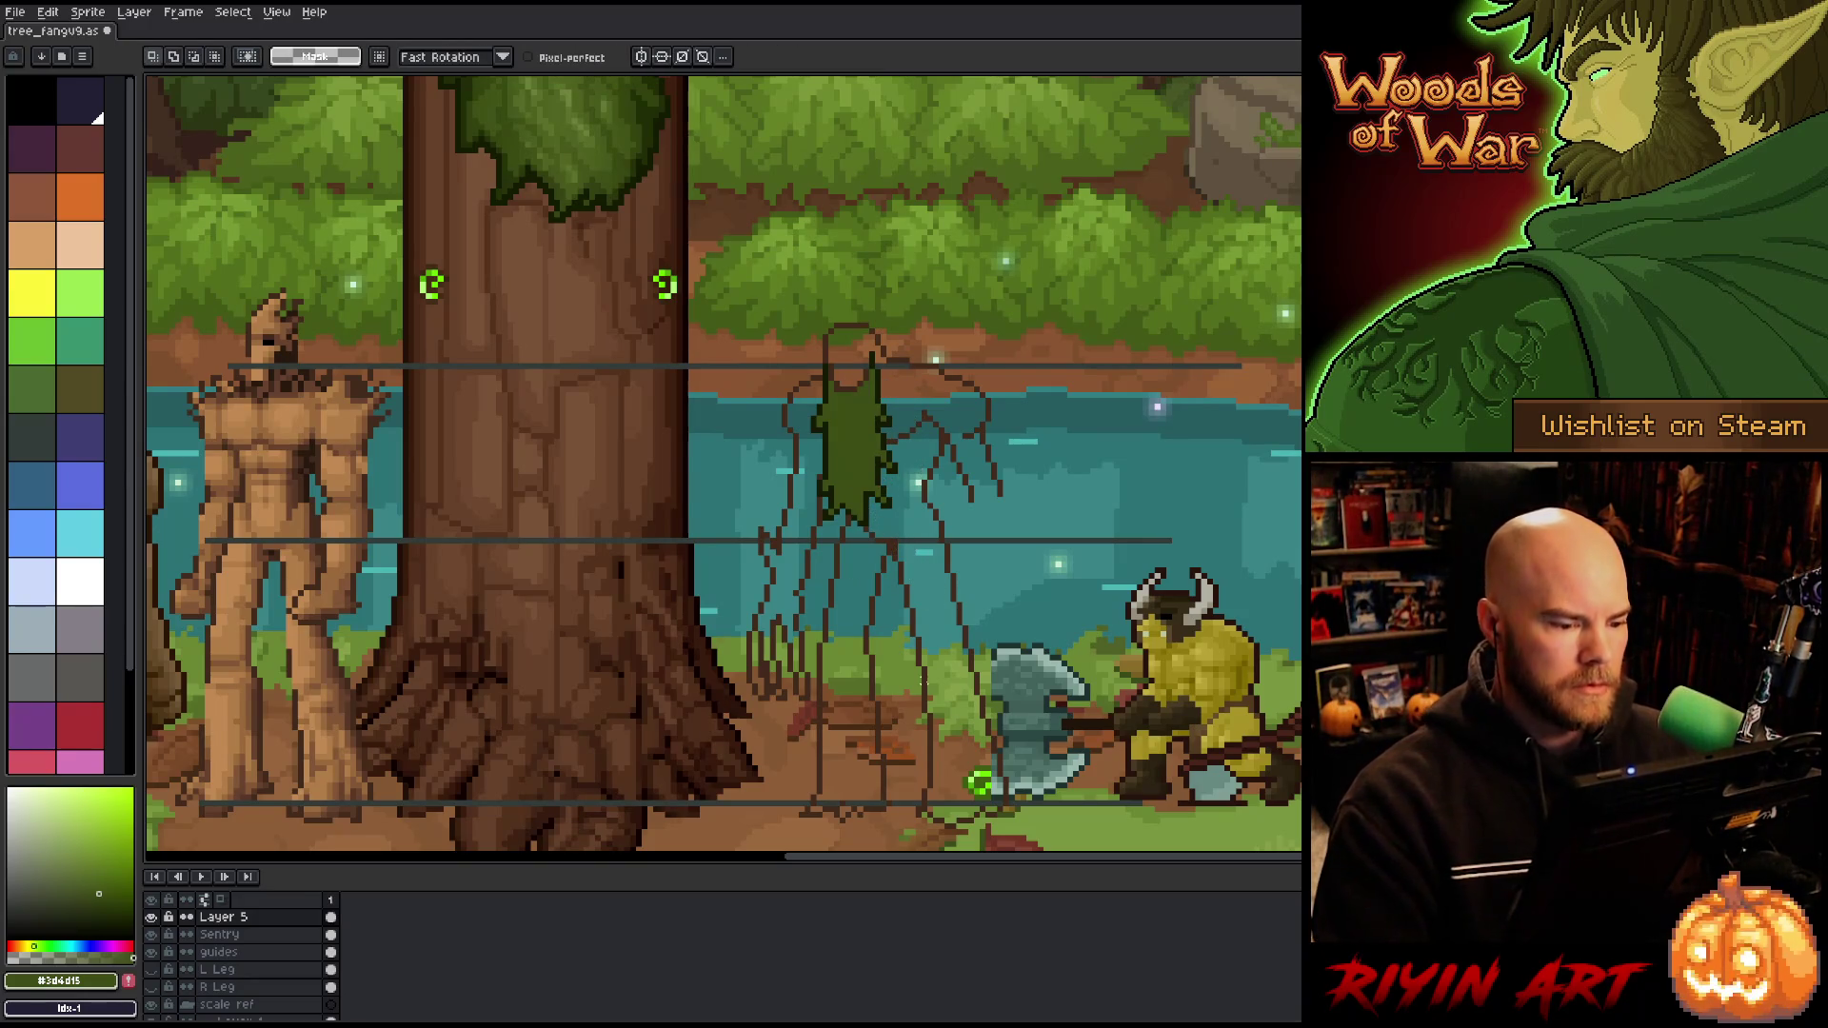
key("b")
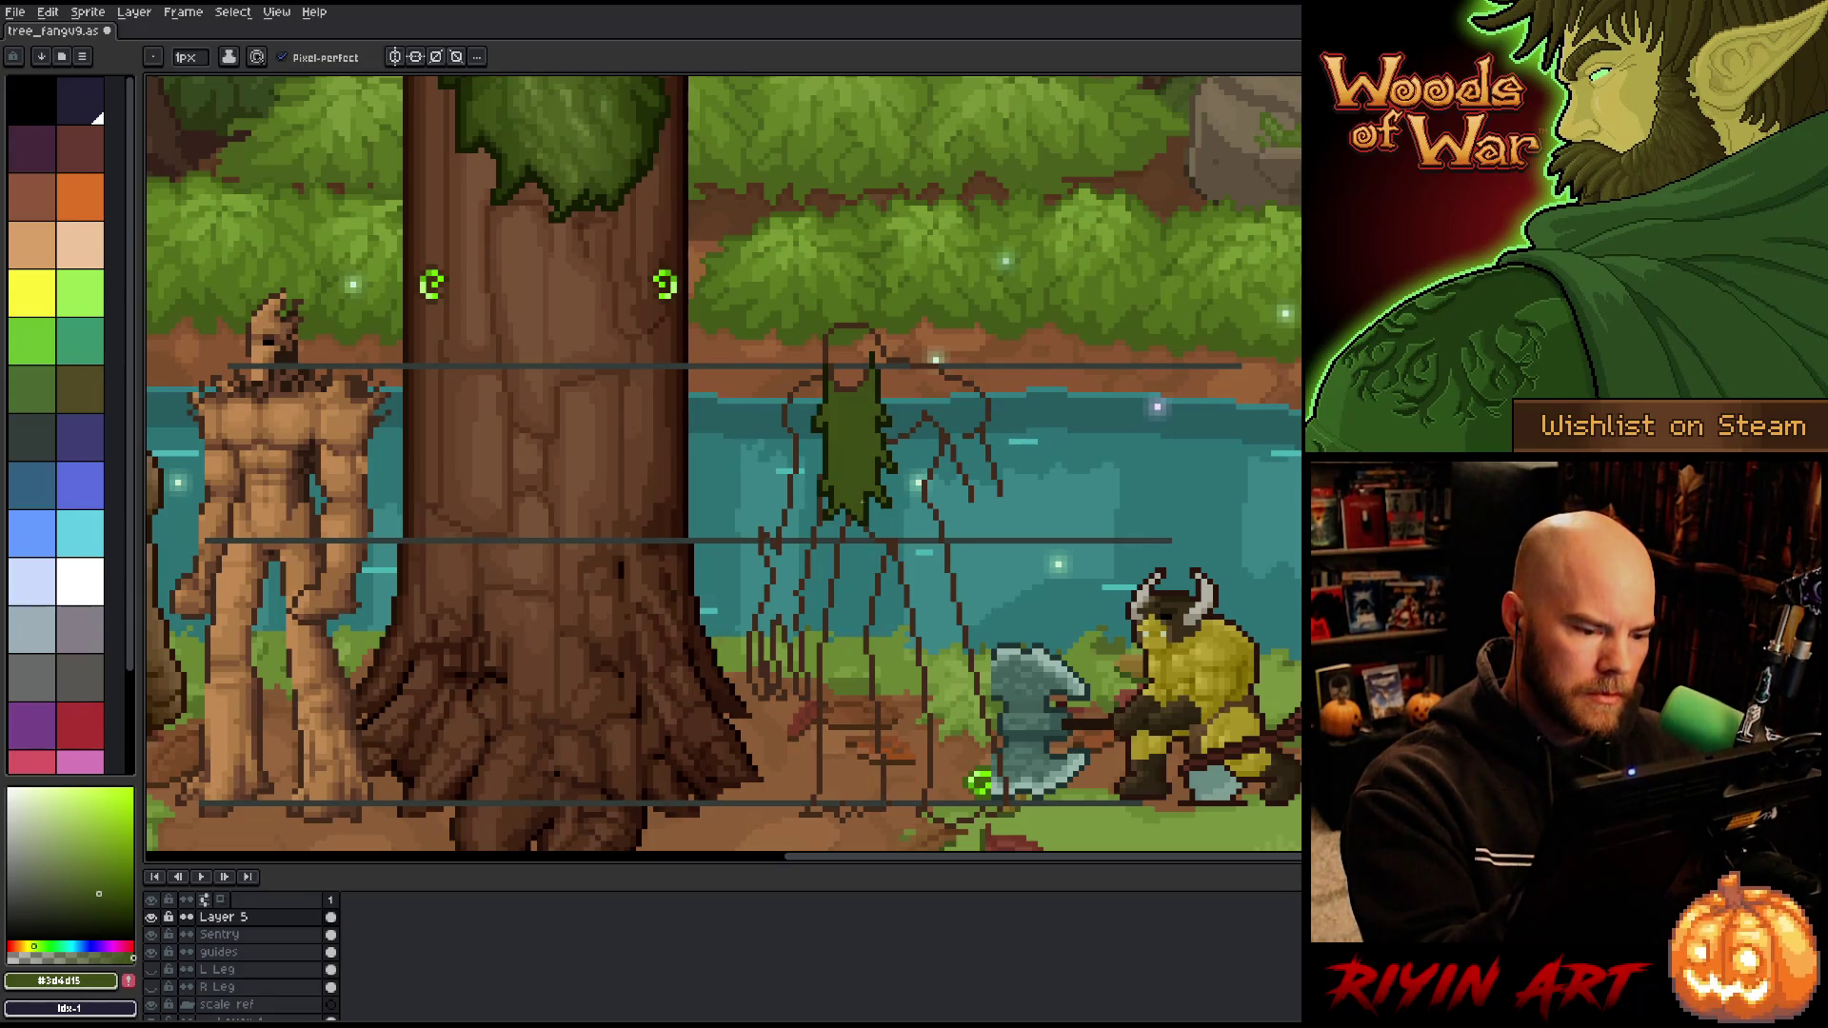
left_click(122, 924)
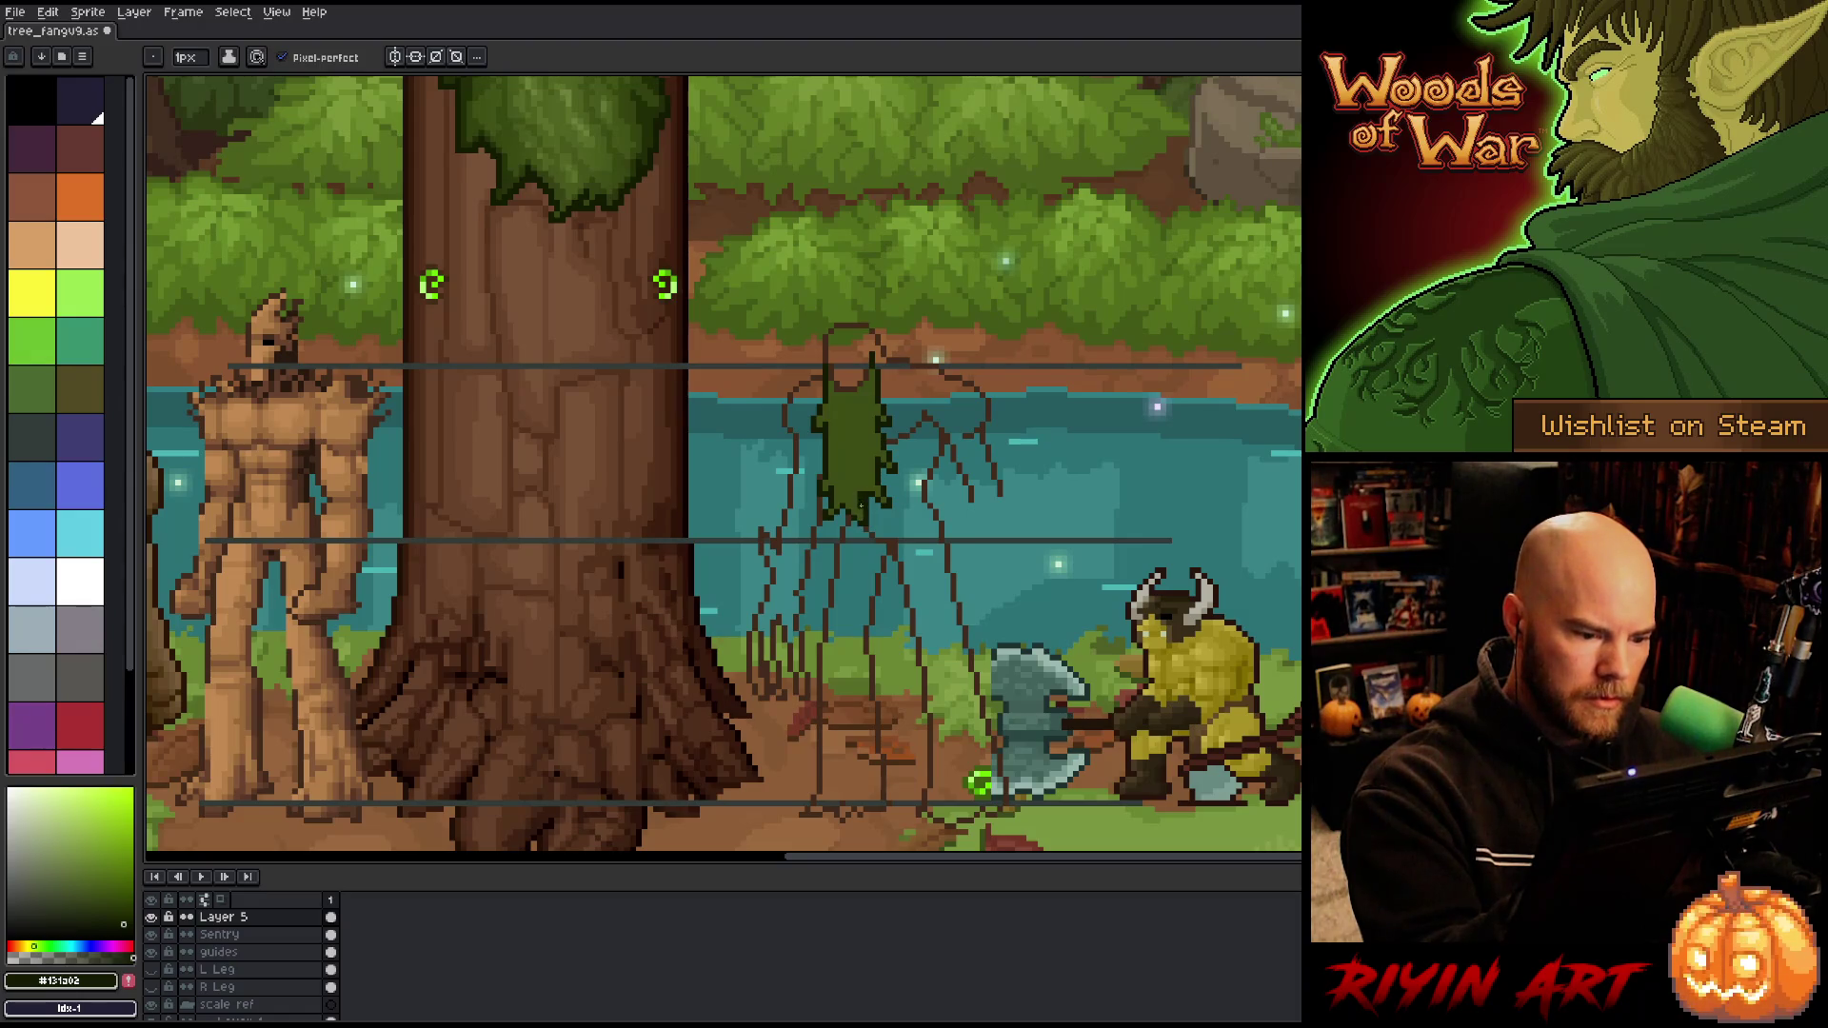
key("e")
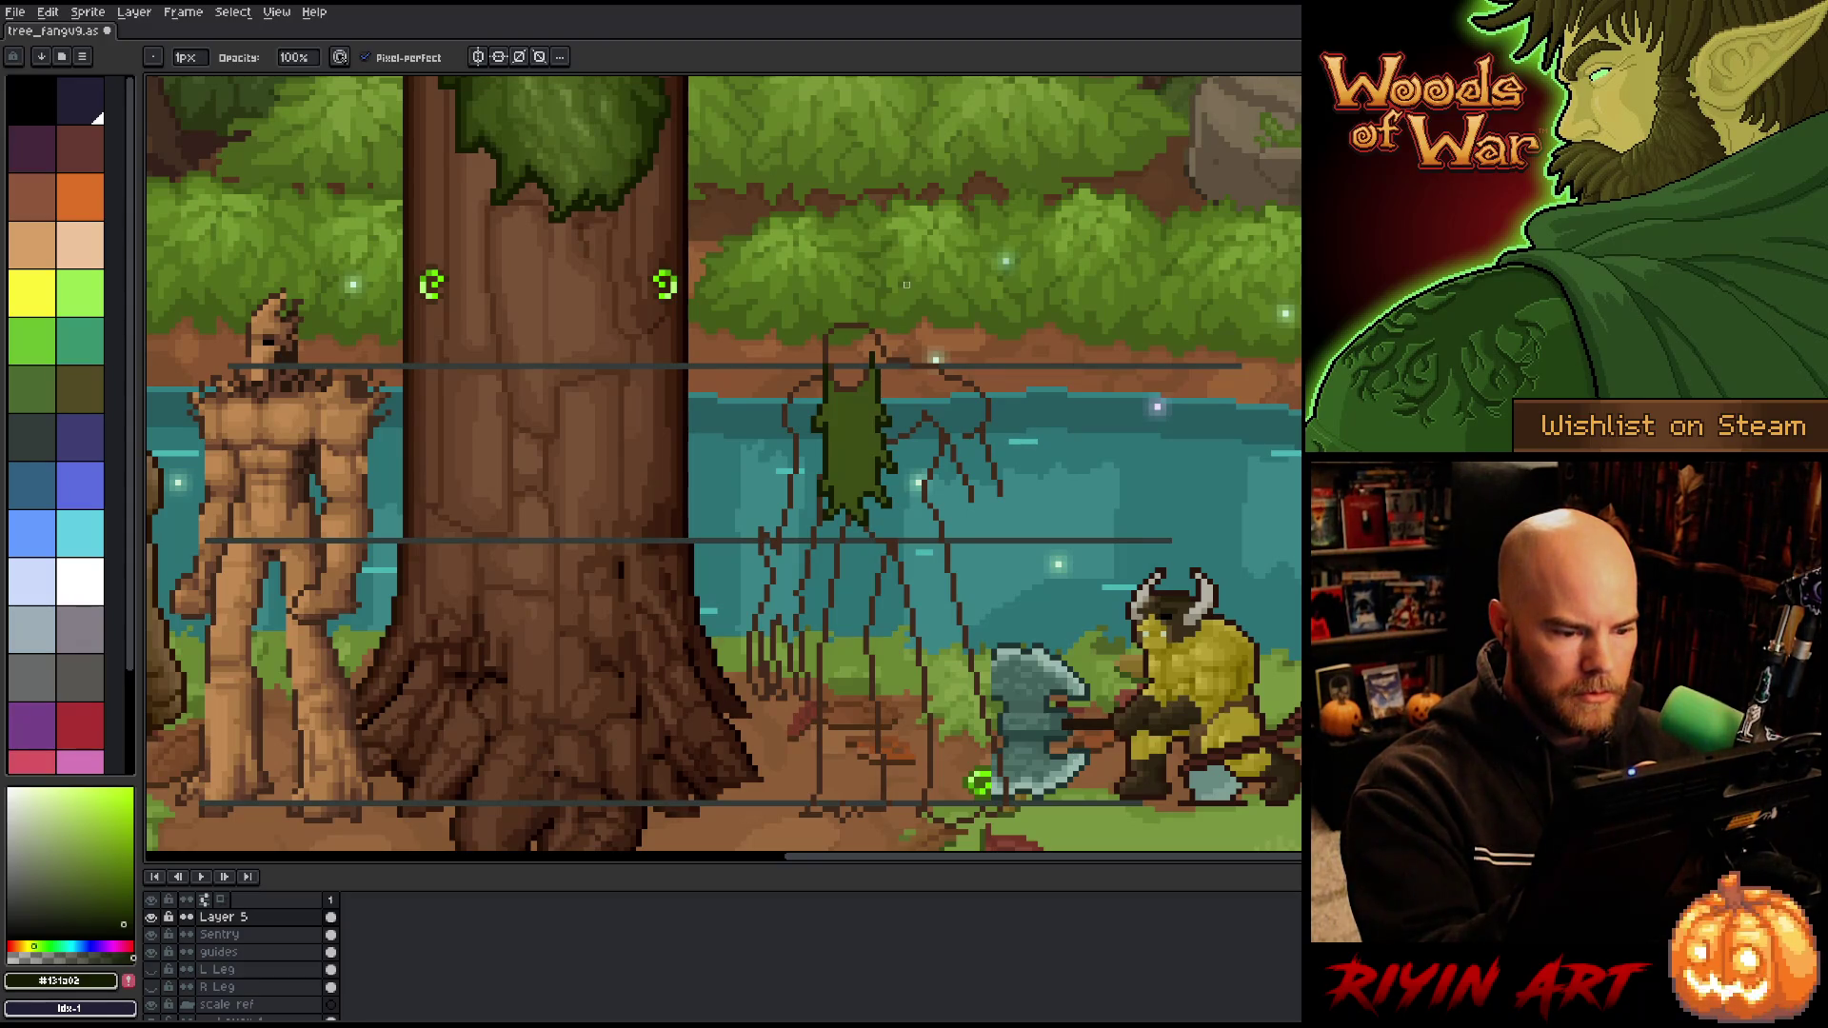
Step: Select the green torso, transform it and commit the change
key("m")
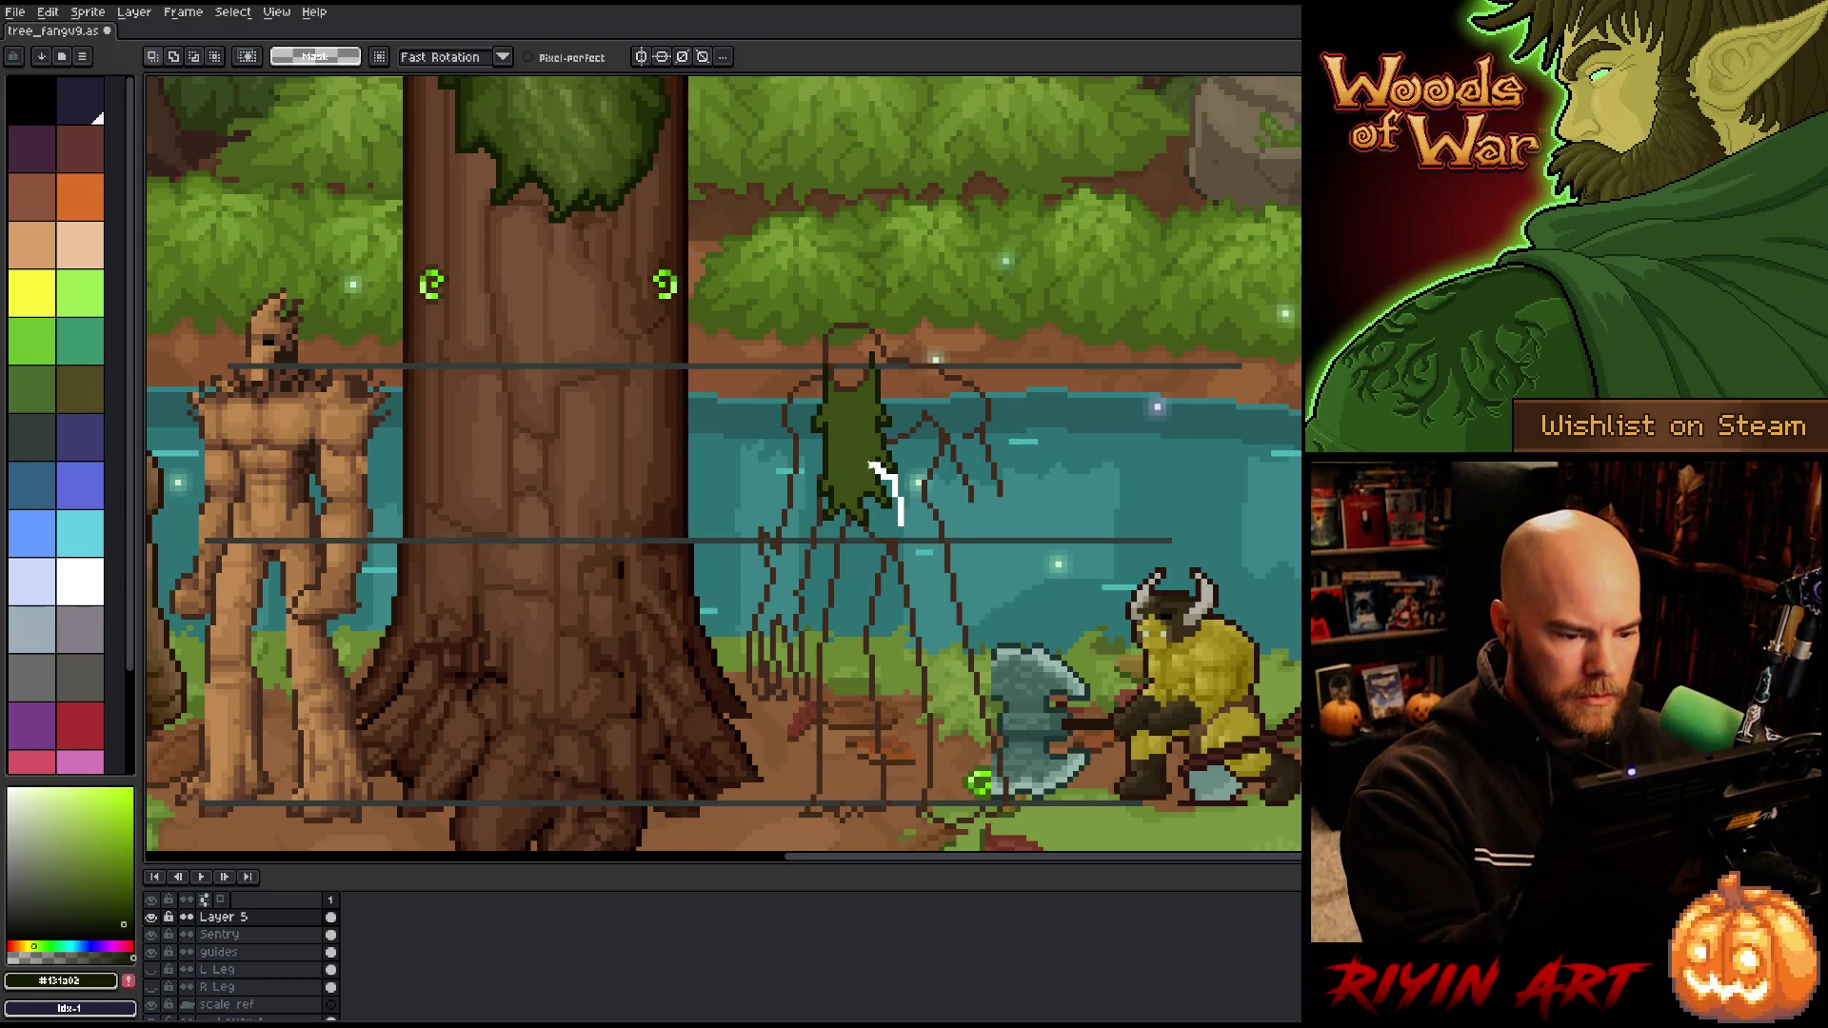
left_click_drag(853, 459, 907, 540)
left_click(883, 502)
key("ctrl+d")
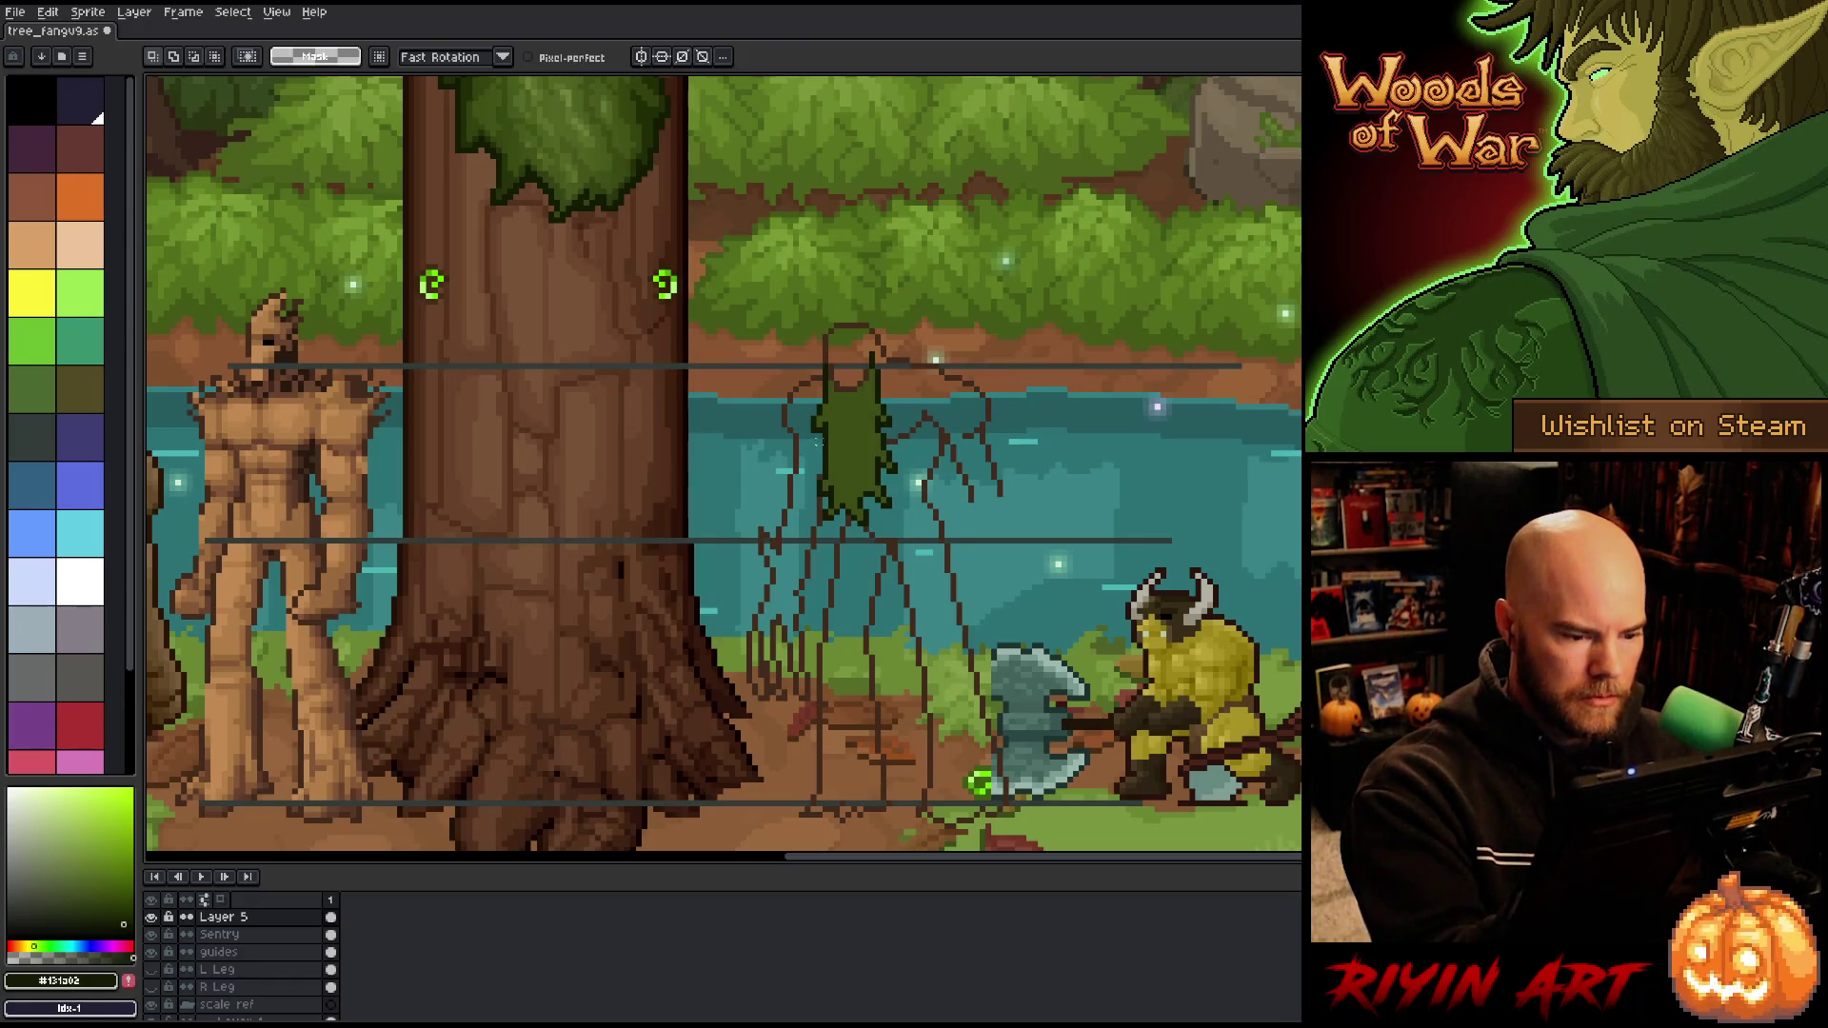
key("b")
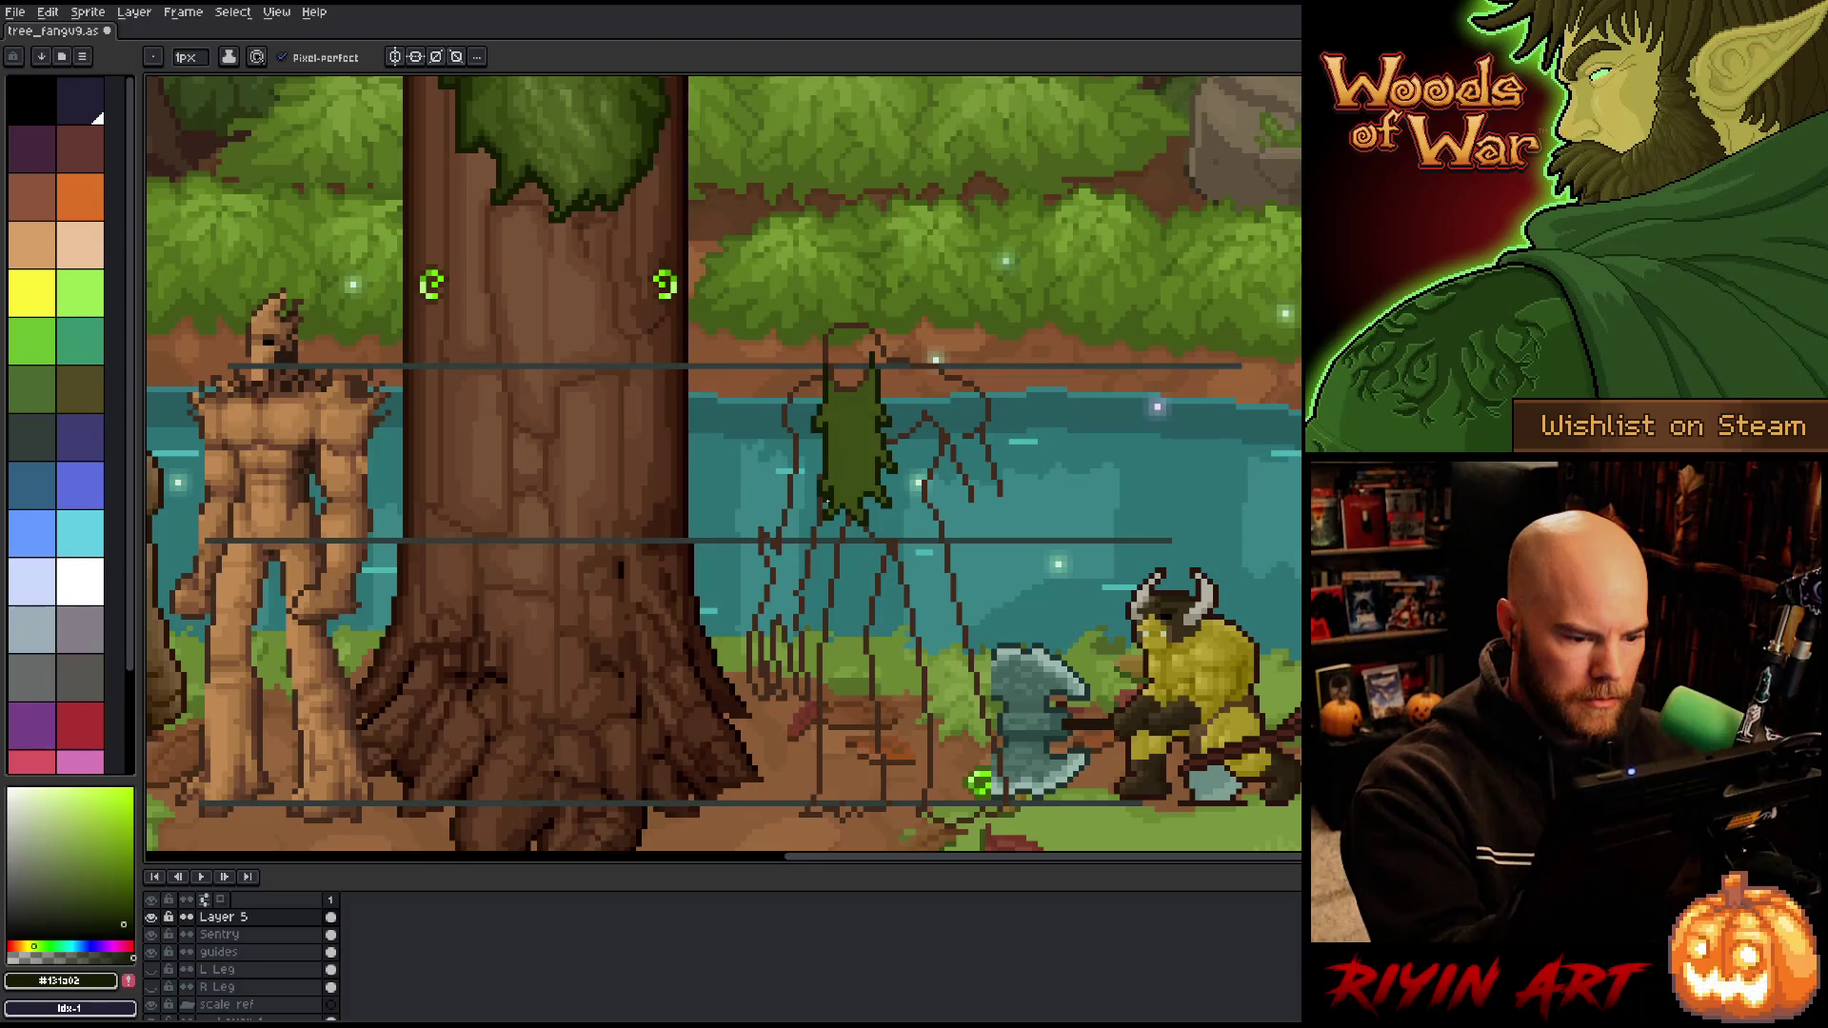
key("m")
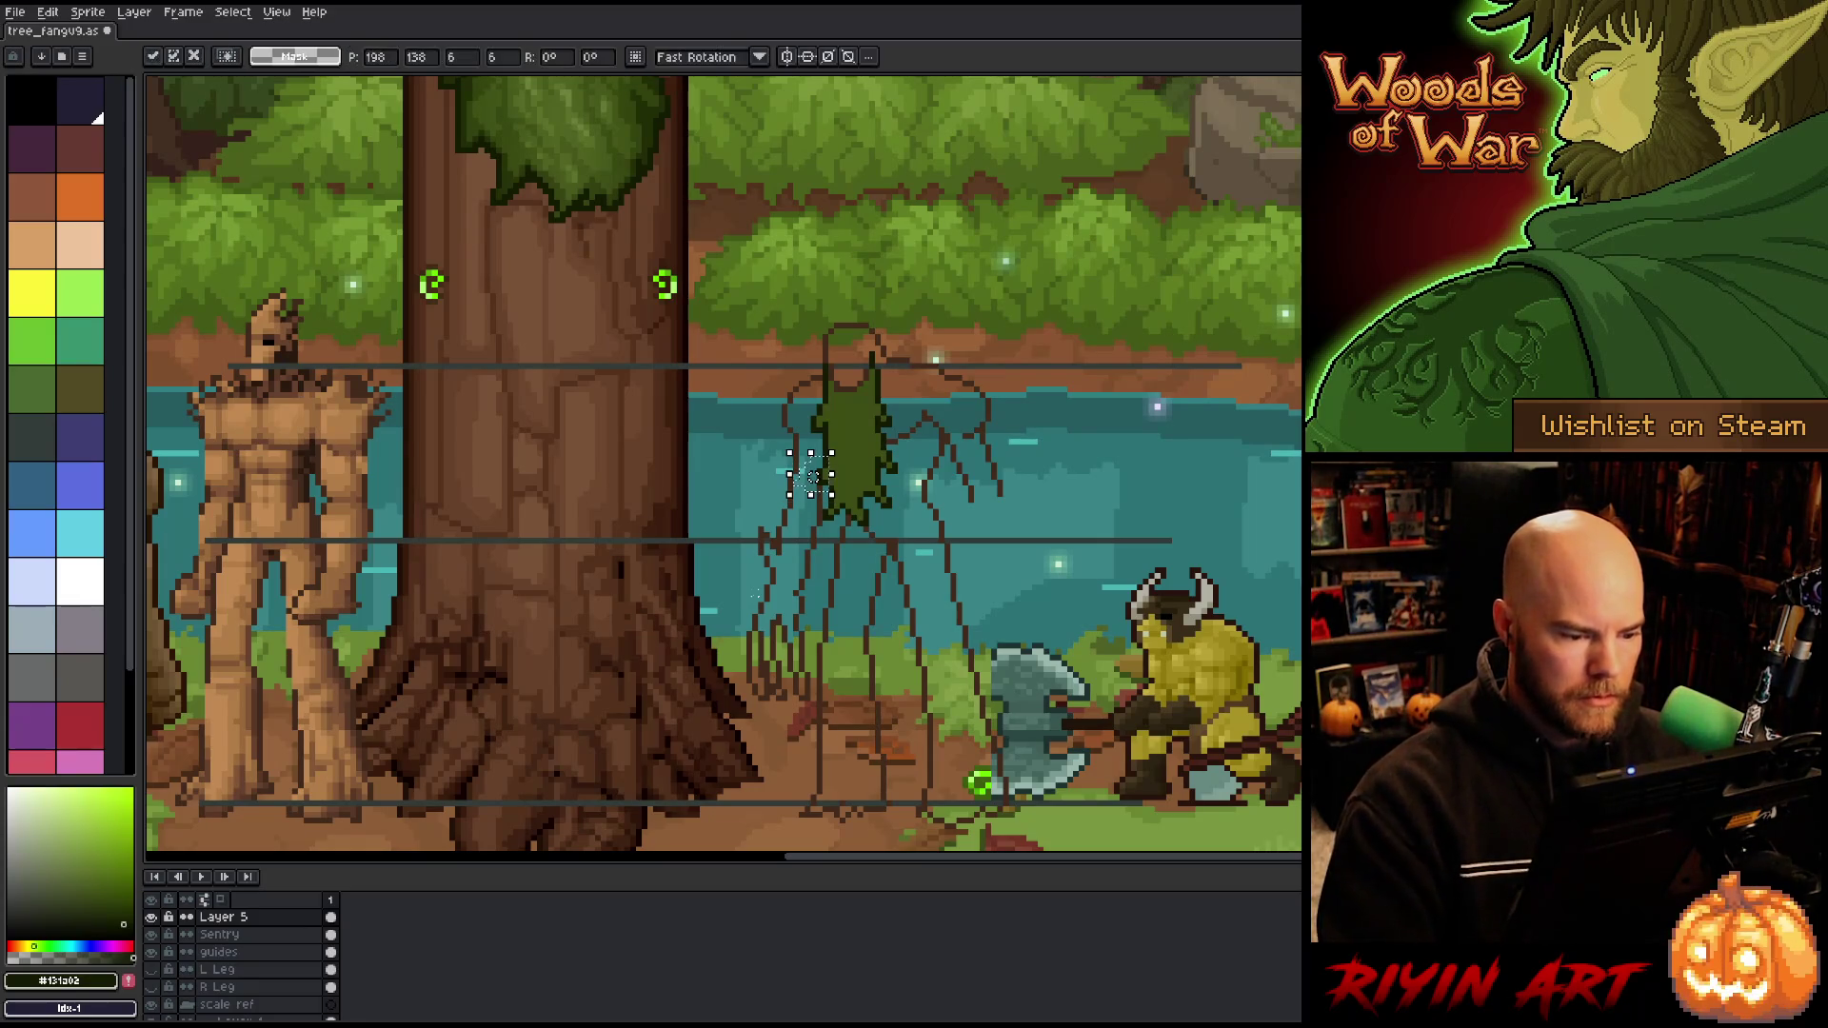
key("b")
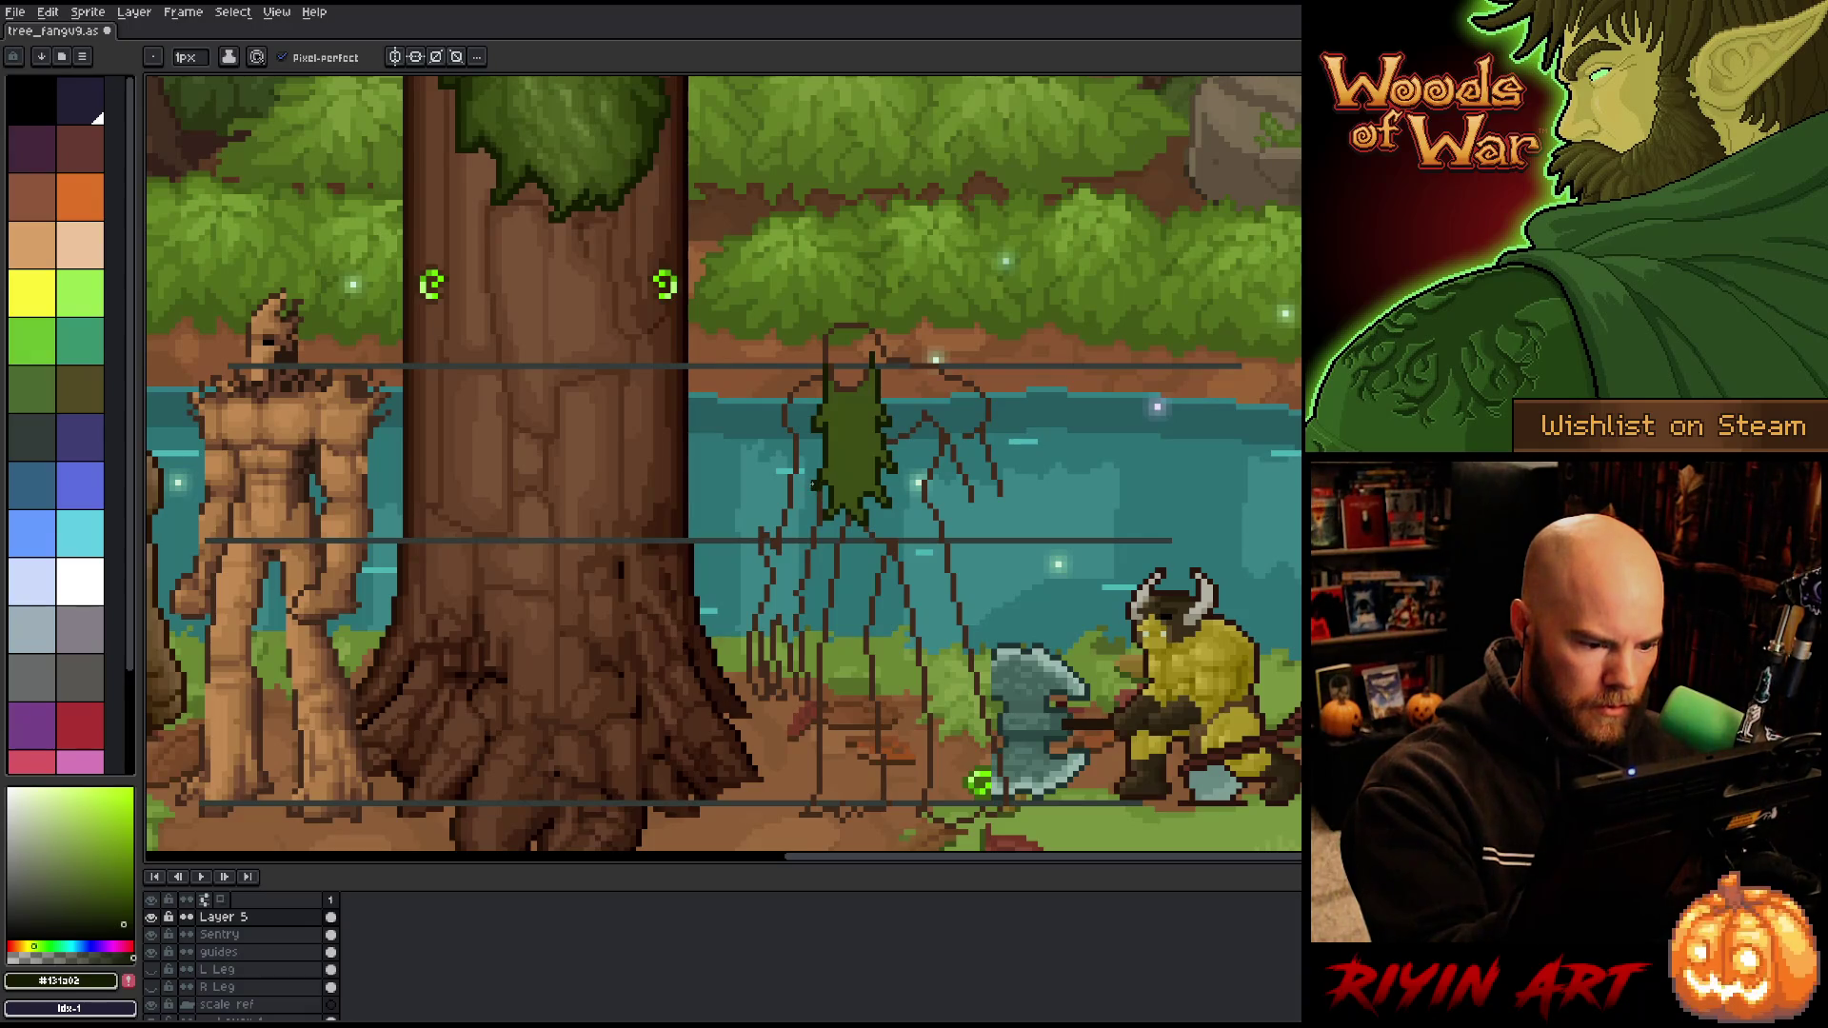
Step: Sample dark green, olive green and brown colours from the torso and sketch lines
left_click(818, 476, "alt")
left_click(829, 476, "alt")
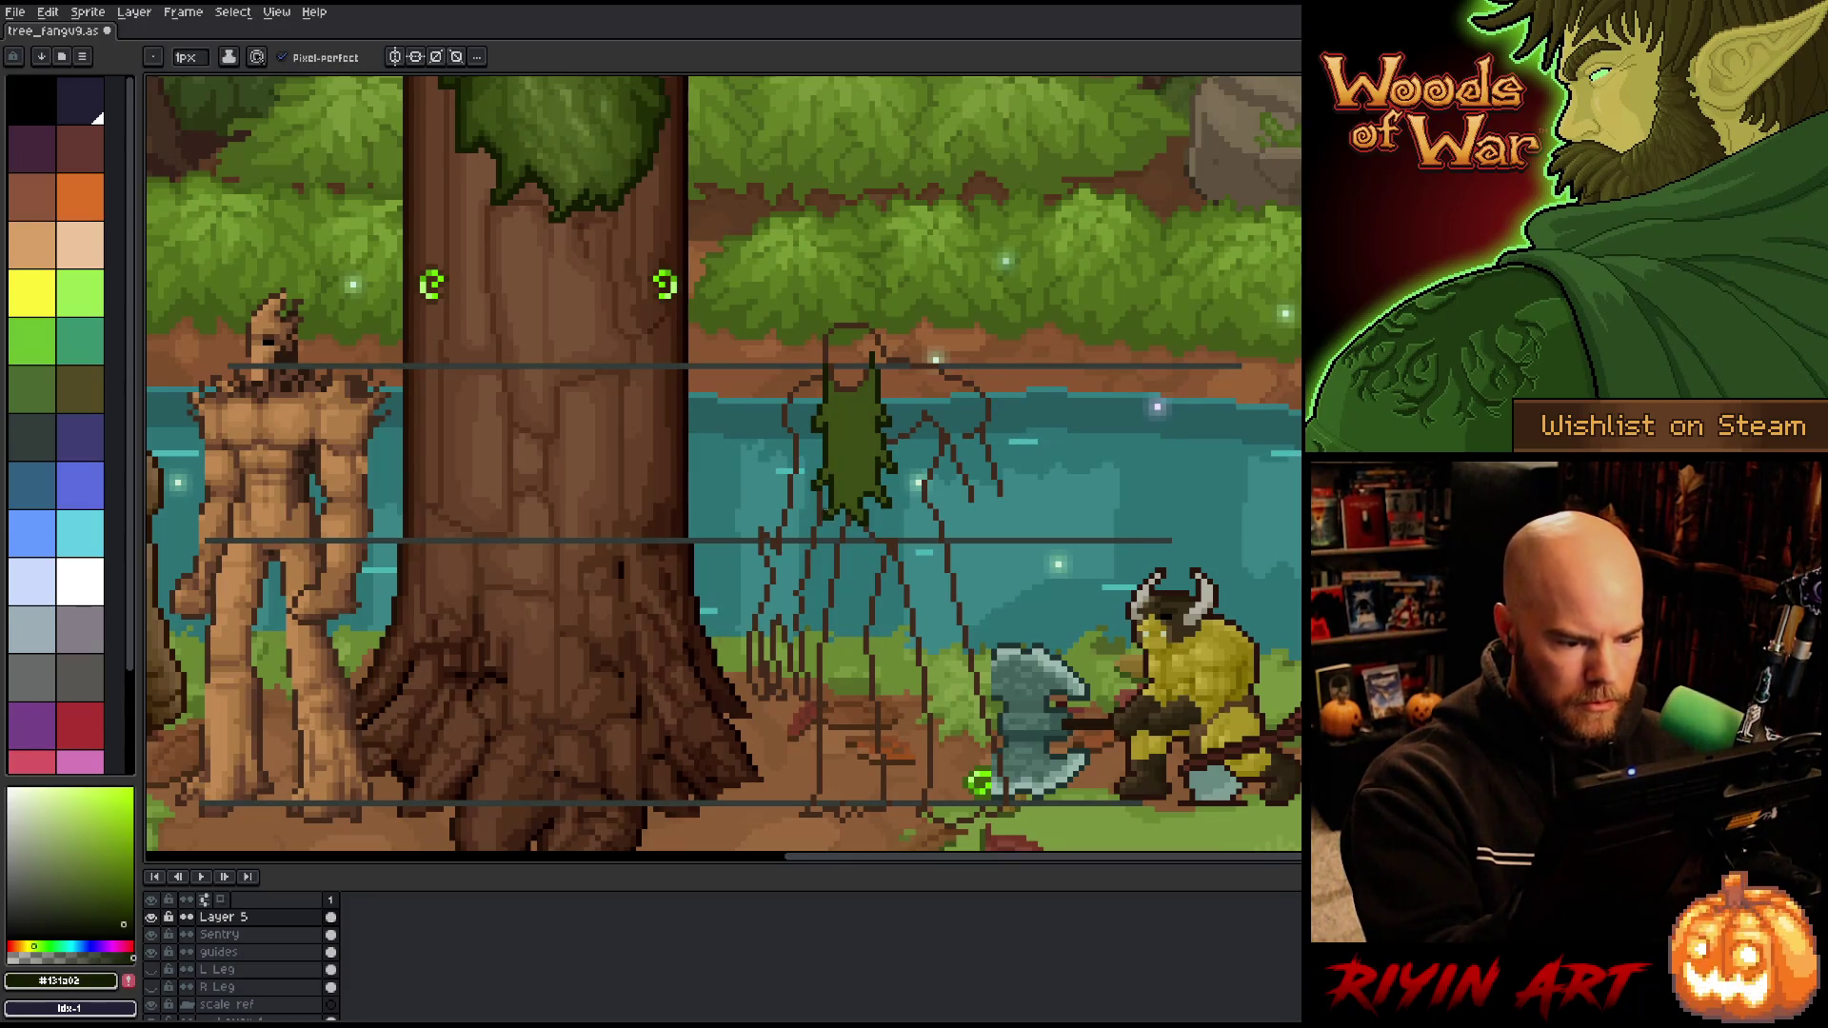
left_click(838, 476, "alt")
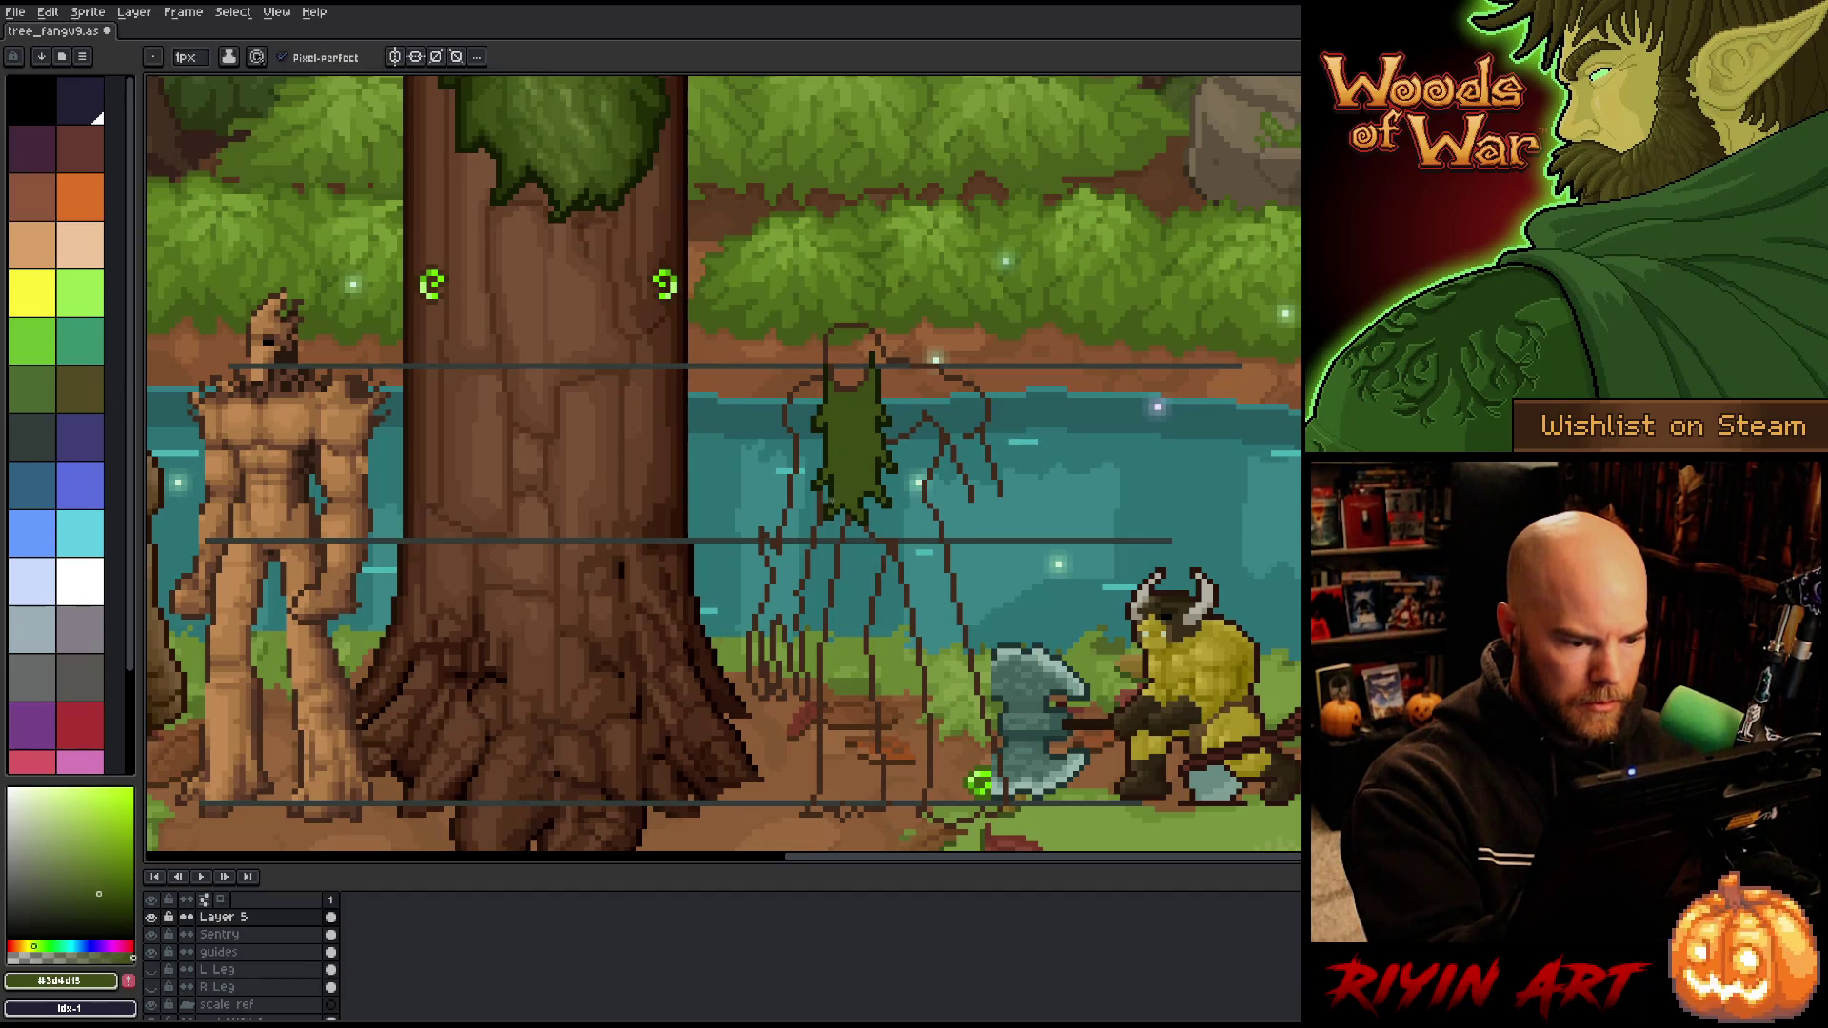
left_click(854, 425, "alt")
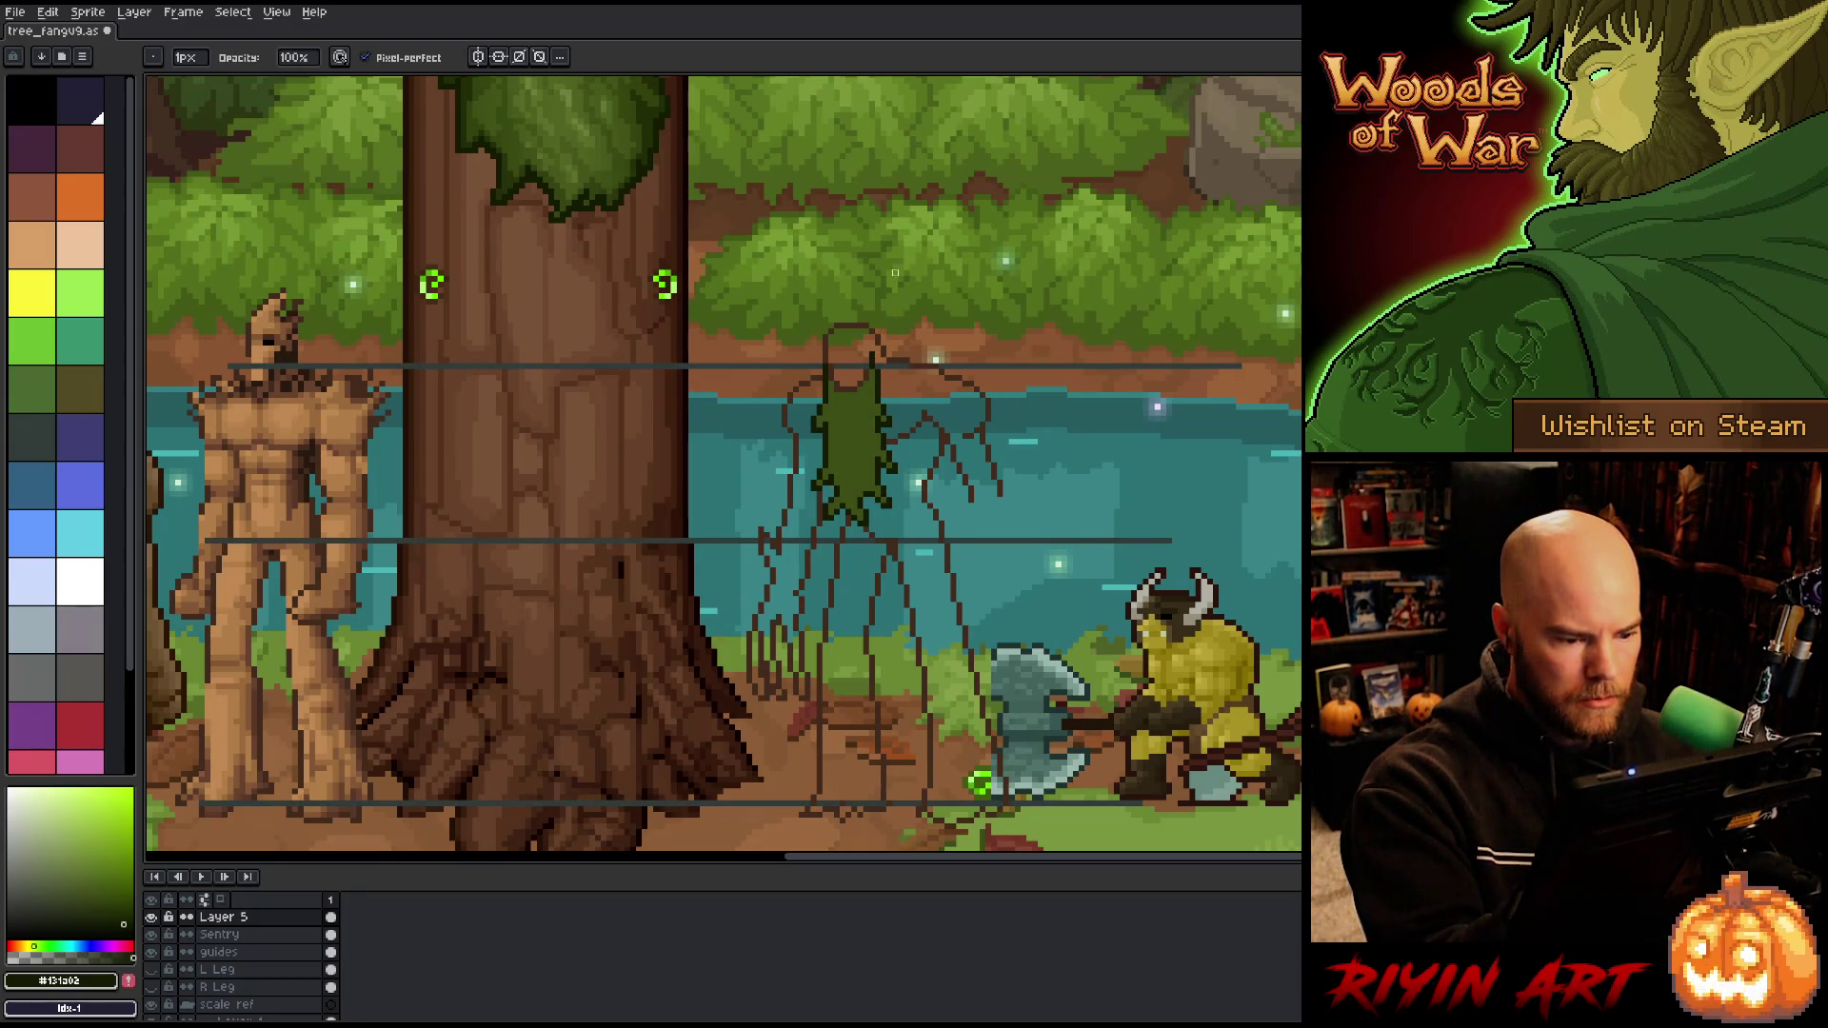
key("v")
key("b")
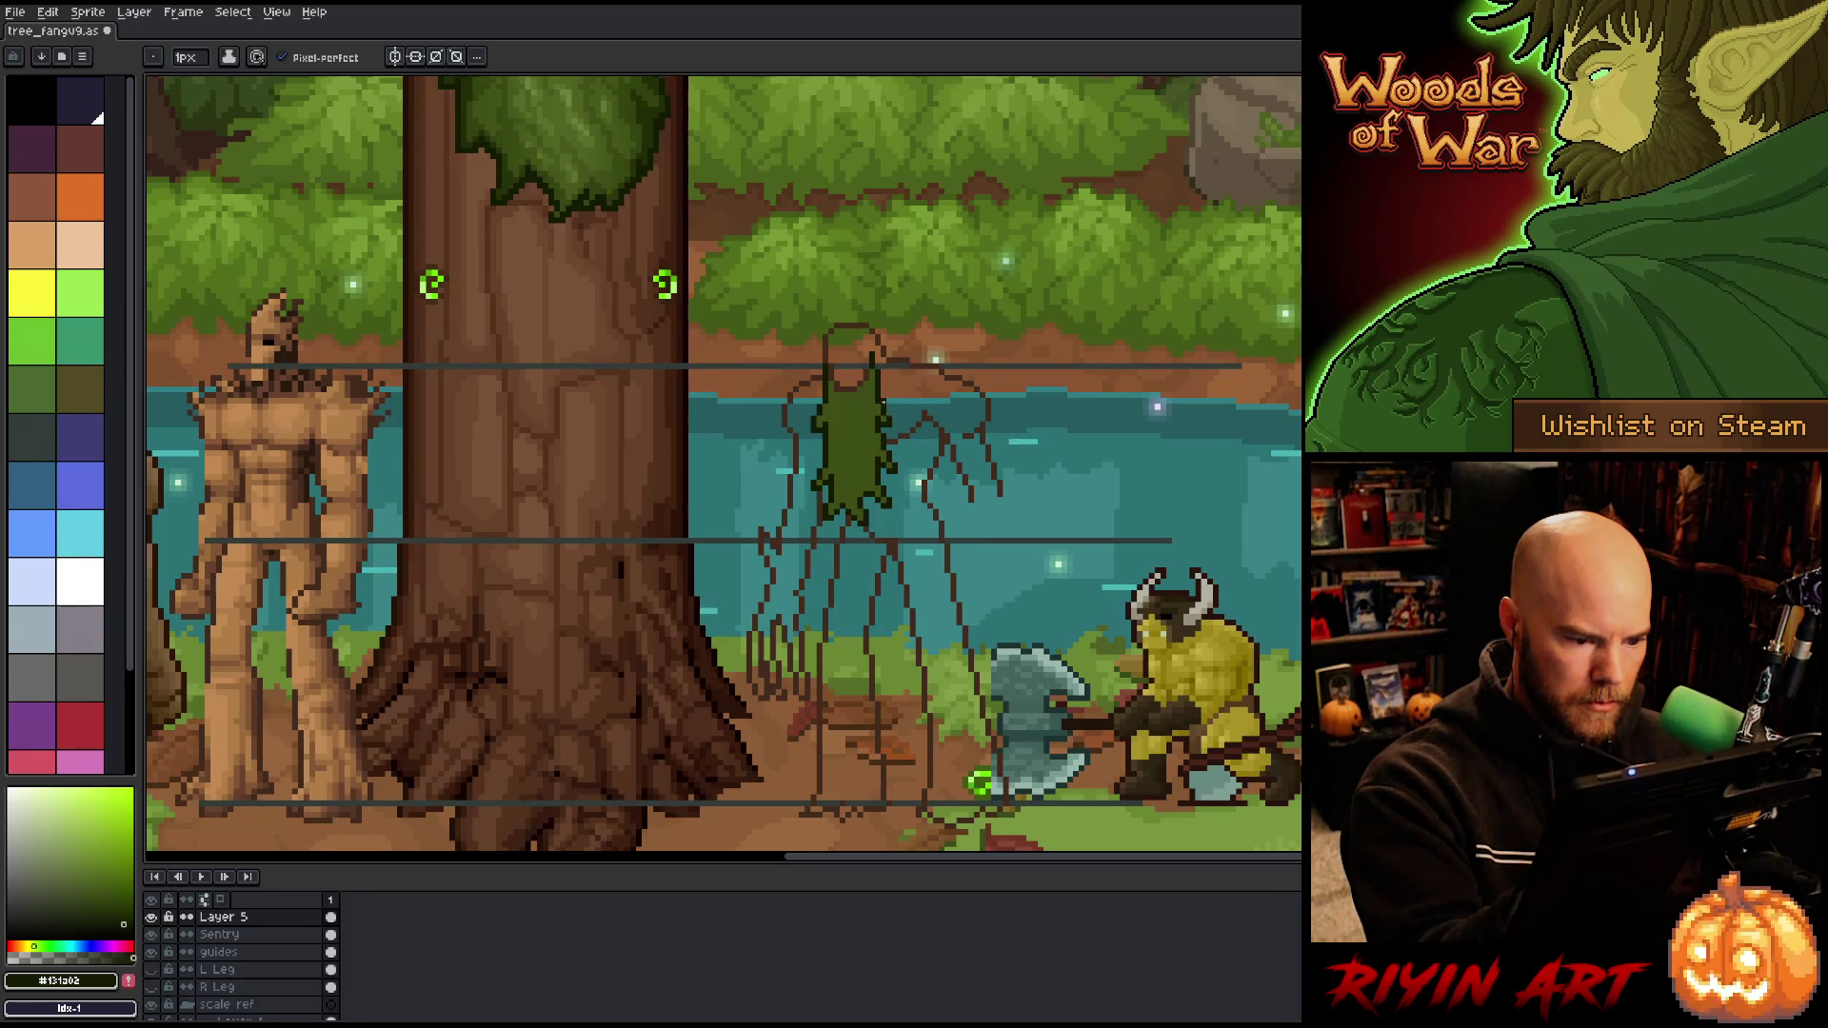
left_click(884, 419, "alt")
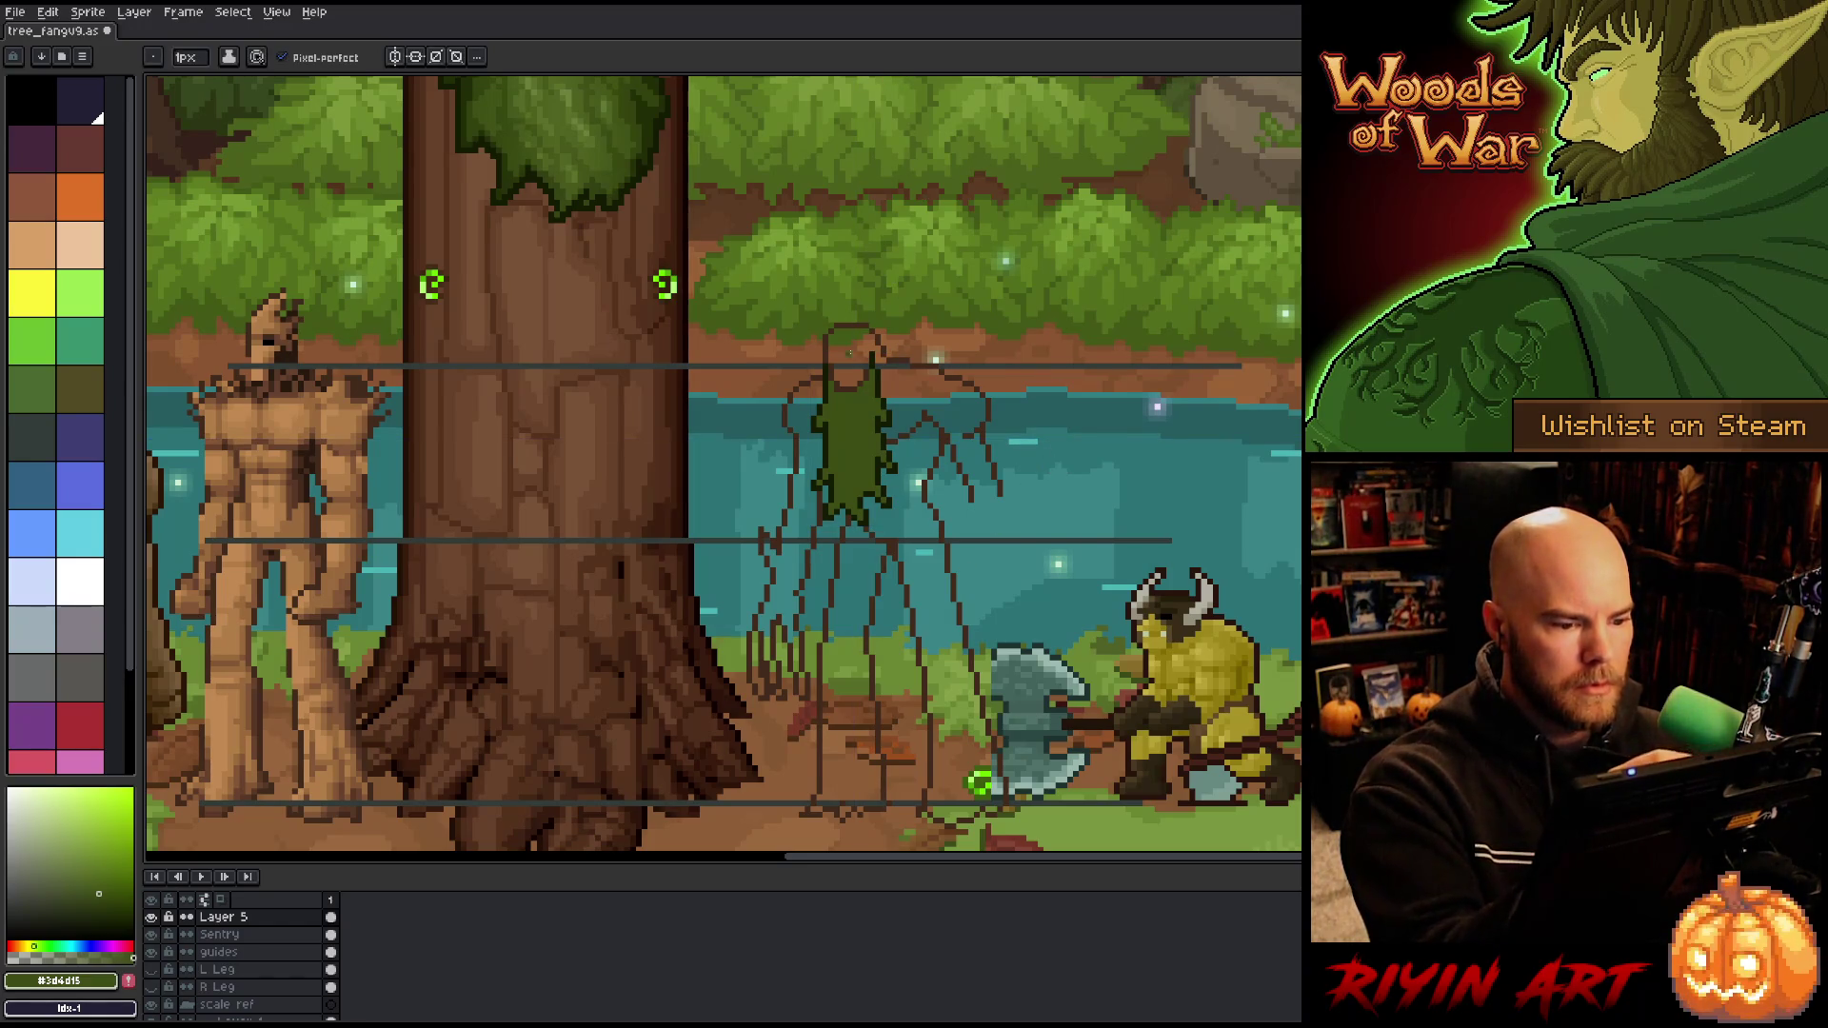
left_click(842, 383, "alt")
key("e")
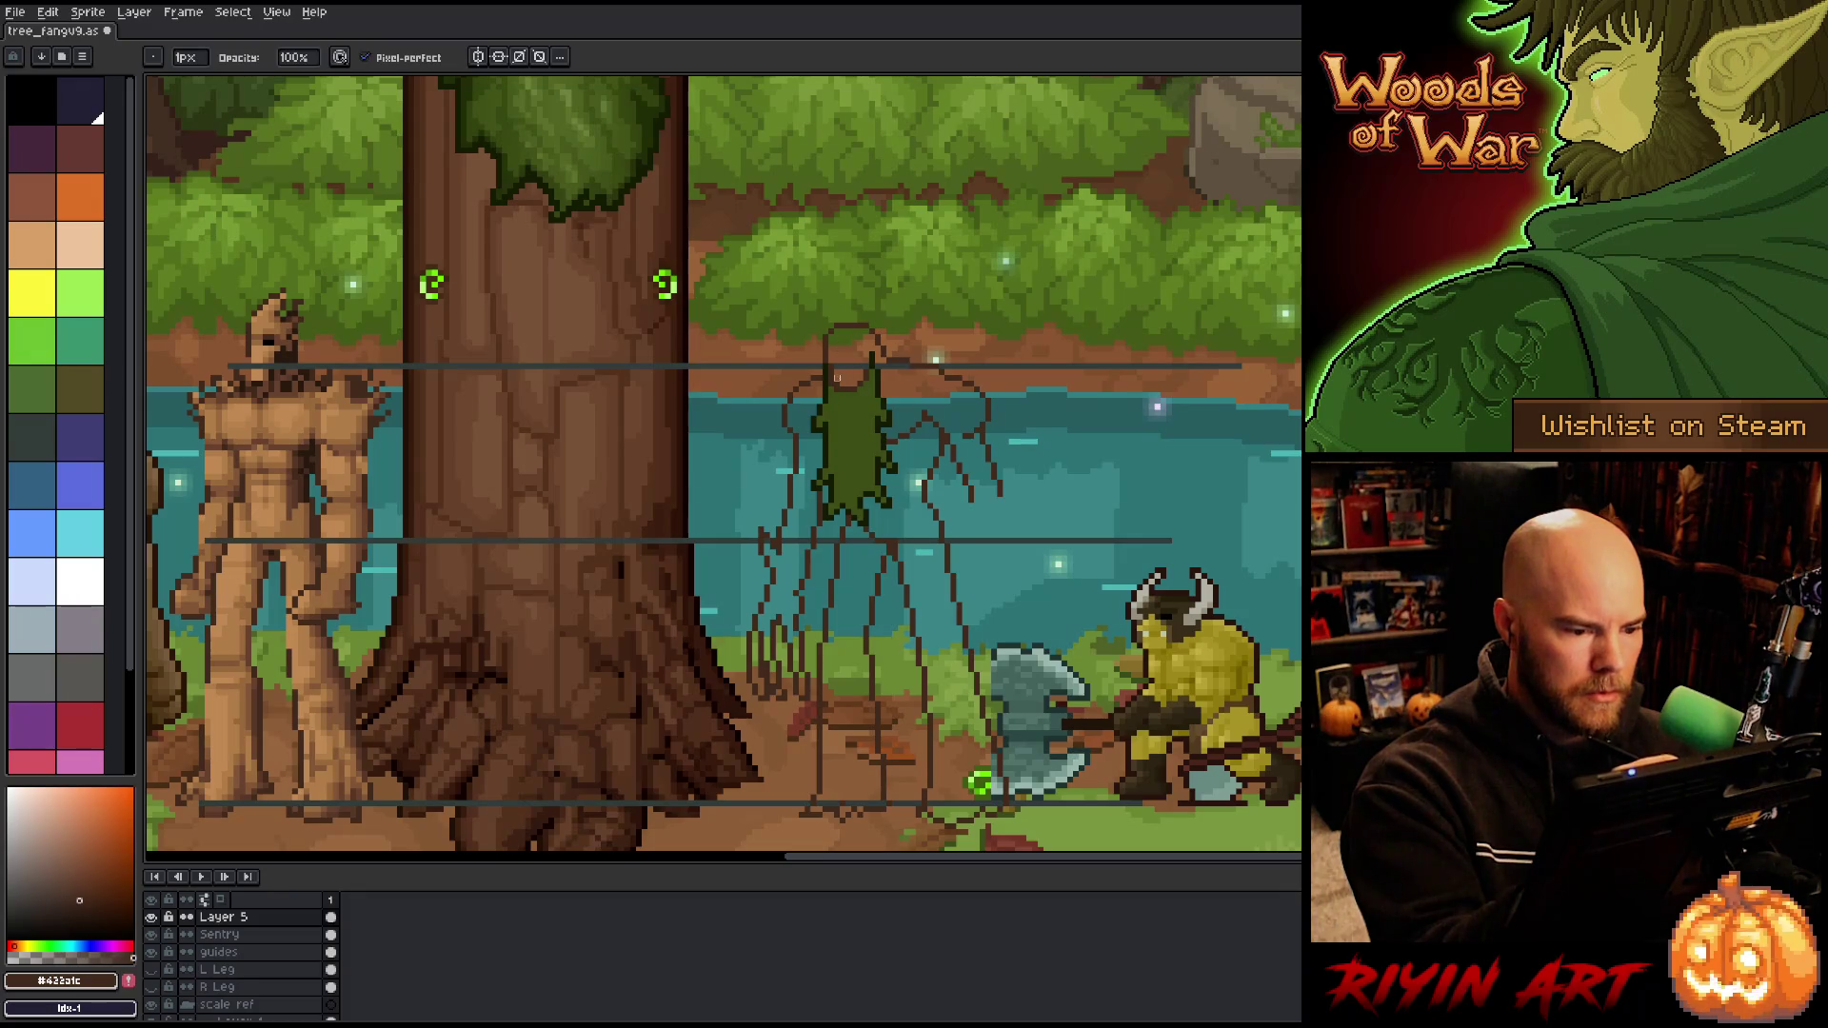
Step: Switch between Sentry and Layer 5, then start lassoing the left part of the green torso
key("alt+Down")
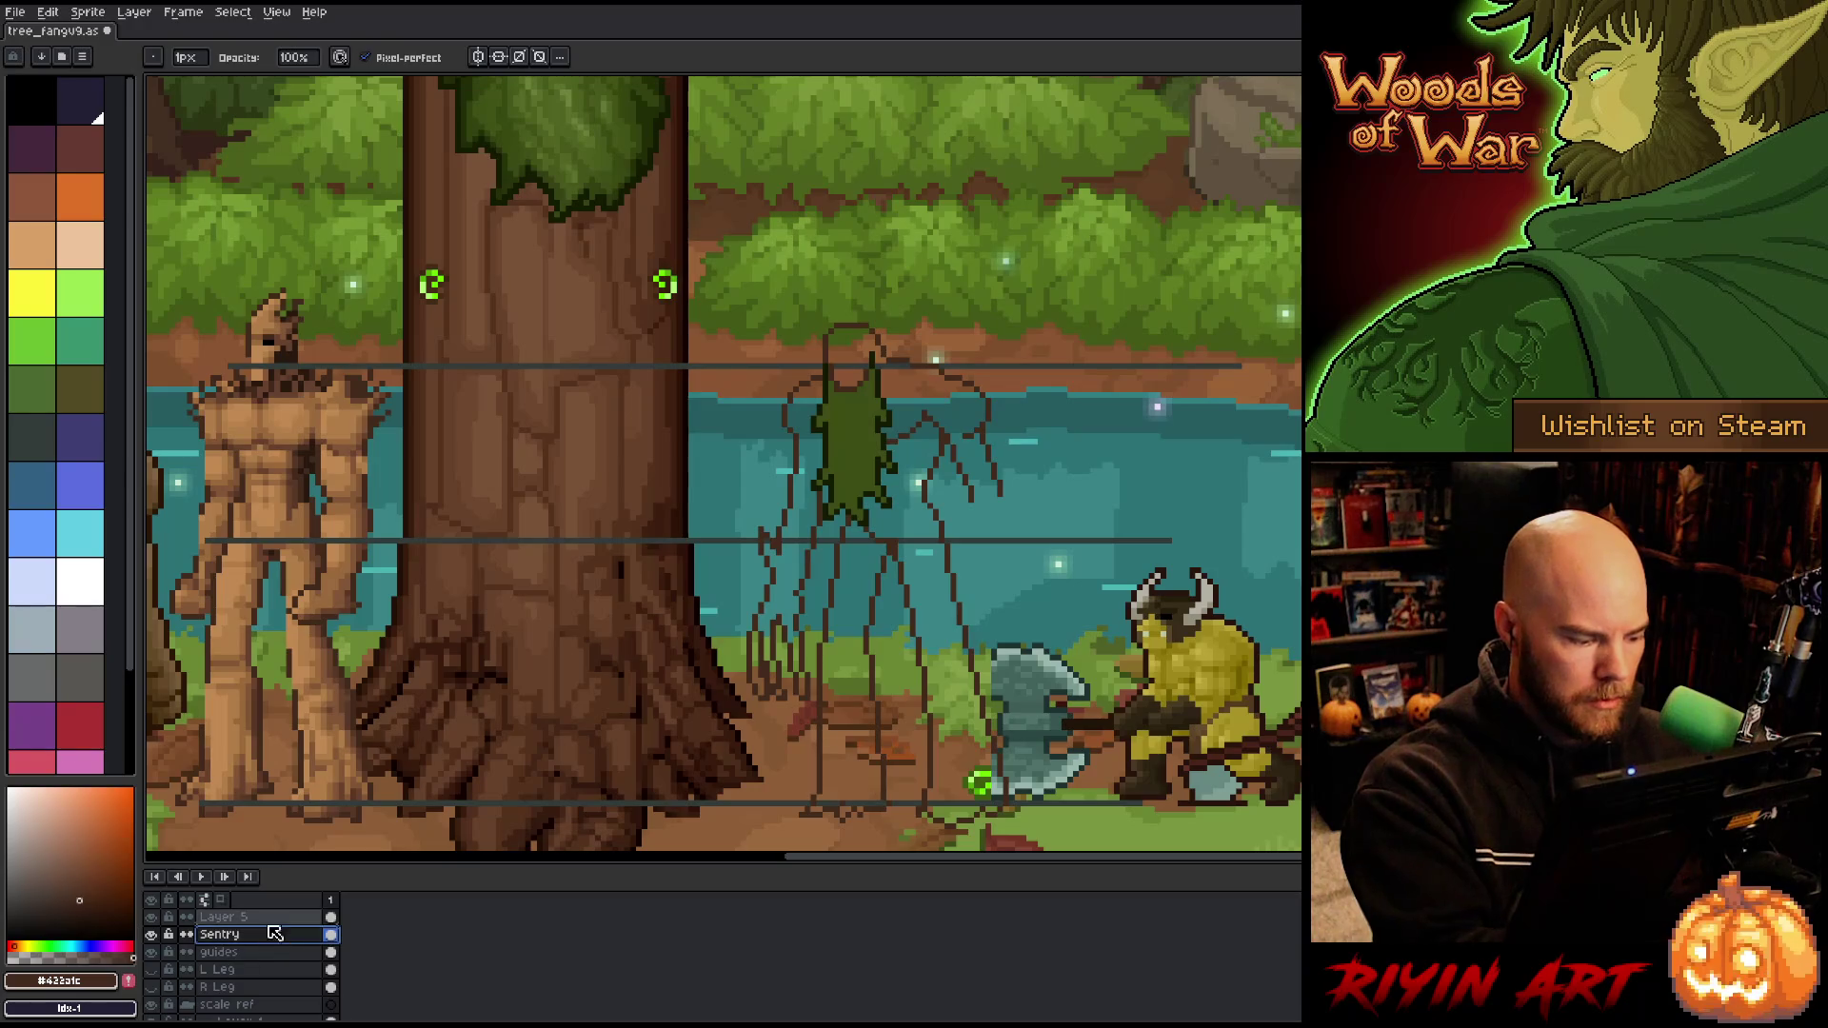
left_click(292, 917)
key("alt+Down")
key("alt")
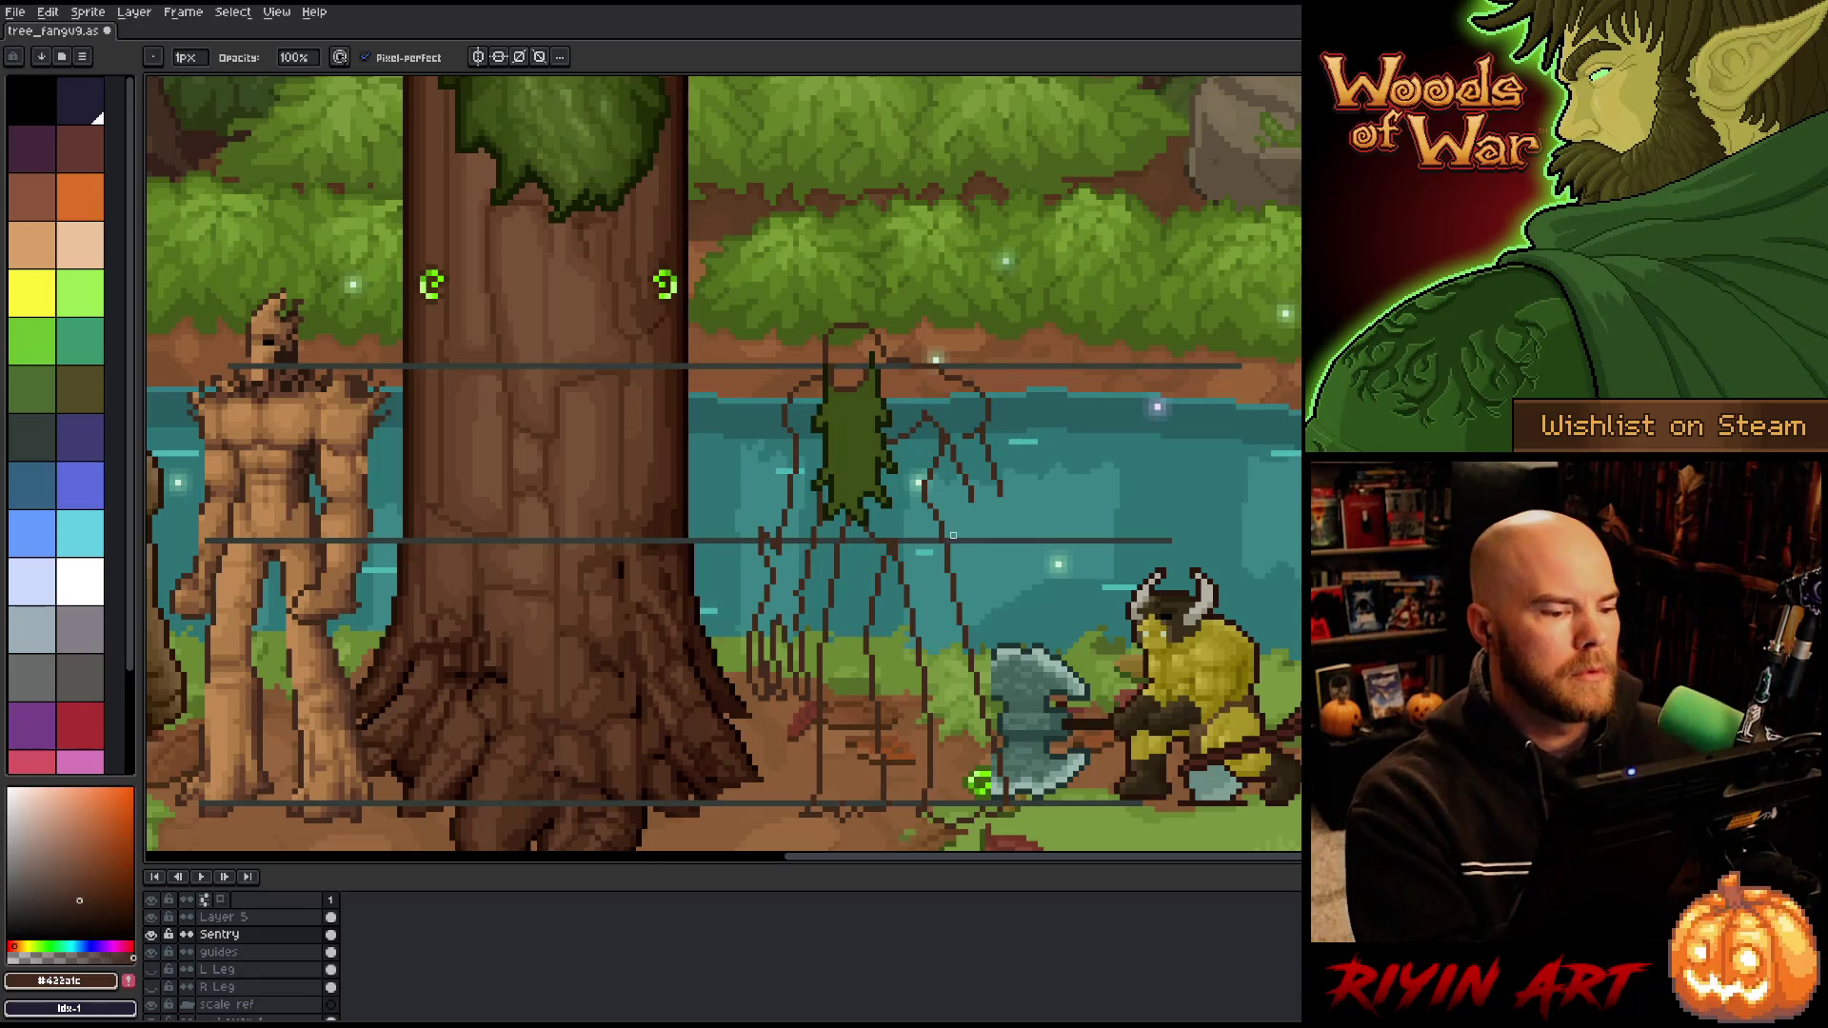
key("m")
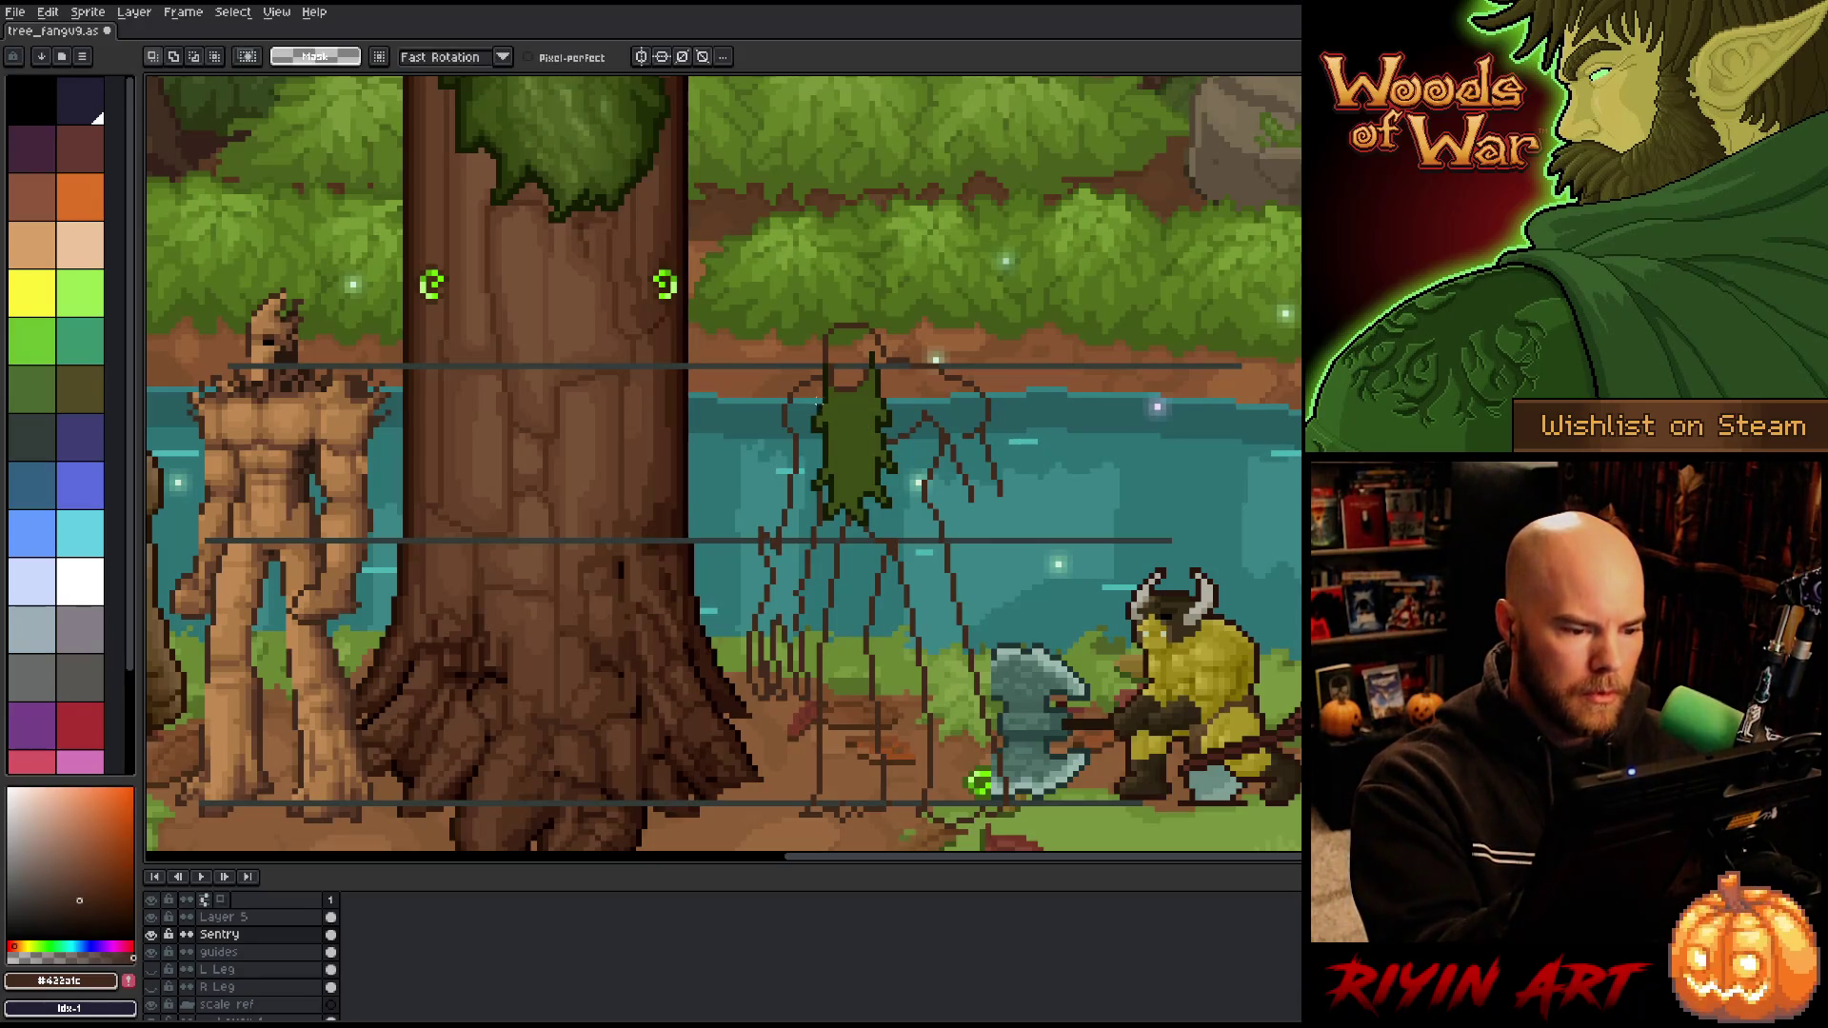
mouse_move(830, 417)
left_mouse_down()
mouse_move(836, 466)
mouse_move(769, 552)
mouse_move(804, 381)
left_mouse_up()
Step: Nudge the selected torso piece one pixel right and rename Layer 5 to 'beard'
key("ctrl+t")
key("Right")
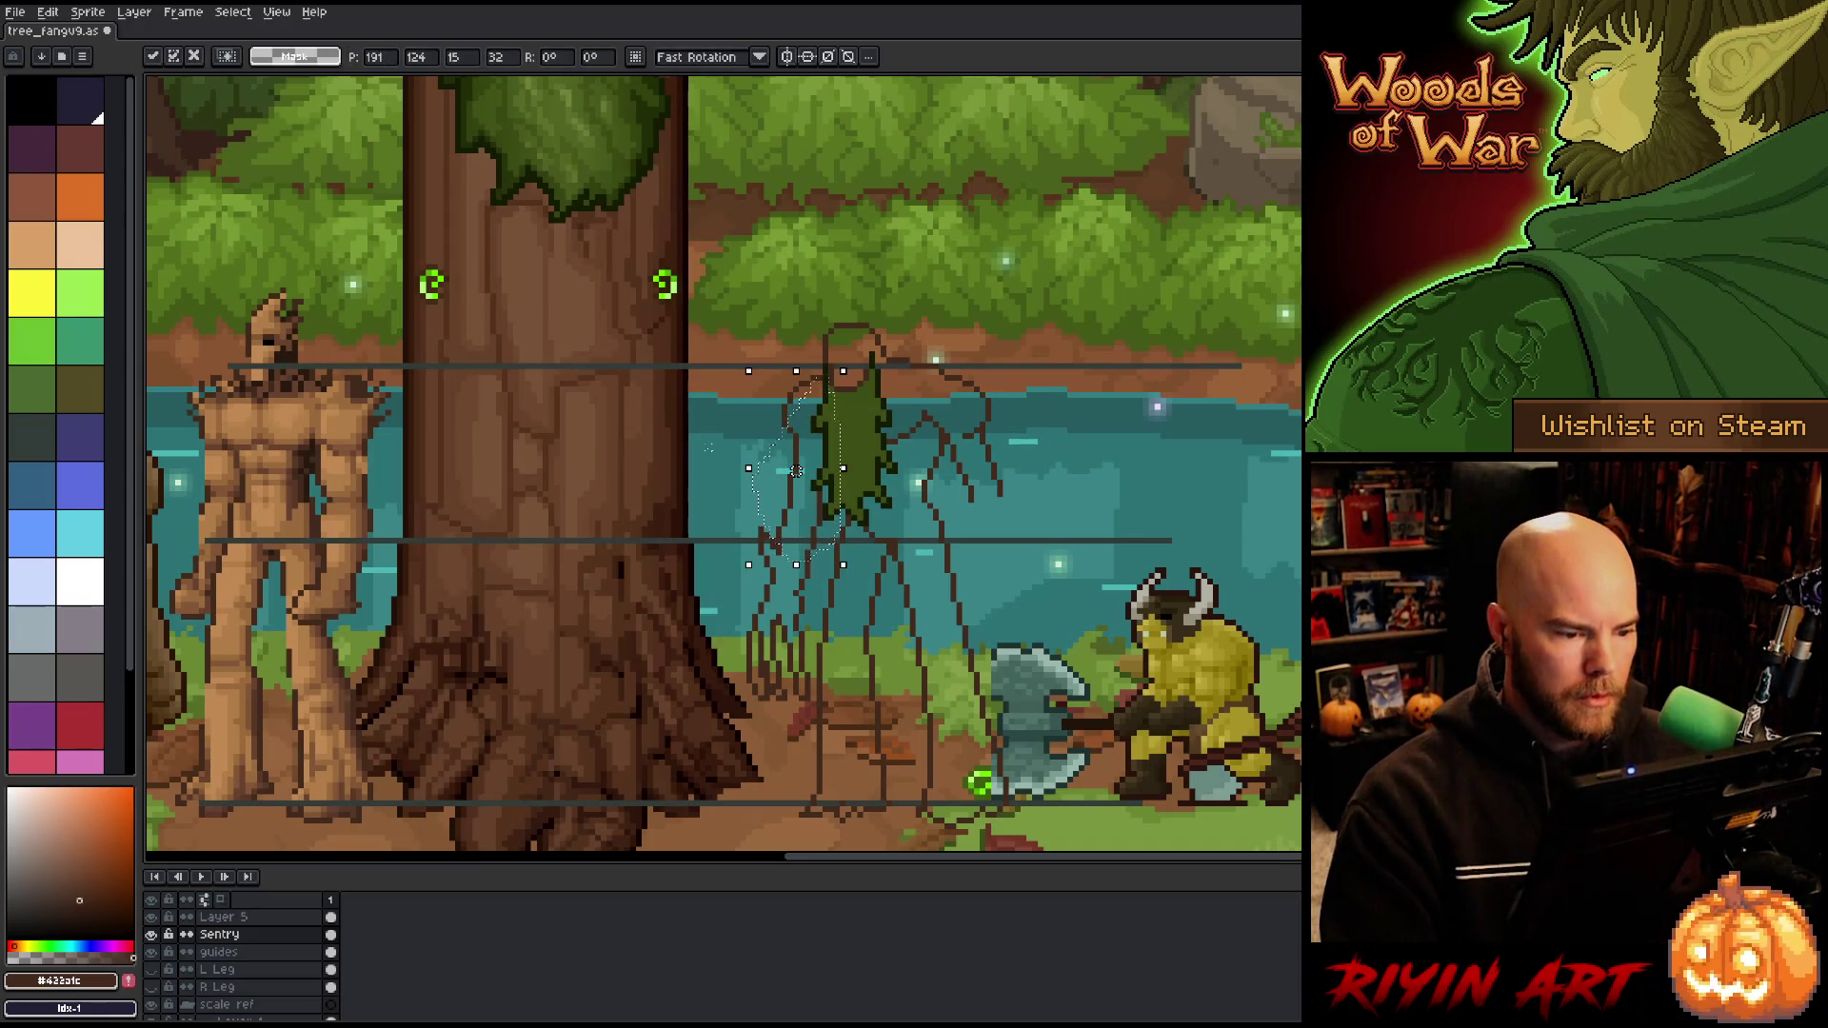
double_click(257, 918)
type("beard")
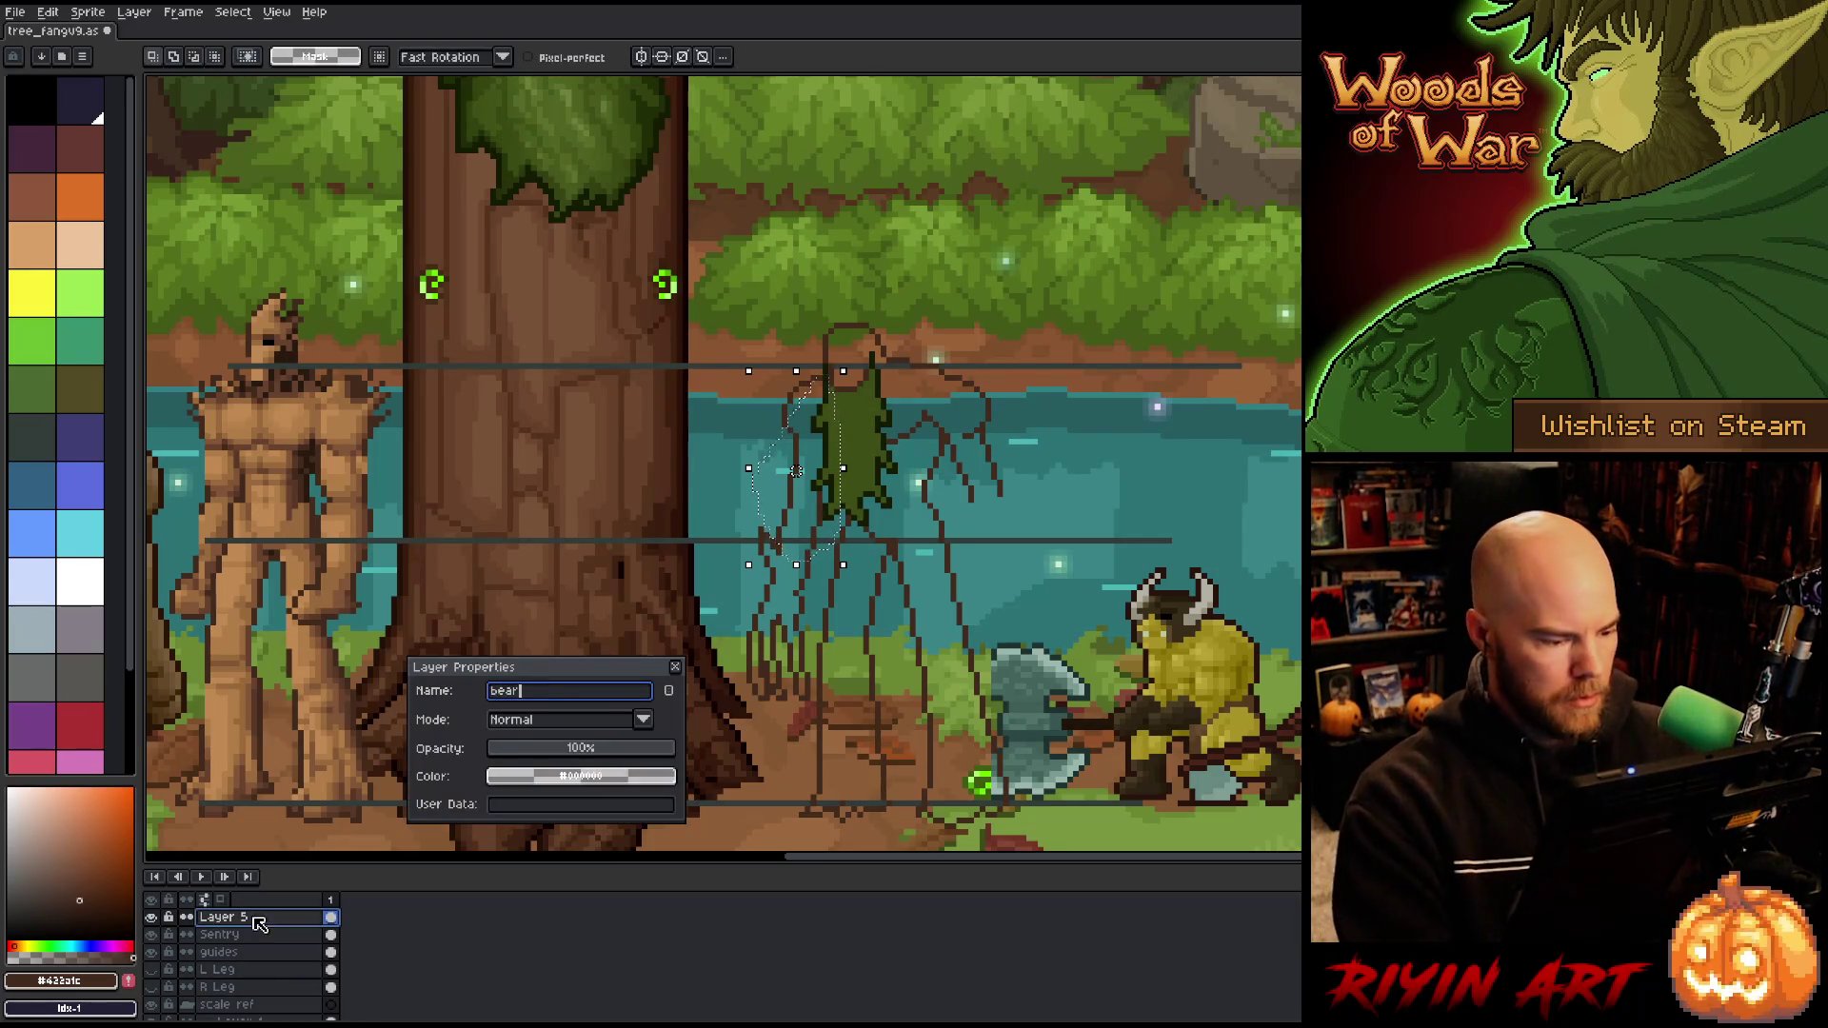
key("Return")
key("ctrl+t")
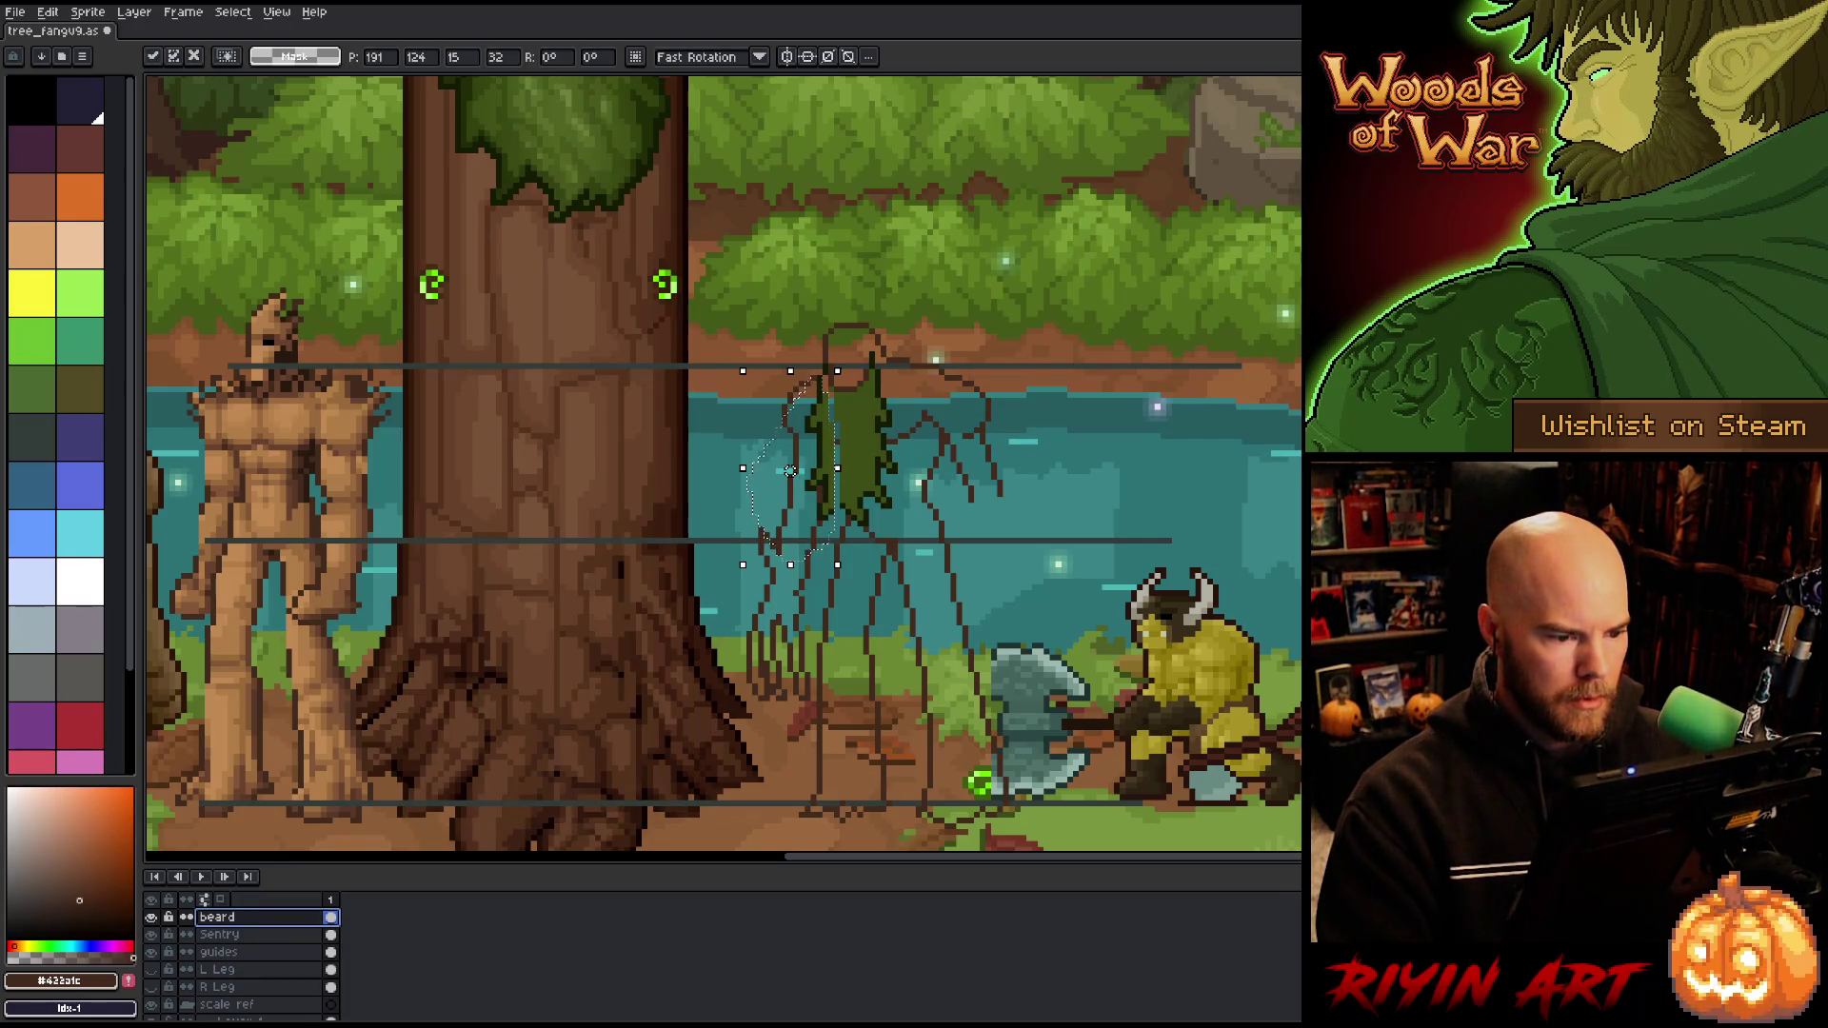
key("ctrl+d")
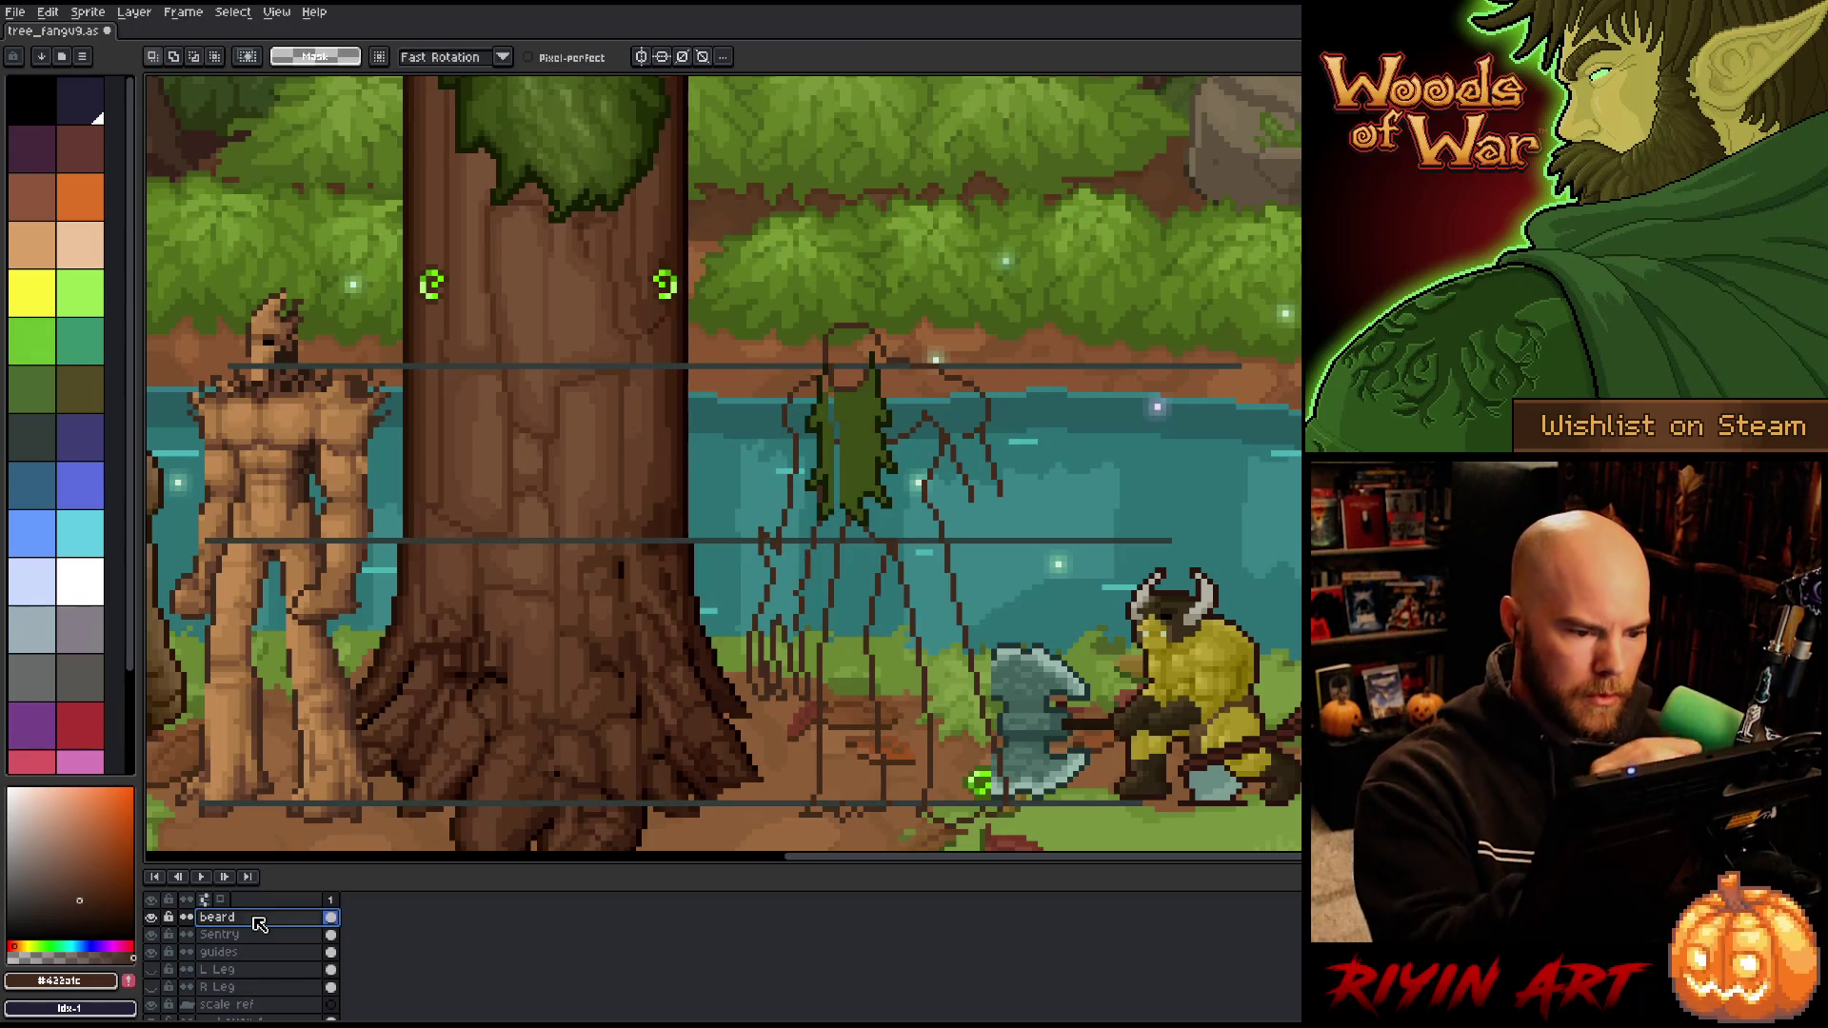
Step: Re-sample the dark green from the canvas, swap colours, and activate the Sentry layer
key("b")
left_click(848, 179, "alt")
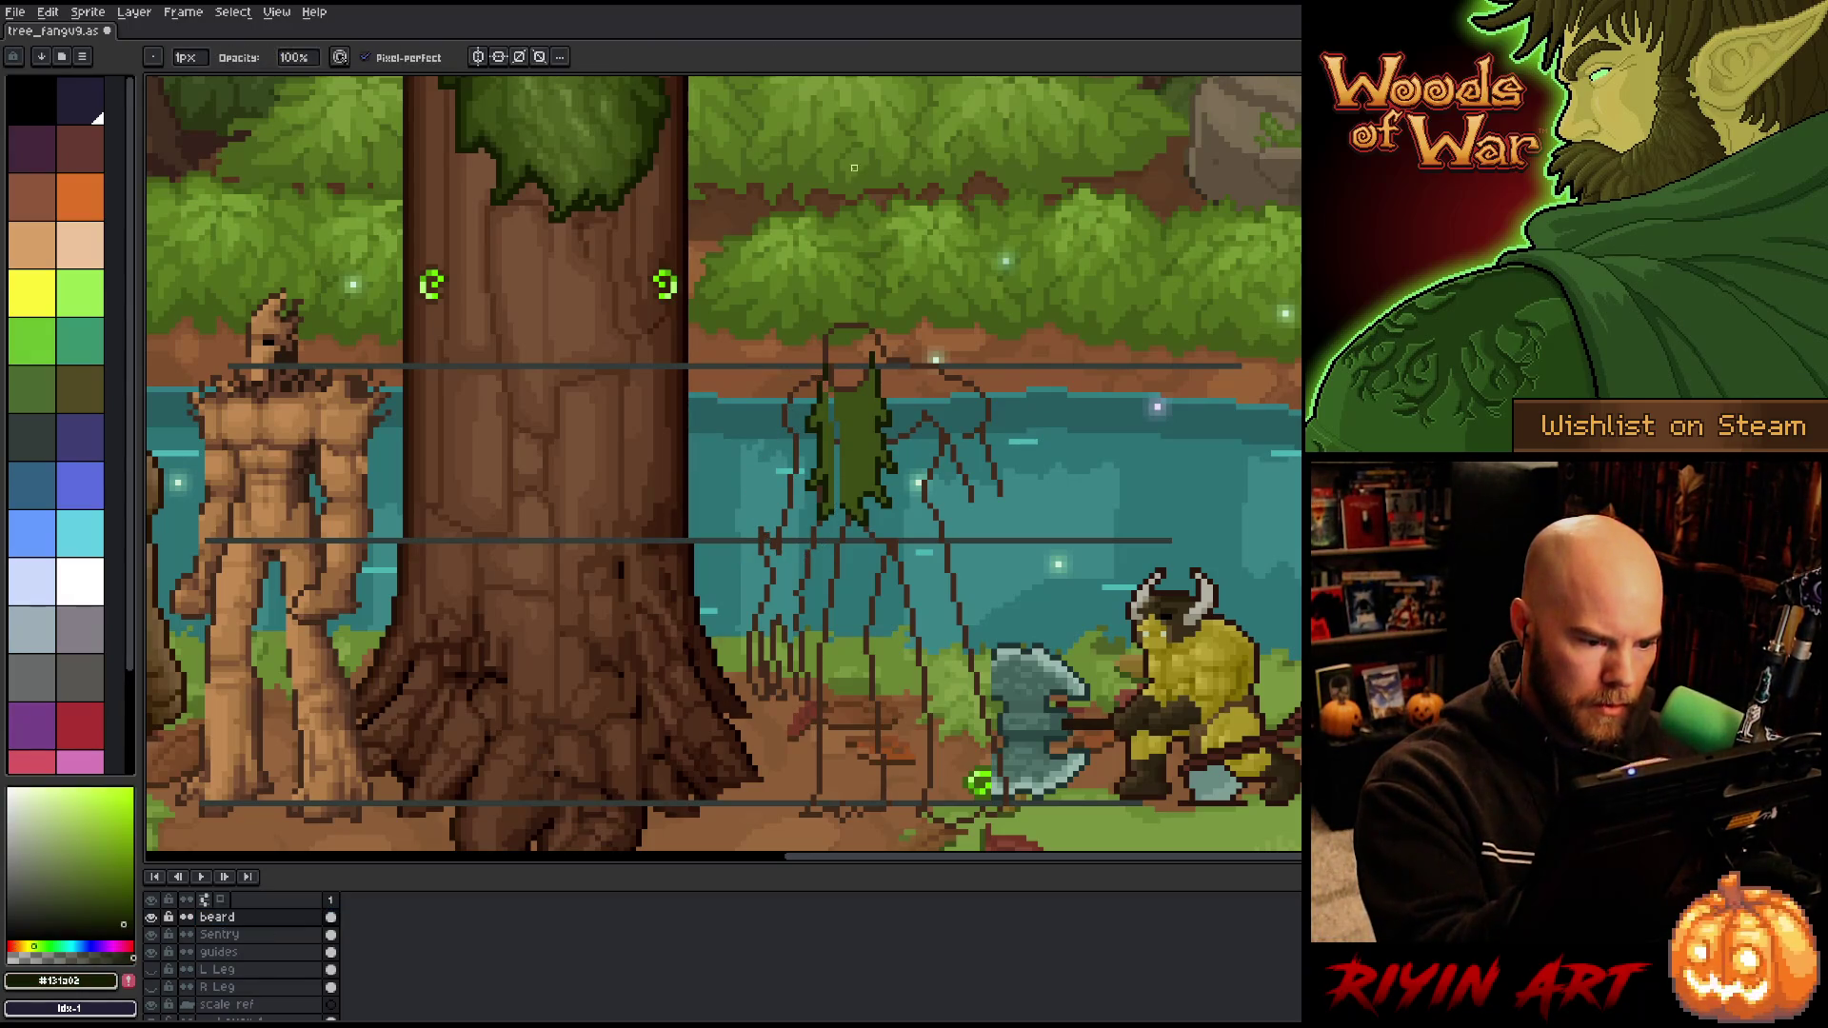
key("e")
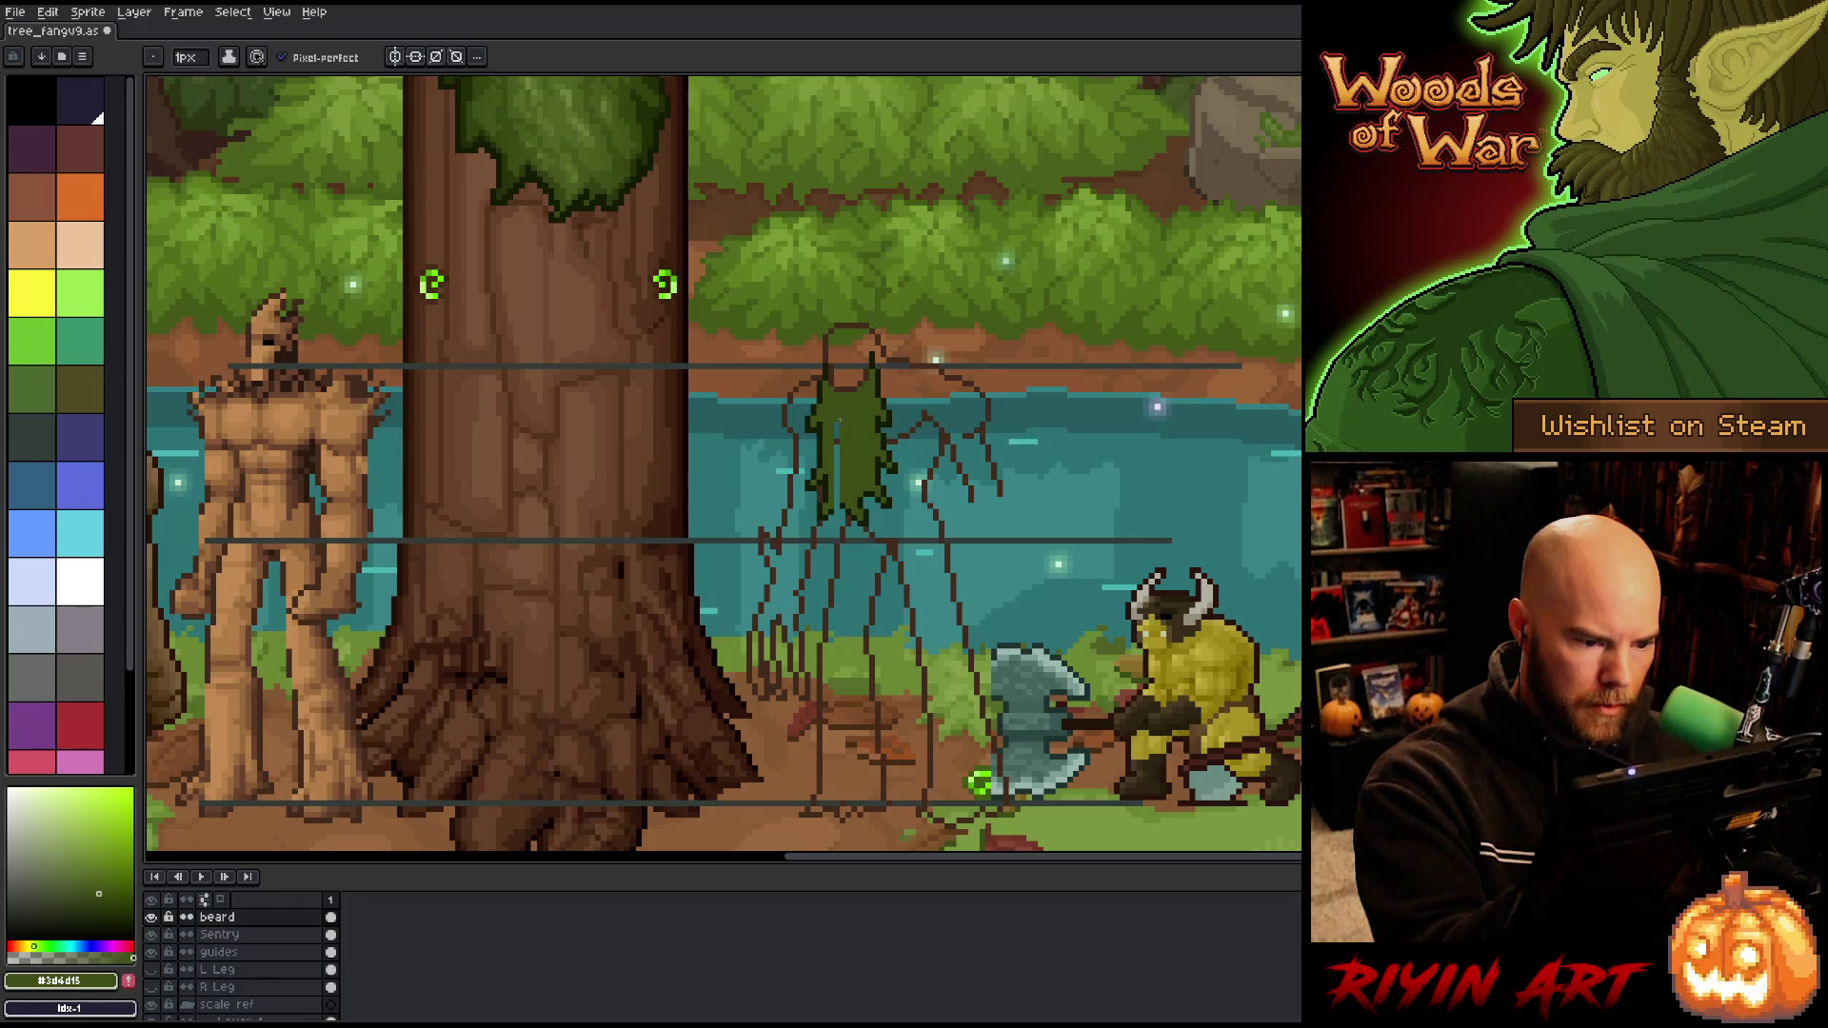
key("x")
key("x")
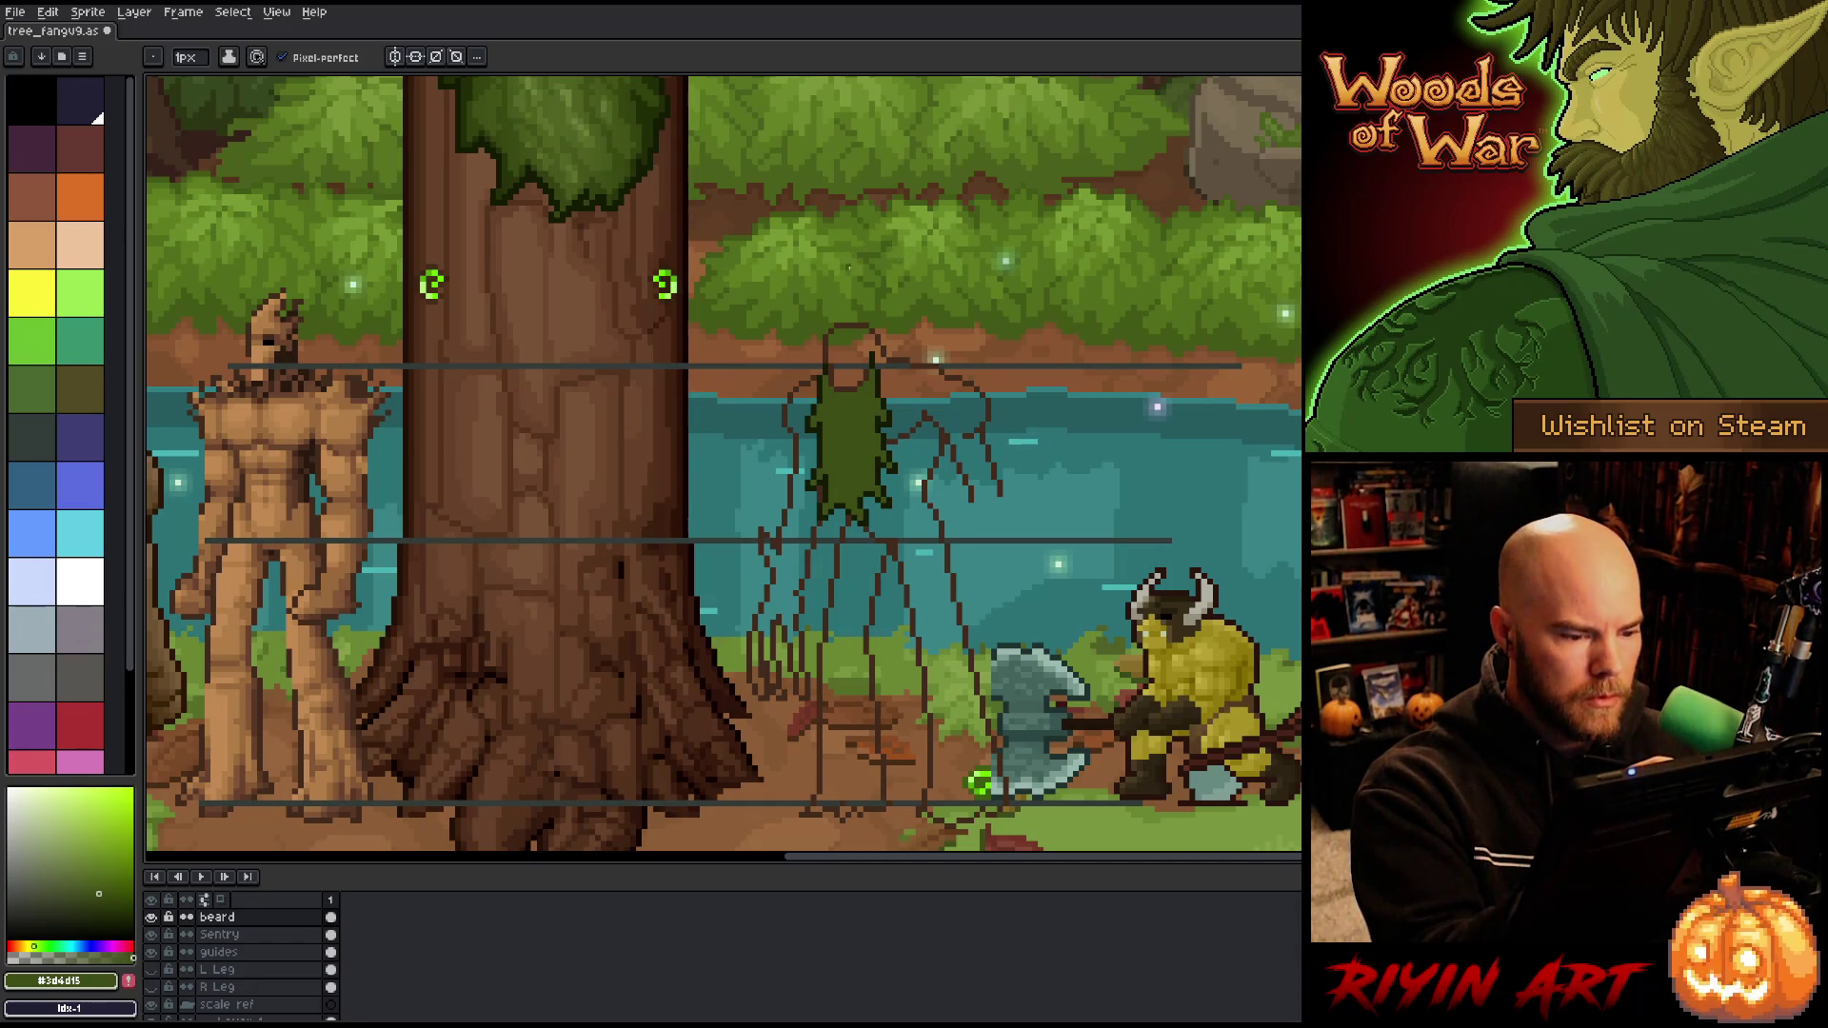
left_click(824, 371, "alt")
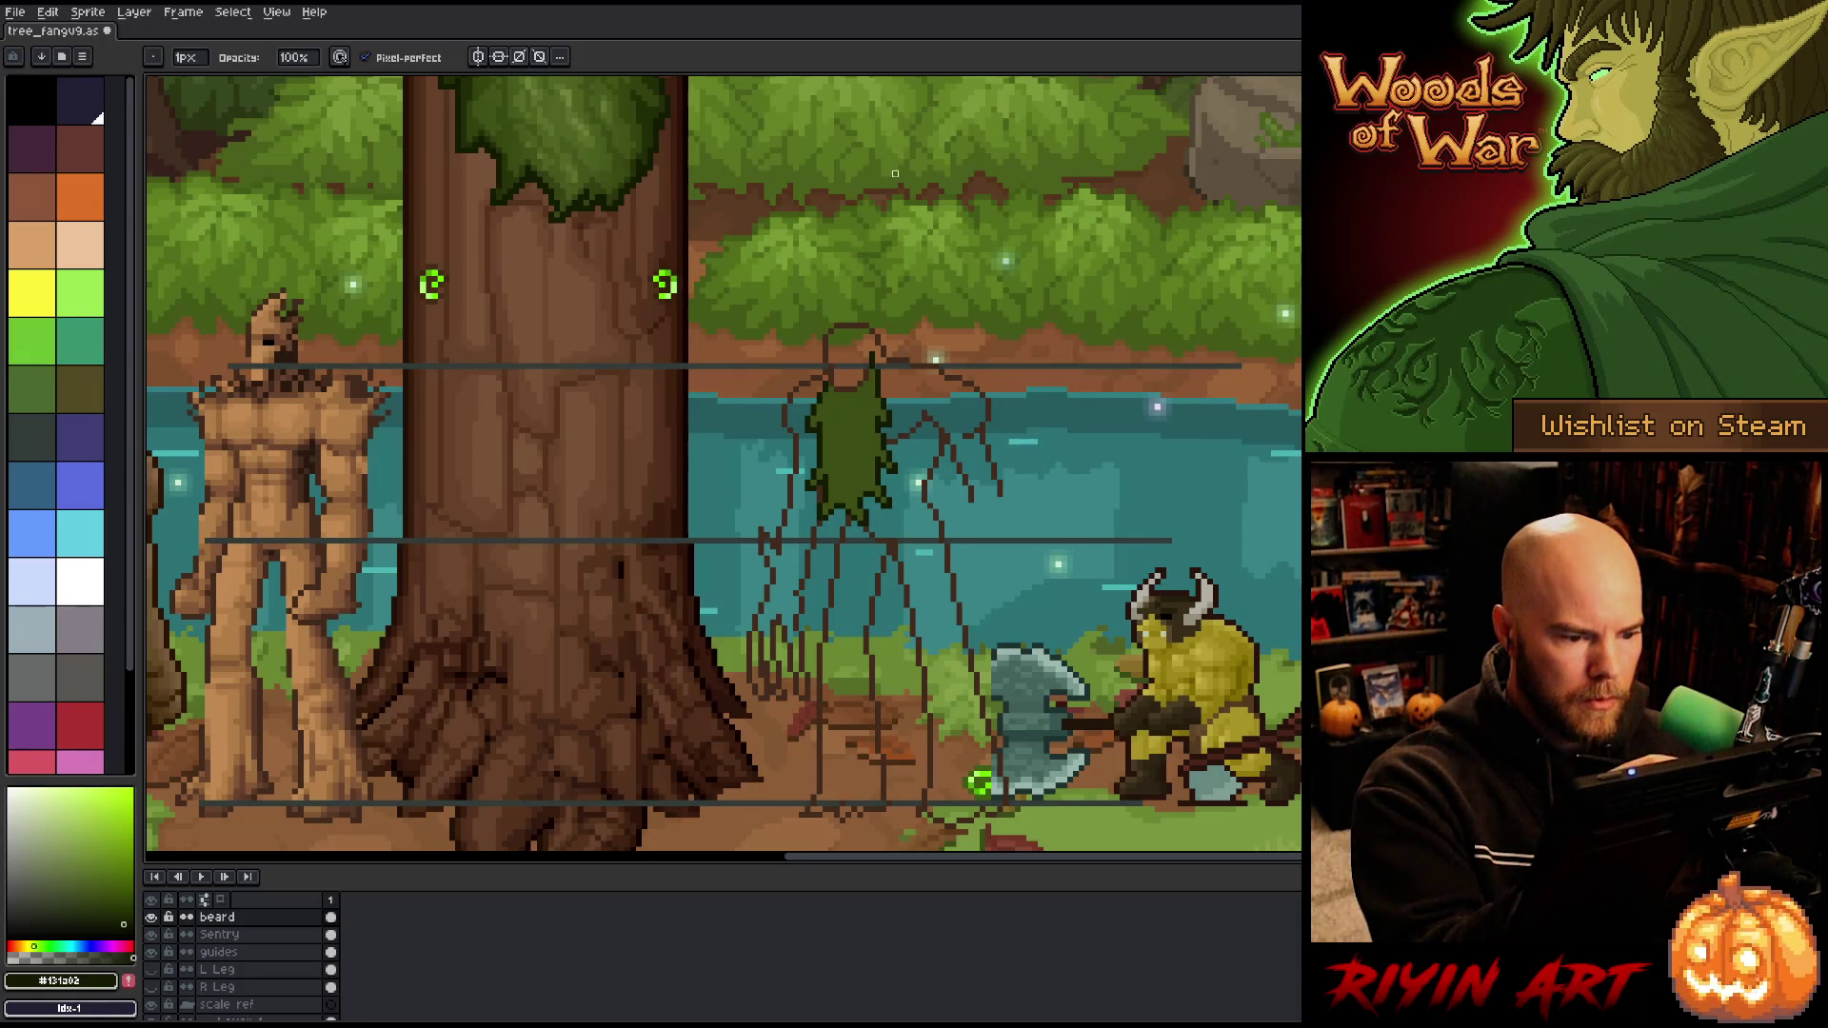
key("e")
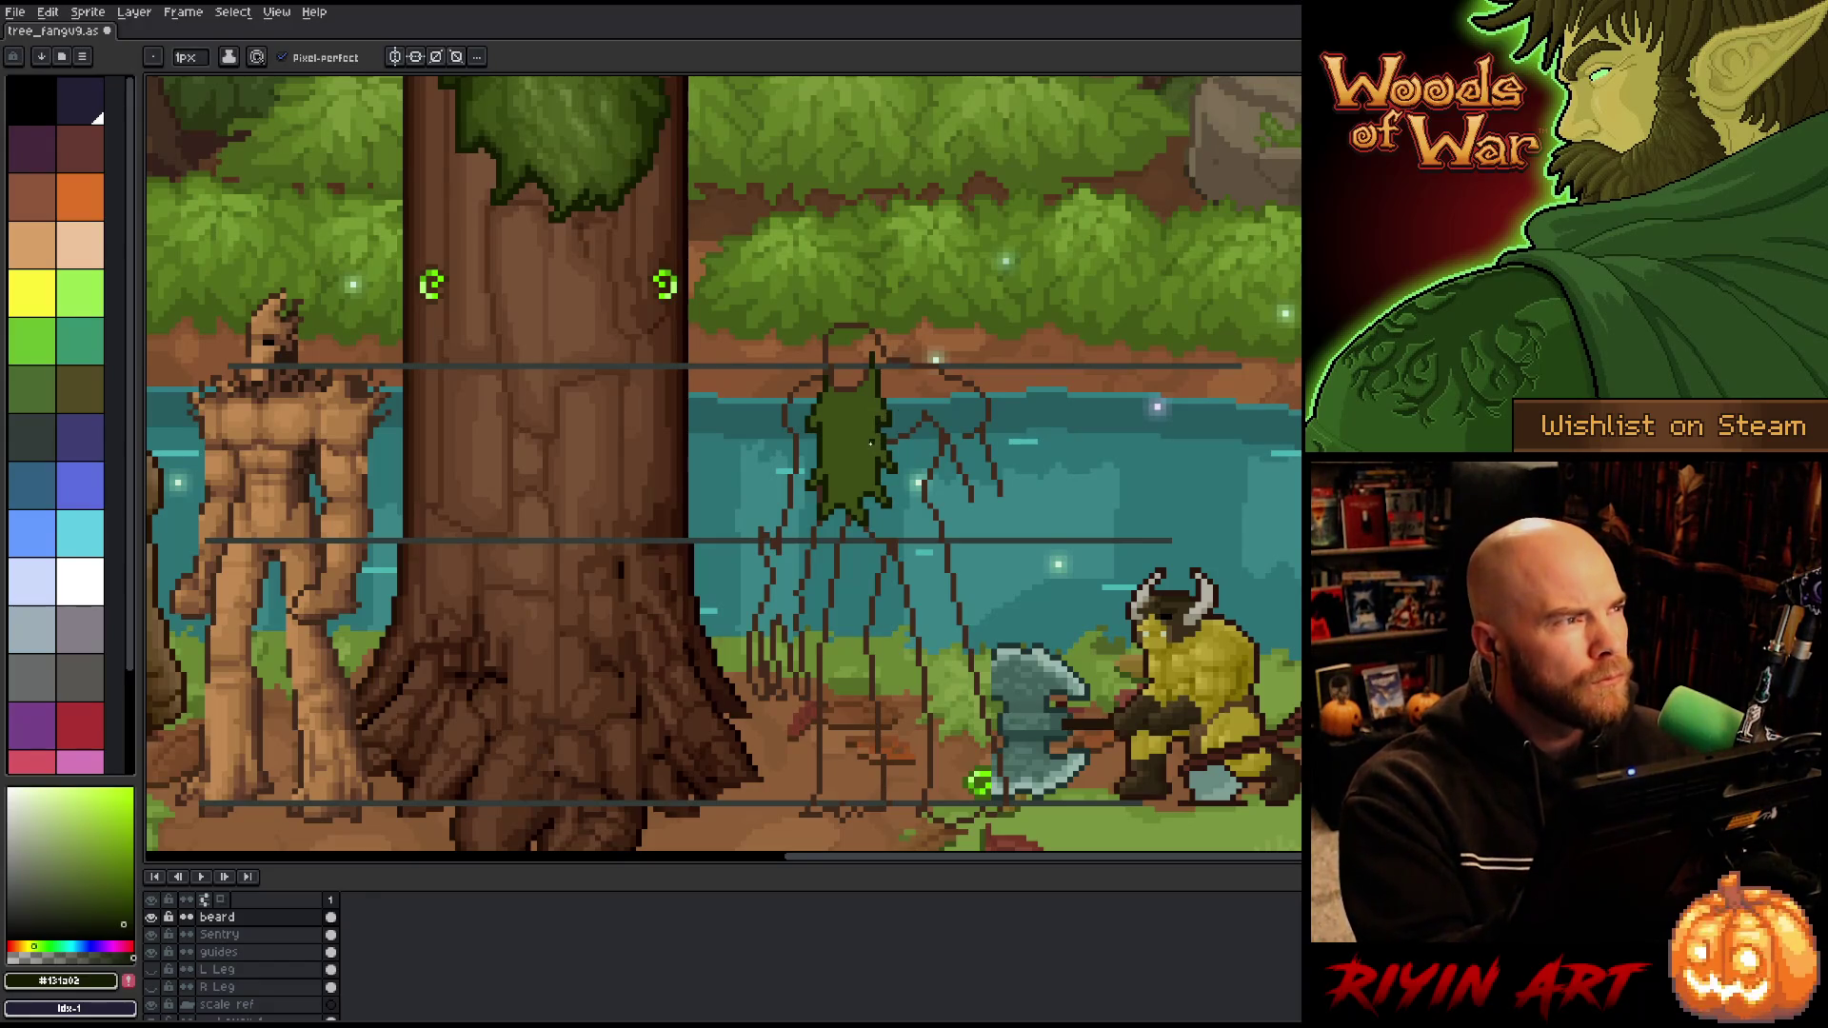
left_click_drag(941, 468, 943, 455)
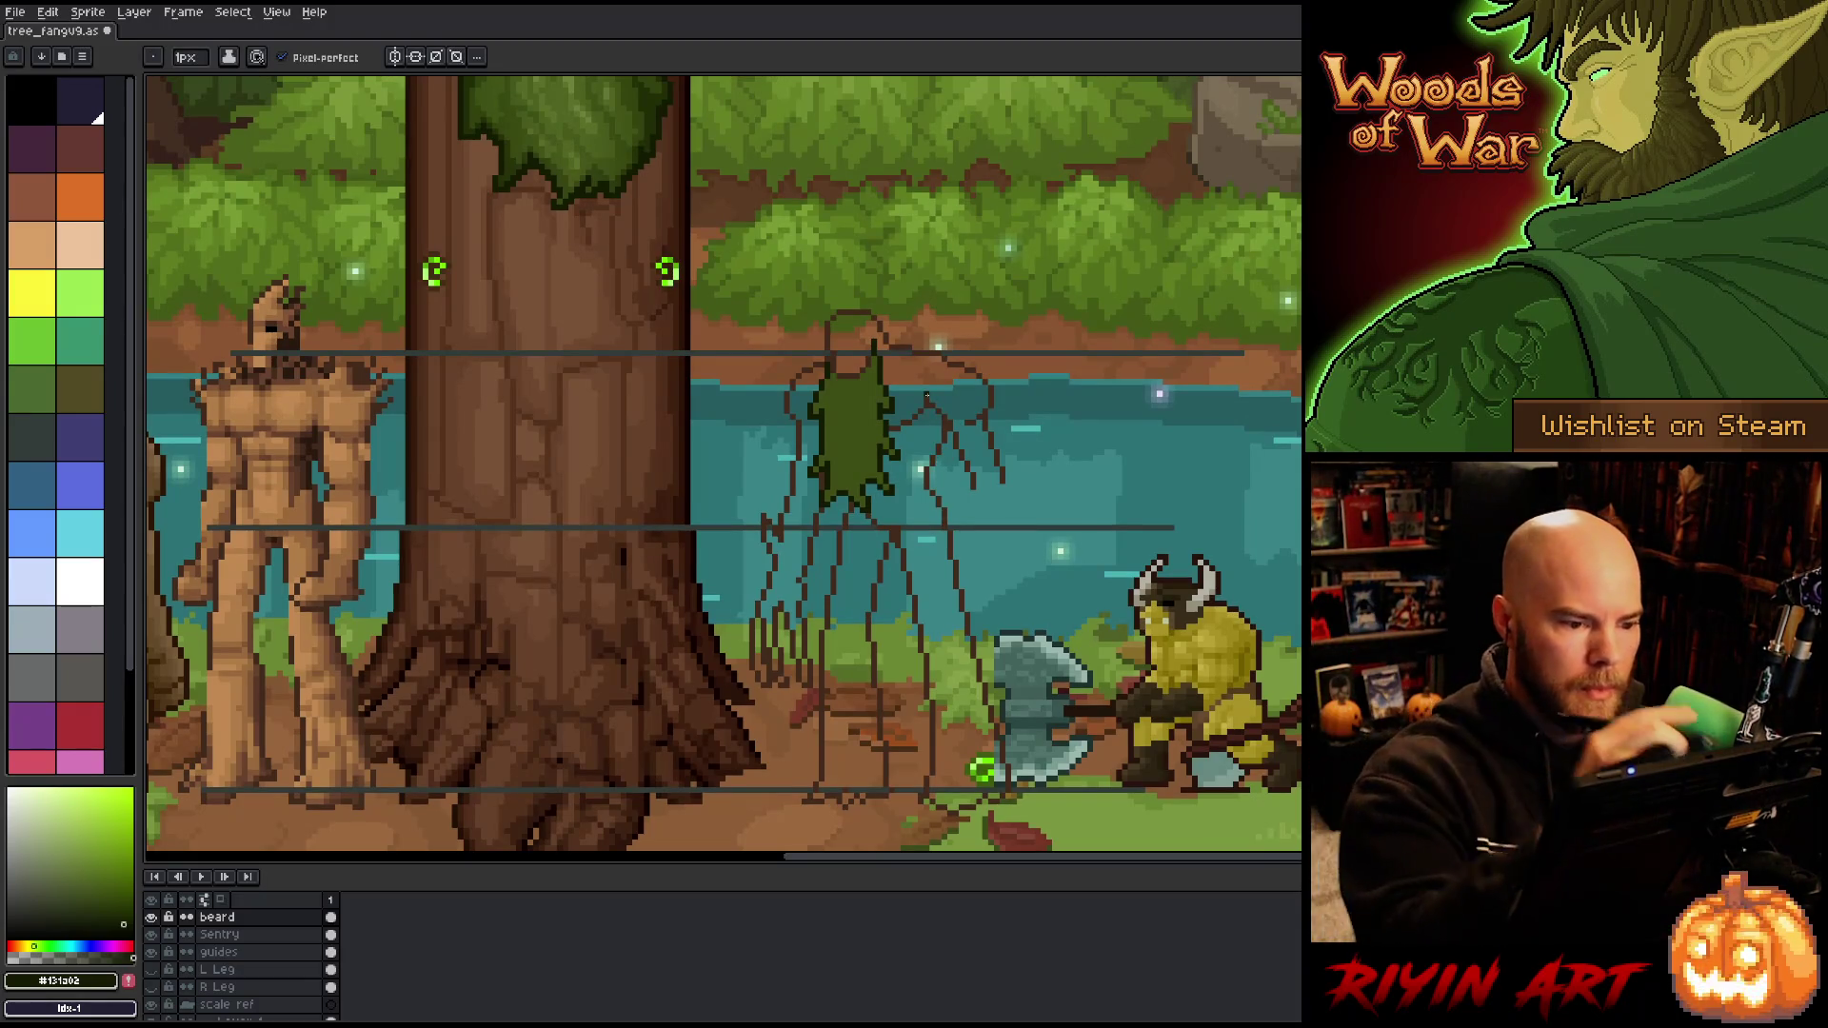
left_click(219, 934)
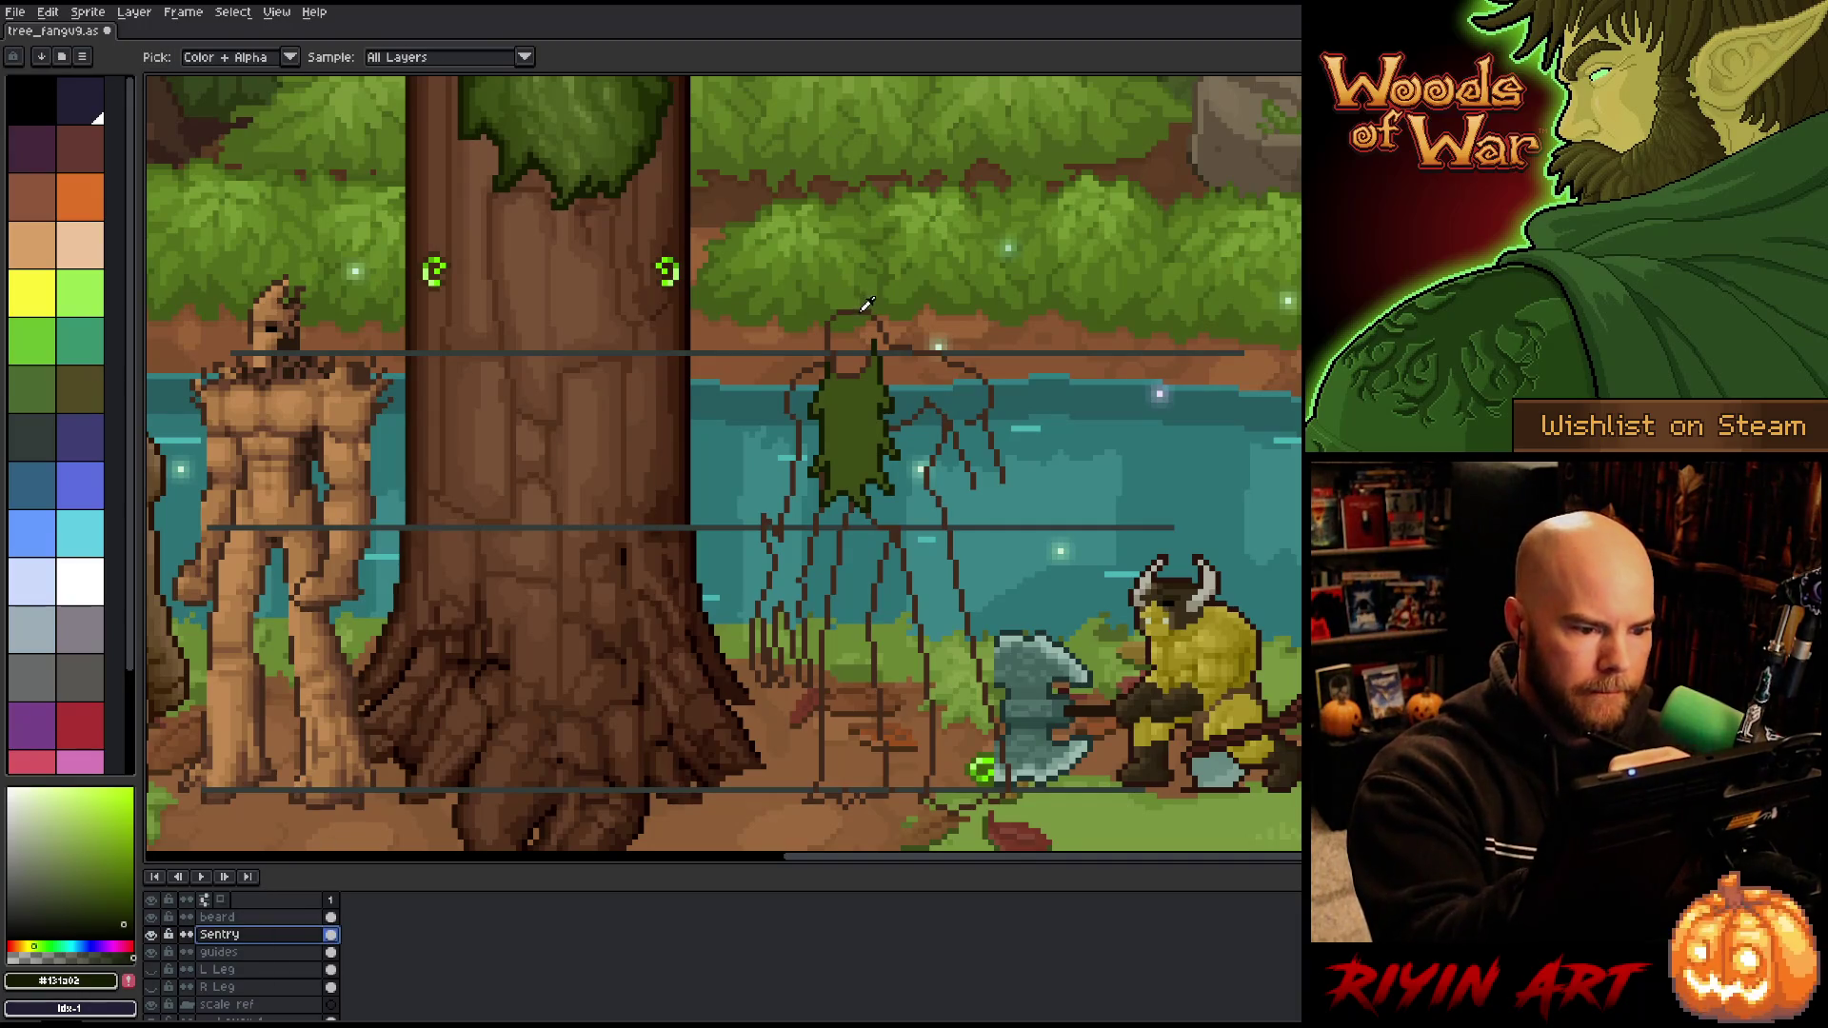
Step: Pick the dark brown and draw branching antler strokes rising above the head
left_click(865, 303, "alt")
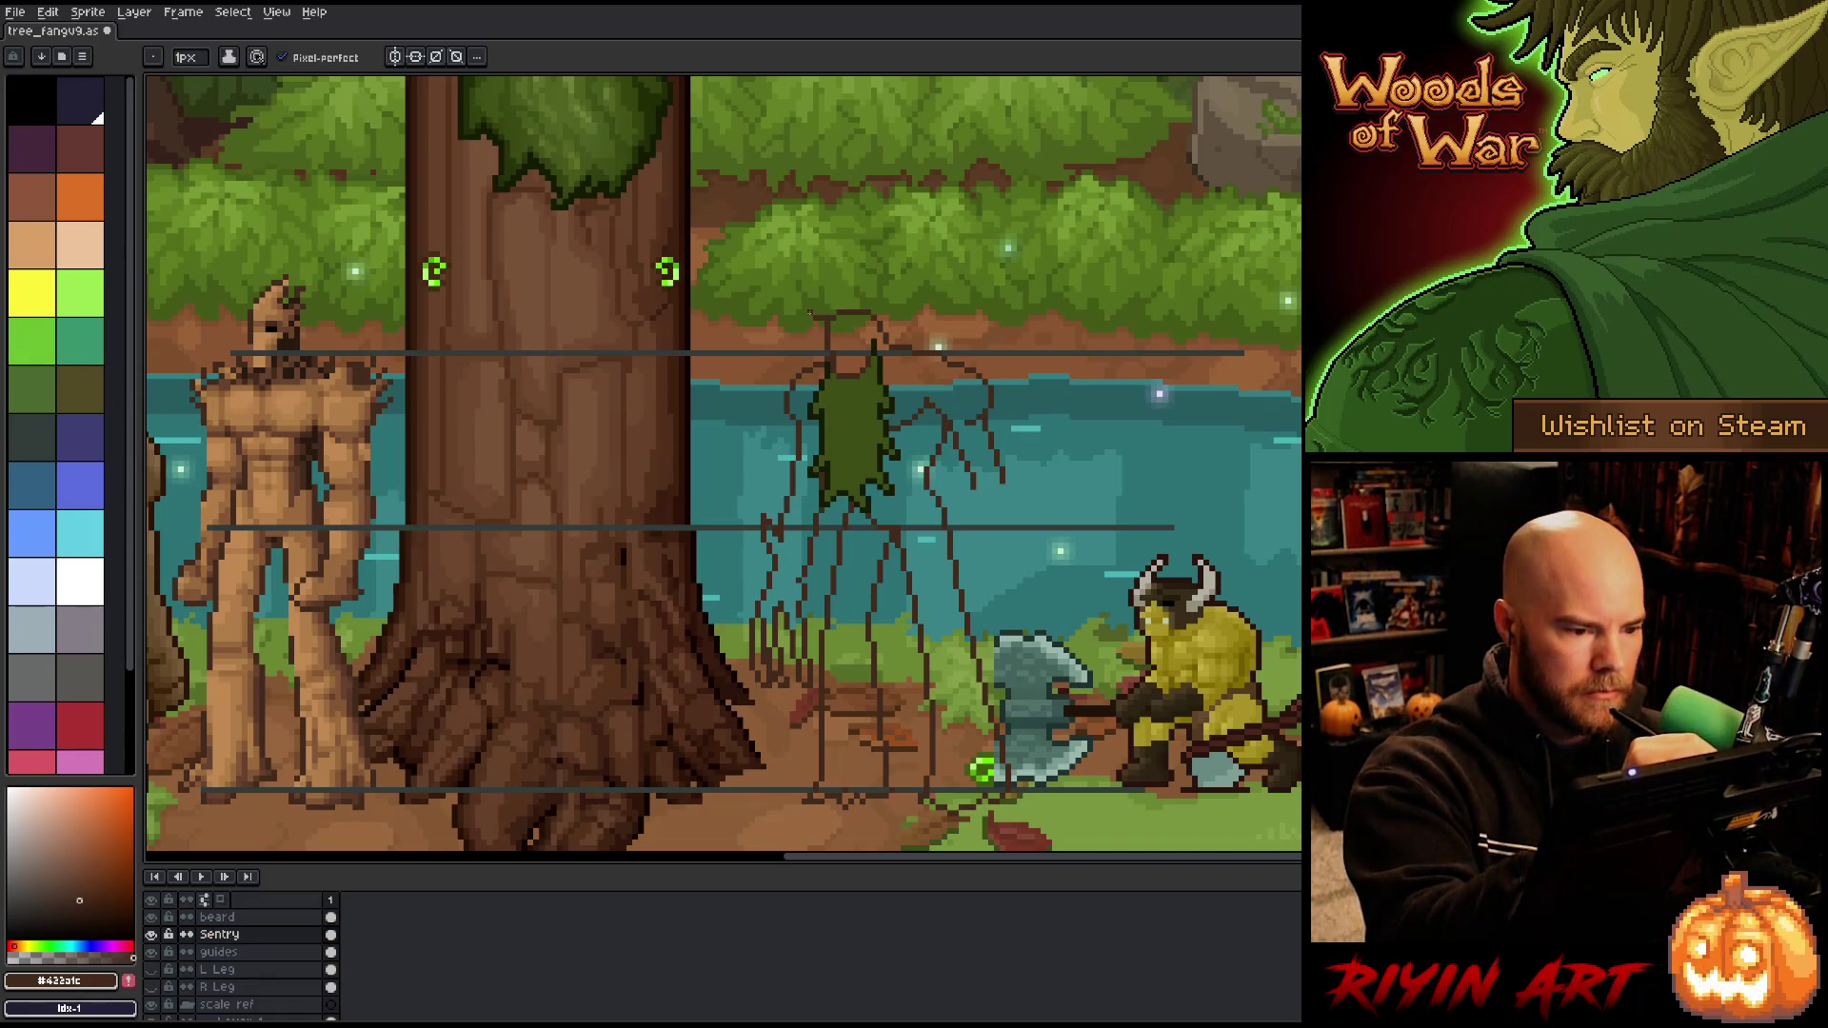
mouse_move(798, 306)
left_mouse_down()
mouse_move(814, 259)
mouse_move(781, 211)
left_mouse_up()
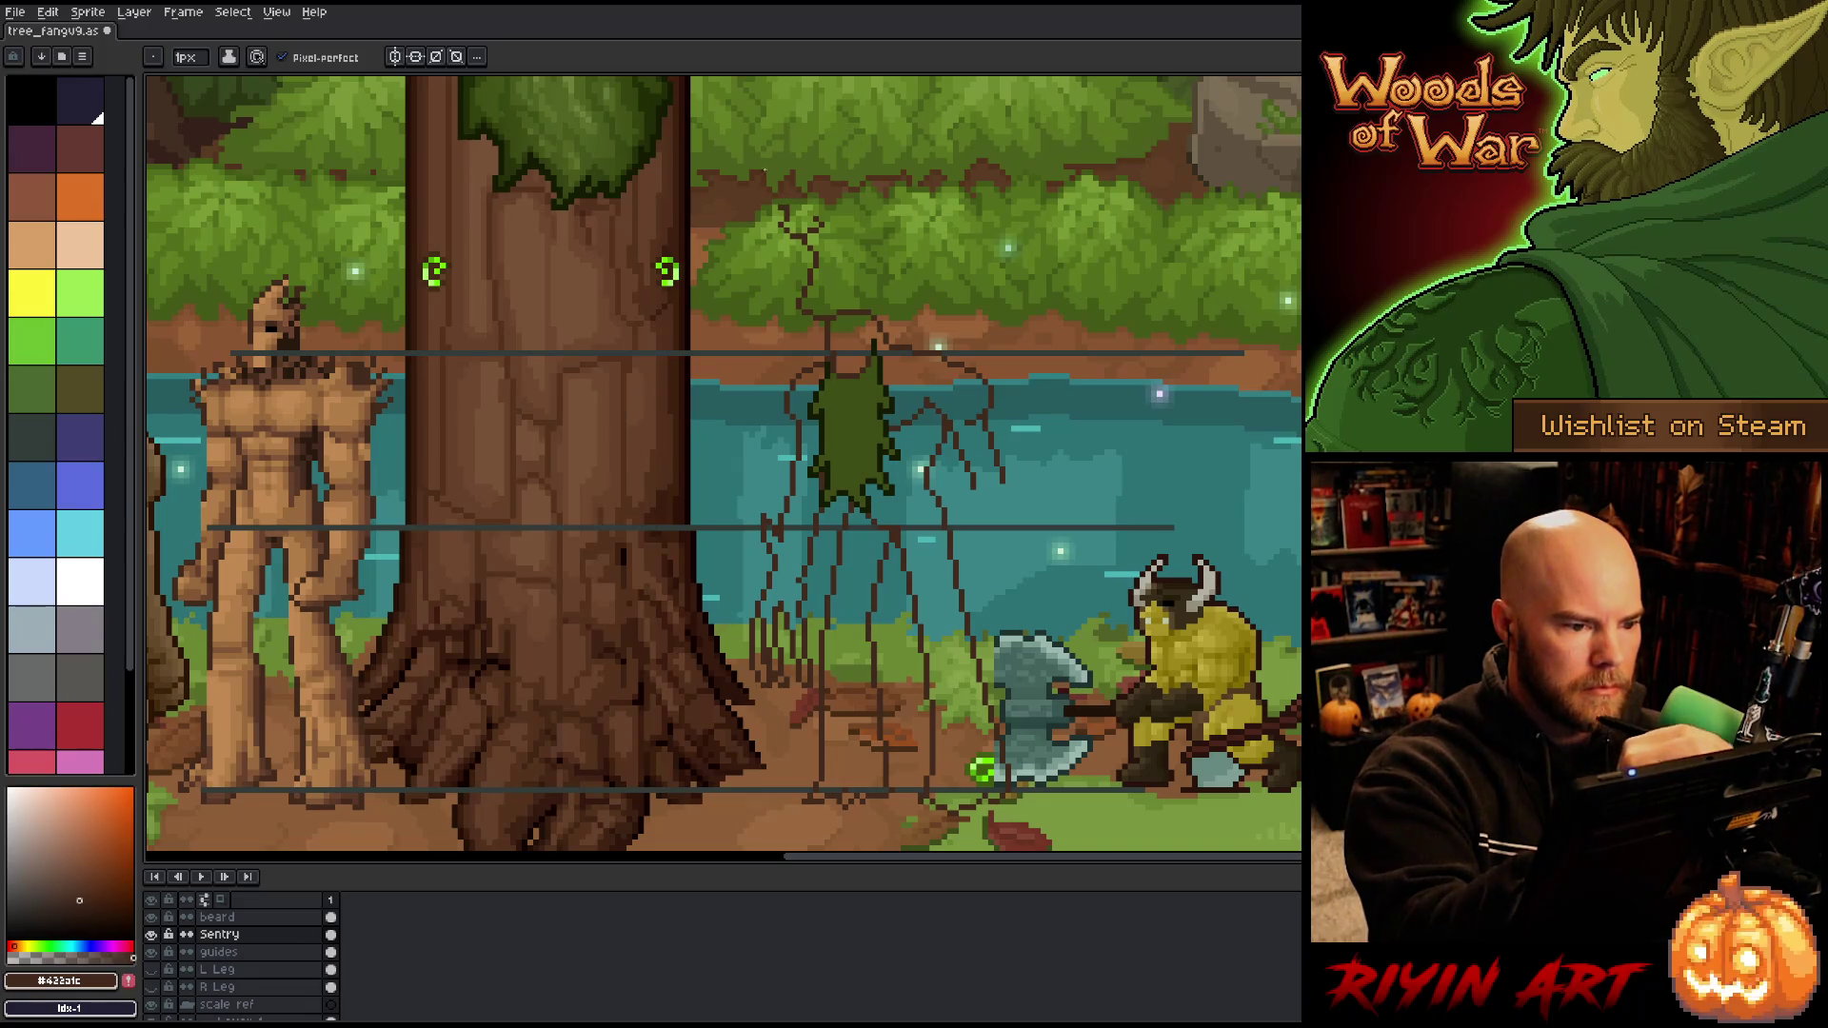
left_click_drag(762, 213, 794, 253)
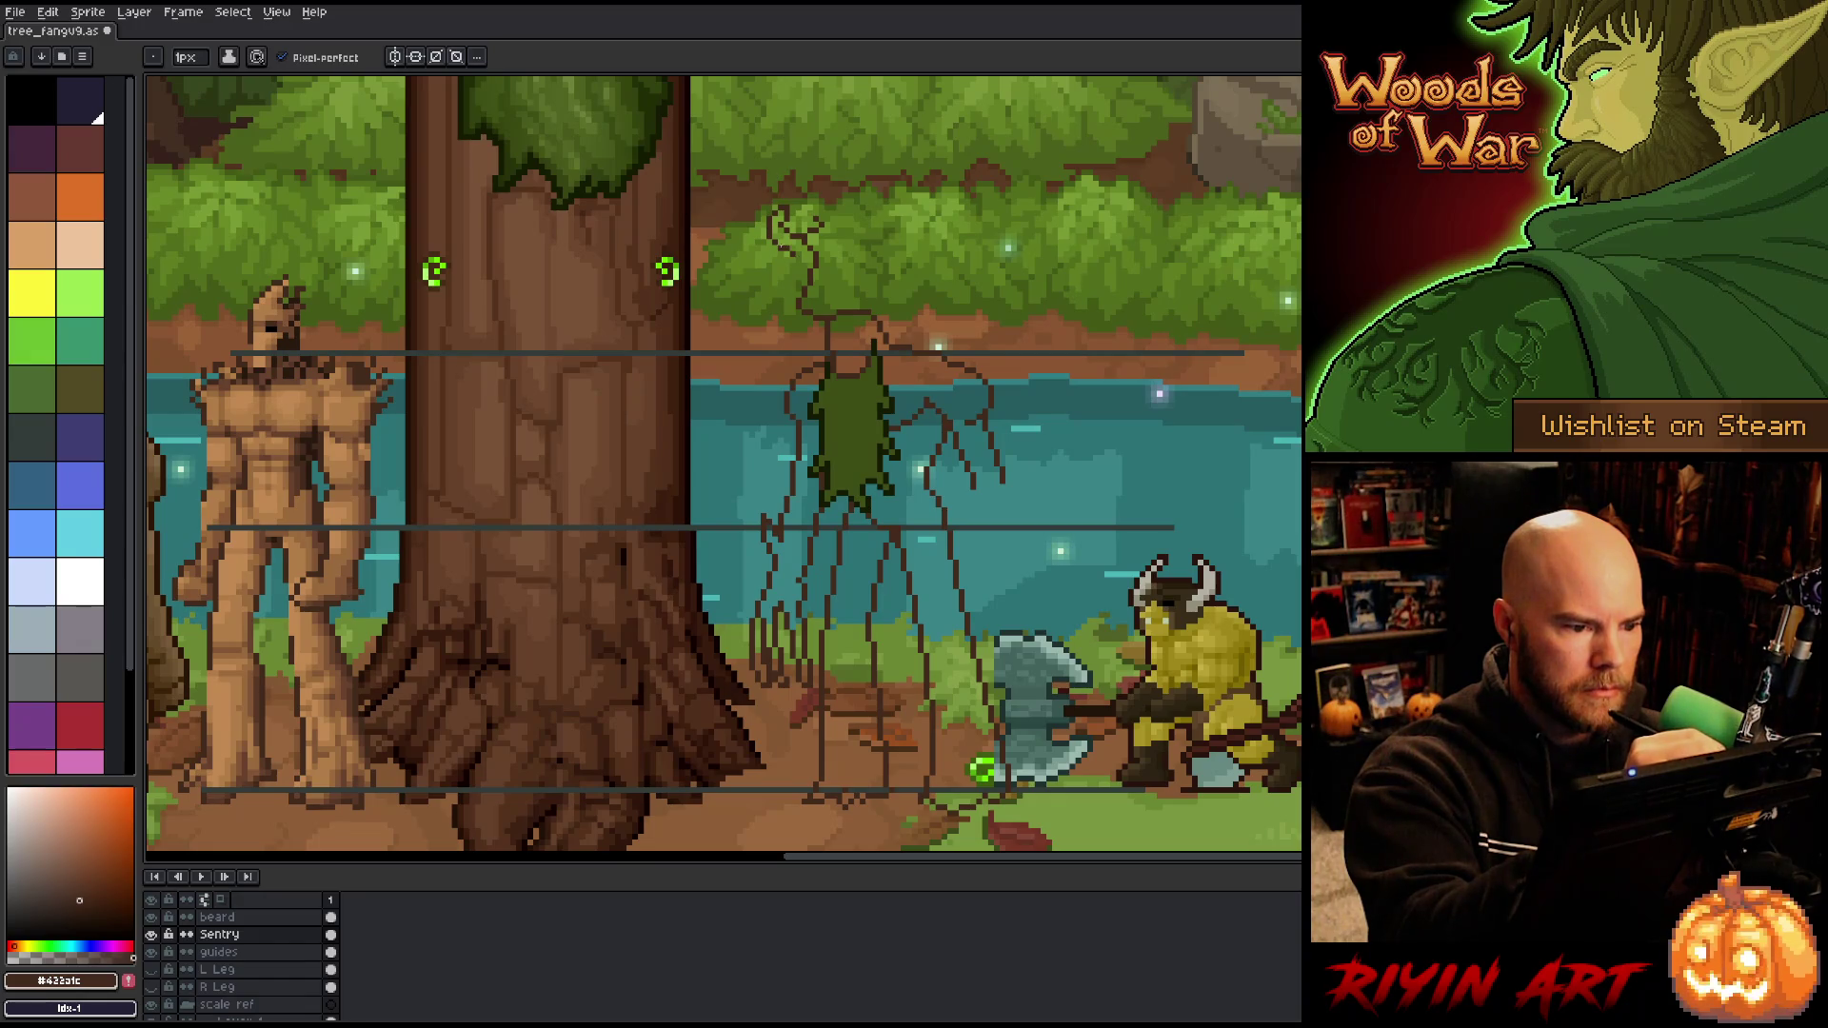
left_click_drag(766, 228, 790, 250)
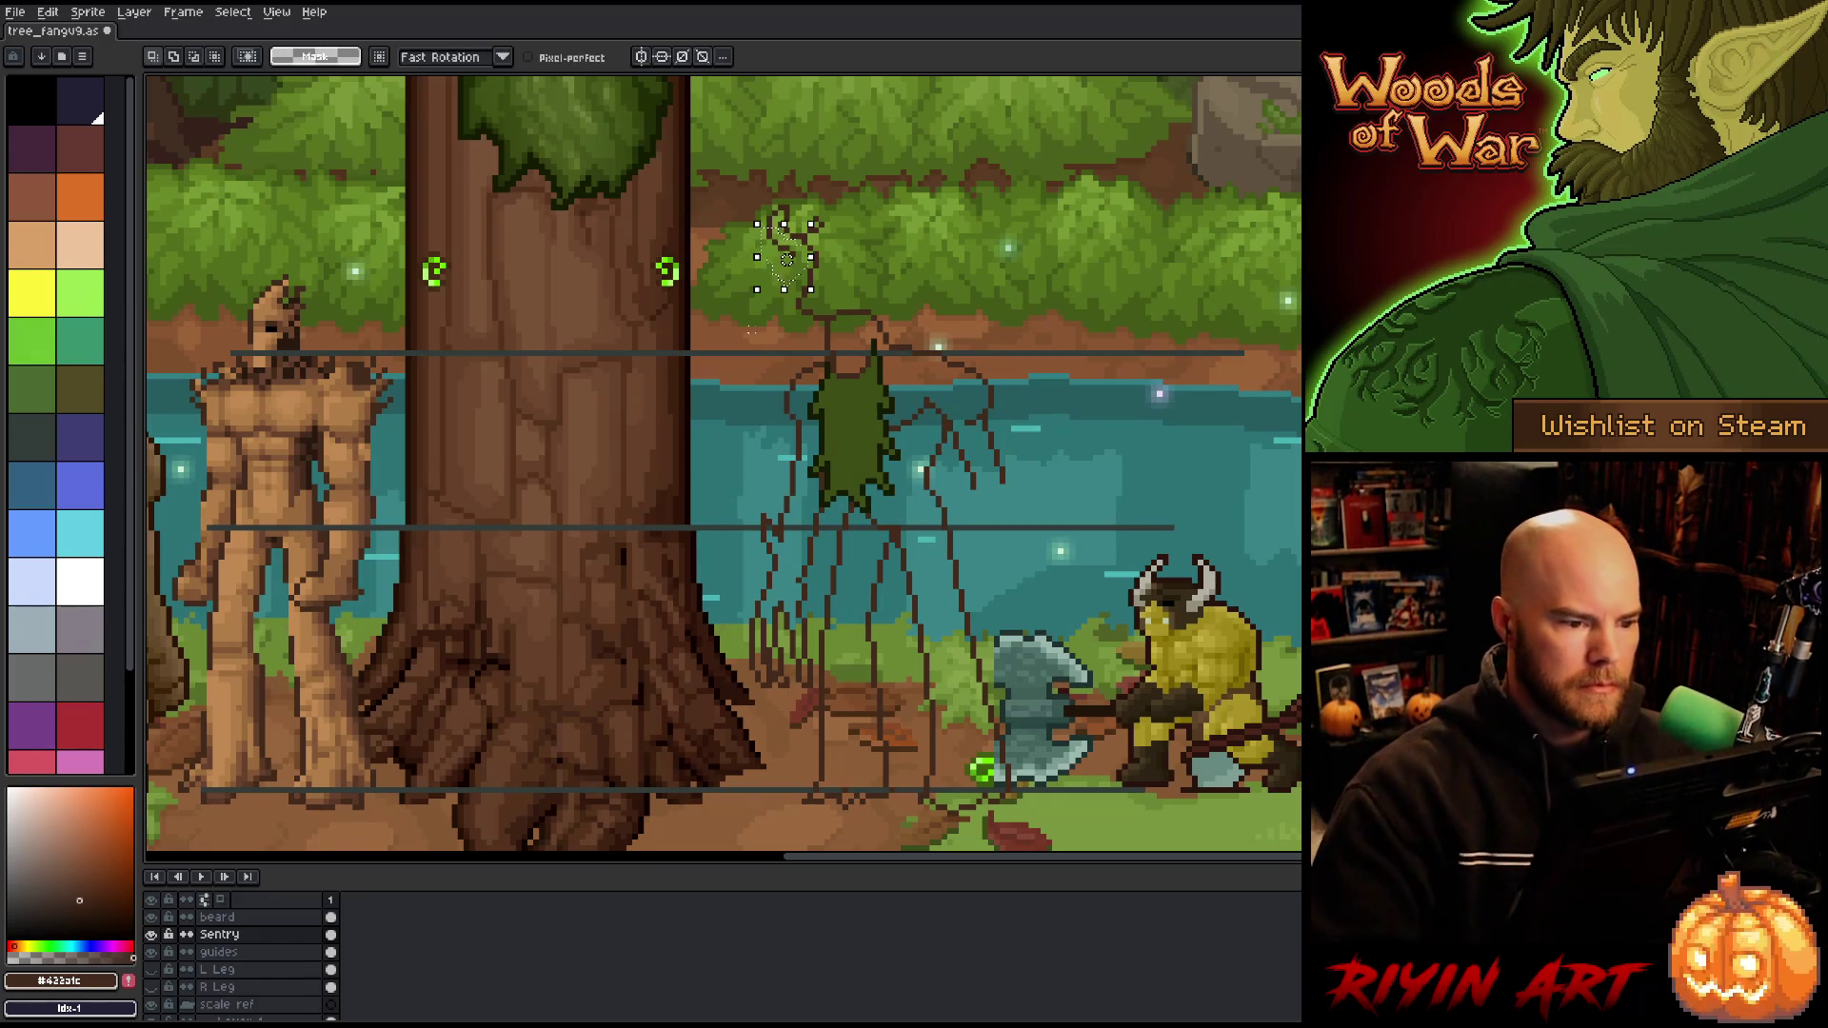
key("Return")
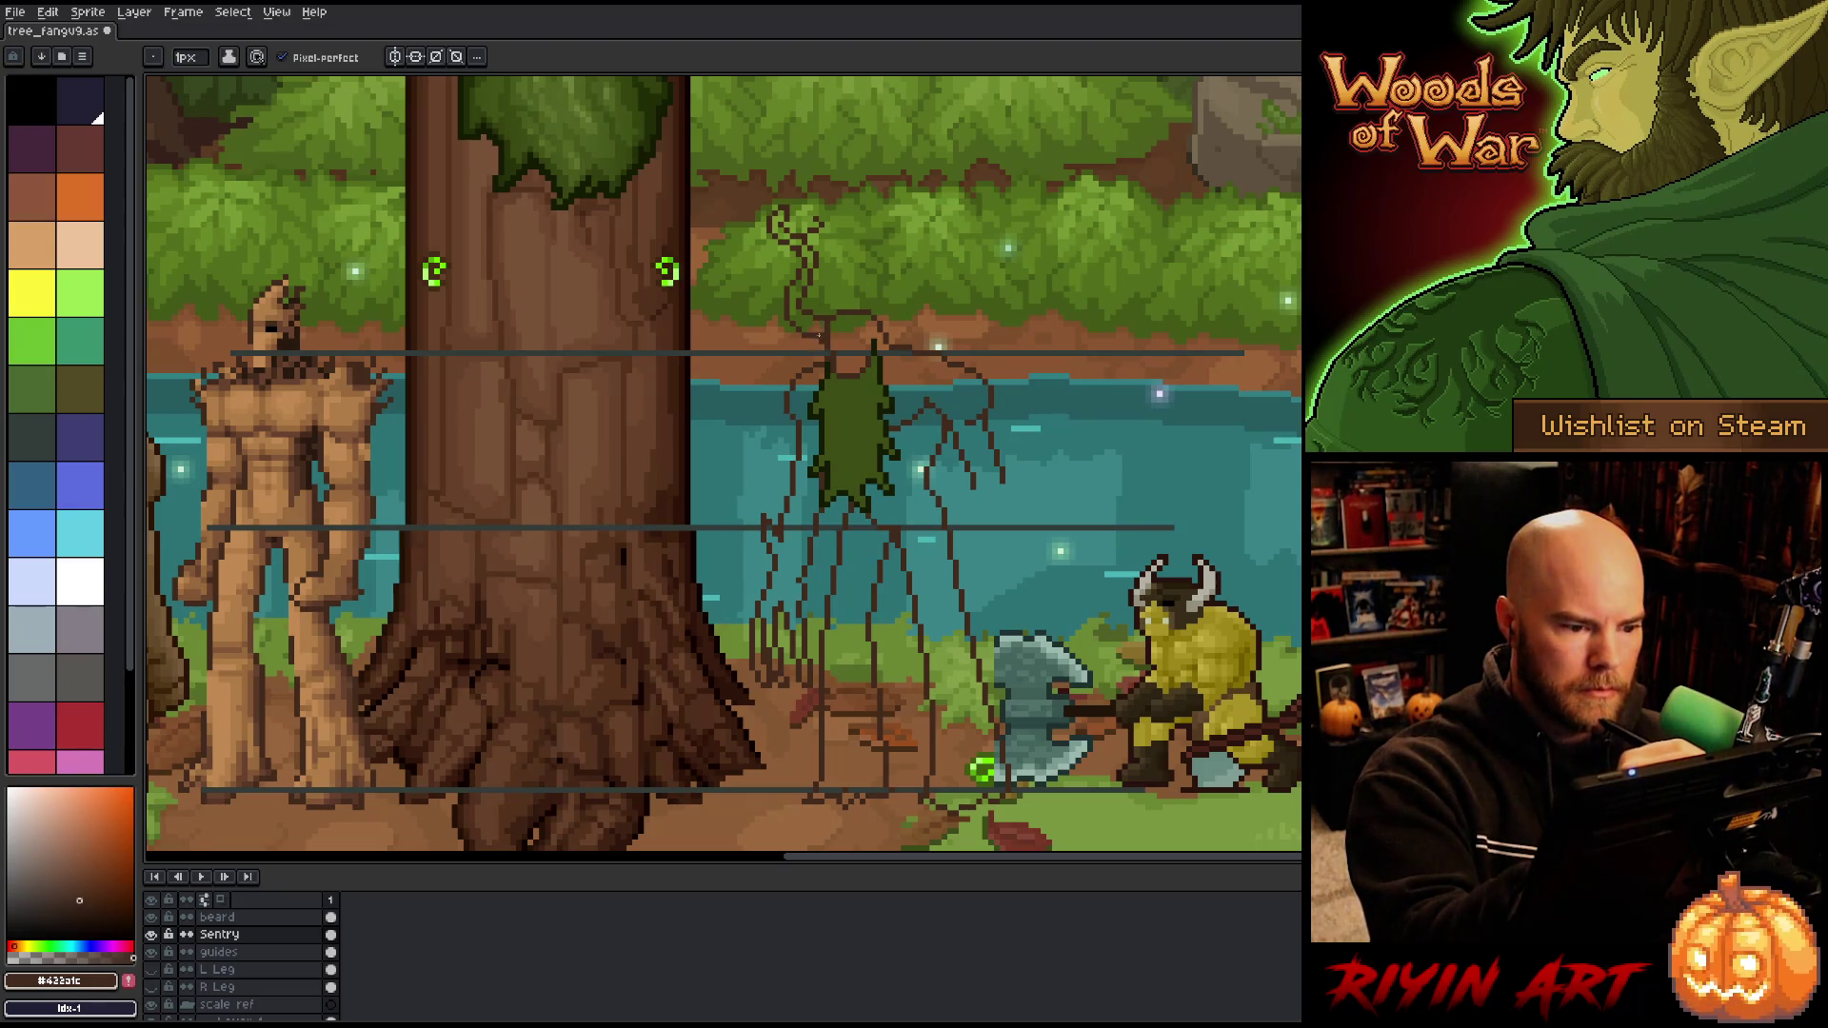
Step: Refine the antler strokes, alternating between pencil and eraser
key("e")
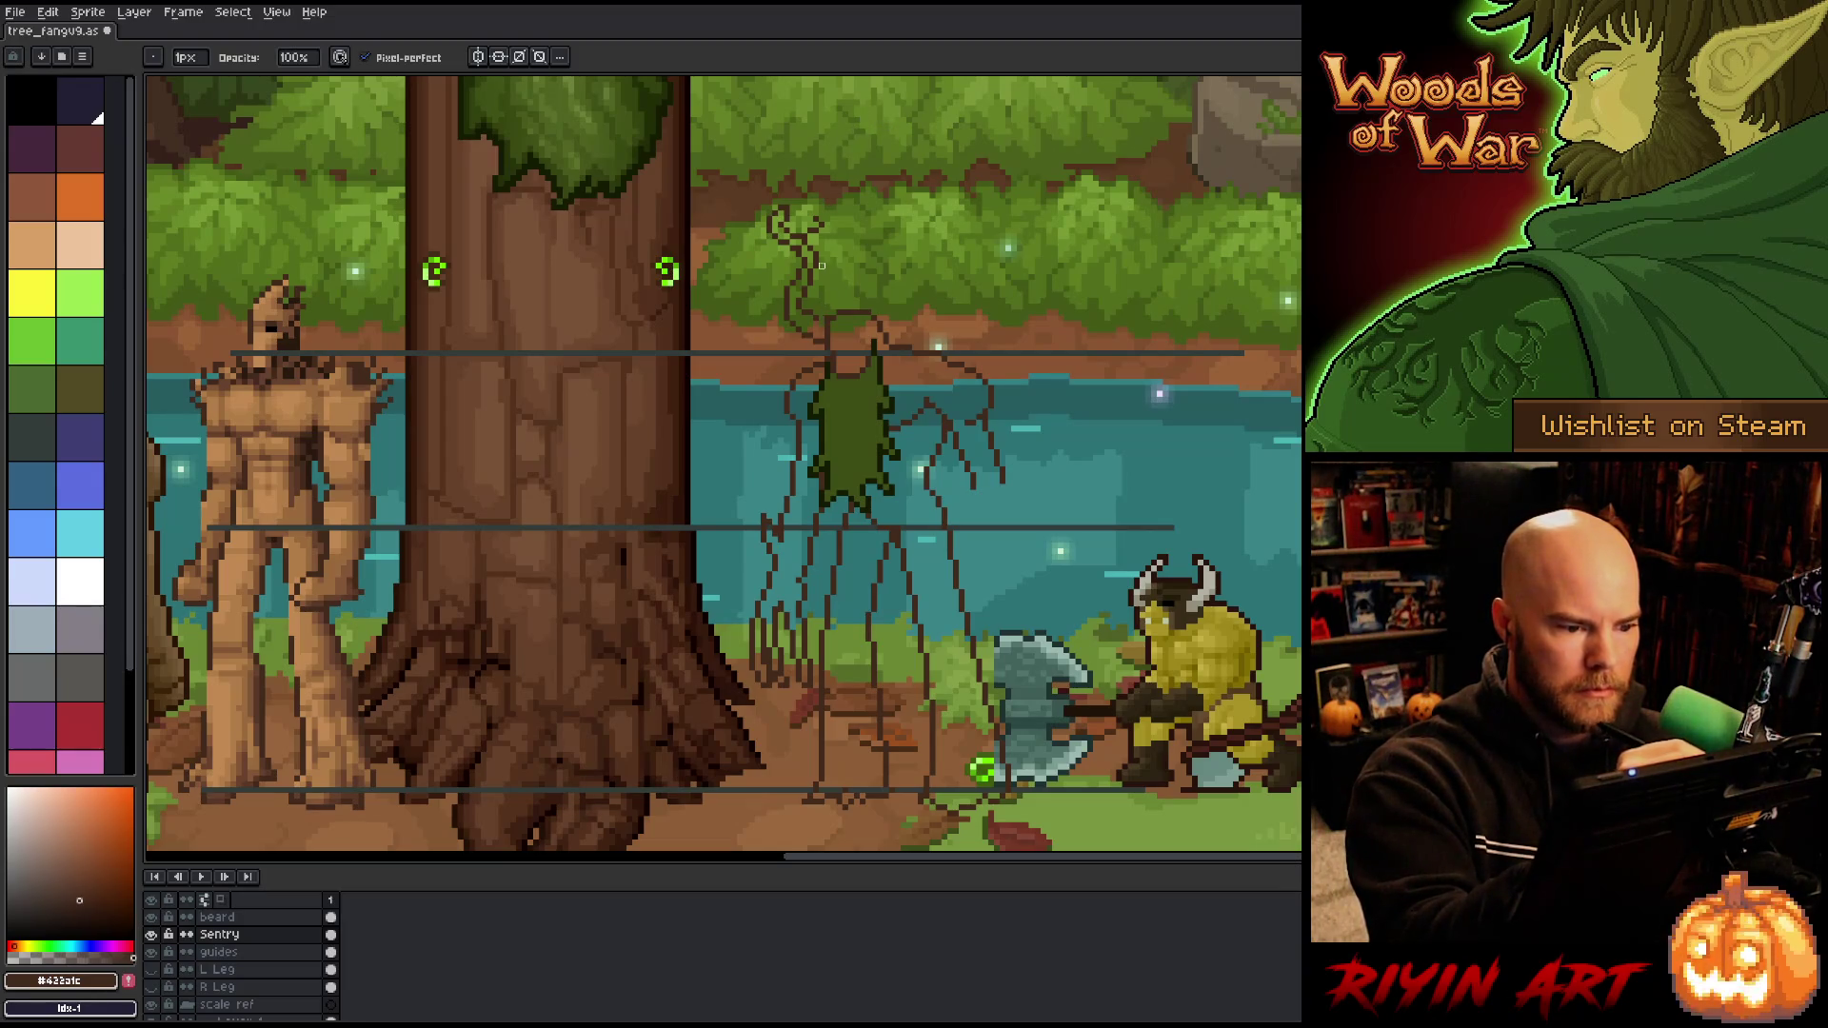
key("m")
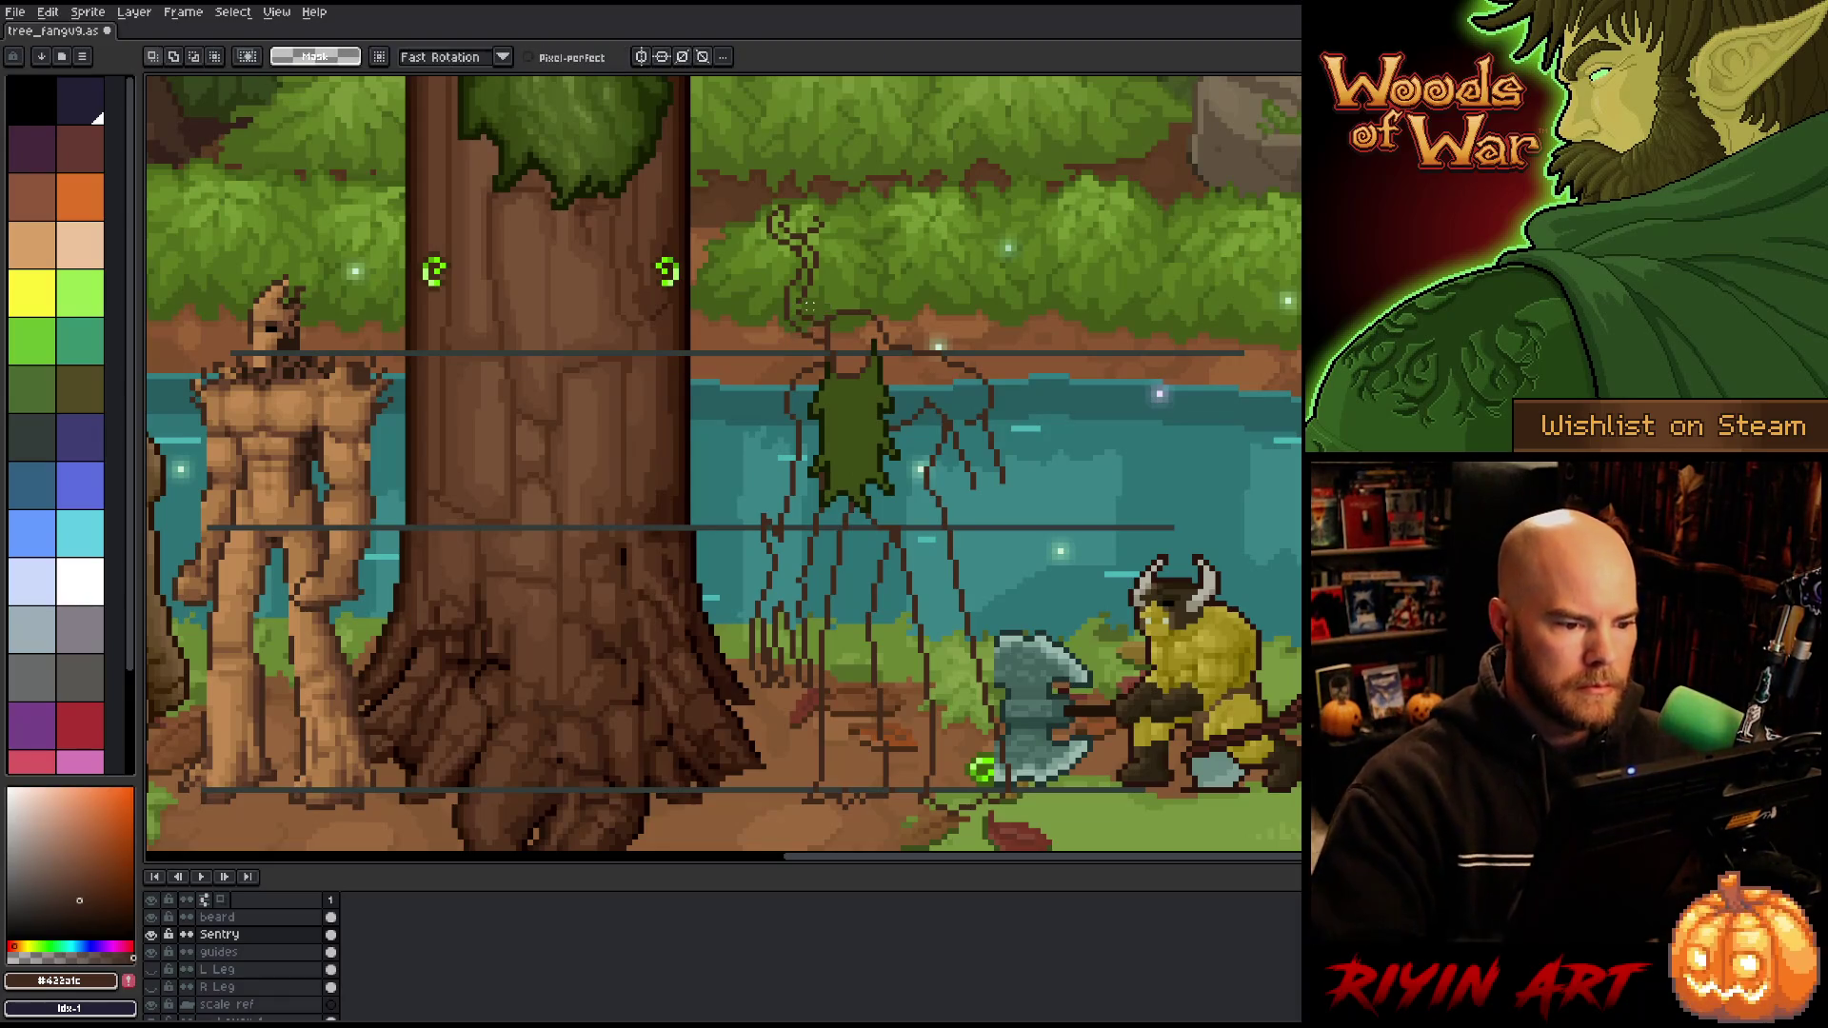
key("b")
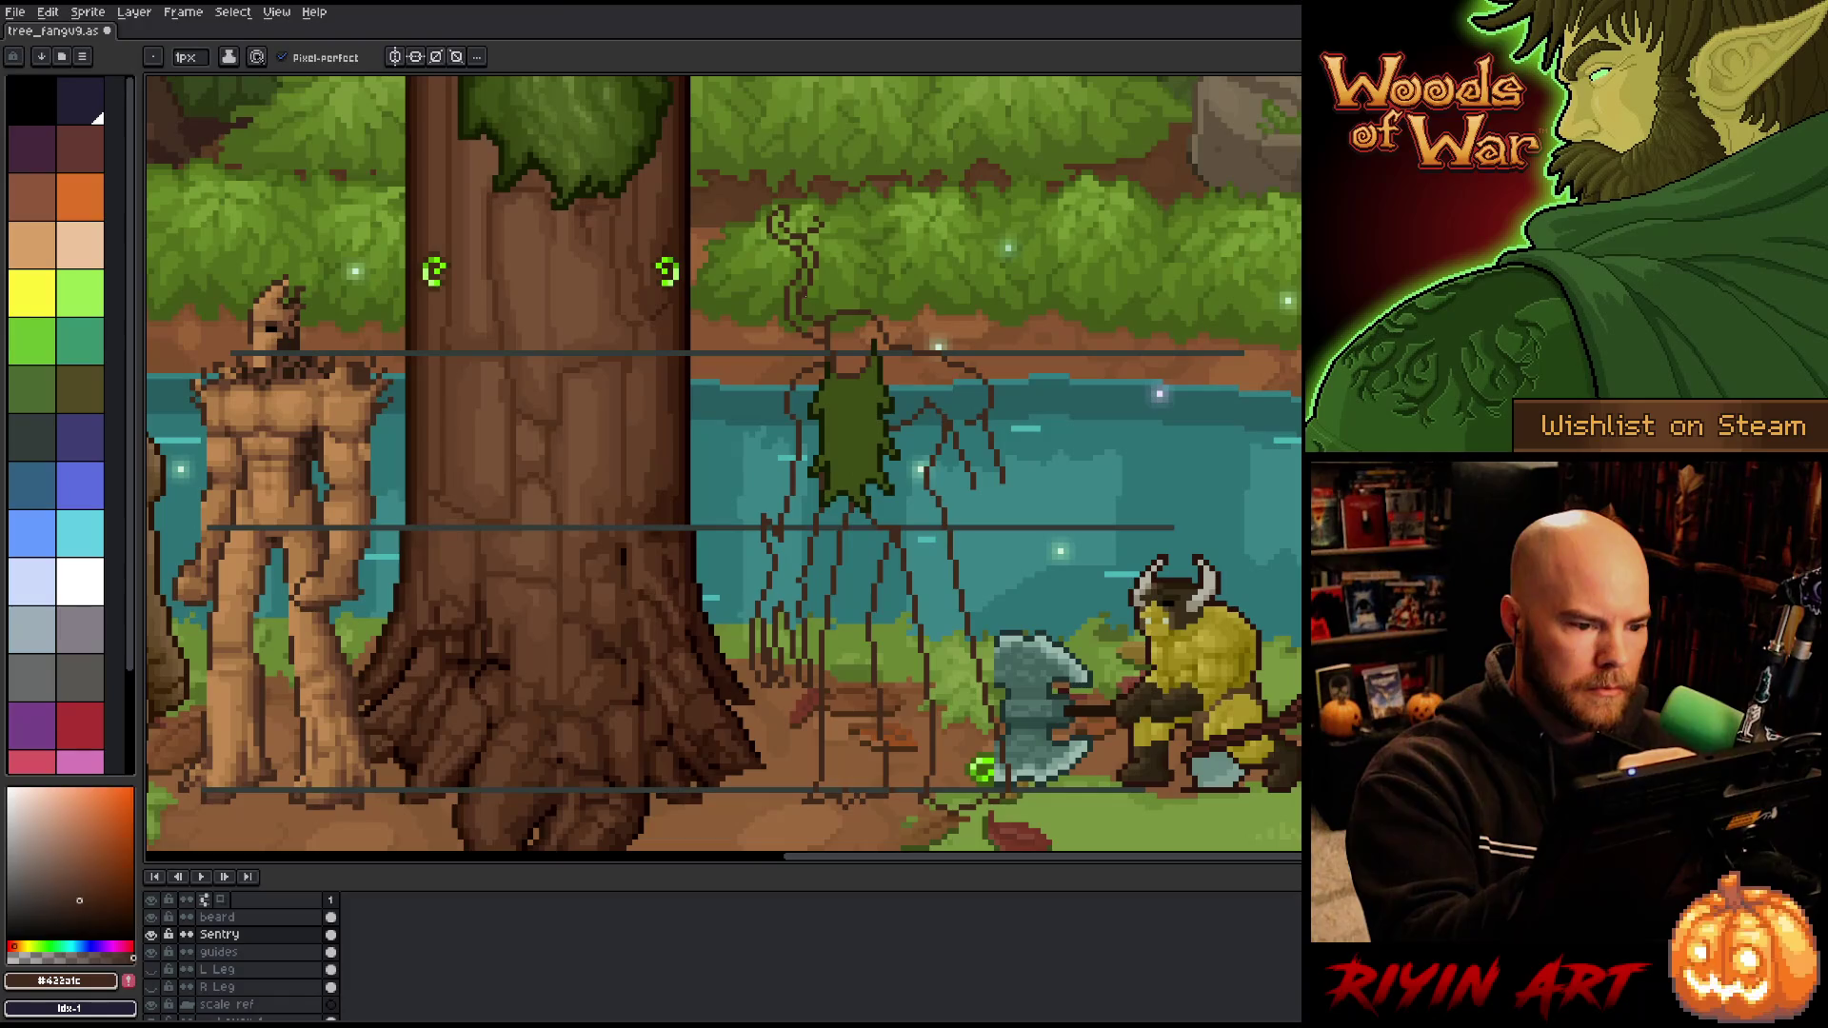
key("e")
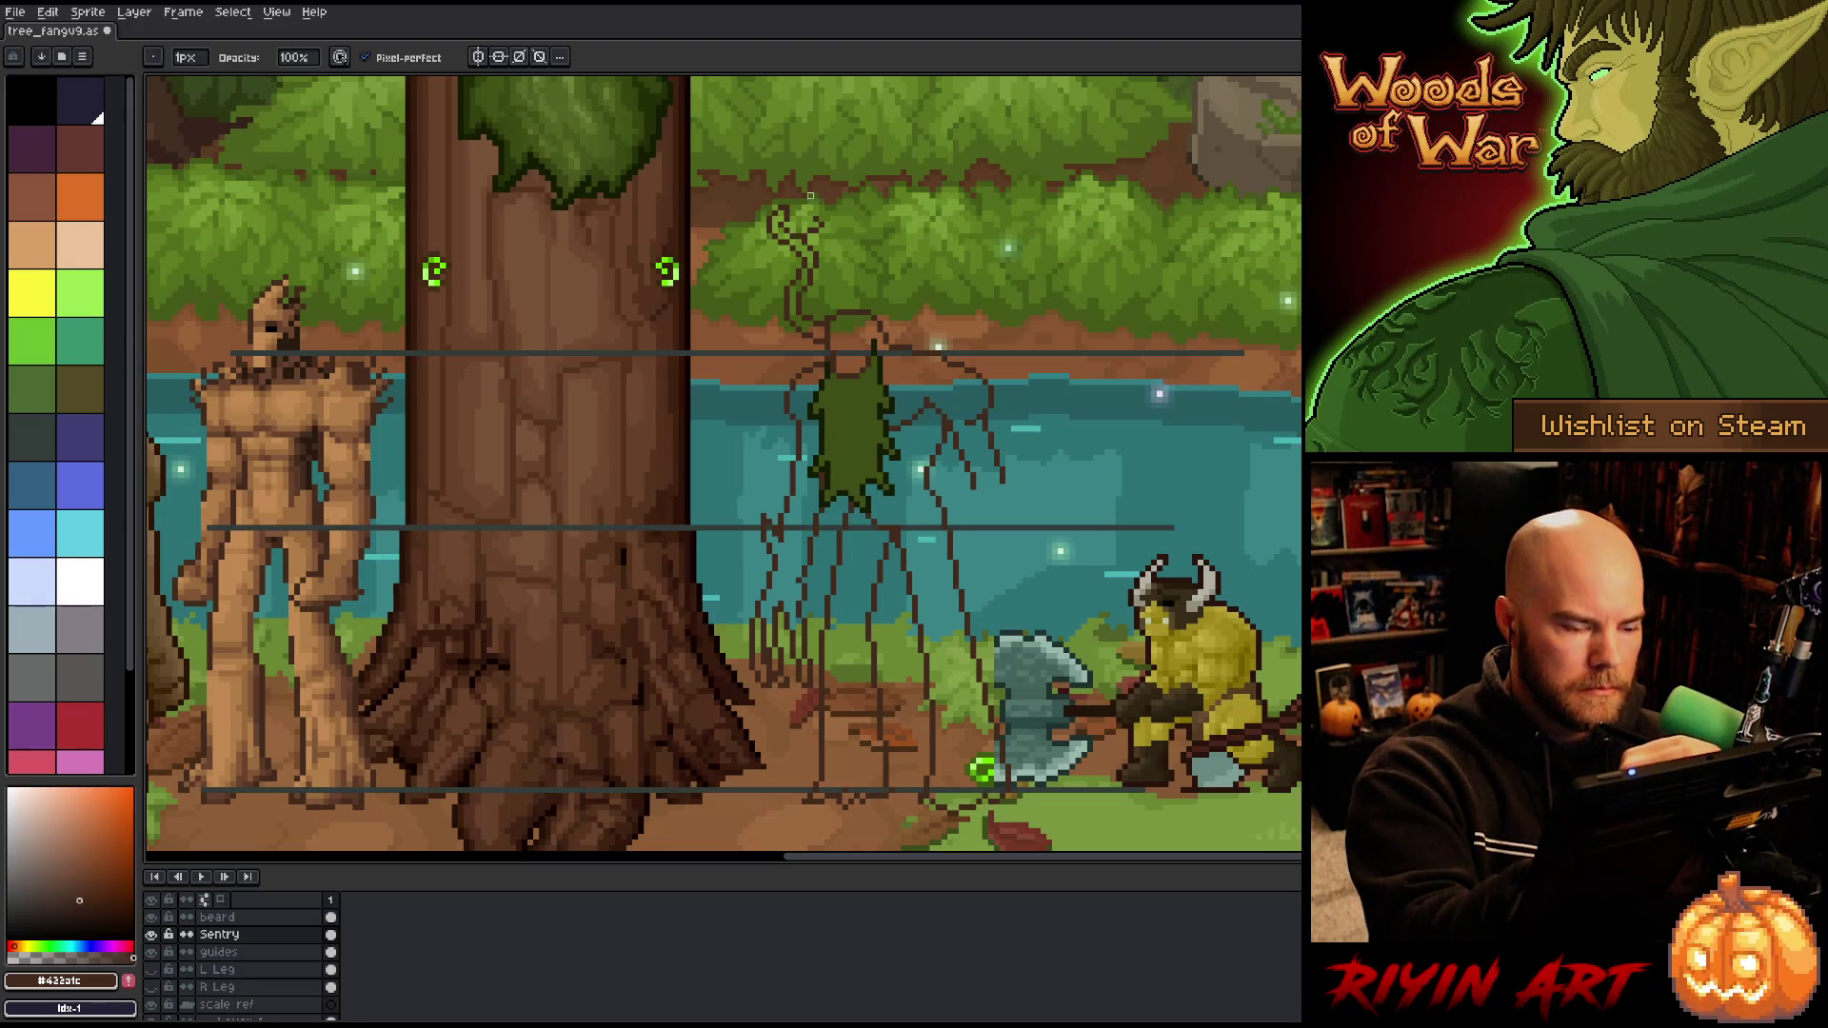
key("b")
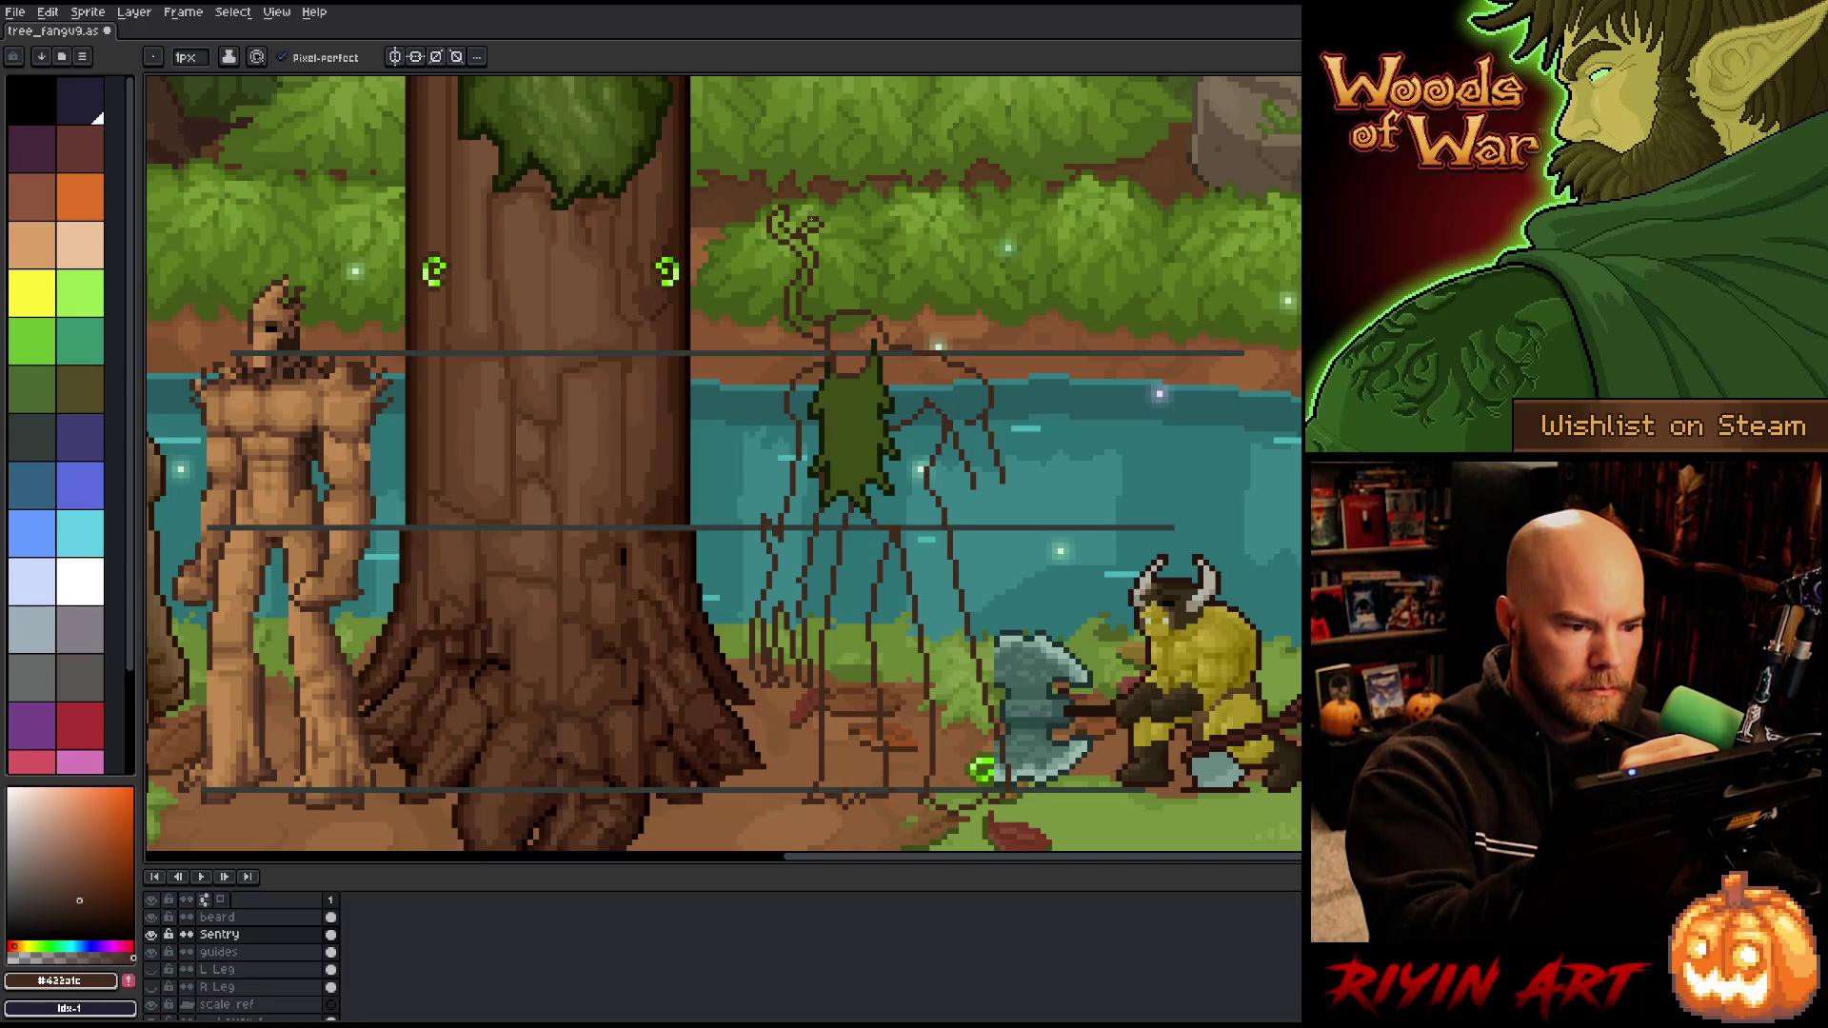
key("e")
key("b")
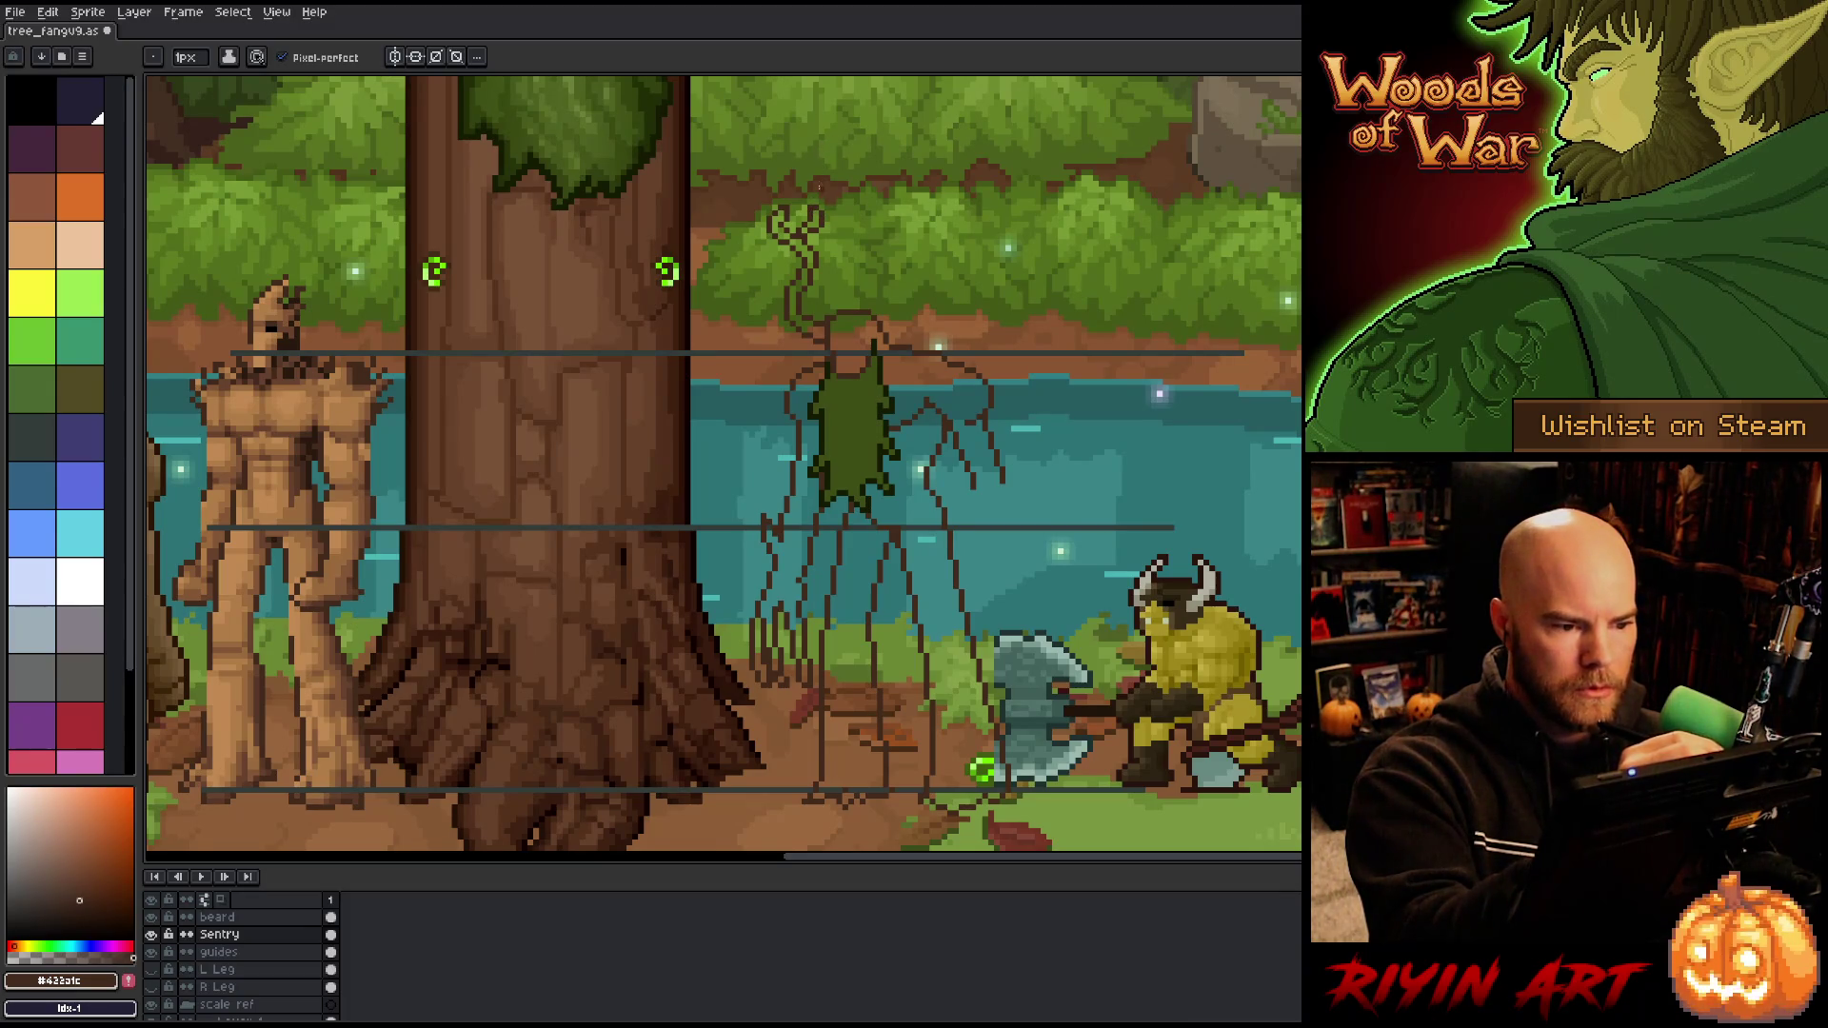
Step: Box-select and delete stray pixels above the sketch, then start lassoing the antlers
key("m")
left_click_drag(798, 189, 856, 224)
key("Delete")
key("b")
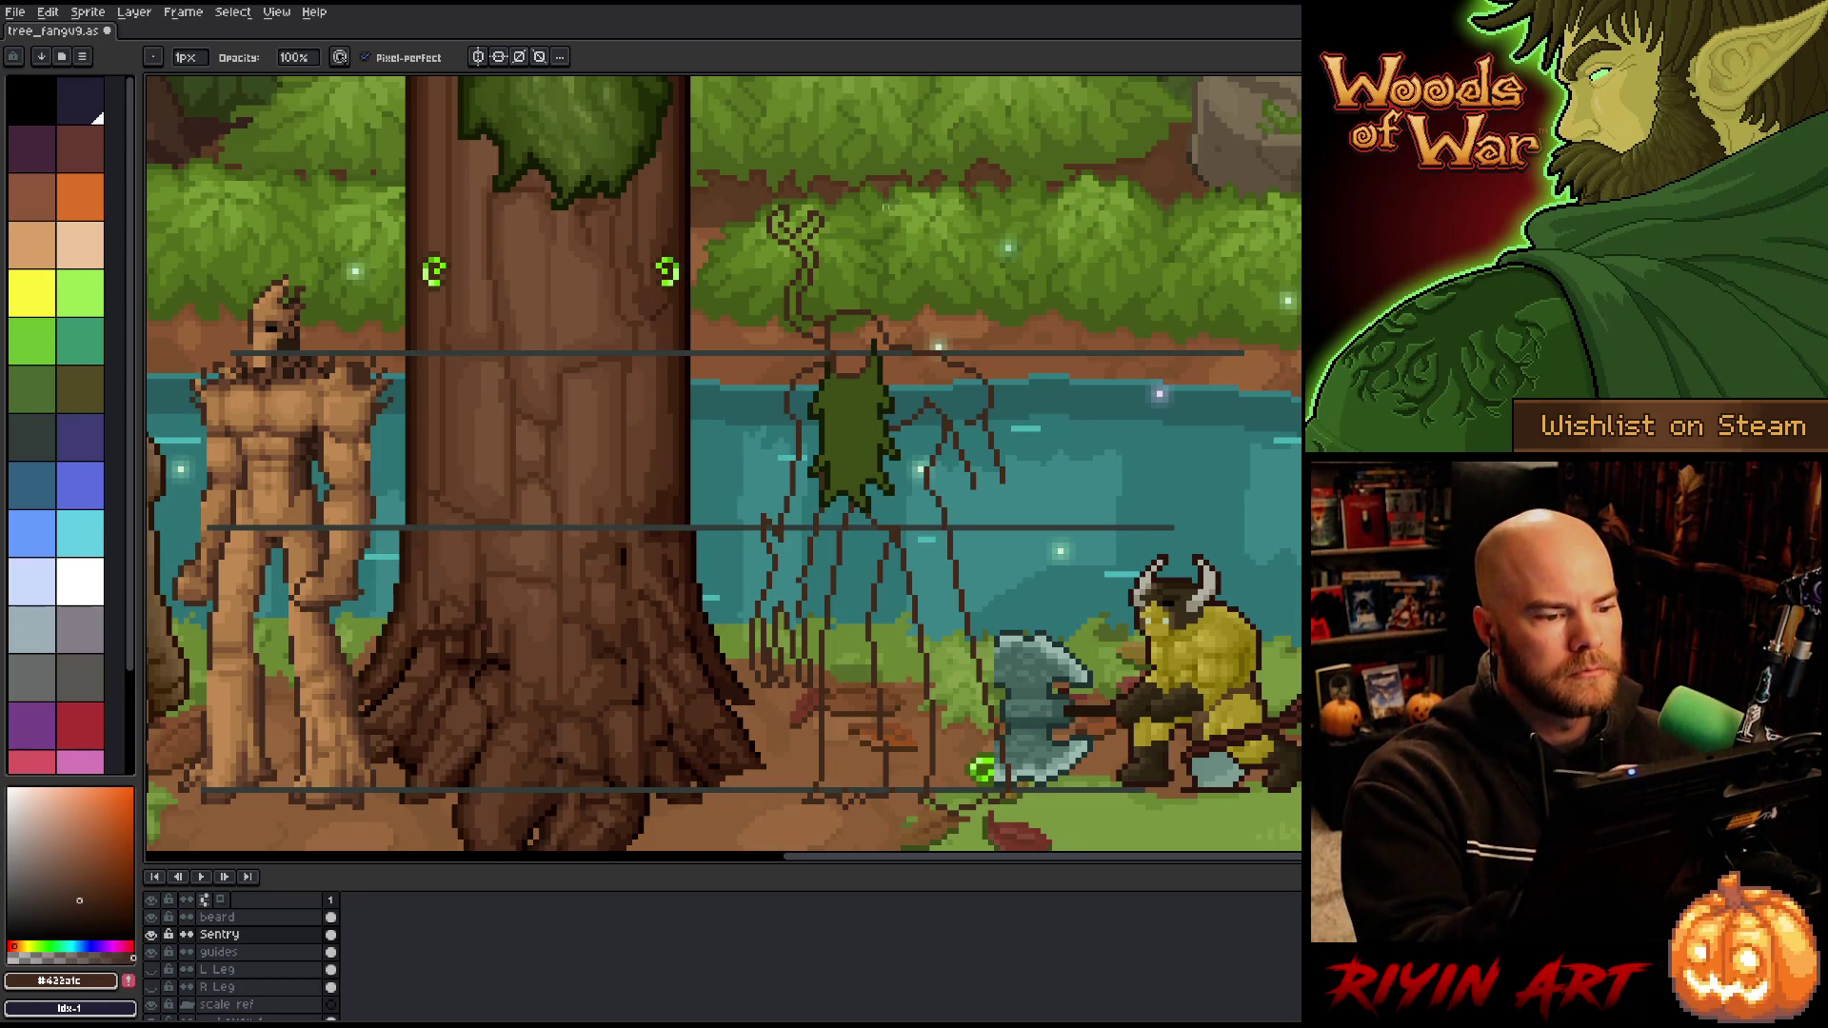
key("e")
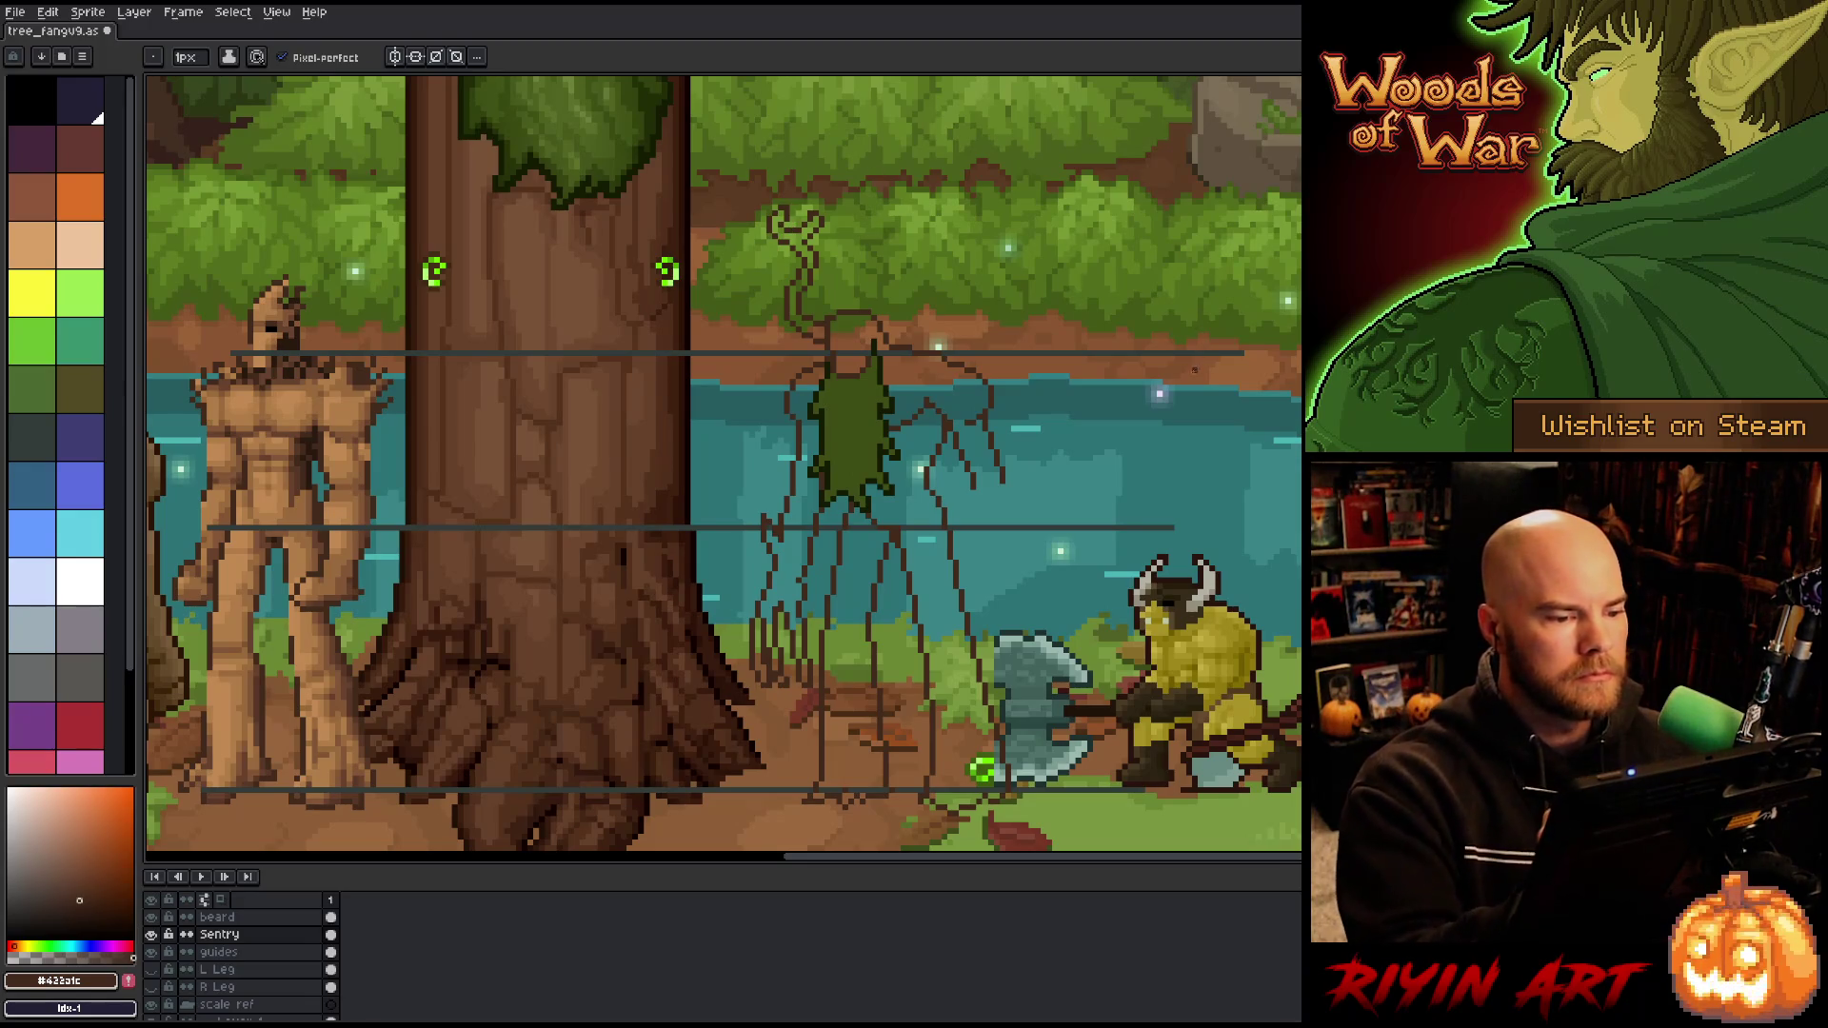
key("q")
mouse_move(819, 173)
left_mouse_down()
mouse_move(885, 250)
mouse_move(766, 252)
mouse_move(823, 265)
left_mouse_up()
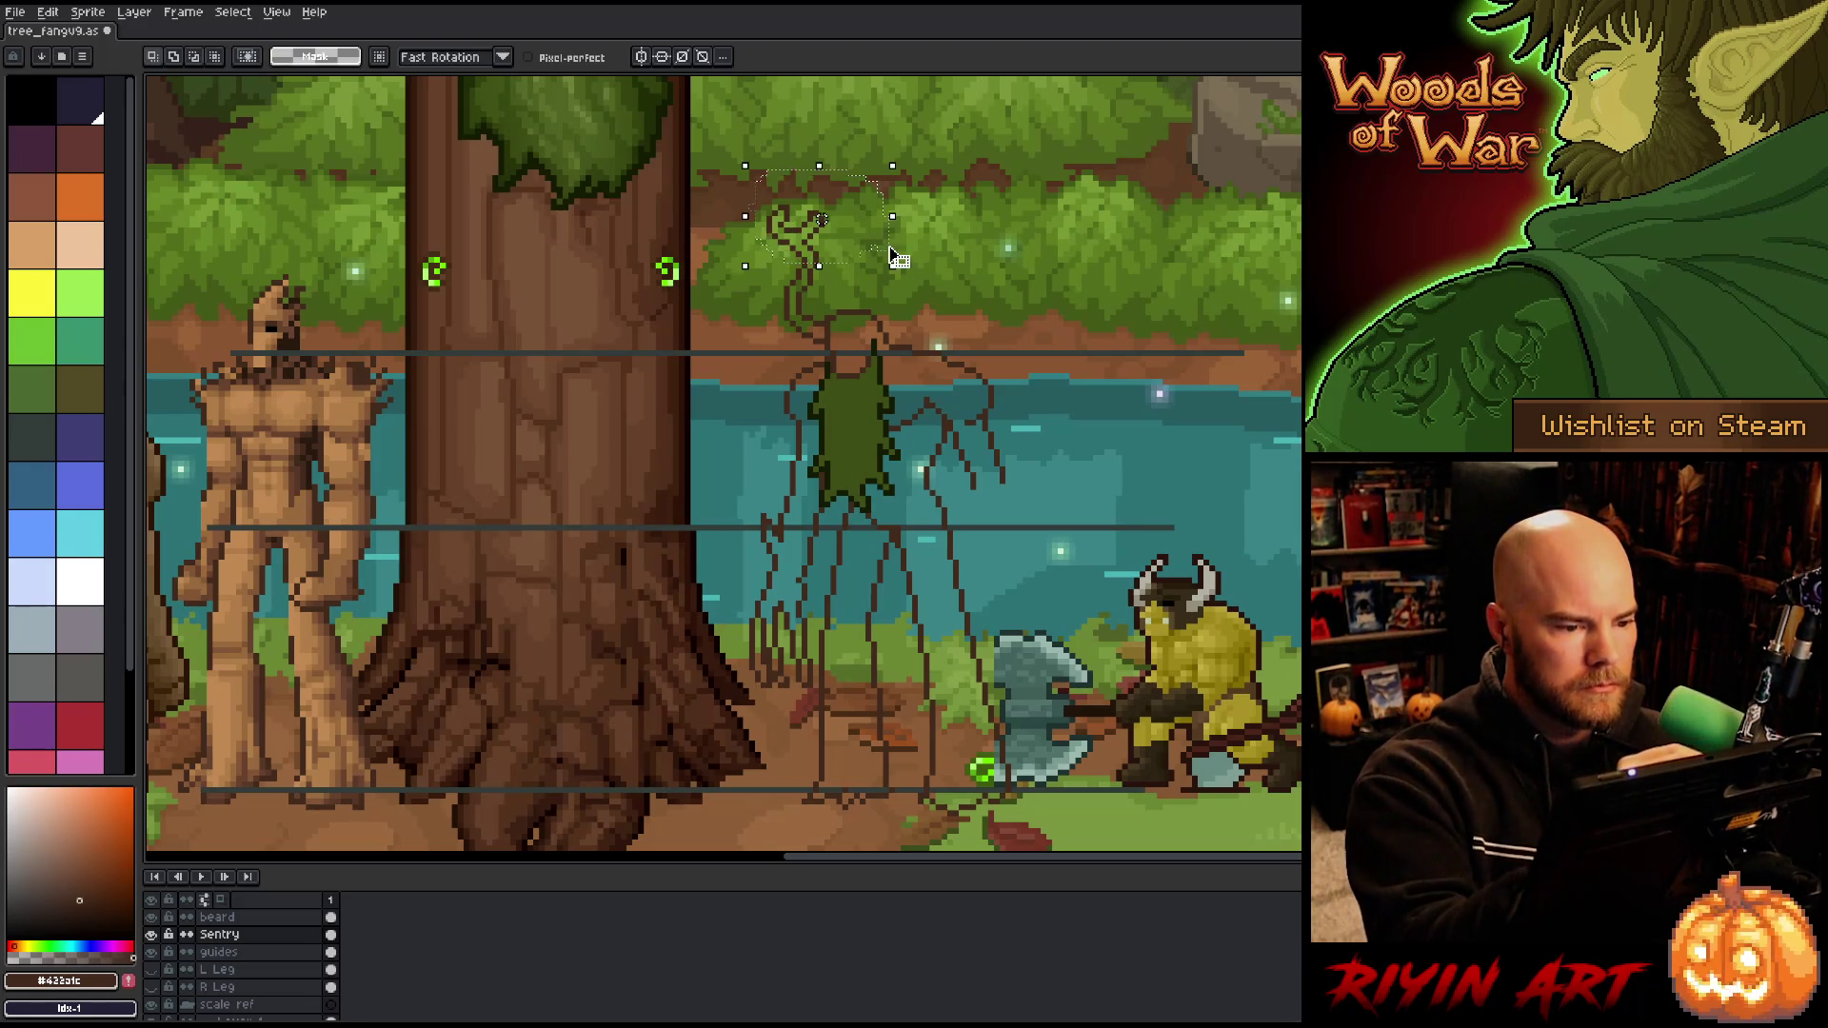
Step: Squash the head sketch slightly shorter with the lasso selection and apply it
left_click(895, 255)
key("Return")
mouse_move(905, 210)
left_mouse_down()
mouse_move(752, 257)
mouse_move(842, 295)
mouse_move(942, 223)
mouse_move(845, 231)
left_mouse_up()
left_click_drag(844, 318, 844, 313)
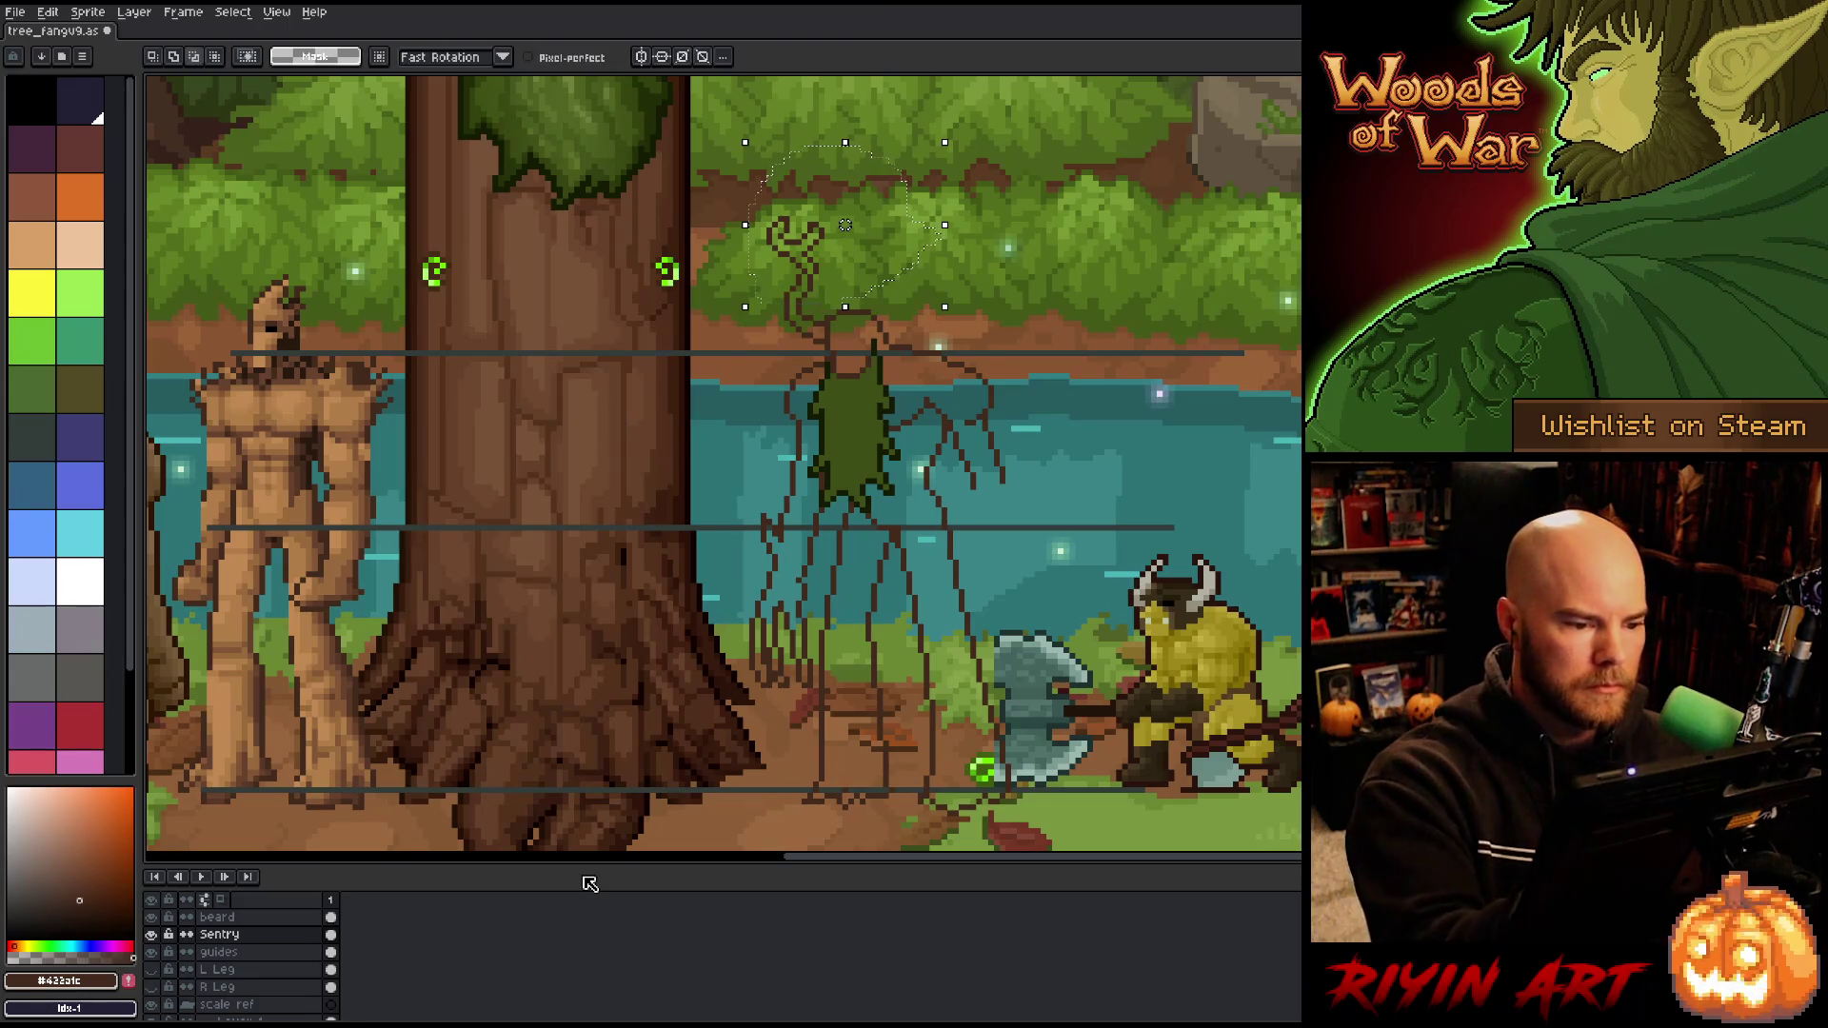
key("ctrl+d")
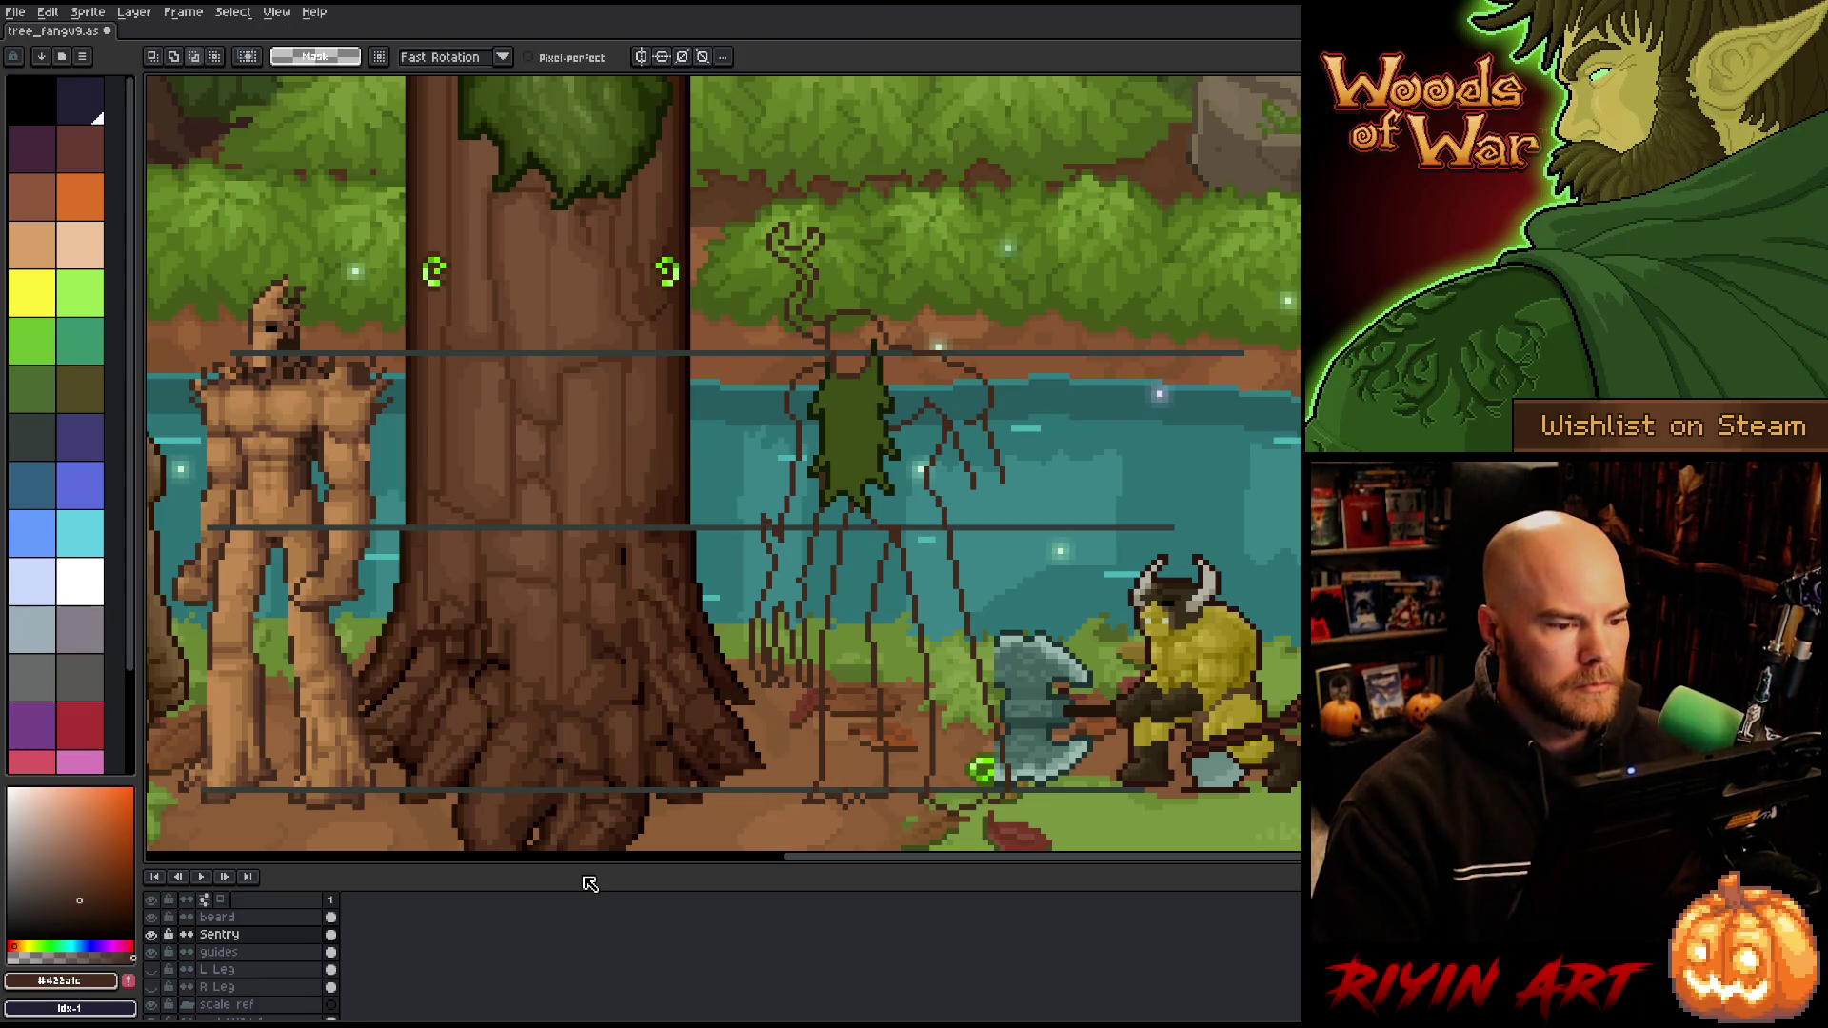
Step: Lasso-select and nudge the antler on top of the head and its small tip
key("b")
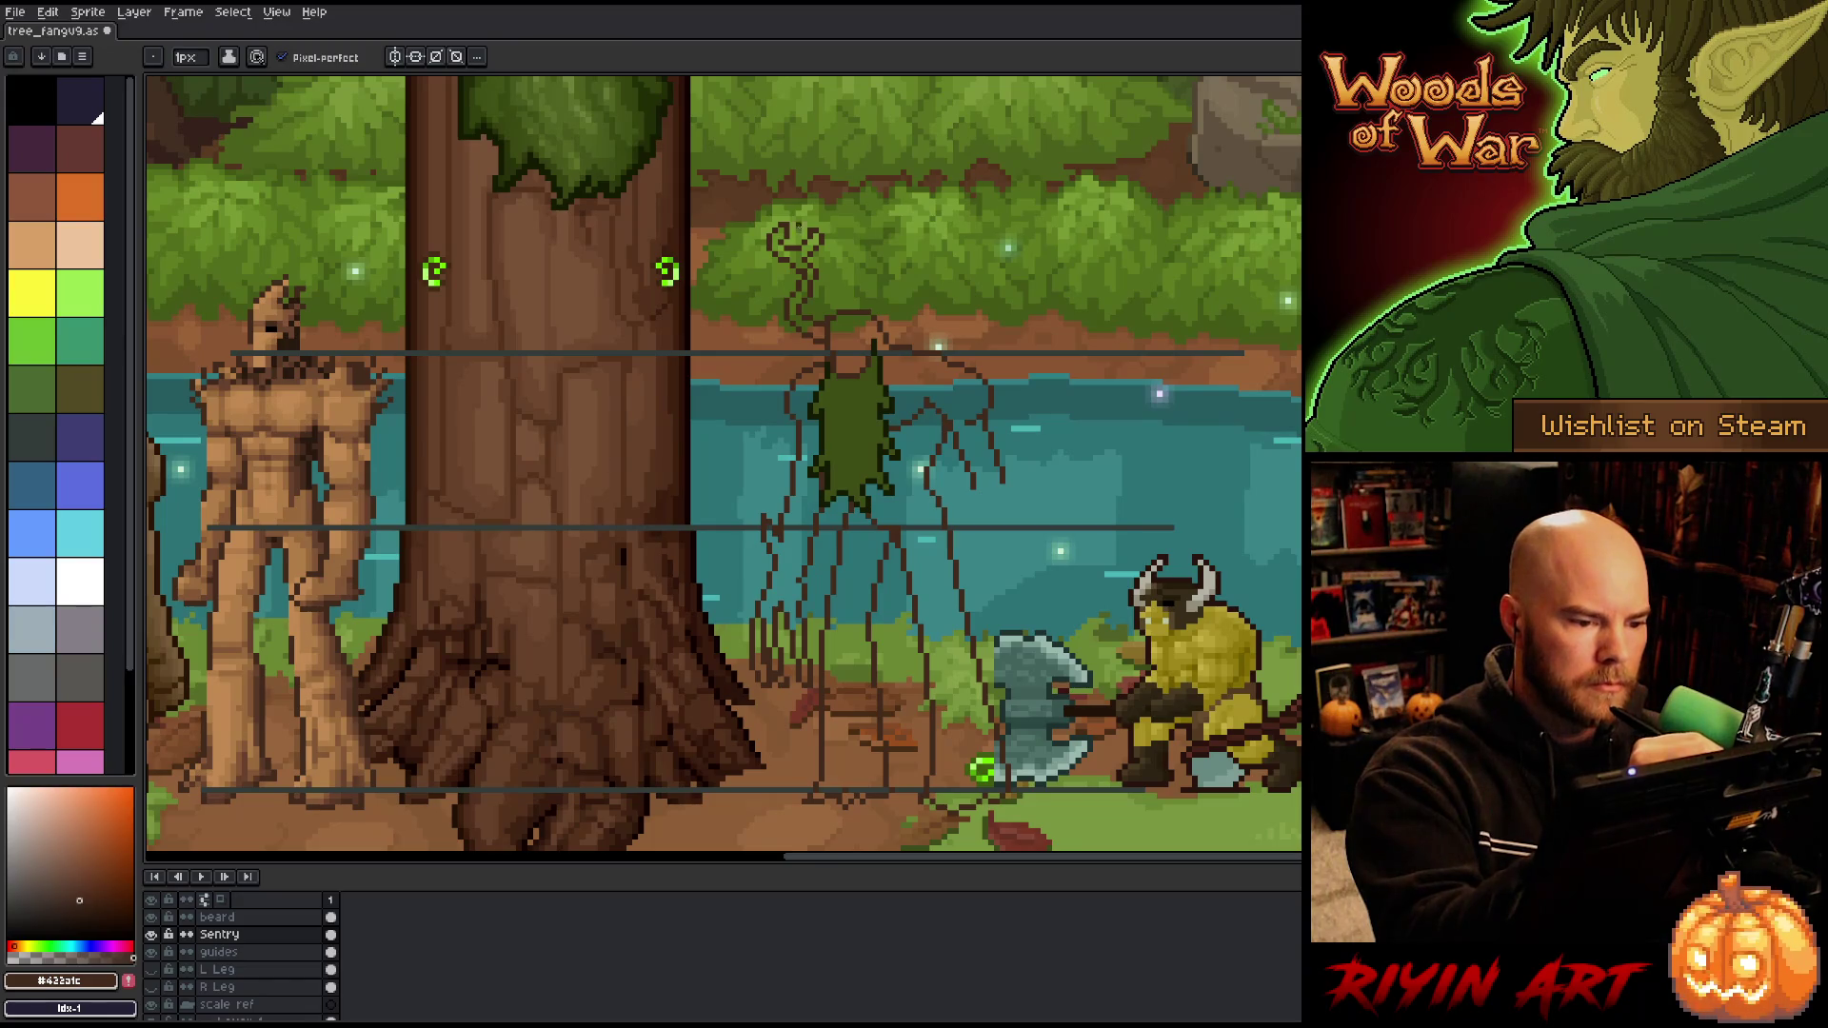
key("e")
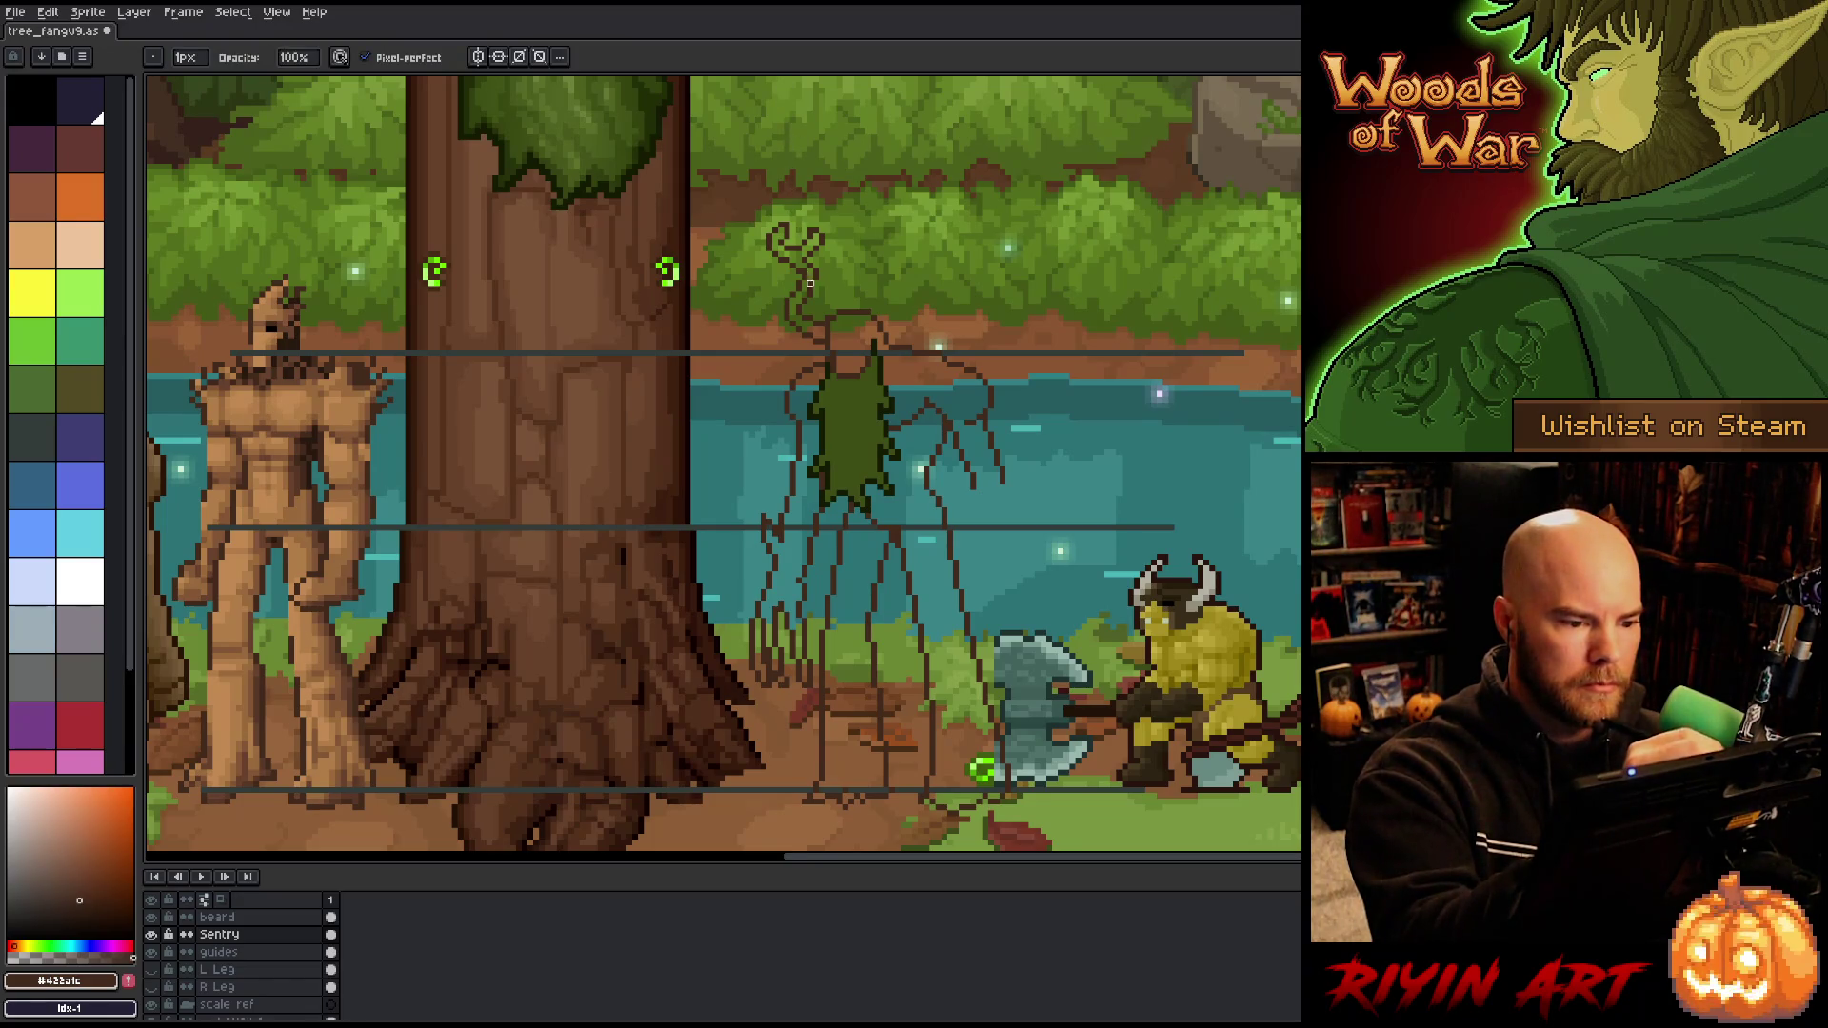
key("q")
mouse_move(861, 205)
left_mouse_down()
mouse_move(757, 215)
mouse_move(782, 262)
mouse_move(871, 249)
left_mouse_up()
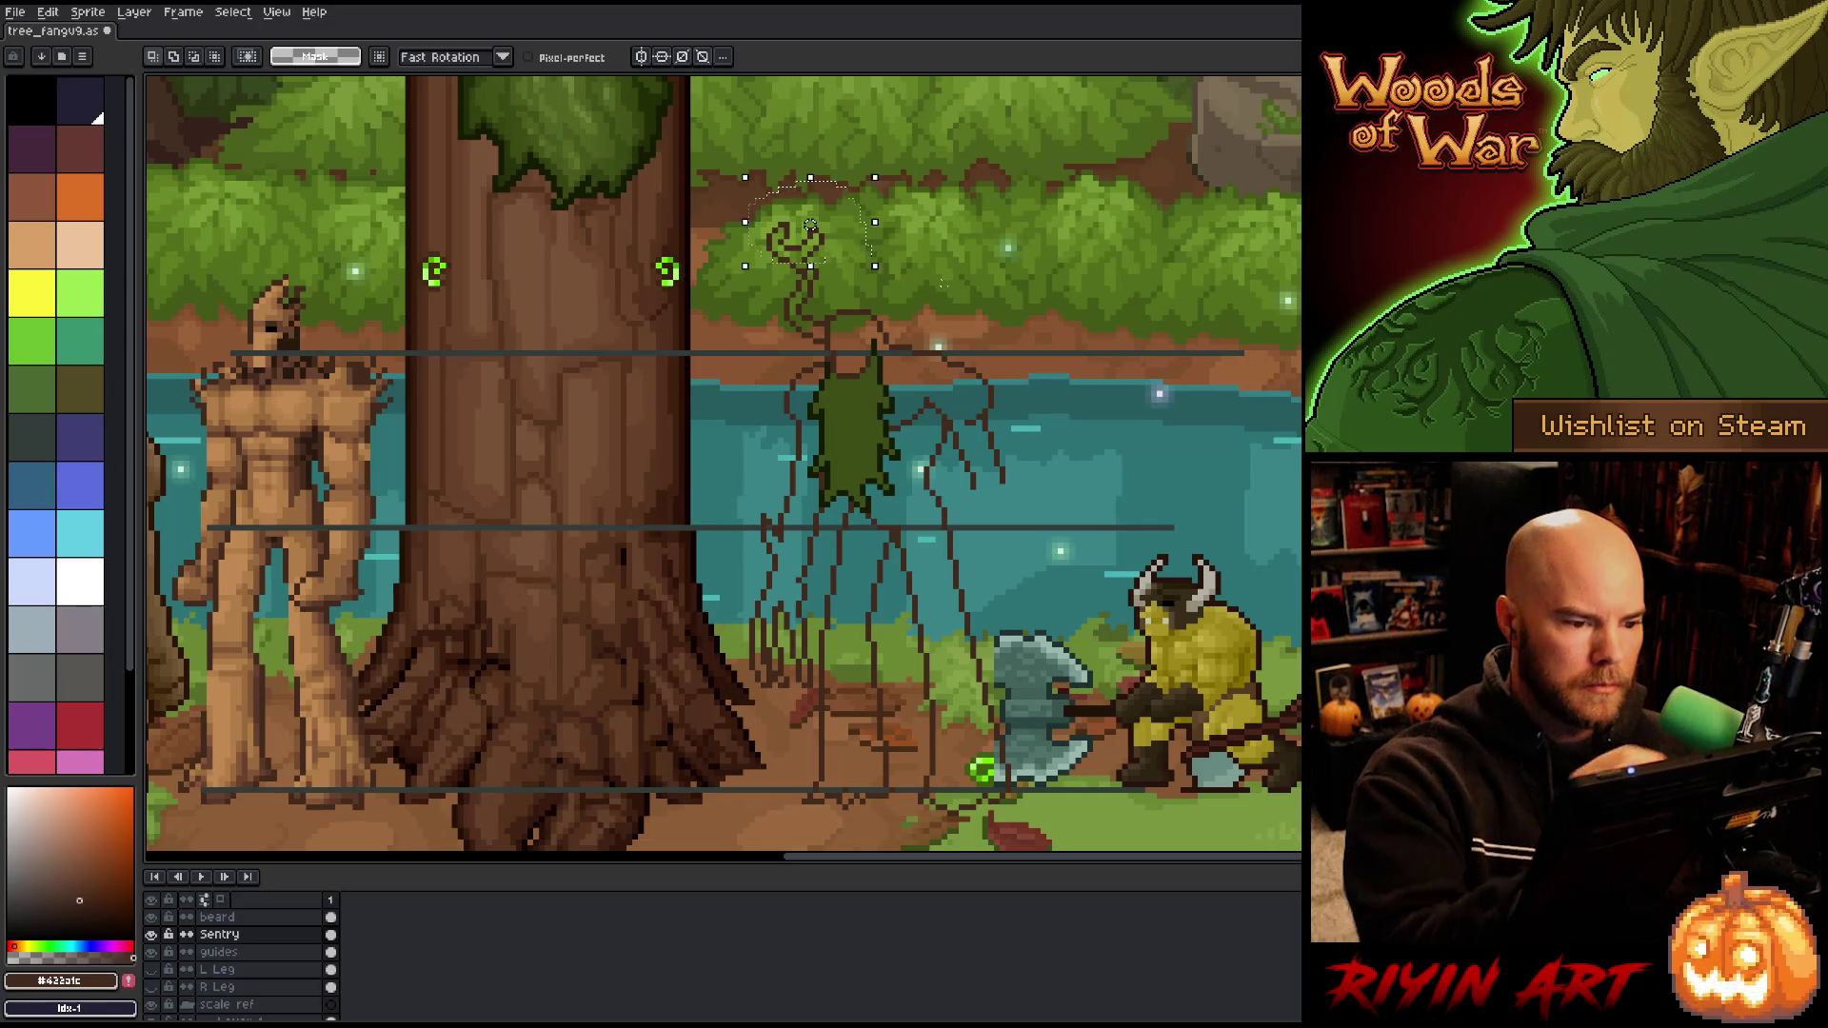
key("ctrl+d")
key("e")
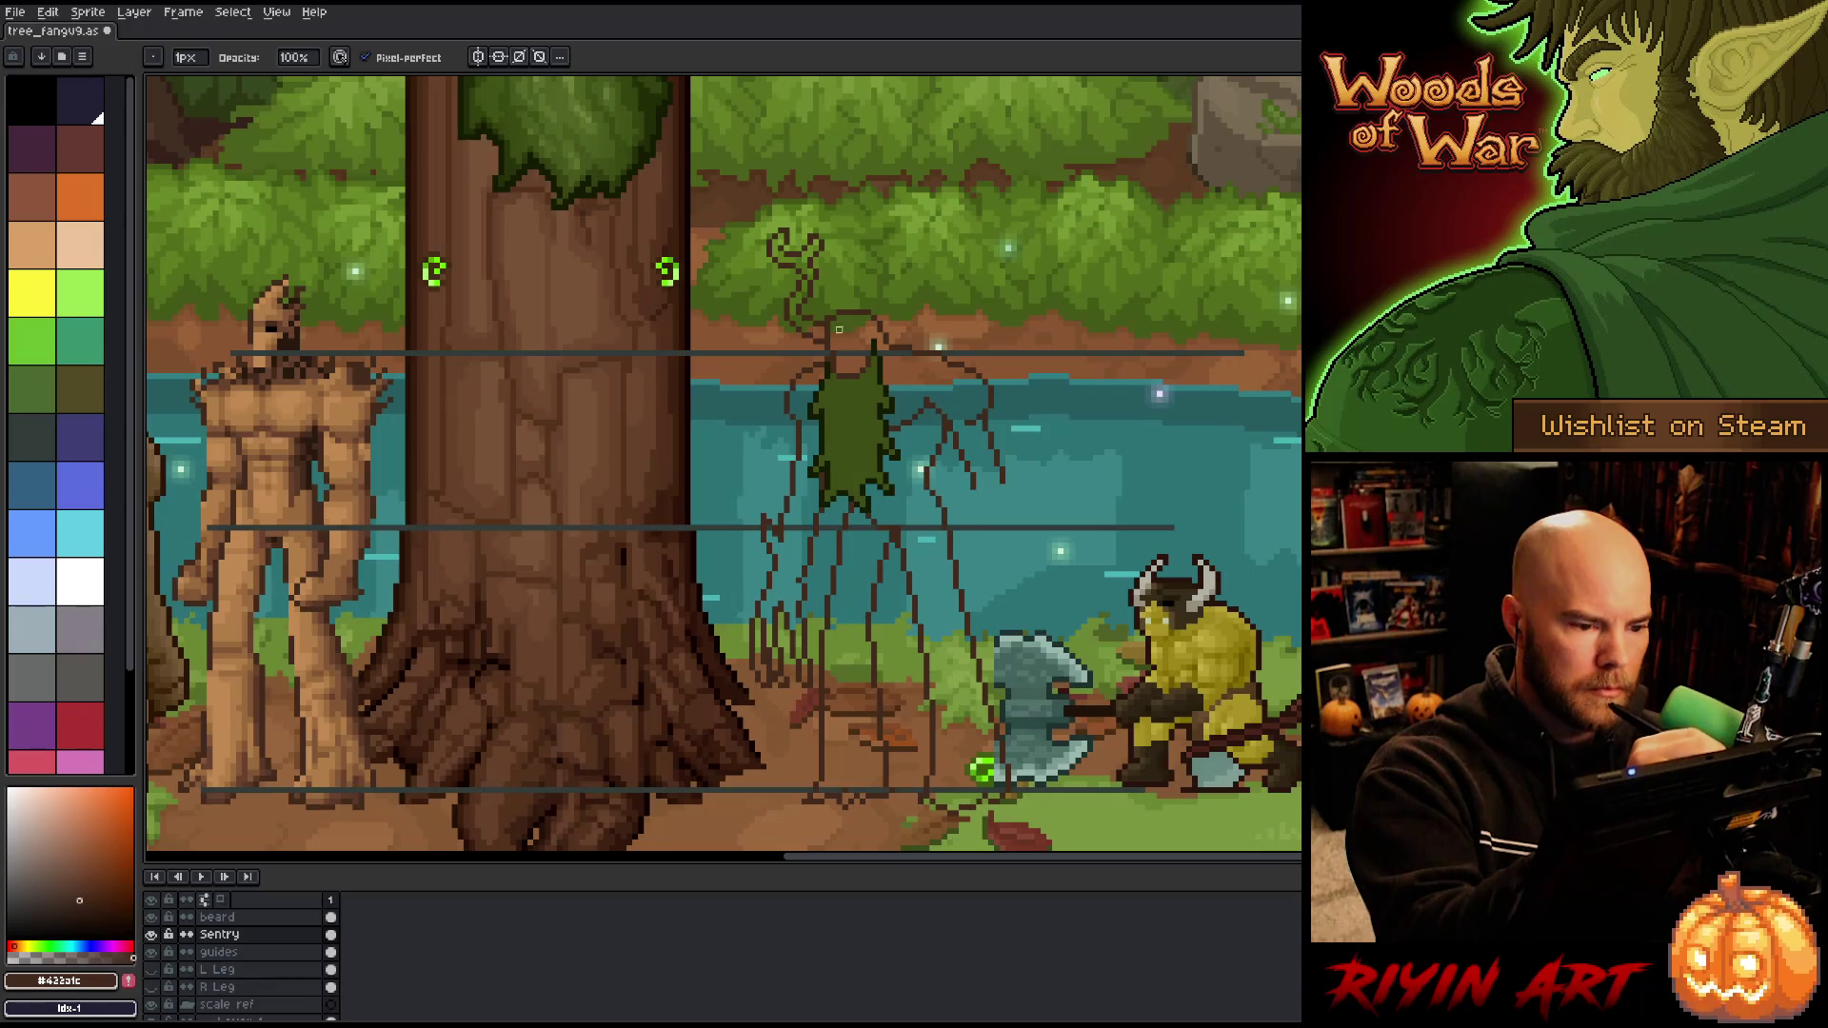
key("q")
mouse_move(807, 234)
left_mouse_down()
mouse_move(828, 262)
mouse_move(809, 229)
left_mouse_up()
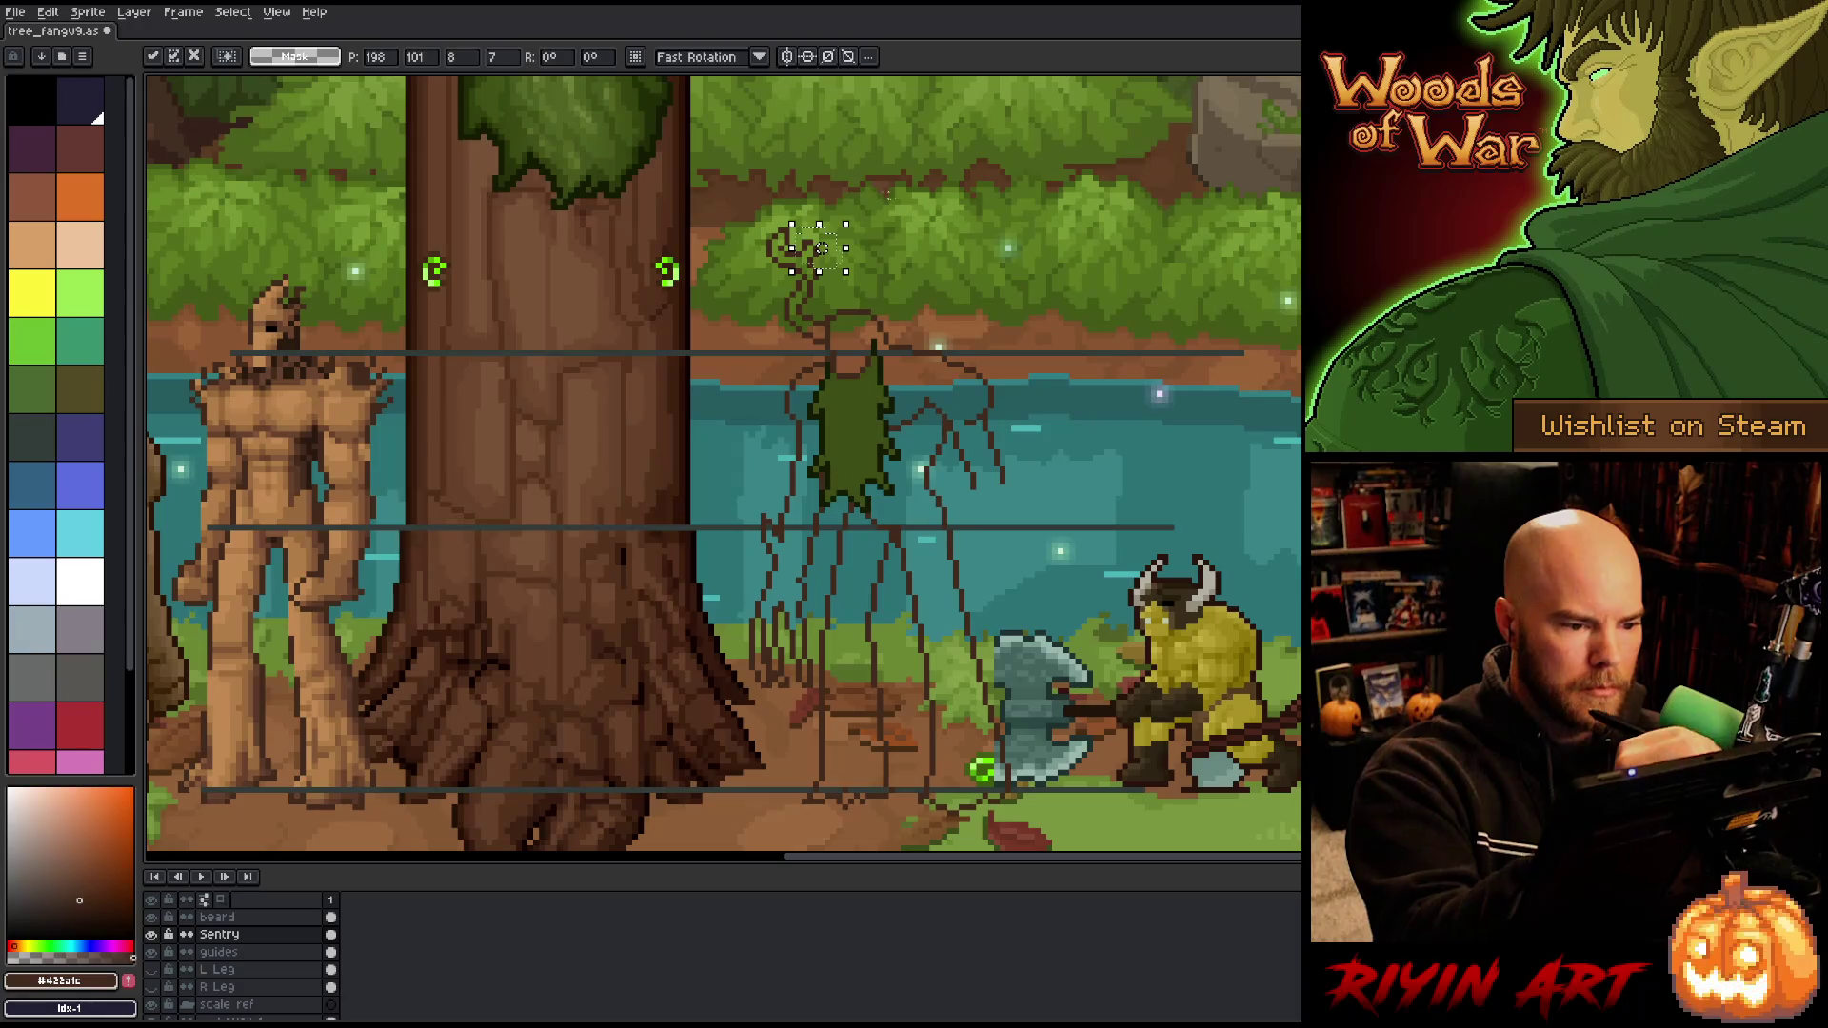
key("ctrl+d")
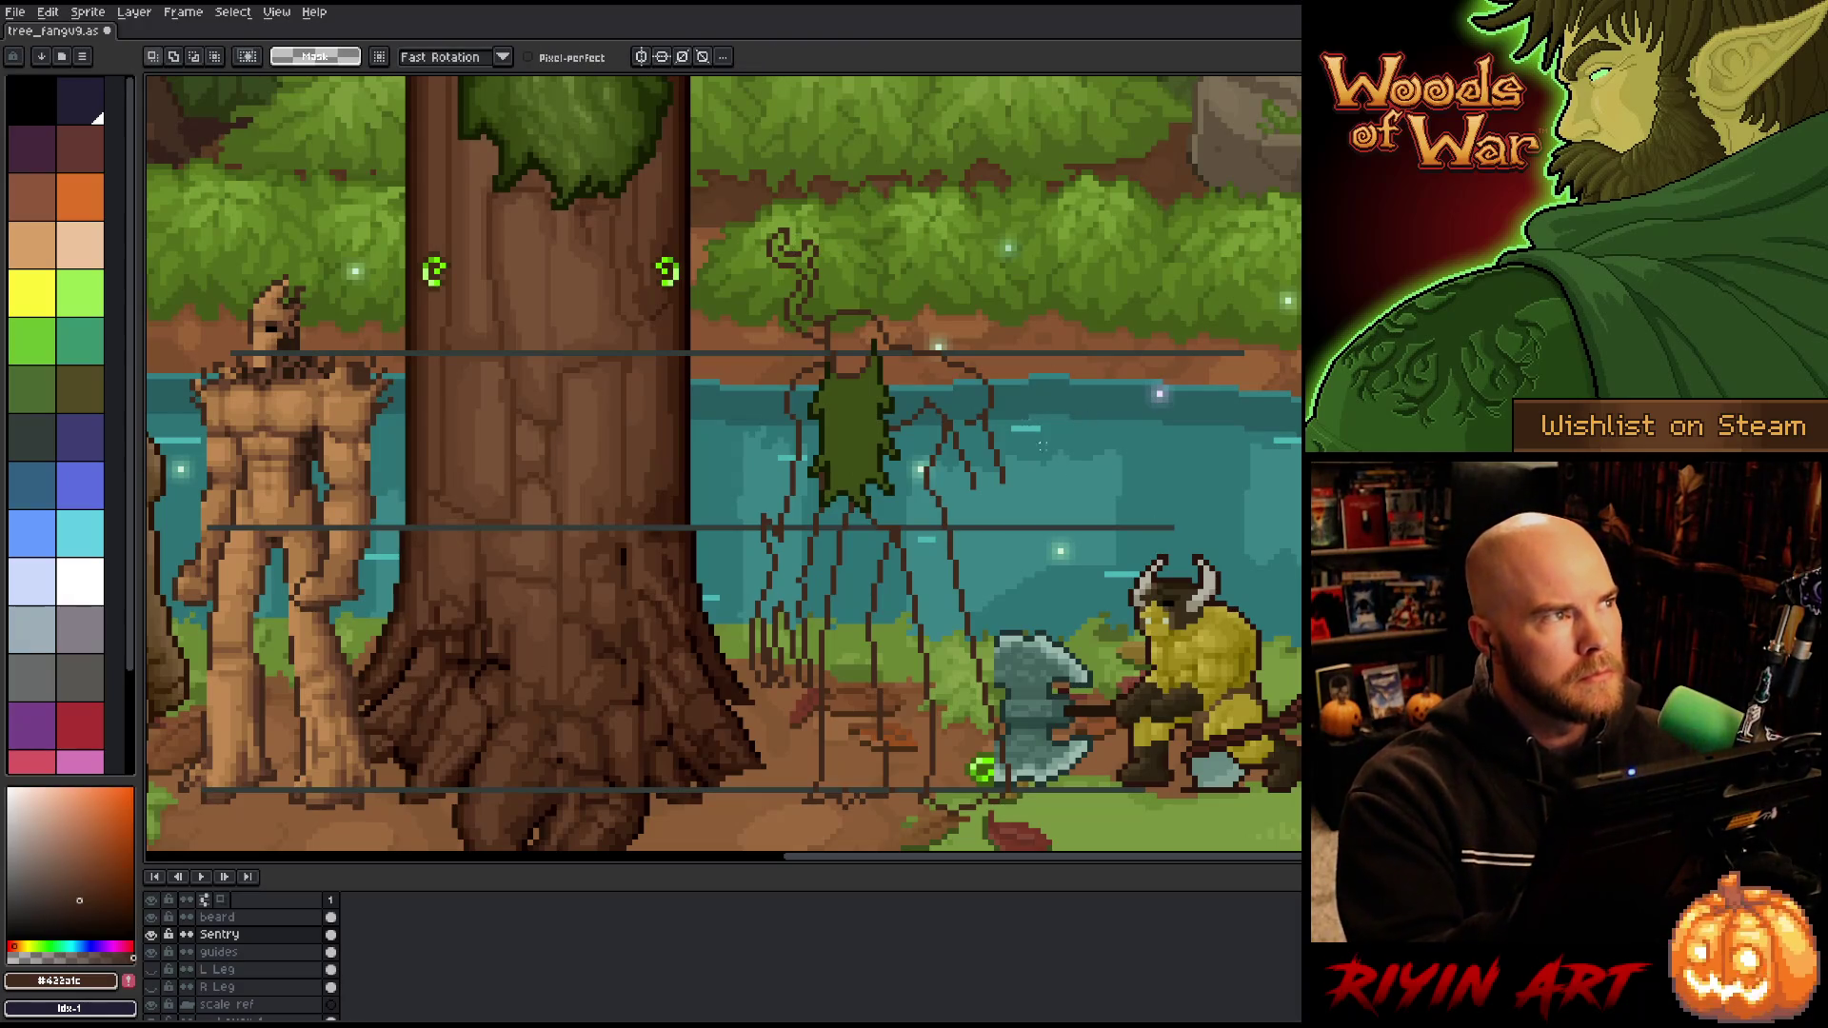
Step: Reselect the top antler, then redraw and erase its strokes with Pencil and Eraser
key("b")
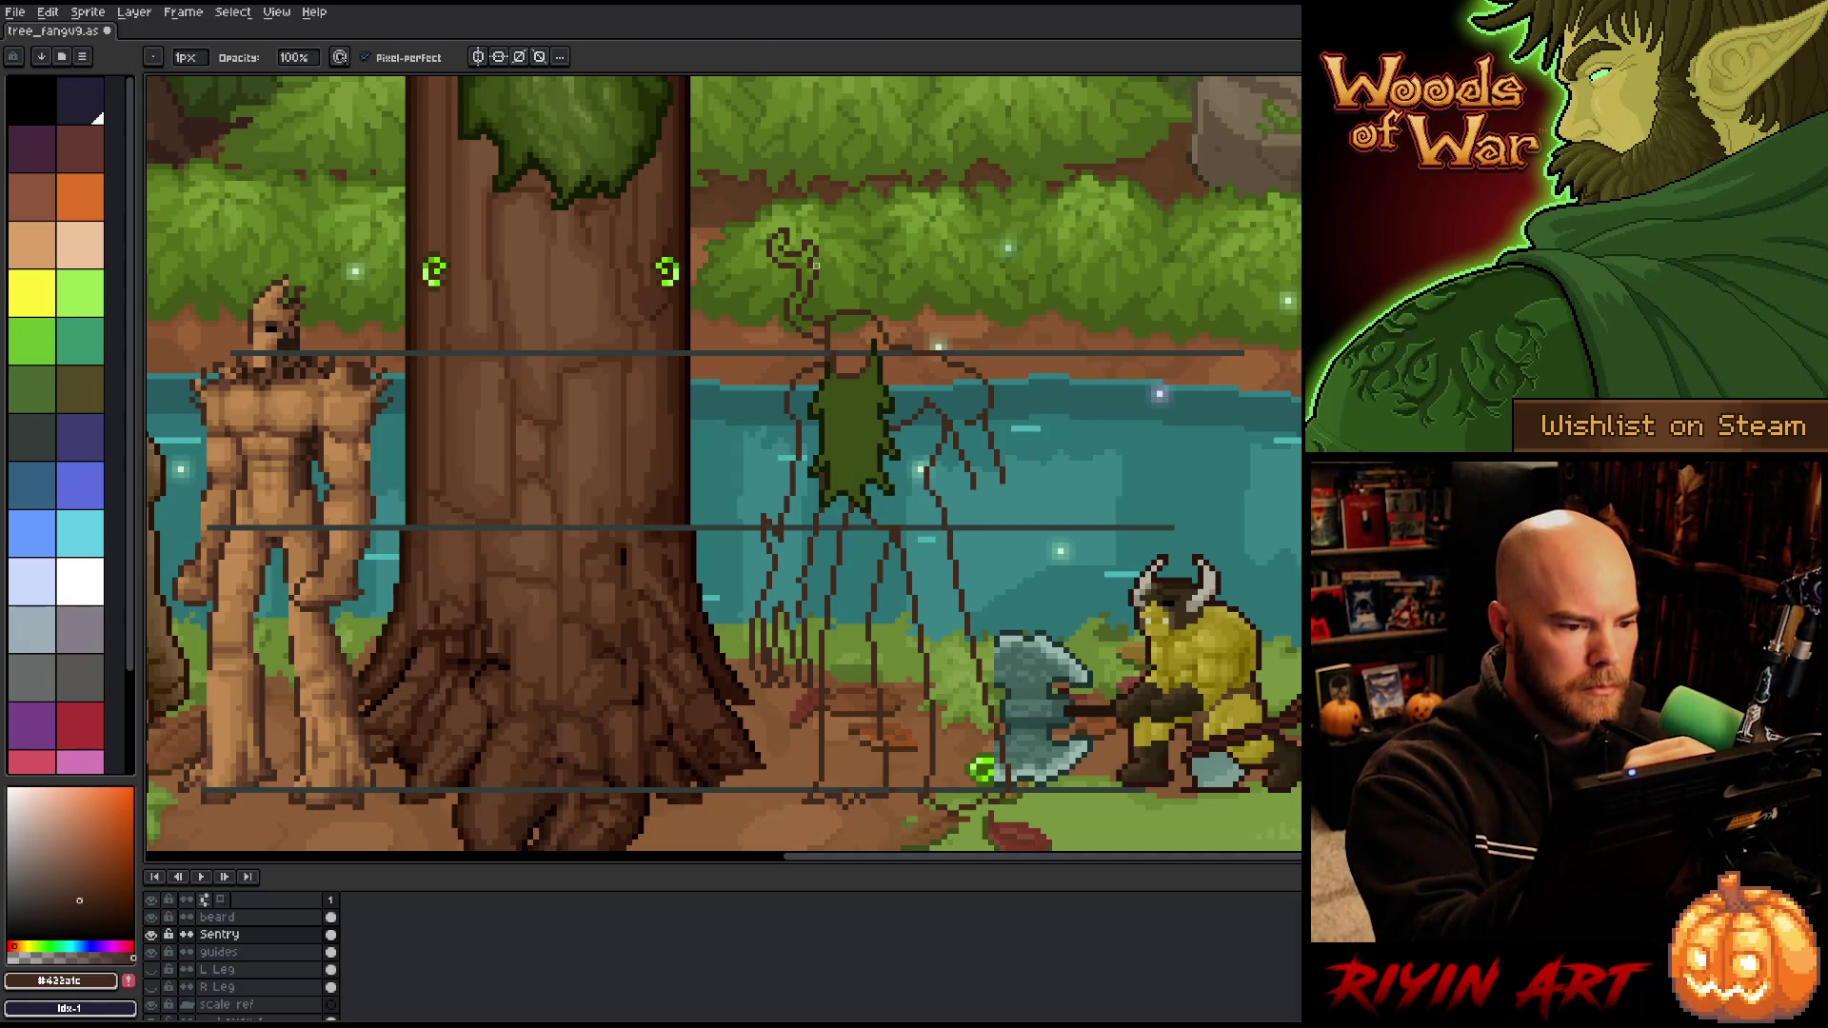
key("e")
key("q")
mouse_move(838, 207)
left_mouse_down()
mouse_move(752, 239)
mouse_move(857, 280)
mouse_move(821, 260)
left_mouse_up()
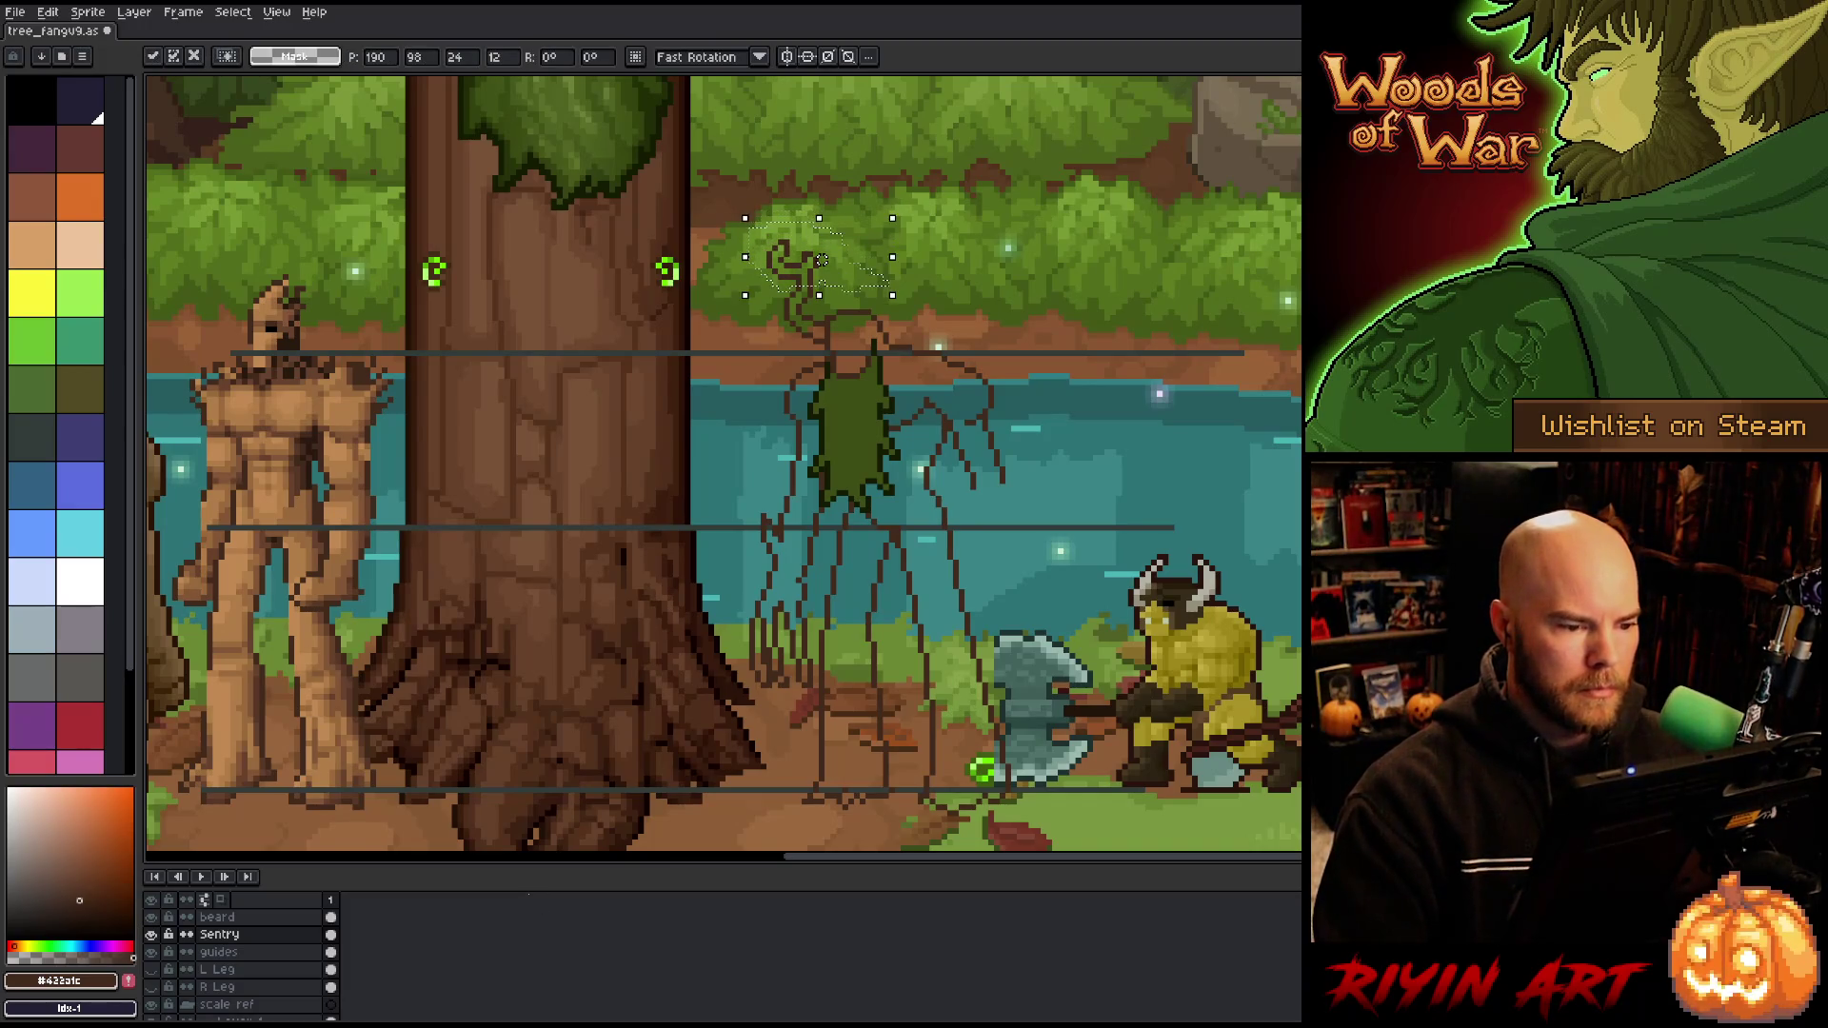
key("ctrl+d")
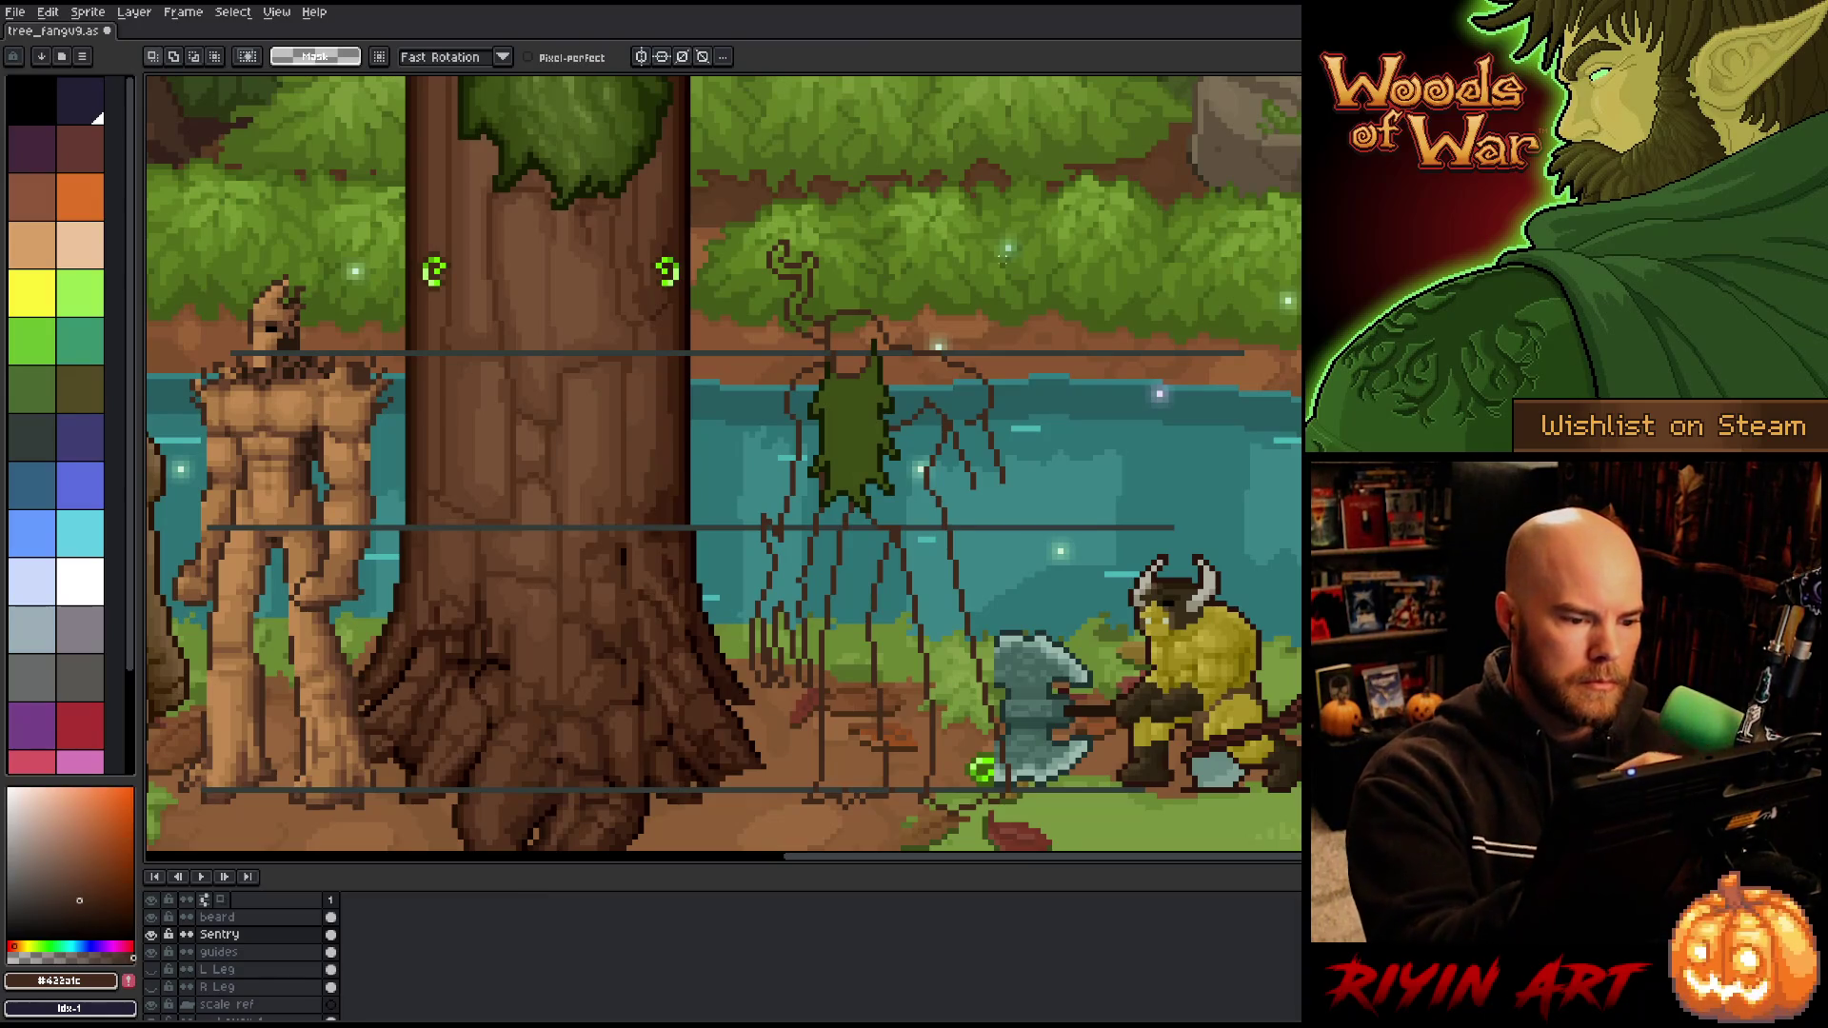
key("b")
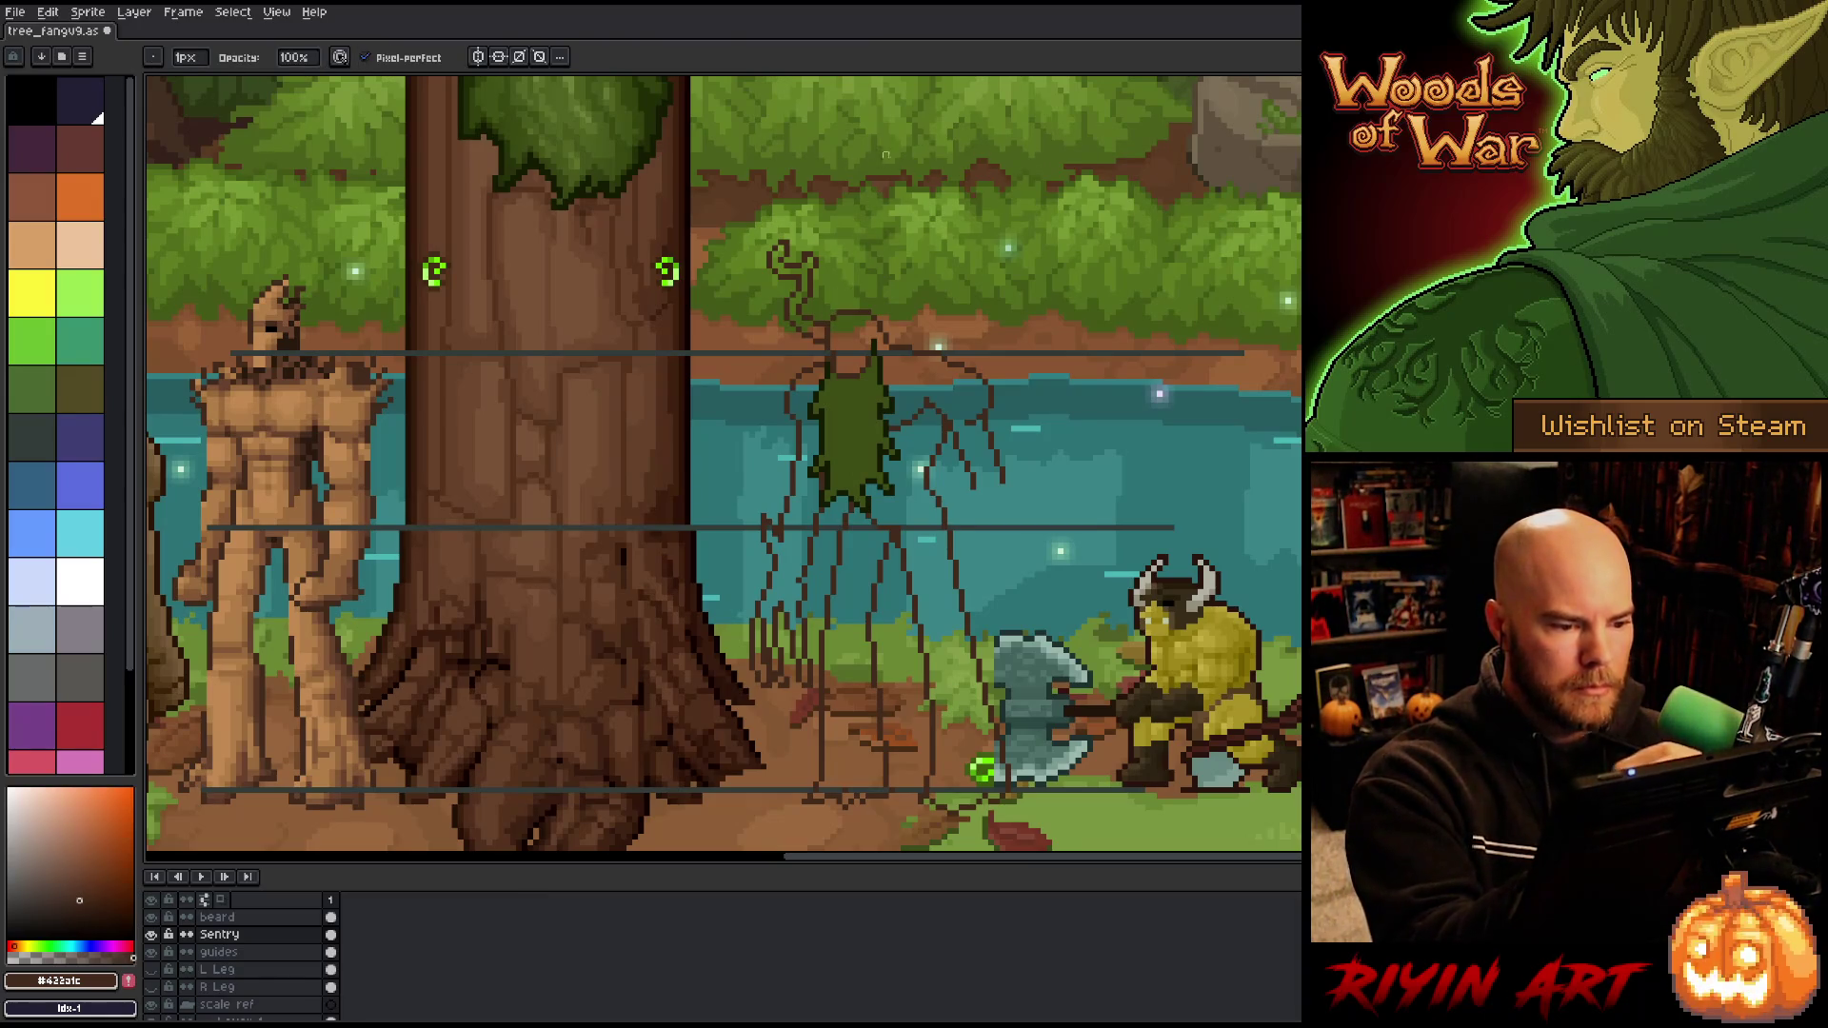
key("e")
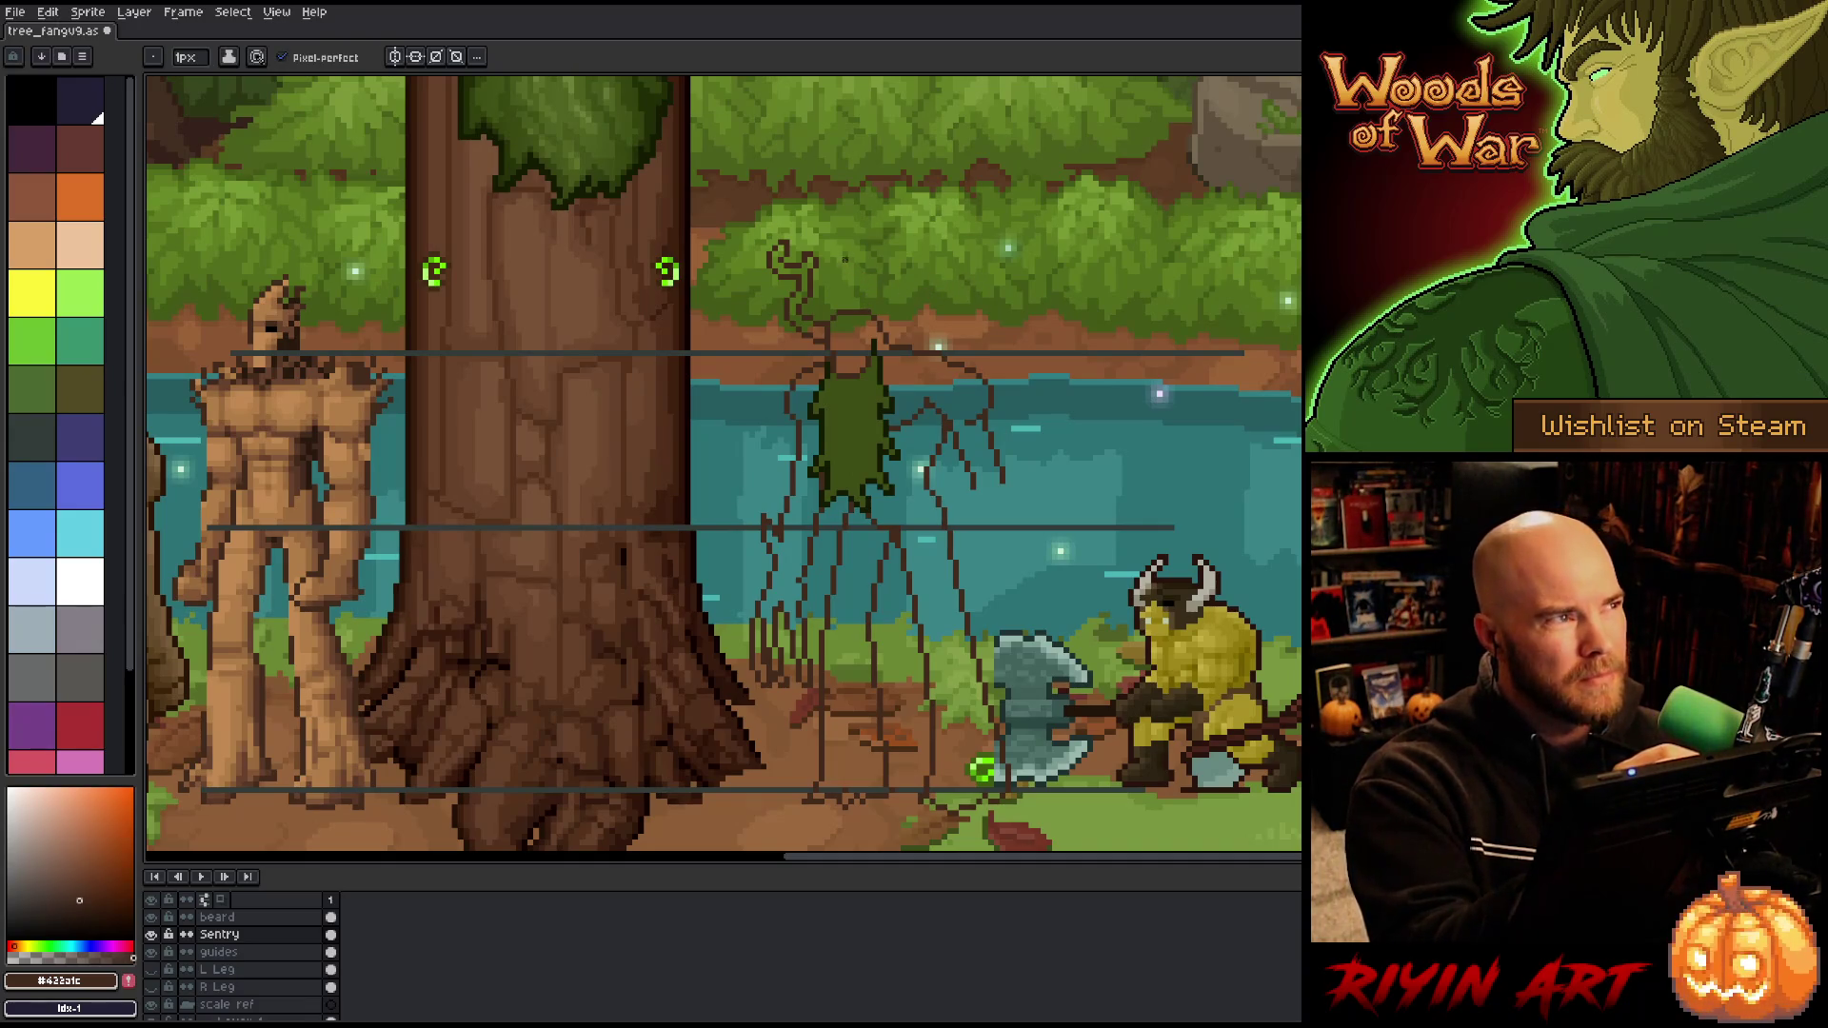
key("b")
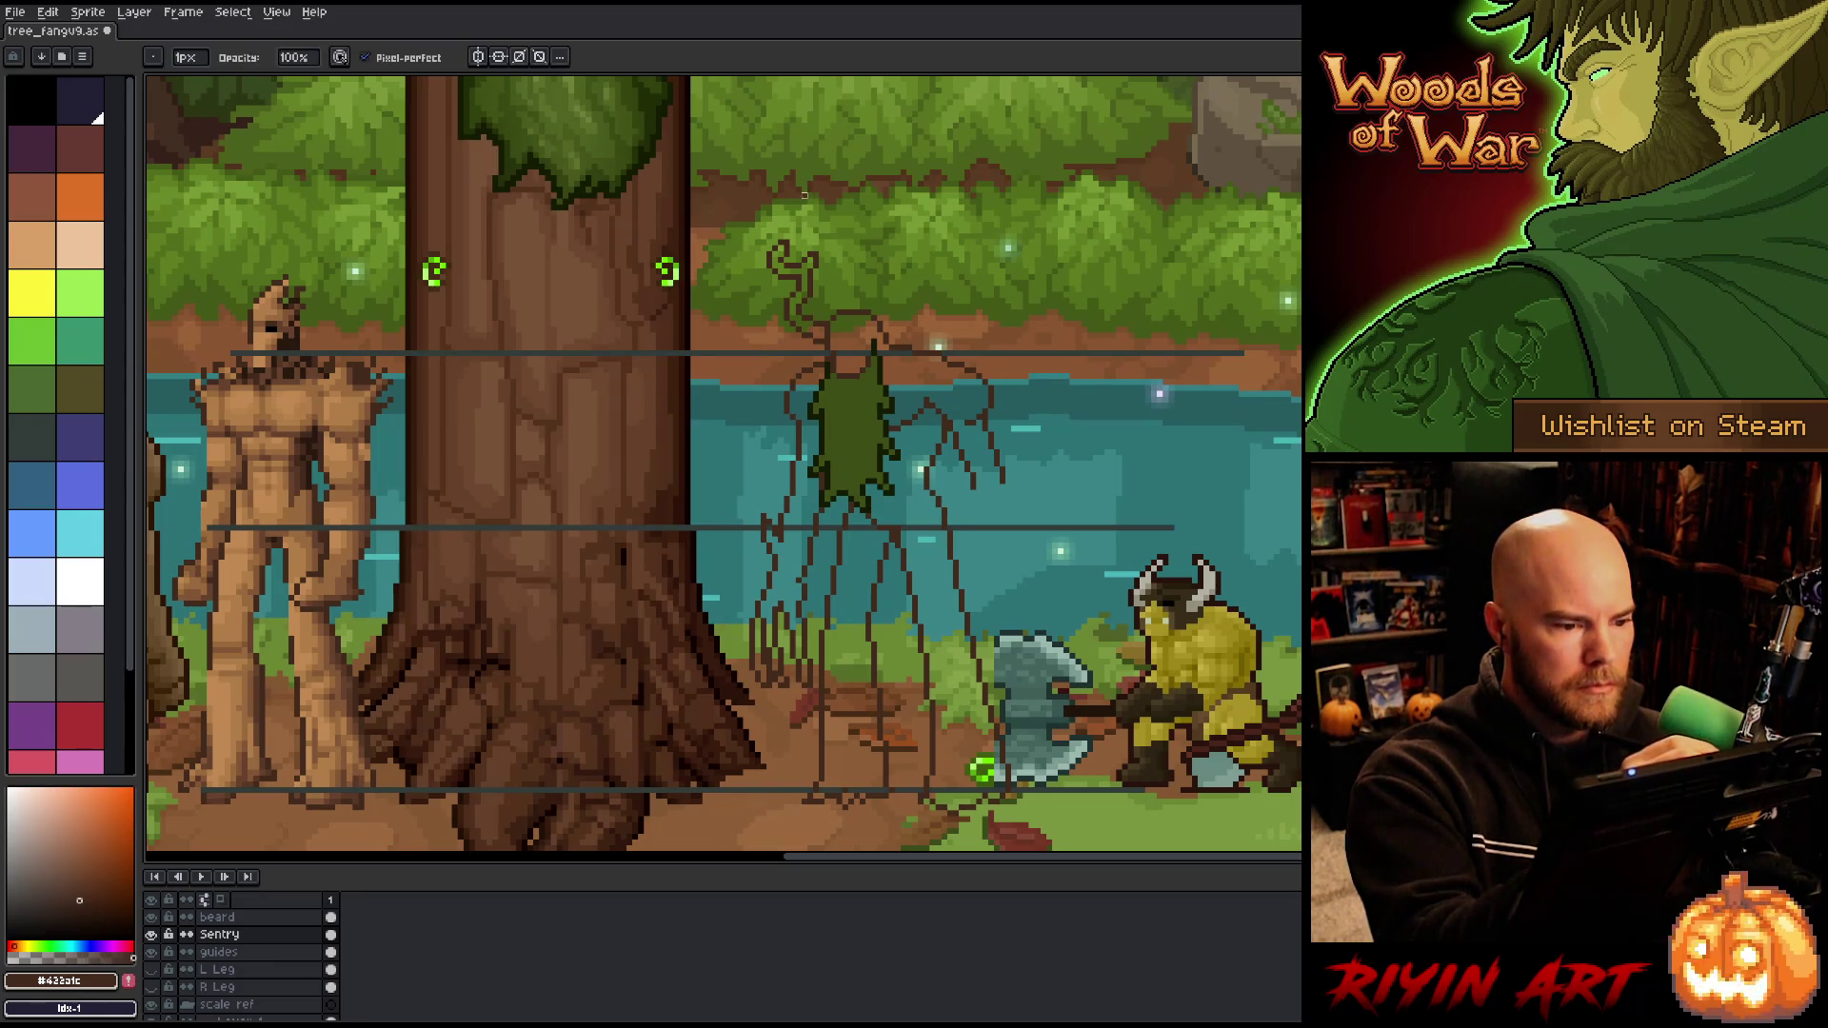
key("e")
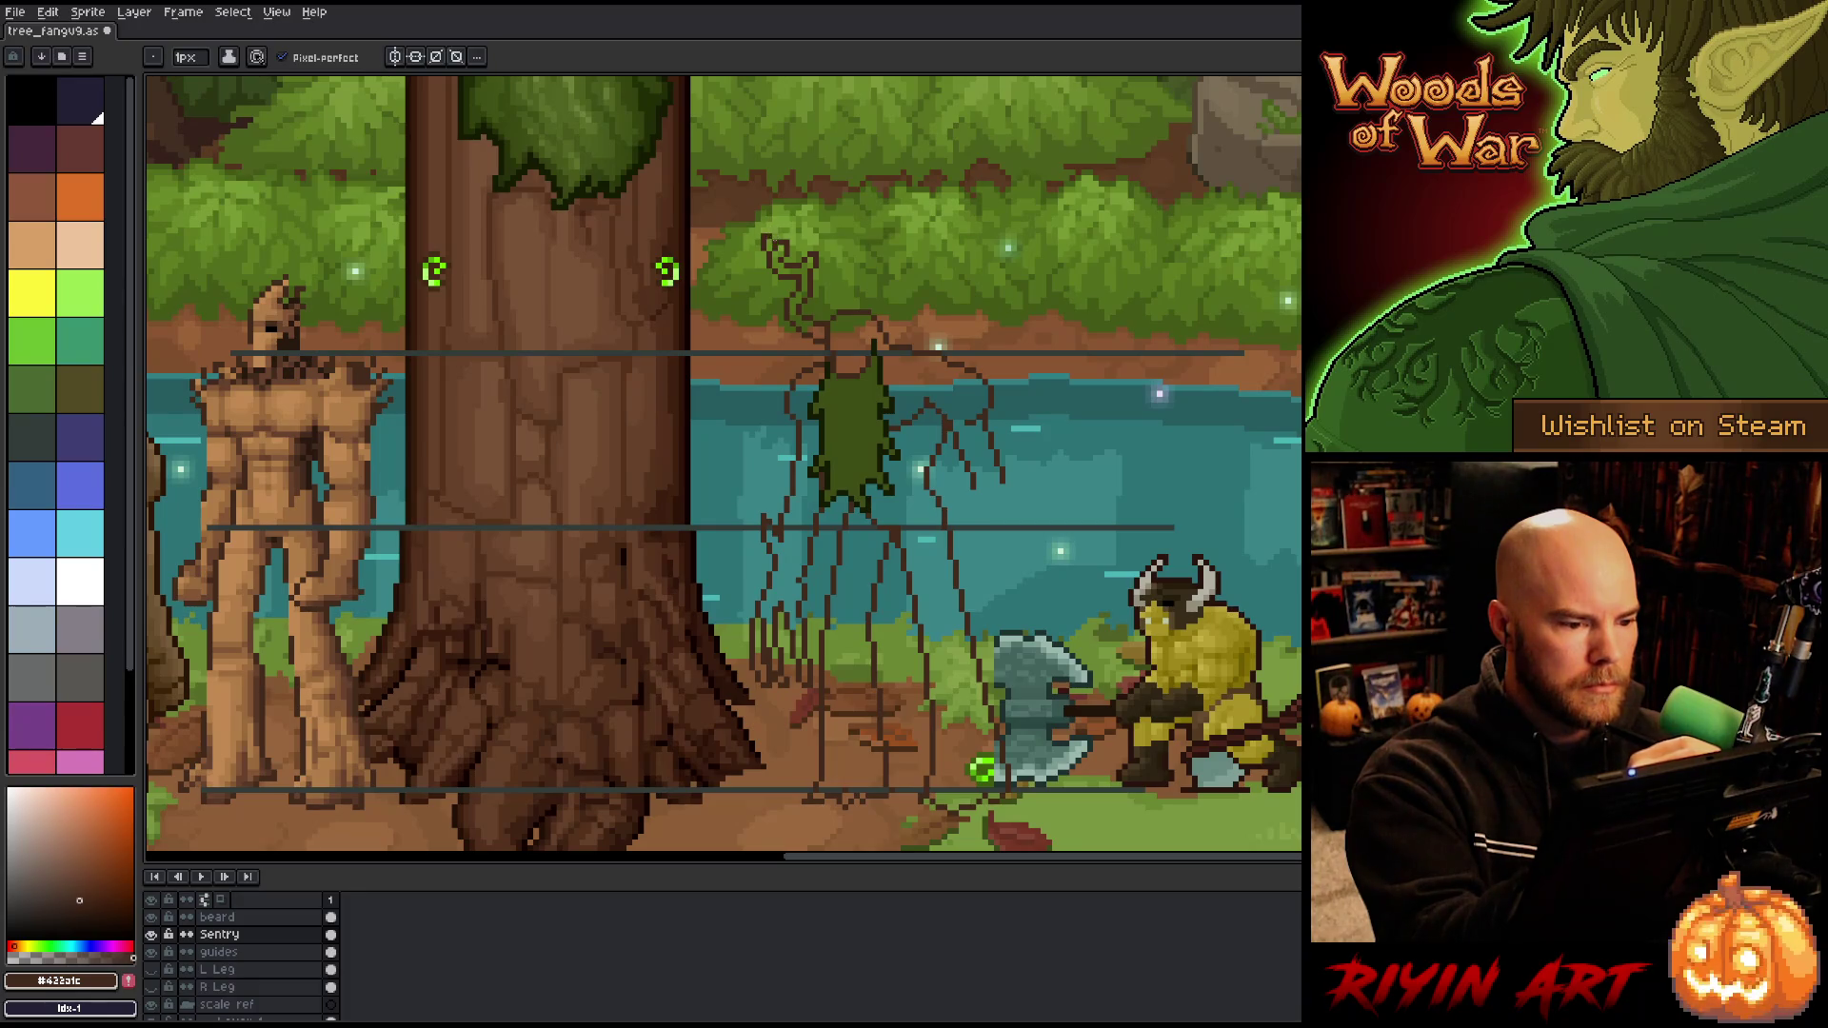
key("e")
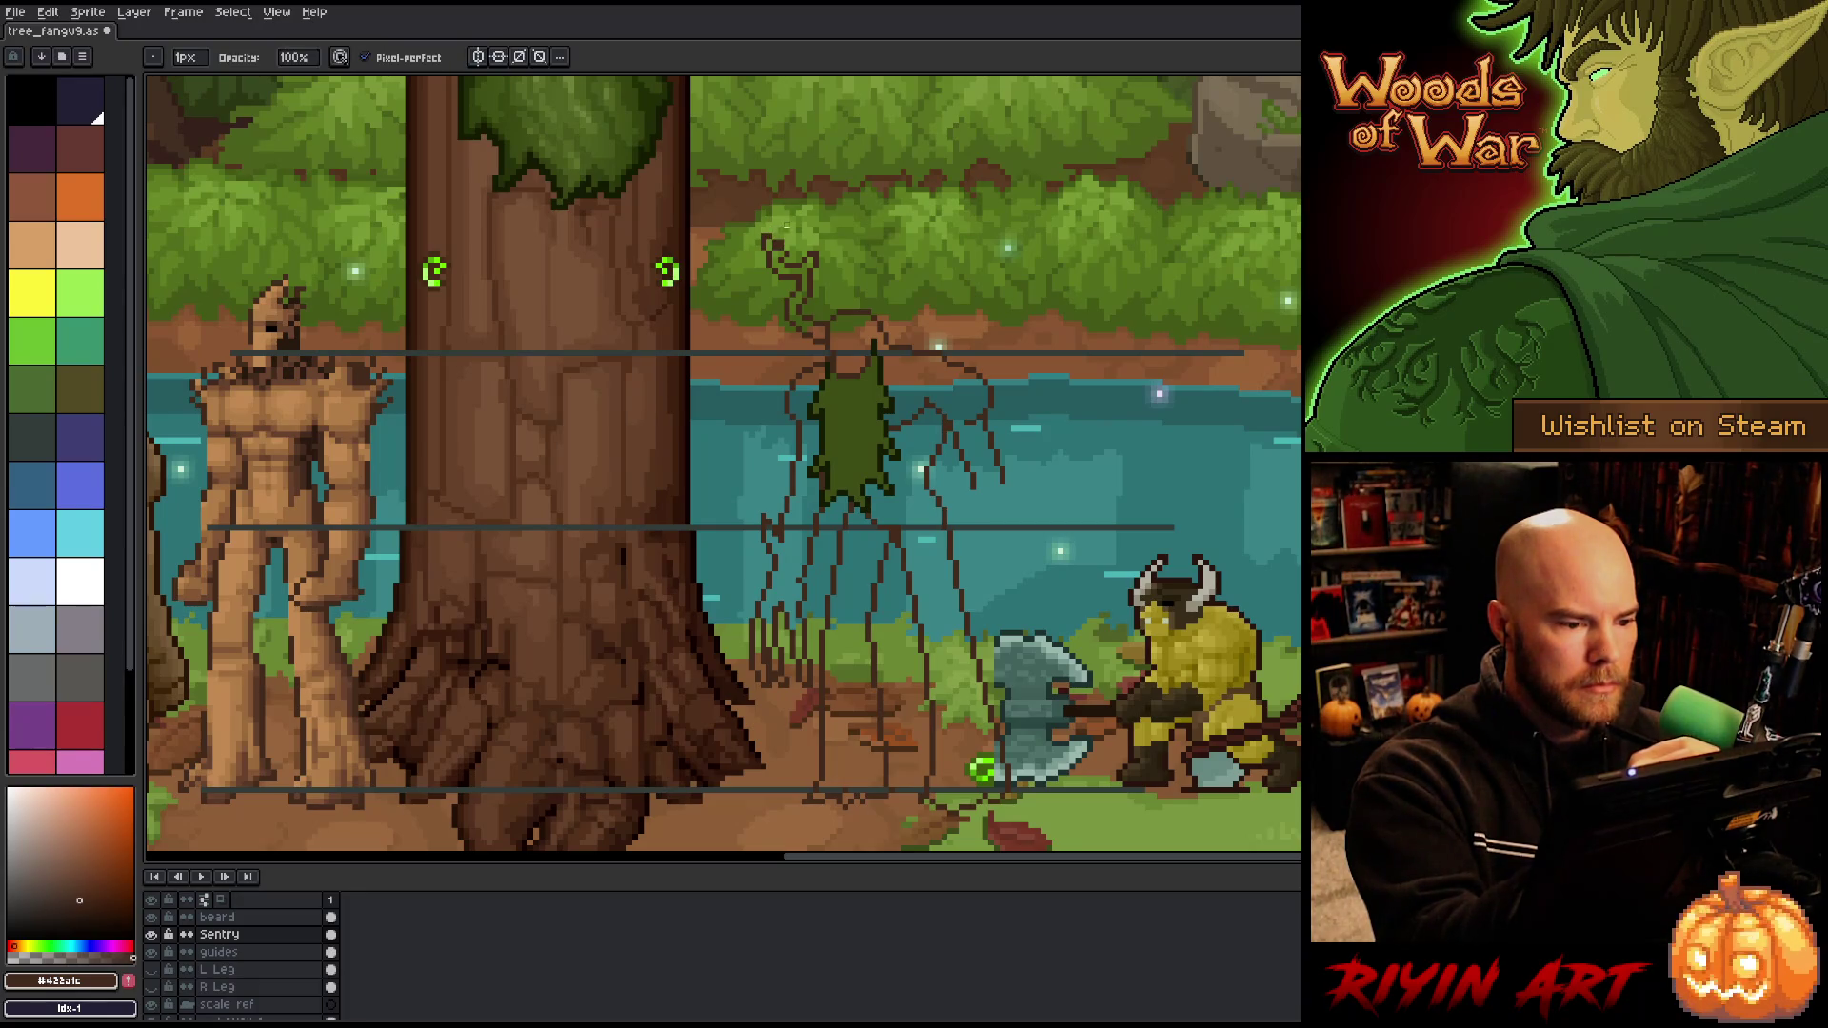
key("b")
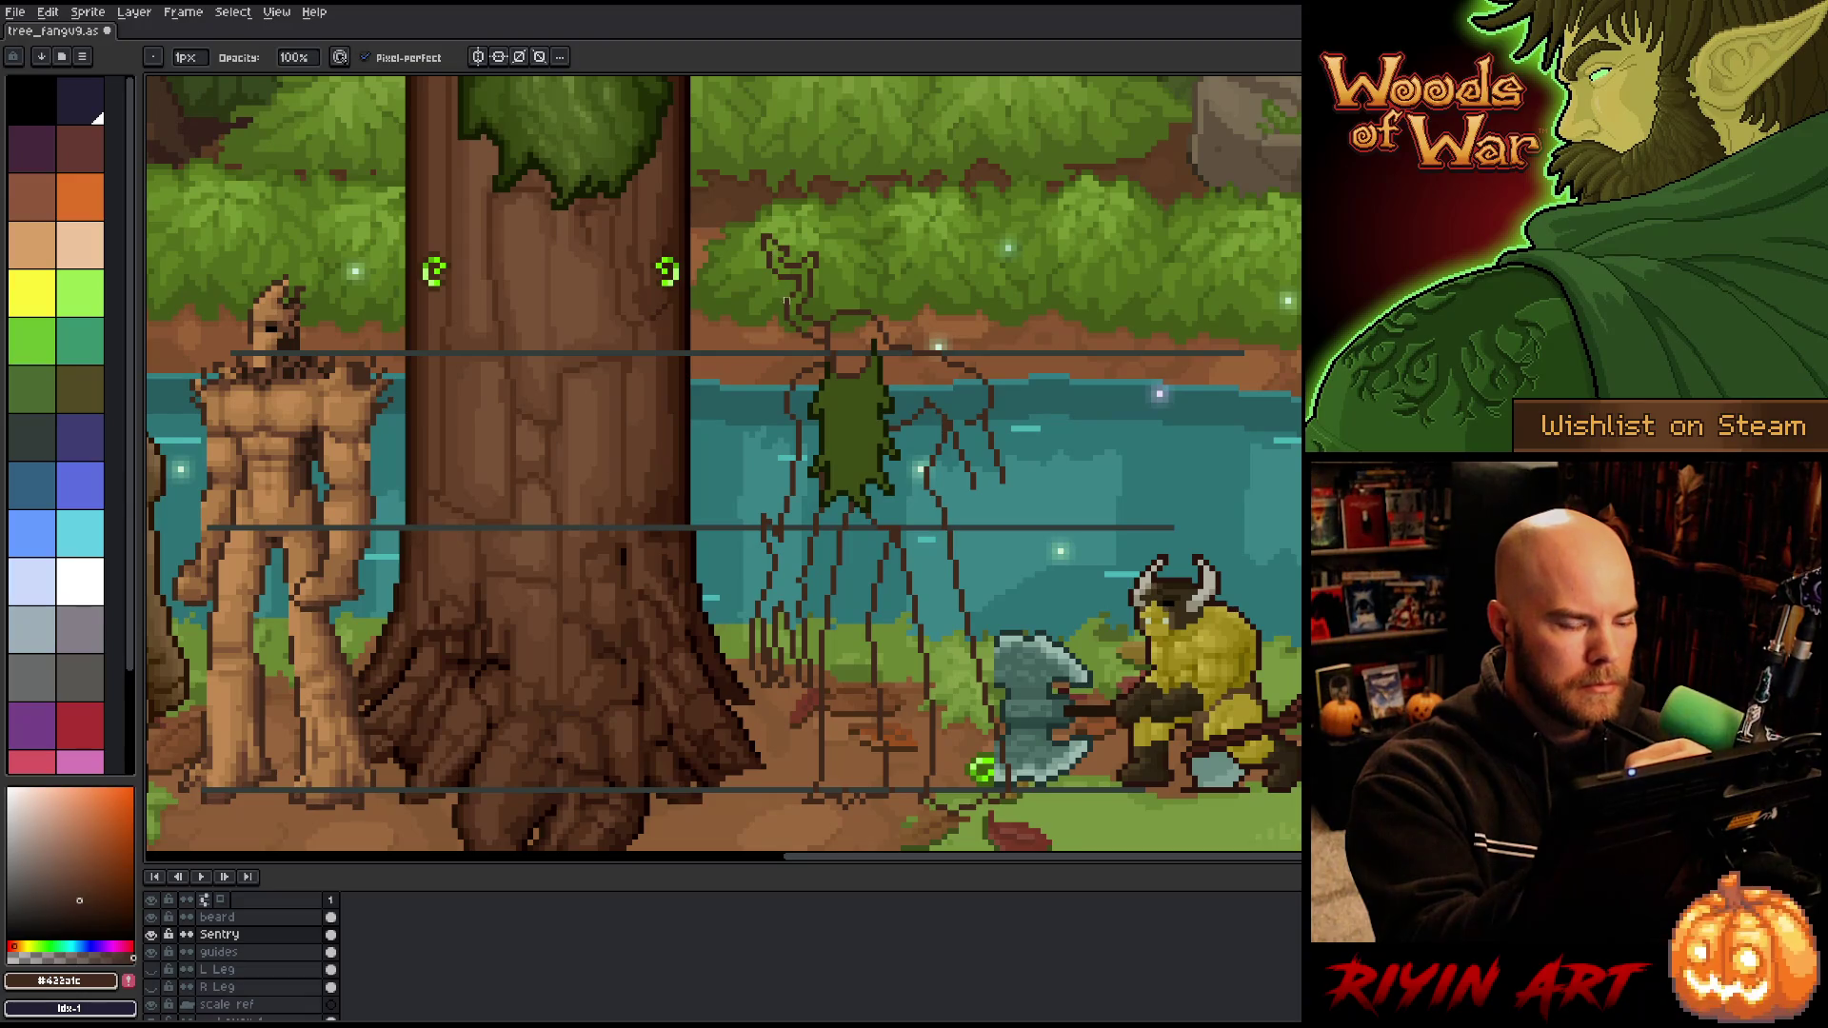
key("e")
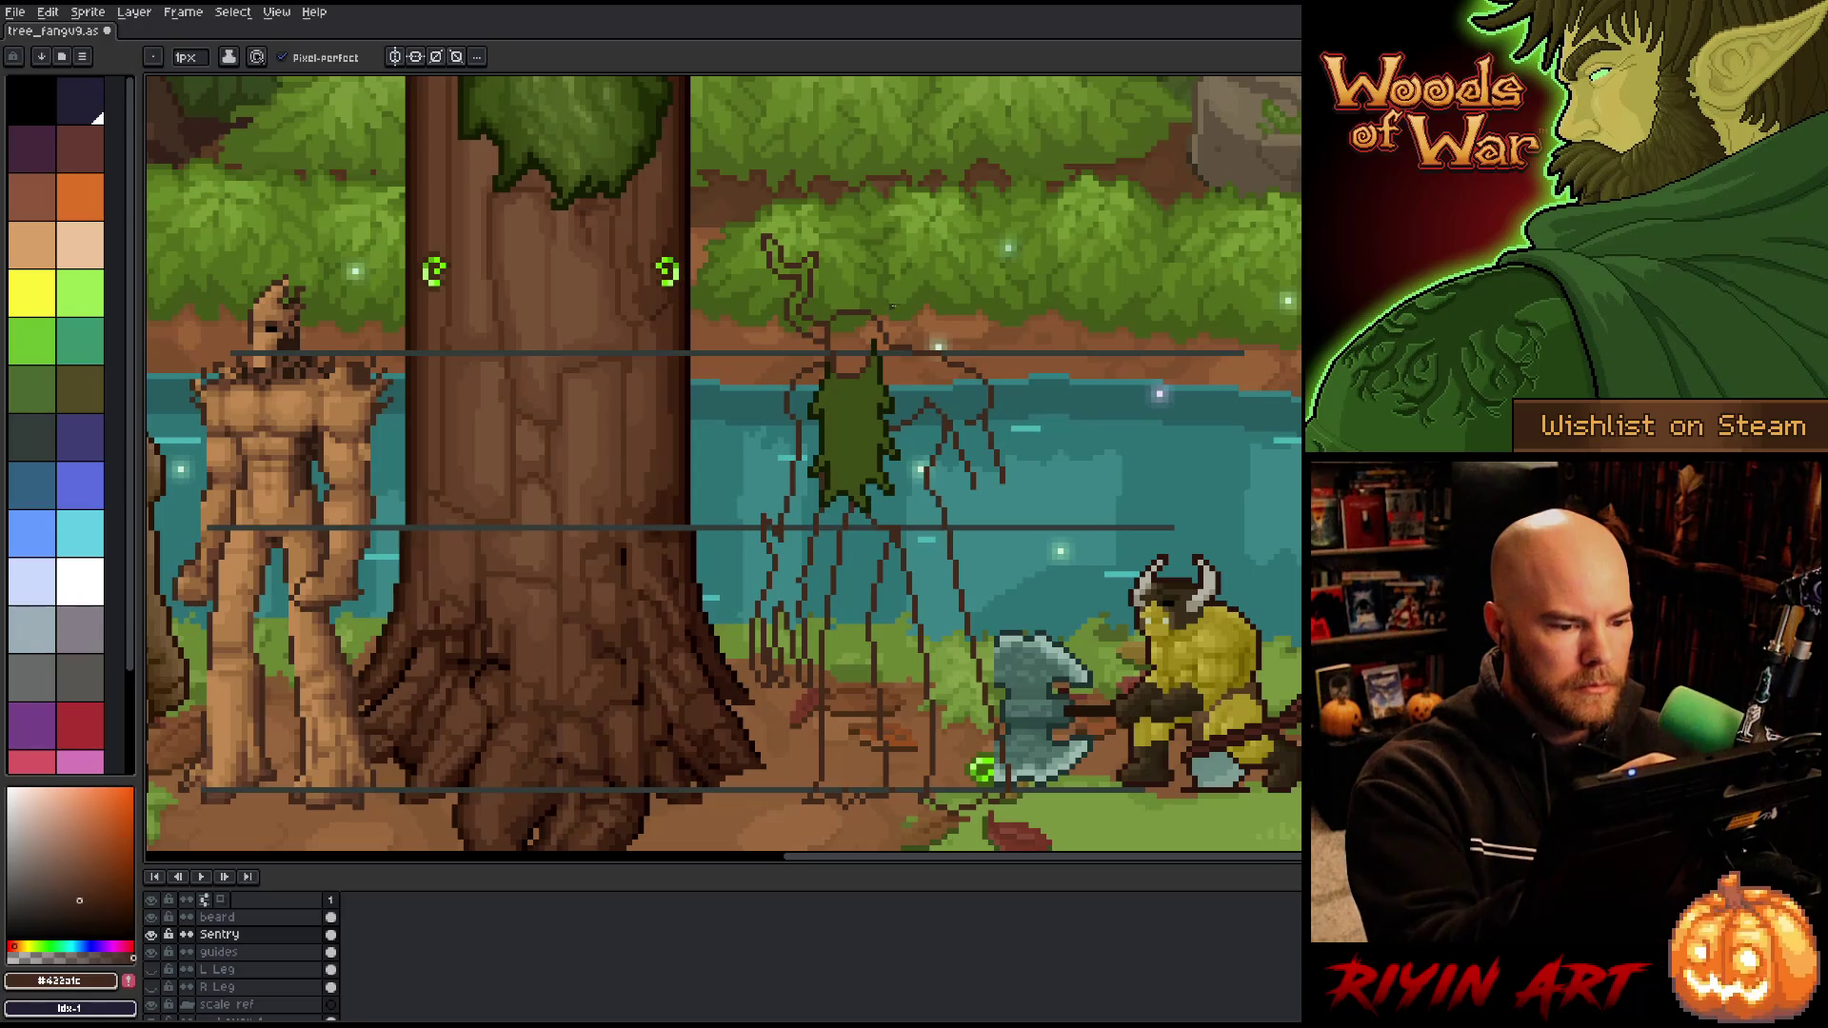
Step: Reposition the antler's upper branch and redraw it with pencil and eraser
key("q")
mouse_move(811, 202)
left_mouse_down()
mouse_move(791, 348)
mouse_move(821, 309)
left_mouse_up()
key("ctrl+d")
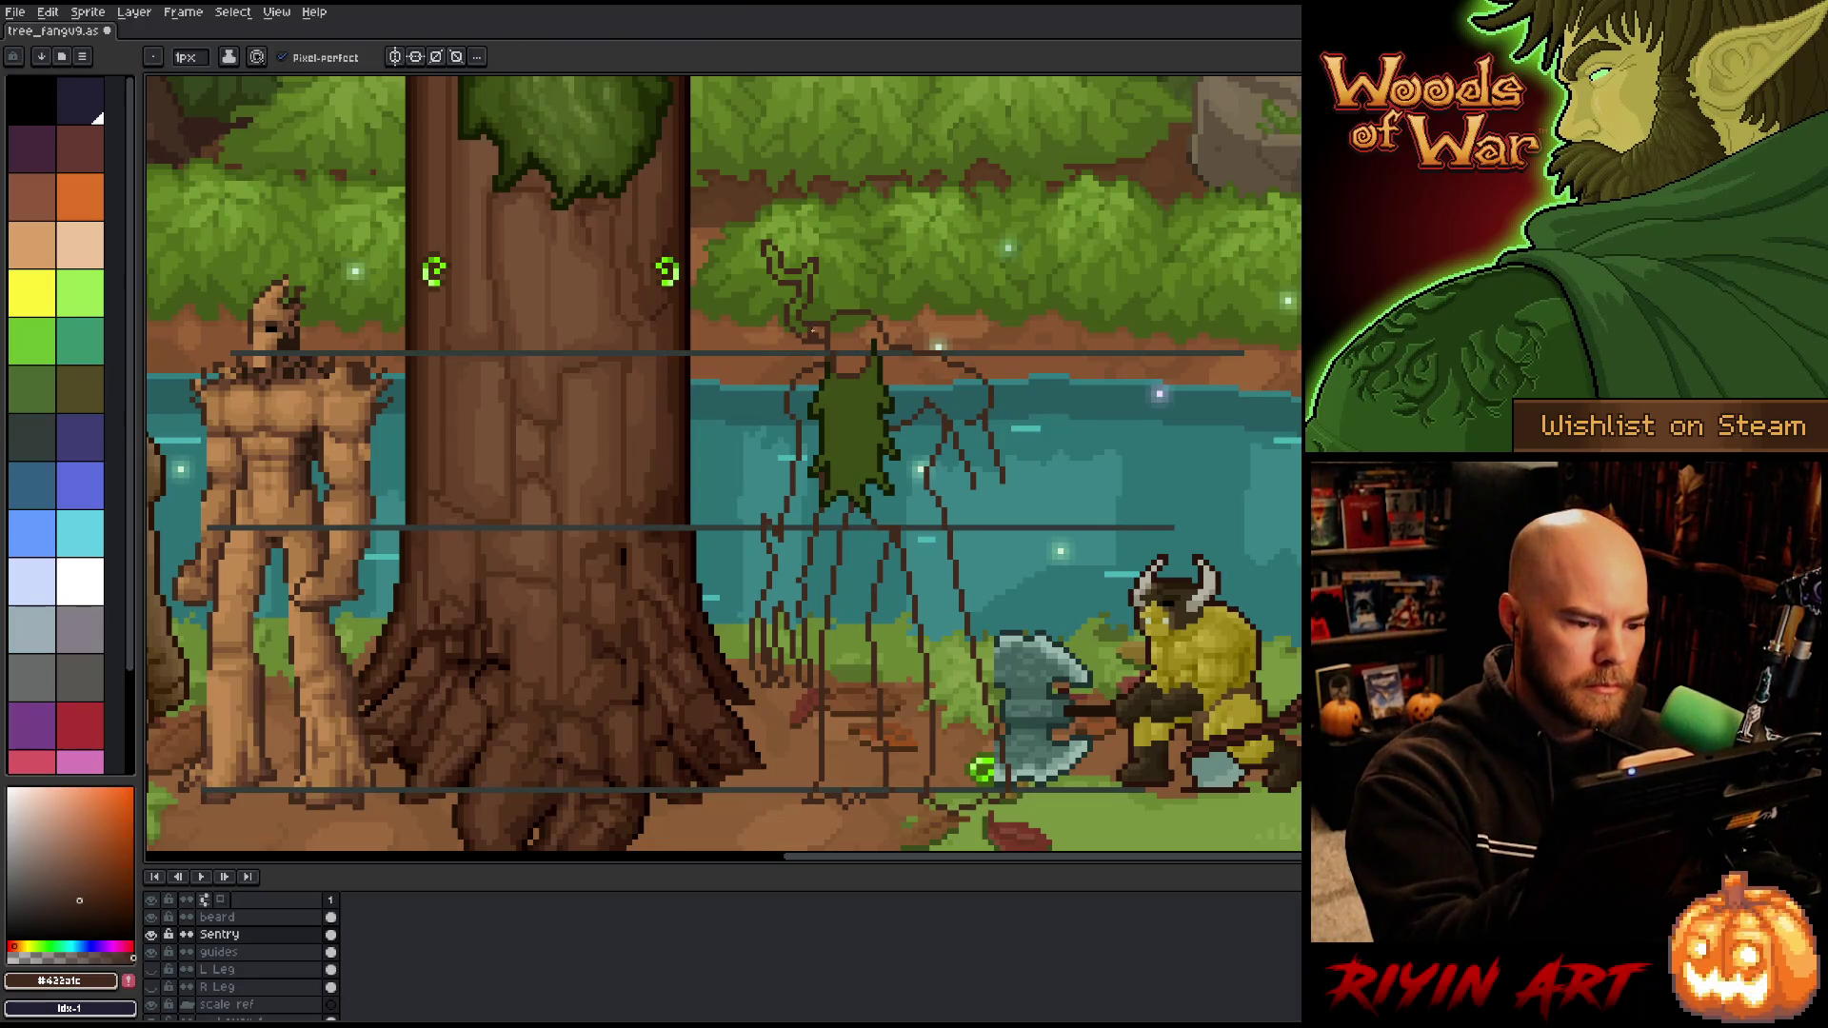
key("b")
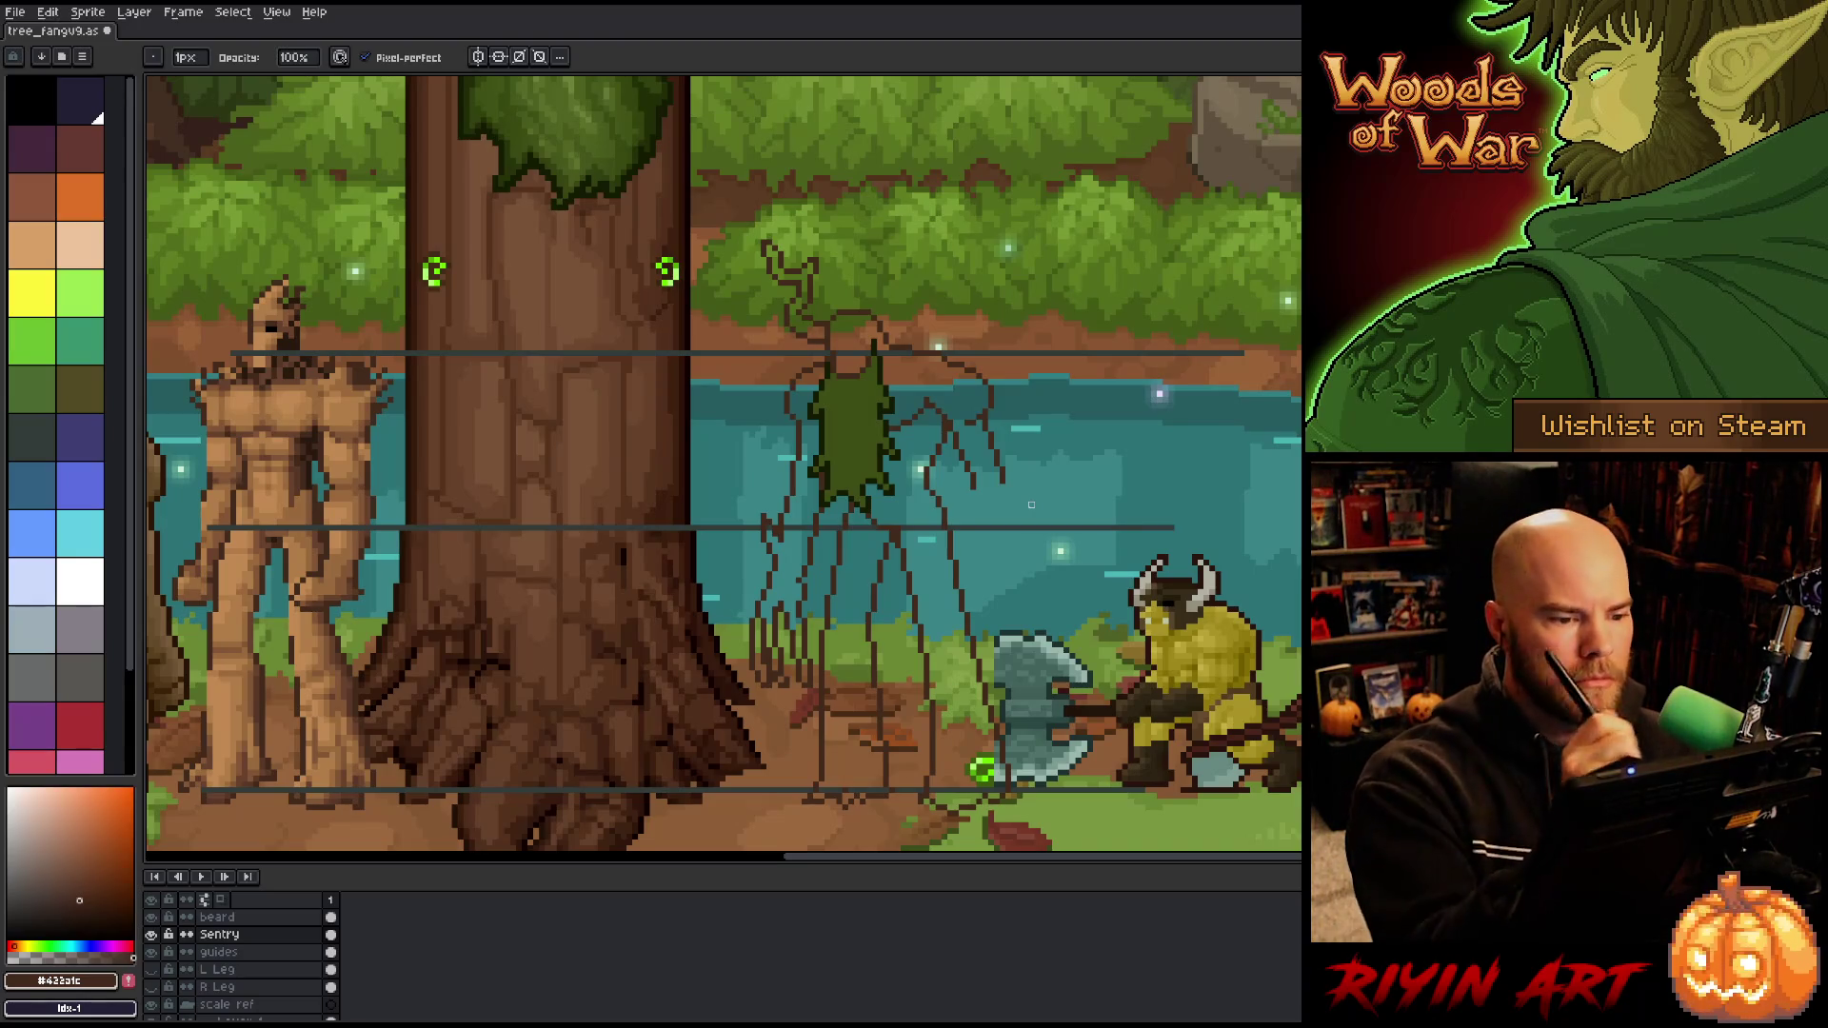
key("e")
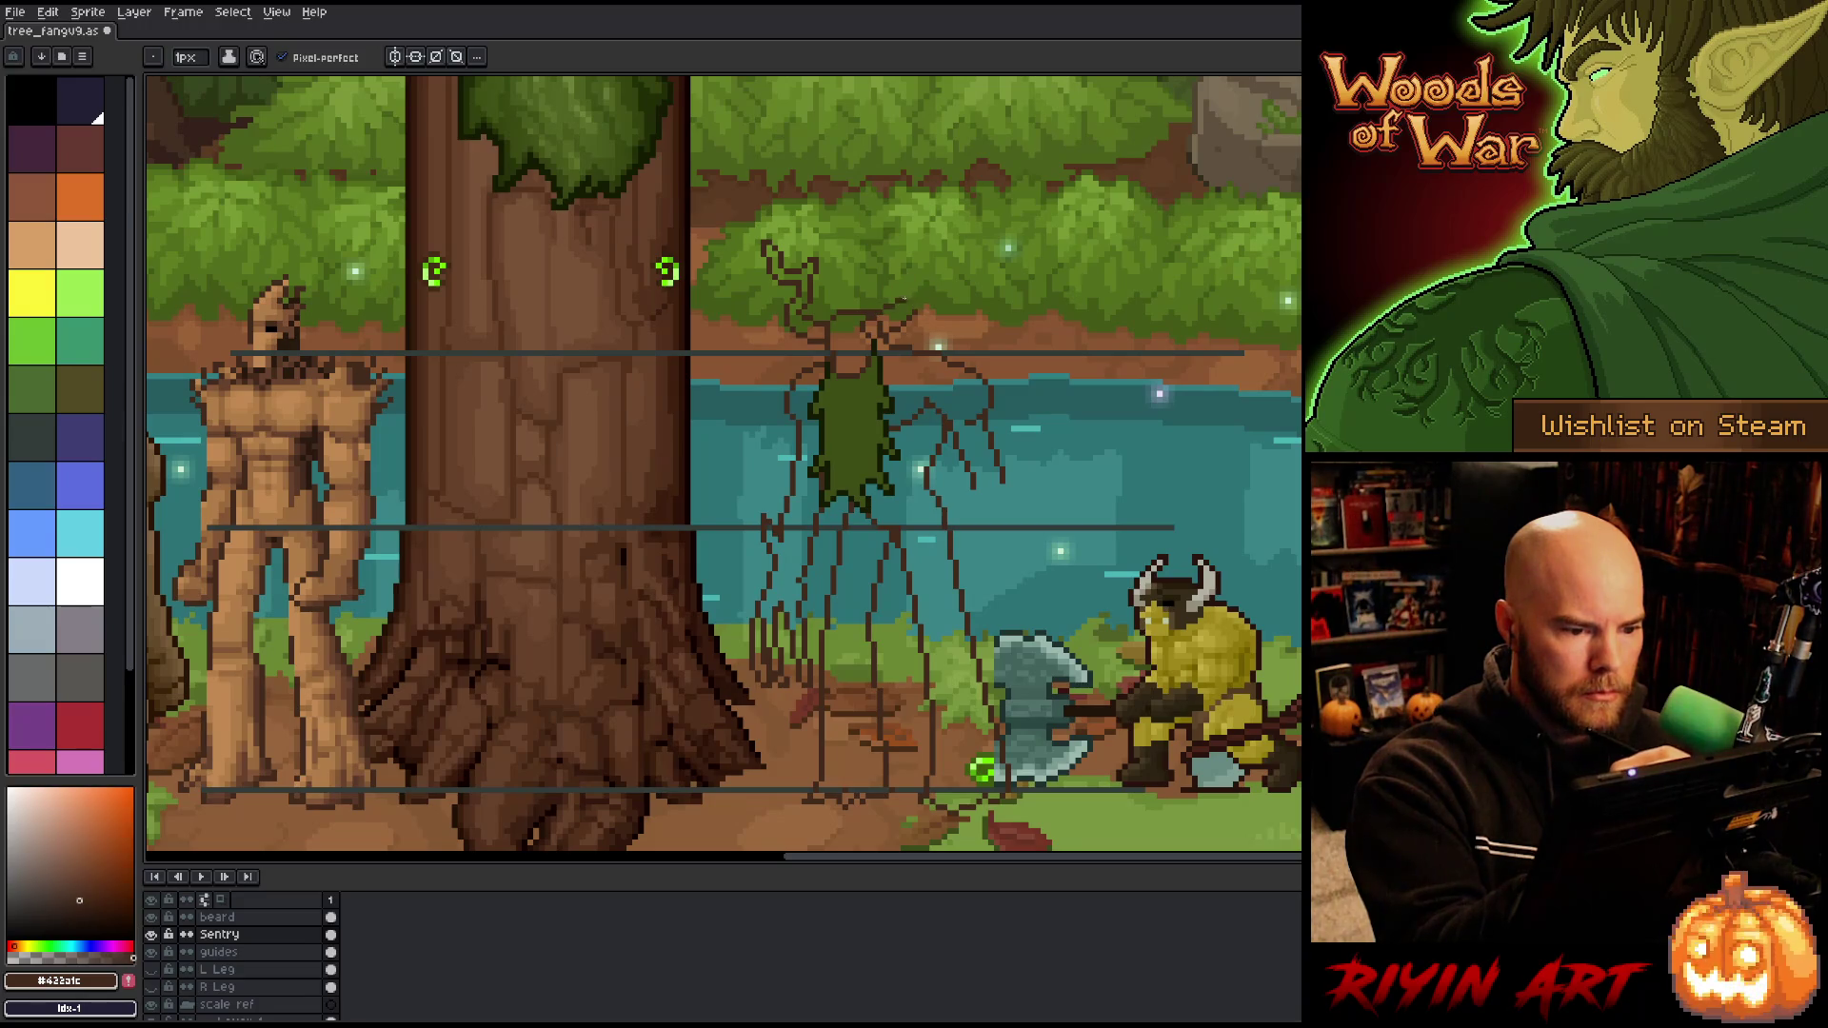
key("e")
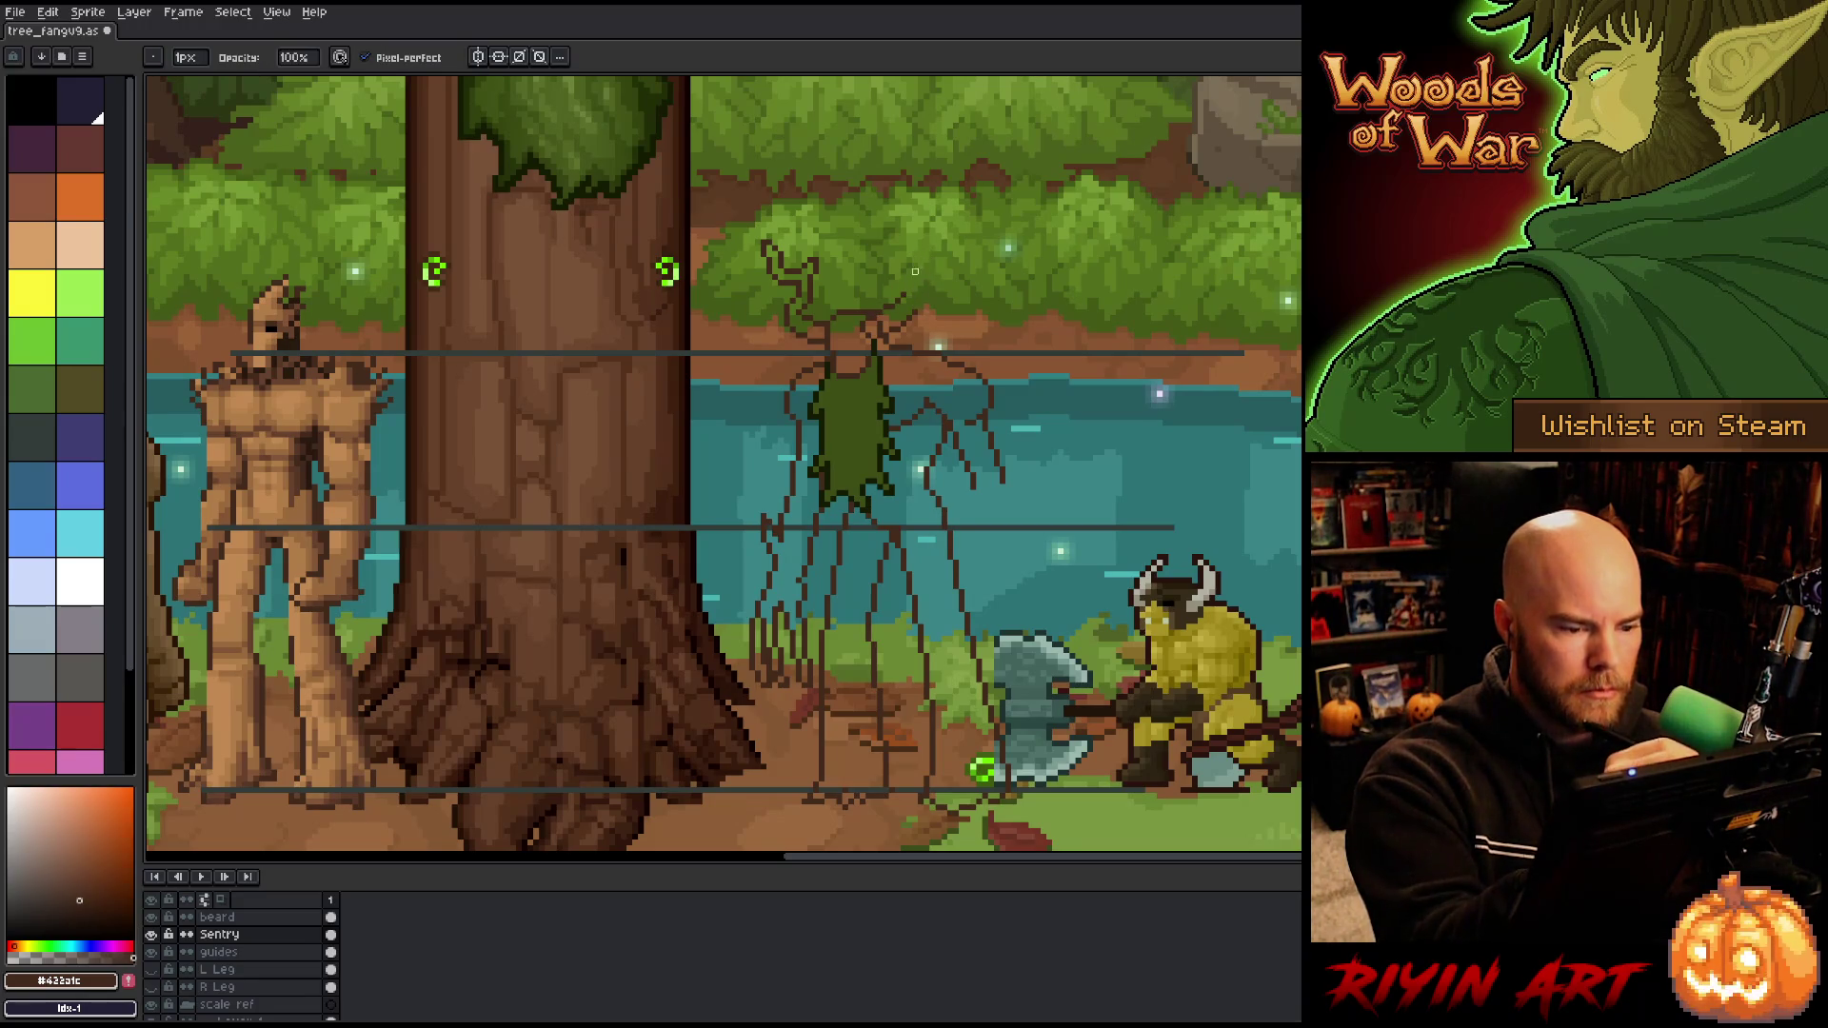
Step: Sketch the new branching right antler on the Sentry layer, adding pixels to it
key("q")
left_click_drag(886, 306, 900, 303)
key("ctrl+d")
key("b")
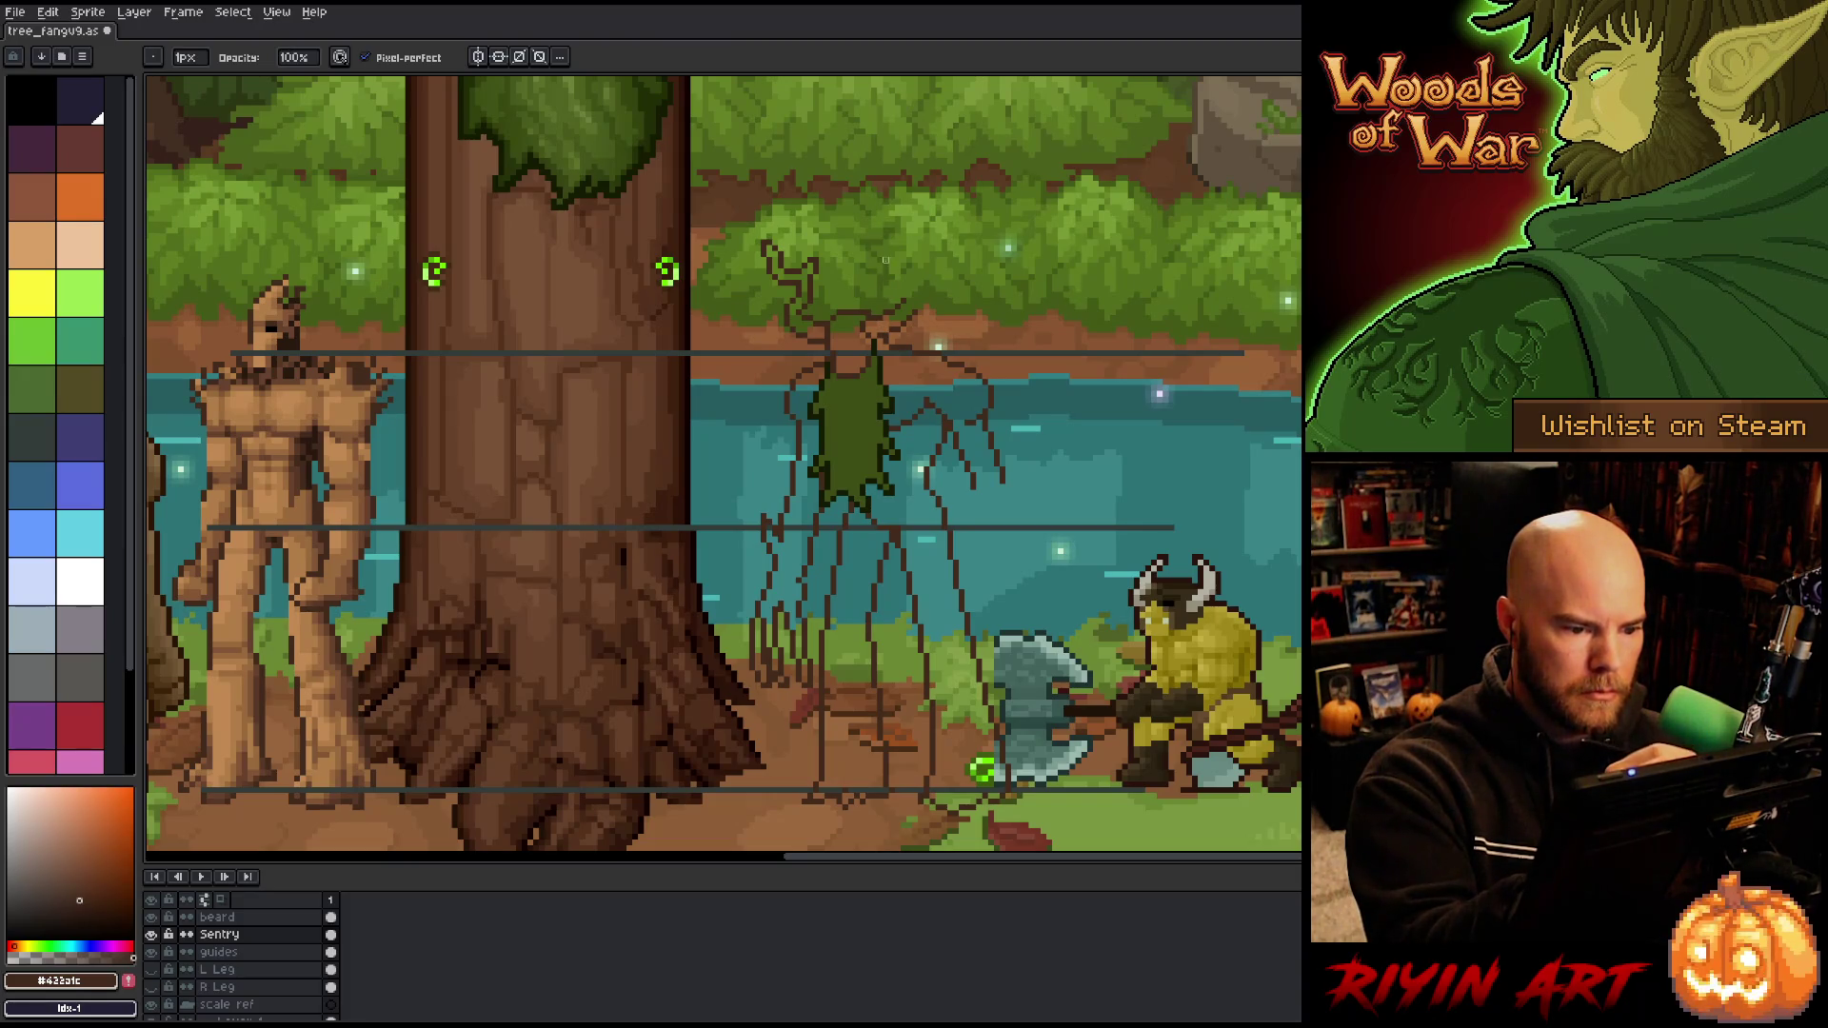
key("e")
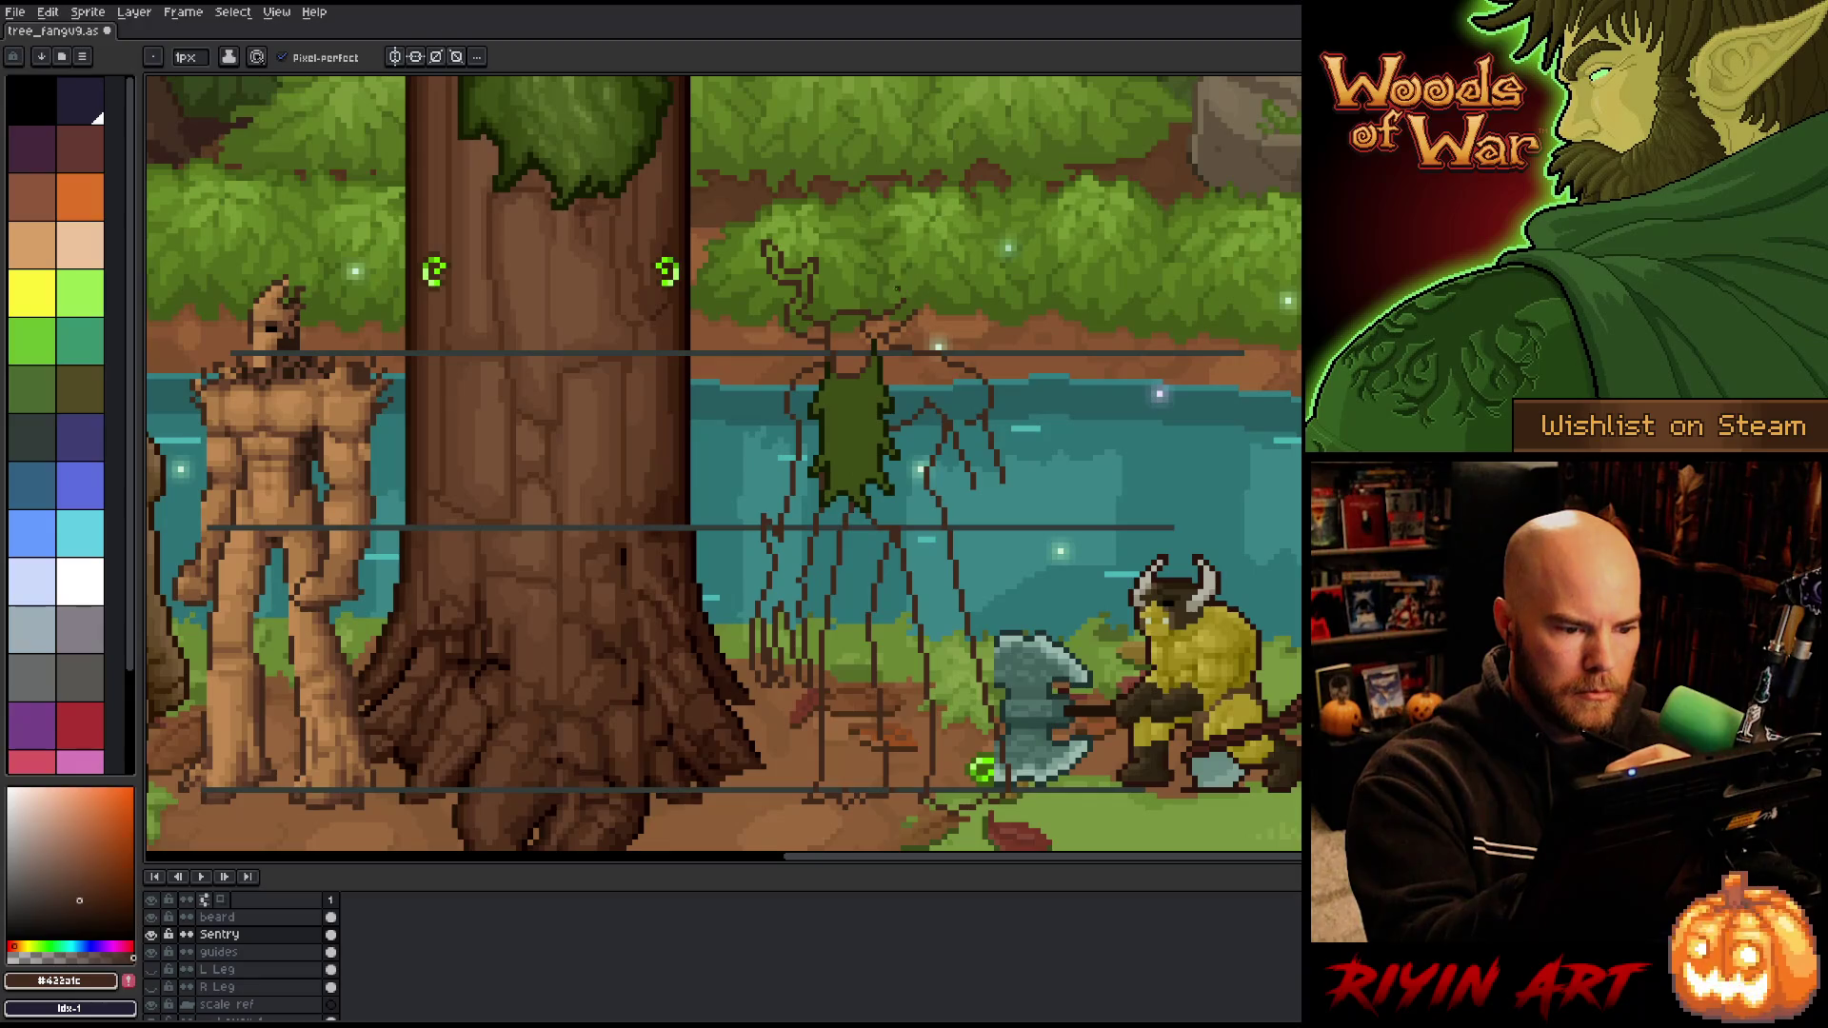
key("alt+Up")
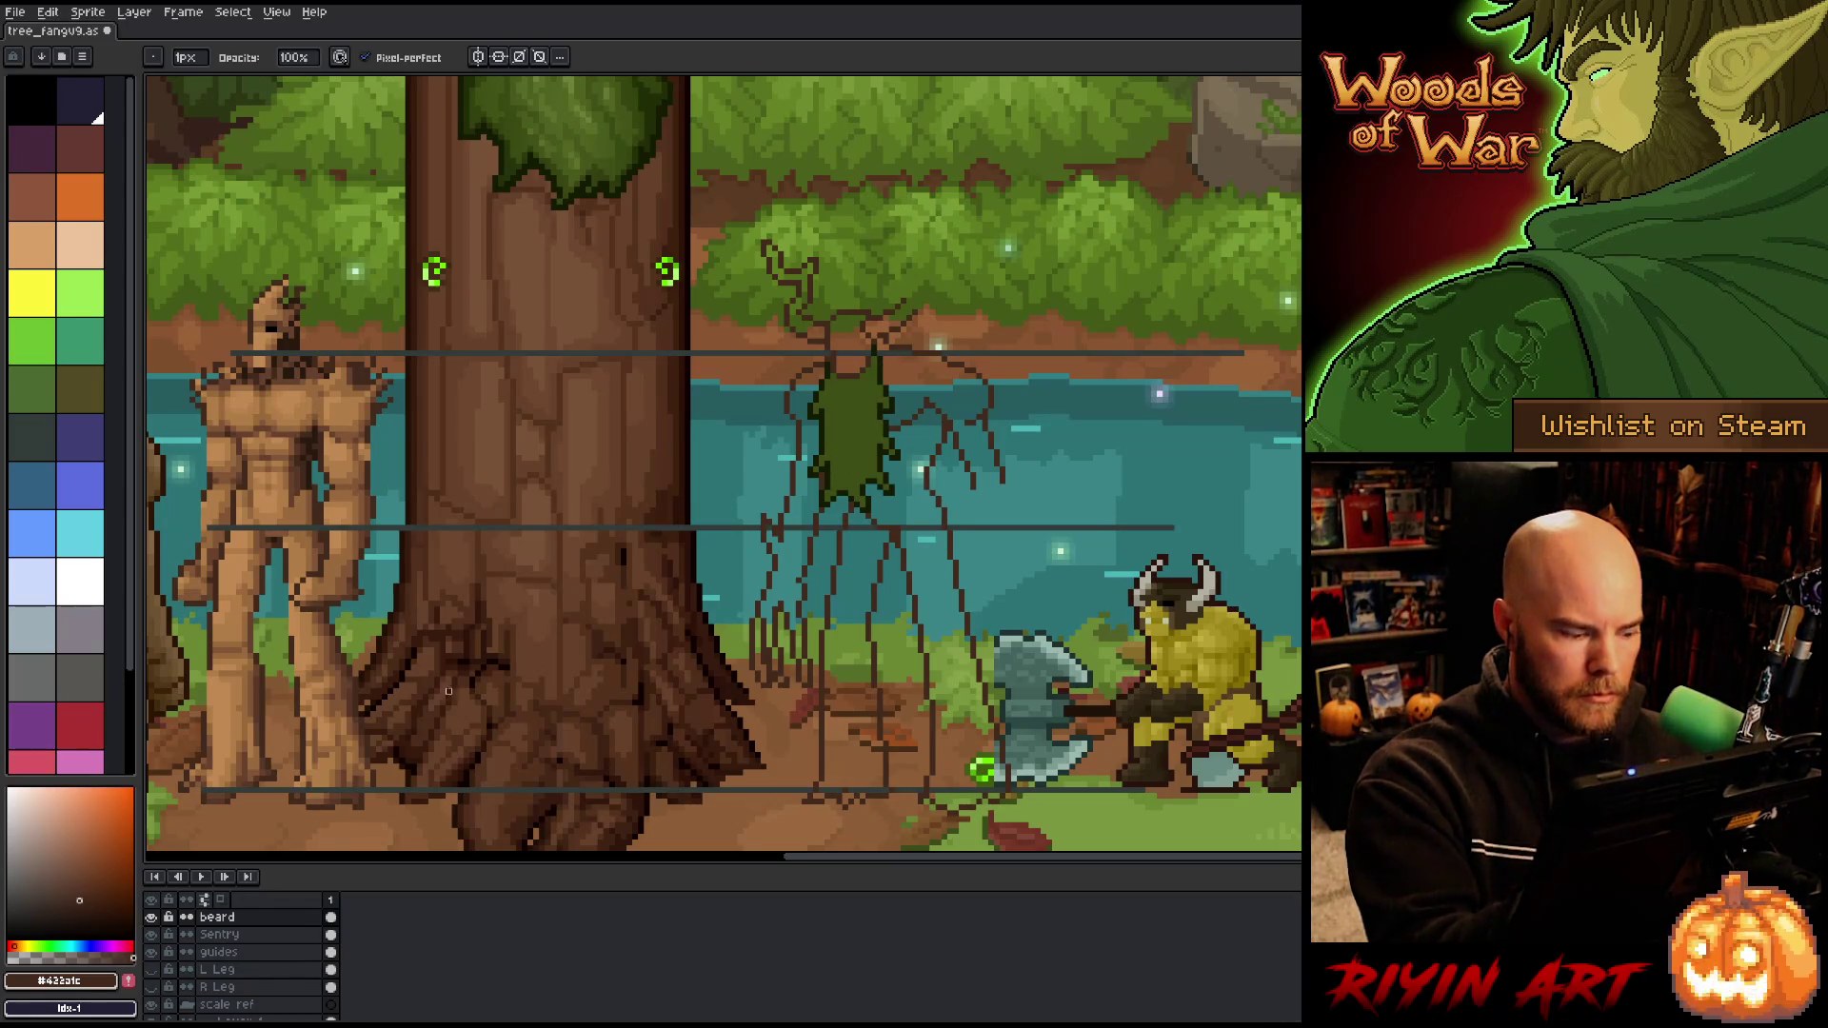
key("alt+Down")
key("v")
key("b")
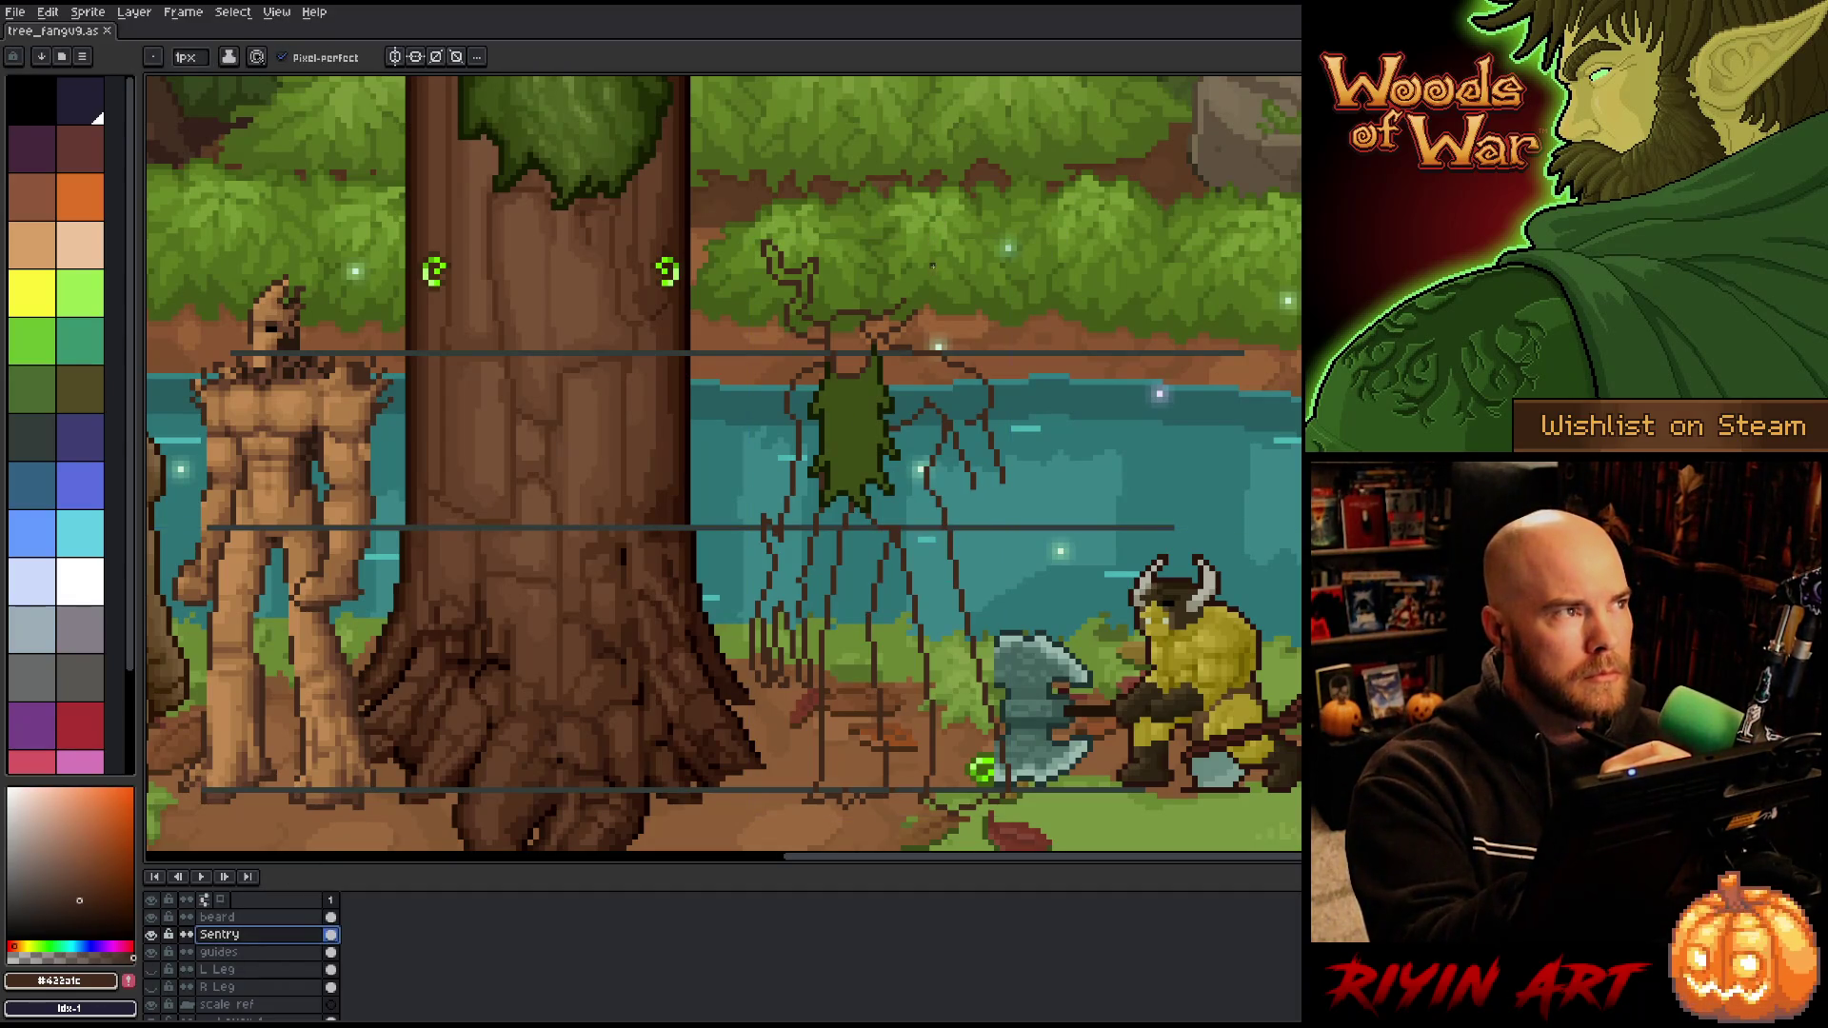
left_click(892, 286)
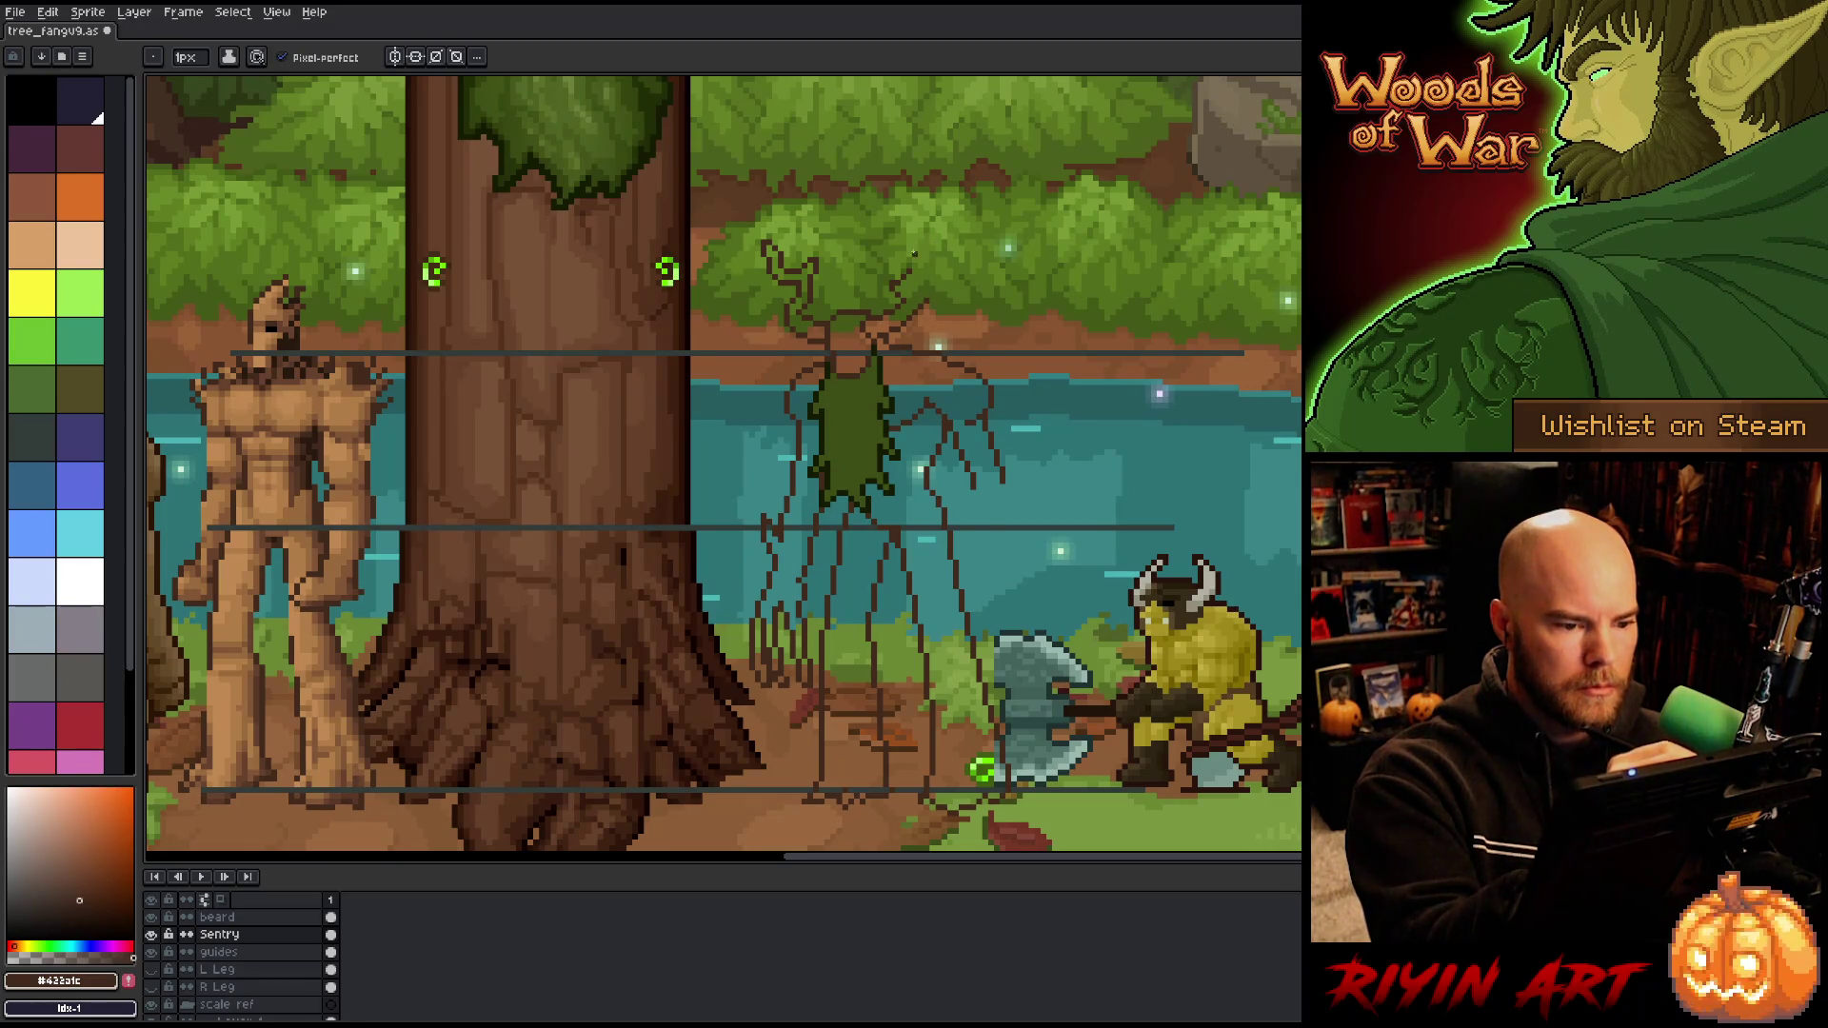
key("m")
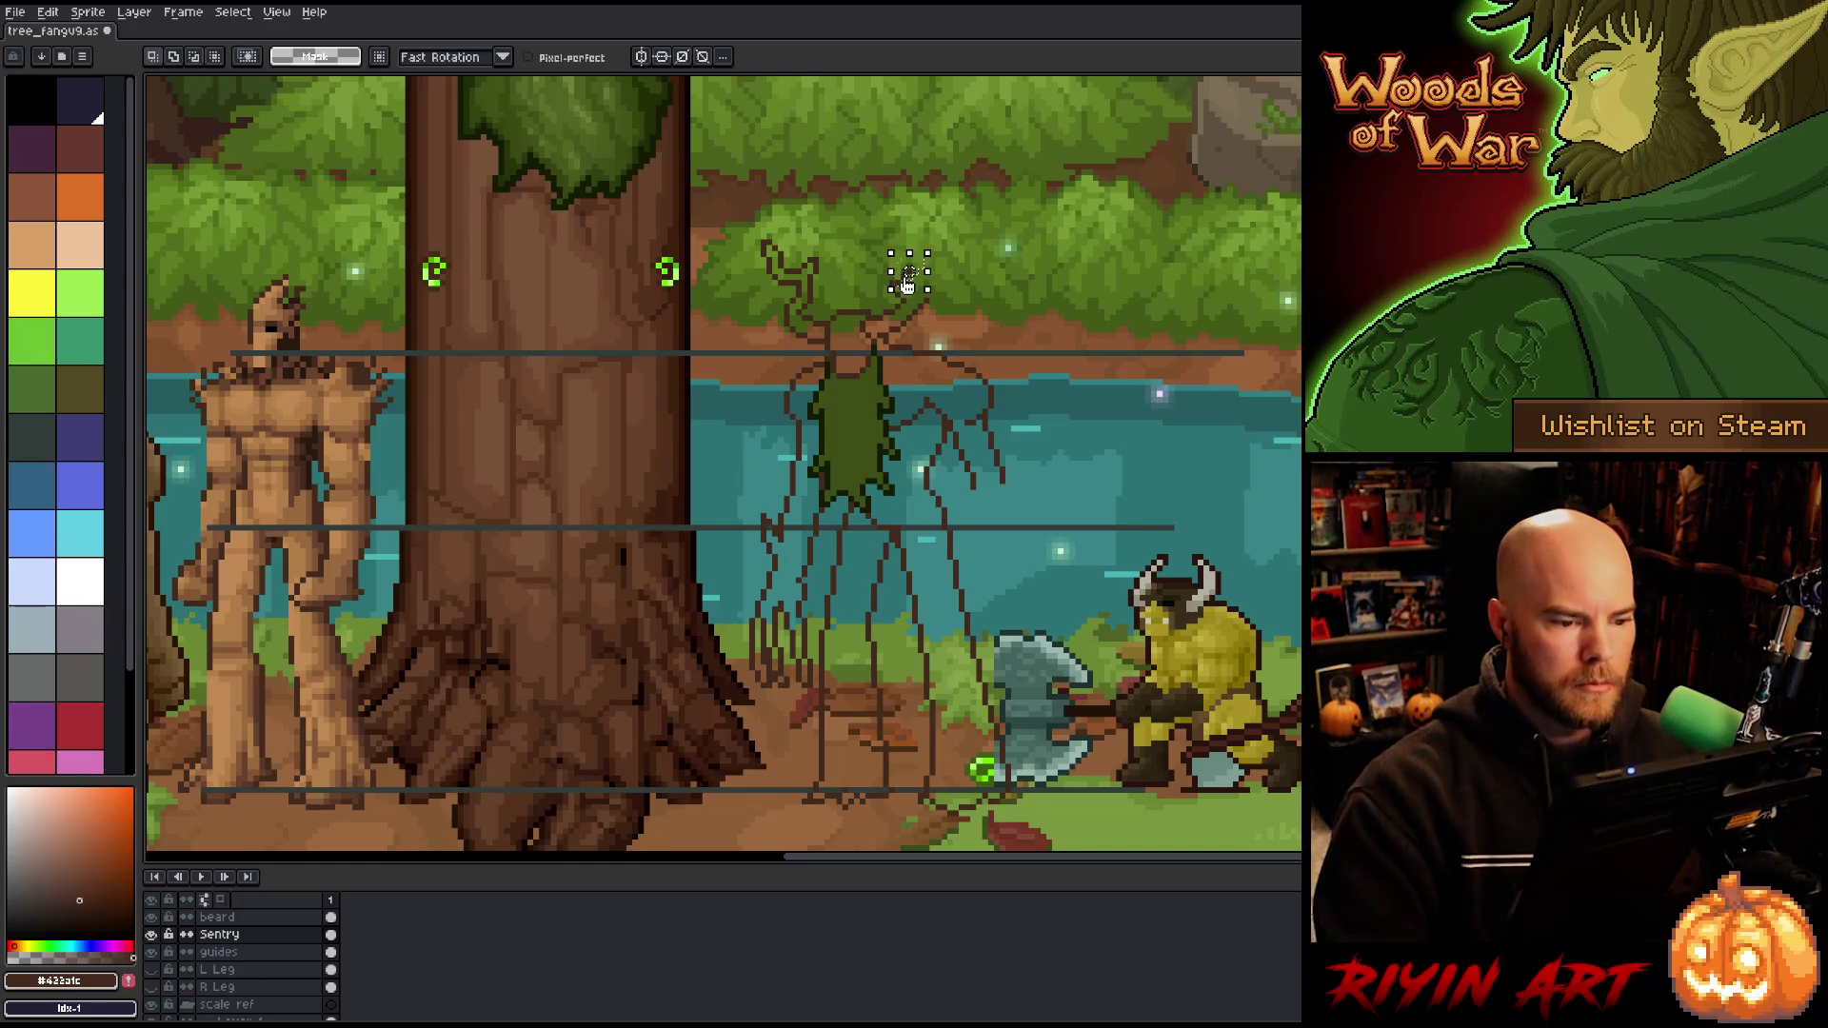
key("b")
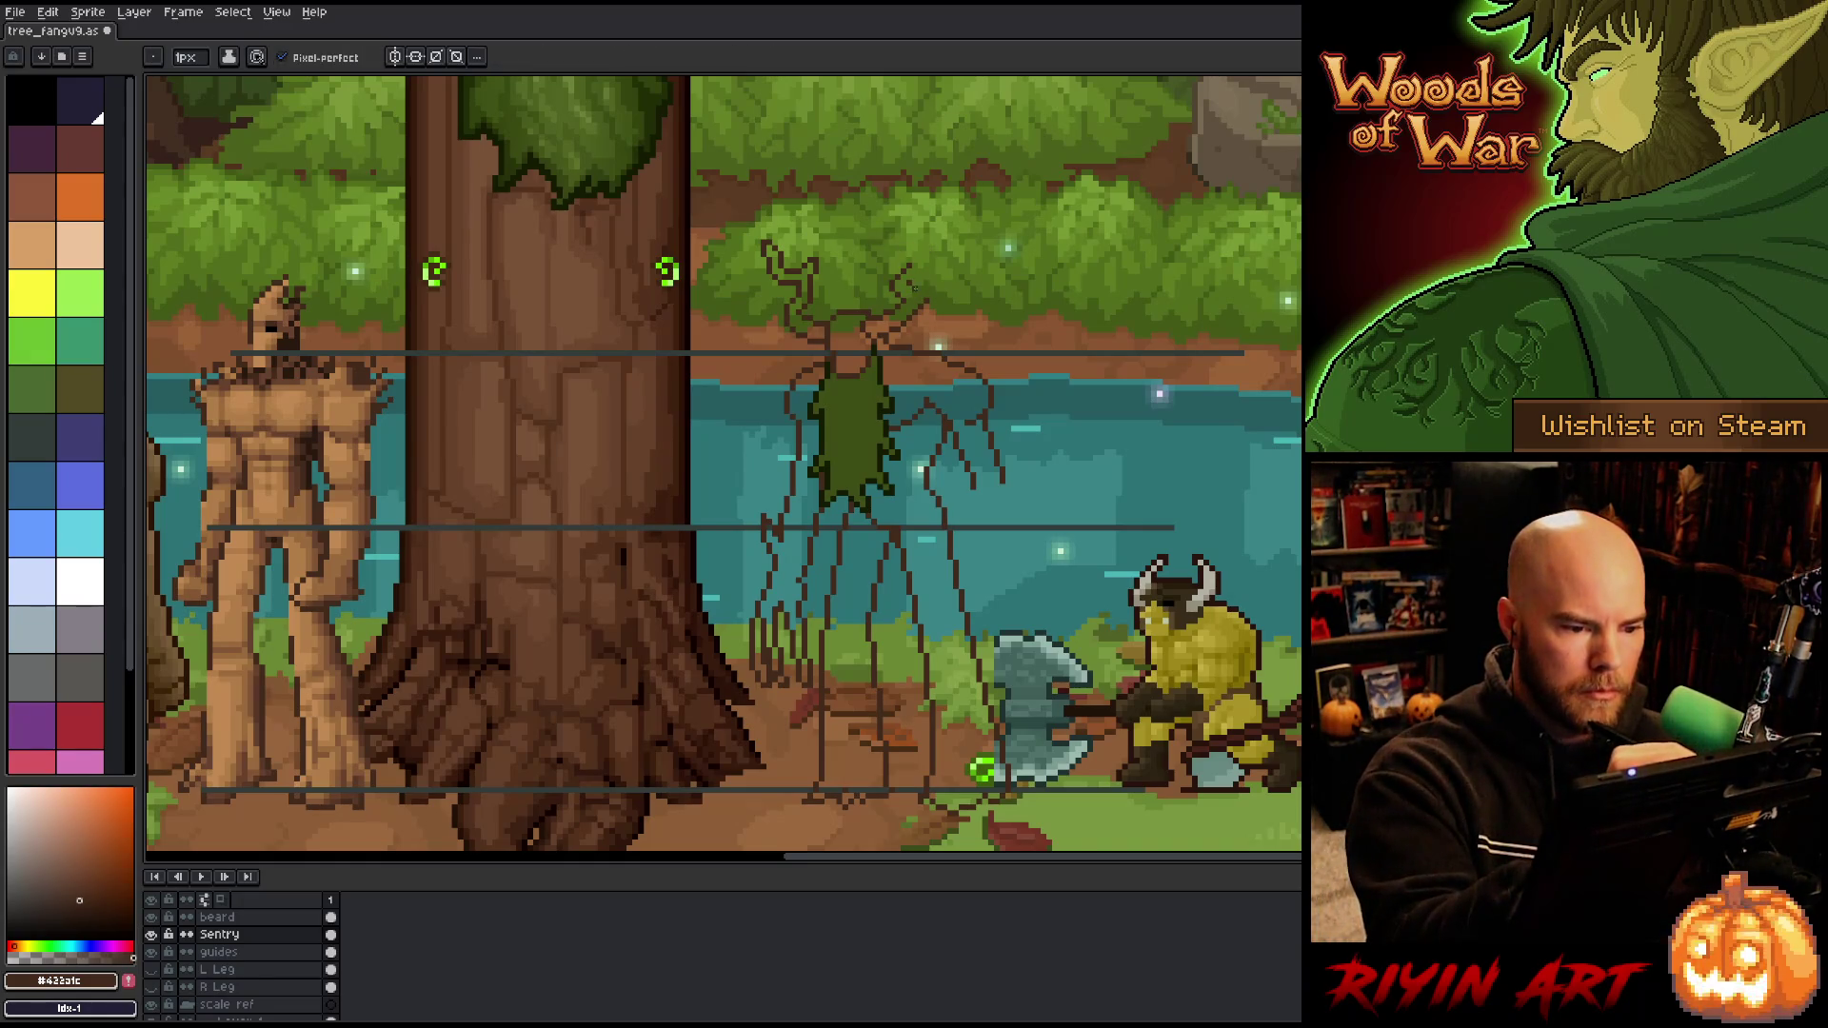
left_click_drag(929, 292, 921, 275)
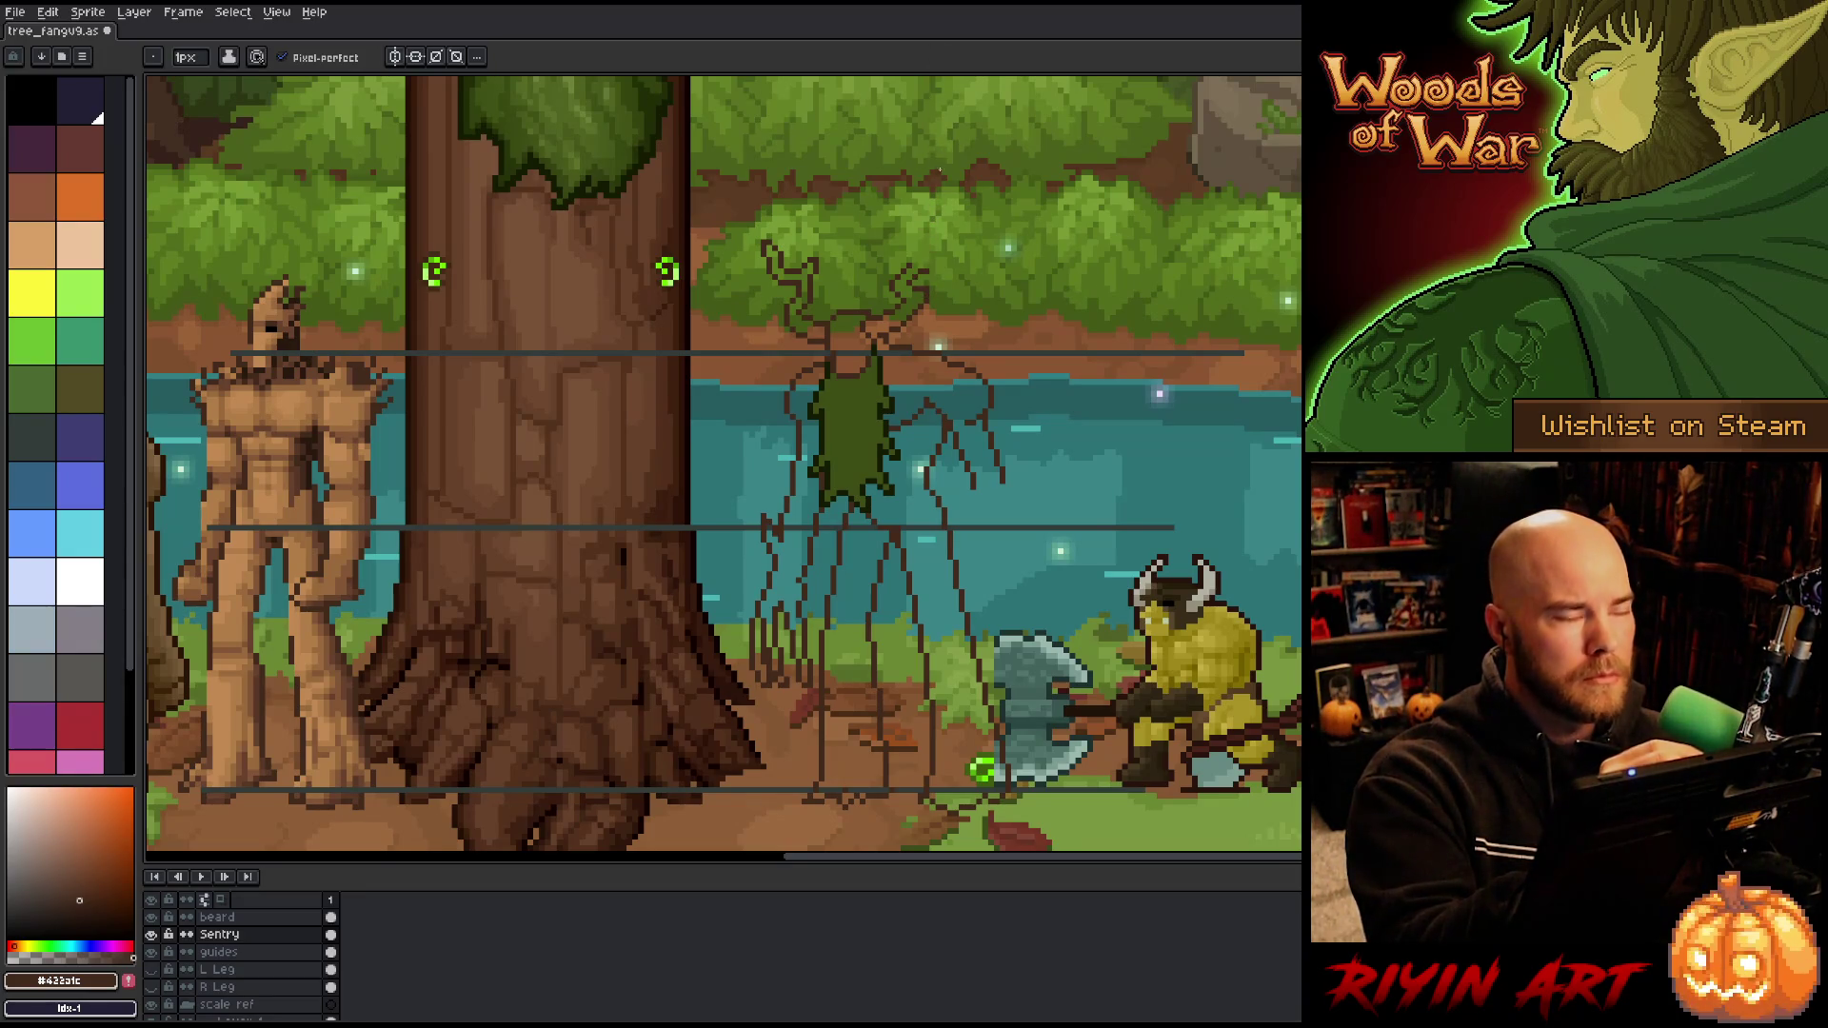
left_click_drag(929, 259, 911, 217)
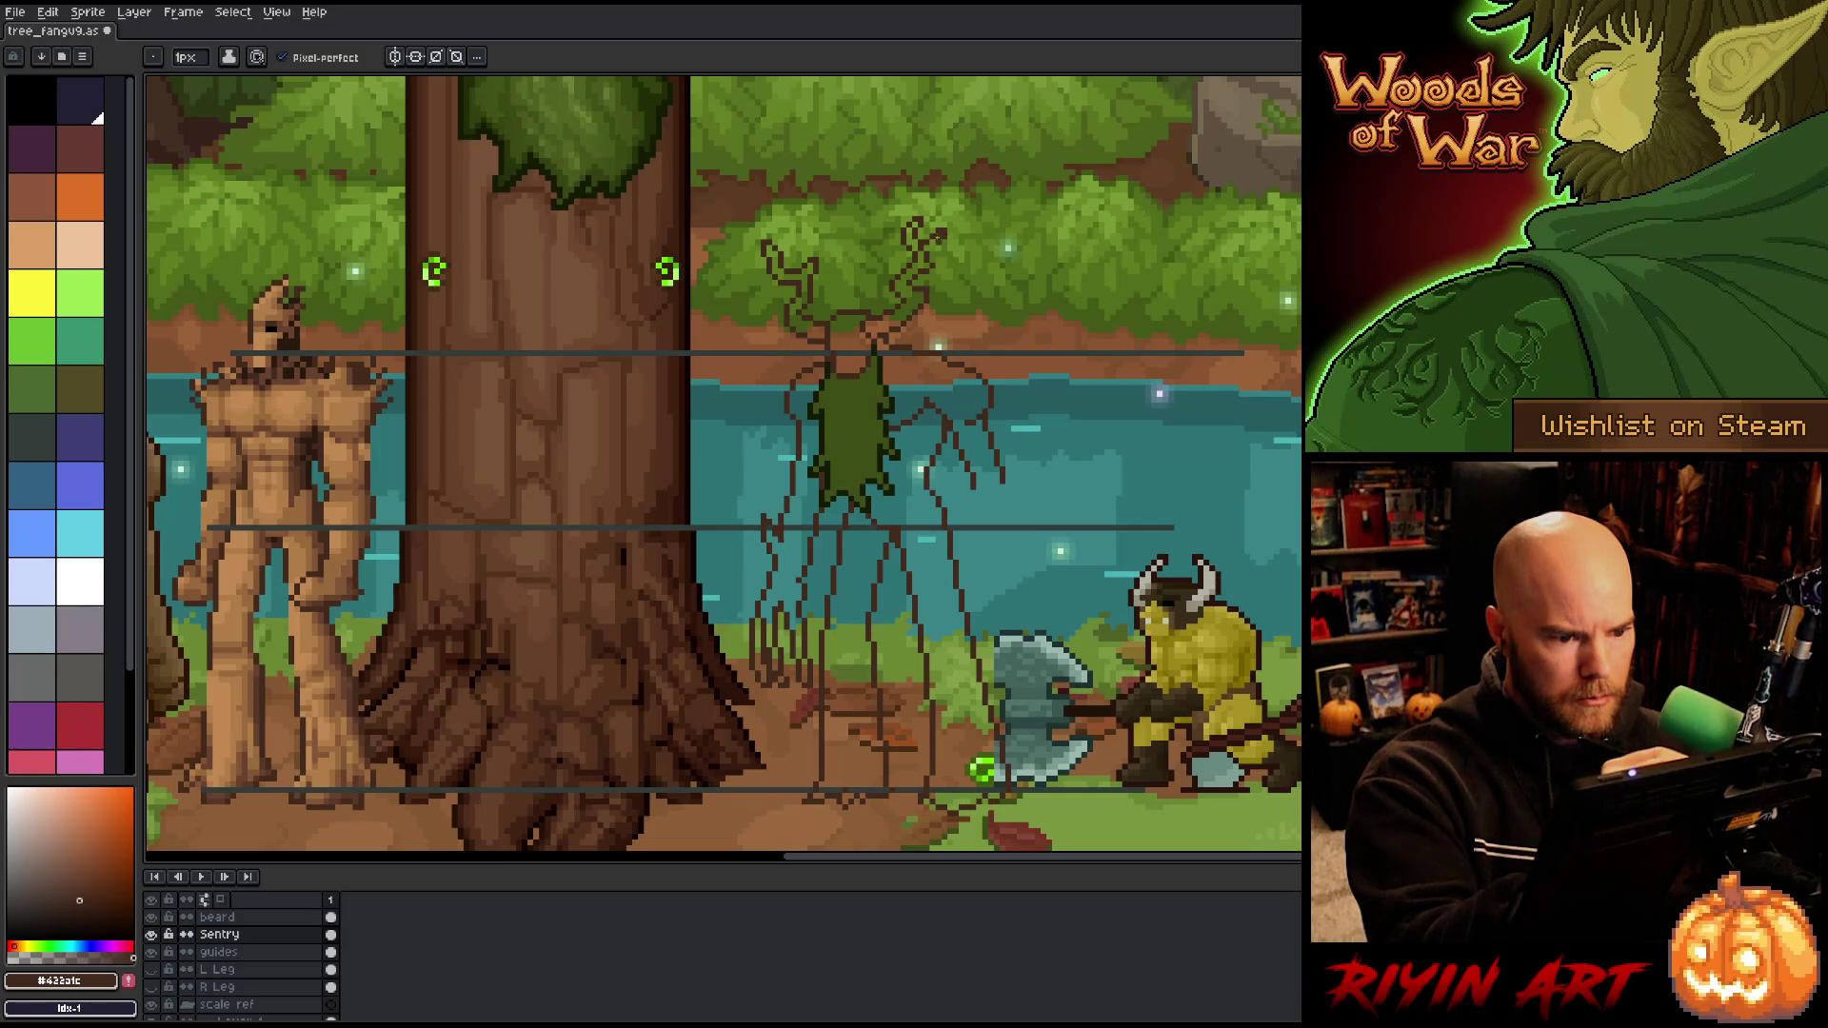
key("b")
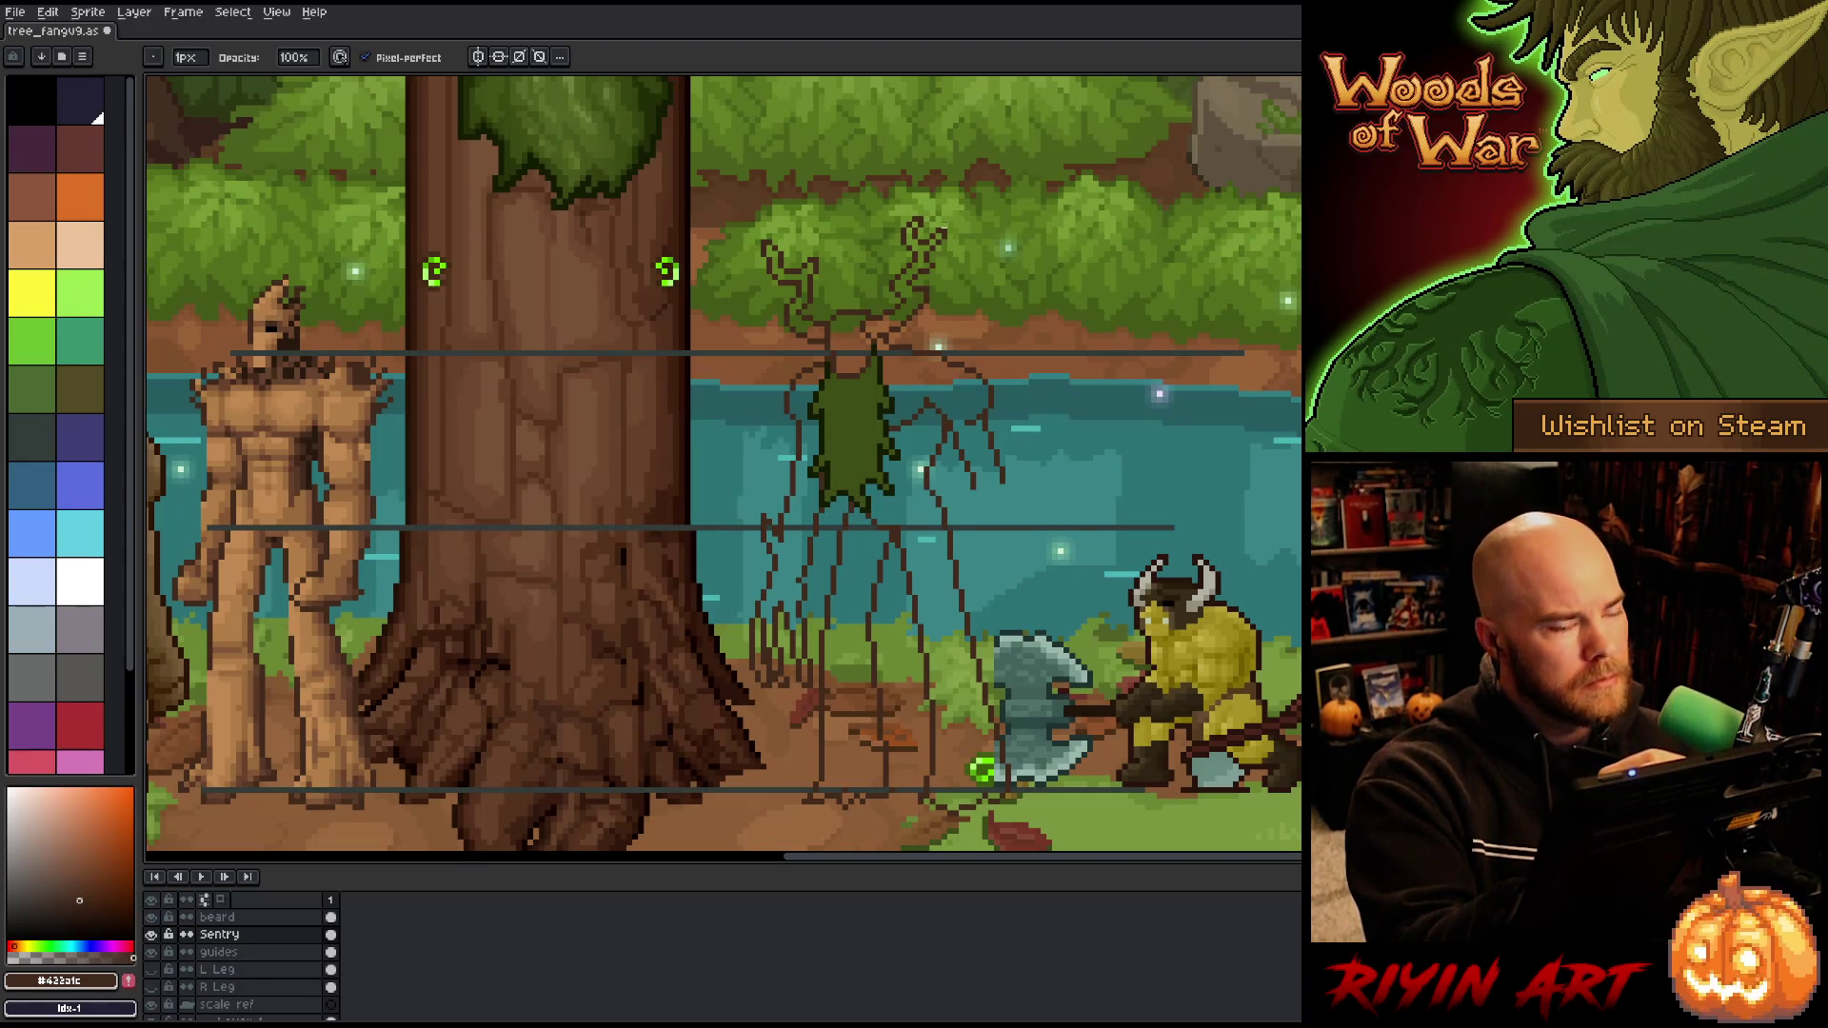
key("e")
key("b")
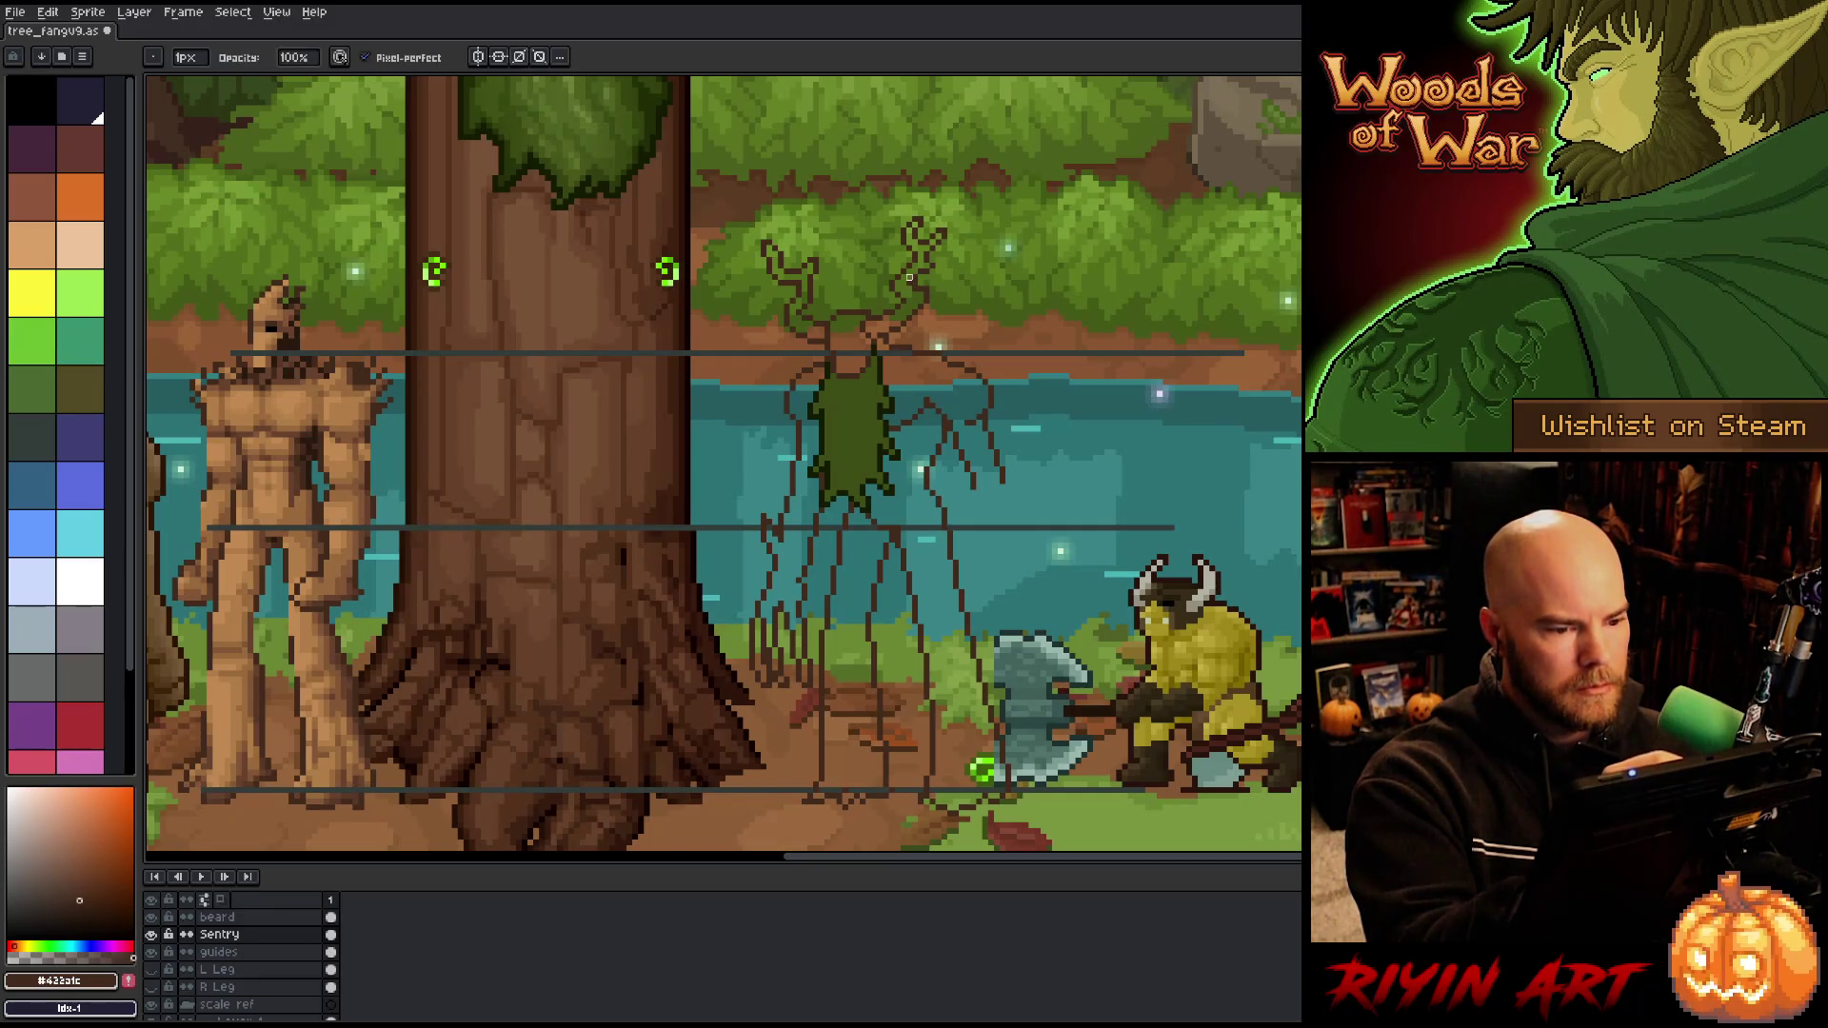
key("e")
key("b")
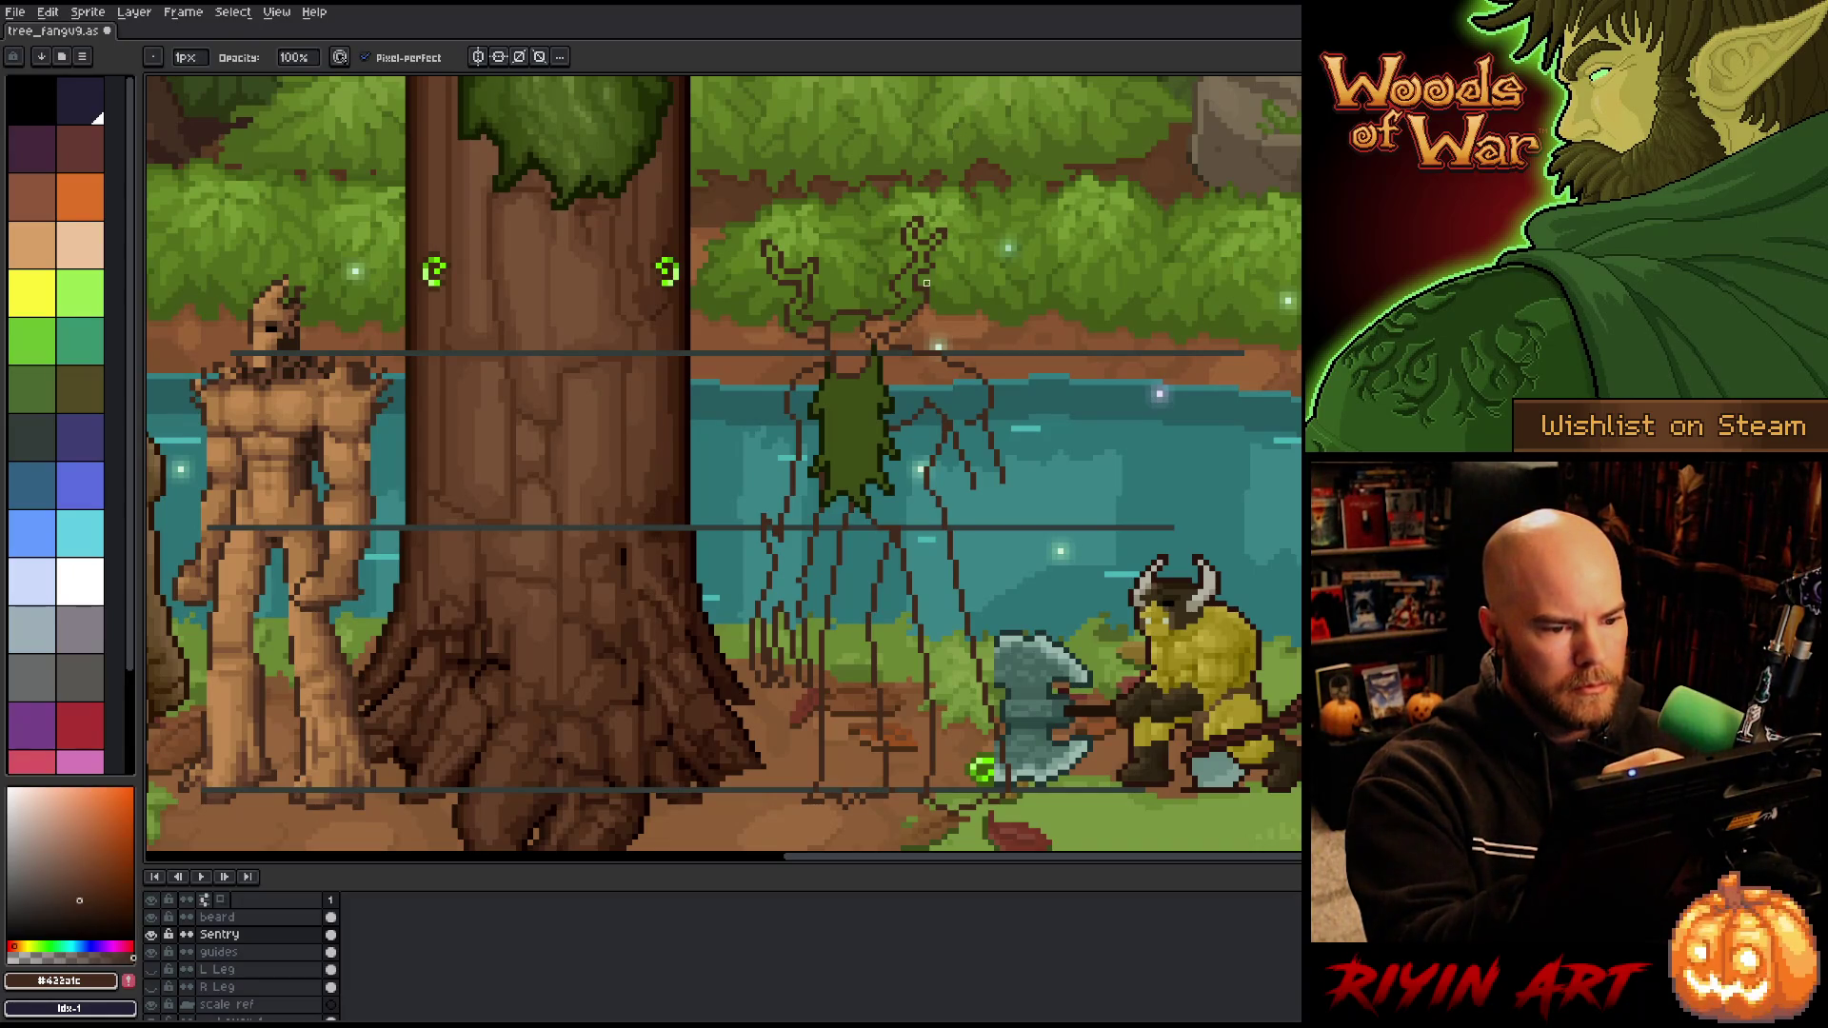
key("e")
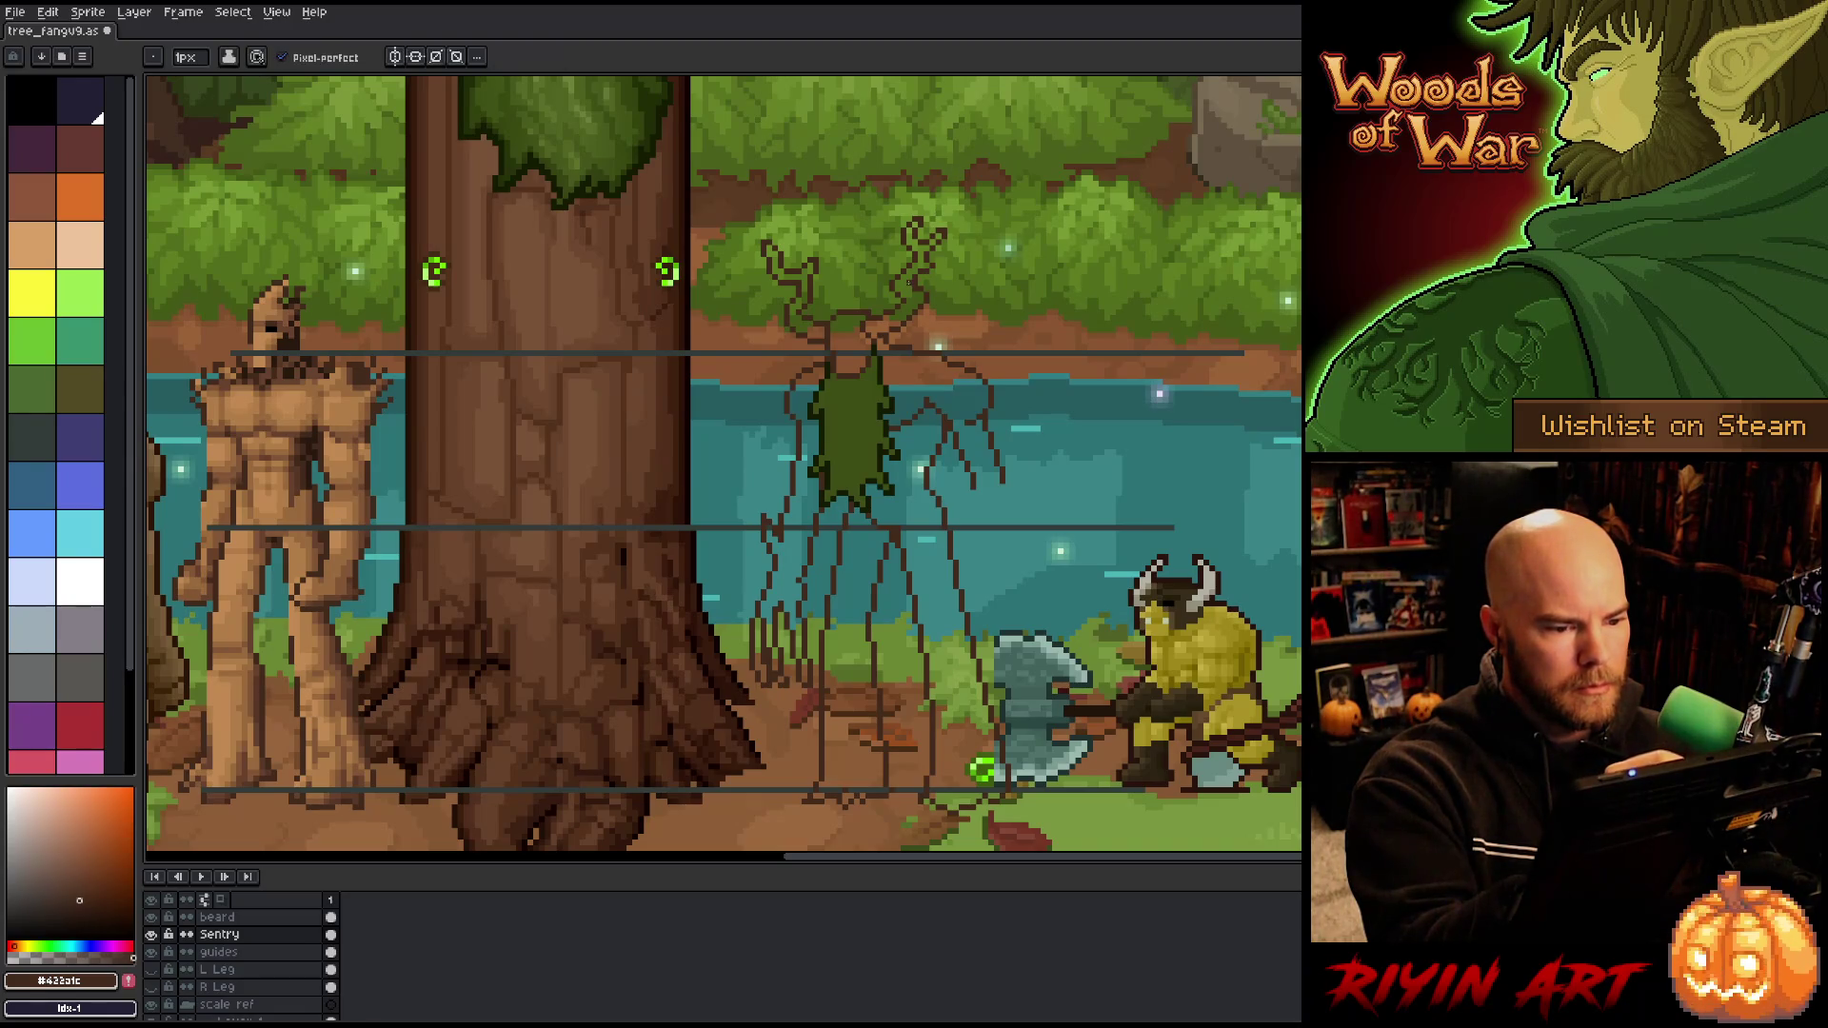
key("b")
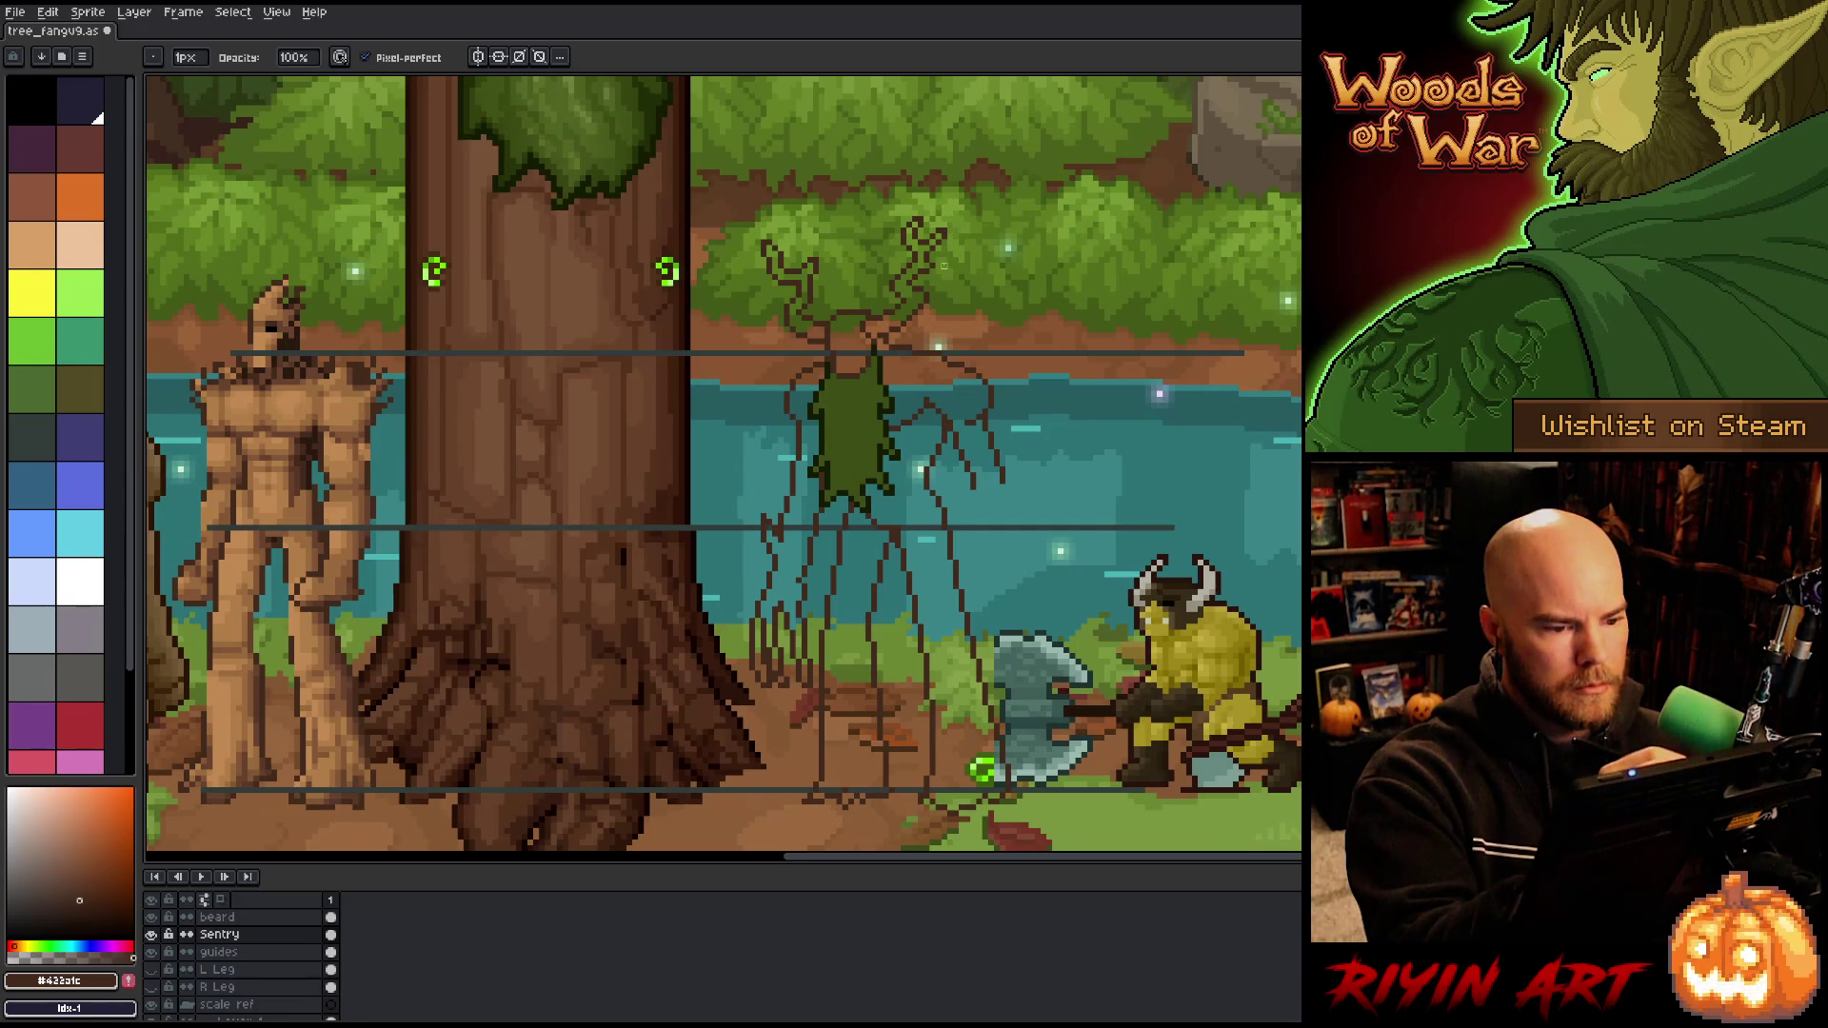
key("e")
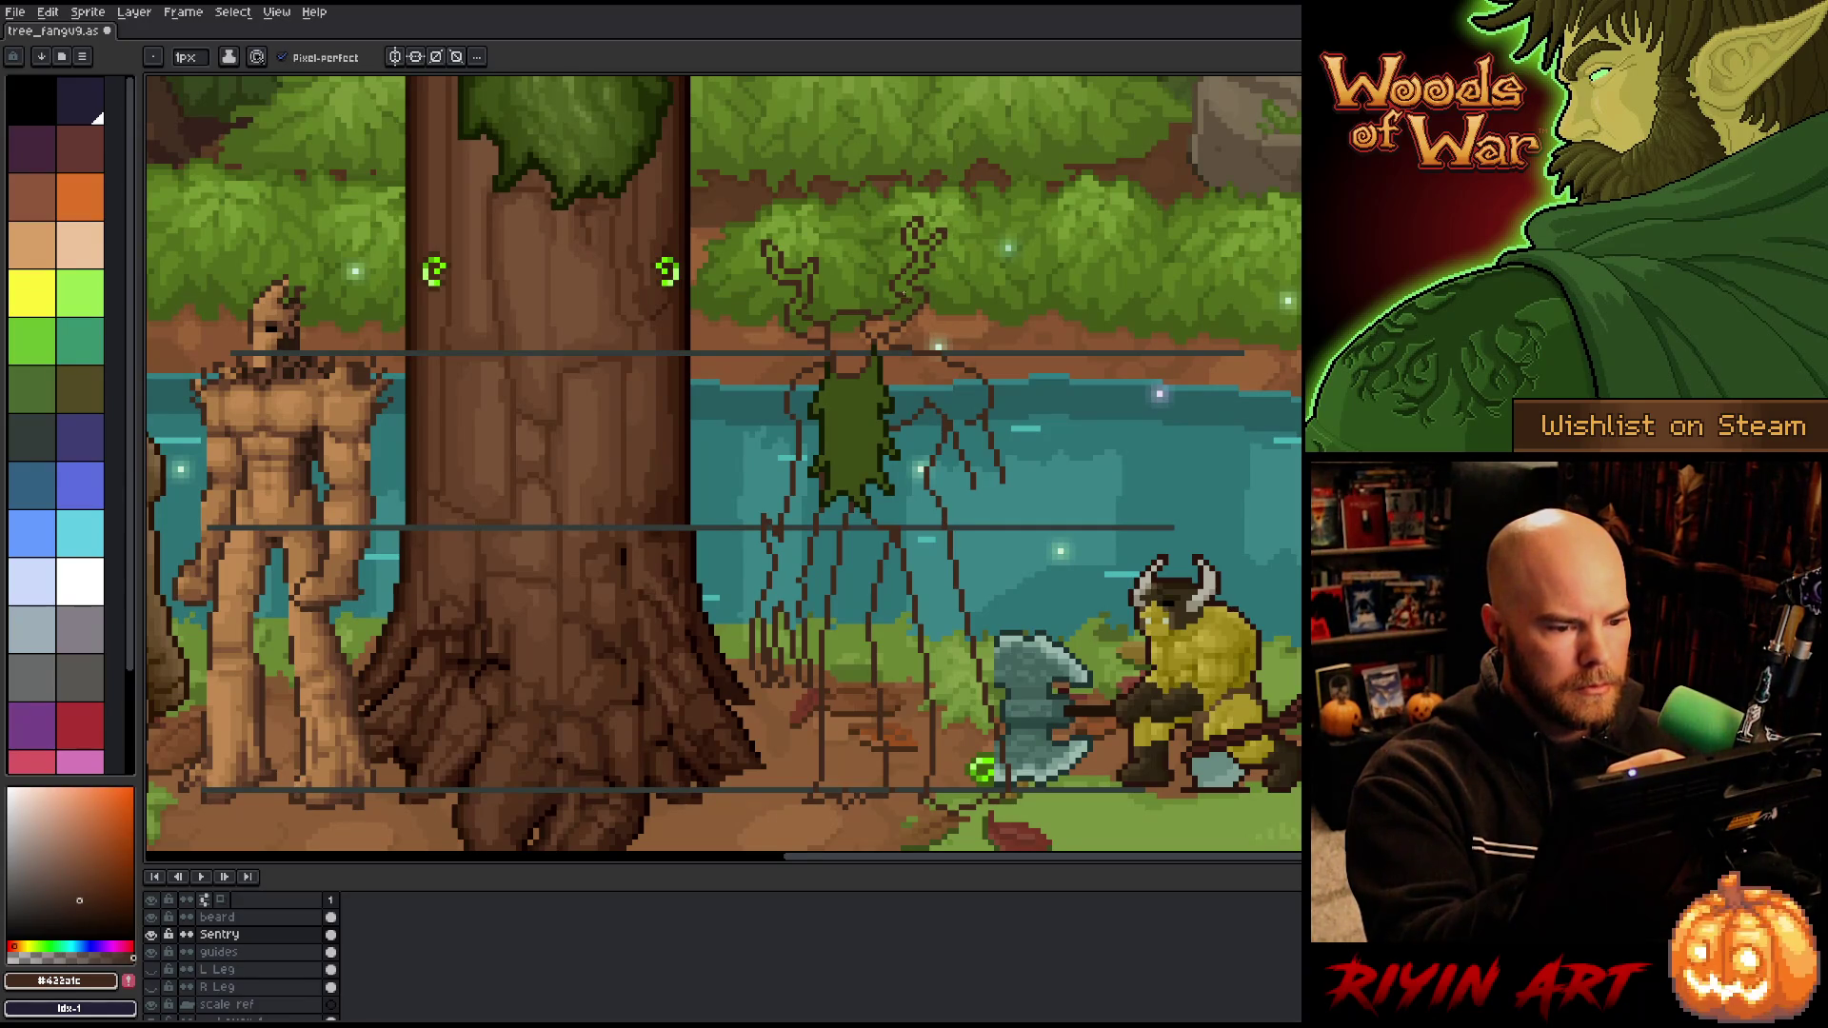
key("b")
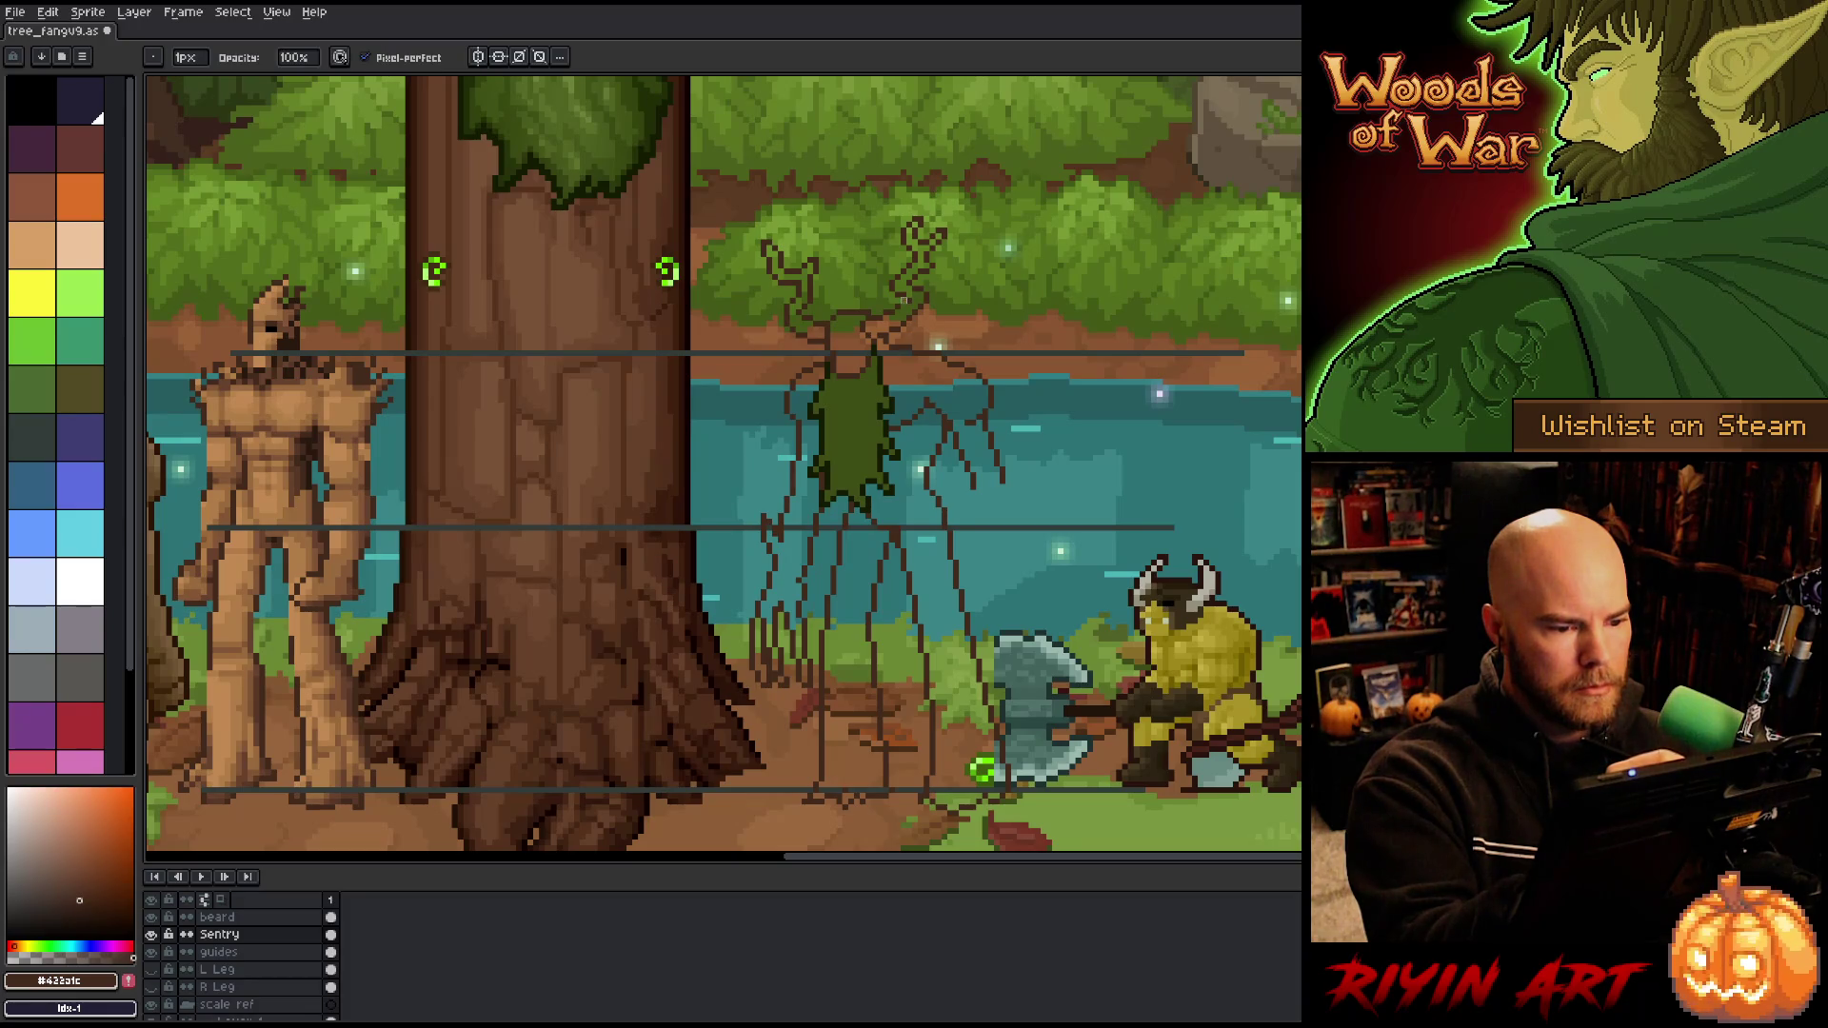
key("e")
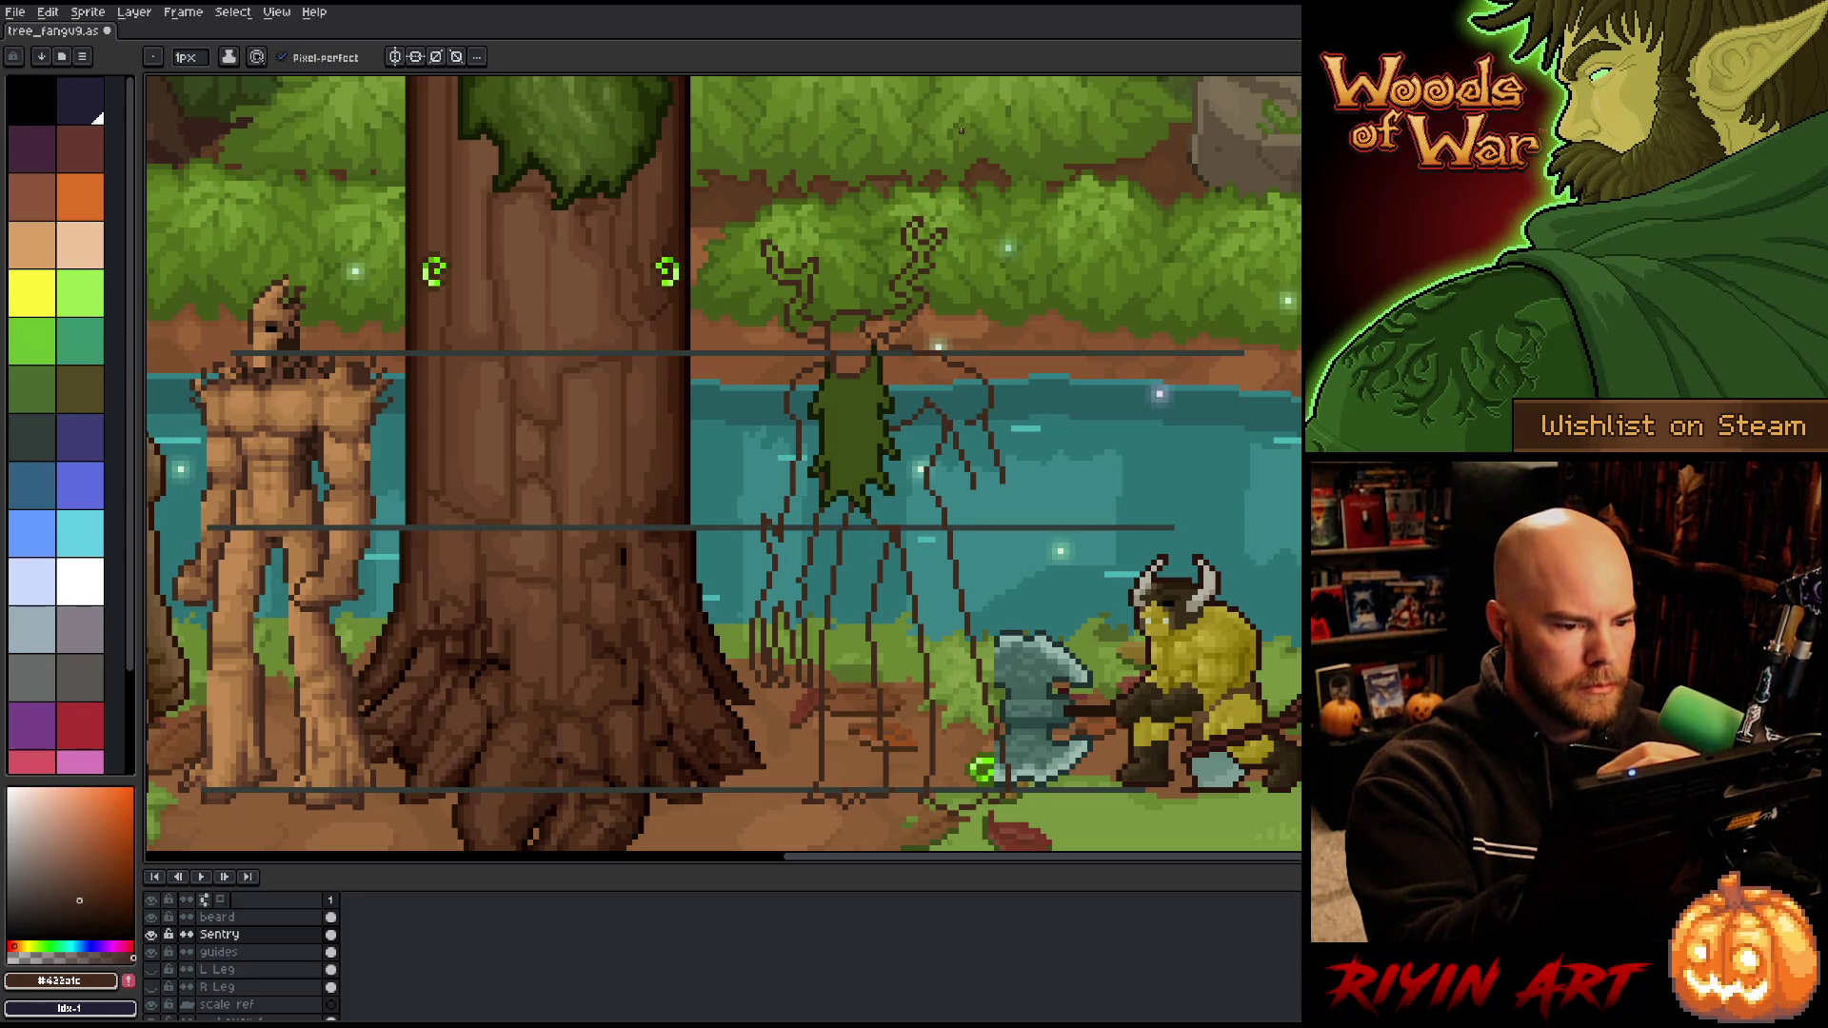
key("m")
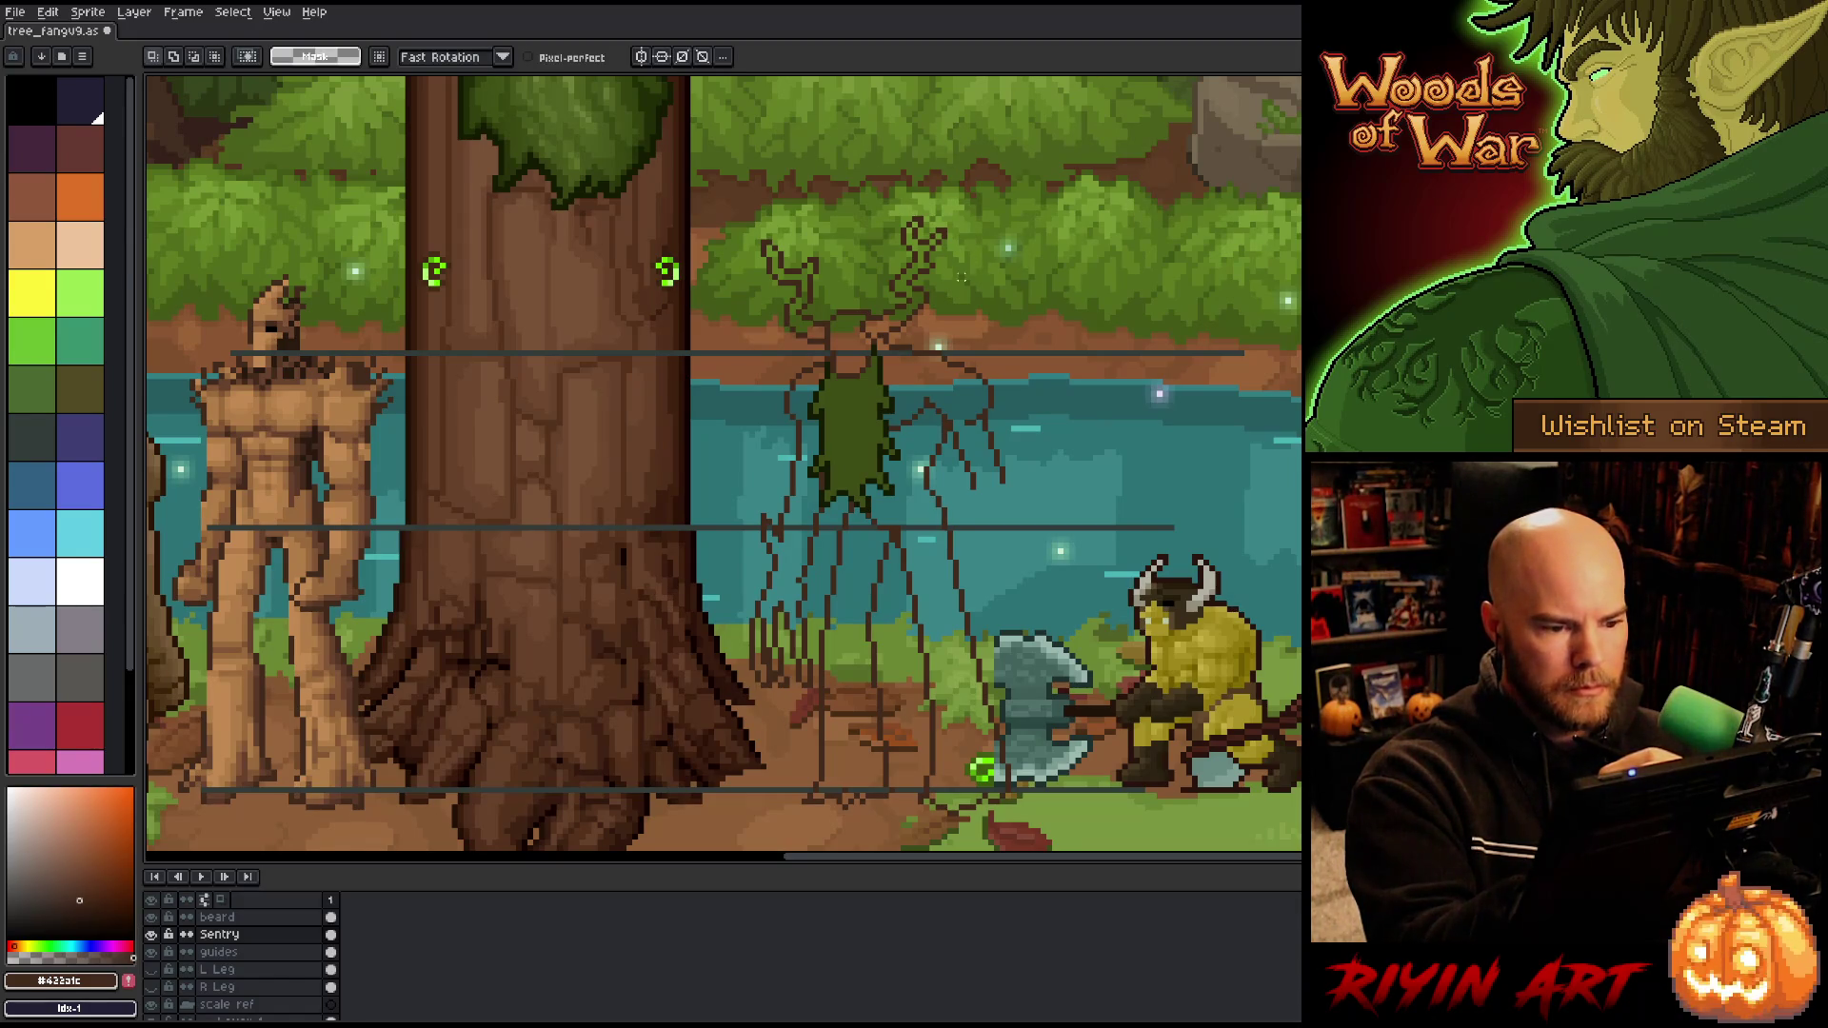
Step: Lasso-select and adjust part of the right antler and the antler's top
mouse_move(949, 300)
left_mouse_down()
mouse_move(895, 318)
mouse_move(881, 238)
mouse_move(952, 300)
left_mouse_up()
left_click(938, 252)
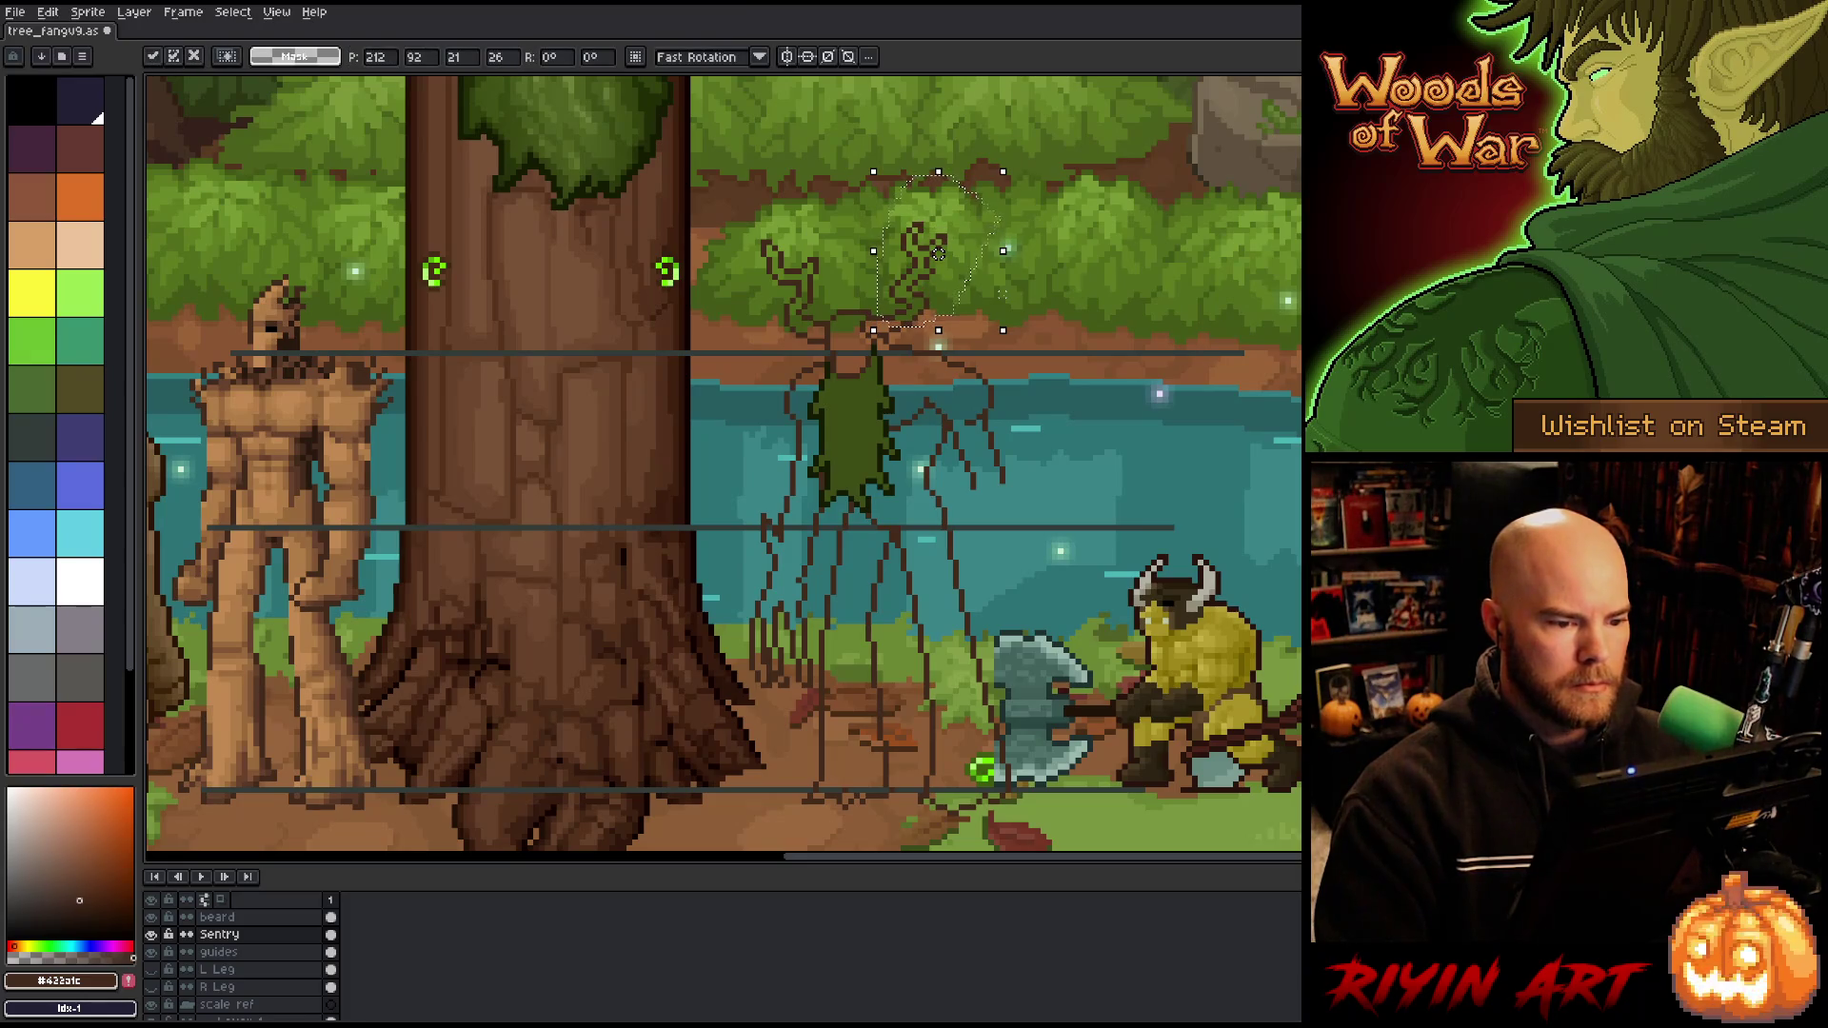
key("ctrl+d")
mouse_move(935, 183)
left_mouse_down()
mouse_move(1027, 228)
mouse_move(899, 276)
mouse_move(925, 294)
left_mouse_up()
left_click(962, 242)
key("ctrl+d")
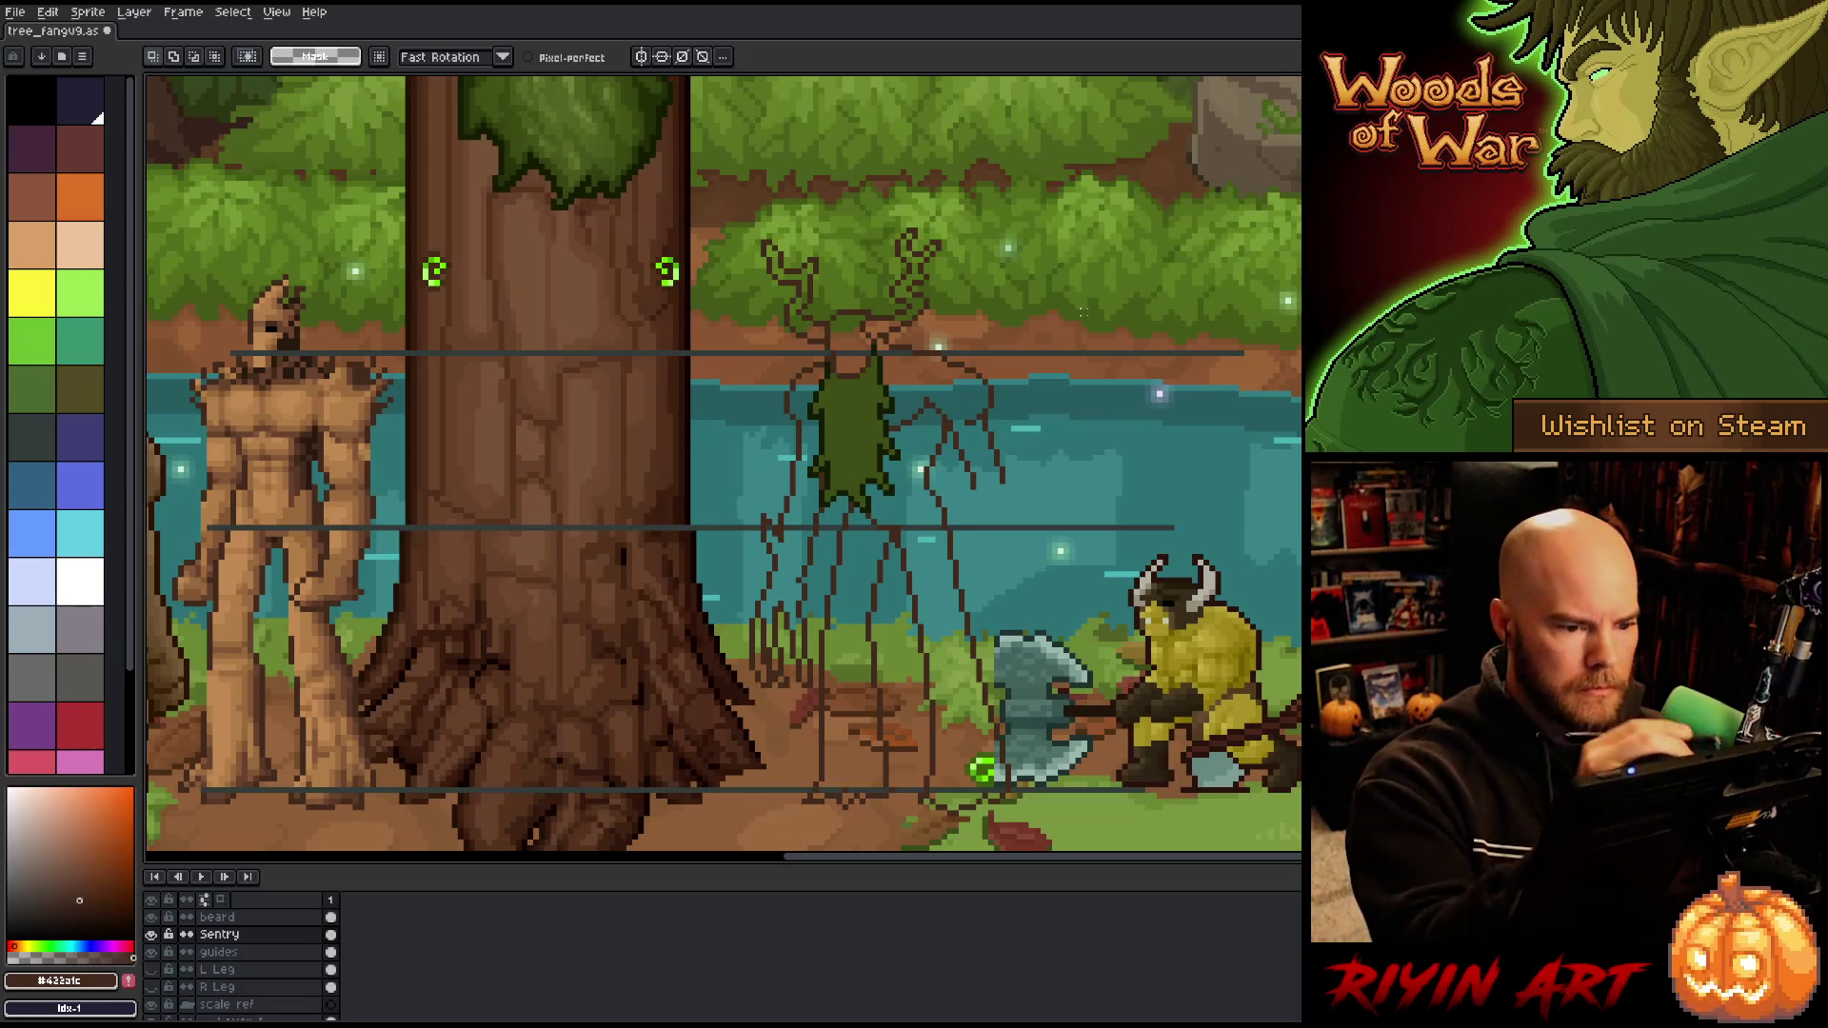
Step: Box-select a small antler area and touch up the branches with Pencil and Eraser
key("b")
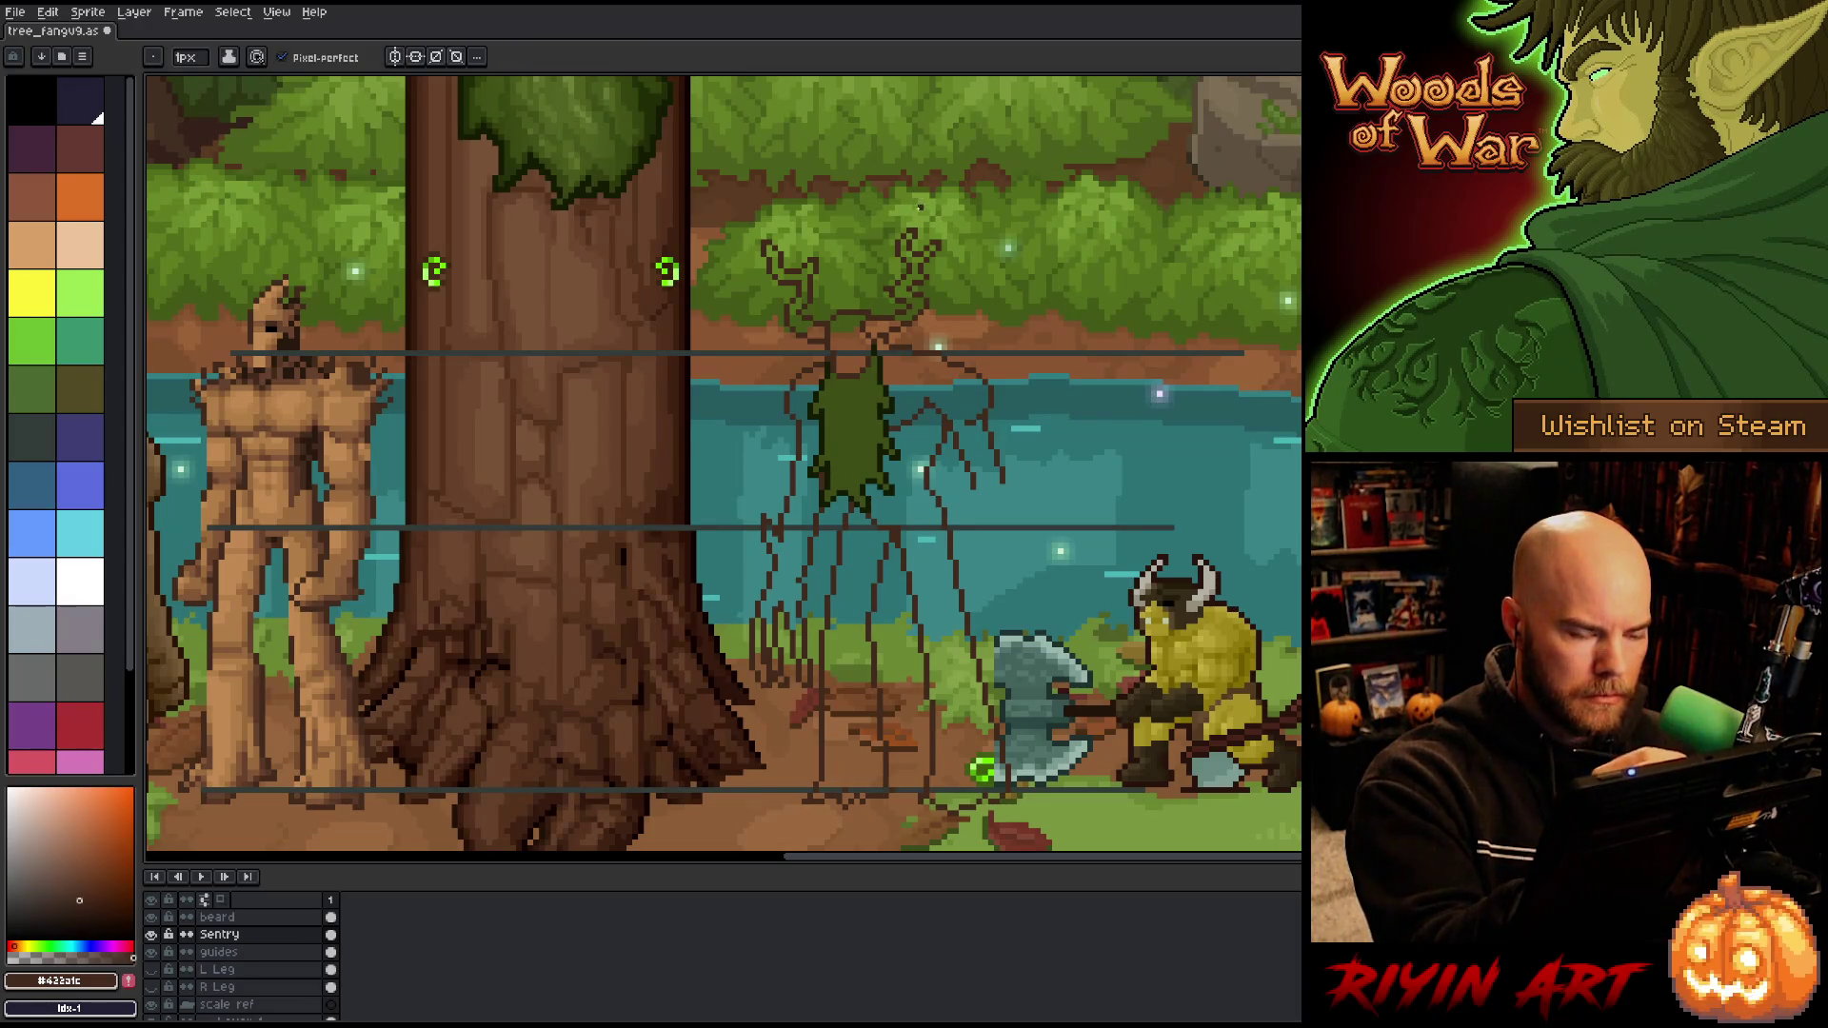
key("e")
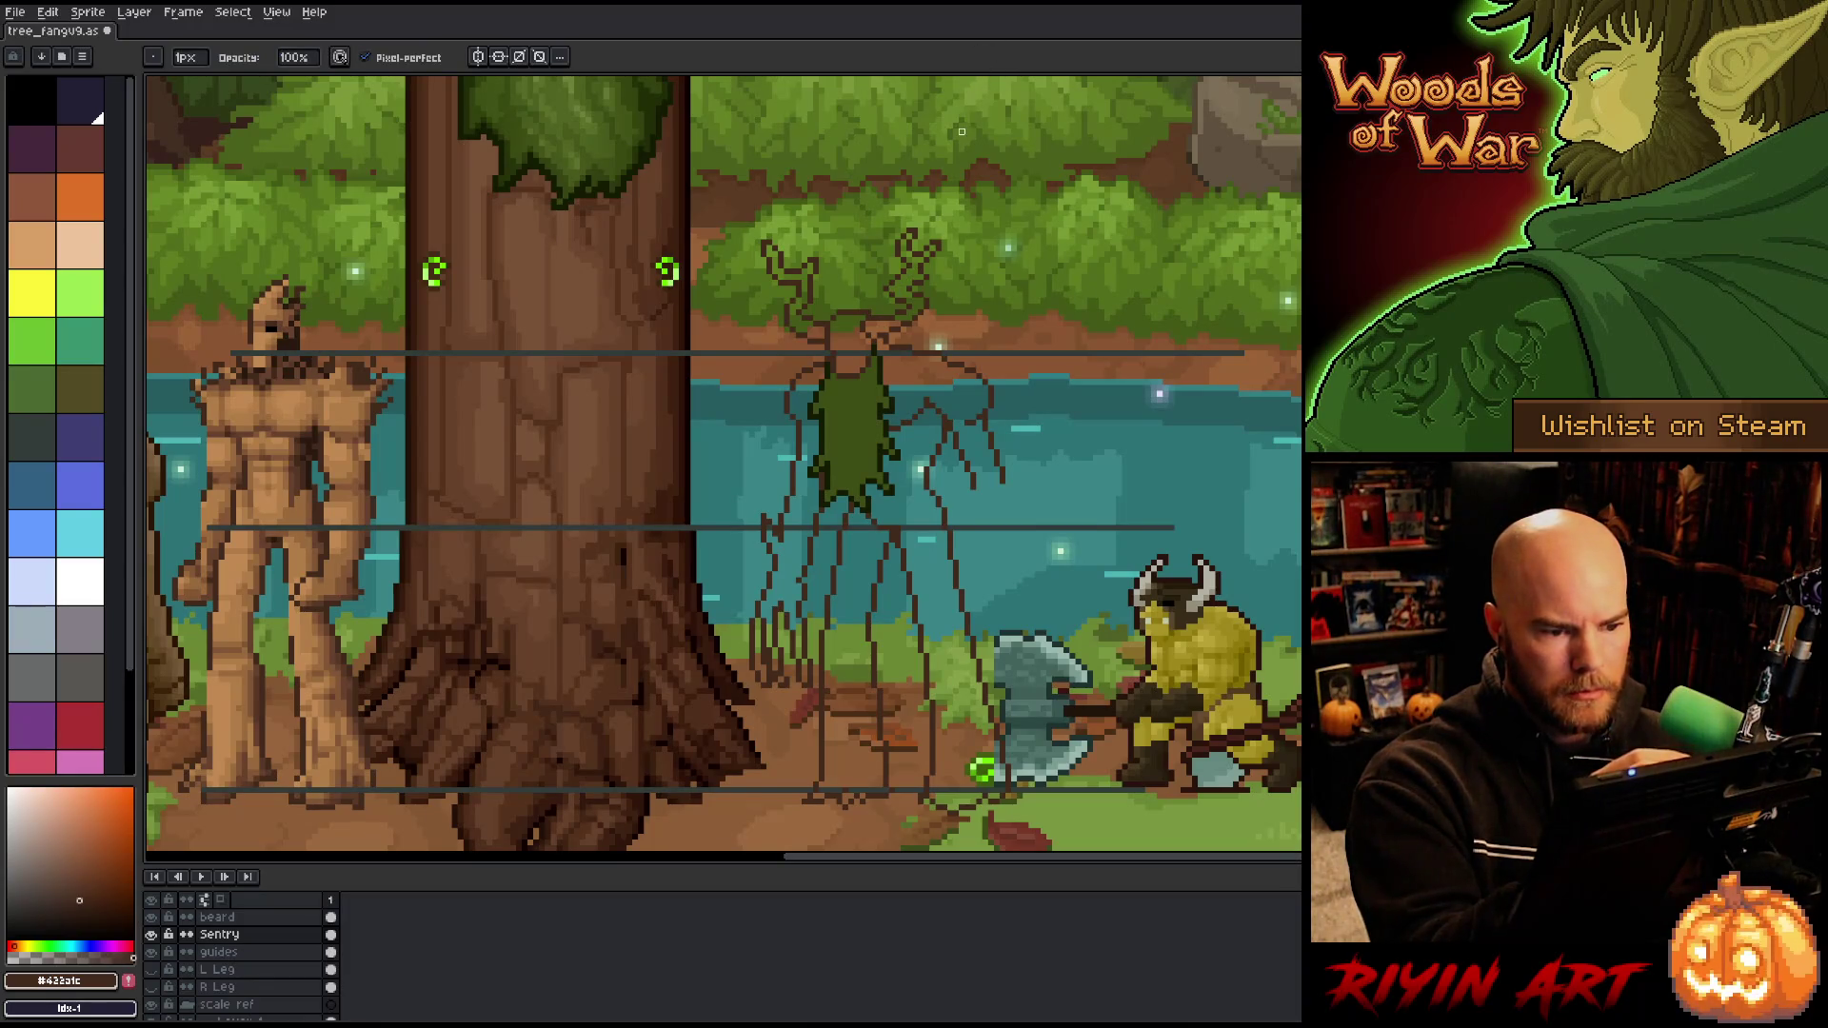
key("m")
left_click_drag(909, 267, 956, 294)
key("ctrl+d")
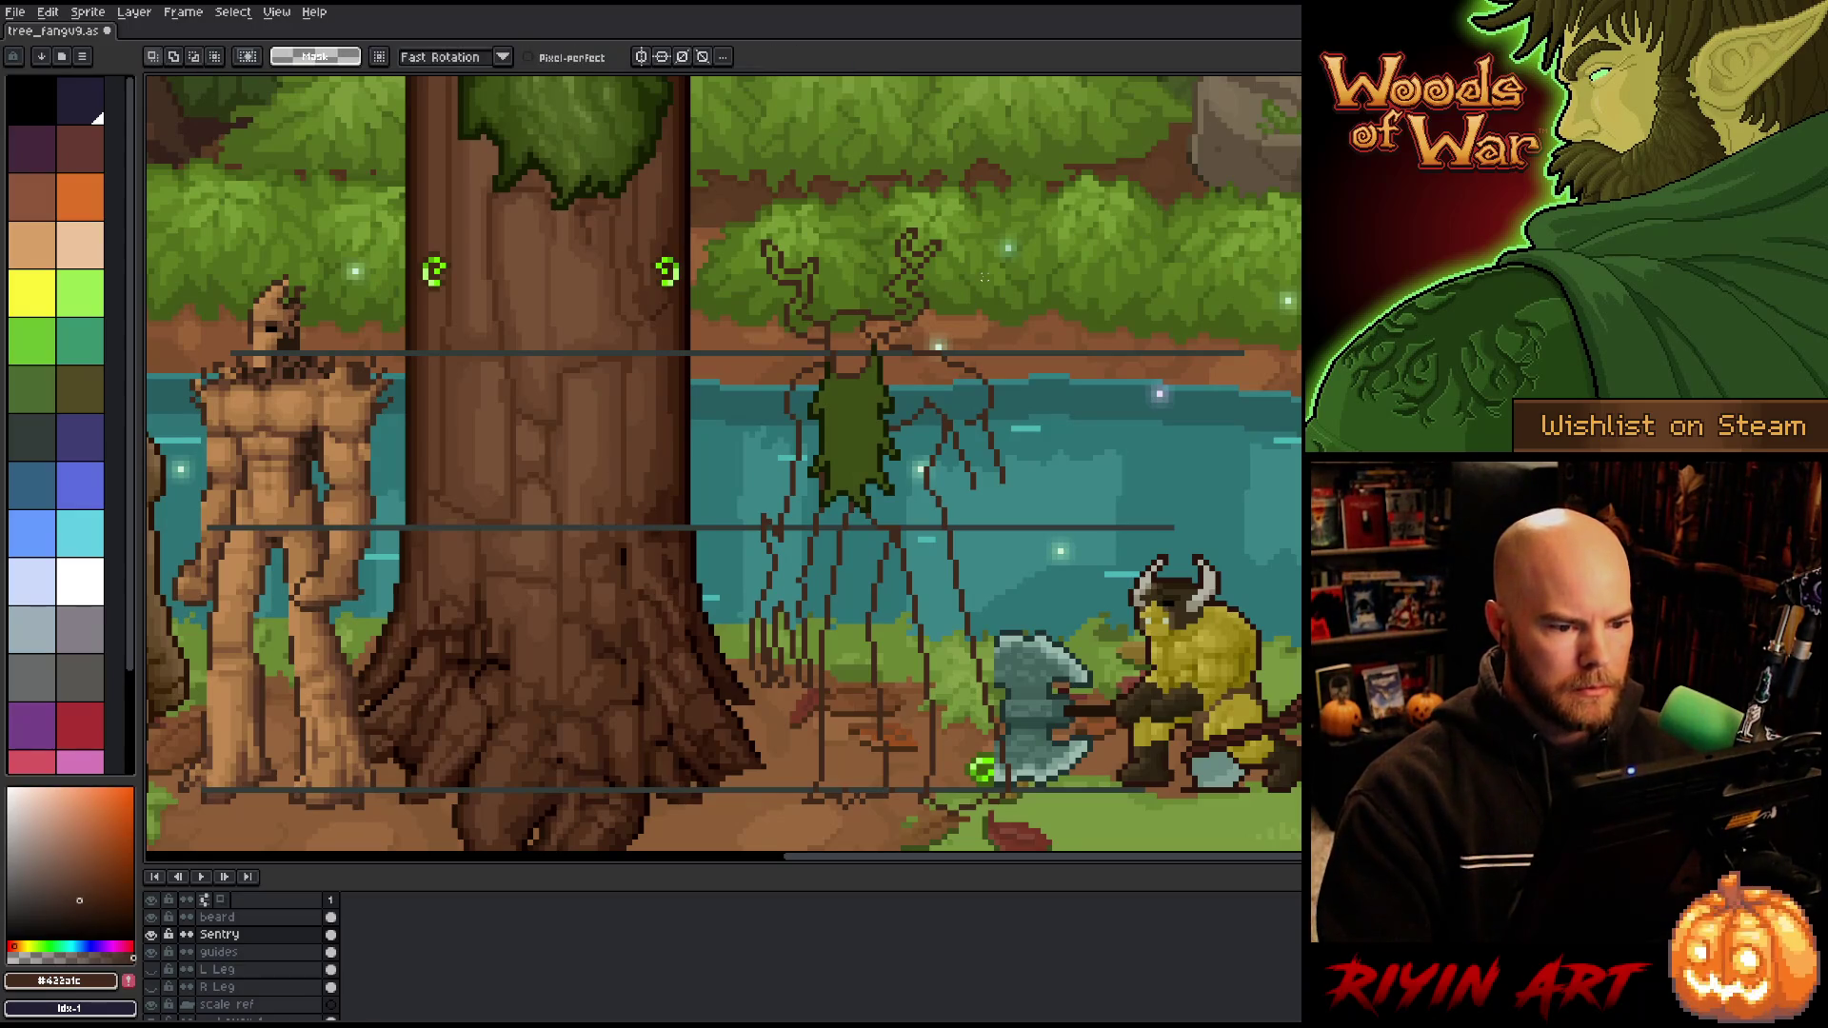
key("b")
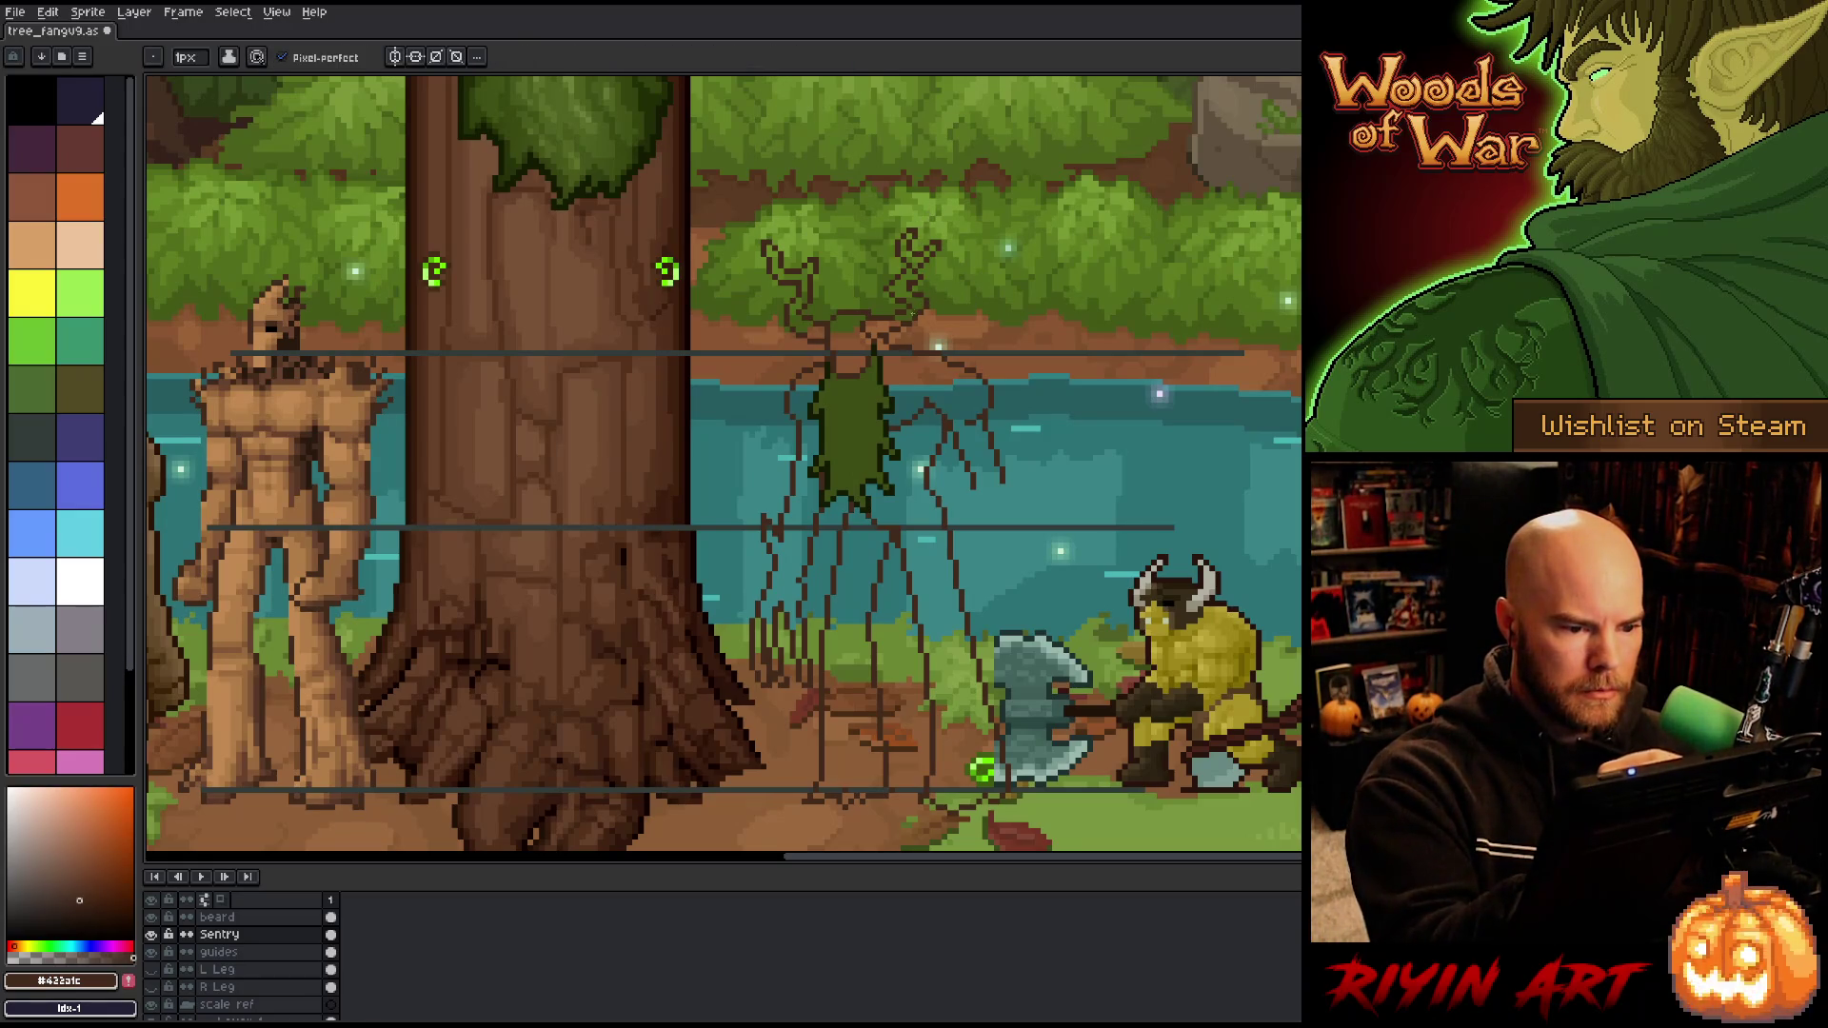
key("e")
key("b")
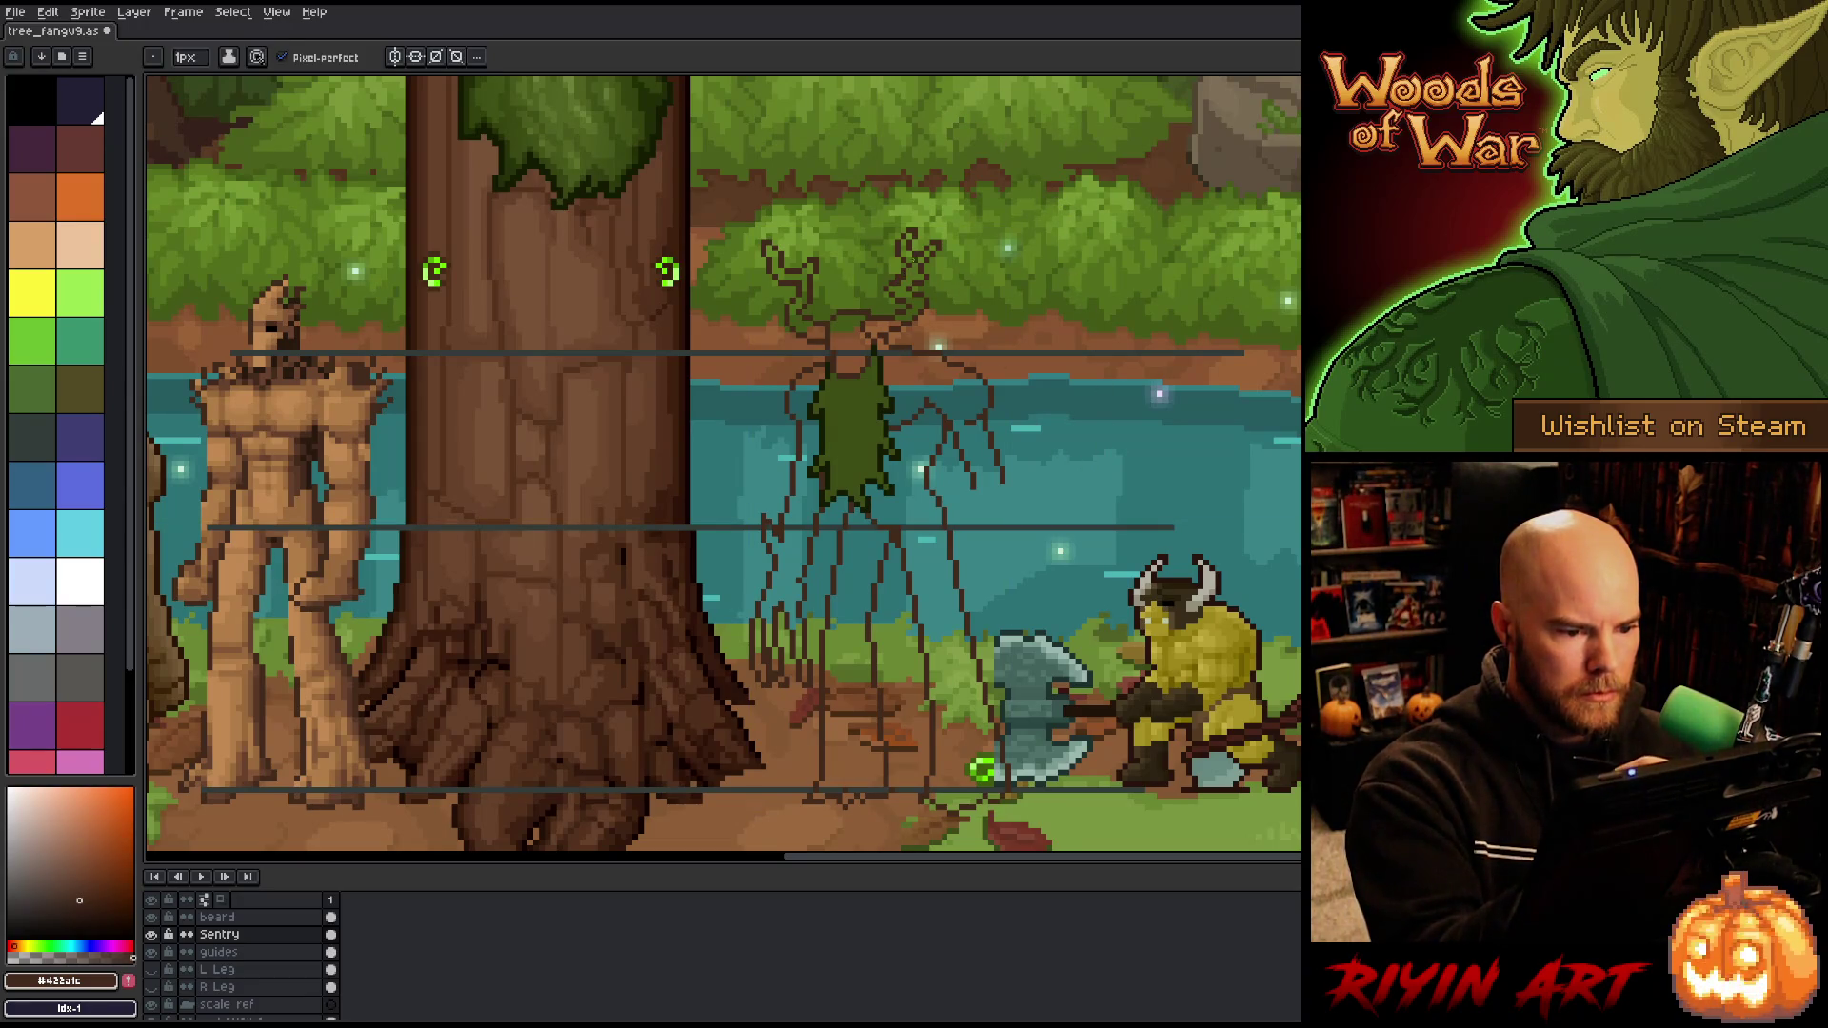
key("e")
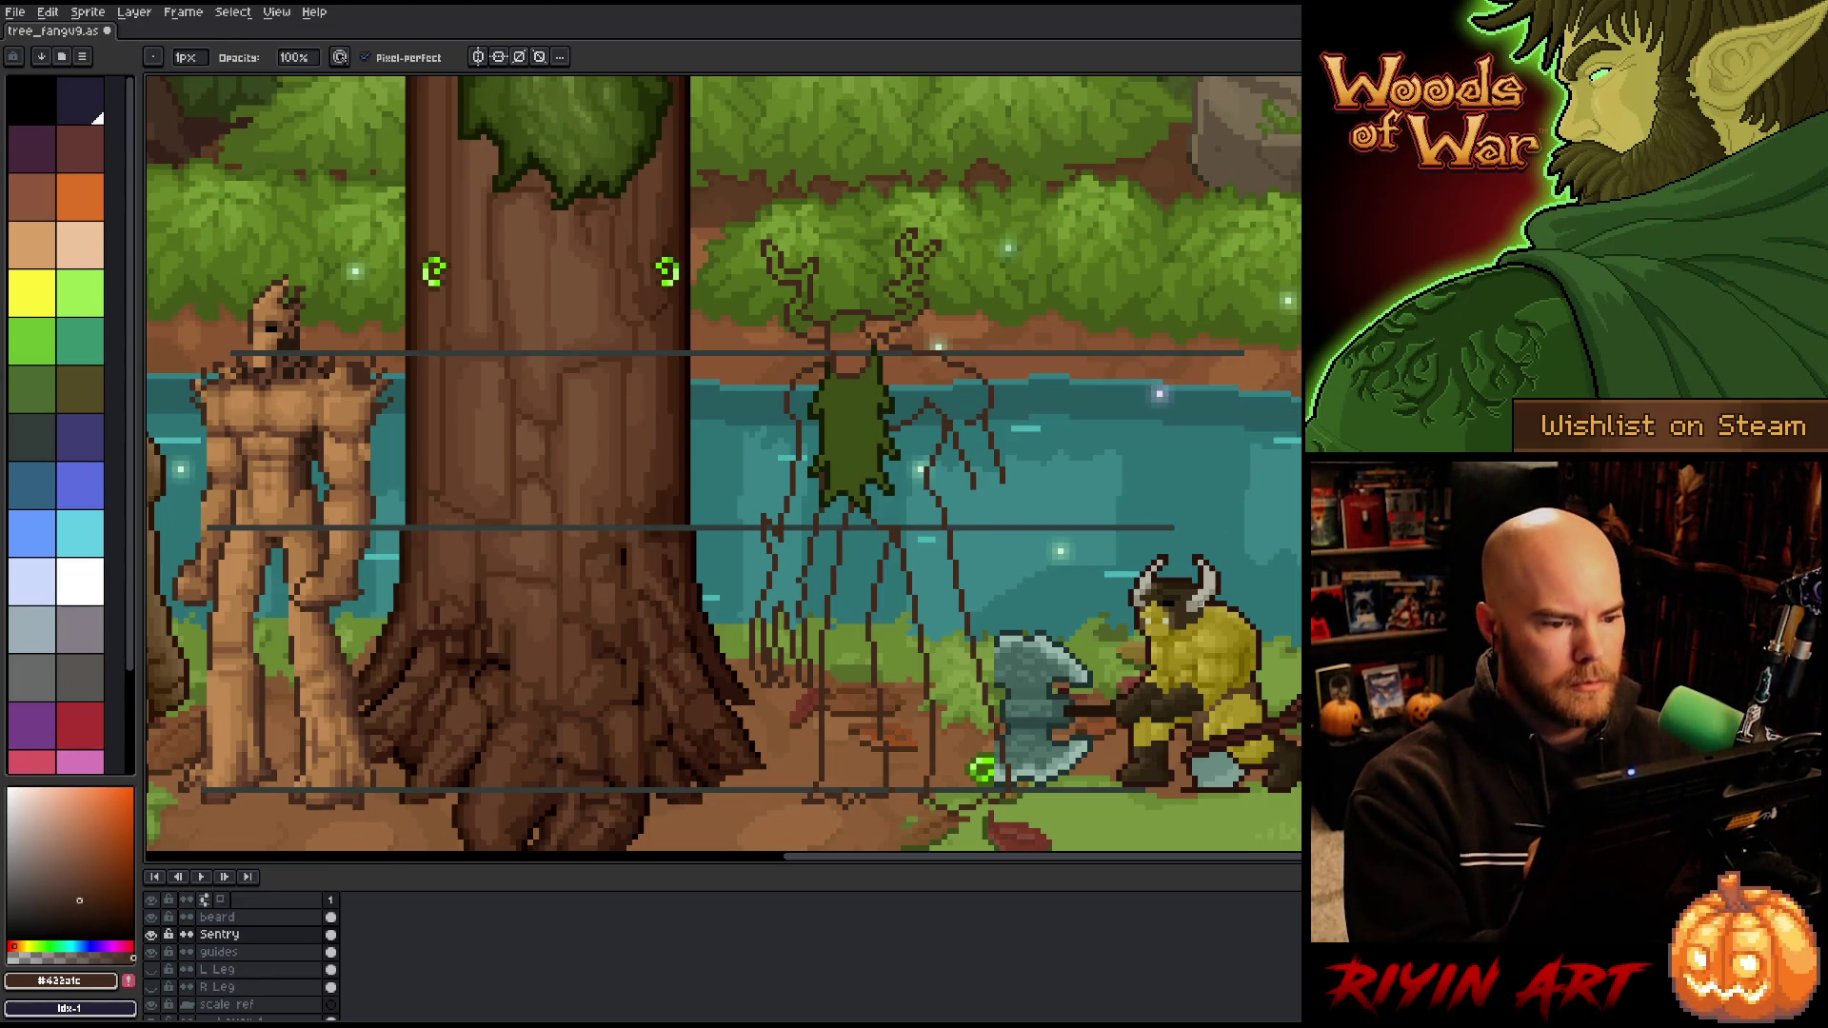
Step: Save the sketch, then undo the last change
key("ctrl+s")
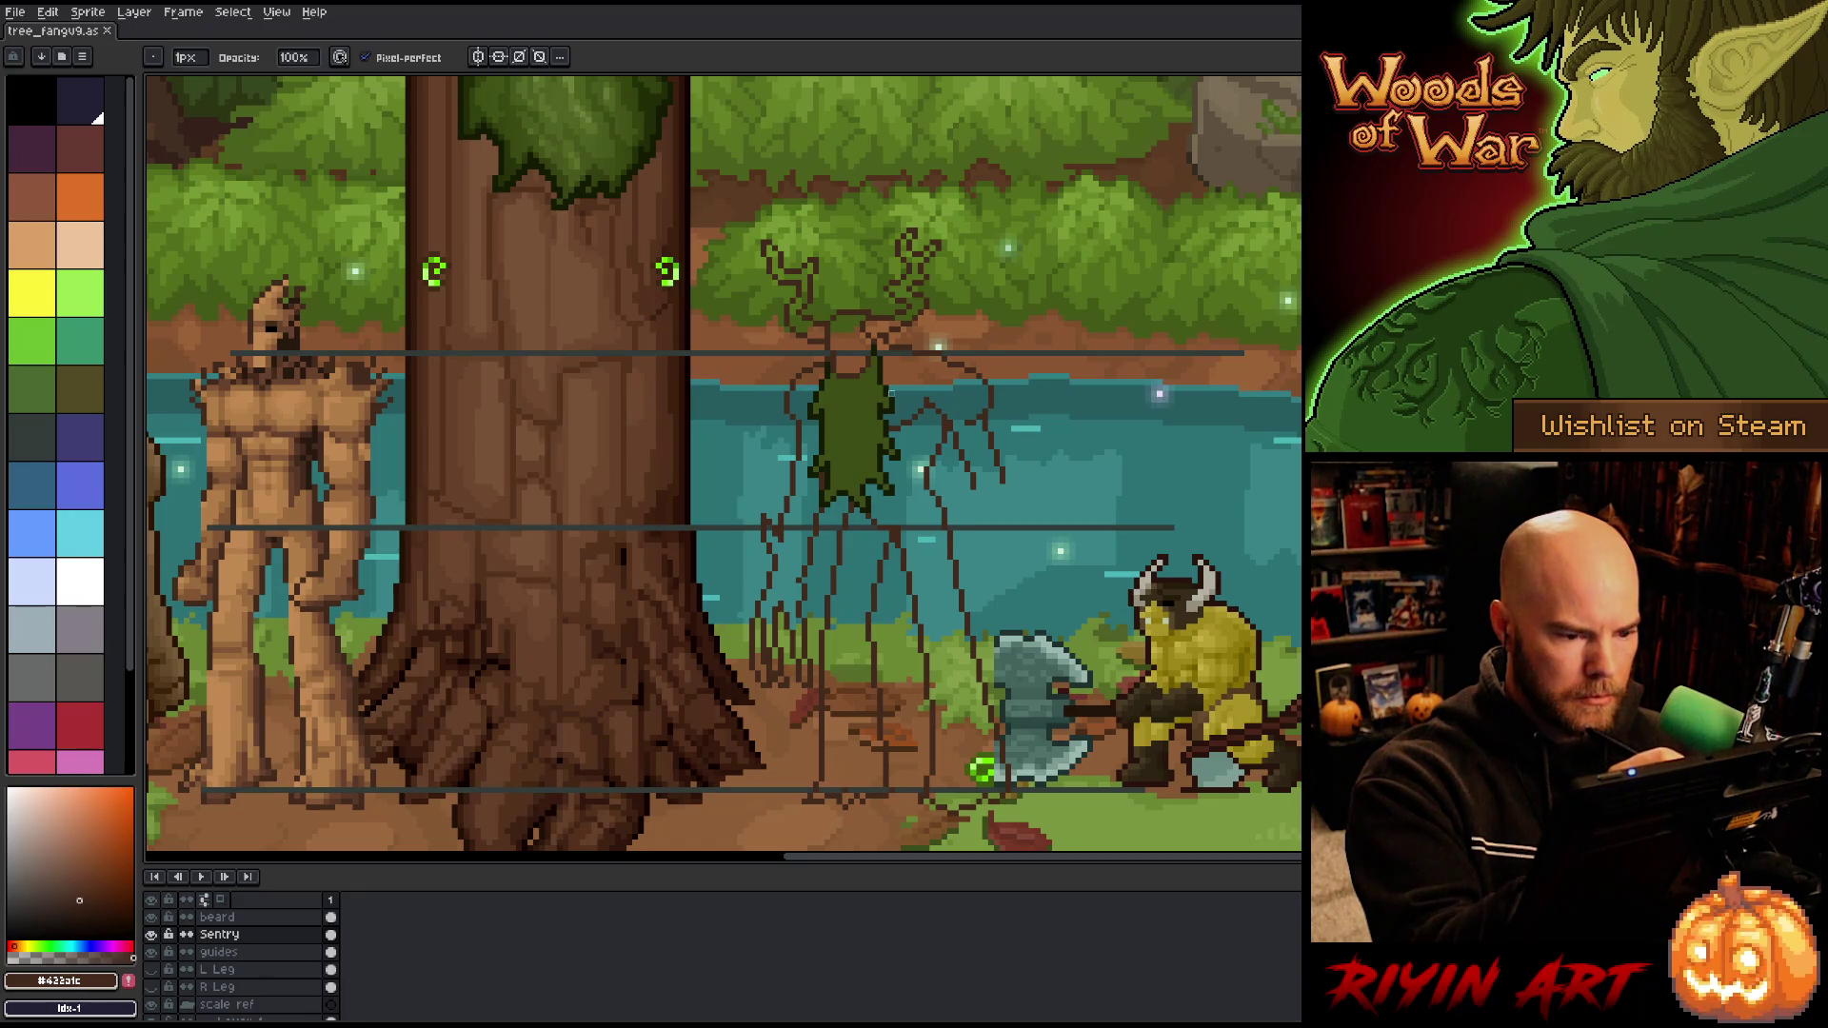
key("ctrl+z")
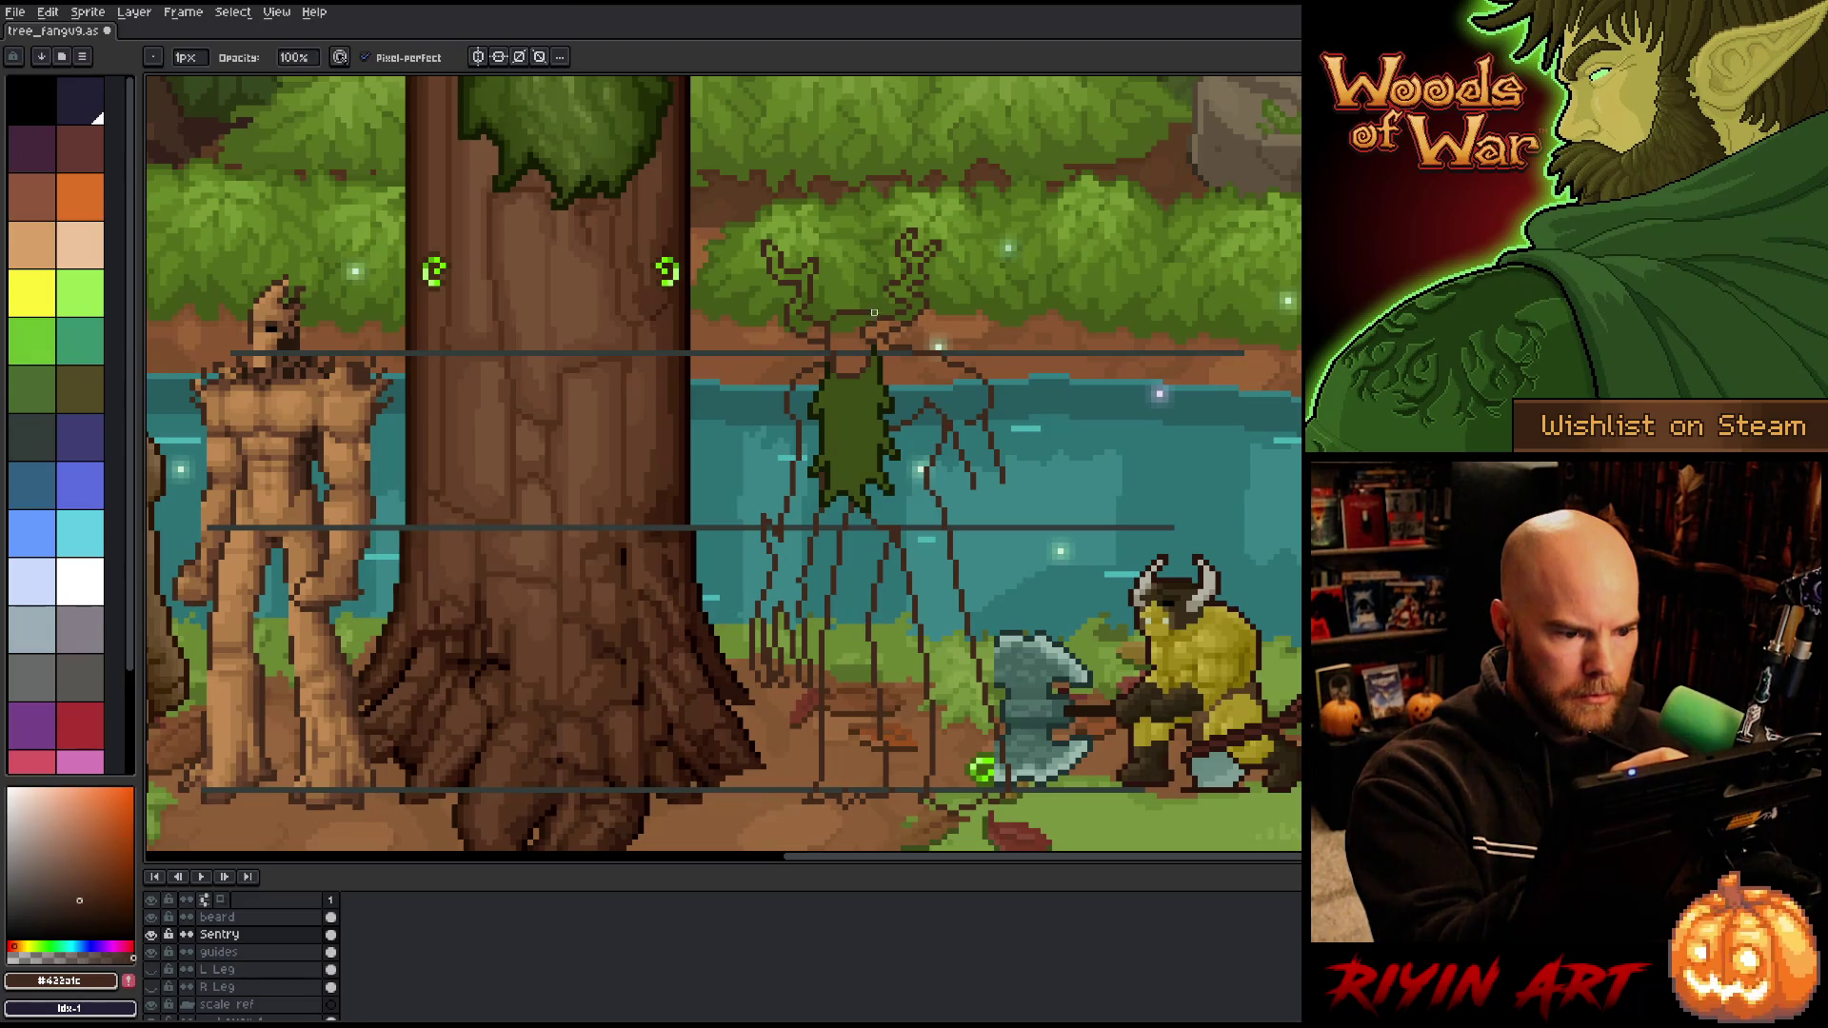
key("e")
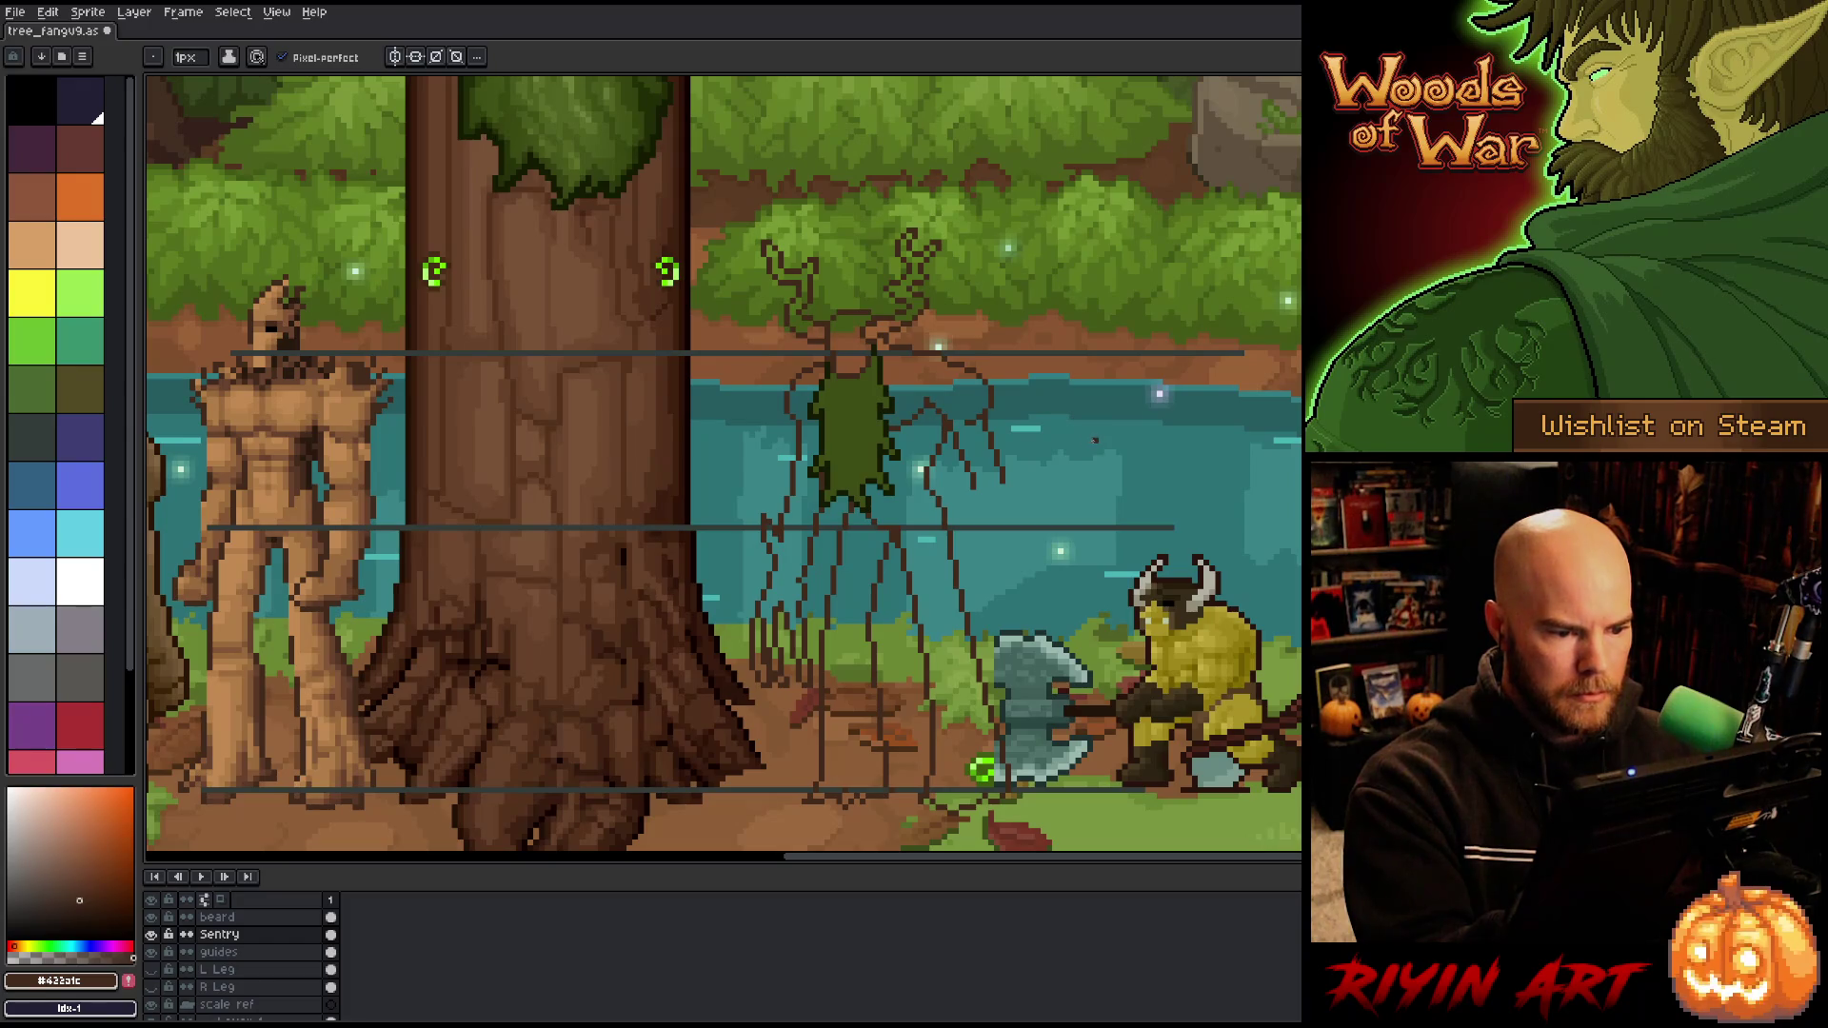
Step: Touch up and box-select a small patch at the antler base
key("m")
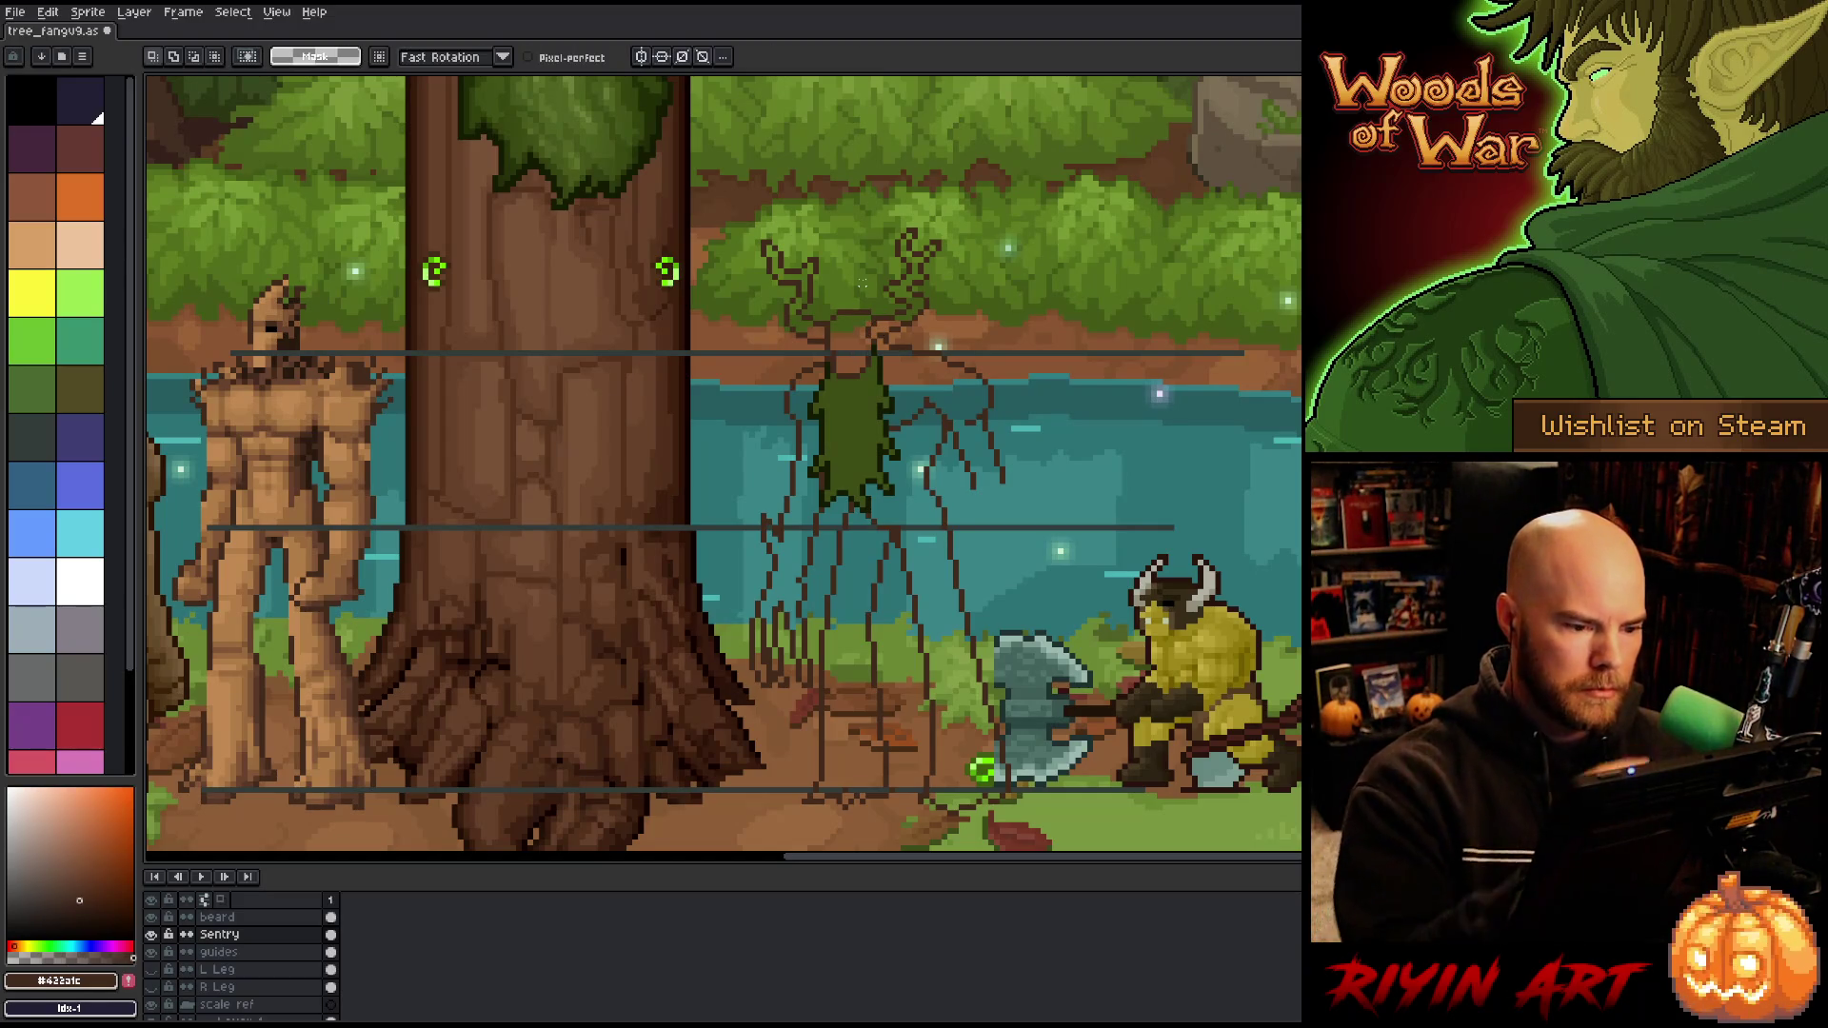
key("b")
key("e")
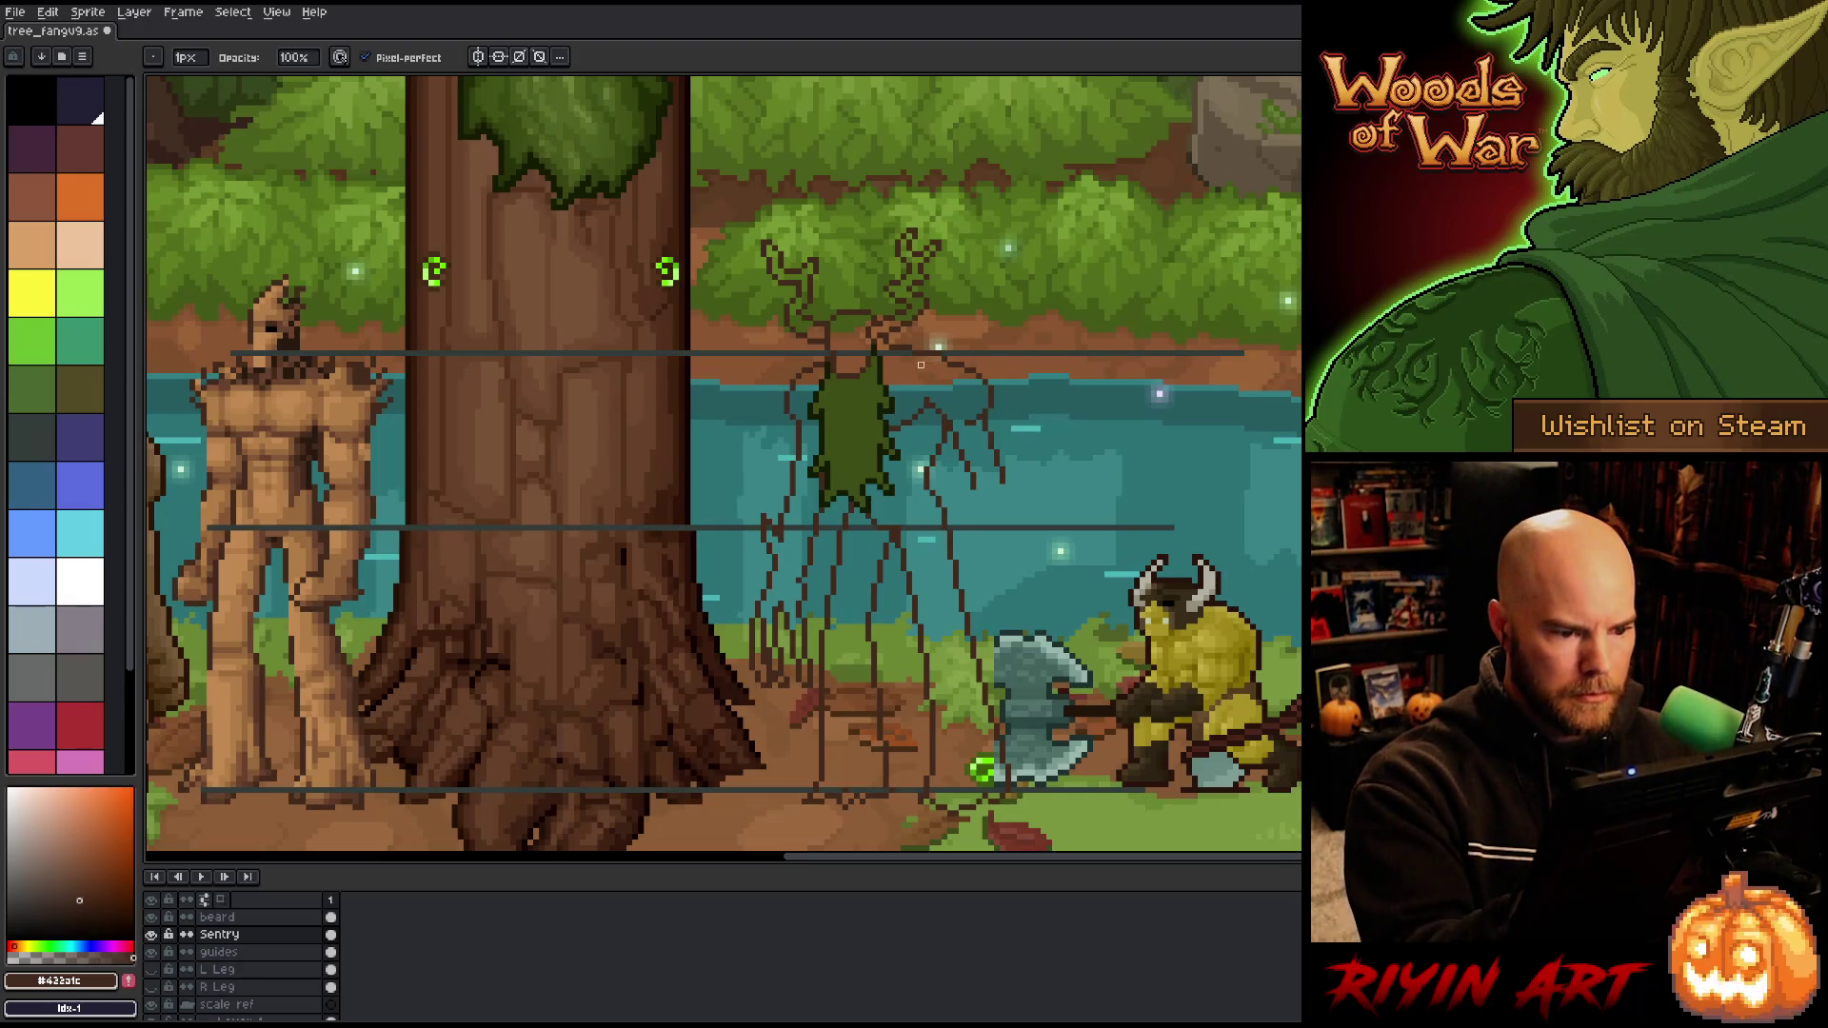
key("b")
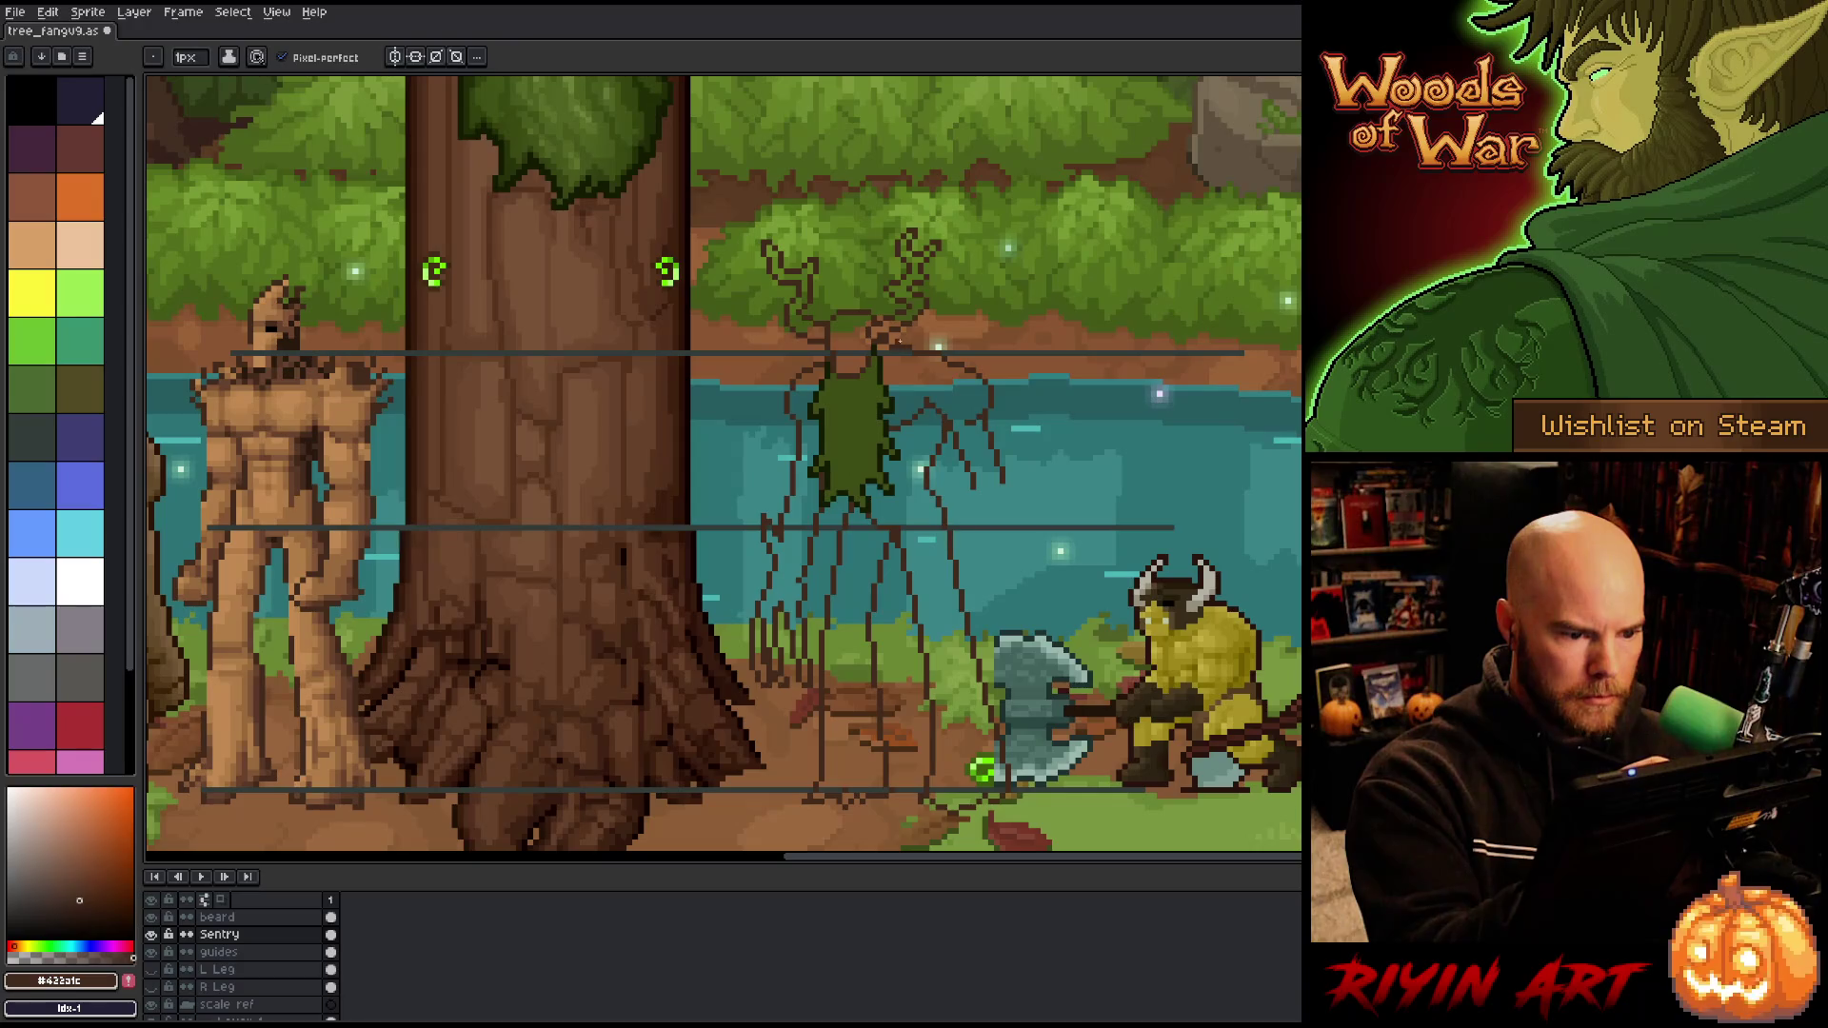
key("m")
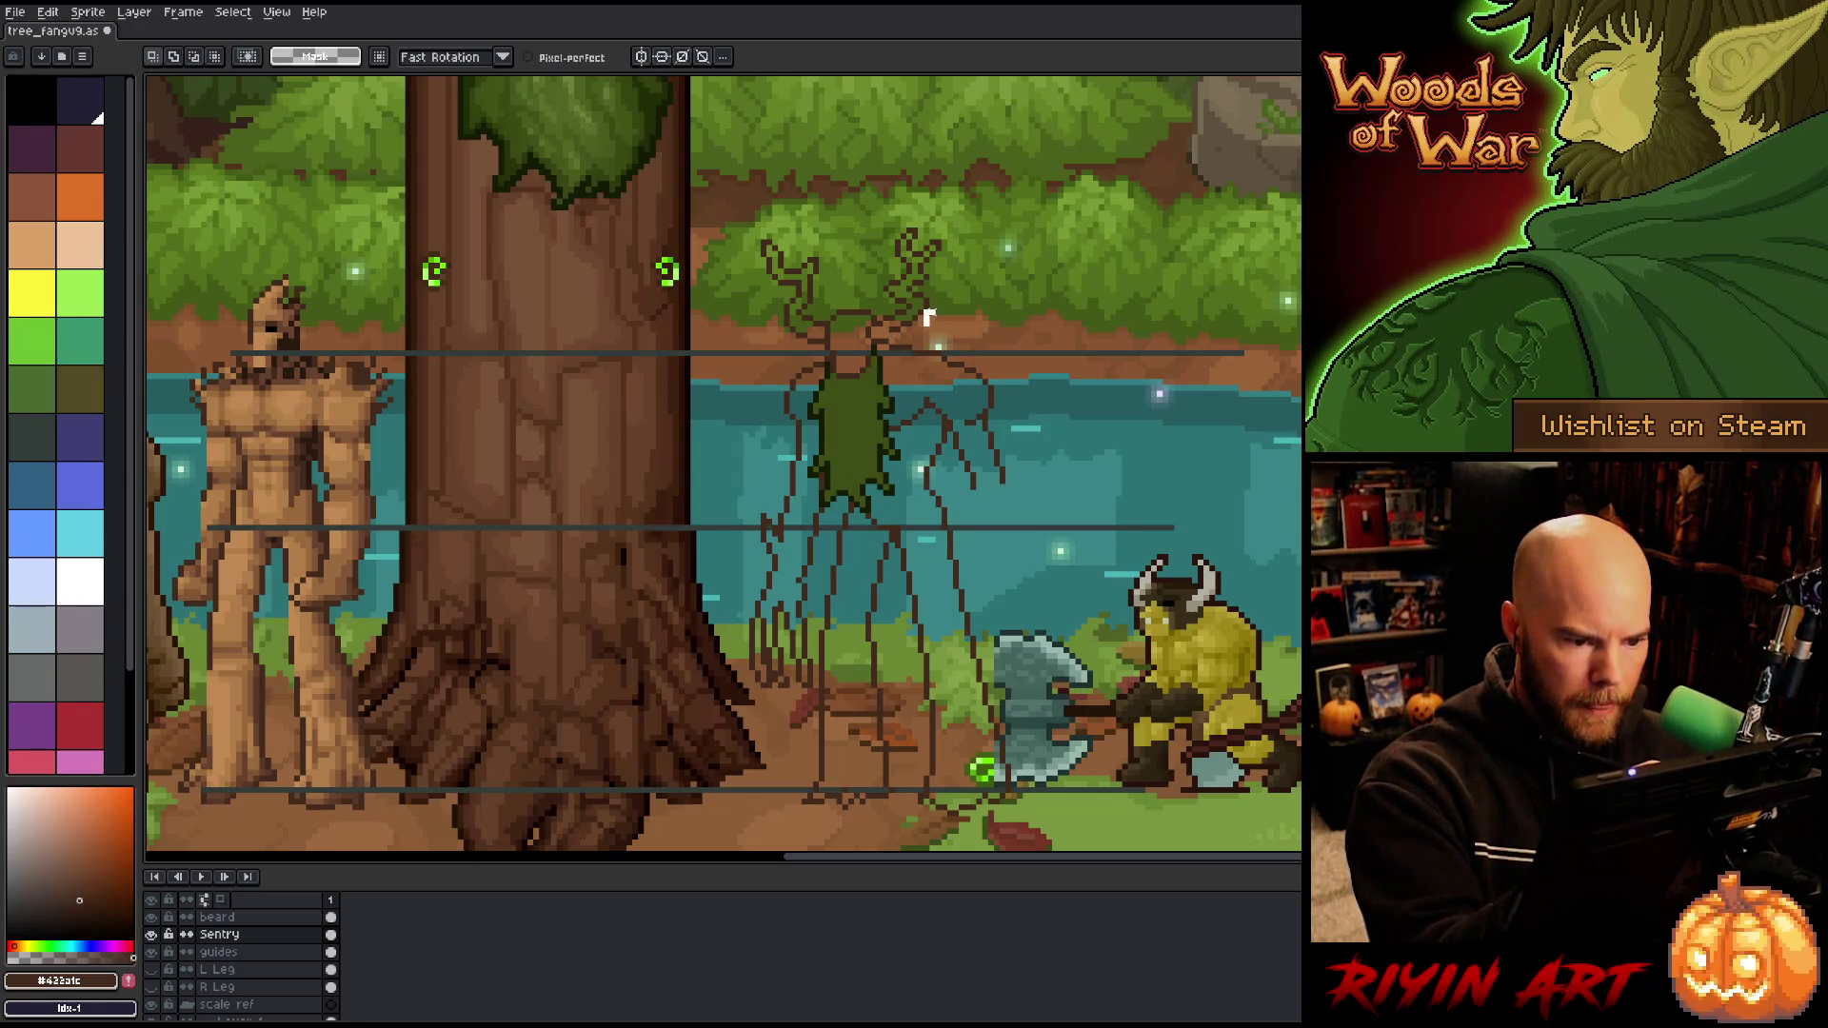
left_click_drag(885, 306, 941, 346)
left_click(938, 333)
Step: Save the sketch and briefly switch to the game's source code in VS Code
key("ctrl+d")
key("b")
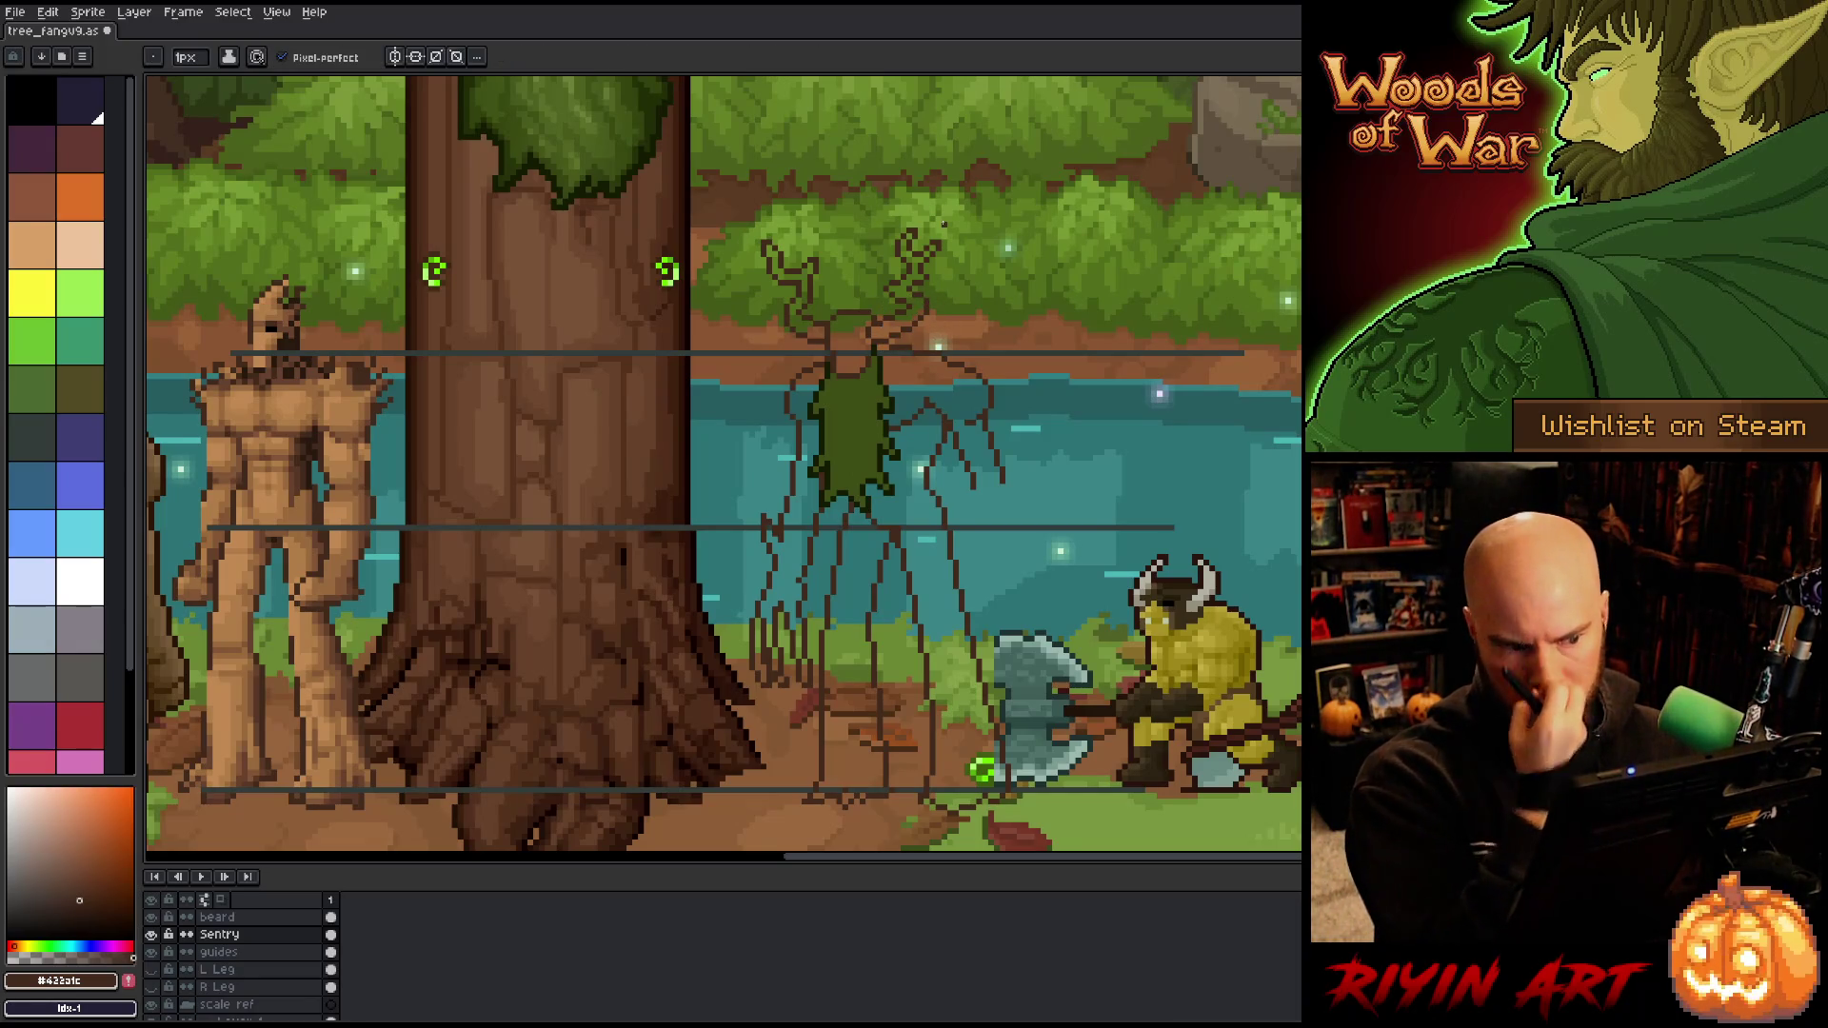
key("ctrl+s")
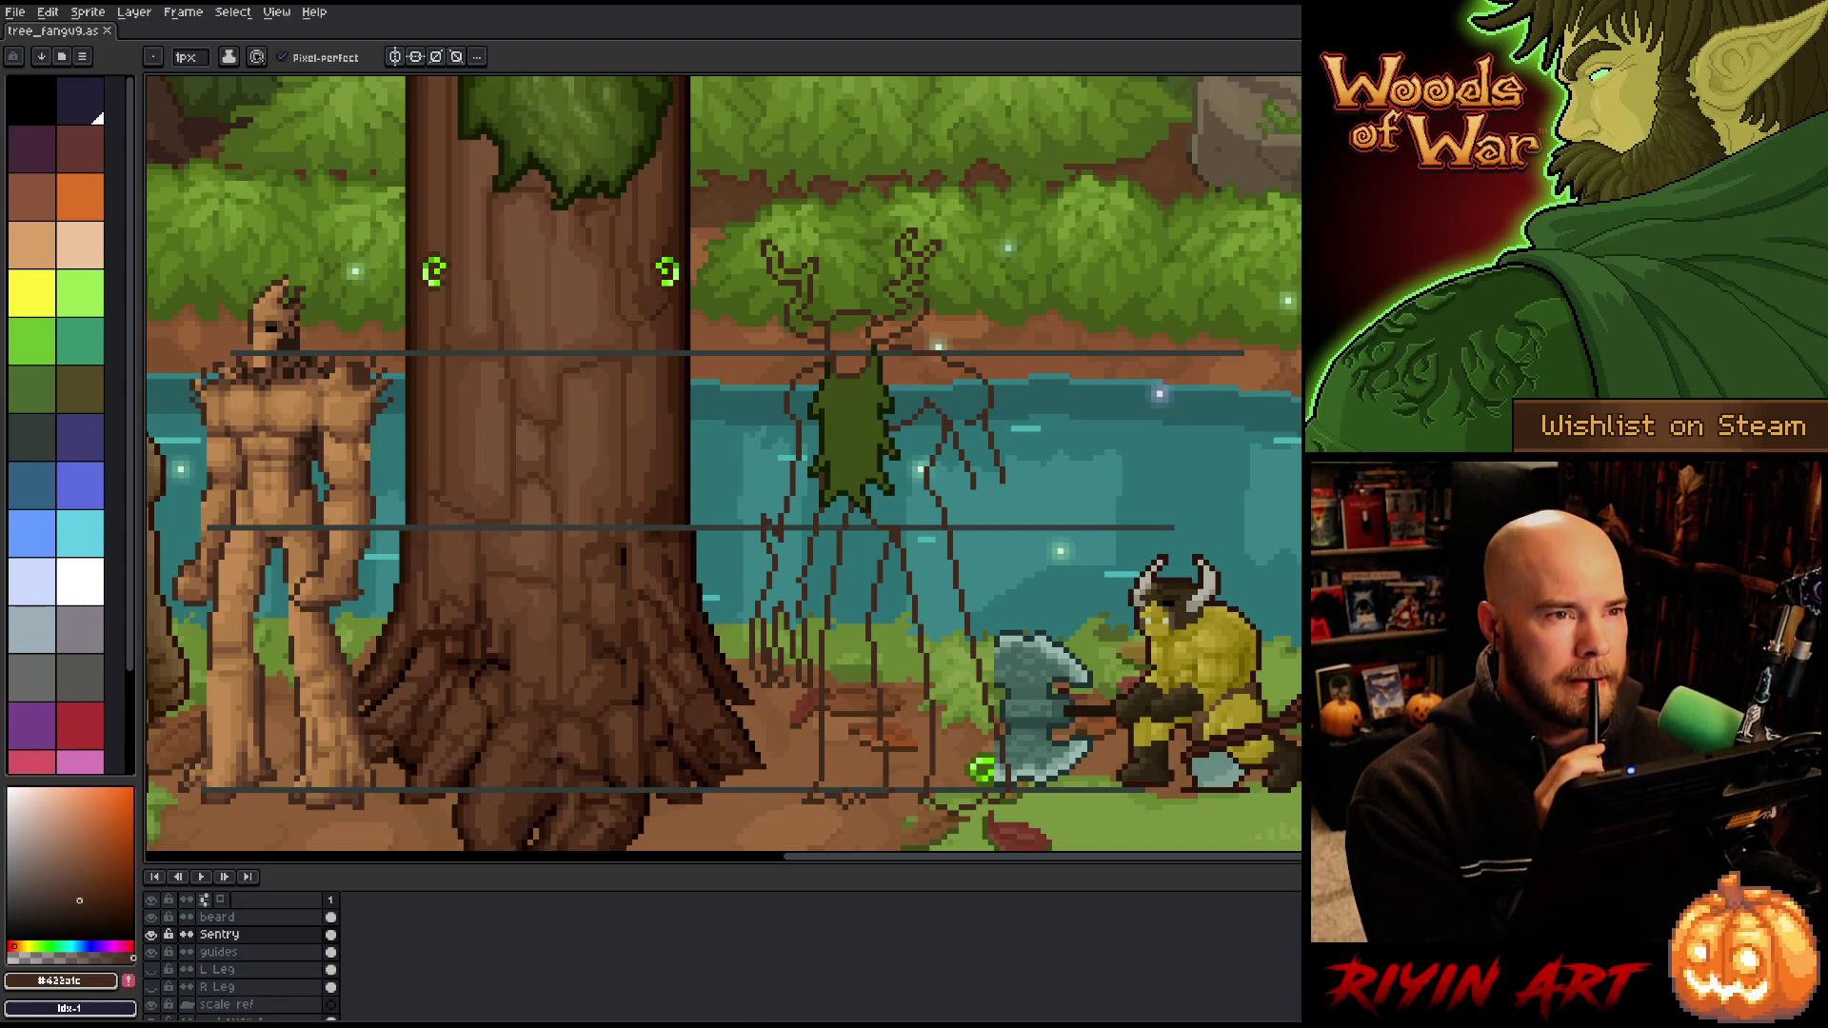
key("alt+Tab")
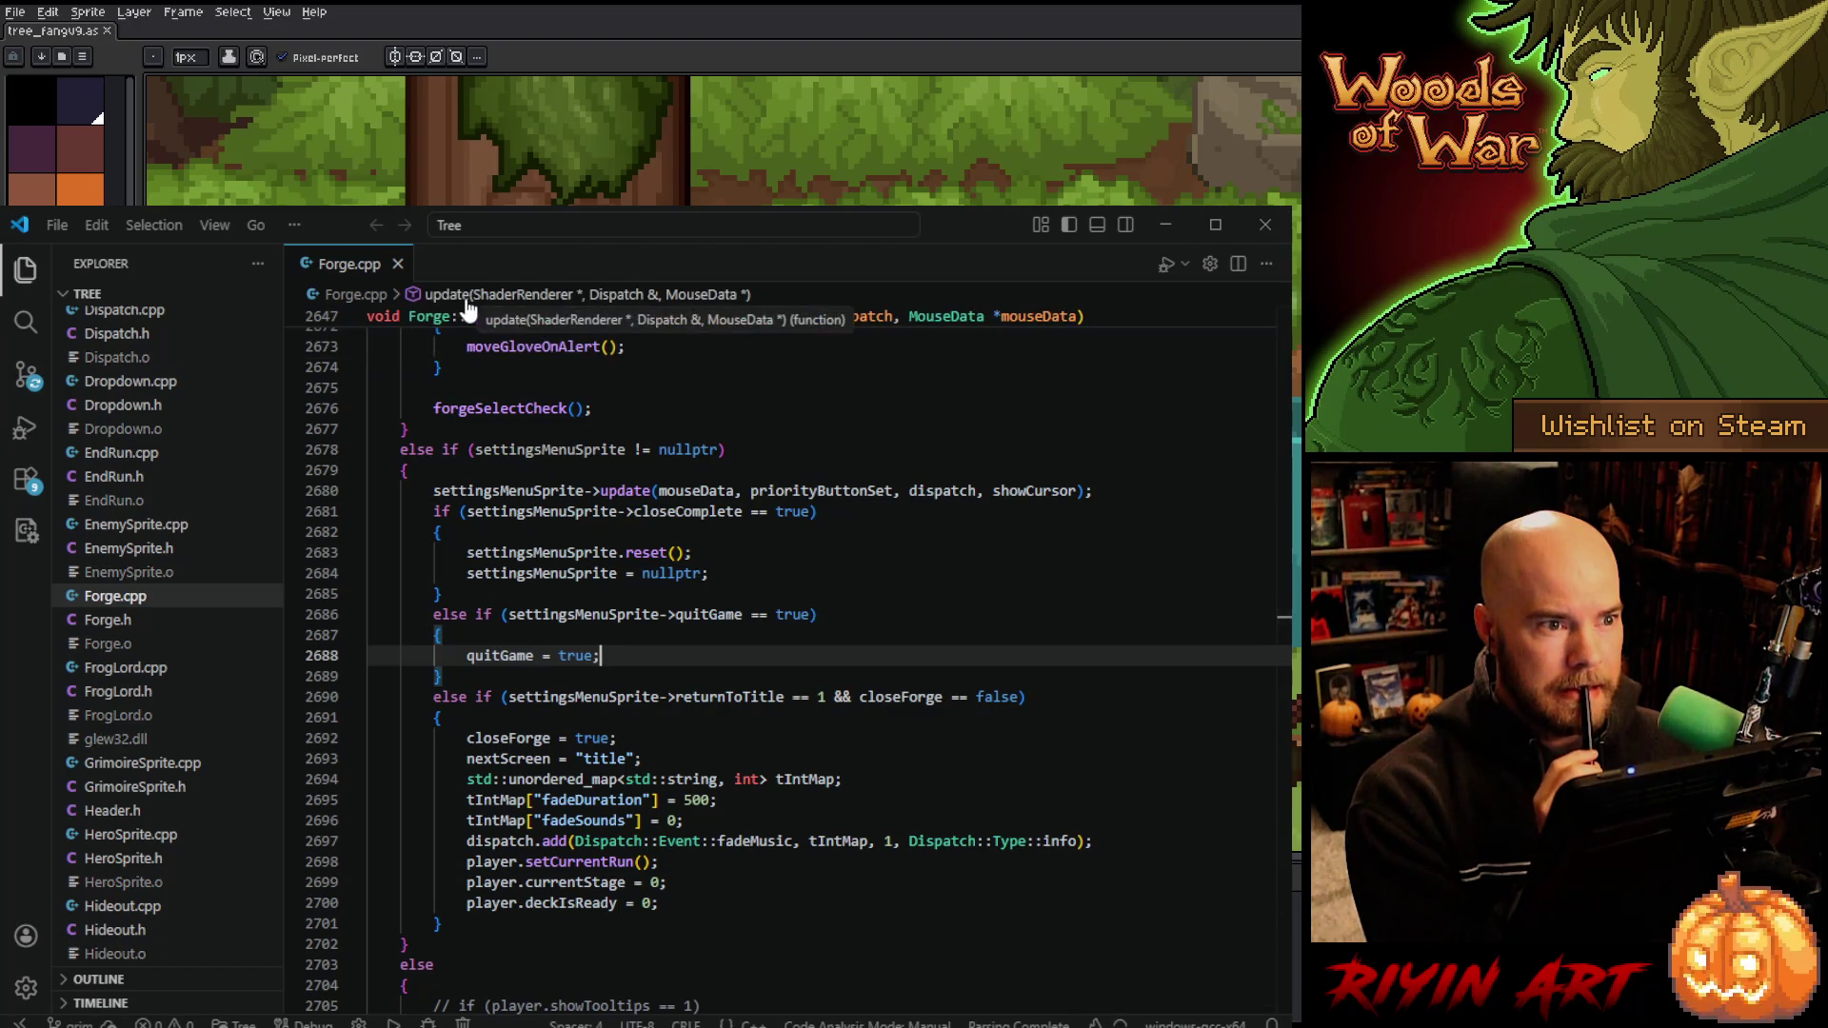
left_click(1266, 225)
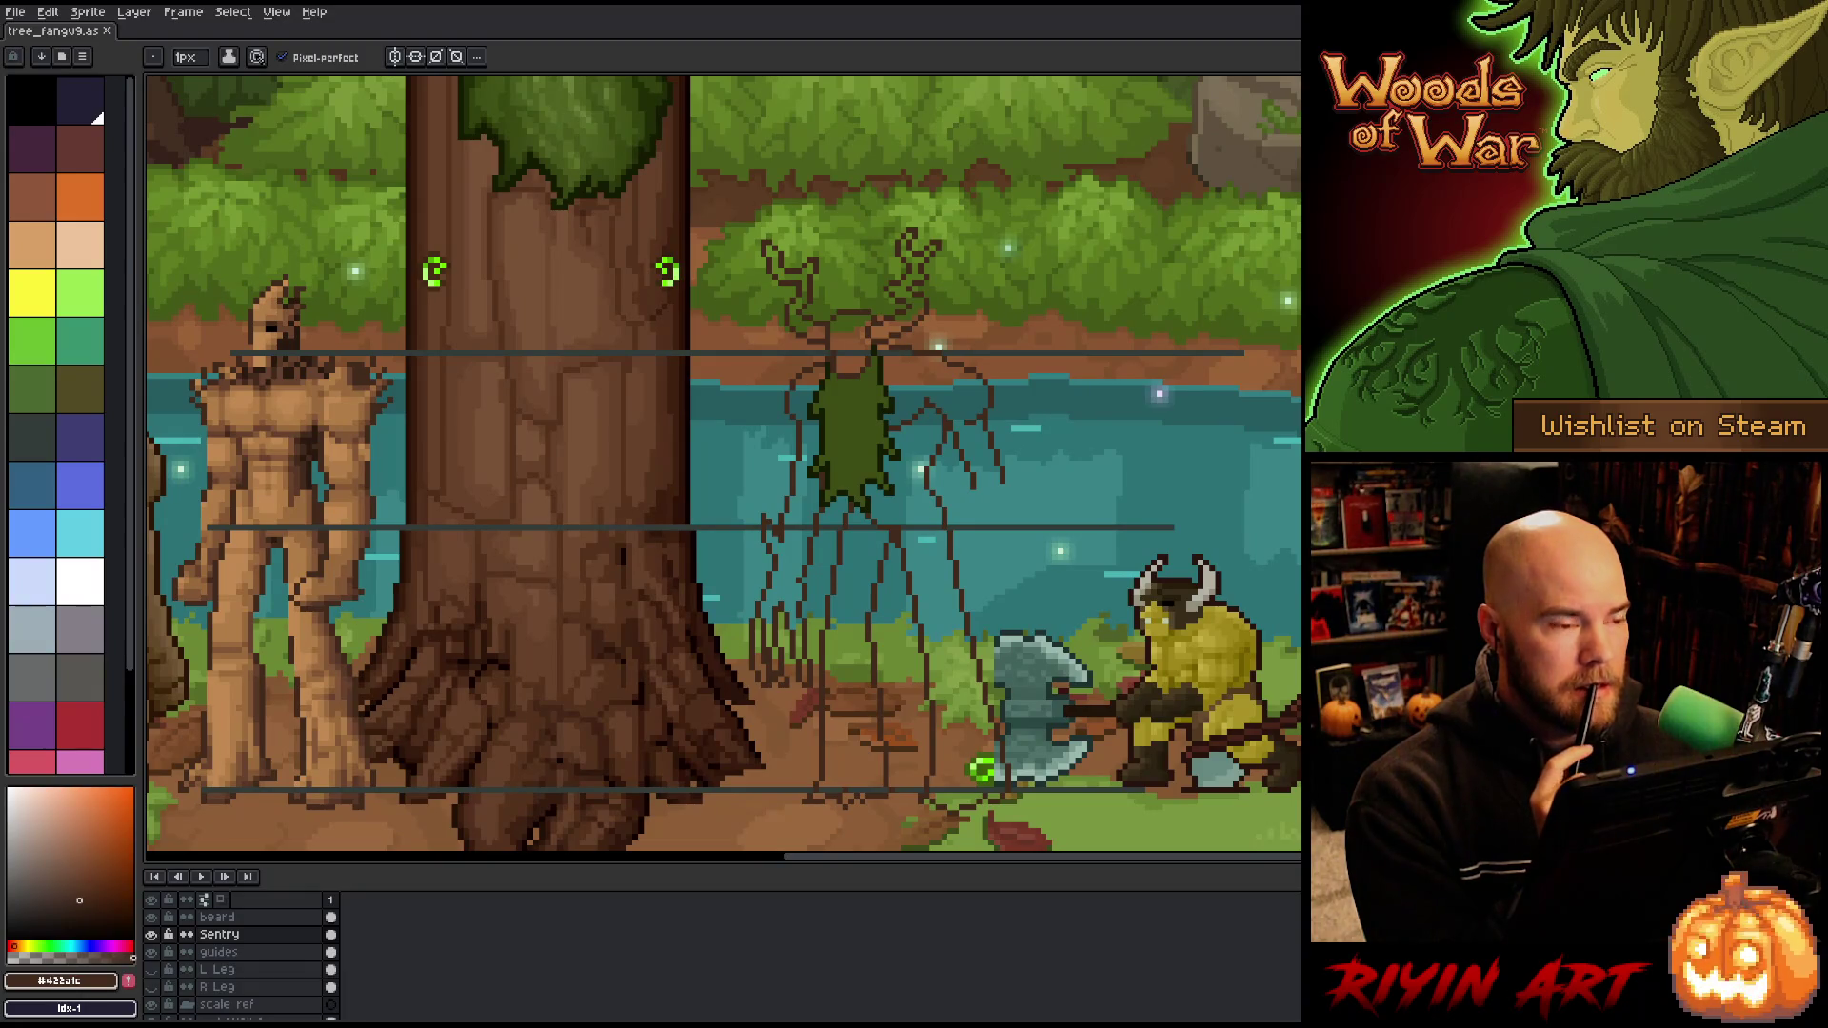
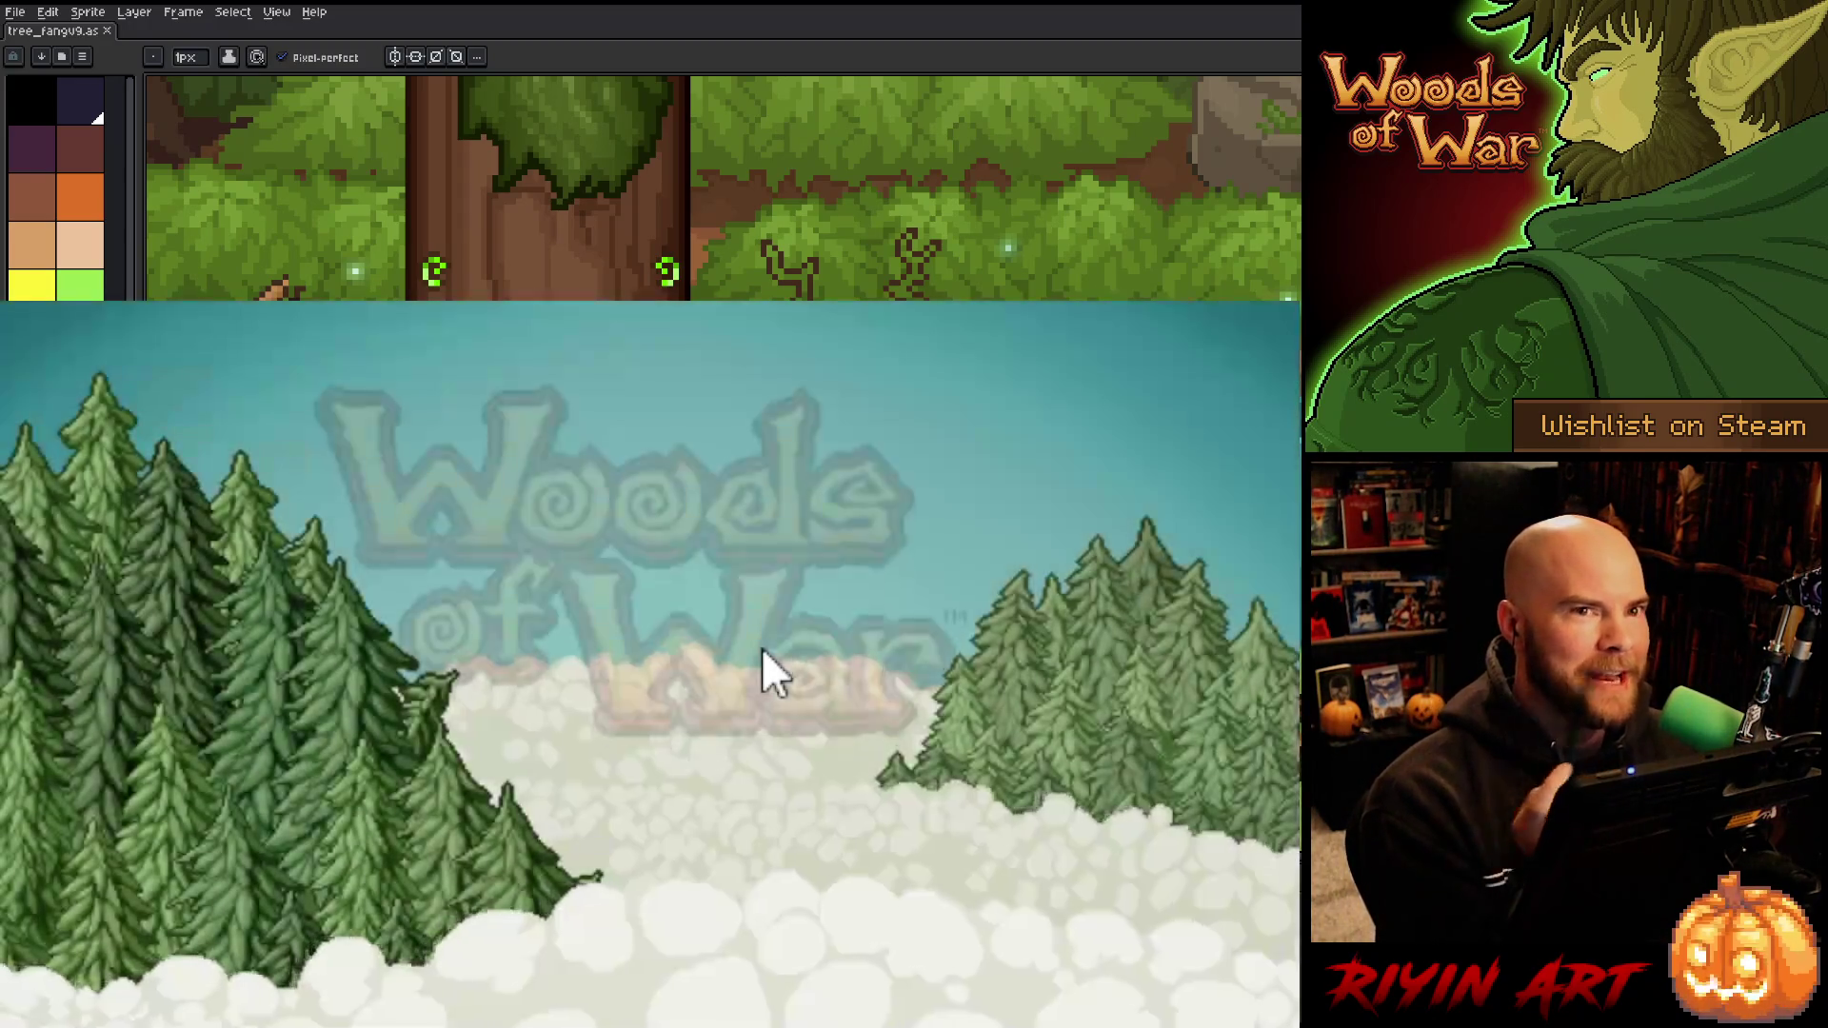
Step: Max out the Music and Sound Effects volume in Woods of War's settings, then quit the game
left_click(1037, 943)
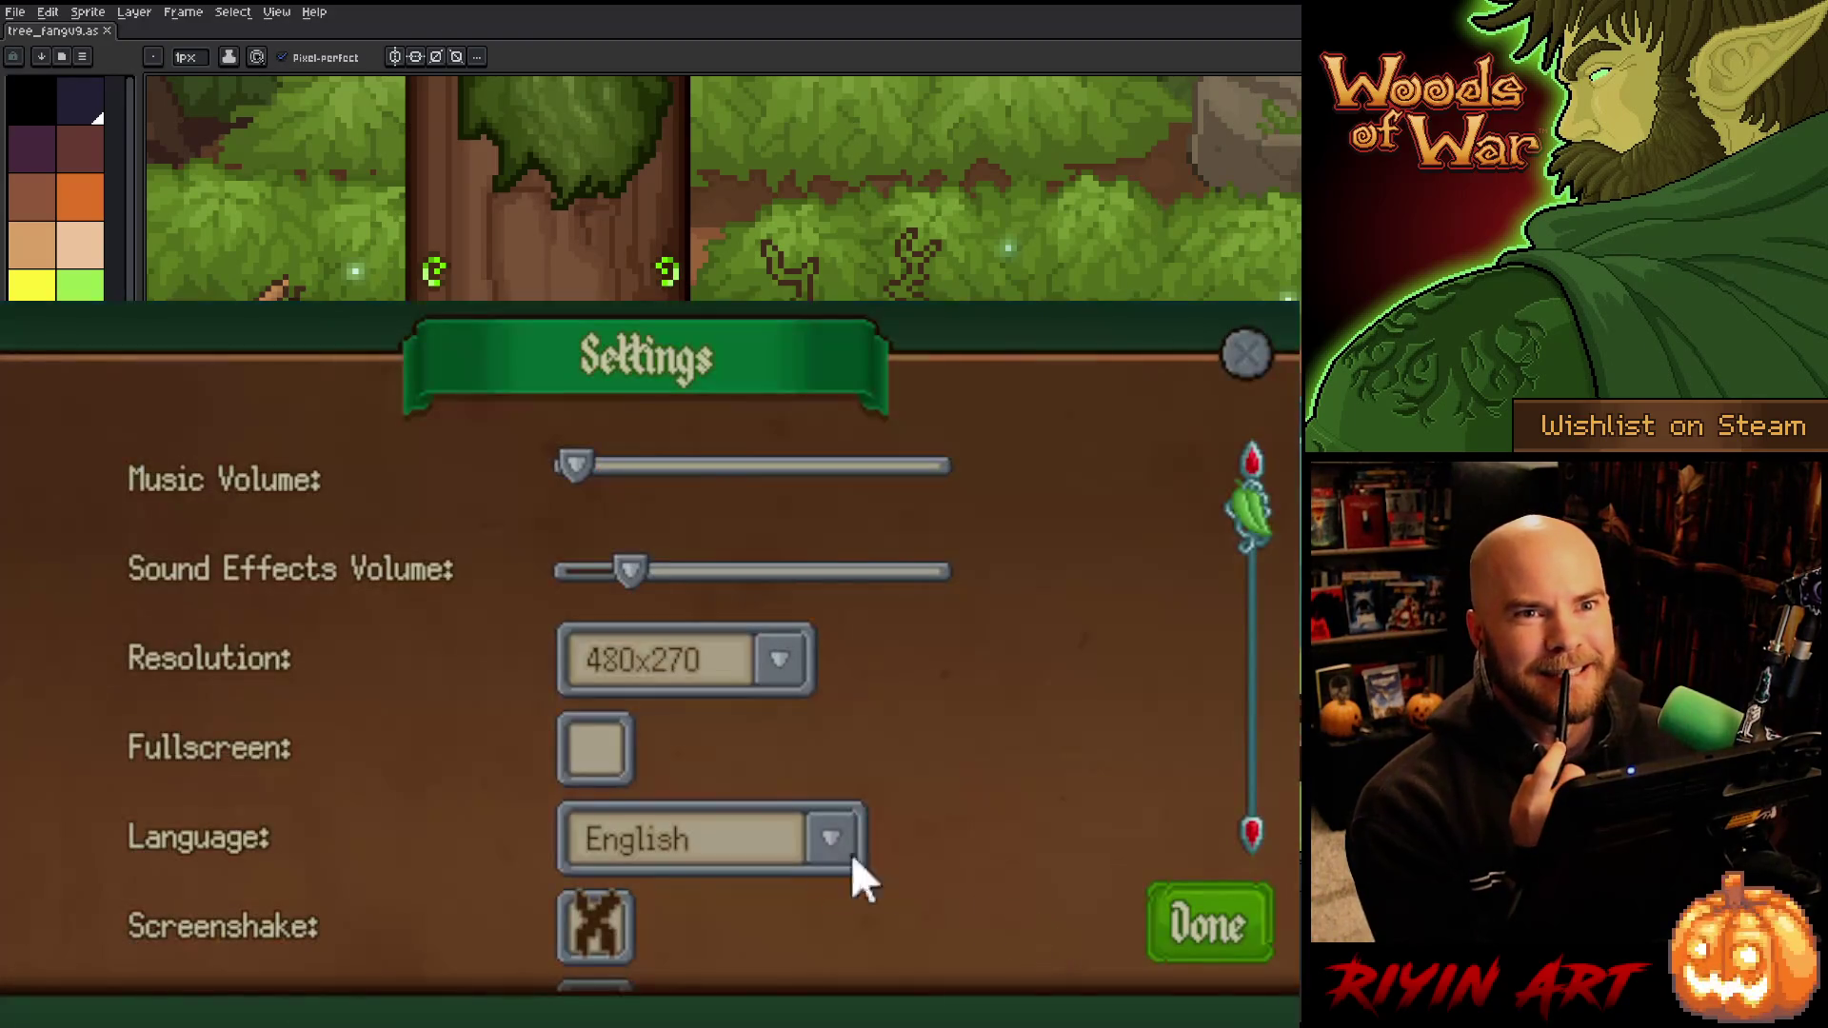
left_click_drag(630, 571, 936, 571)
left_click_drag(572, 467, 936, 466)
left_click(1217, 952)
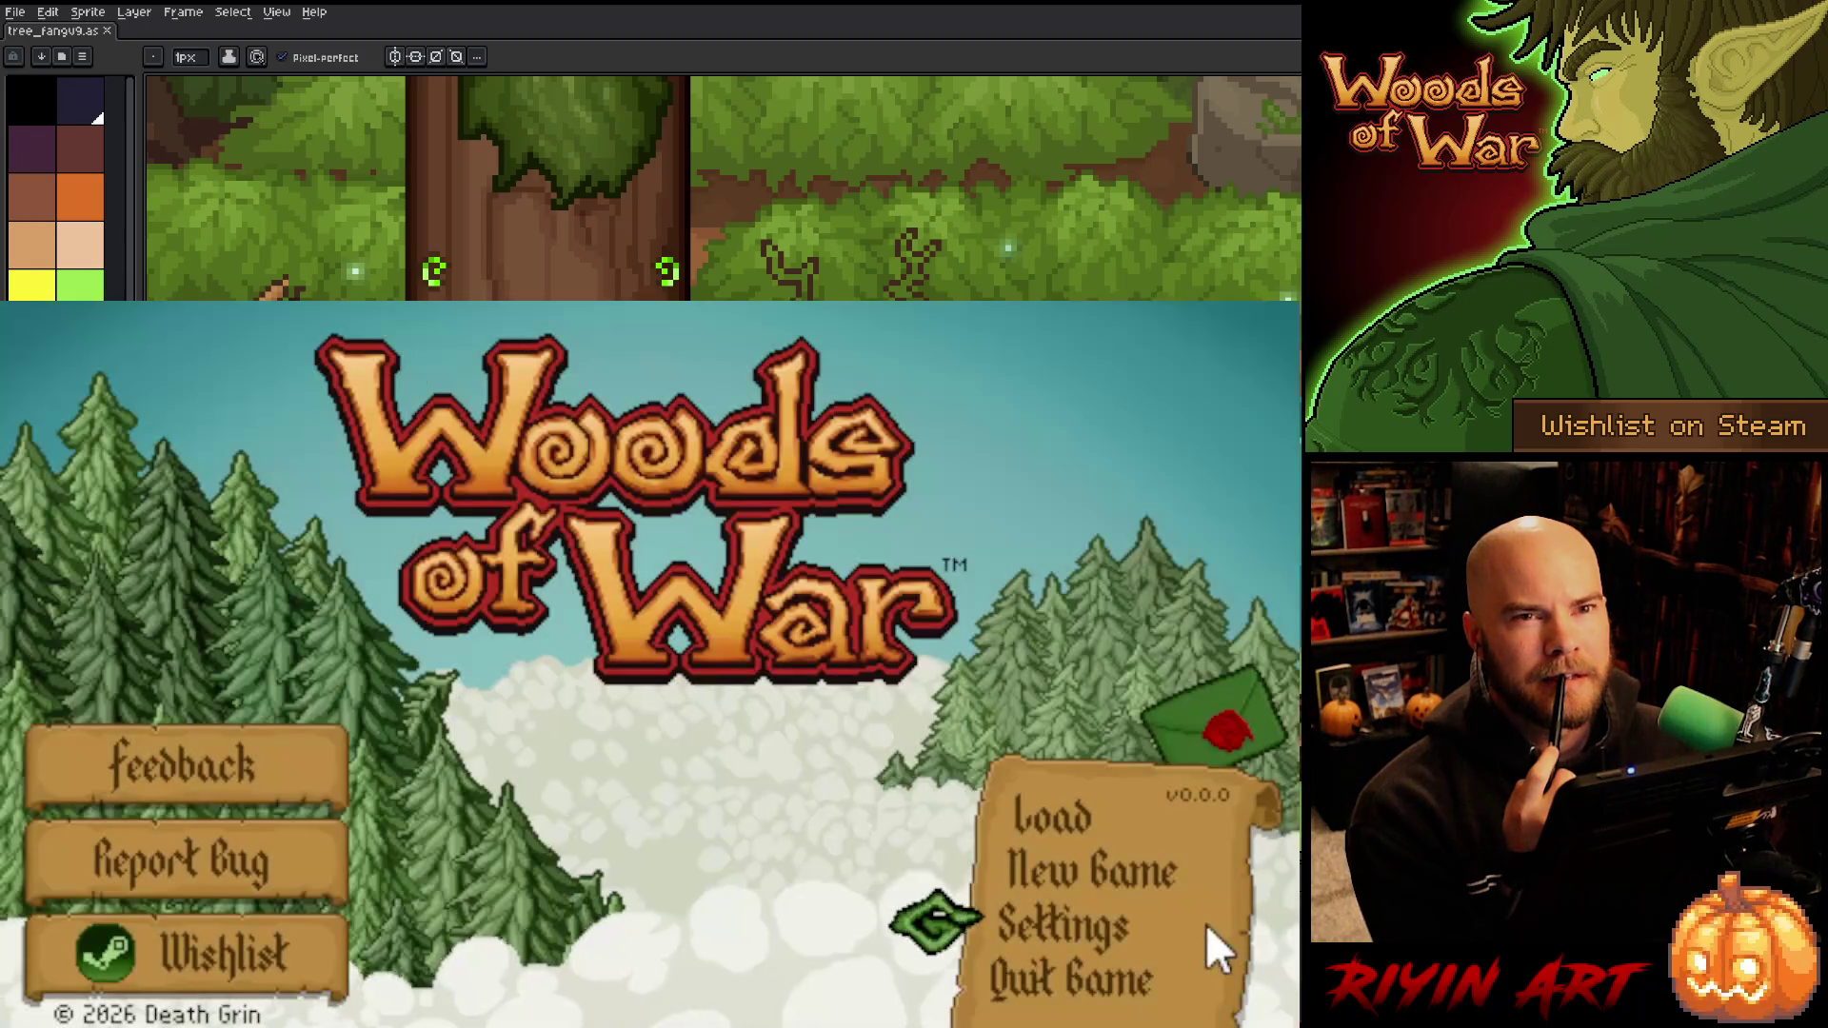
left_click(1048, 977)
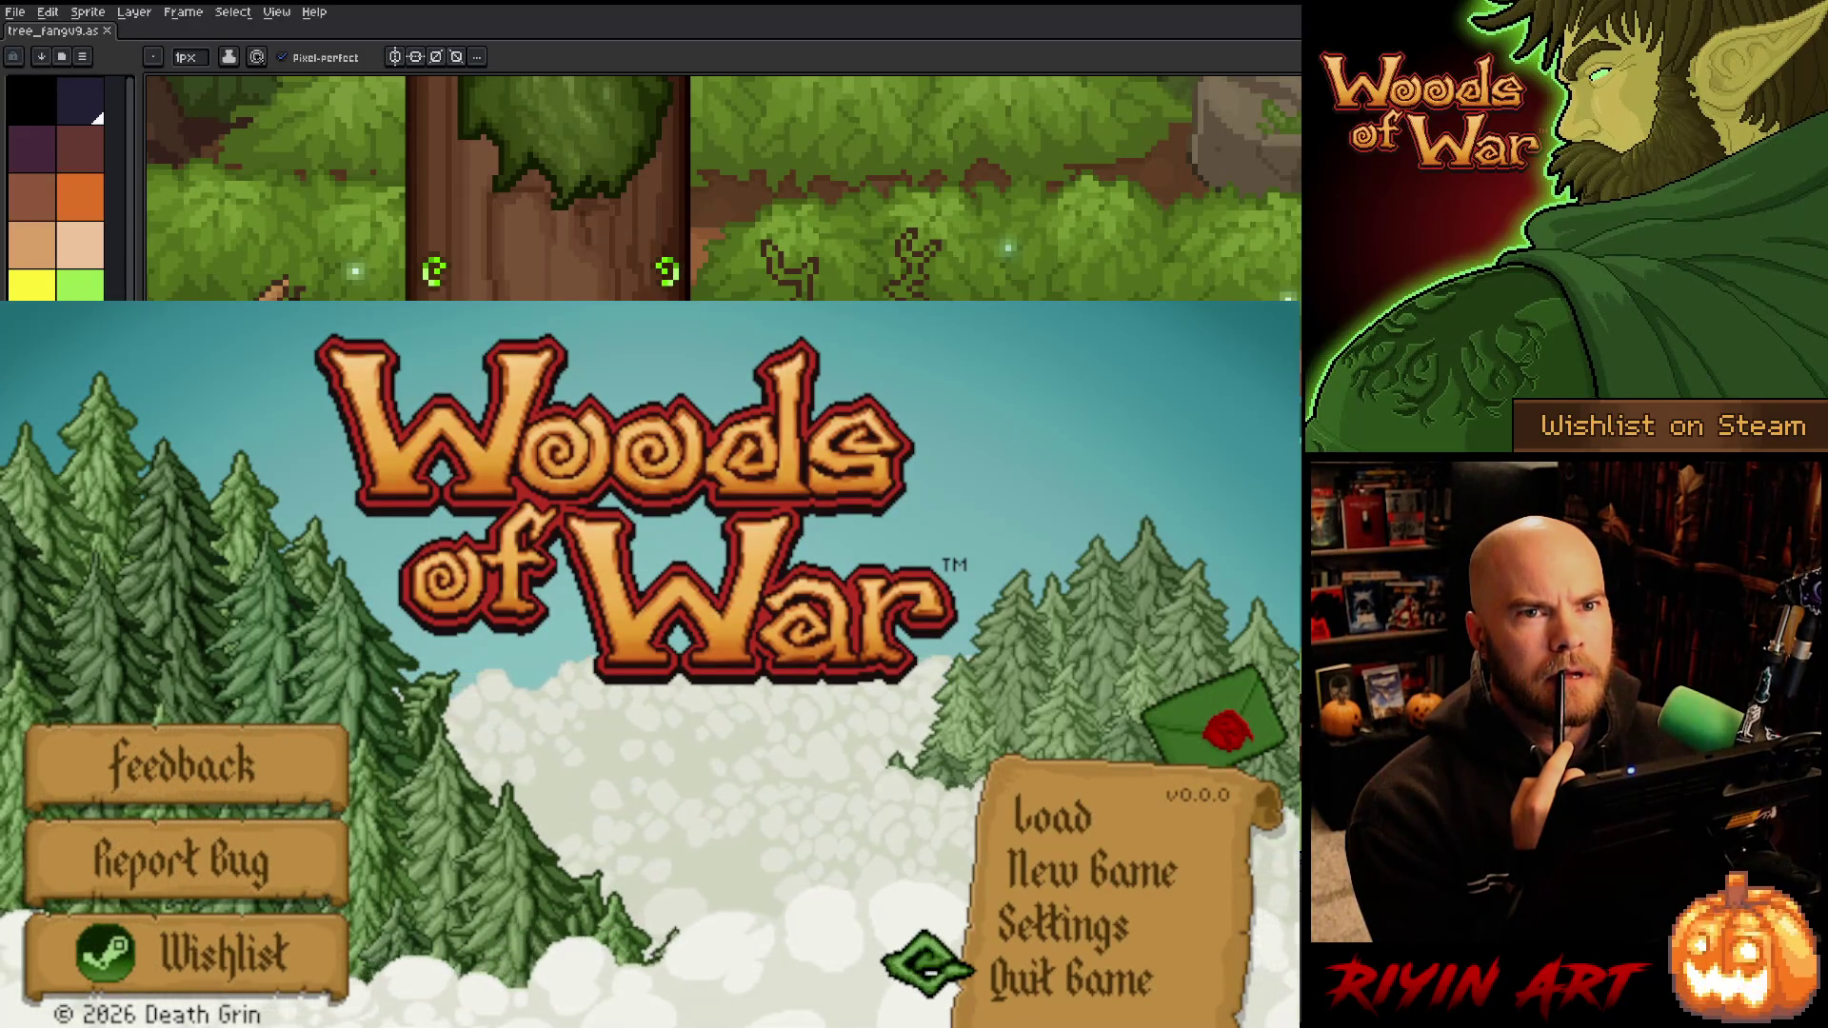
left_click(1028, 982)
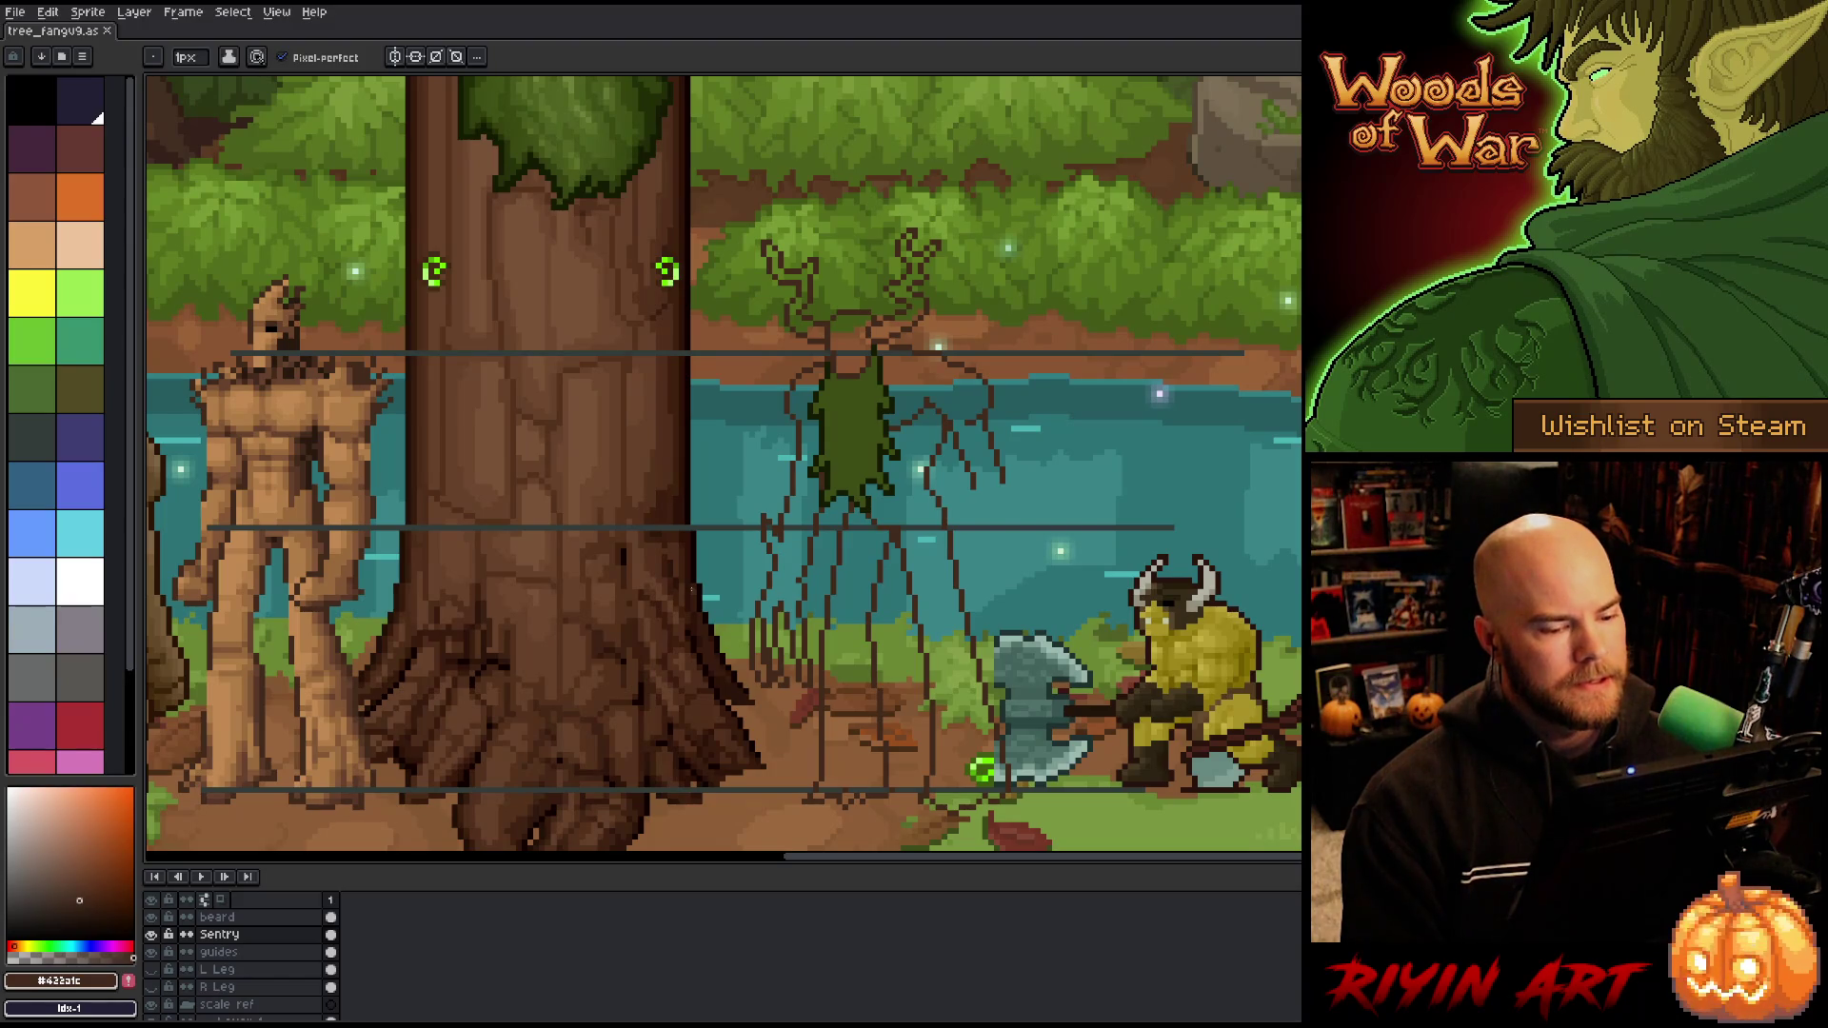
Step: Lasso the branches on the Sentry's right side, reposition them and drop them in place
key("q")
mouse_move(1102, 412)
left_mouse_down()
mouse_move(1091, 386)
mouse_move(947, 329)
mouse_move(903, 400)
mouse_move(907, 816)
mouse_move(1257, 684)
mouse_move(1259, 286)
left_mouse_up()
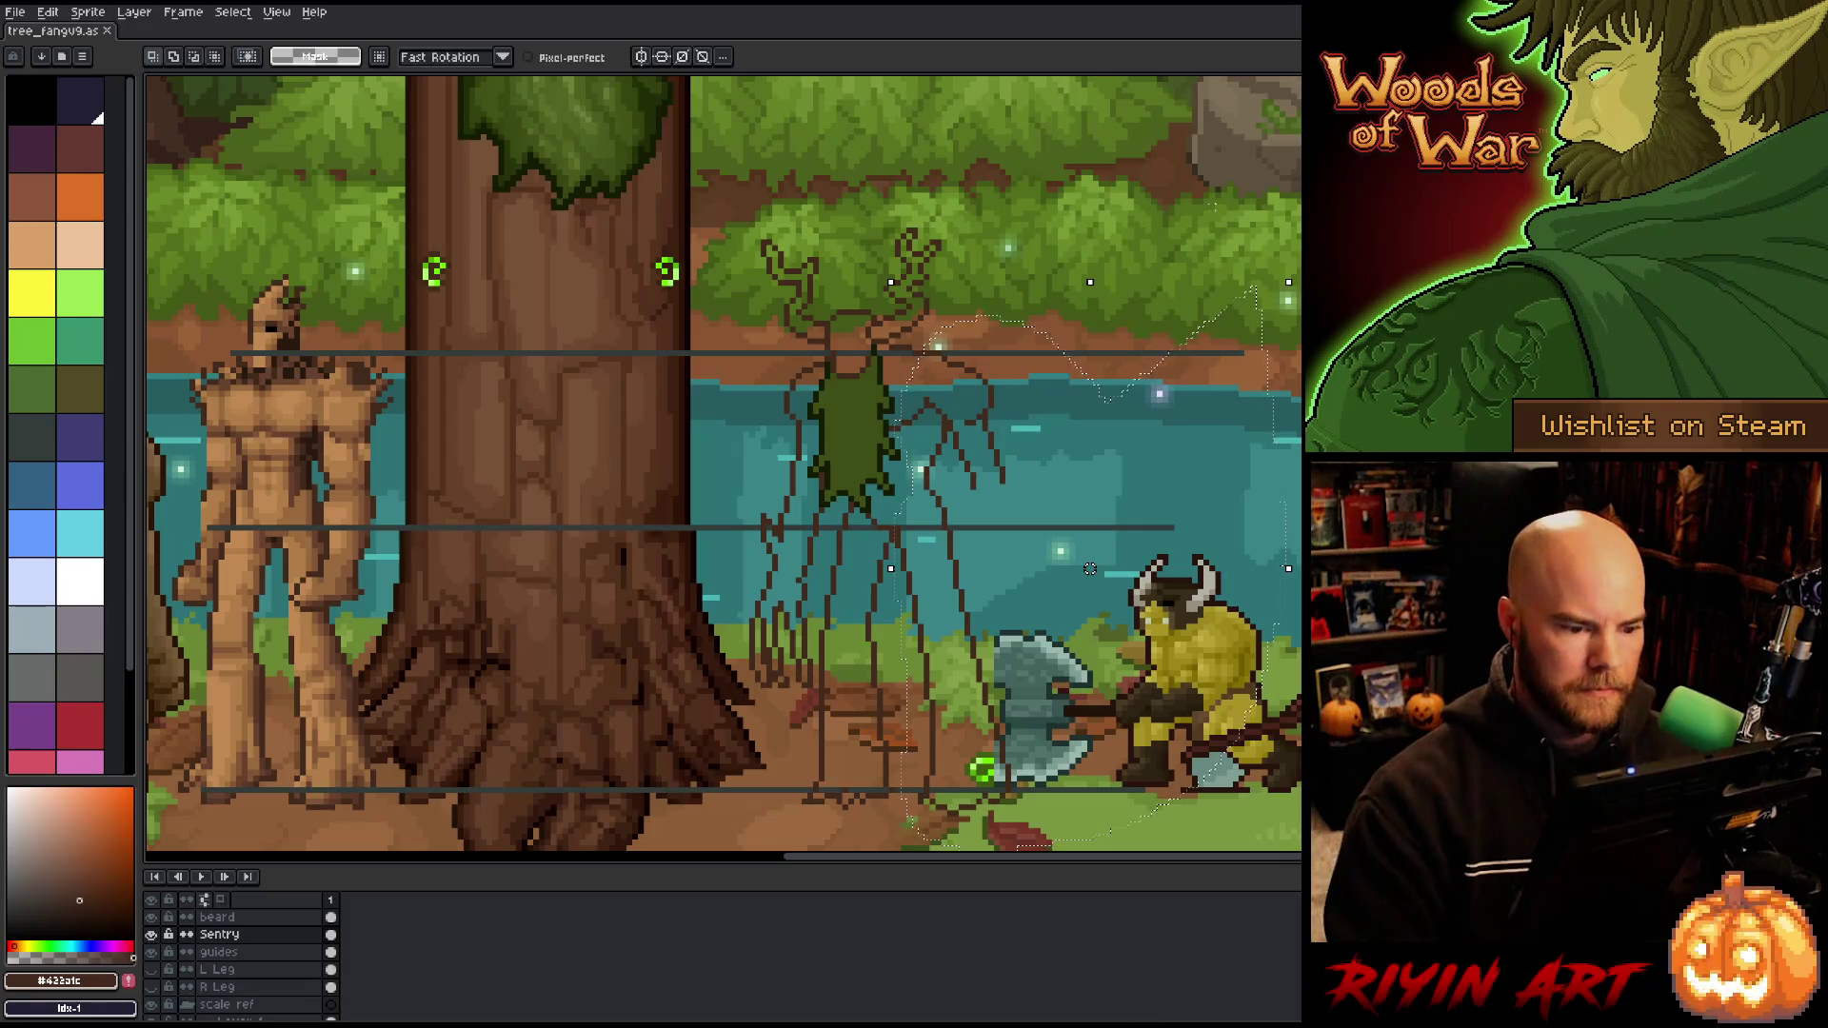
key("ctrl+d")
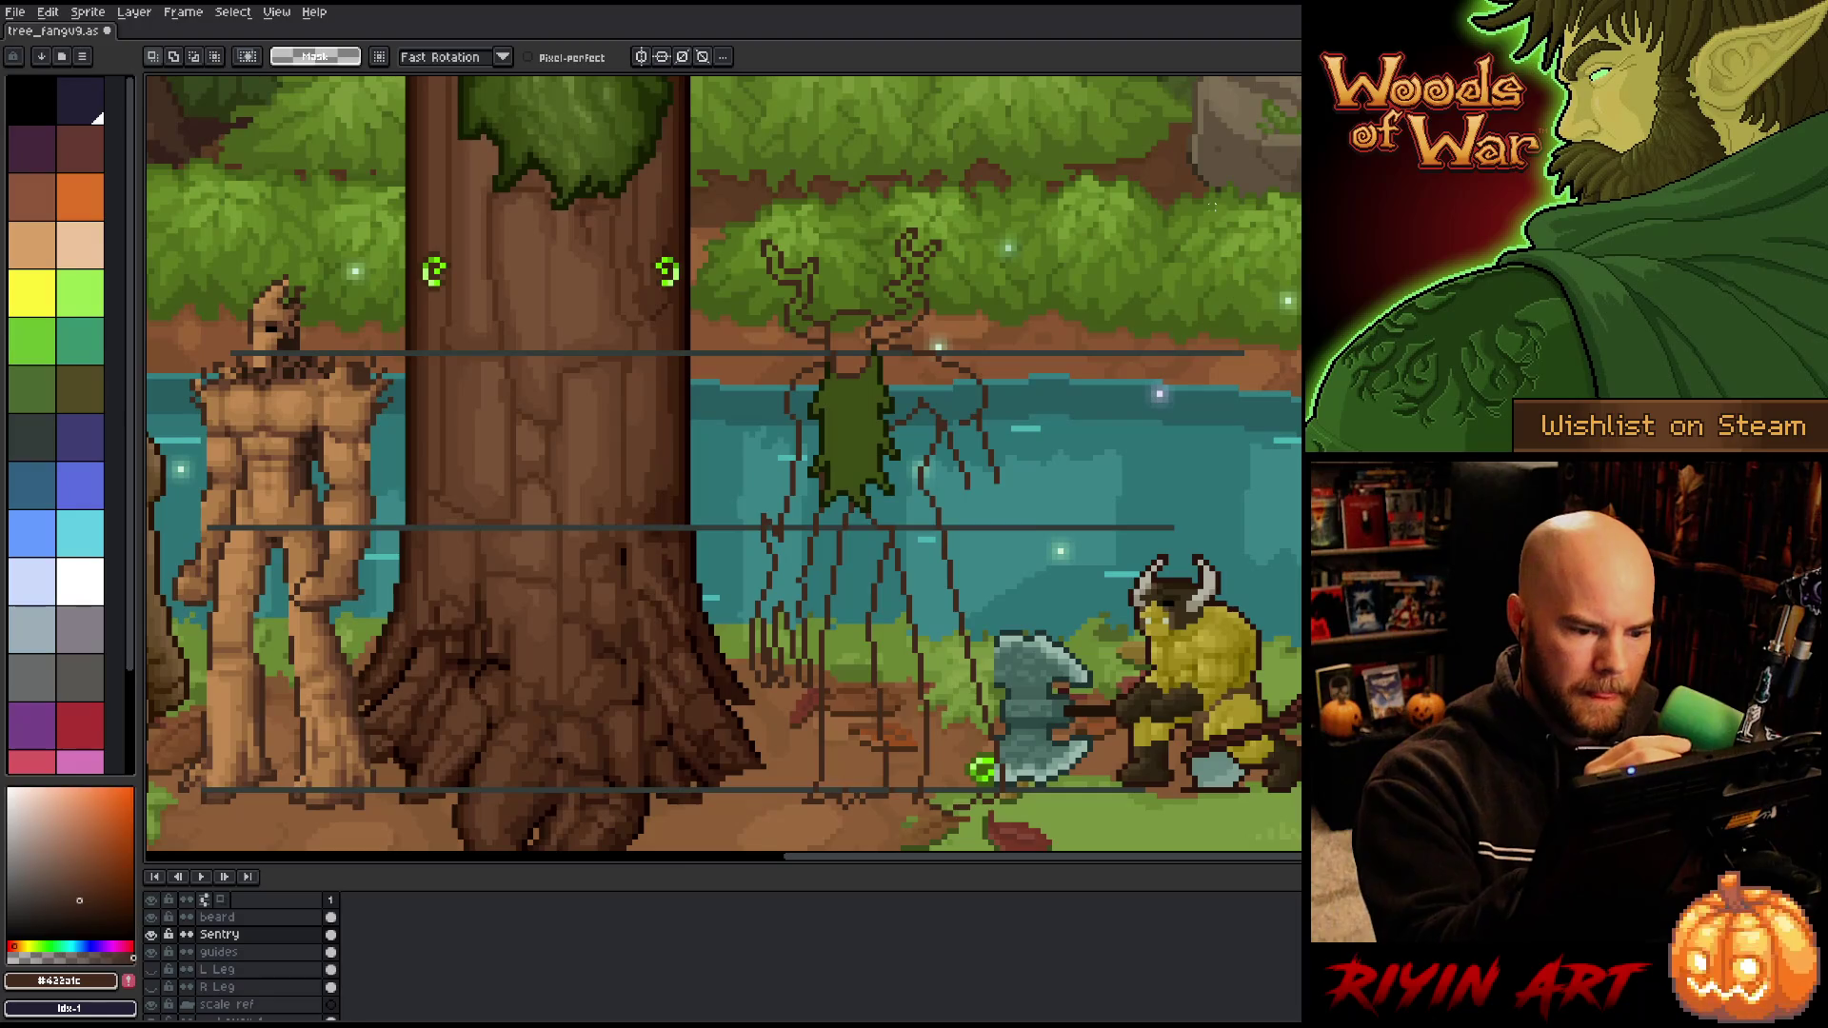
Step: Hide the green moss chest layer and stretch the left arm wider, nudging it one pixel right
mouse_move(804, 359)
left_mouse_down()
mouse_move(808, 489)
mouse_move(821, 444)
mouse_move(806, 640)
mouse_move(719, 747)
mouse_move(733, 340)
left_mouse_up()
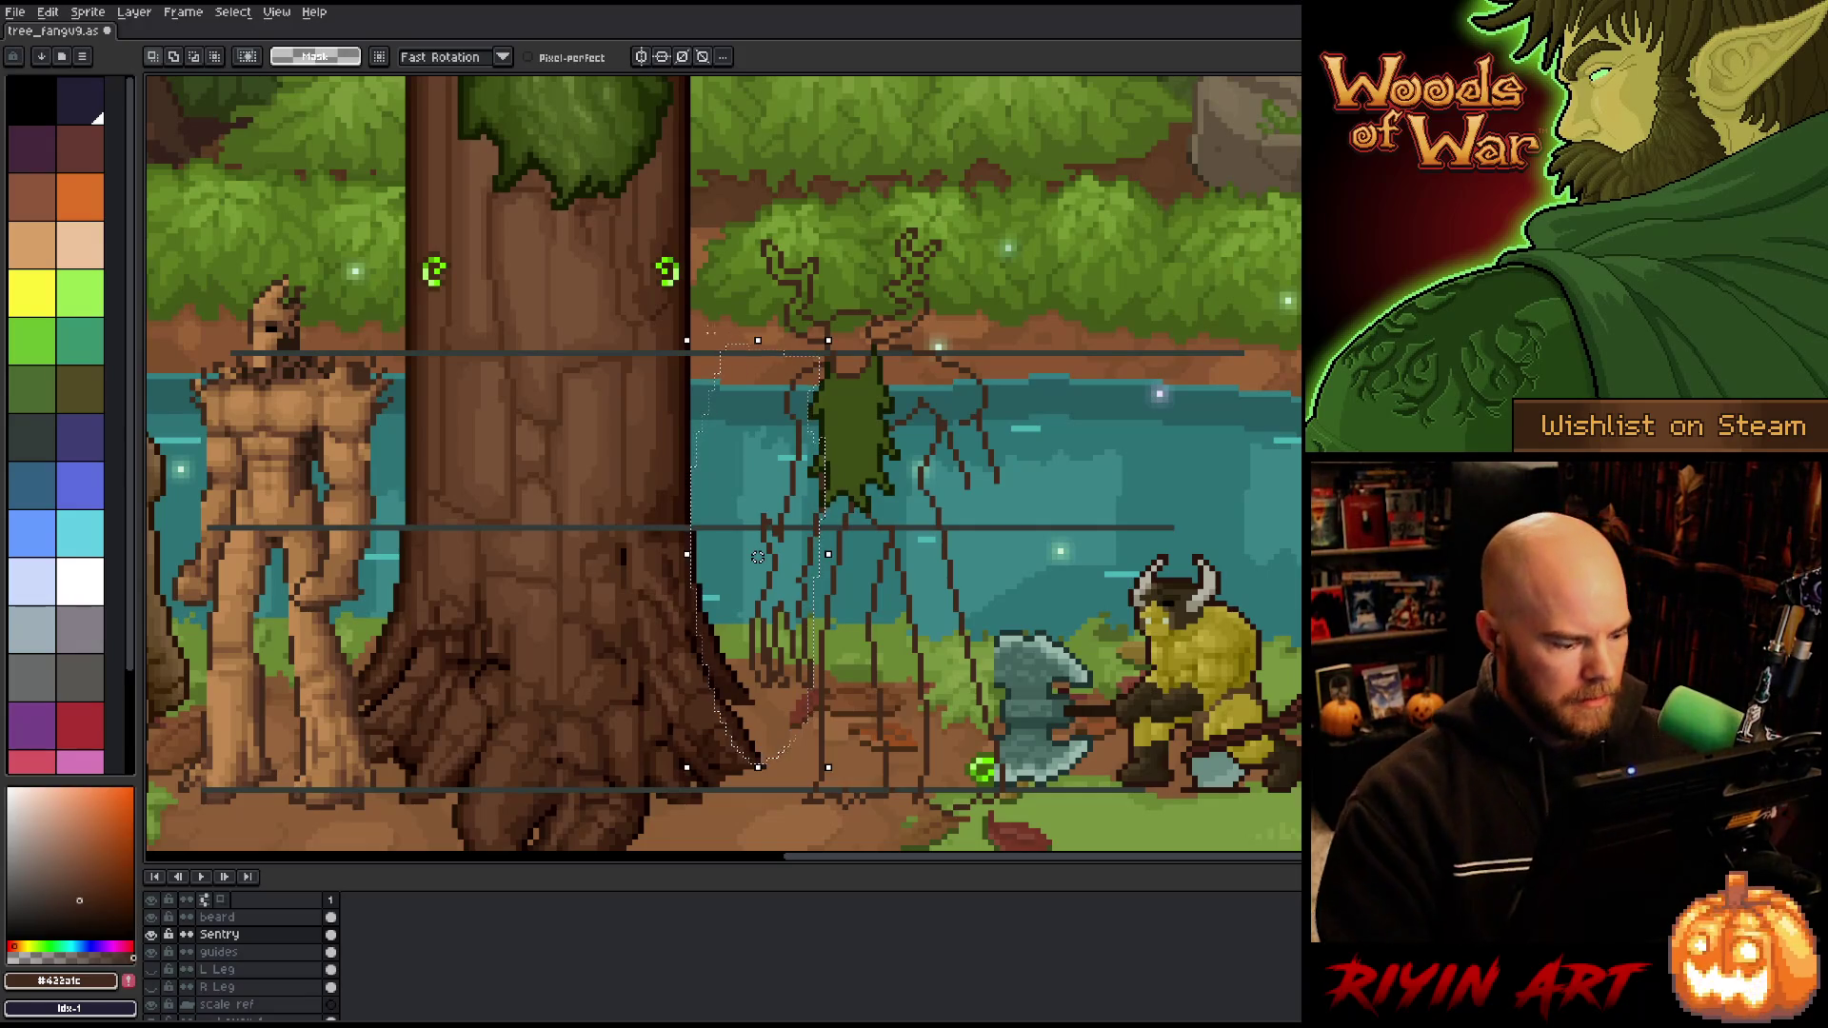
left_click(151, 916)
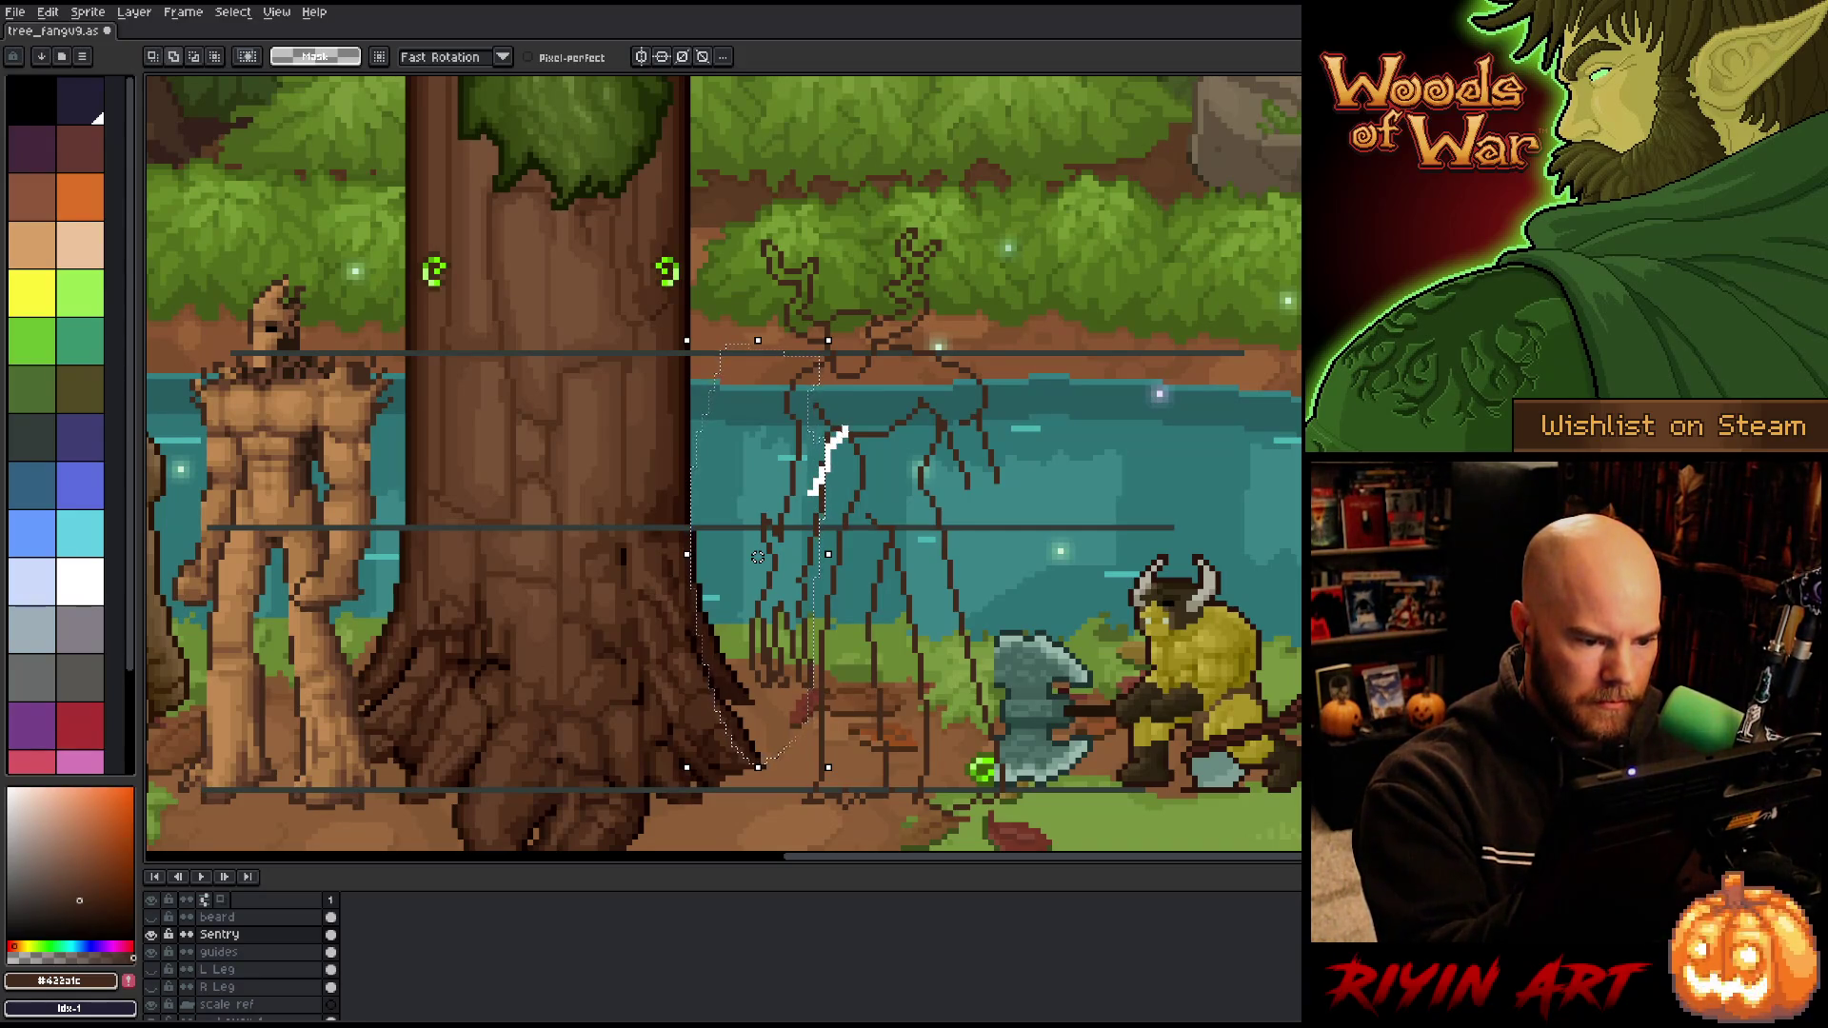
mouse_move(829, 438)
left_mouse_down()
mouse_move(856, 387)
mouse_move(841, 405)
left_mouse_up()
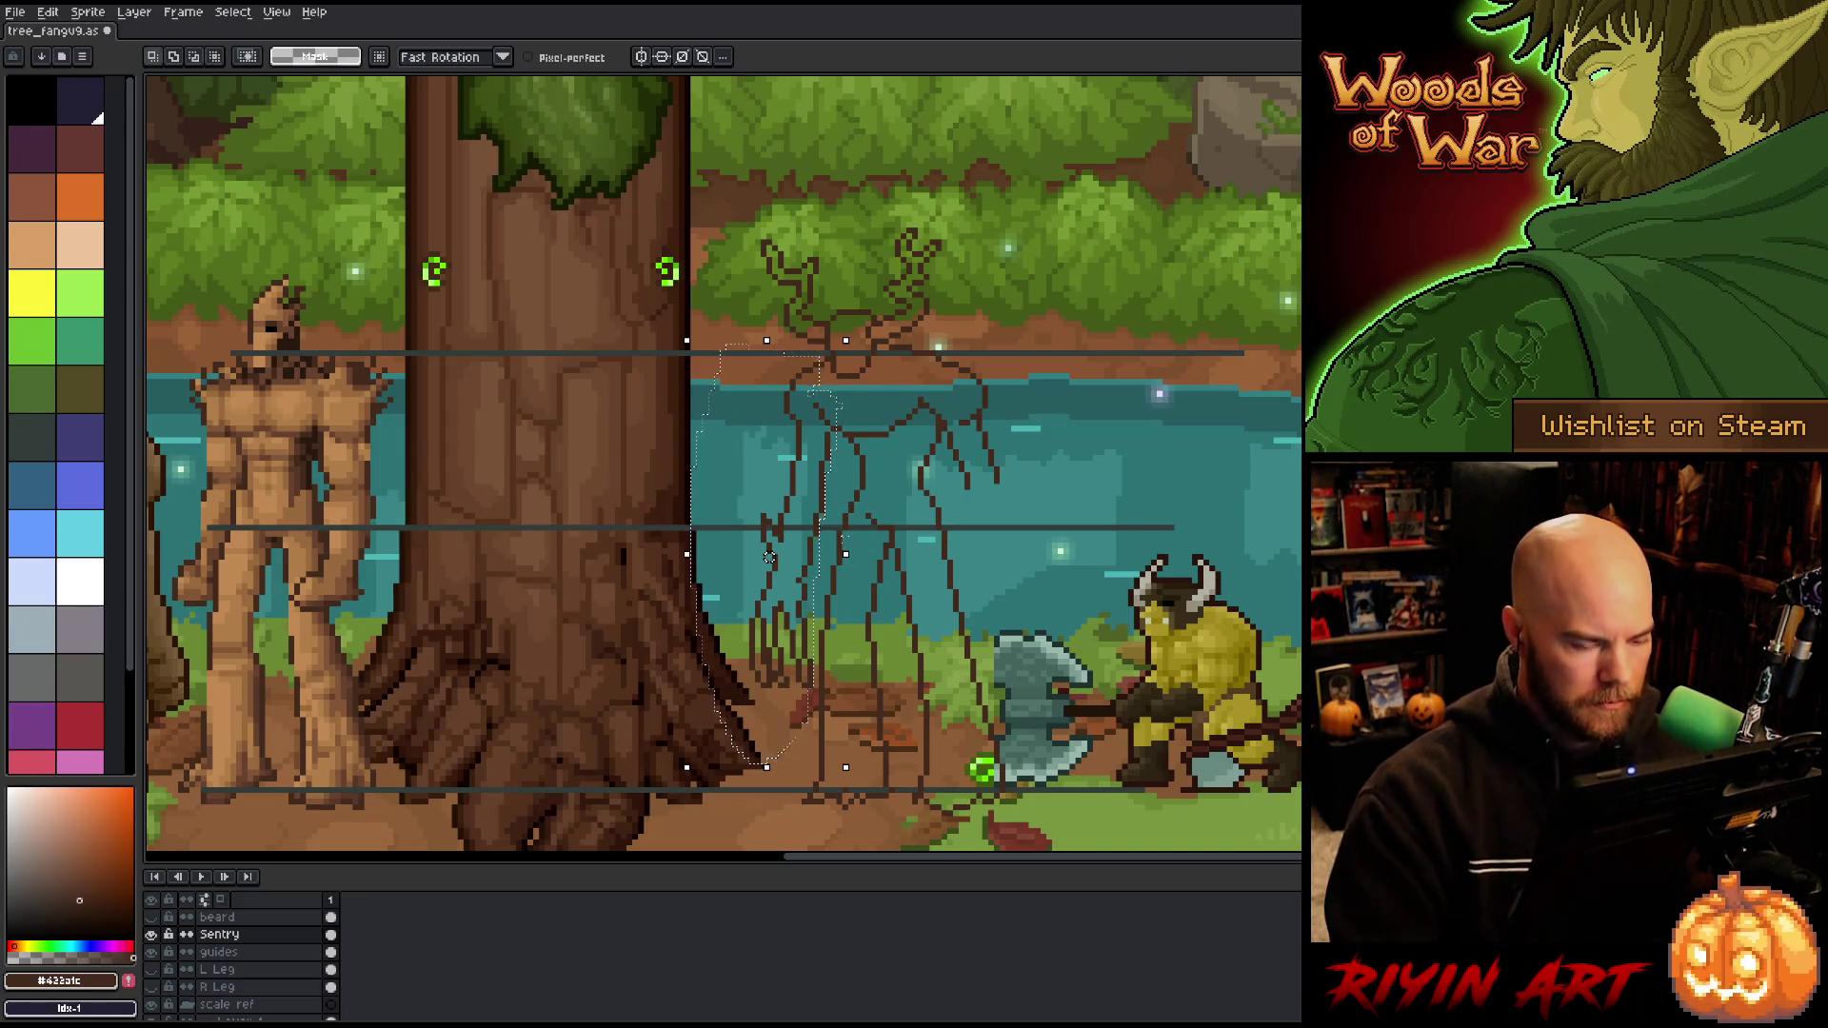
key("Right")
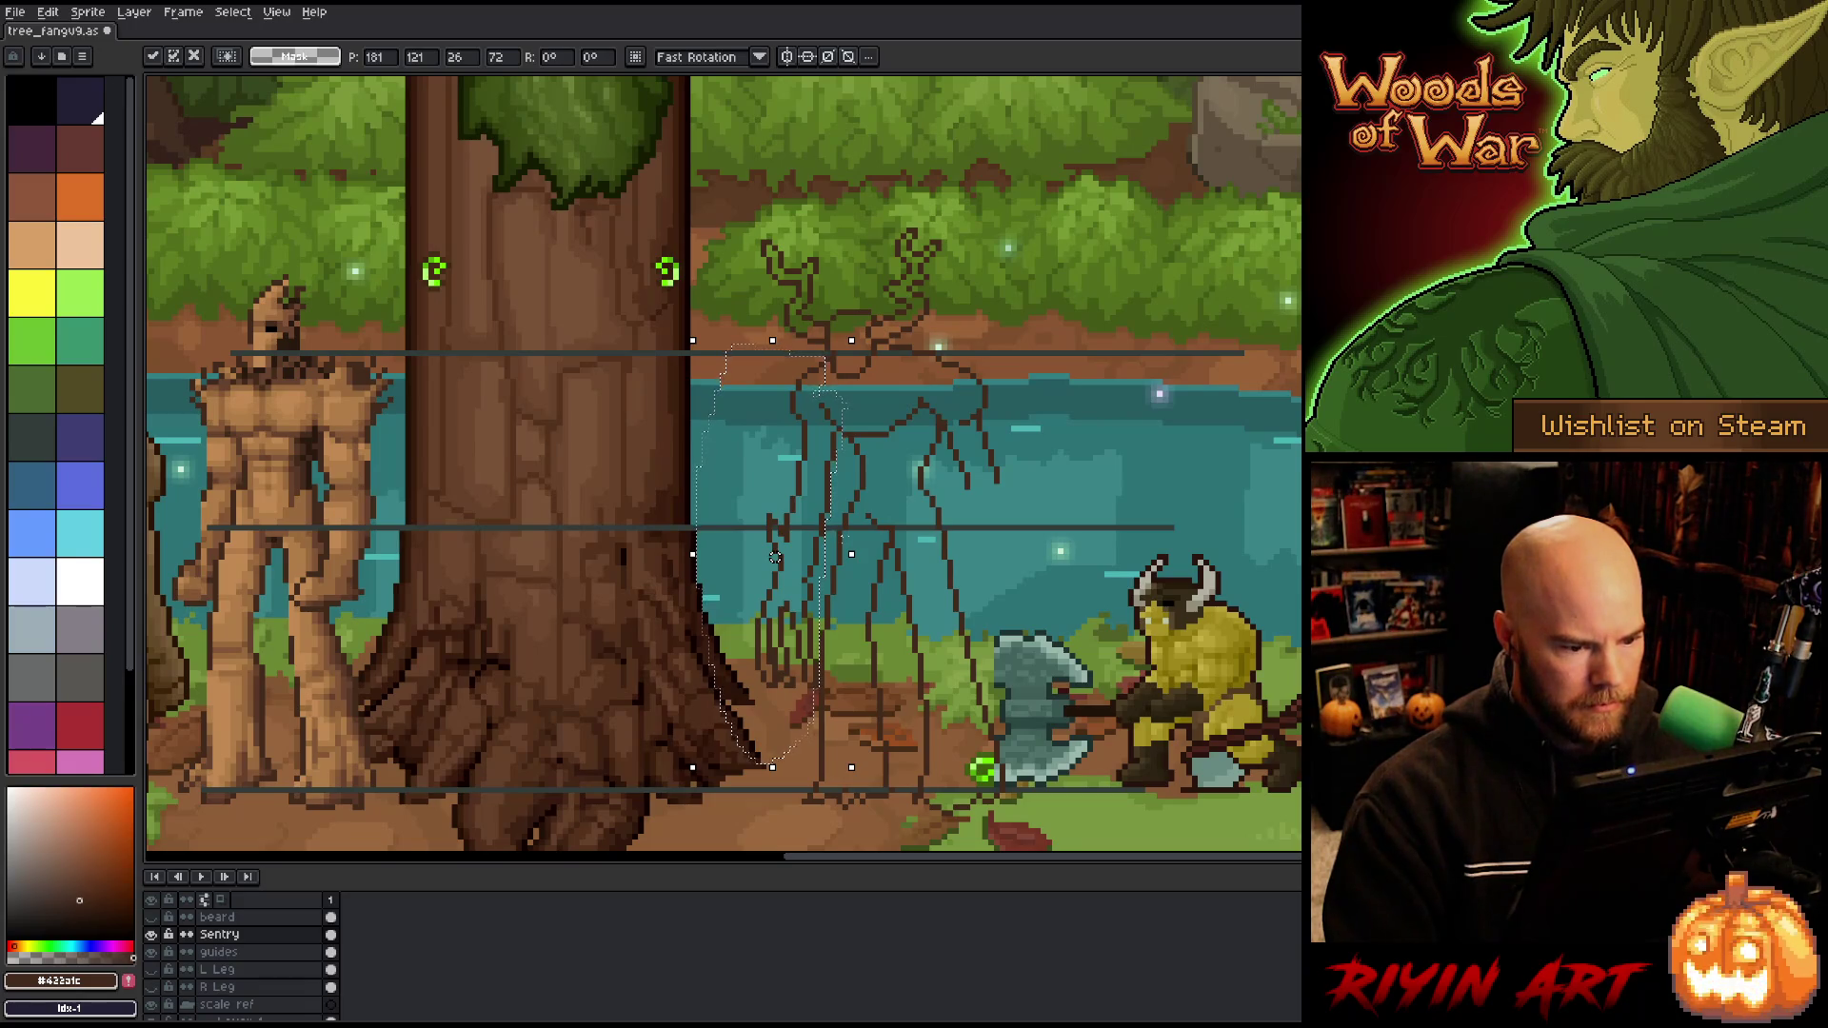
key("ctrl+d")
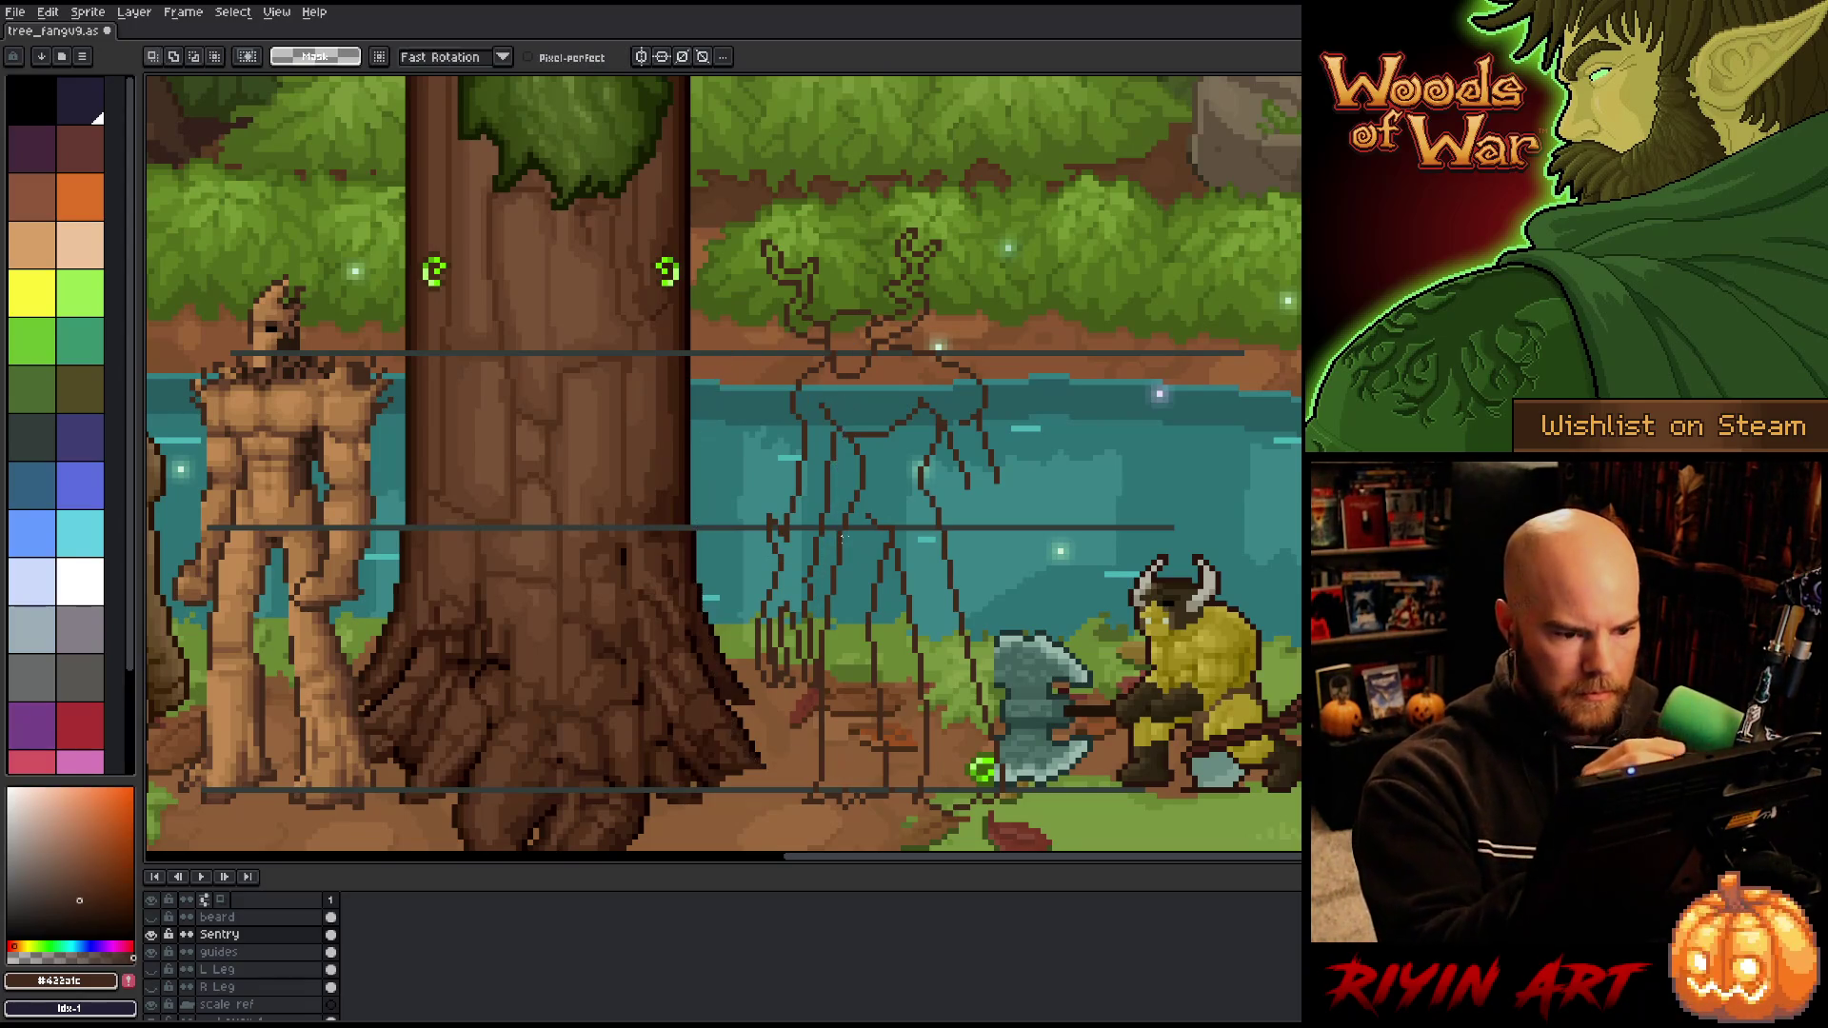
key("b")
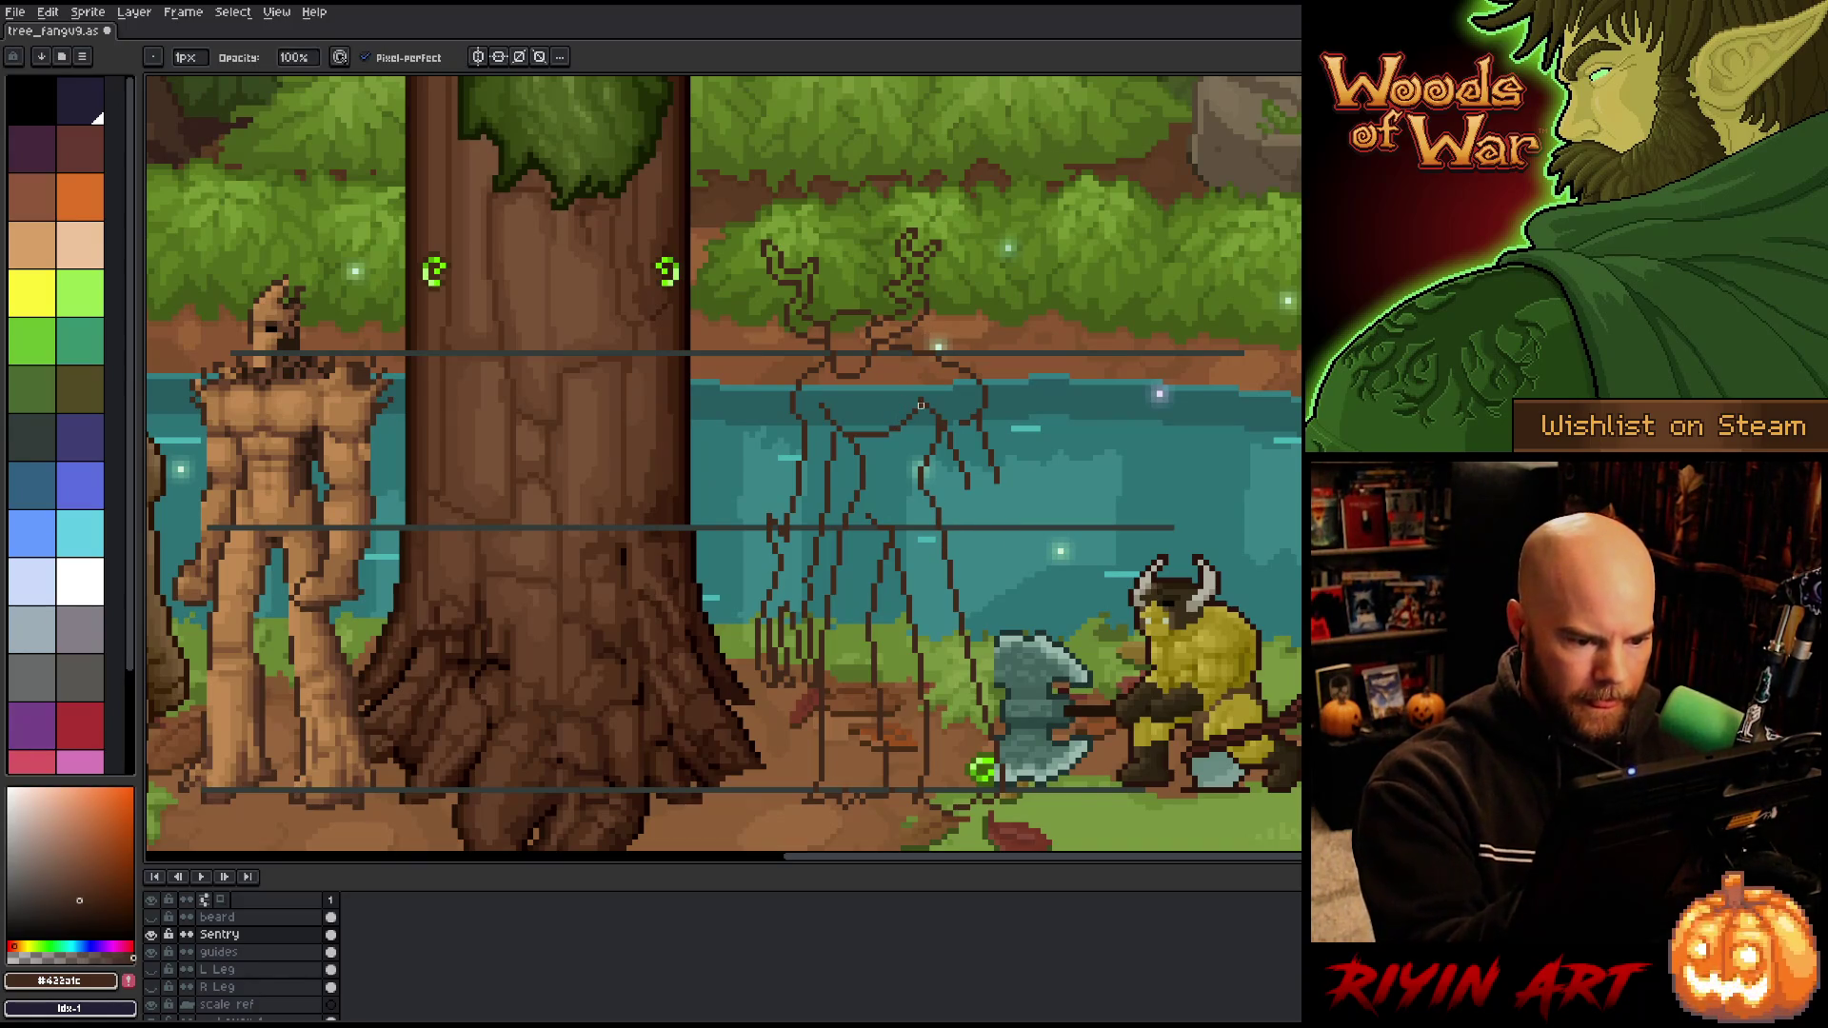
Step: Lasso the Sentry's right arm and shift it a few pixels left
key("e")
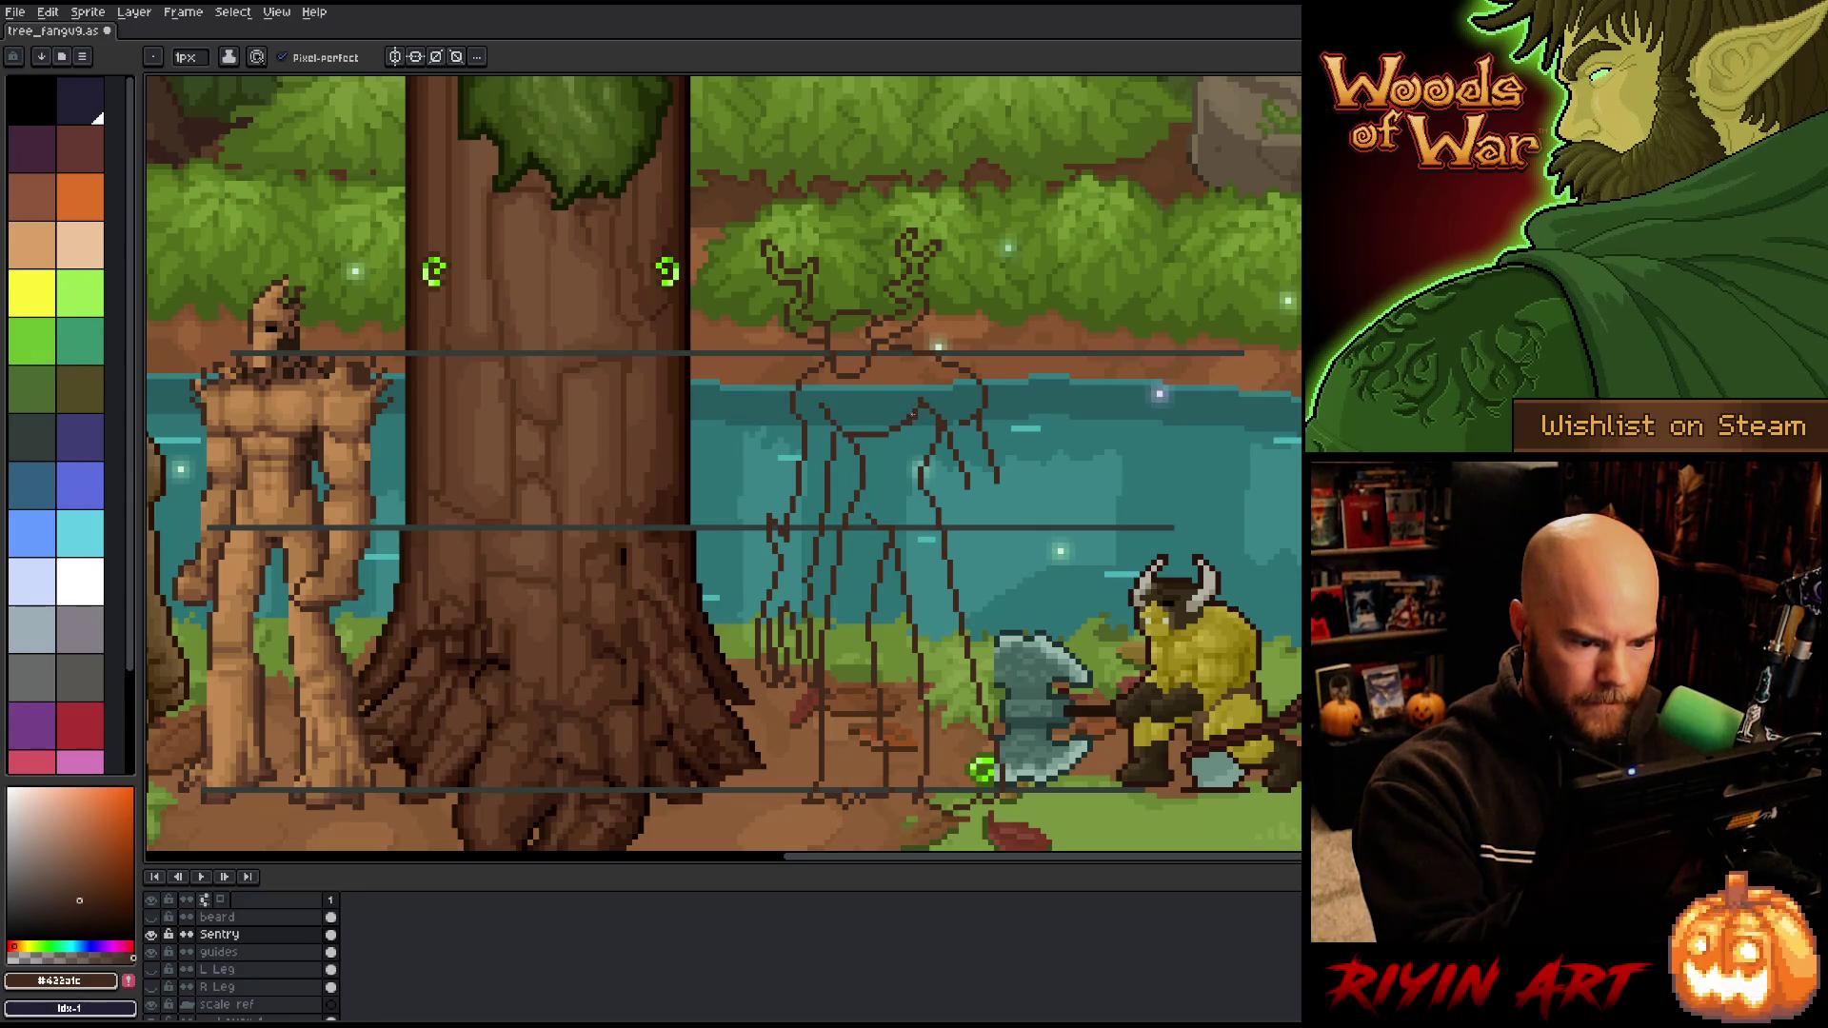
key("b")
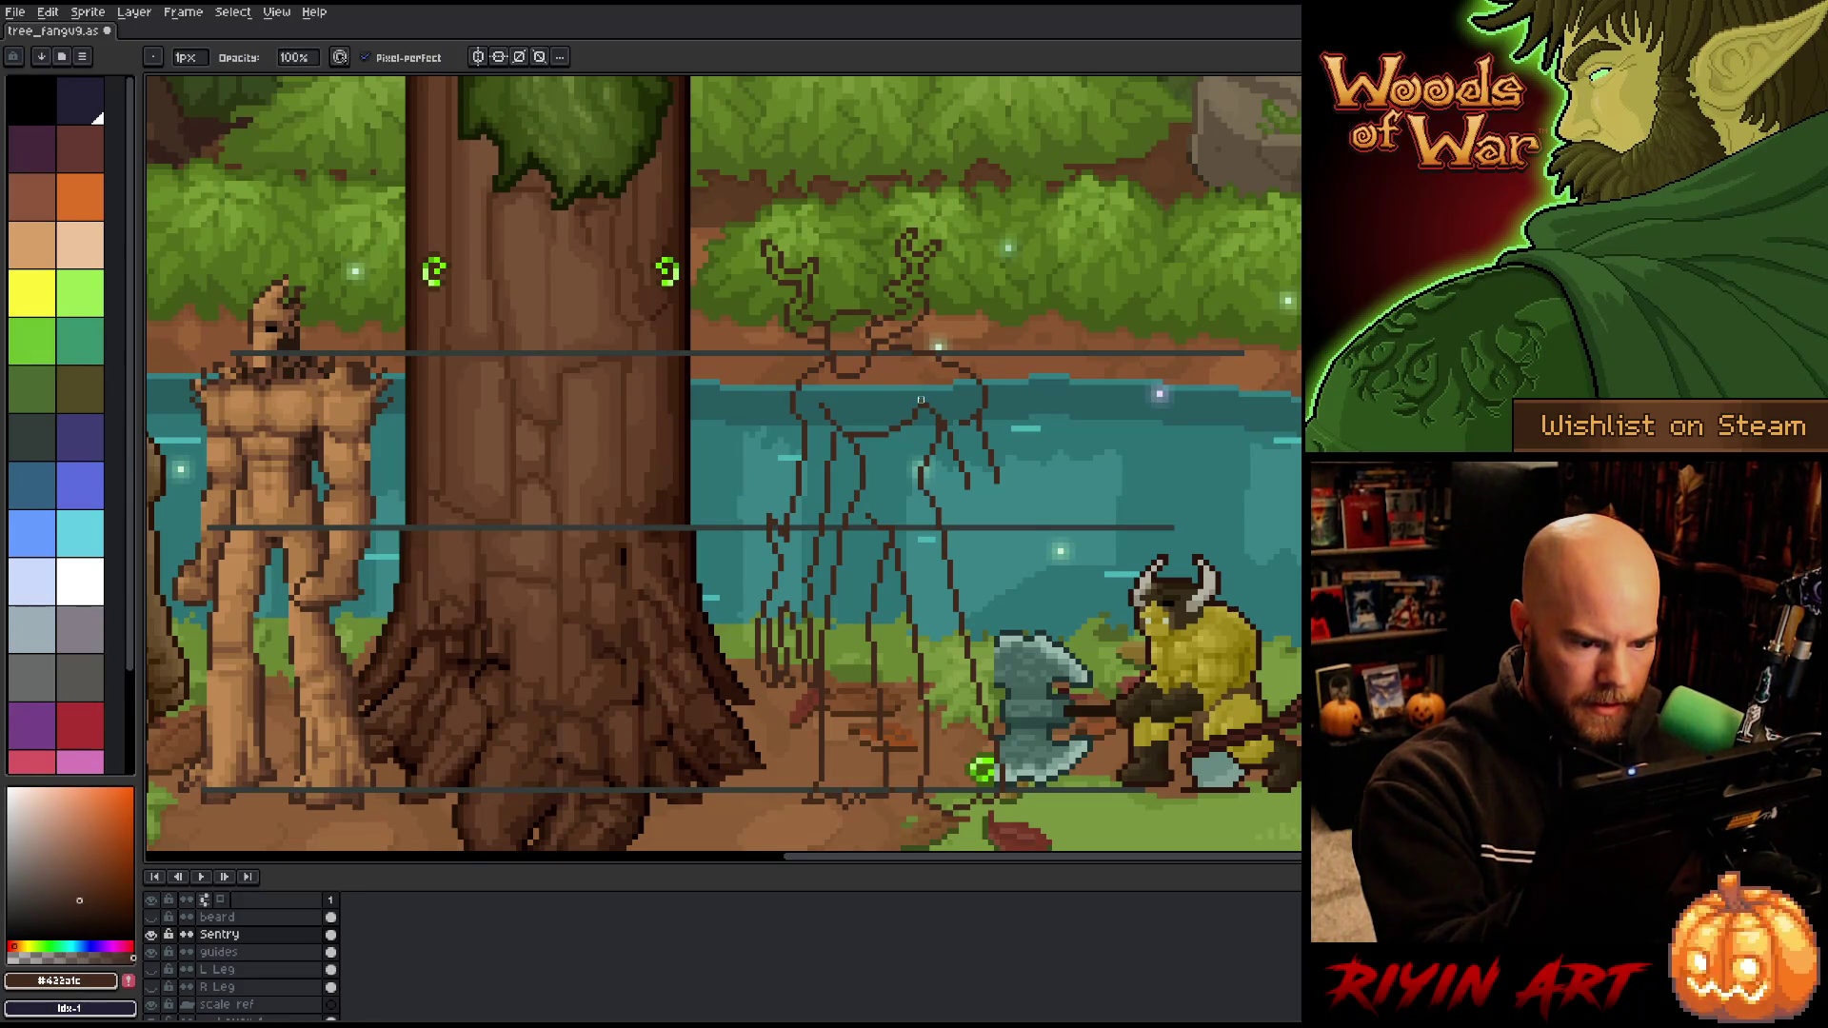
key("e")
key("b")
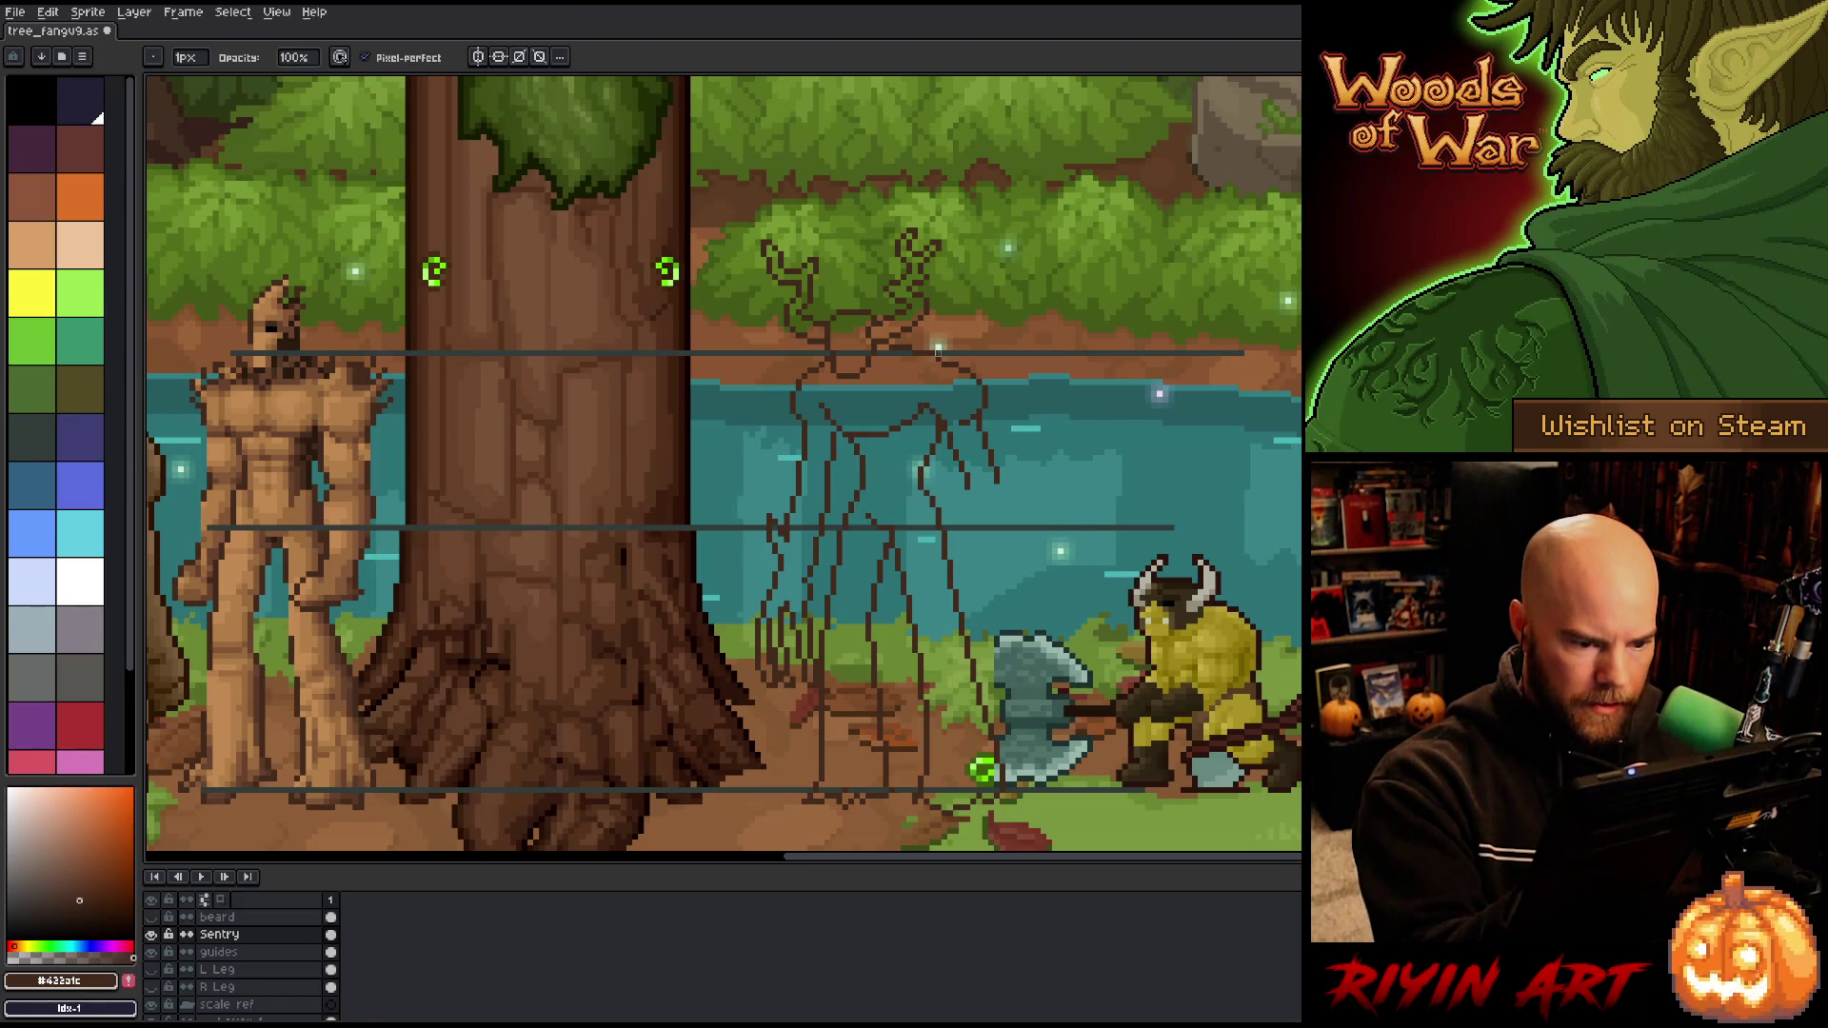
key("q")
mouse_move(1042, 471)
left_mouse_down()
mouse_move(955, 358)
mouse_move(932, 411)
mouse_move(1009, 524)
left_mouse_up()
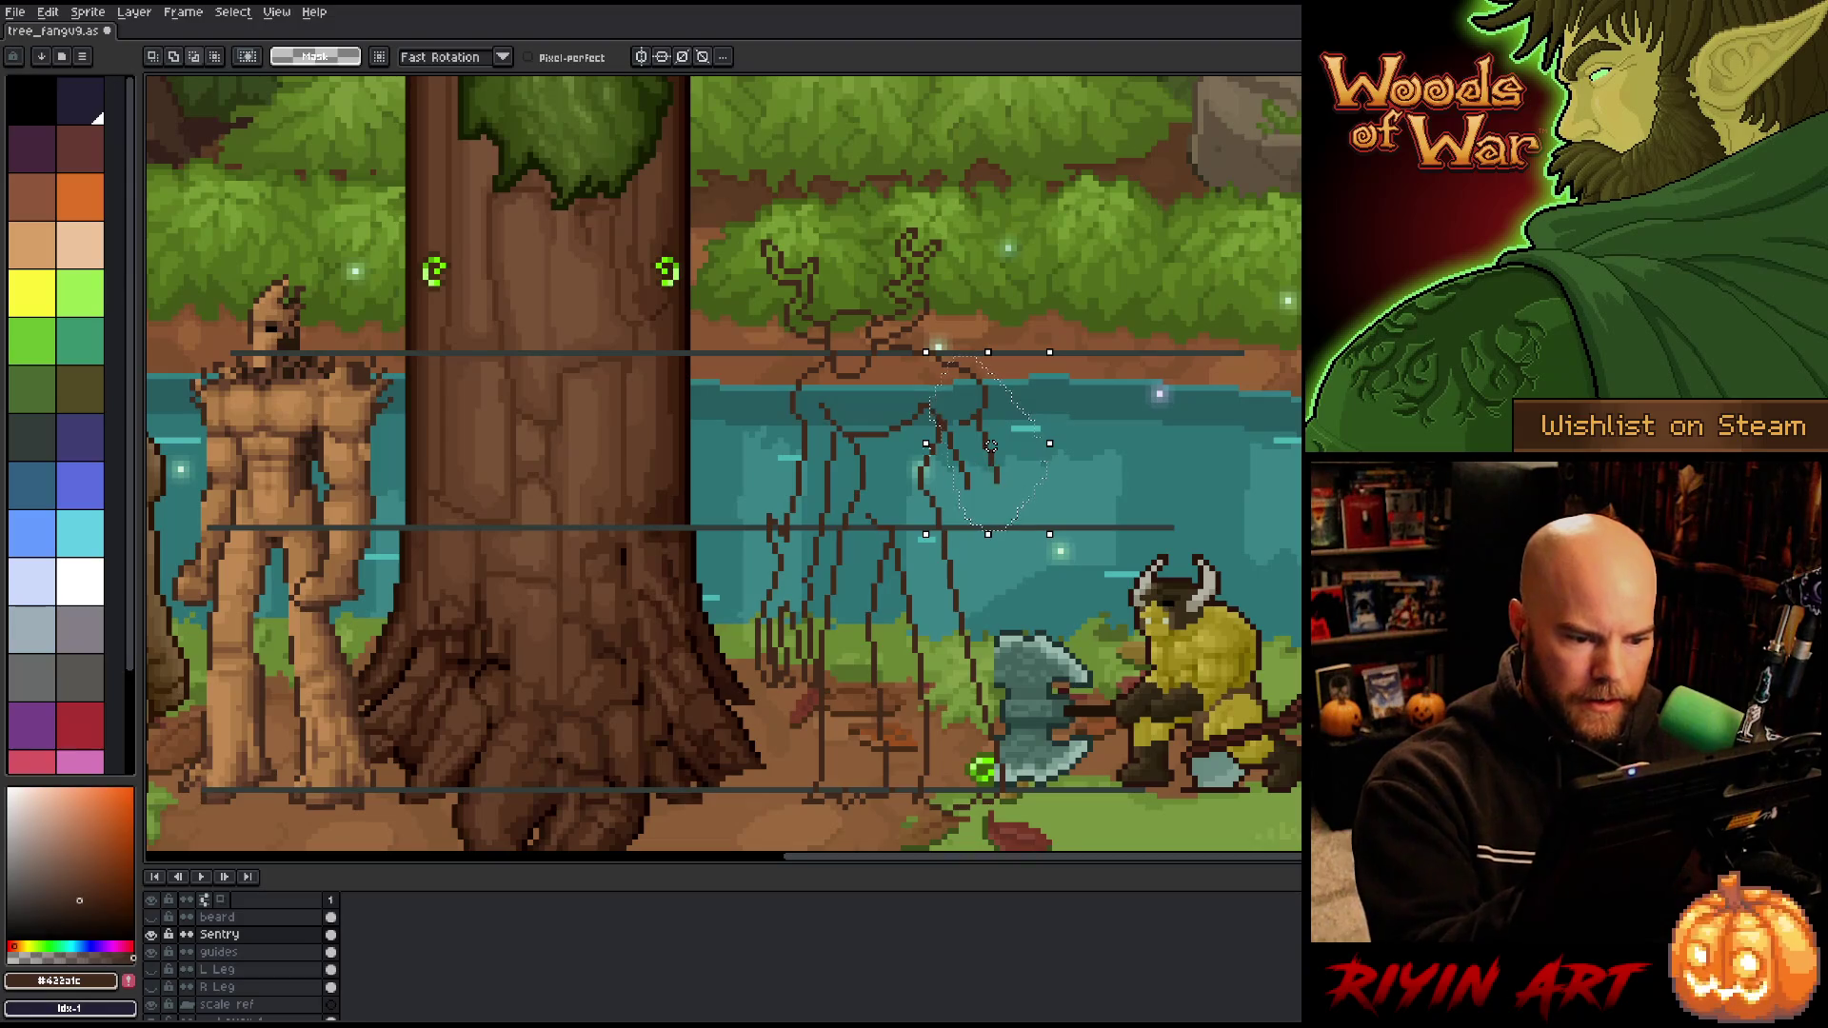
left_click_drag(990, 444, 984, 445)
key("ctrl+d")
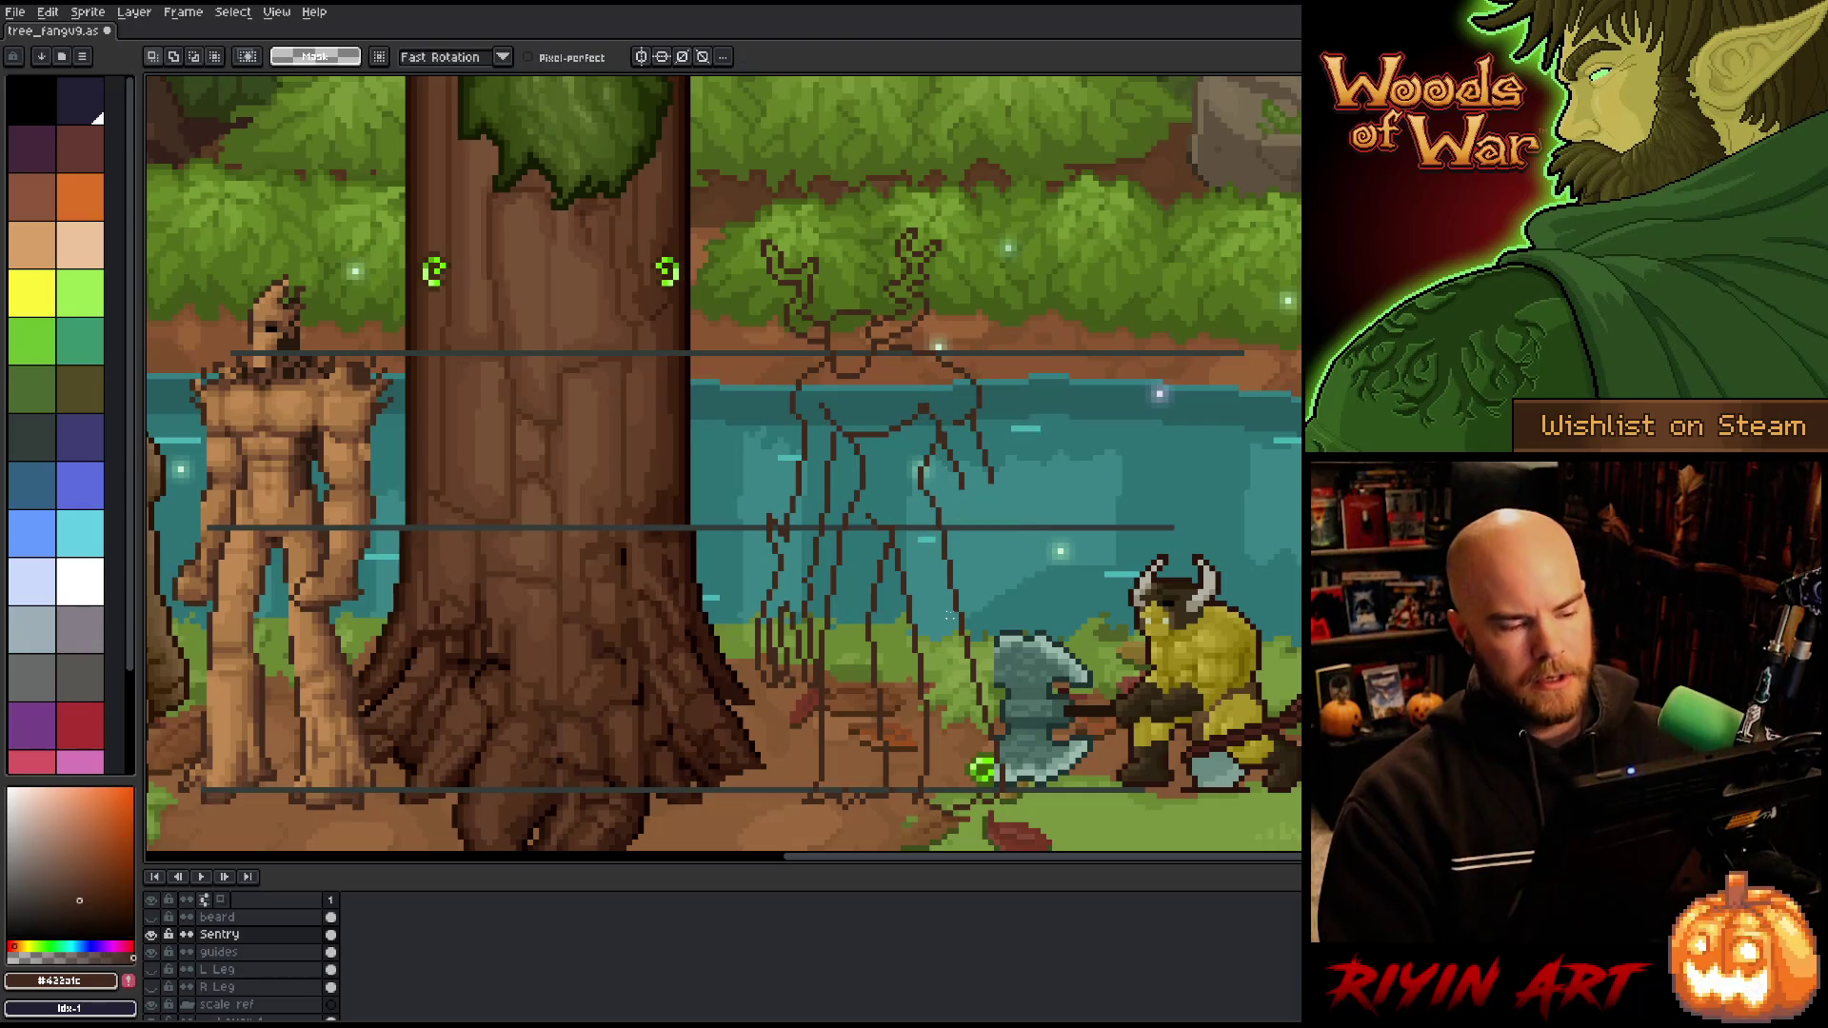
key("b")
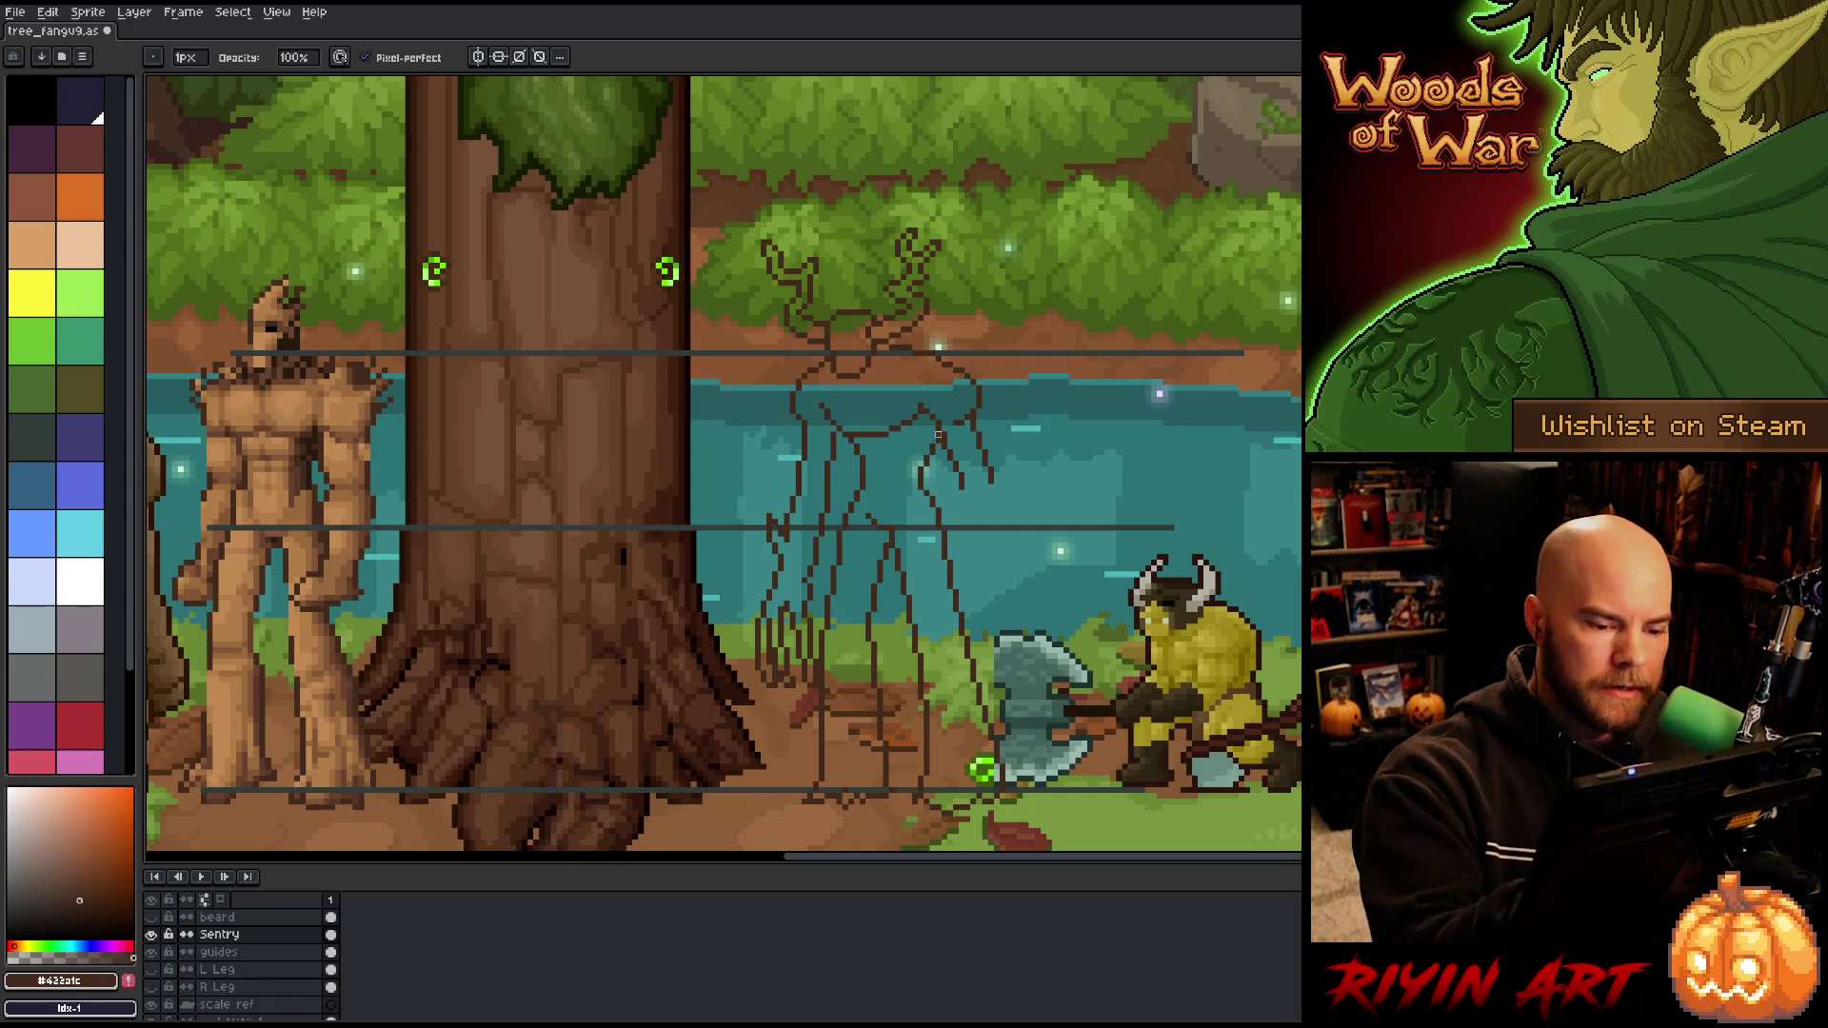
Step: Paint the green moss back over the Sentry's torso
key("e")
key("b")
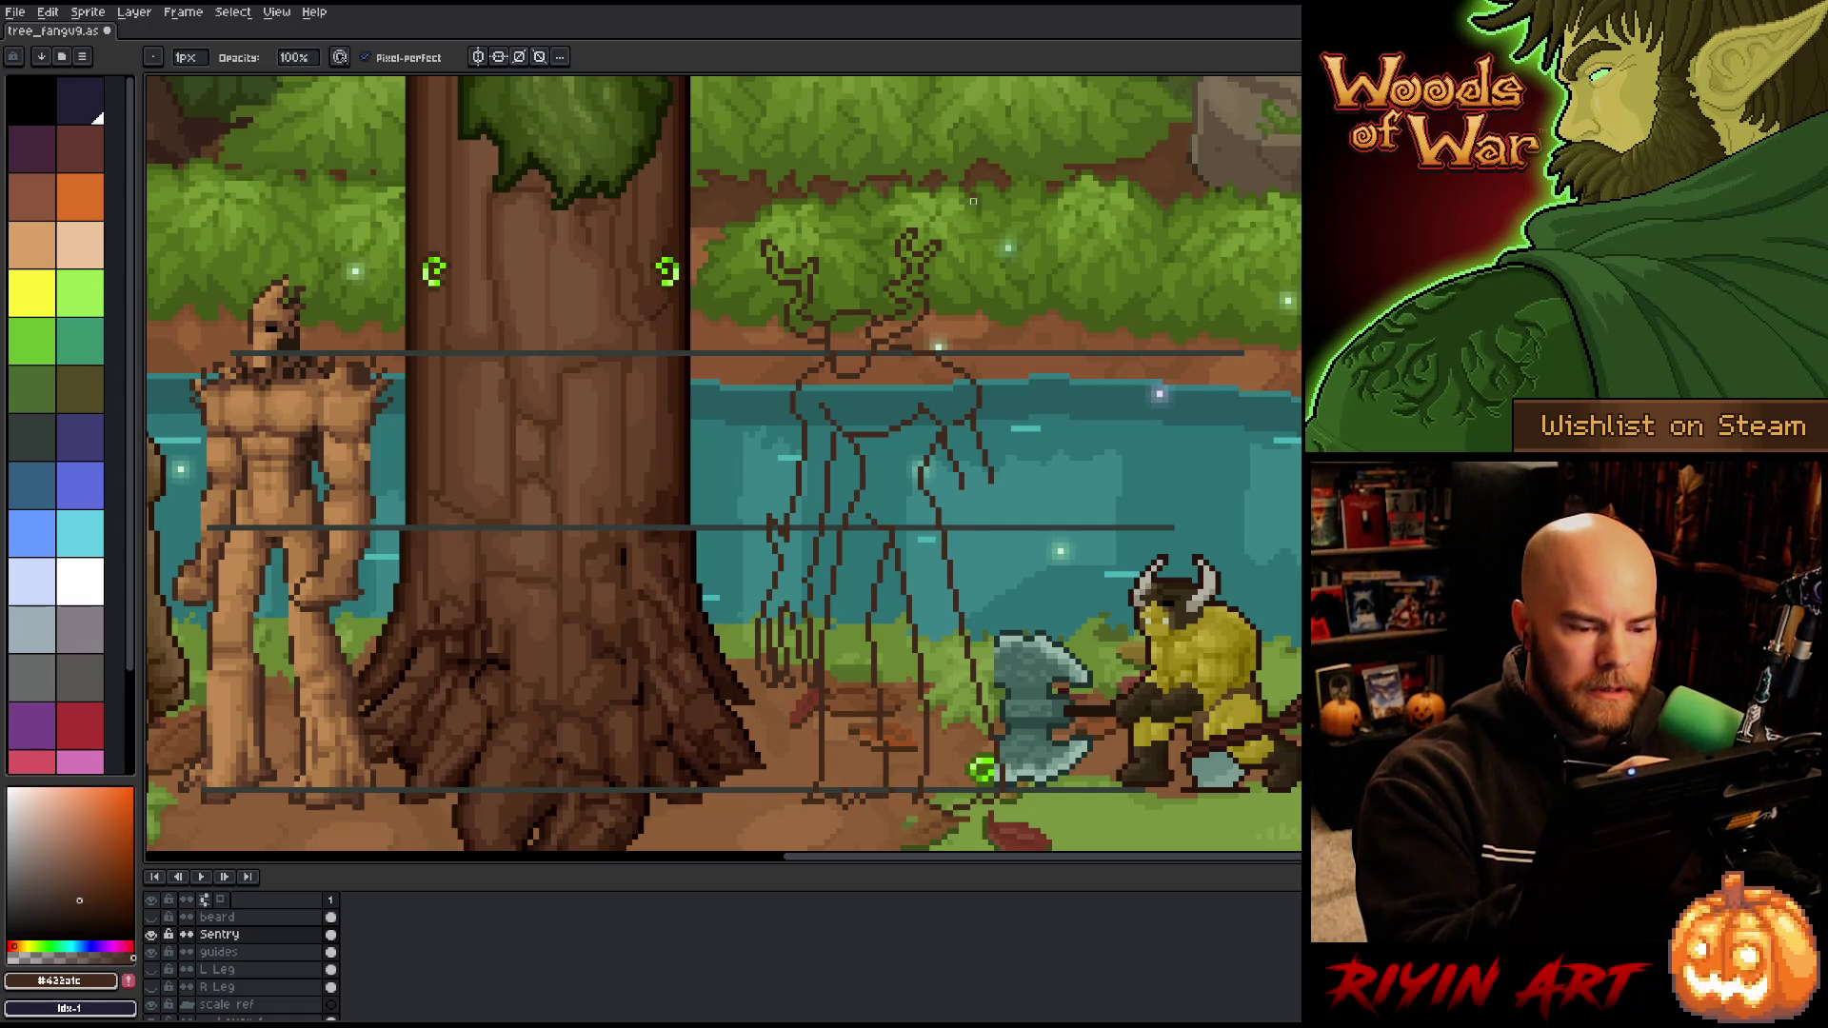
key("e")
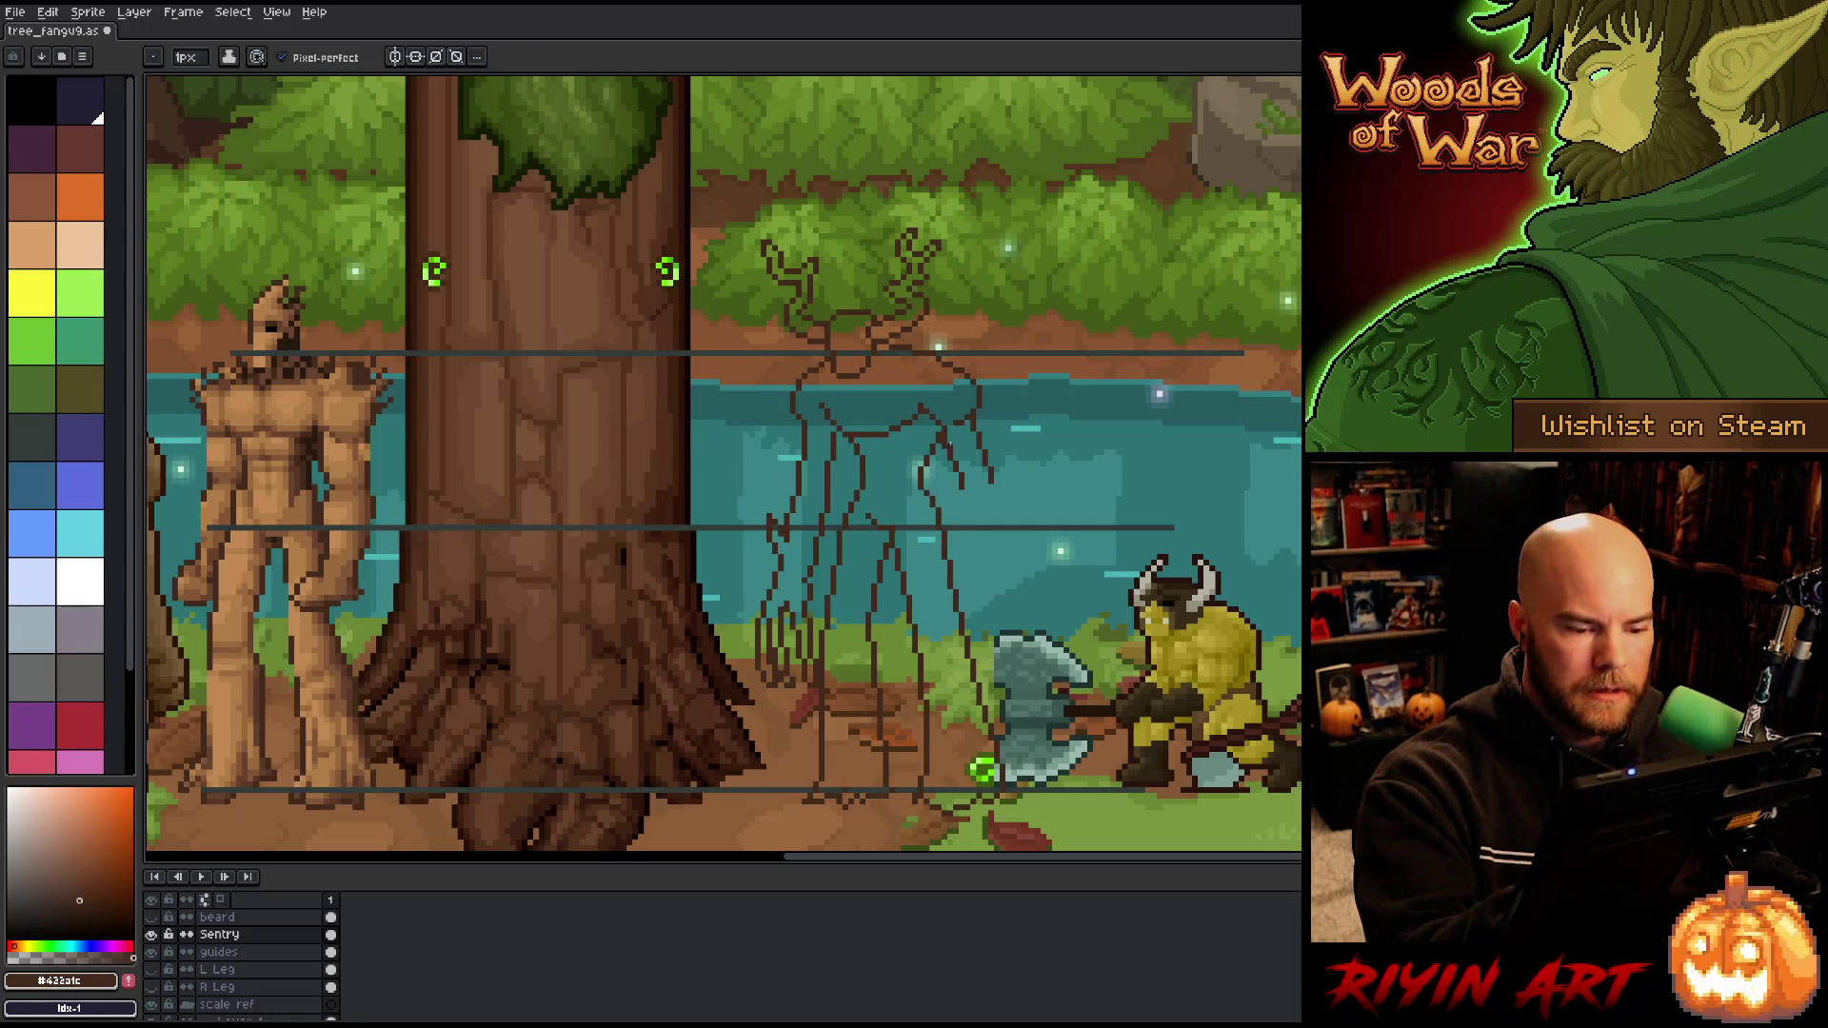
key("b")
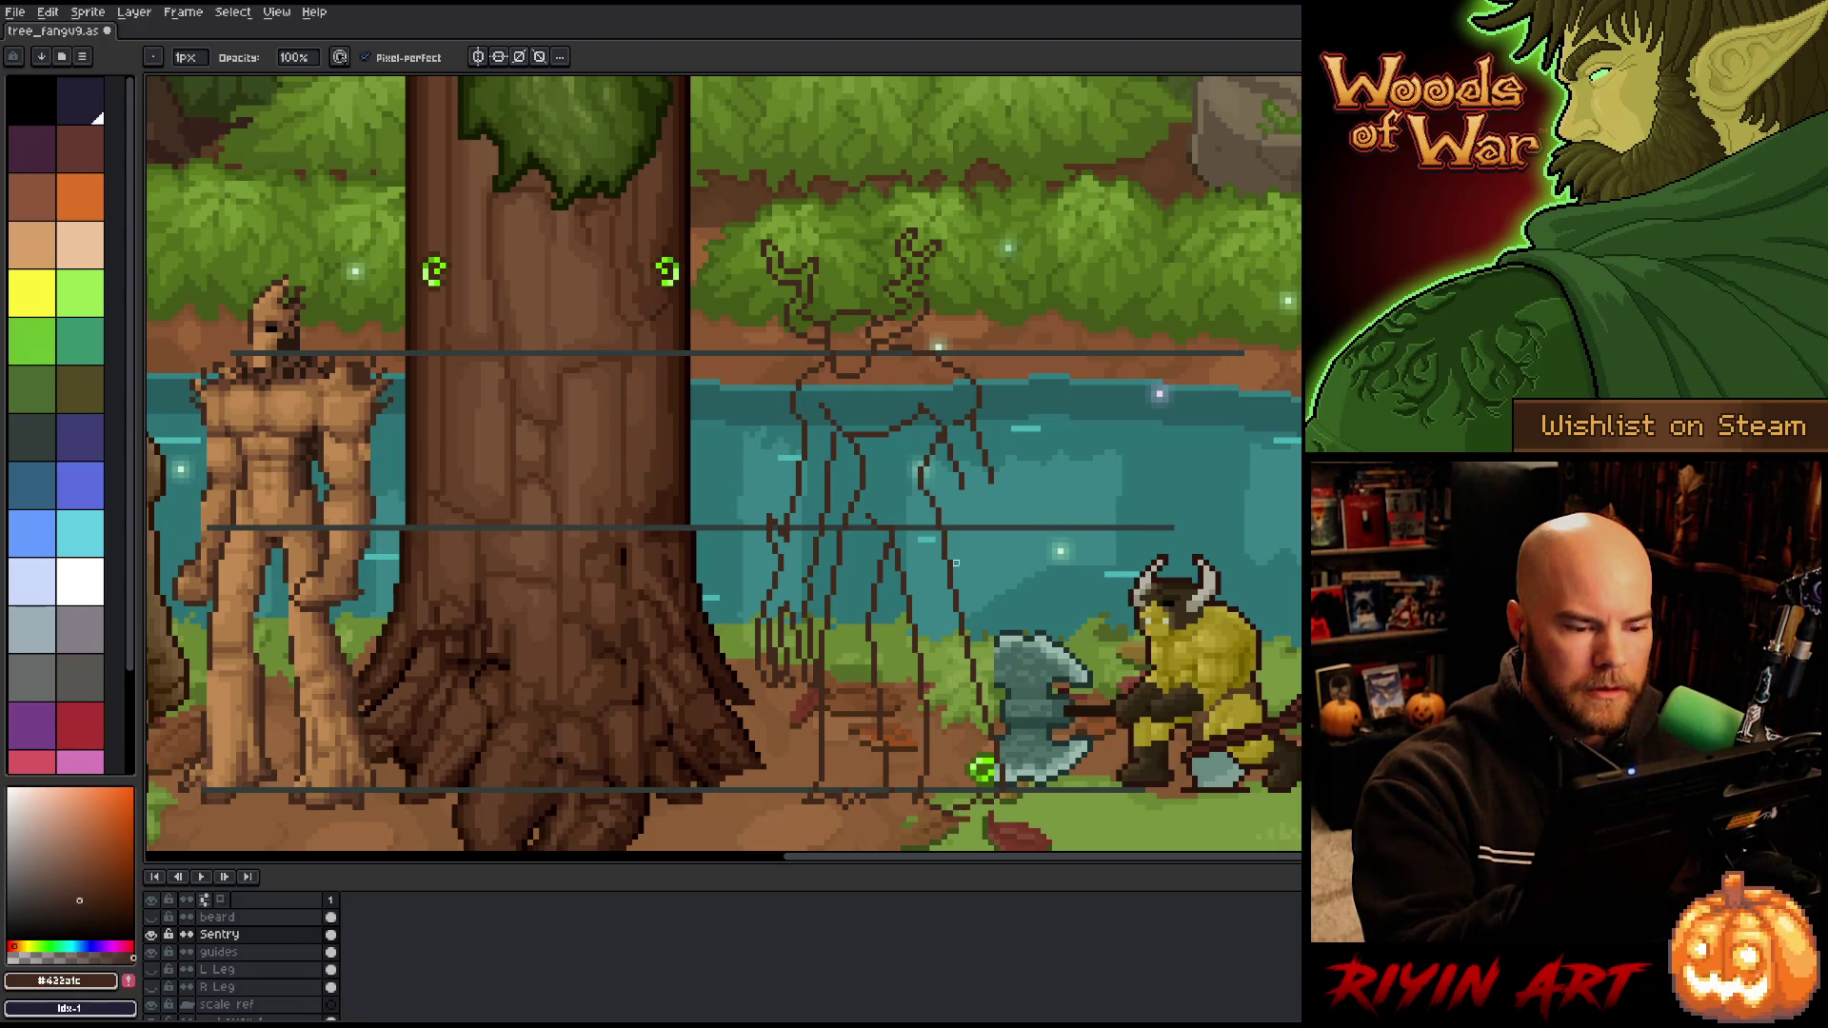
left_click_drag(838, 381, 857, 486)
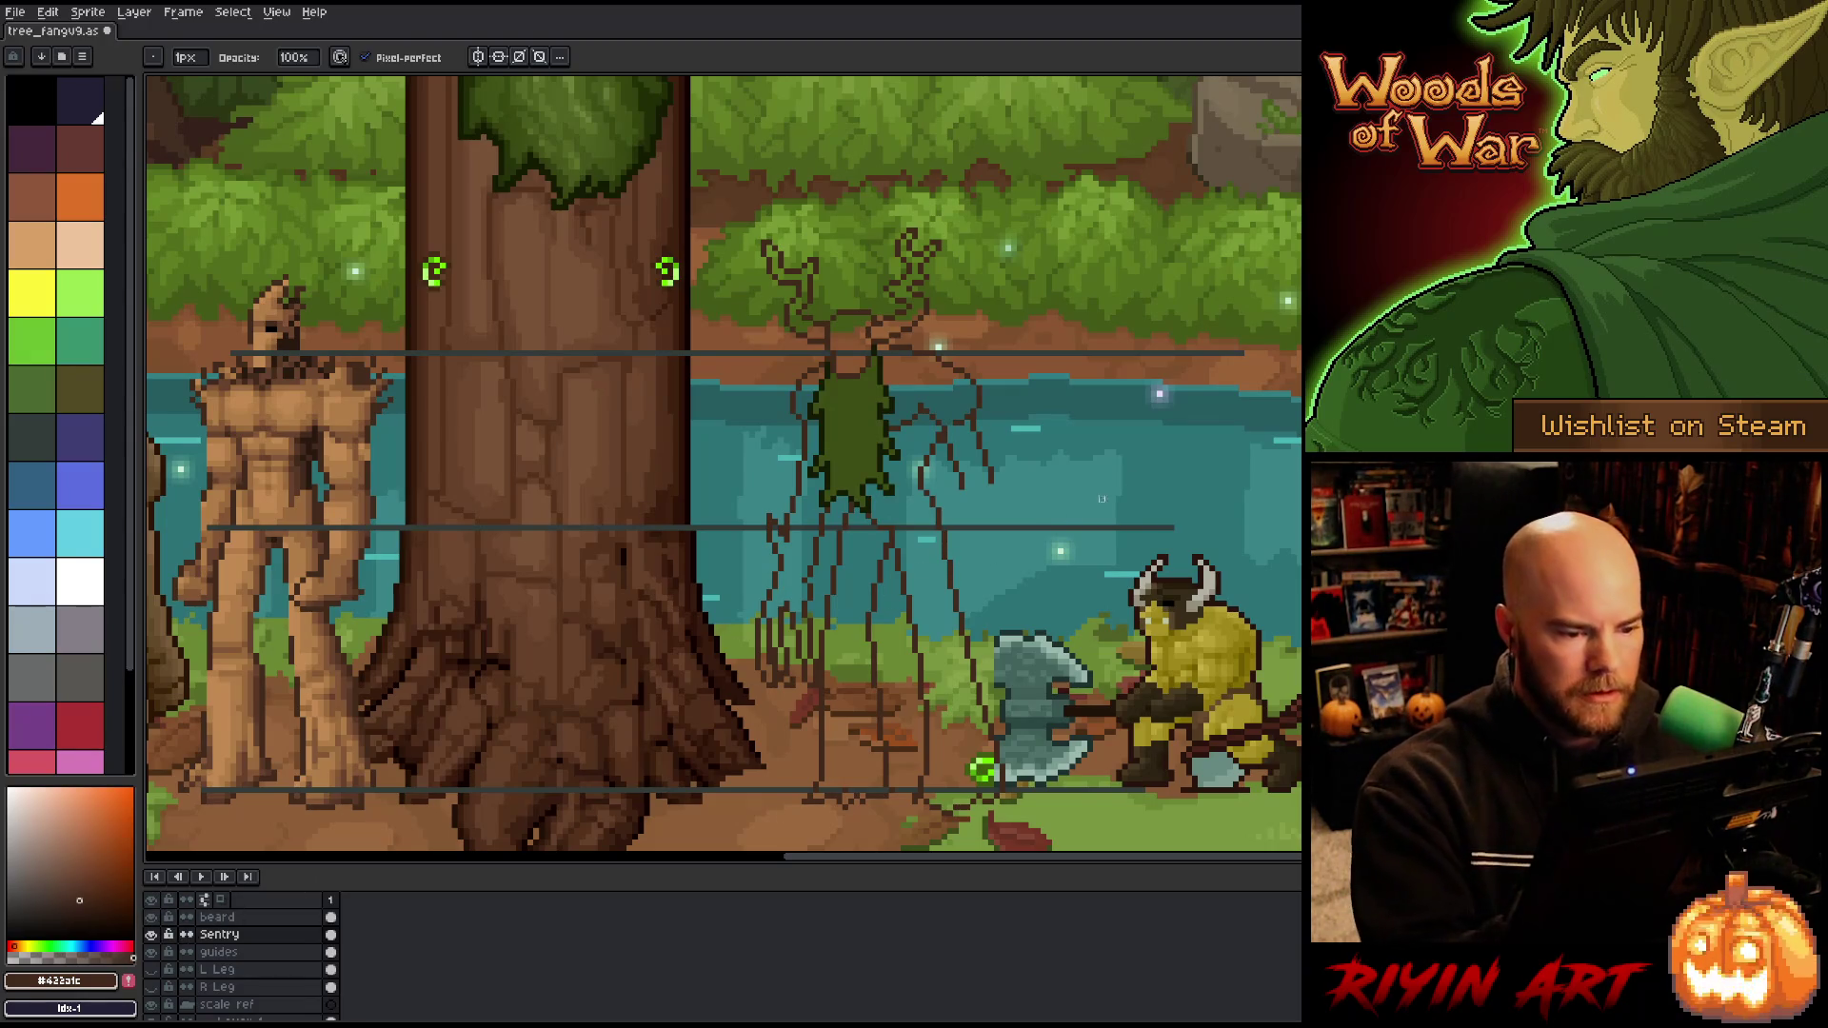
Step: Save the Sentry sprite, make small pencil and eraser touch-ups, and save again
key("ctrl+s")
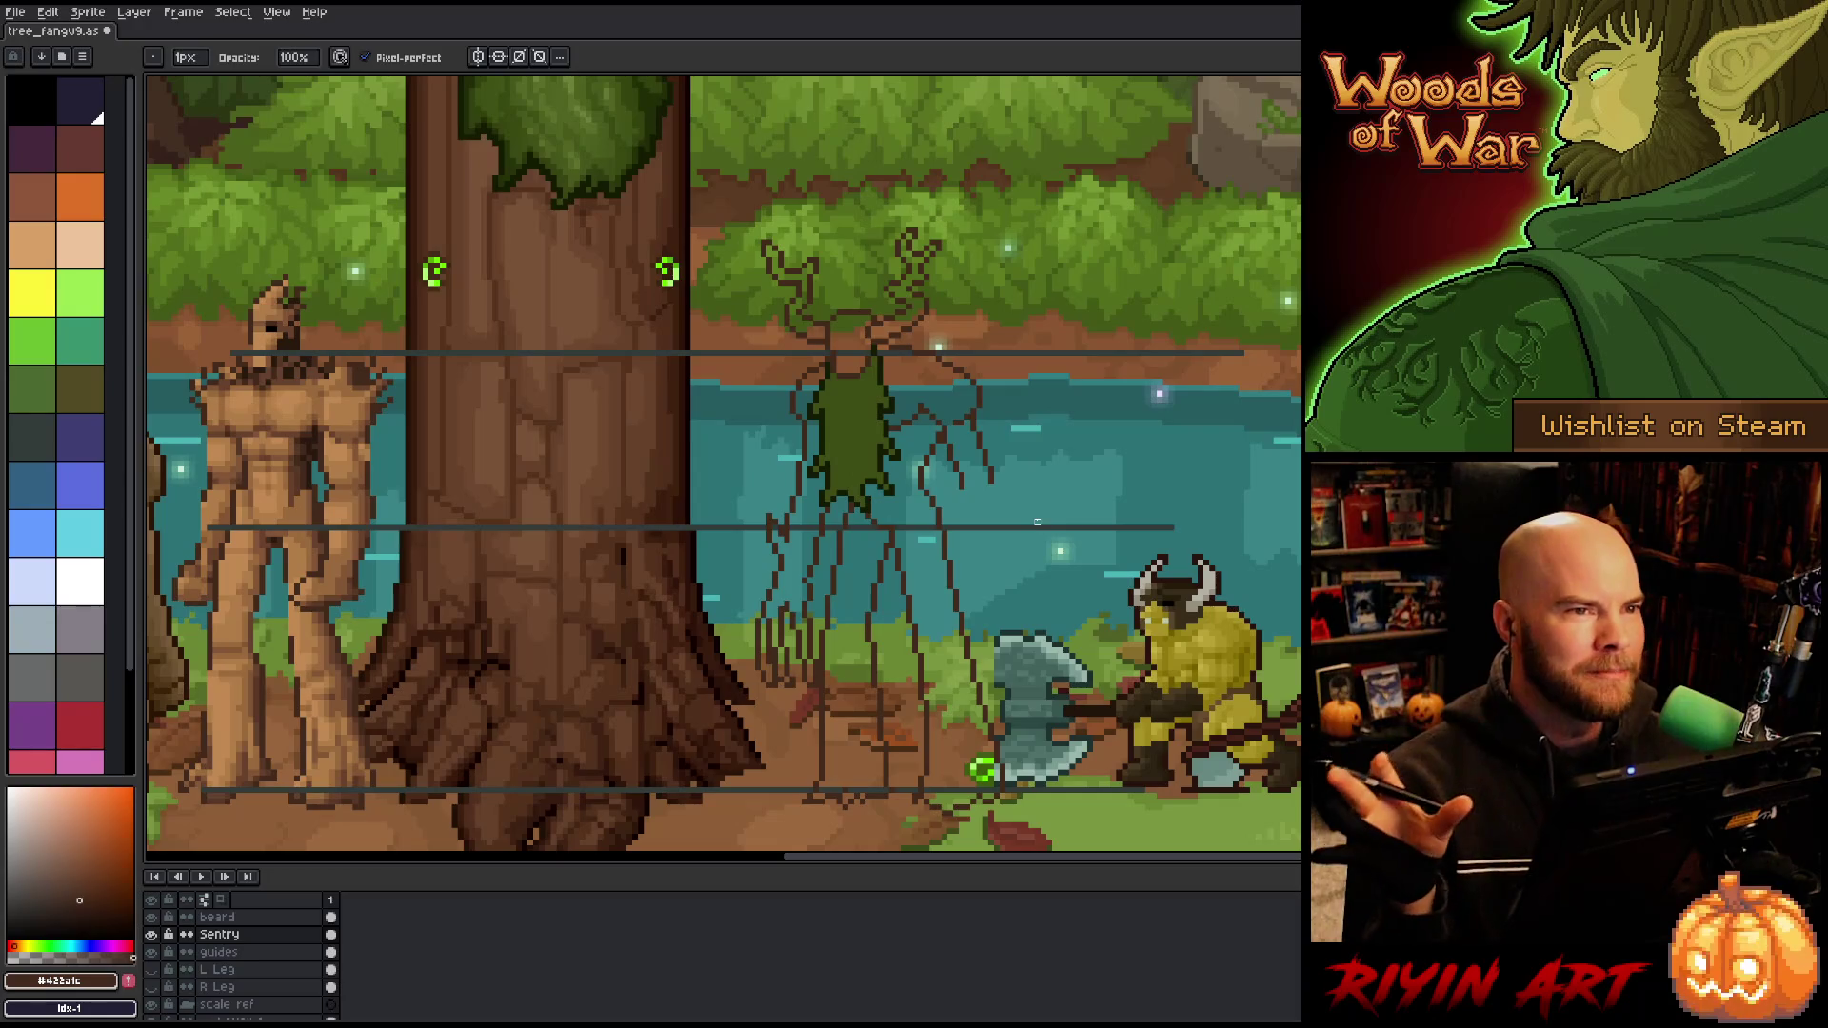
key("v")
key("b")
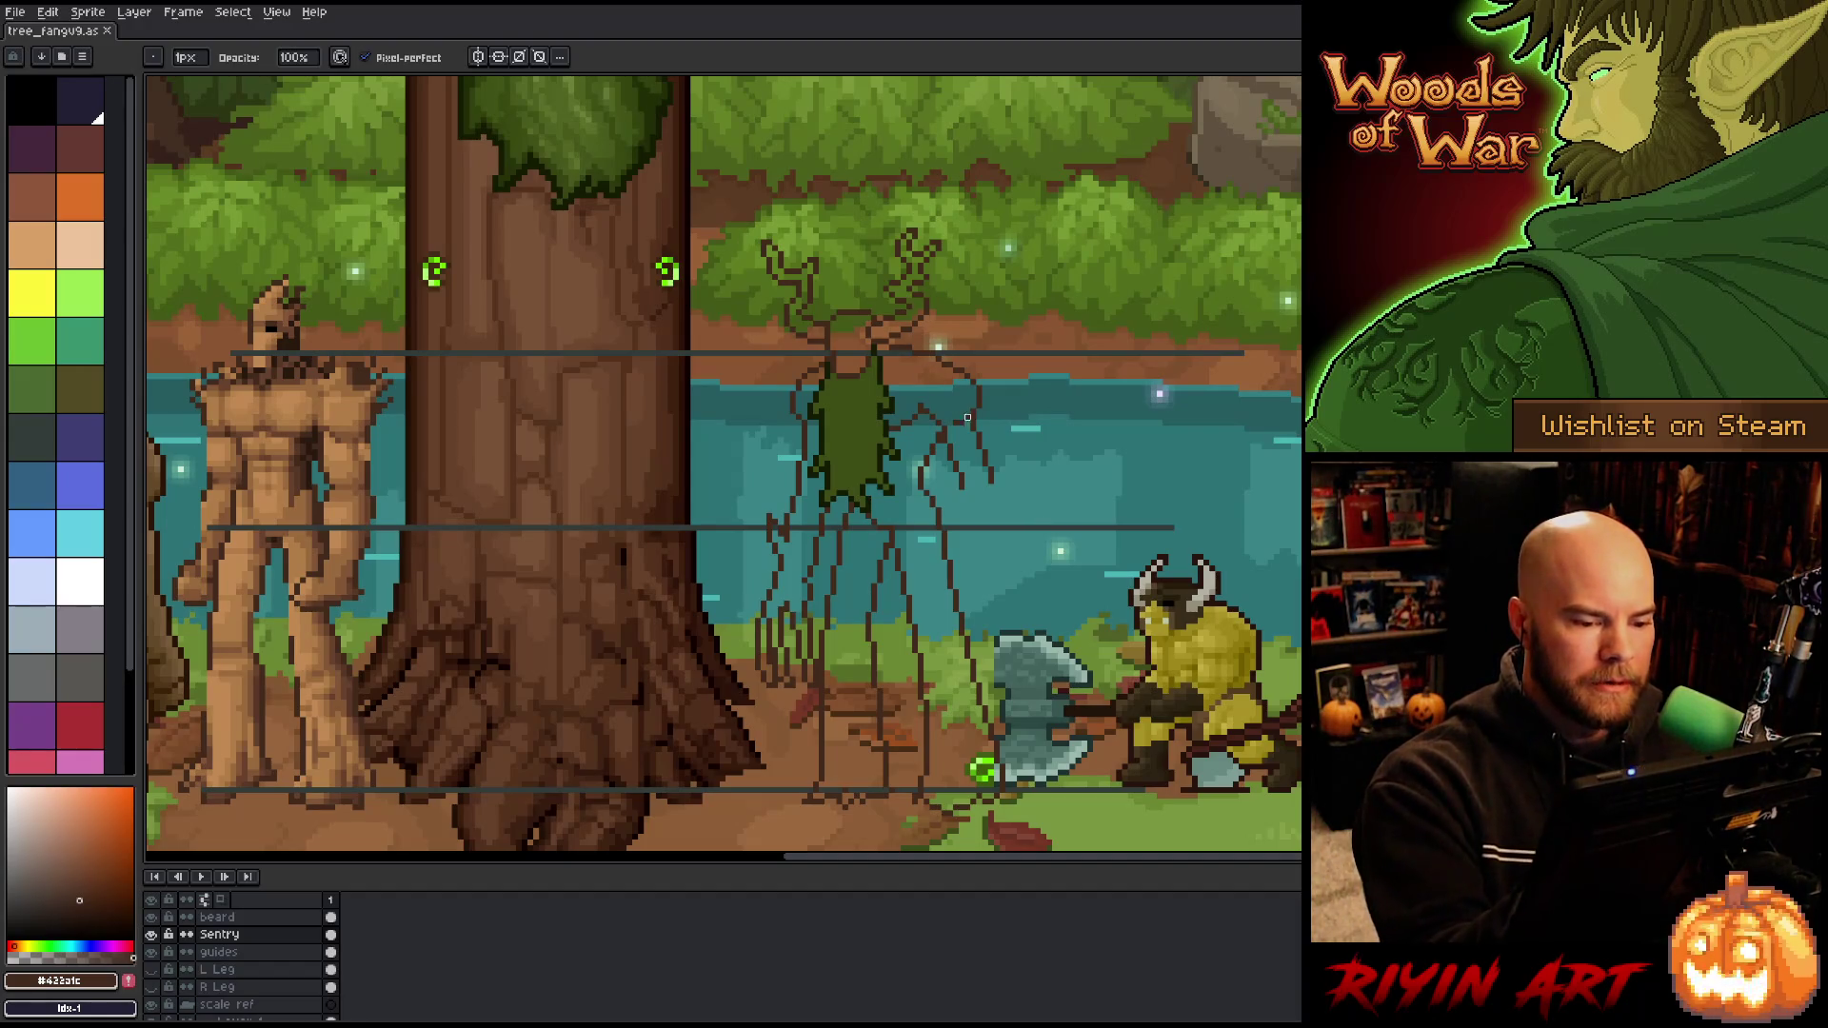
key("e")
key("b")
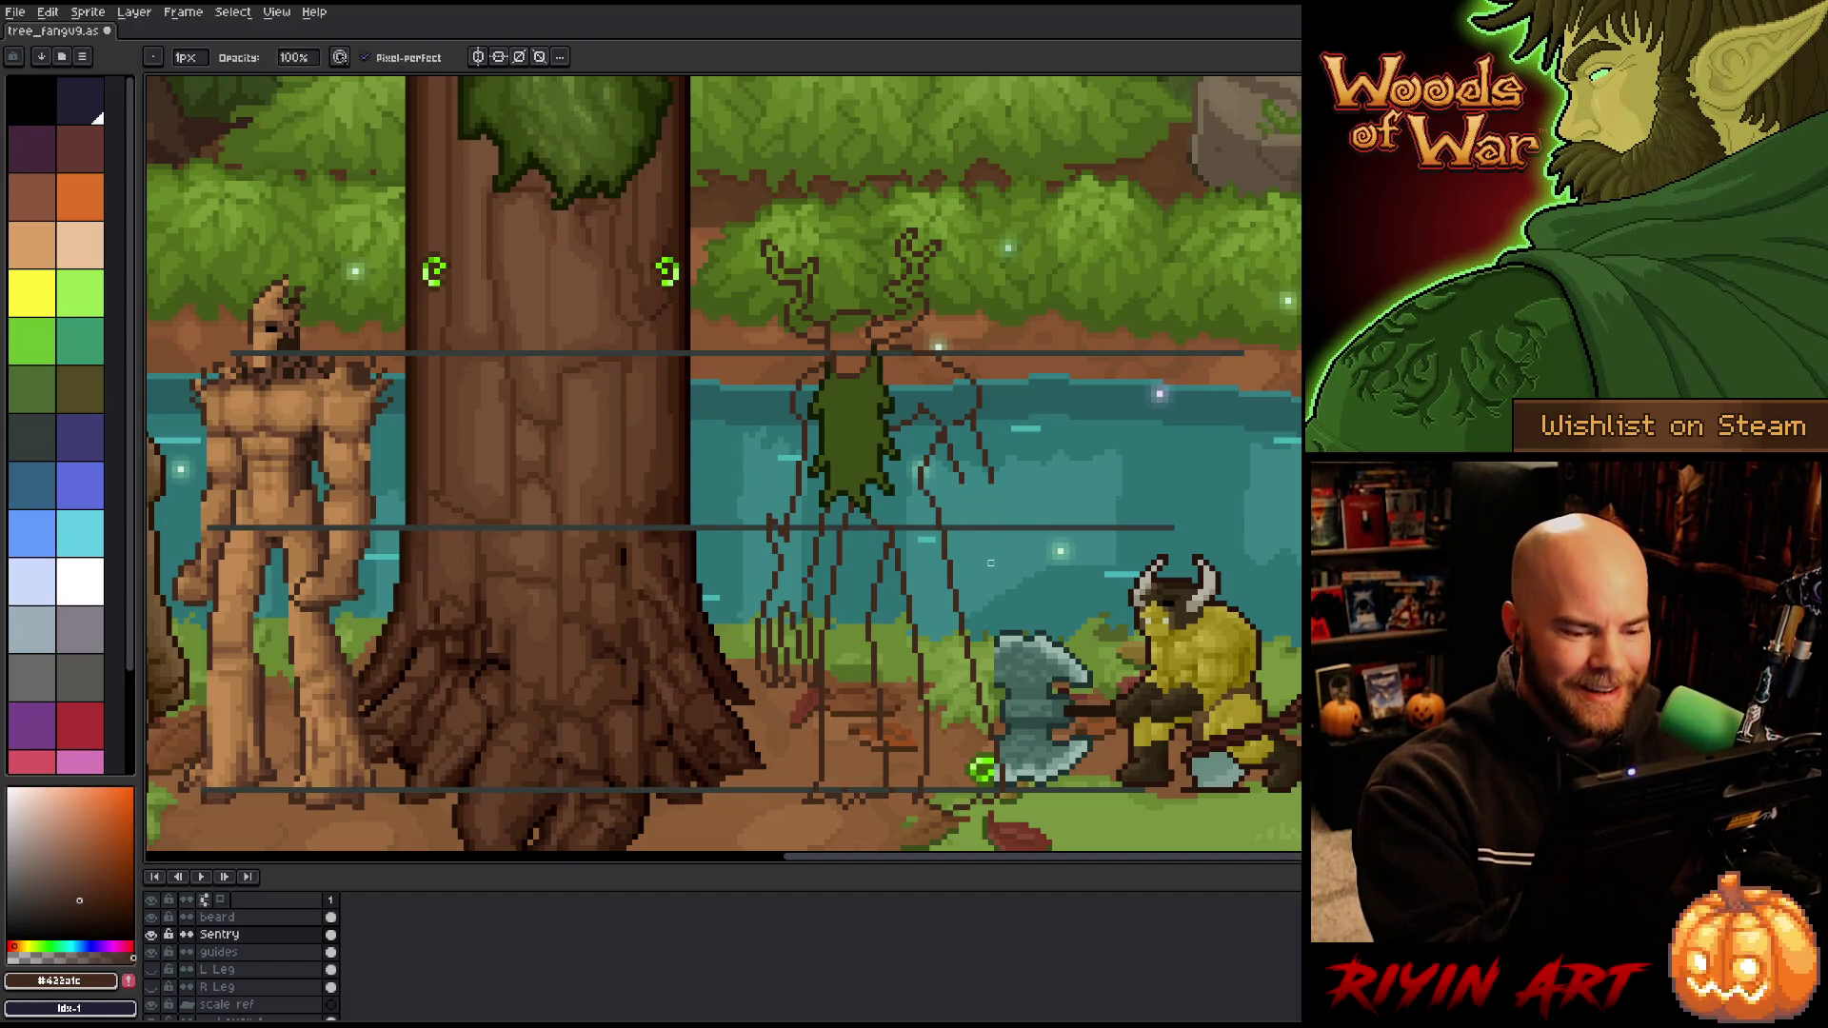
key("e")
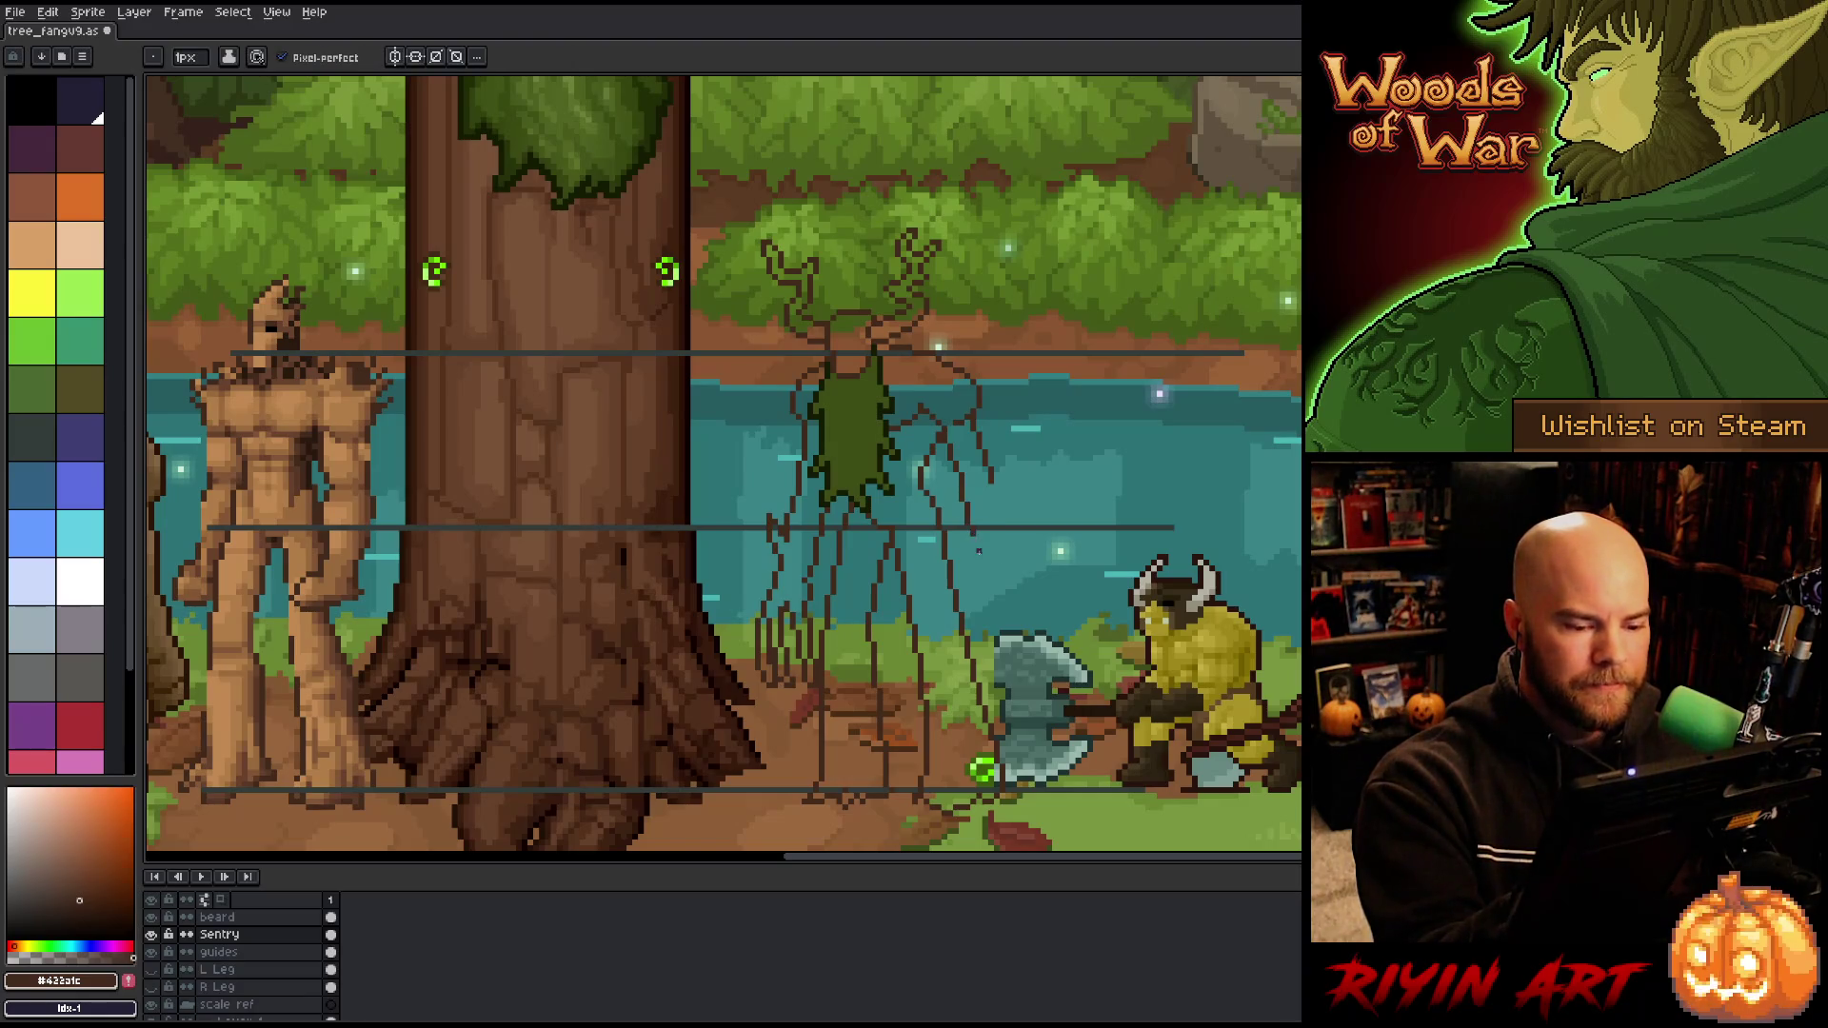
key("ctrl+s")
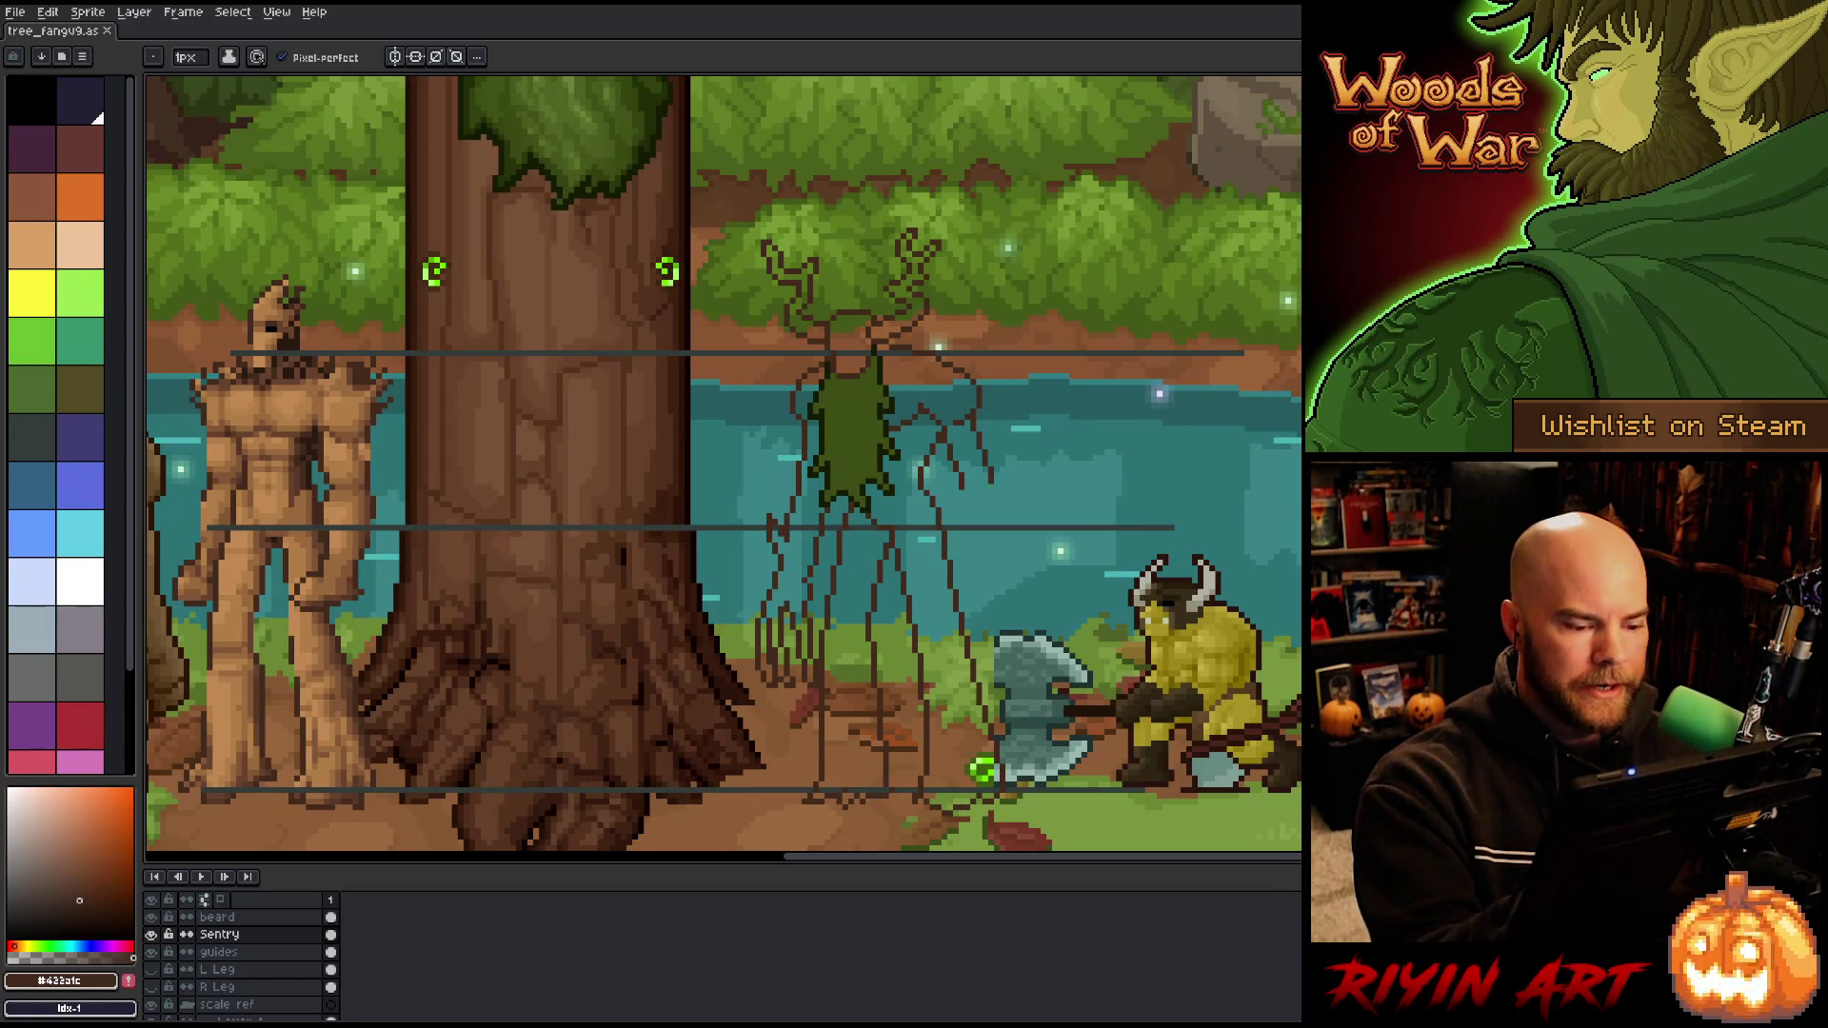
Step: Select the Sentry's right leg with the rectangular marquee, then release the selection
key("m")
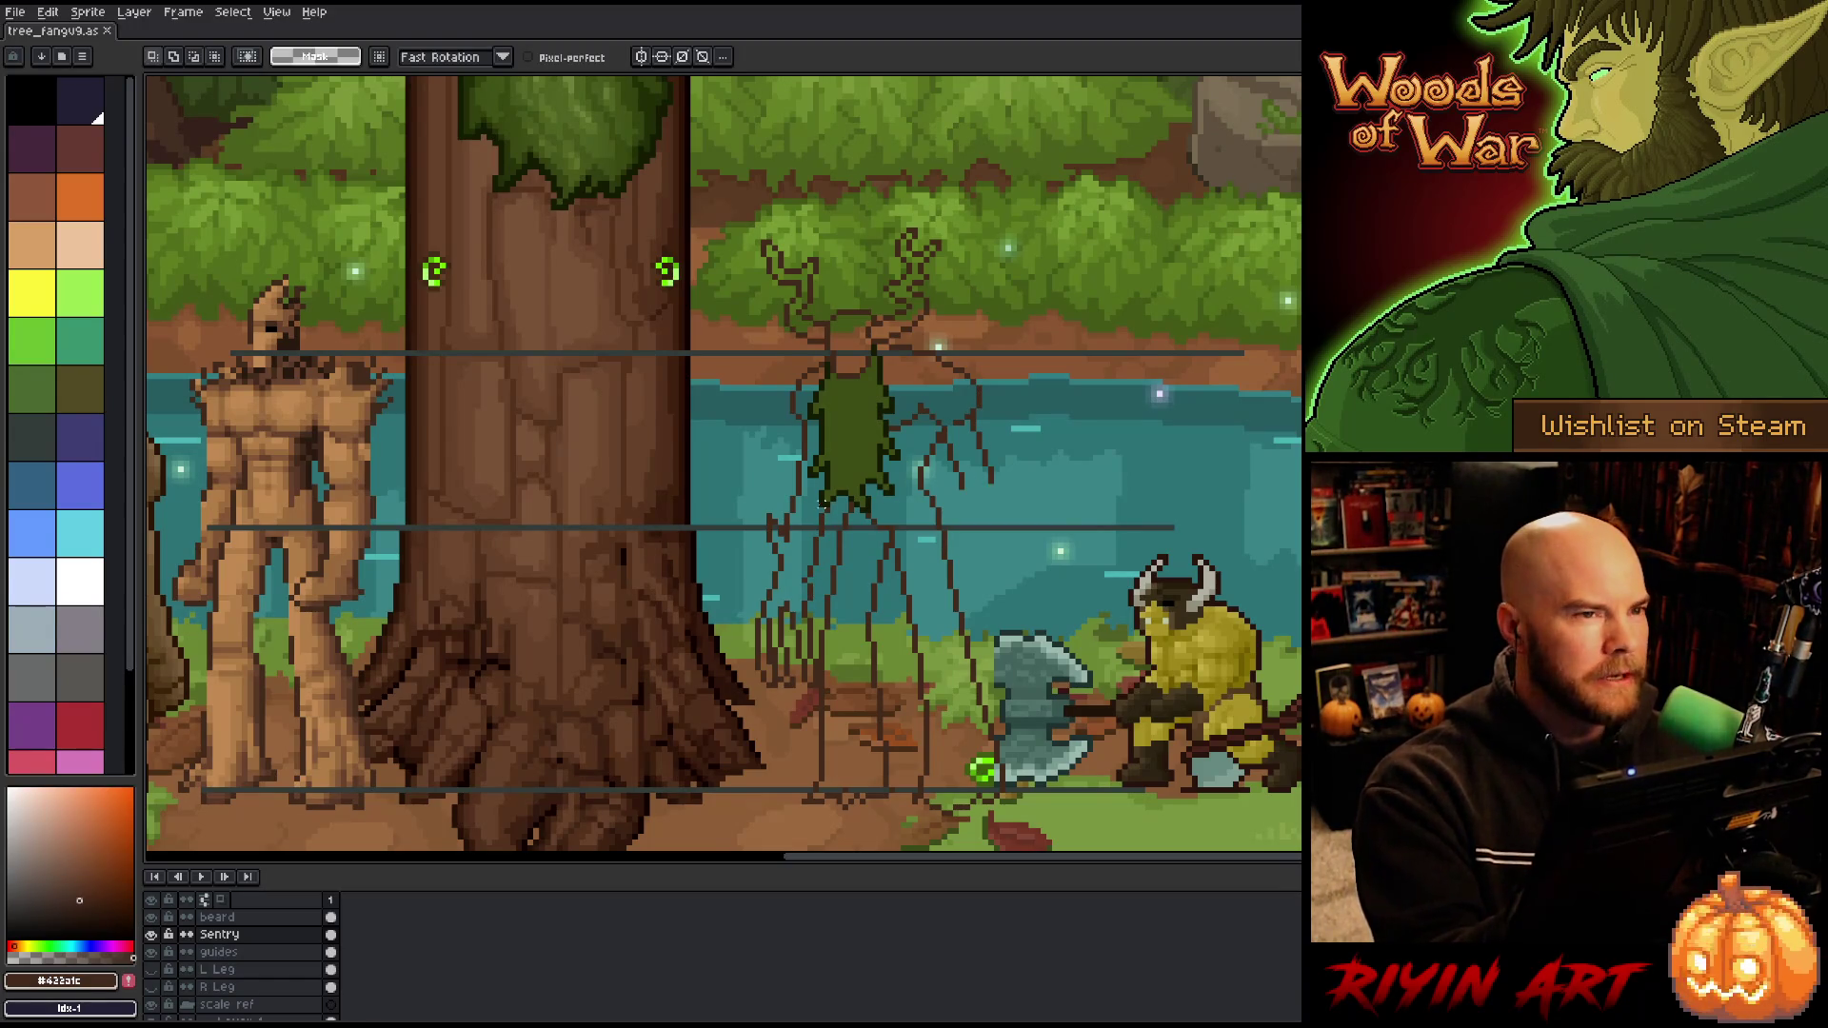
key("b")
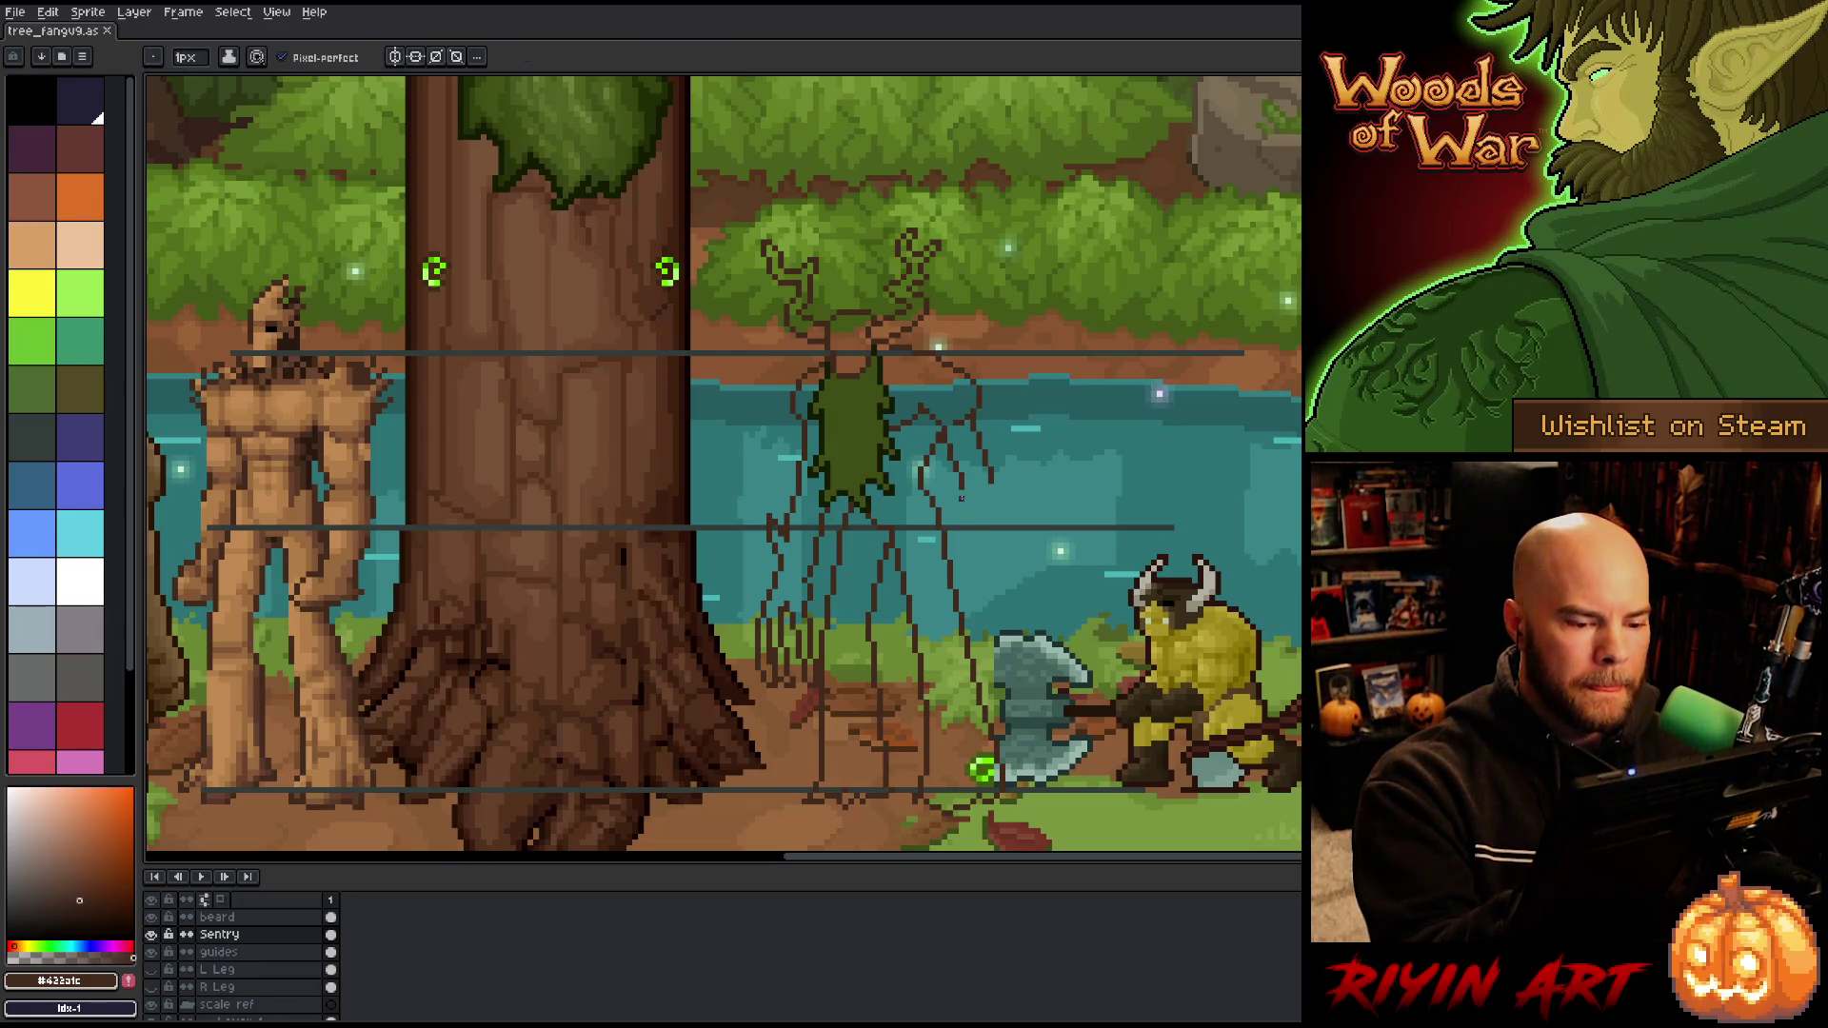
key("m")
left_click_drag(938, 429, 986, 550)
key("b")
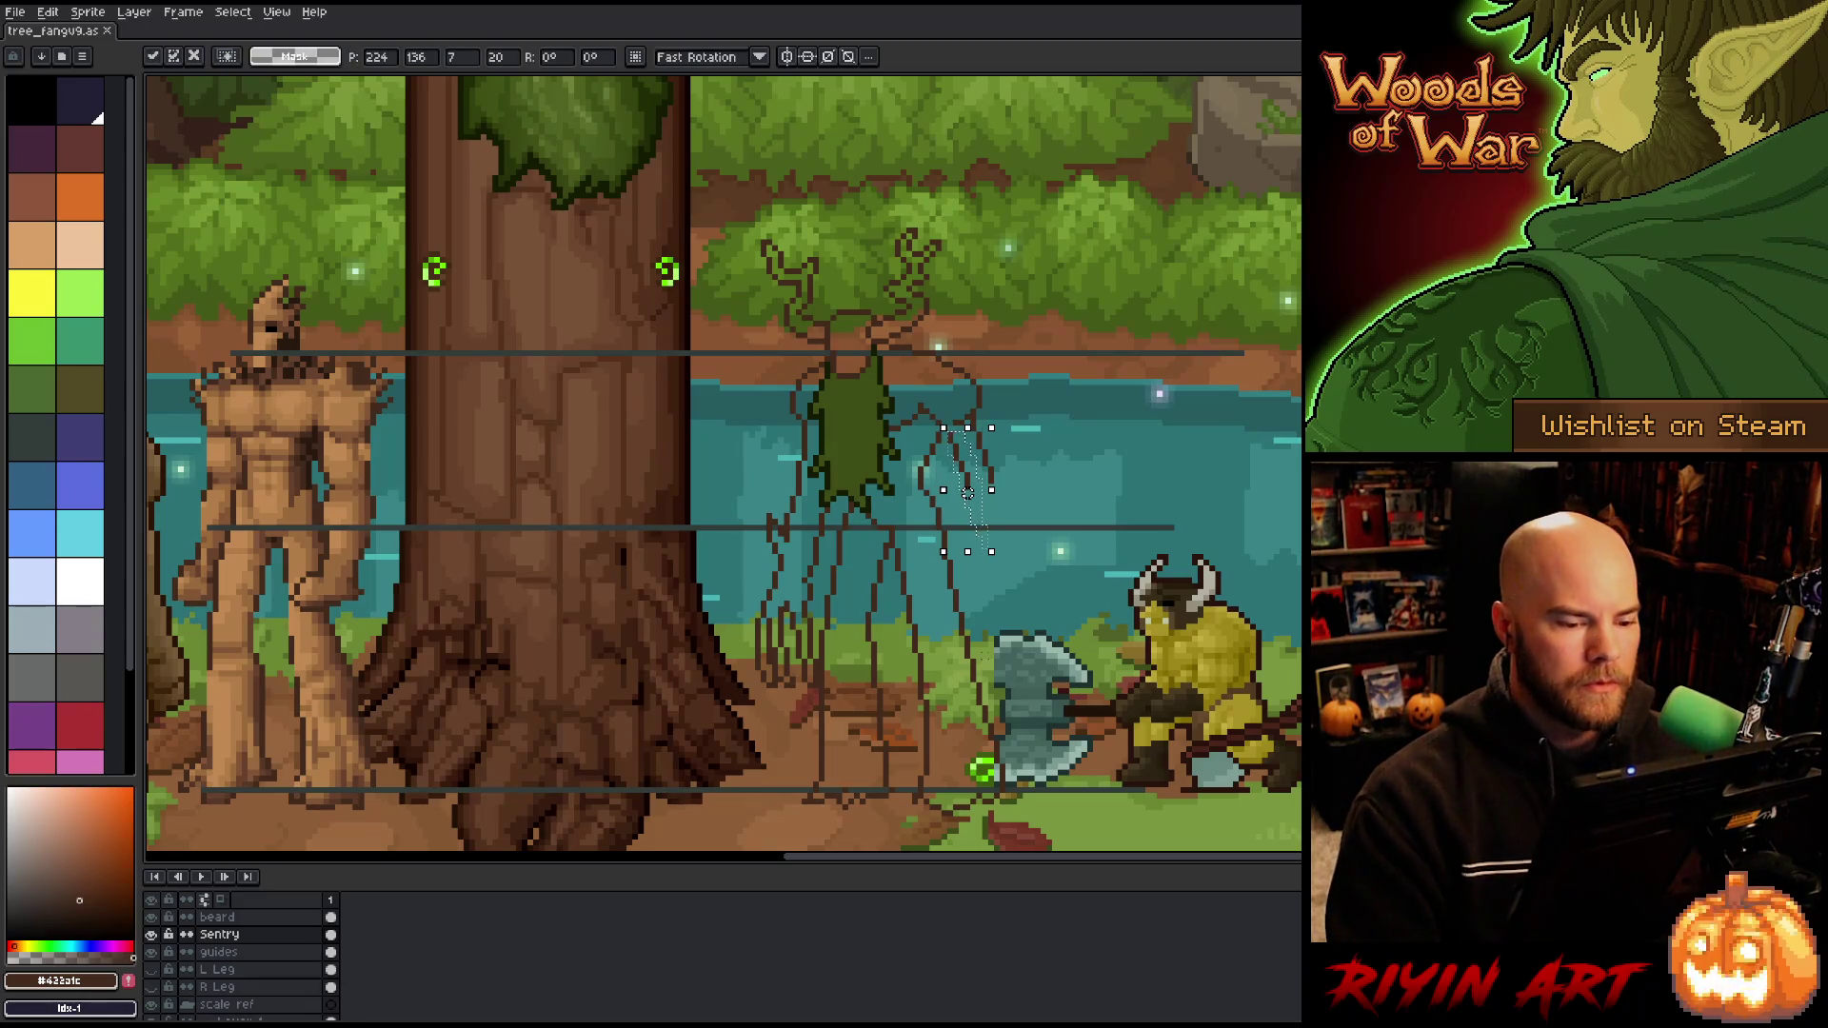
key("ctrl+d")
key("m")
mouse_move(939, 428)
left_mouse_down()
mouse_move(971, 440)
mouse_move(985, 550)
left_mouse_up()
key("ctrl+d")
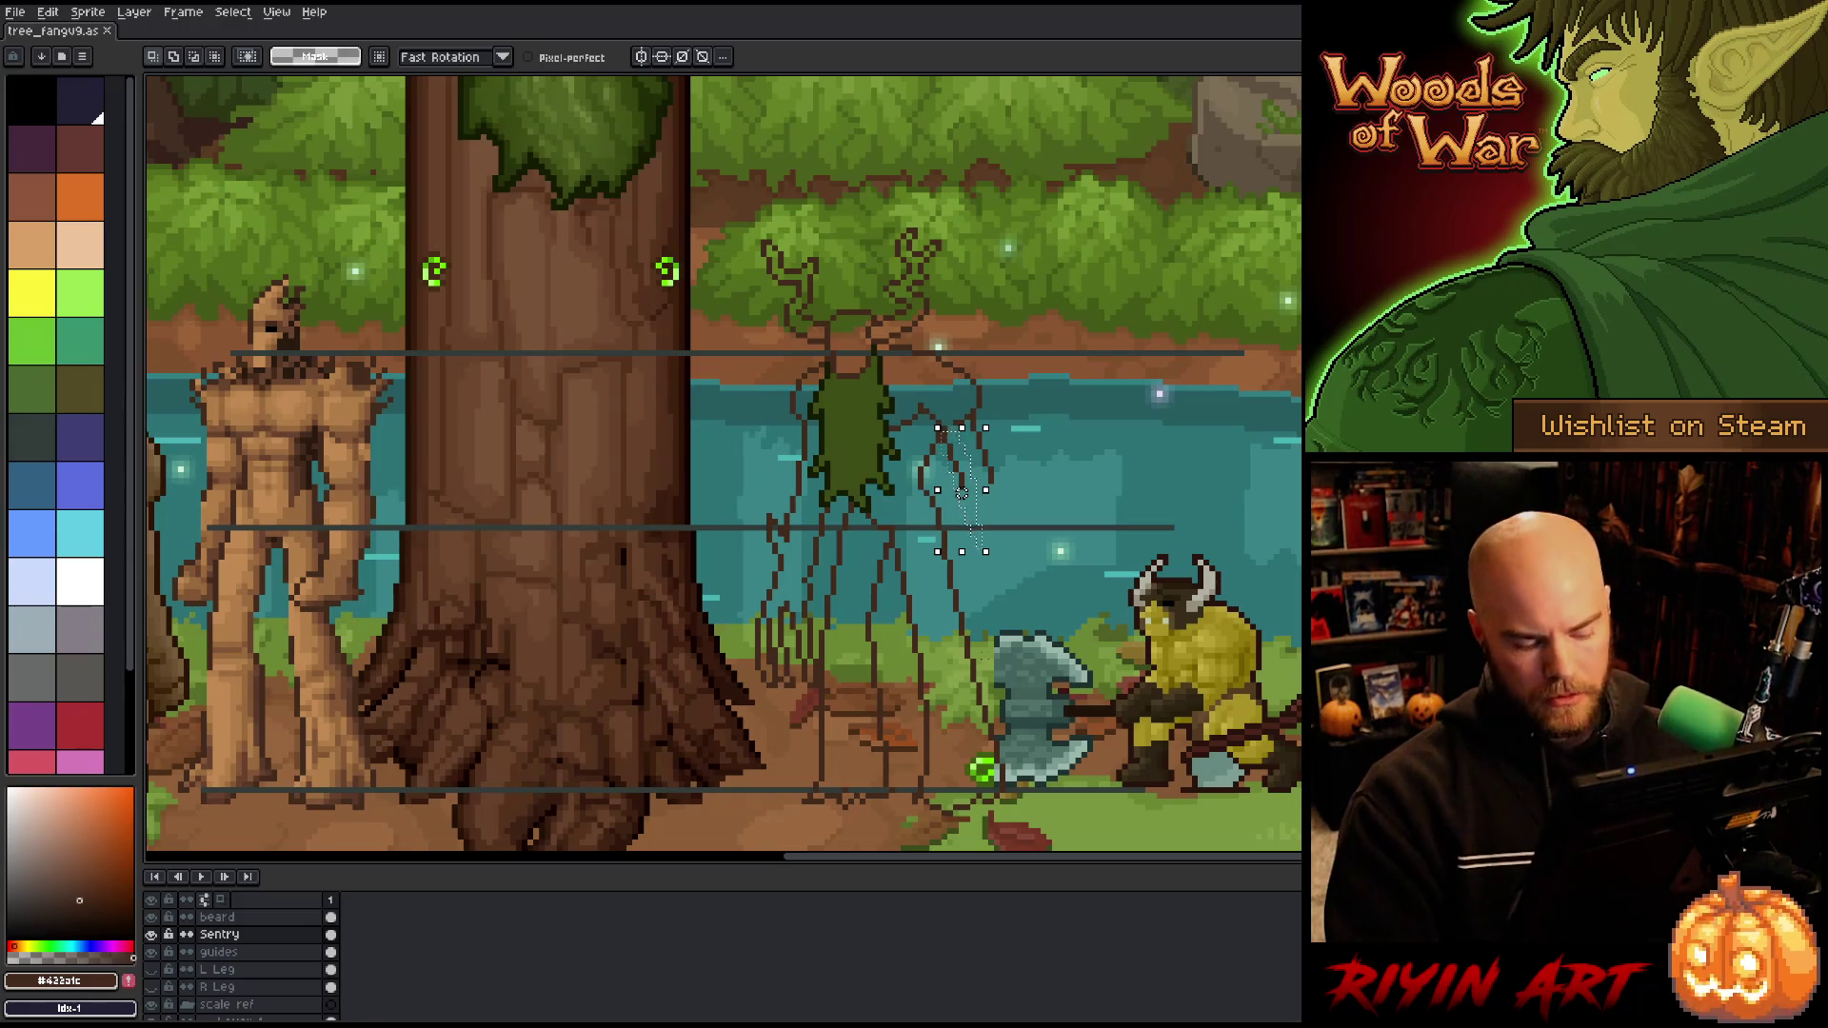
Step: Touch up the Sentry's line sketch, alternating between pencil and eraser
key("b")
key("e")
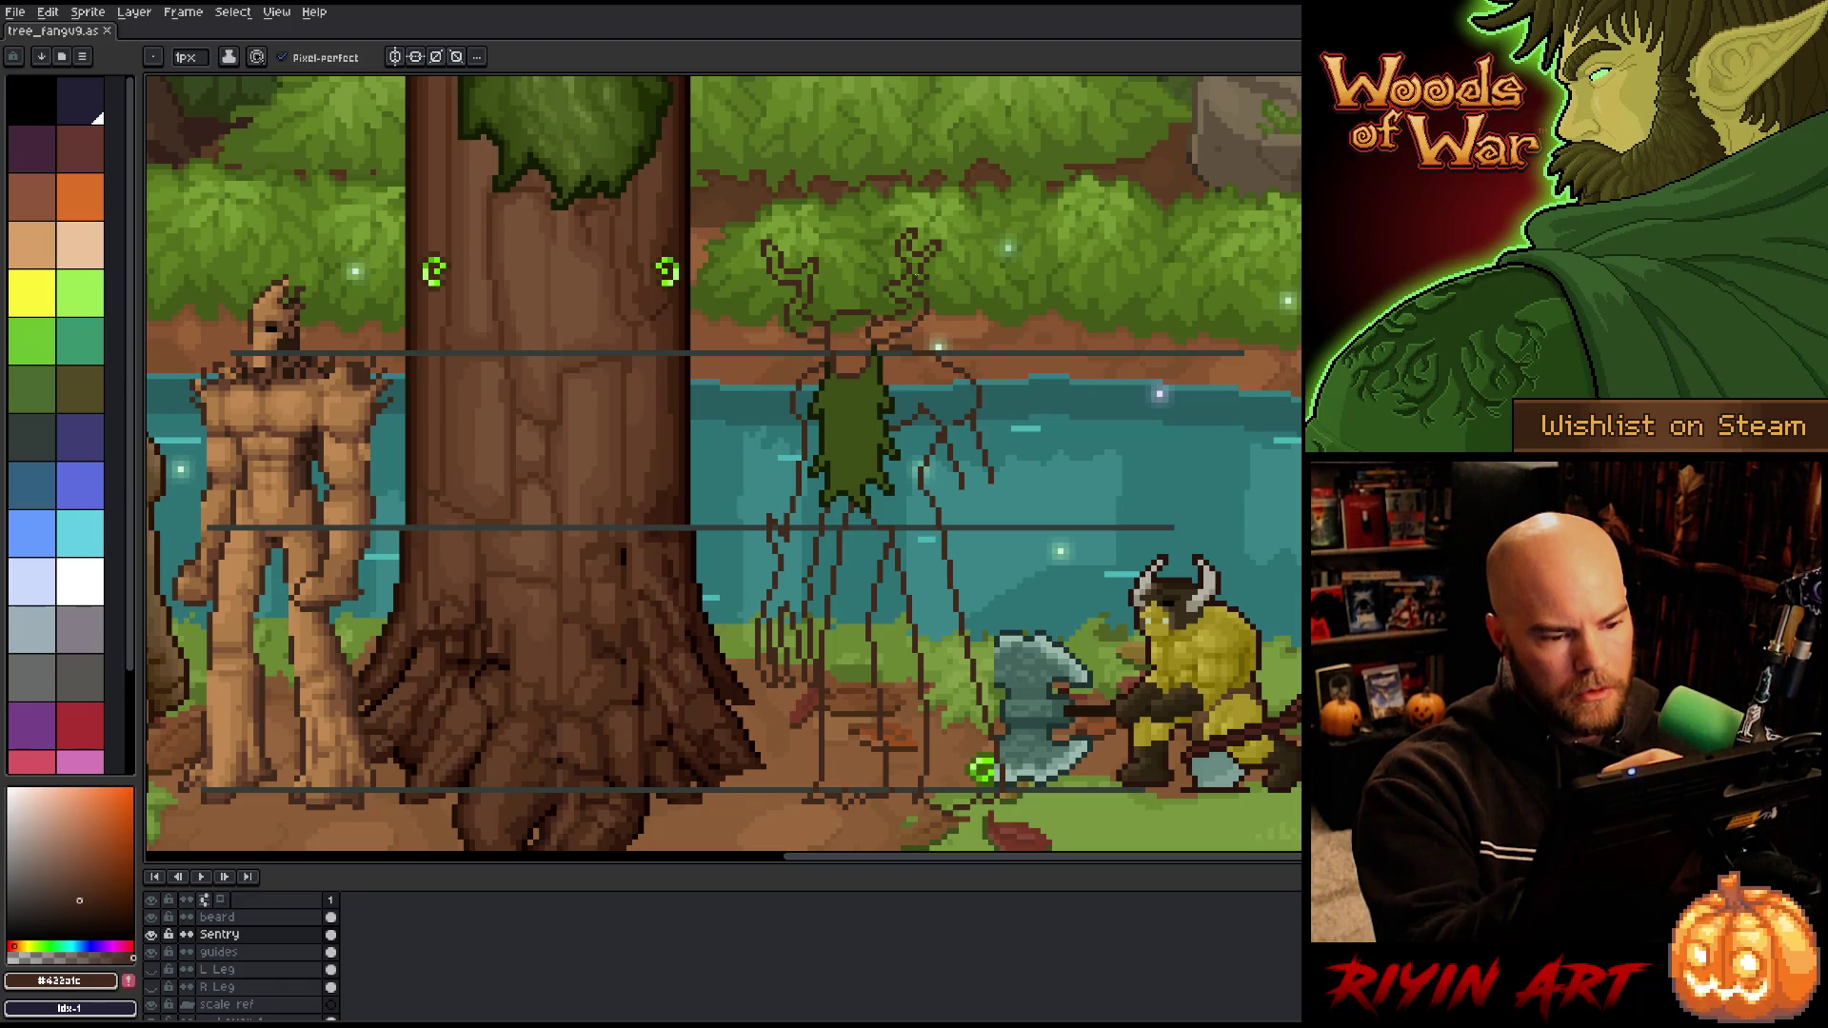
key("b")
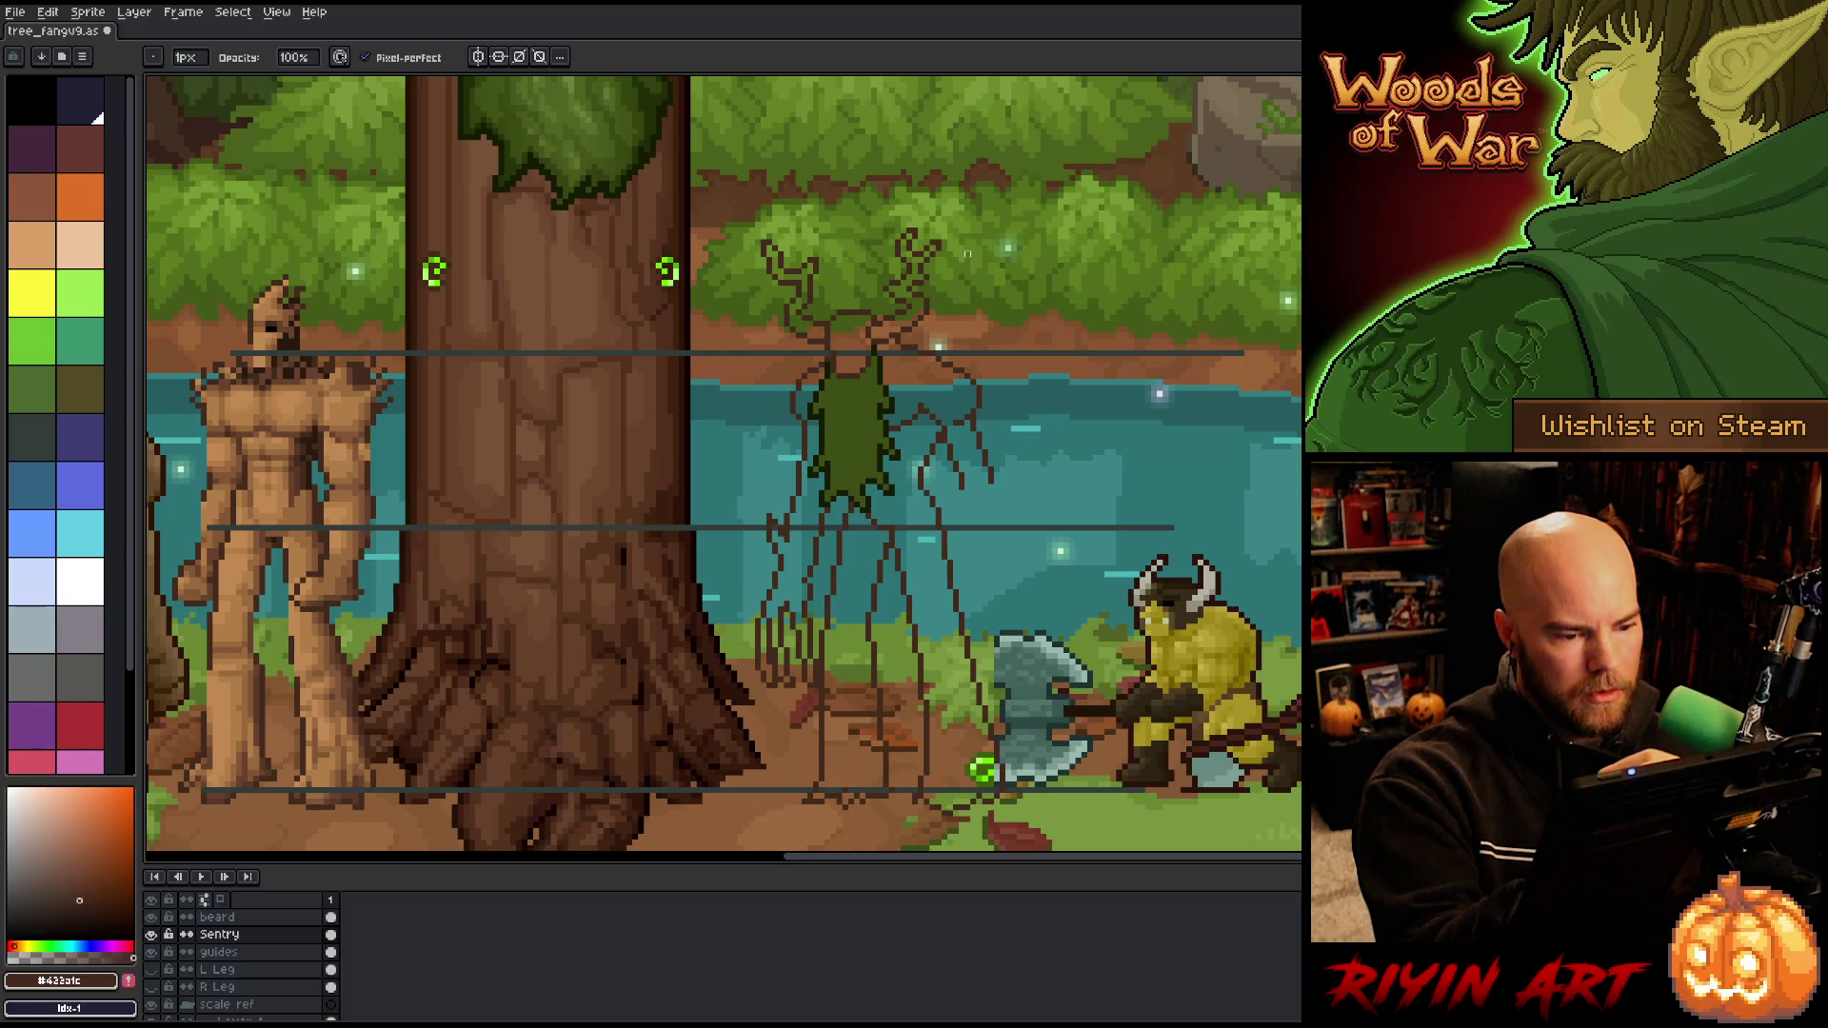
key("v")
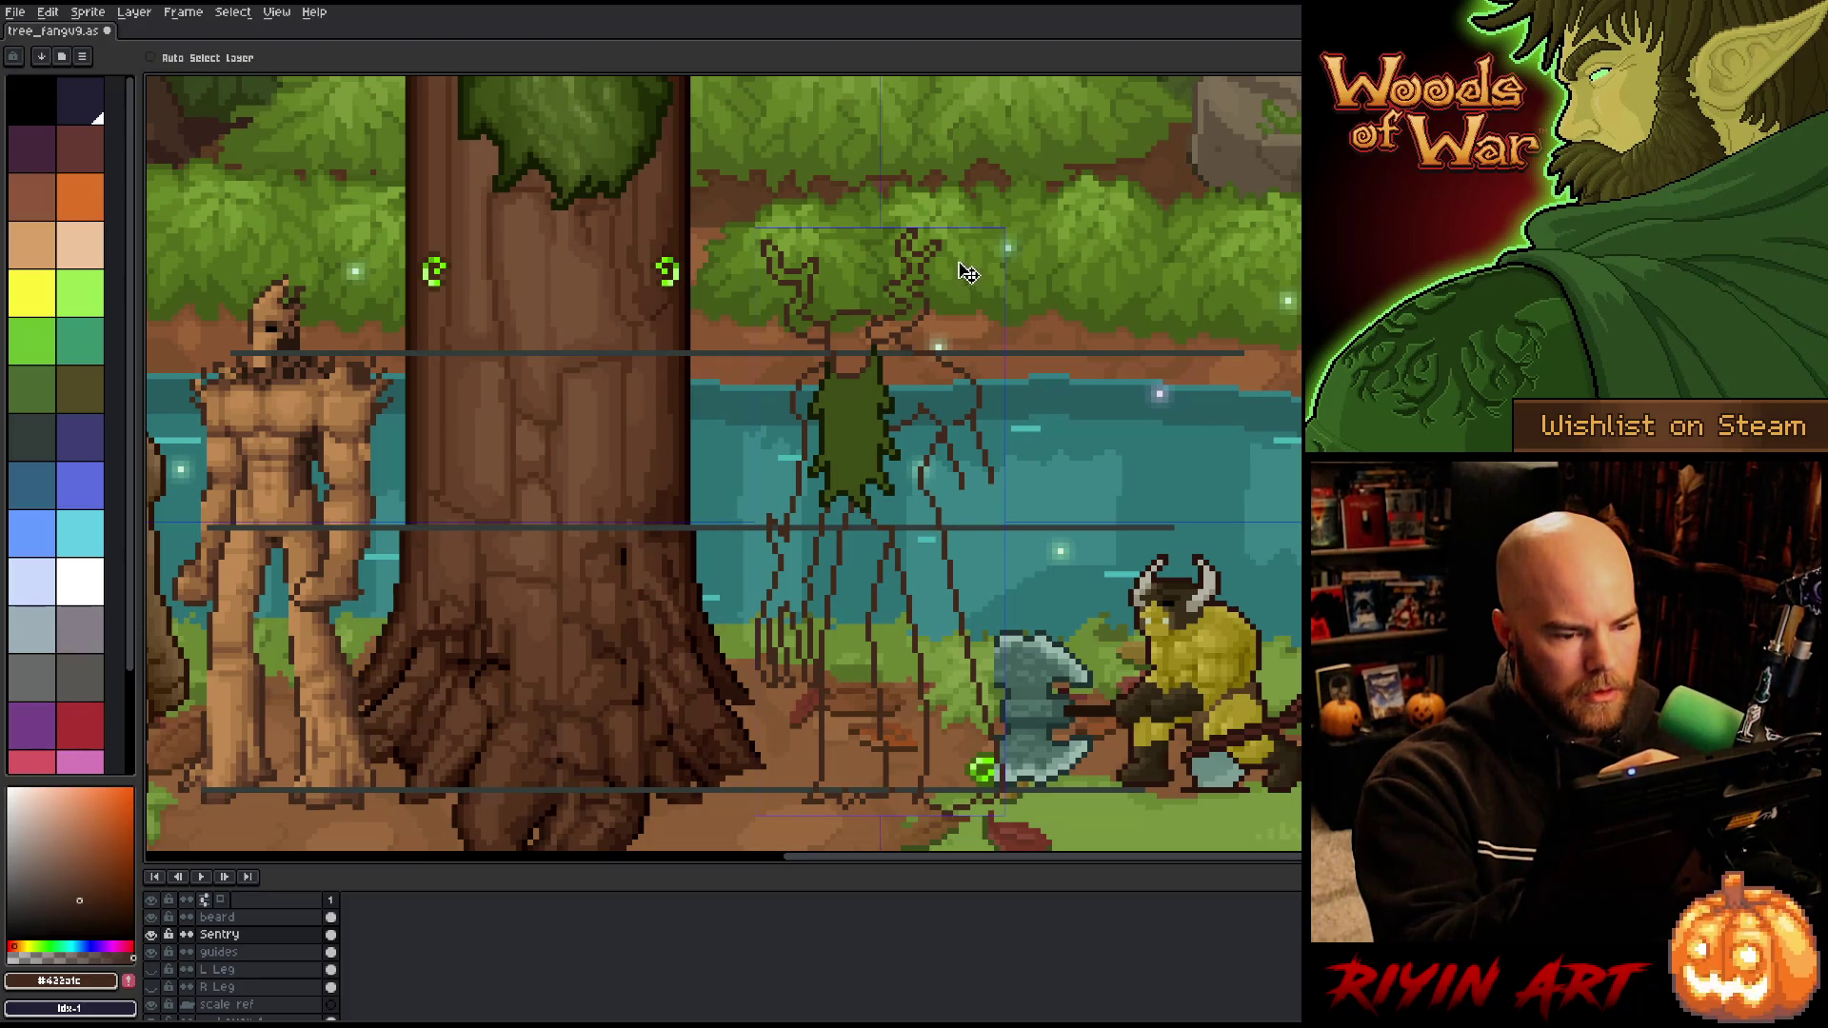
key("b")
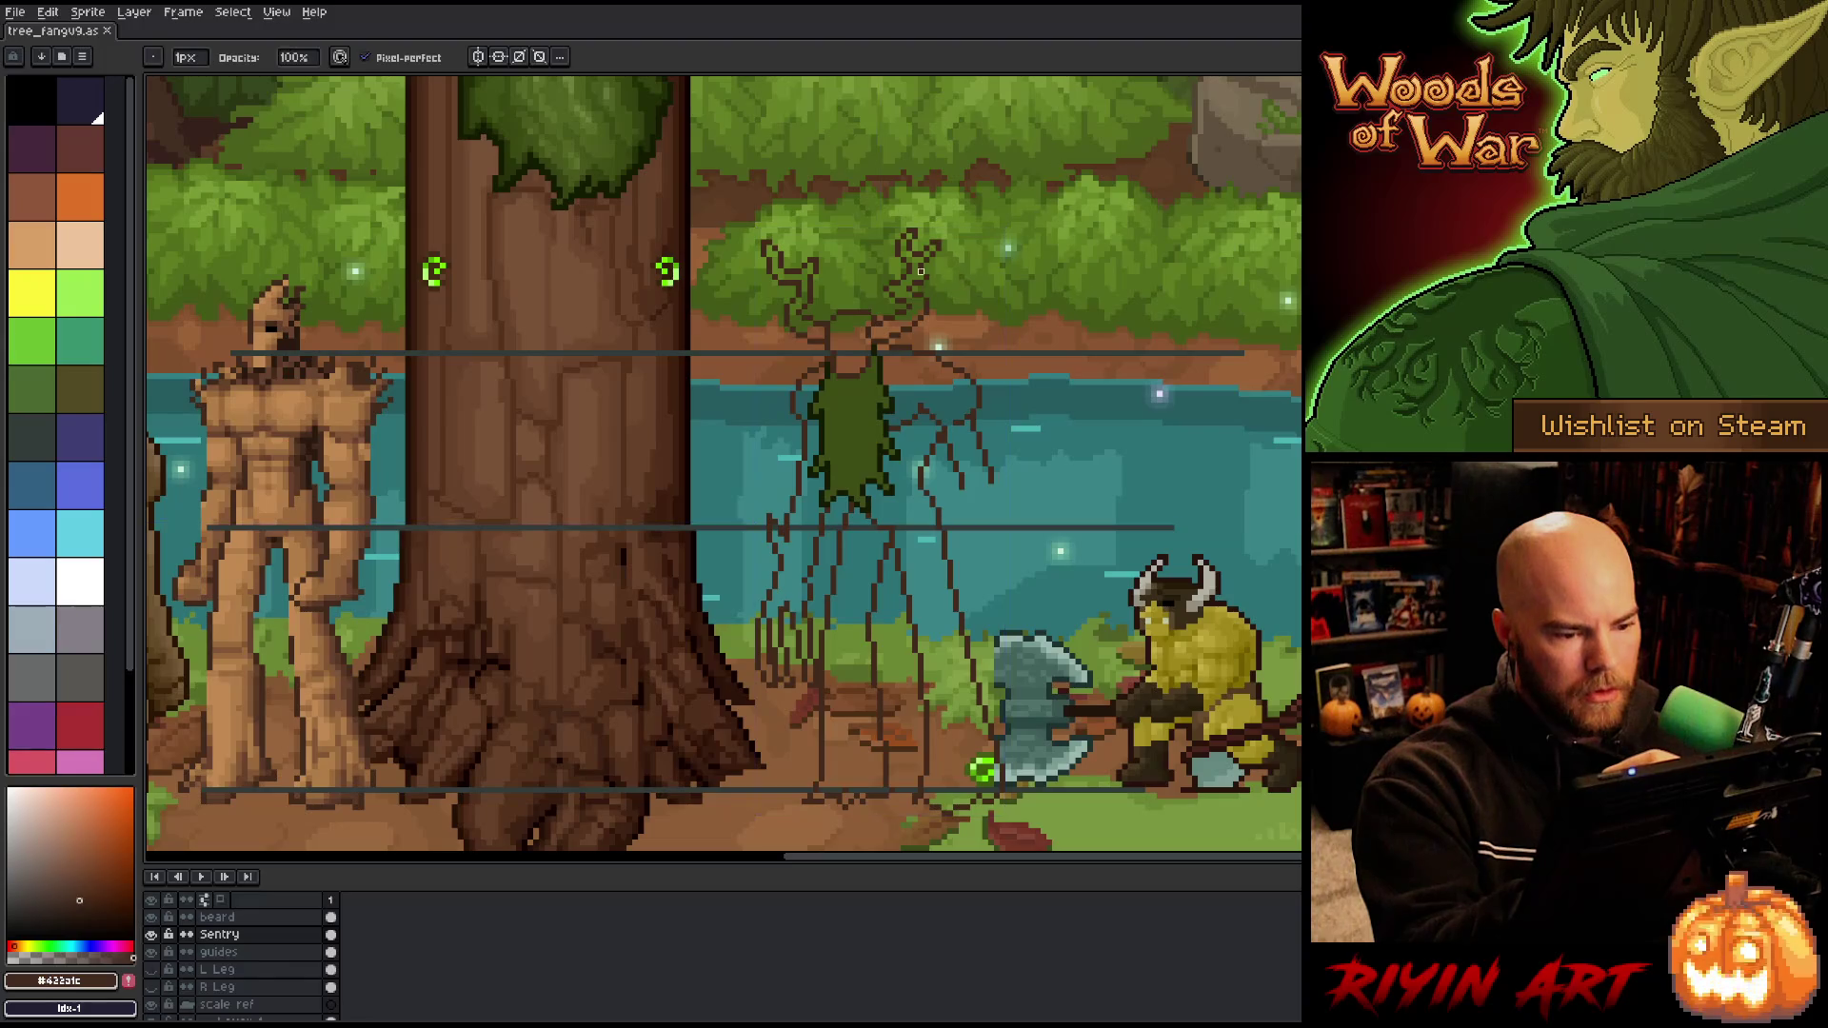
key("e")
key("b")
key("e")
key("b")
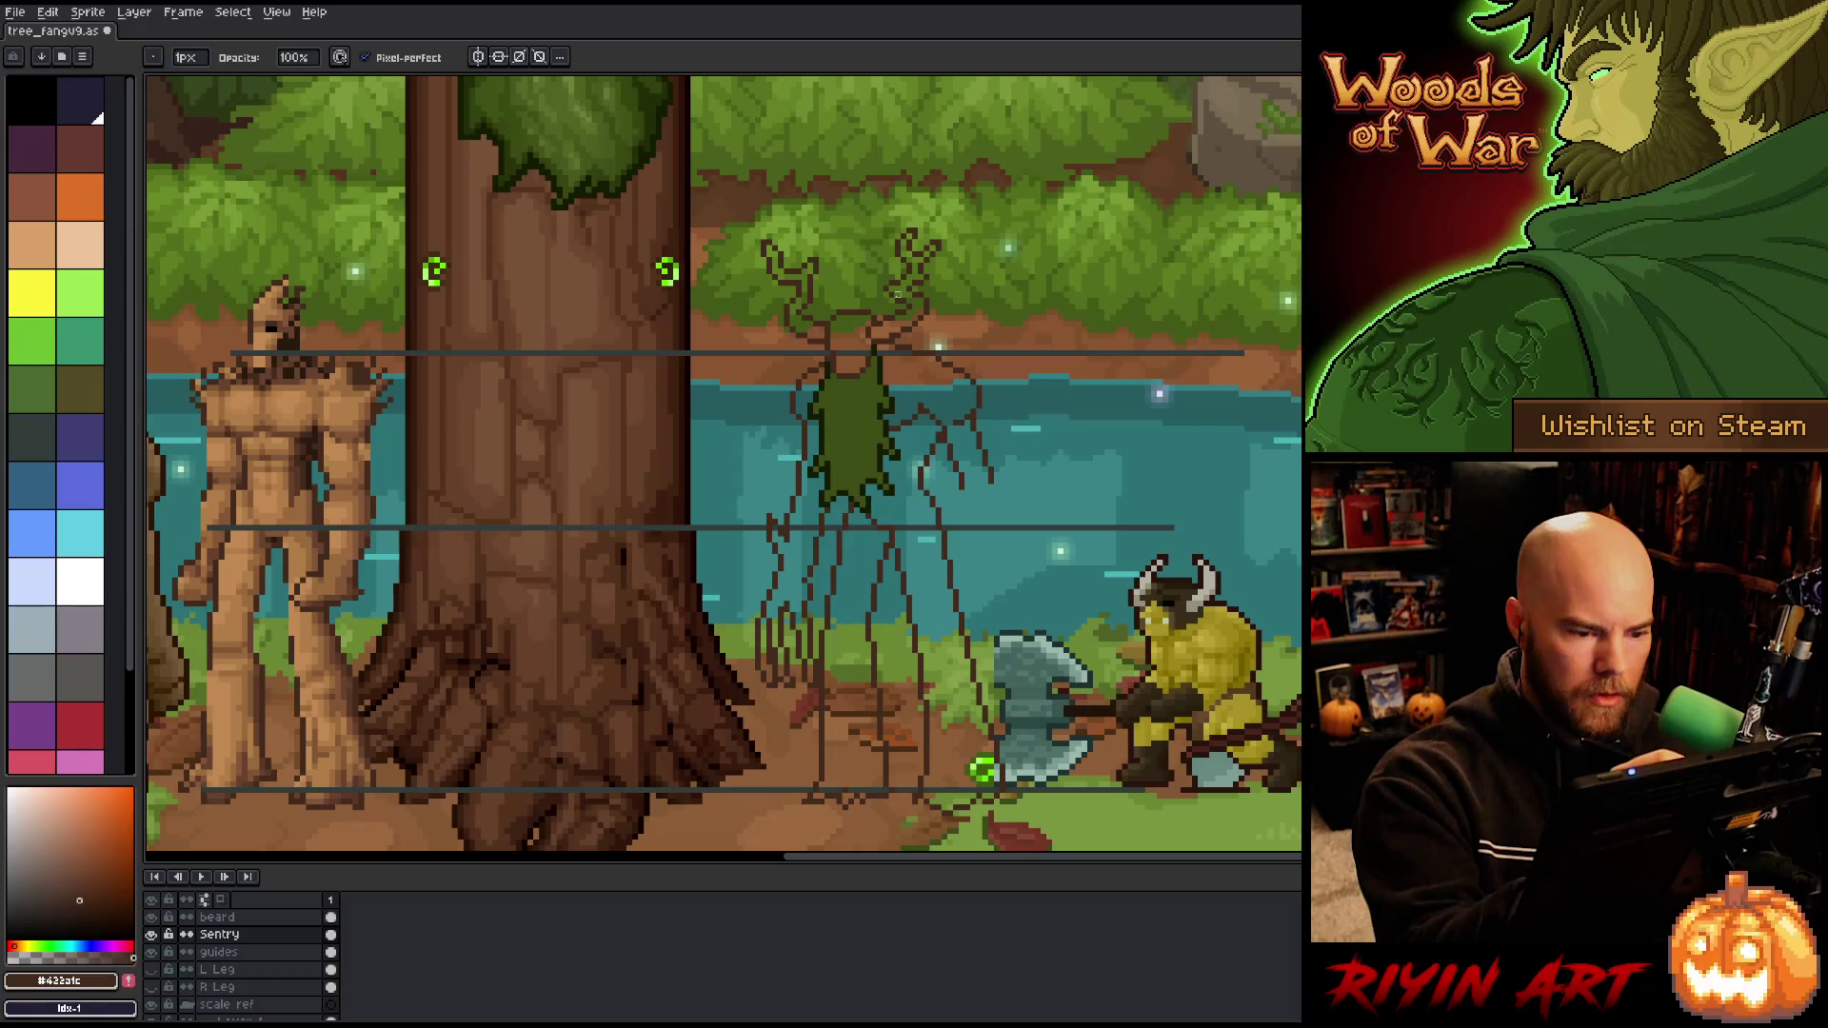
key("e")
key("b")
key("e")
key("b")
key("e")
key("b")
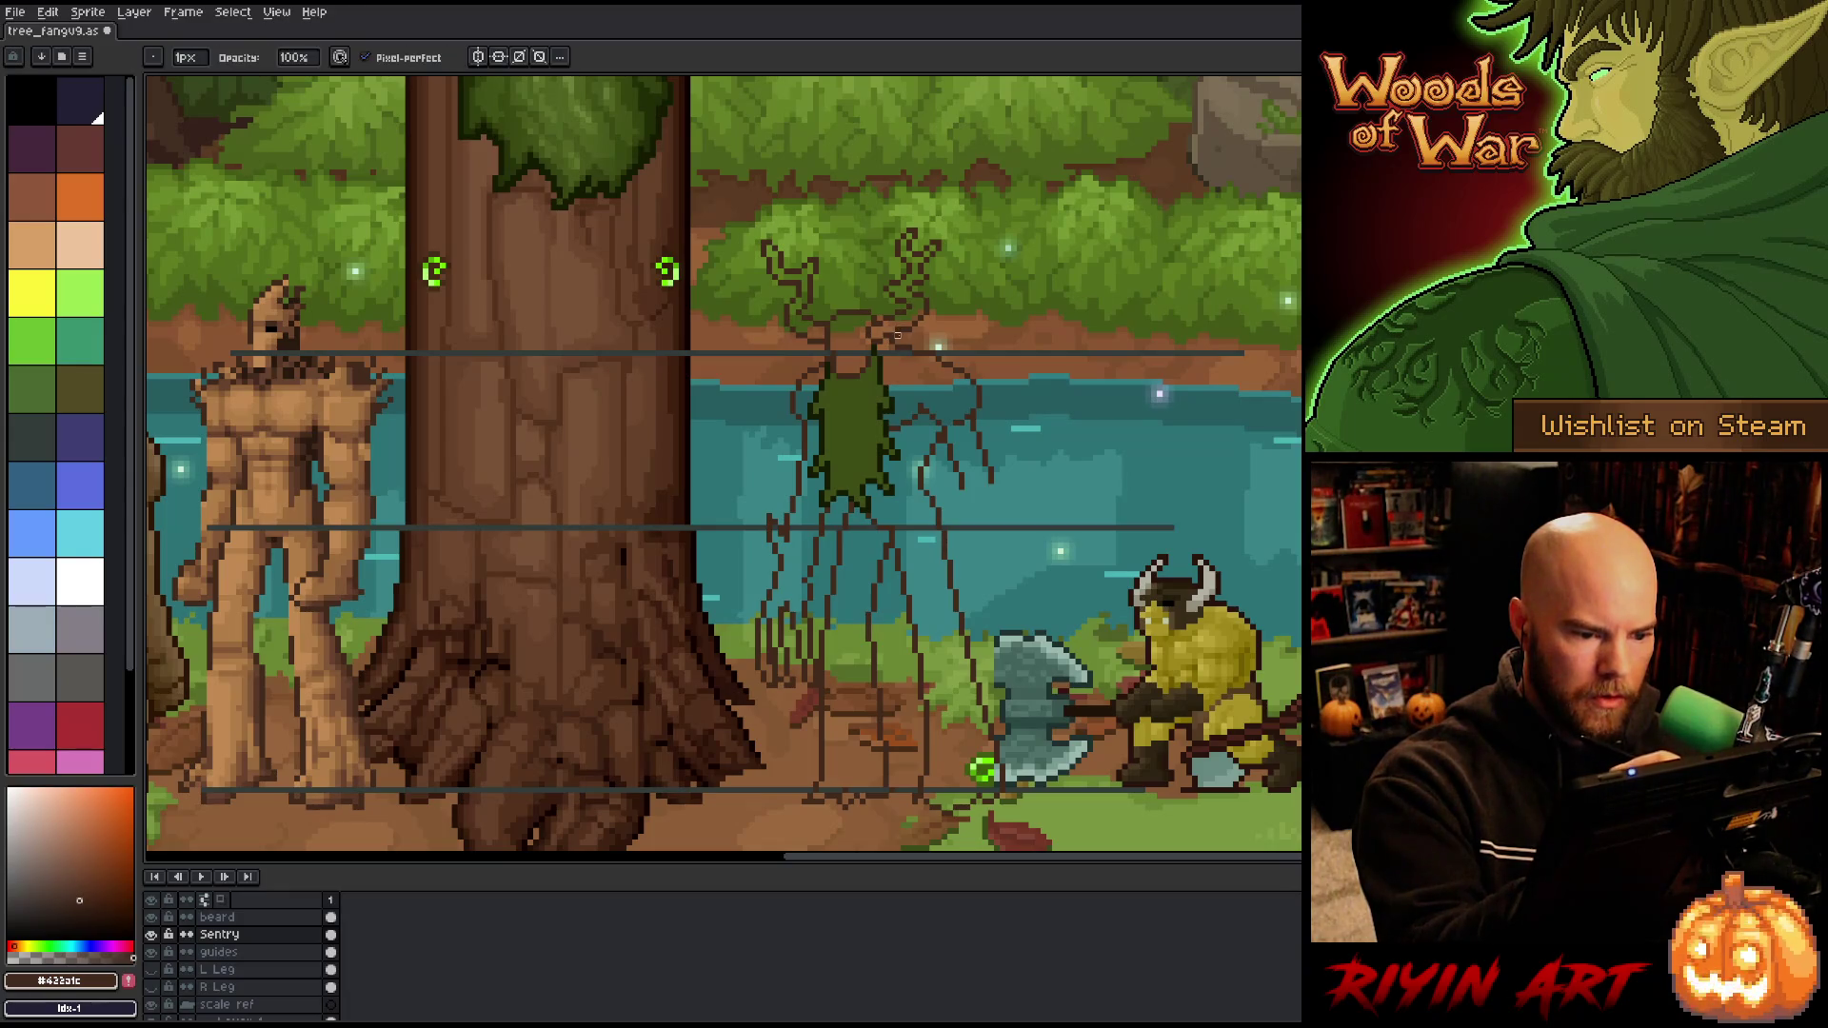
key("e")
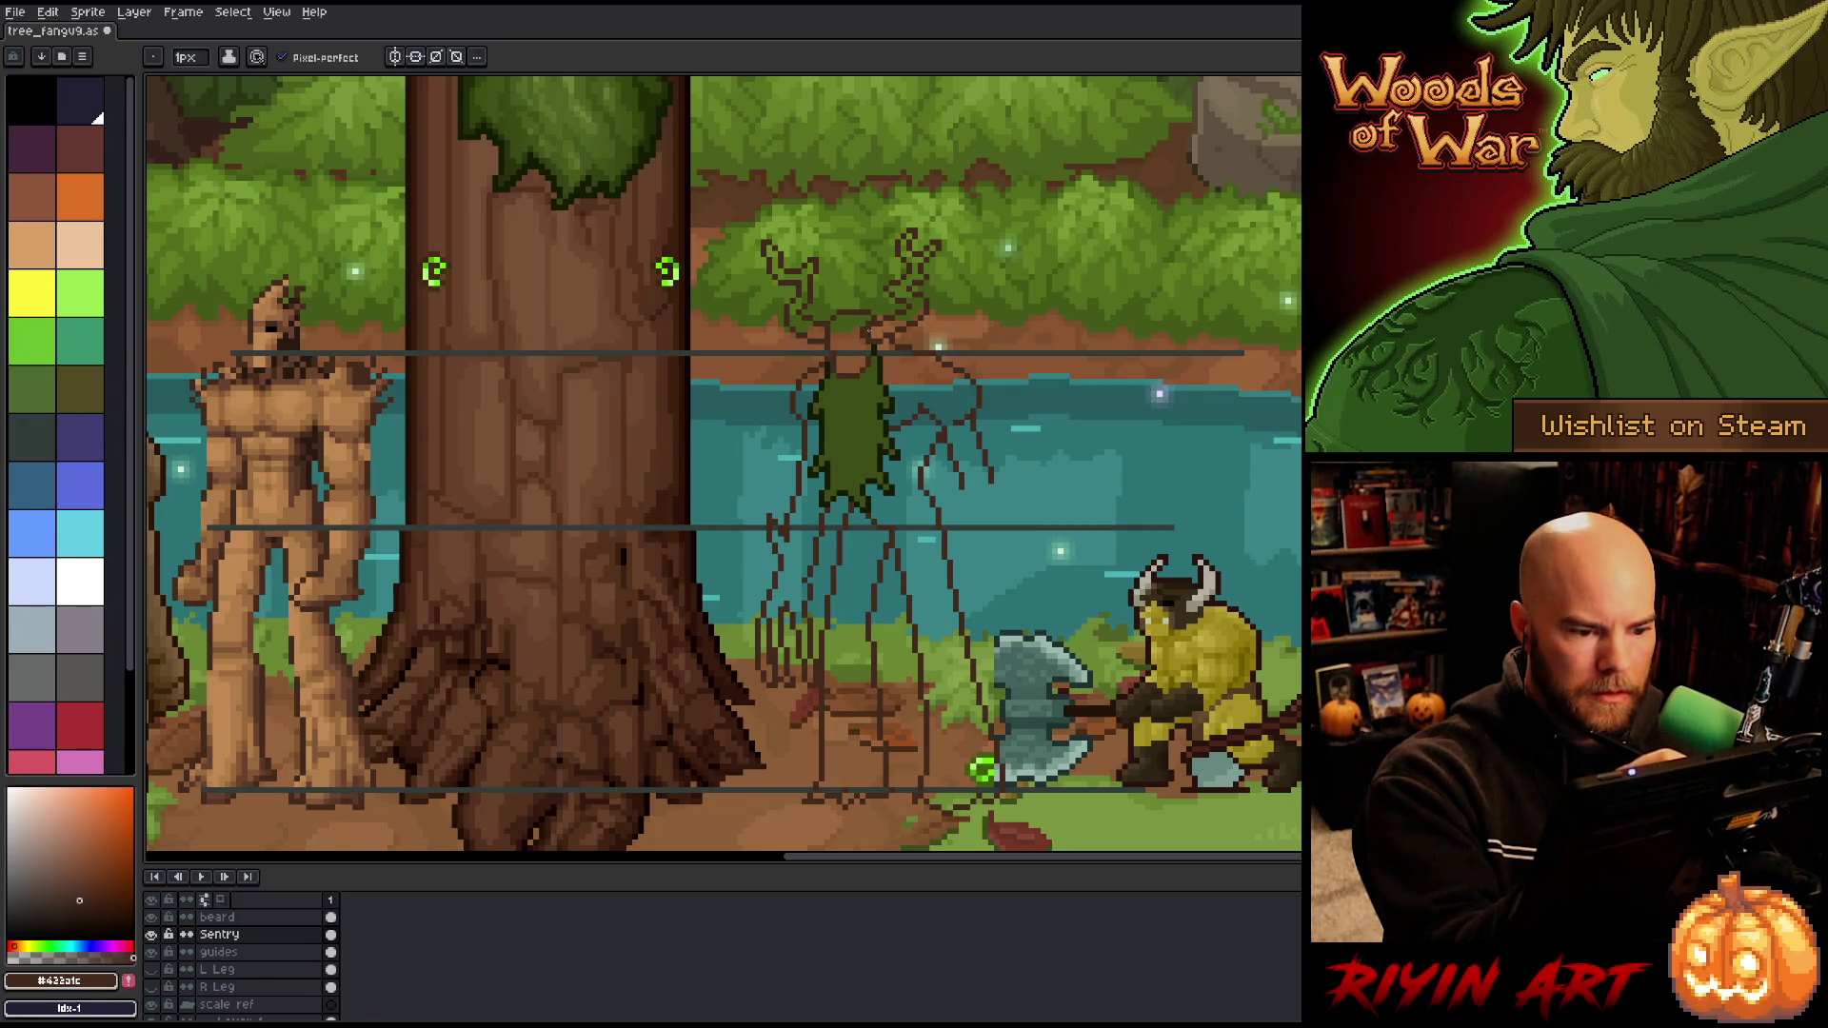
key("b")
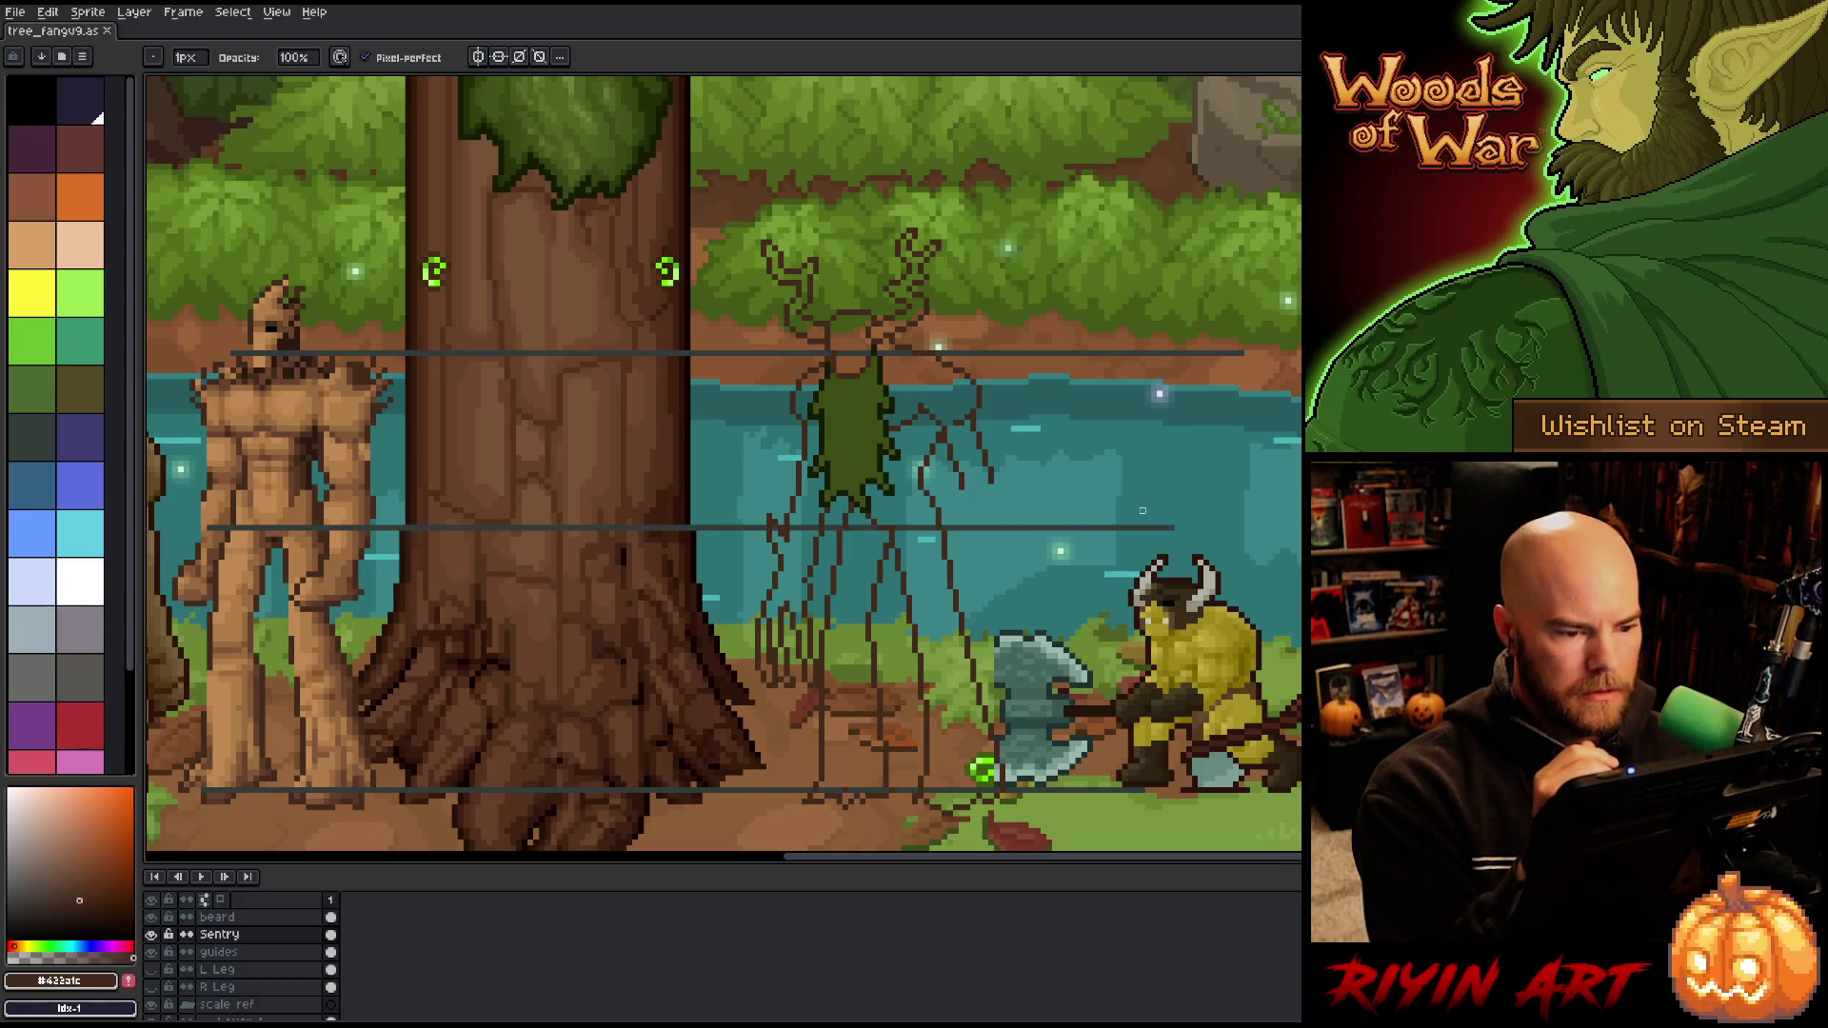
key("m")
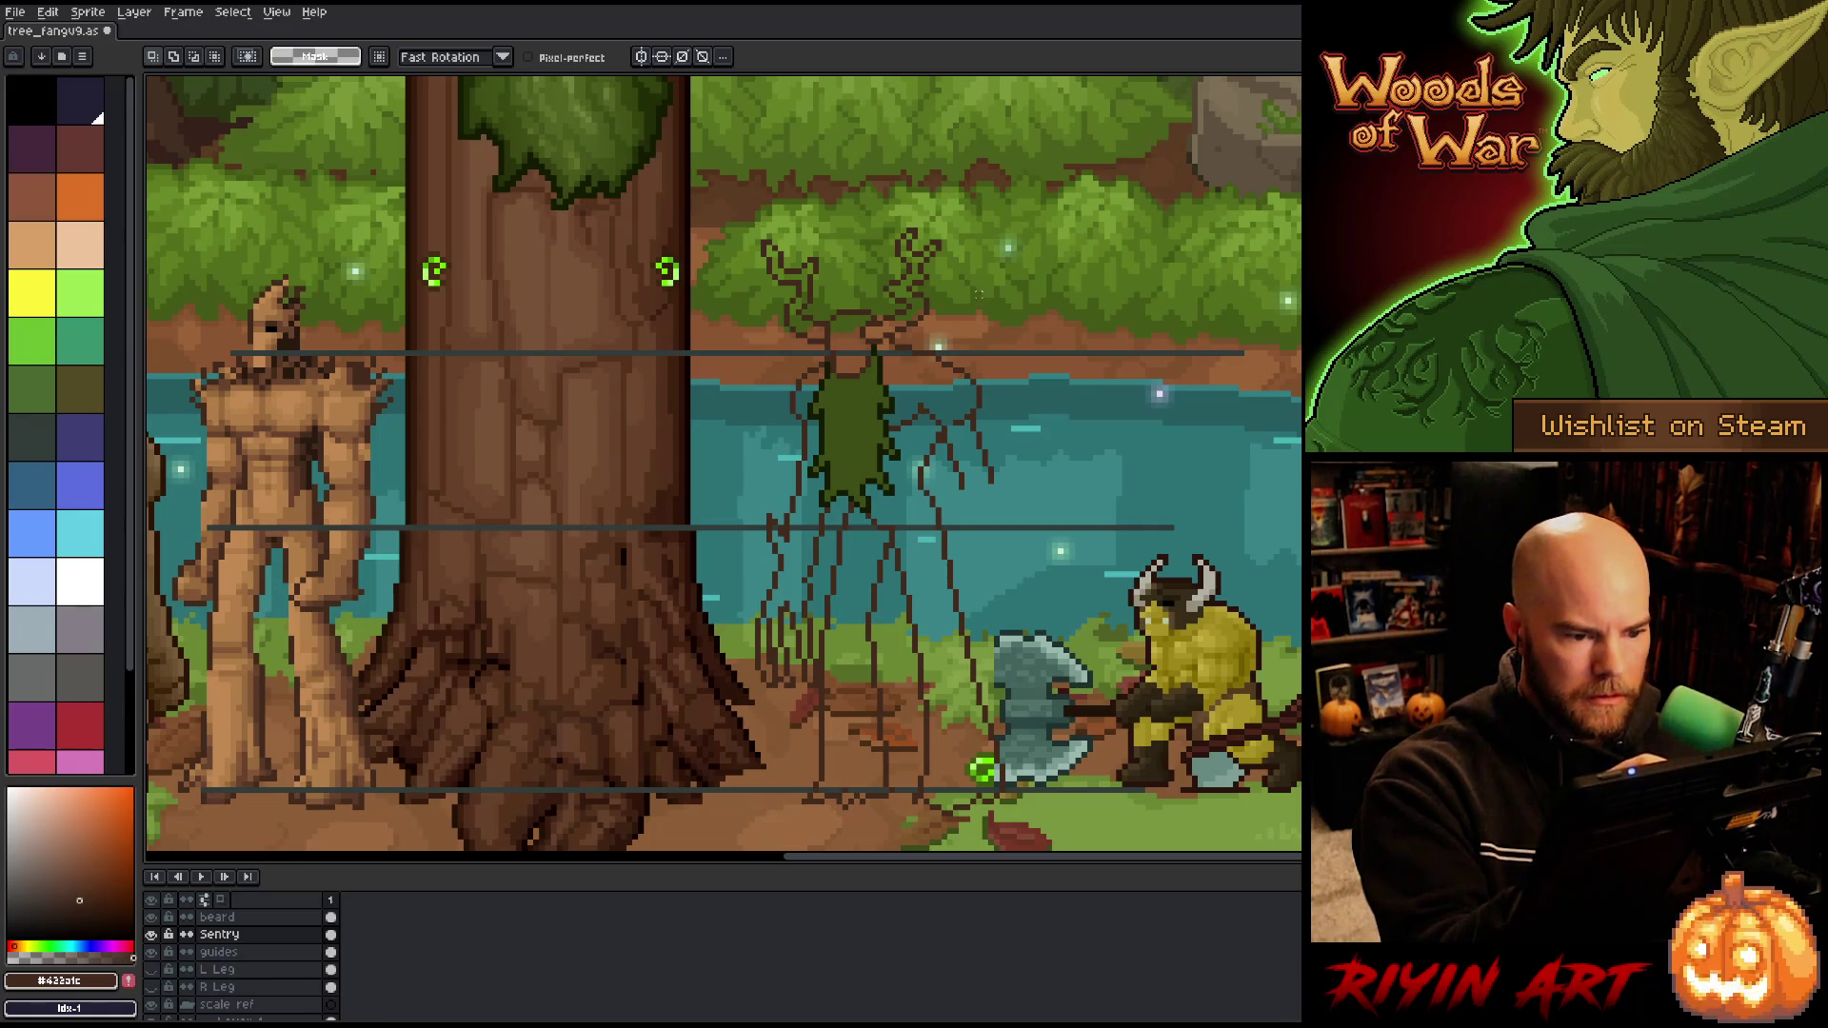
Step: Try freehand selections on the antlers and a branch piece, clear them, and save the file
mouse_move(978, 288)
left_mouse_down()
mouse_move(937, 200)
mouse_move(883, 262)
mouse_move(885, 290)
left_mouse_up()
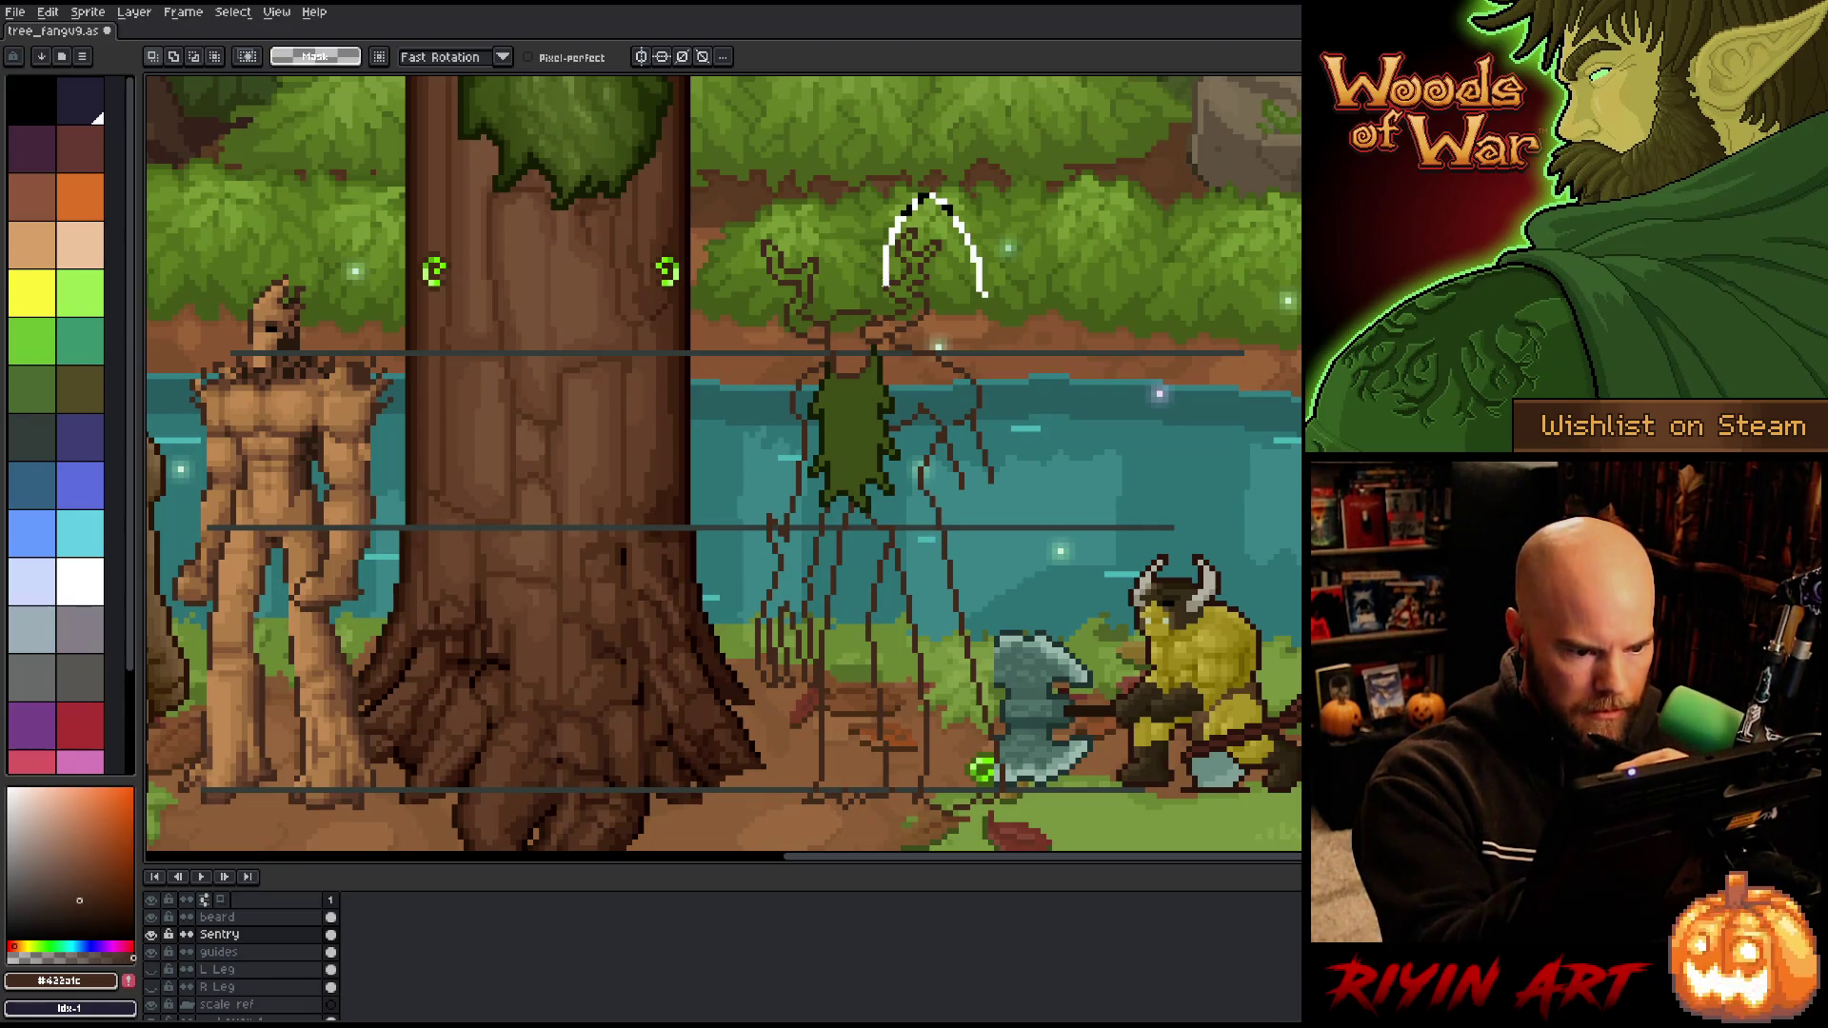
key("ctrl+d")
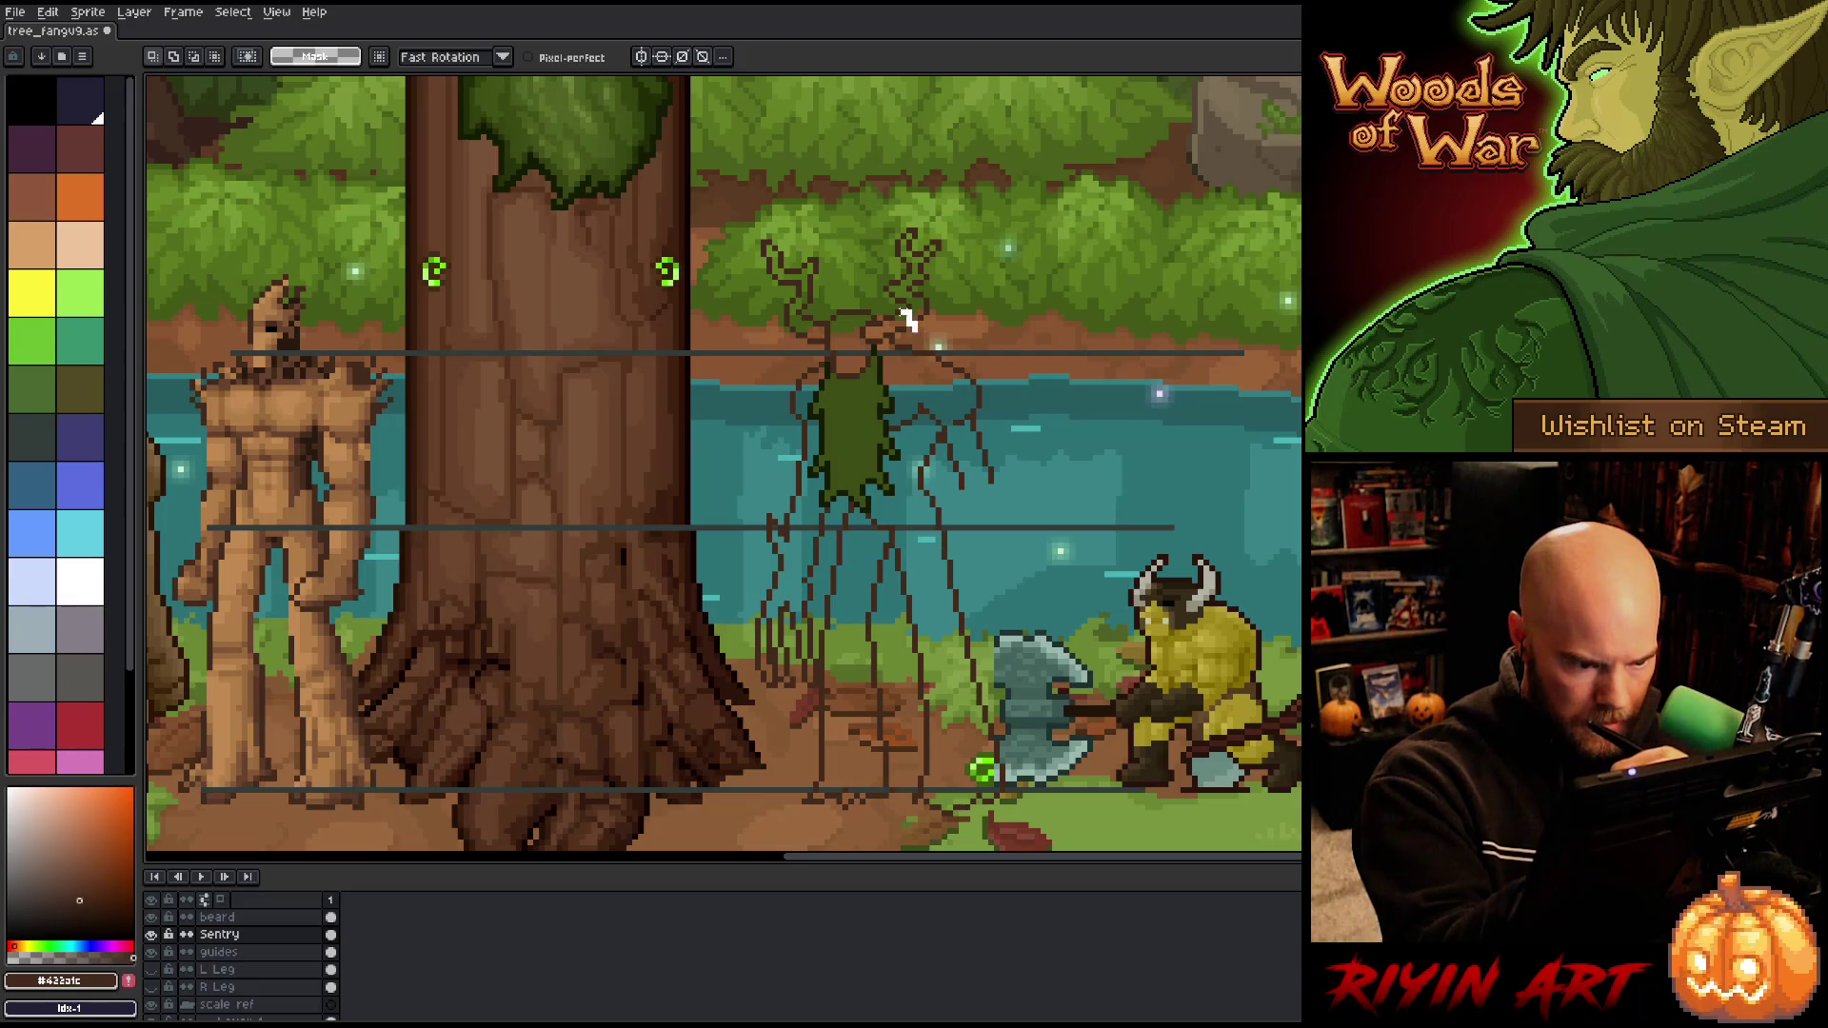
mouse_move(861, 324)
left_mouse_down()
mouse_move(868, 342)
mouse_move(938, 310)
left_mouse_up()
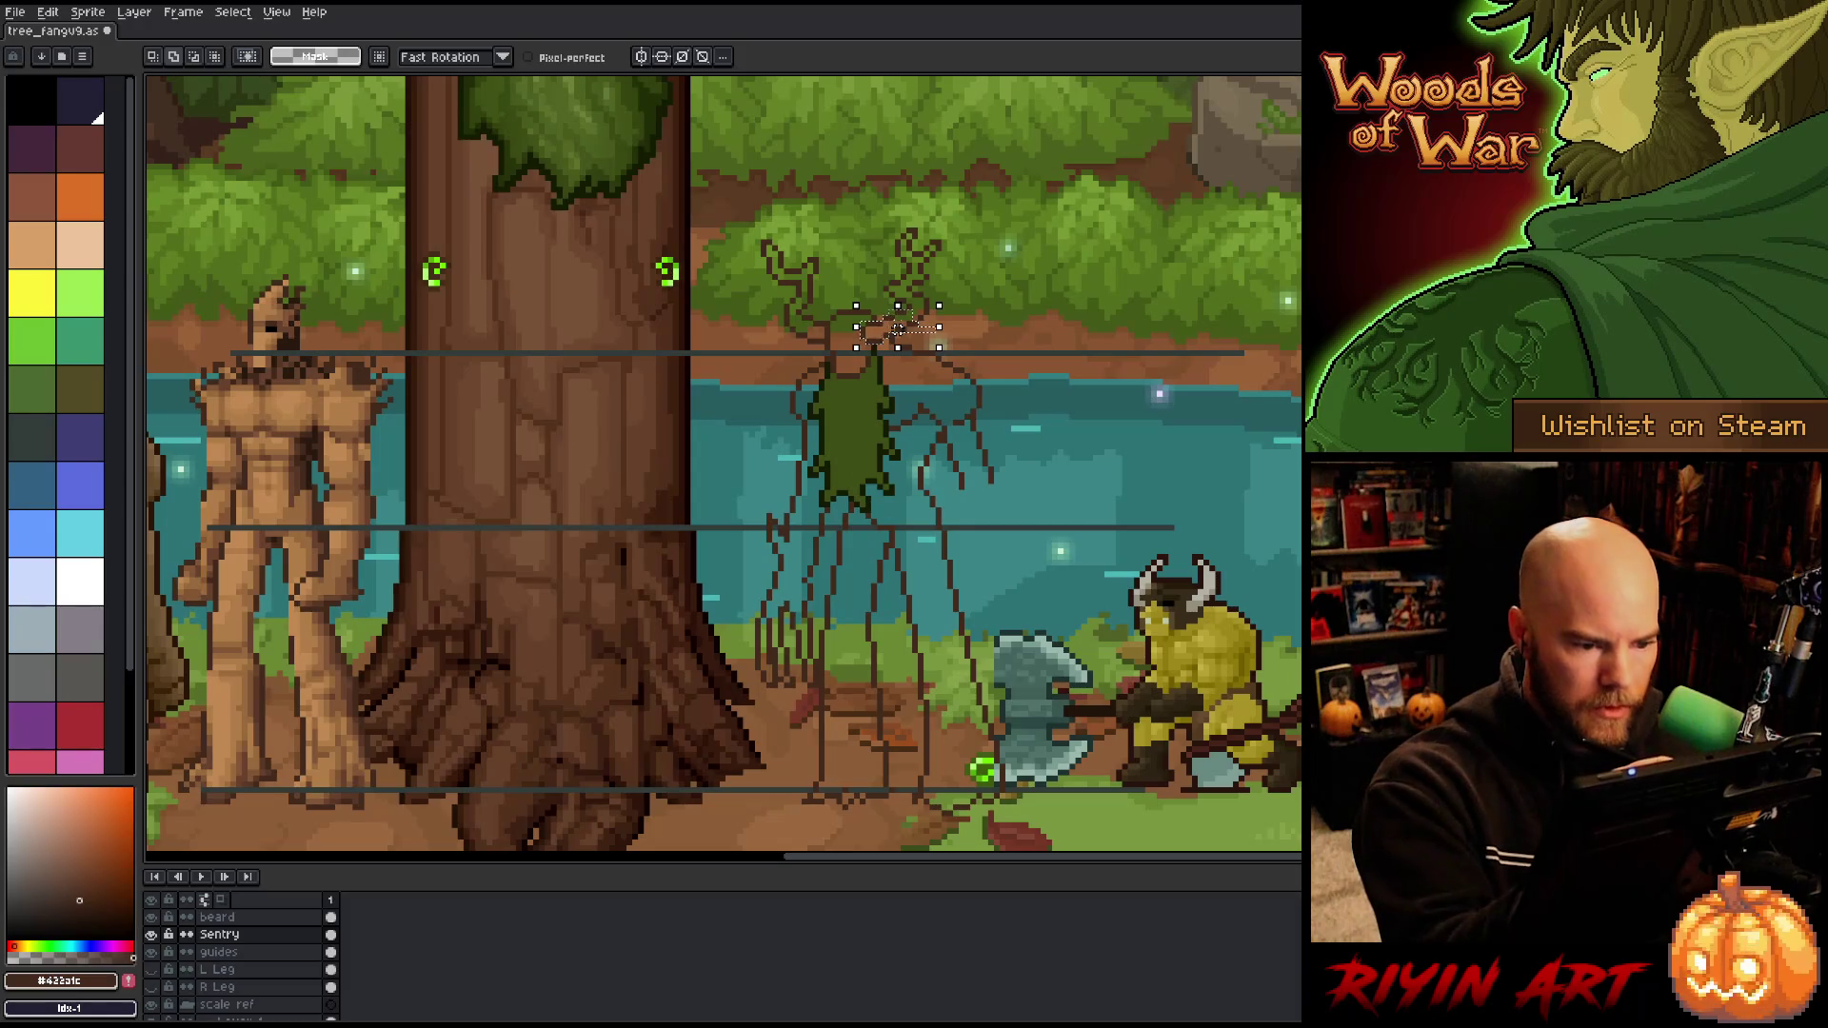
key("ctrl+d")
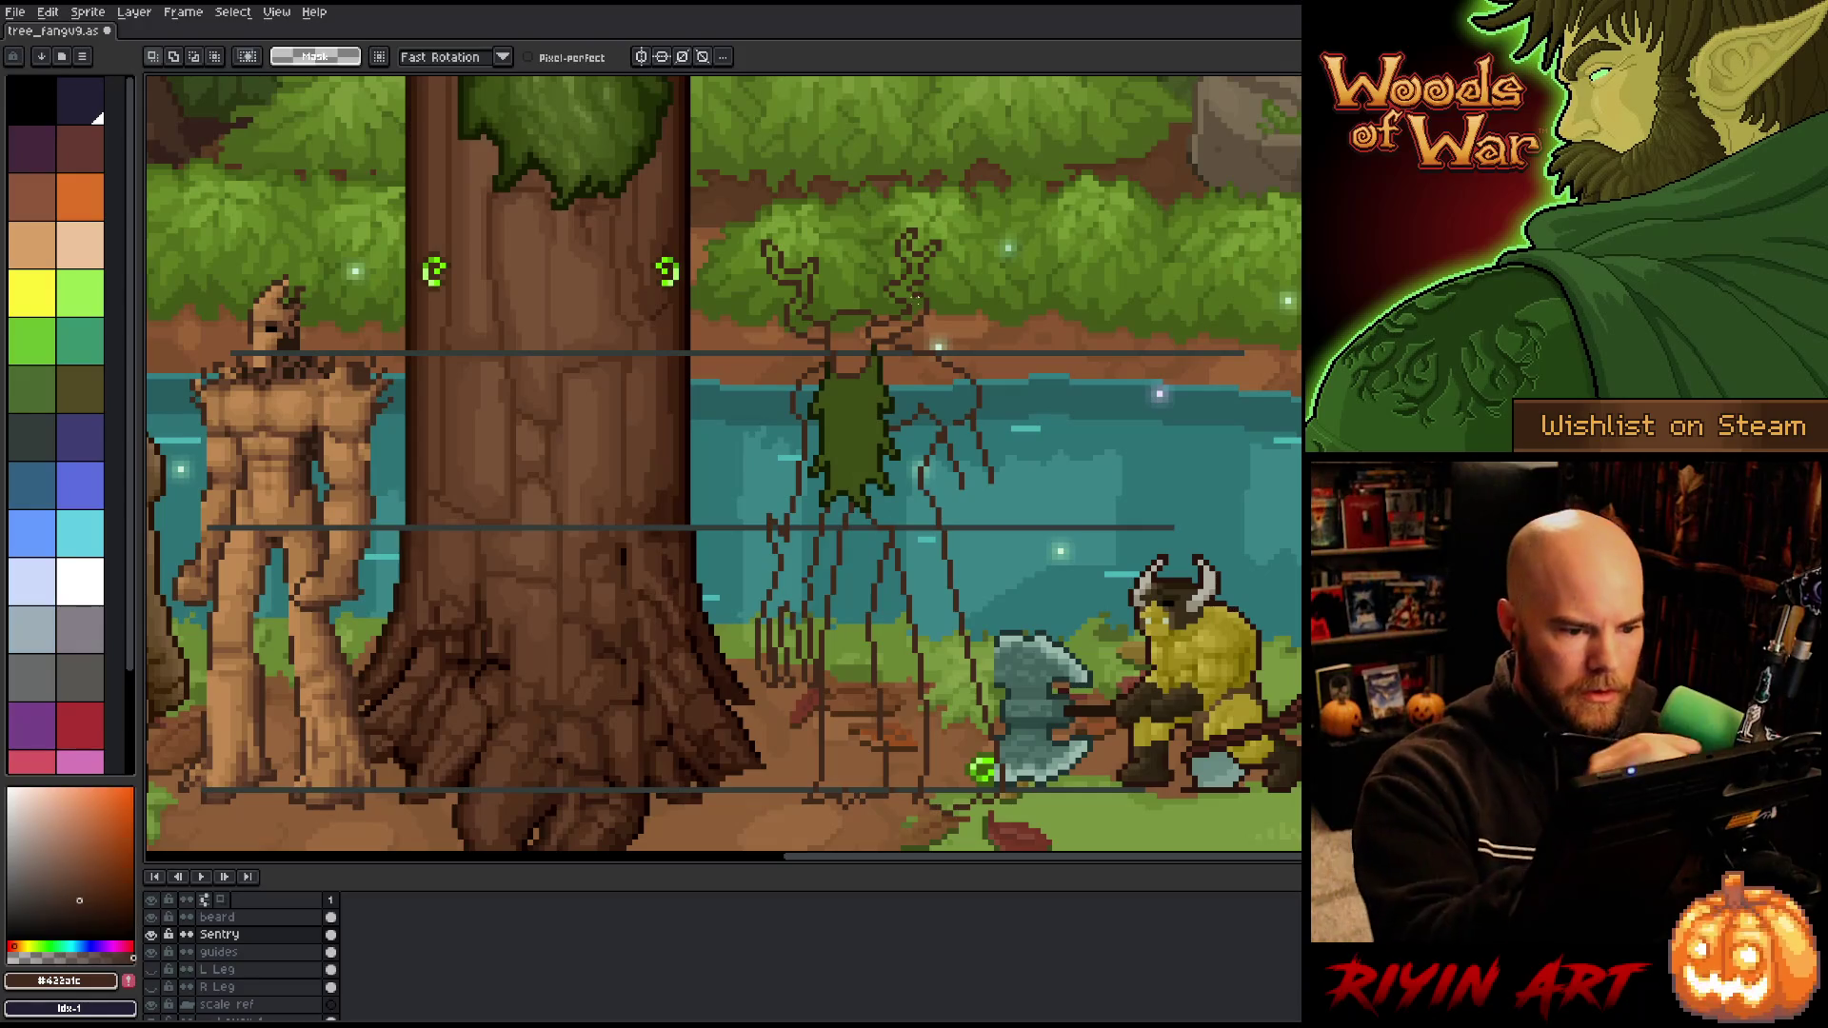
key("b")
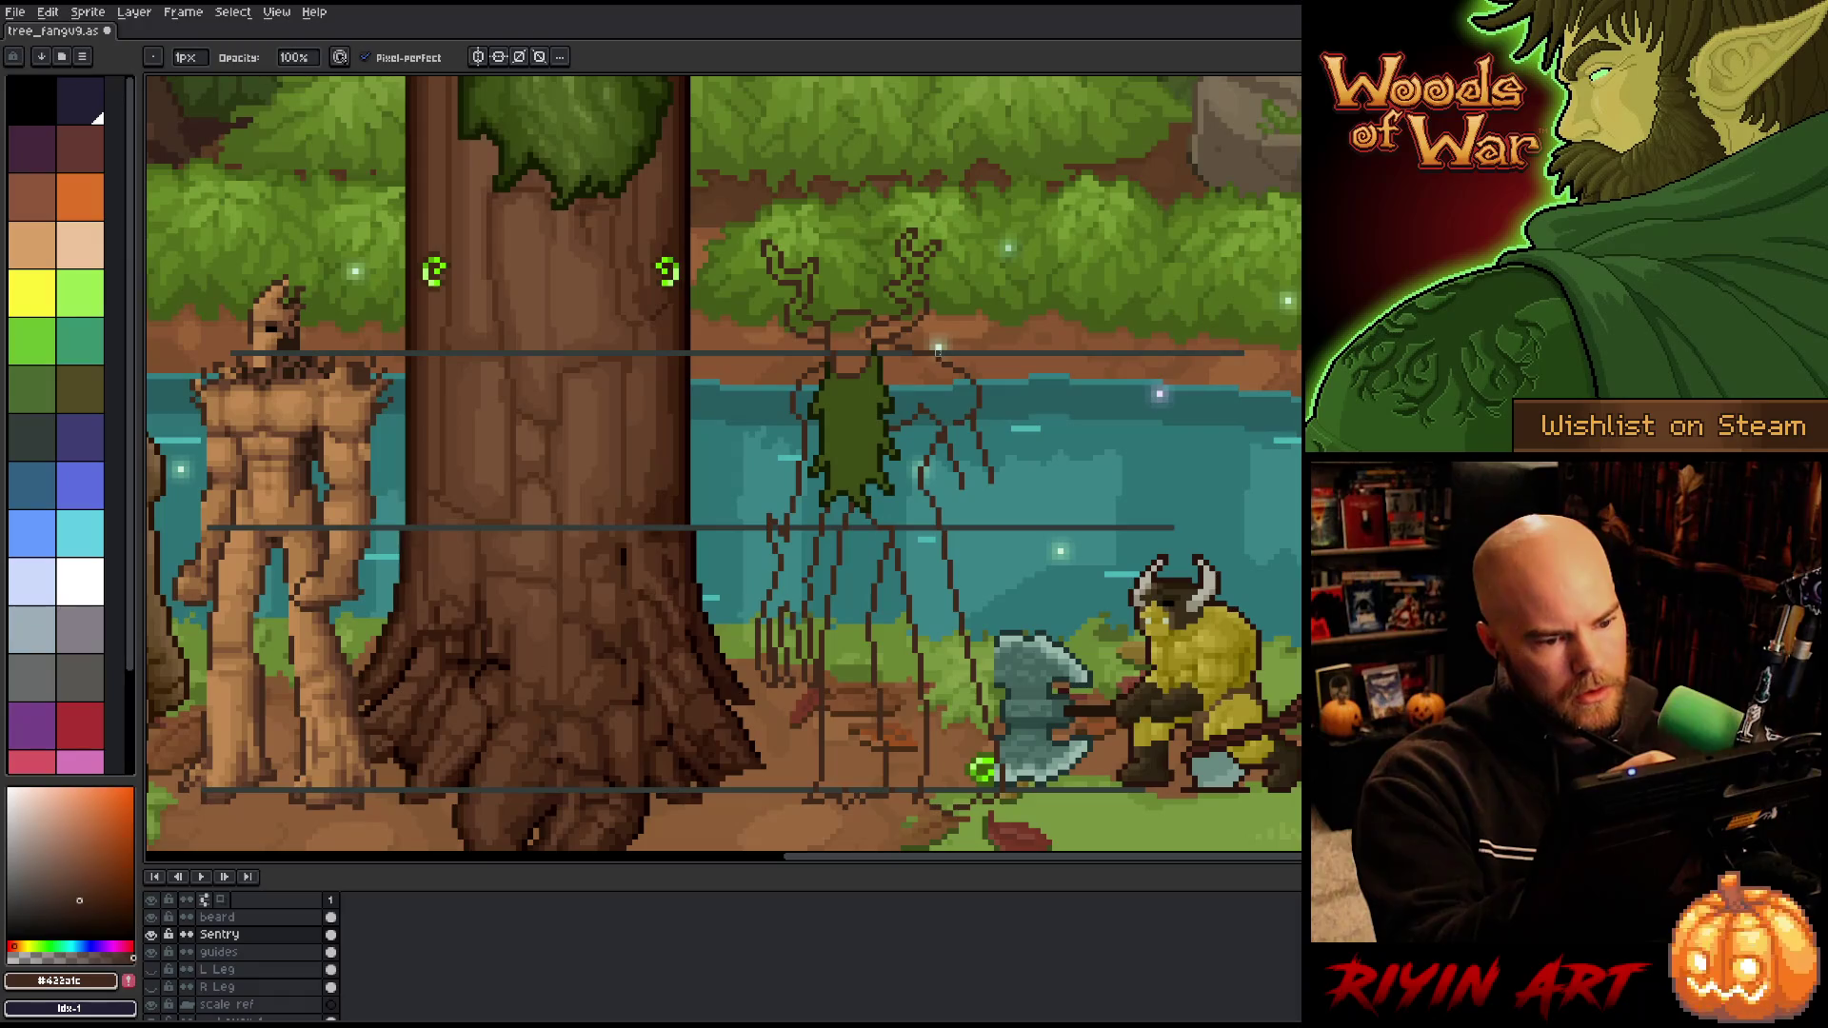
key("ctrl+s")
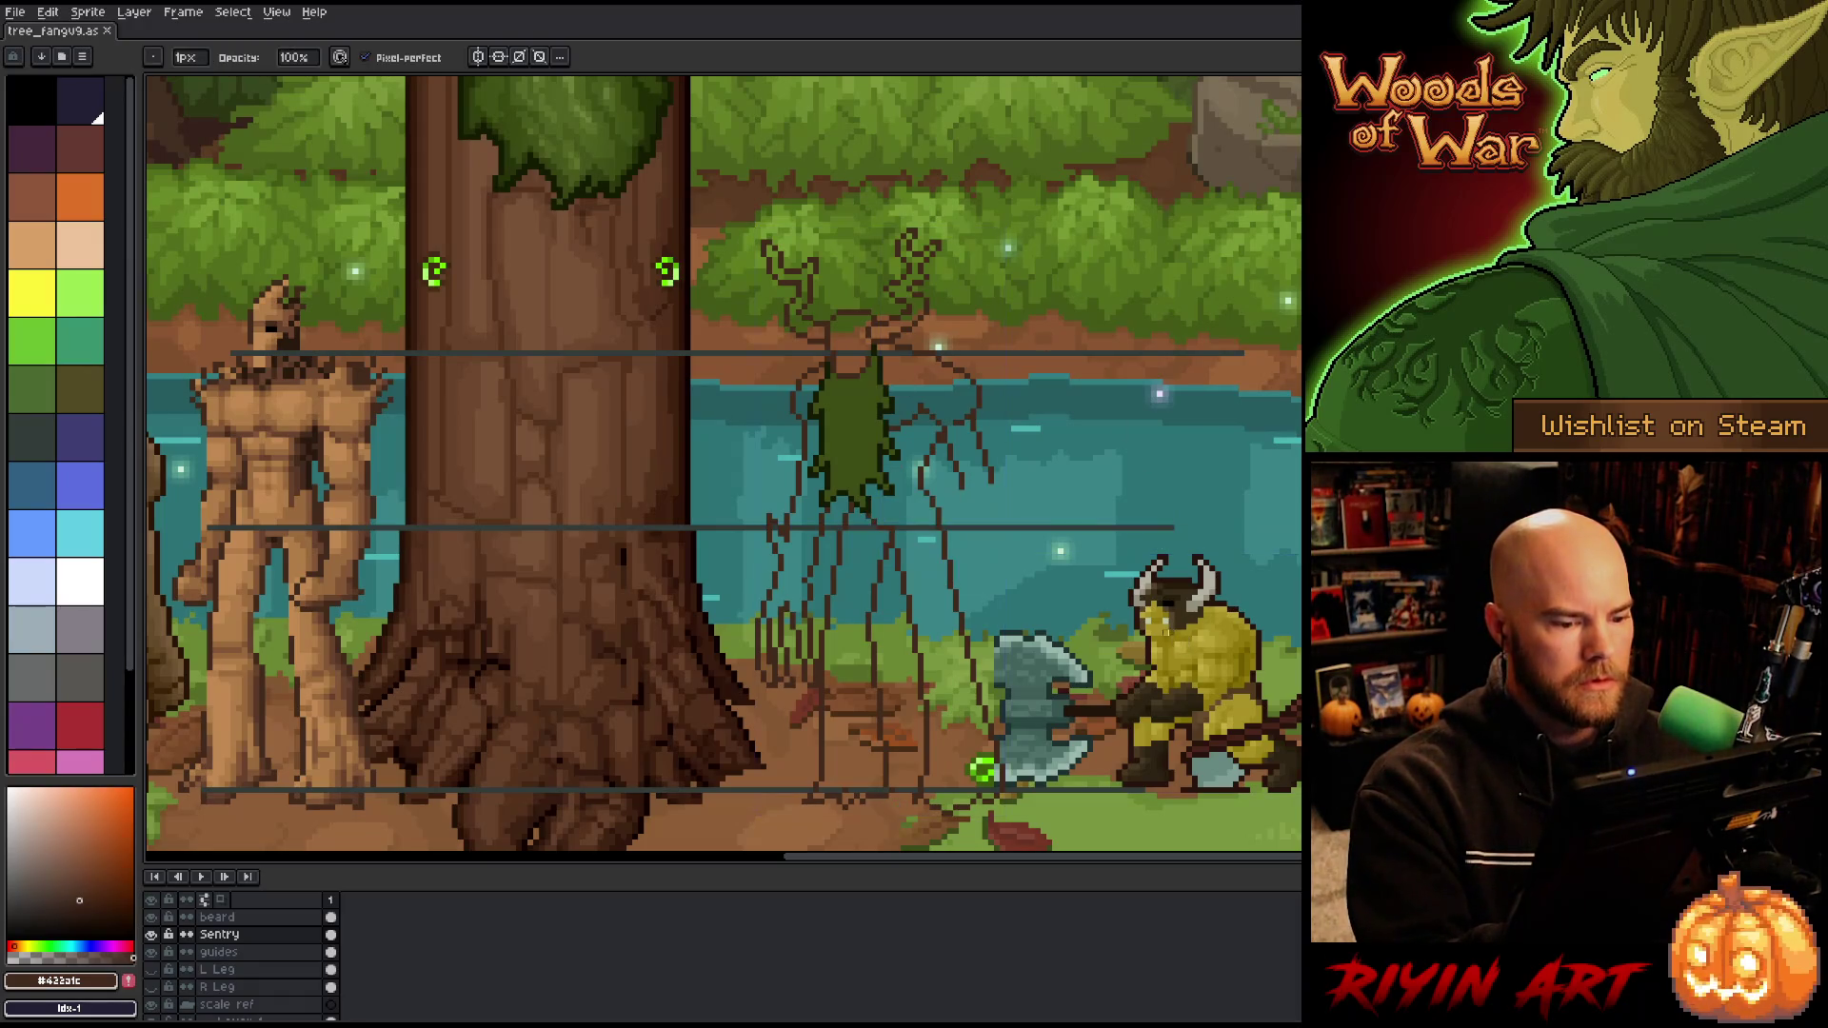
key("e")
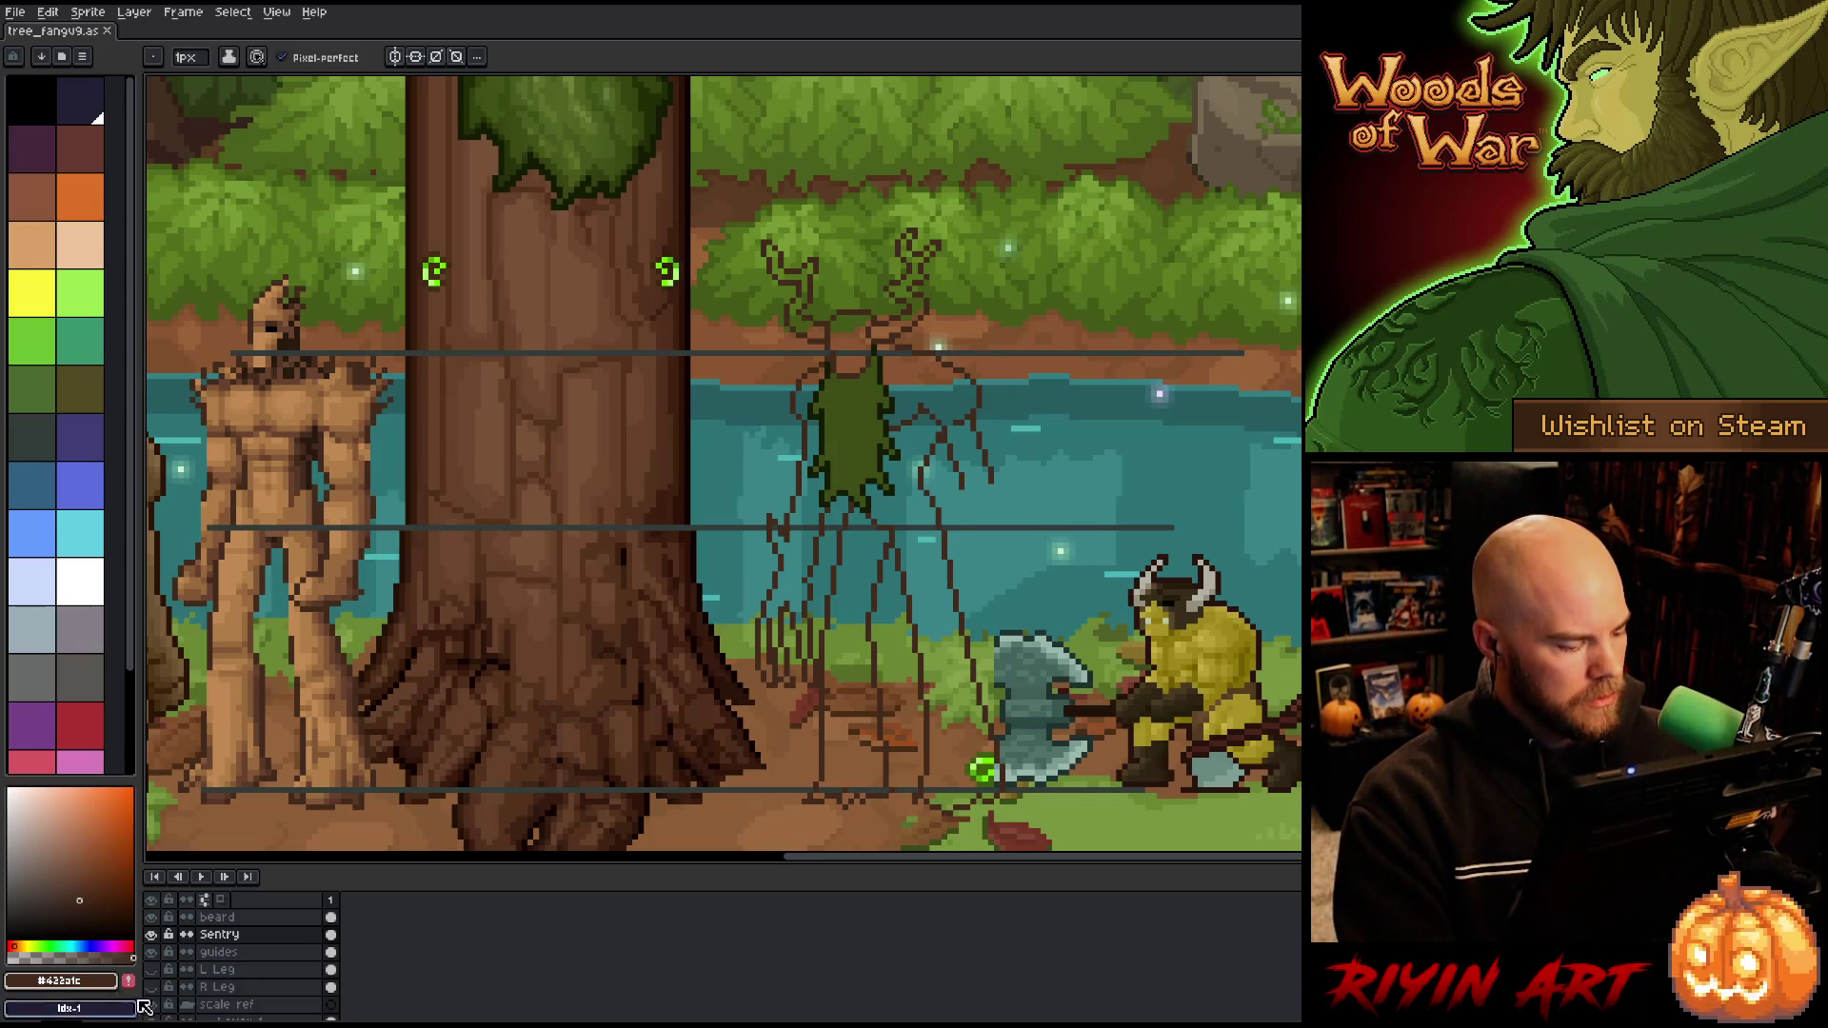
Step: Add Layer 5 above Sentry and cut the right-hand branch arm out of the Sentry layer
key("shift+n")
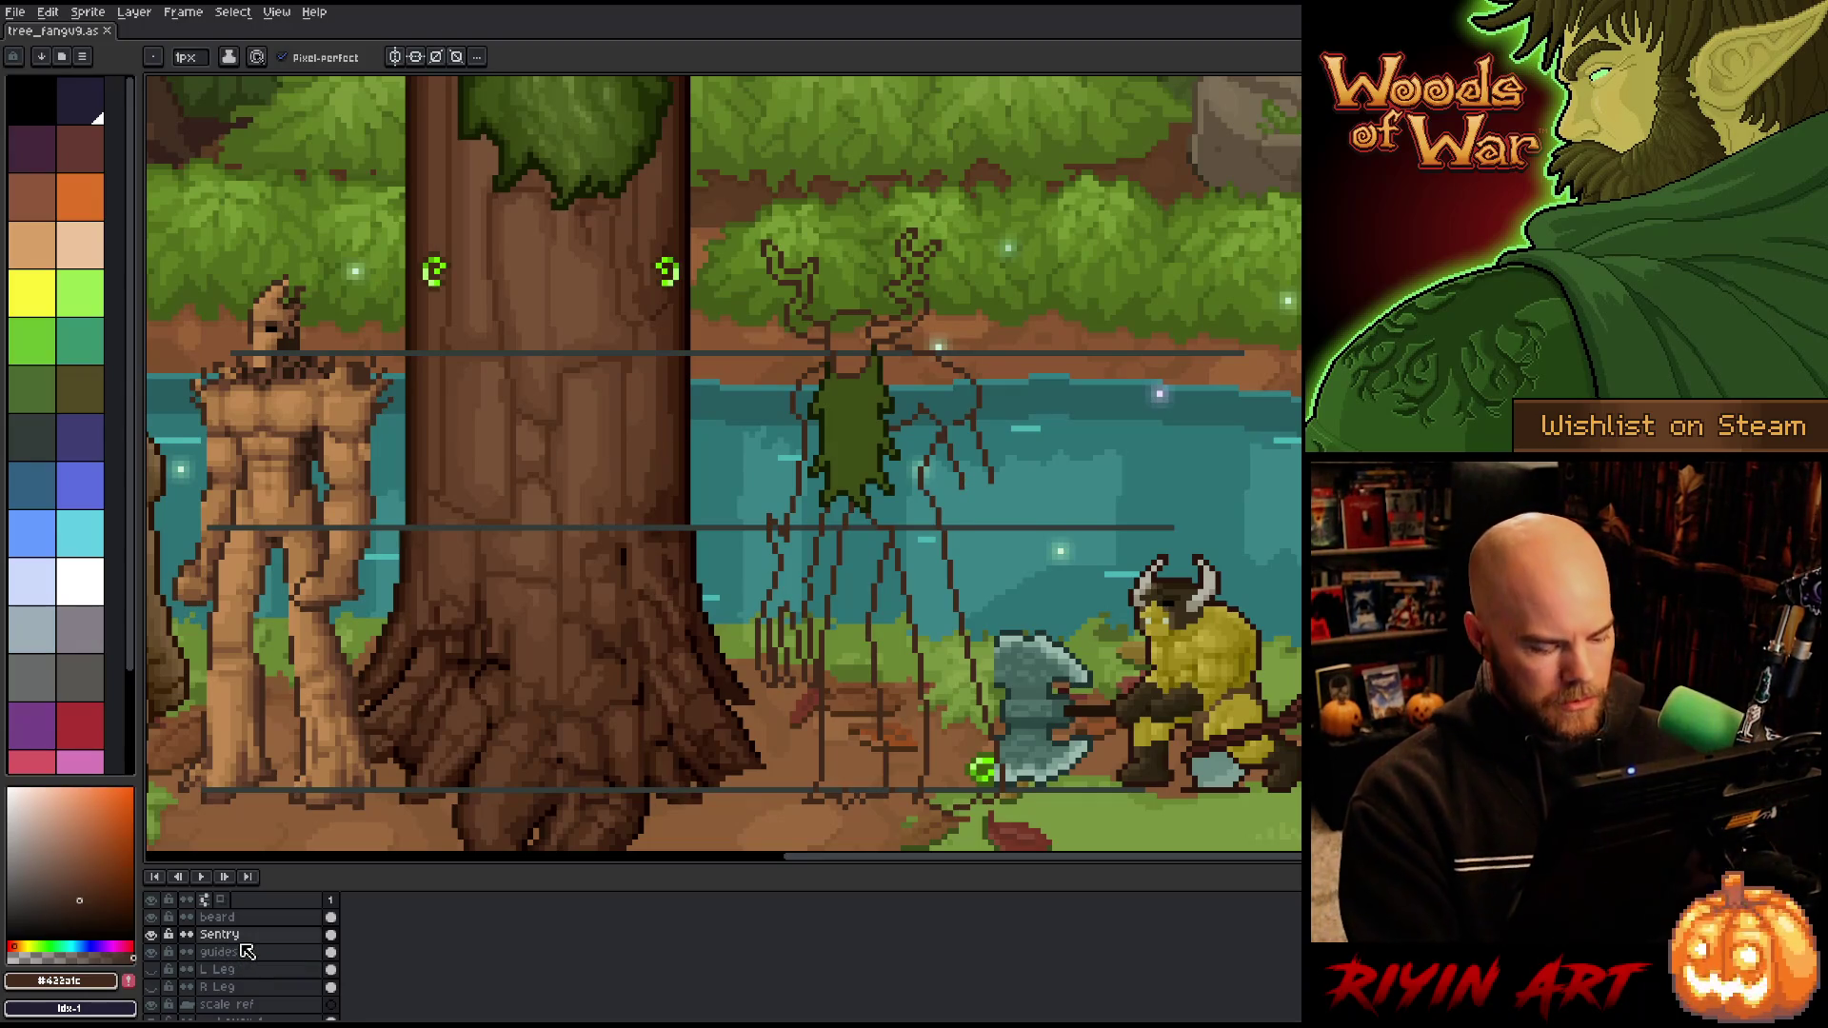
left_click(332, 953)
key("q")
mouse_move(1014, 434)
left_mouse_down()
mouse_move(960, 358)
mouse_move(947, 367)
mouse_move(929, 423)
mouse_move(960, 481)
mouse_move(1031, 523)
left_mouse_up()
key("Delete")
left_click(331, 934)
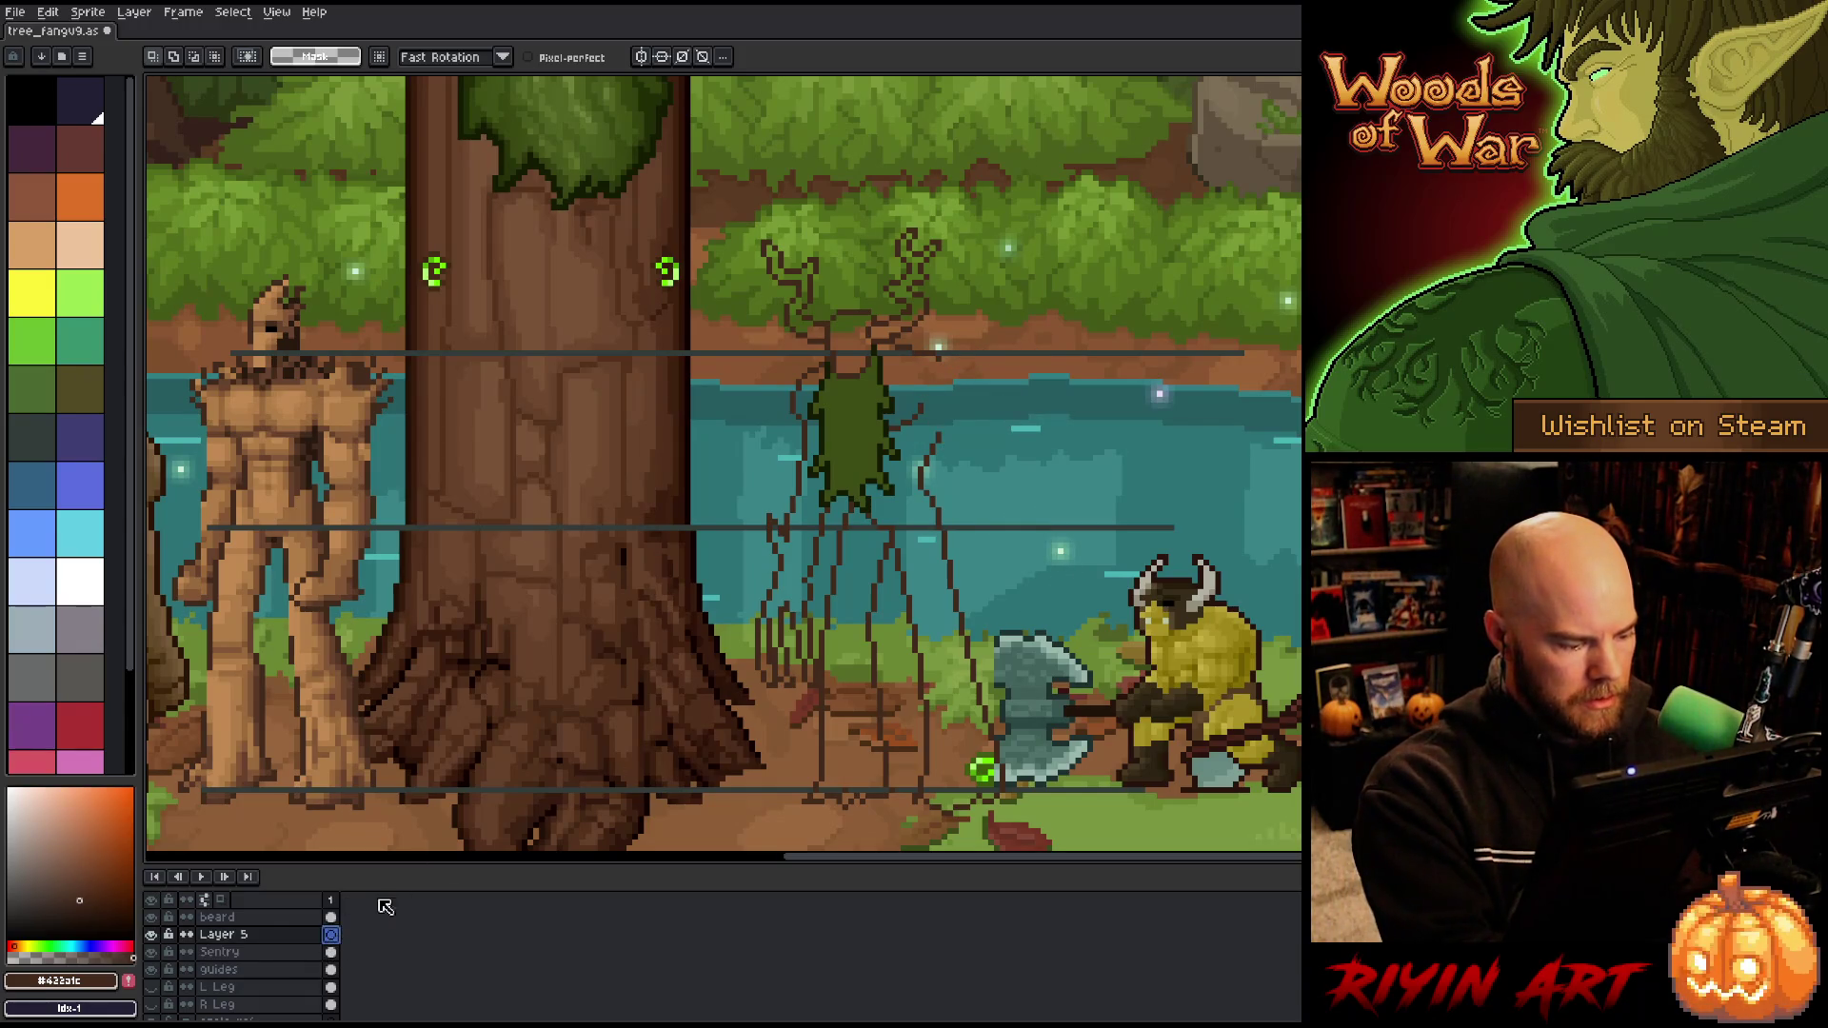
Step: Paste the cut branch arm onto Layer 5, place it, and save the file
key("ctrl+v")
key("Return")
key("b")
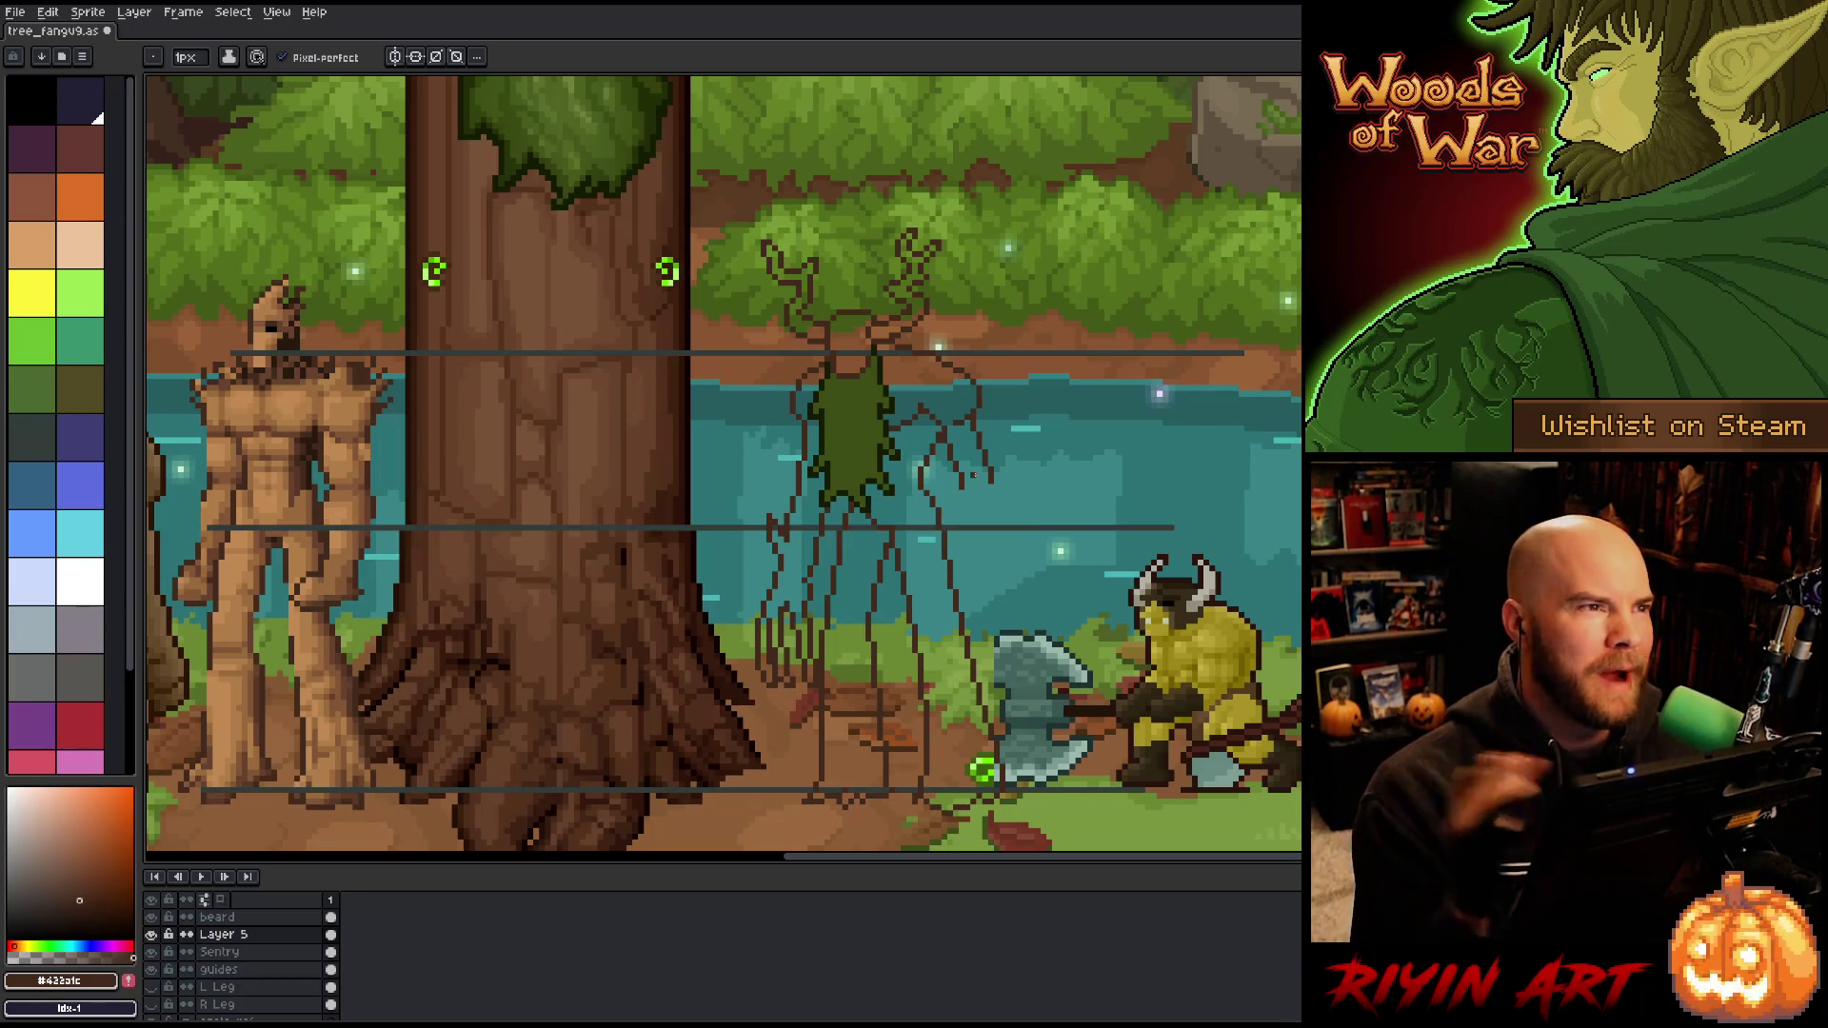
key("ctrl+s")
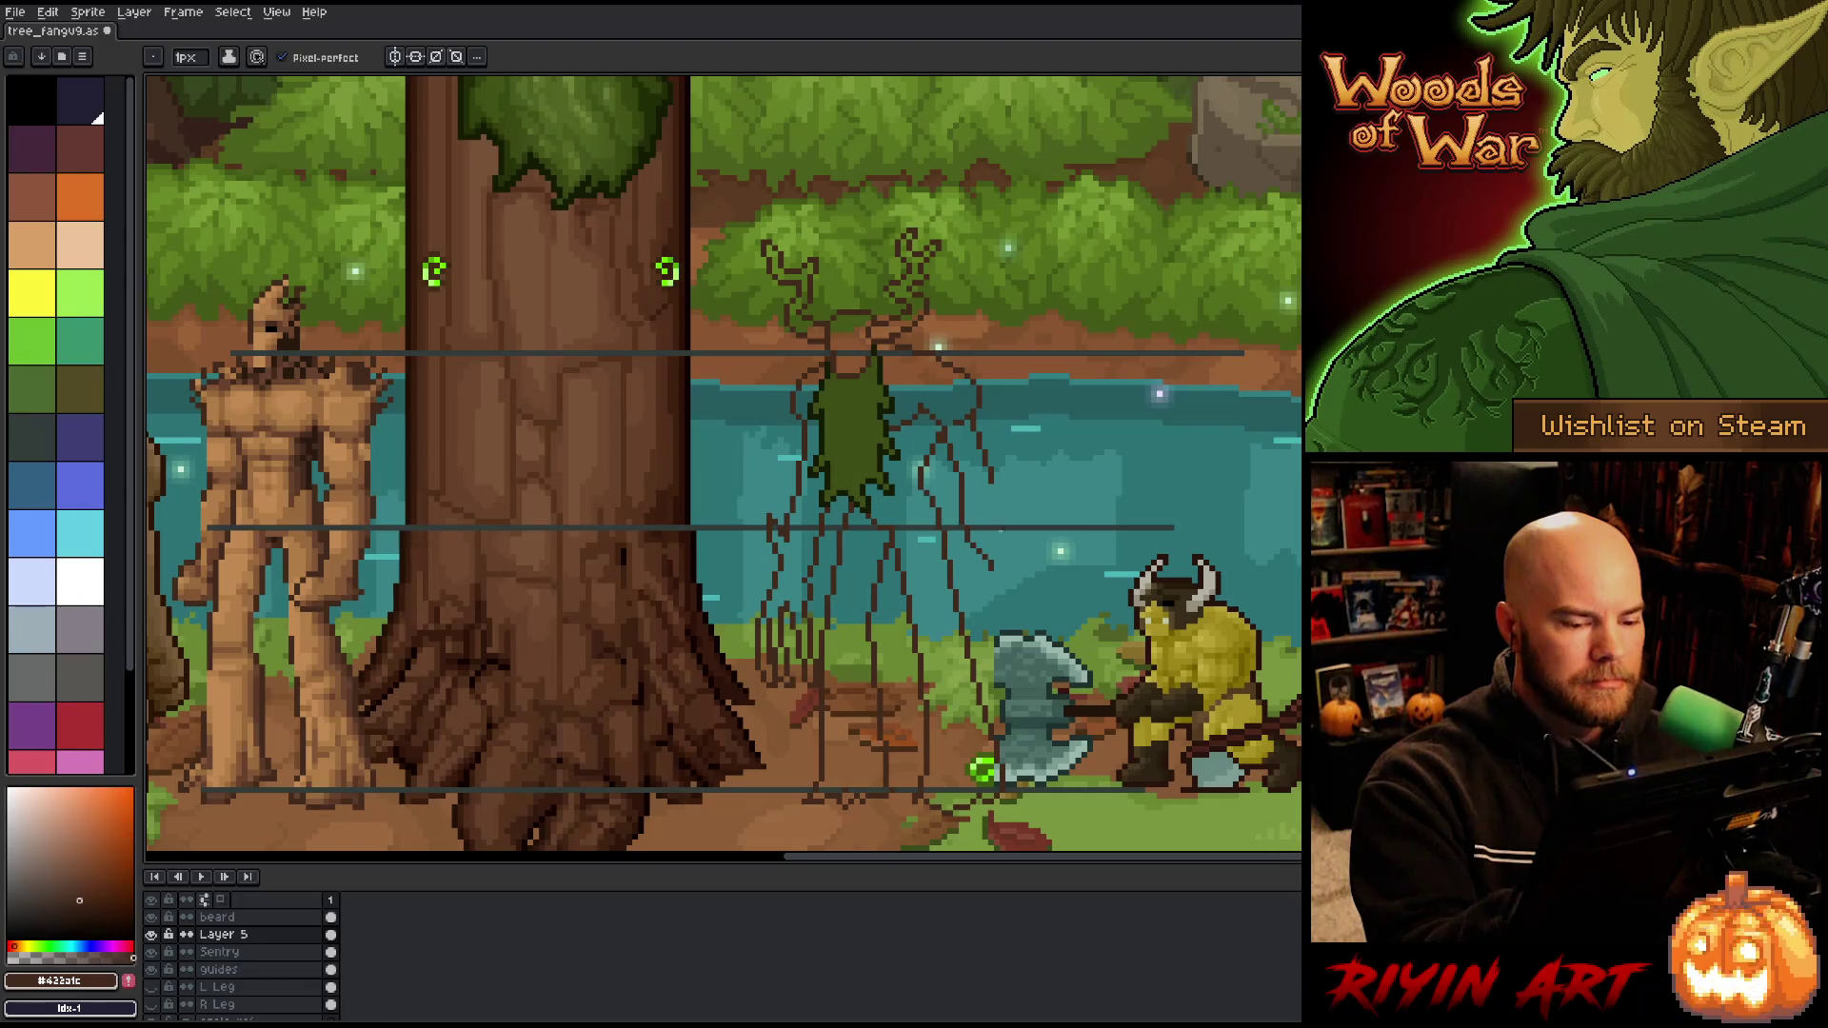
Step: Sketch two long dark arm lines reaching down toward the orc's axe
left_click_drag(962, 497, 996, 534)
key("ctrl+z")
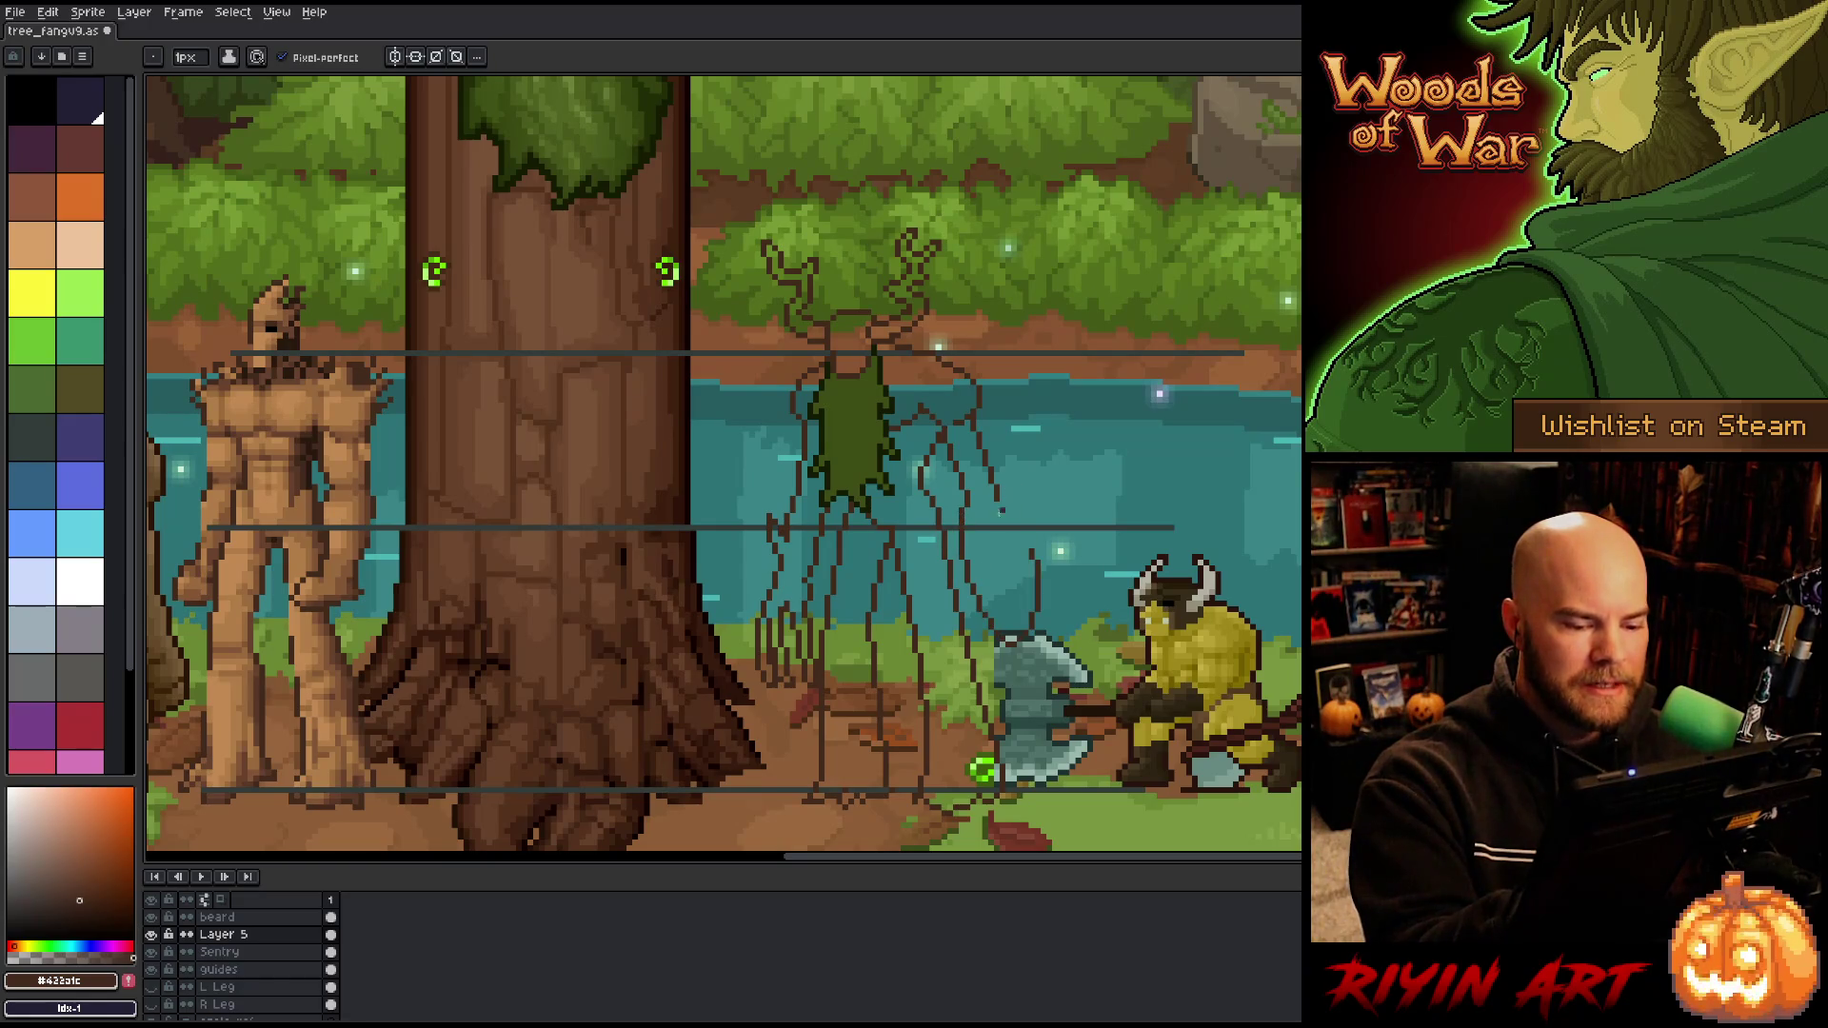
mouse_move(960, 511)
left_mouse_down()
mouse_move(1008, 628)
mouse_move(1039, 636)
left_mouse_up()
left_click_drag(1001, 504, 1033, 636)
key("e")
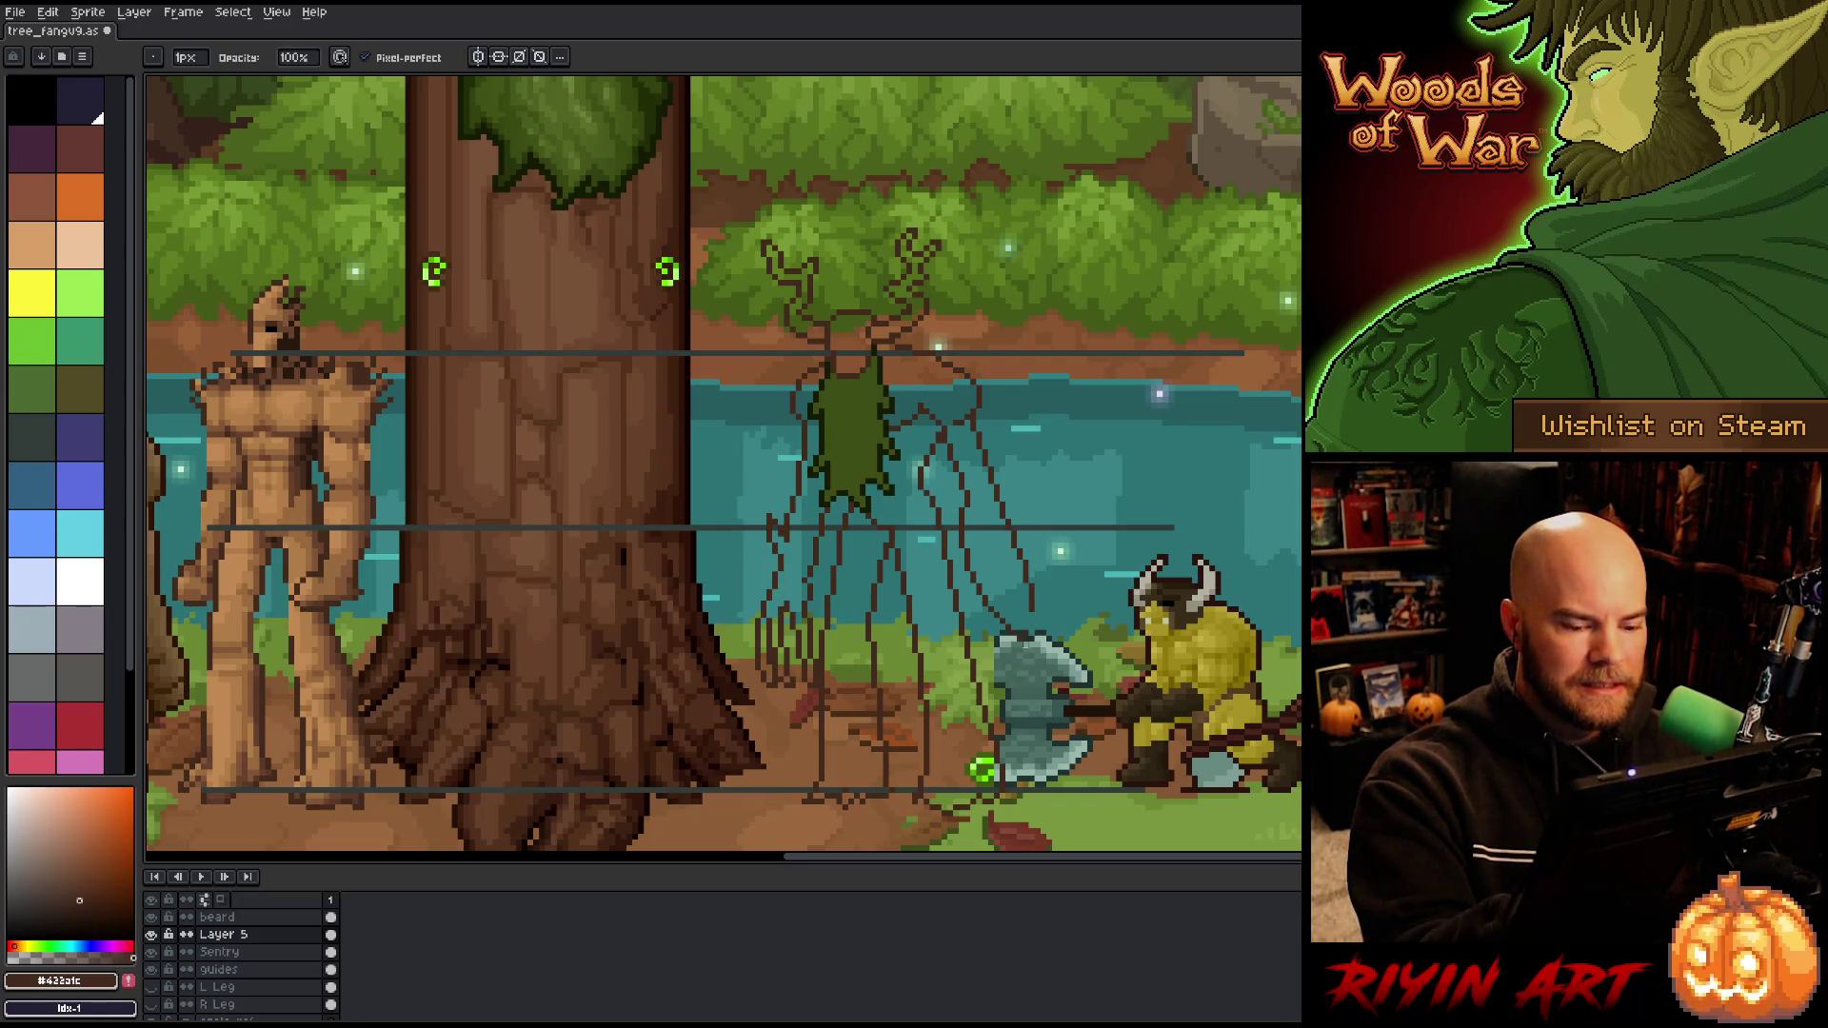
key("b")
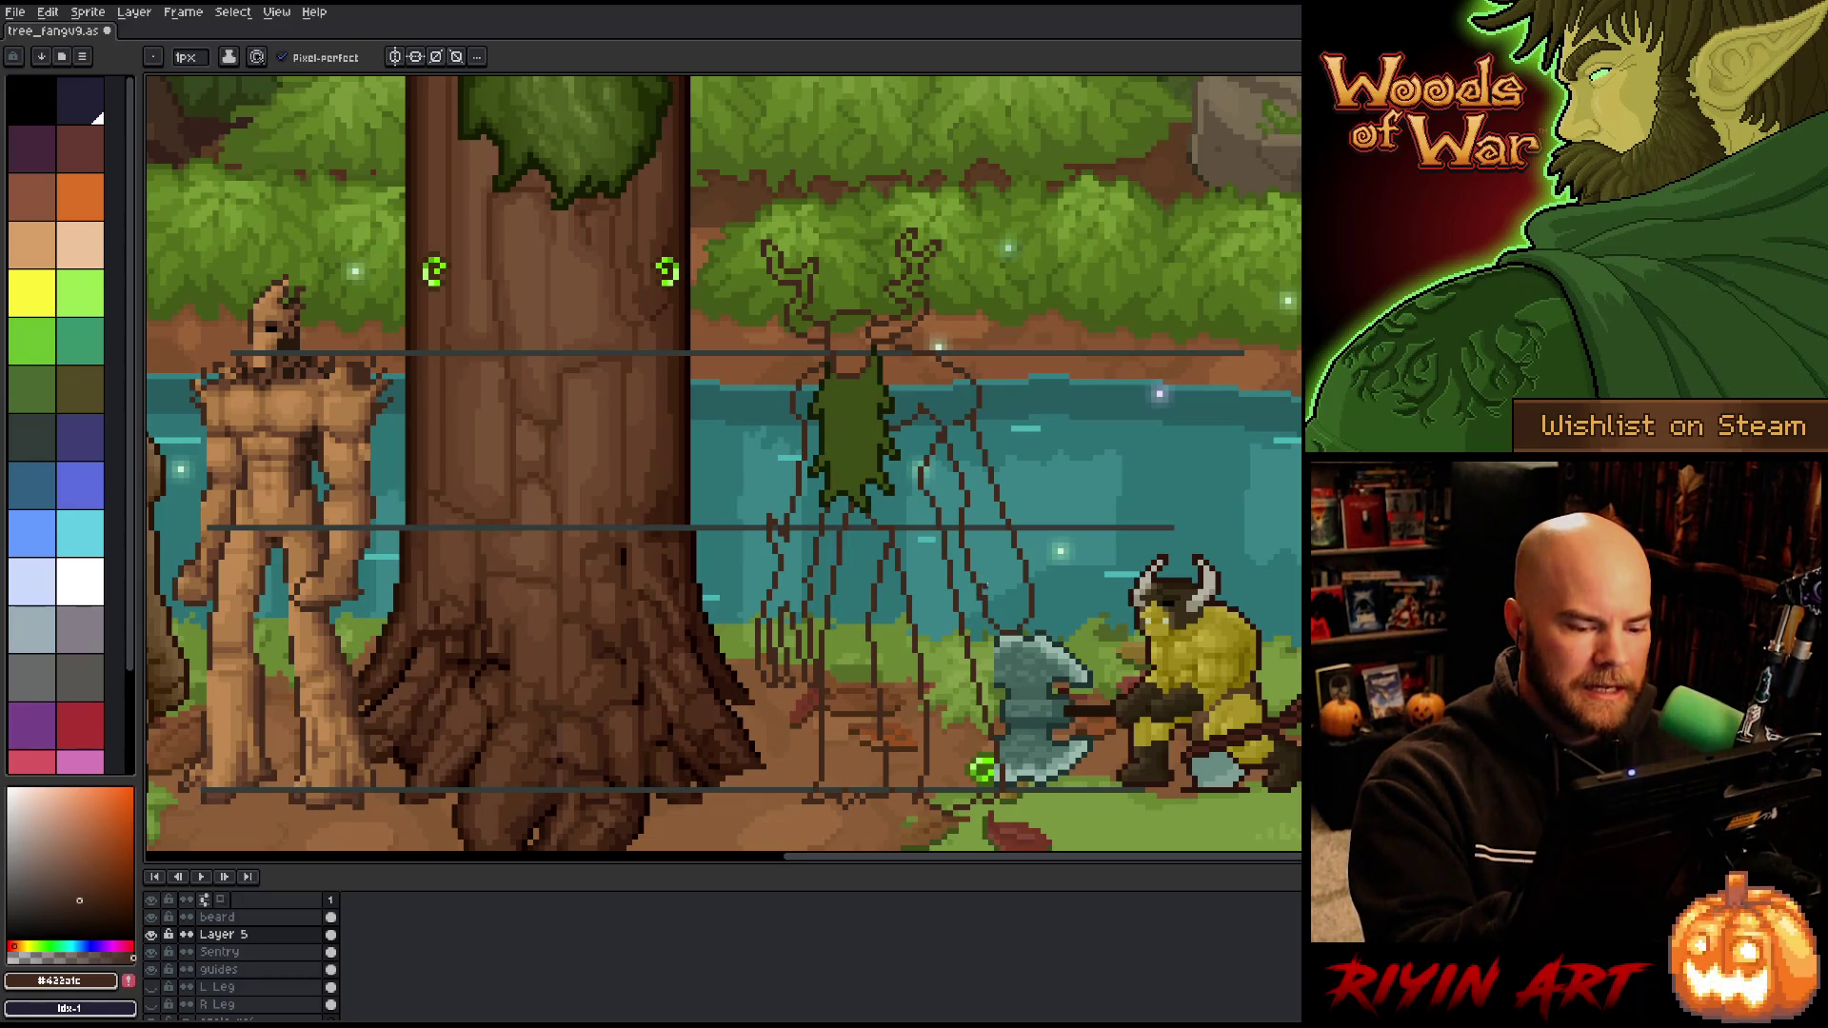
key("e")
key("b")
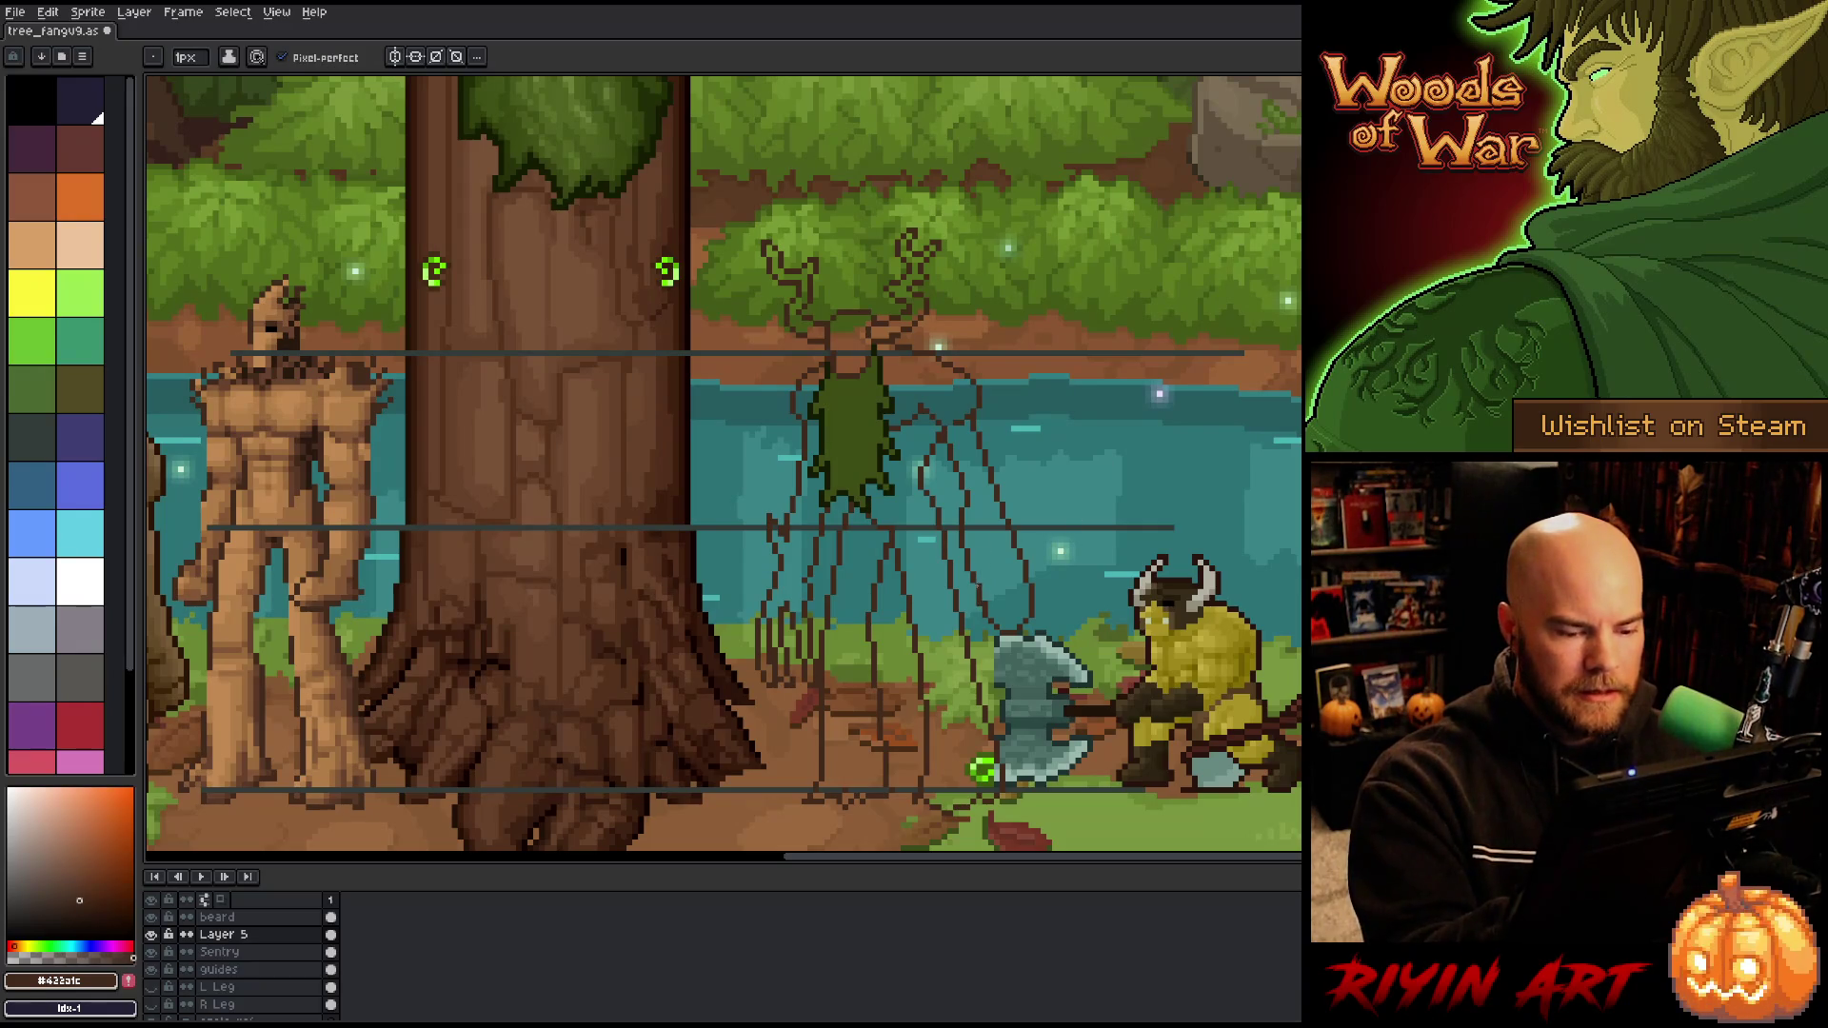
key("e")
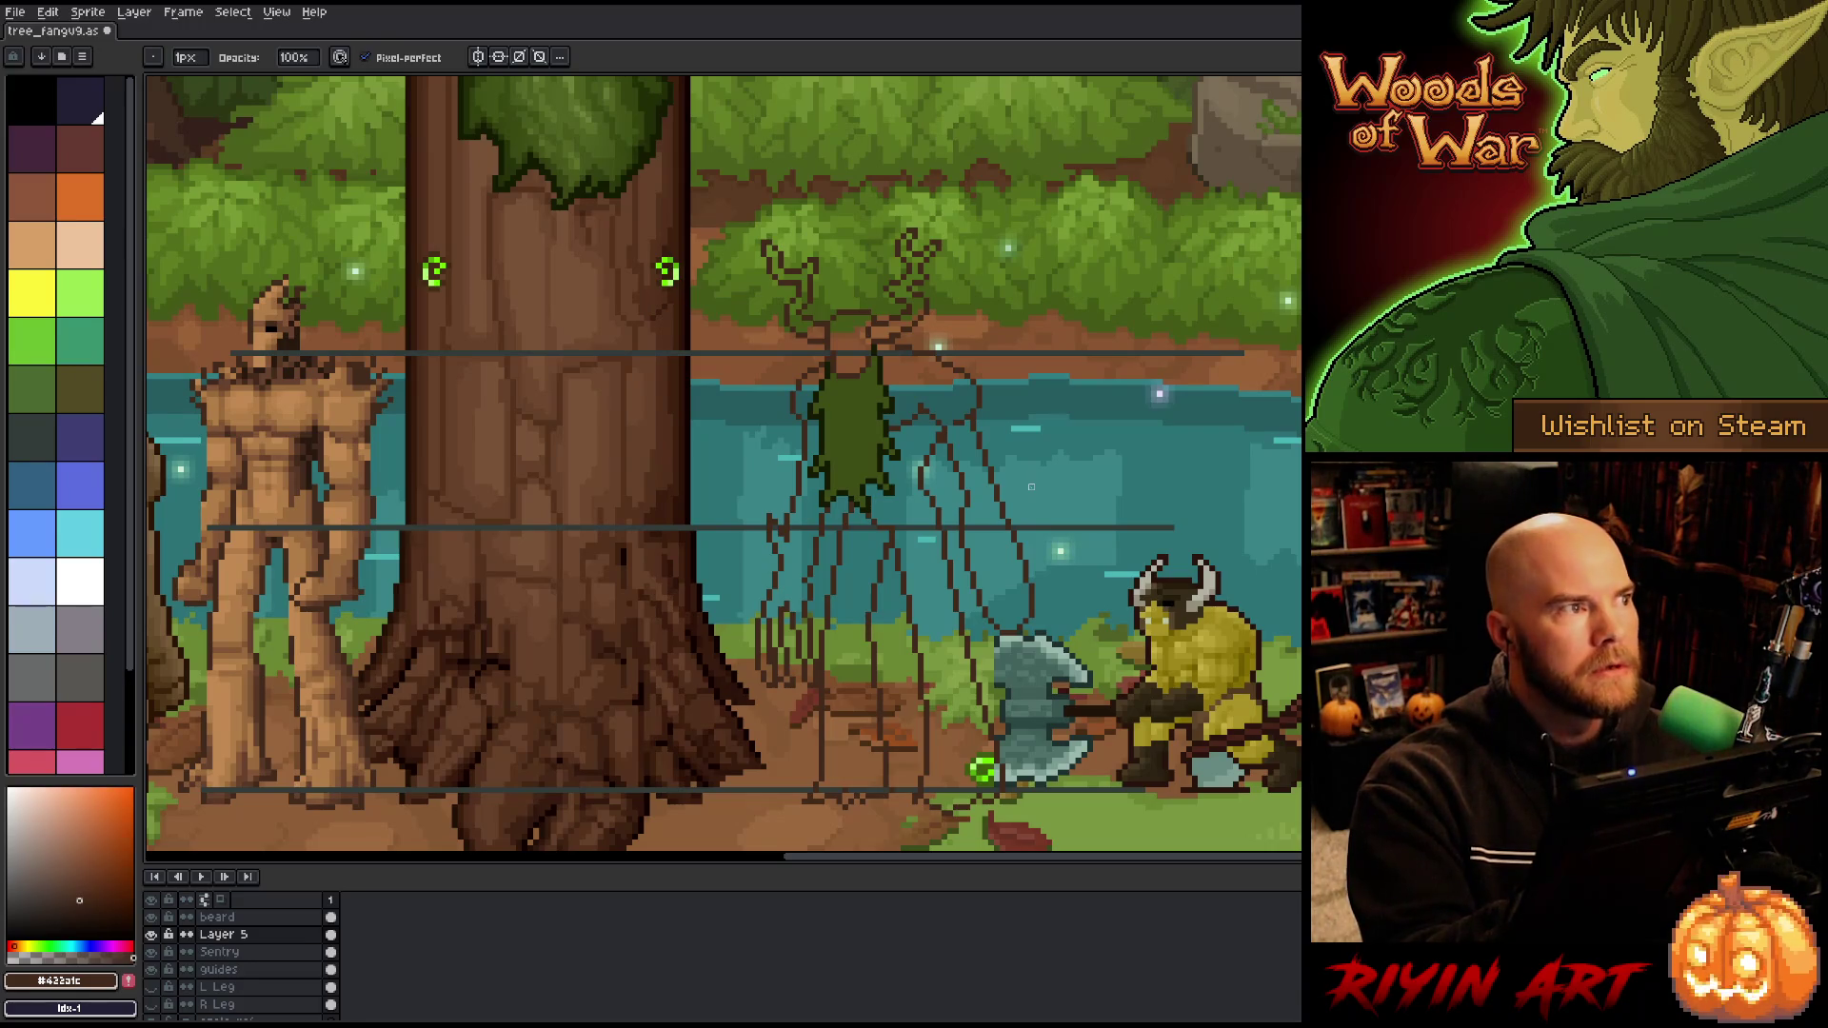
Step: Lasso the area around the axe blade and head
key("m")
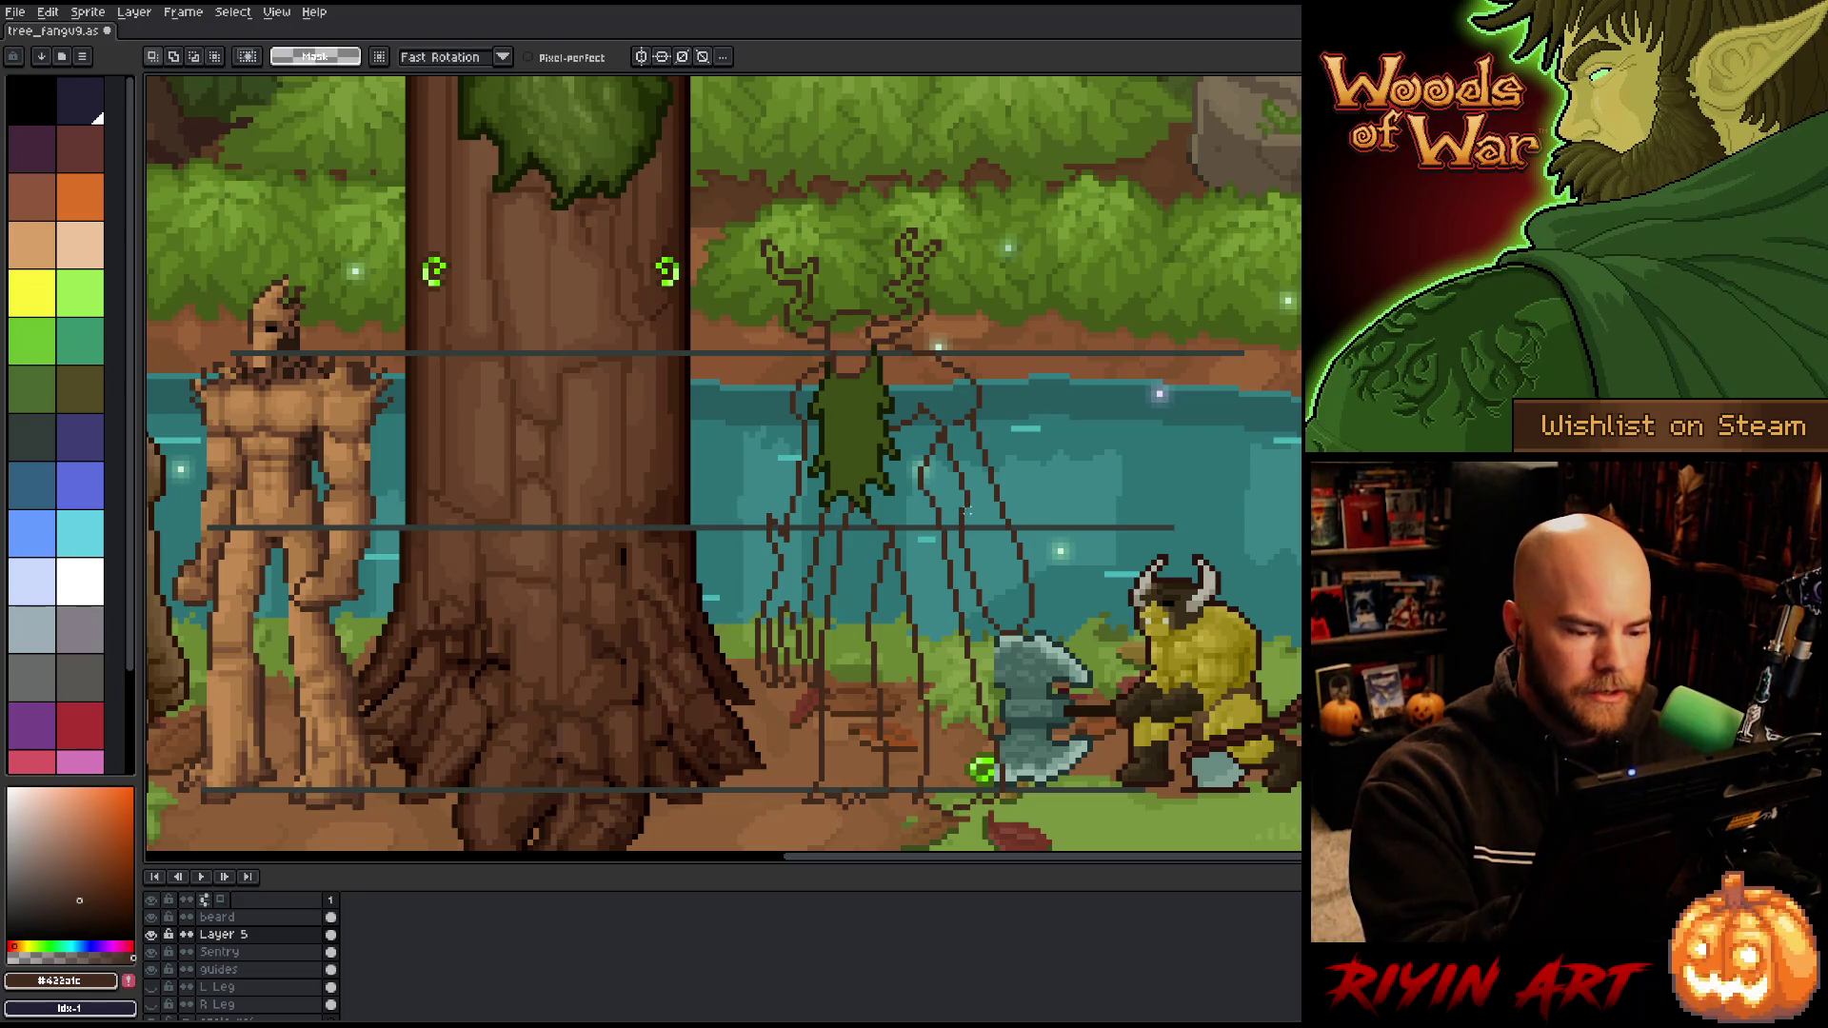
key("b")
key("e")
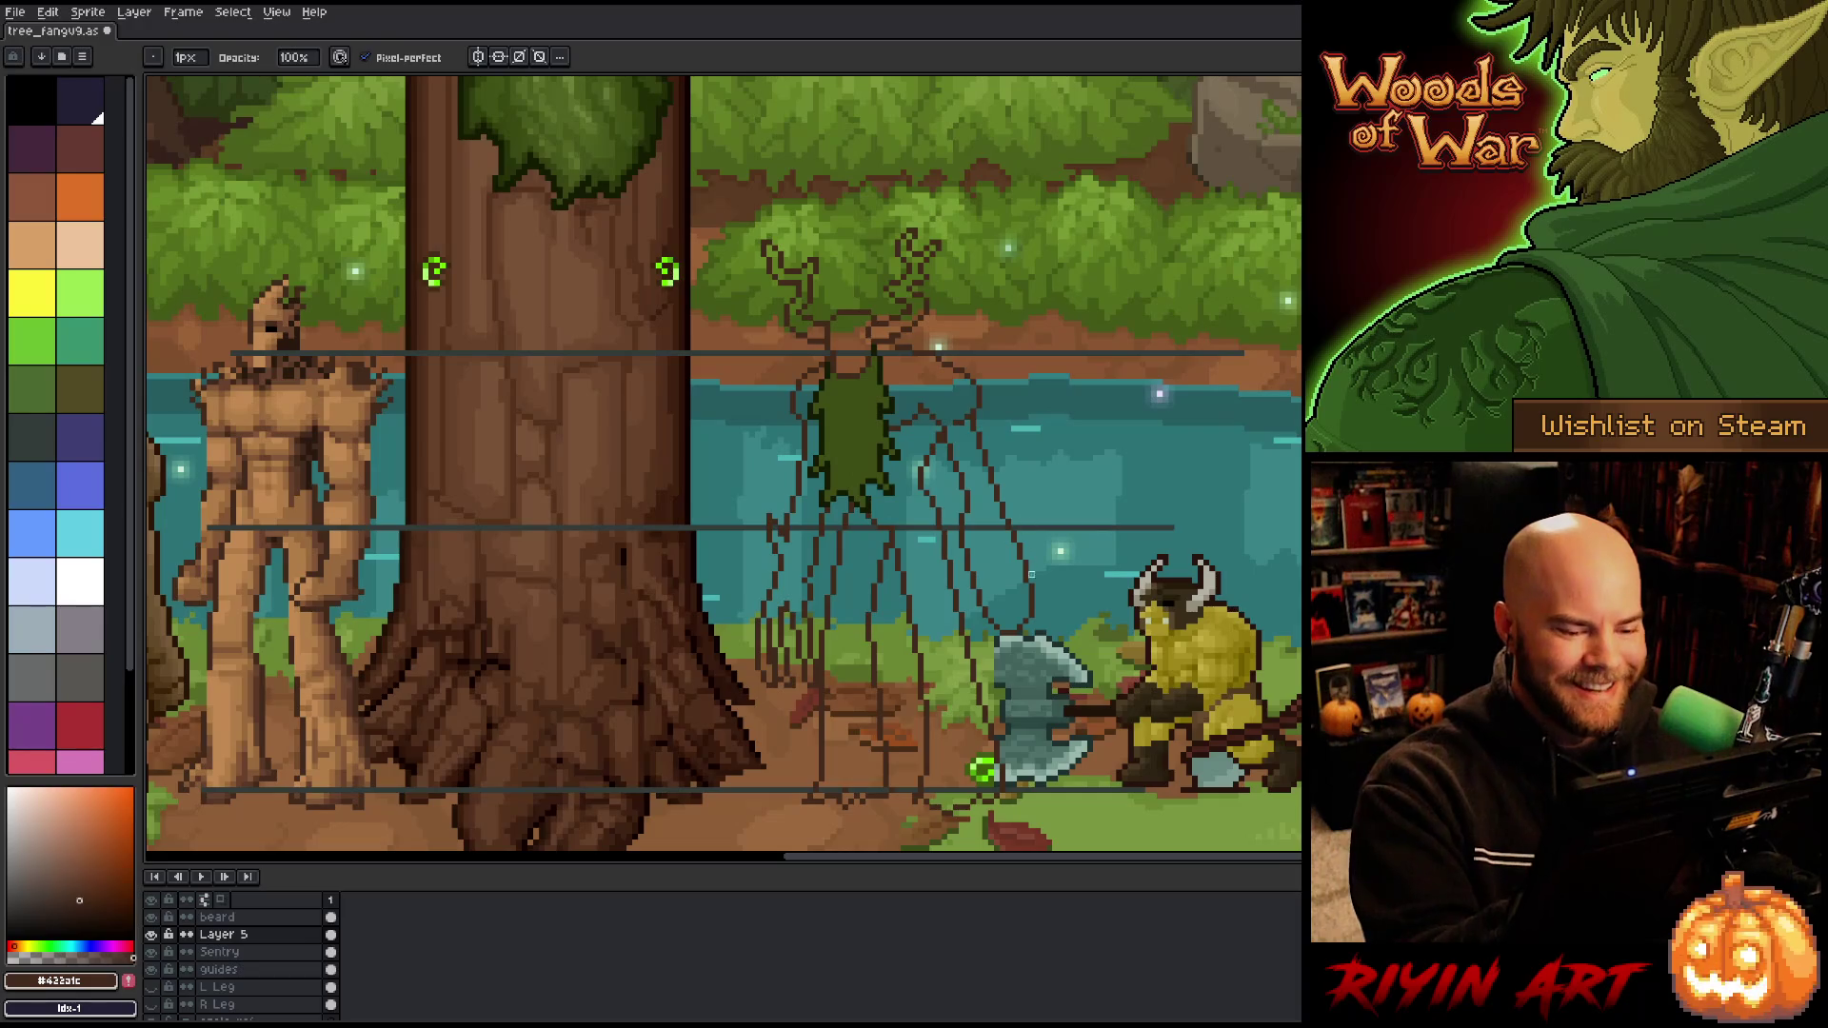
key("q")
mouse_move(1039, 648)
left_mouse_down()
mouse_move(1015, 519)
mouse_move(1024, 655)
left_mouse_up()
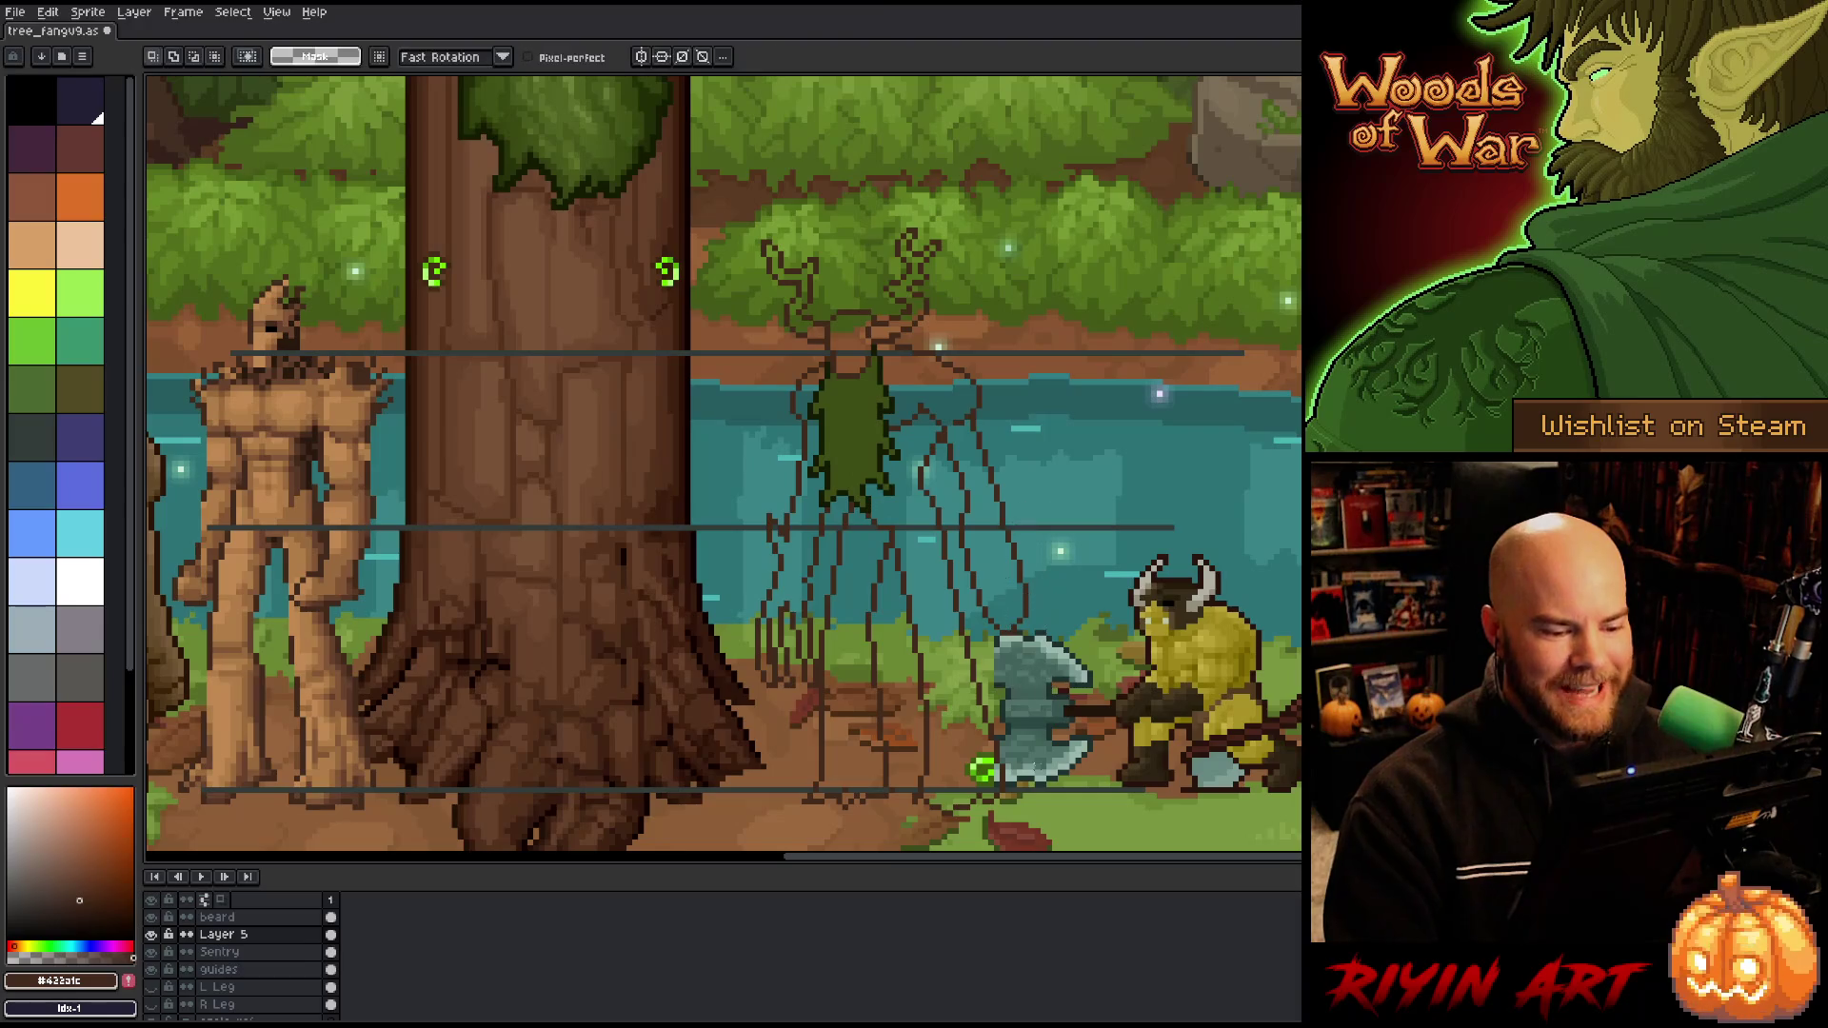
mouse_move(1044, 628)
left_mouse_down()
mouse_move(1011, 545)
mouse_move(1011, 695)
left_mouse_up()
left_click(1019, 620)
key("ctrl+d")
key("b")
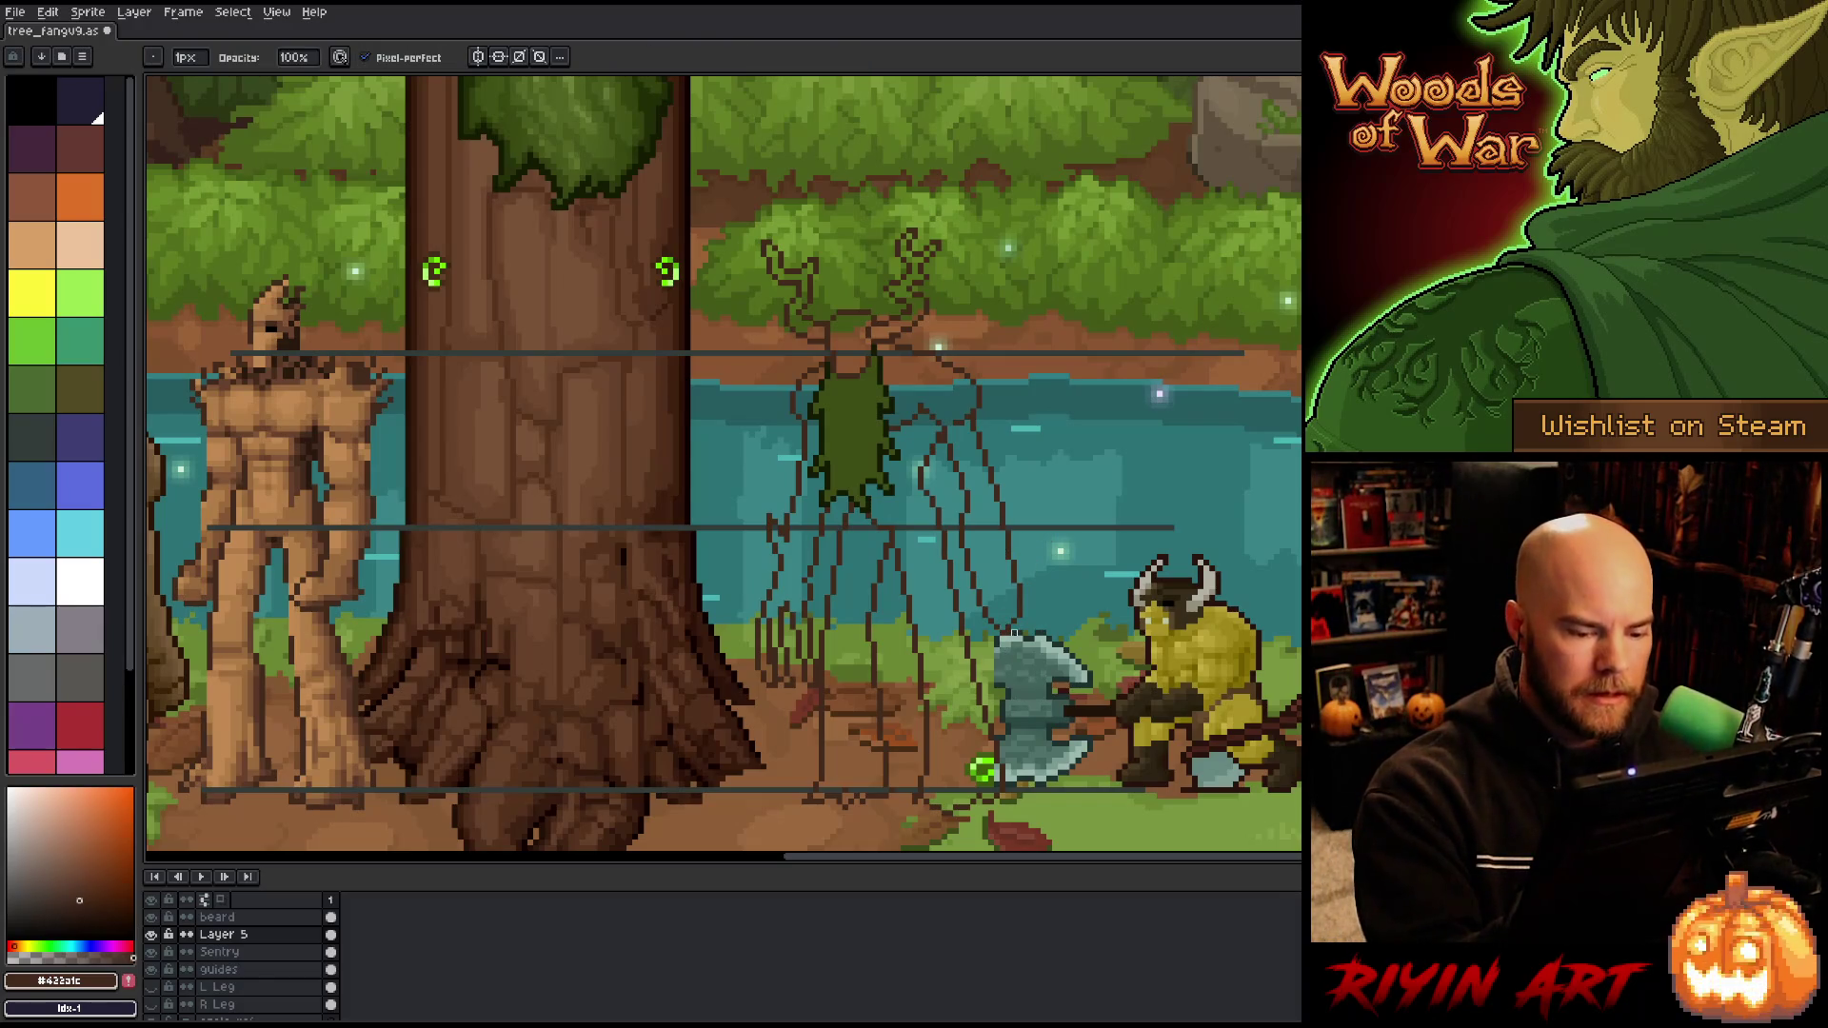
key("e")
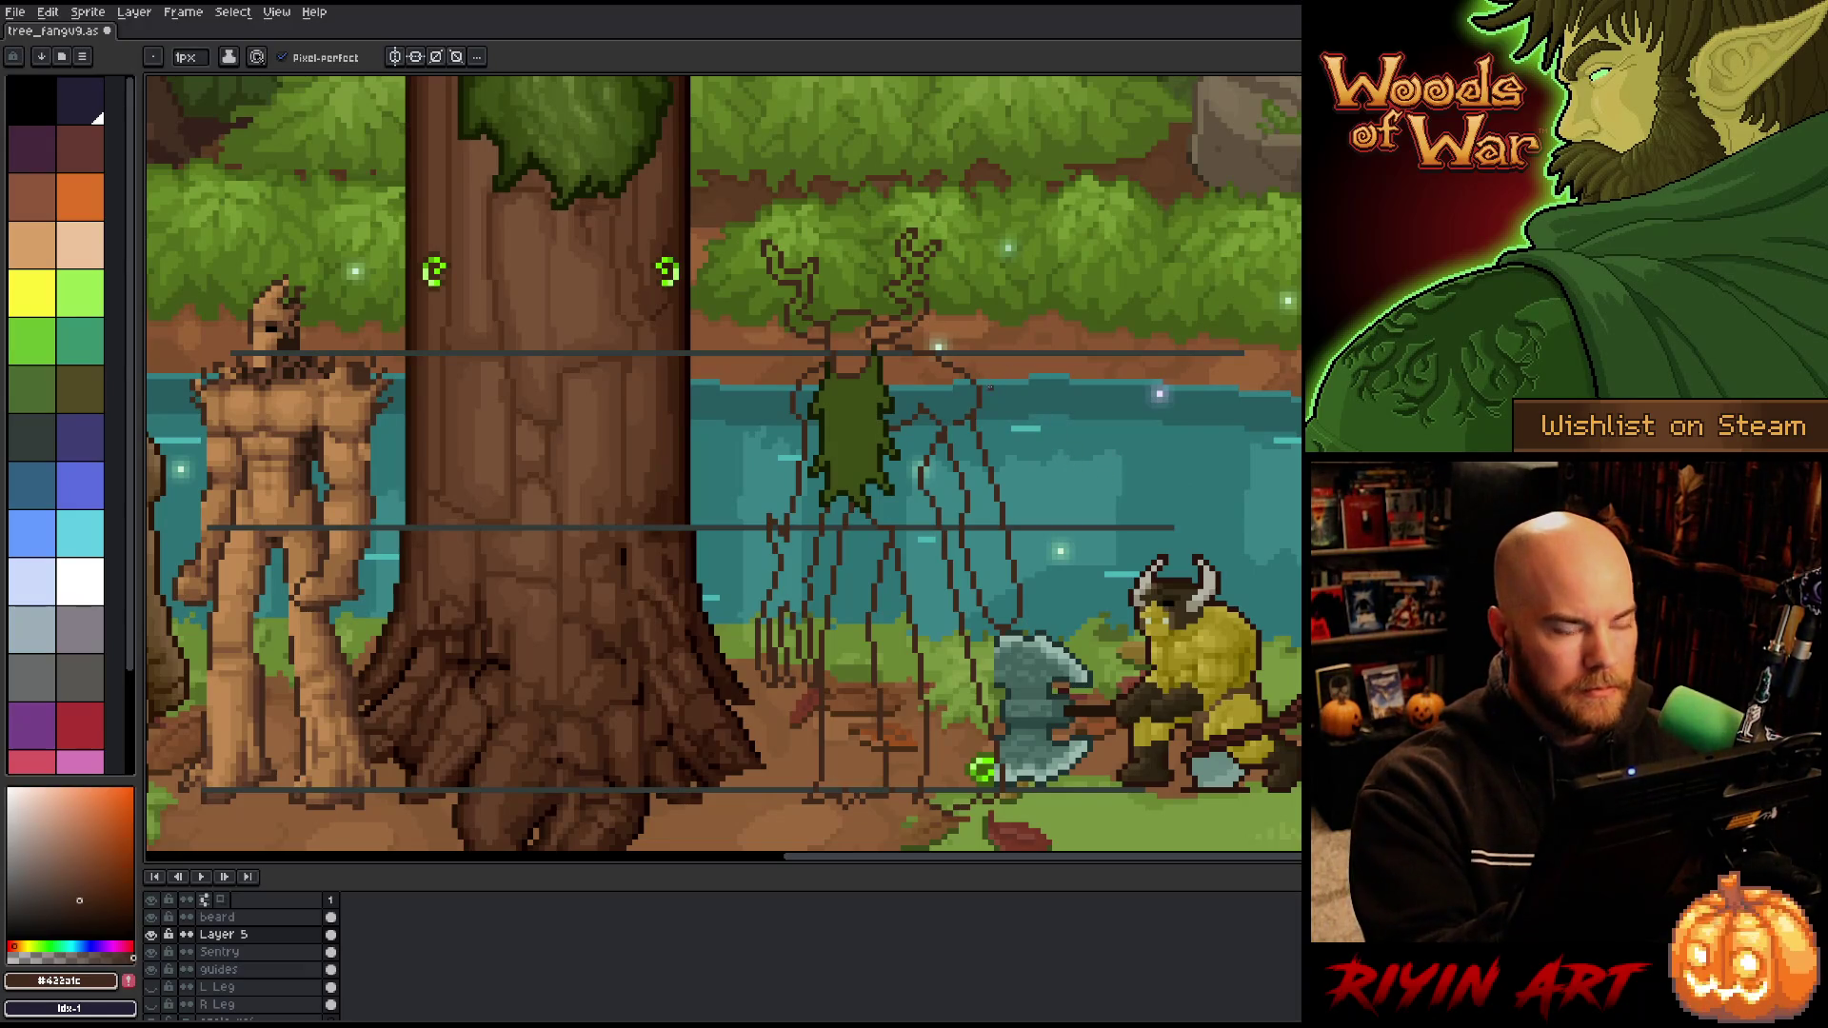
key("b")
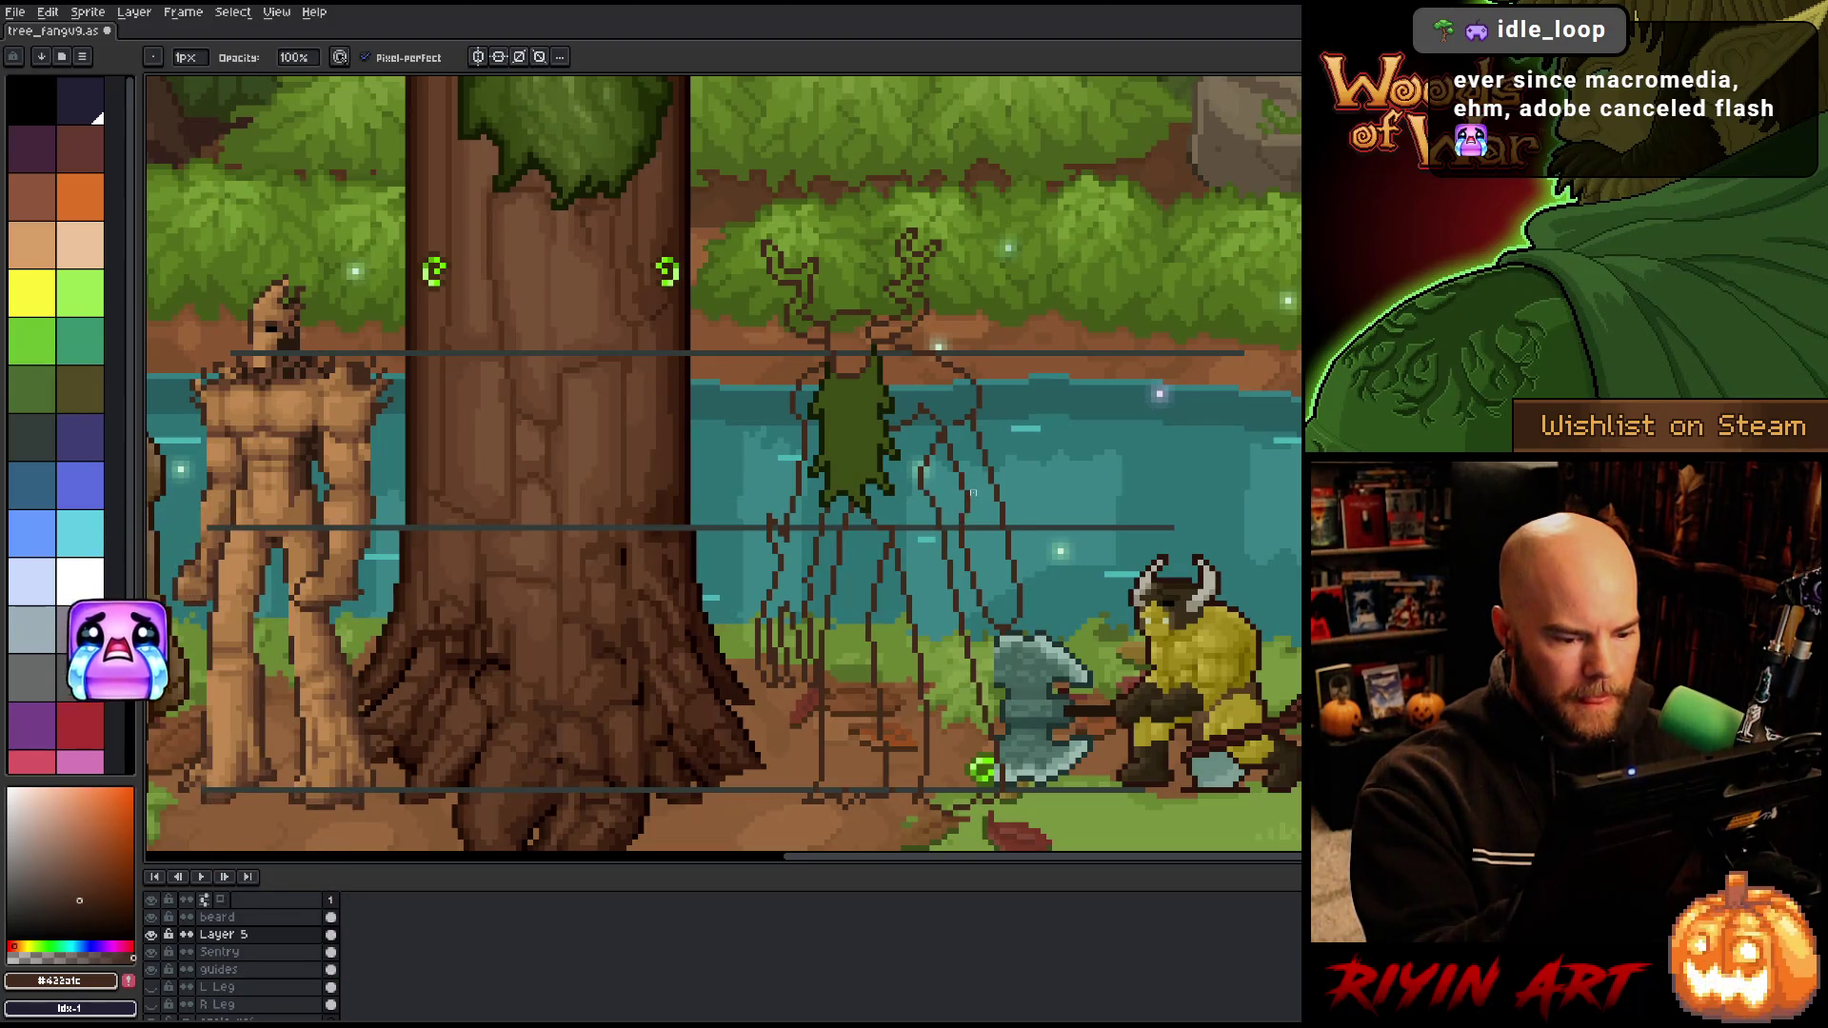
key("e")
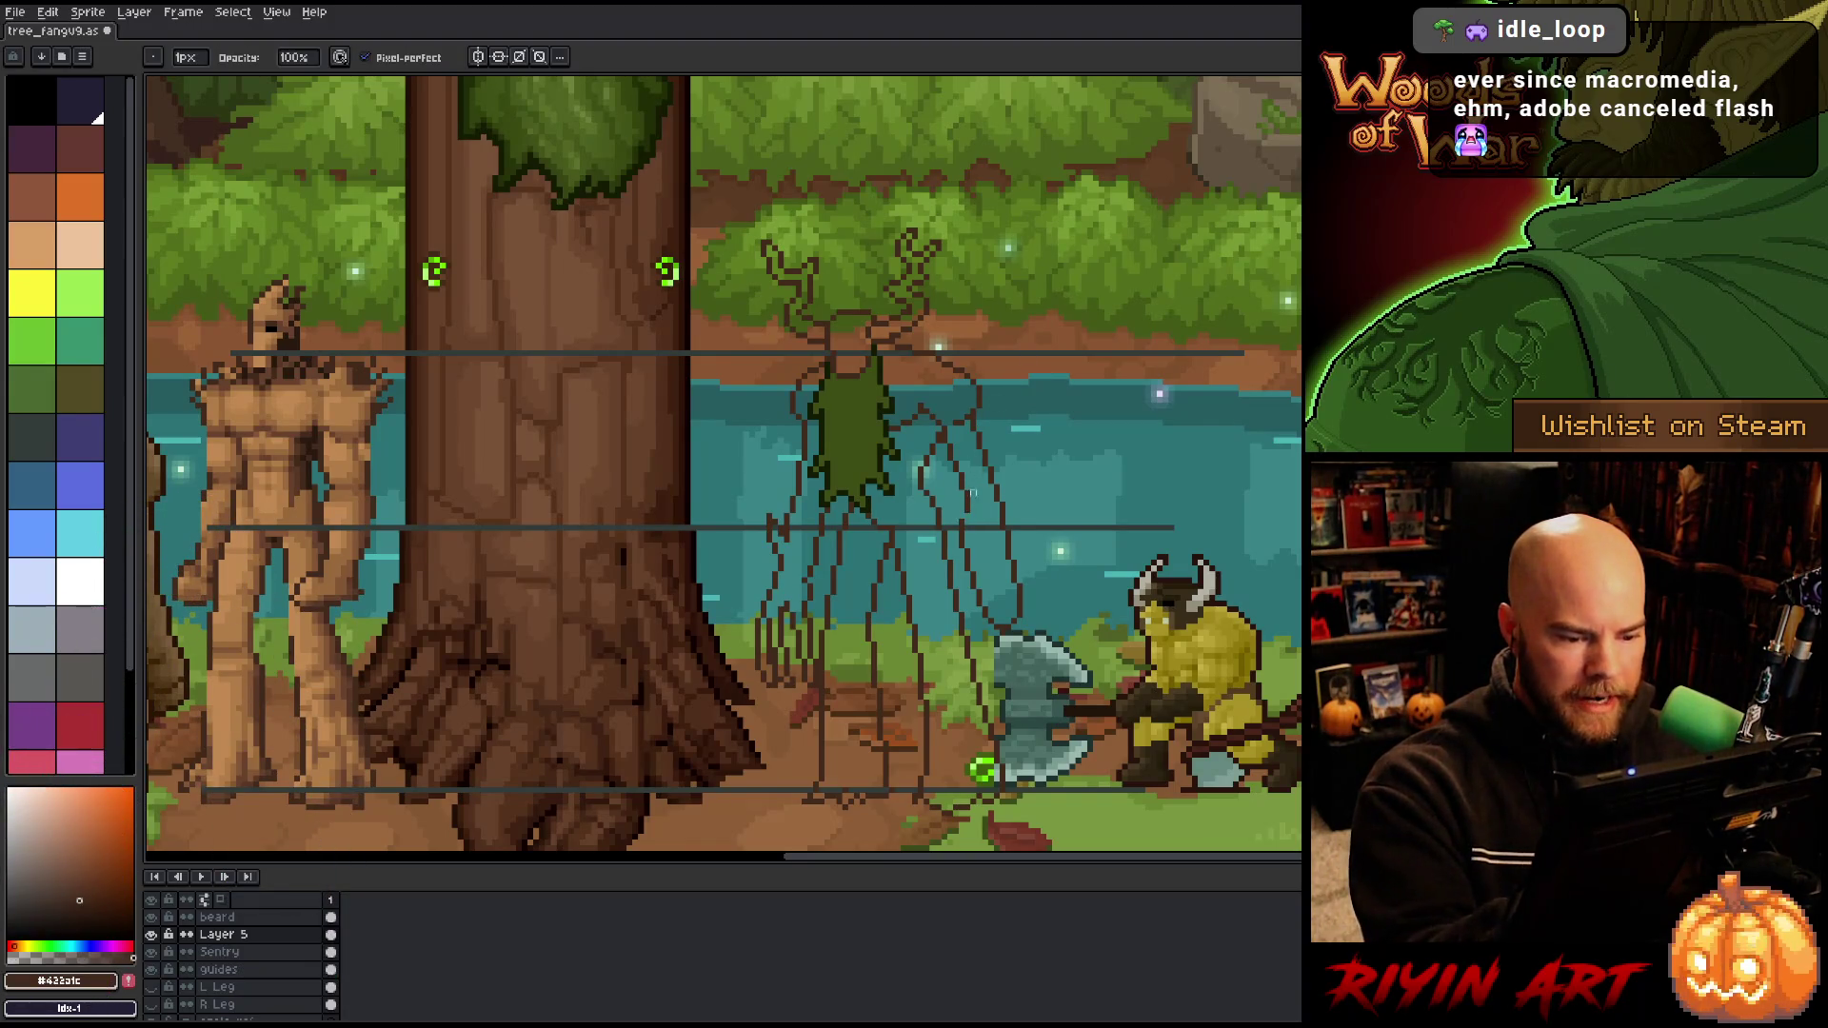
key("b")
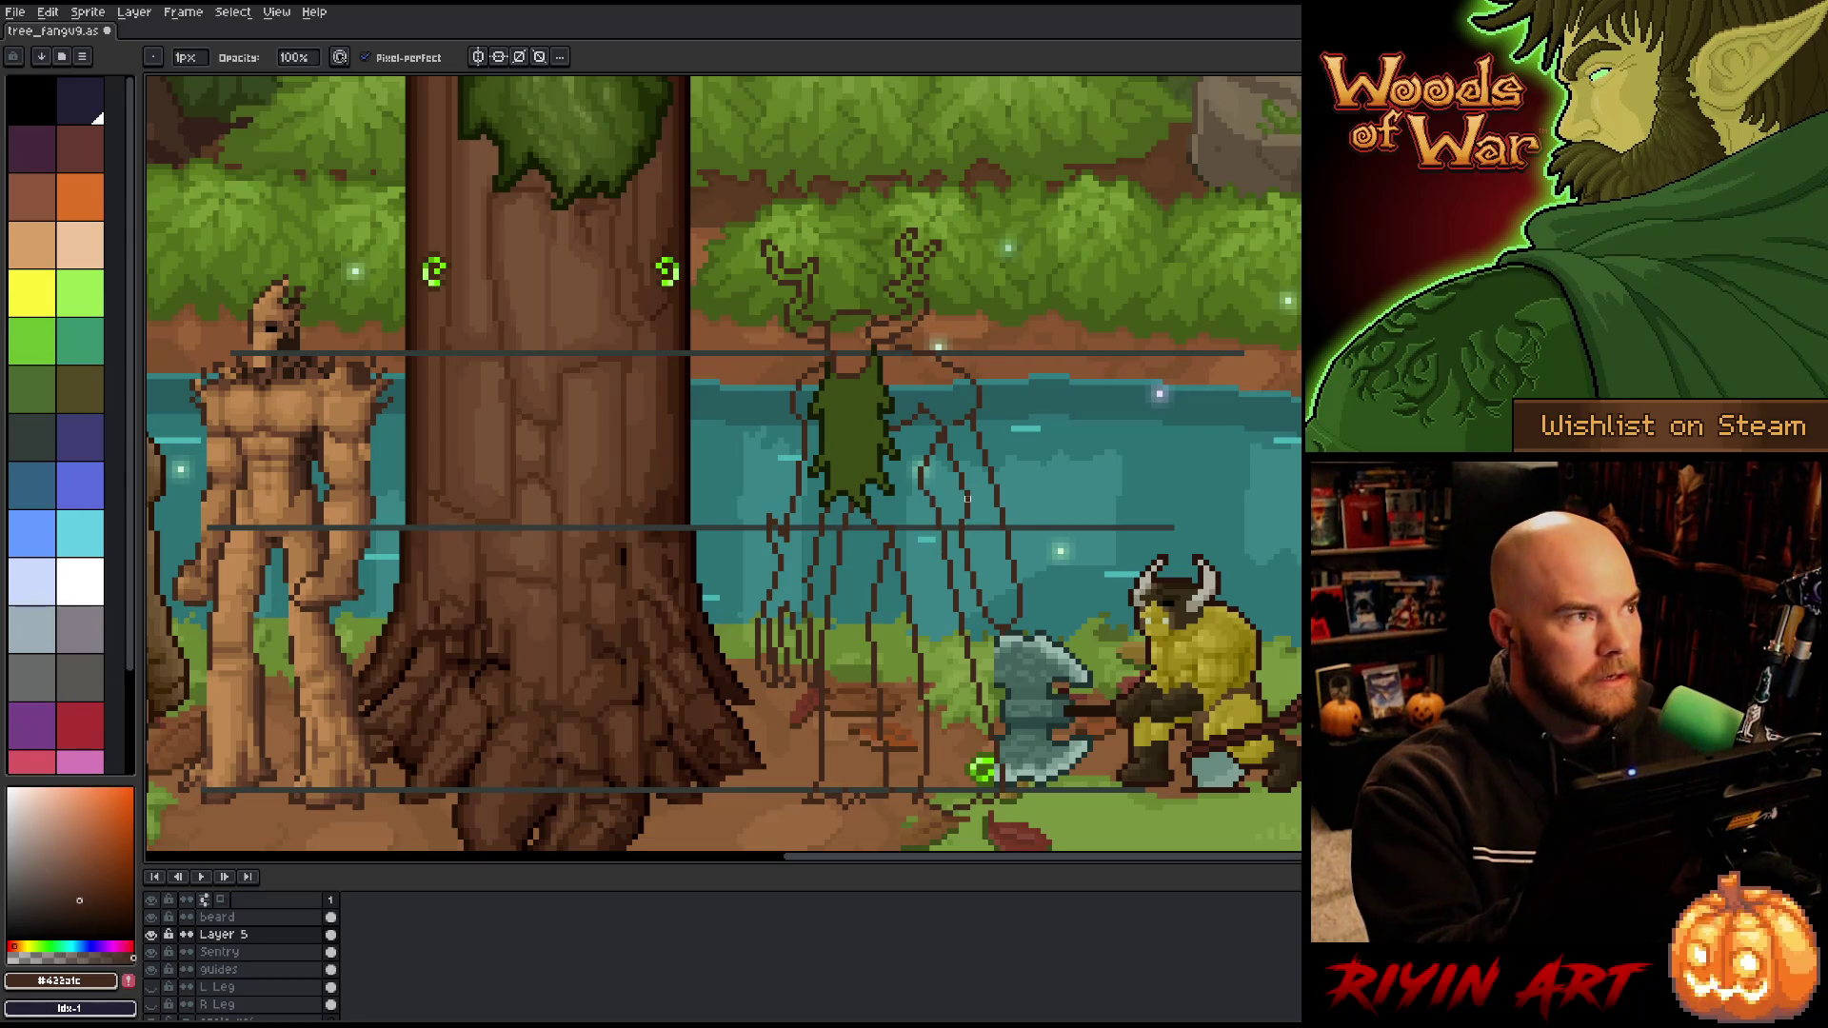
key("e")
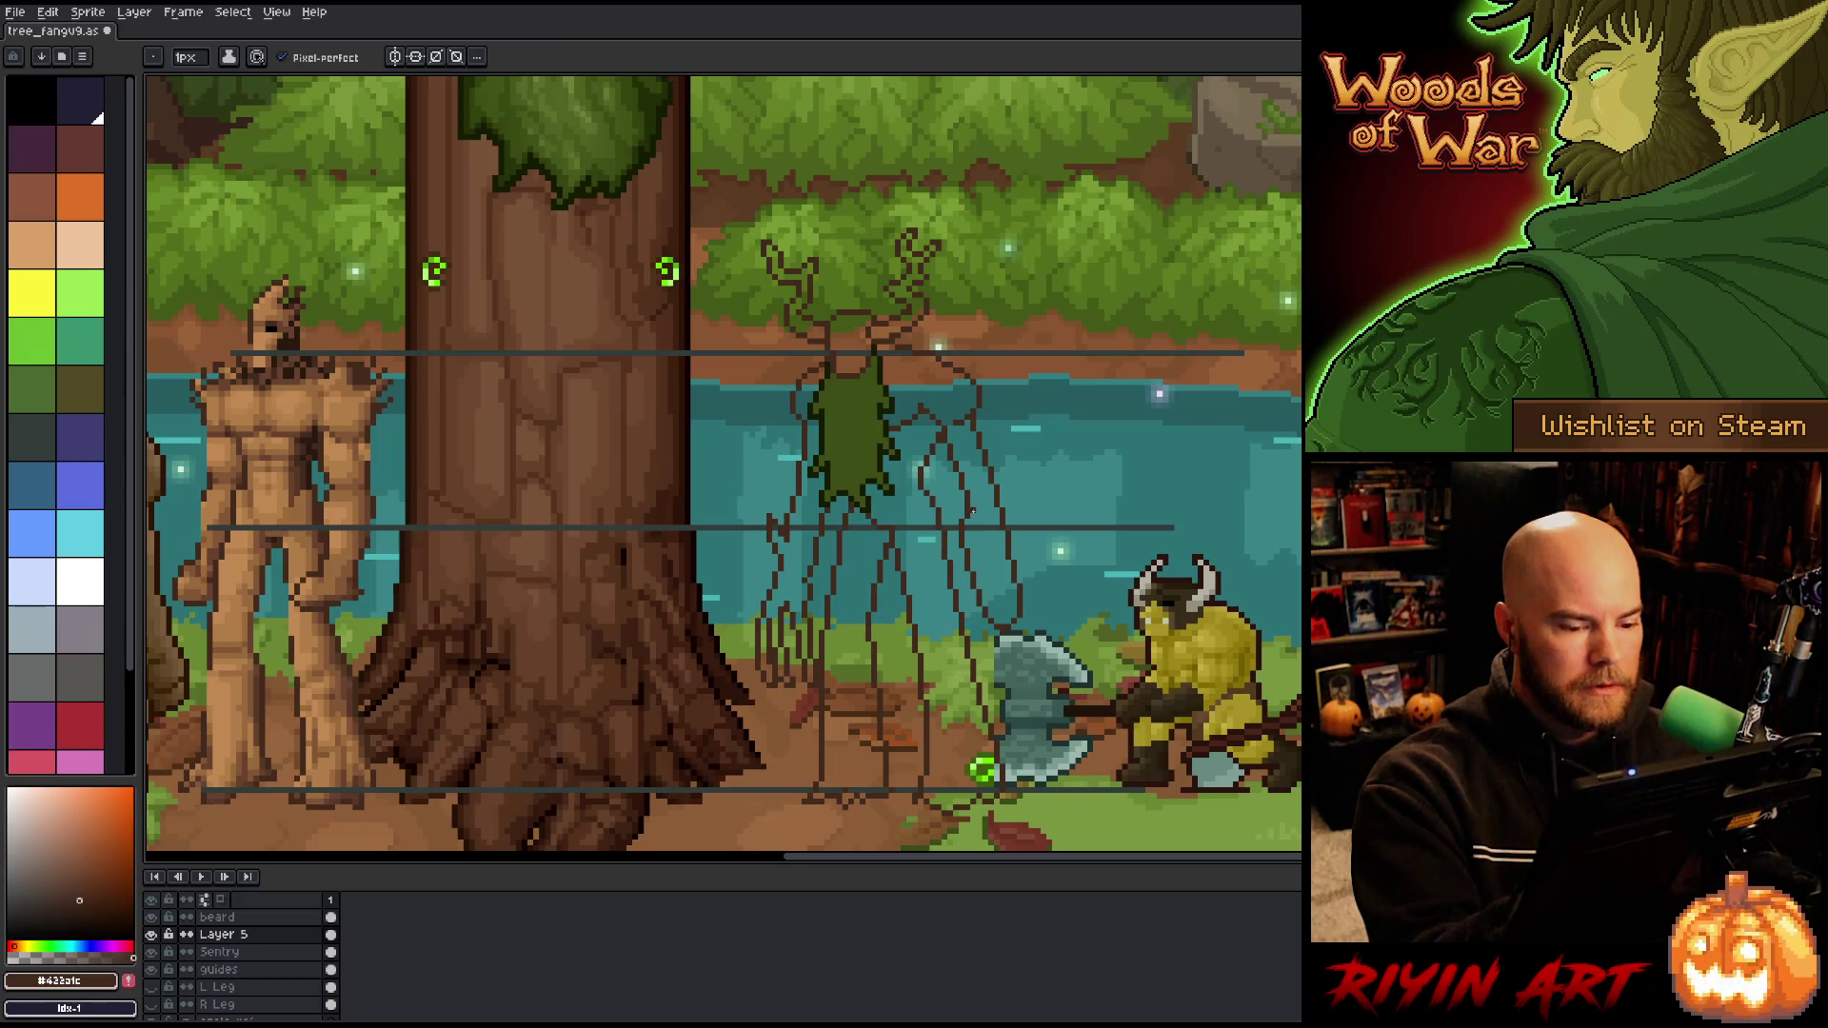
key("b")
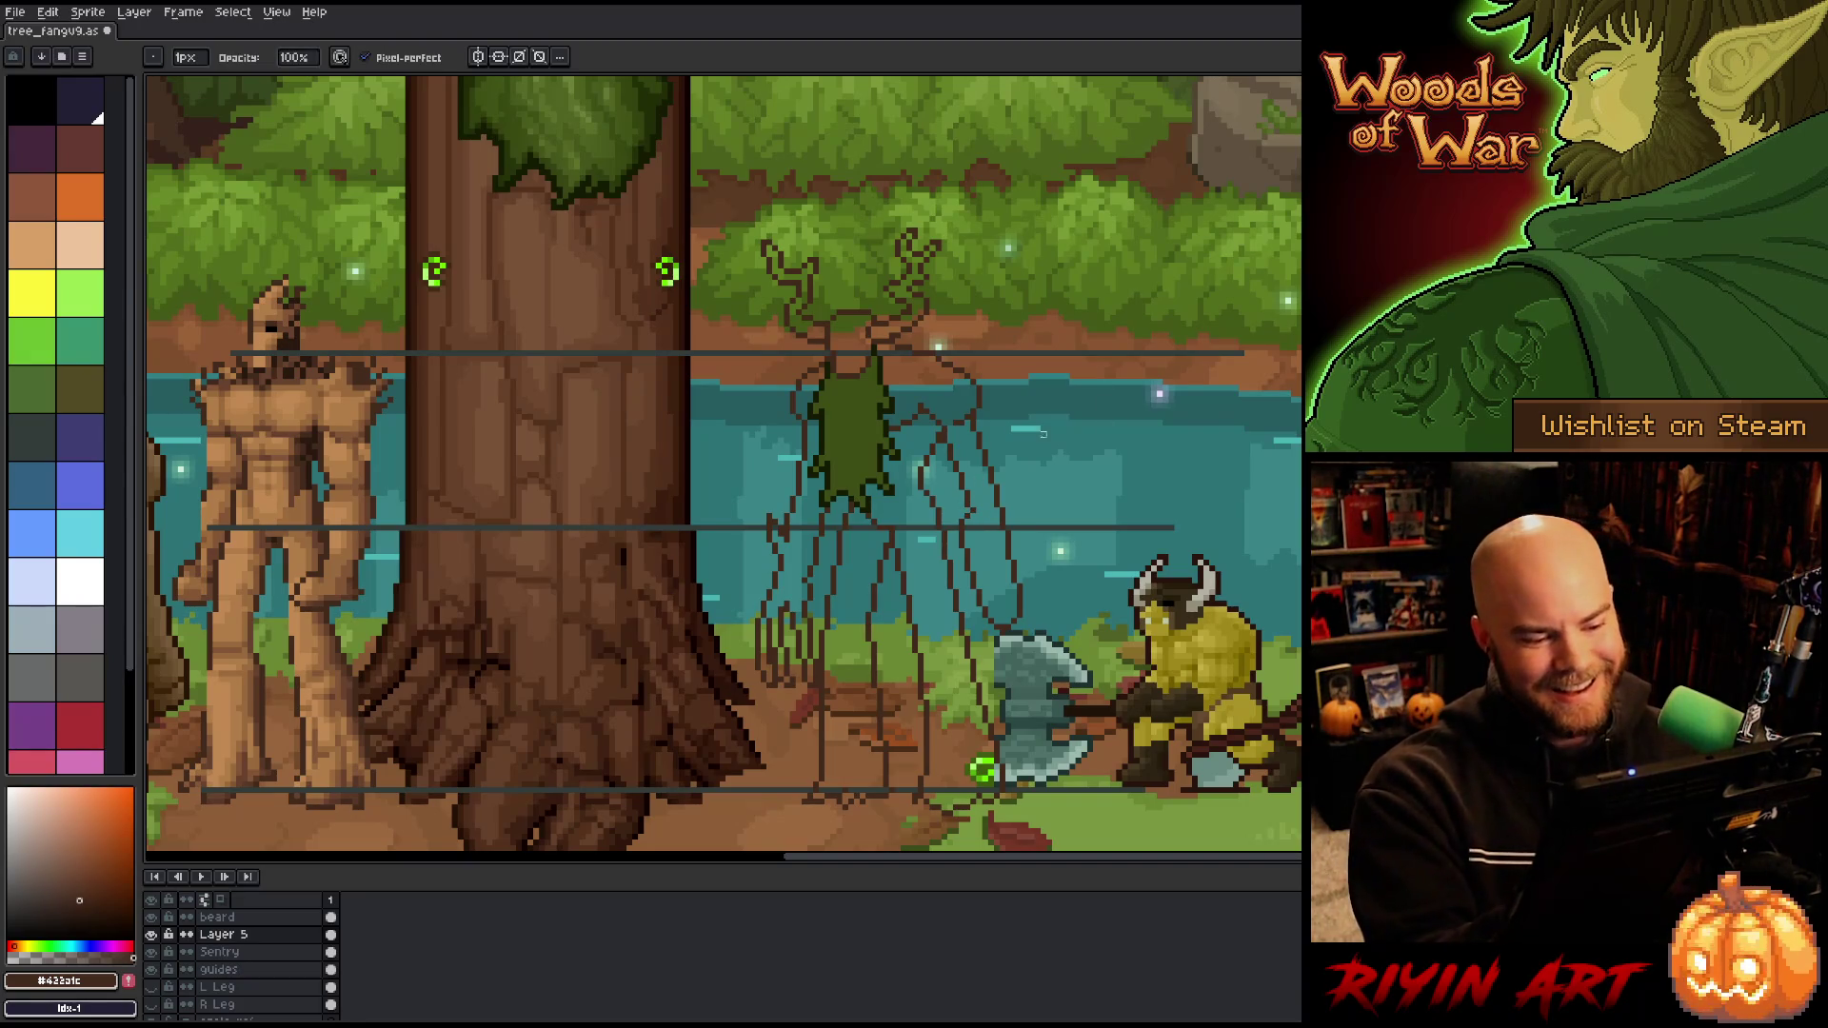
right_click(1061, 510)
key("Escape")
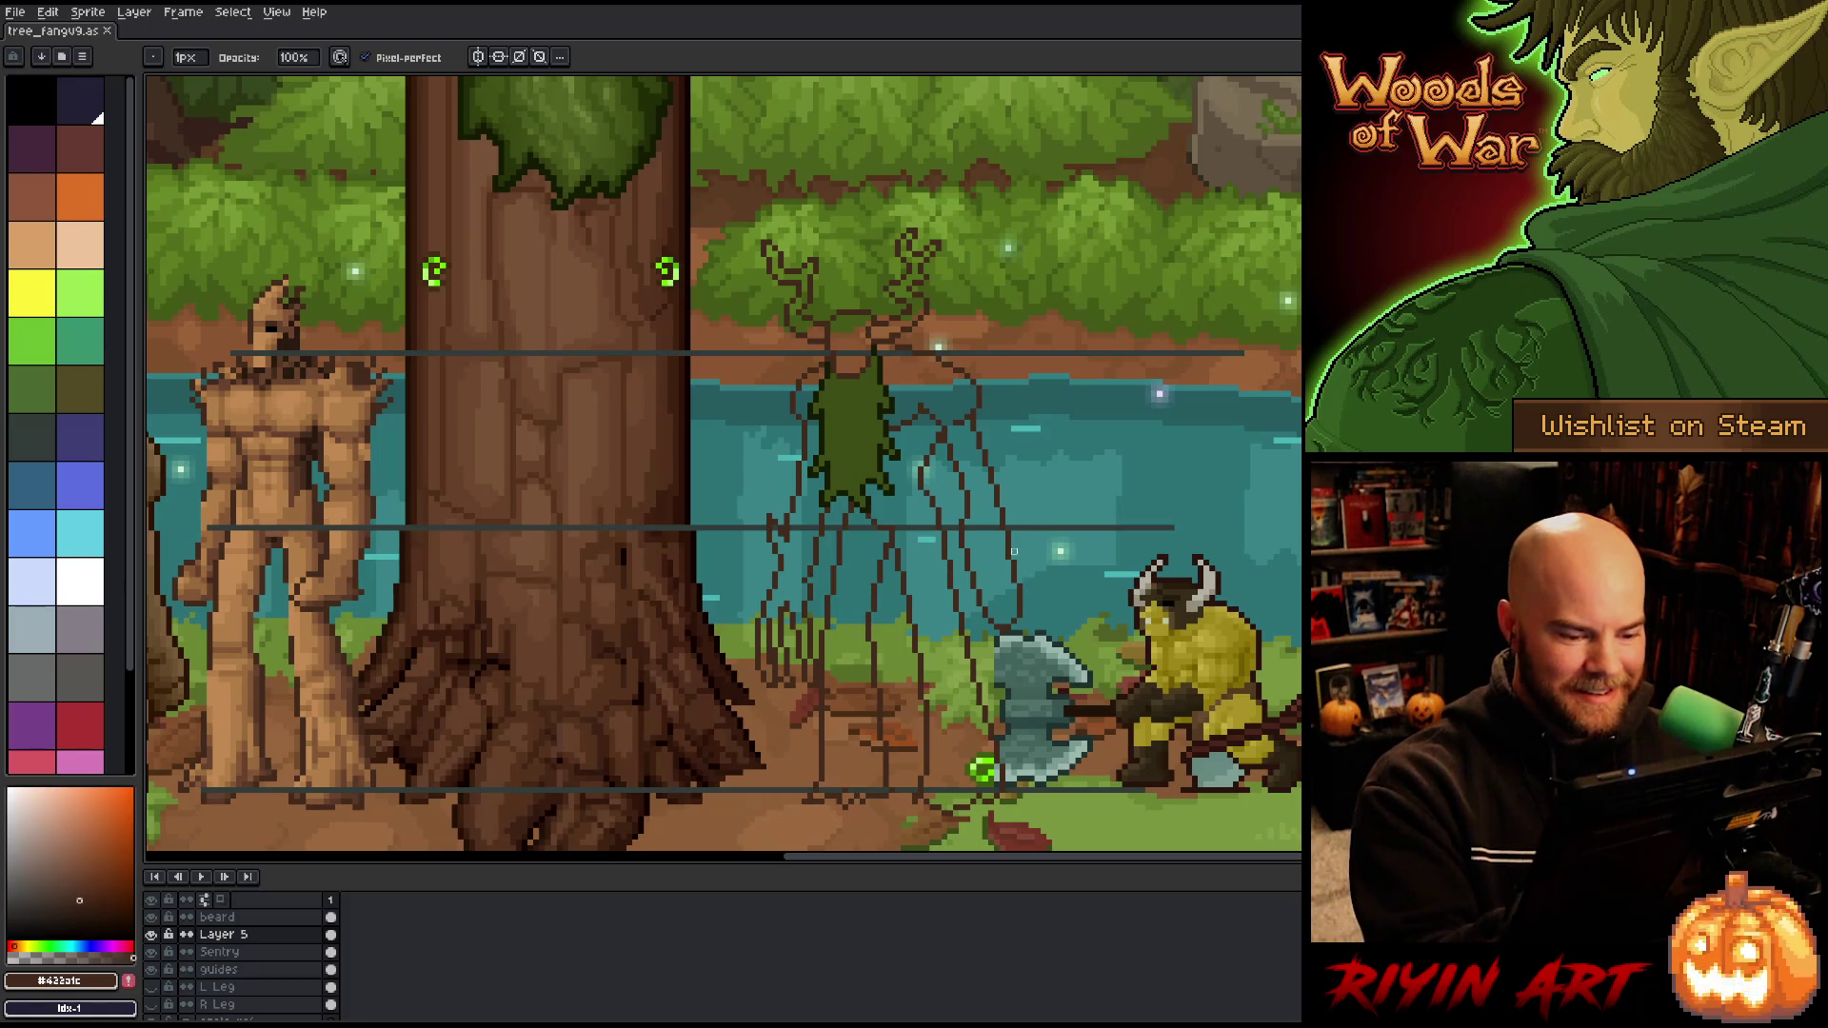
key("m")
left_click_drag(972, 579, 1037, 662)
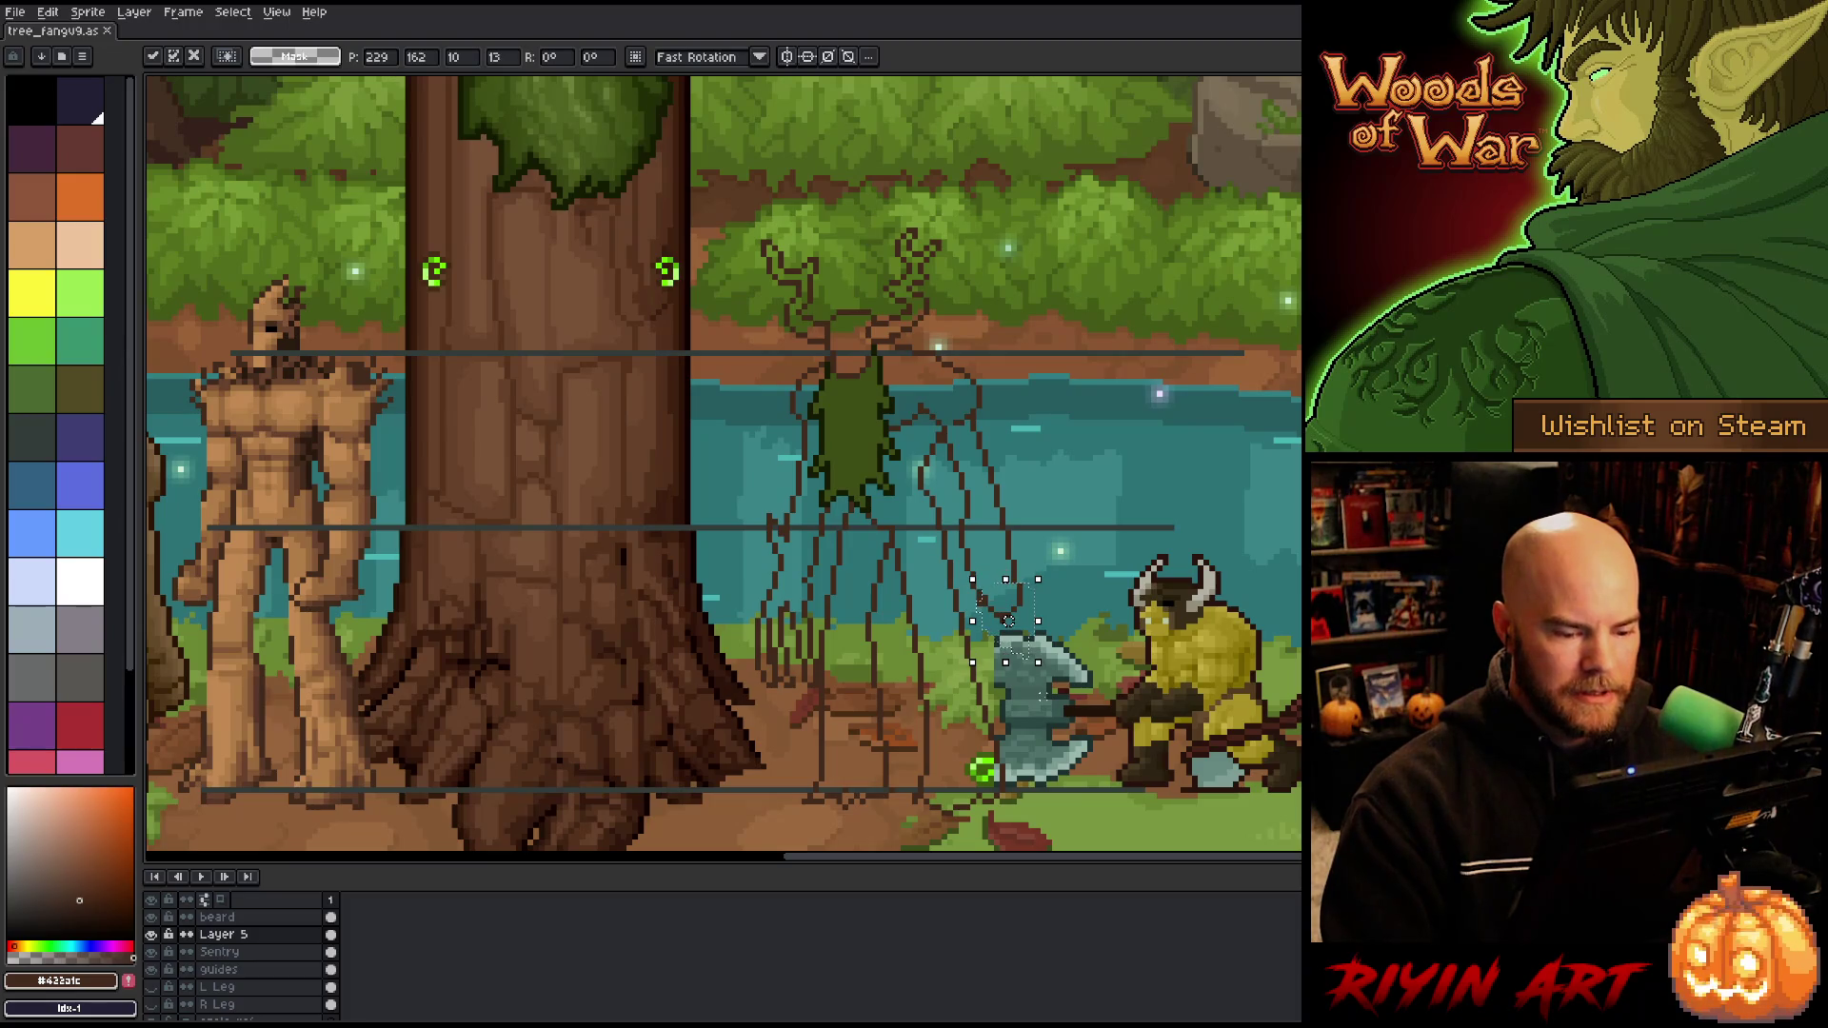
key("ctrl+d")
key("b")
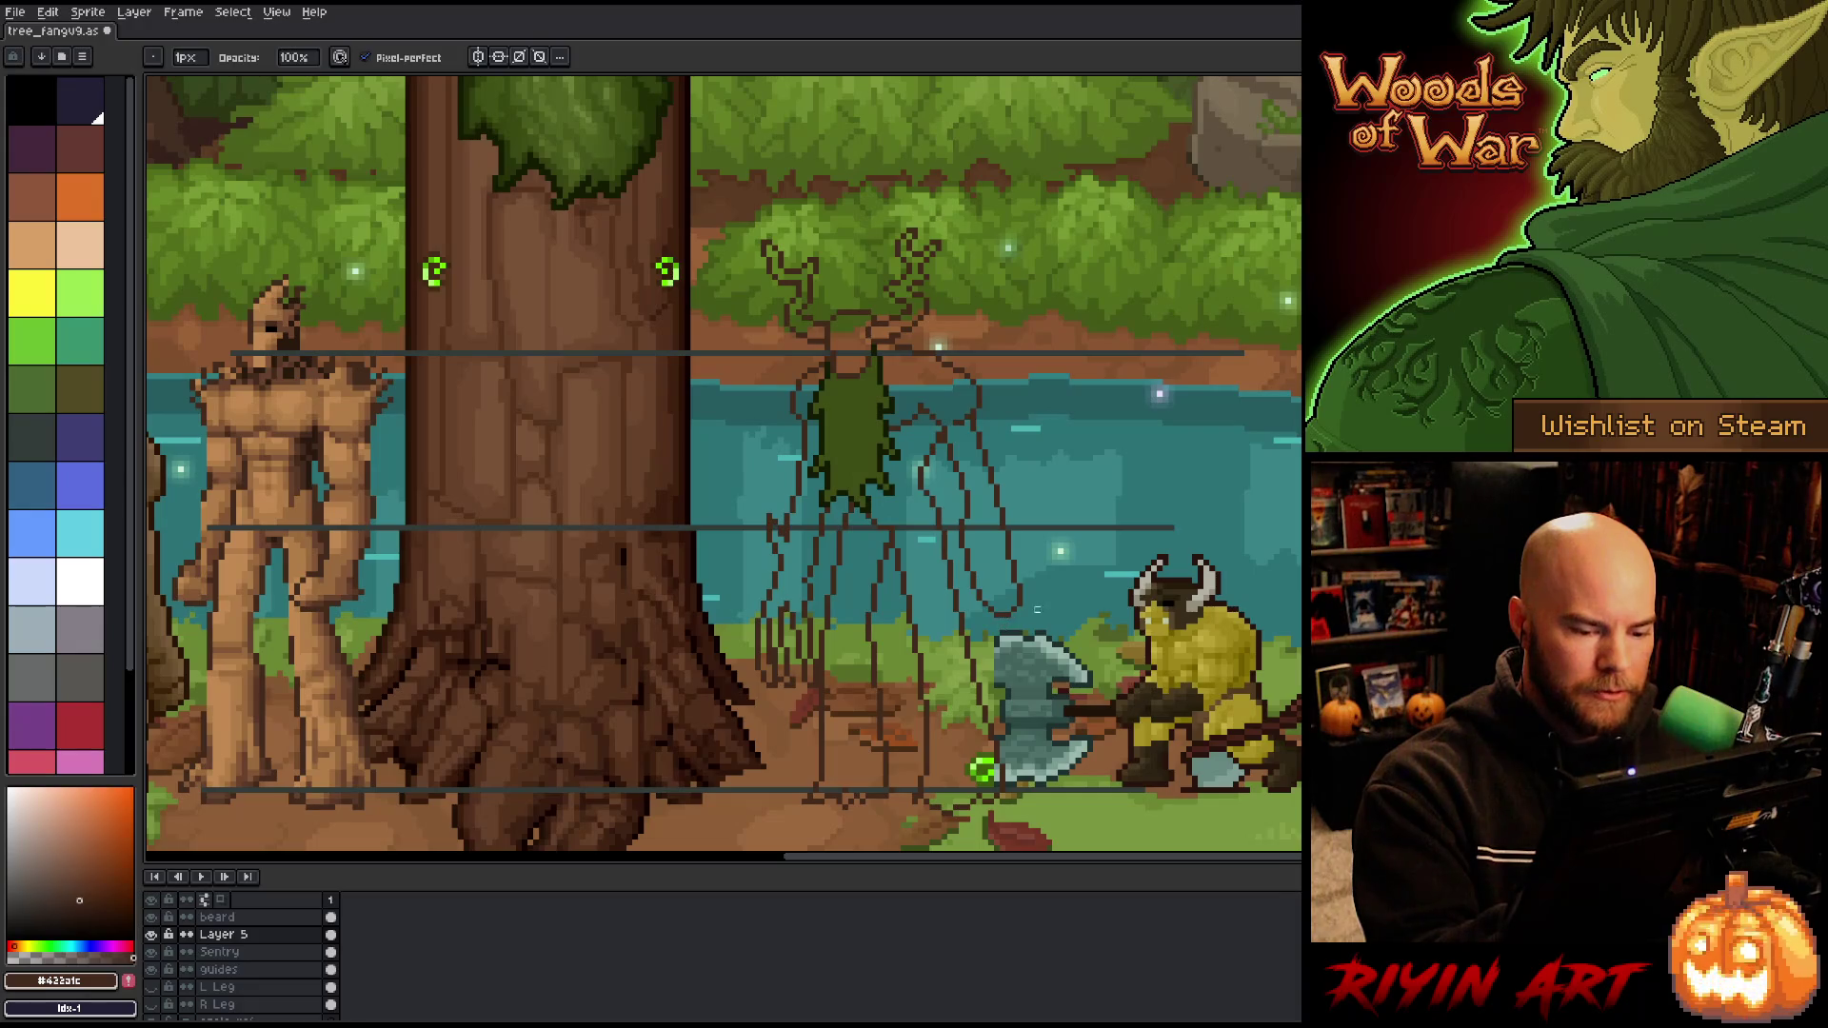
key("v")
key("b")
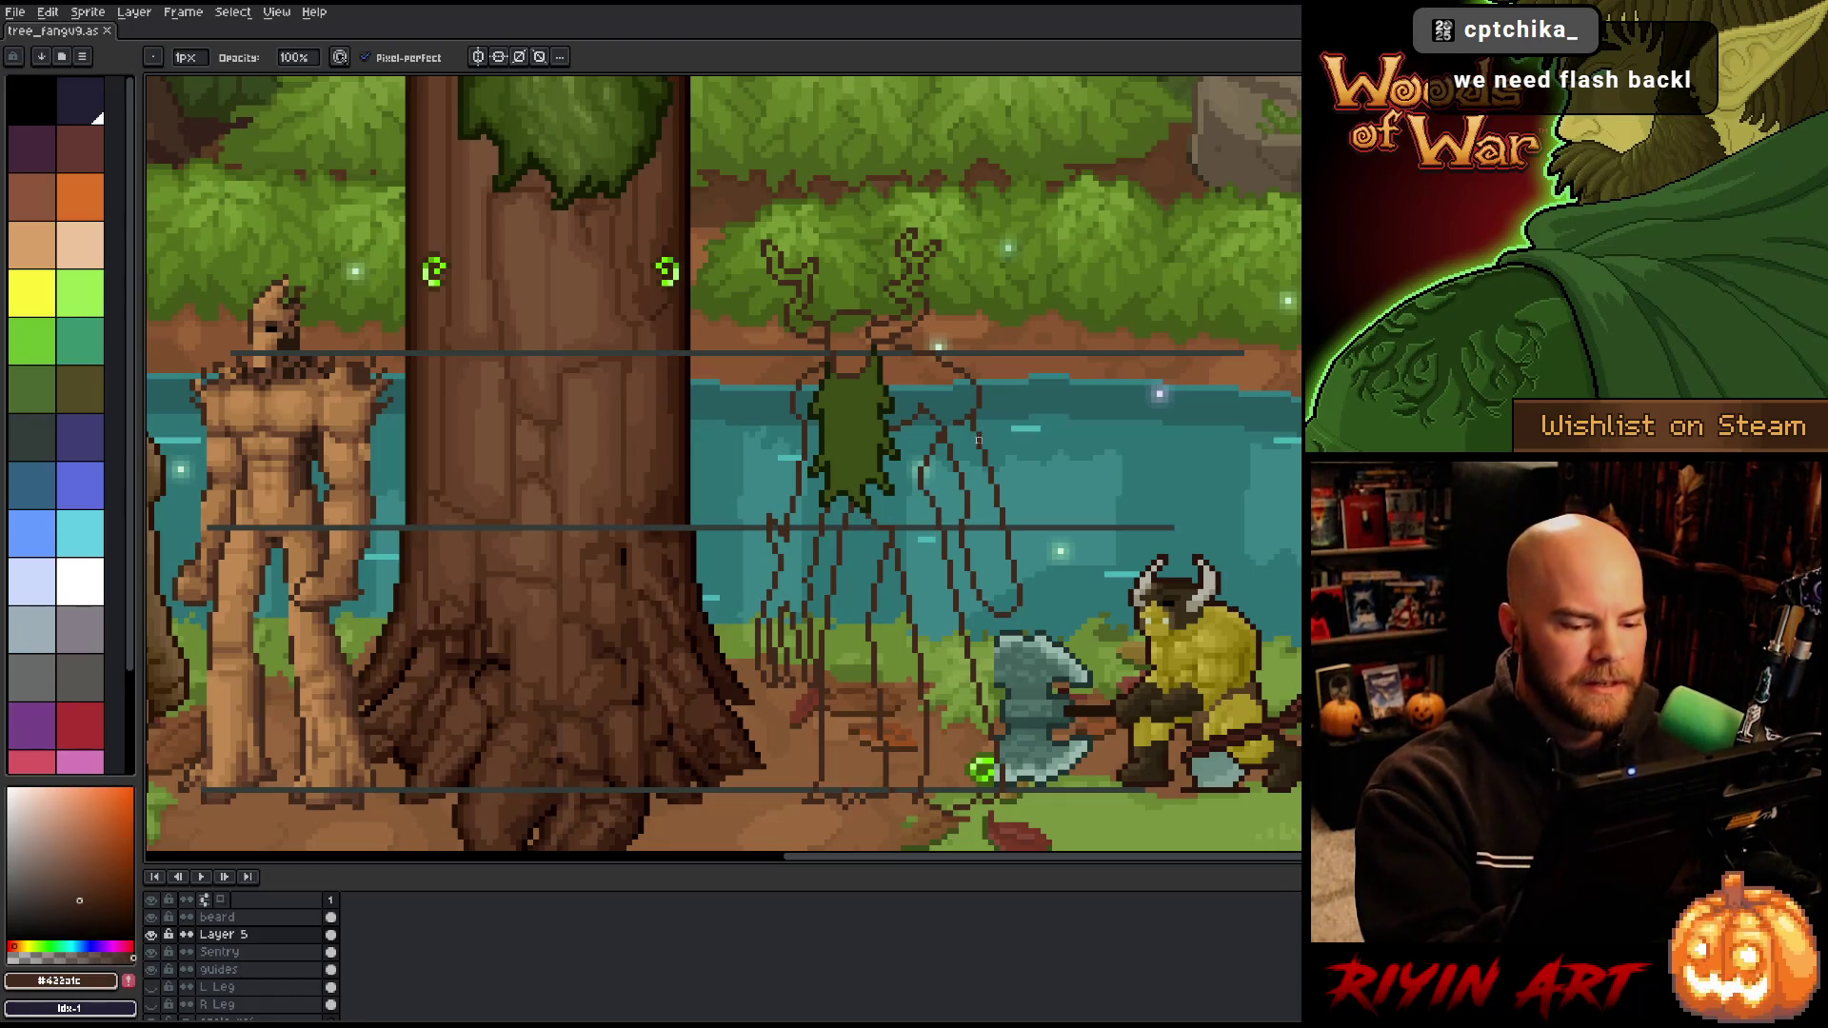
key("e")
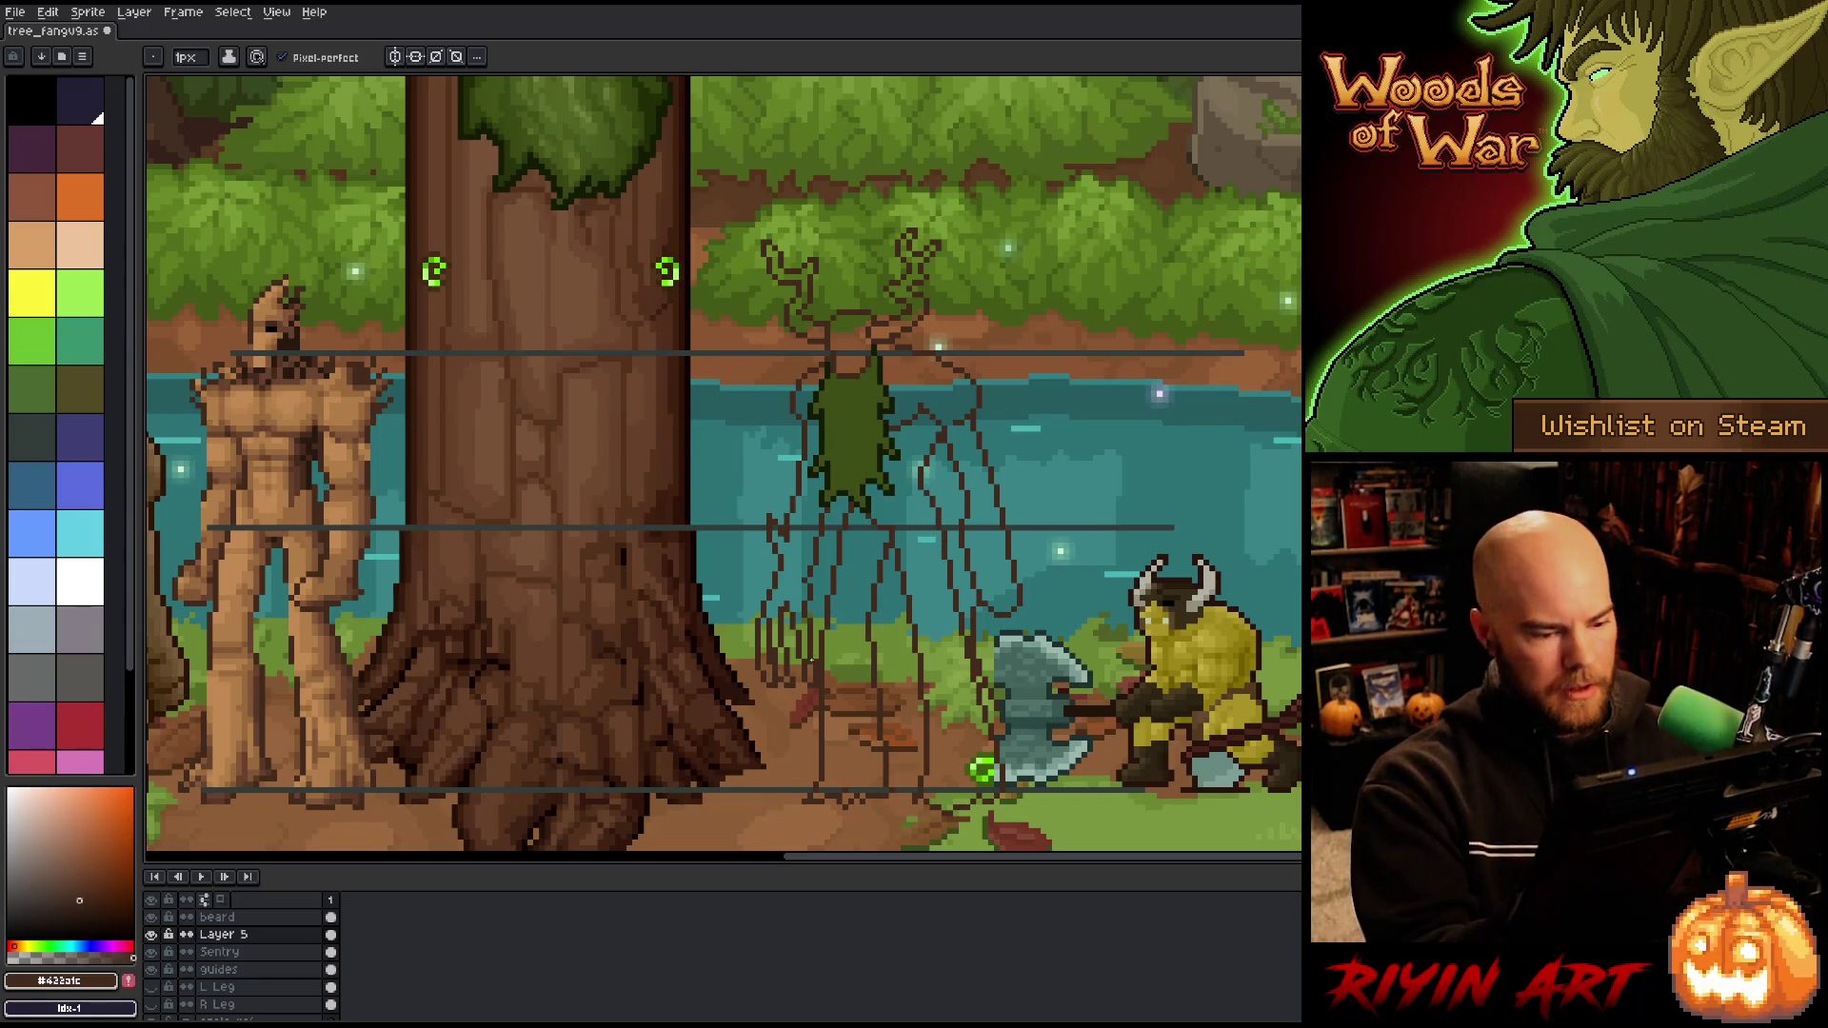
Step: Lasso the Sentry's left legs and lower them about 12 pixels on the Sentry layer
key("q")
left_click_drag(816, 672, 793, 743)
mouse_move(816, 672)
left_mouse_down()
mouse_move(826, 520)
mouse_move(783, 523)
mouse_move(747, 783)
mouse_move(790, 748)
left_mouse_up()
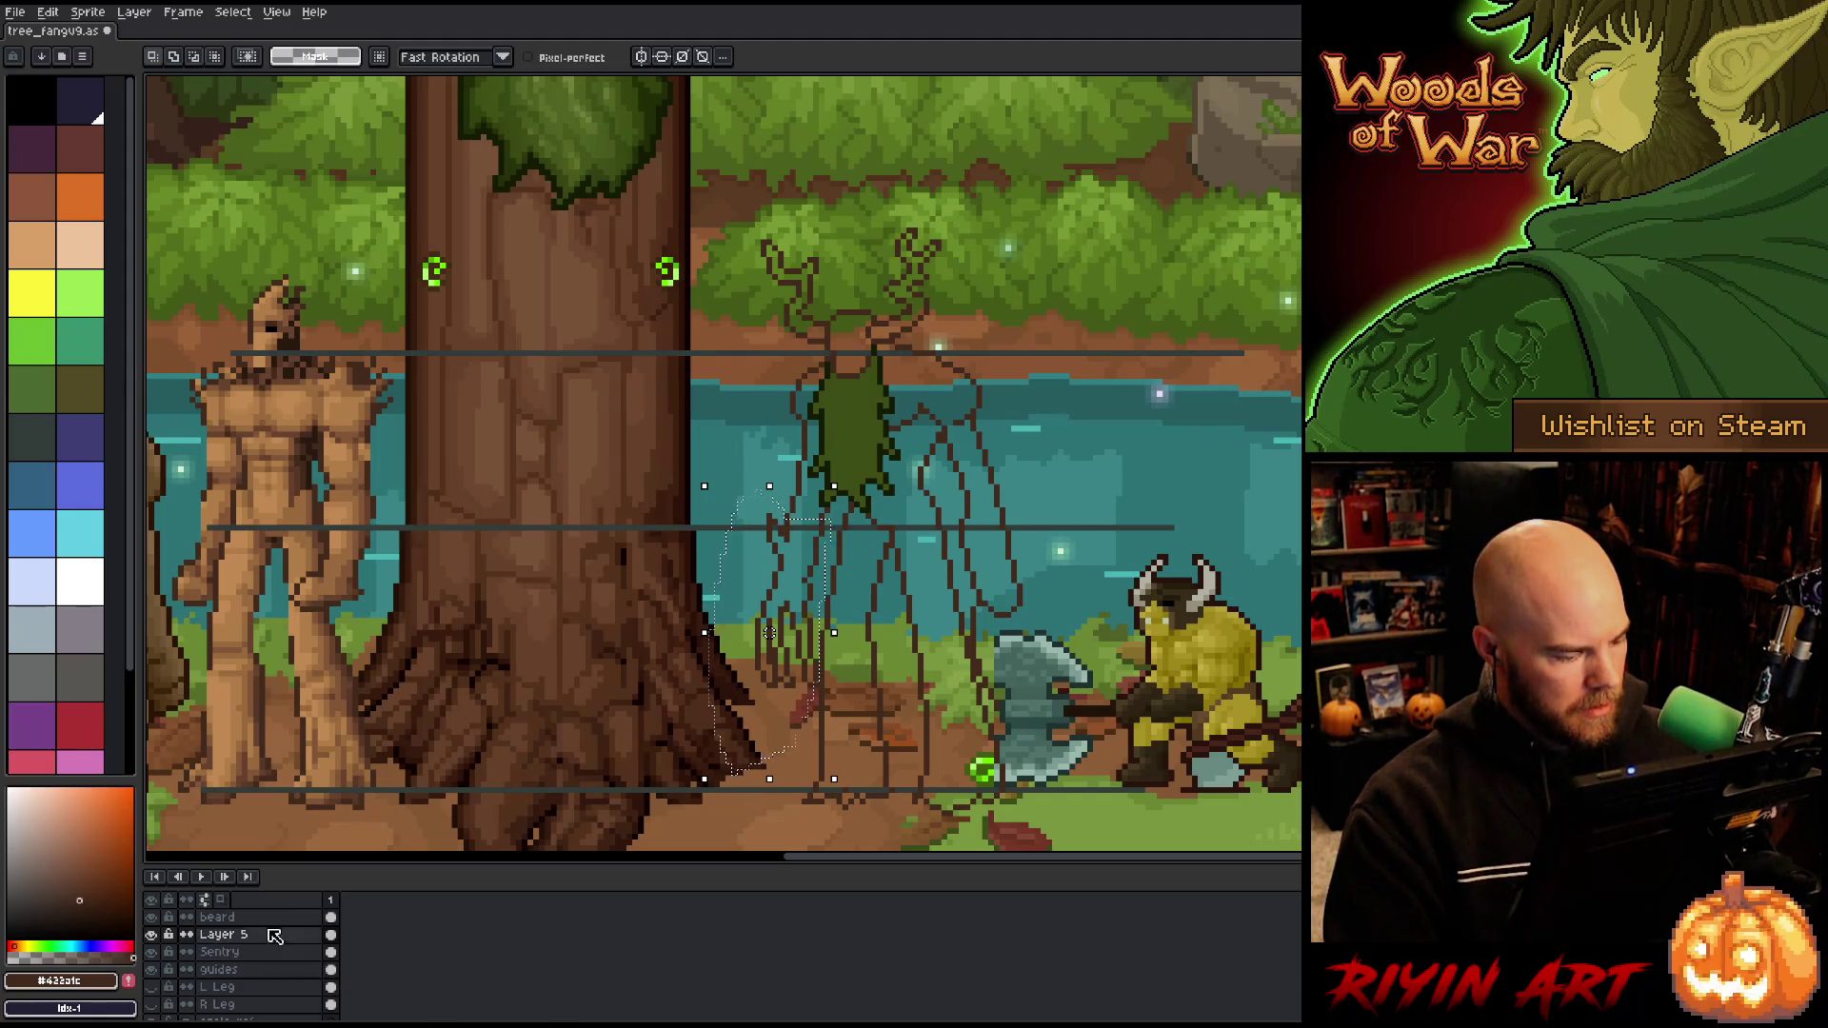
left_click(254, 955)
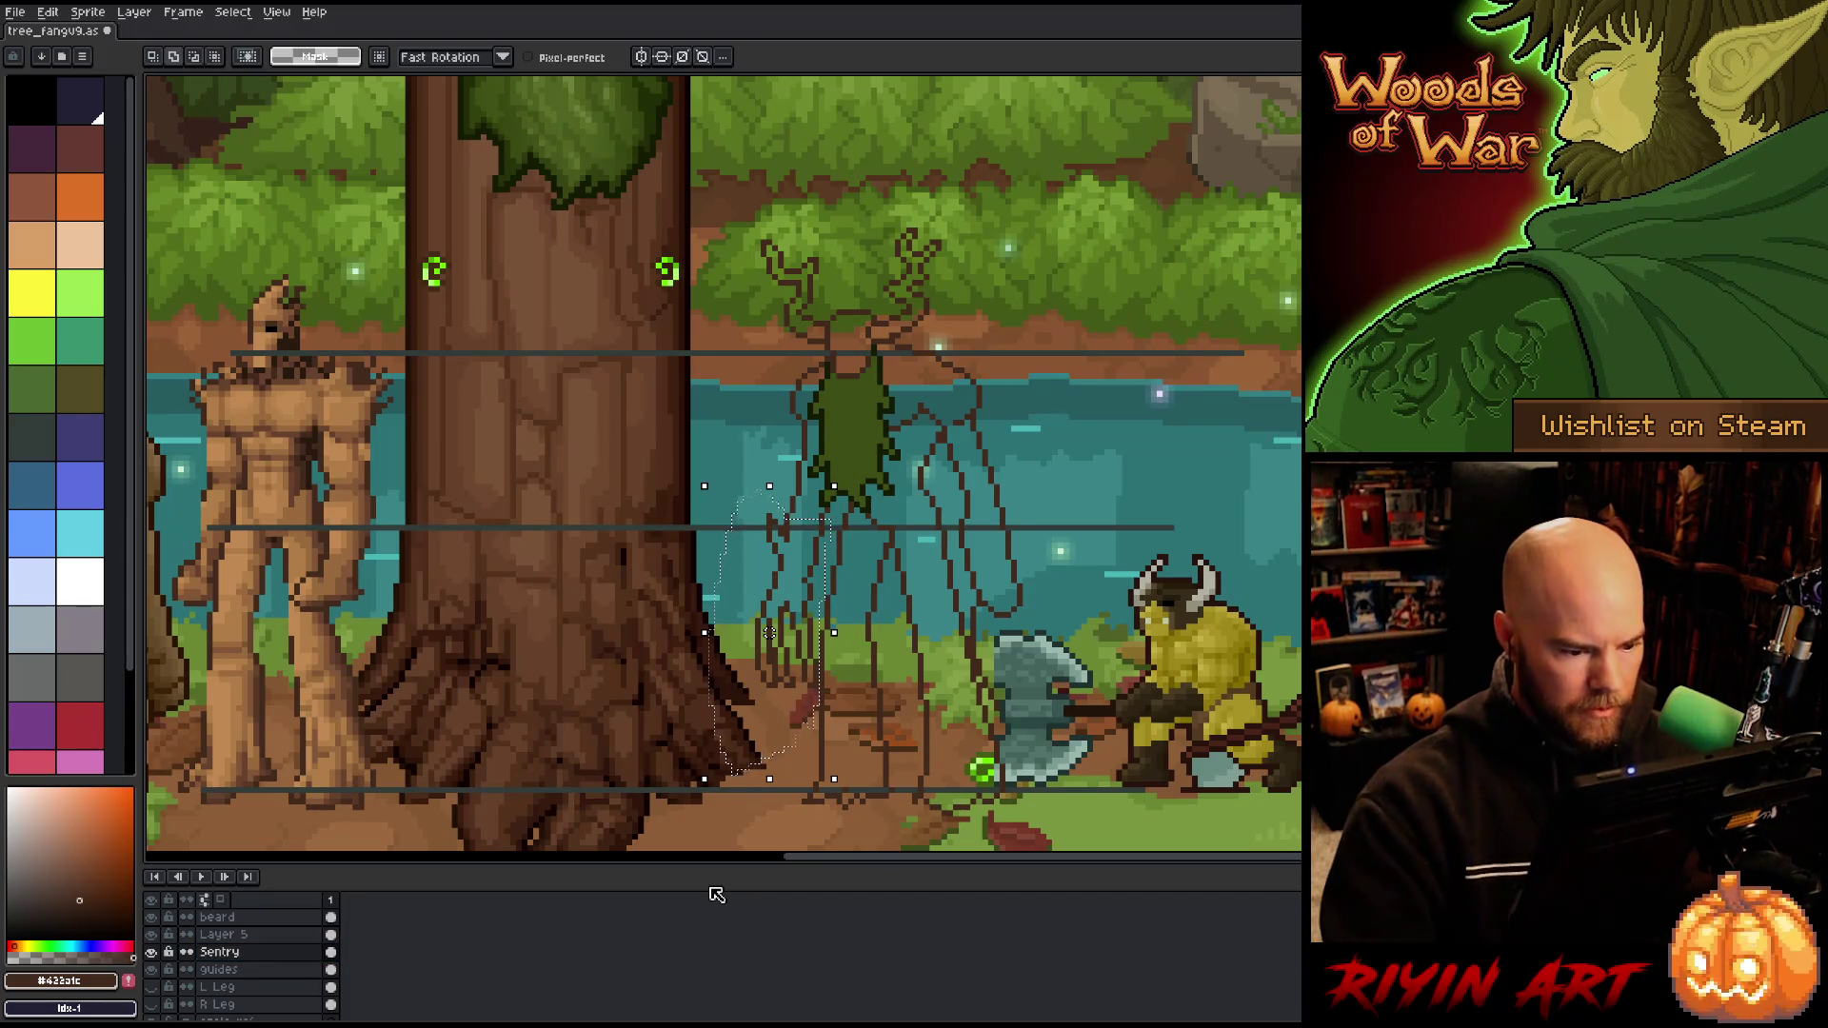
key("Down")
key("Down")
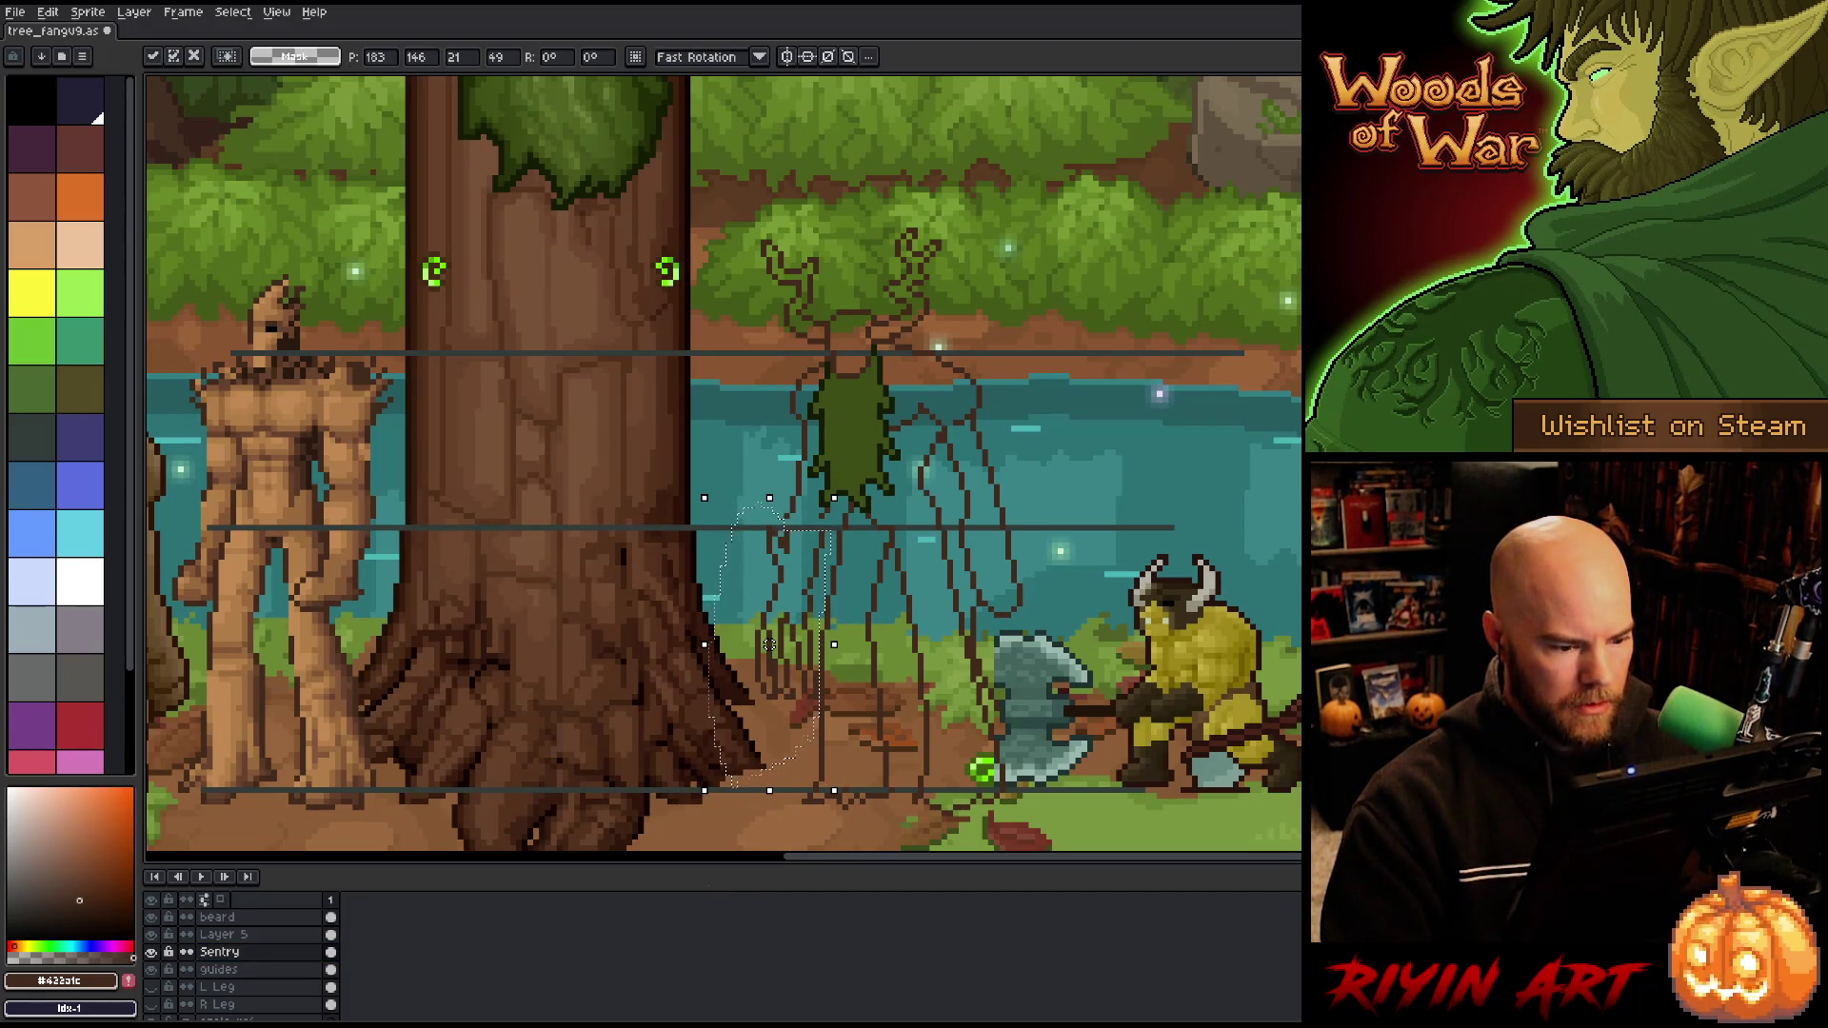
key("ctrl+d")
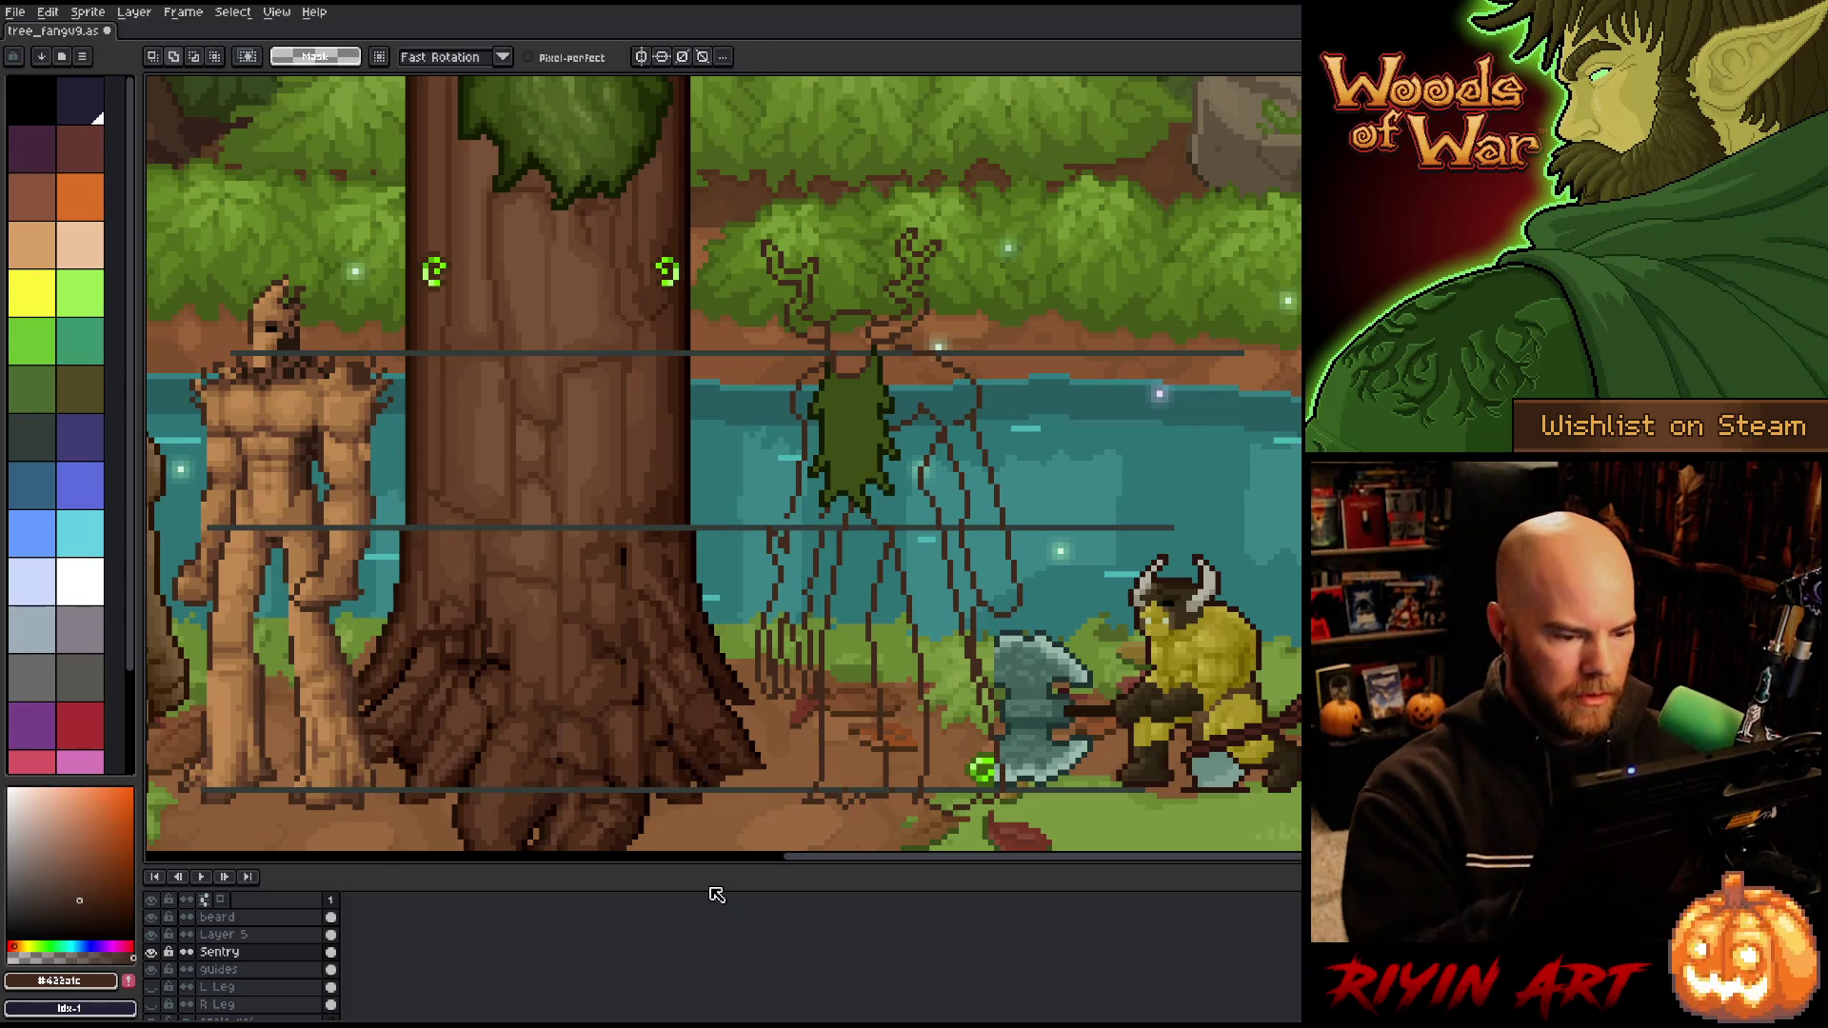
key("b")
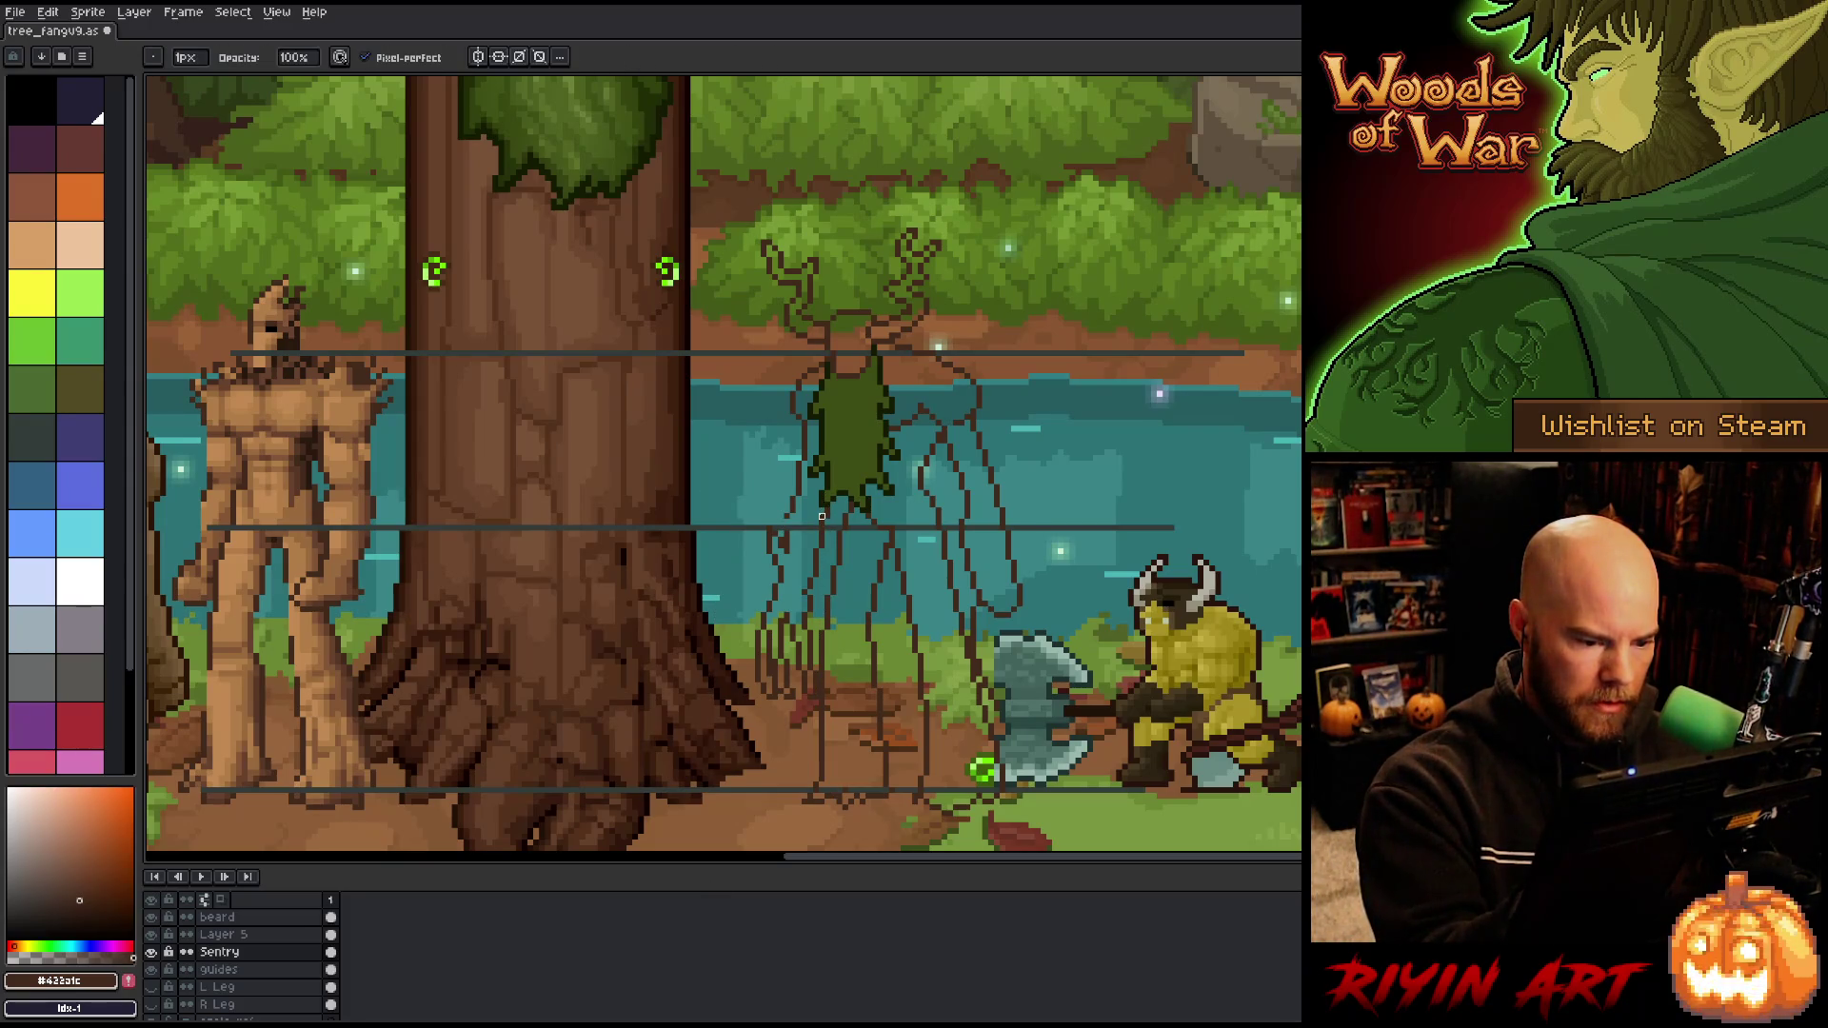
key("e")
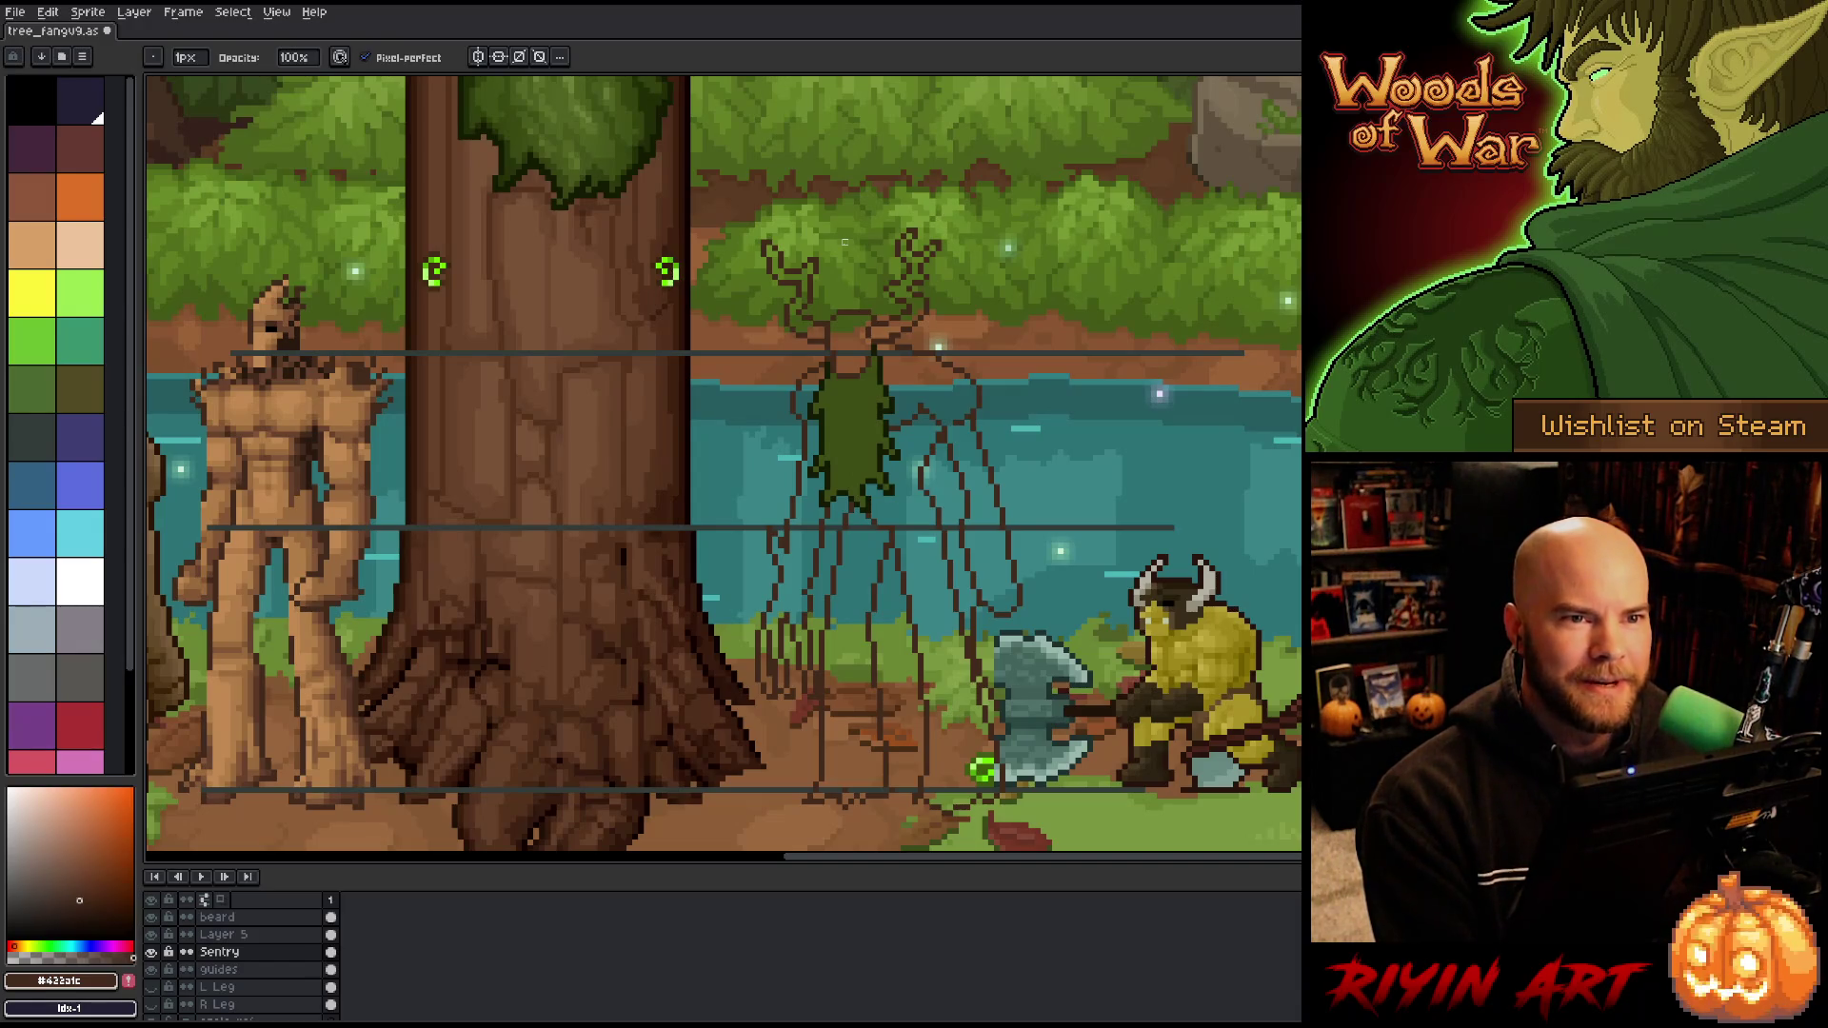
Step: Save the file and toggle Layer 5 off and back on to check the sketch
key("ctrl+s")
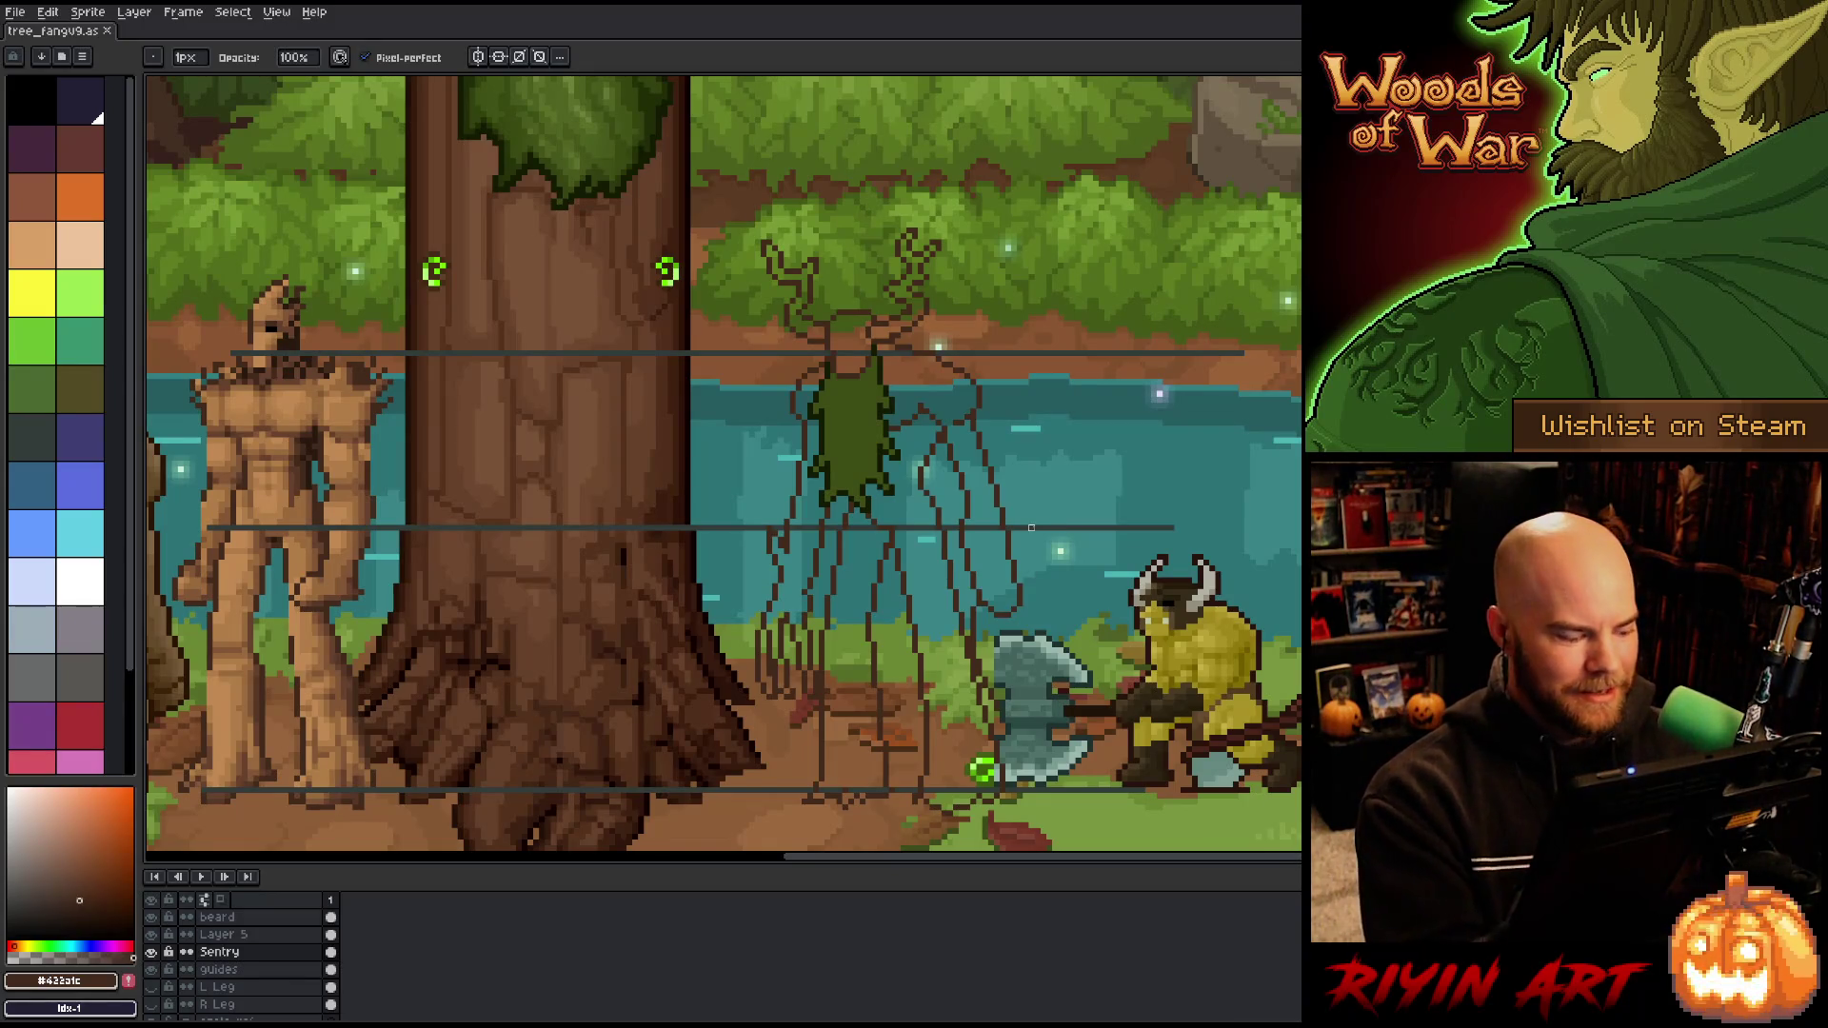
left_click(228, 934)
left_click(151, 935)
left_click(152, 936)
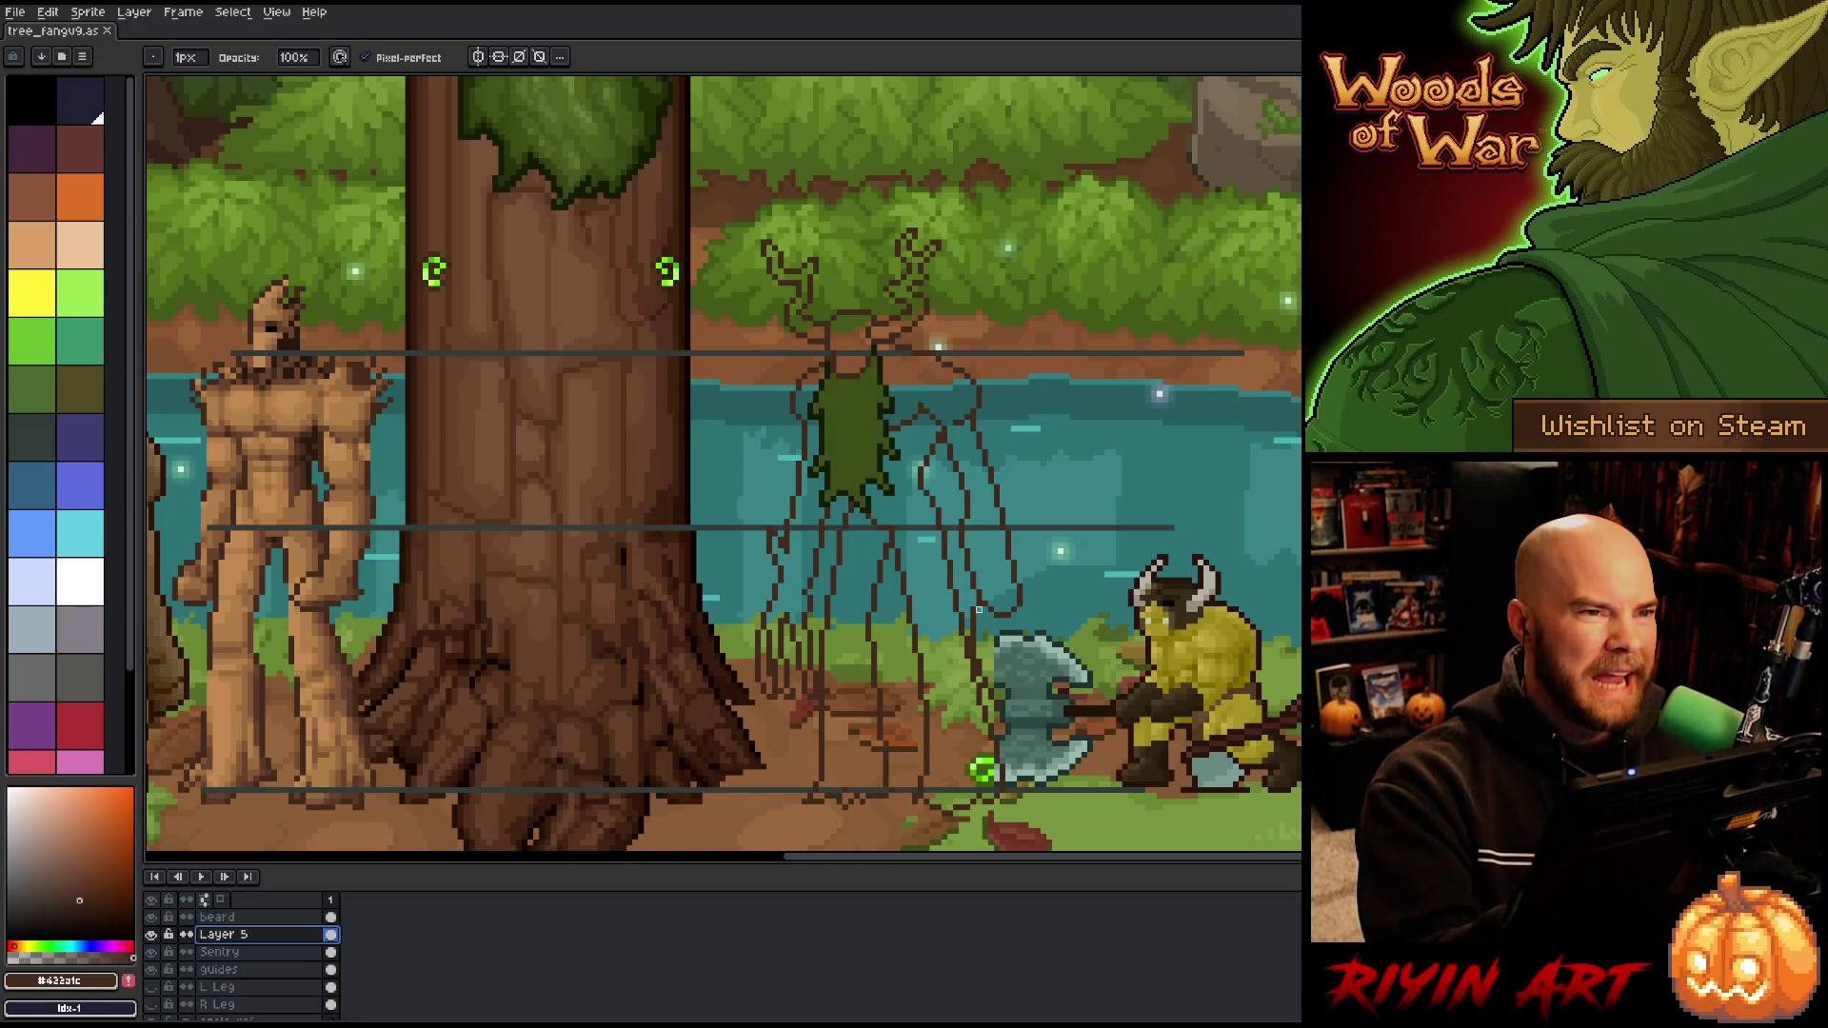
Step: Marquee strips around the sketch's feet and just above the axe, then clear the selections
left_click(983, 587)
key("e")
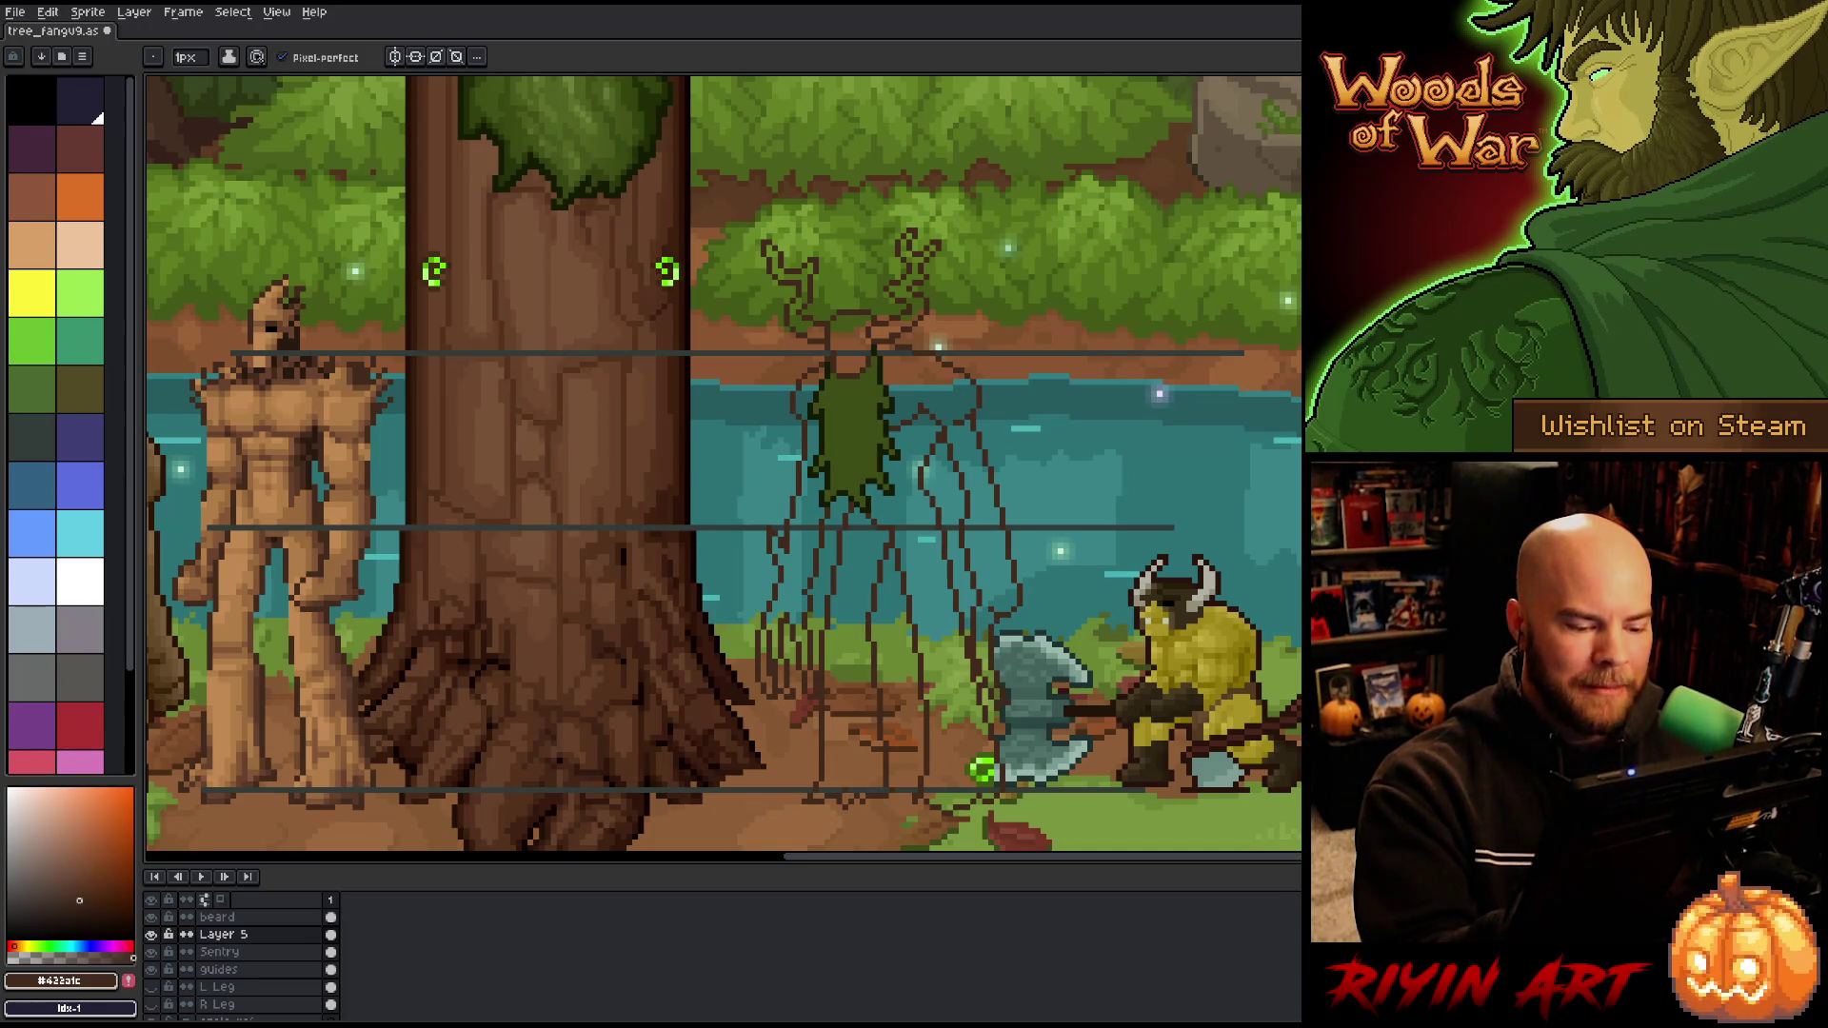
key("m")
left_click_drag(769, 701, 1073, 778)
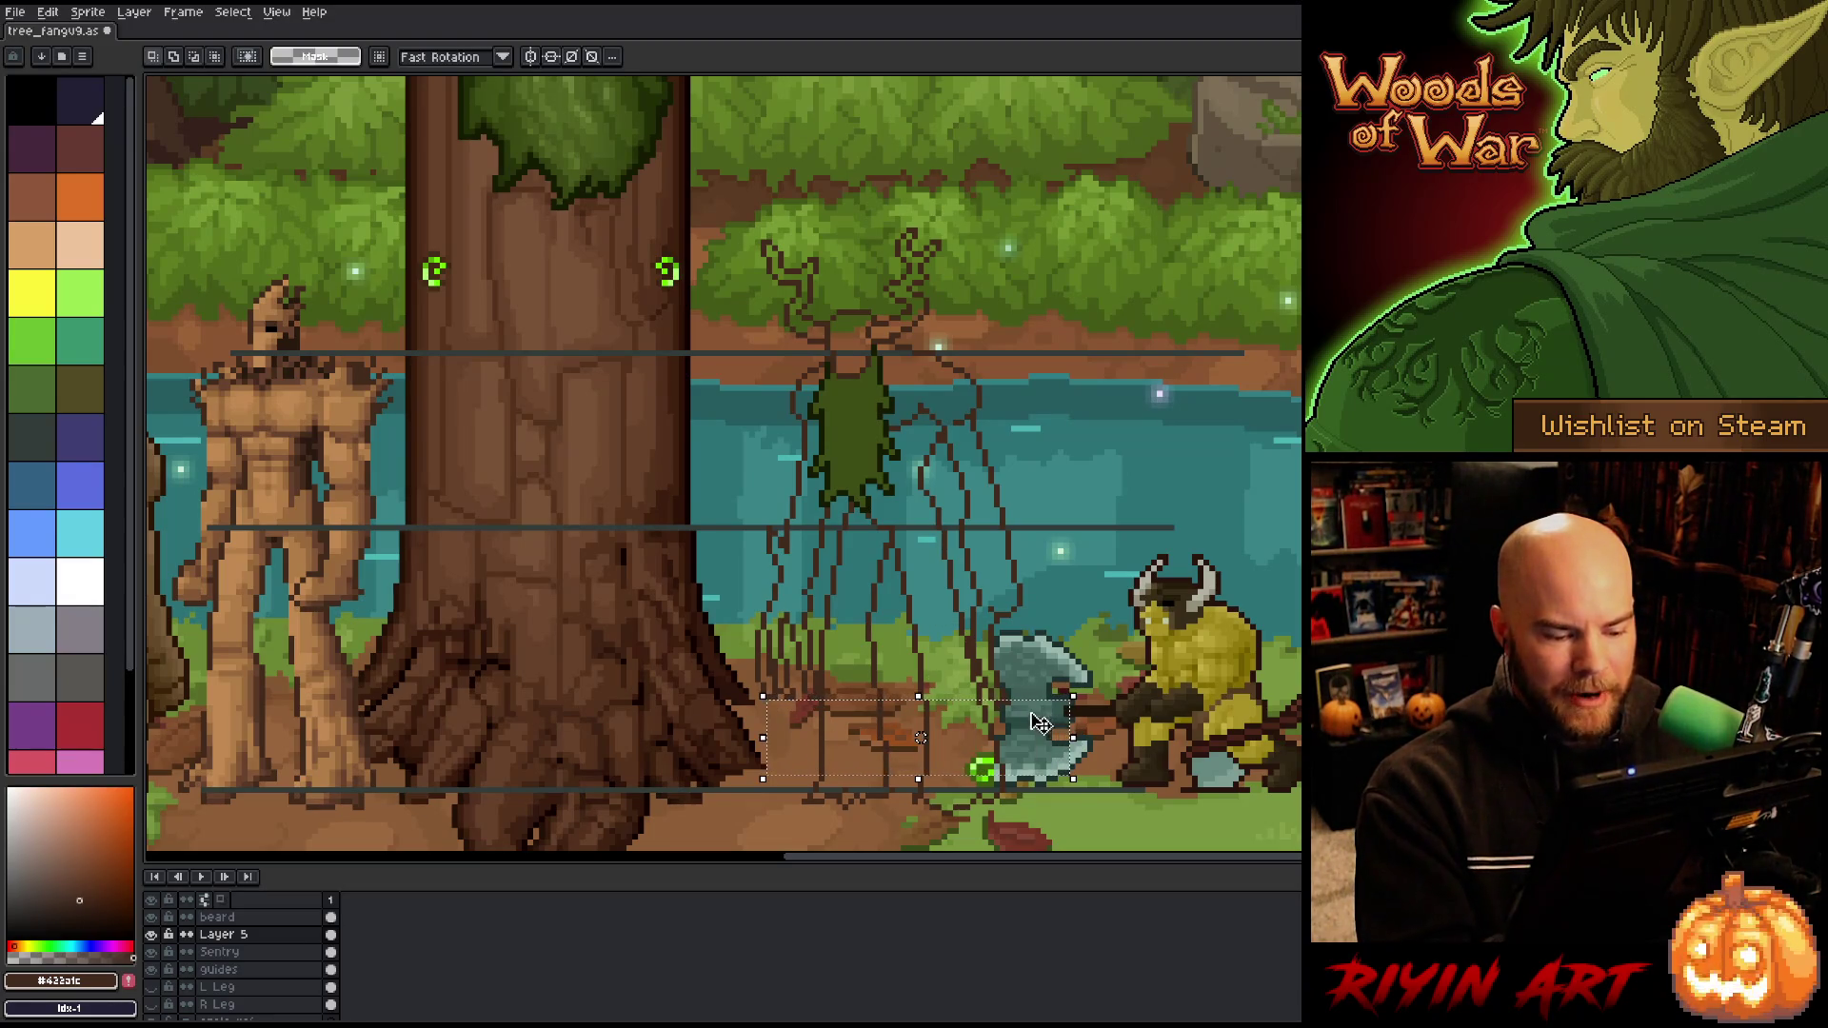
key("b")
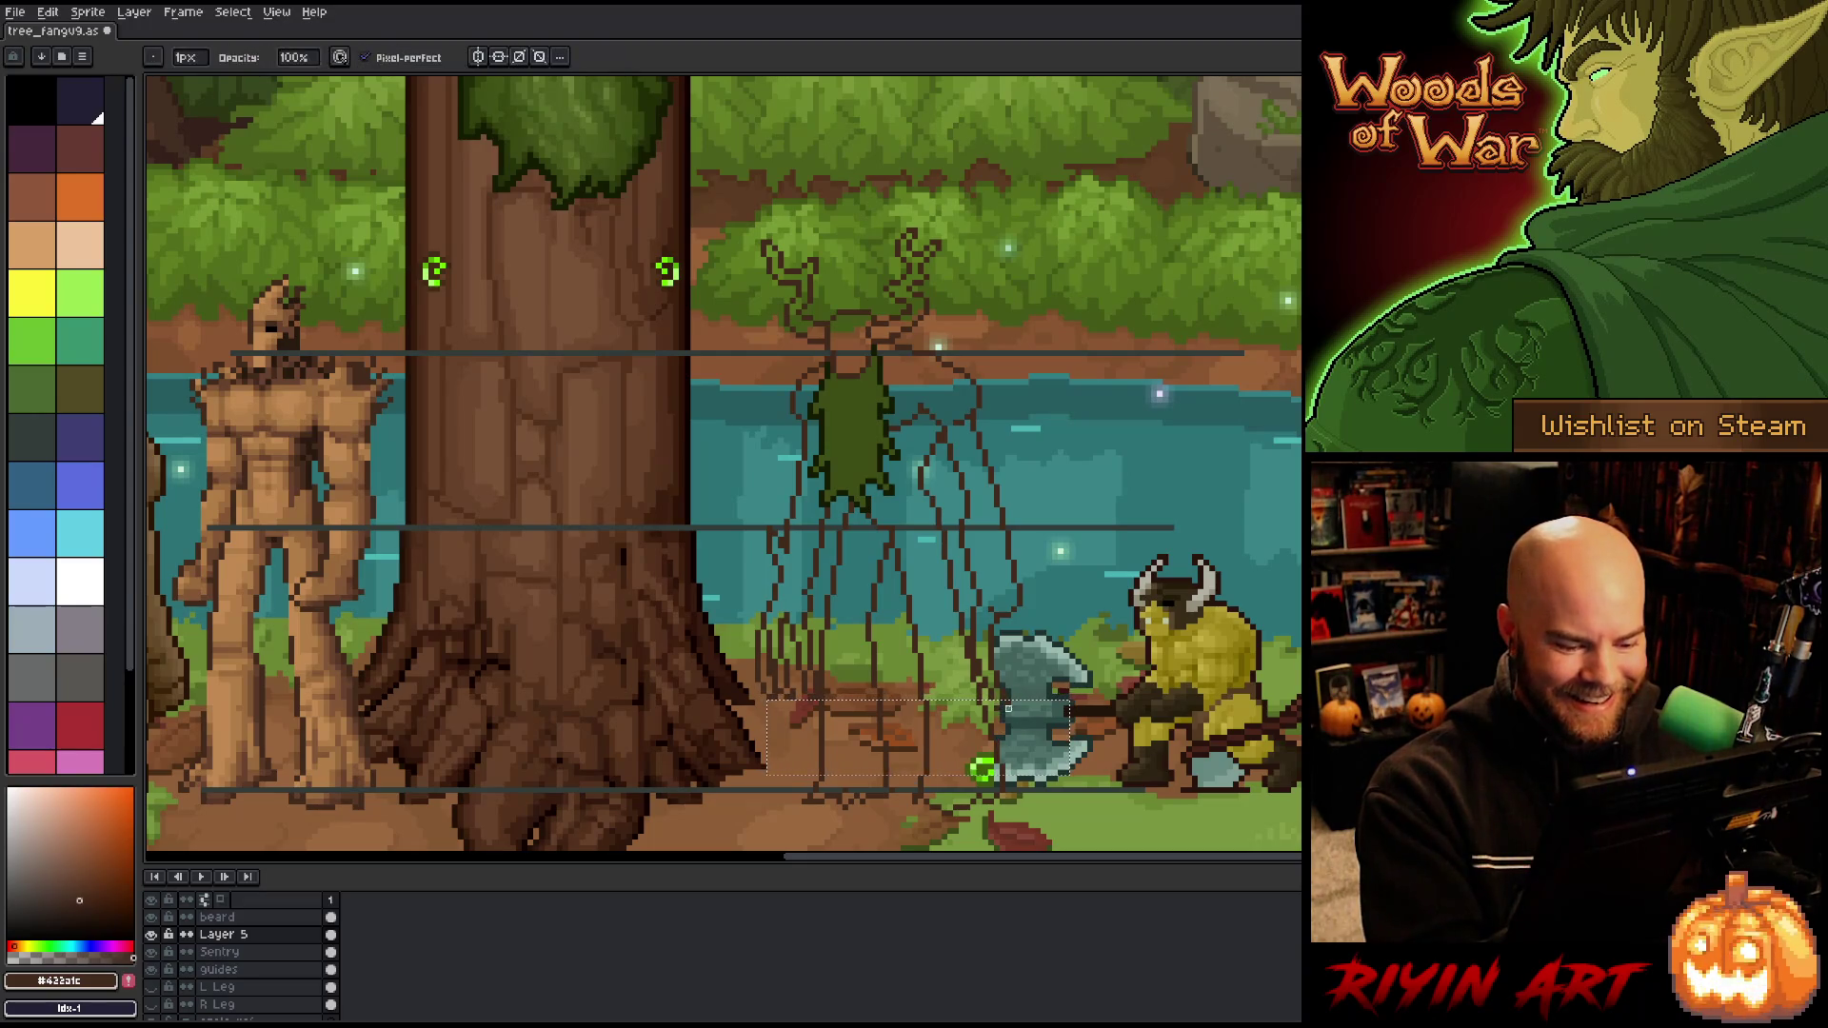
key("ctrl+d")
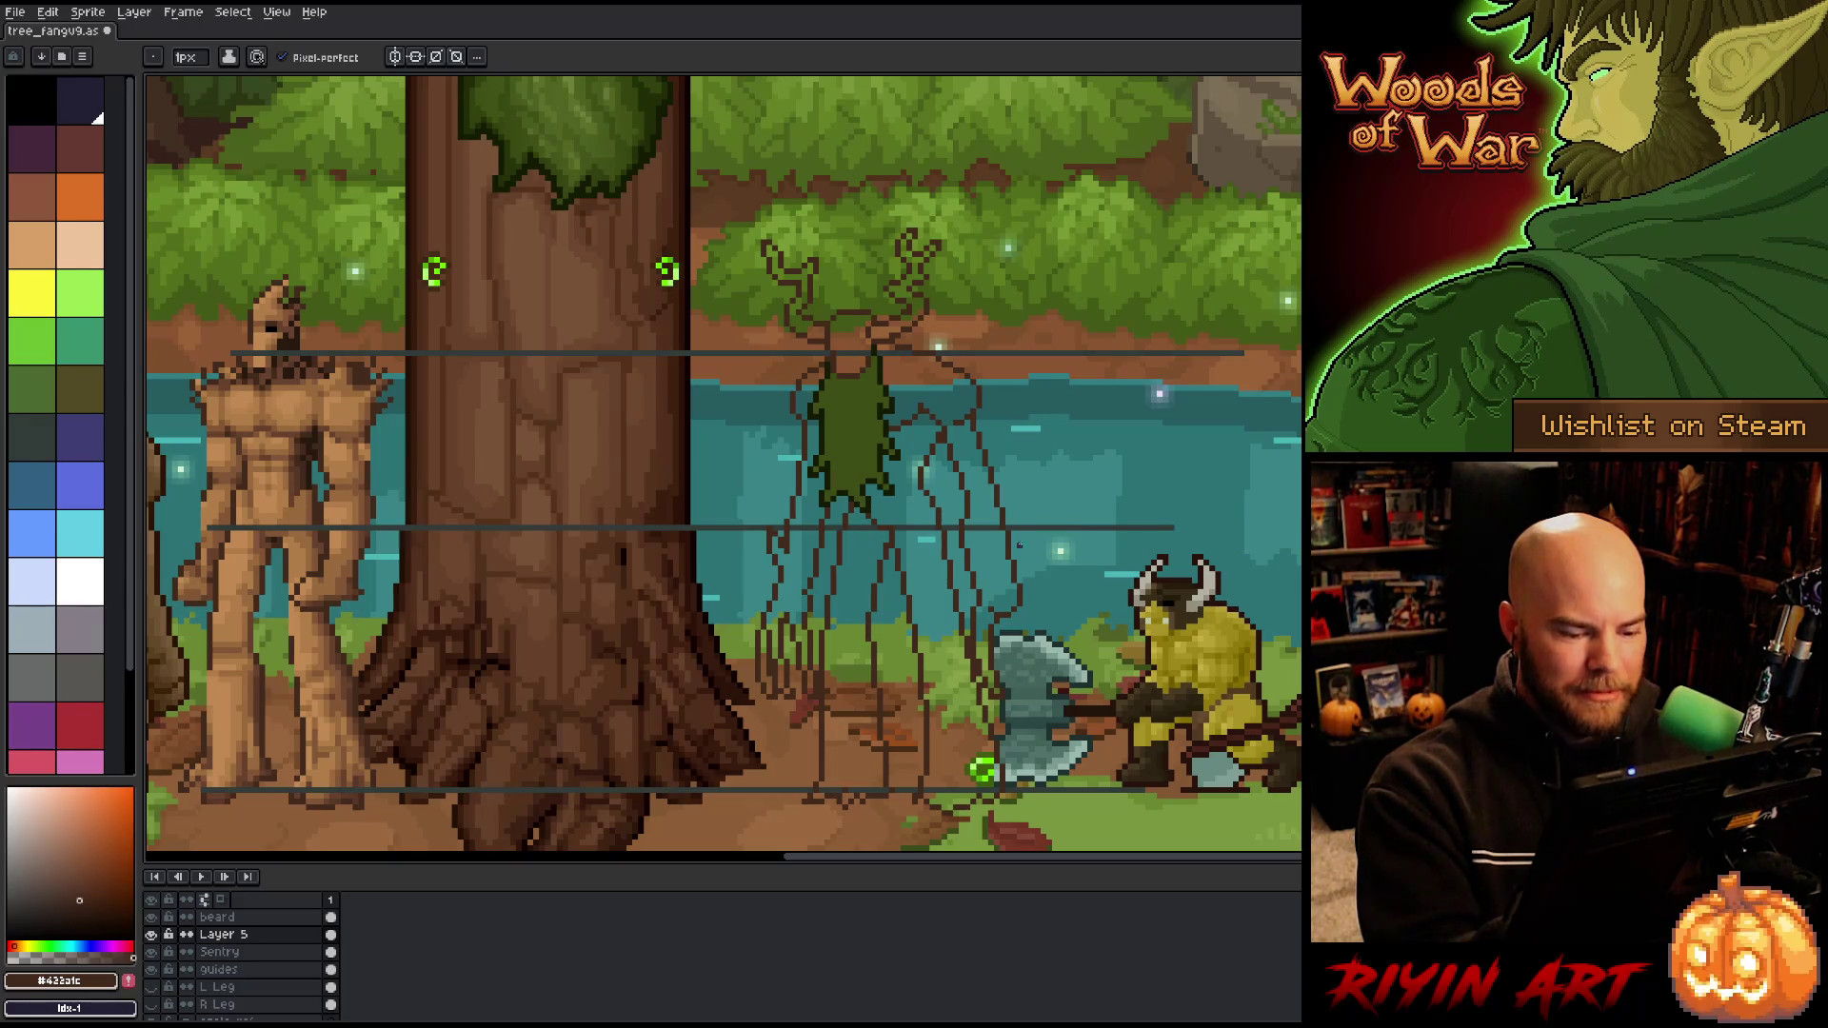
key("m")
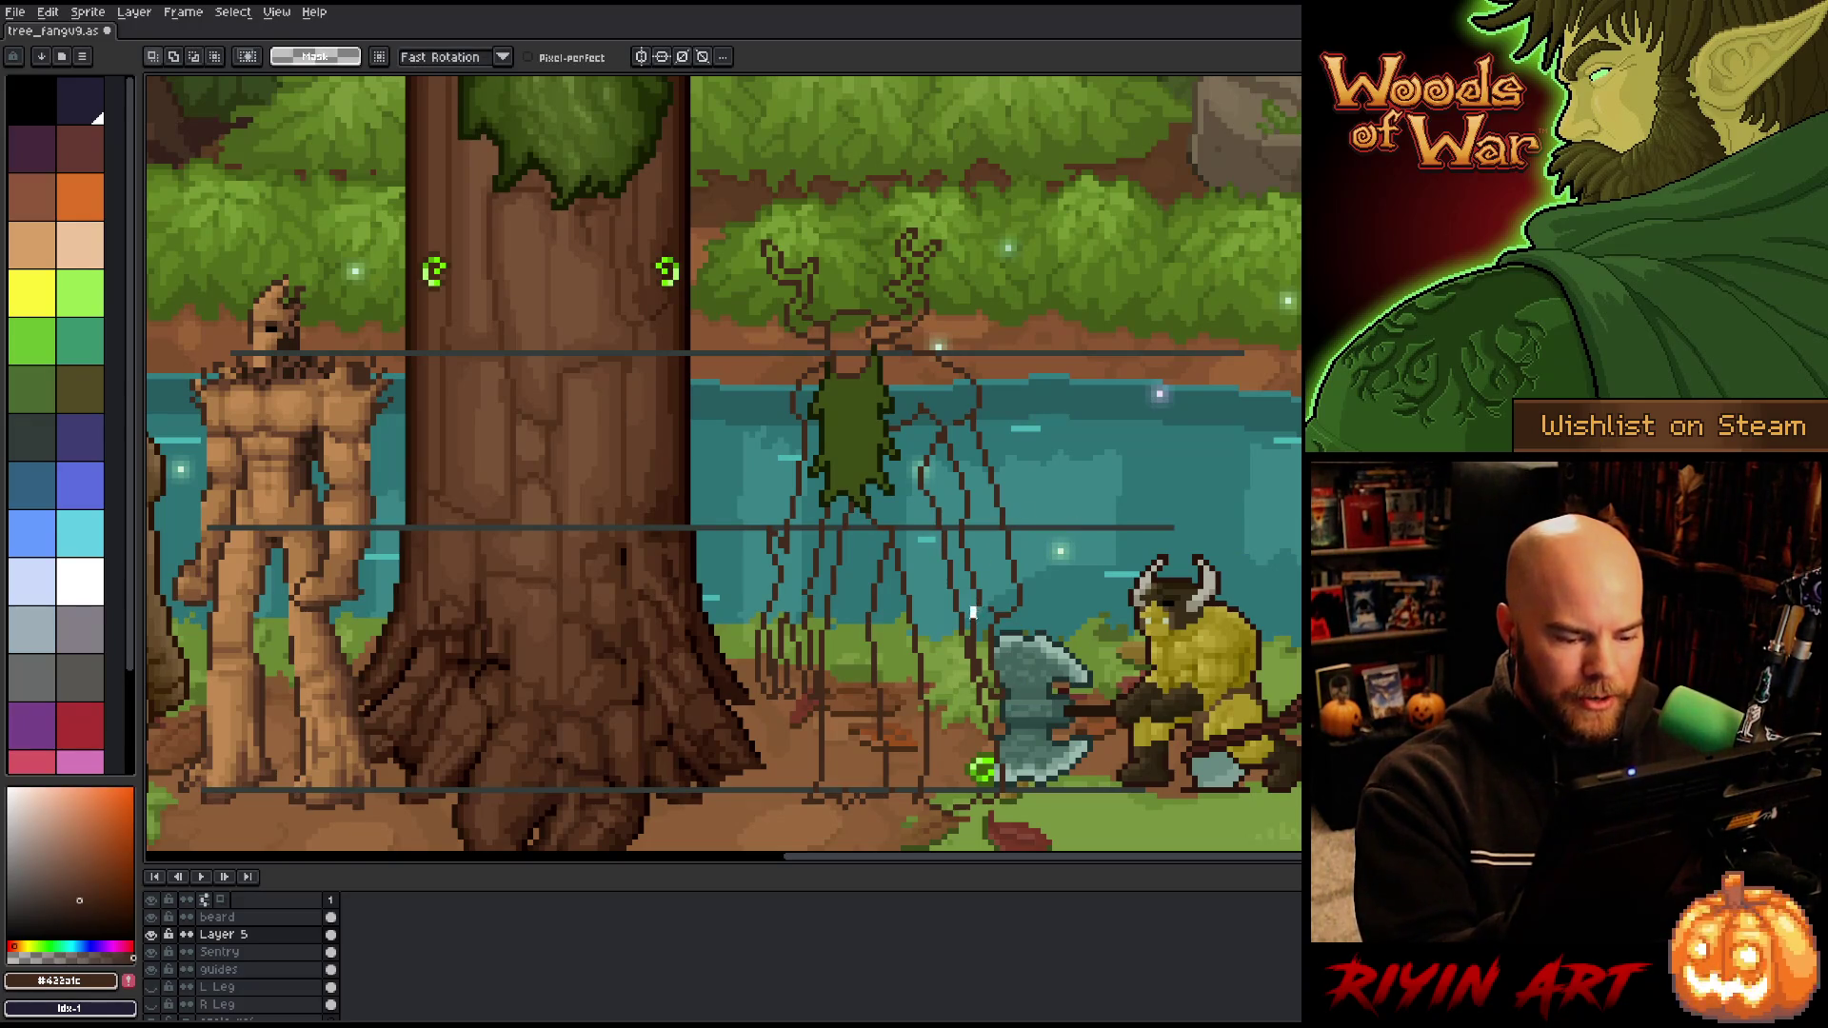
left_click_drag(987, 665, 965, 597)
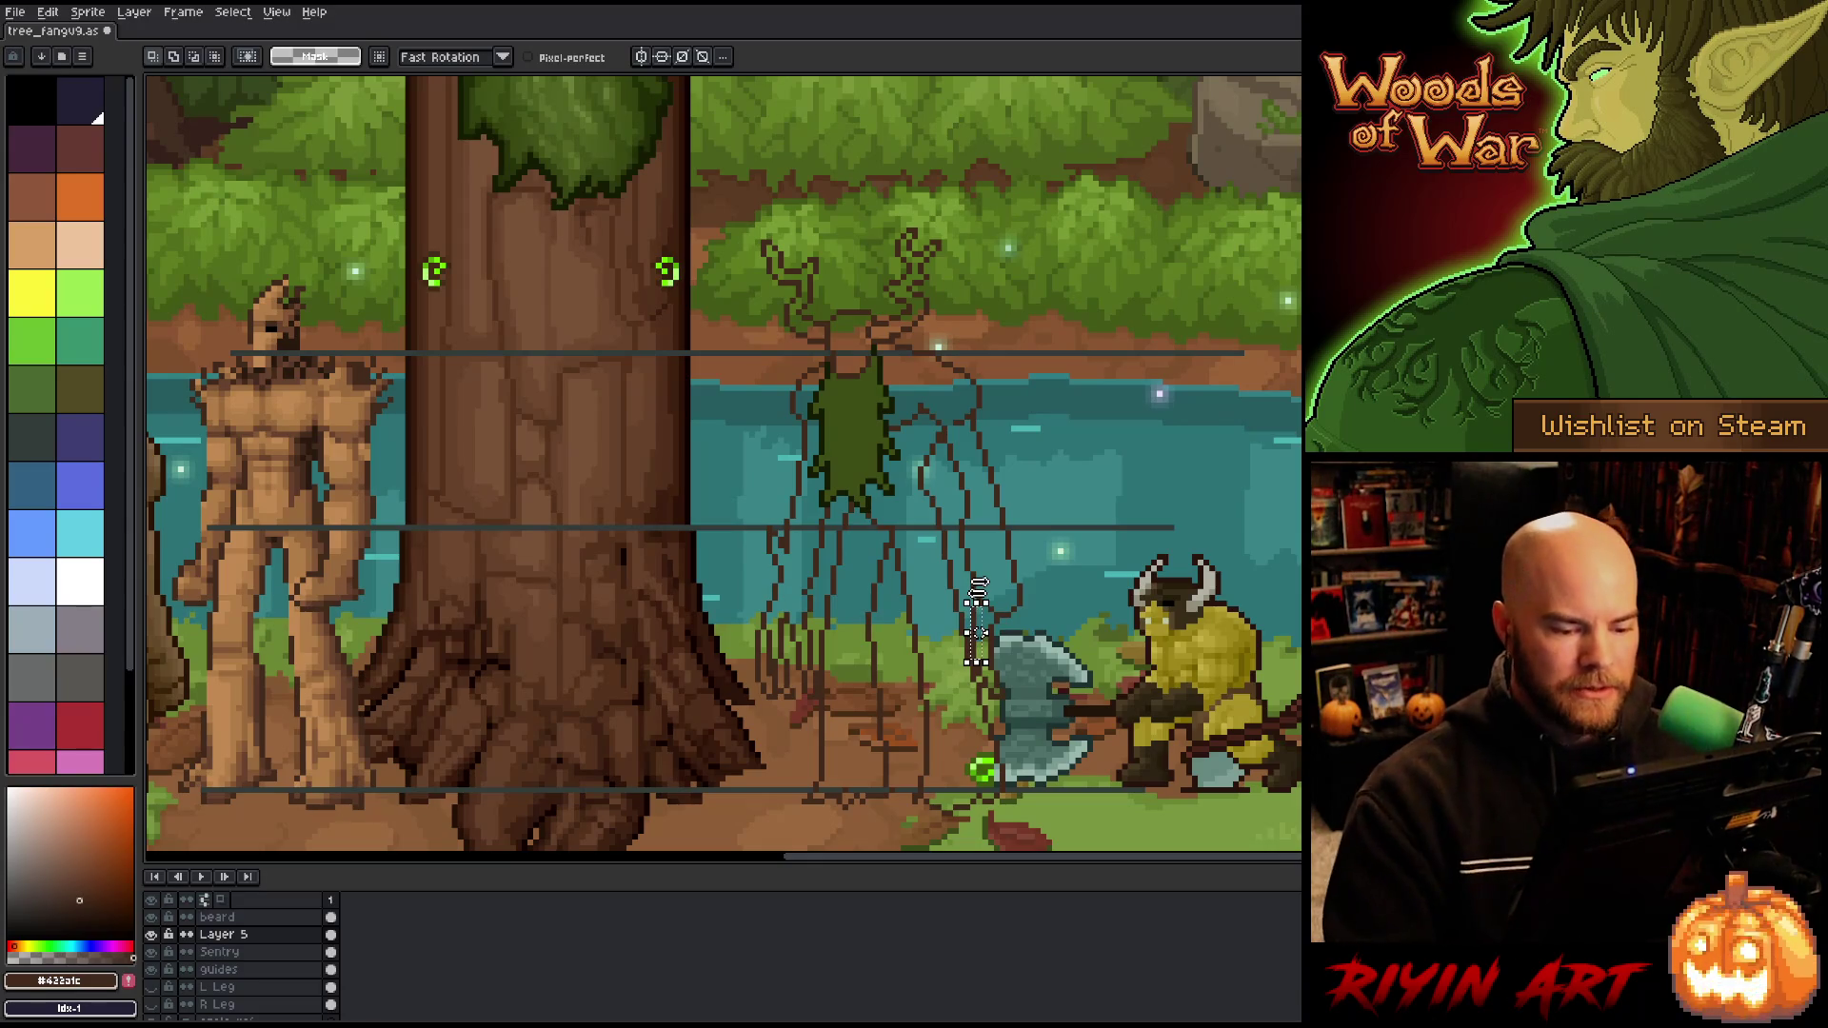
key("ctrl+d")
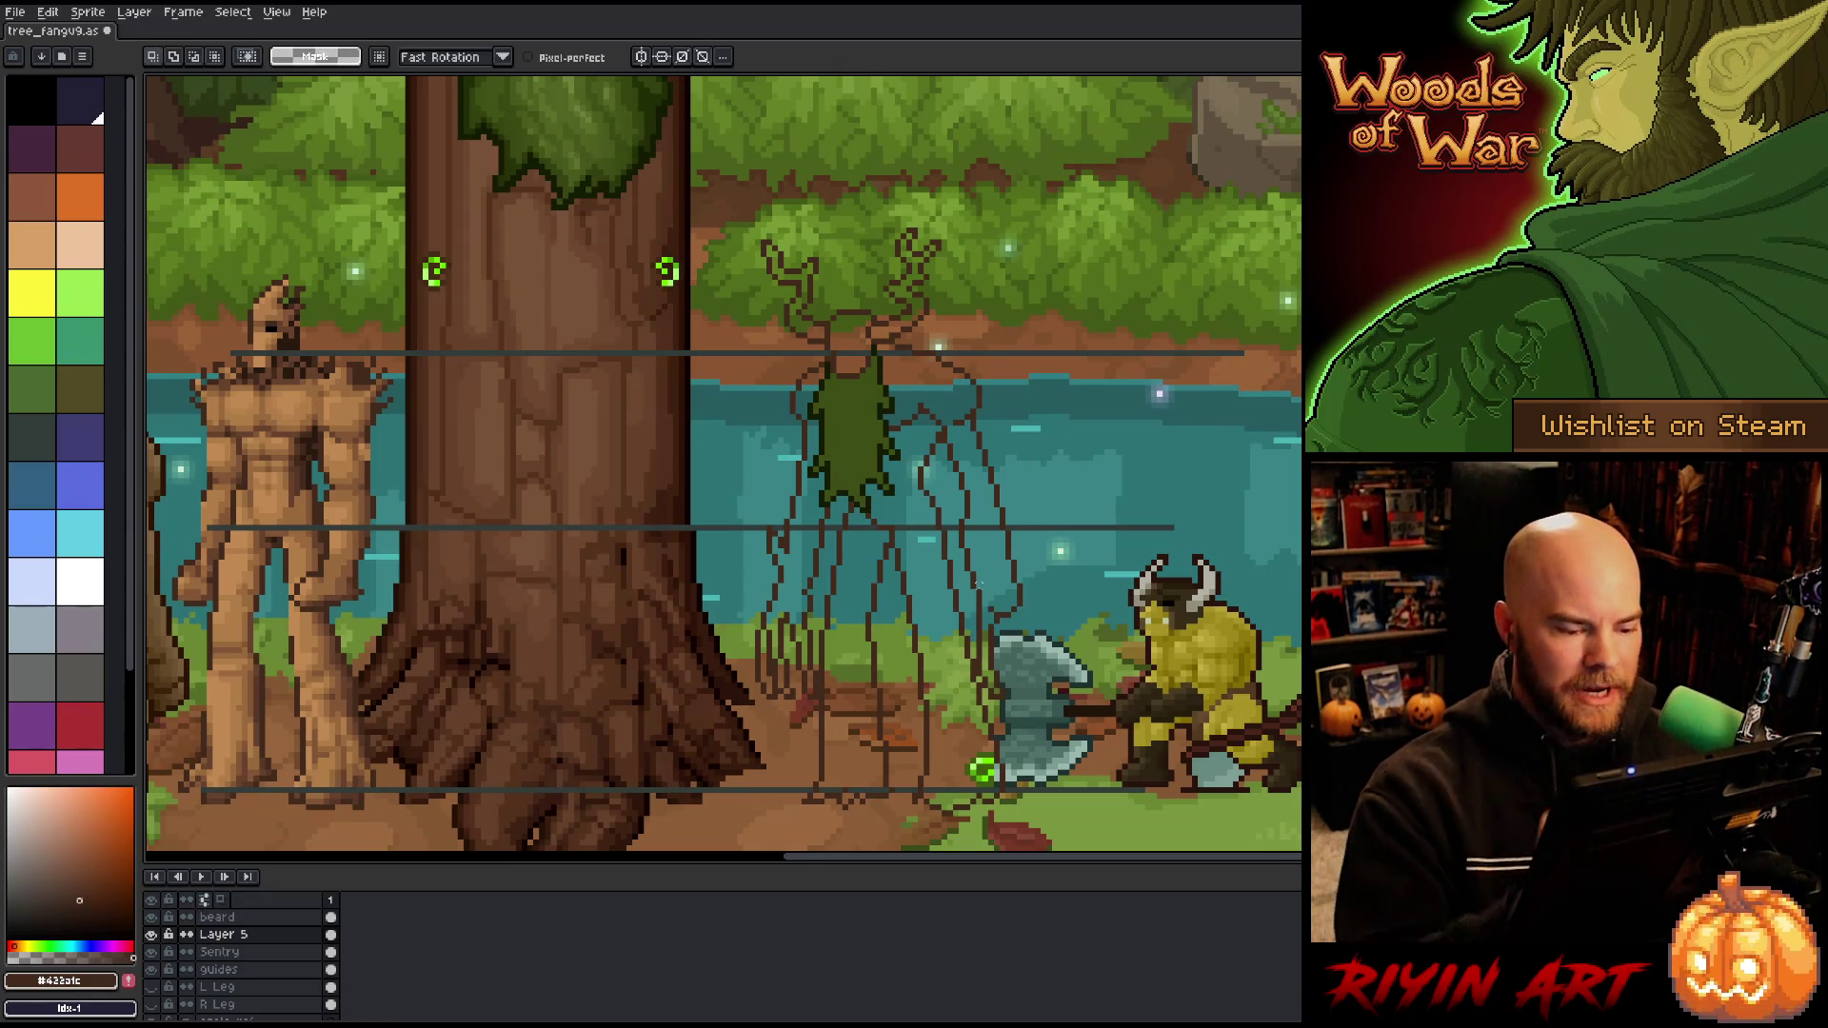
Step: Draw a dark claw line down across the axe, redoing the first attempt
key("b")
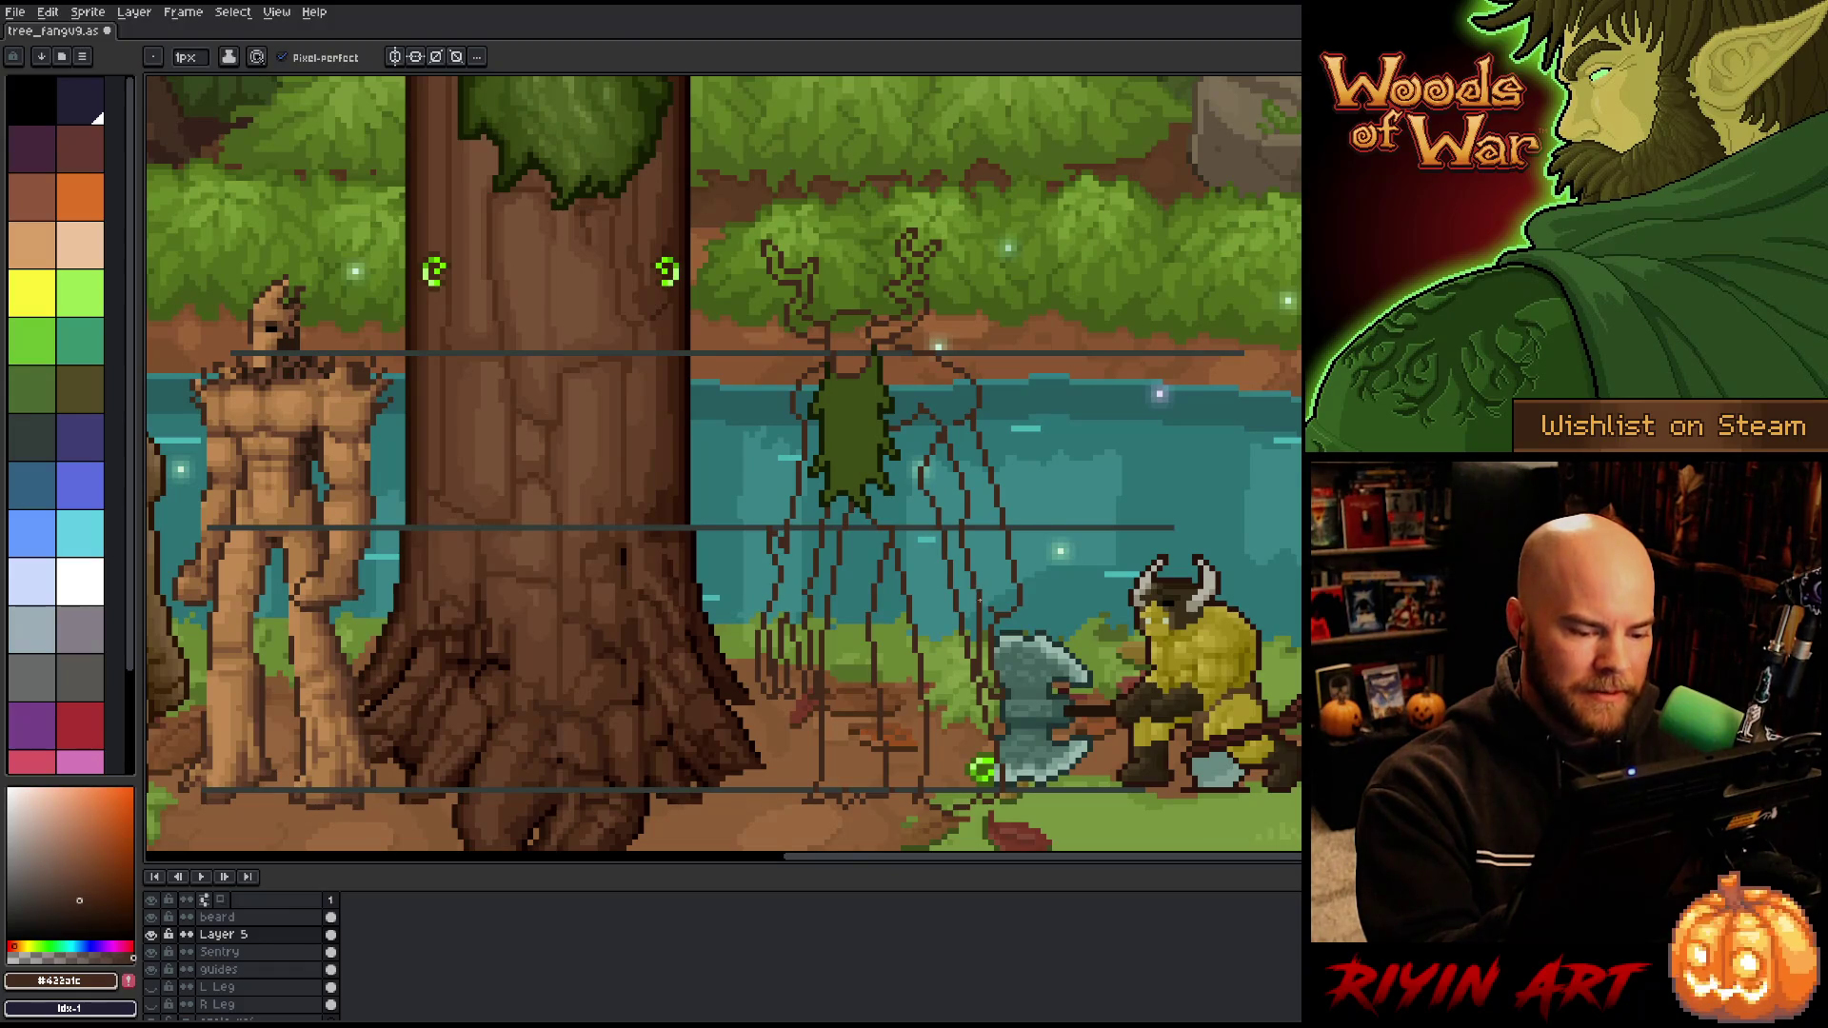
key("e")
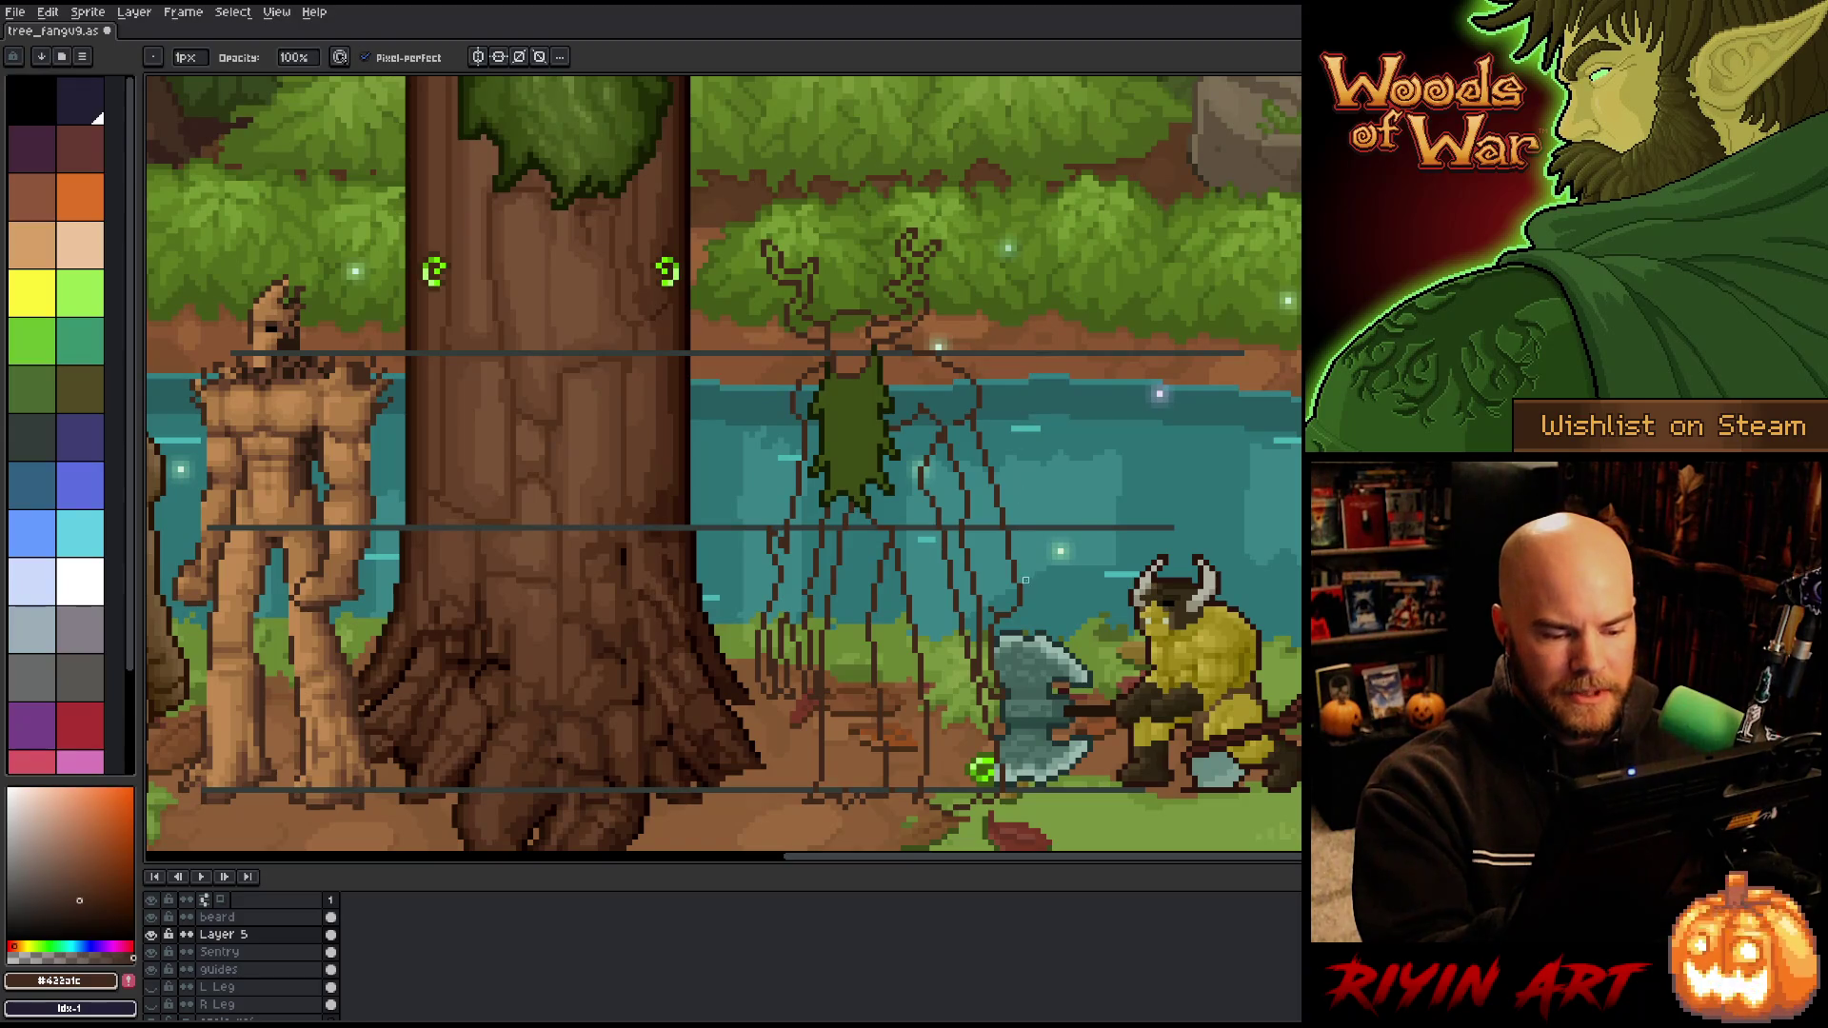
key("b")
left_click_drag(1025, 598, 1041, 710)
key("ctrl+z")
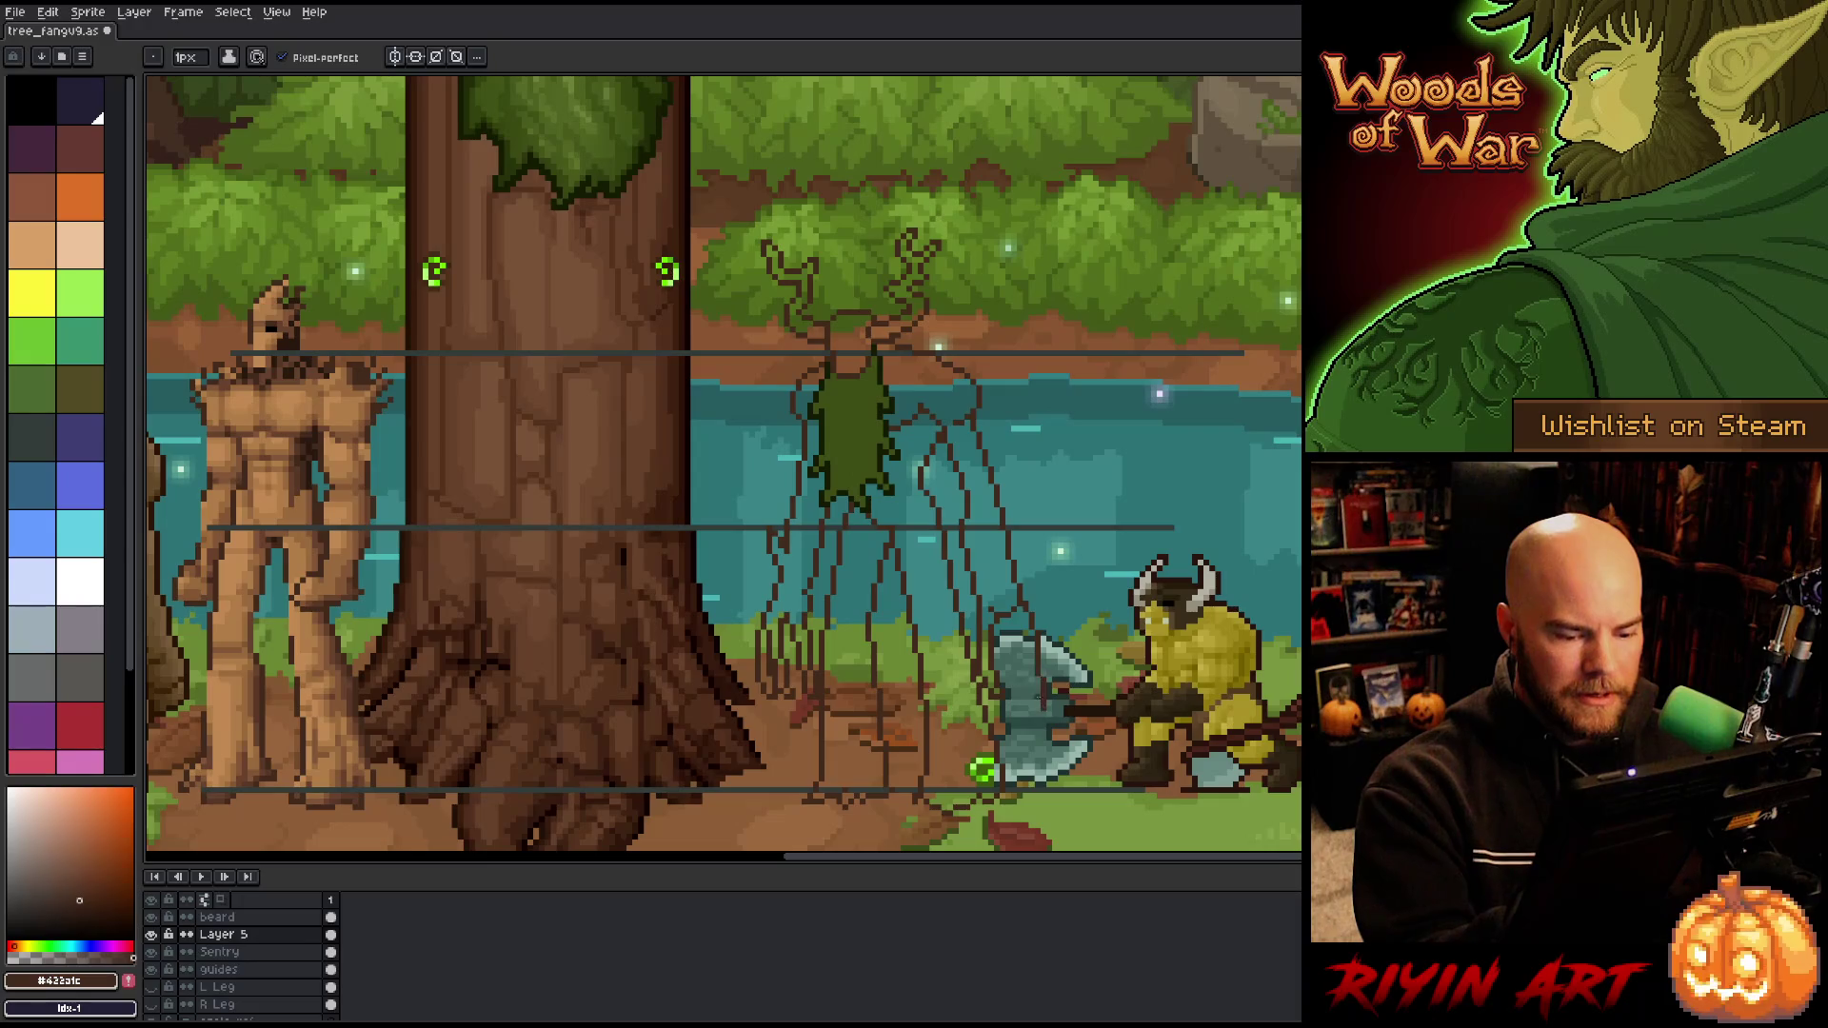
mouse_move(1013, 636)
left_mouse_down()
mouse_move(1029, 716)
mouse_move(1046, 716)
mouse_move(1024, 718)
left_mouse_up()
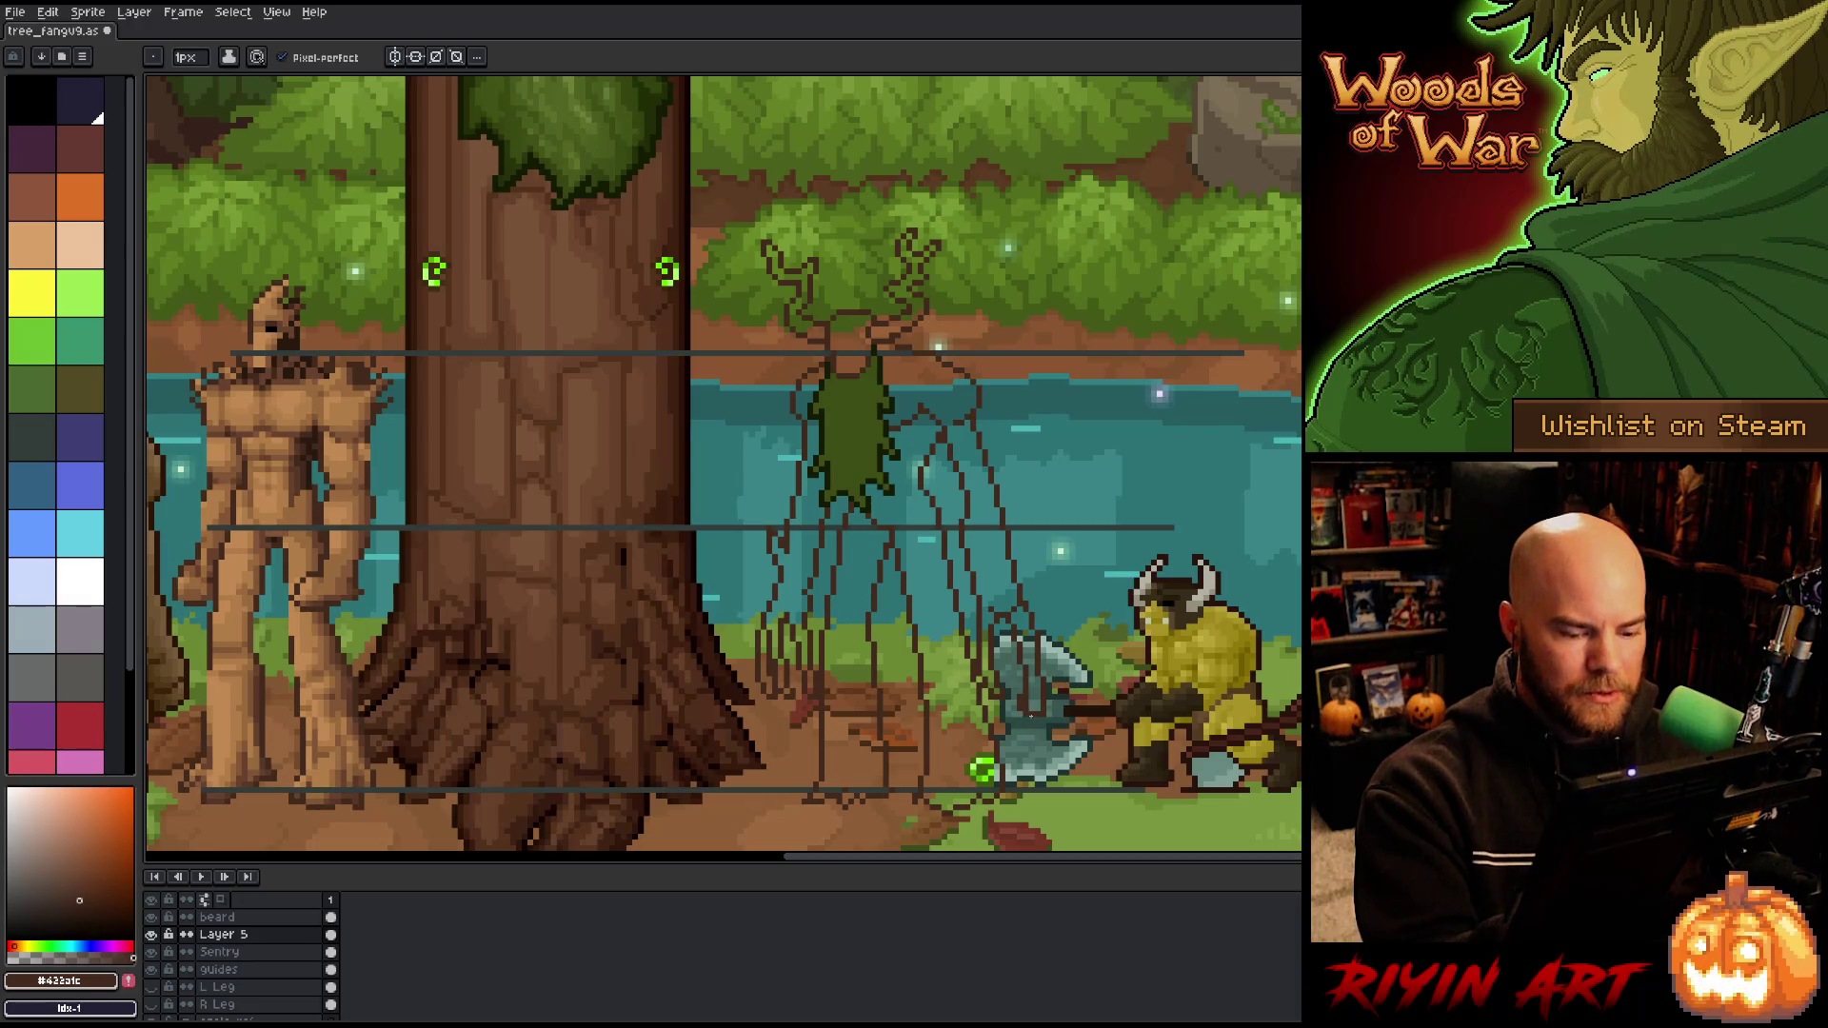
key("e")
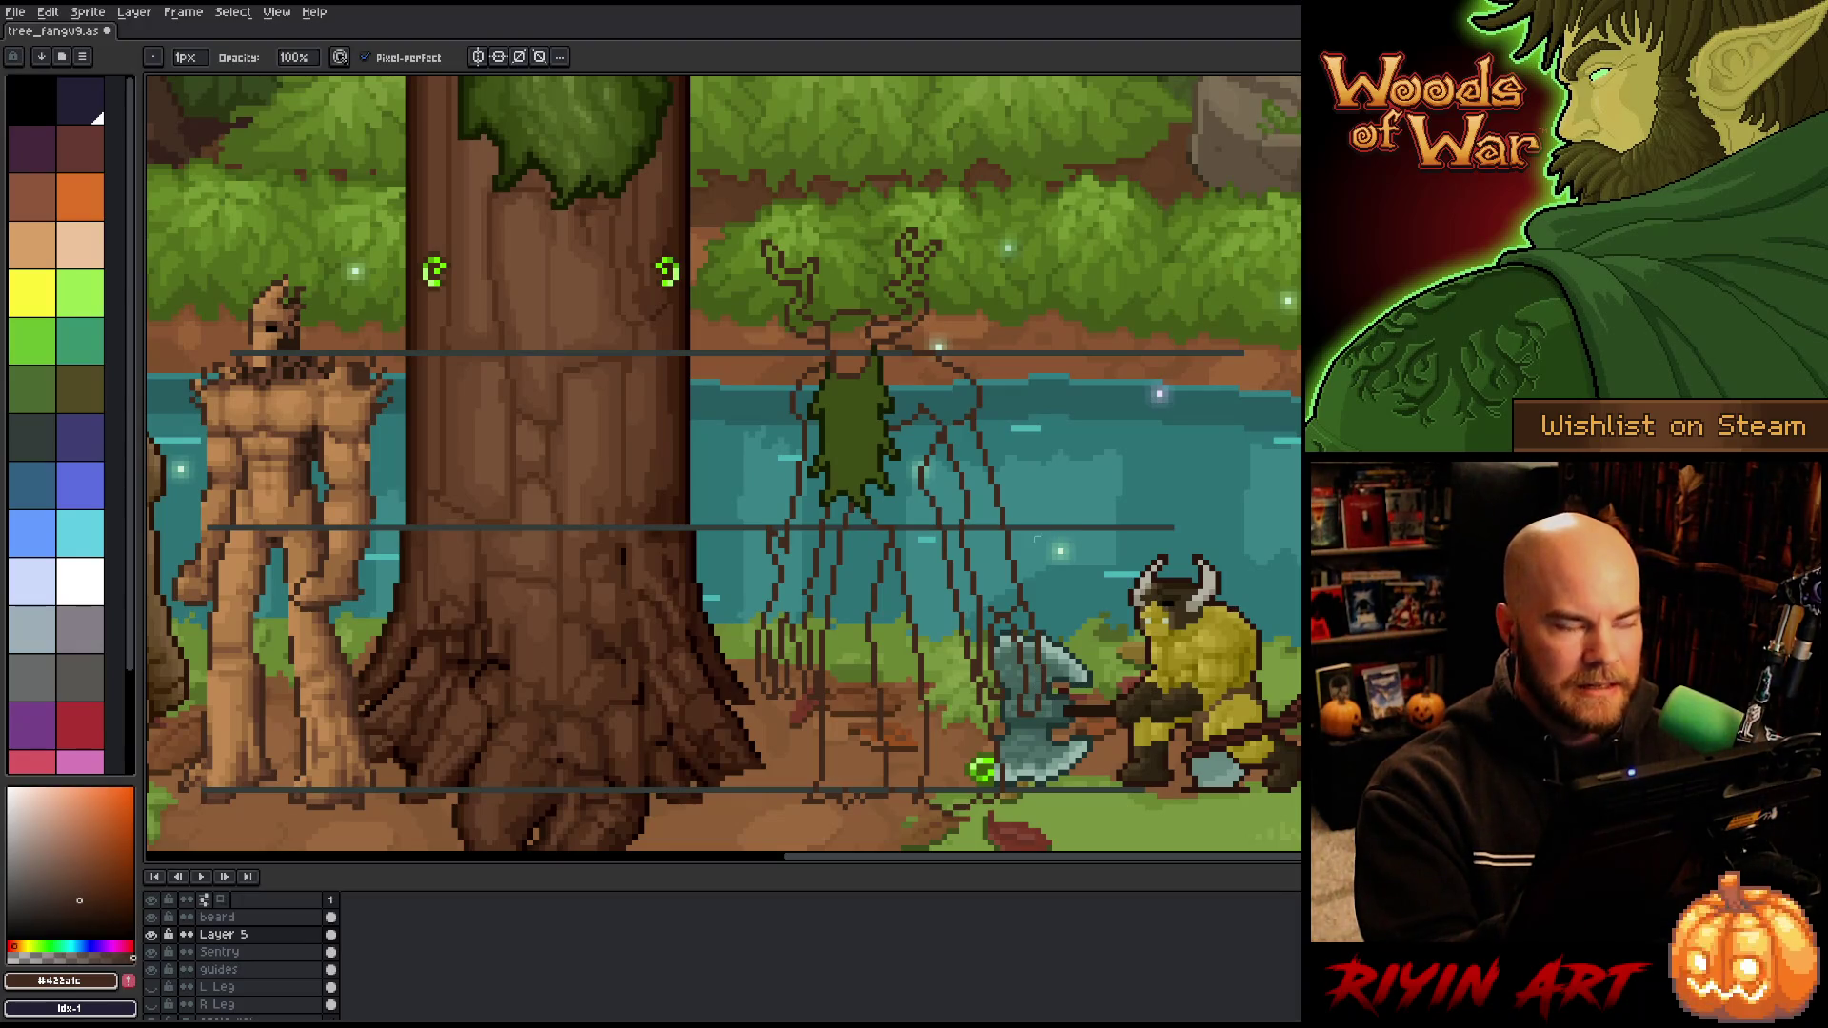
Step: Select around the axe, then try and undo two more claw strokes down over it
key("m")
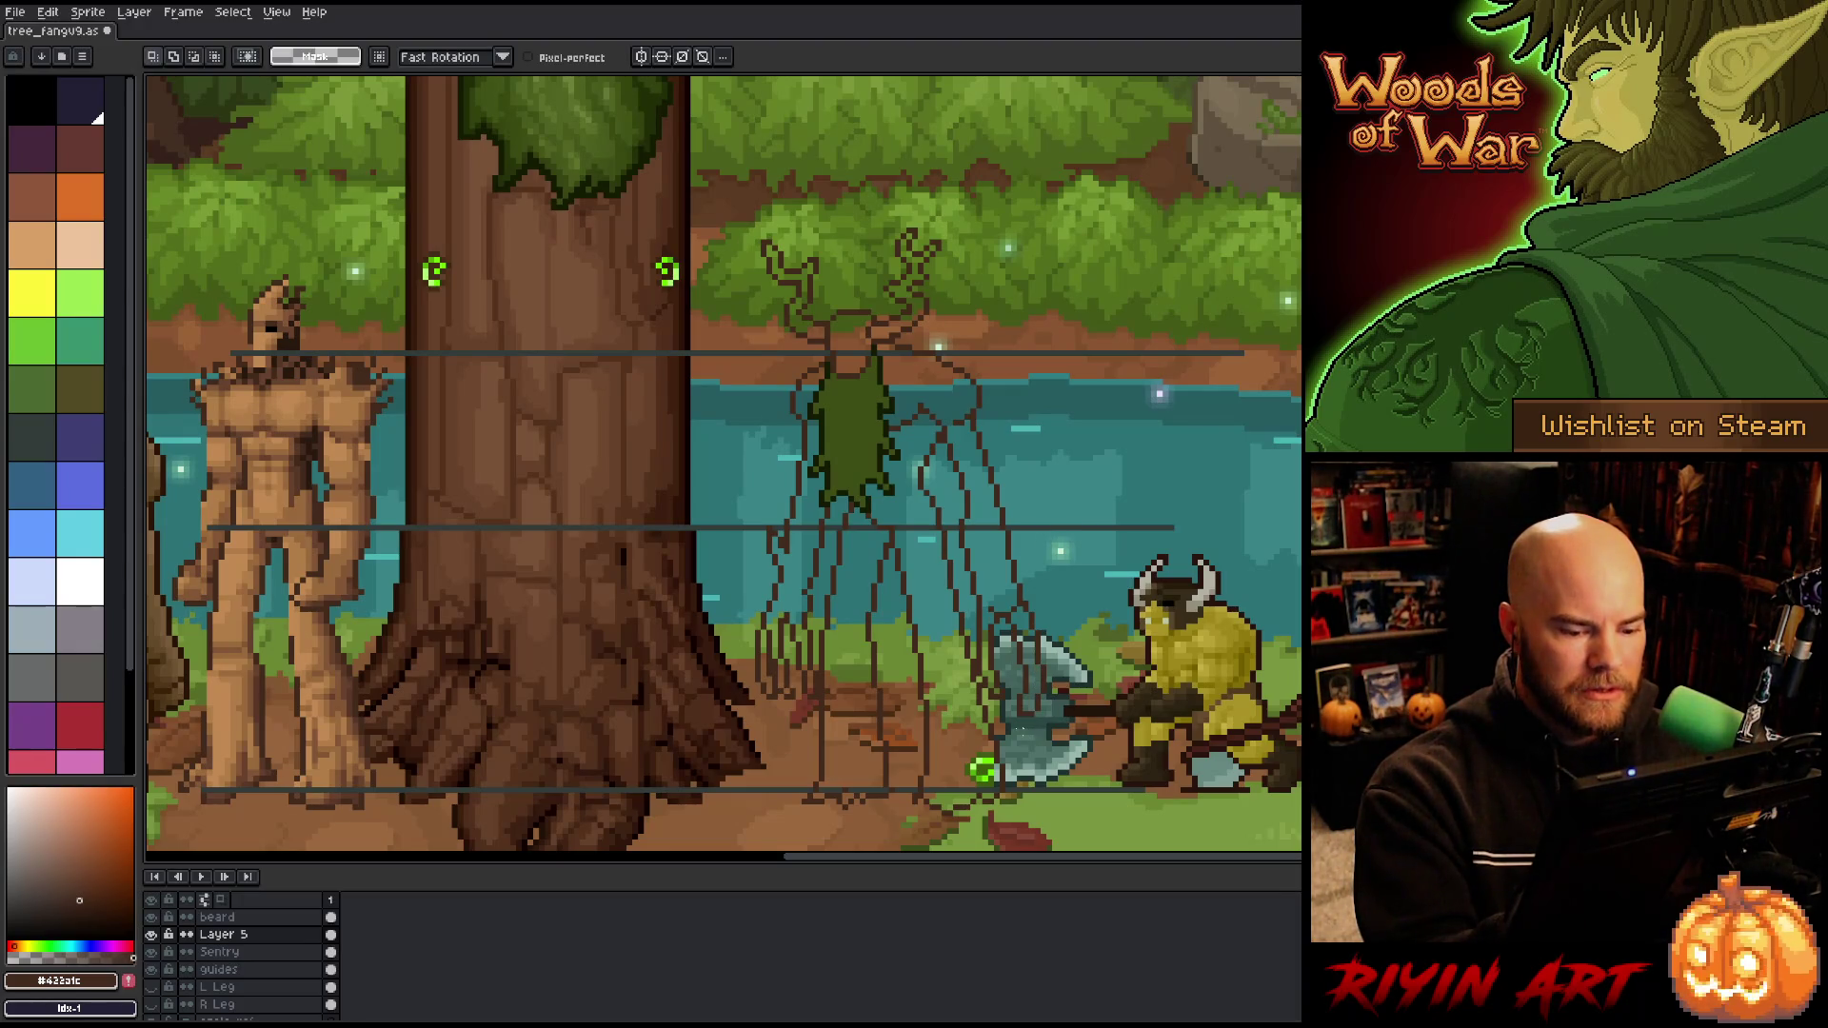
left_click_drag(1002, 615, 1039, 744)
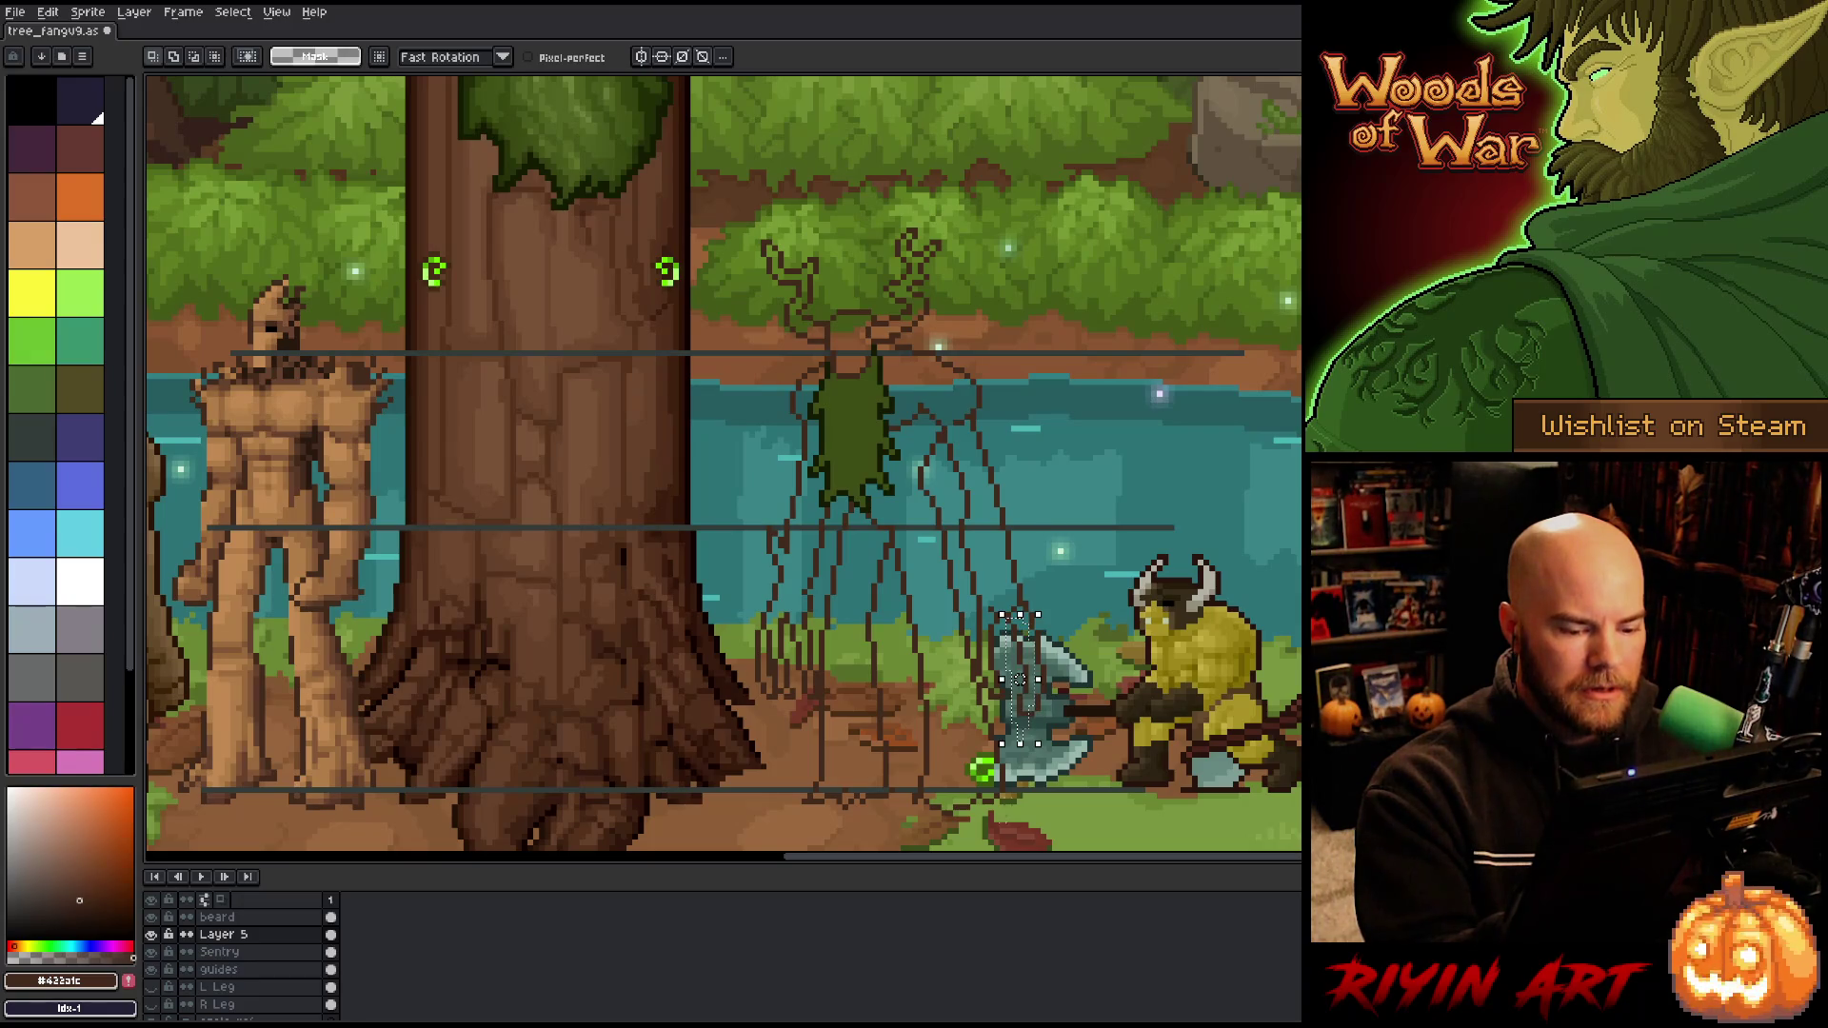
key("ctrl+d")
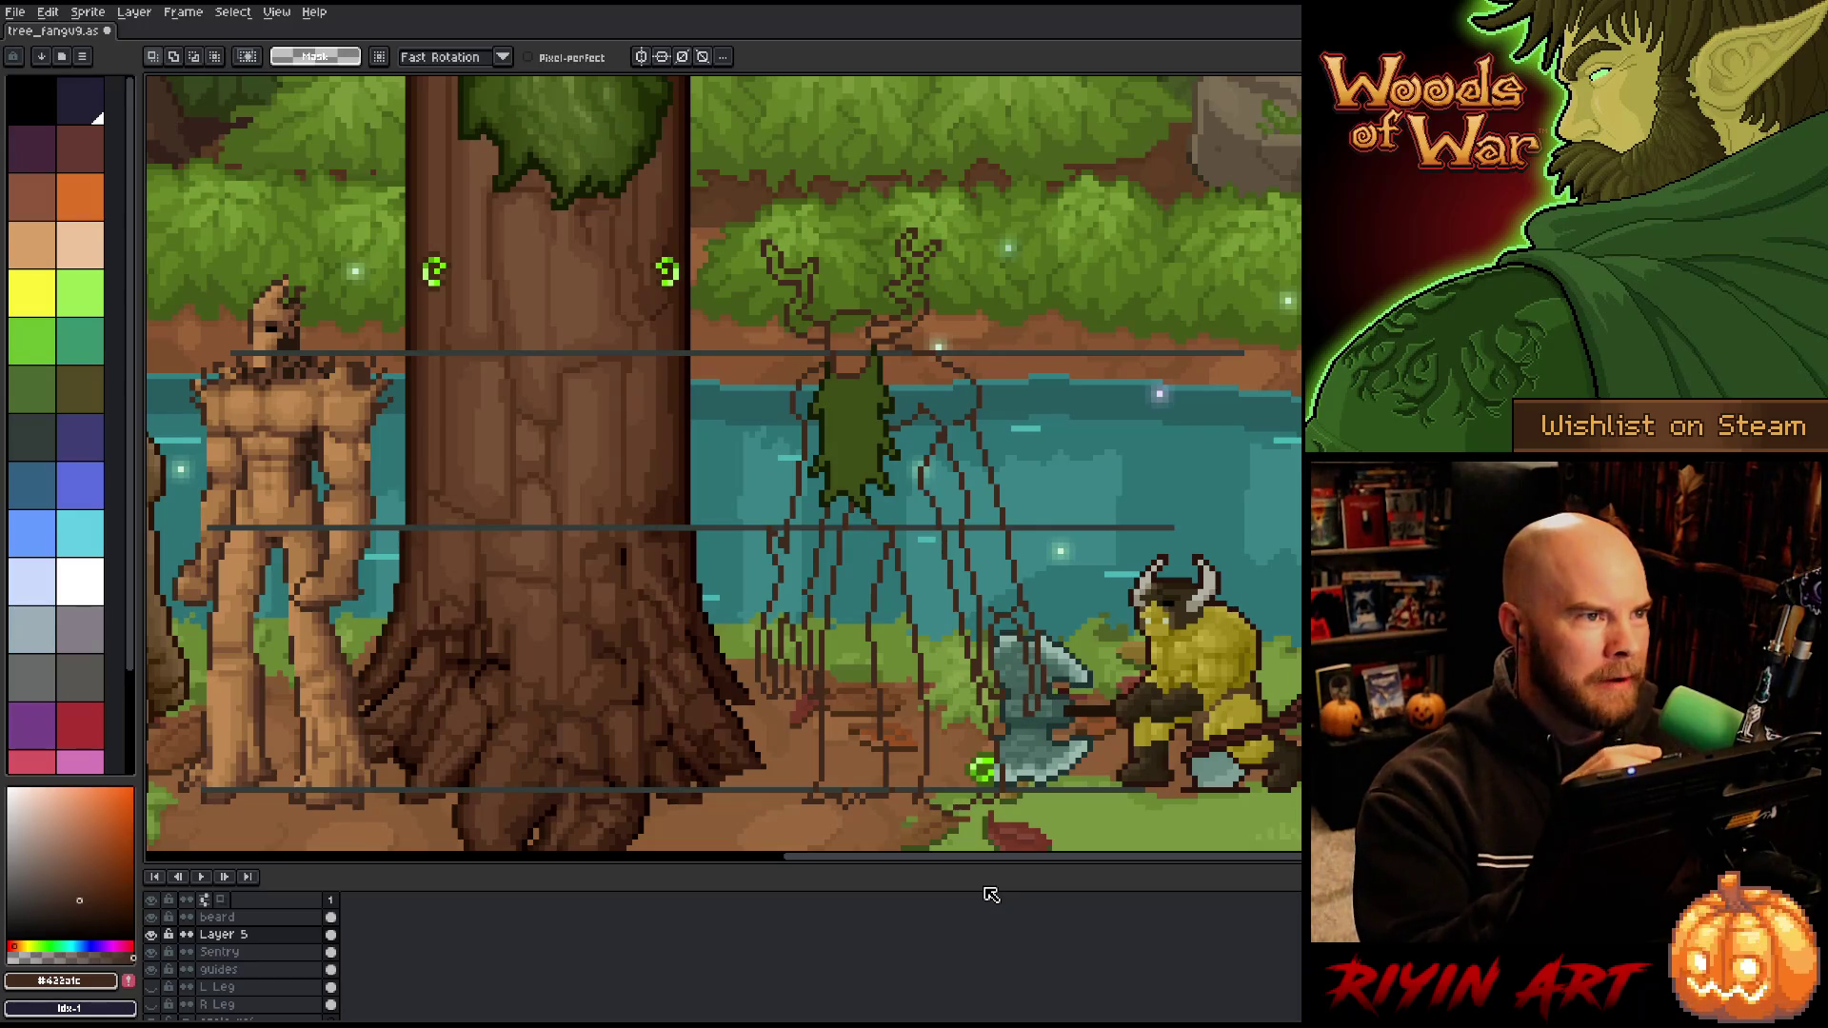
key("b")
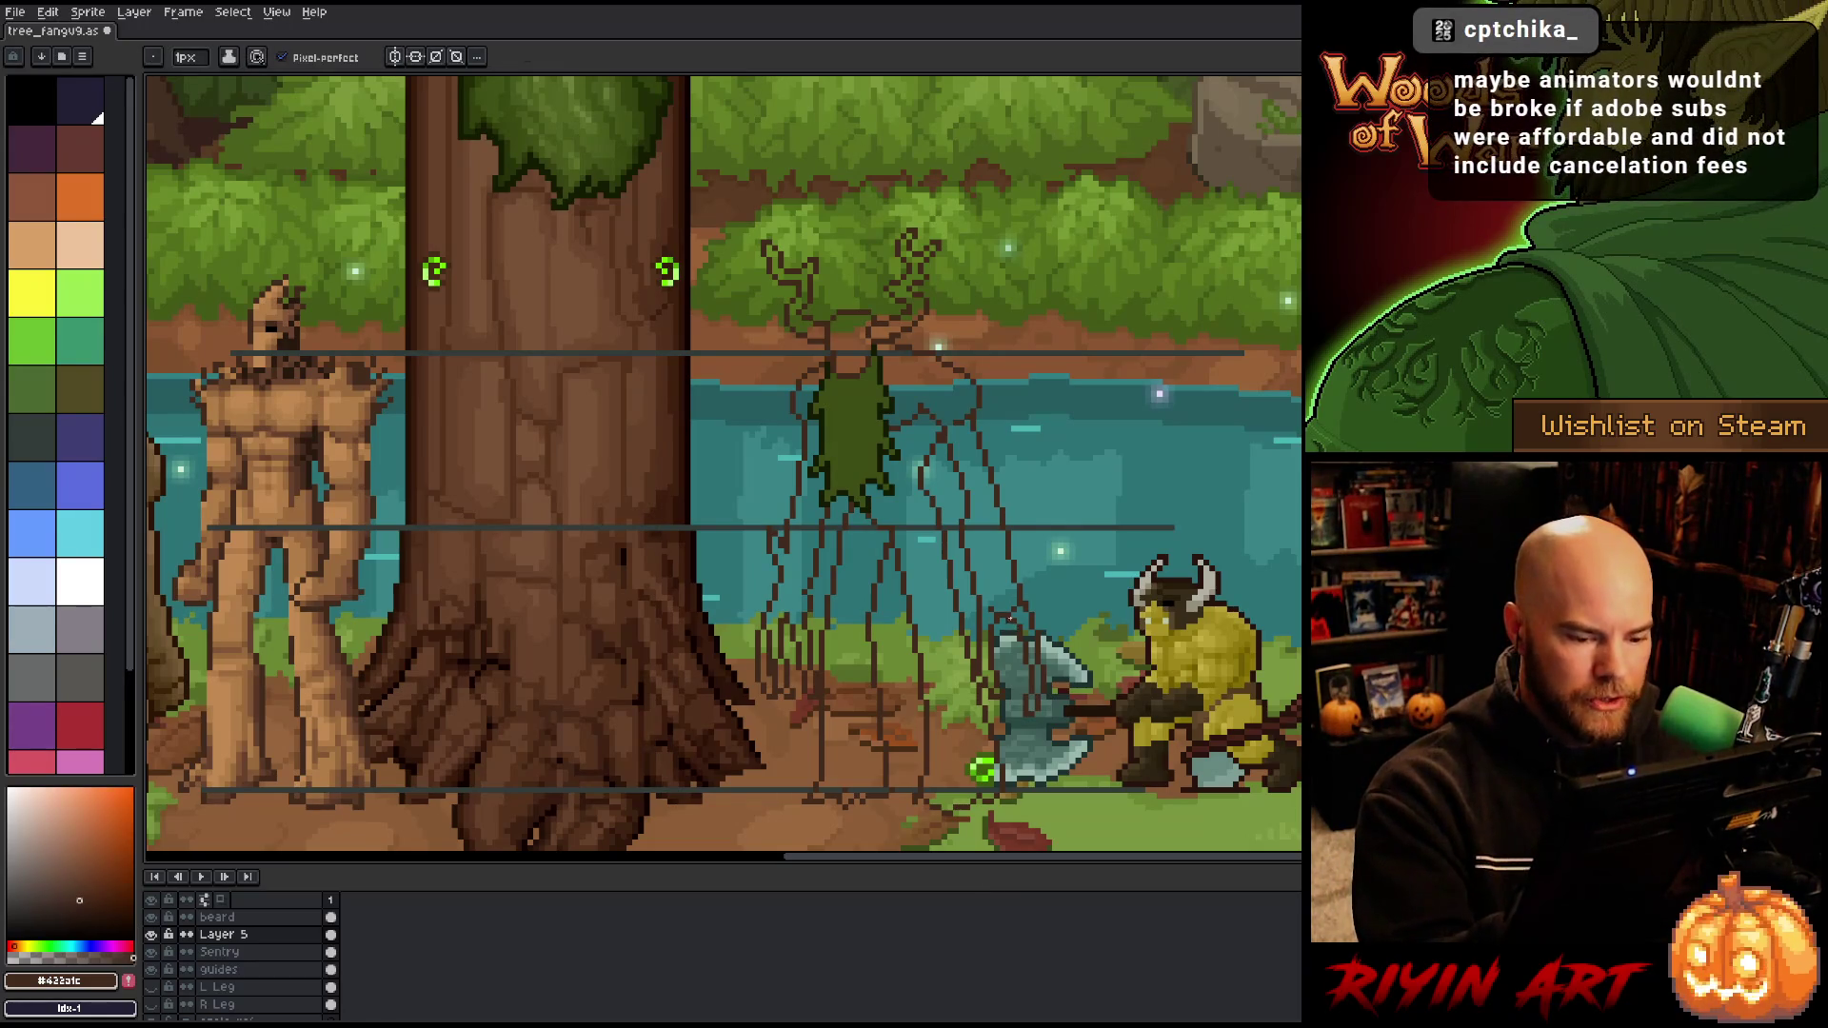
left_click_drag(1011, 632, 1020, 737)
key("ctrl+z")
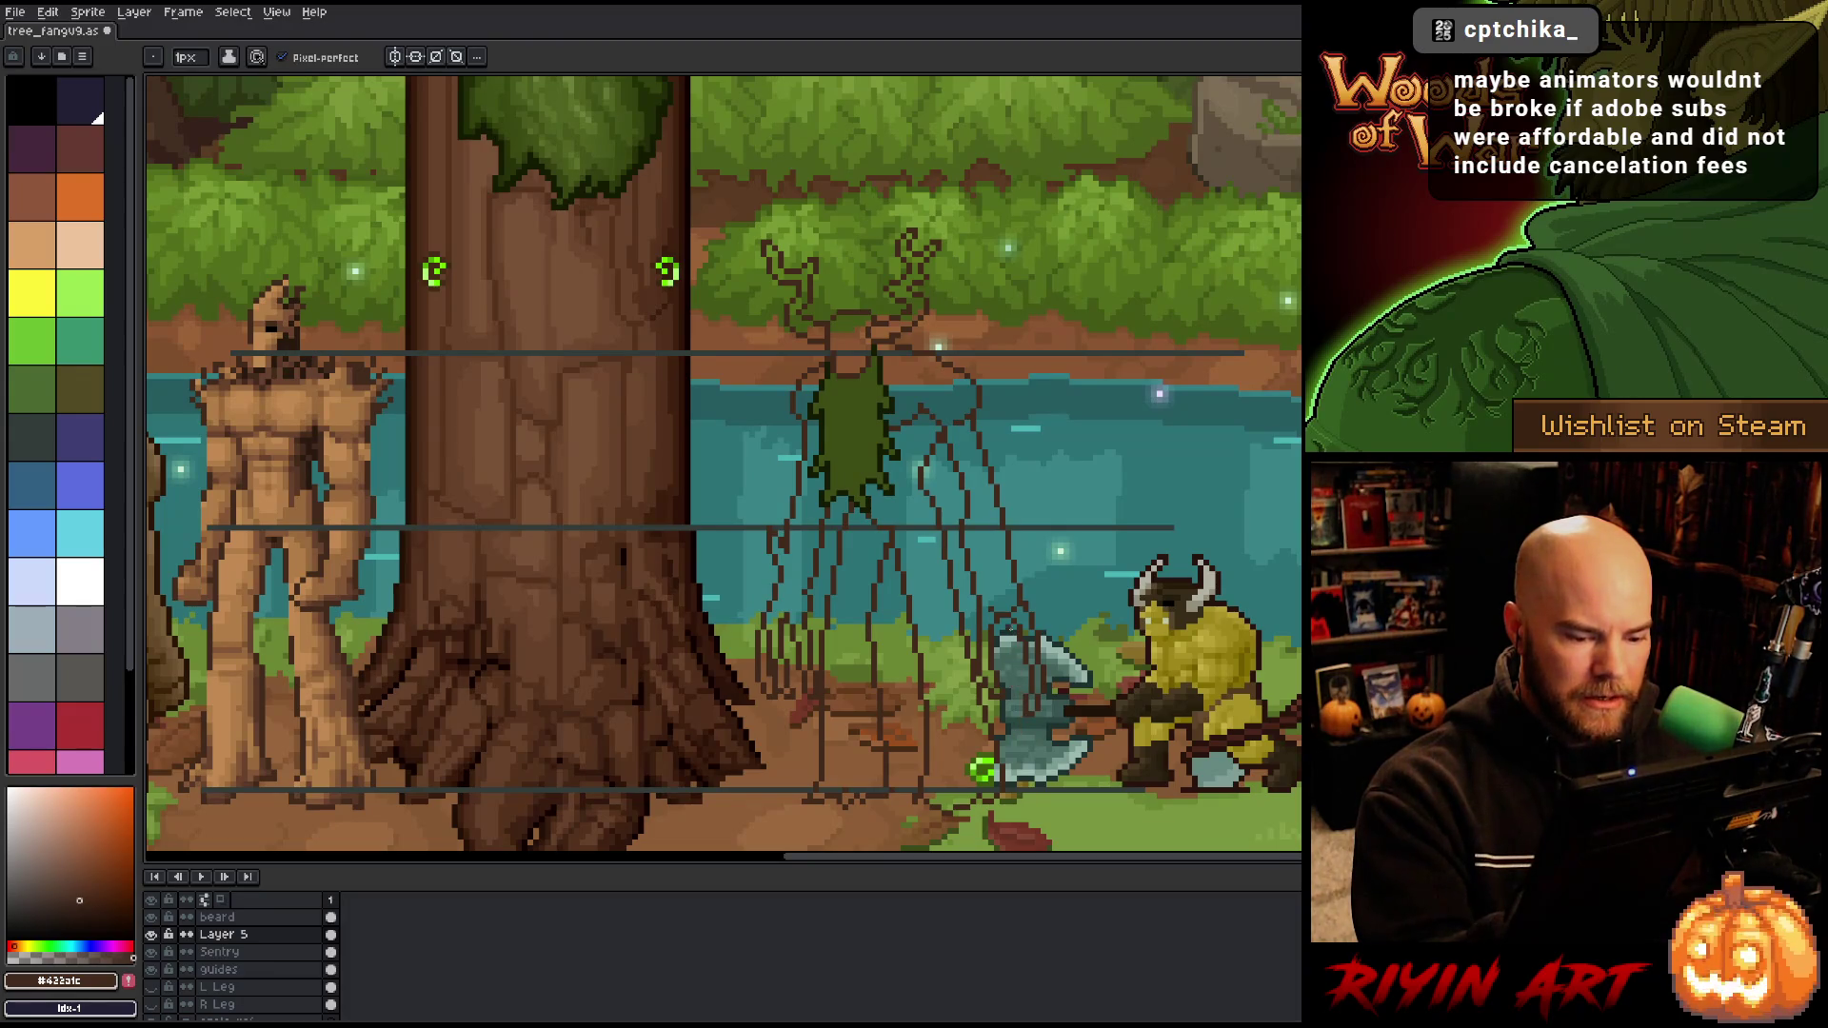
left_click_drag(1007, 631, 1009, 725)
key("ctrl+z")
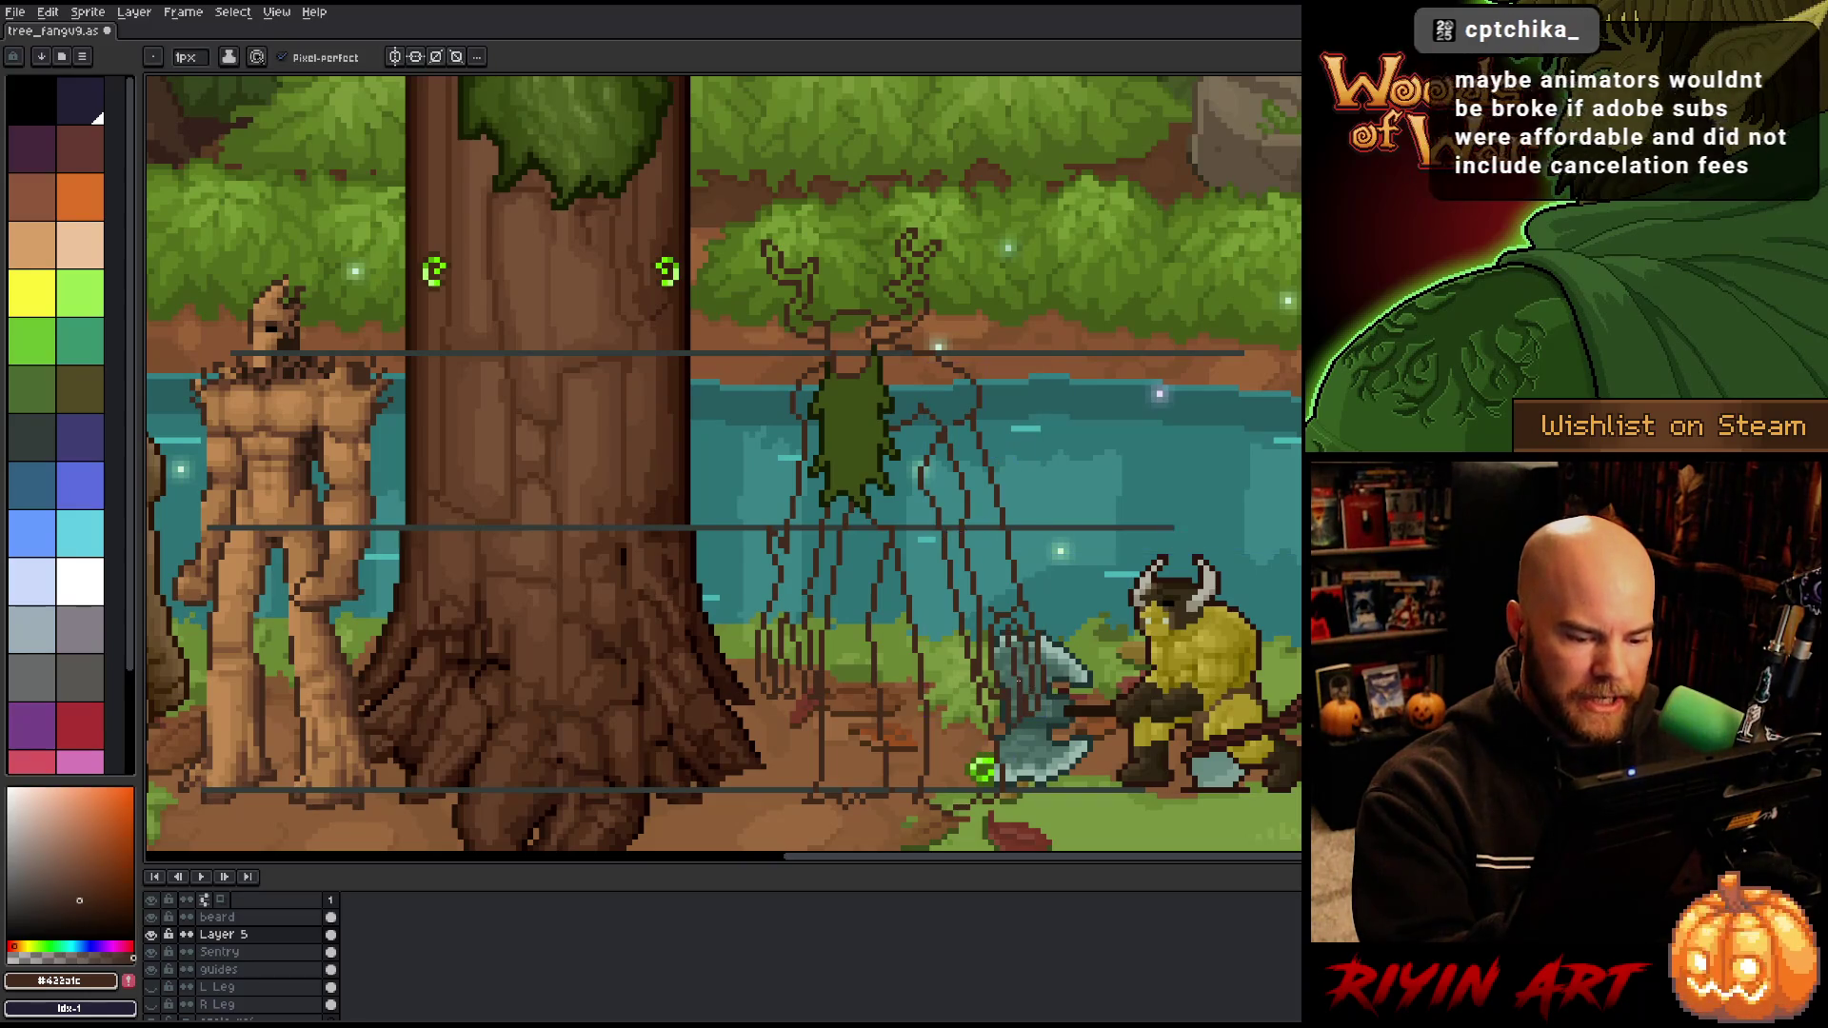
Step: Alternate between Eraser and Pencil to touch up the claw strokes crossing the axe
key("e")
key("b")
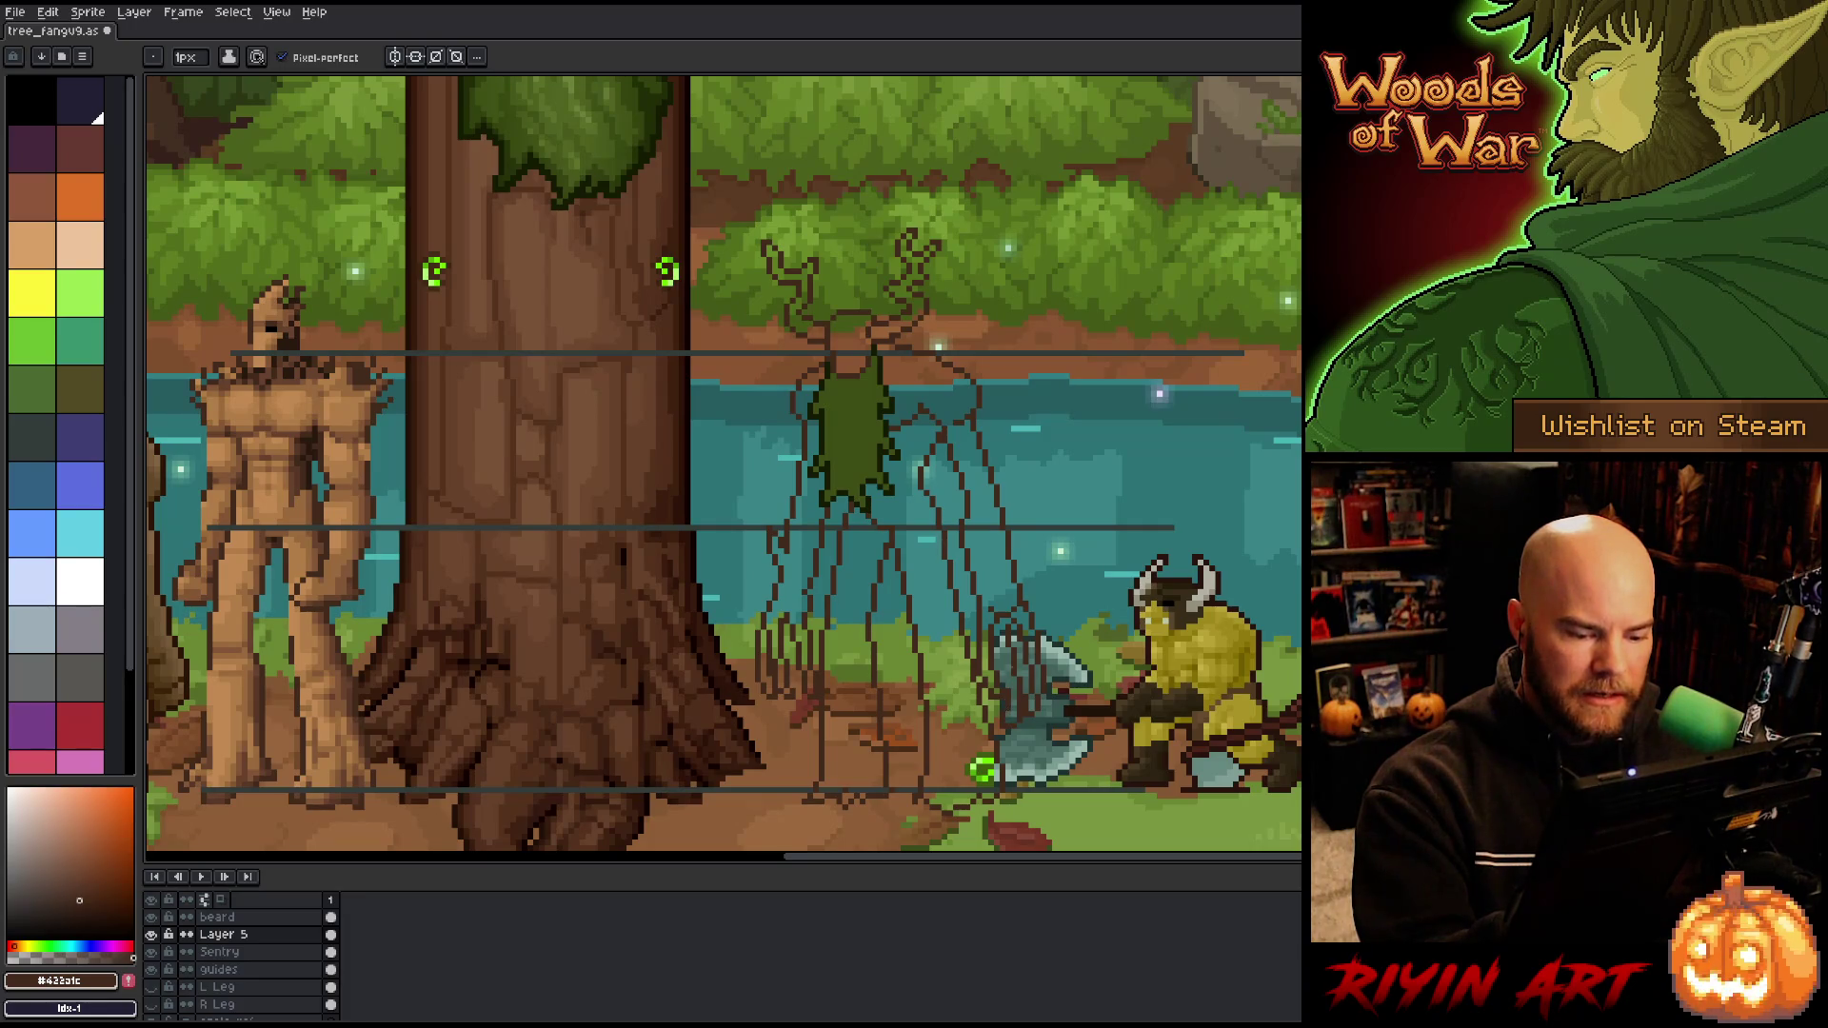
key("e")
key("b")
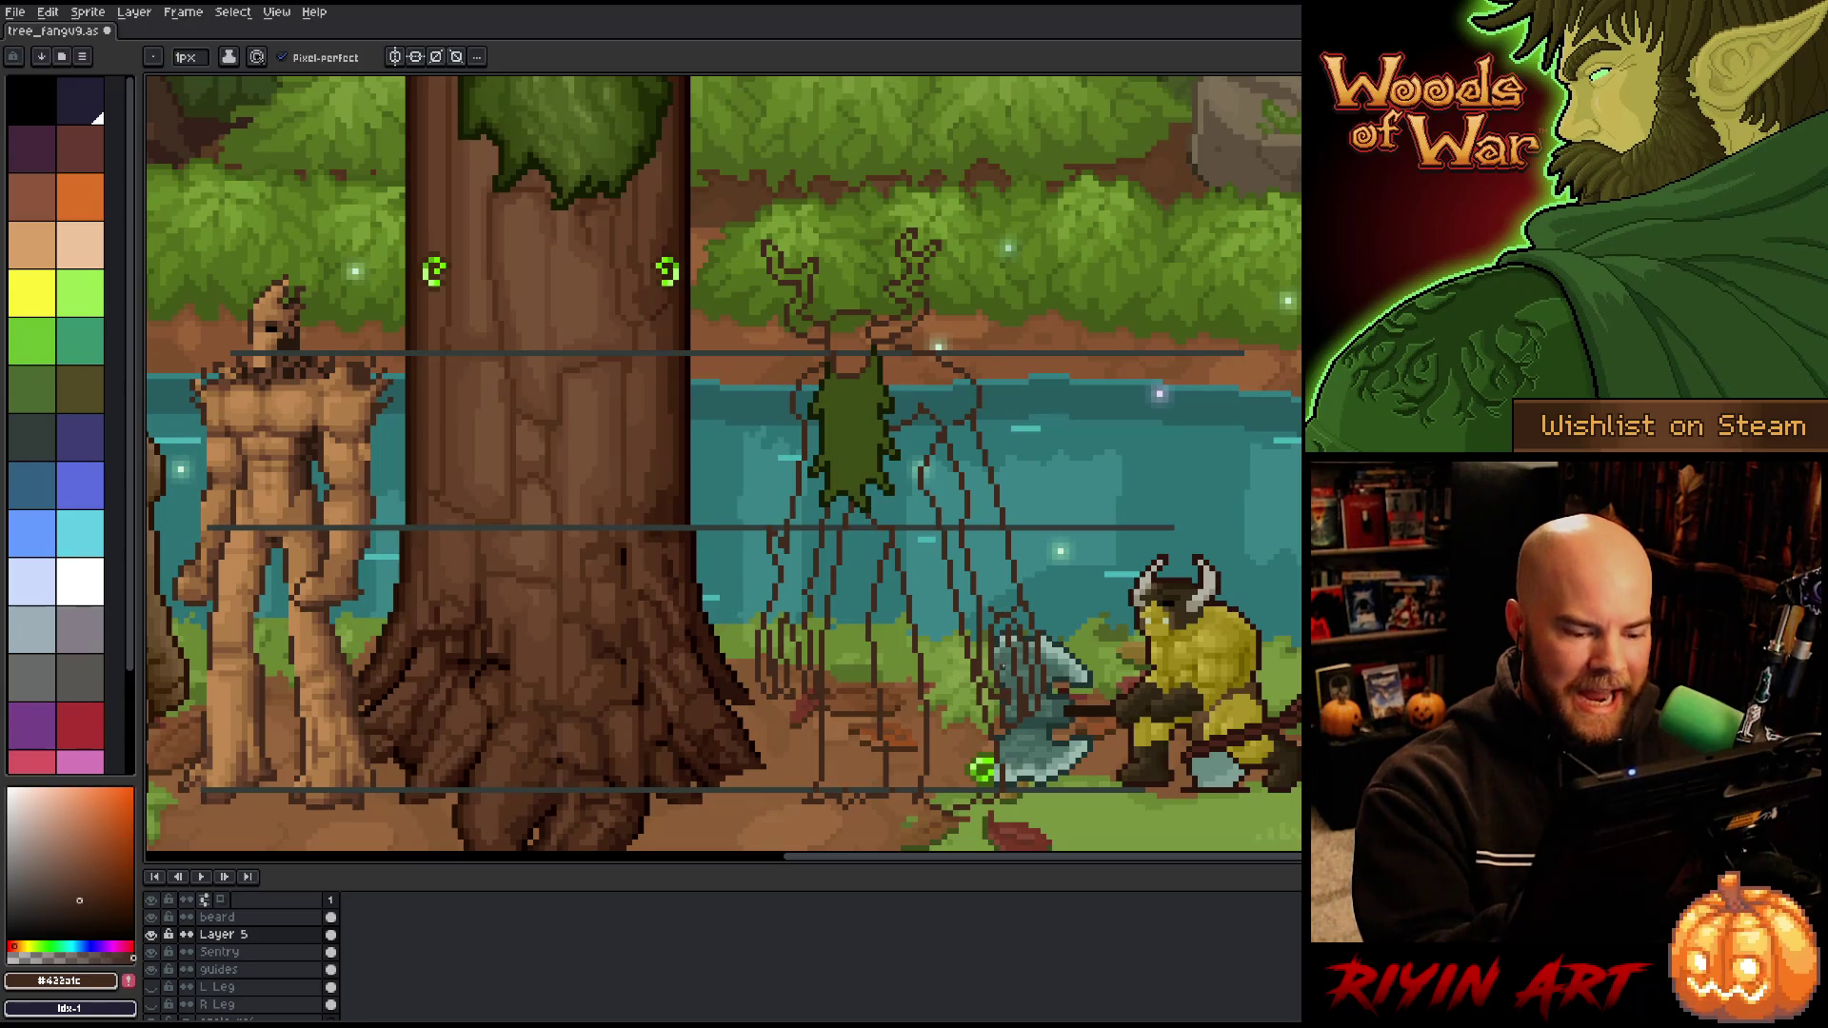
key("e")
key("b")
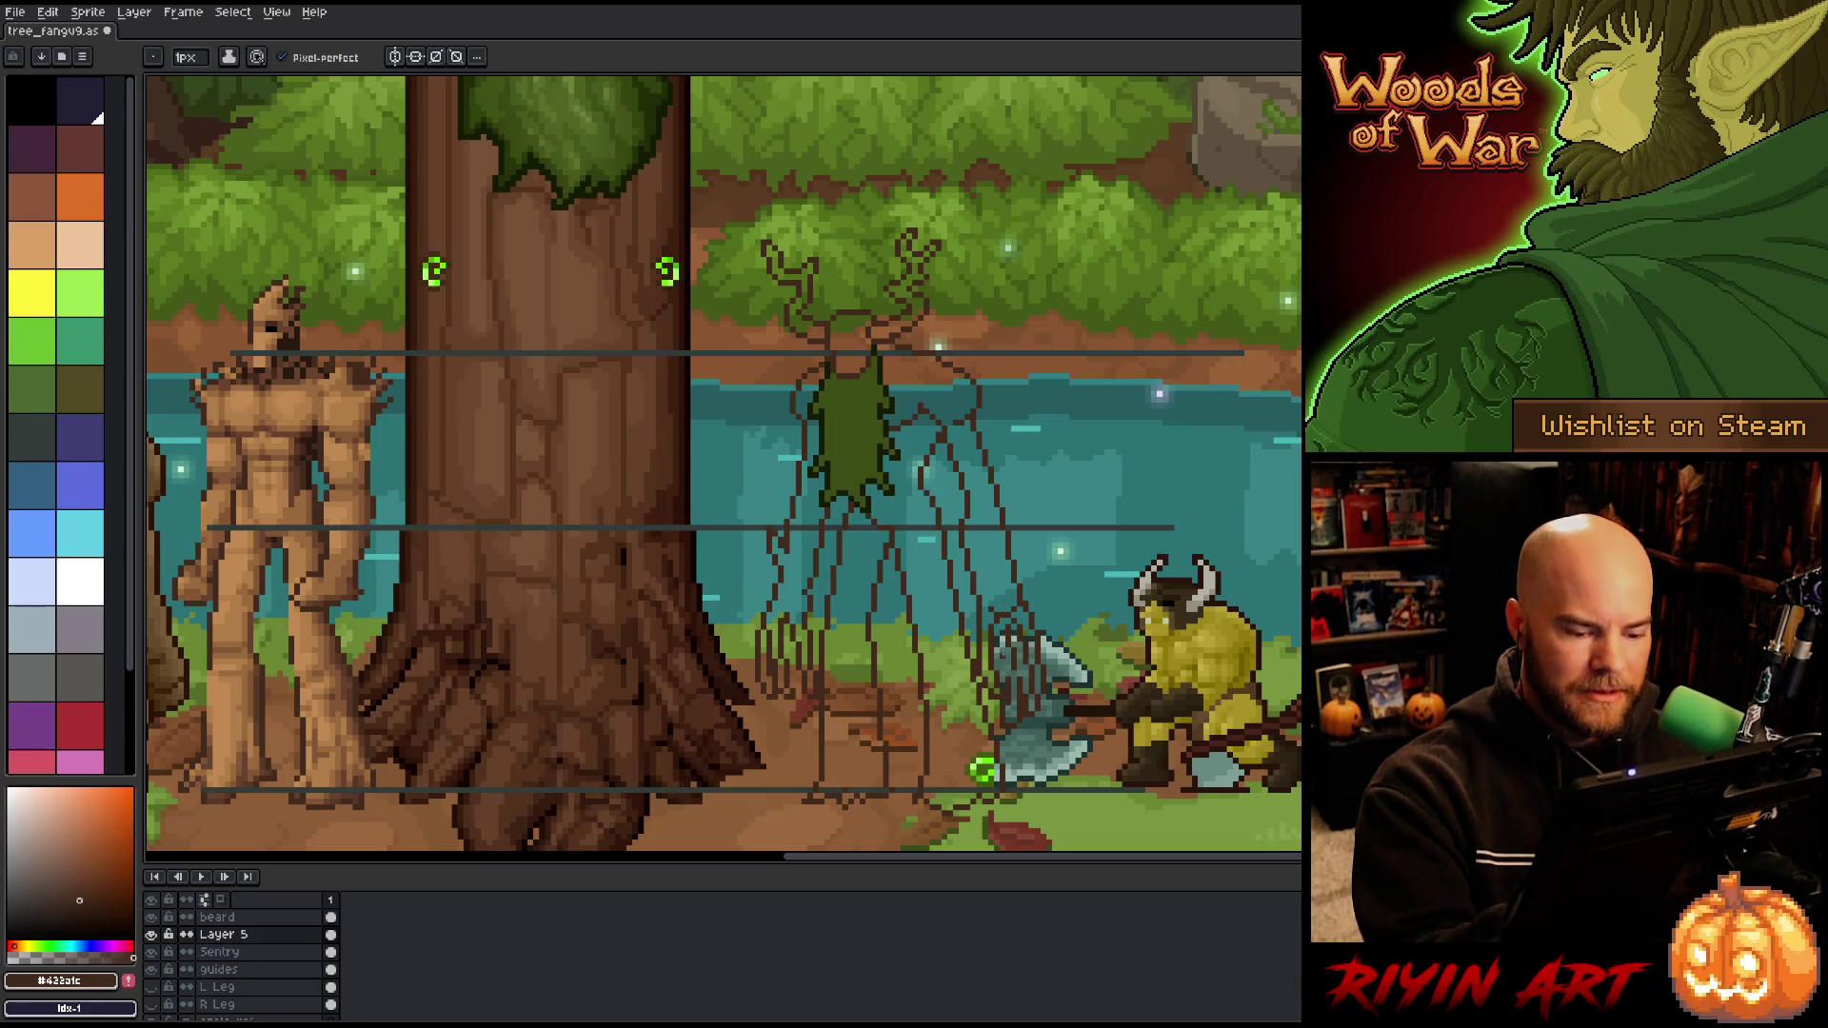
key("e")
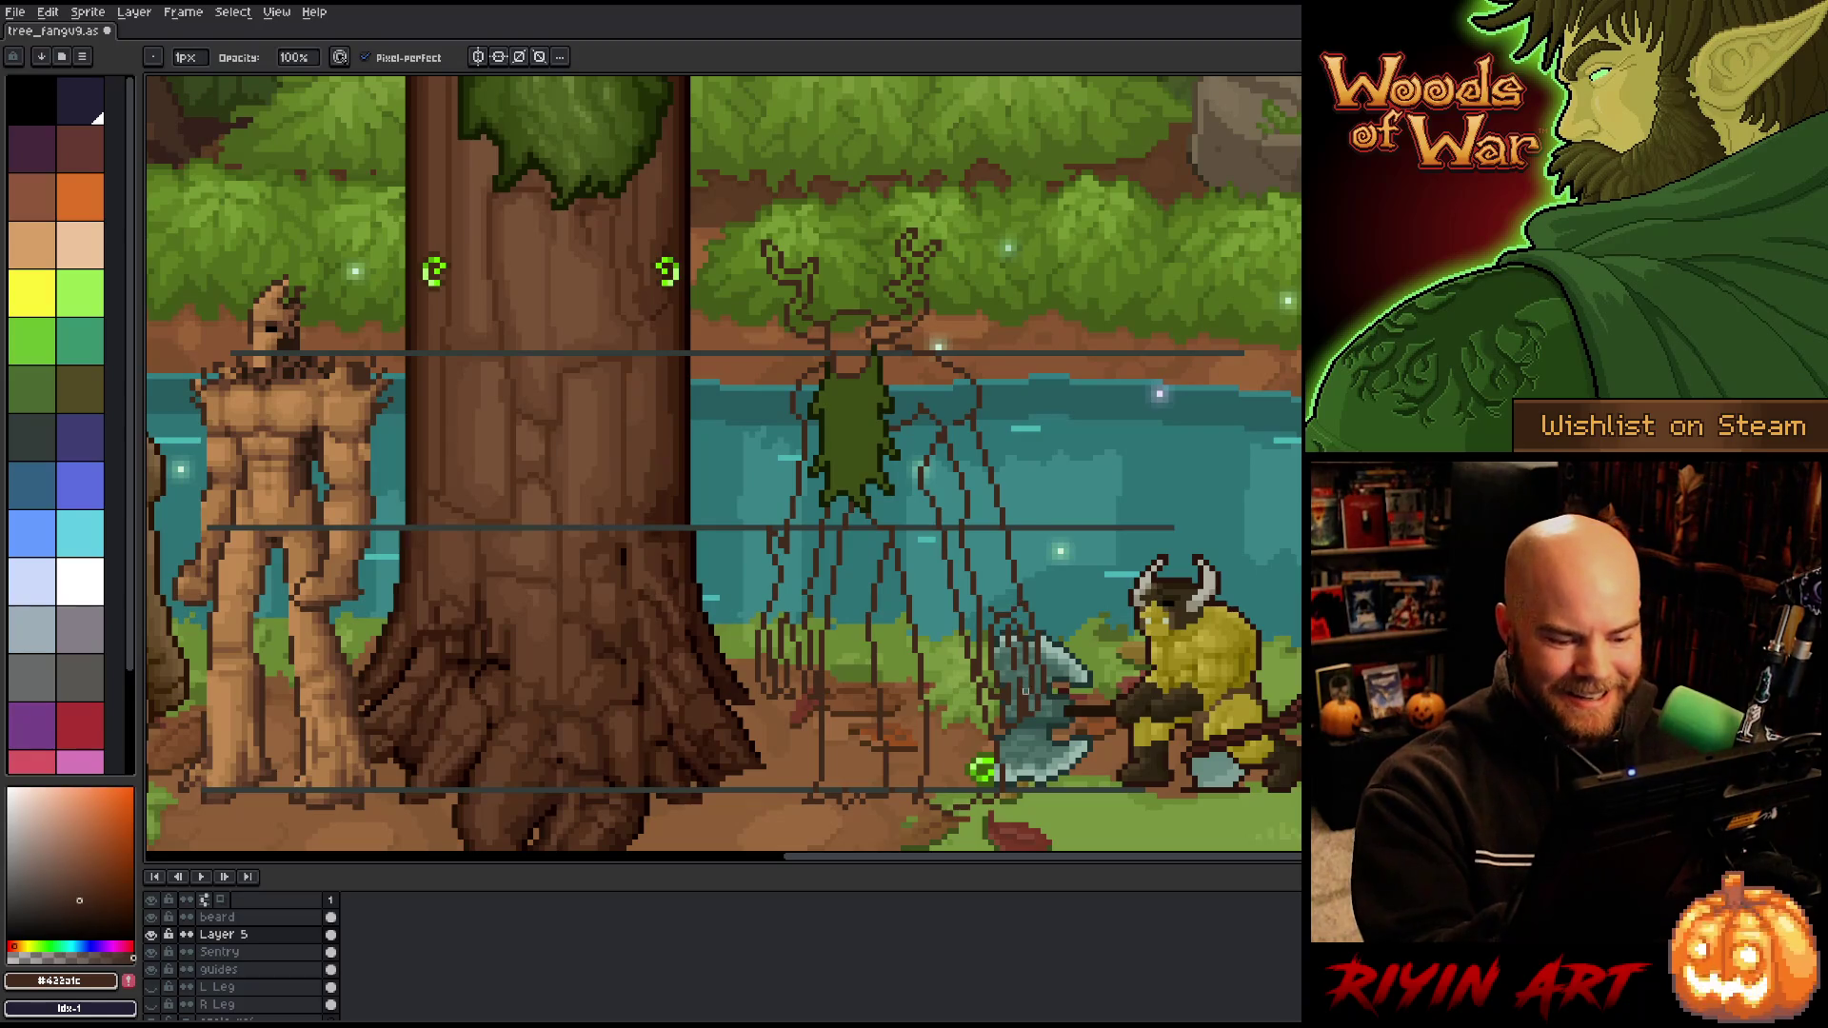
key("b")
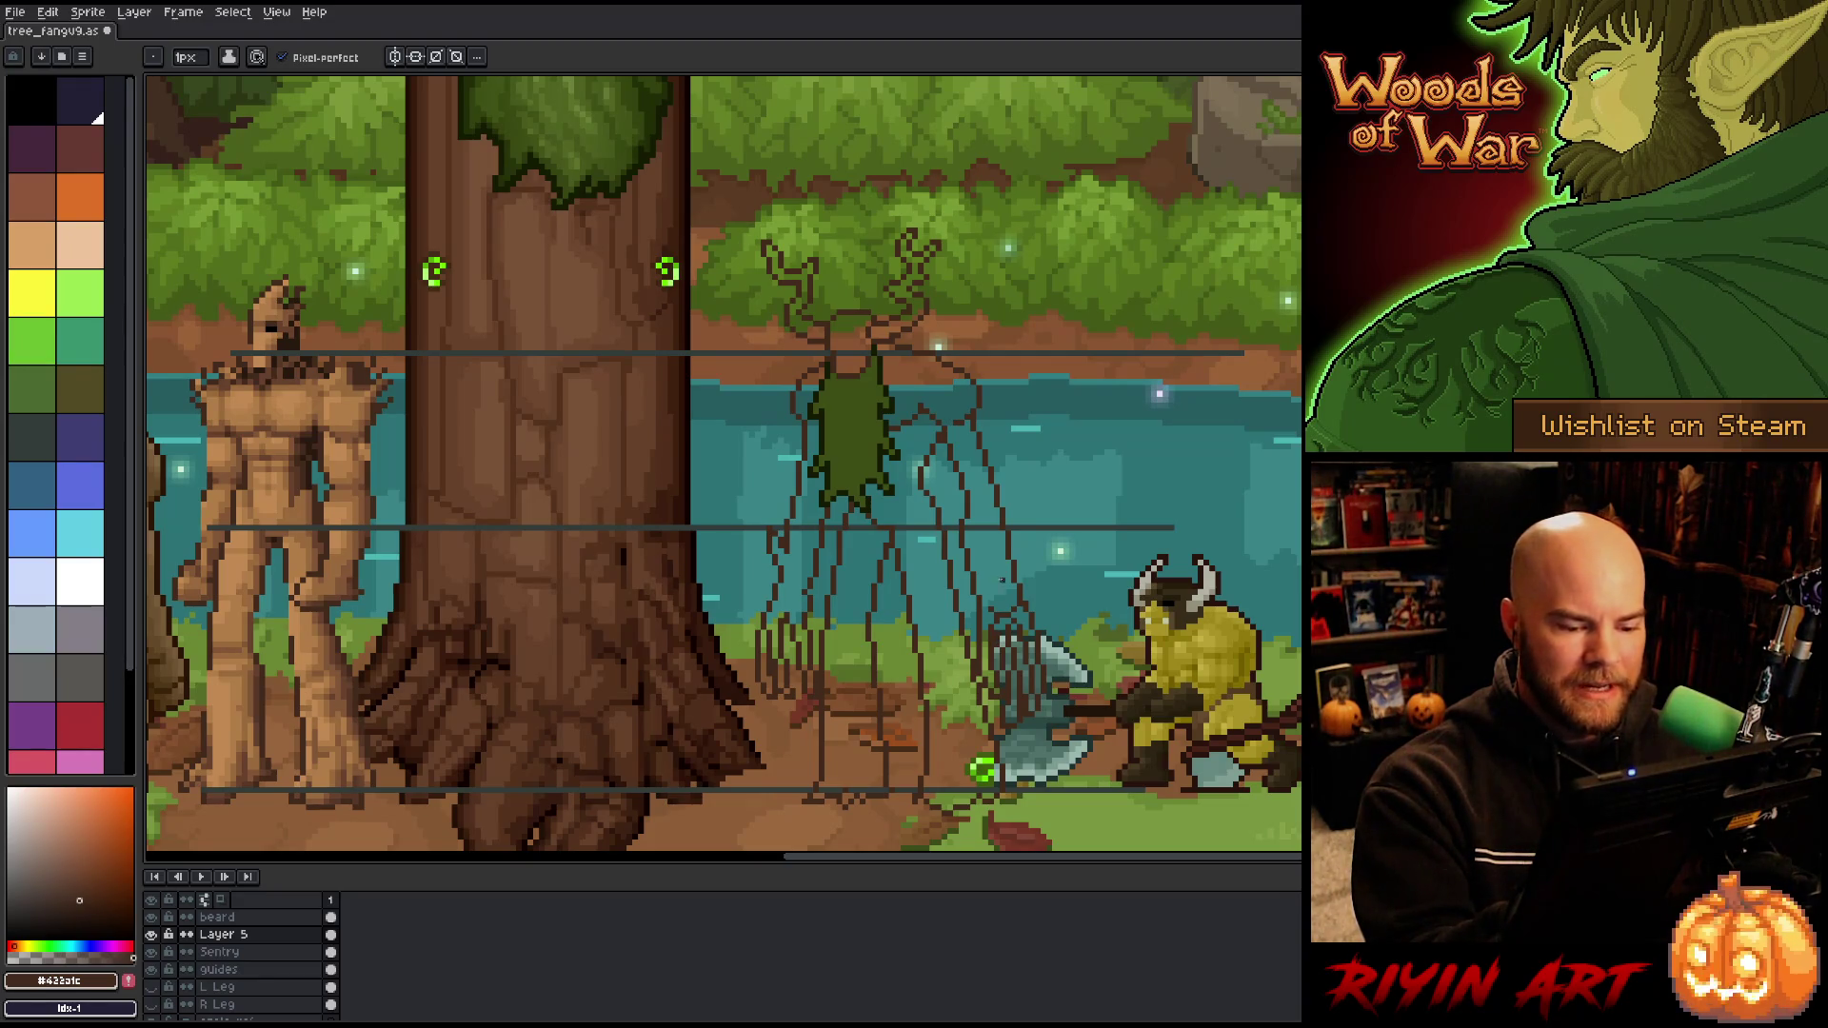
key("e")
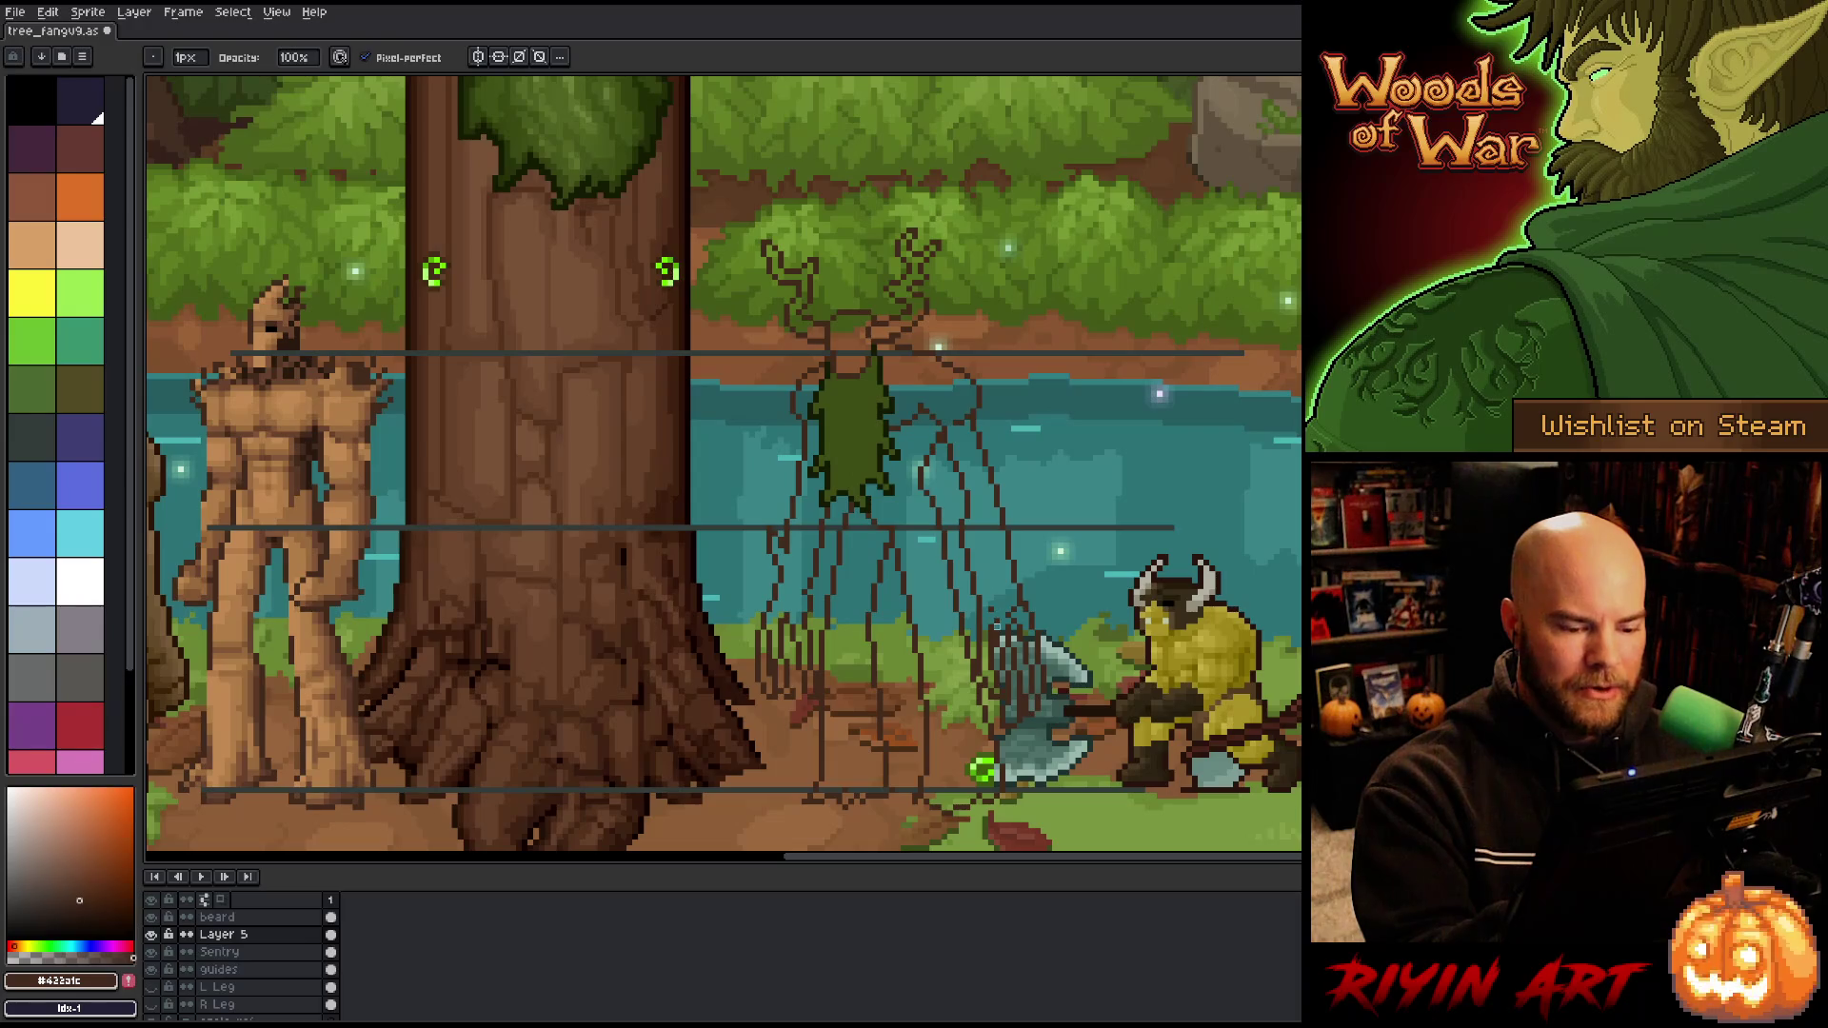
key("b")
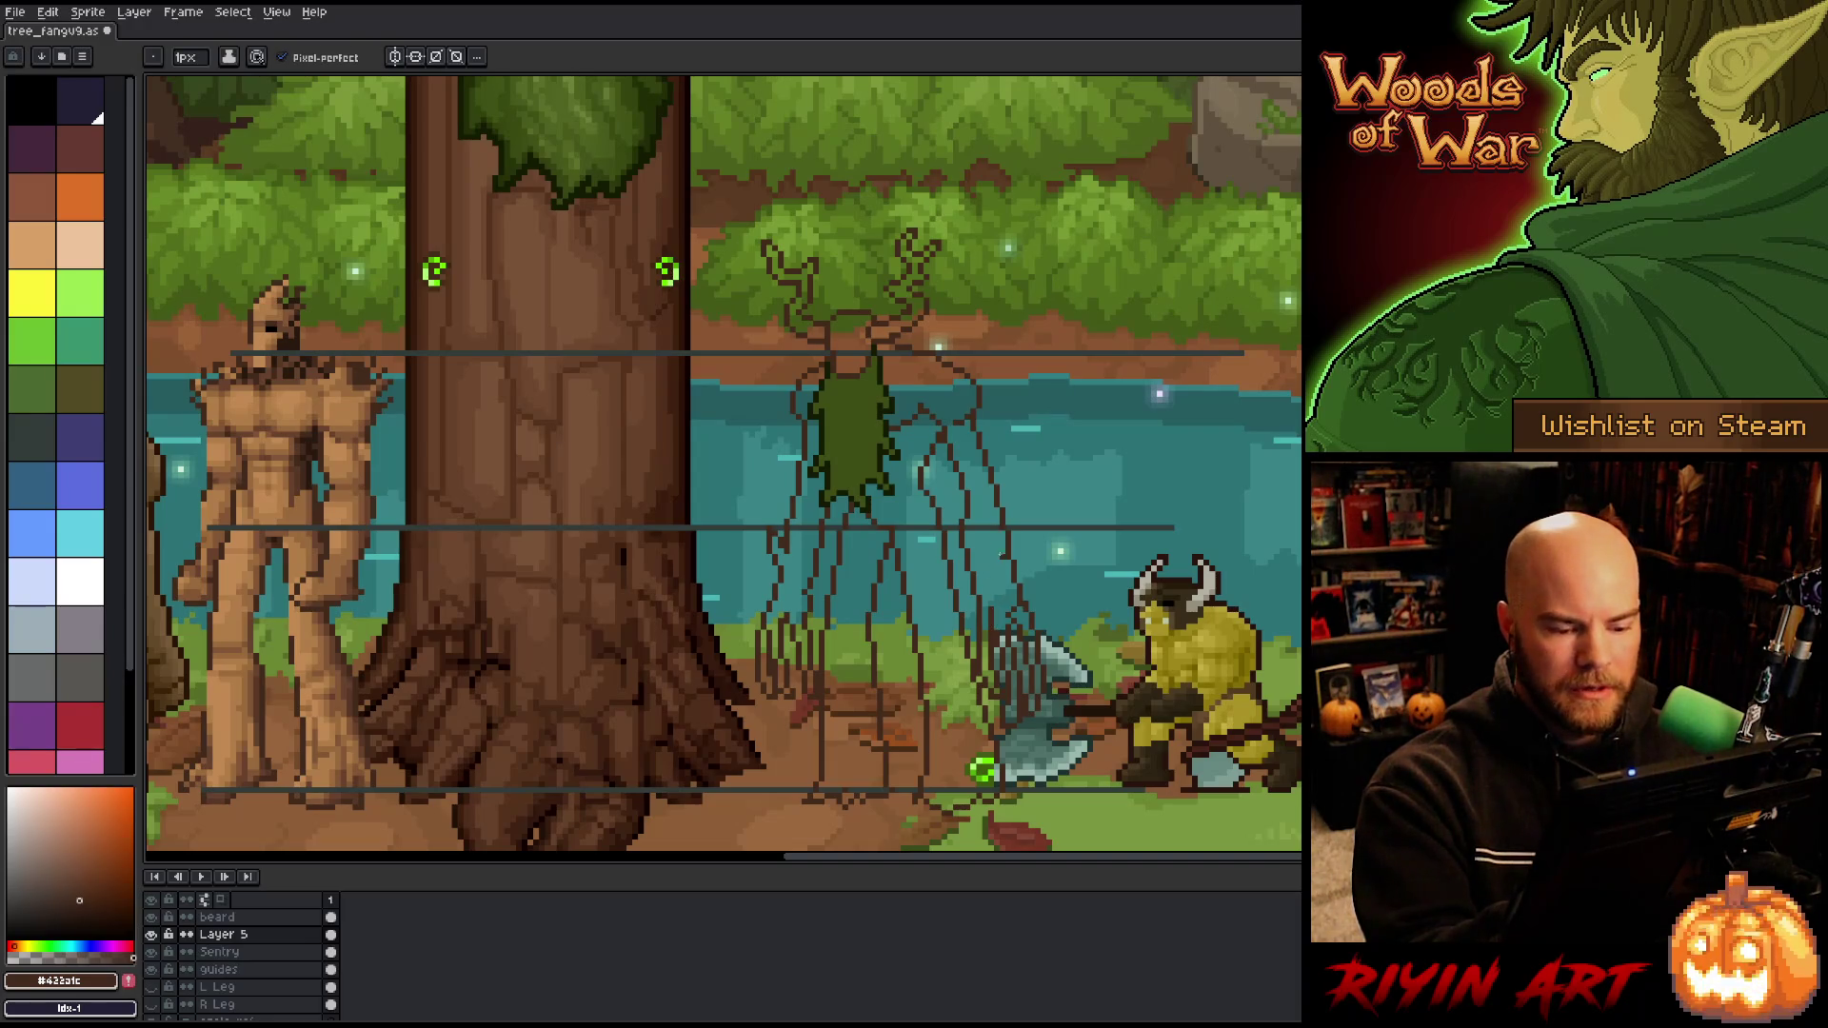
key("e")
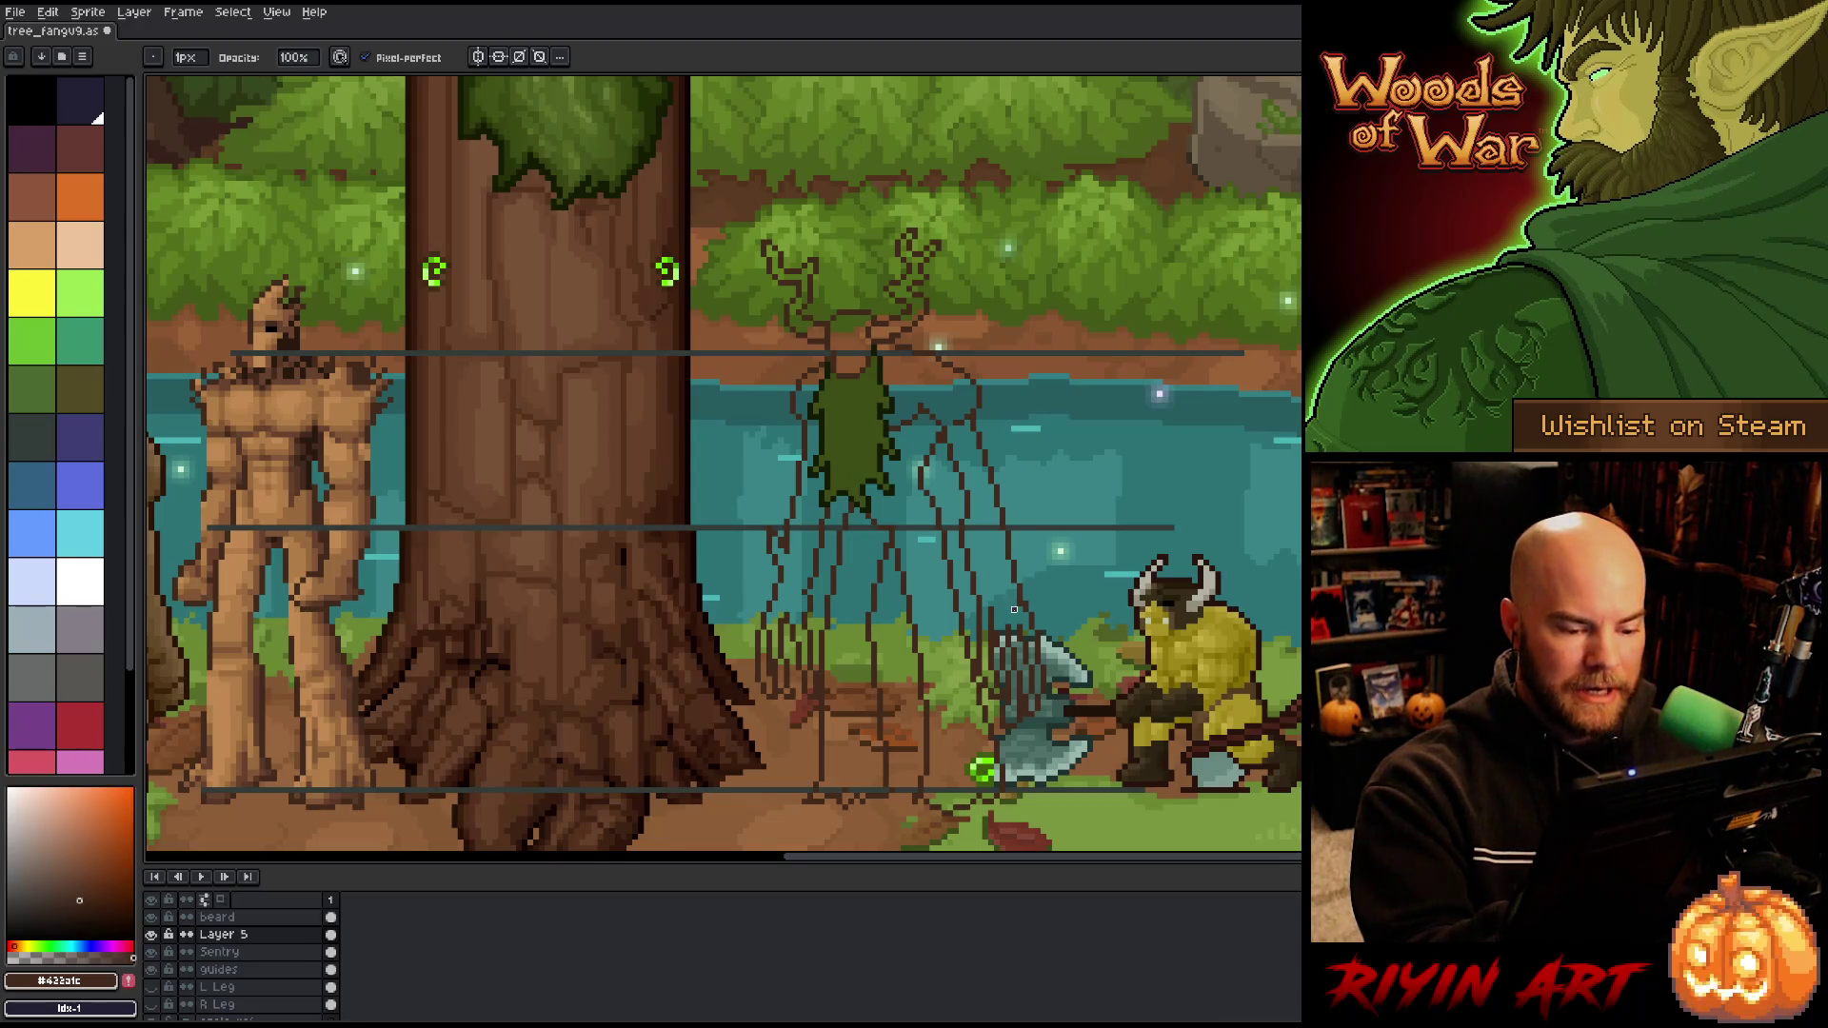
key("b")
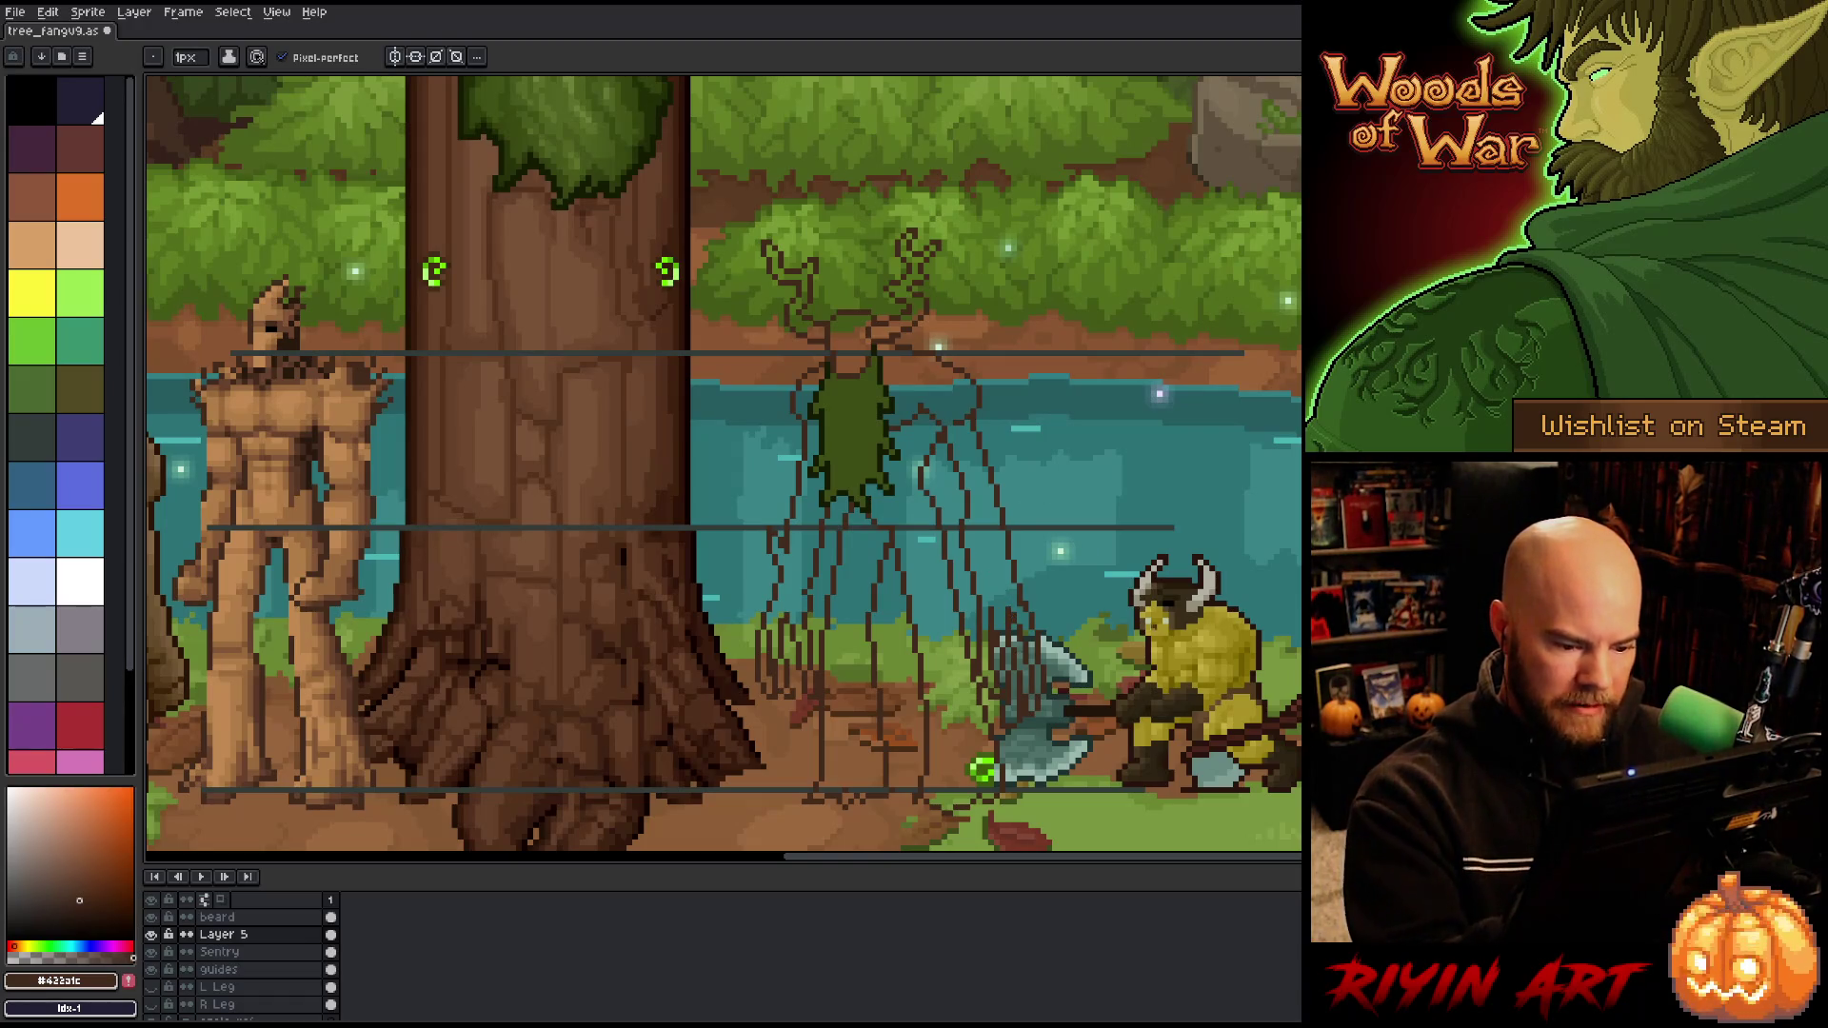
key("e")
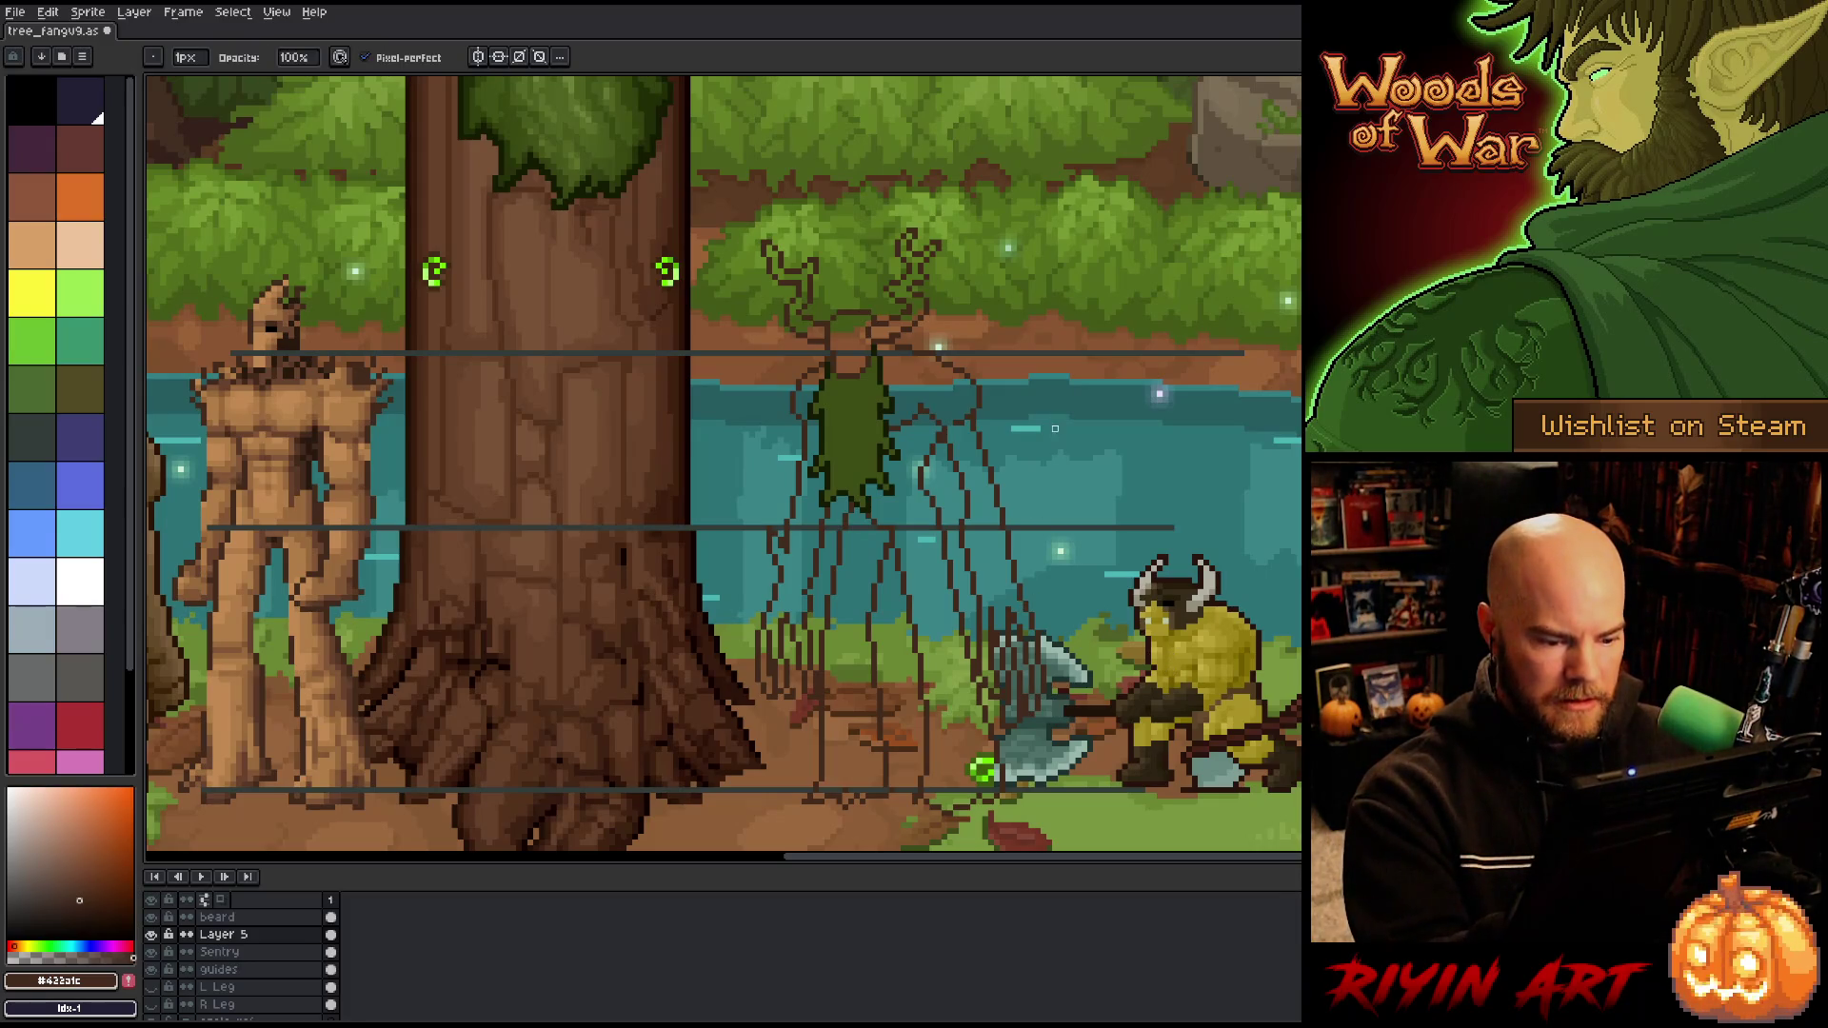
key("b")
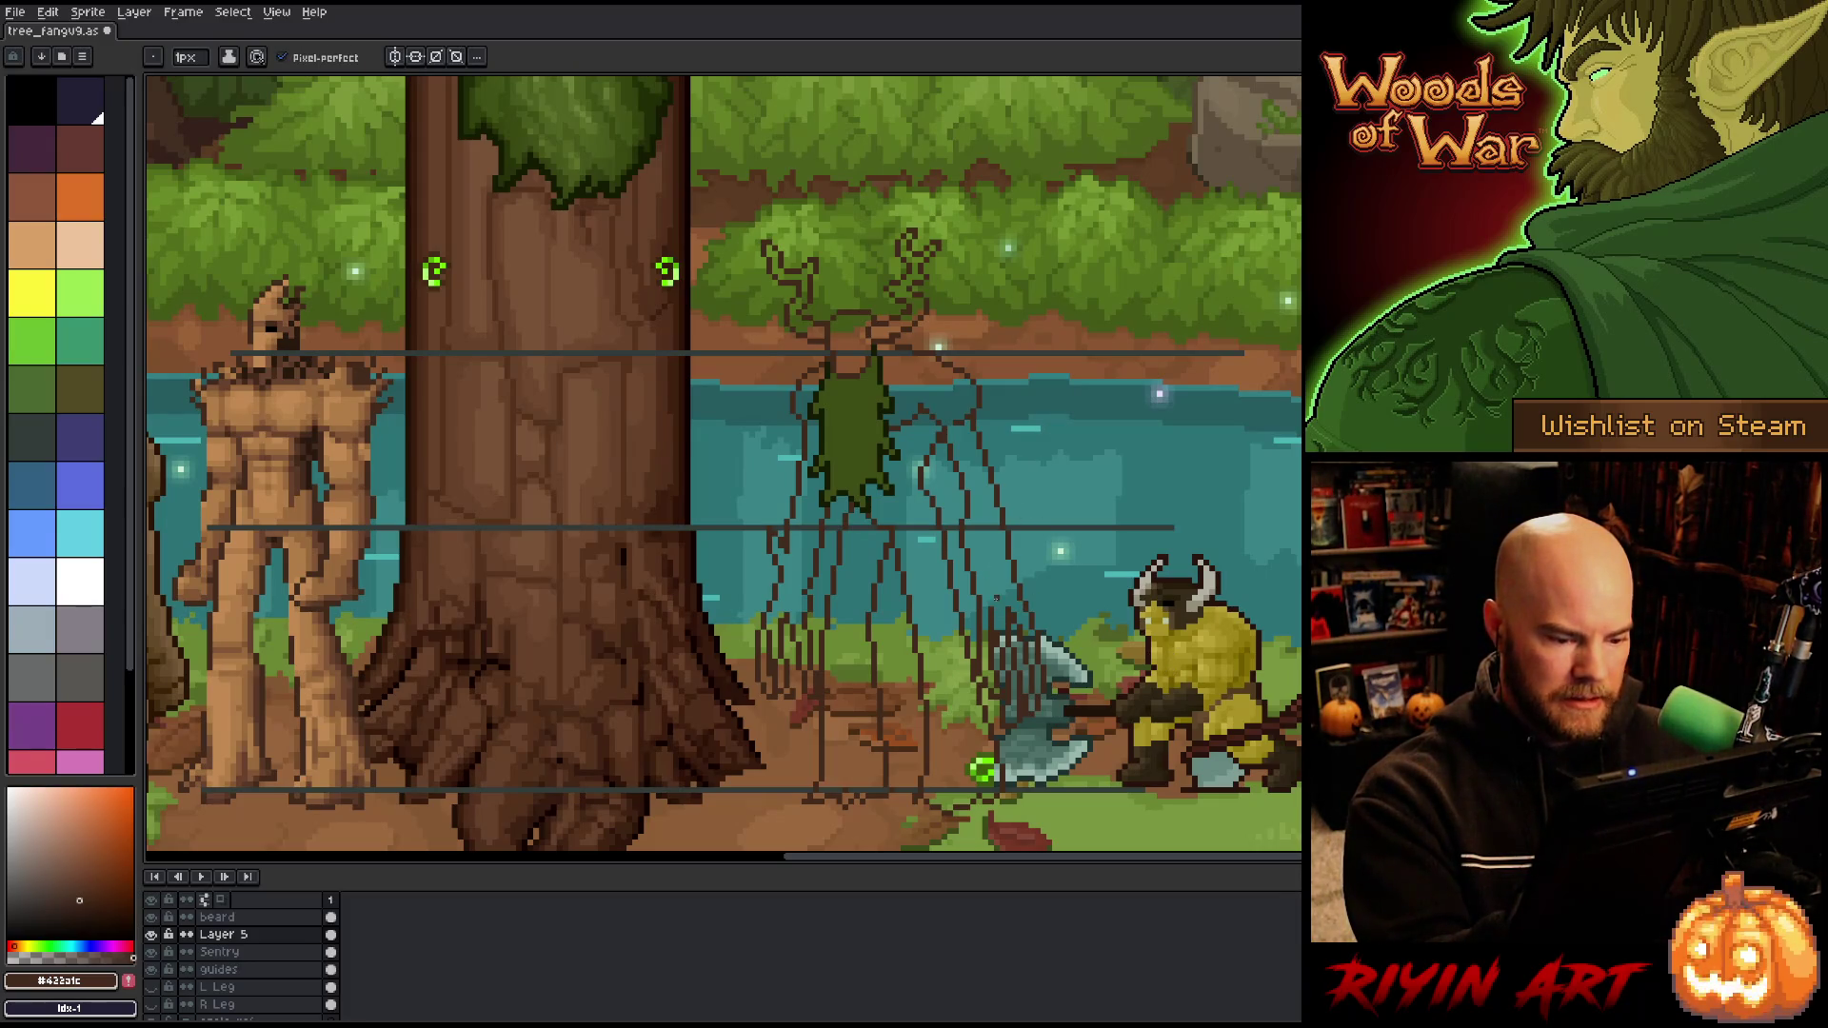
key("e")
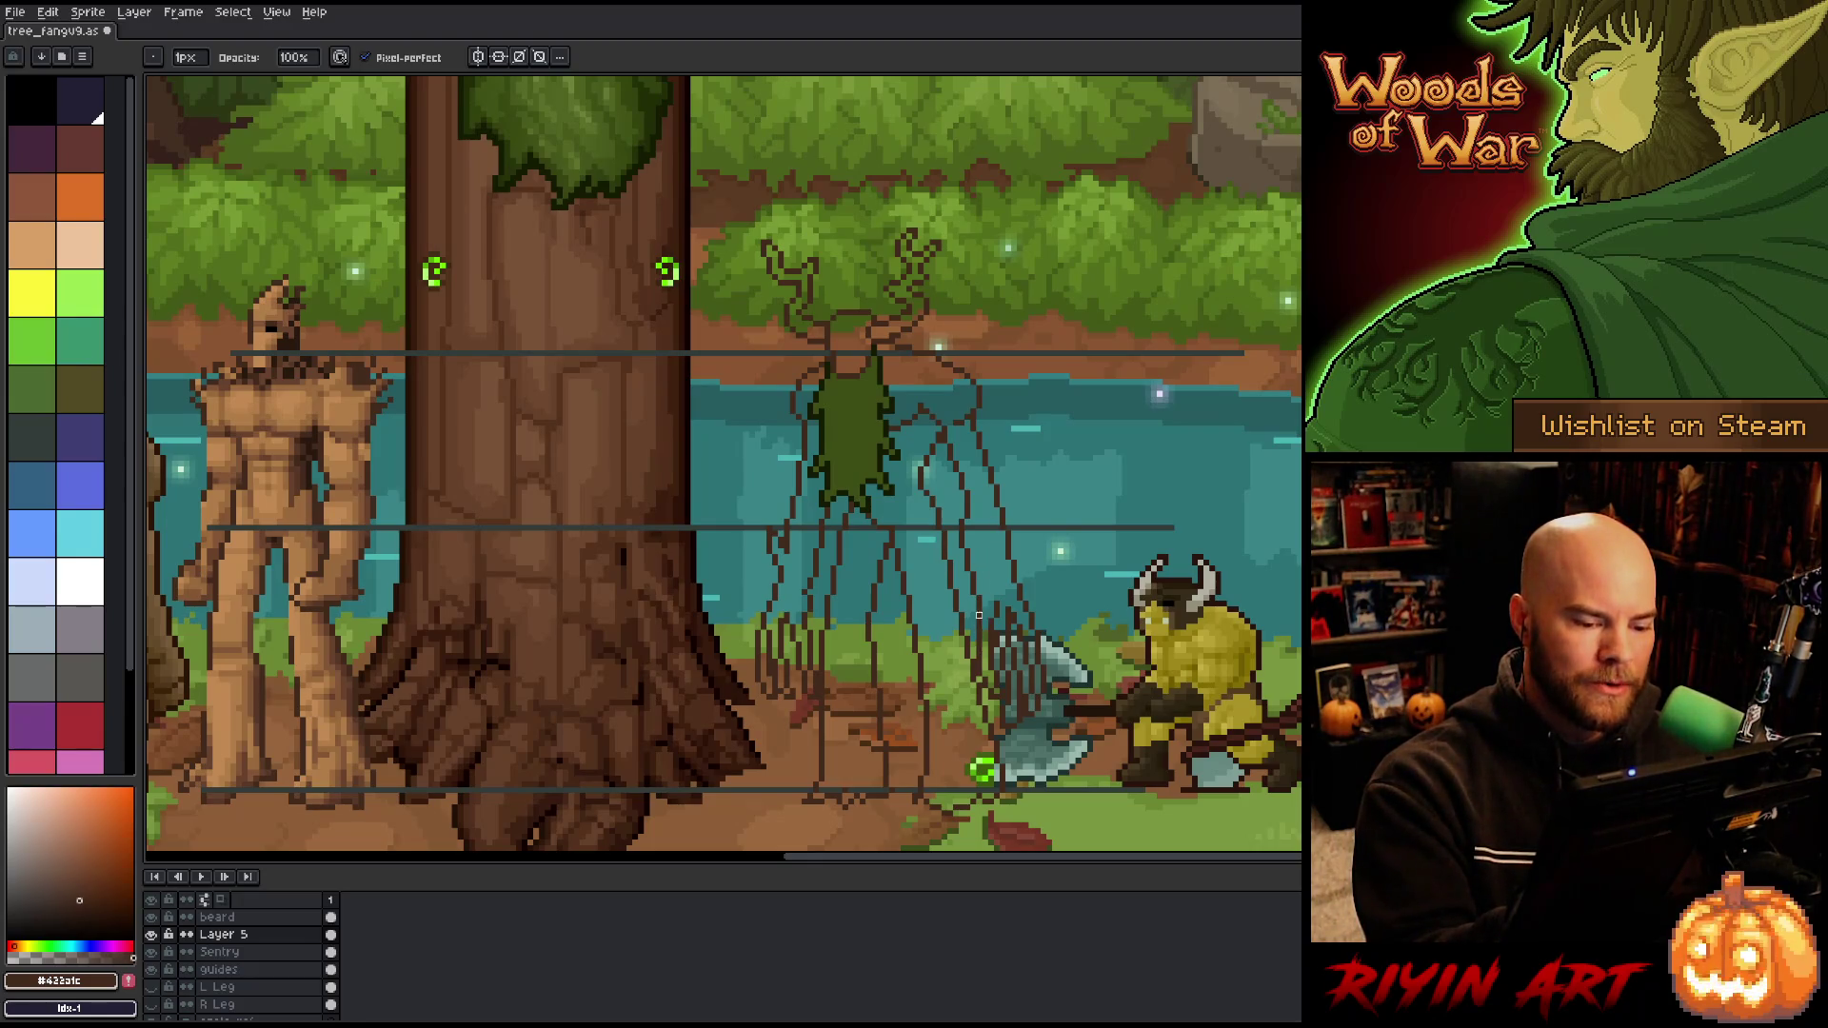
key("b")
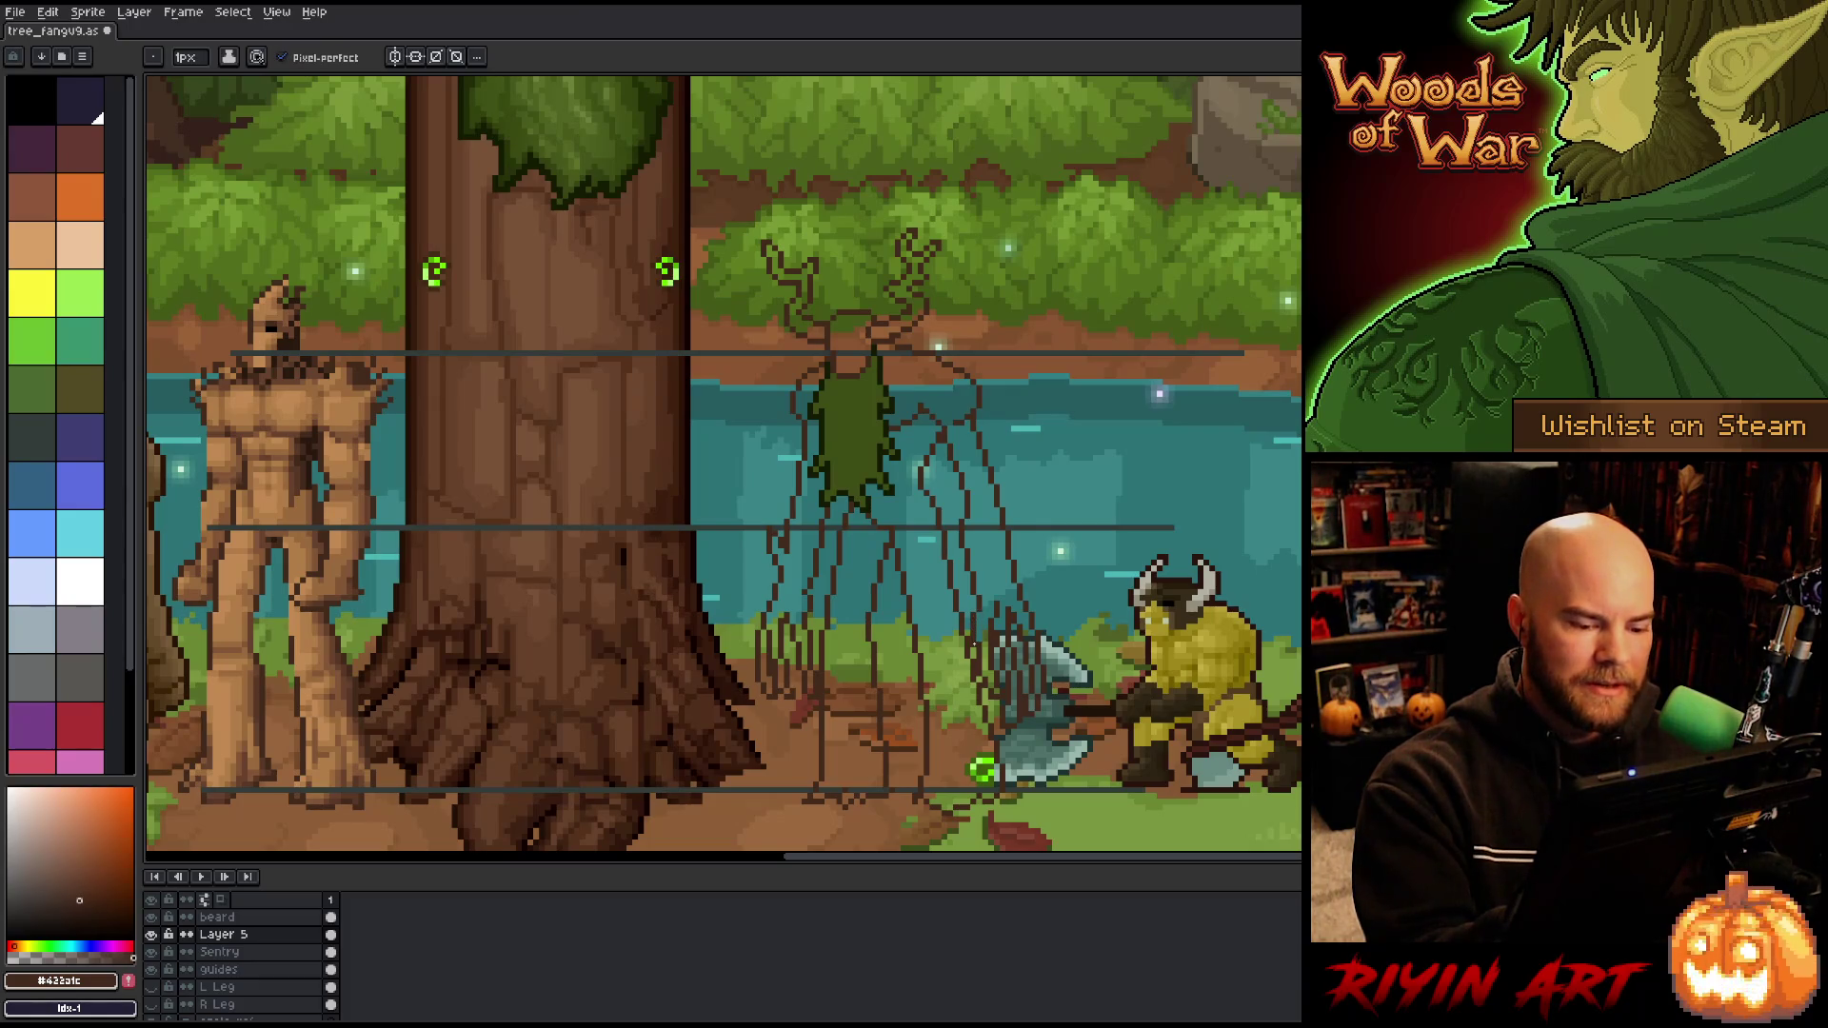
key("e")
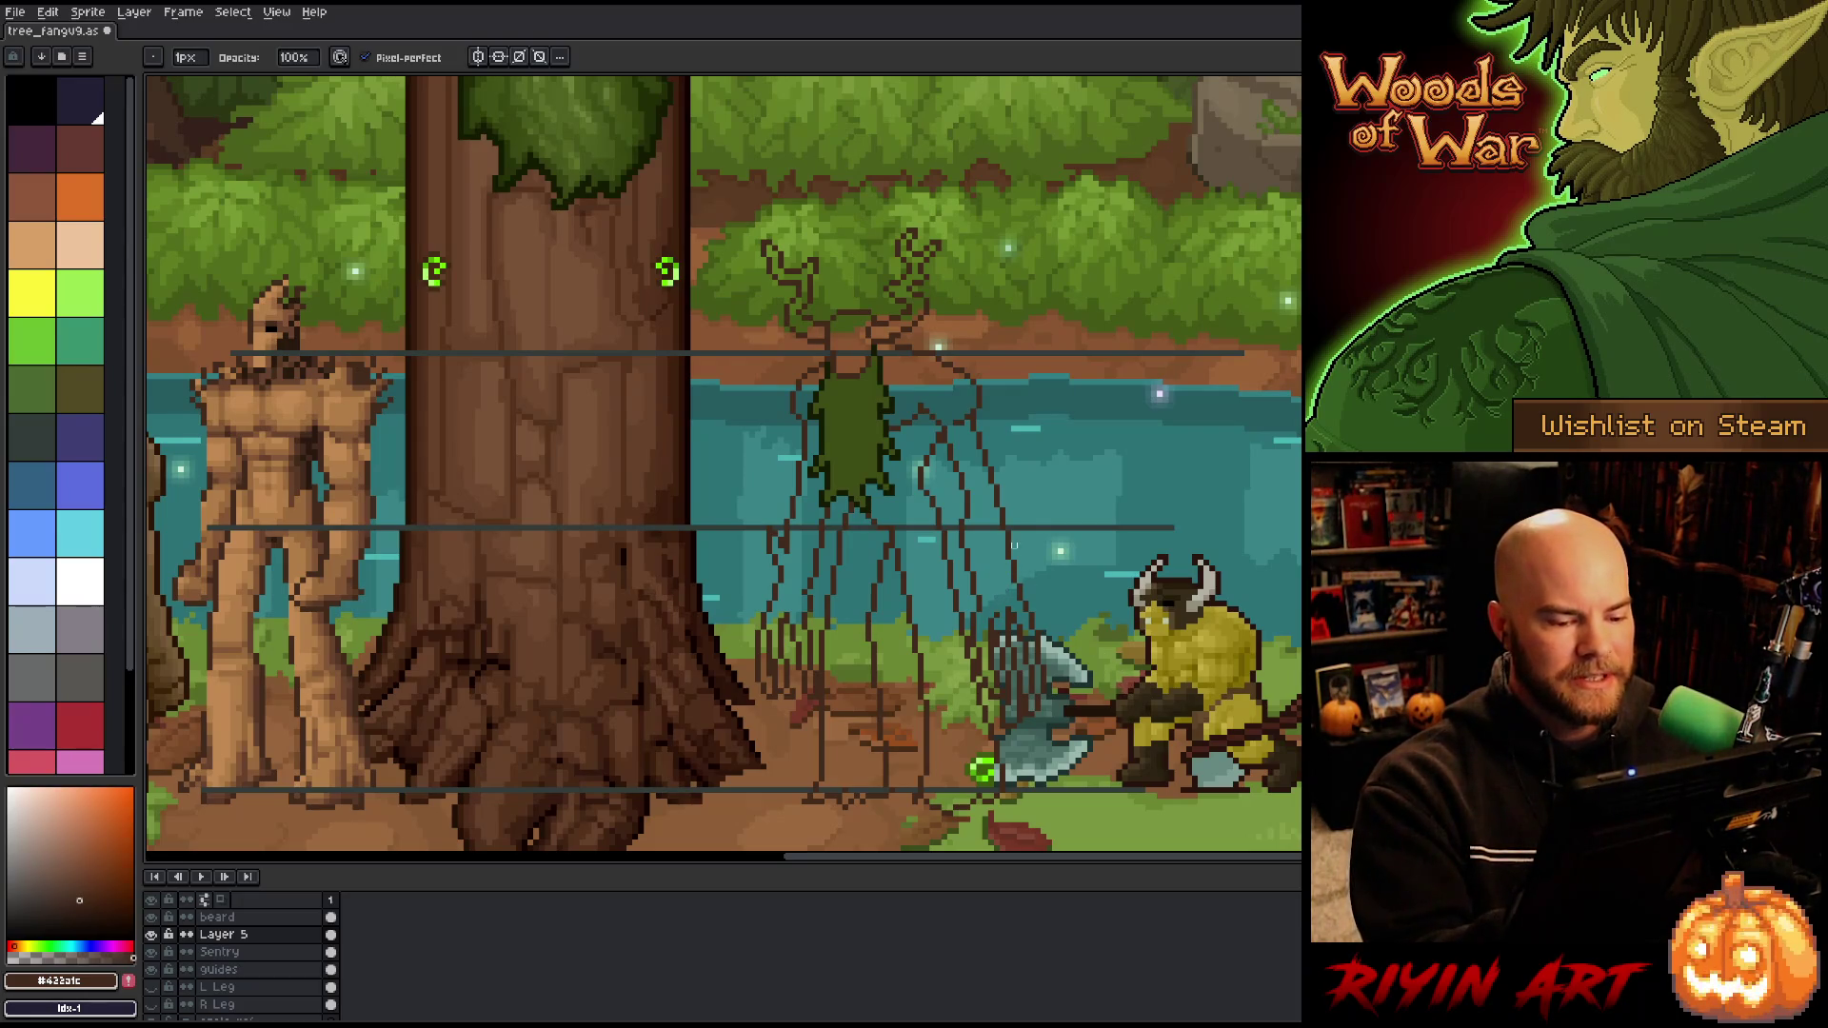
key("b")
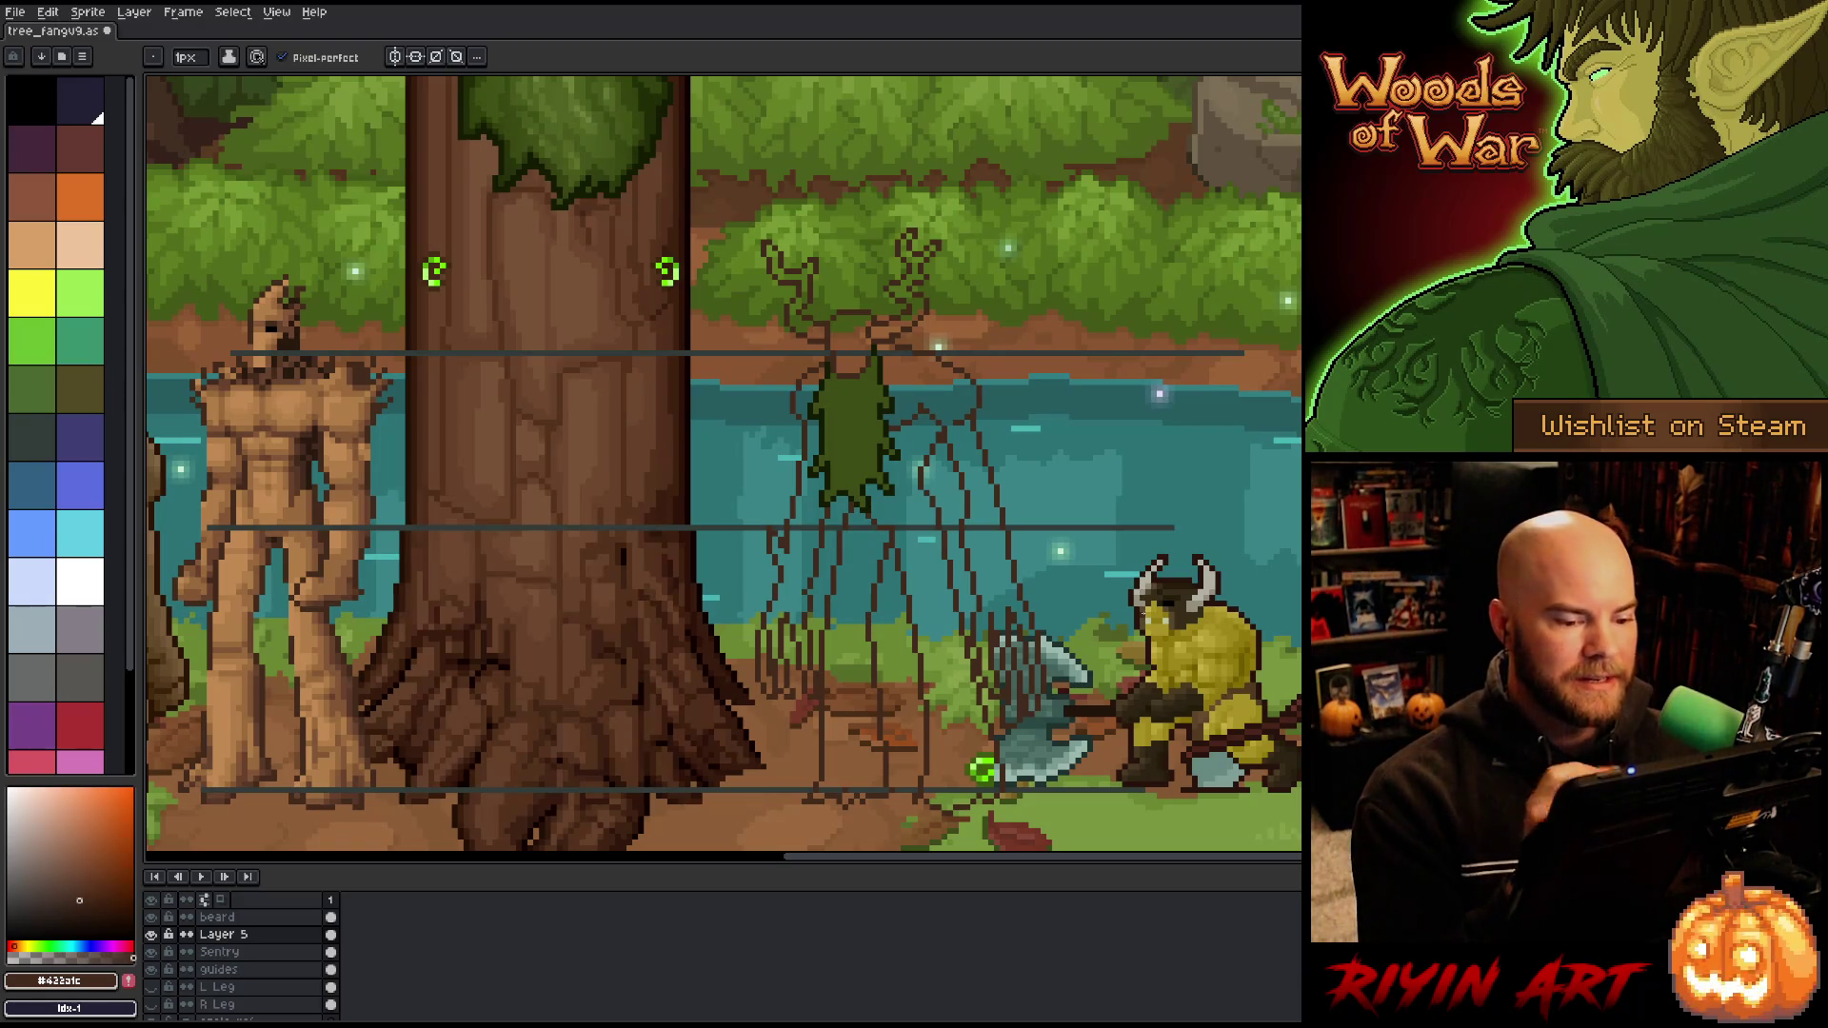
key("m")
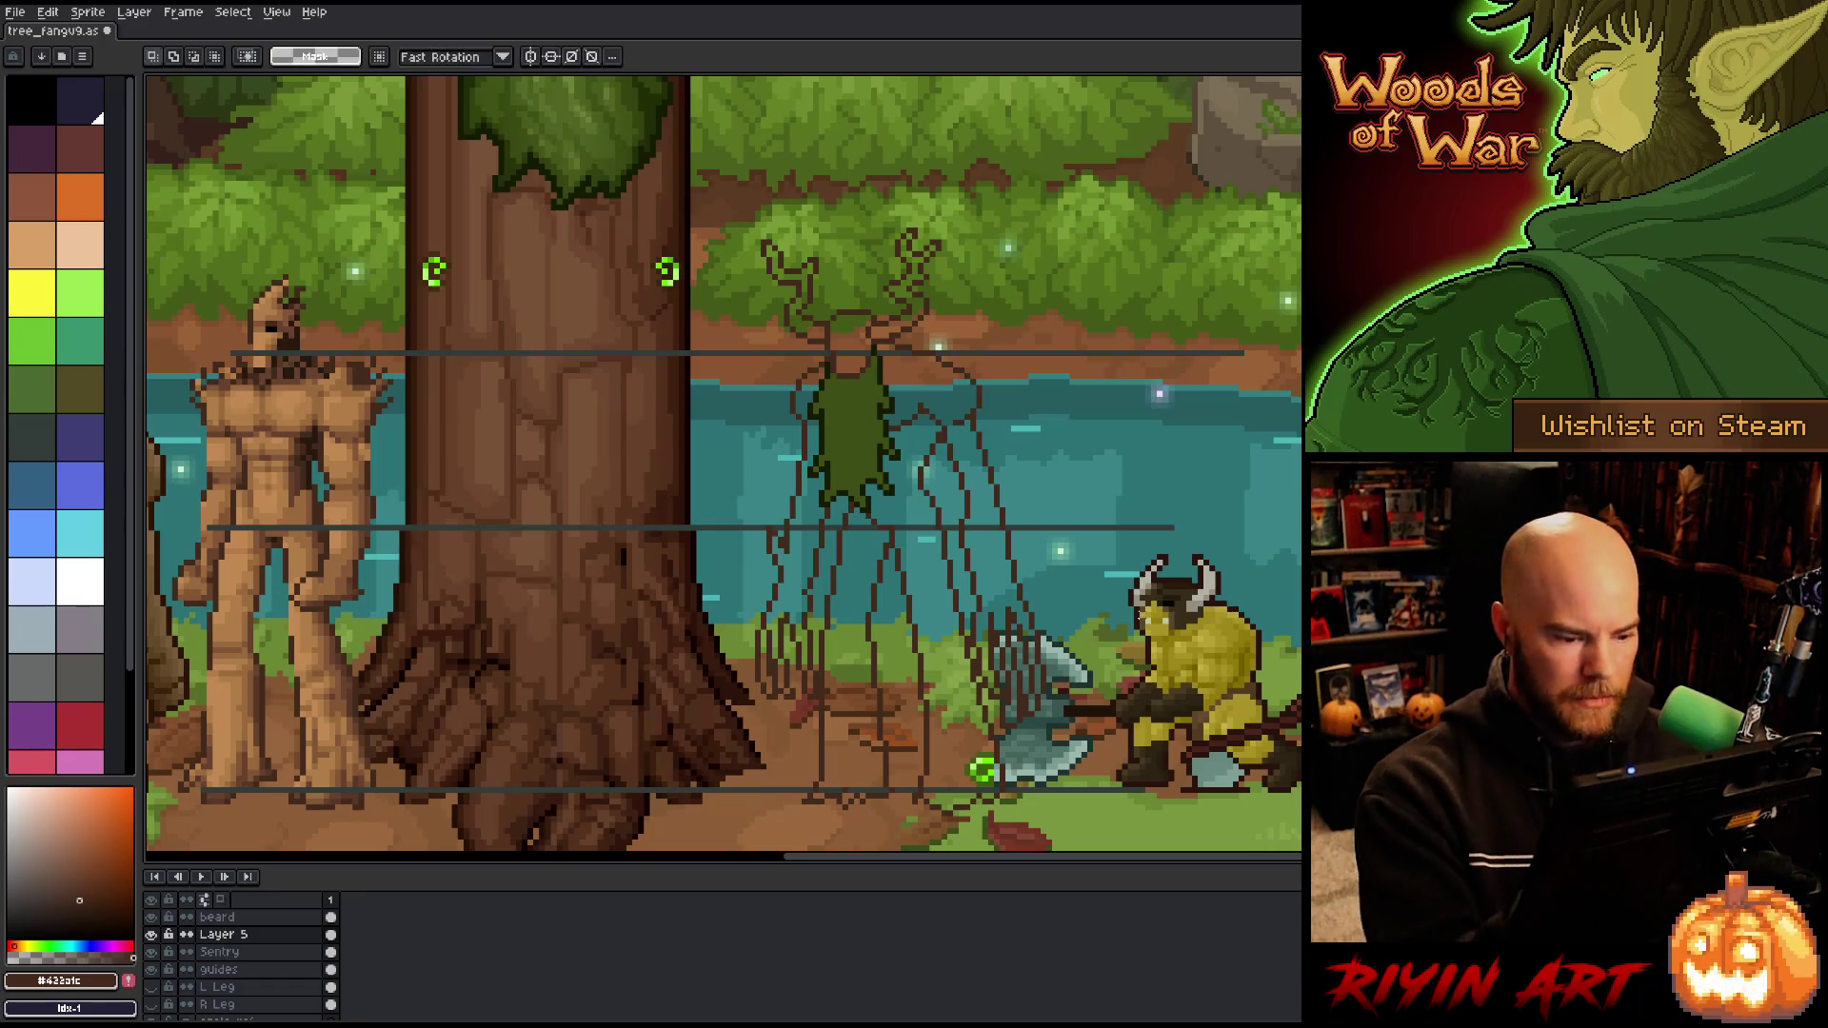
Step: Select the lower body and right-hand area, then hide the forest background and minotaur layers
left_click_drag(762, 703, 1161, 574)
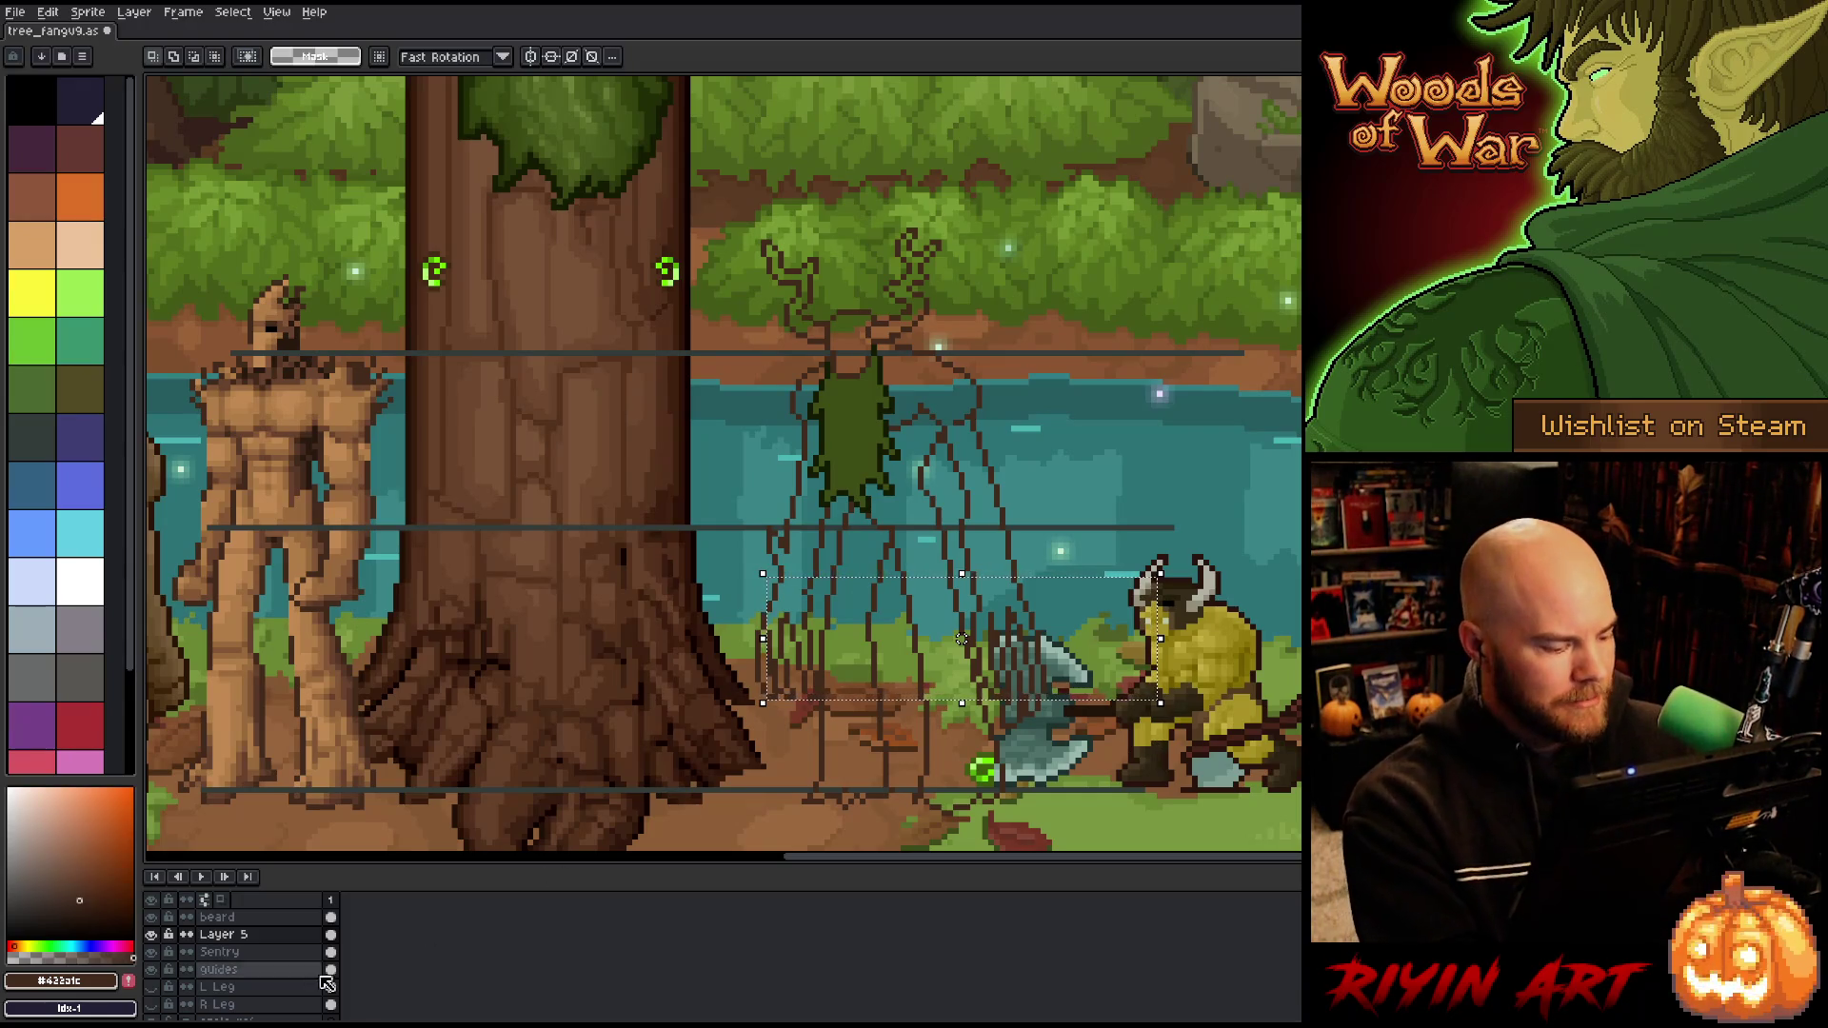
scroll(238, 1010, "down", 5)
scroll(238, 1009, "down", 1)
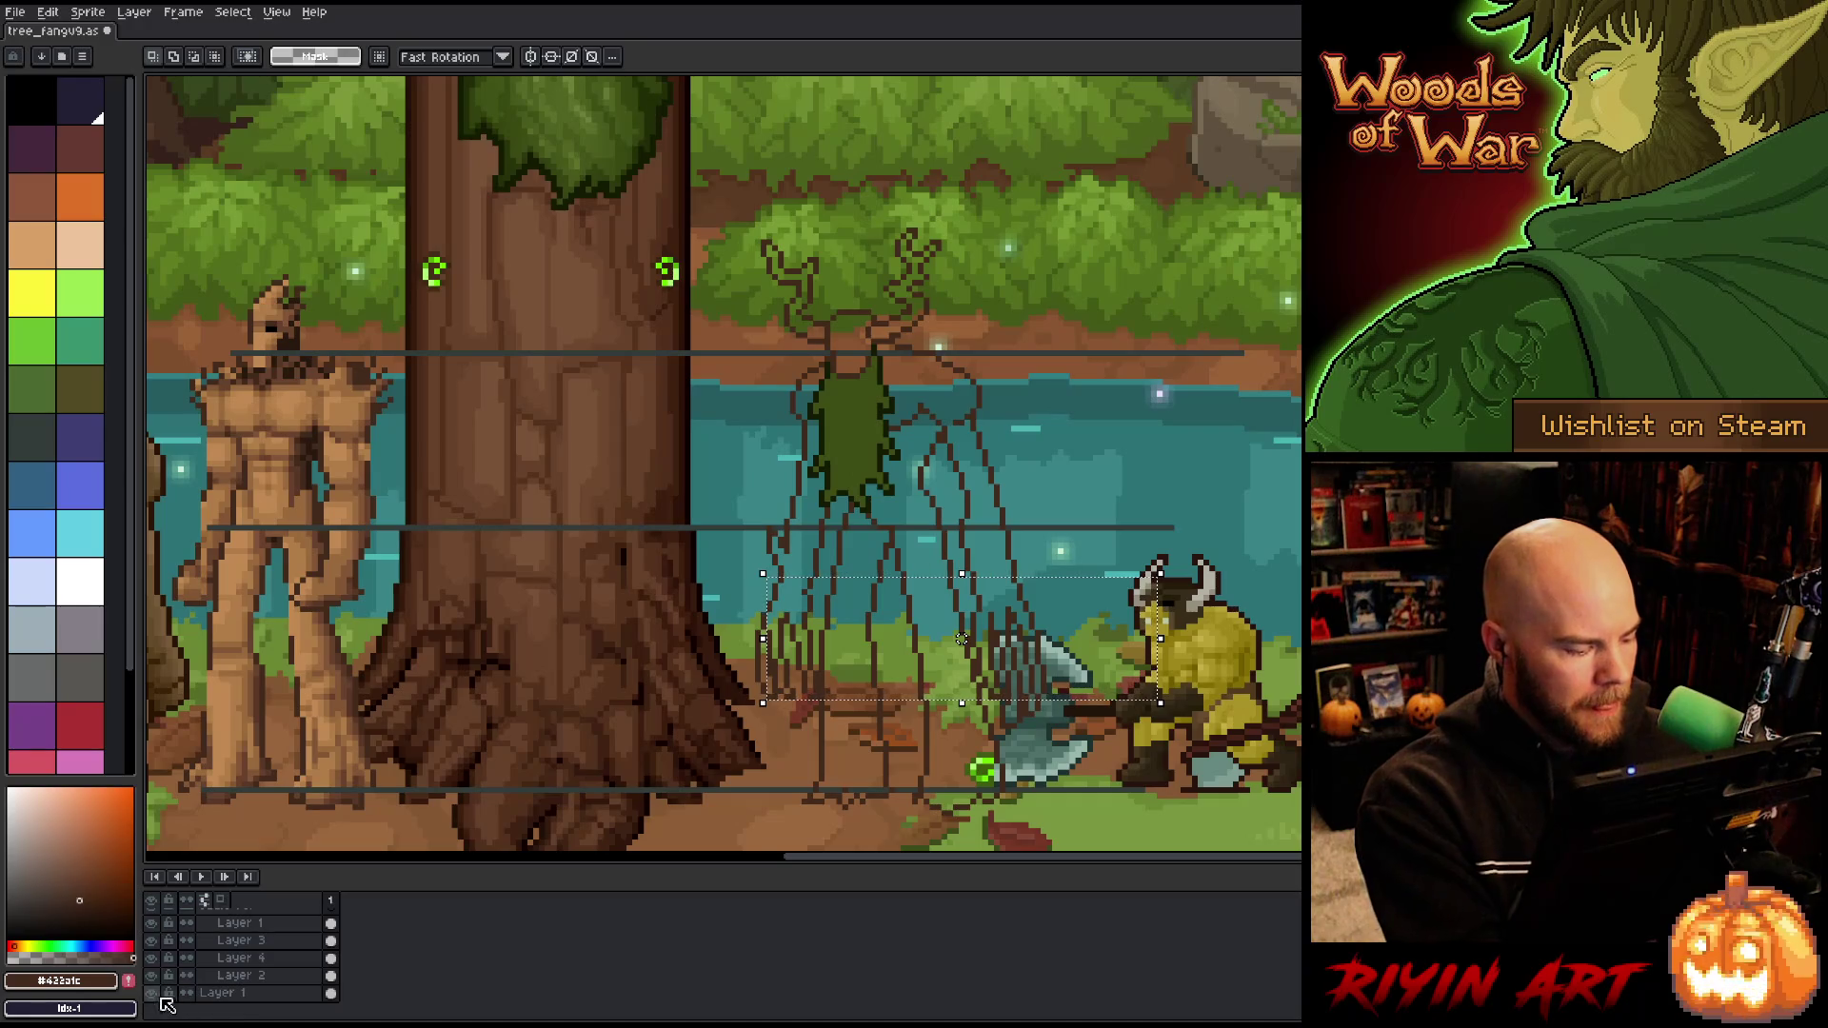
left_click(151, 993)
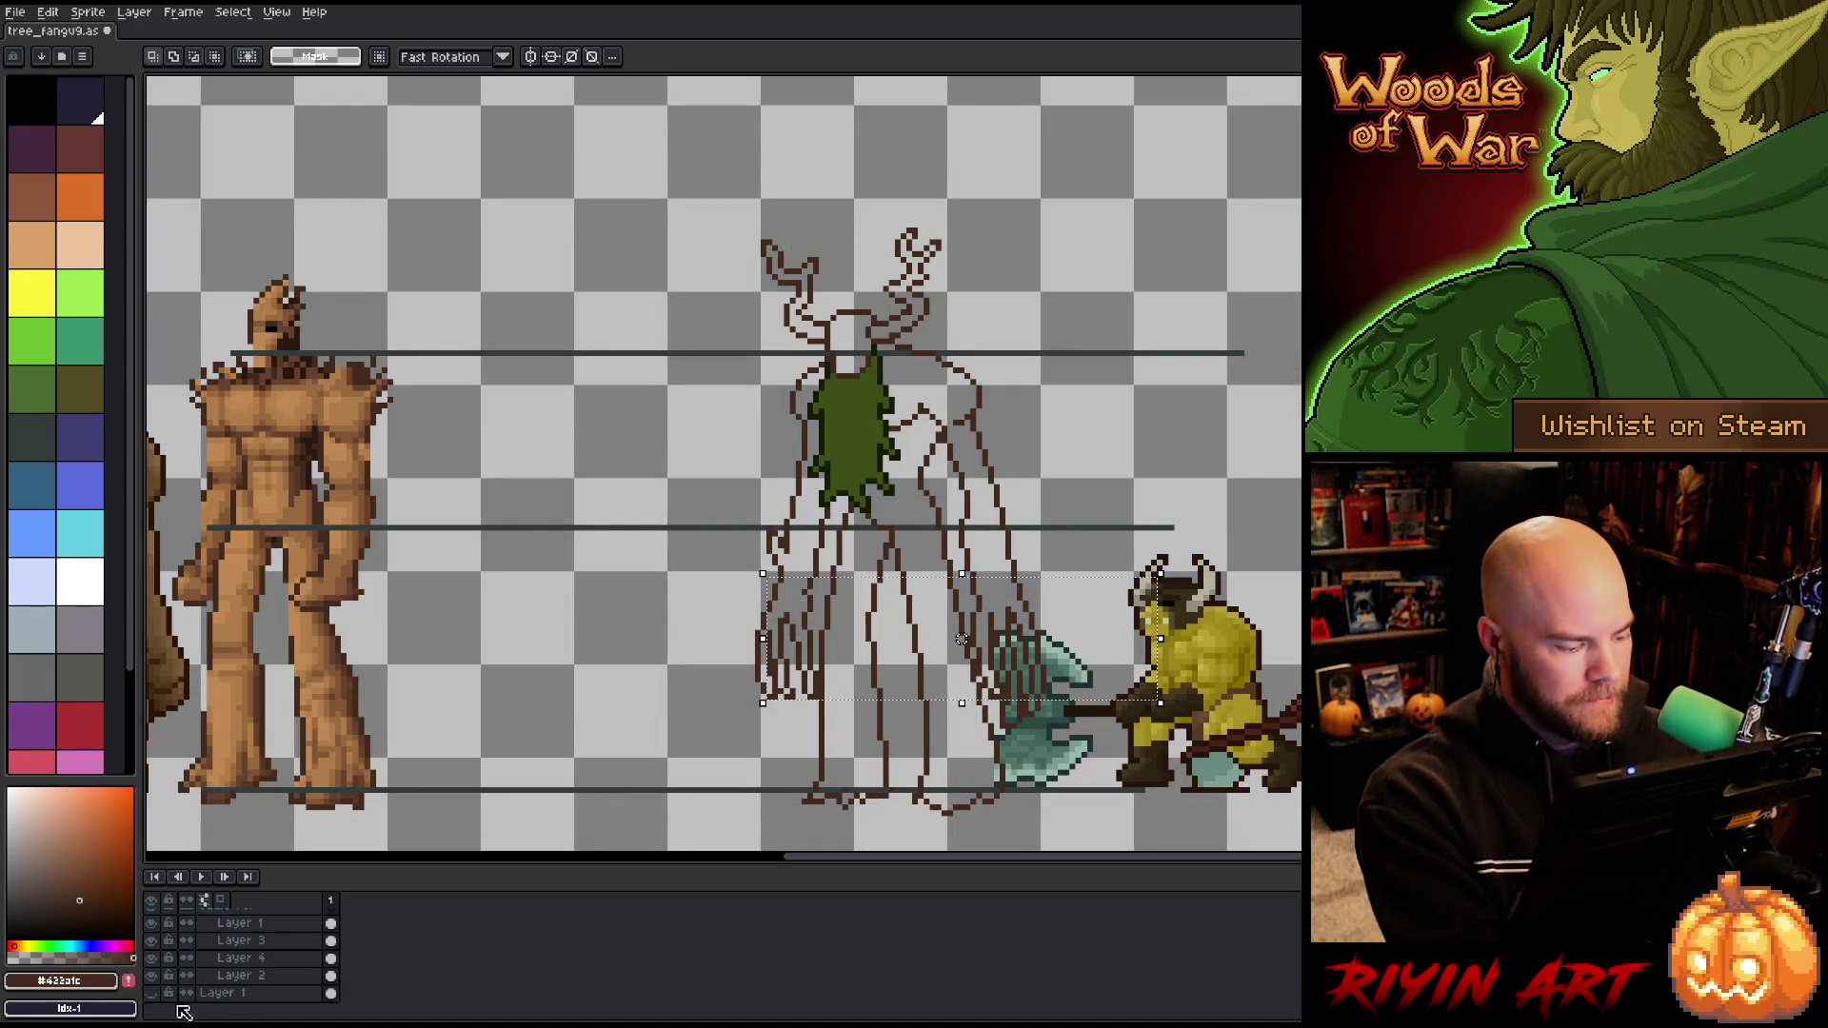
left_click(152, 959)
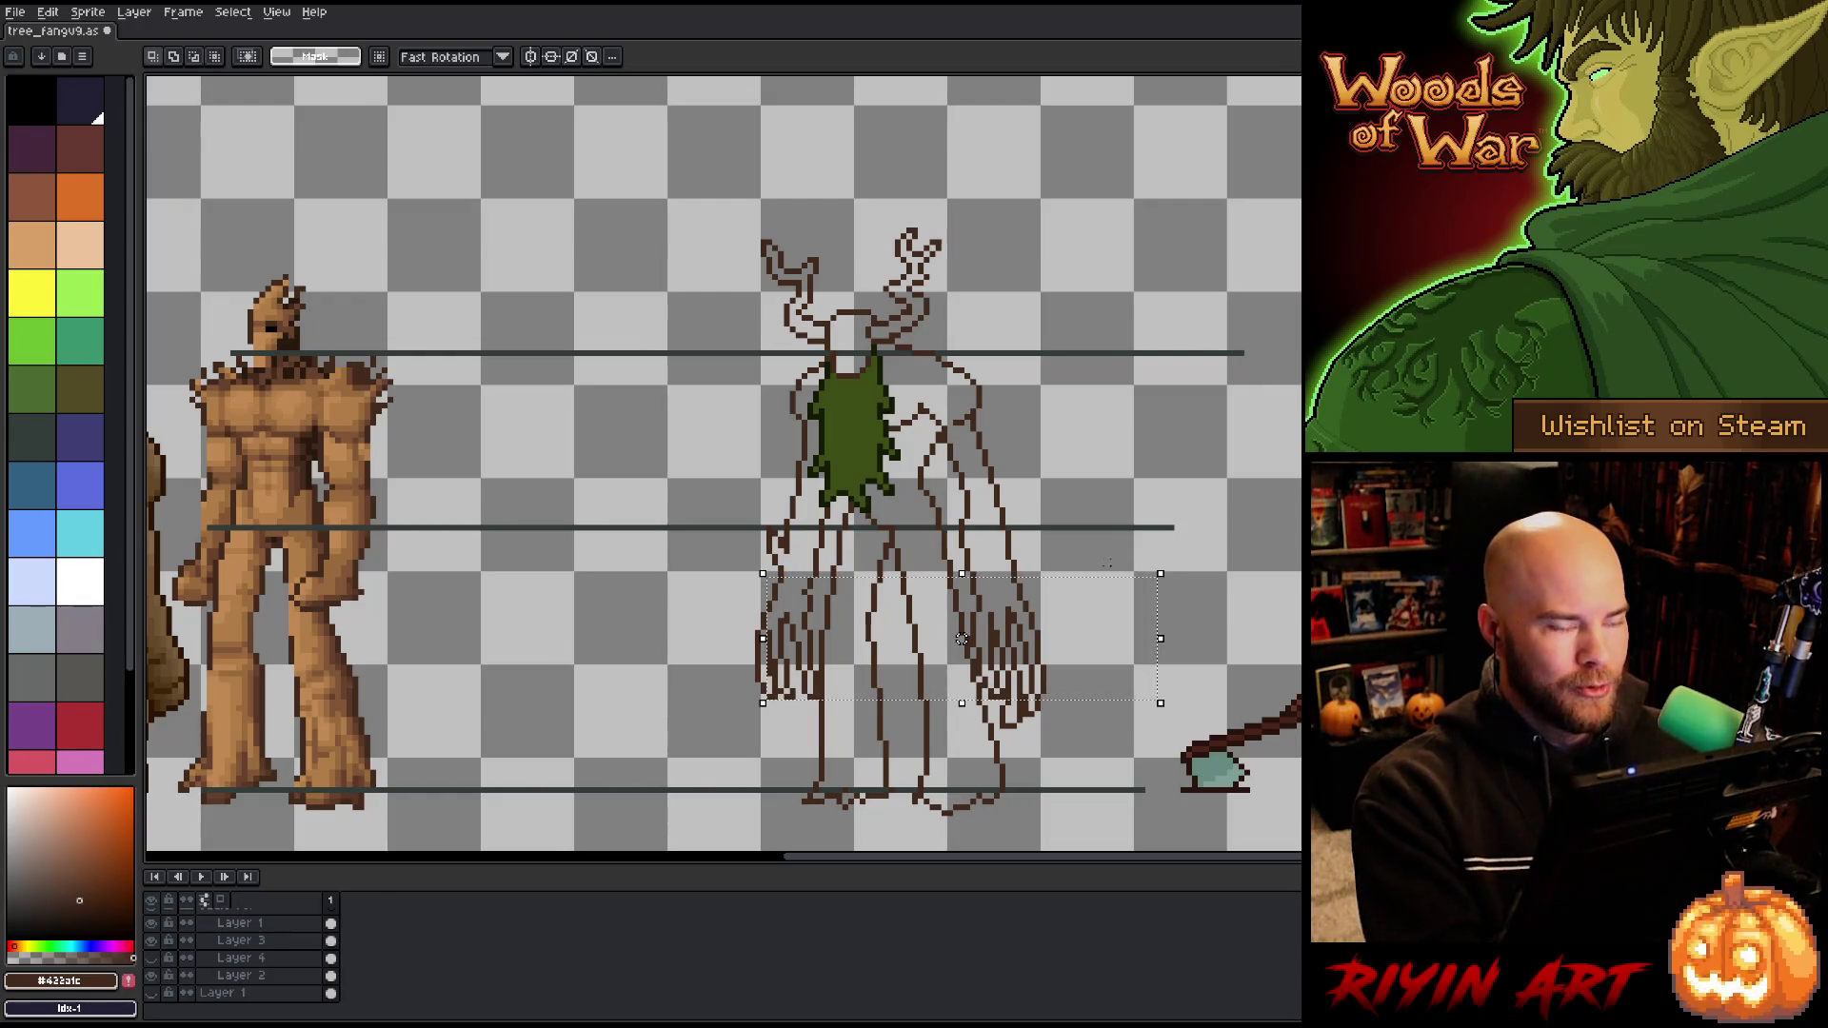
Step: Make Layer 5 active, drop the selection and pan the canvas slightly
scroll(238, 957, "up", 5)
left_click(255, 935)
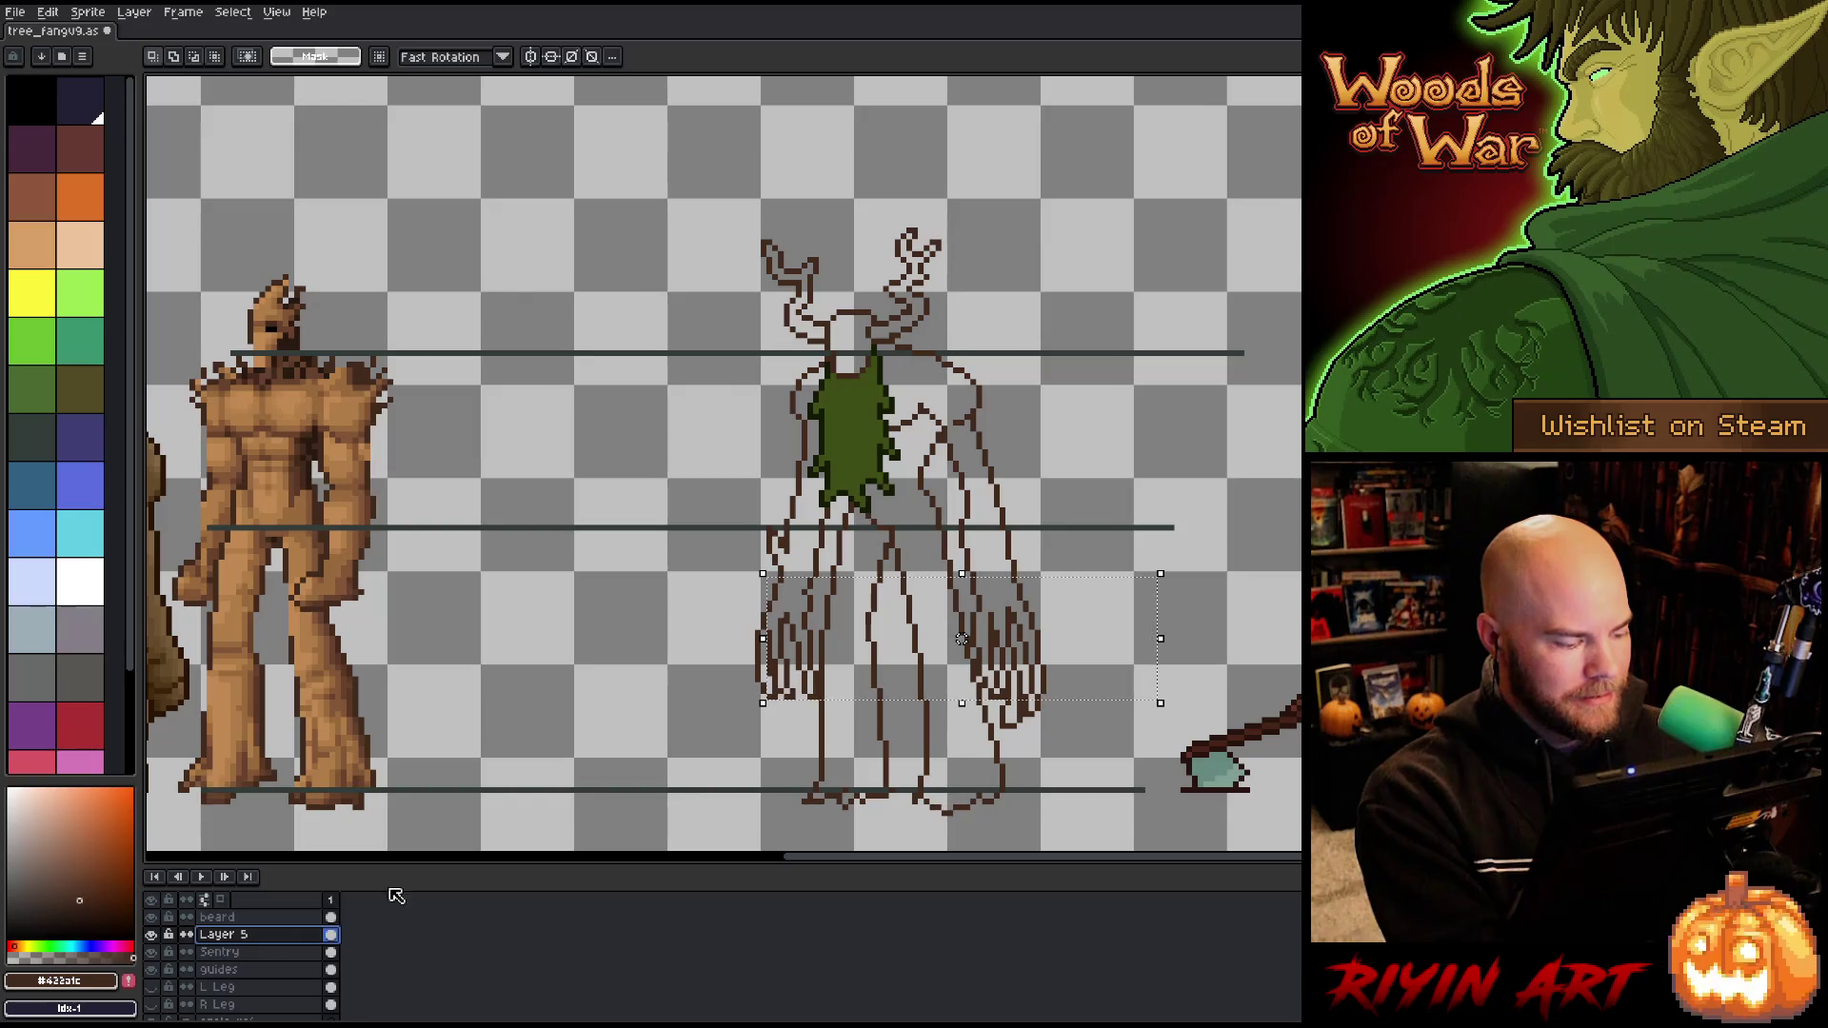
key("ctrl+d")
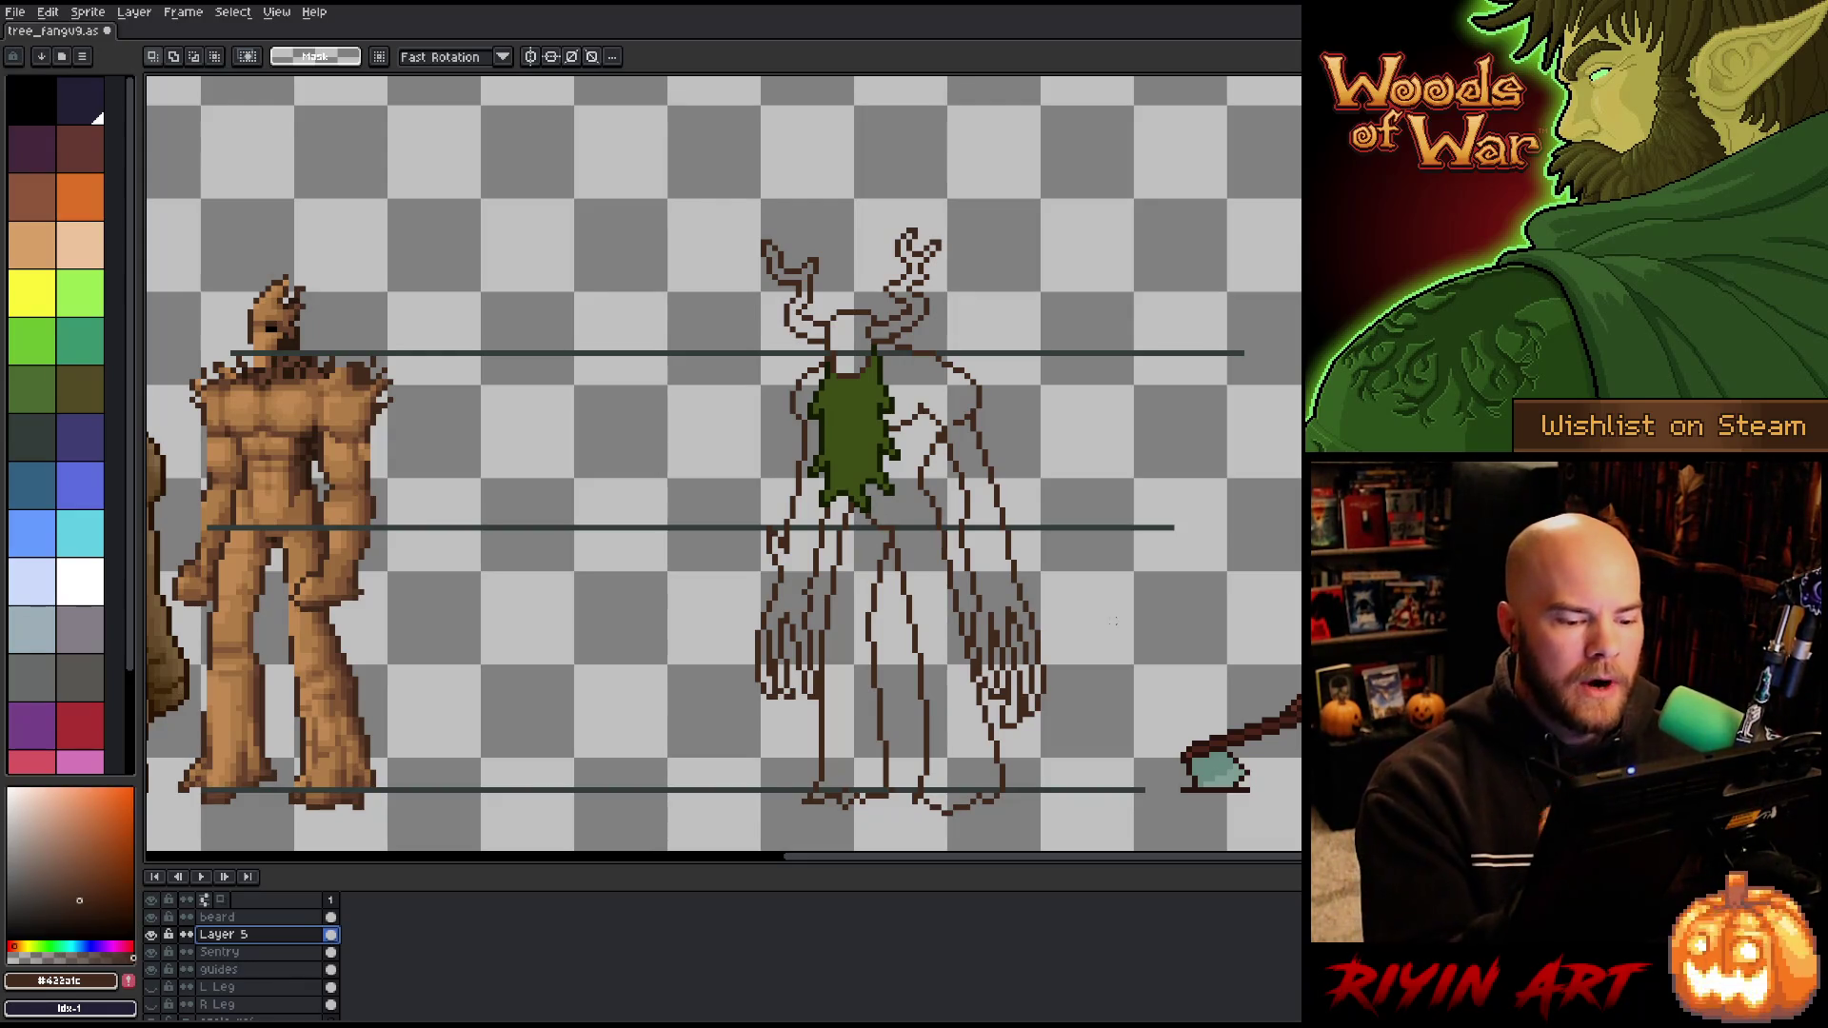
left_click_drag(1055, 500, 1023, 489)
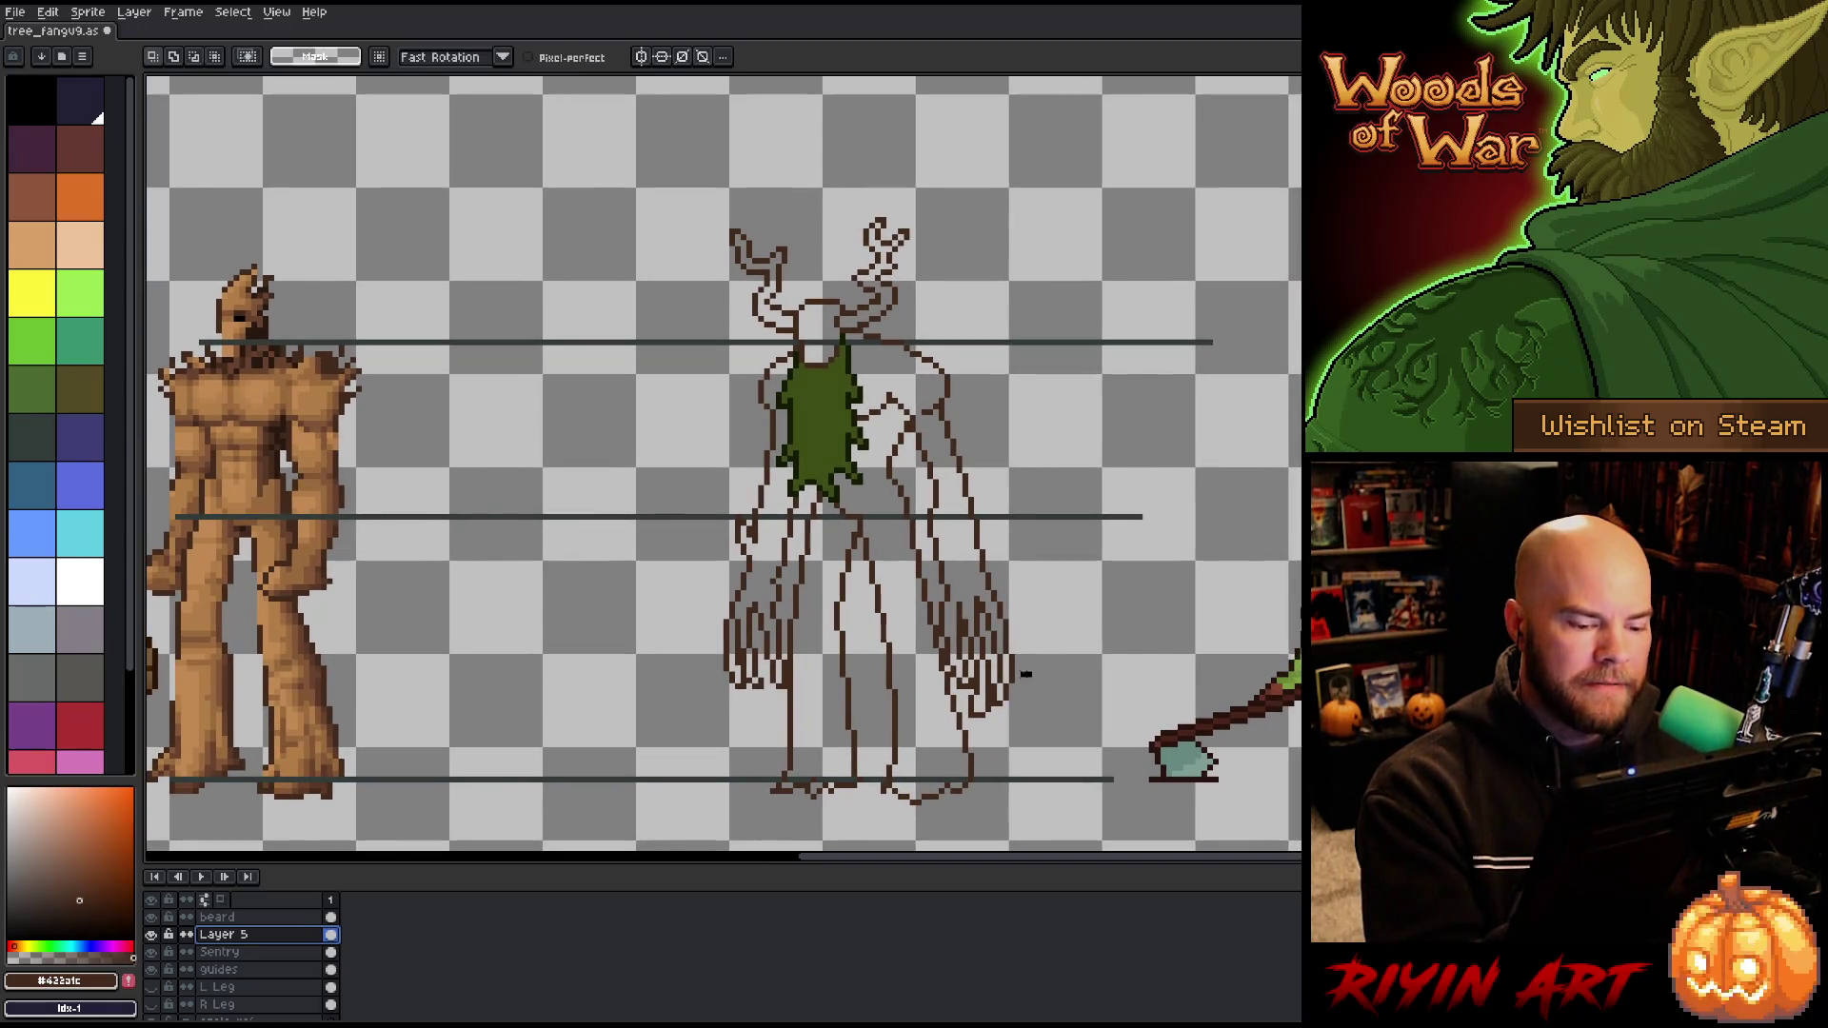
Step: Reposition the sketch's right hand with a marquee transform and save the sprite
mouse_move(963, 662)
left_mouse_down()
mouse_move(1036, 739)
mouse_move(999, 698)
left_mouse_up()
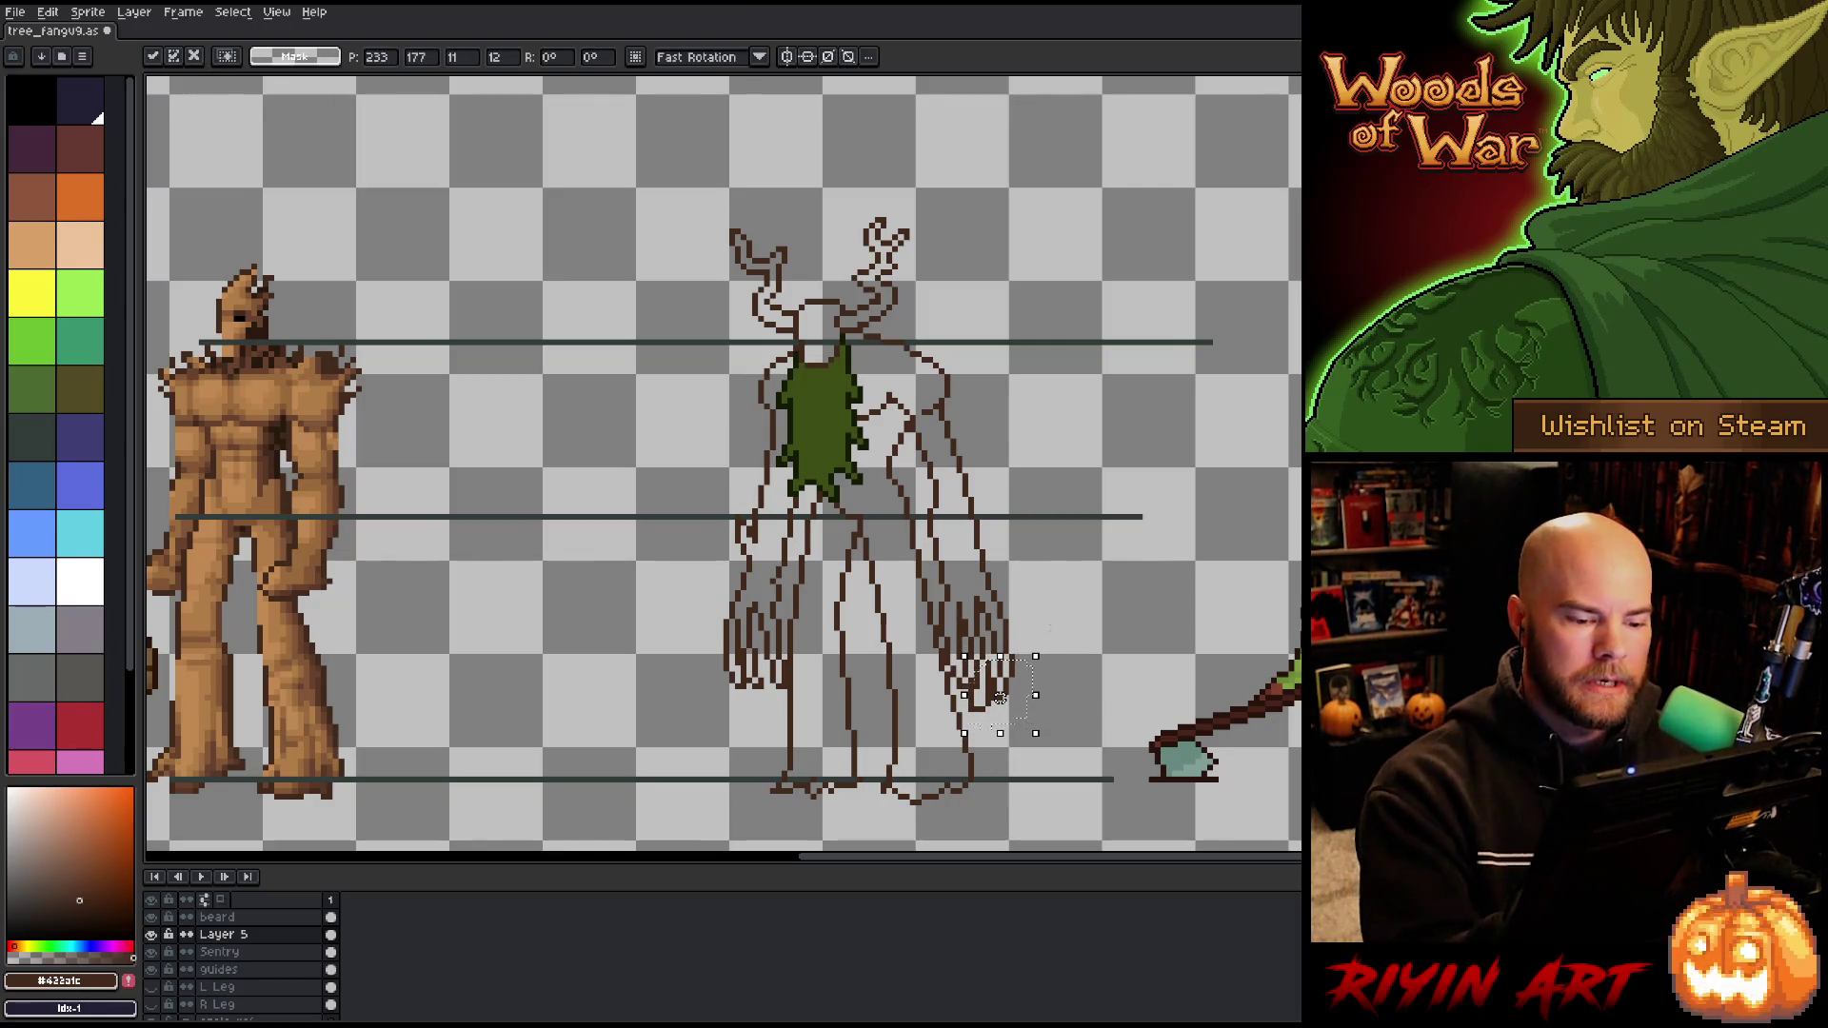
left_click(1052, 640)
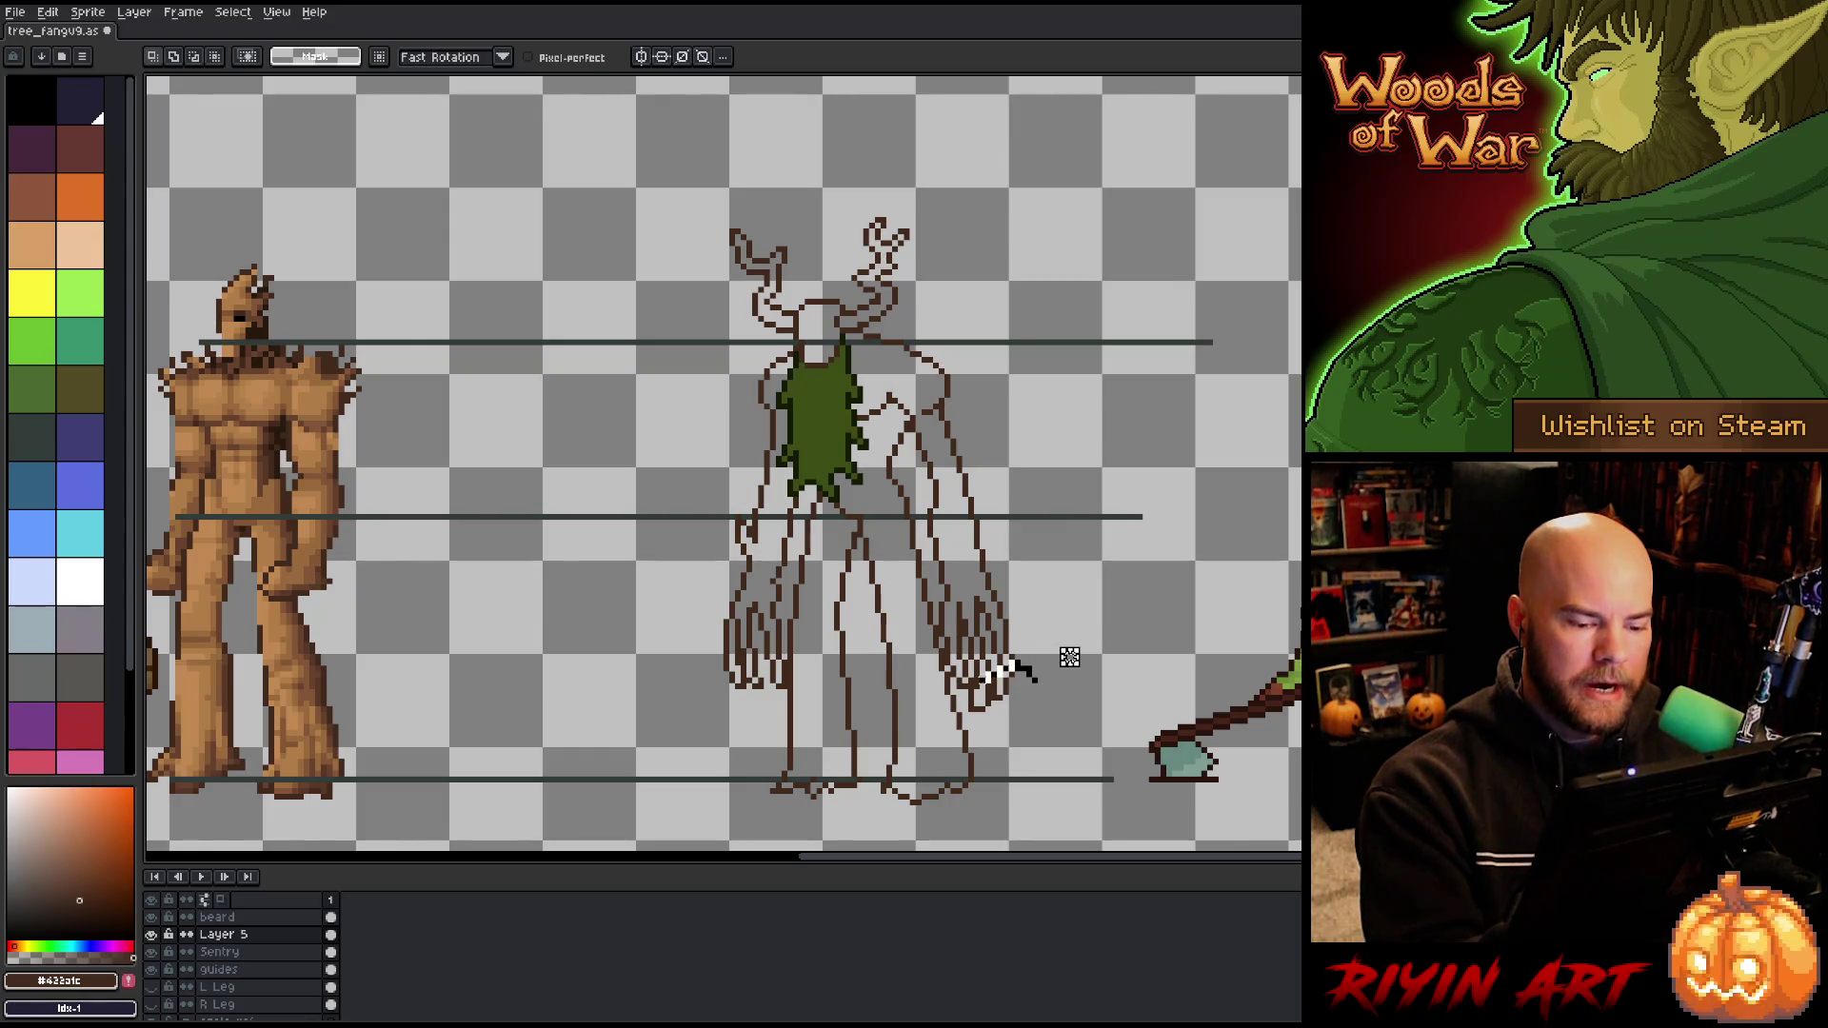
left_click_drag(1041, 650, 965, 756)
left_click(1006, 704)
key("ctrl+d")
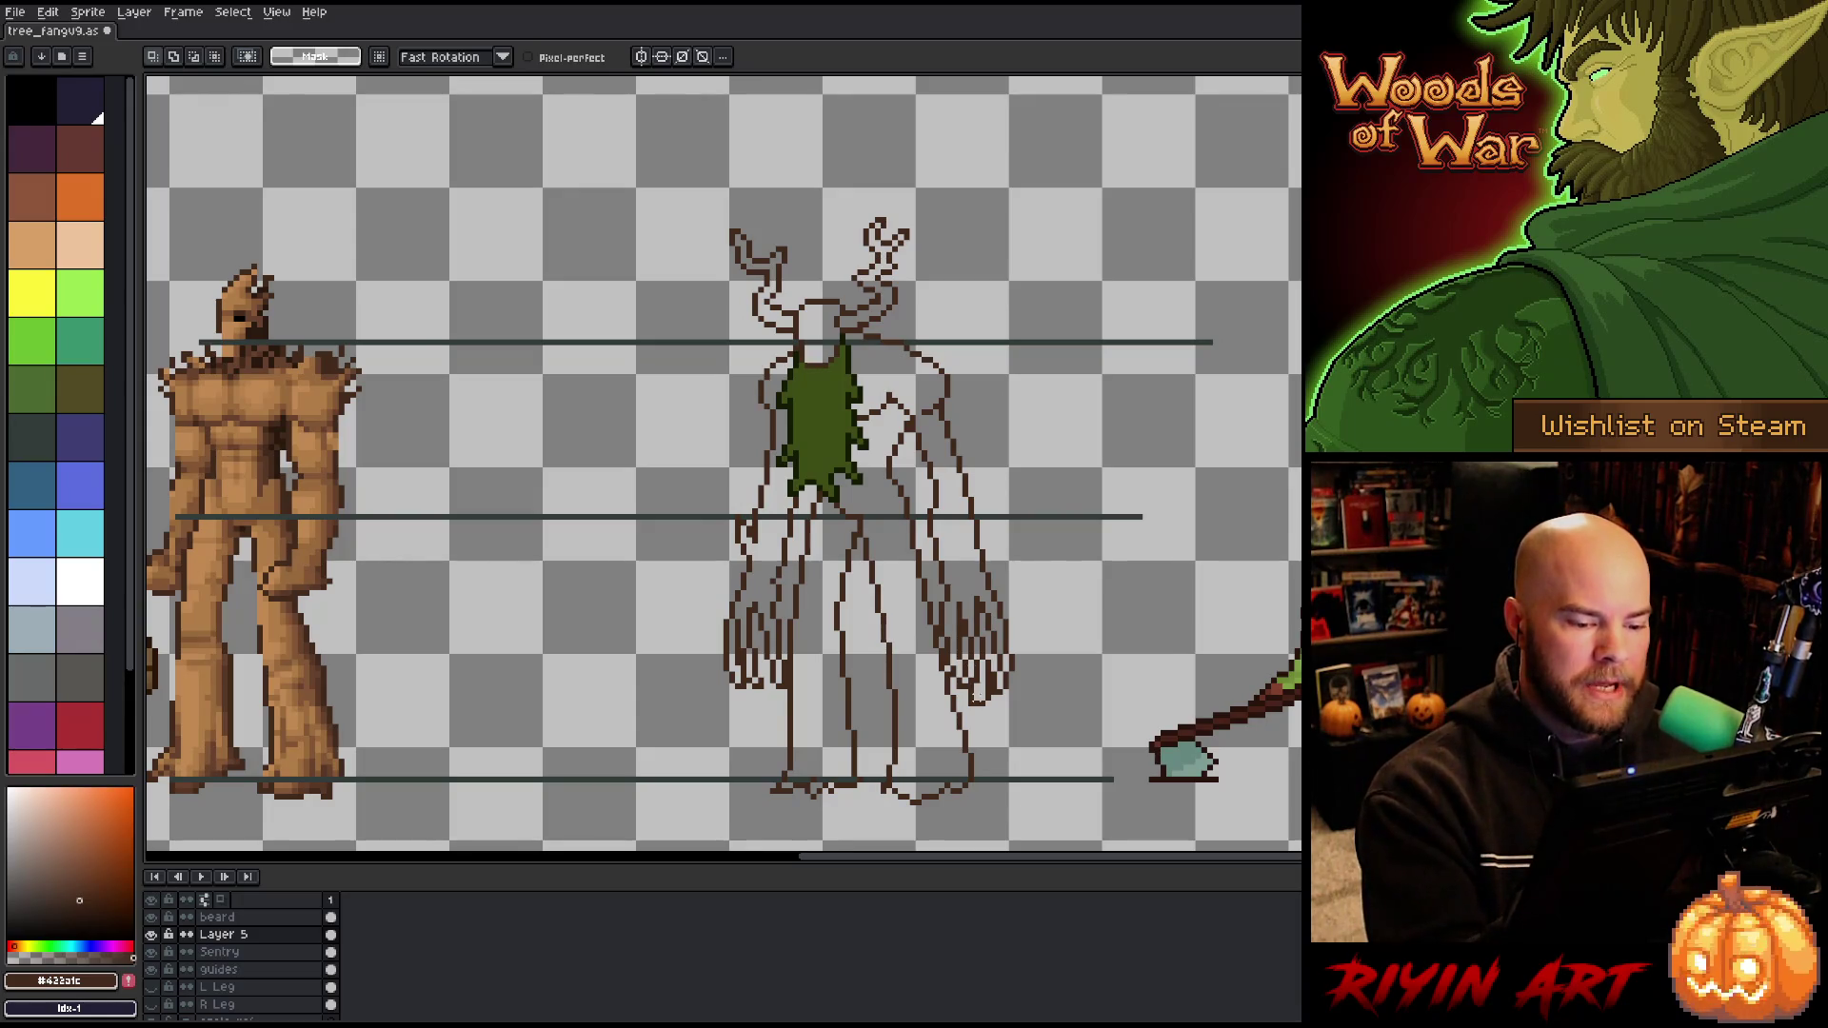
key("b")
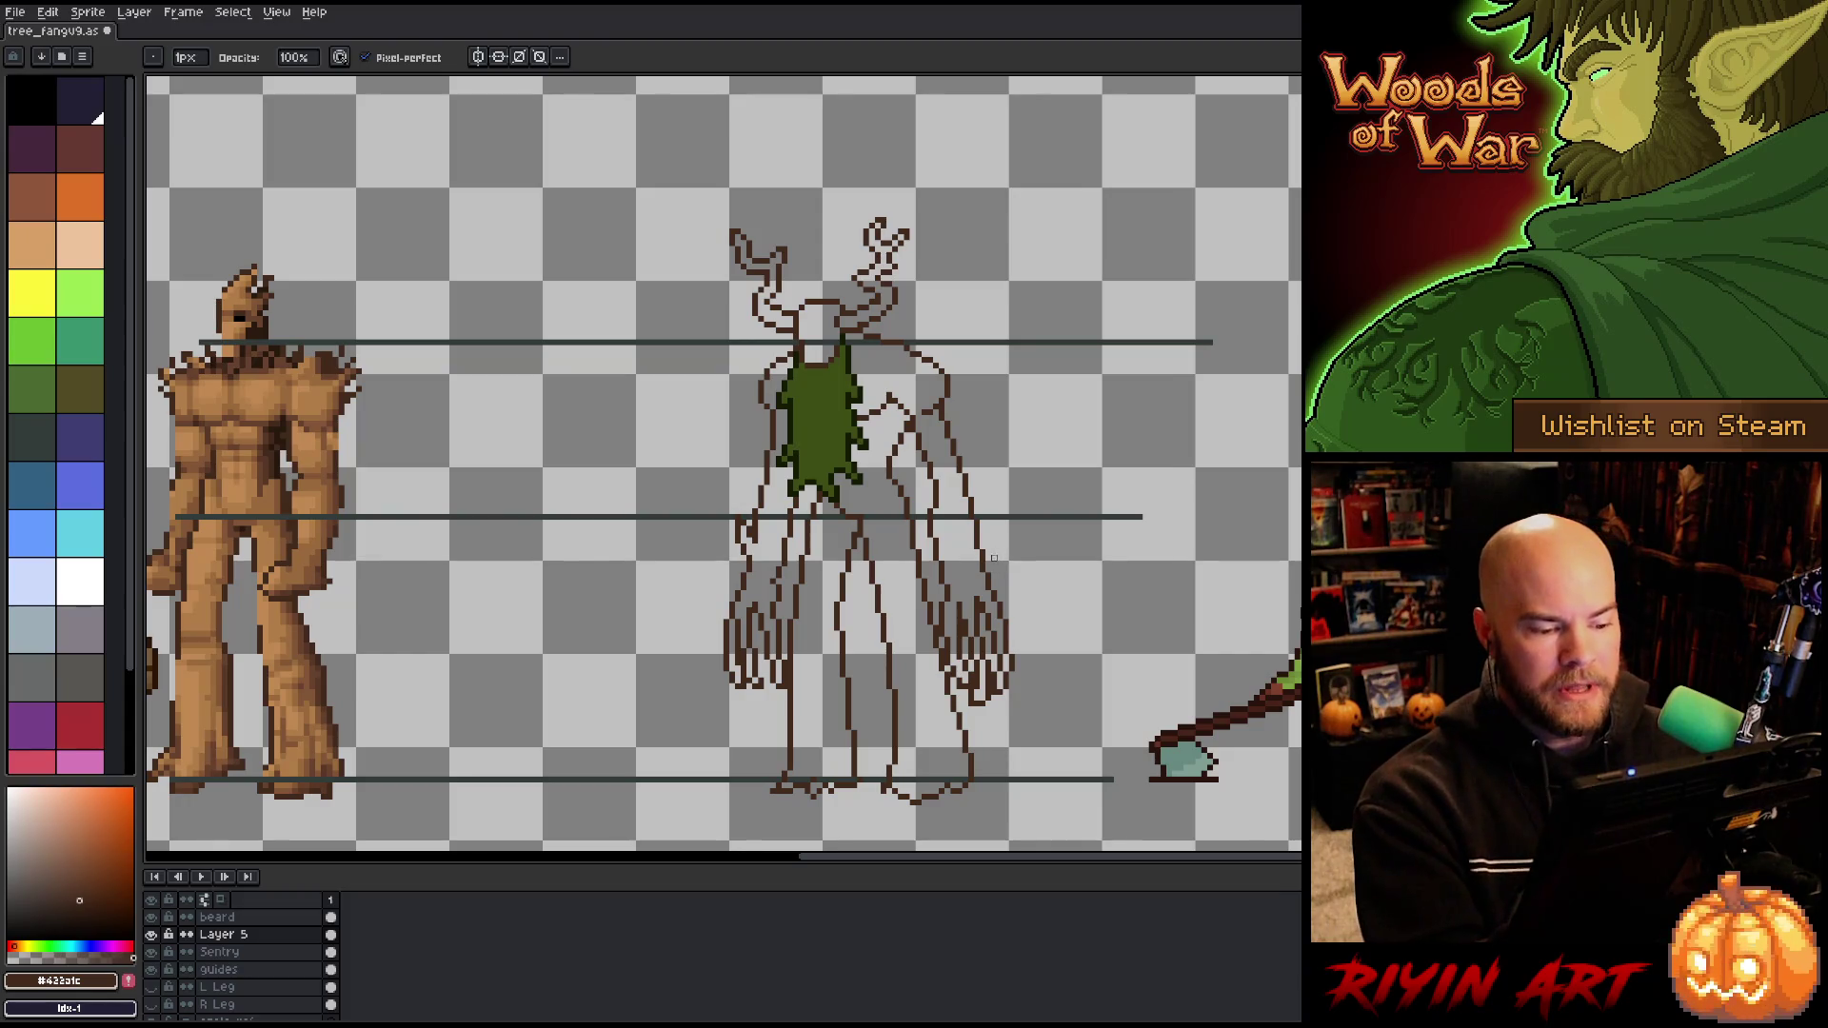
key("e")
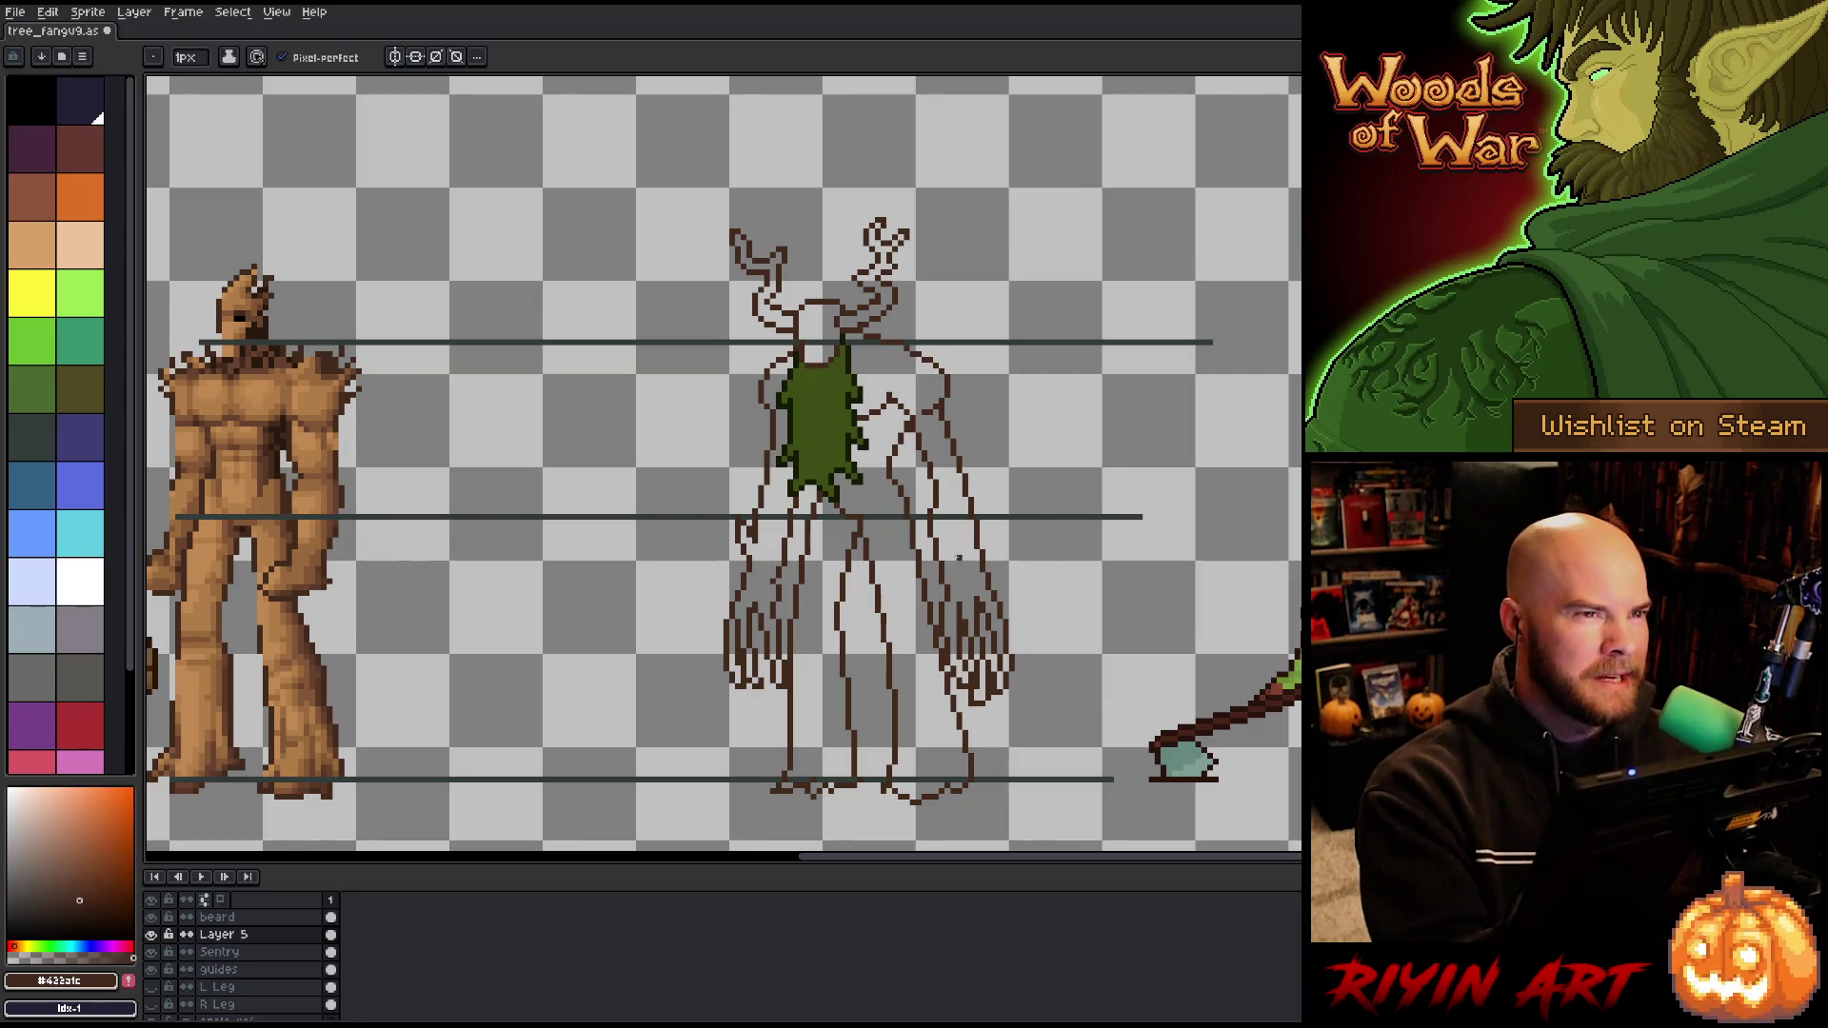
key("ctrl+s")
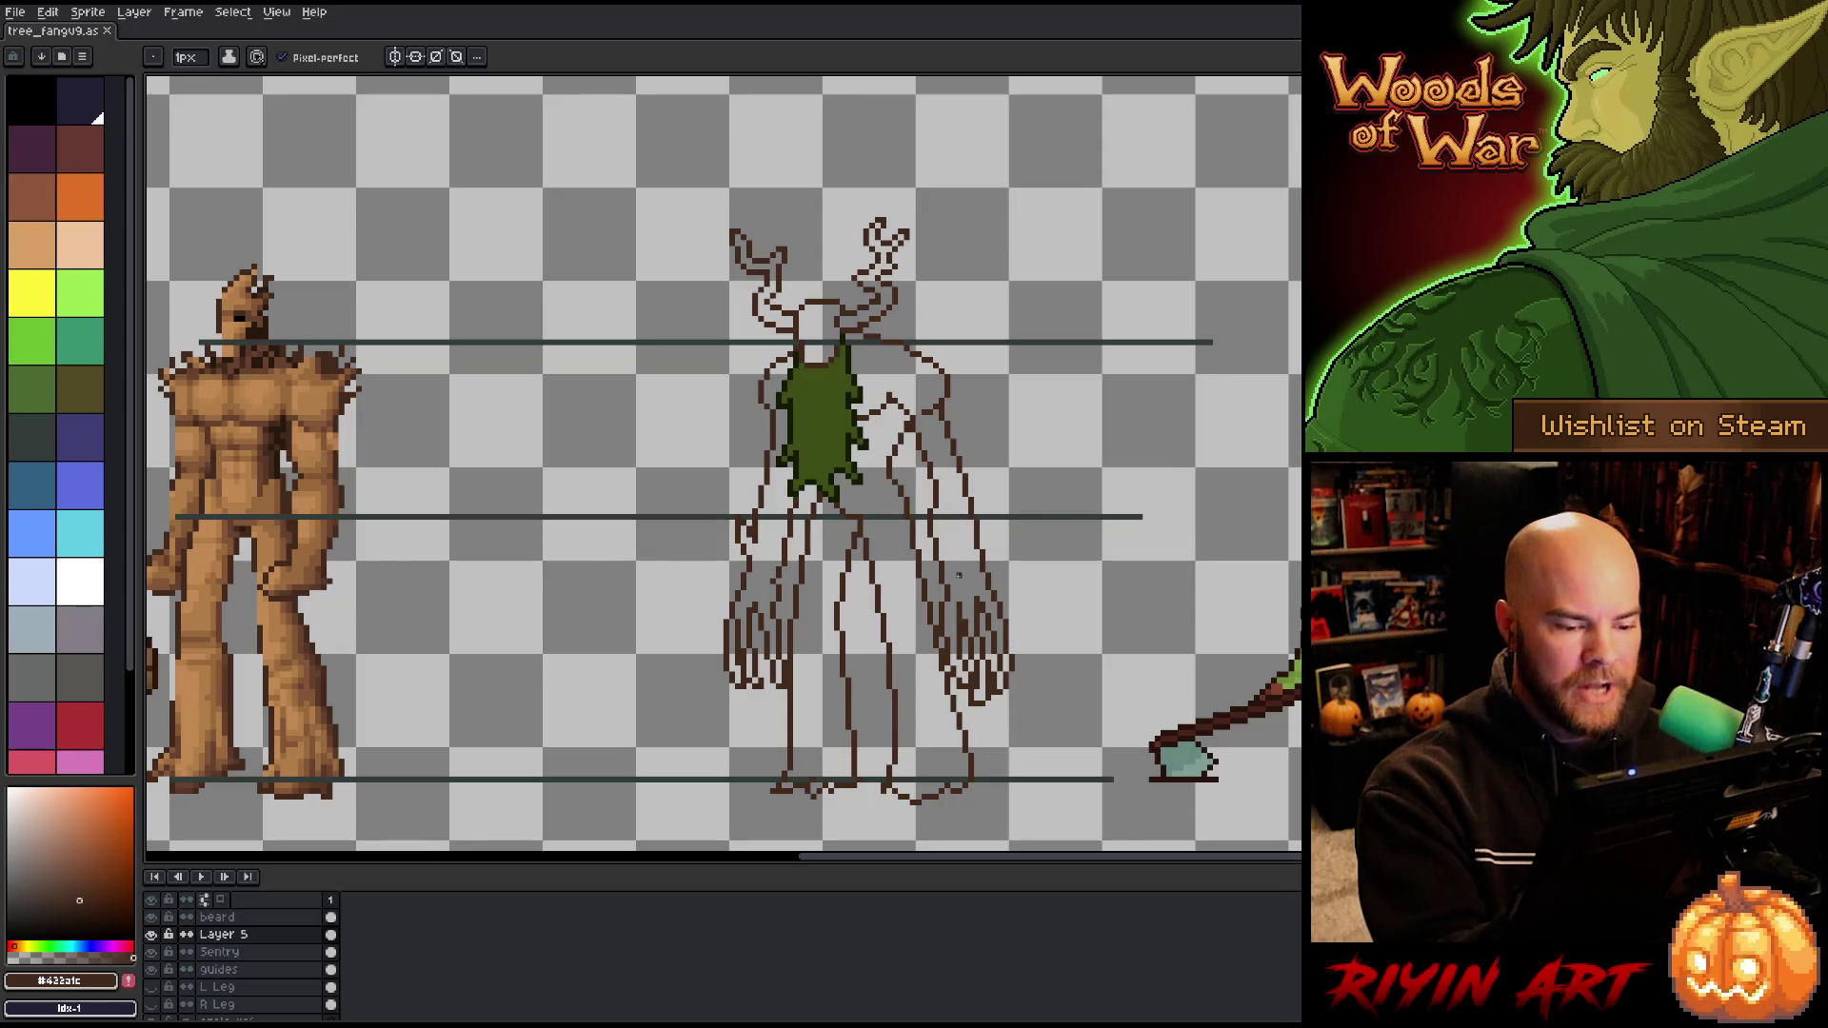
Step: Select and shift the top segment of the right arm, then touch up the lines
key("m")
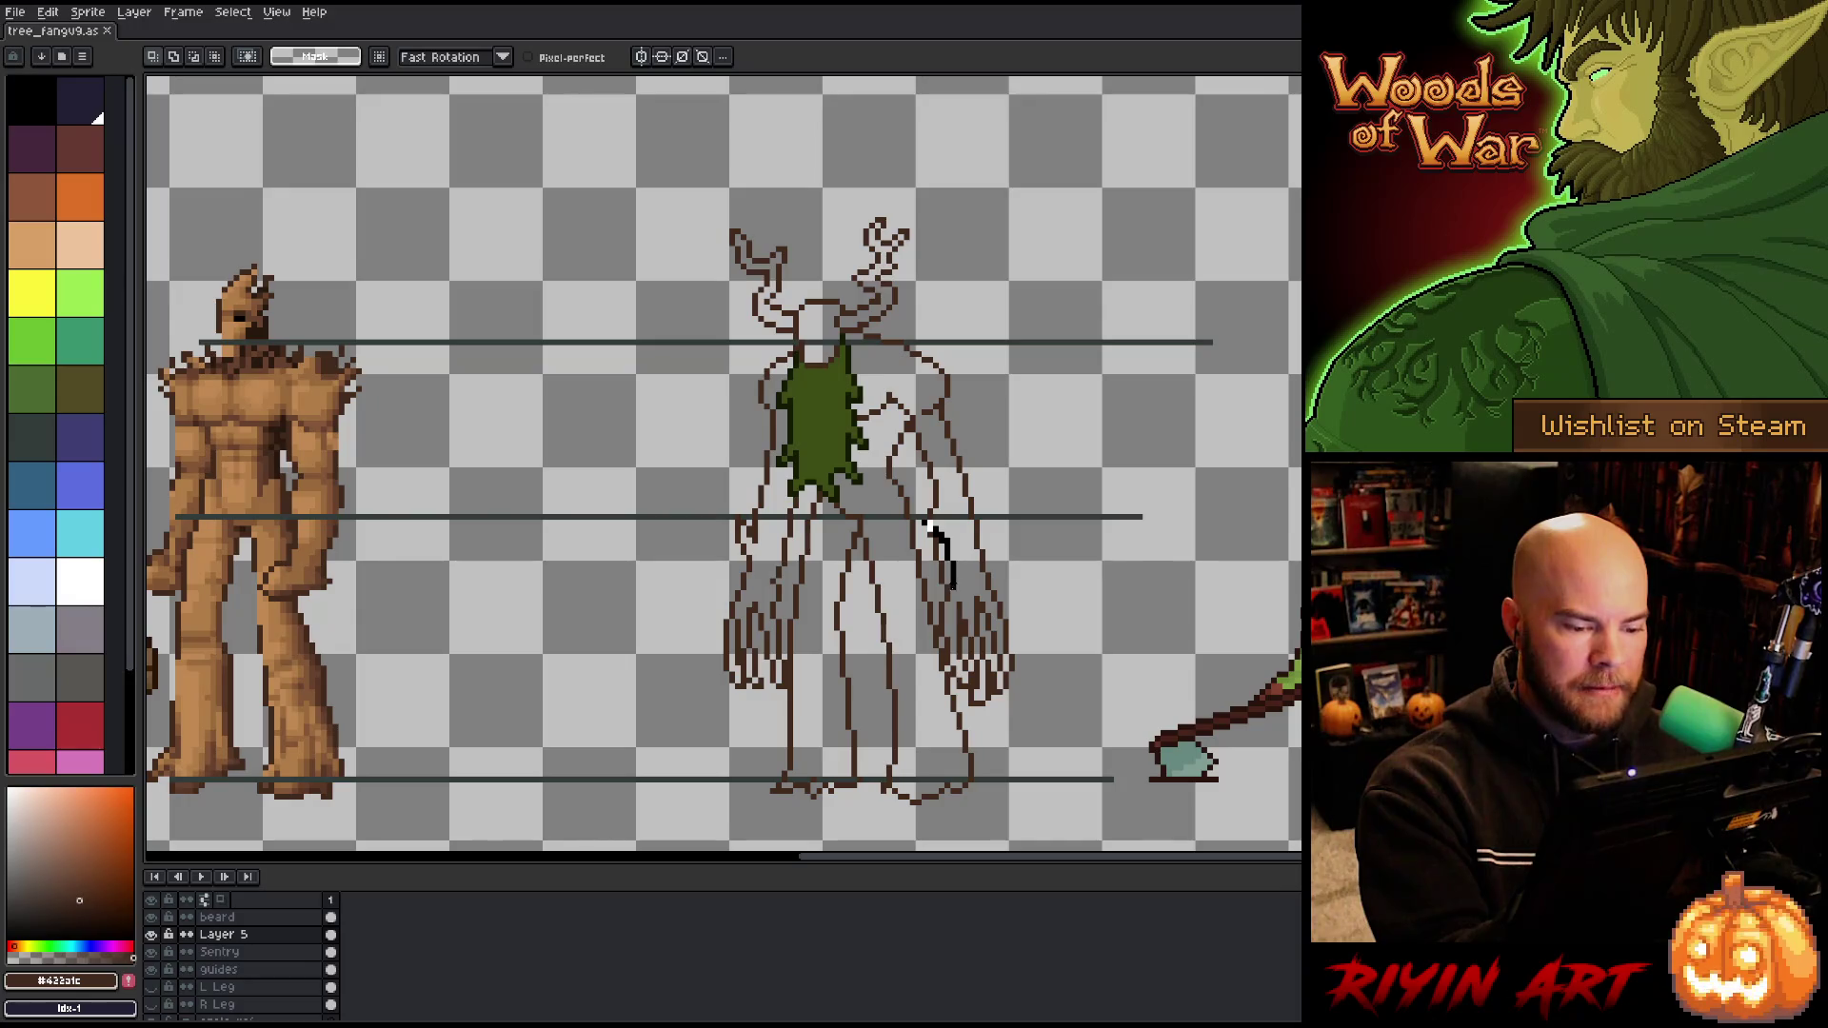
left_click_drag(923, 516, 967, 600)
left_click(947, 557)
left_click(935, 500)
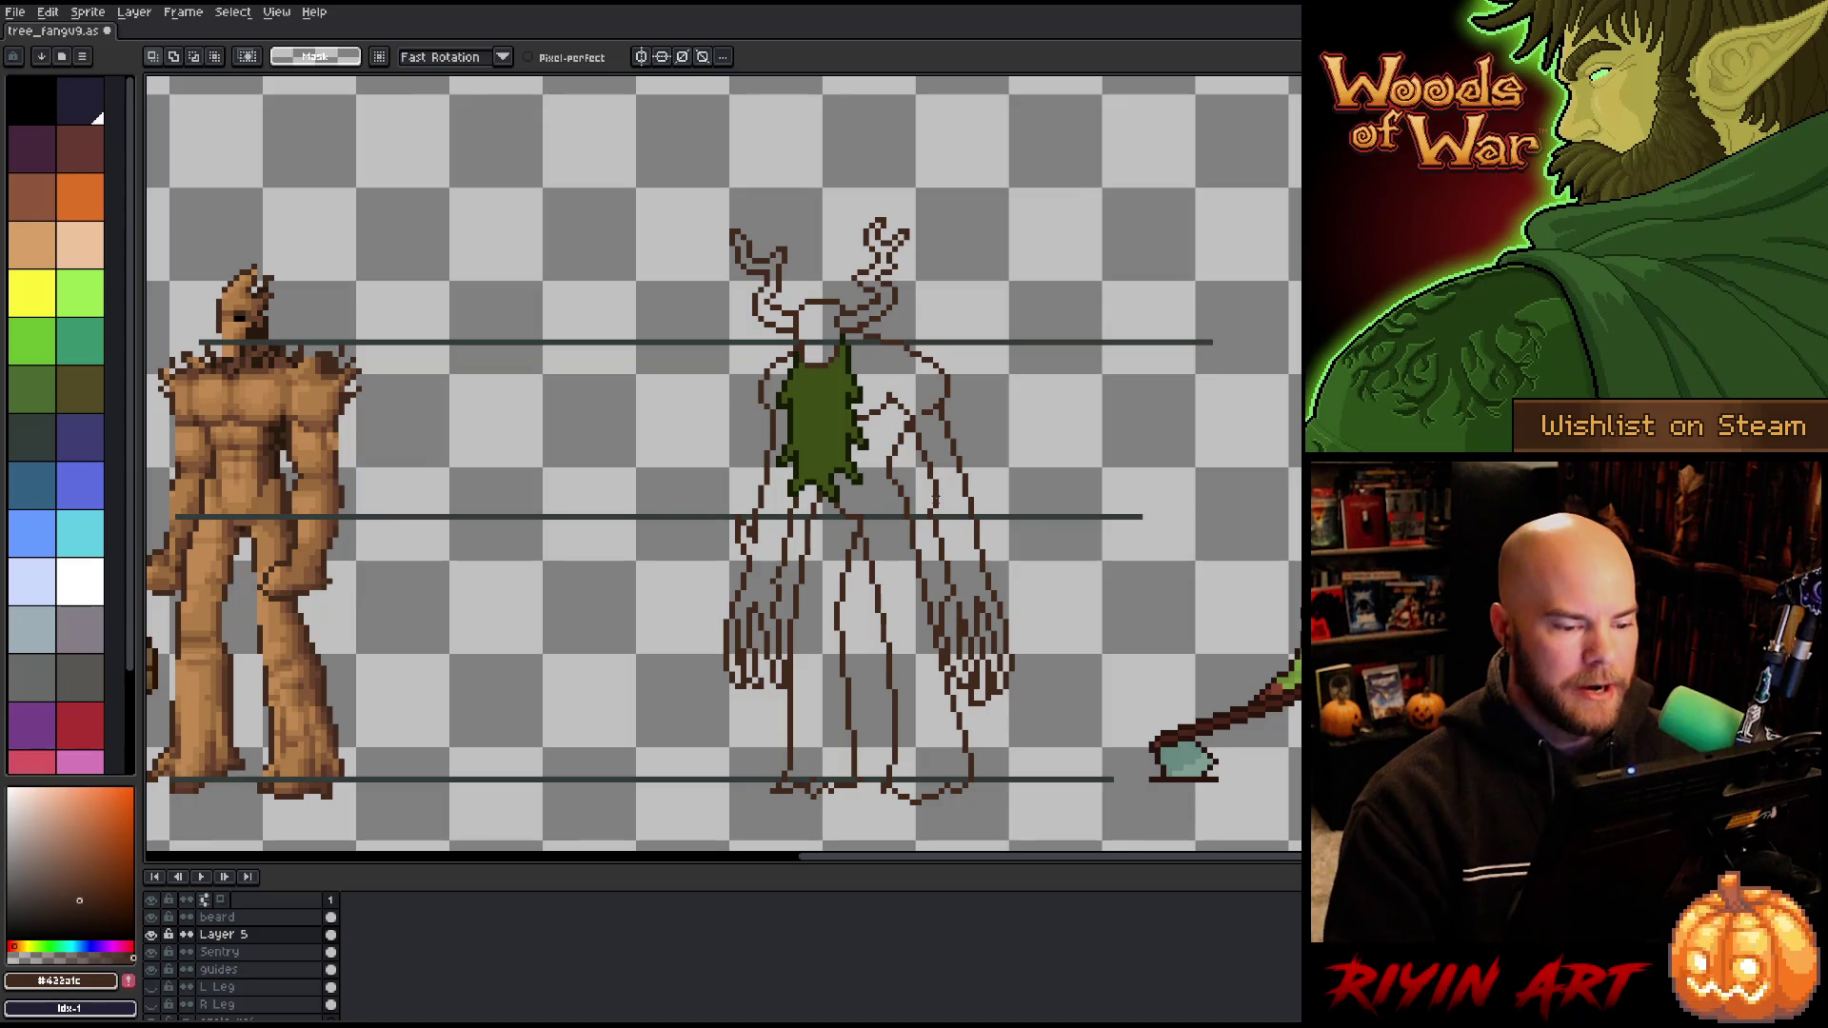
key("b")
key("e")
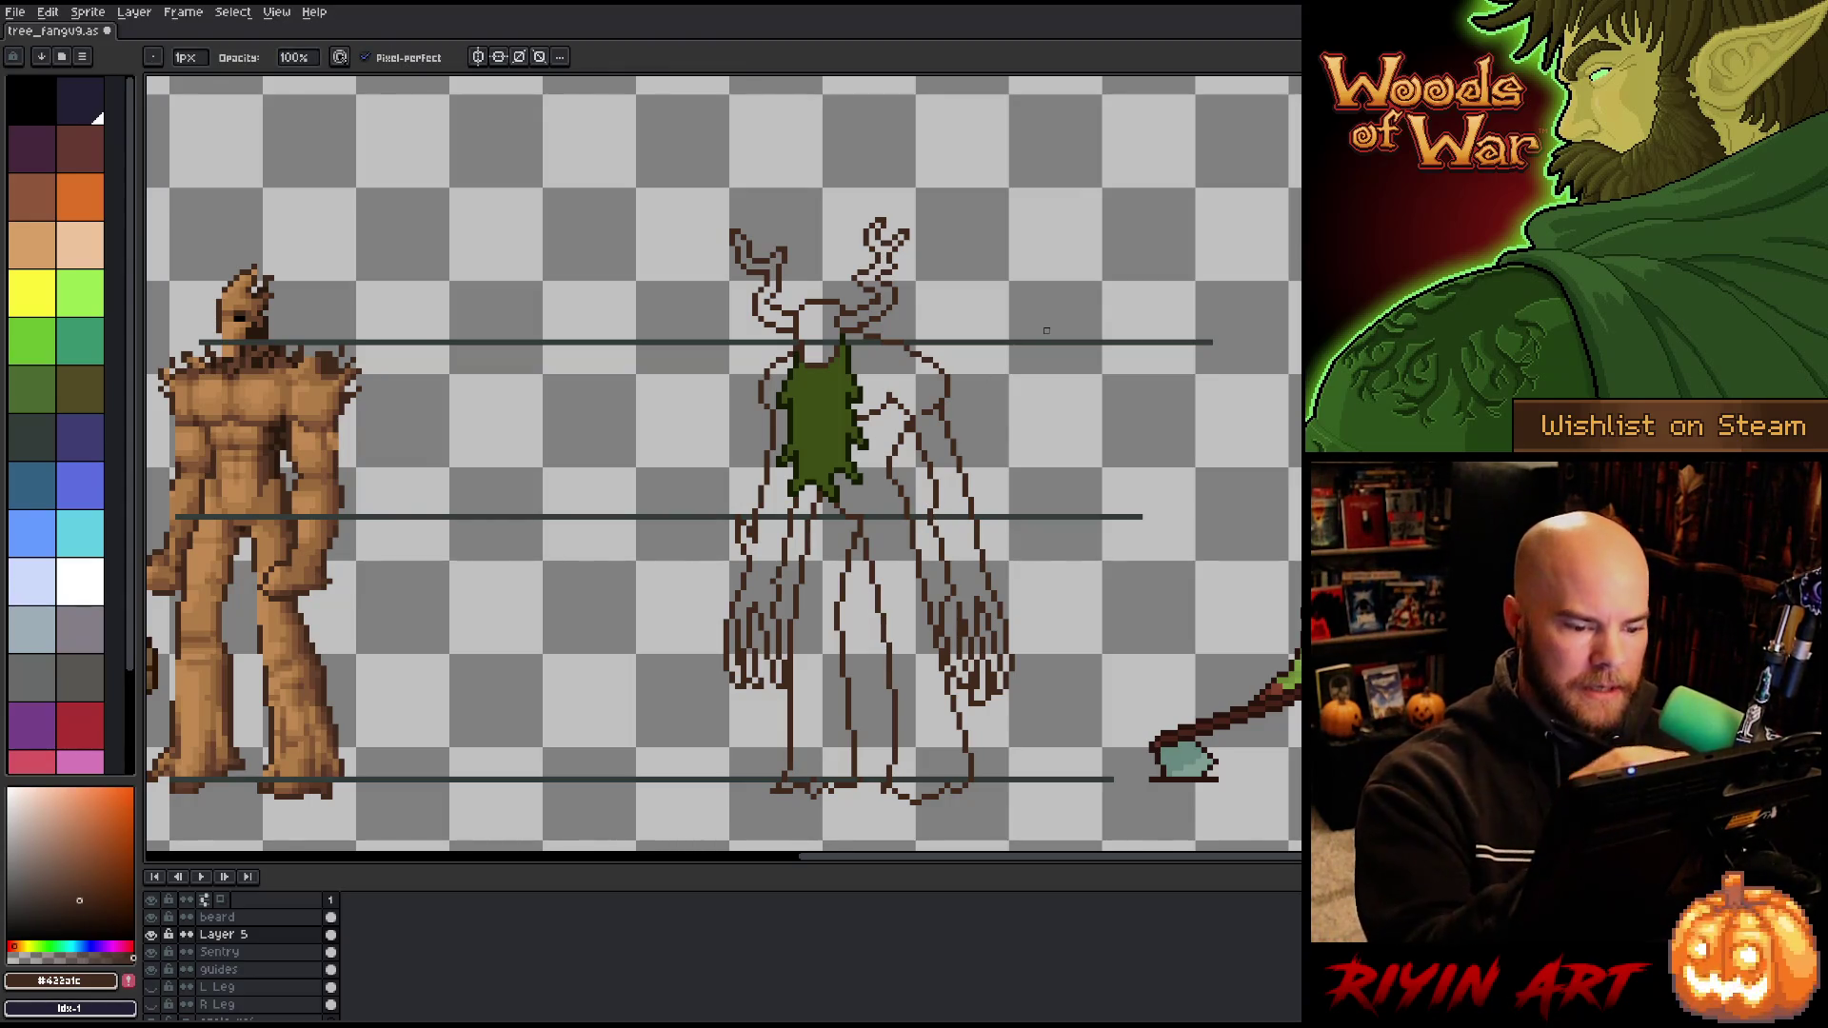
key("b")
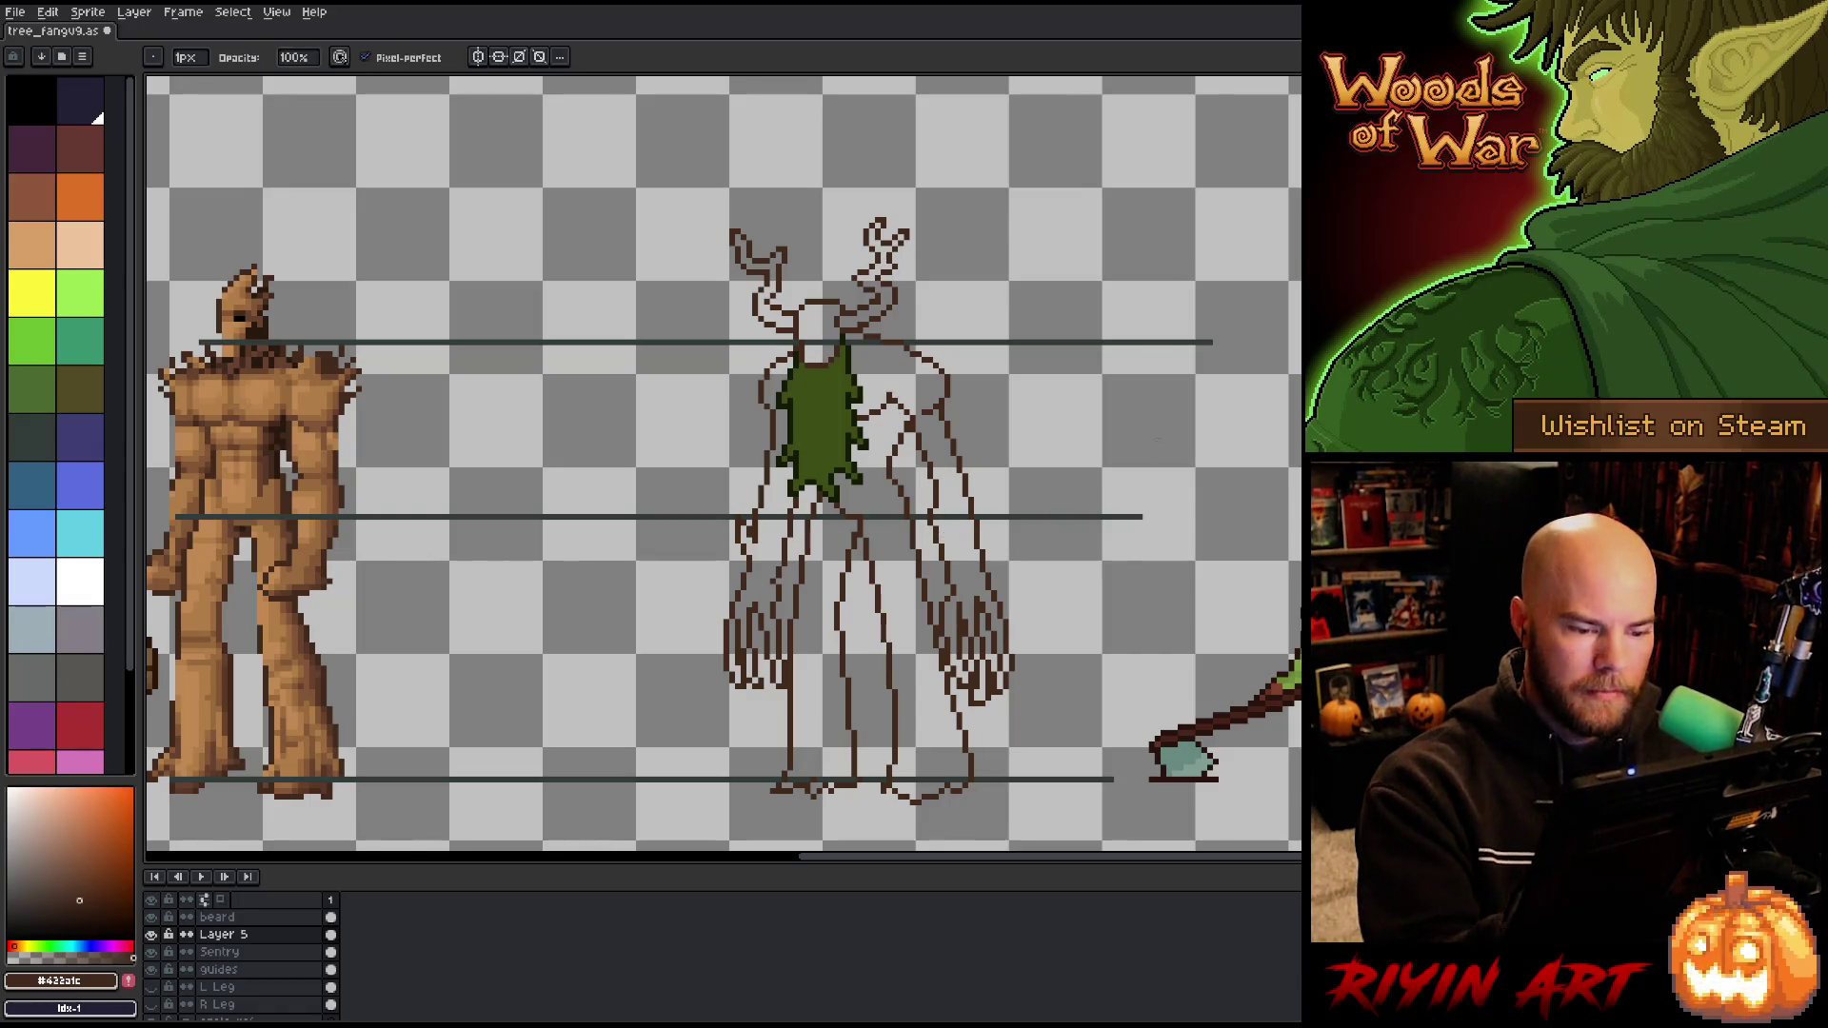
key("v")
key("e")
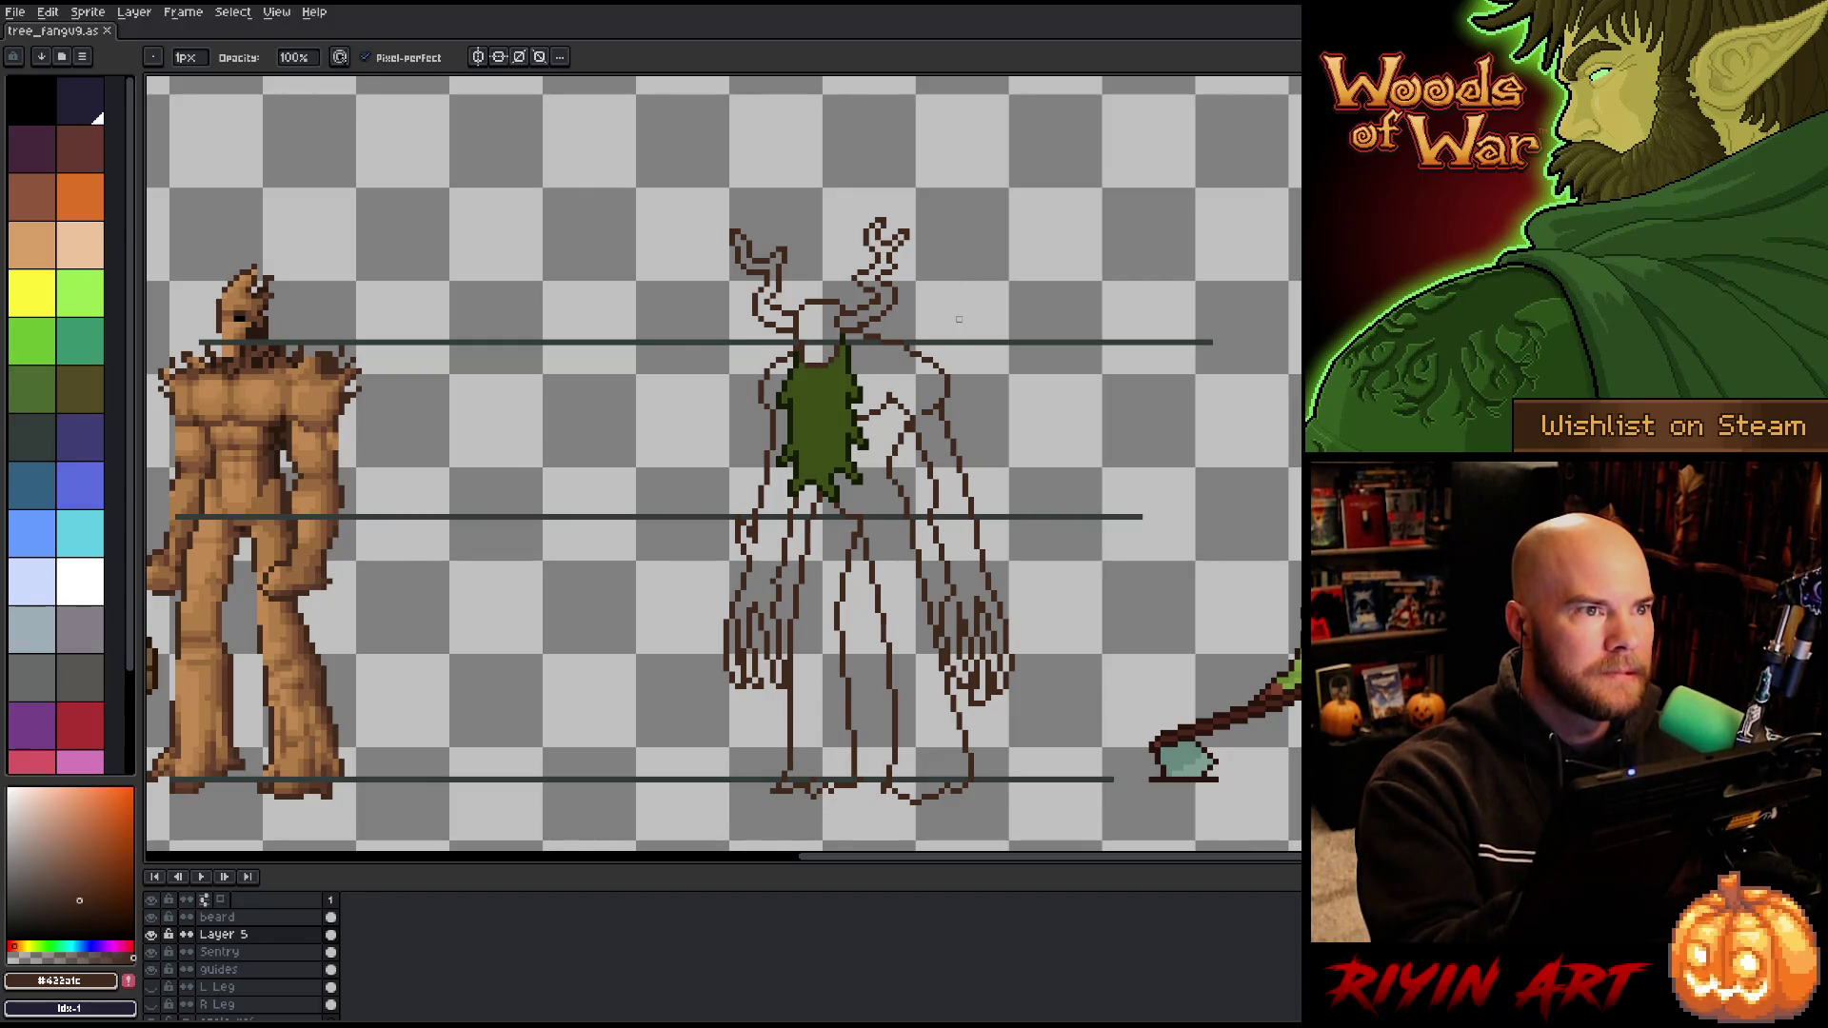
Step: Nudge a thin strip of the lower-left claws into place on the Sentry layer and commit it
key("m")
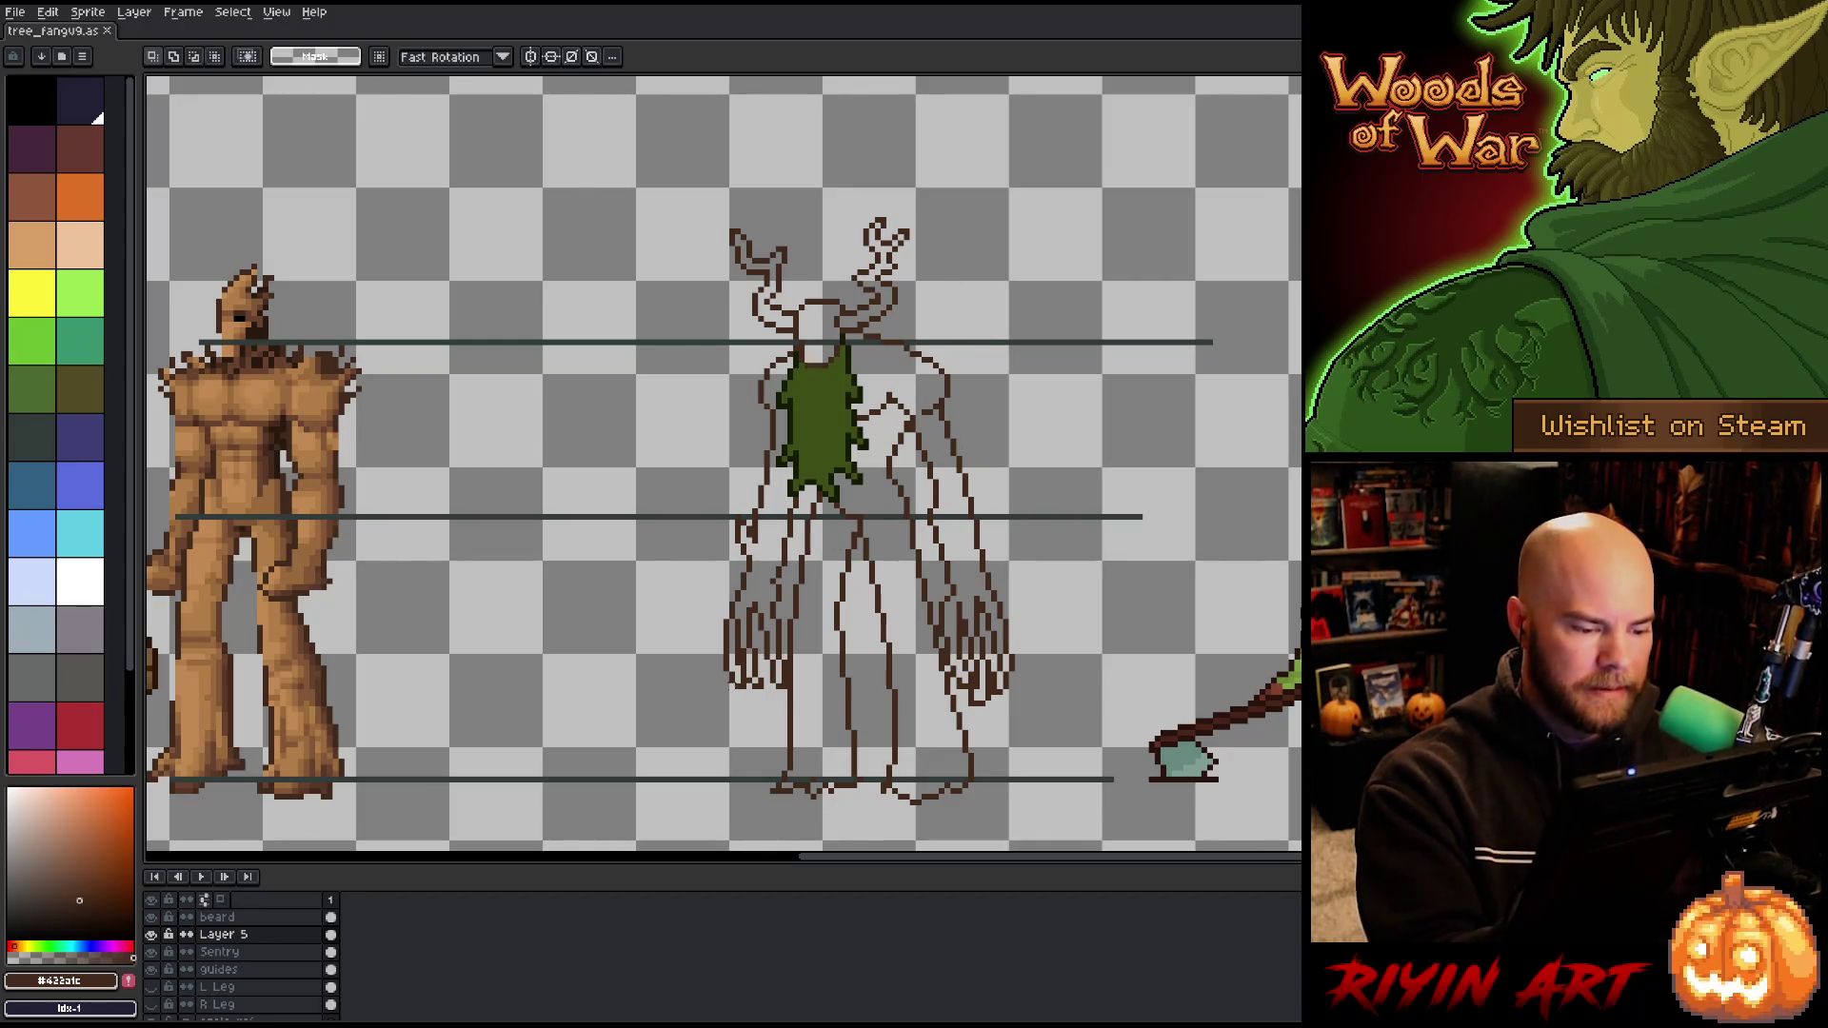
left_click_drag(735, 684, 1074, 587)
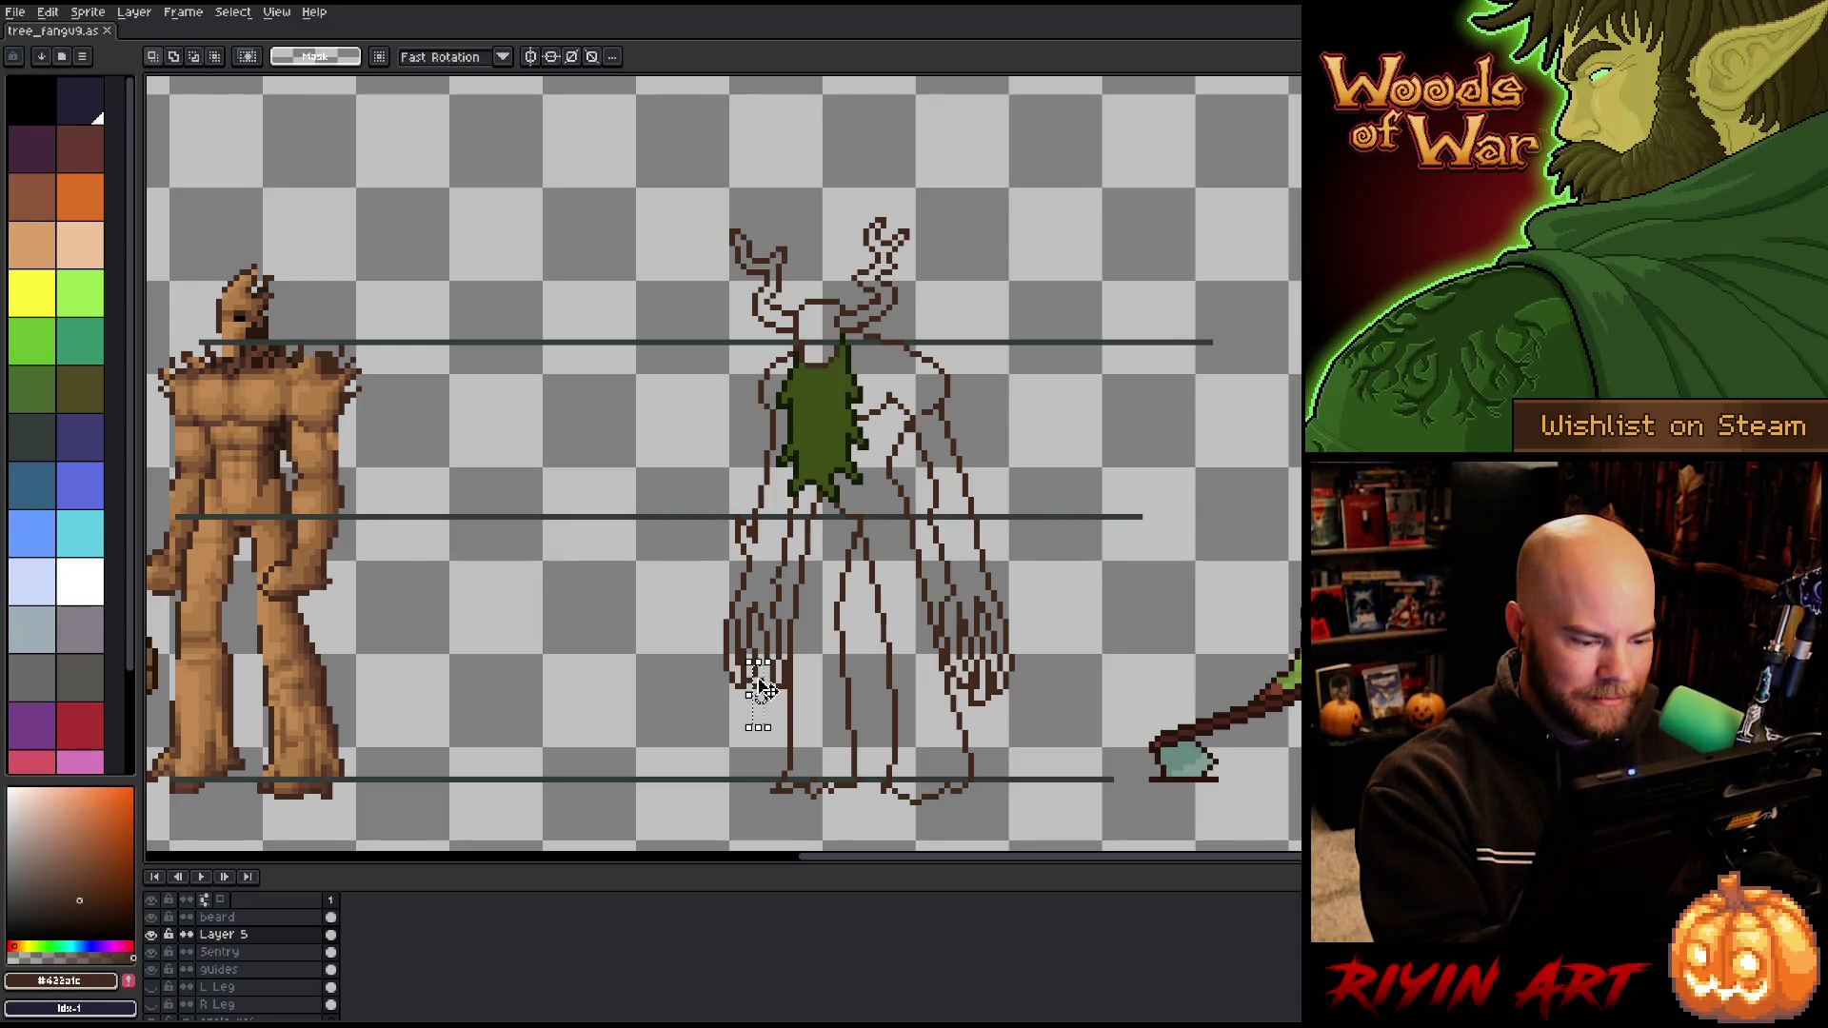
left_click_drag(747, 675, 770, 738)
key("Up")
left_click_drag(759, 702, 759, 697)
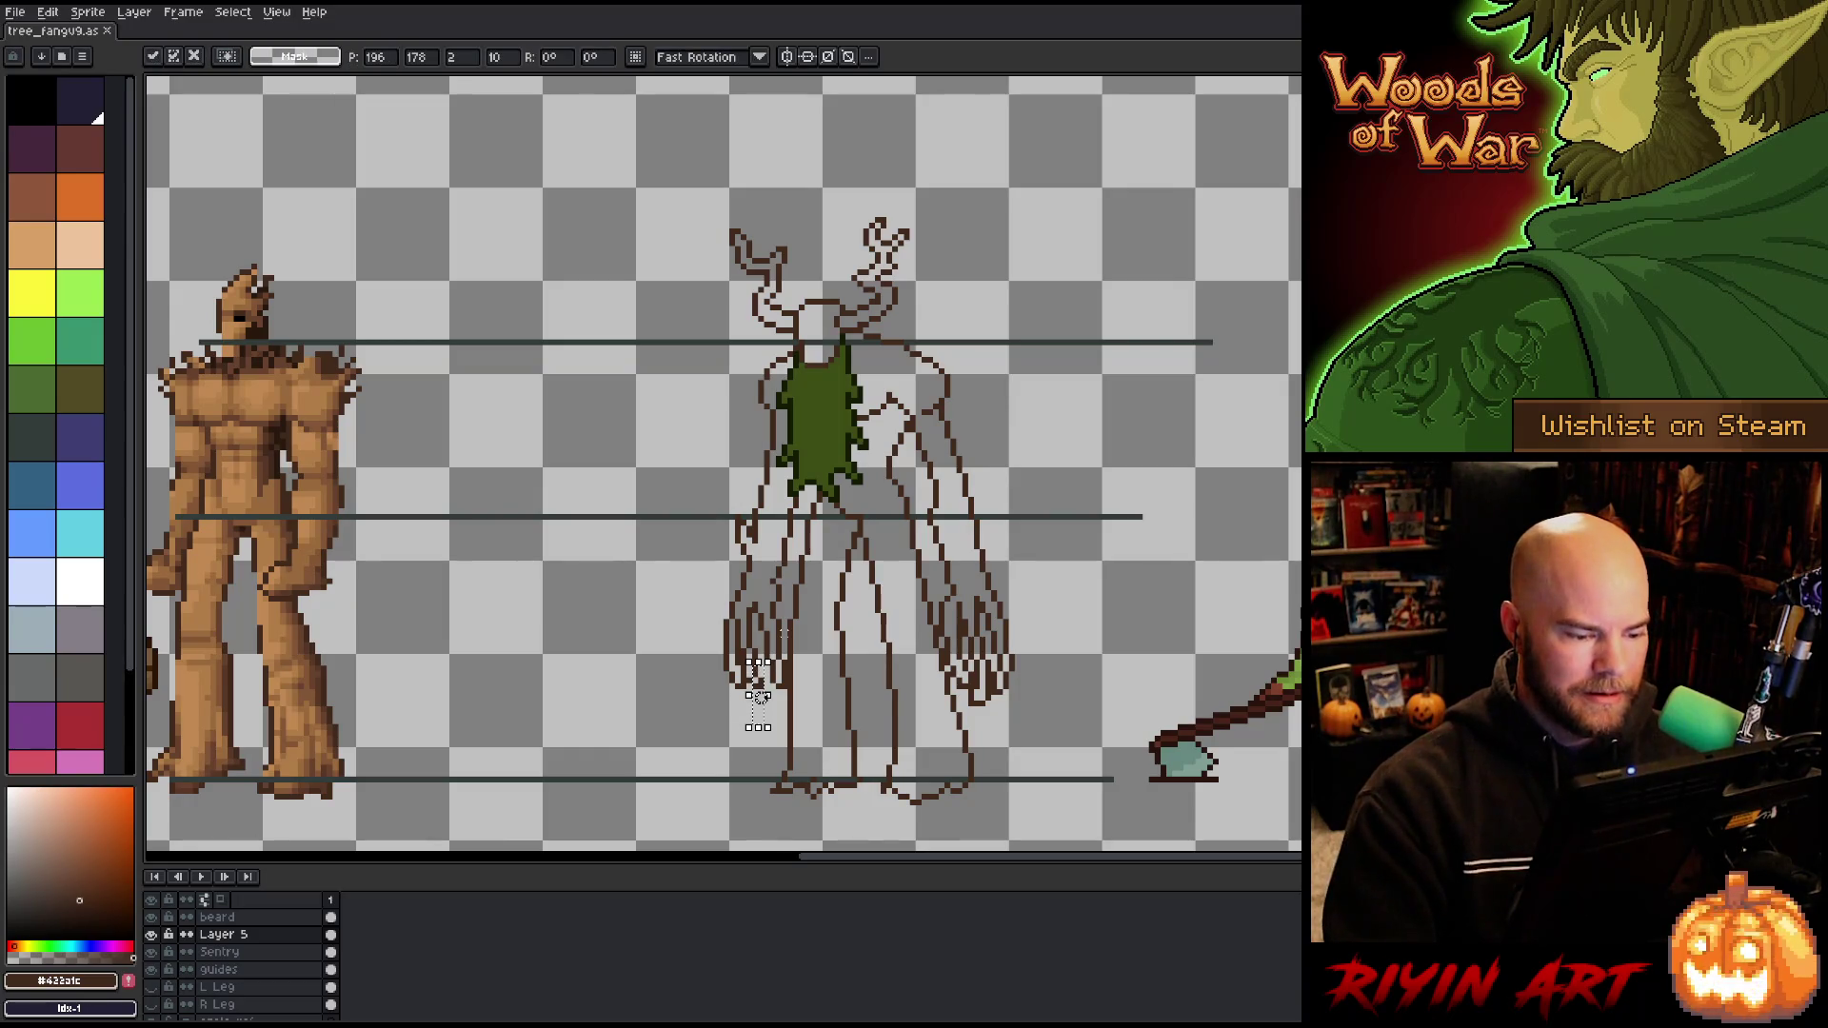
left_click(224, 951)
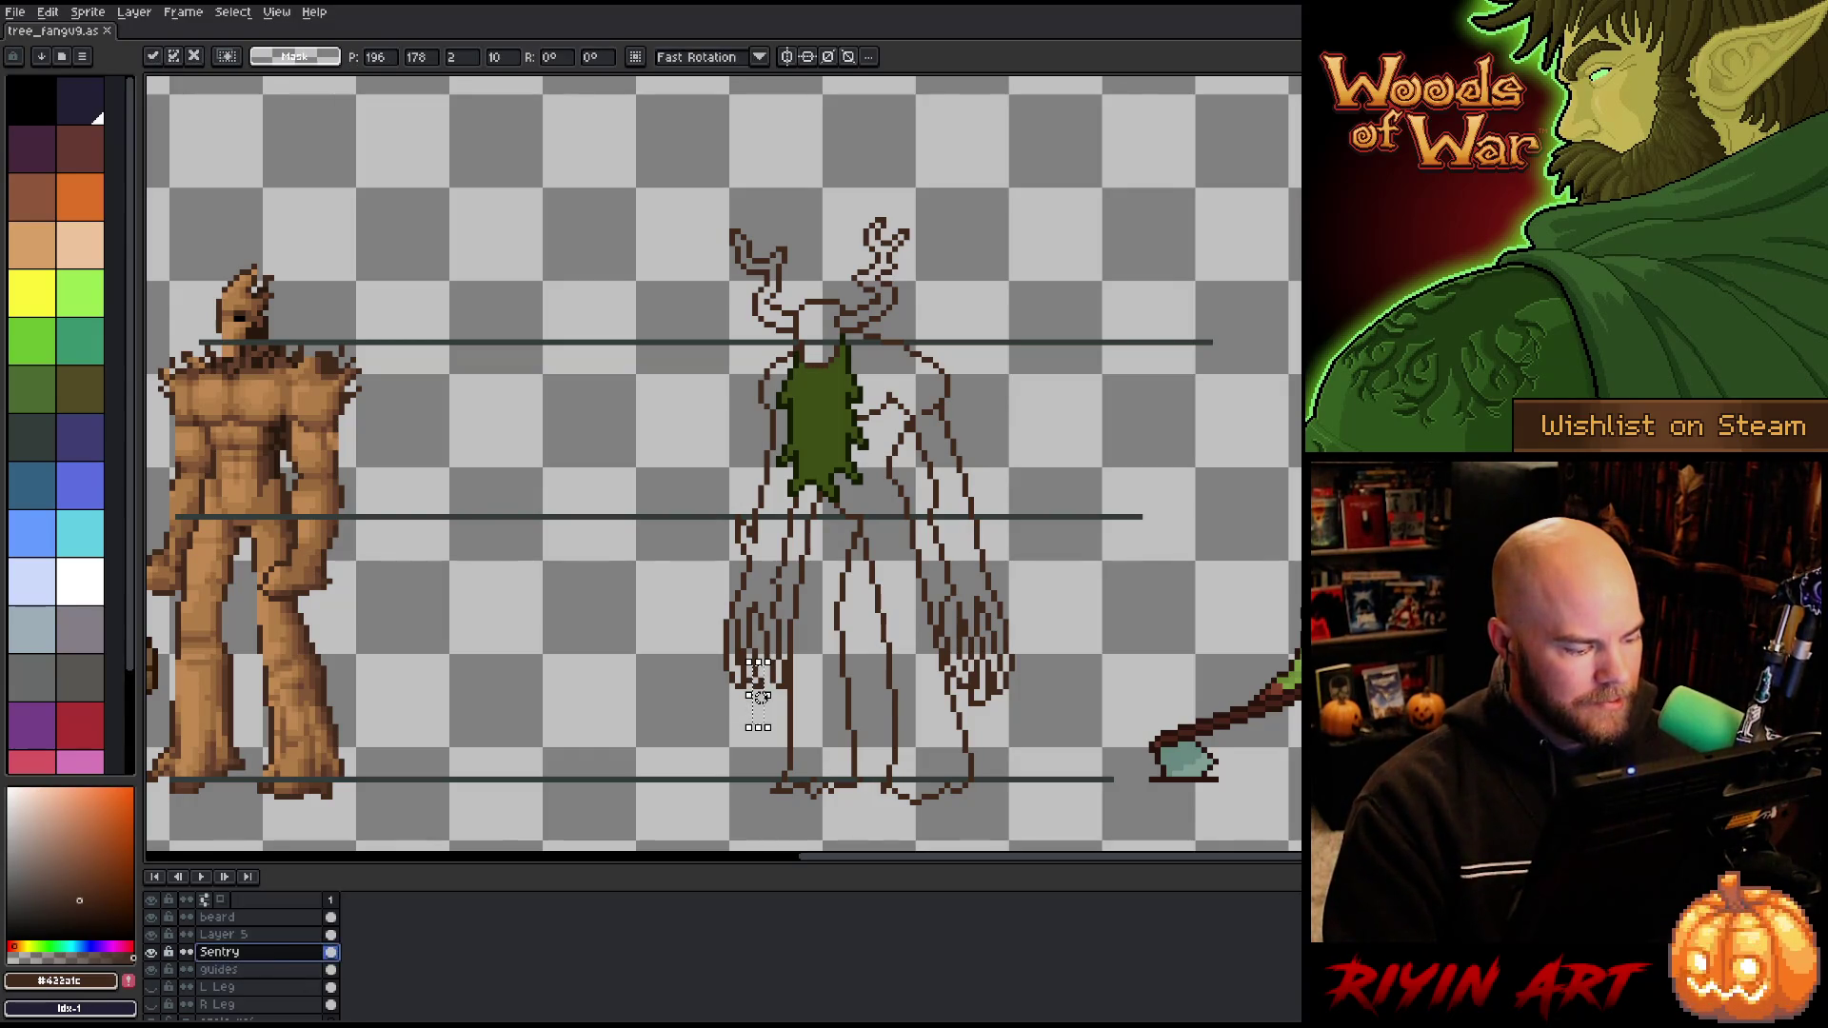
key("Down")
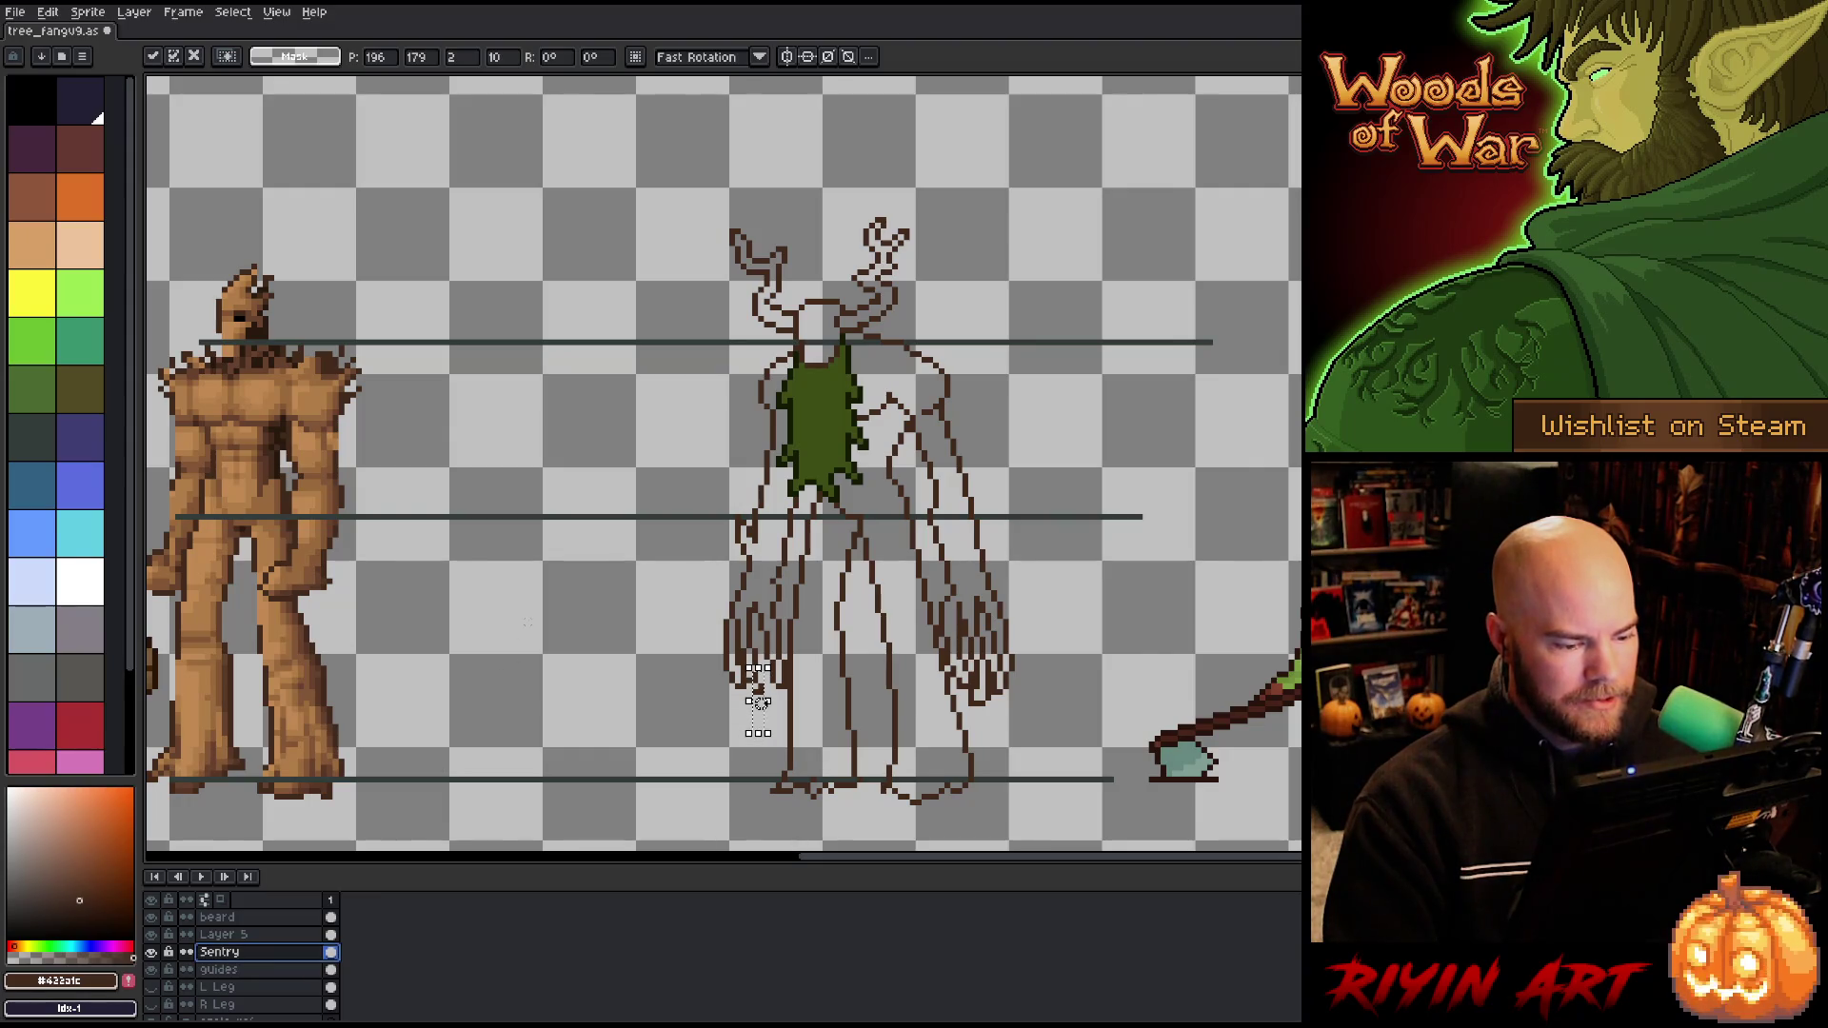
key("ctrl+d")
key("b")
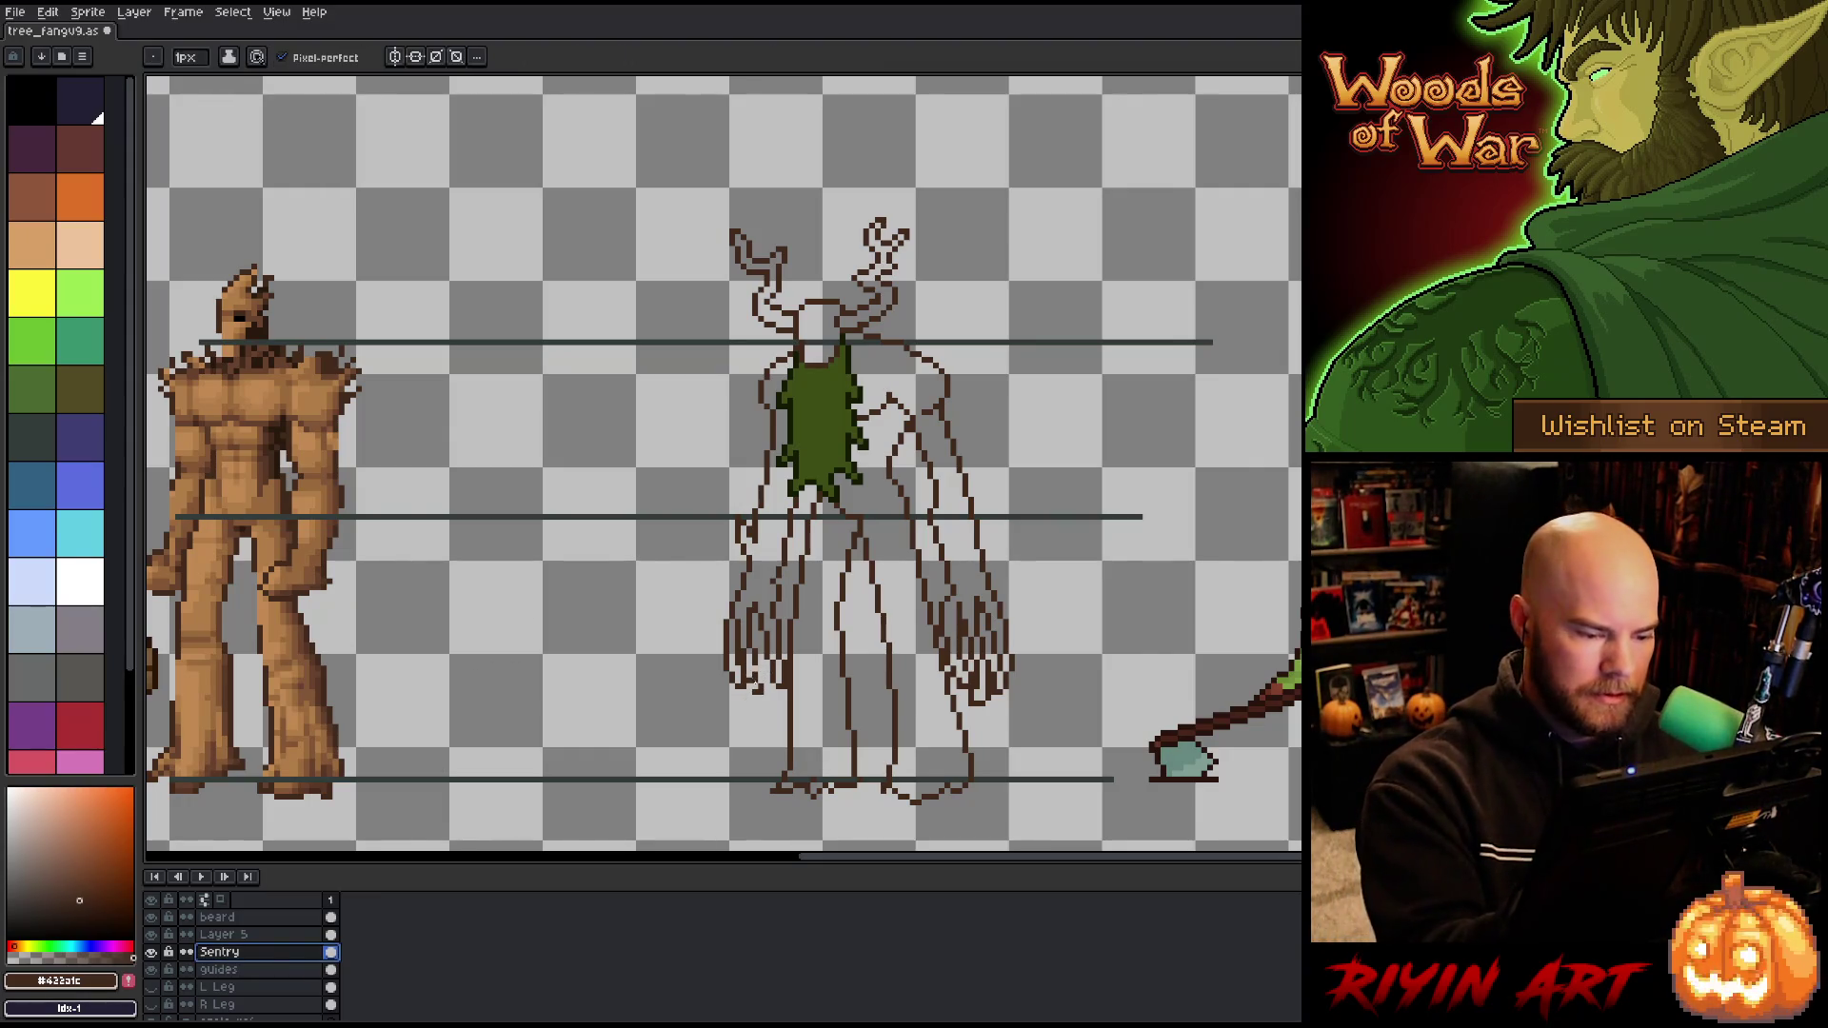
Step: Touch up the claws with eraser and pencil and save the sprite
key("e")
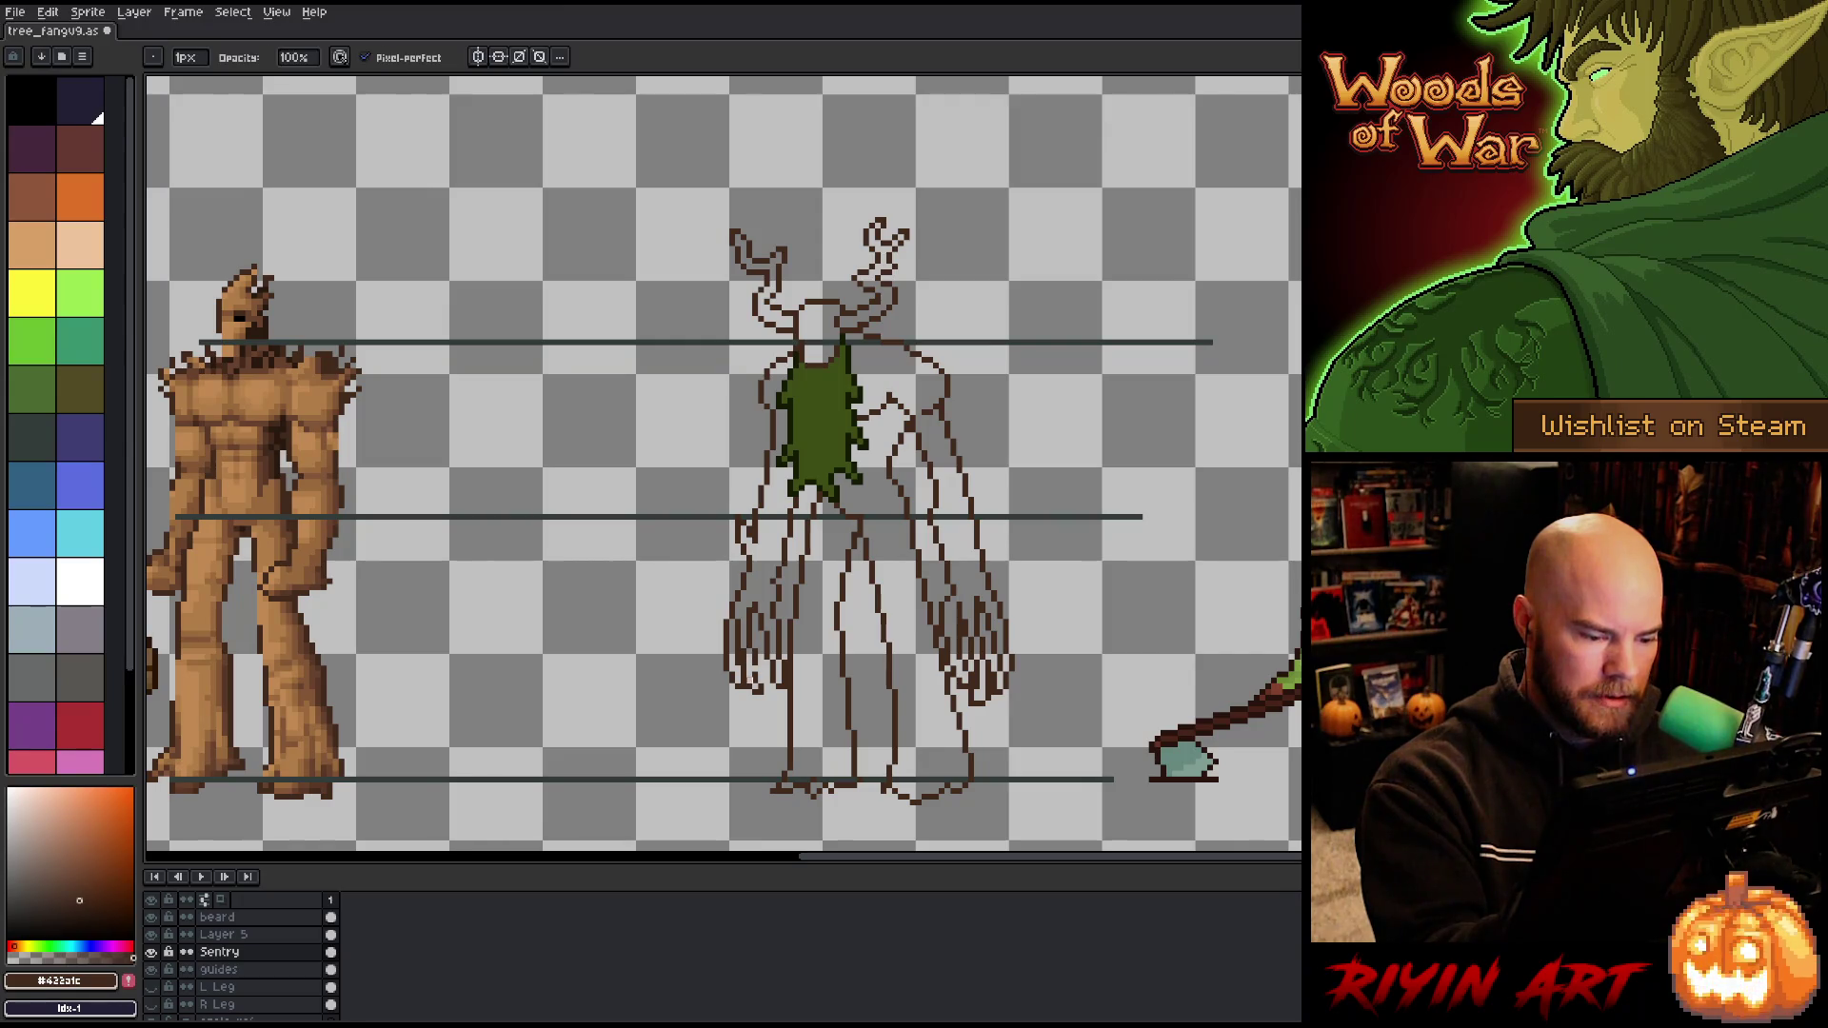
key("b")
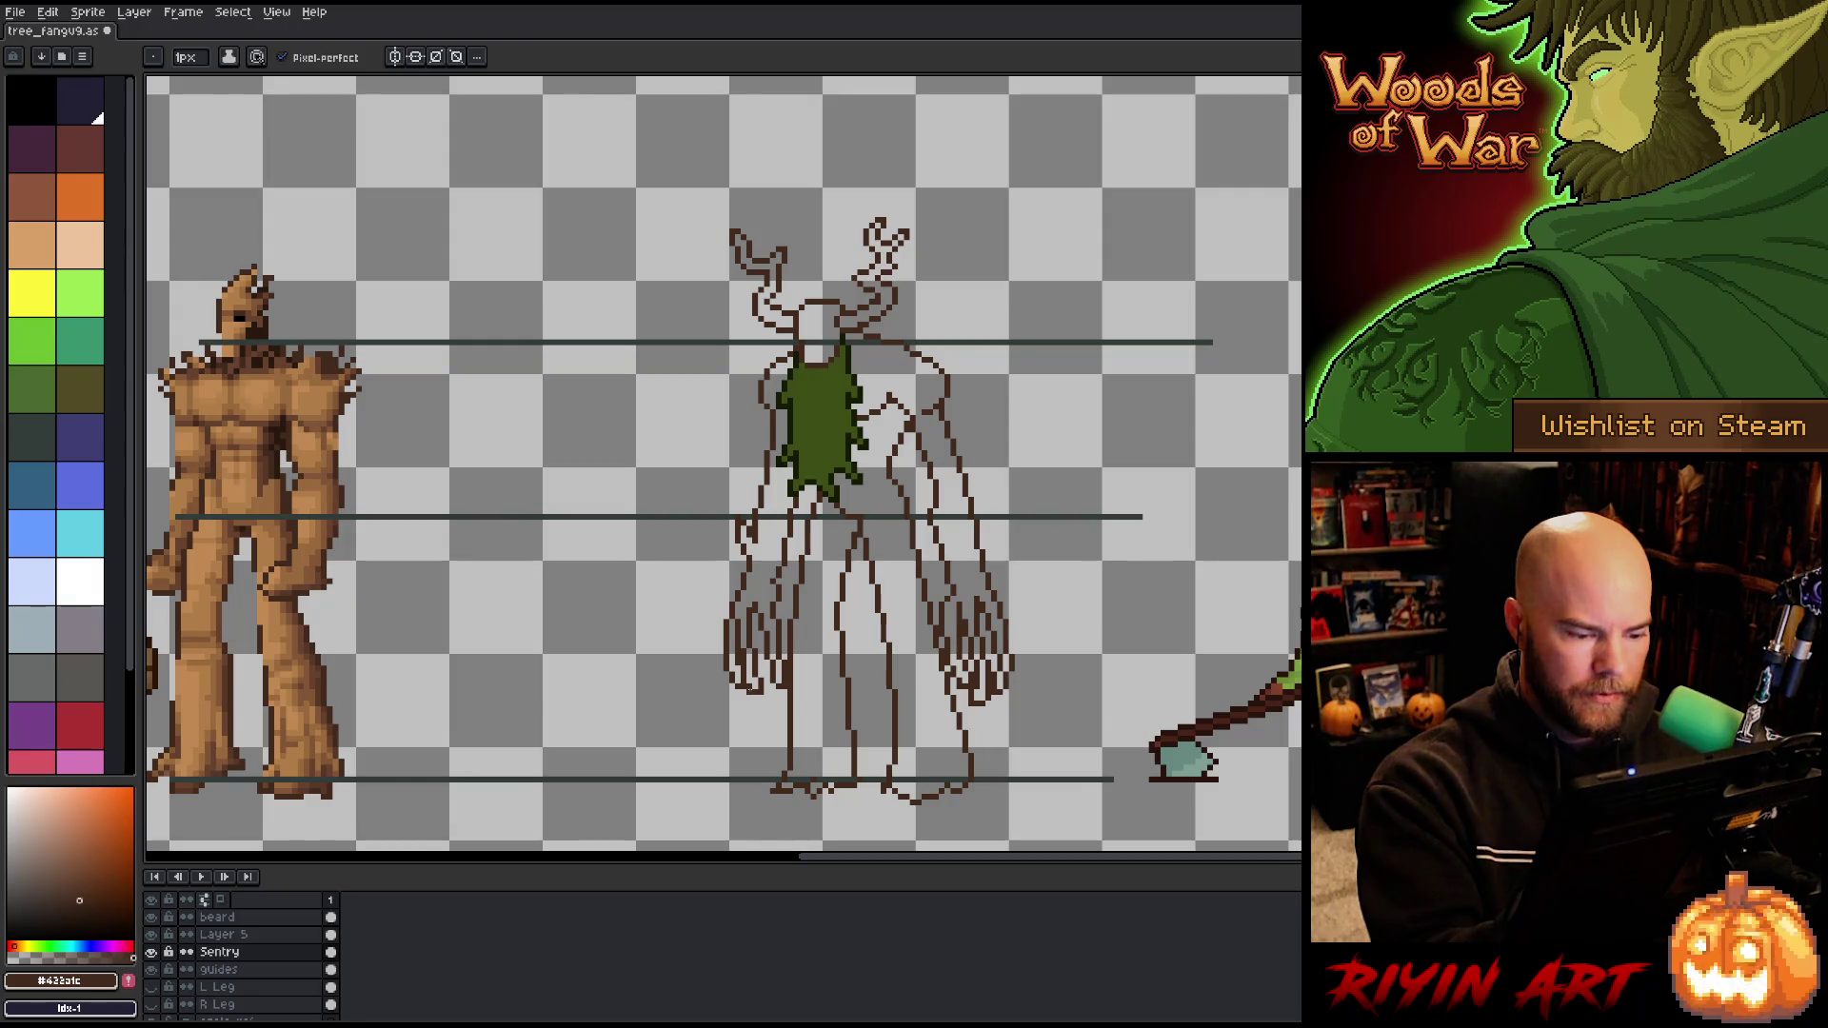
key("e")
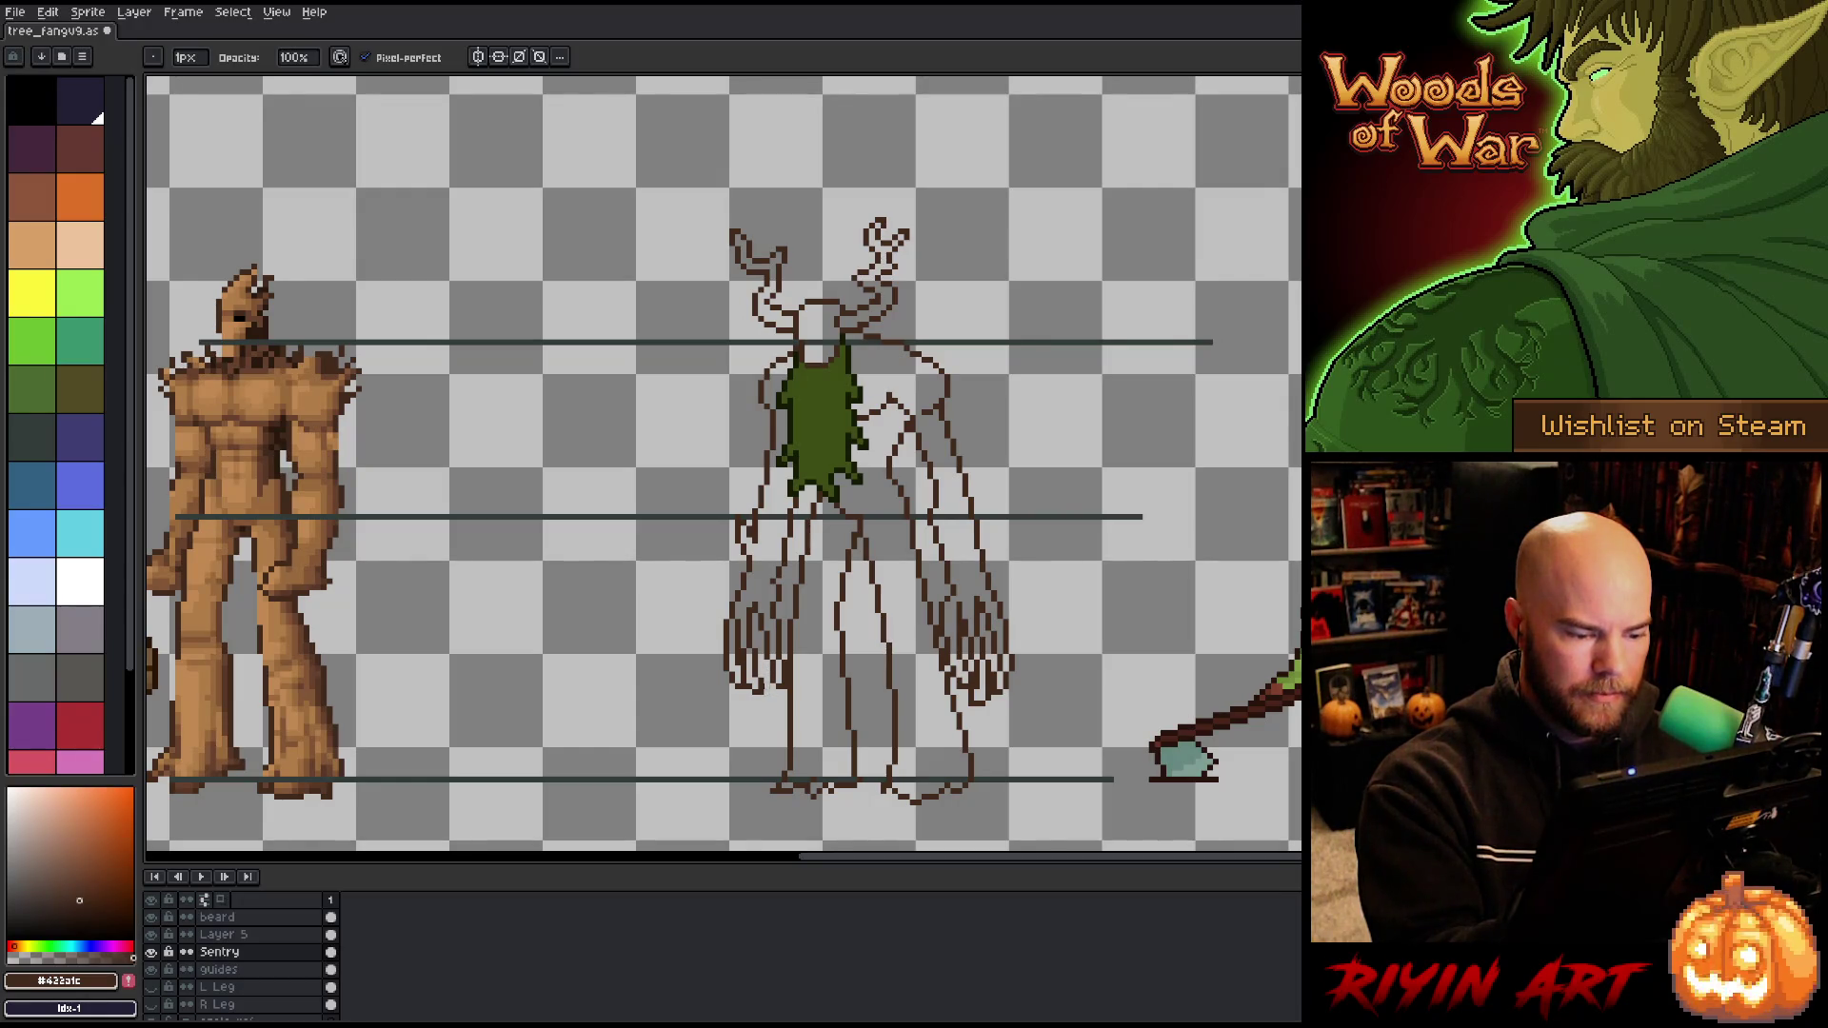
key("ctrl+s")
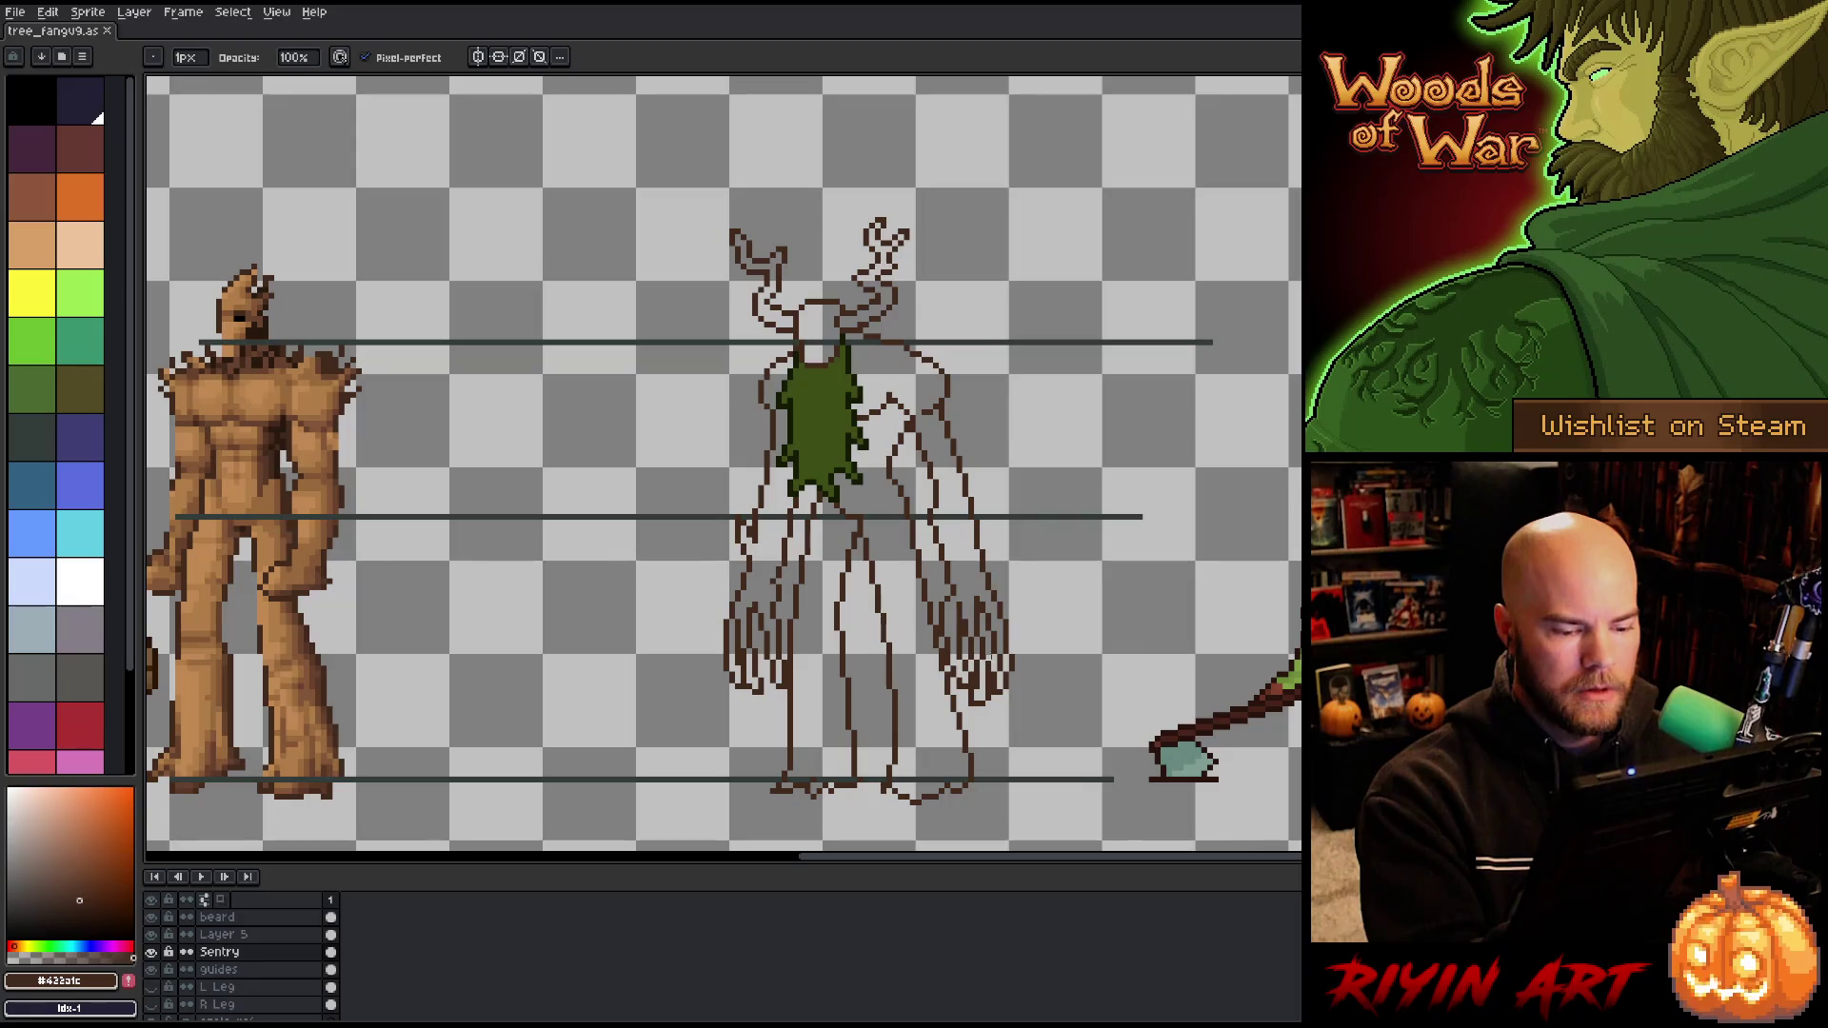
Step: Switch to Layer 5 and eyedrop the tan colour from the reference treant
key("alt+Up")
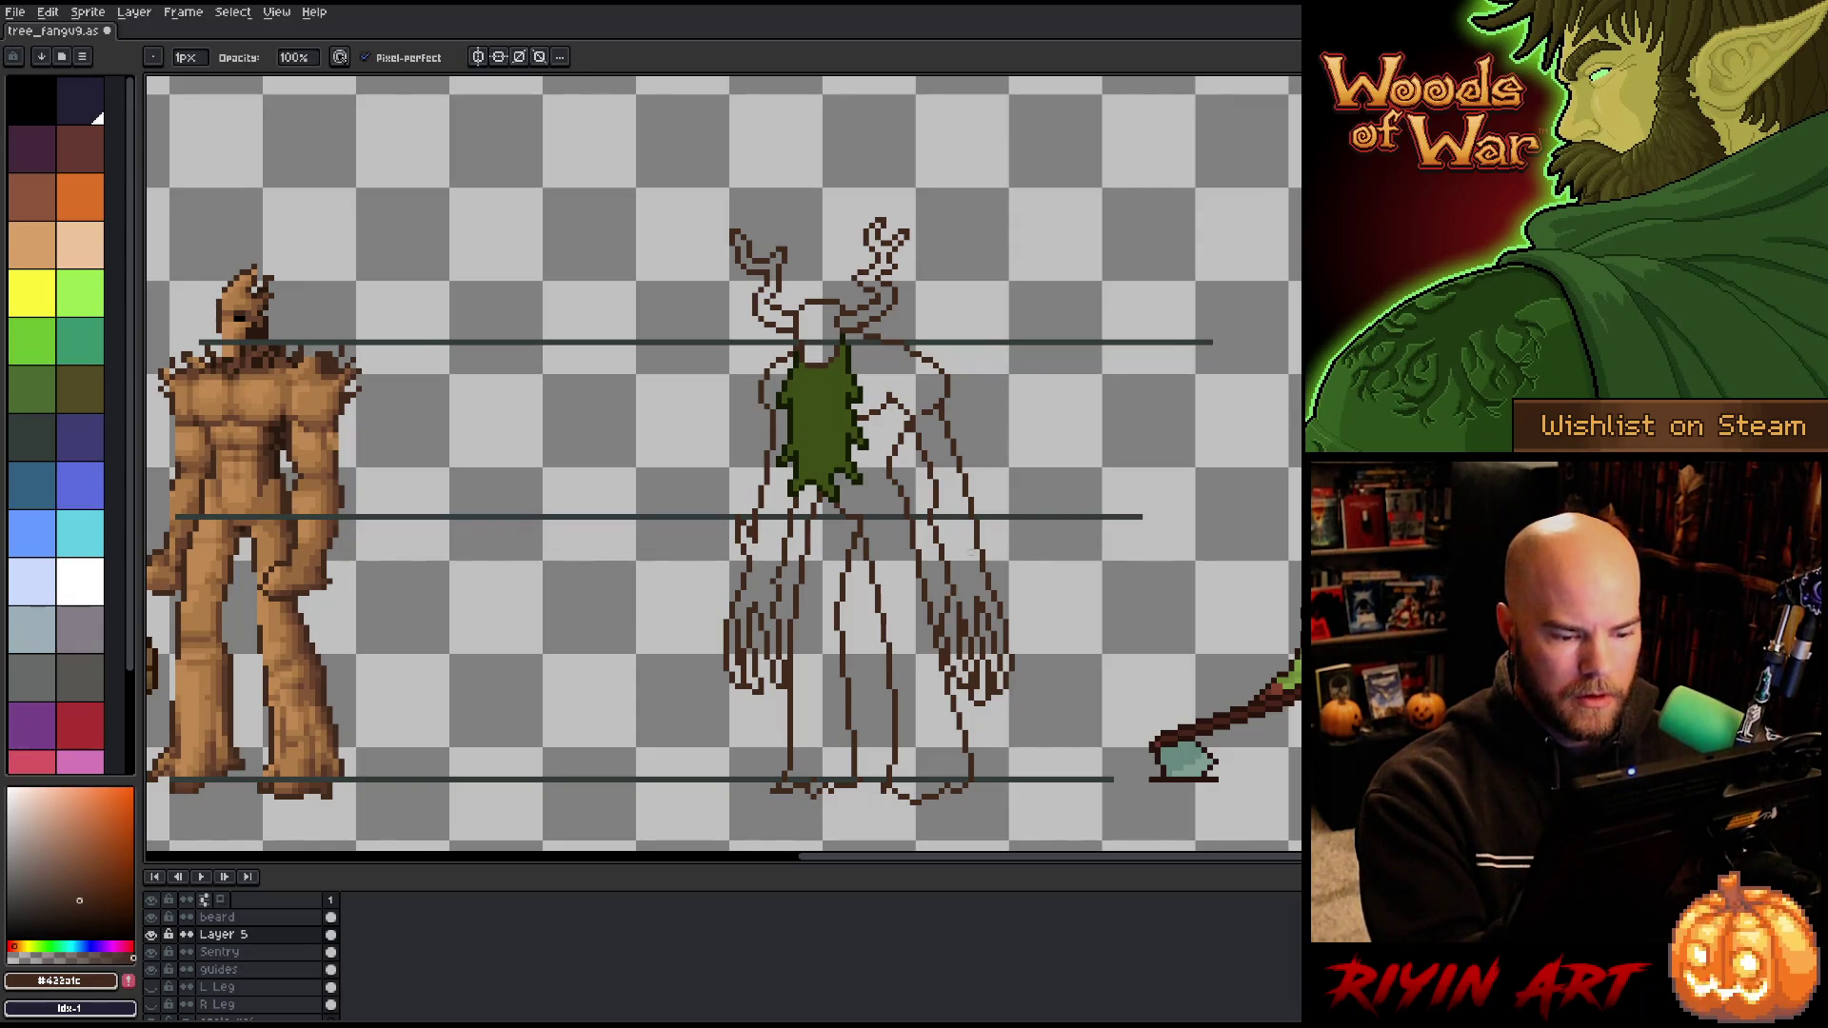
key("e")
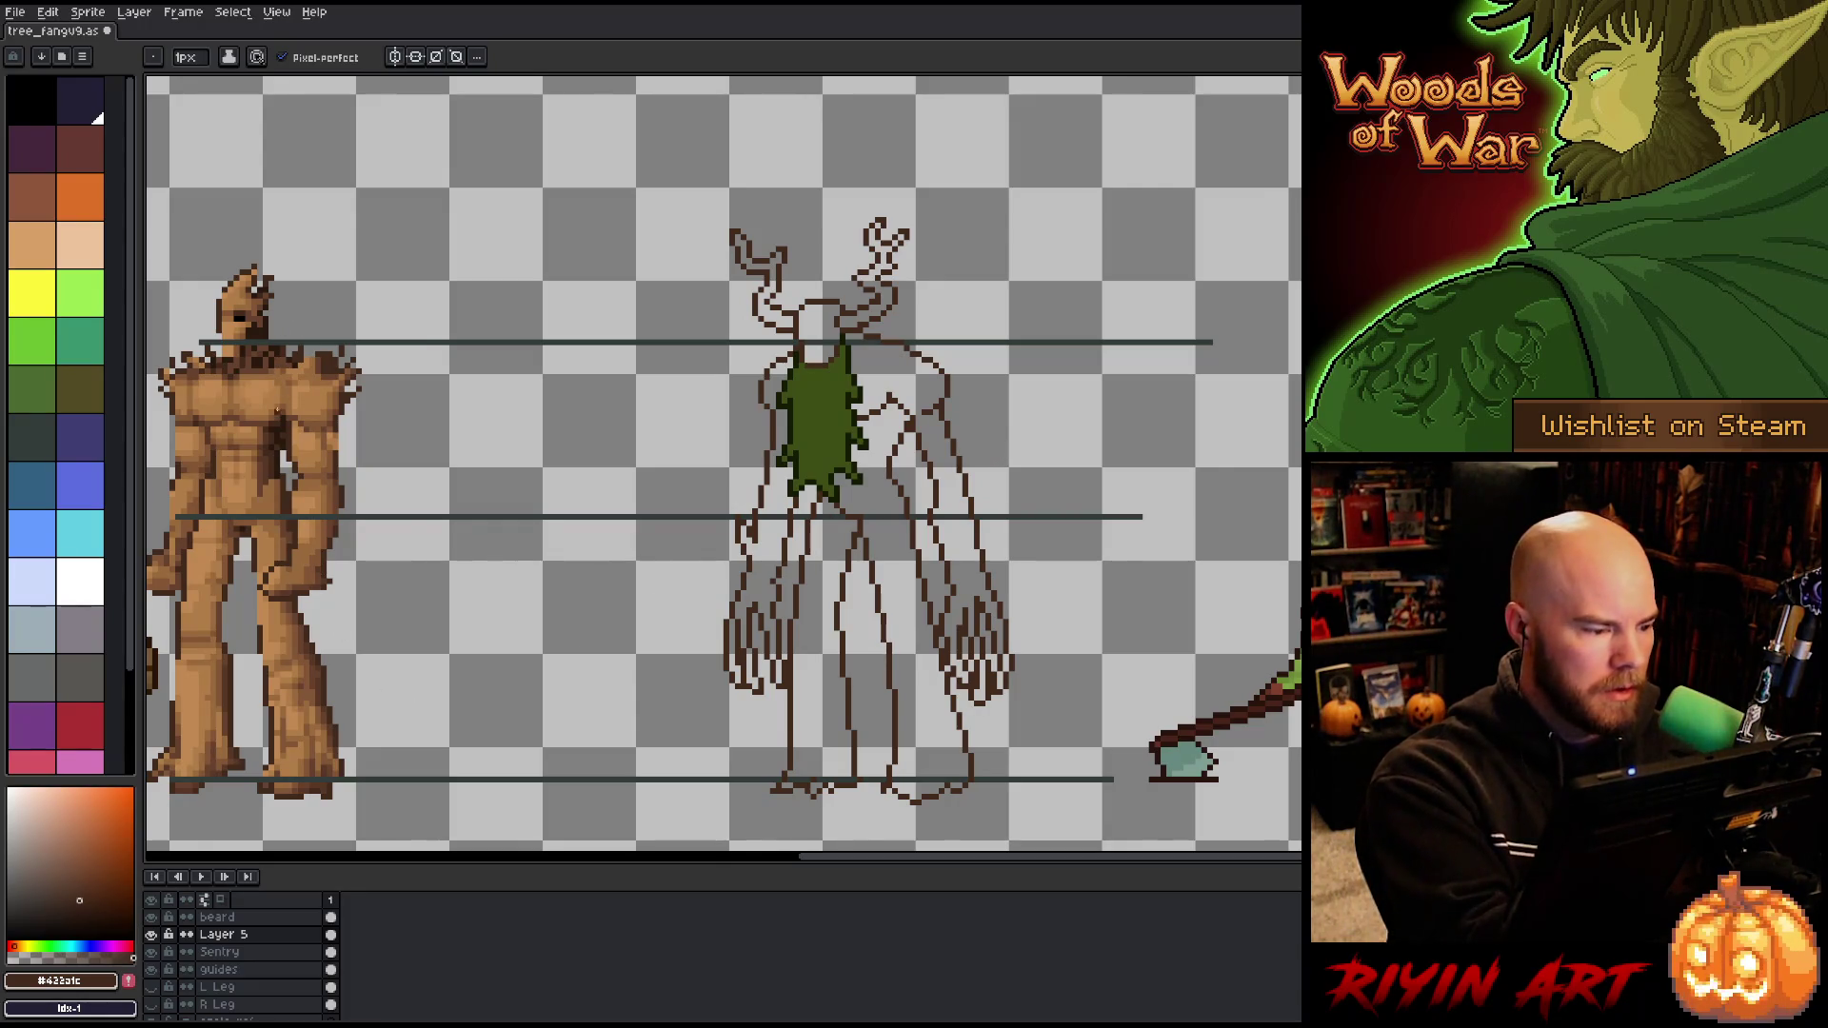
key("i")
left_click(284, 402)
key("b")
scroll(223, 991, "down", 5)
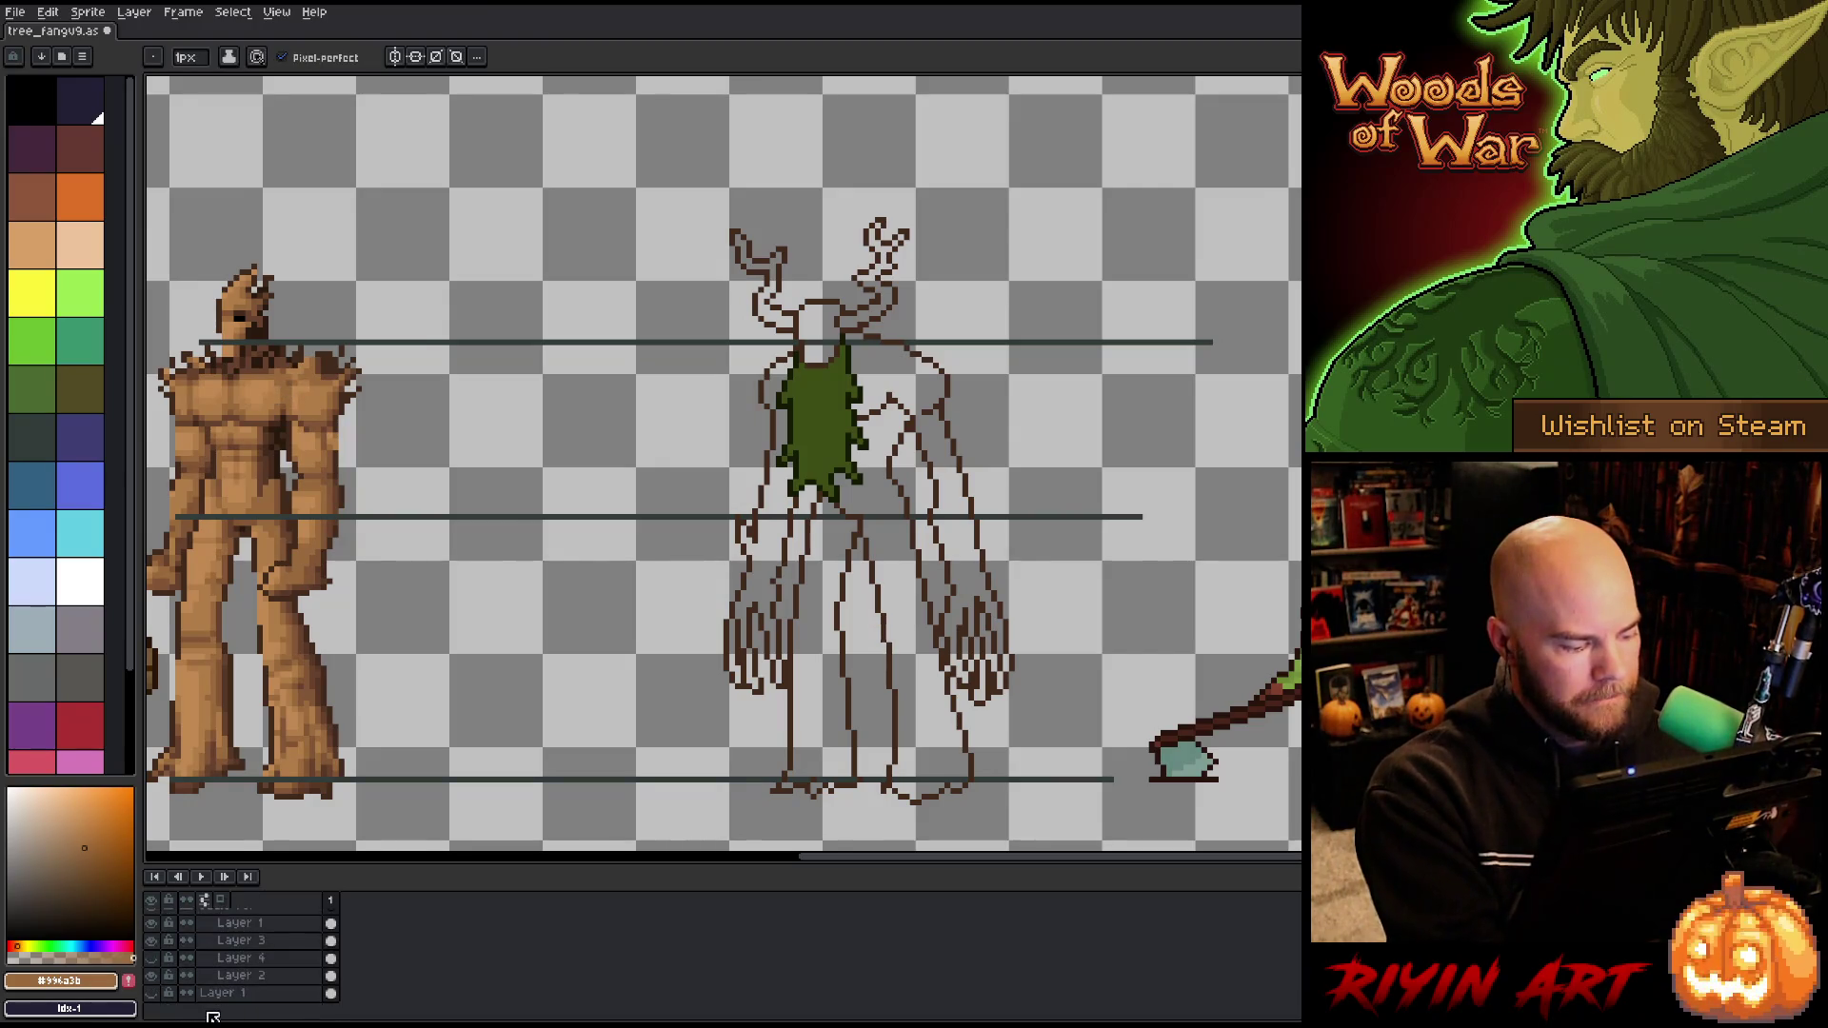
Step: Show the forest background and eyedrop a dark brown from the trunk's edge
left_click(154, 993)
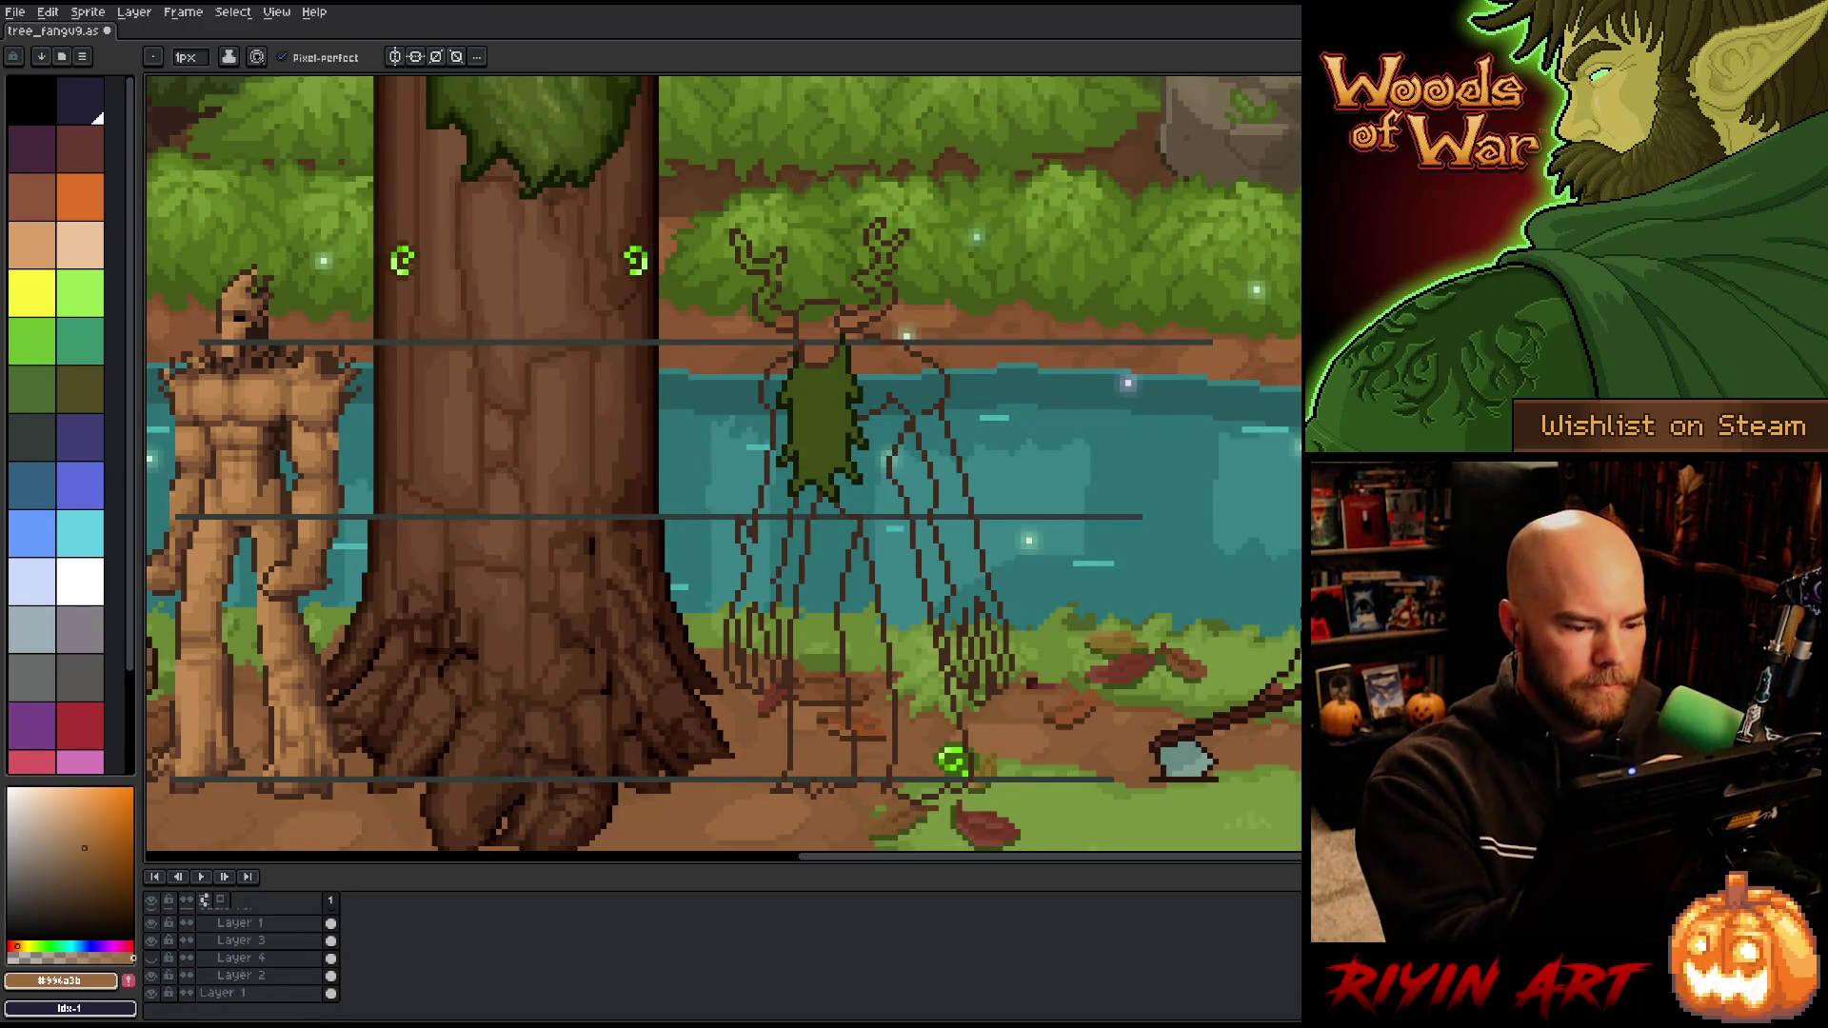
key("i")
left_click(664, 380)
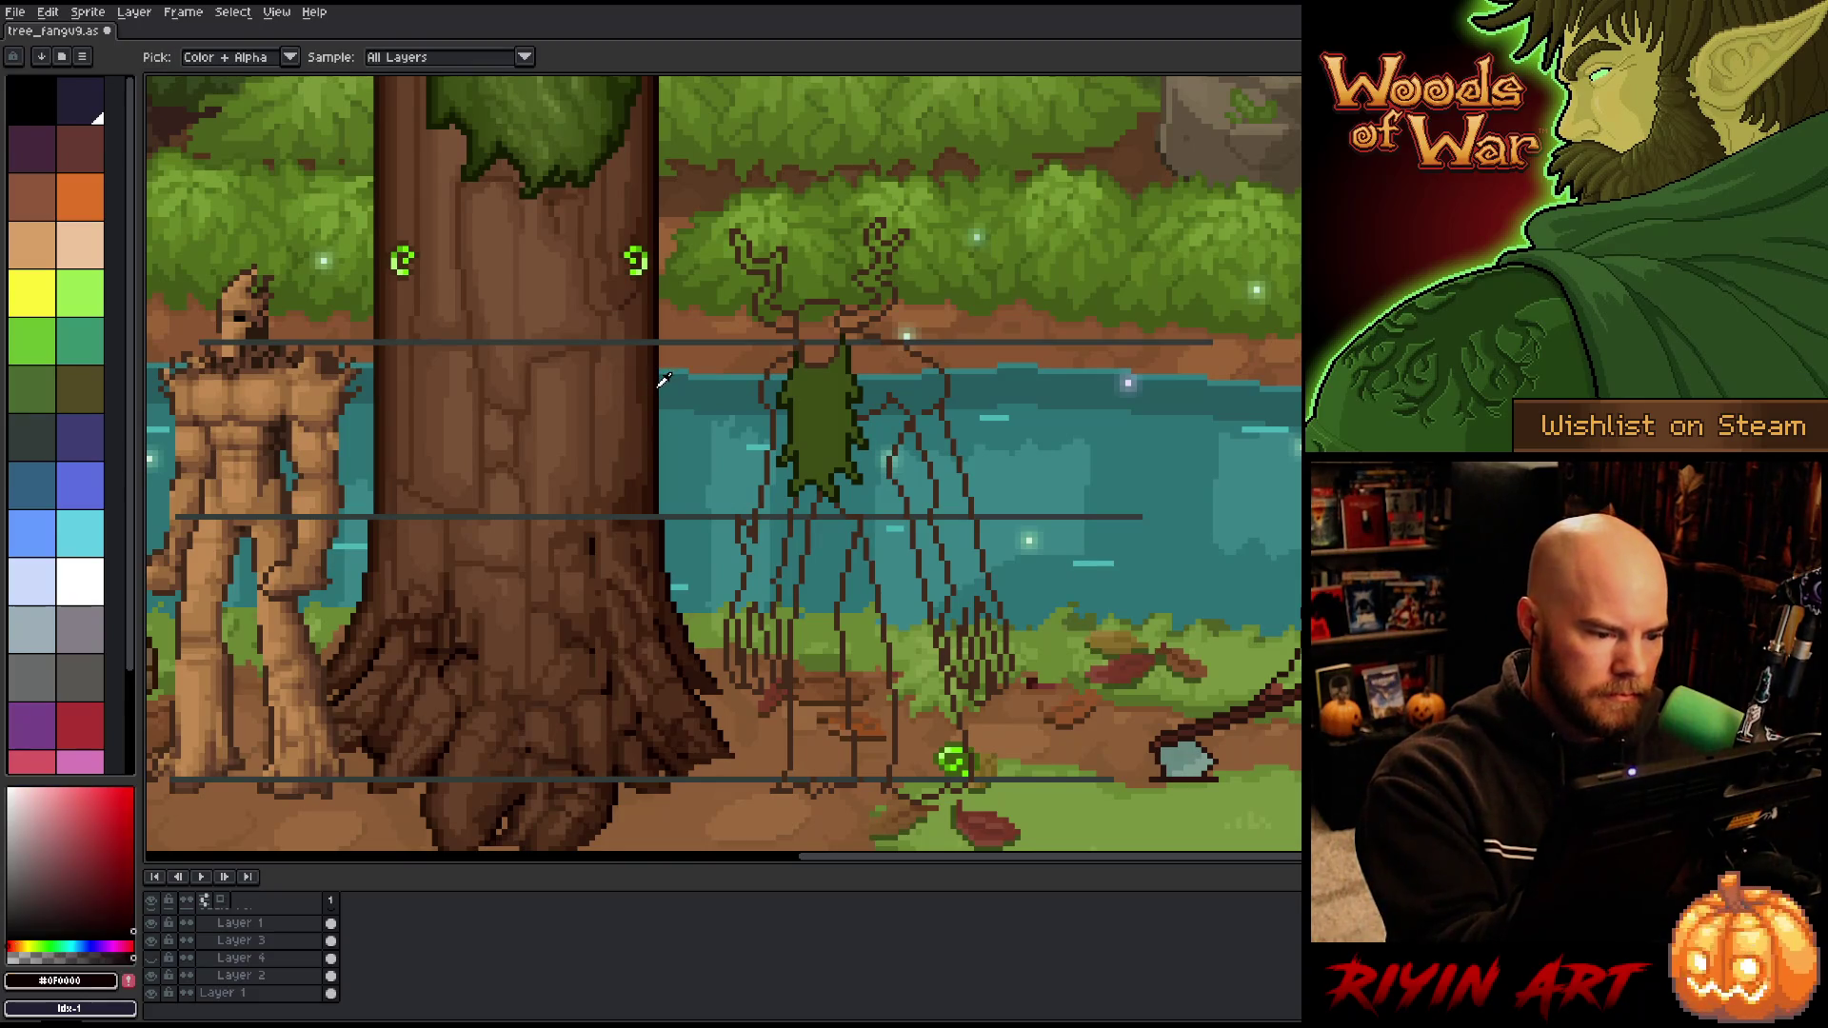
left_click(658, 384)
key("b")
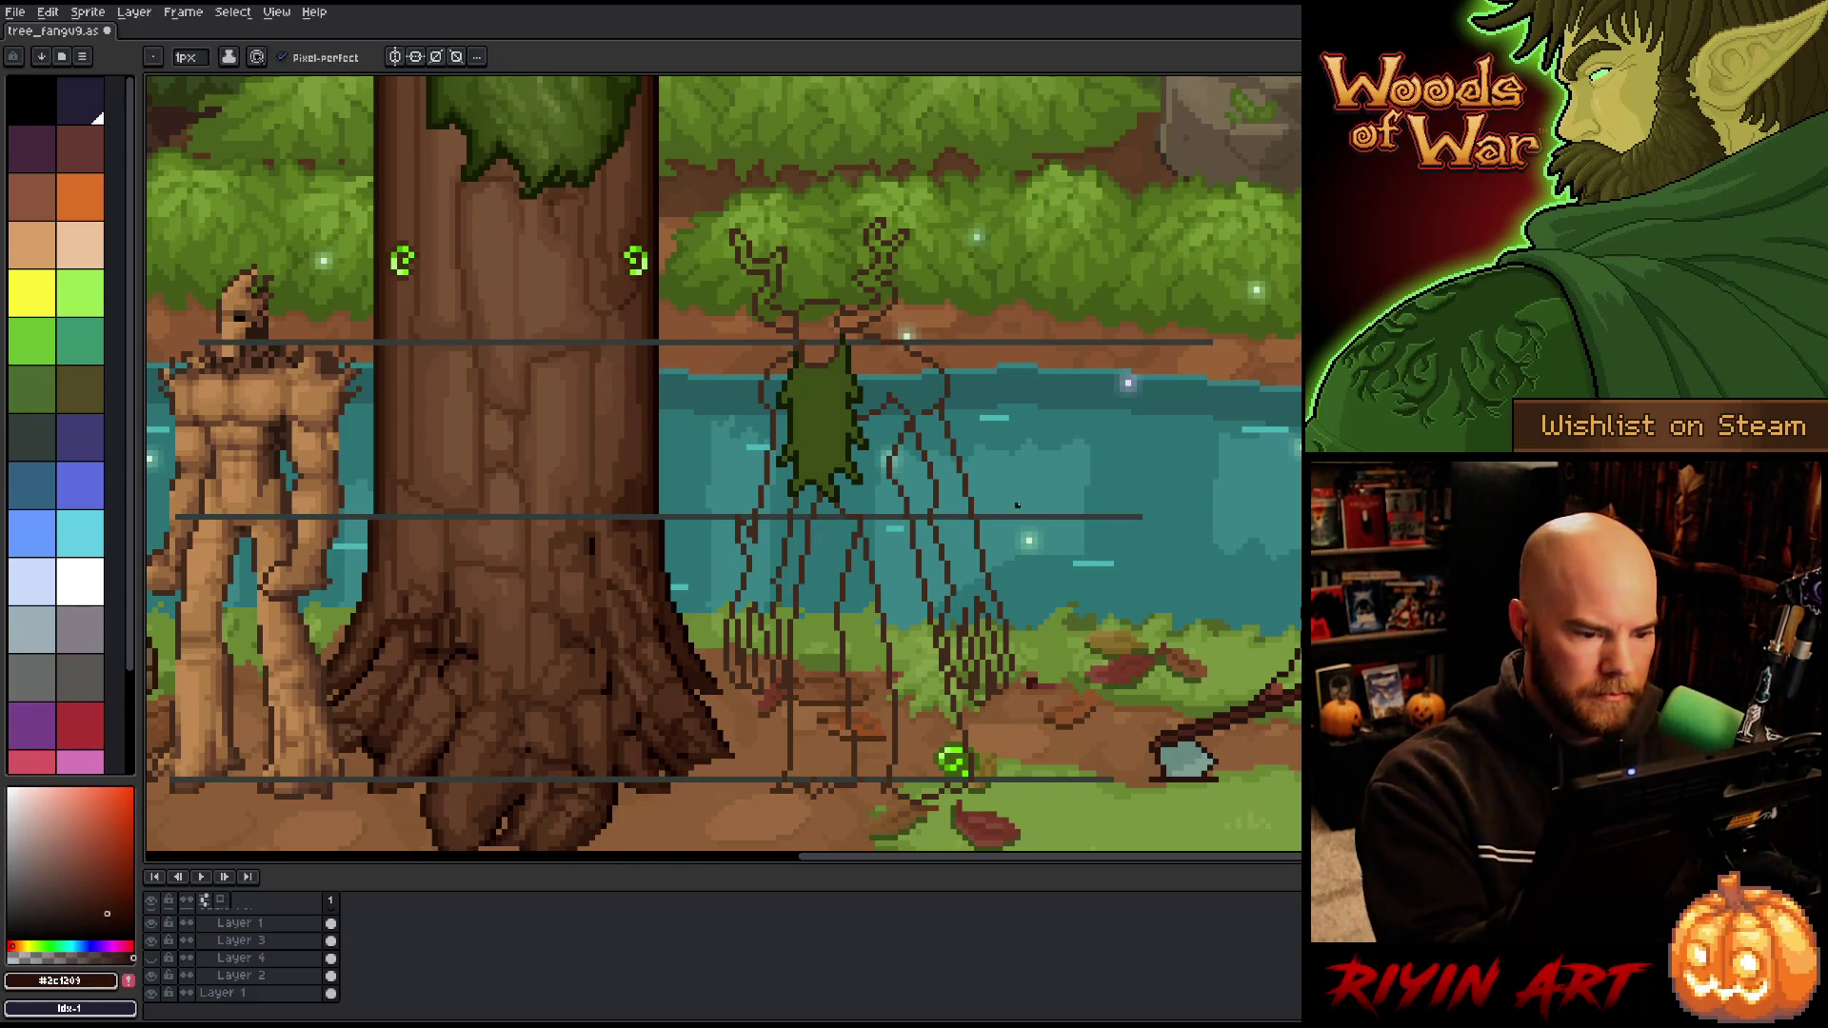
scroll(303, 968, "up", 3)
Step: On Layer 5 and the Sentry layer, replace outline brown #422a1c with #2c1209
left_click(285, 951, "shift")
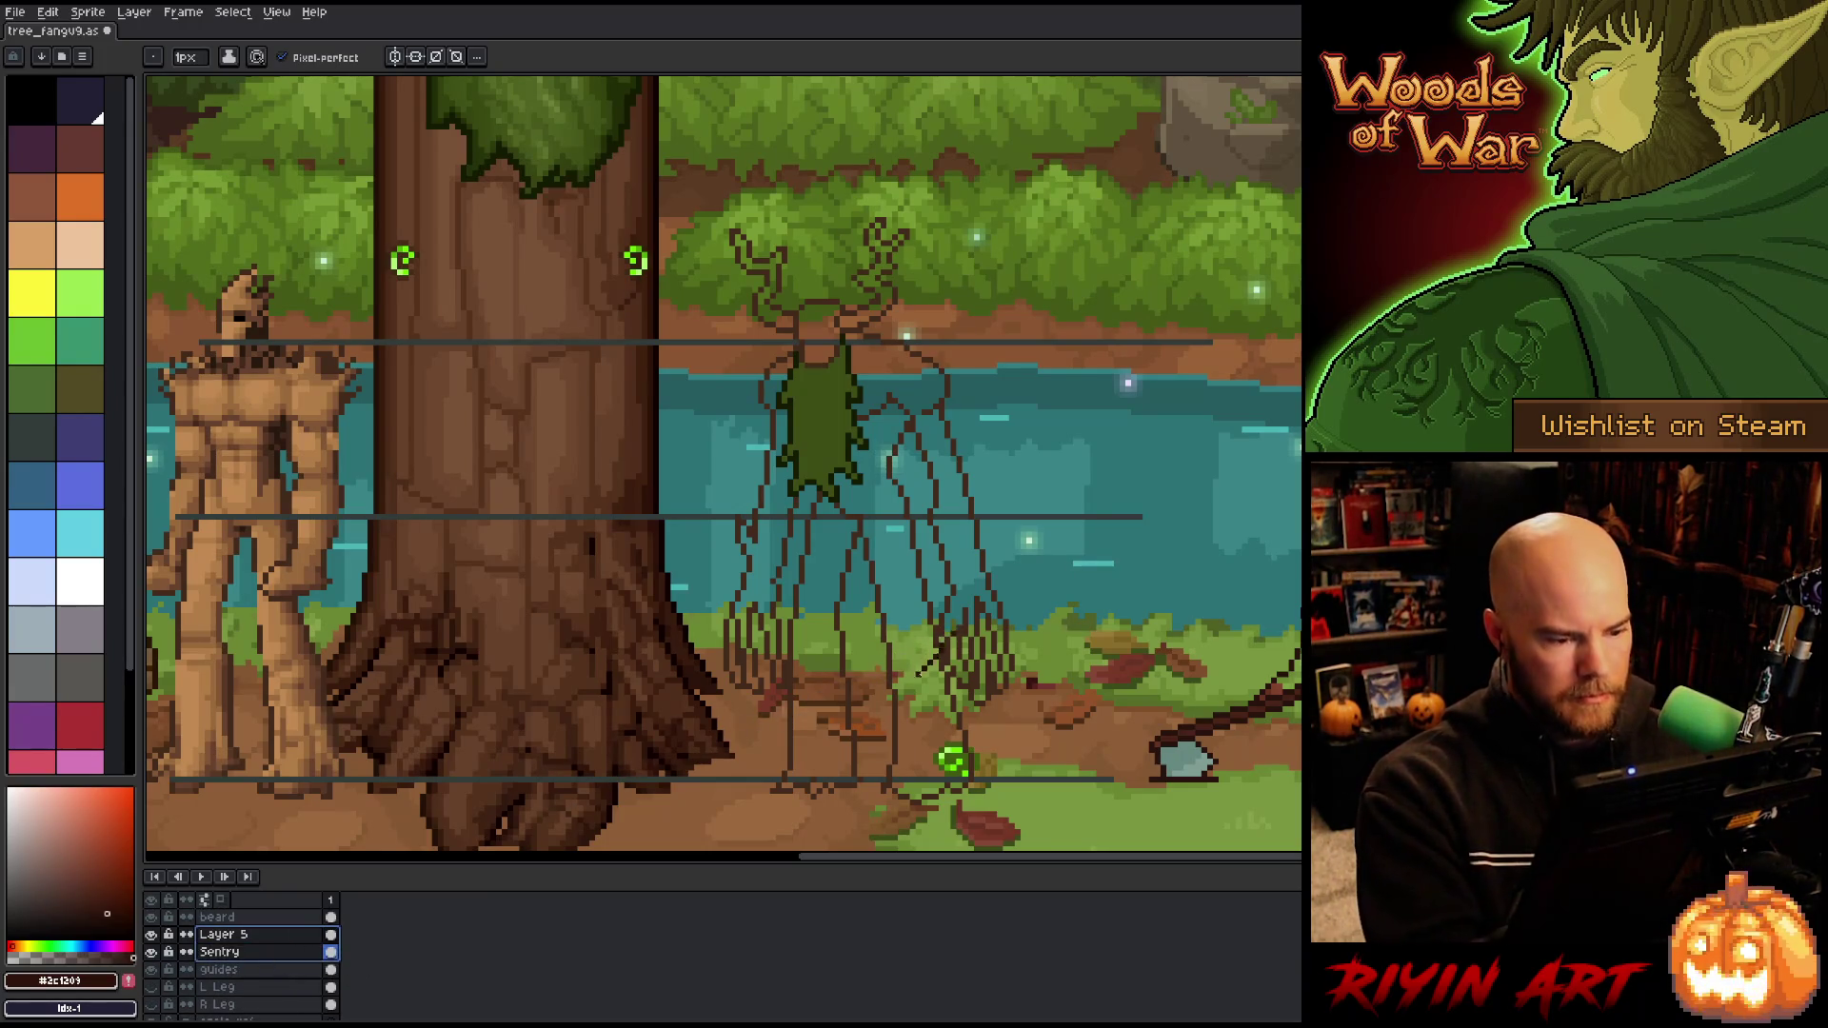
key("shift+r")
left_click(804, 710)
right_click(807, 712)
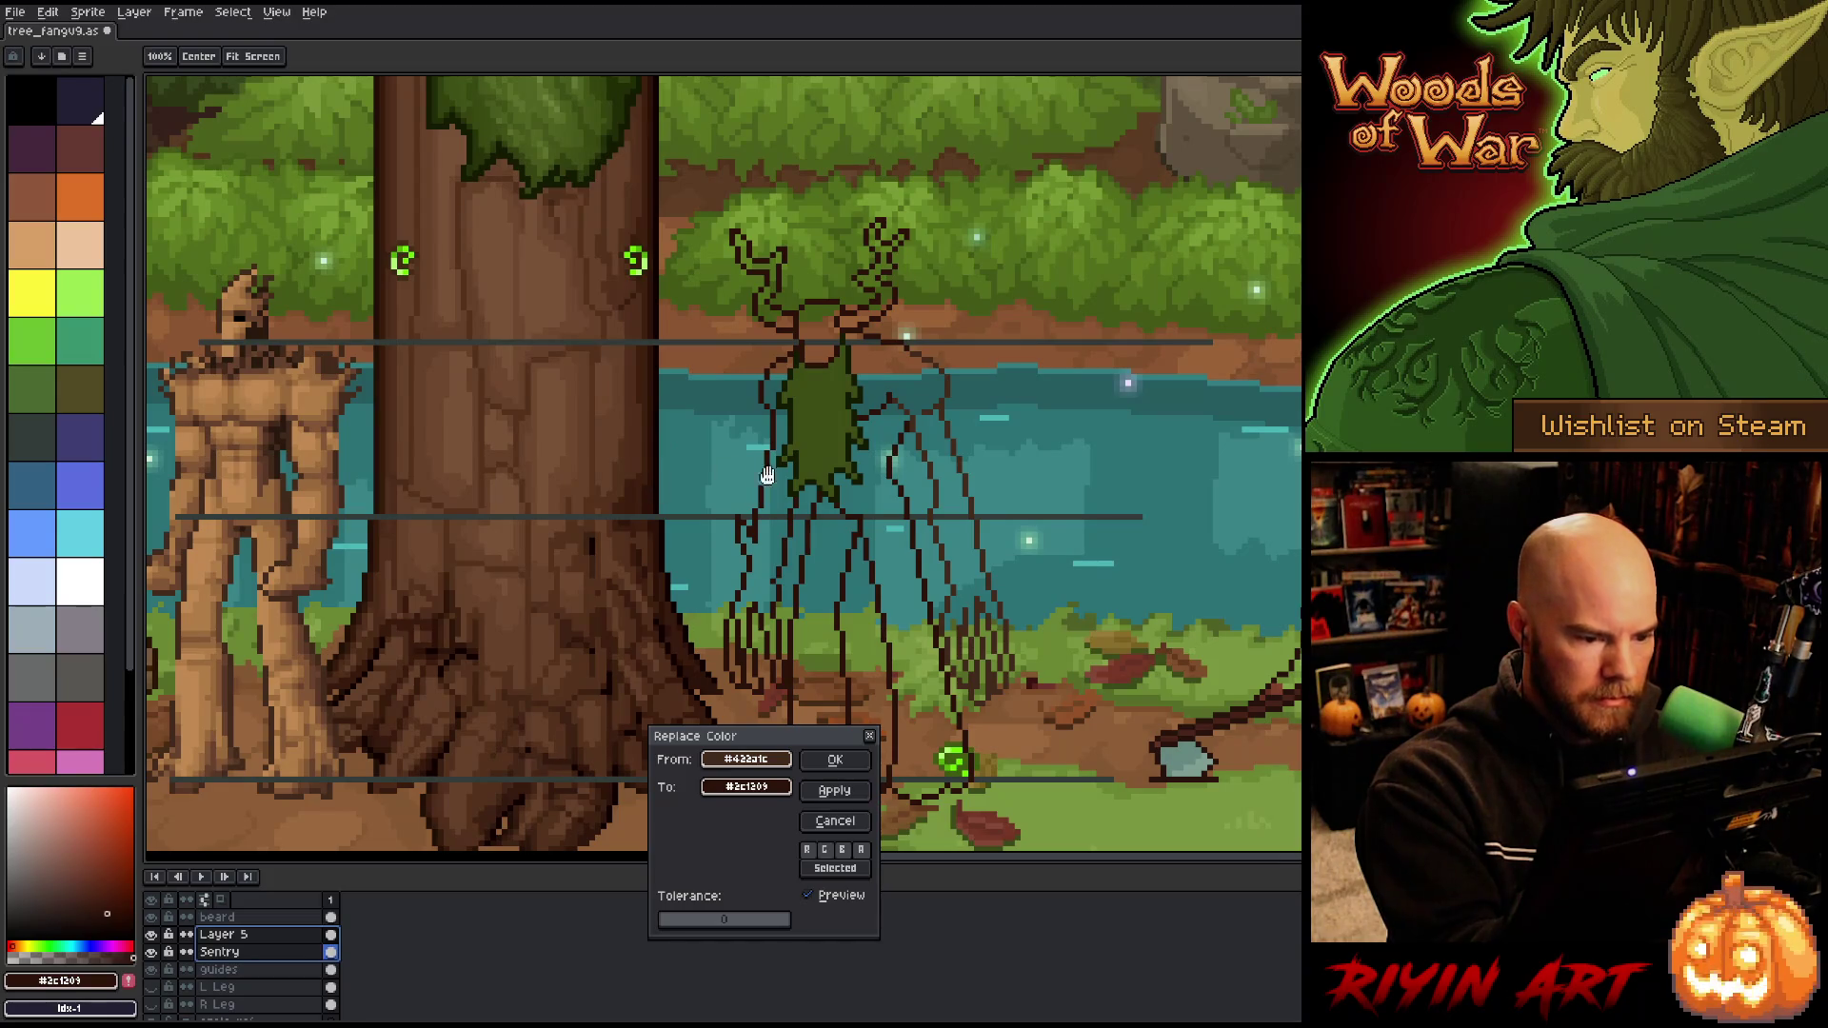
left_click(834, 759)
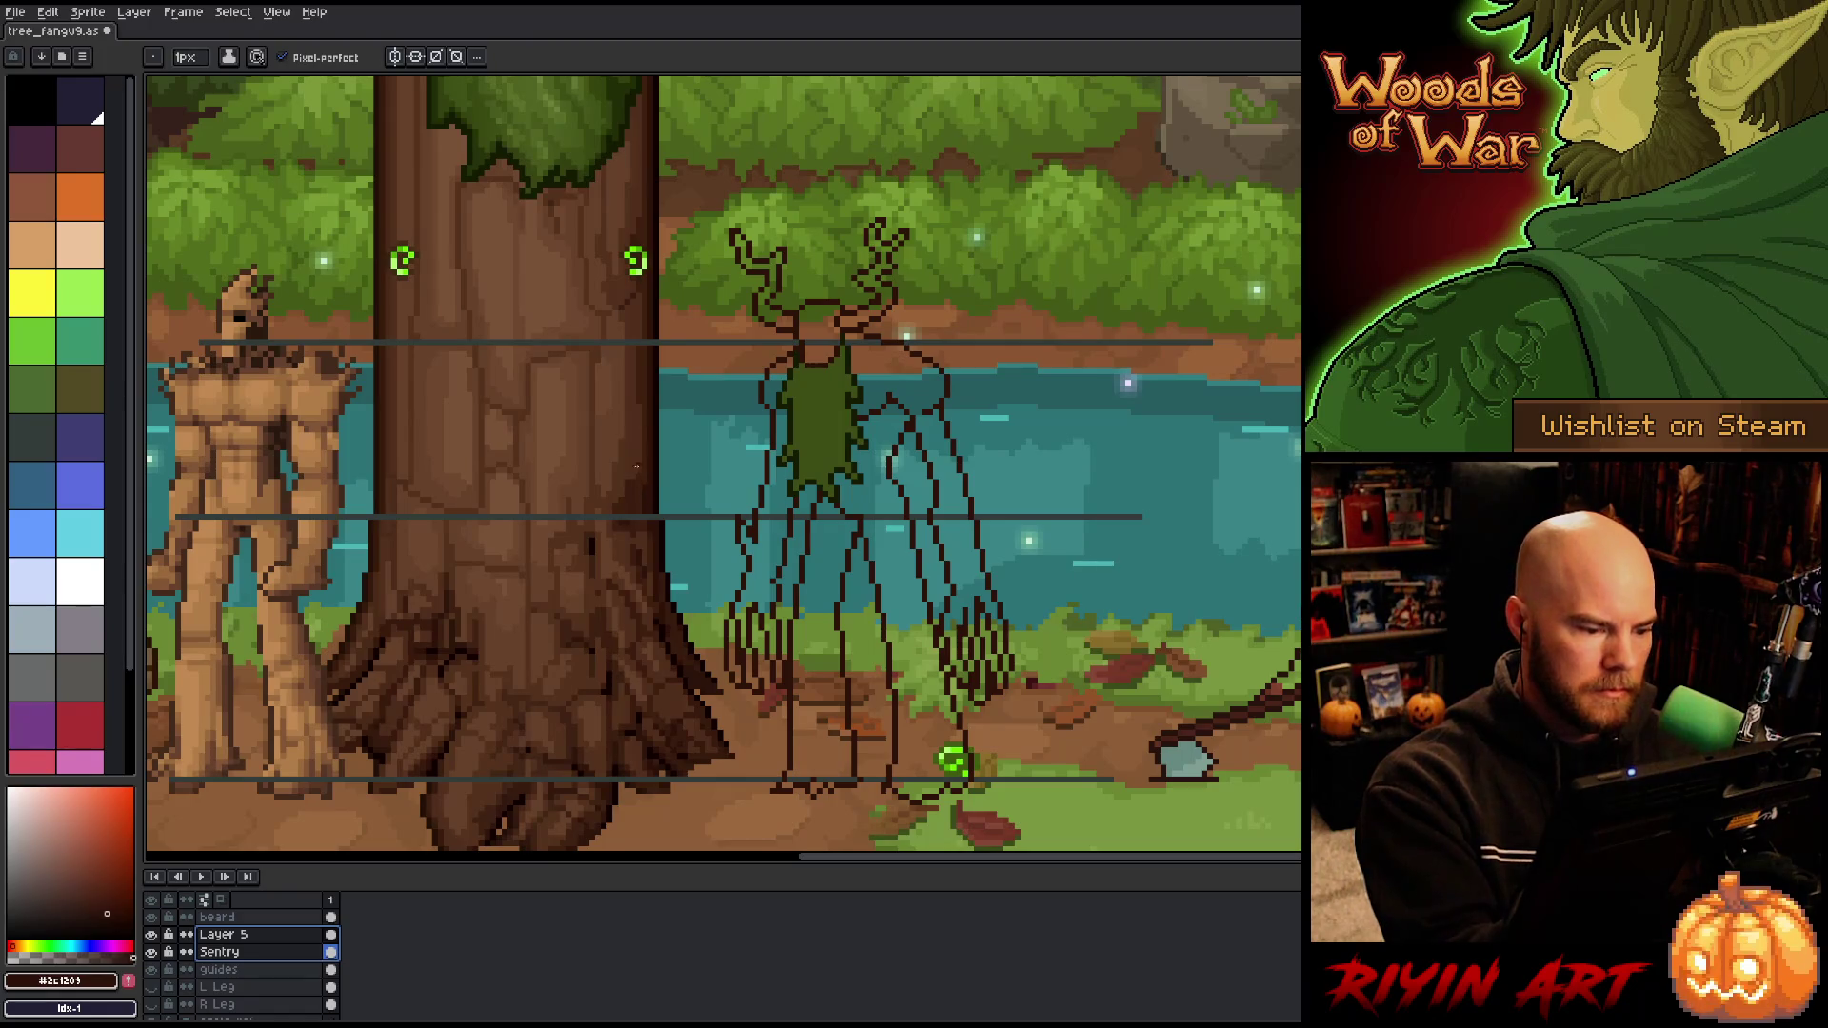
Step: Eyedrop a mid brown from the trunk and test a fill on the Sentry, then undo it
left_click(636, 492, "alt")
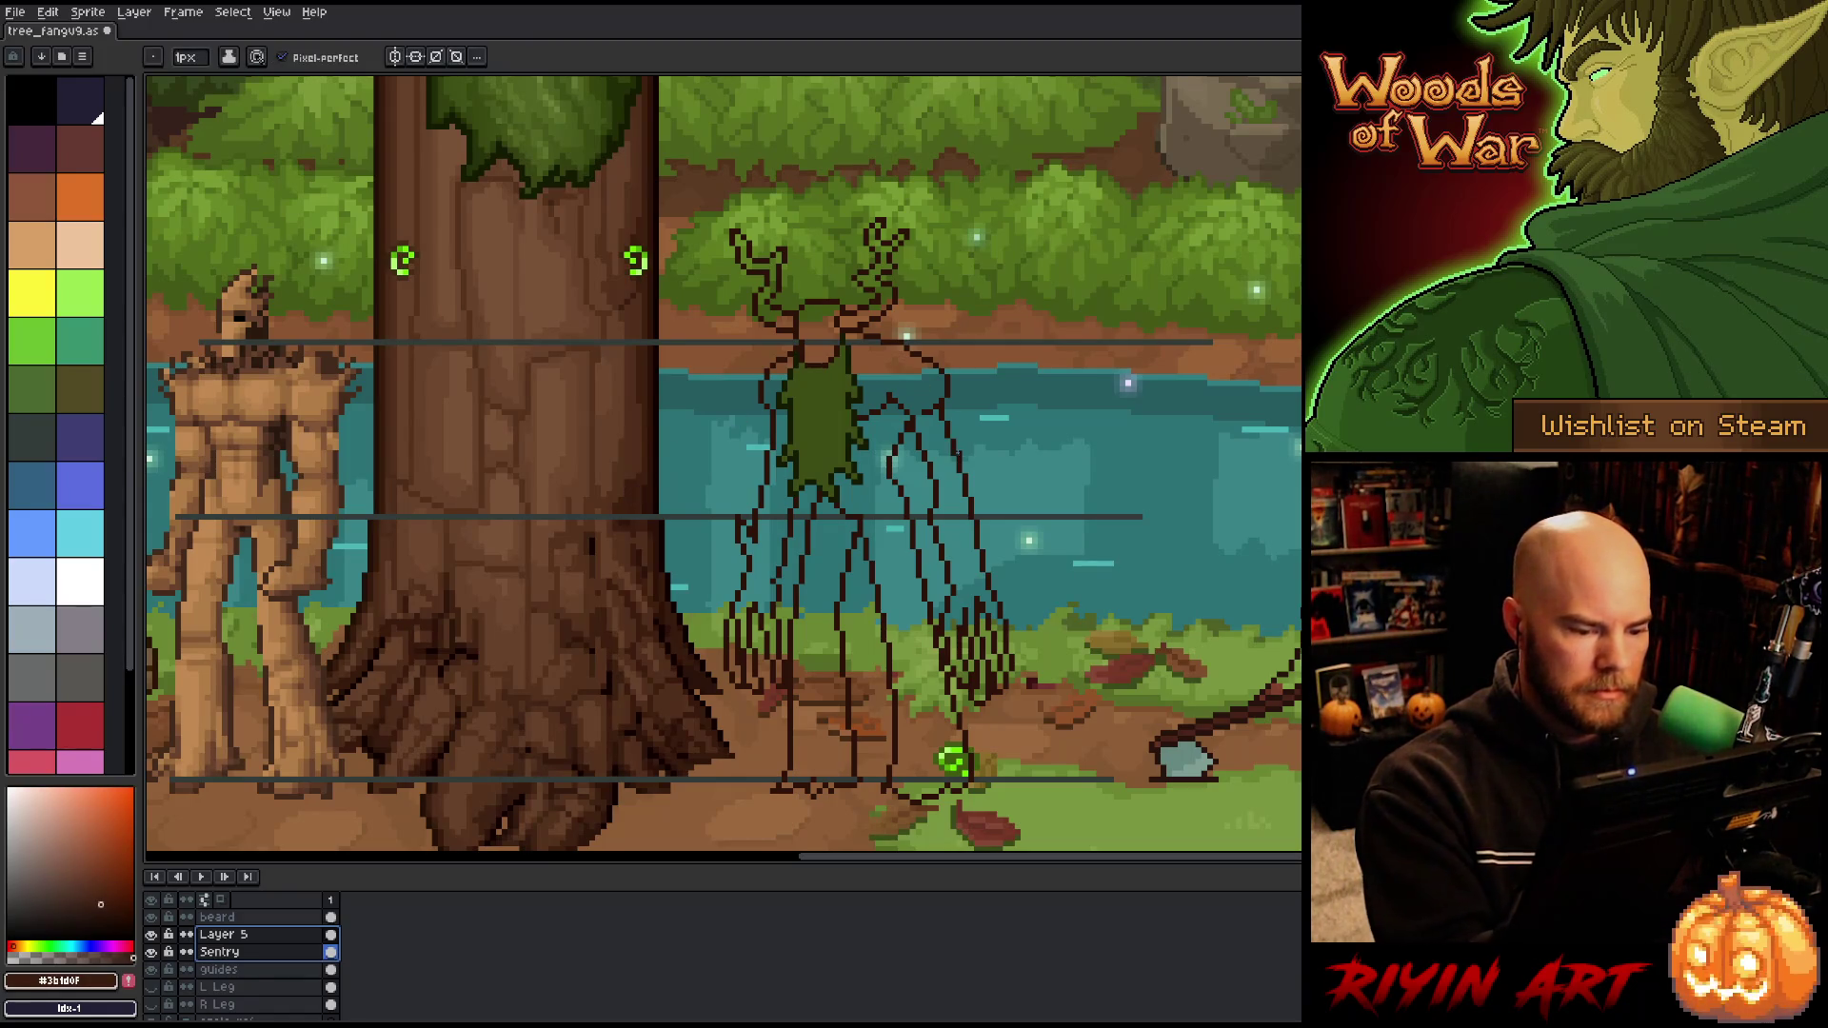
left_click(636, 455, "alt")
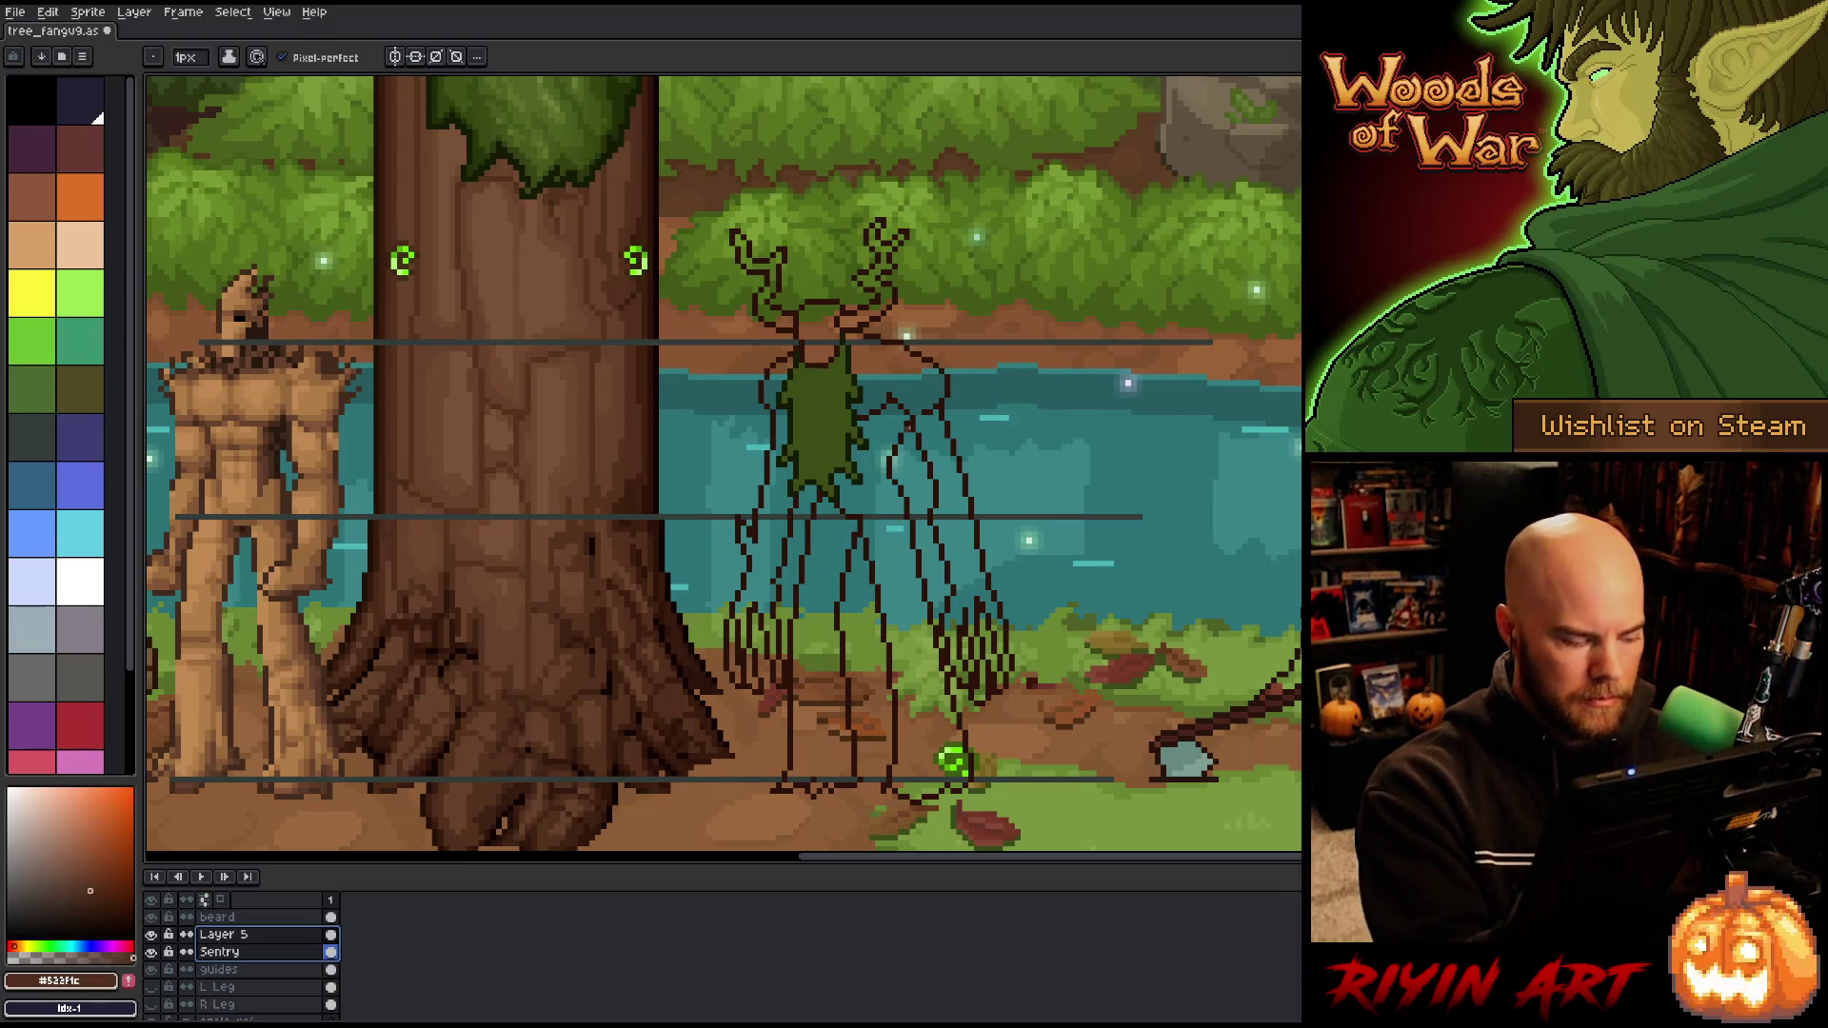
left_click(333, 950)
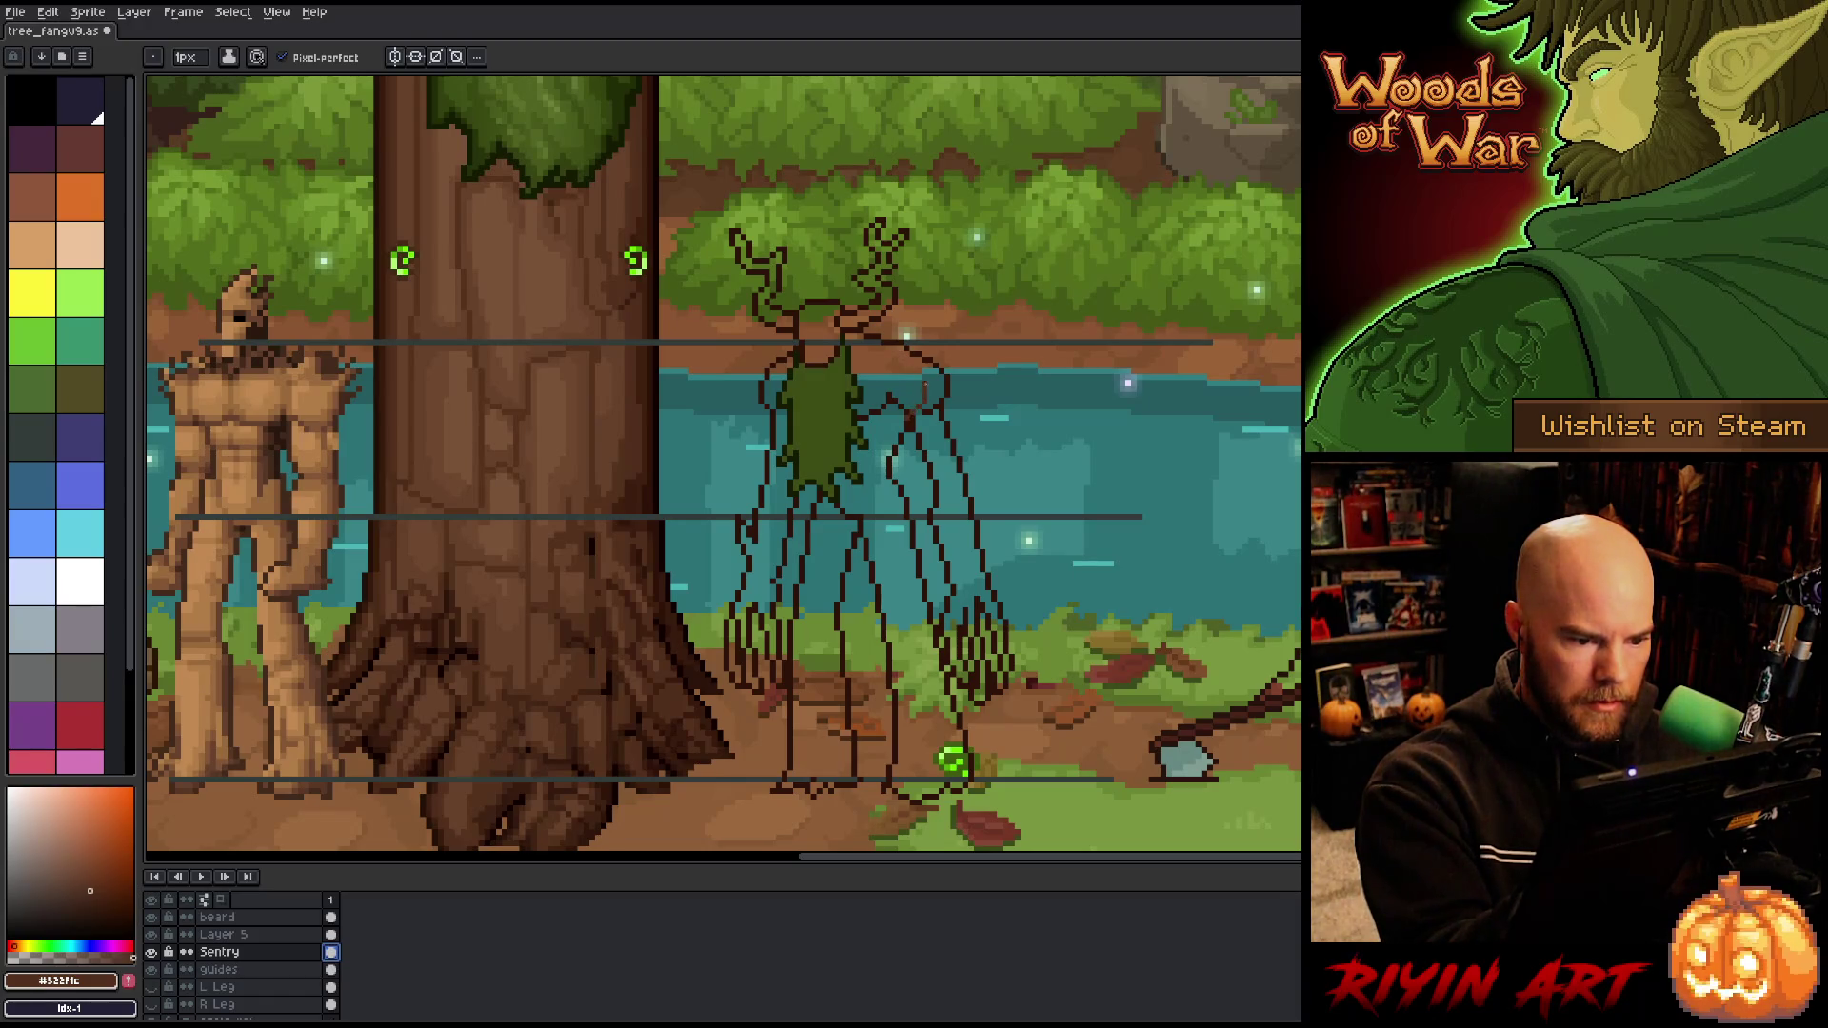
key("Escape")
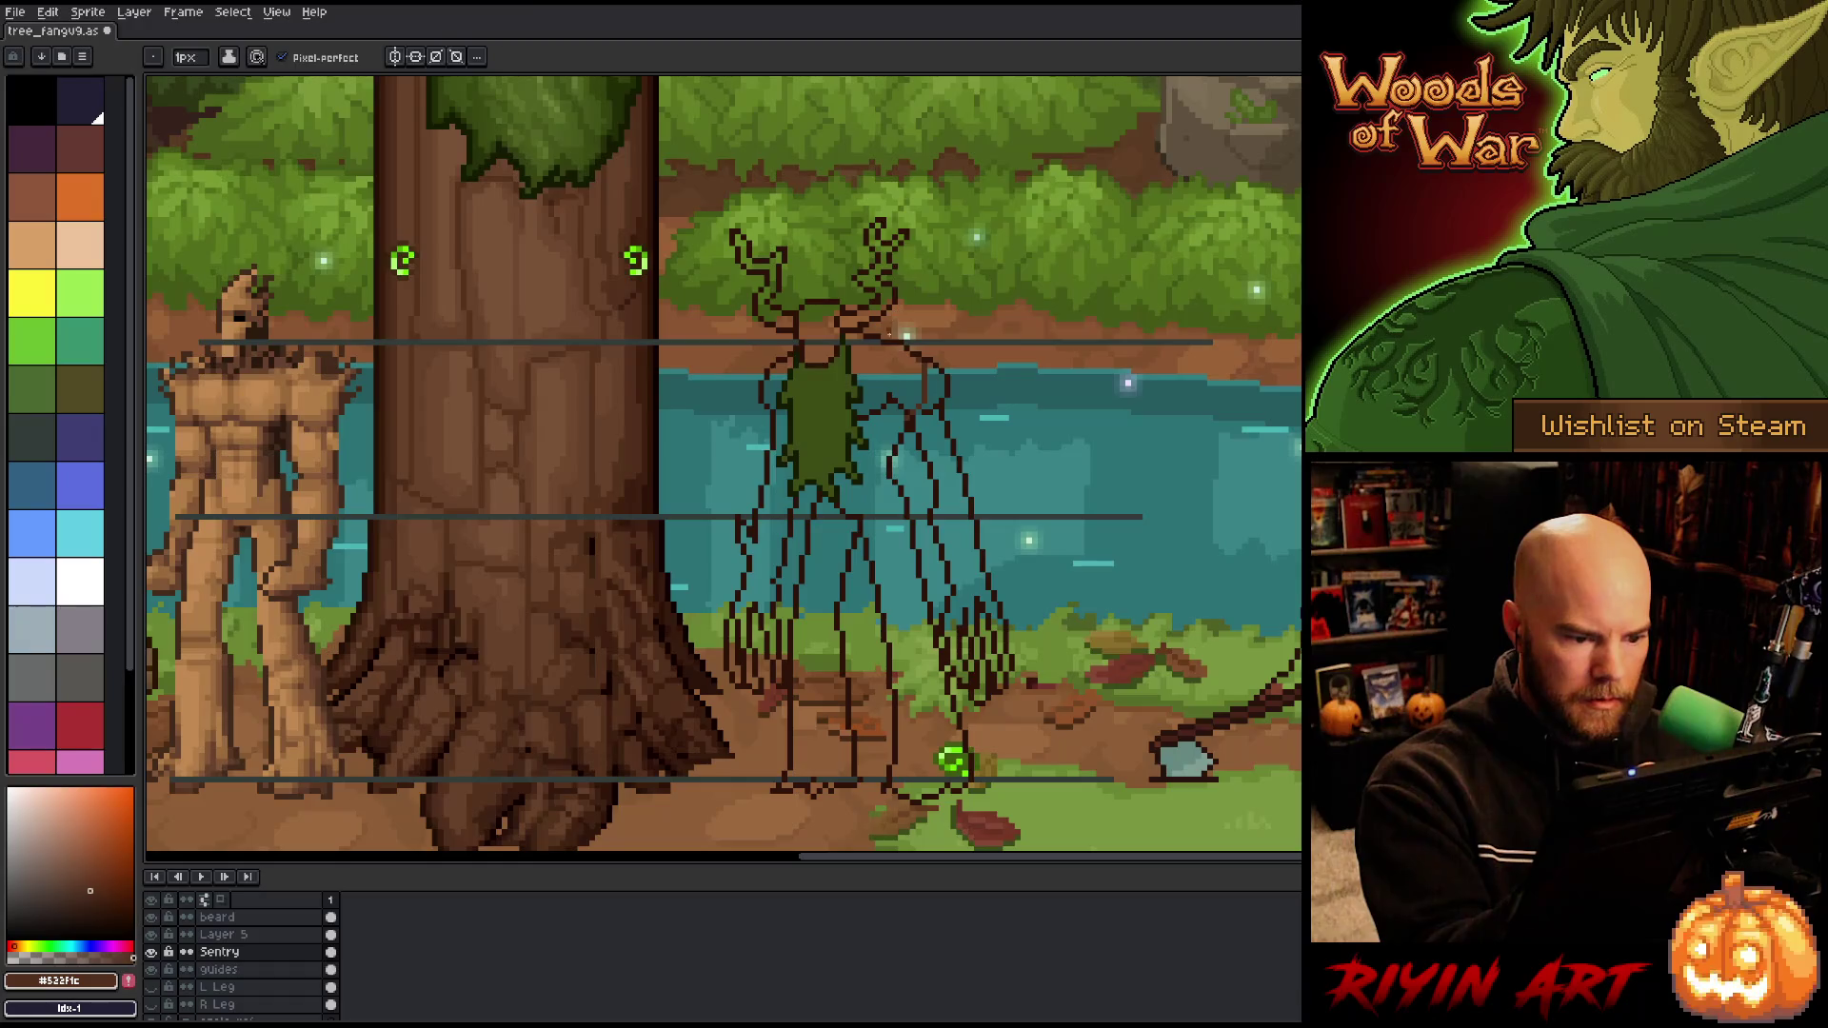
key("g")
left_click(889, 362)
key("ctrl+z")
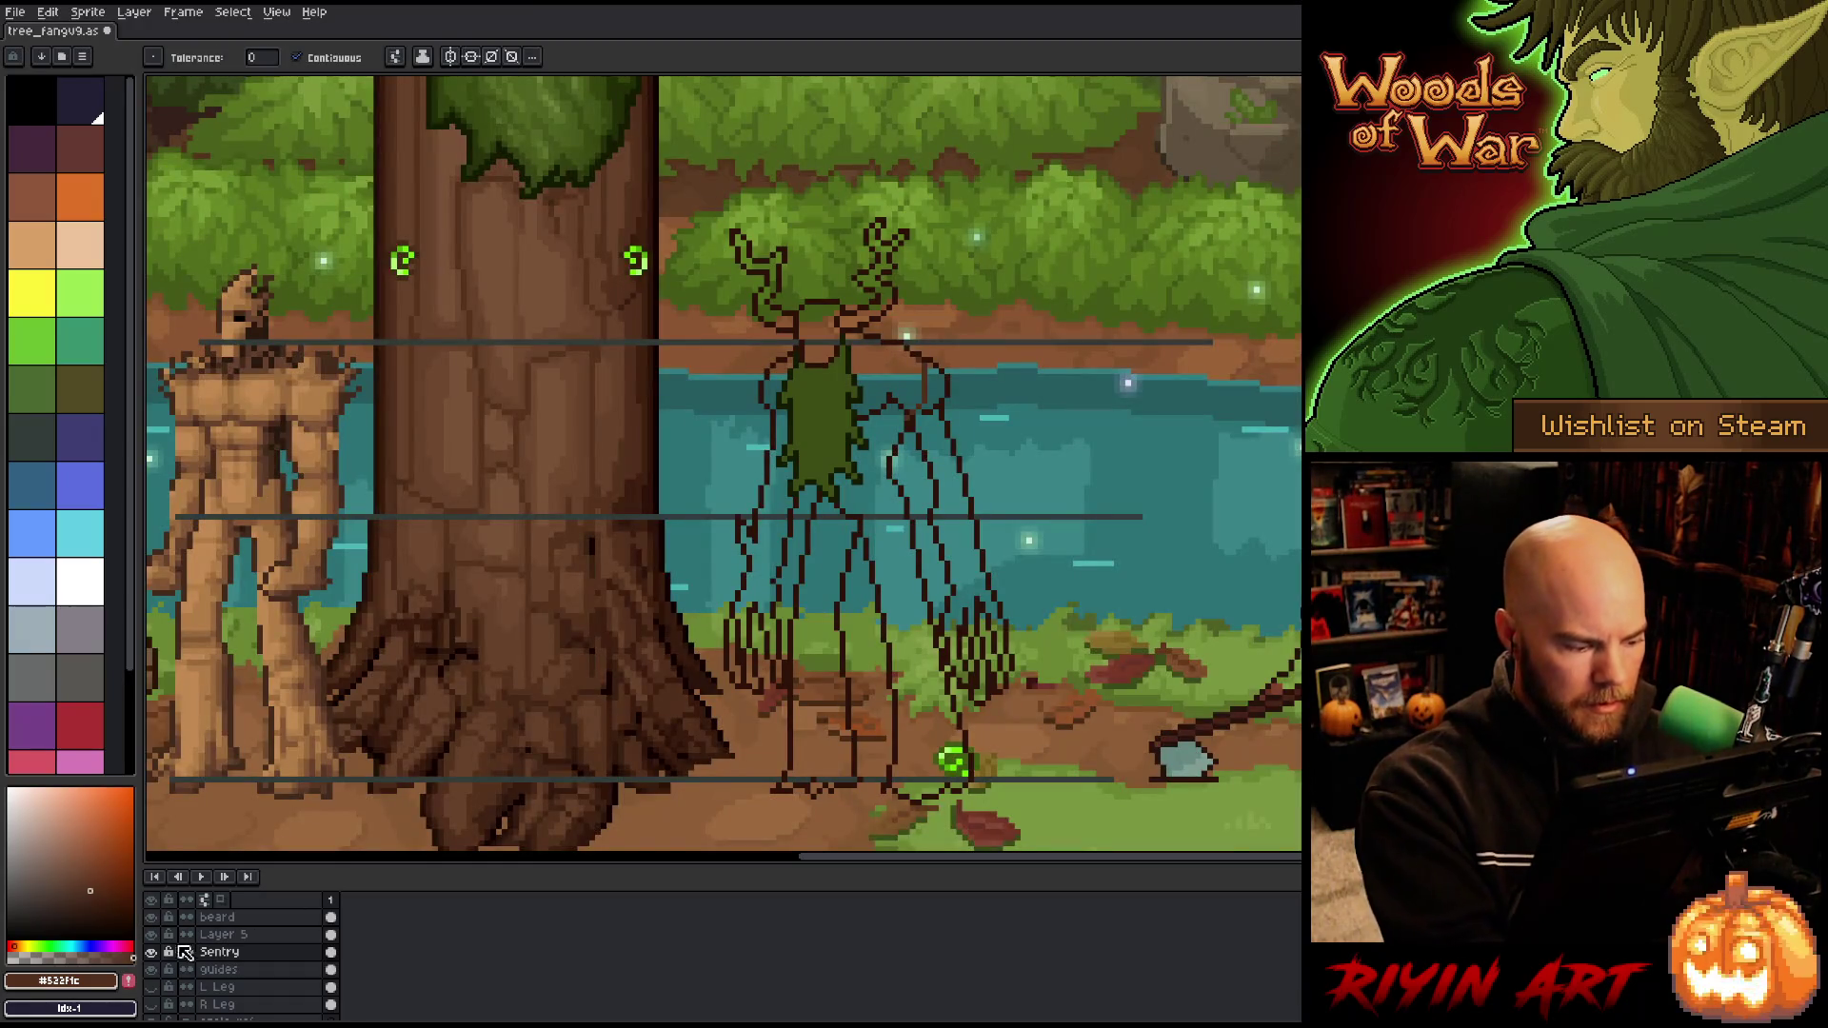
Step: Solo the Sentry layer and fill its body, head and both antlers dark brown
left_click(151, 951, "alt")
key("b")
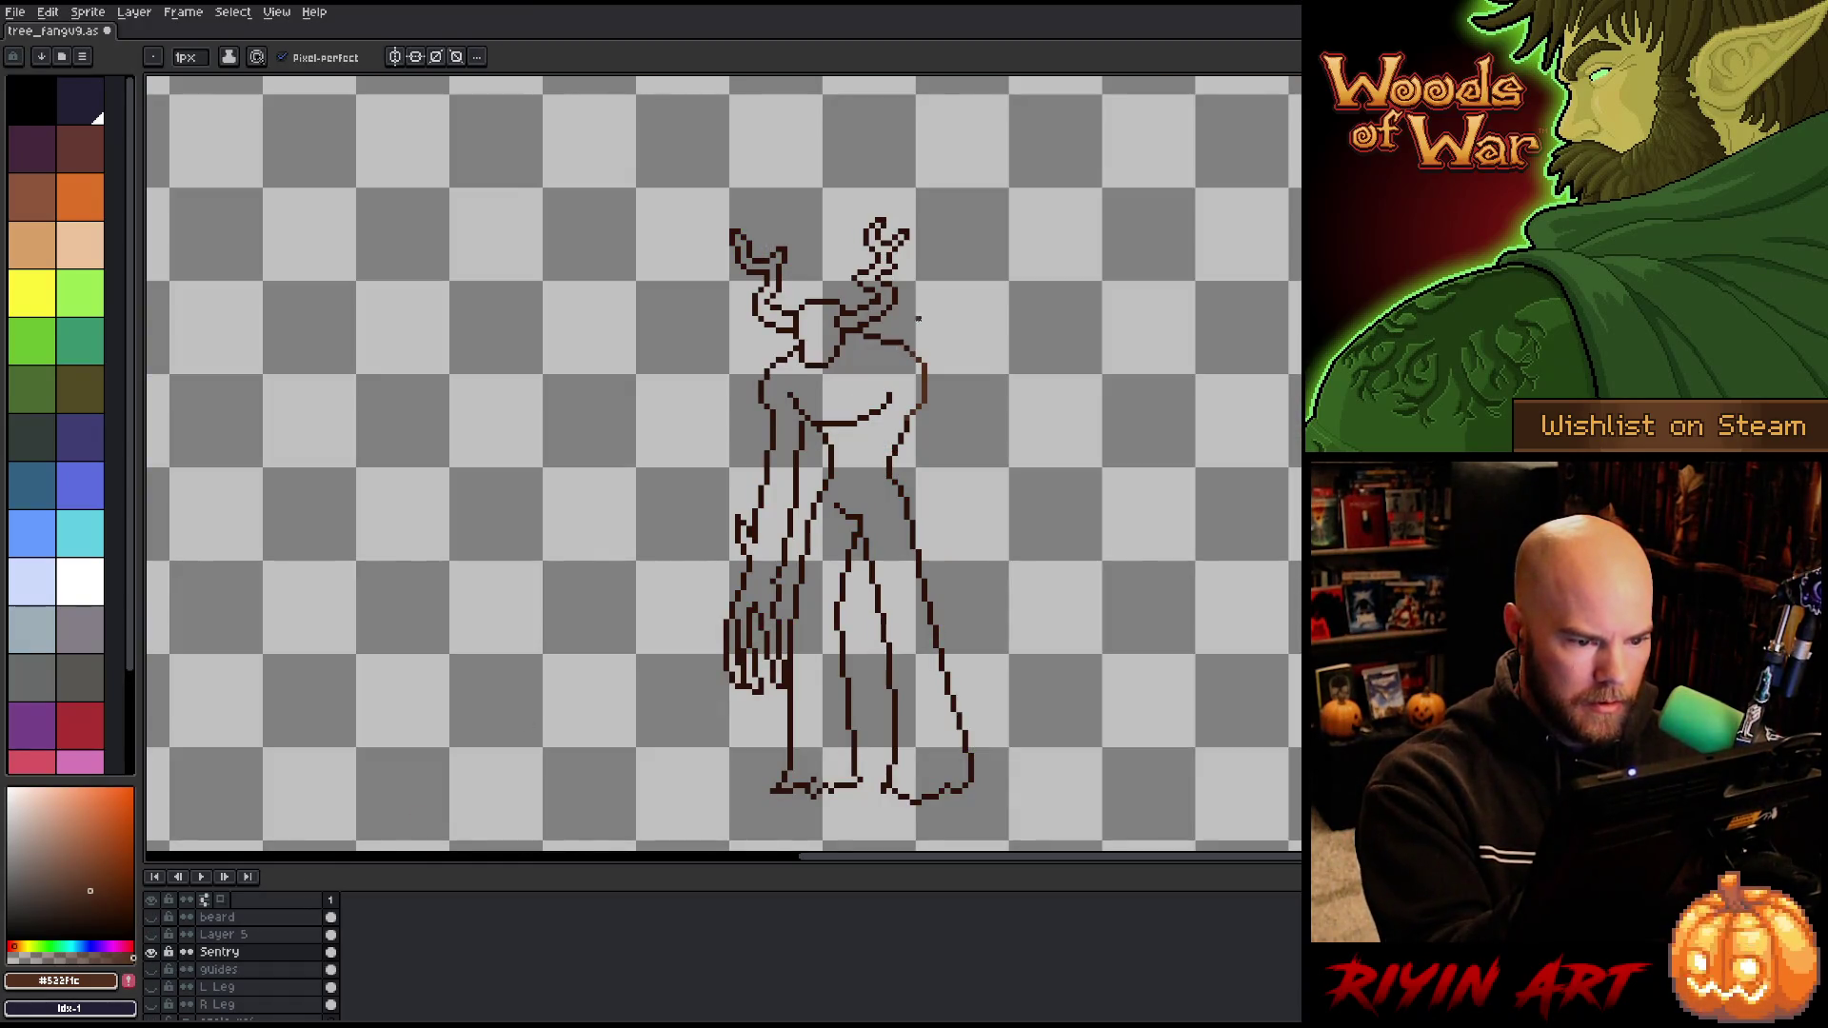
key("g")
left_click(888, 369)
left_click(824, 323)
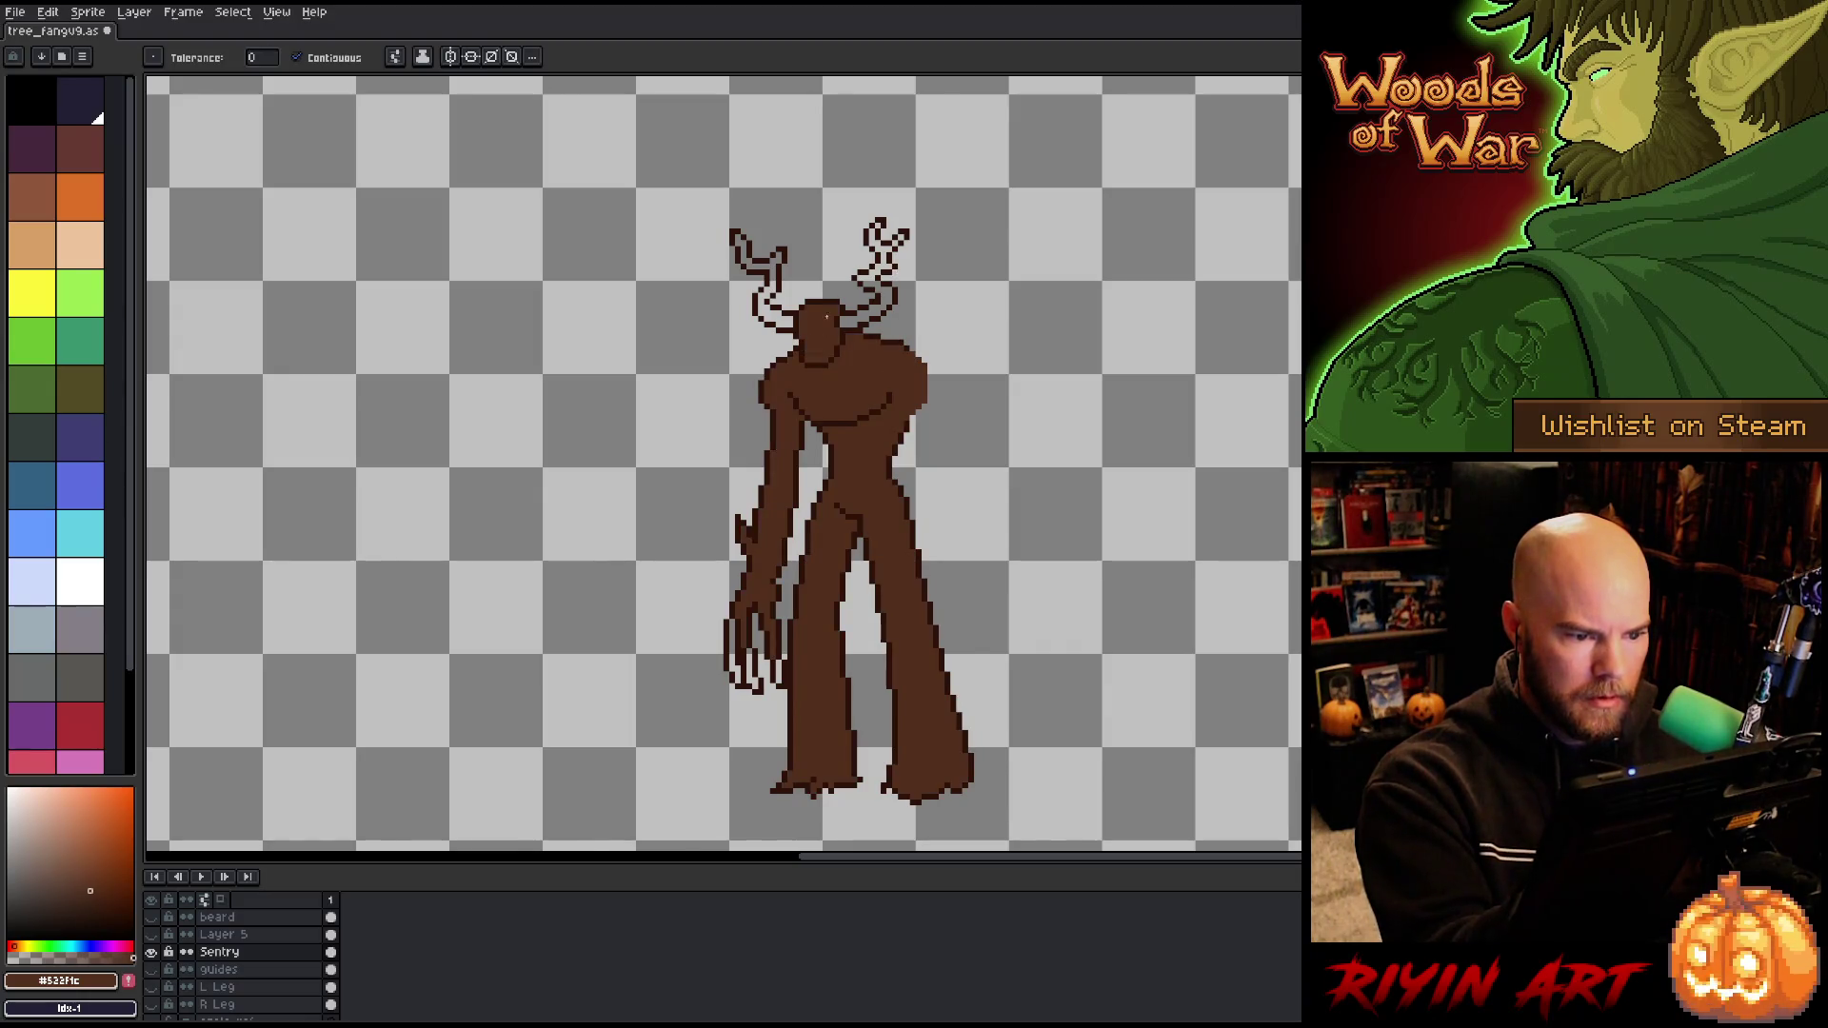
left_click(876, 285)
left_click(762, 277)
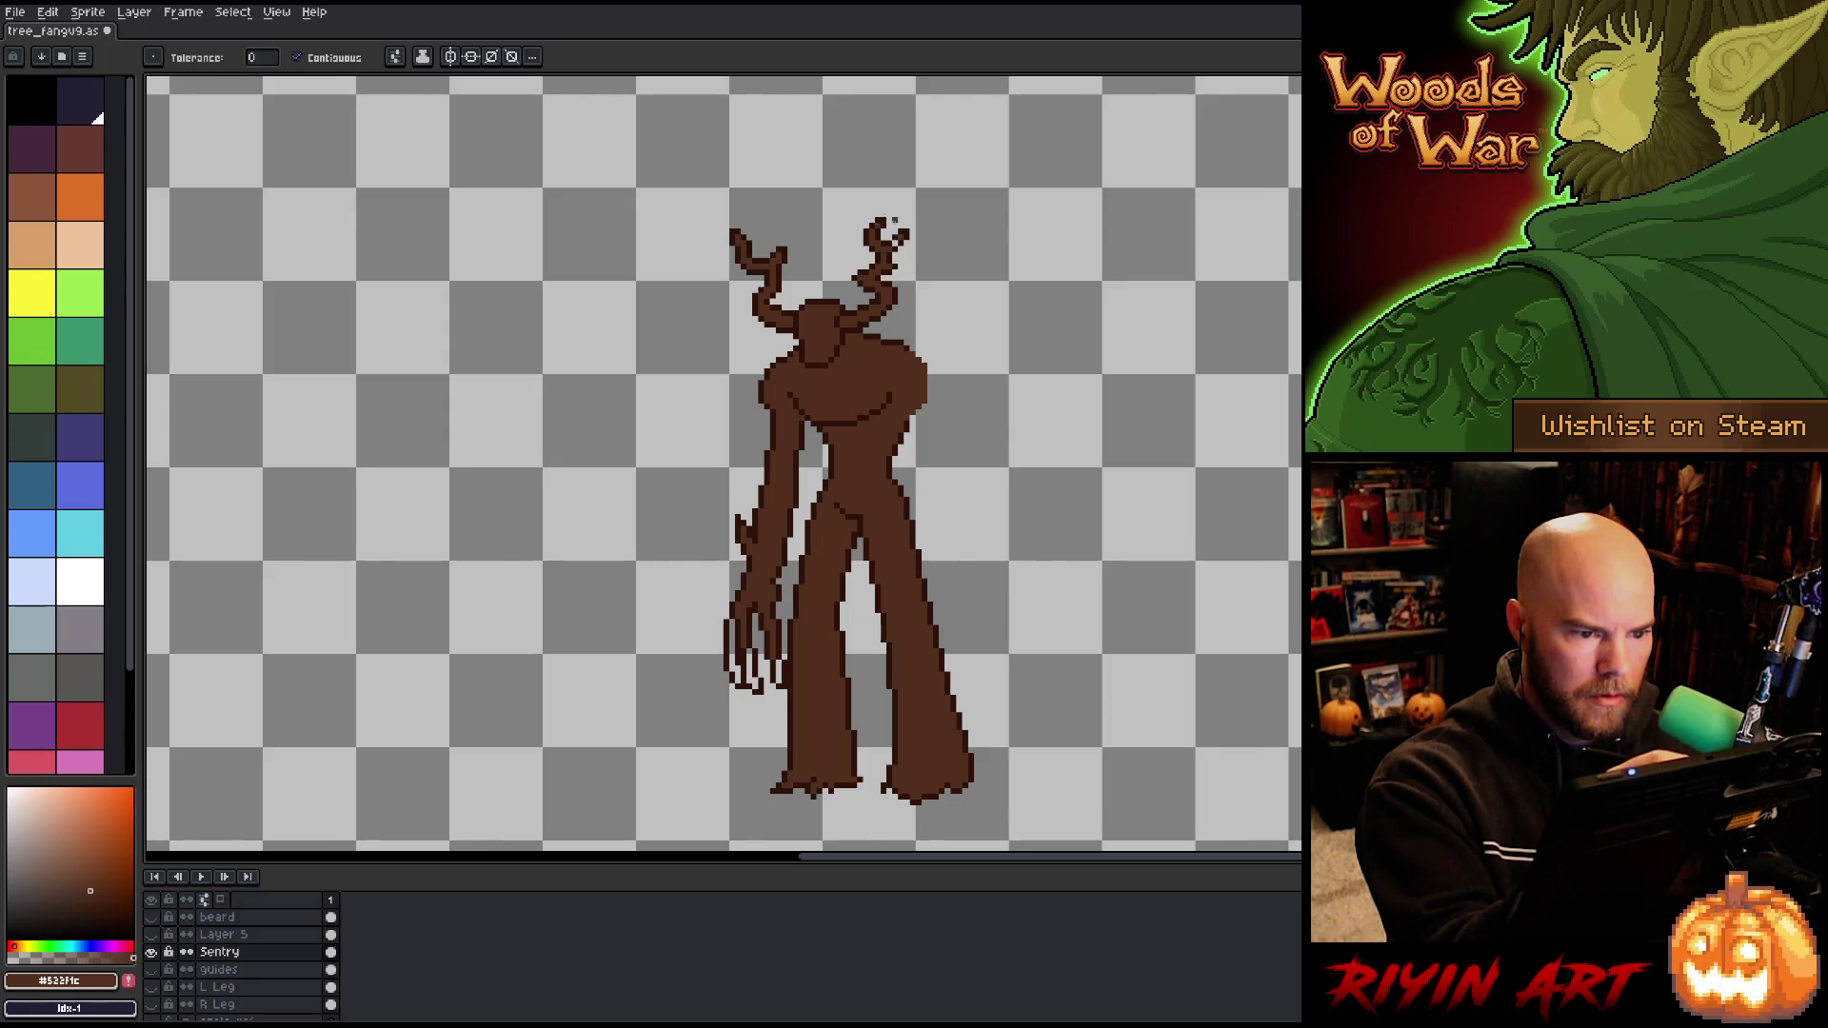
Step: Fill Layer 5's separate arm and hand gap dark brown, then show all layers and reselect Sentry
left_click(152, 951, "alt")
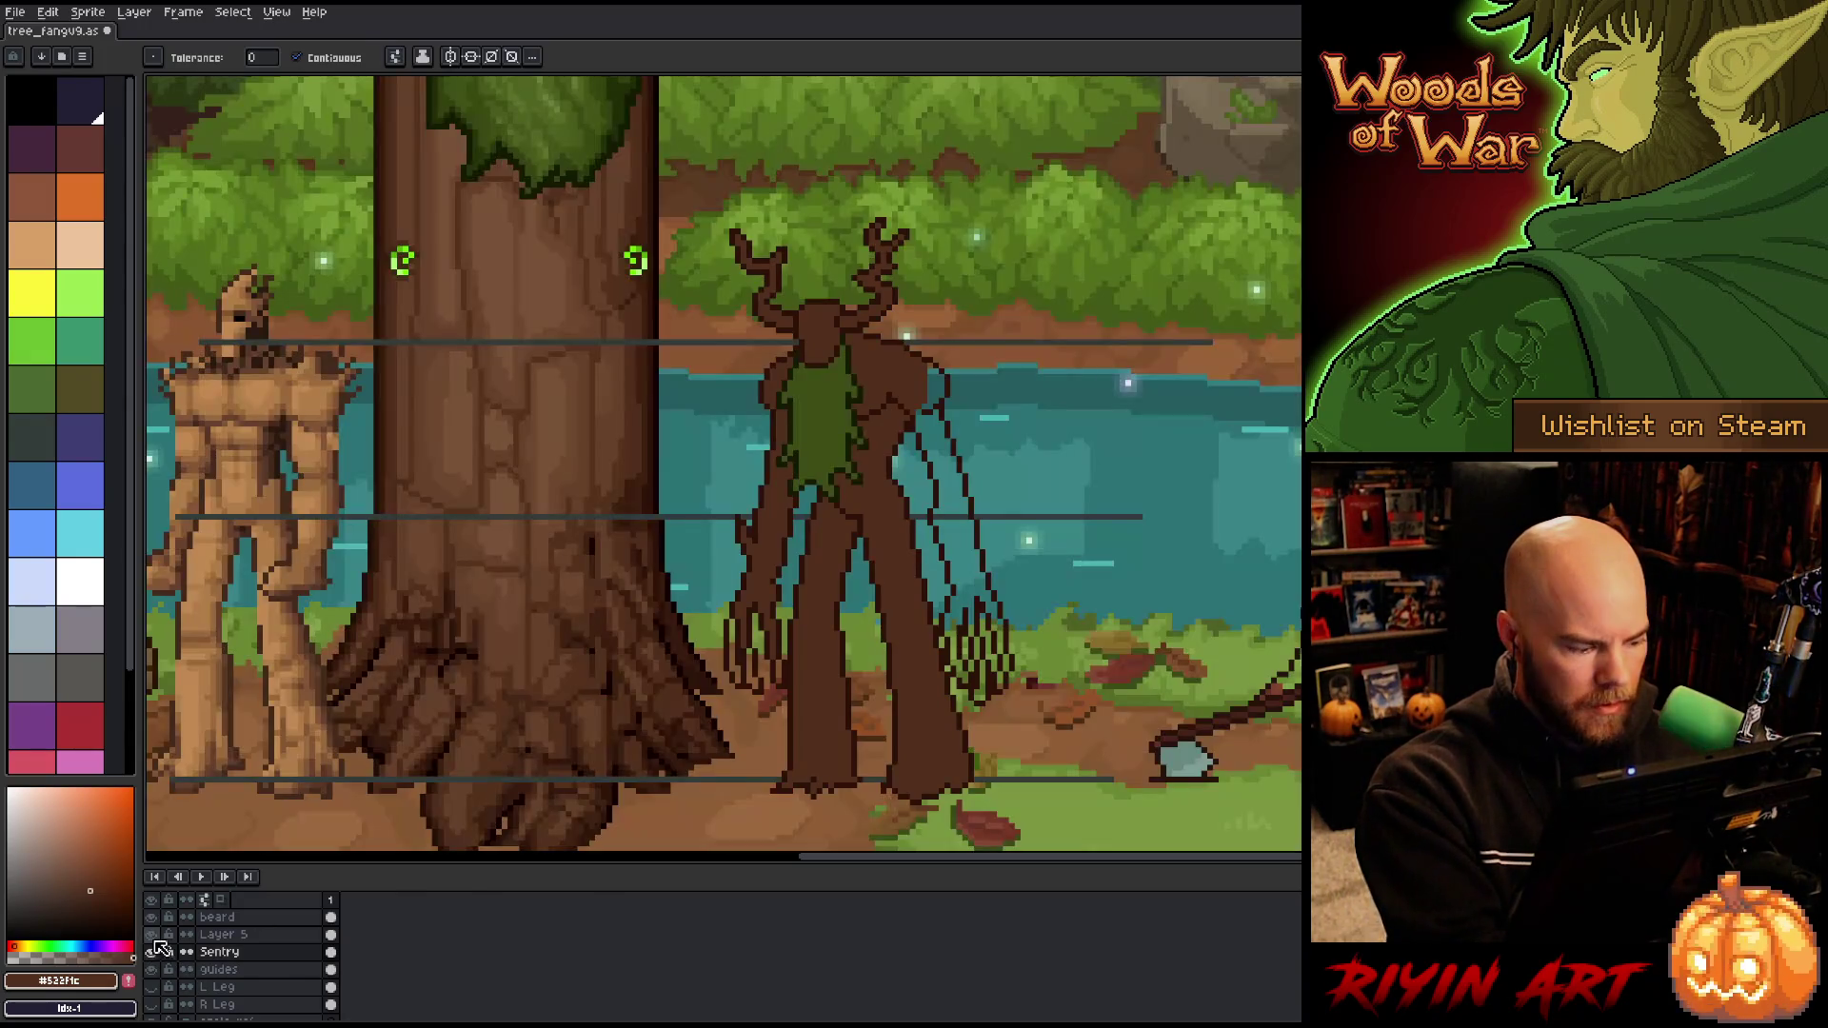
left_click(152, 935, "alt")
left_click(228, 935)
key("b")
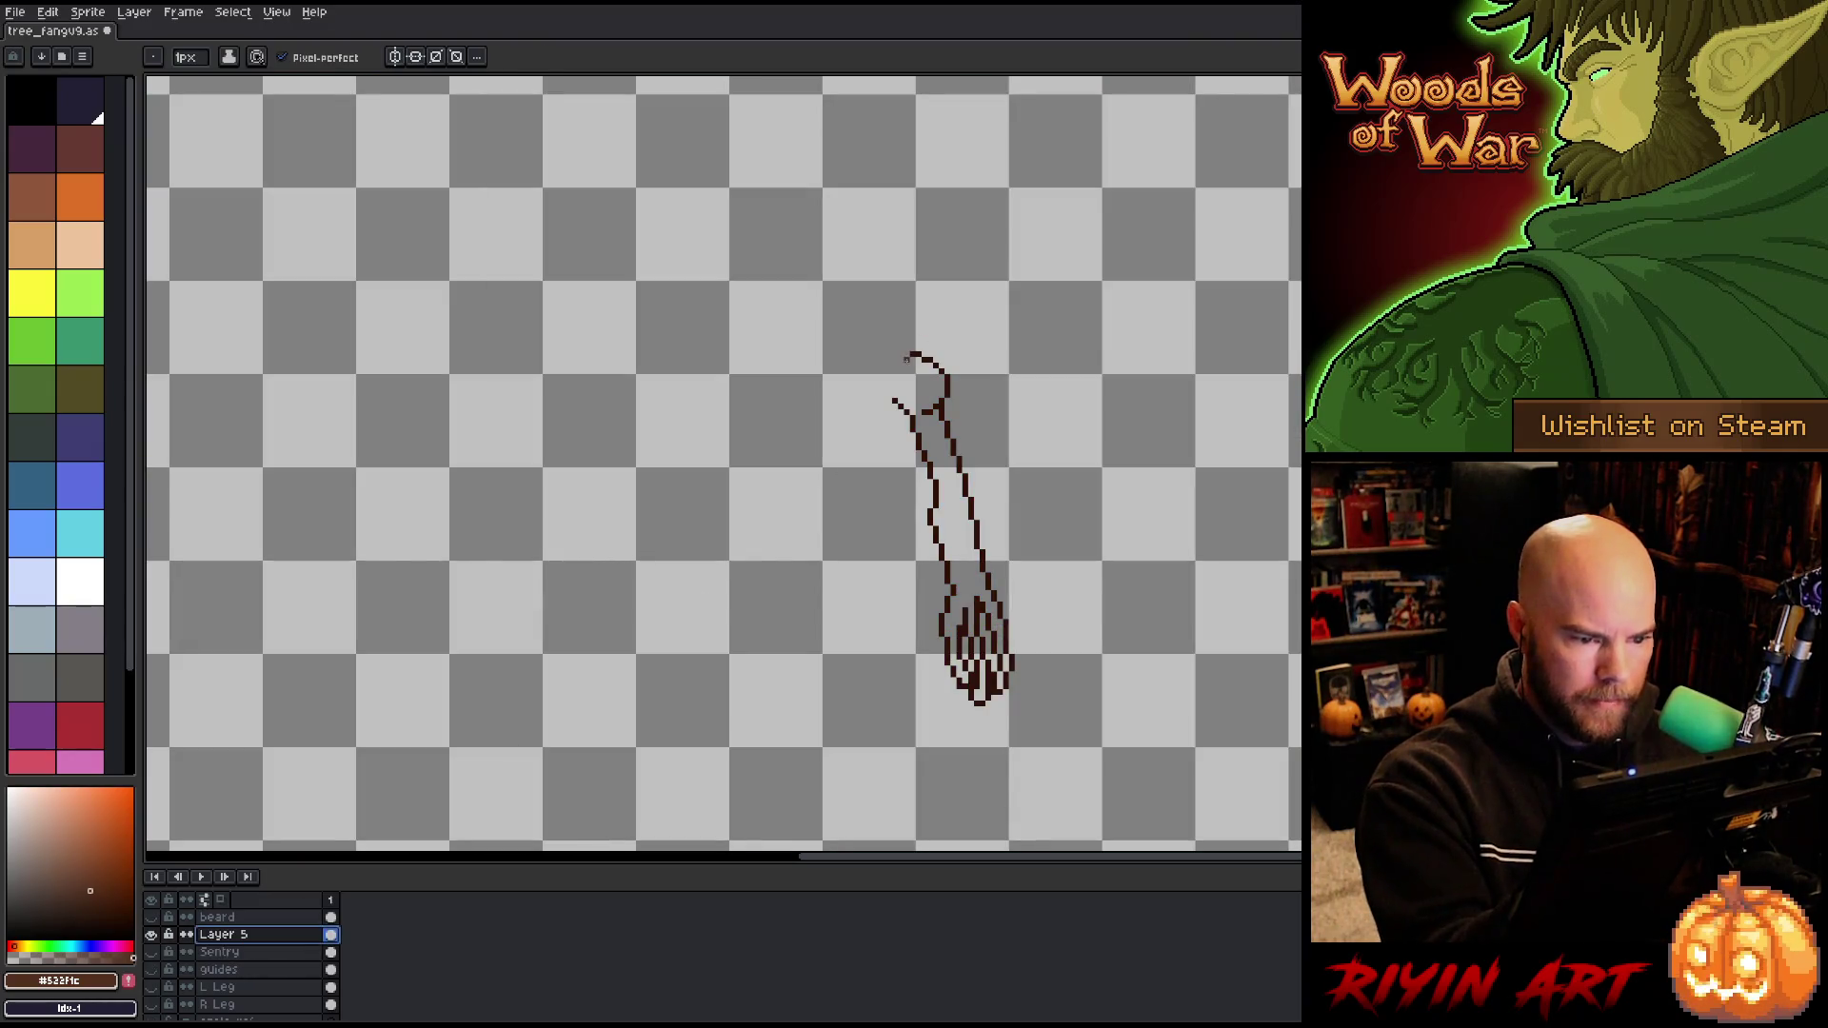
key("g")
left_click(922, 390)
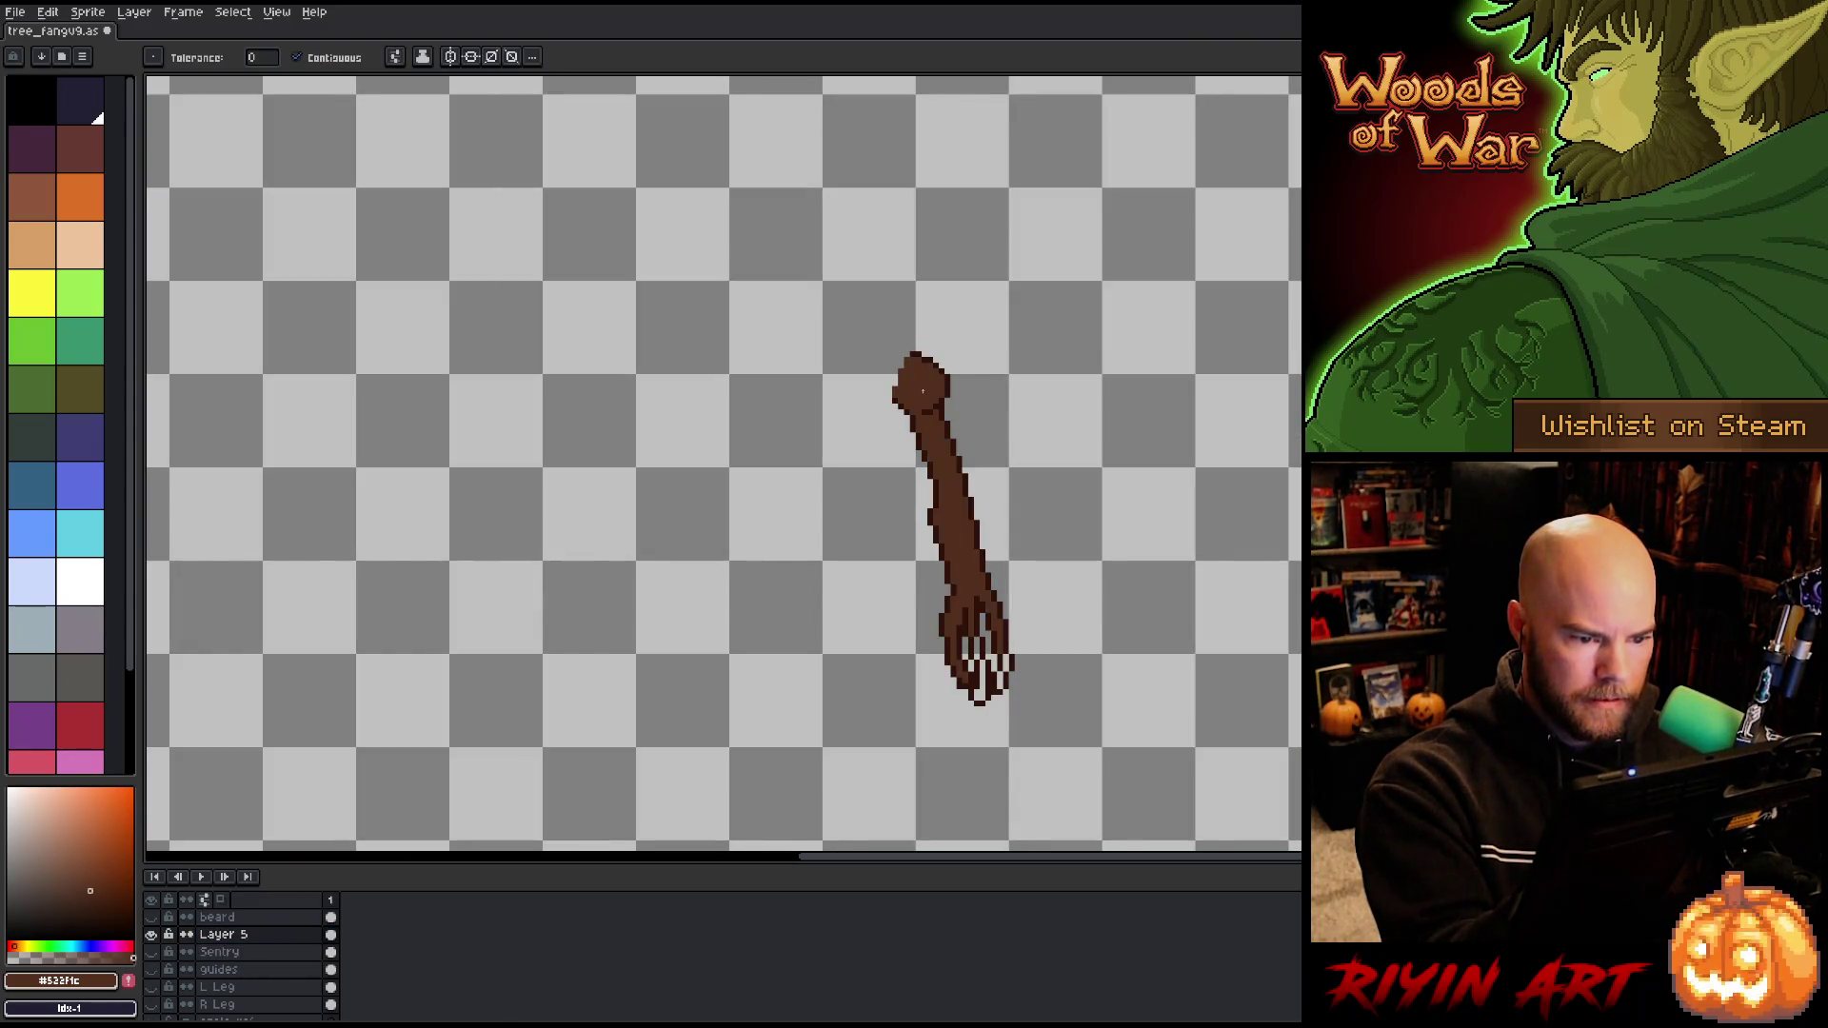
left_click(979, 691)
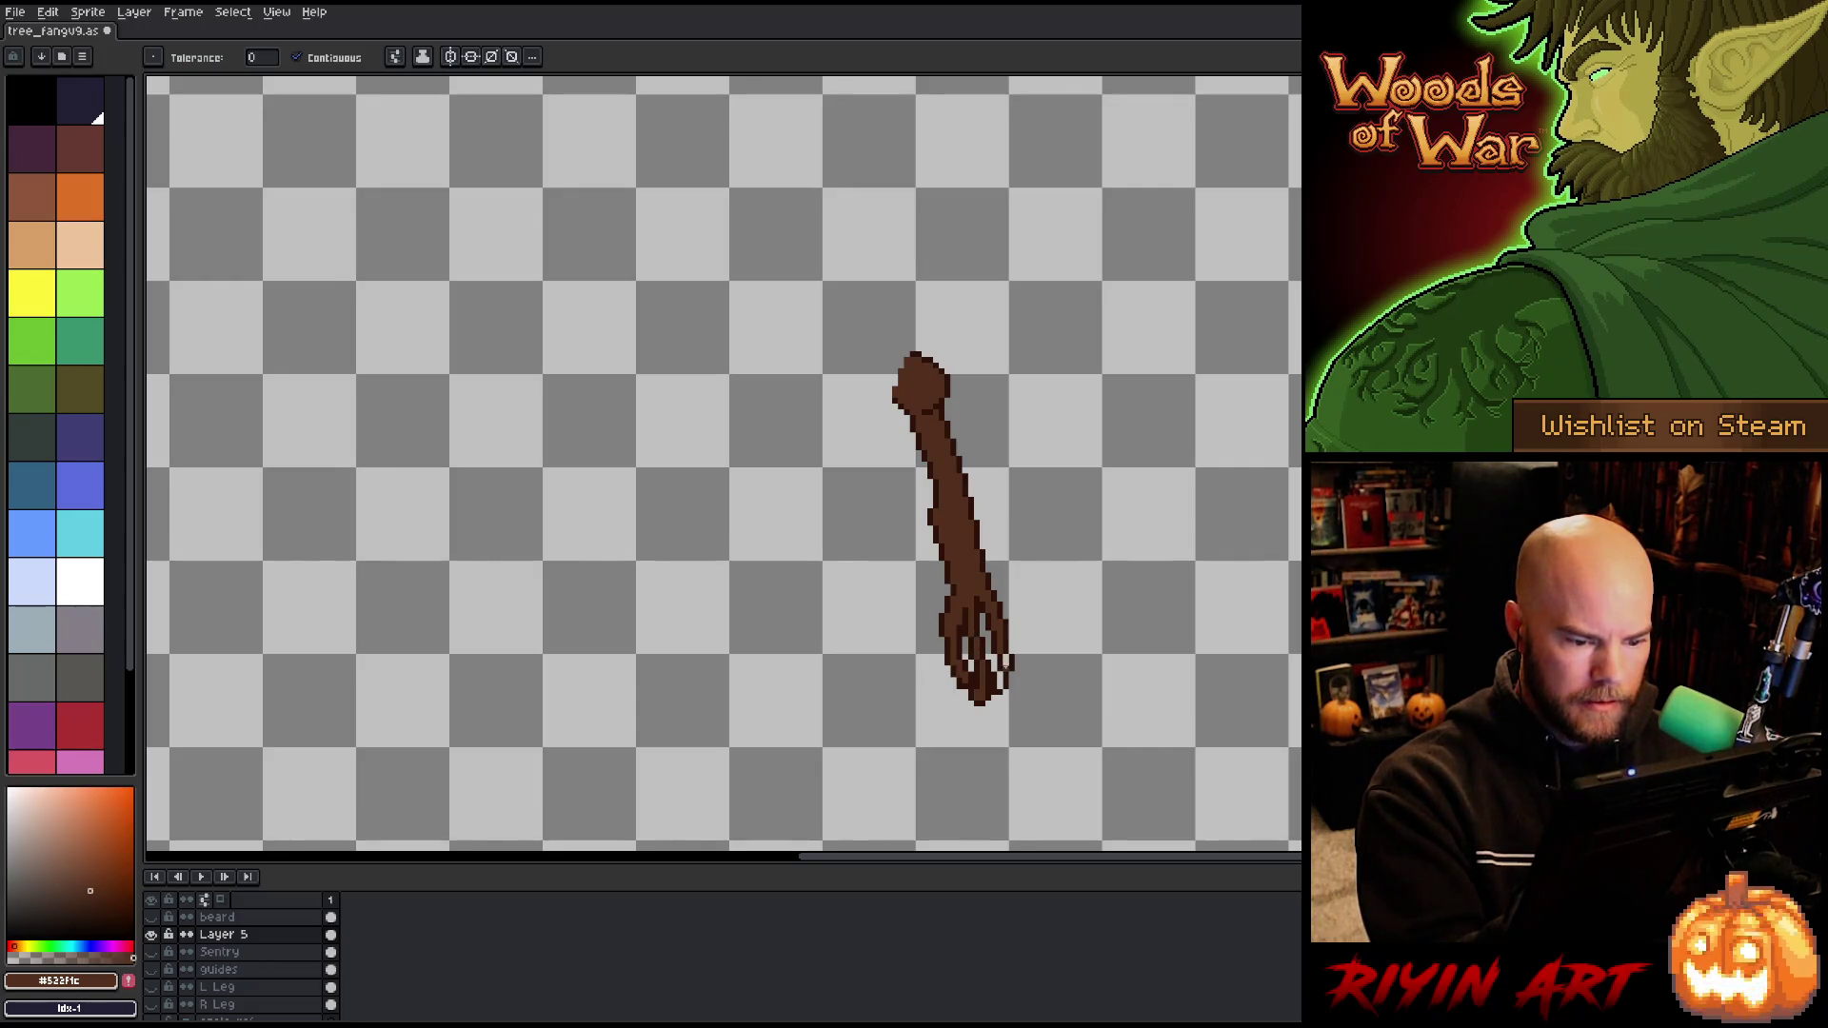
left_click(152, 935, "alt")
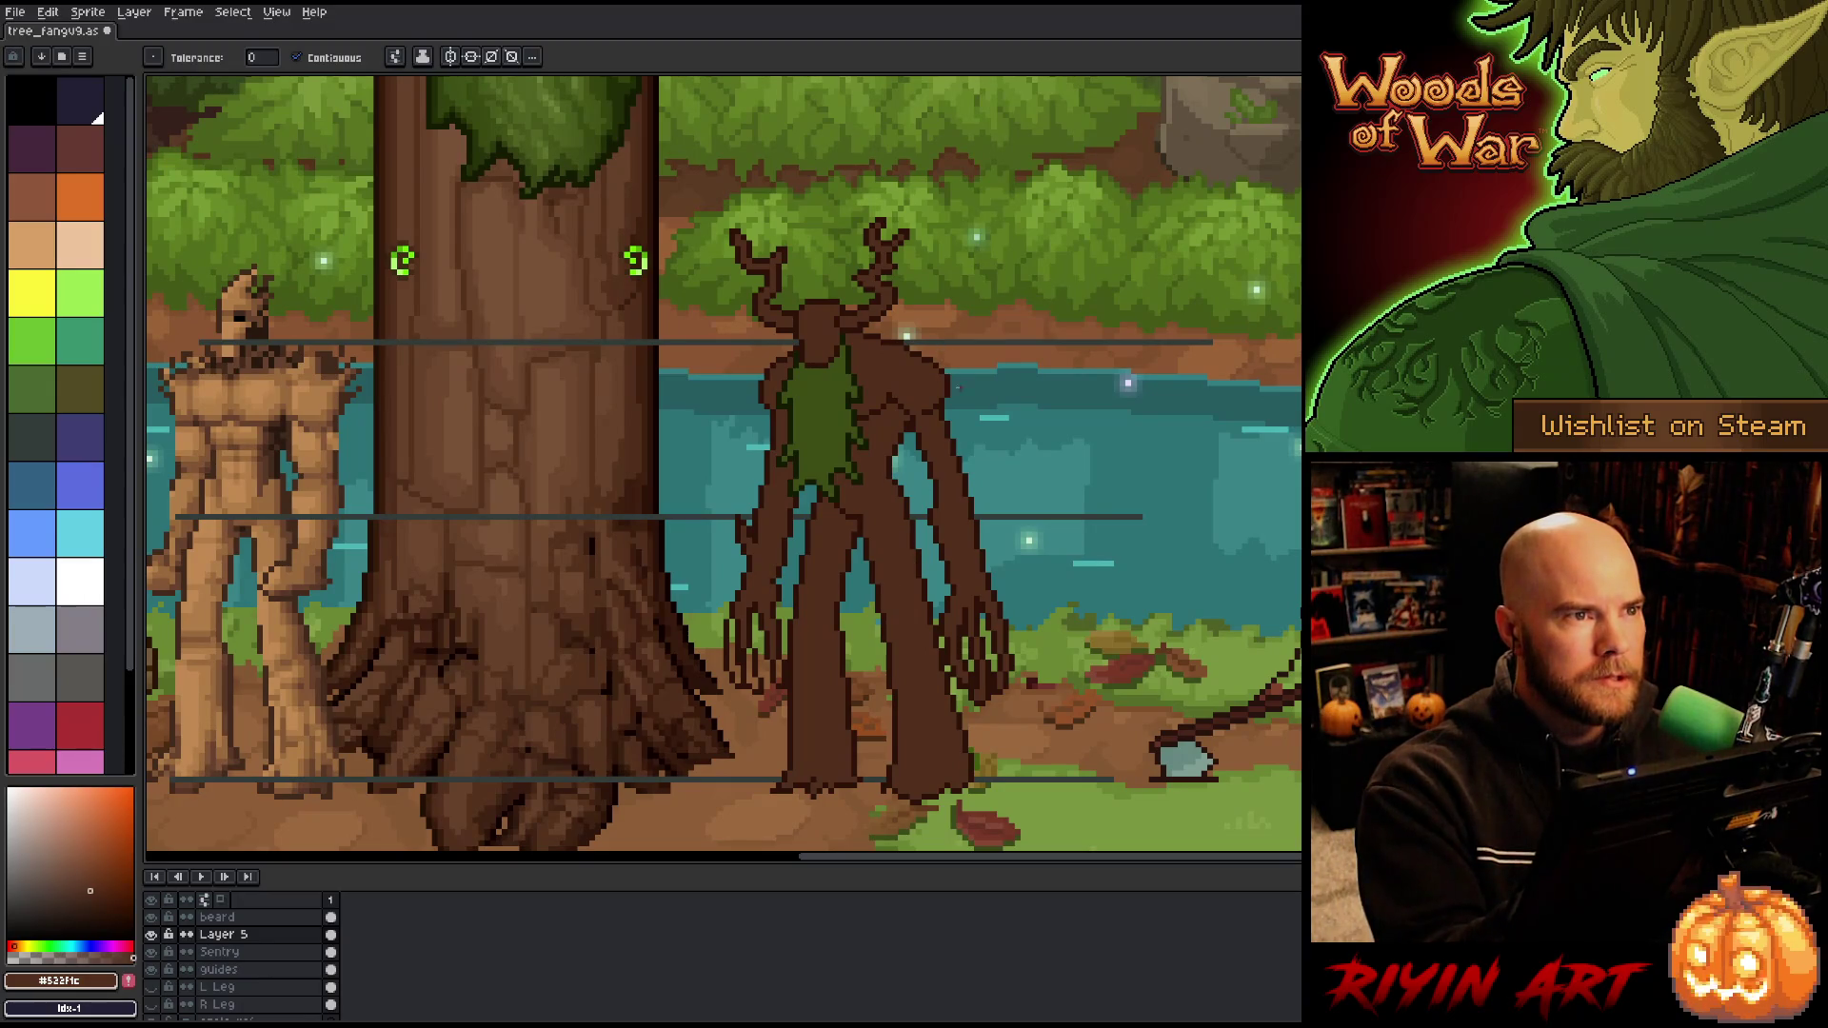
key("alt+Down")
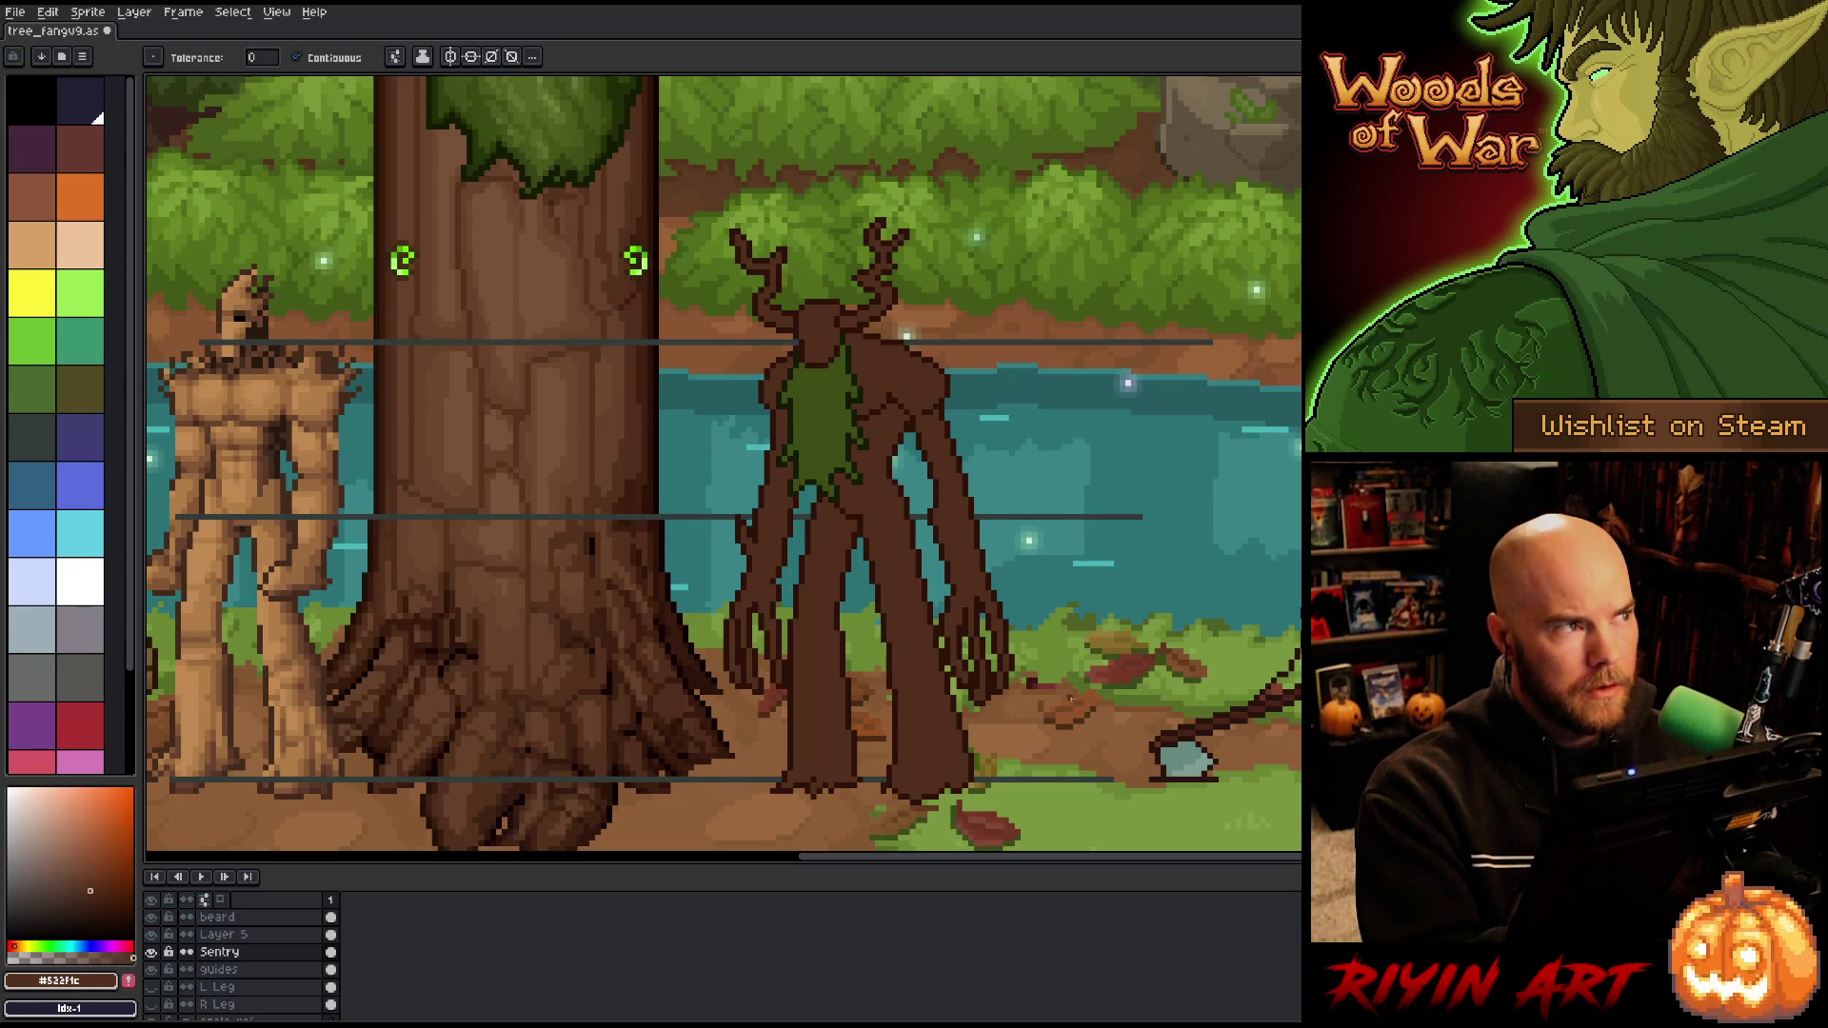
key("m")
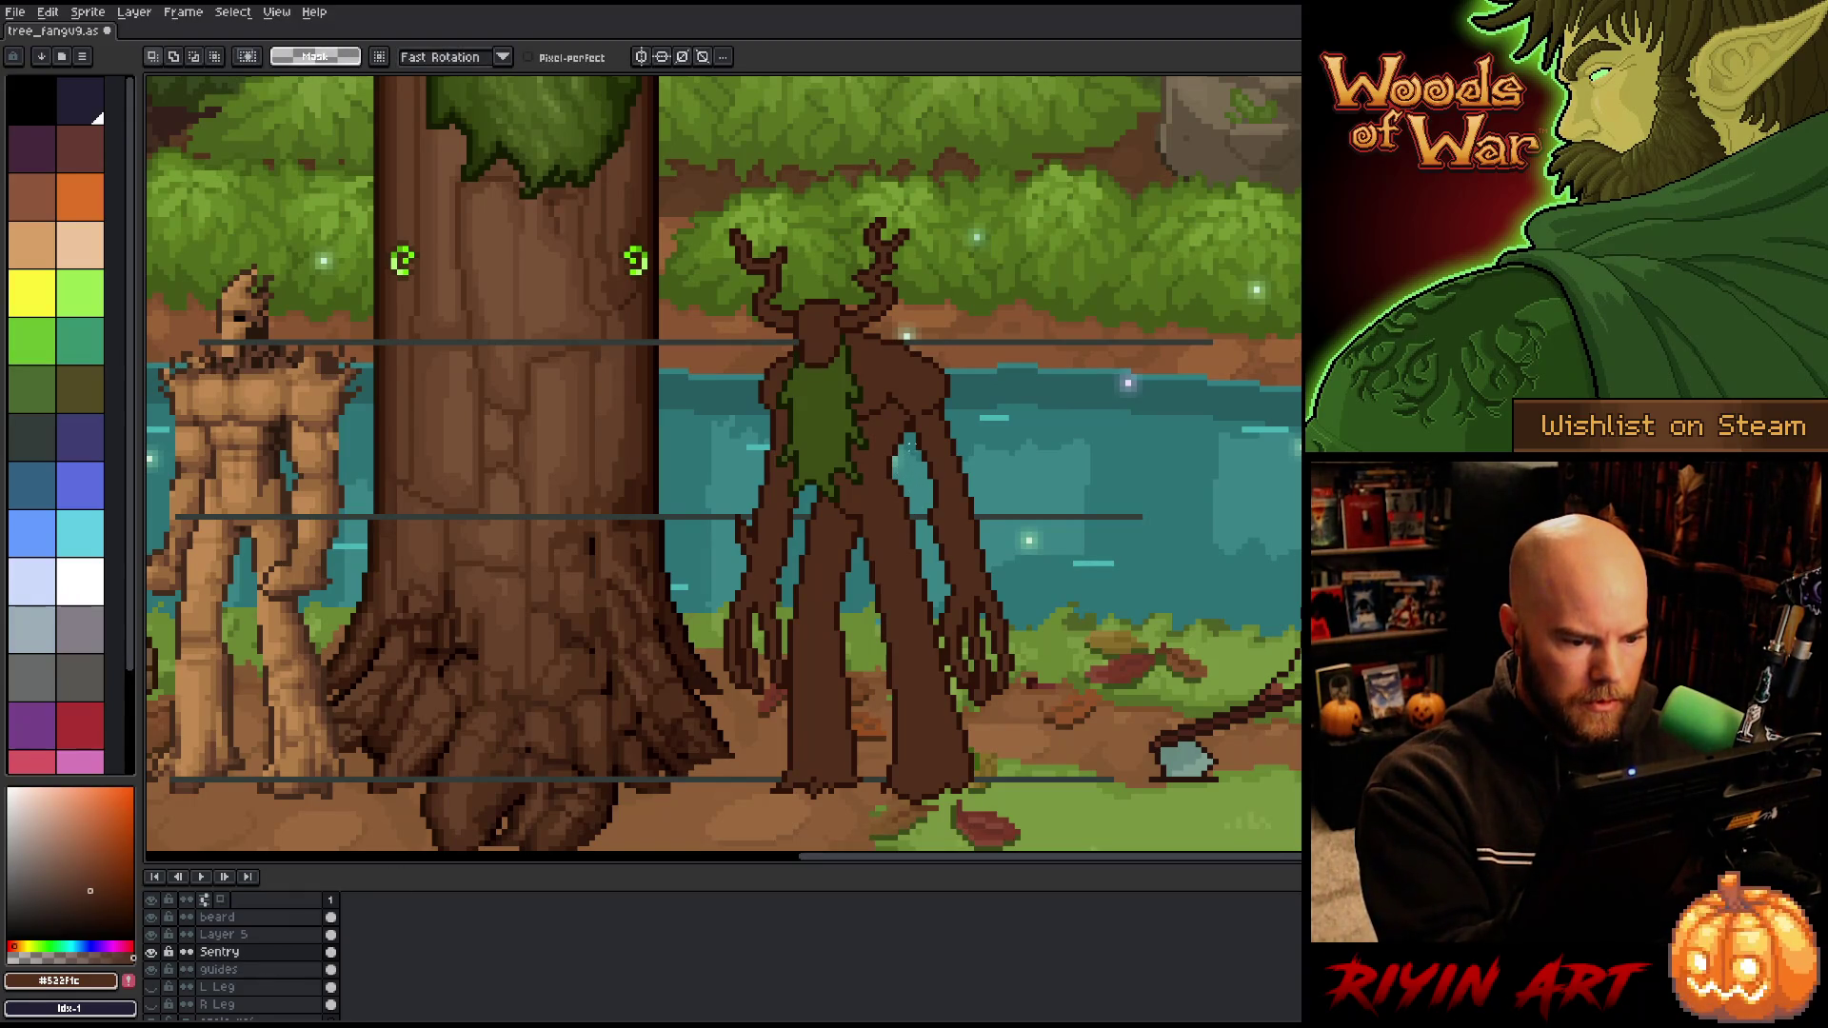
Step: Shift a lasso-selected sliver of the lower torso up one pixel and commit the move
mouse_move(901, 417)
left_mouse_down()
mouse_move(912, 491)
mouse_move(810, 526)
mouse_move(808, 497)
mouse_move(855, 511)
mouse_move(868, 481)
left_mouse_up()
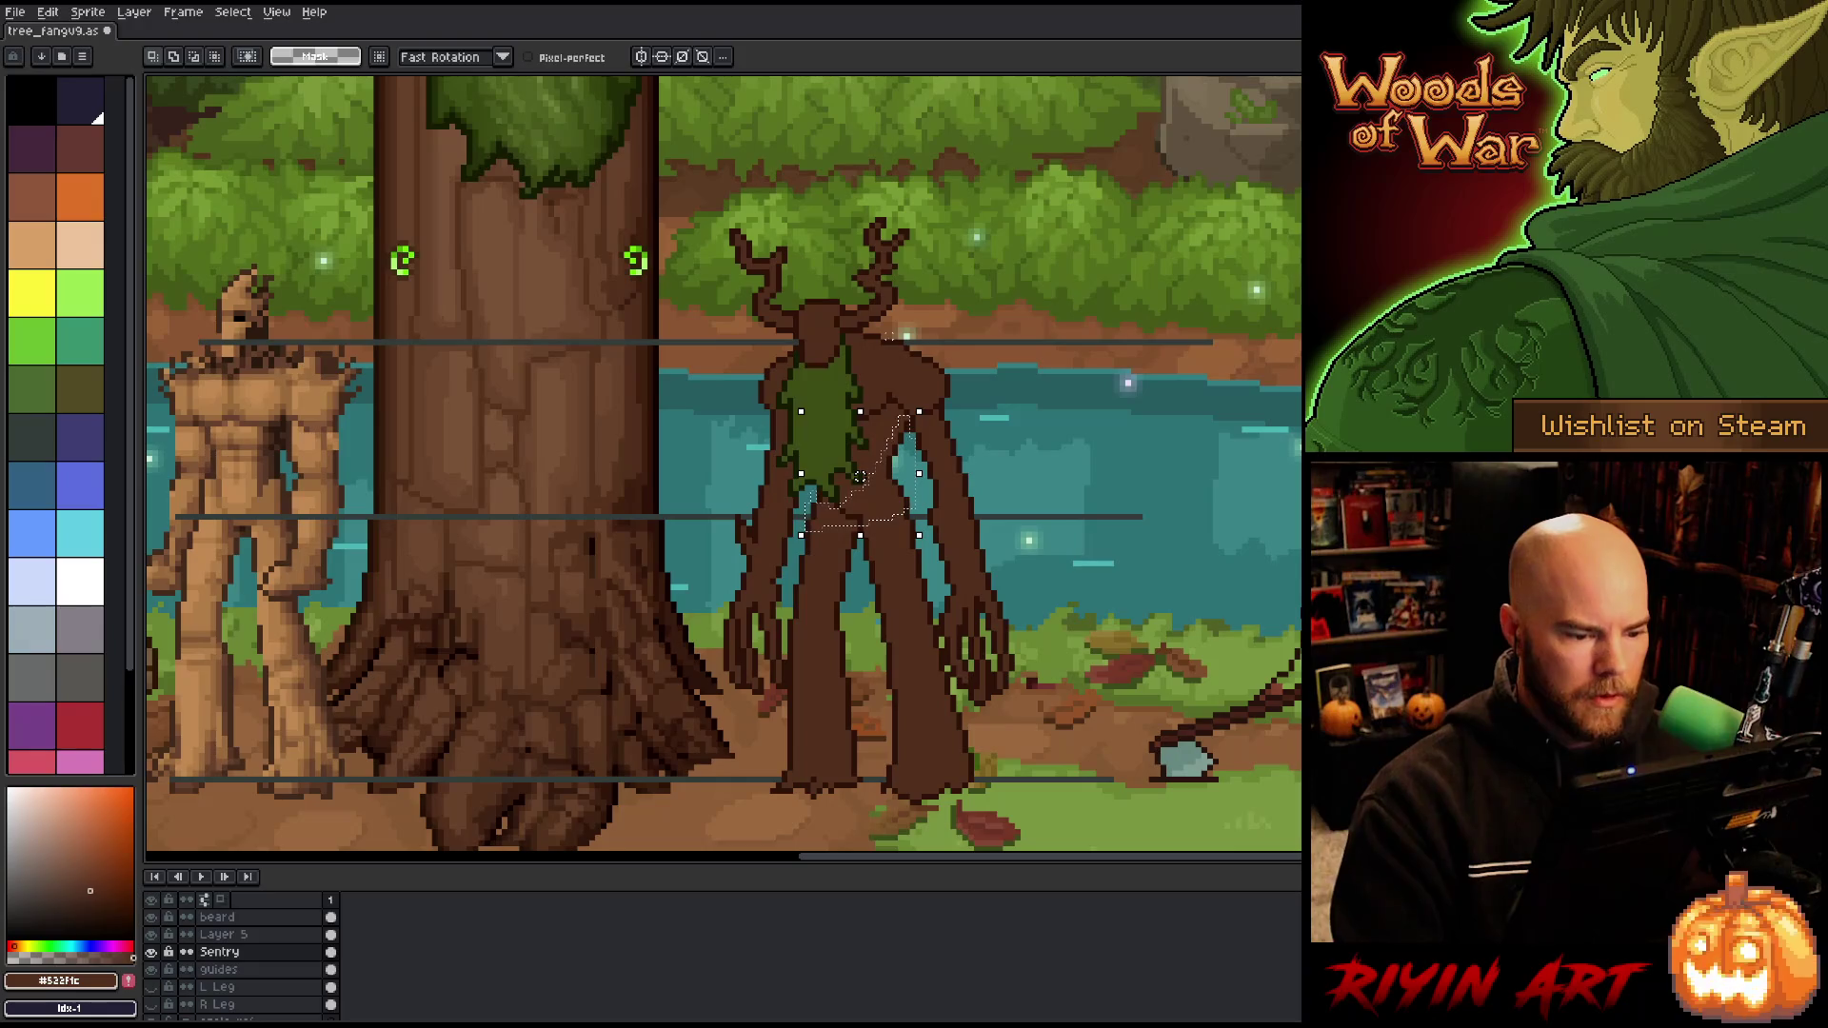
key("Up")
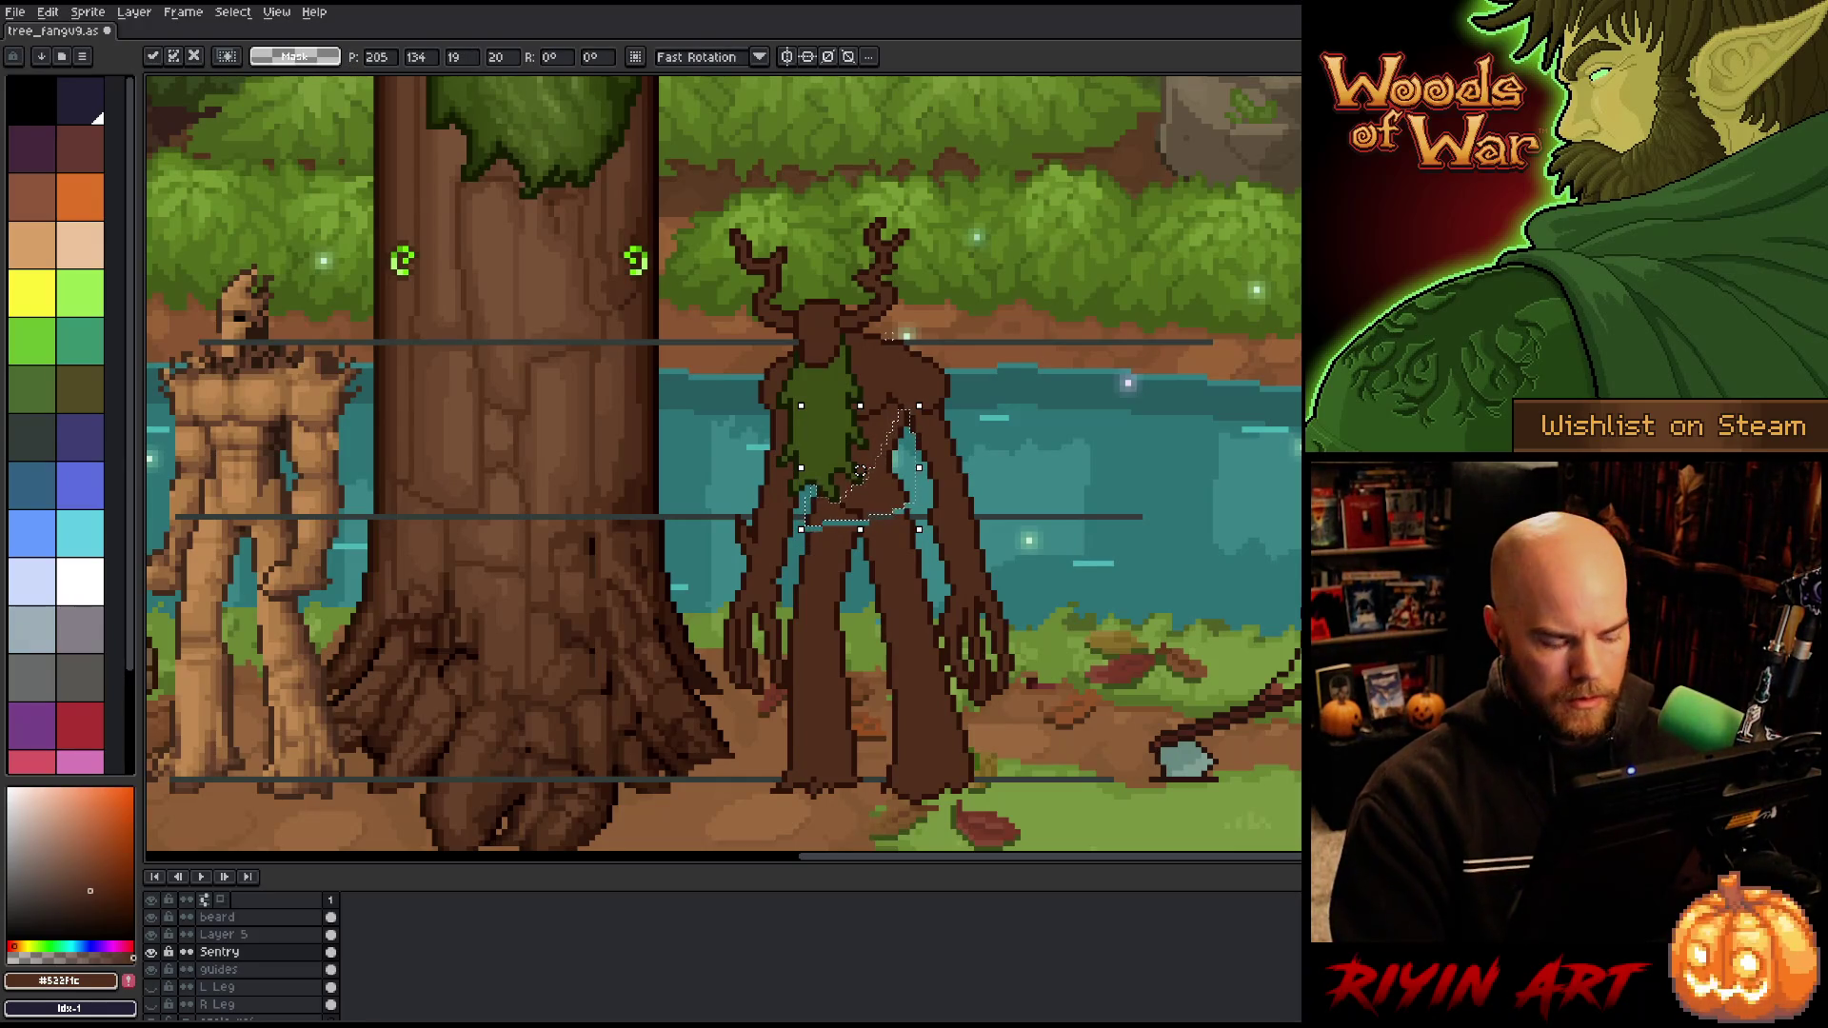
key("ctrl+d")
Step: With the pencil, sample the dark outline brown, mid body brown and teal water colours from the canvas
key("b")
left_click(902, 511, "alt")
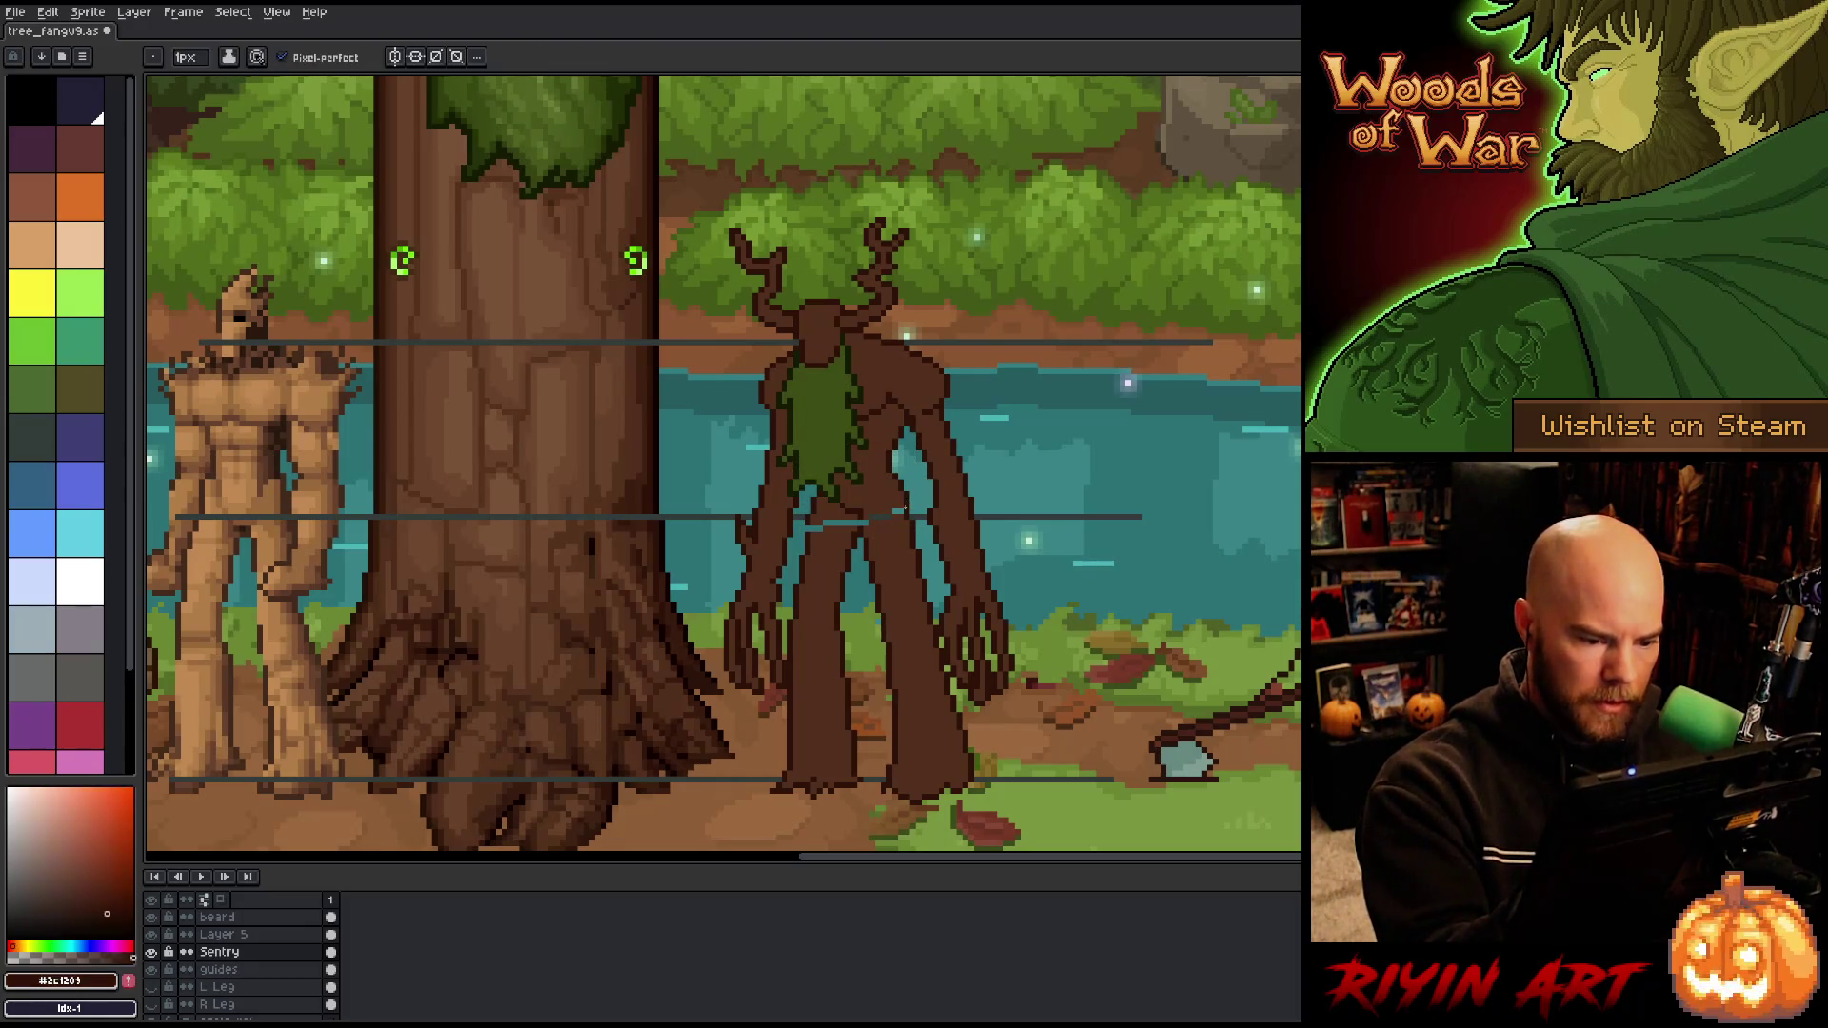
left_click(903, 522, "alt")
left_click(860, 522, "alt")
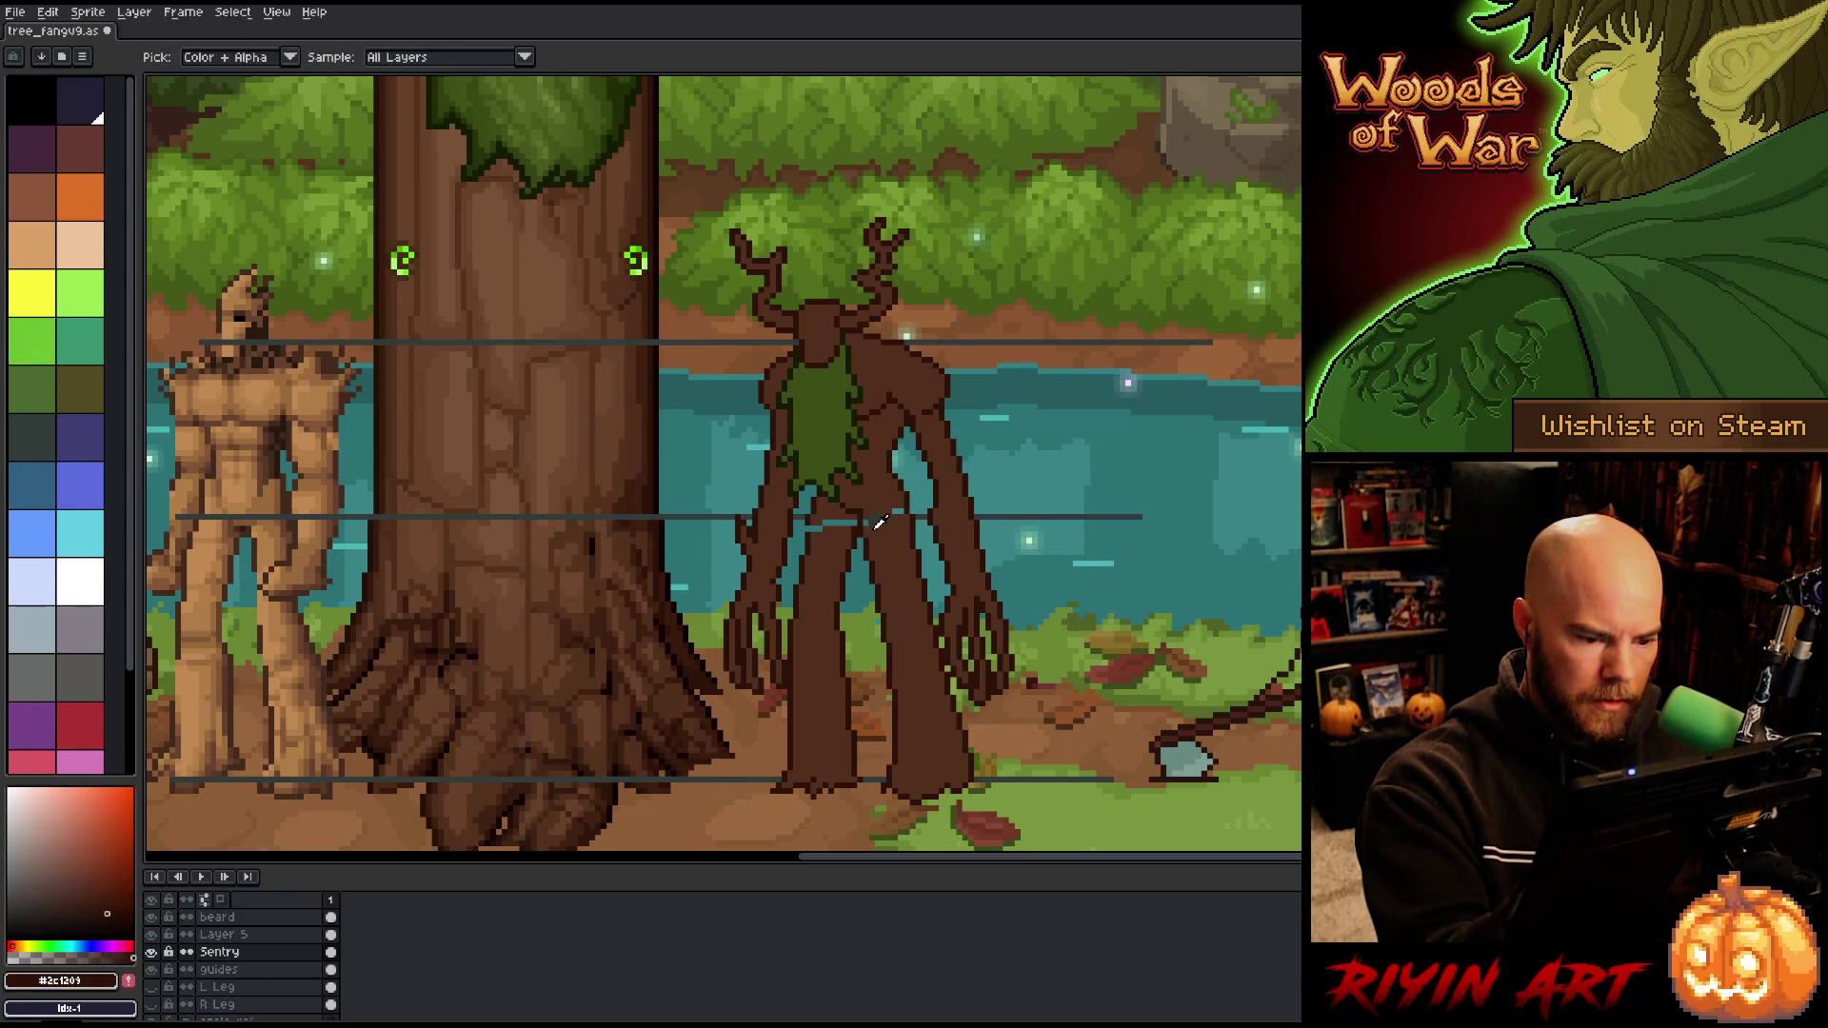
left_click(867, 508, "alt")
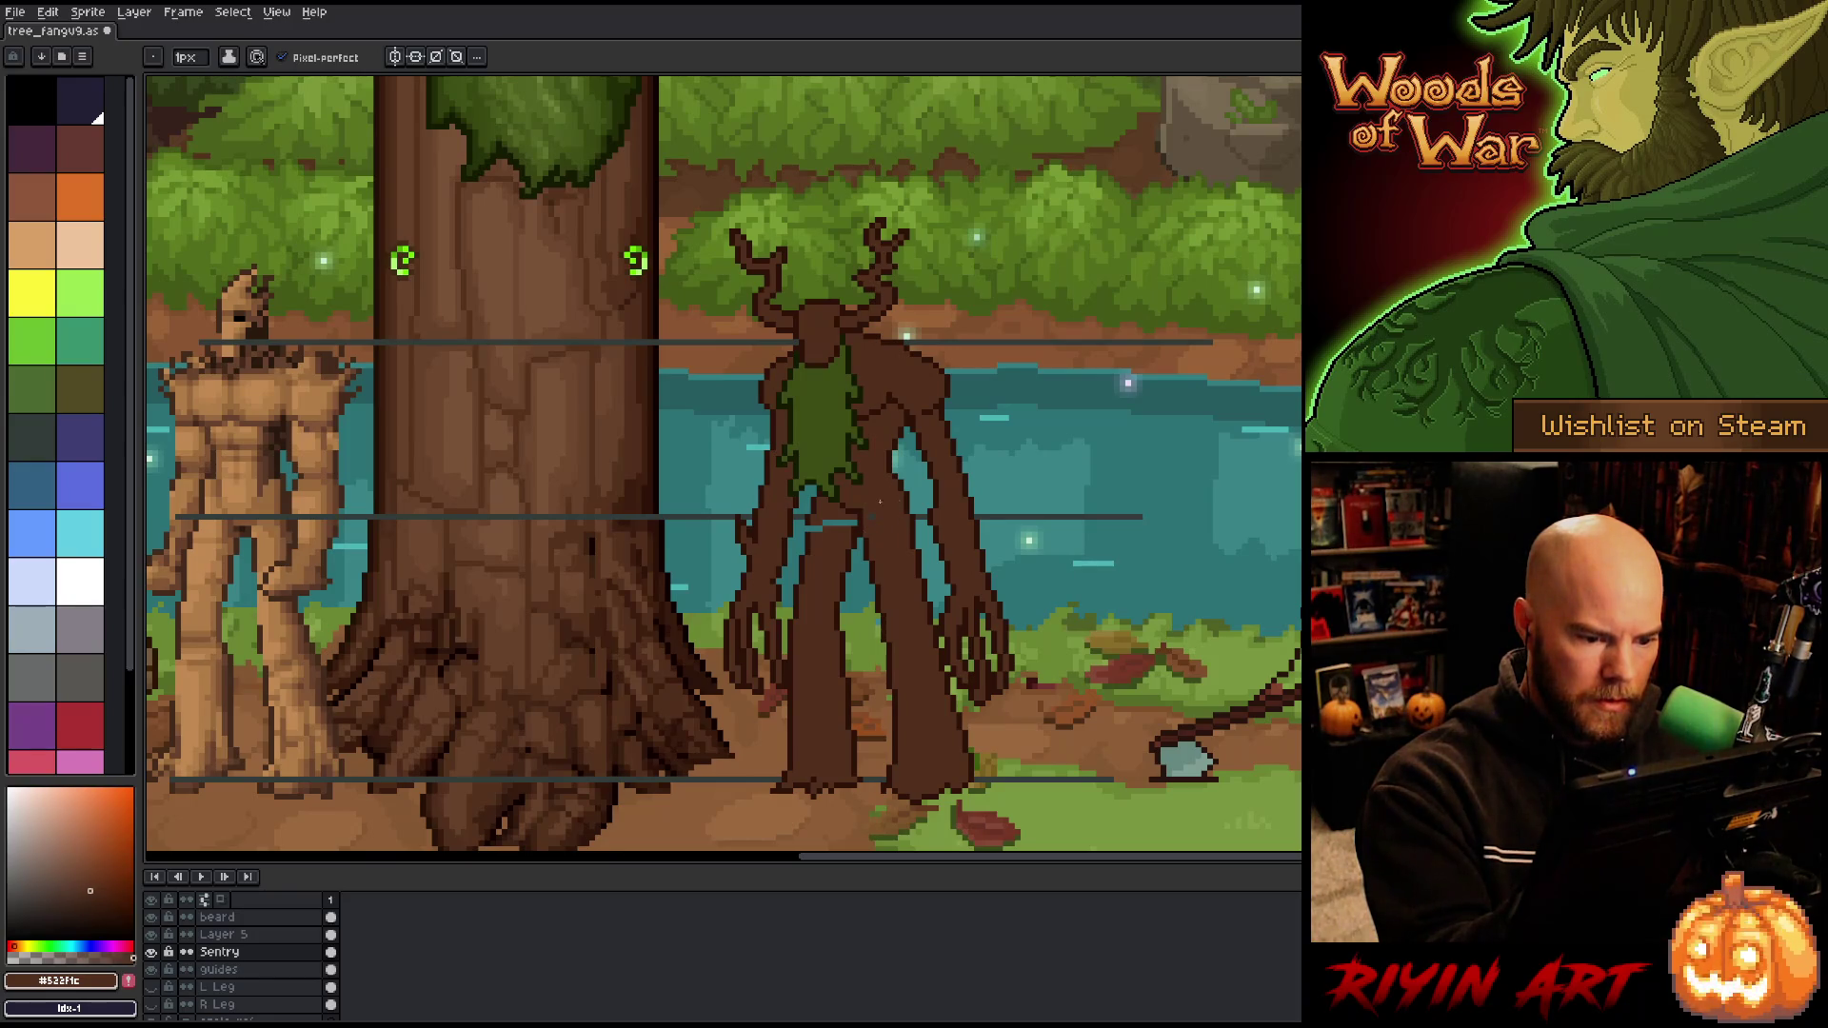
left_click(808, 526, "alt")
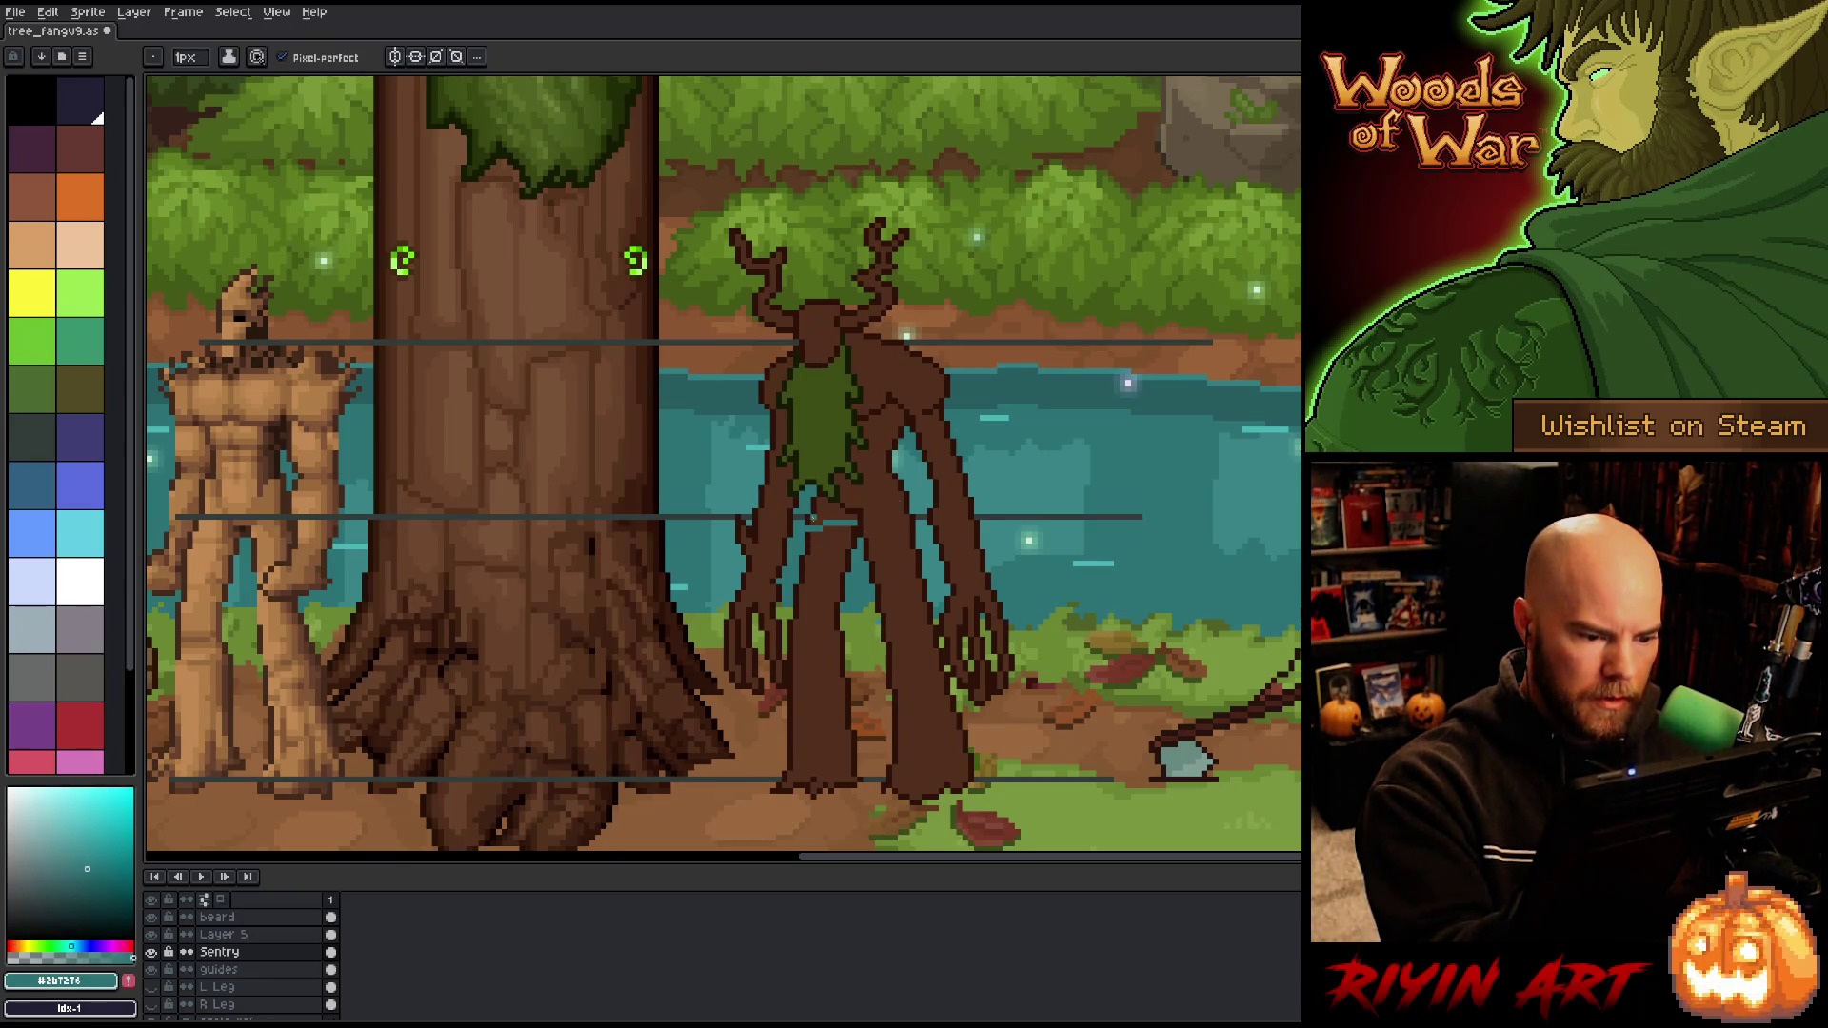
left_click(811, 515, "alt")
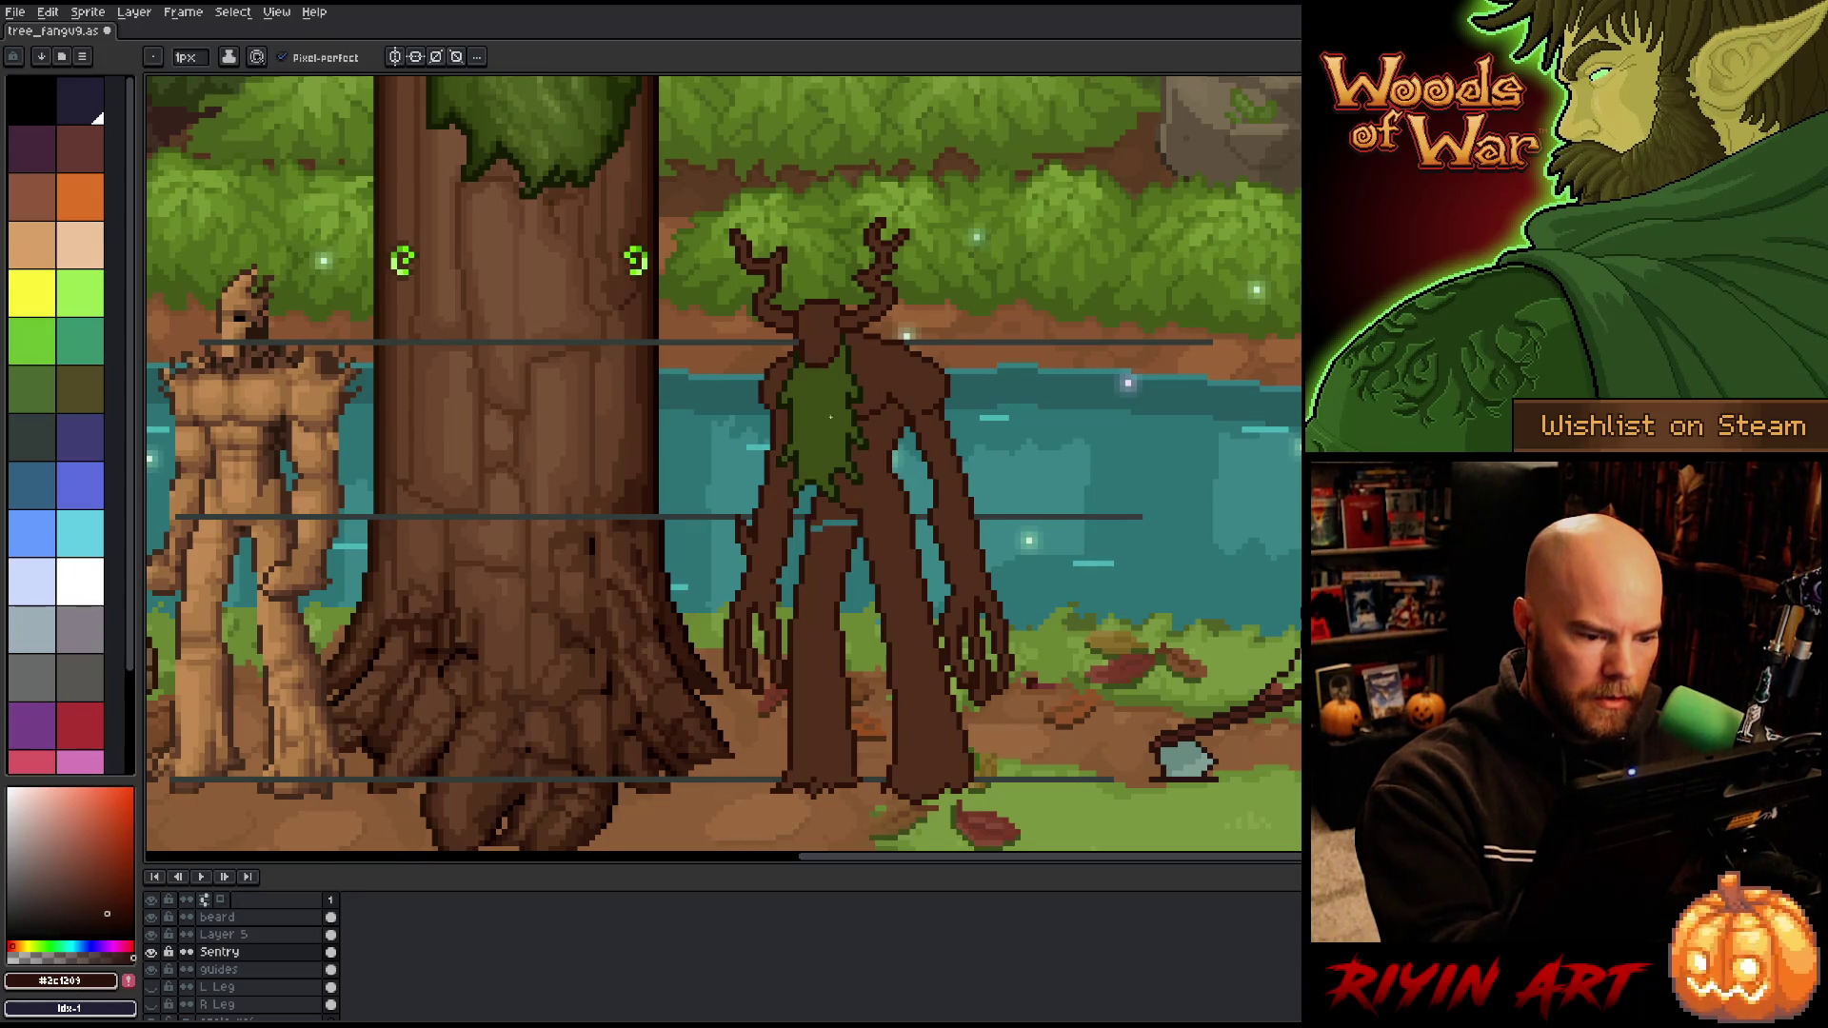
left_click(814, 526, "alt")
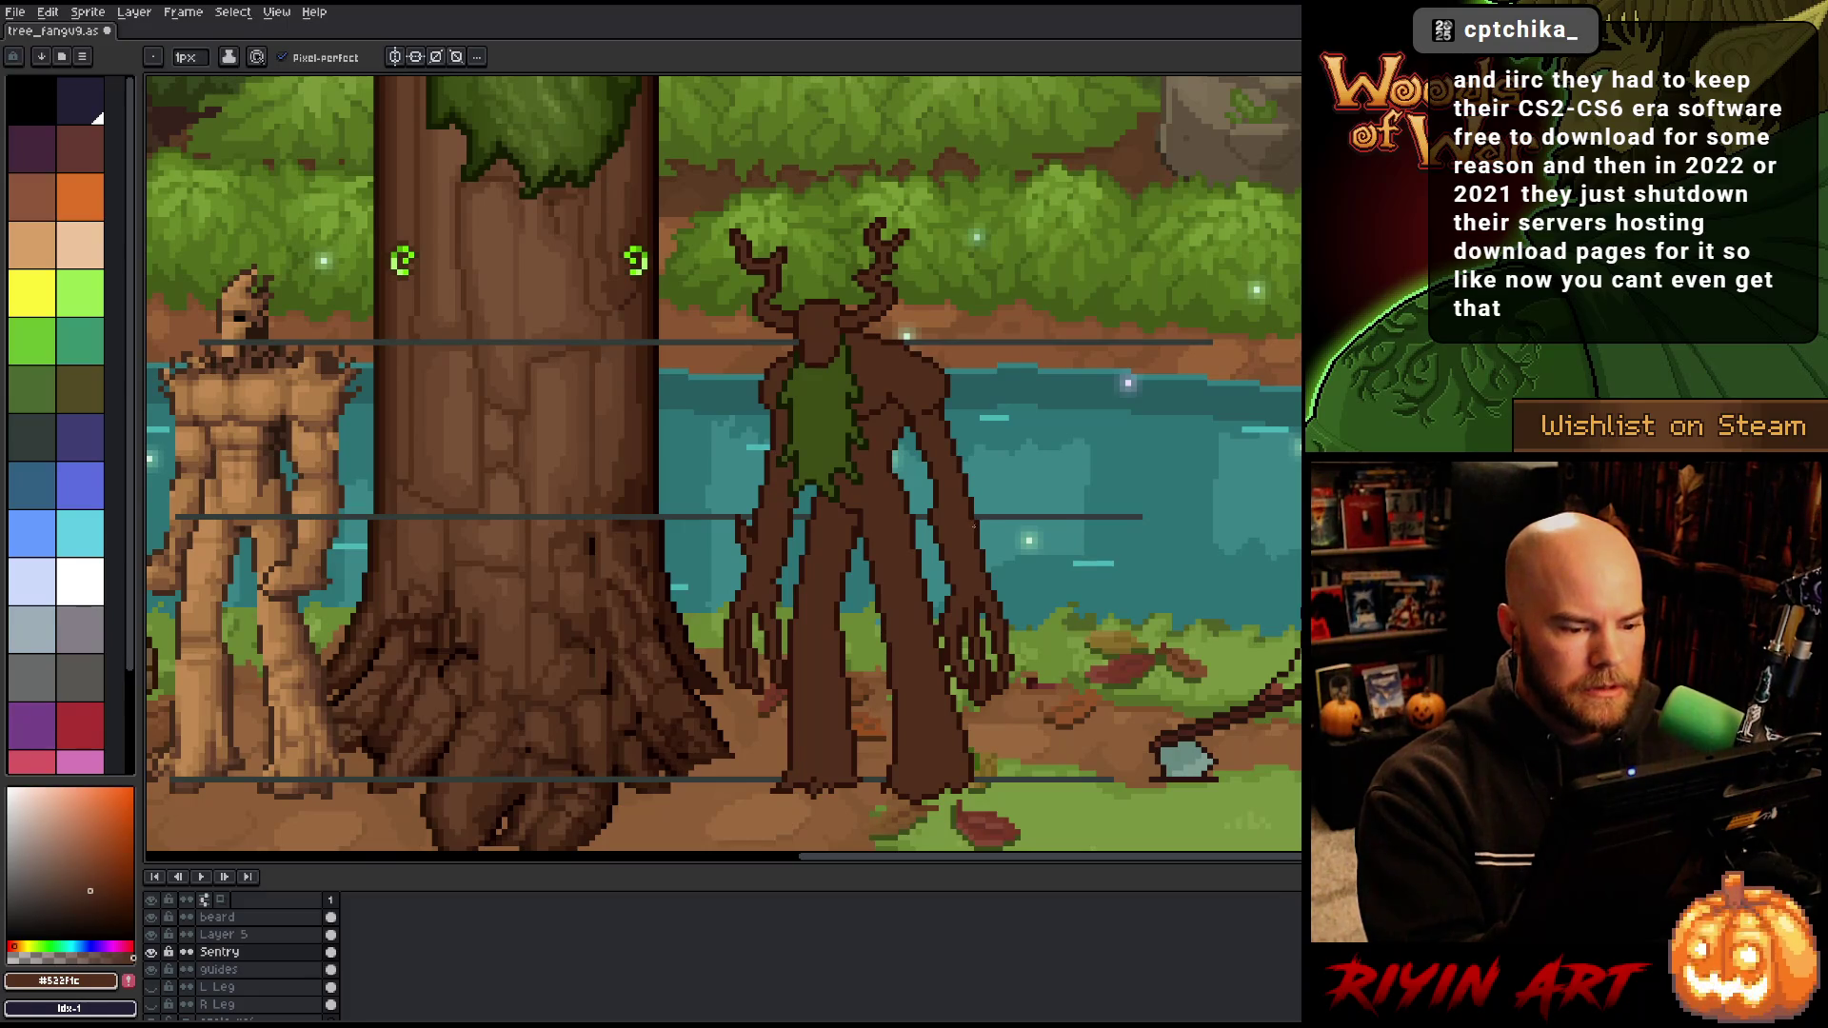
left_click(896, 444, "alt")
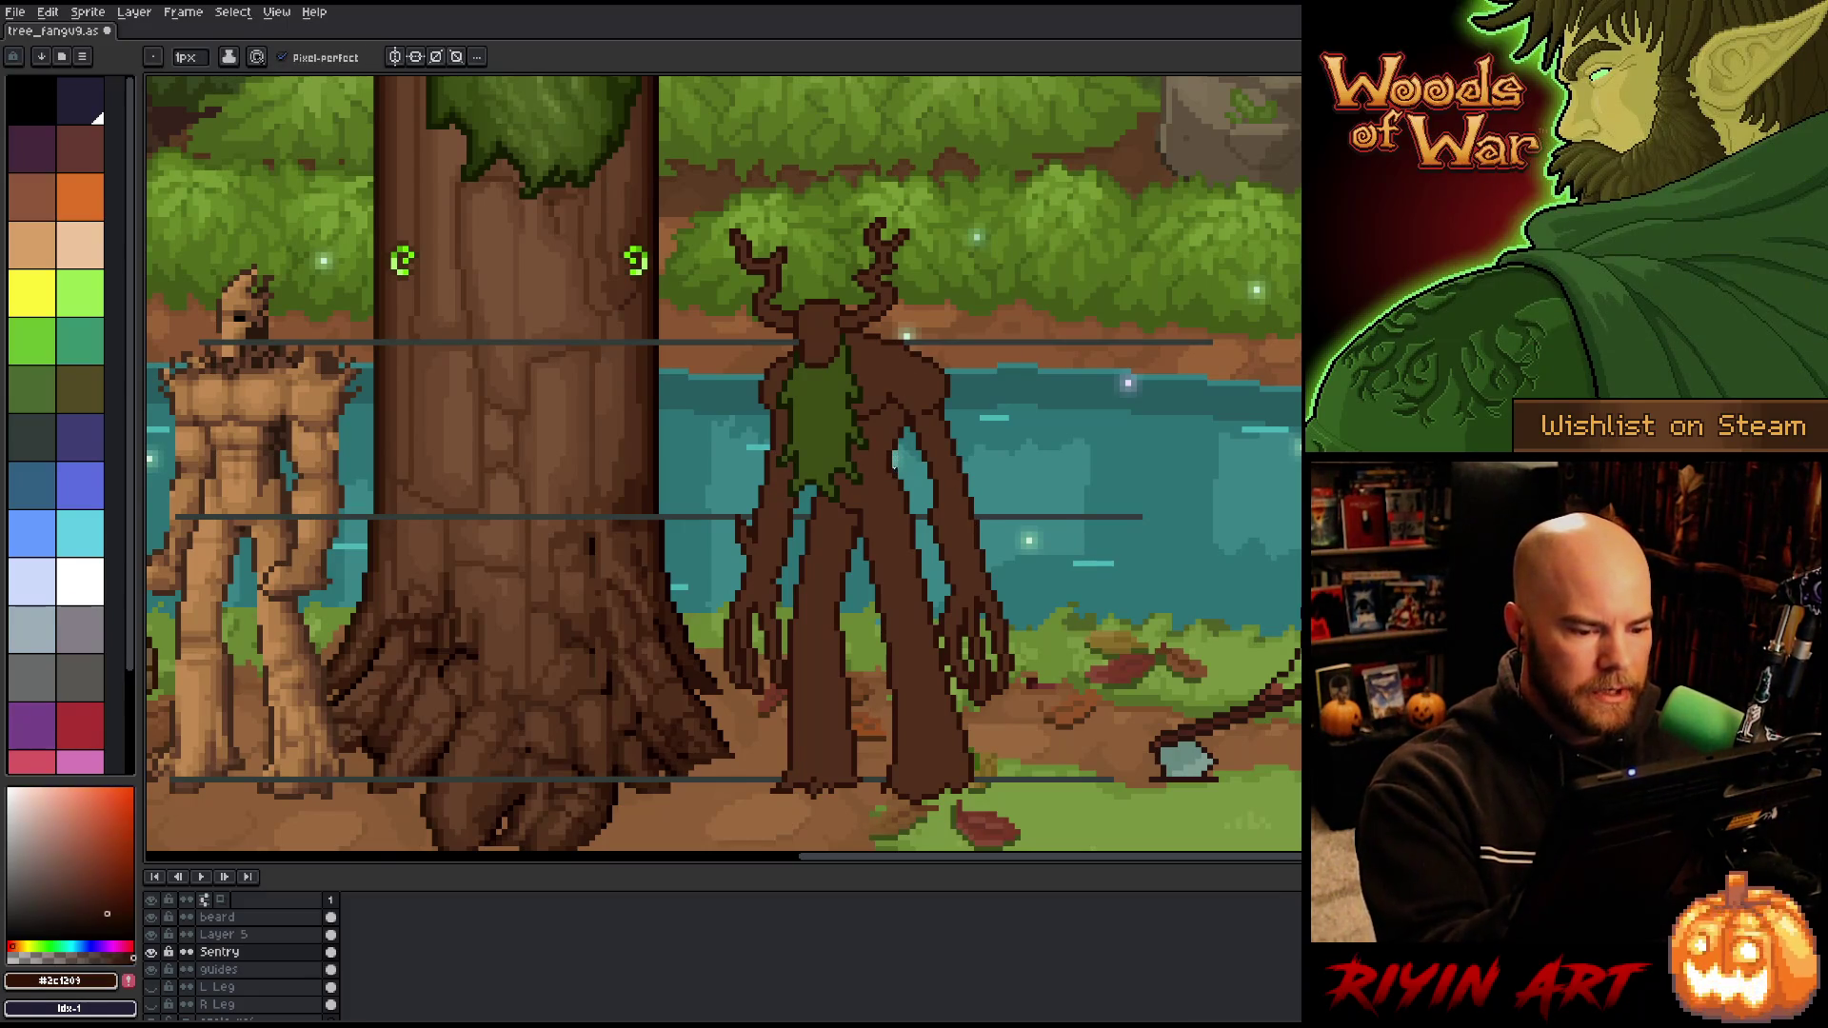
left_click(901, 476, "alt")
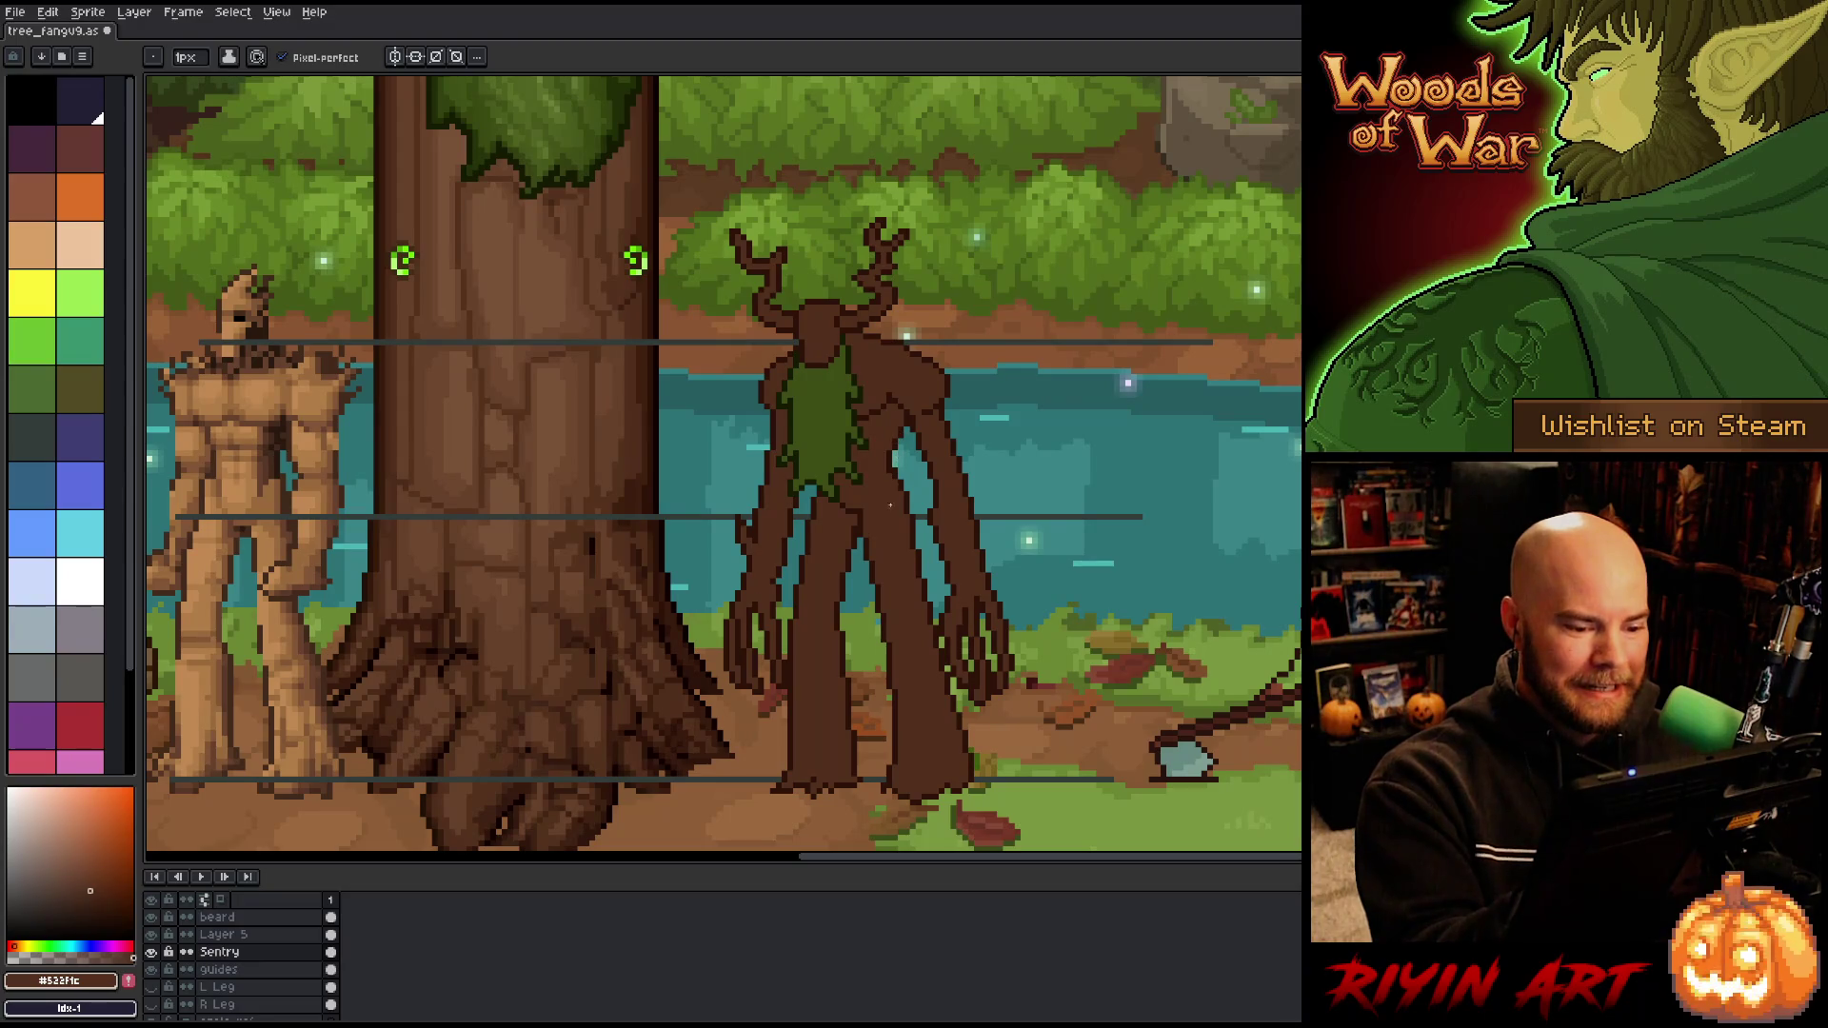
left_click(909, 419, "alt")
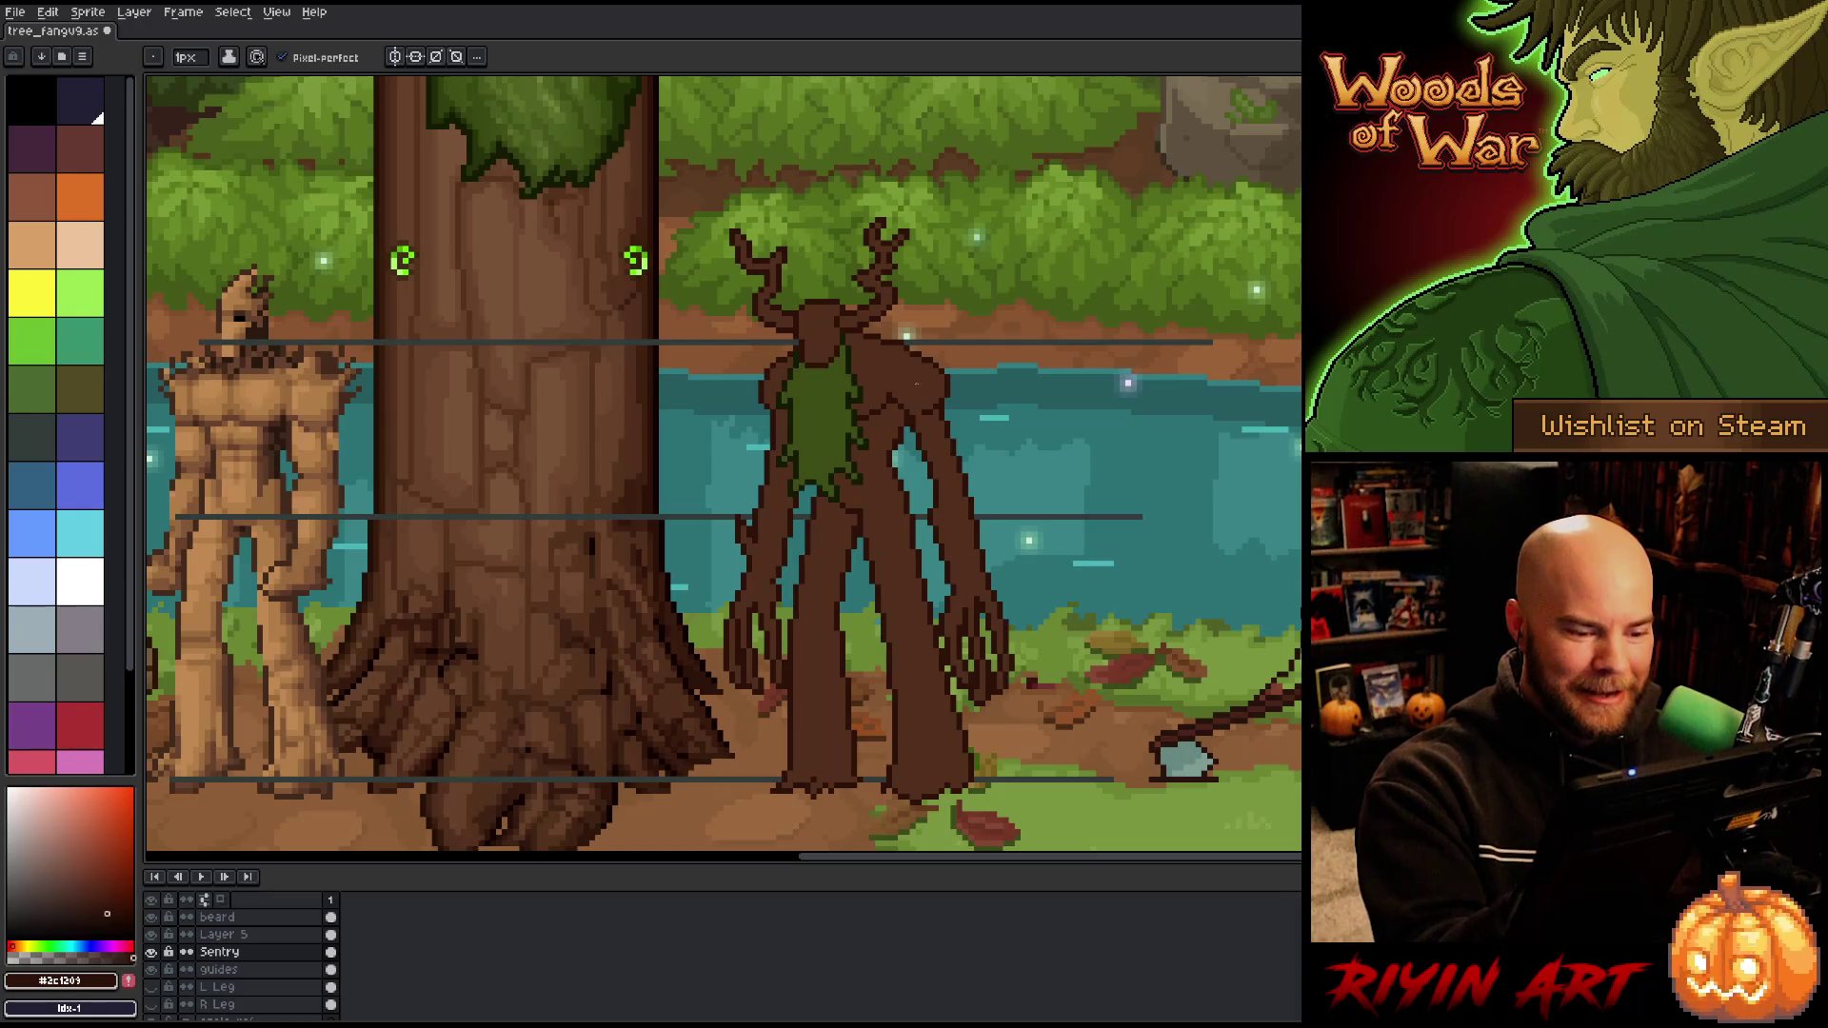
Step: Pick the moss's dark green, make the beard layer active, and save the sprite
key("e")
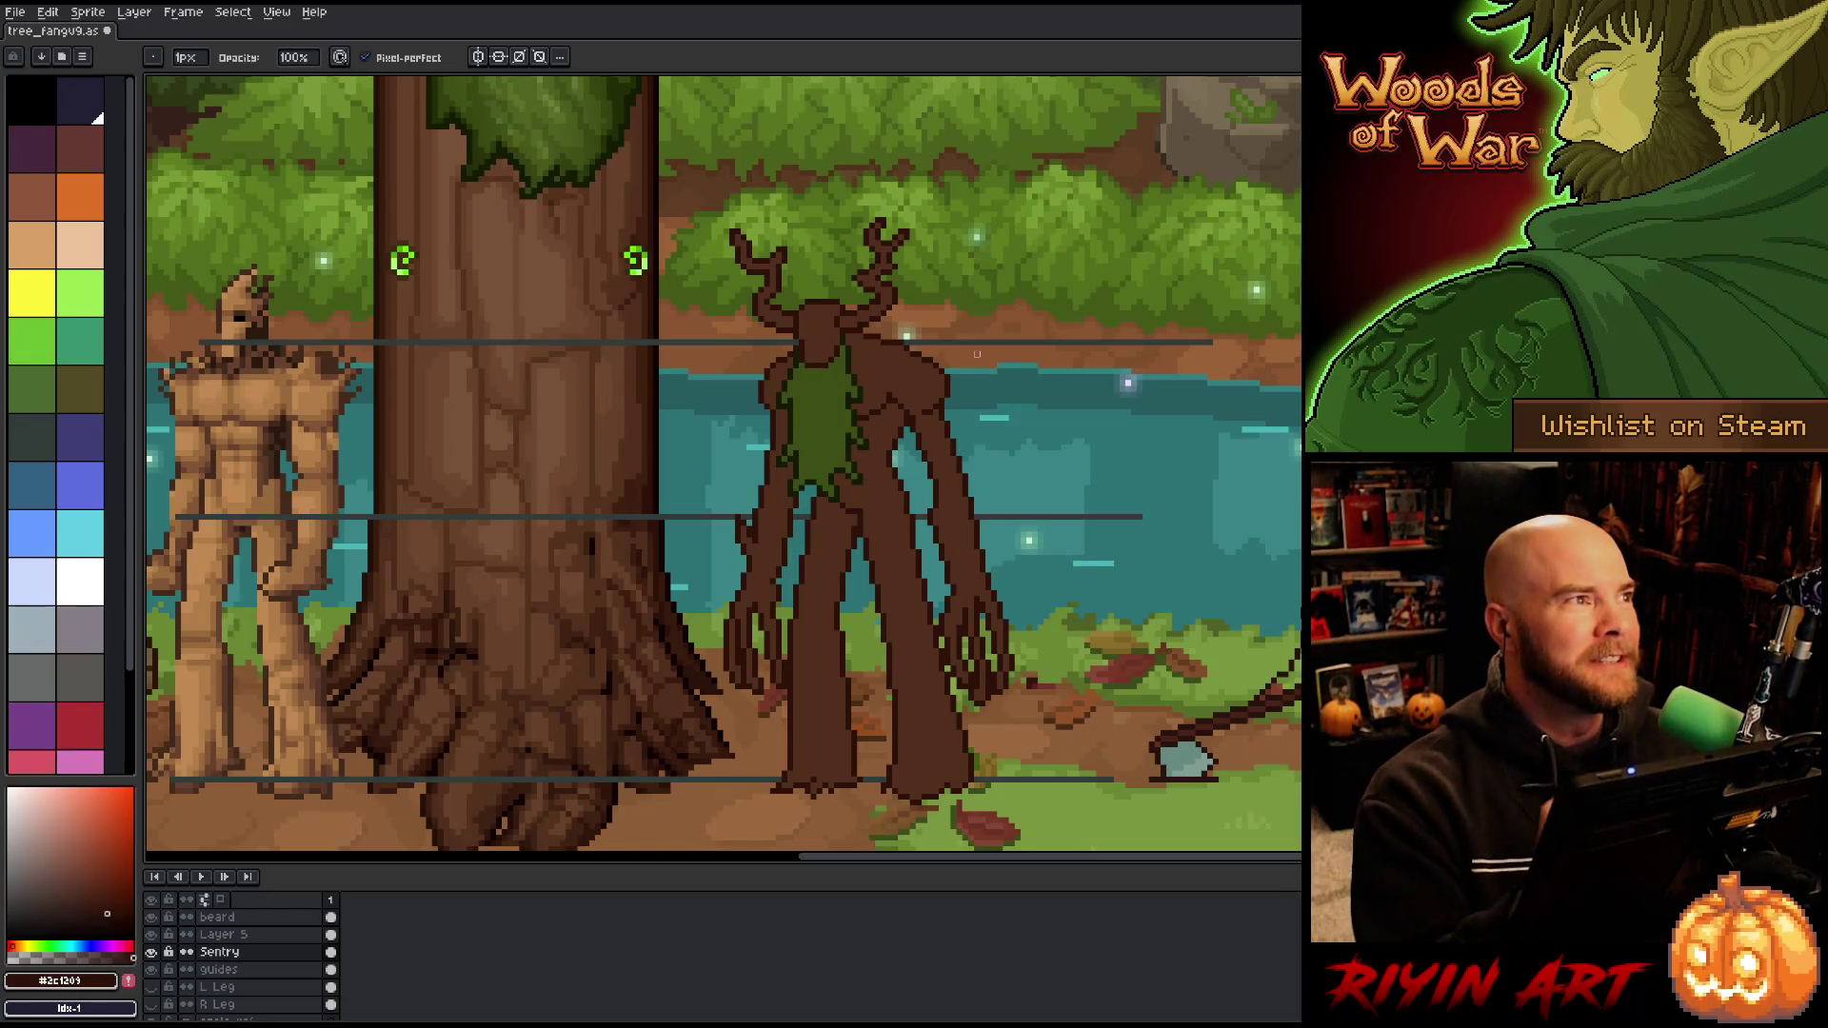
left_click(796, 407, "alt")
key("alt+Up")
key("alt+Up")
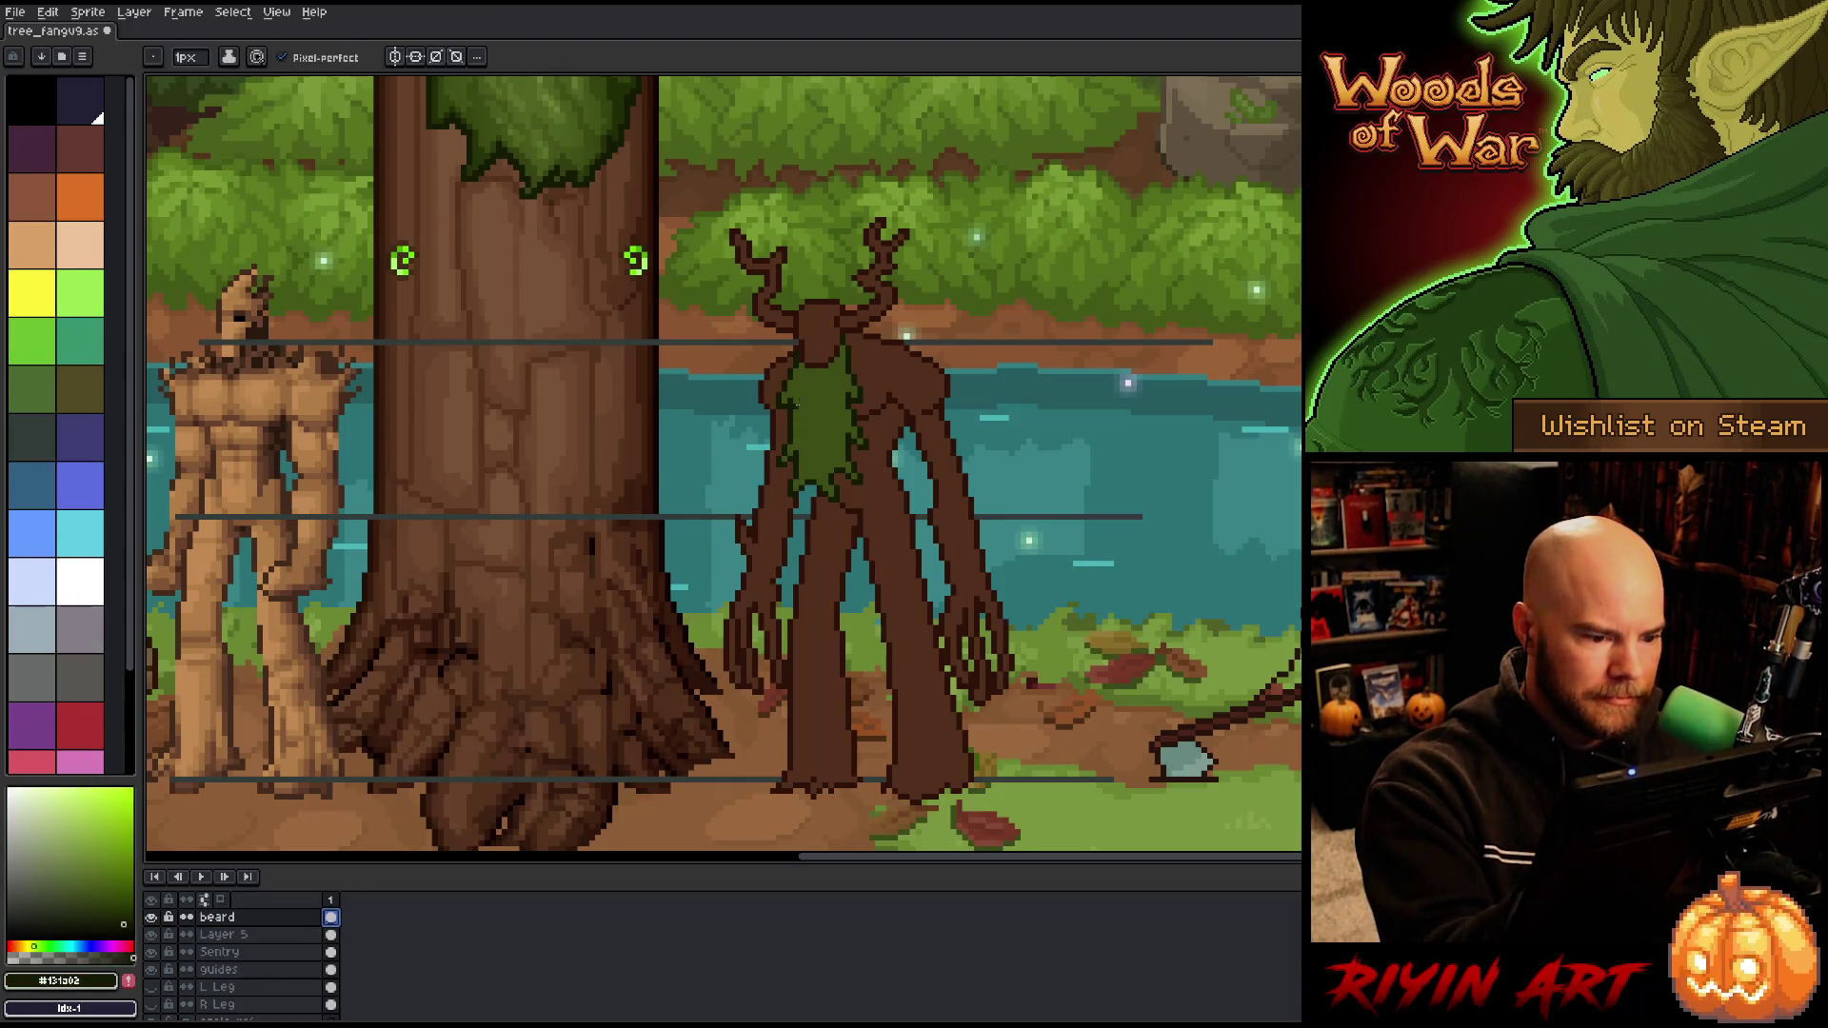
left_click(792, 419)
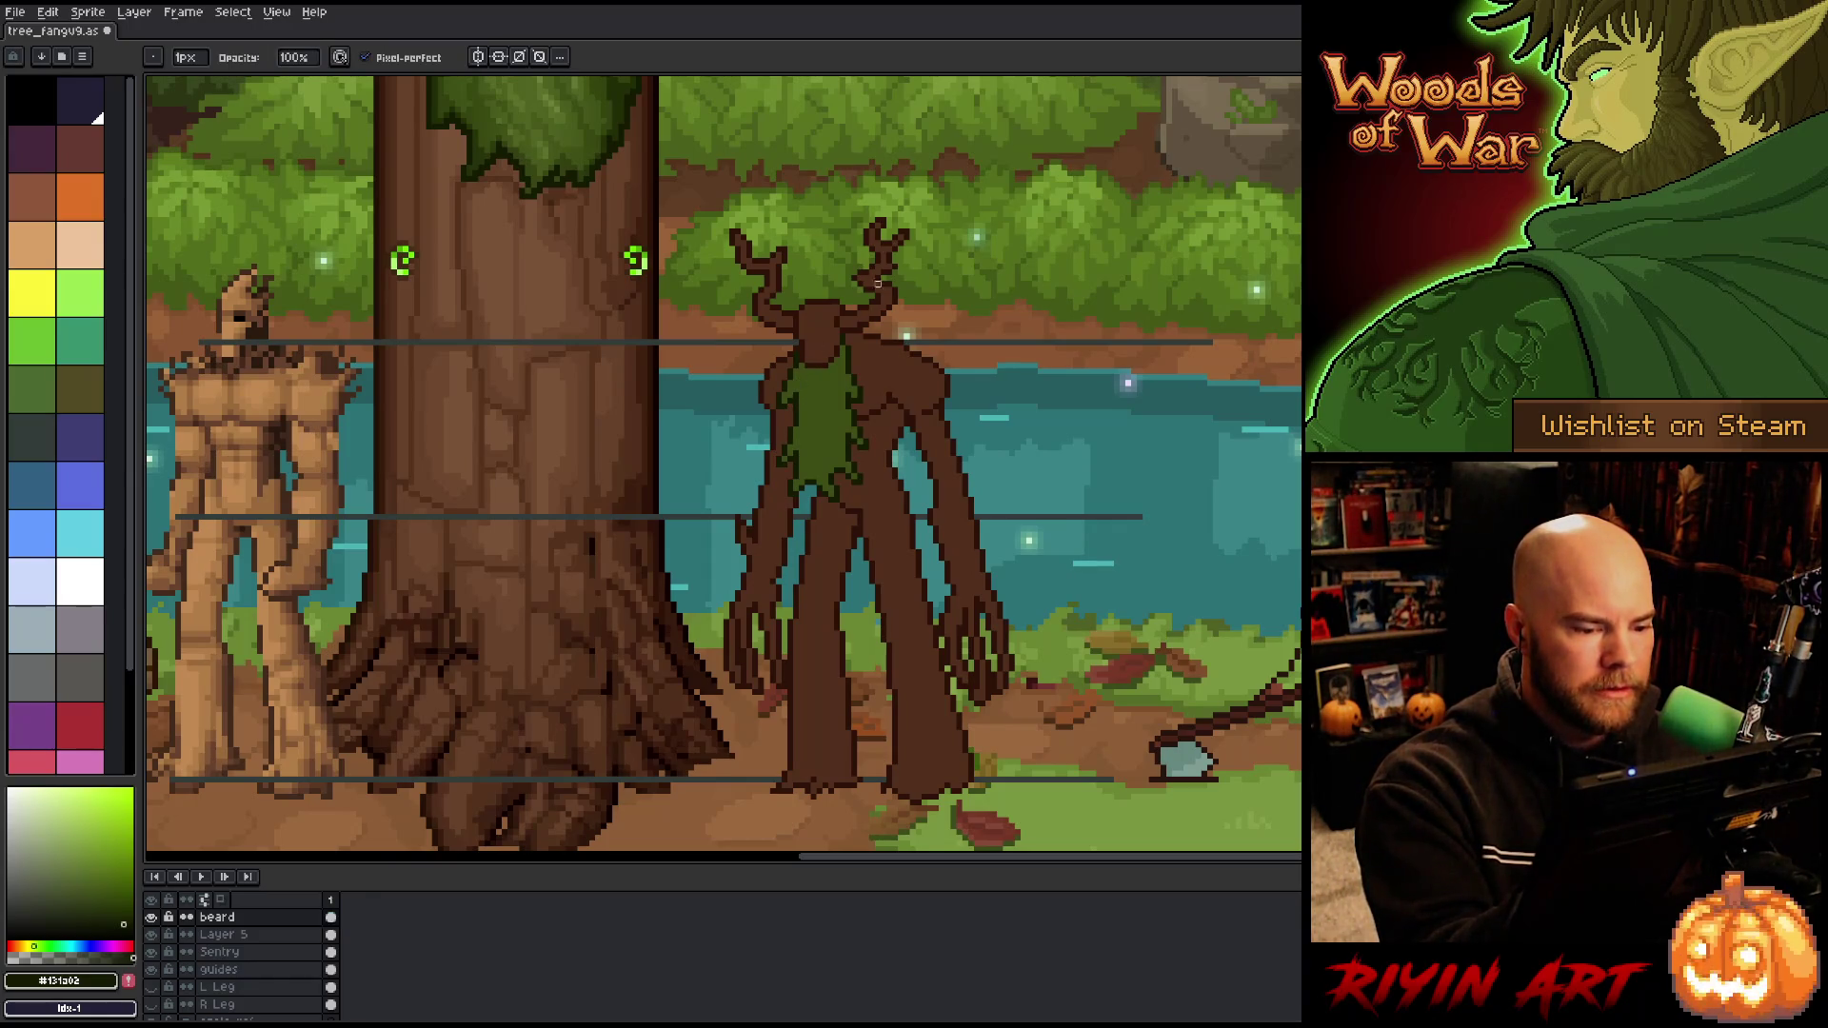
right_click(880, 467)
key("ctrl+s")
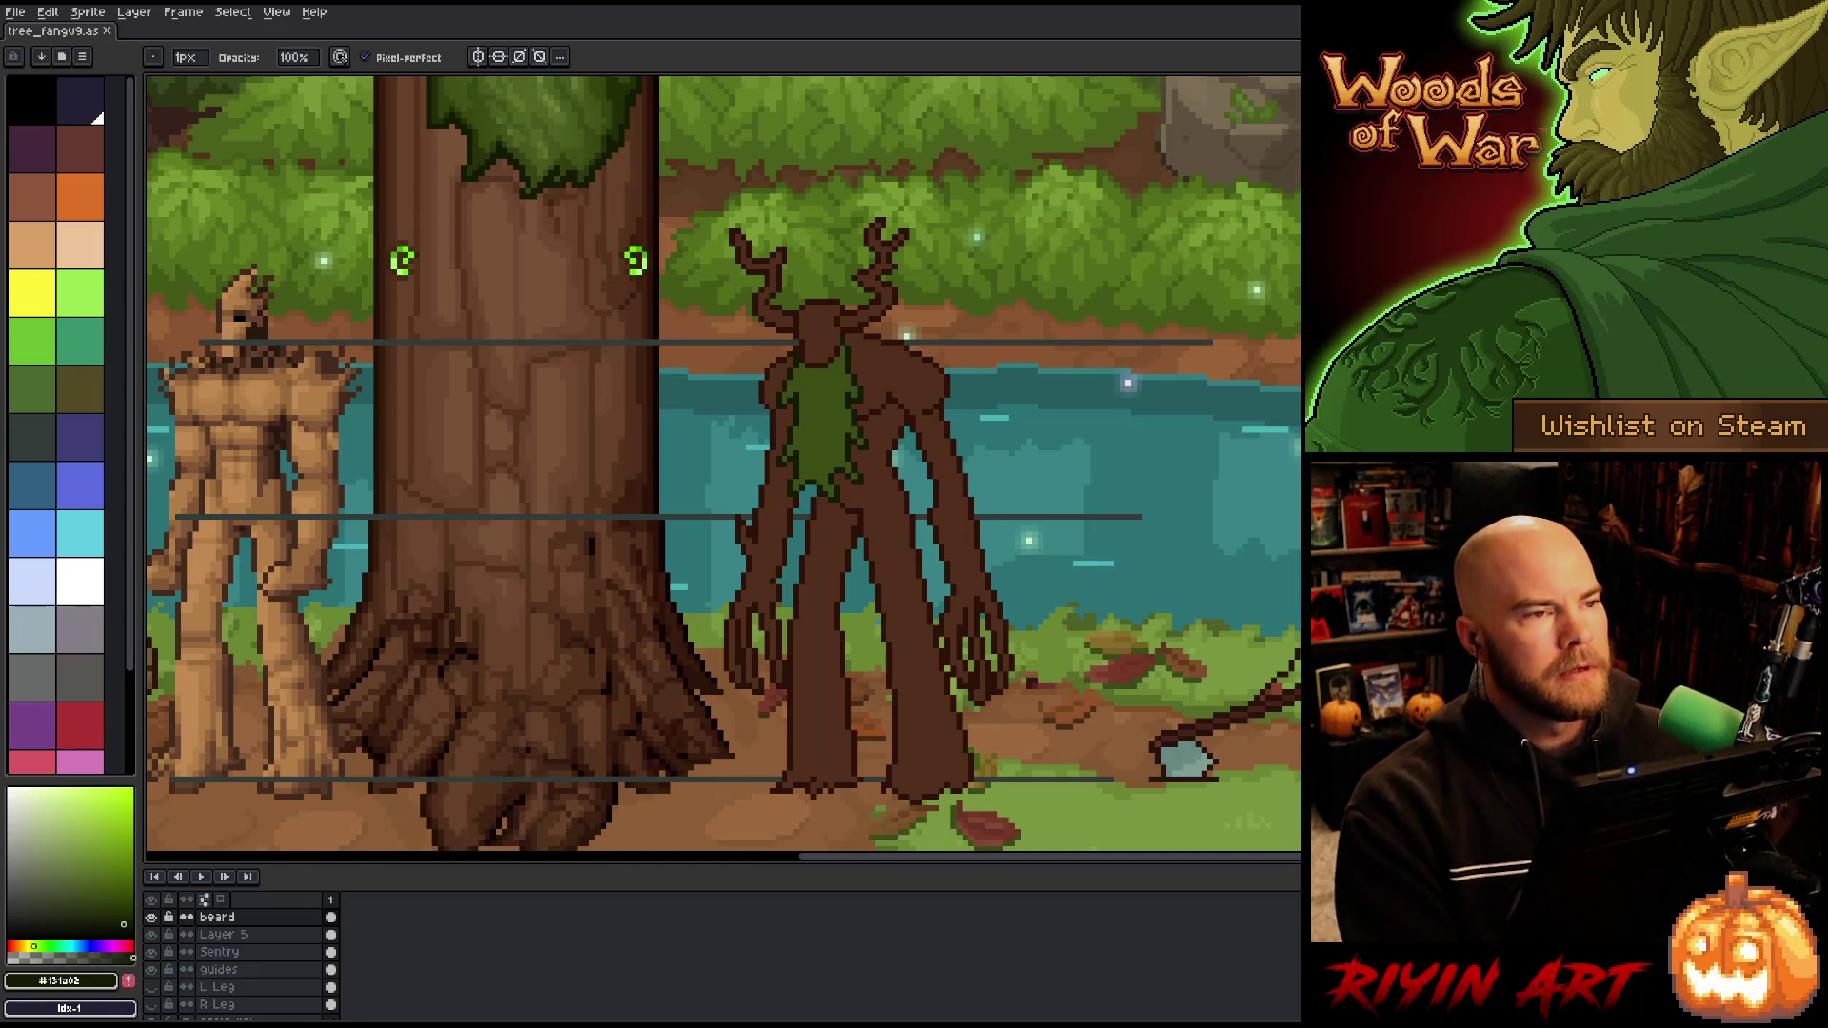